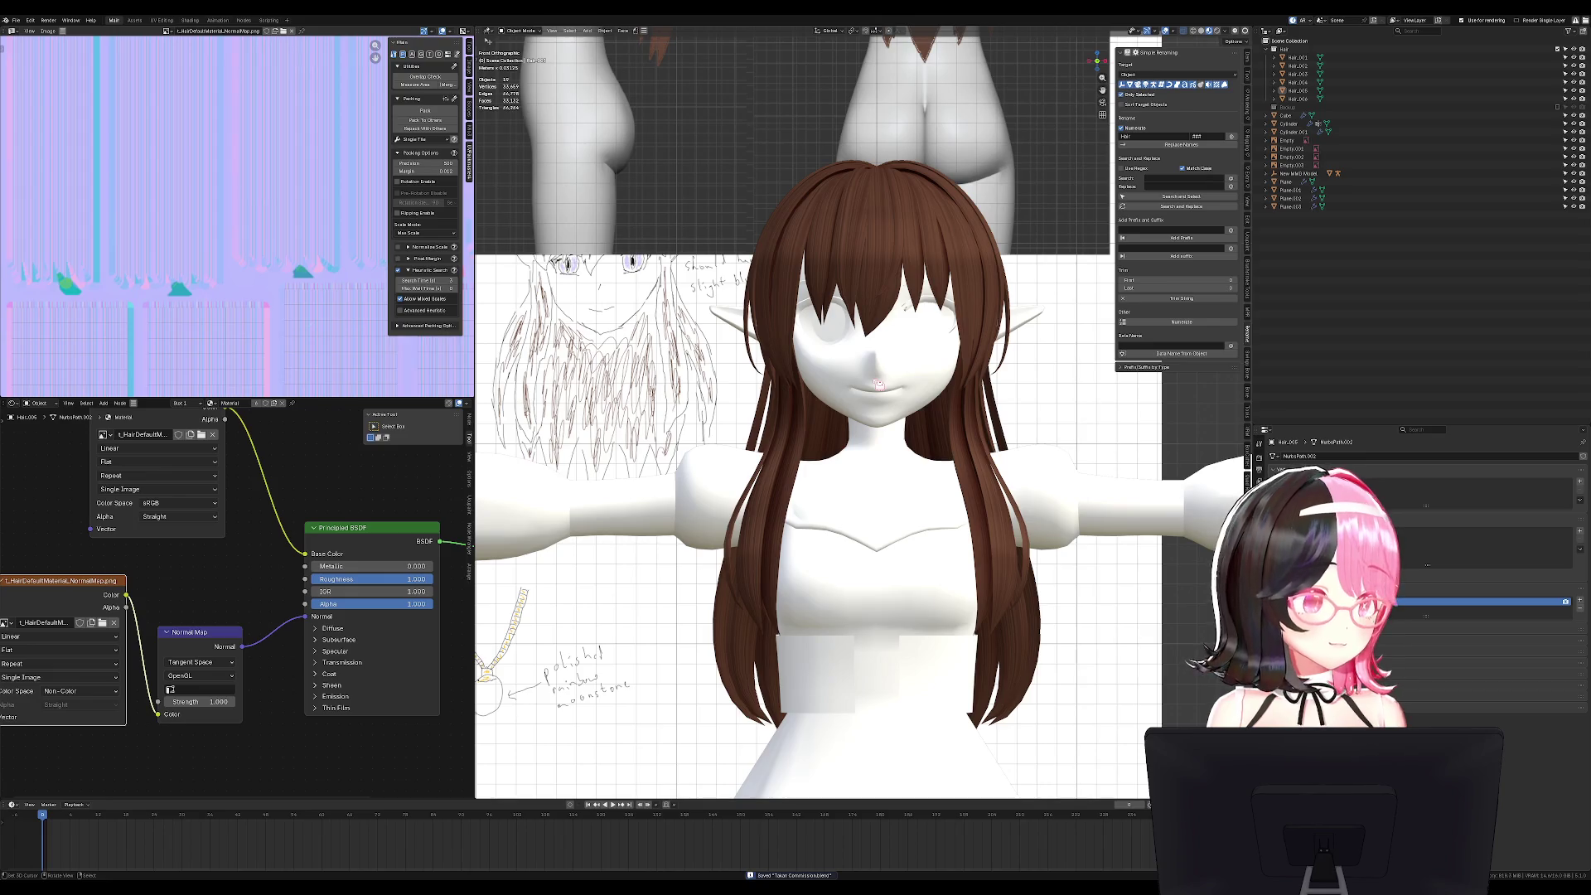
# Inspect the hair from behind and save the project file.
pyautogui.moveTo(899, 406)
pyautogui.mouseDown(button='middle')
pyautogui.moveTo(842, 505)
pyautogui.moveTo(1035, 480)
pyautogui.mouseUp(button='middle')
pyautogui.scroll(5, 1063, 472)
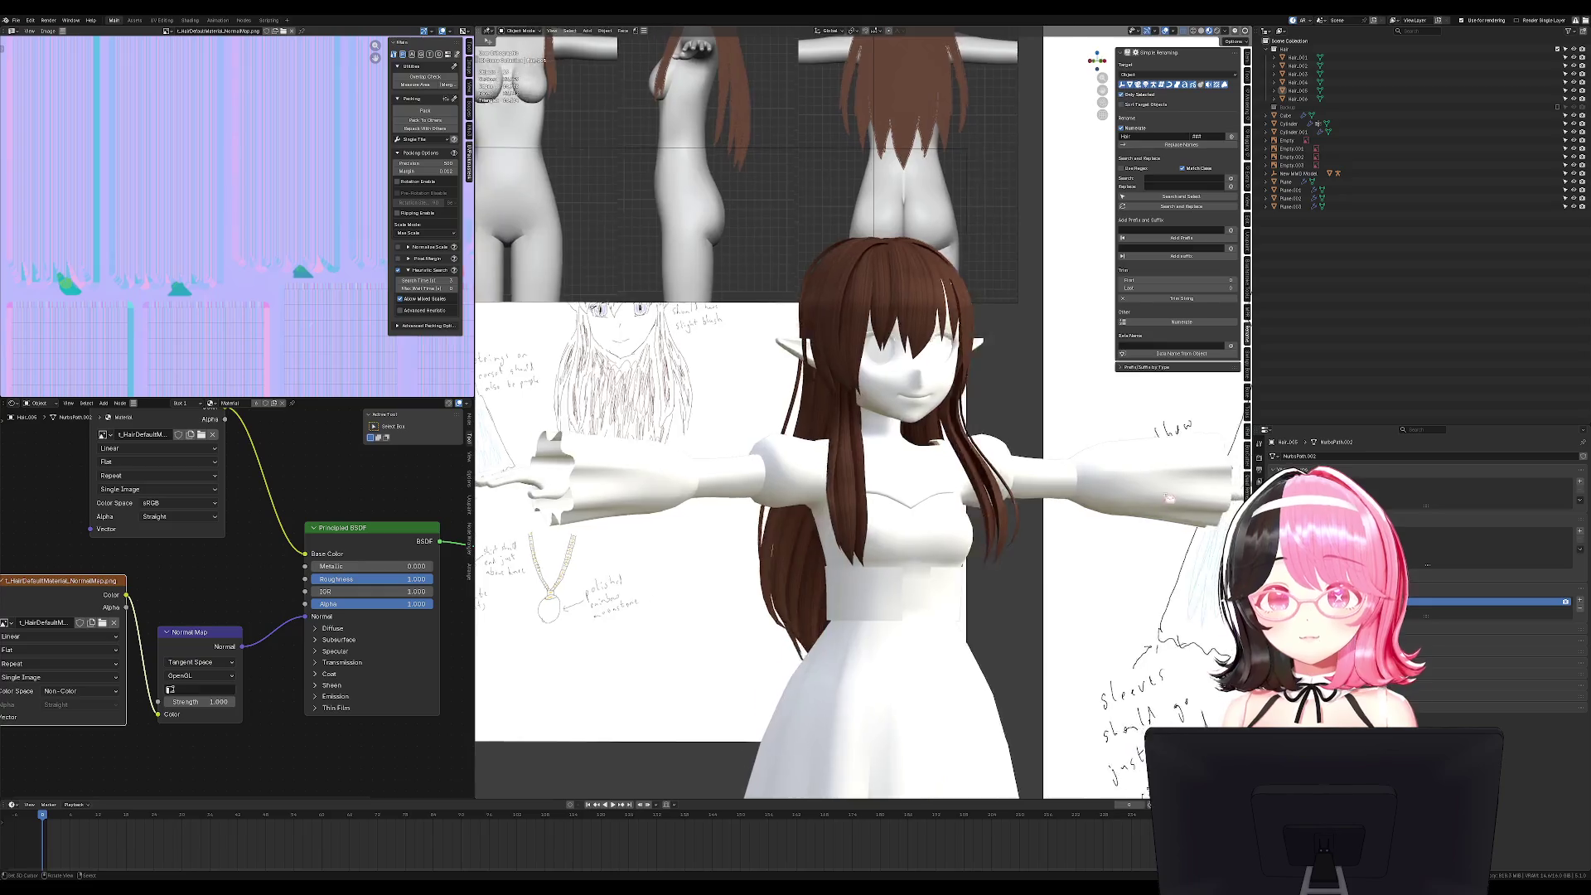
pyautogui.scroll(-4, 1063, 472)
pyautogui.scroll(3, 984, 418)
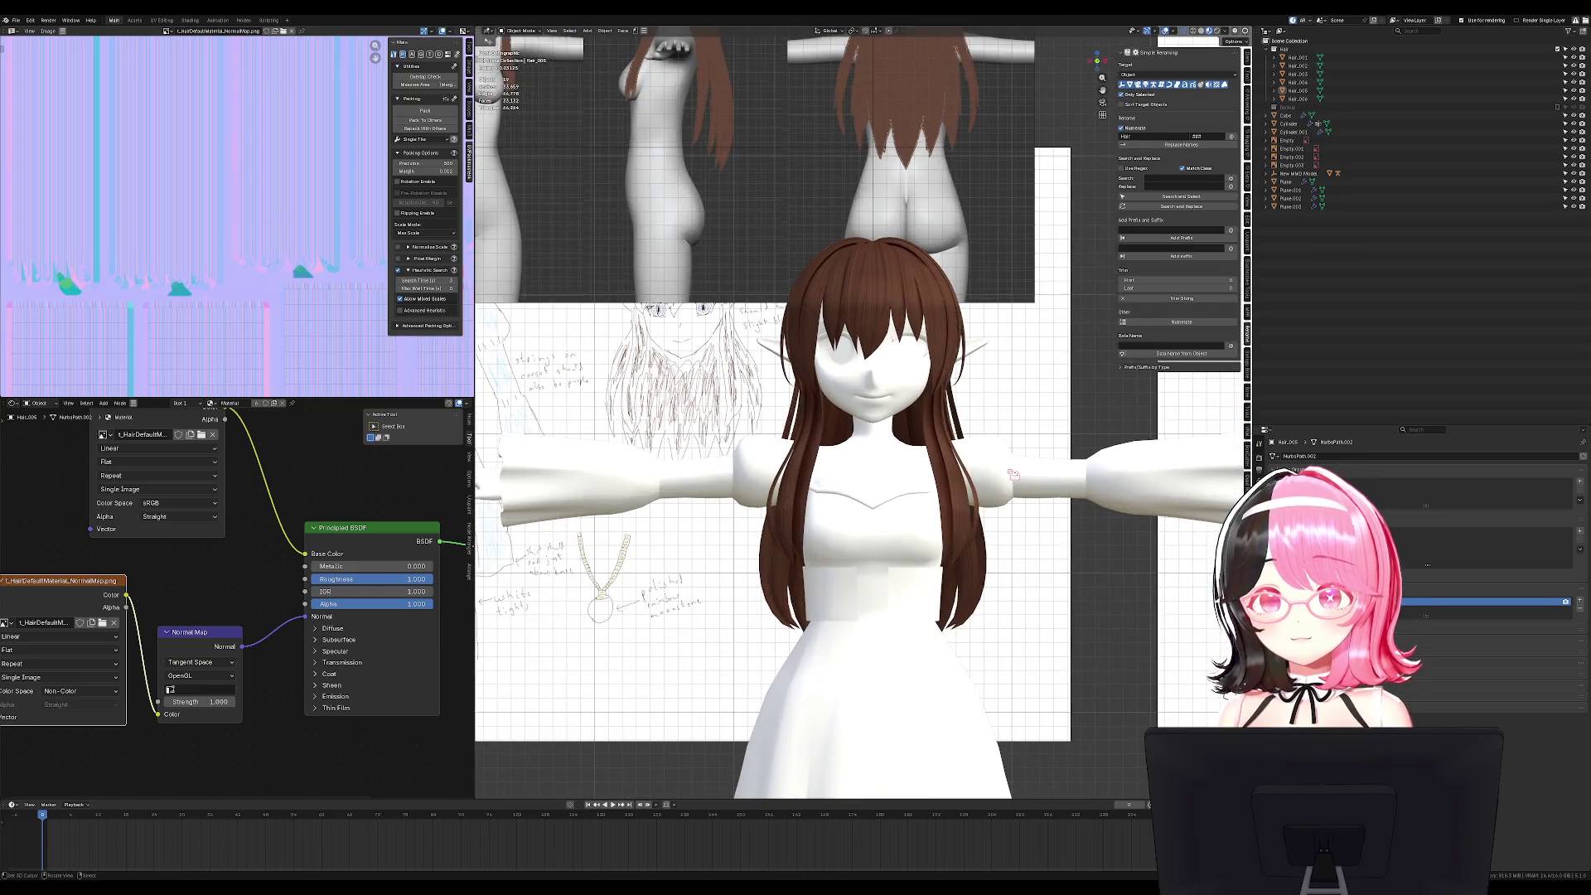
pyautogui.scroll(-4, 984, 418)
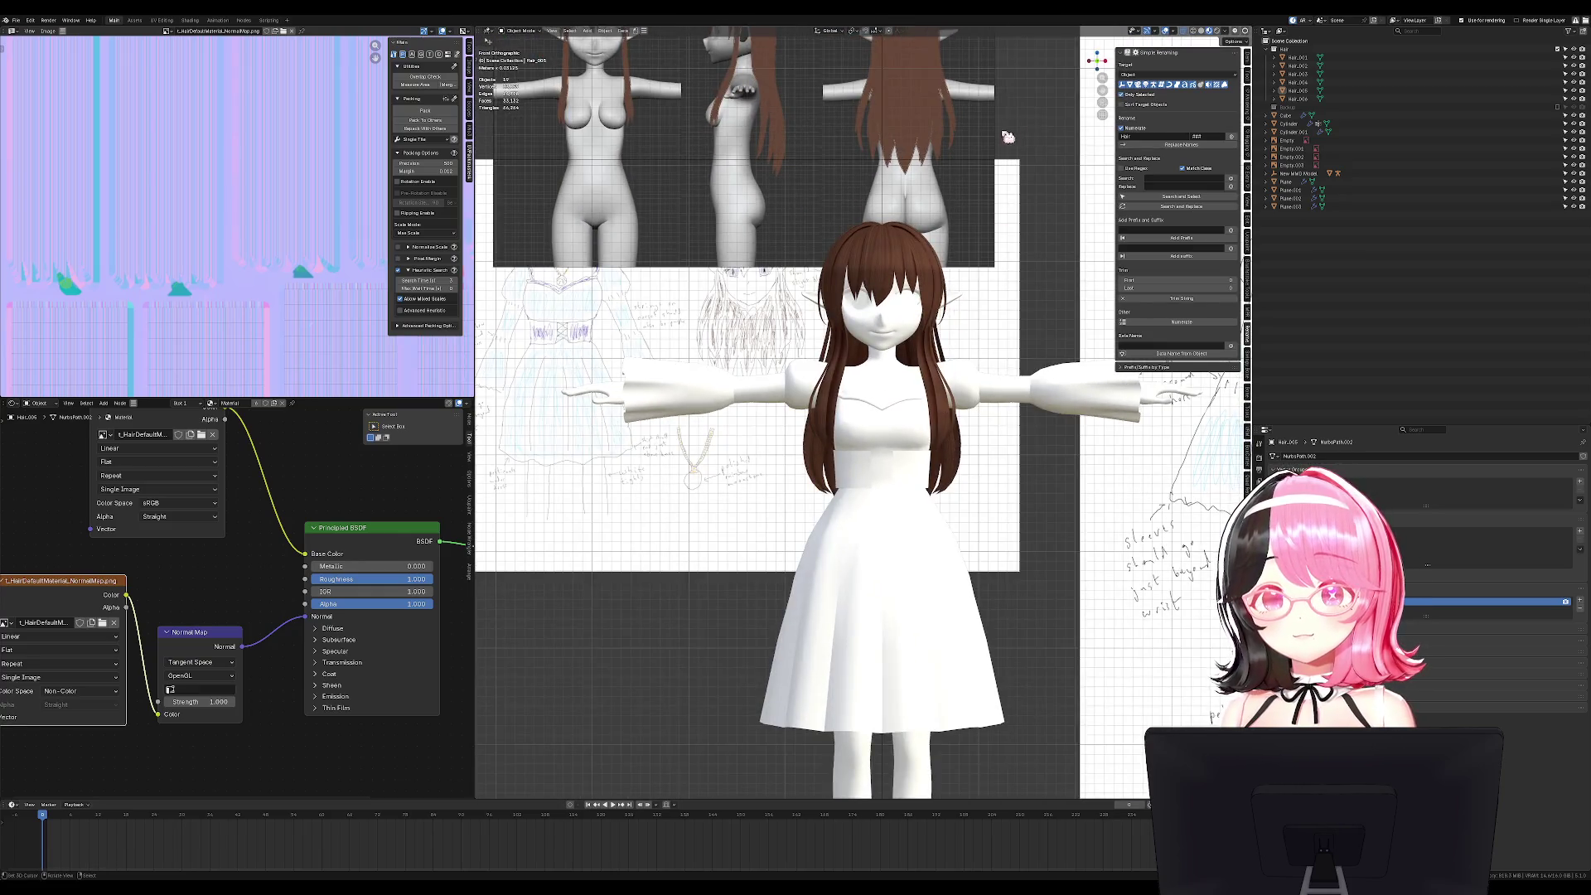
pyautogui.scroll(4, 880, 263)
pyautogui.scroll(-4, 905, 275)
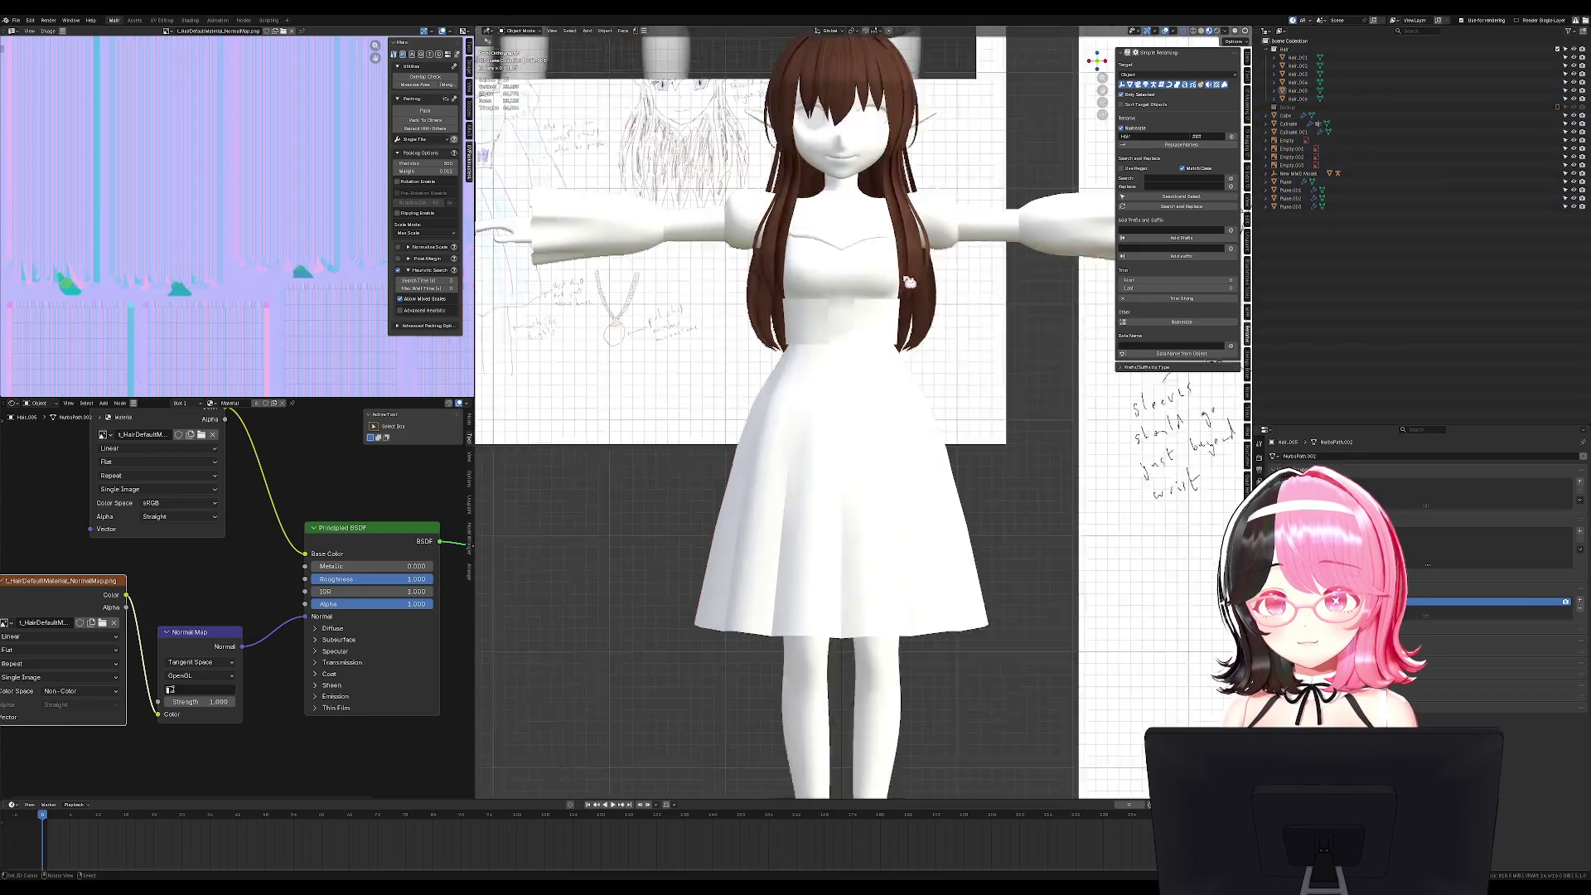
pyautogui.scroll(-3, 904, 275)
pyautogui.hotkey('ctrl', 's')
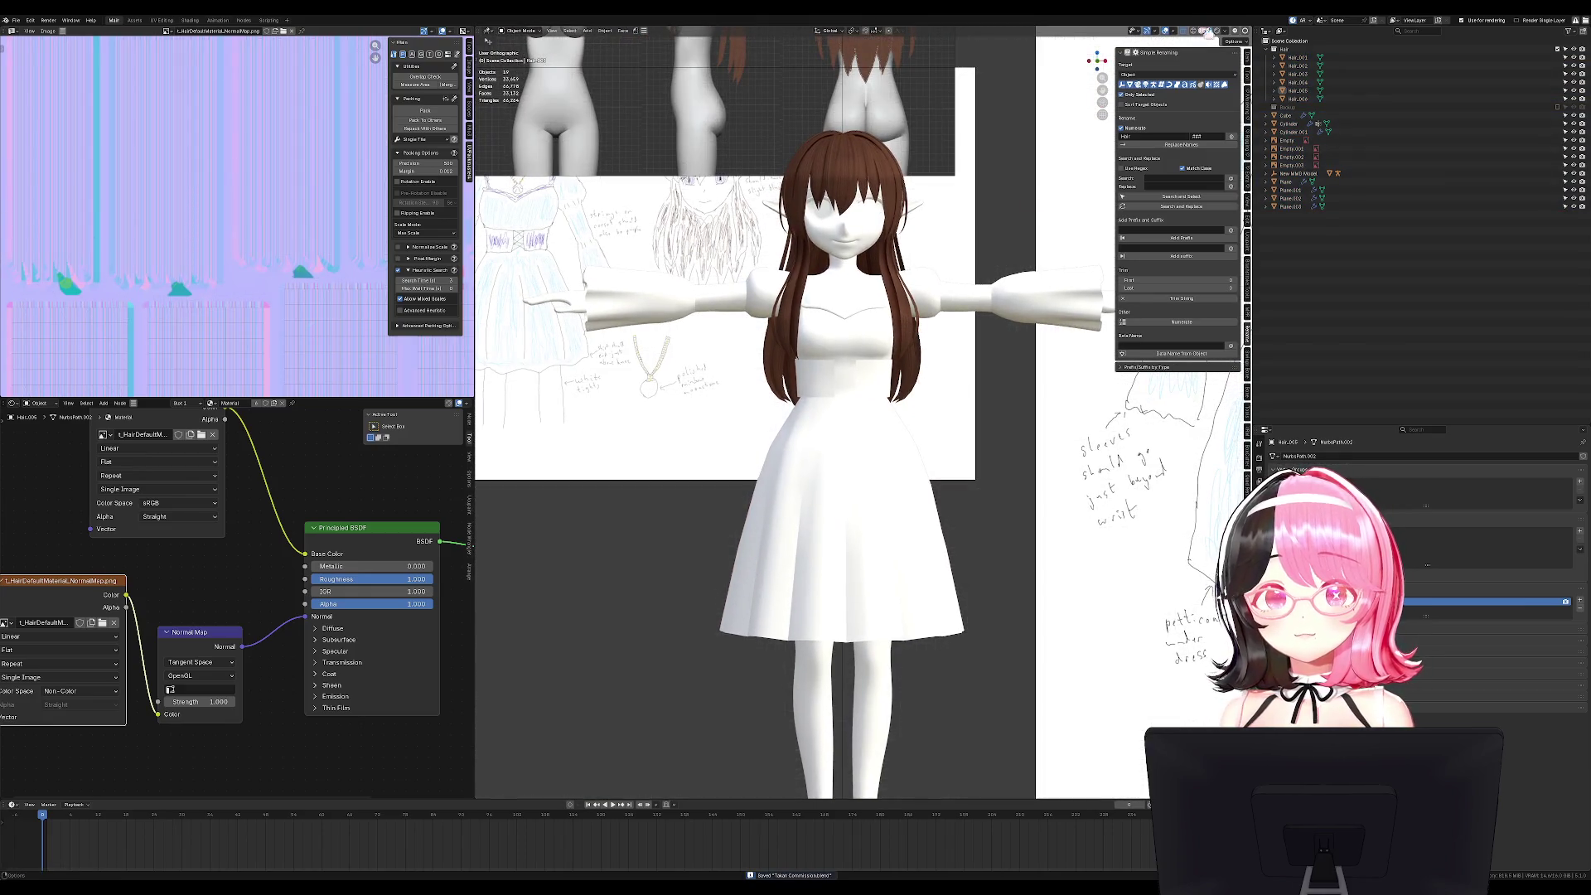
# Show the bangs hair piece in its base colour texture under solid shading.
pyautogui.click(1202, 30)
pyautogui.click(865, 165)
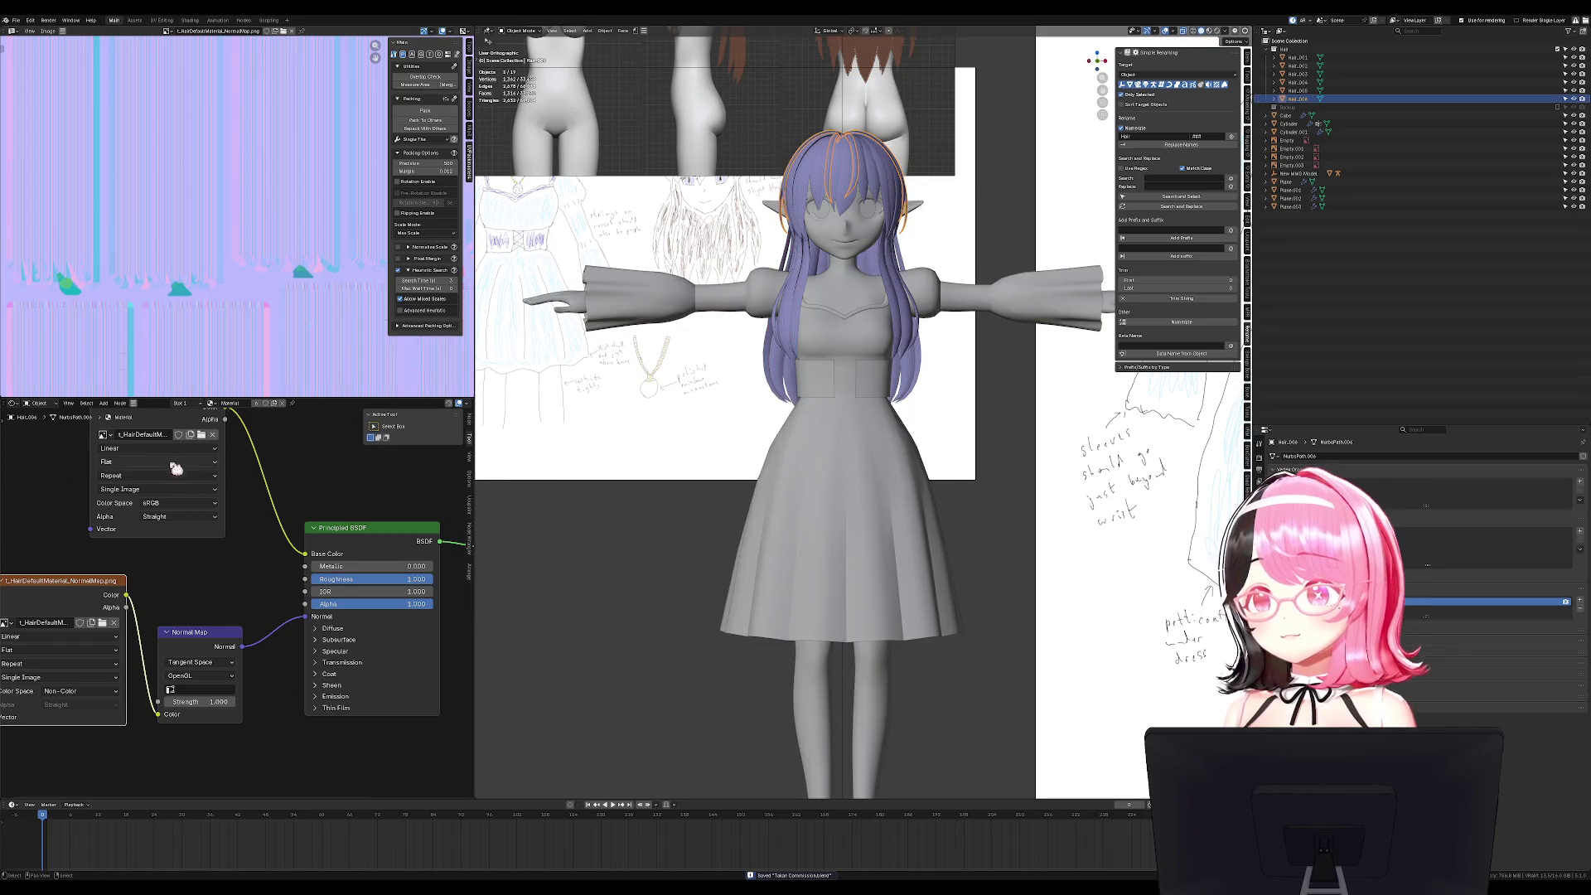
pyautogui.click(149, 501)
pyautogui.click(968, 330)
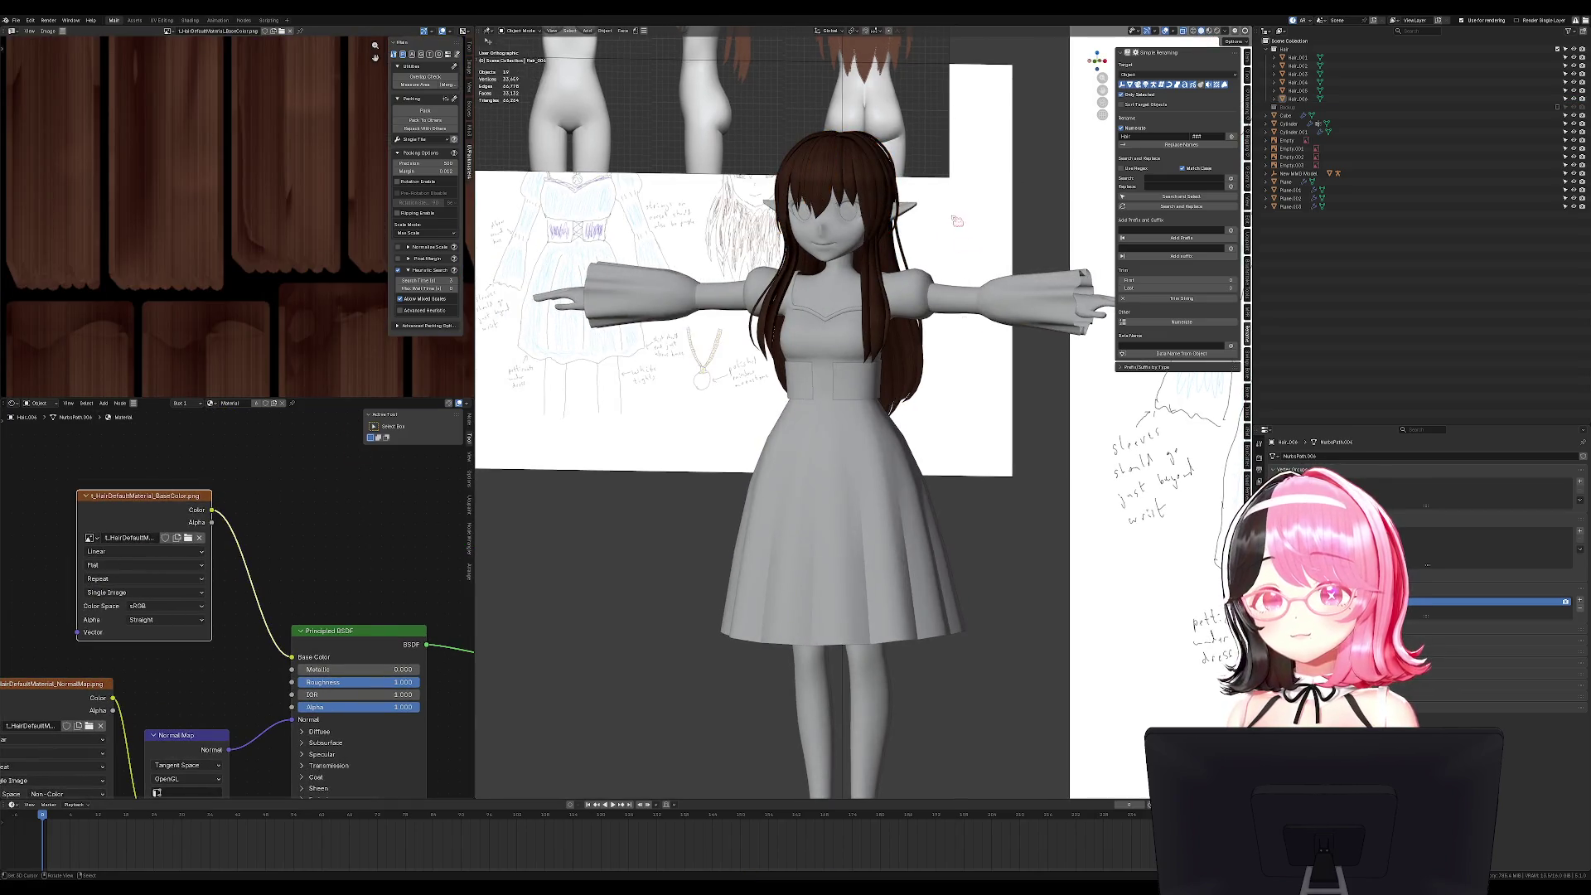
# Select the front reference image and switch viewport lighting to a brighter studio light.
pyautogui.click(949, 135)
pyautogui.click(1225, 30)
pyautogui.click(1219, 115)
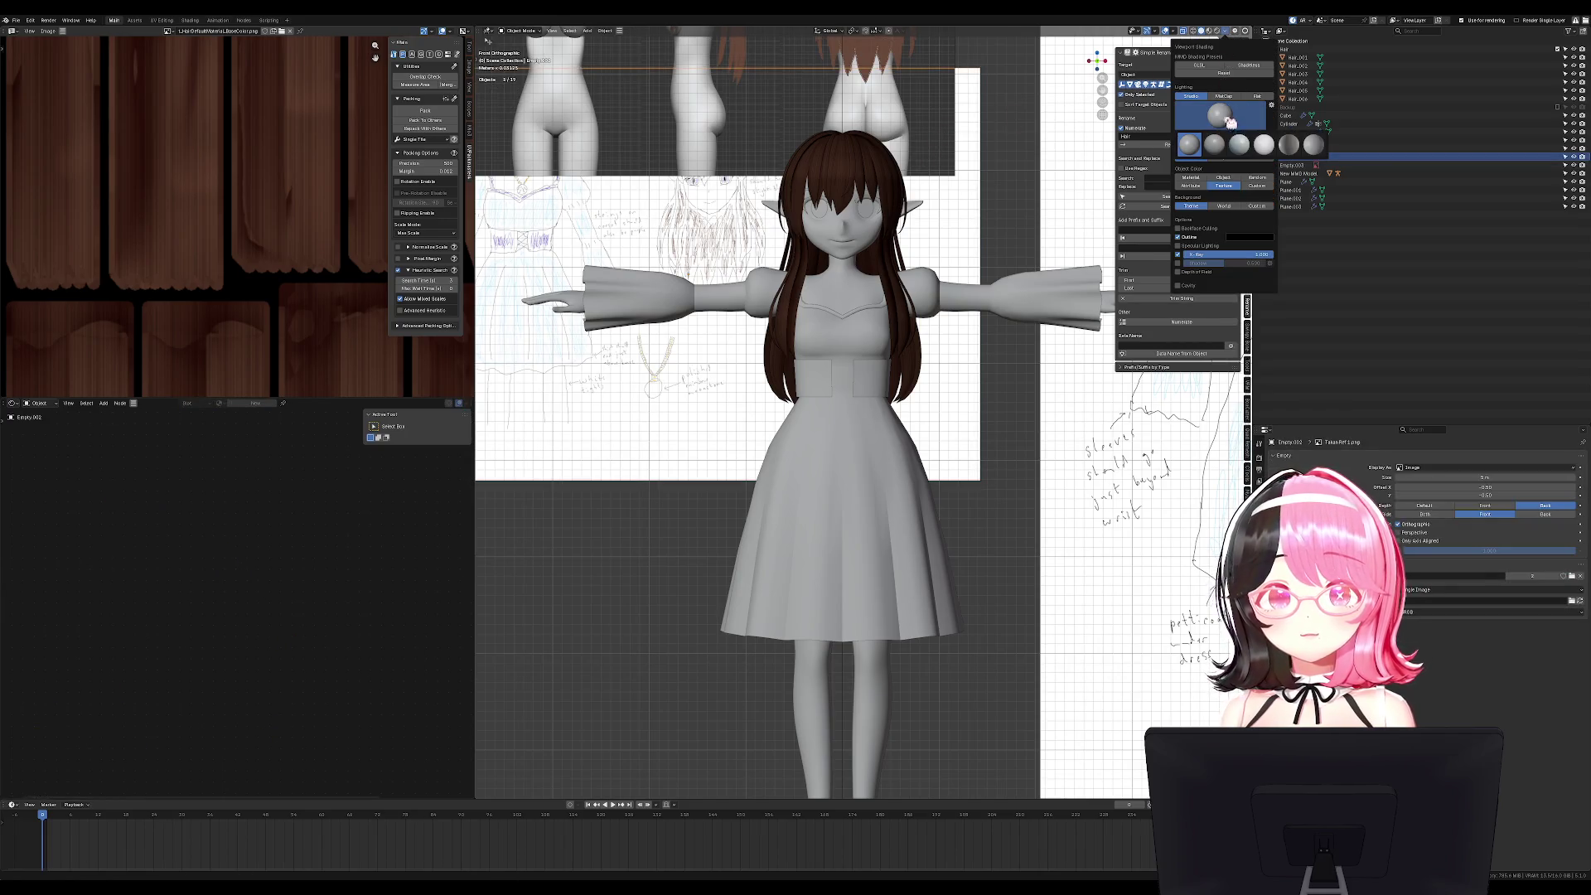
pyautogui.click(1265, 150)
# Hide the front, body and grid reference images.
pyautogui.press('h')
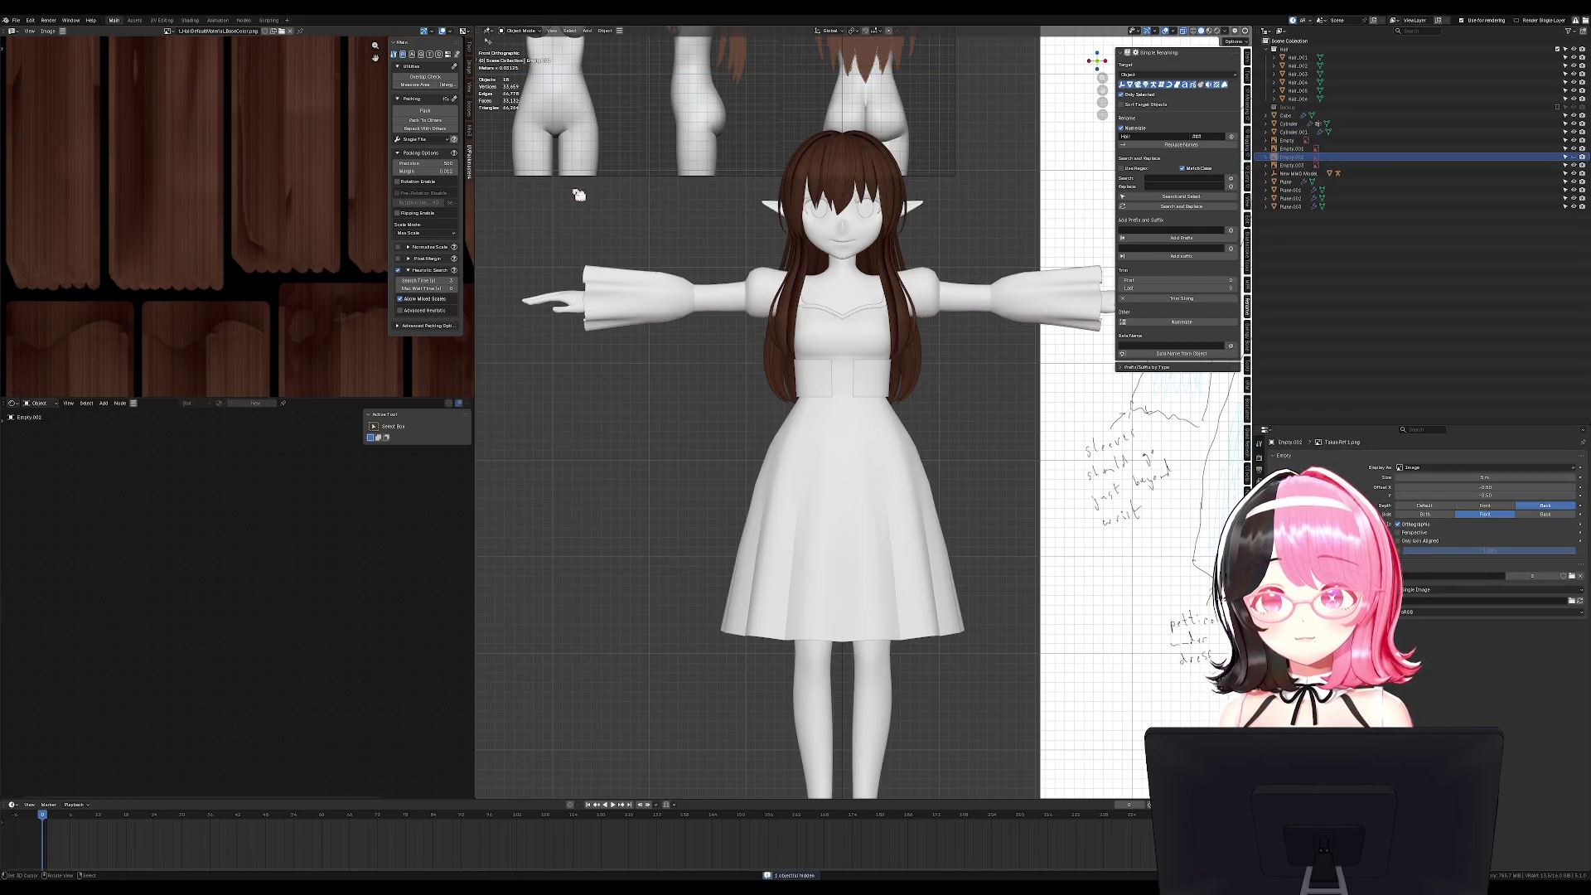
pyautogui.click(594, 155)
pyautogui.press('h')
pyautogui.click(1048, 199)
pyautogui.press('h')
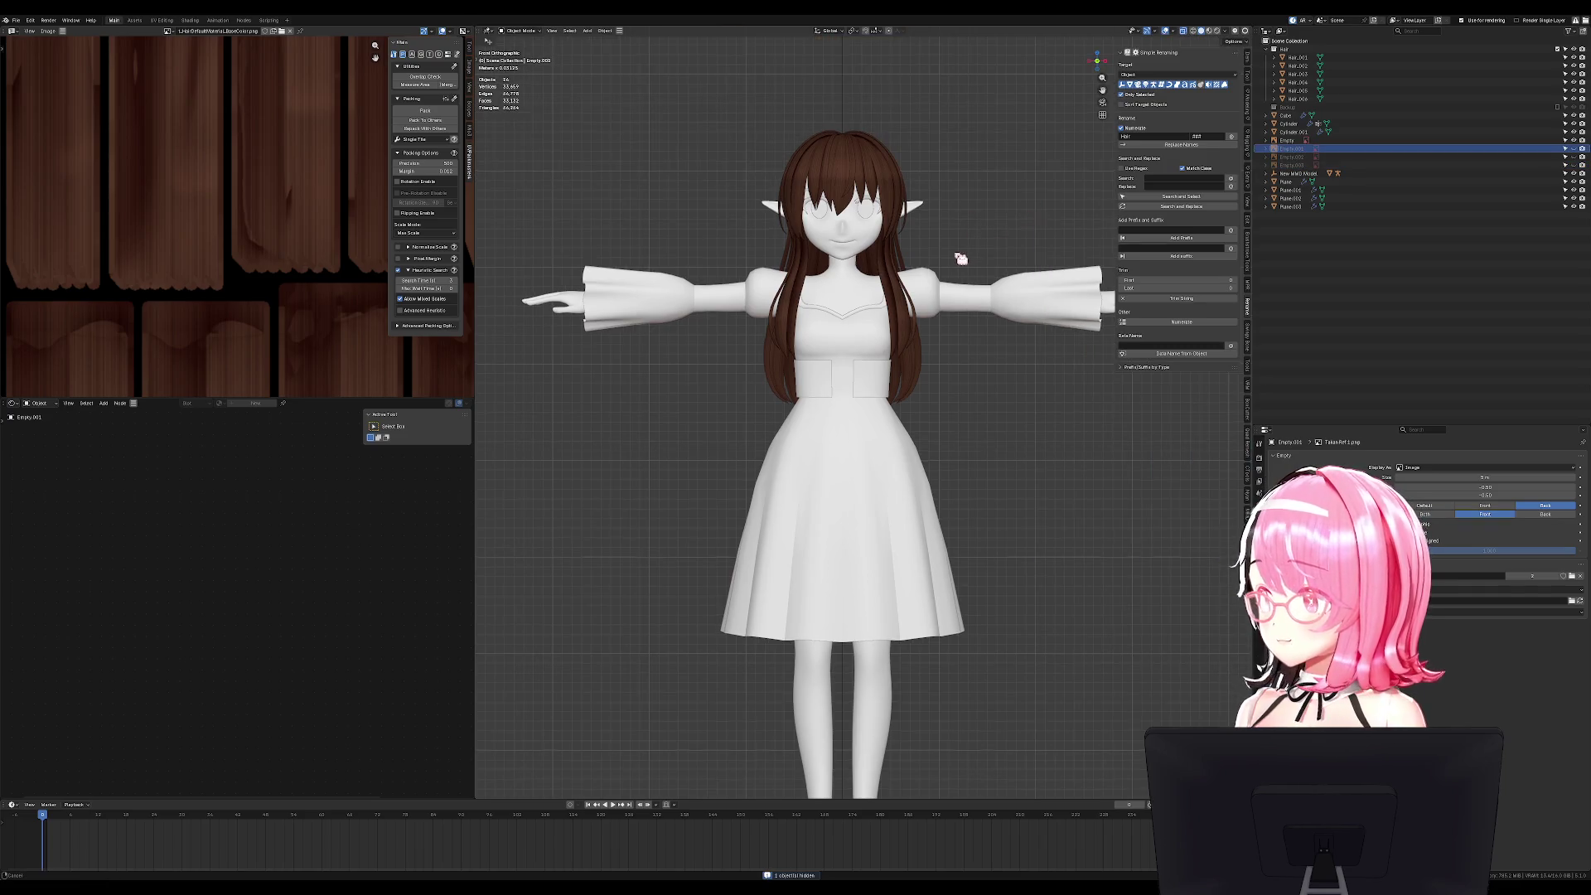
pyautogui.moveTo(755, 326)
pyautogui.mouseDown(button='middle')
pyautogui.moveTo(878, 302)
pyautogui.moveTo(812, 286)
pyautogui.mouseUp(button='middle')
pyautogui.press('KP_1')
pyautogui.scroll(3, 812, 286)
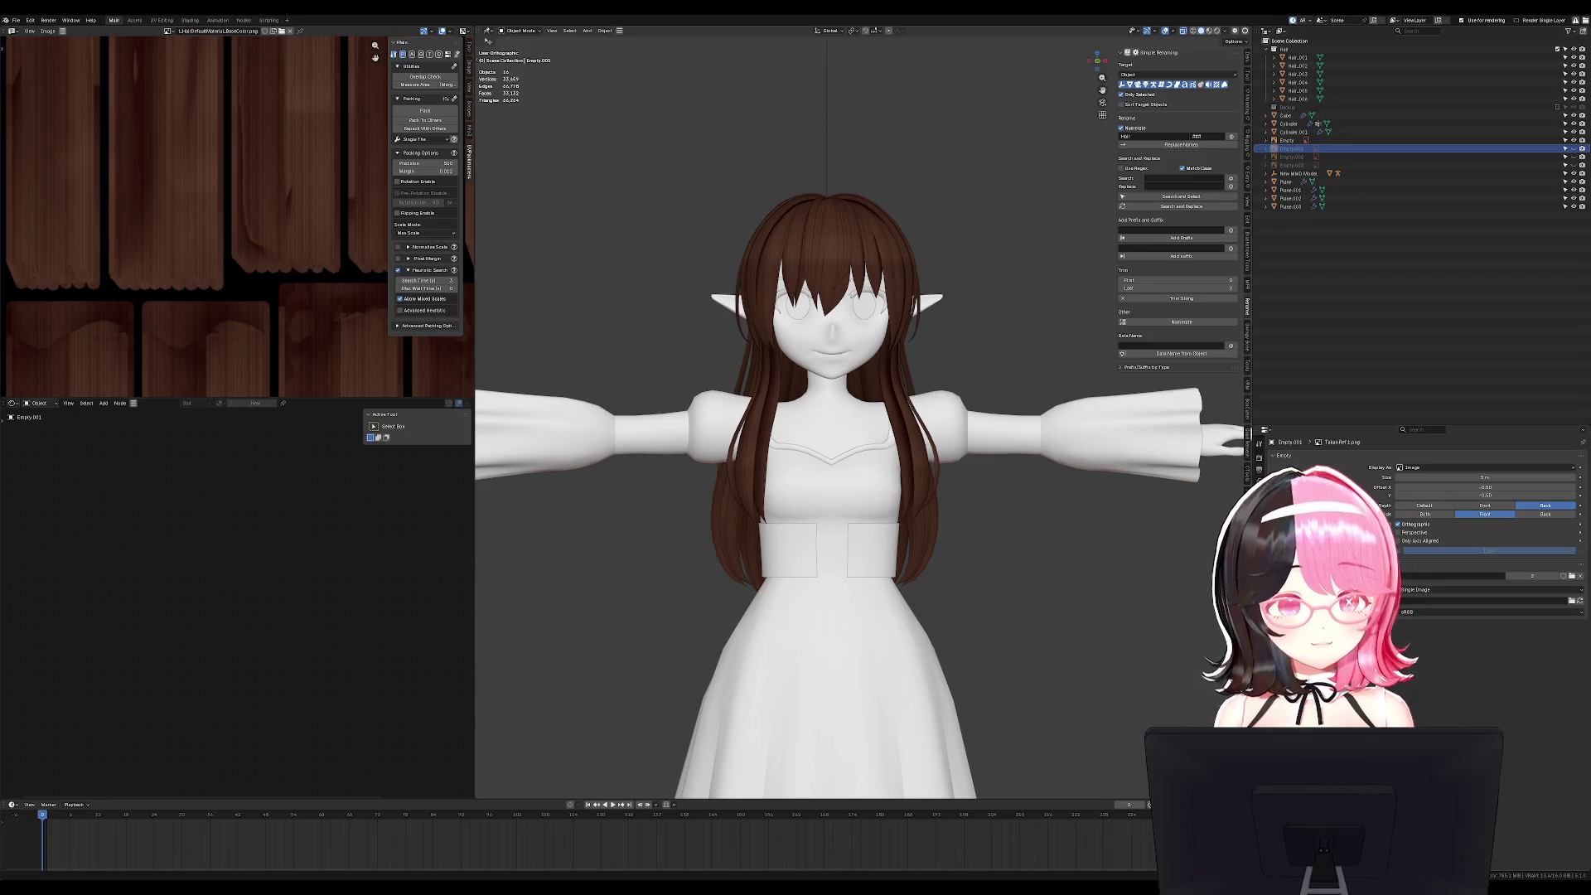
pyautogui.moveTo(944, 381)
pyautogui.keyDown('ctrl'); pyautogui.mouseDown(button='middle')
pyautogui.moveTo(941, 487)
pyautogui.moveTo(961, 448)
pyautogui.mouseUp(button='middle'); pyautogui.keyUp('ctrl')
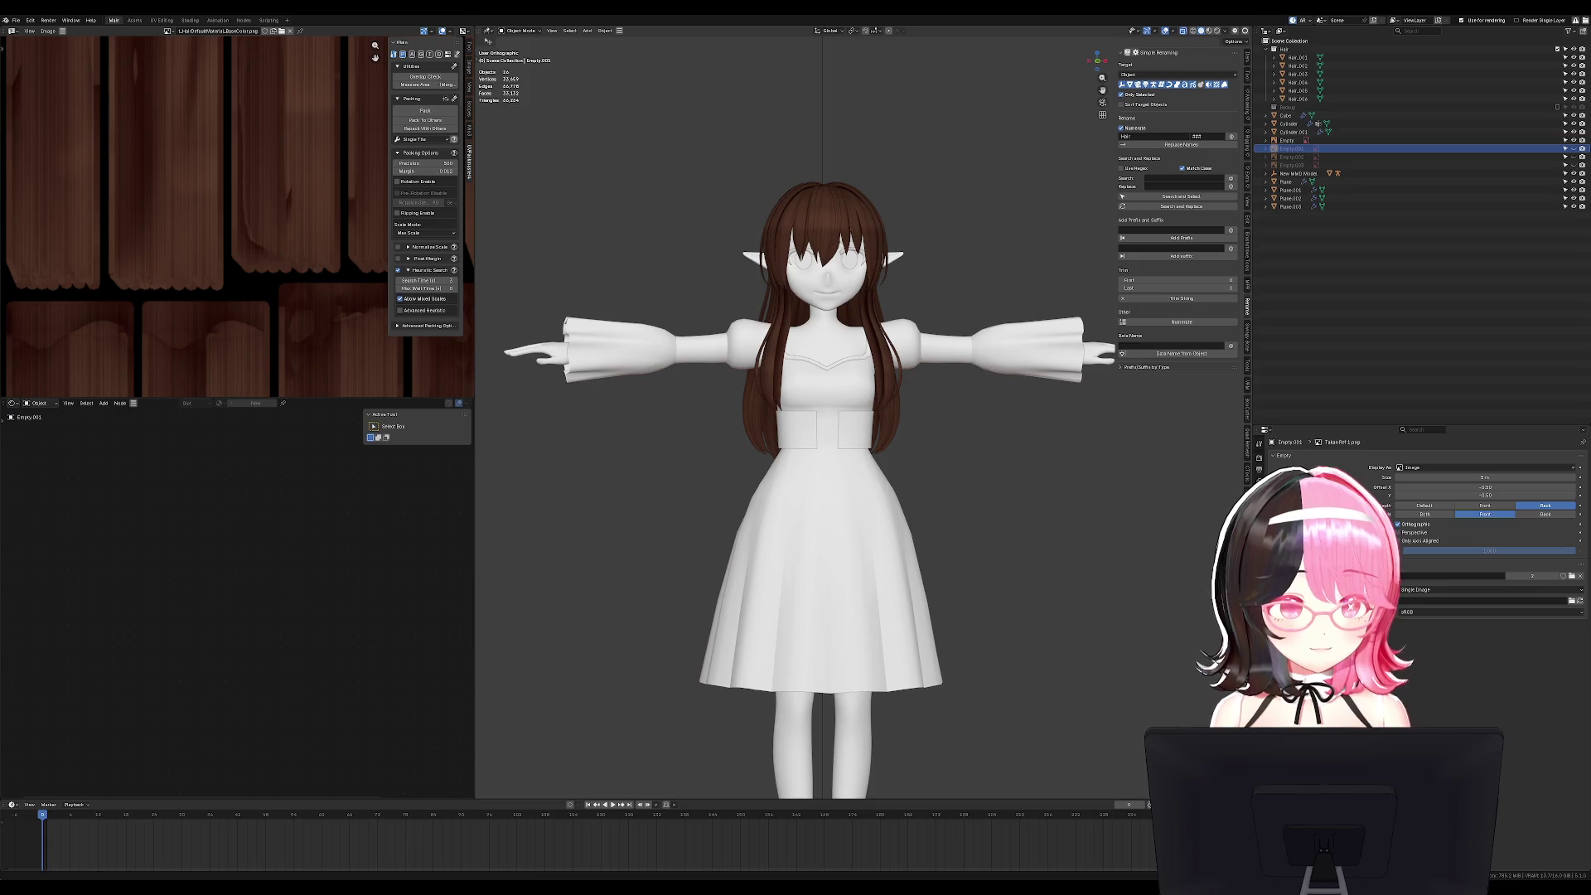
pyautogui.press('KP_3')
pyautogui.press('KP_1')
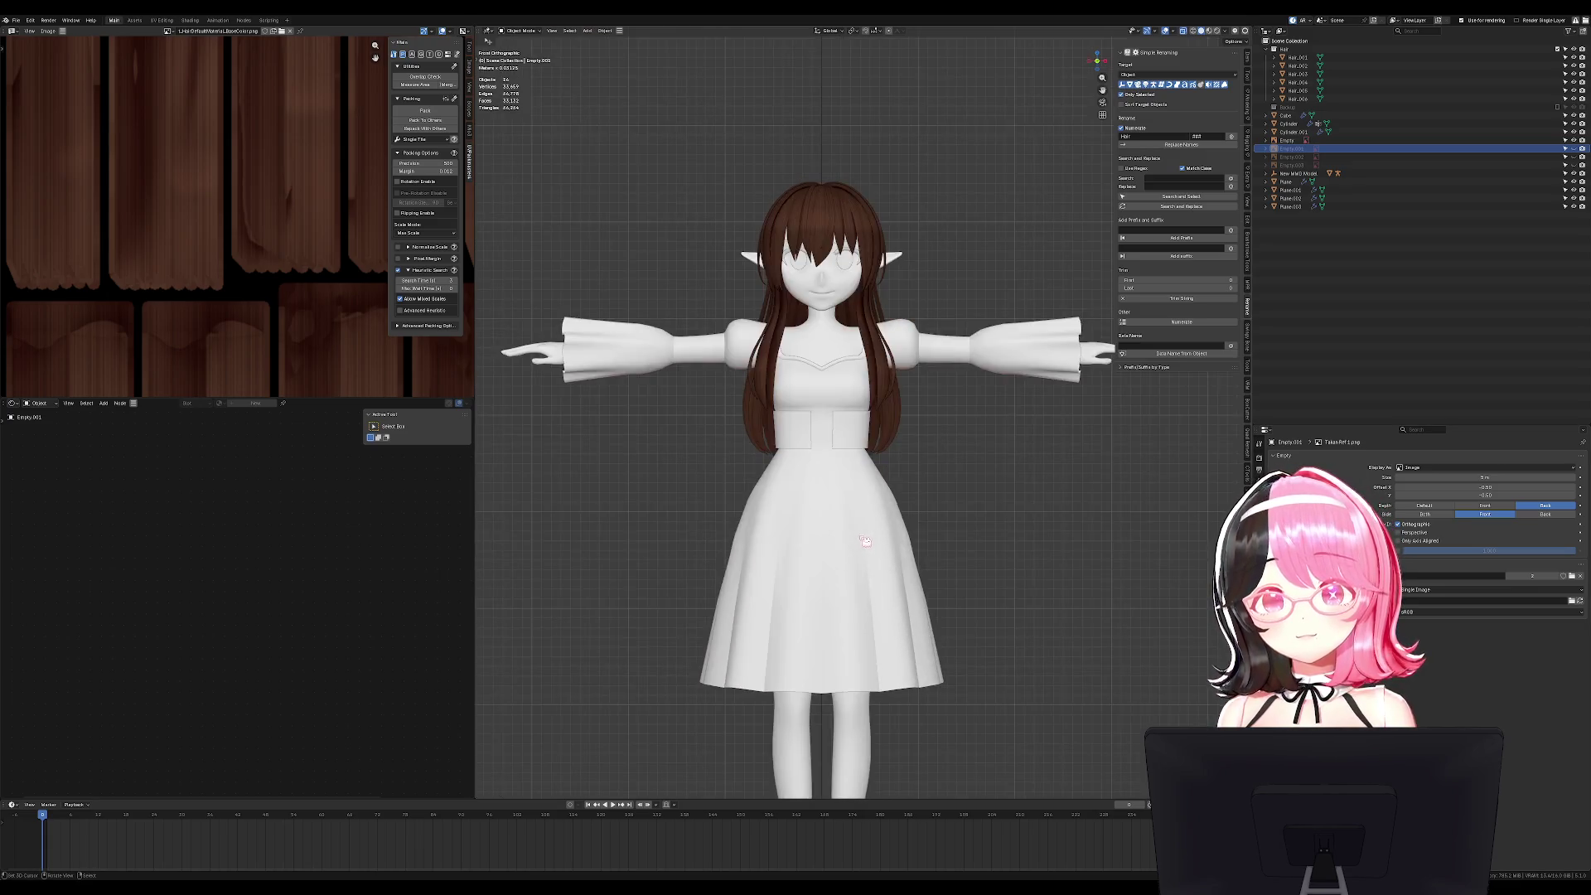
# Select the waistband object and inspect its whole mesh in Edit Mode.
pyautogui.click(864, 541)
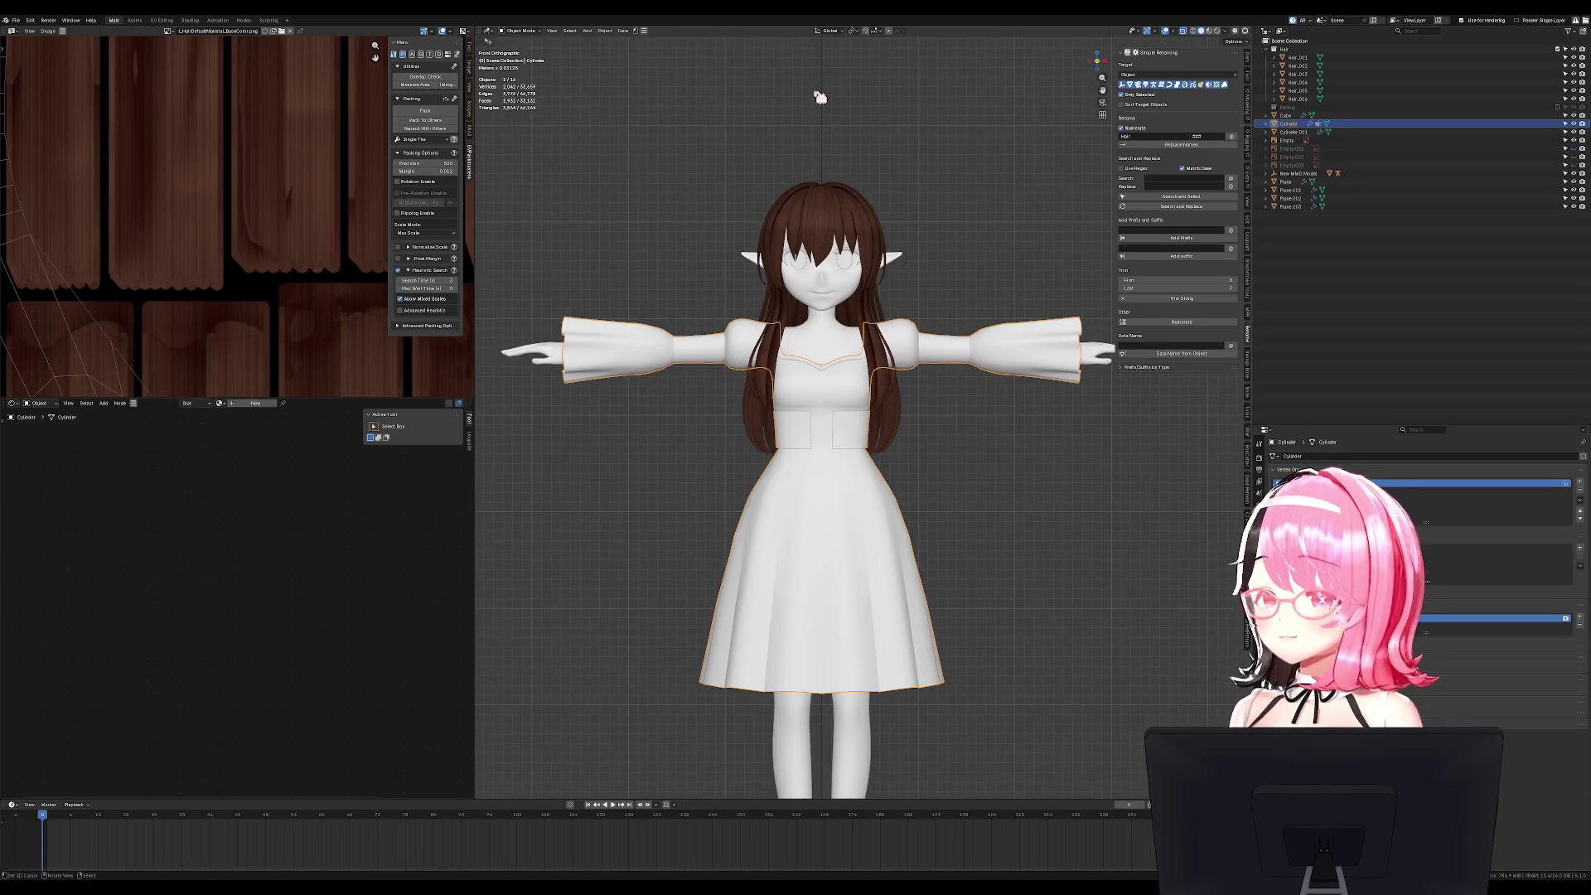
pyautogui.scroll(5, 826, 250)
pyautogui.hotkey('alt', 'a')
pyautogui.scroll(-4, 921, 477)
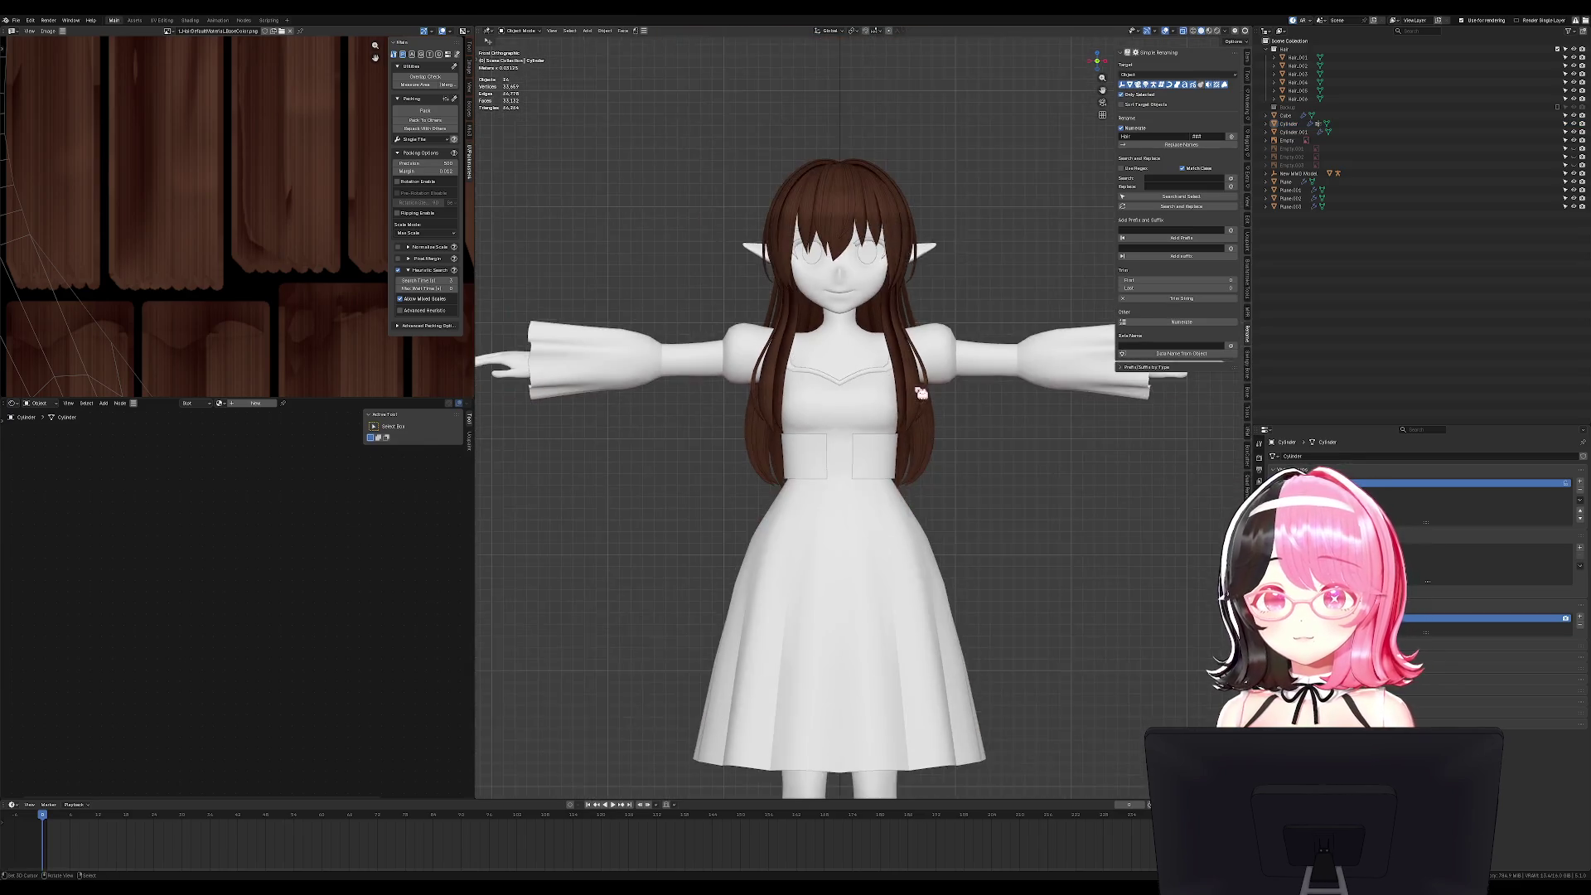
pyautogui.scroll(1, 917, 331)
pyautogui.click(899, 310)
pyautogui.press('Tab')
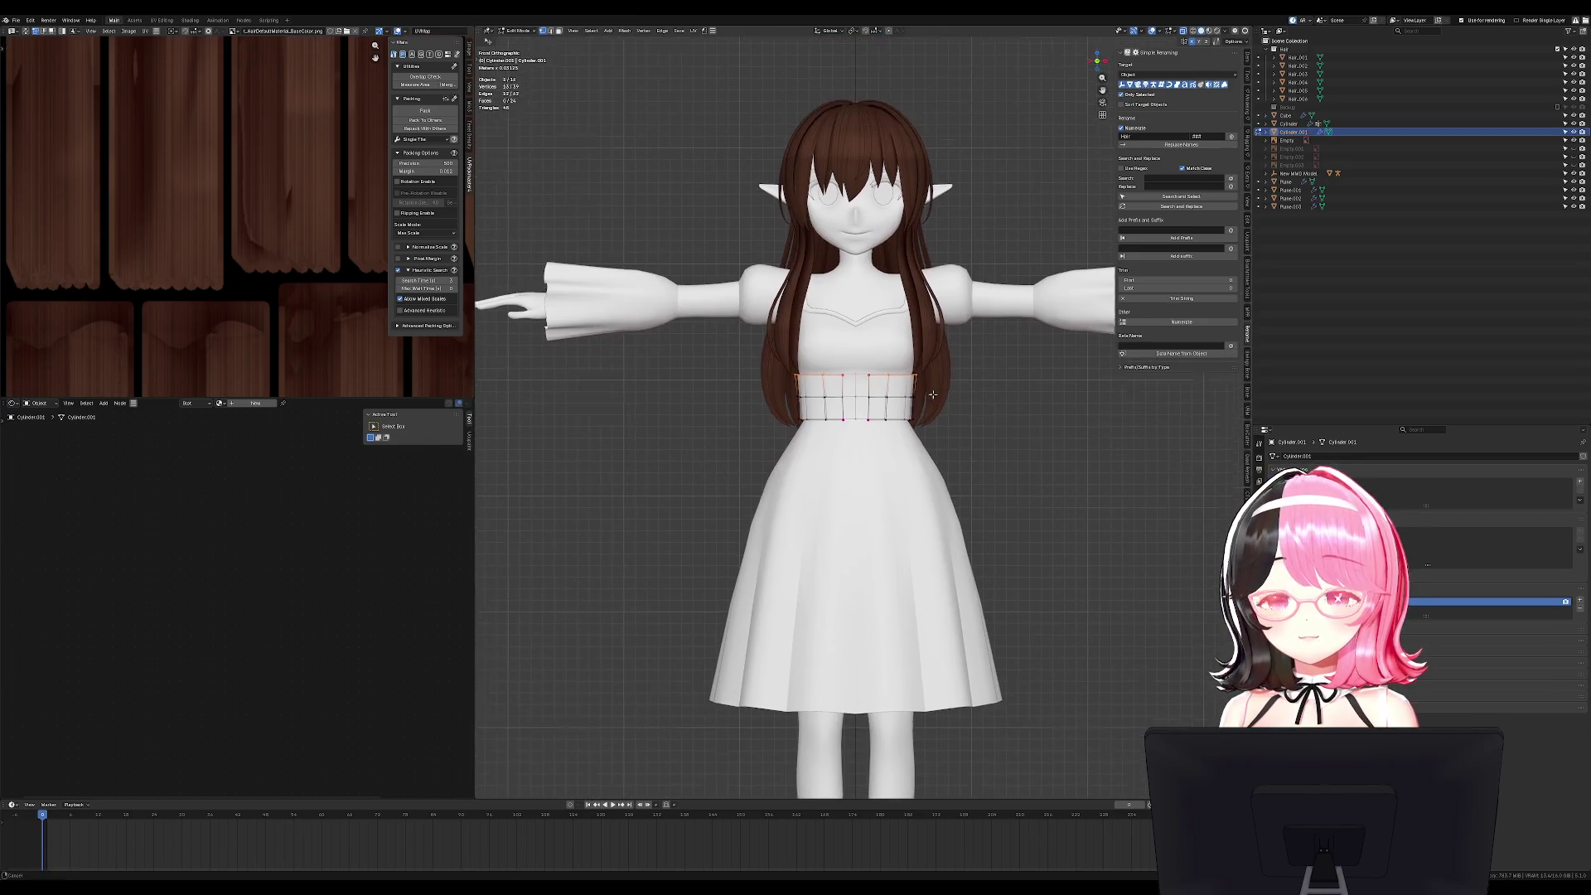
pyautogui.scroll(4, 916, 309)
pyautogui.press('a')
pyautogui.moveTo(916, 309); pyautogui.dragTo(1046, 451, button='middle')
pyautogui.press('Tab')
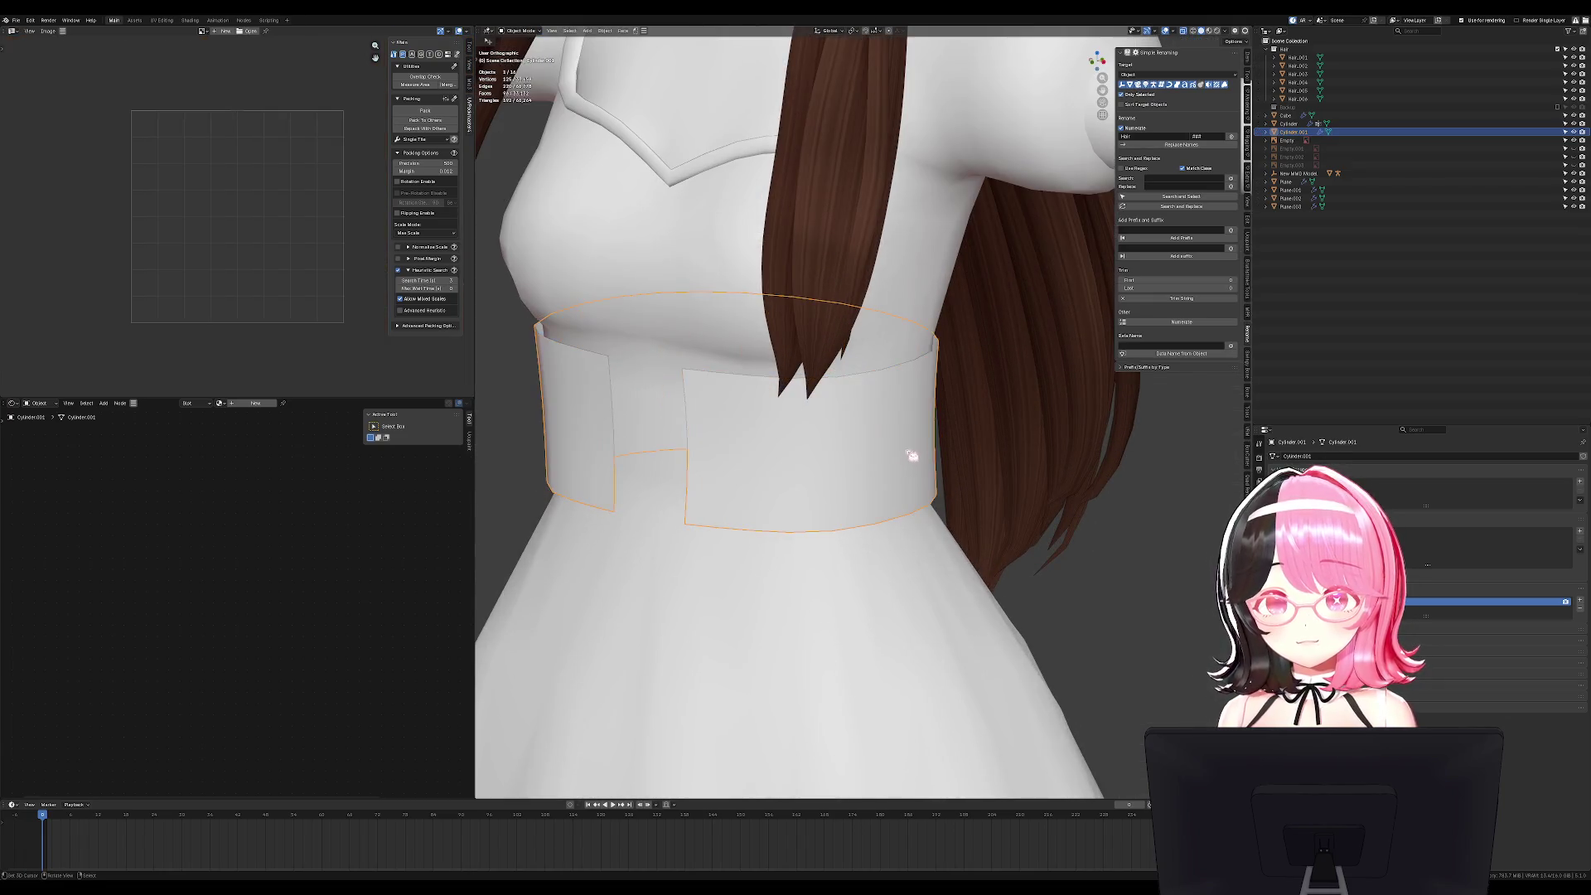
# Add a level-1 Subdivision to the waistband and apply it.
pyautogui.hotkey('ctrl', '1')
pyautogui.hotkey('ctrl', 'a')
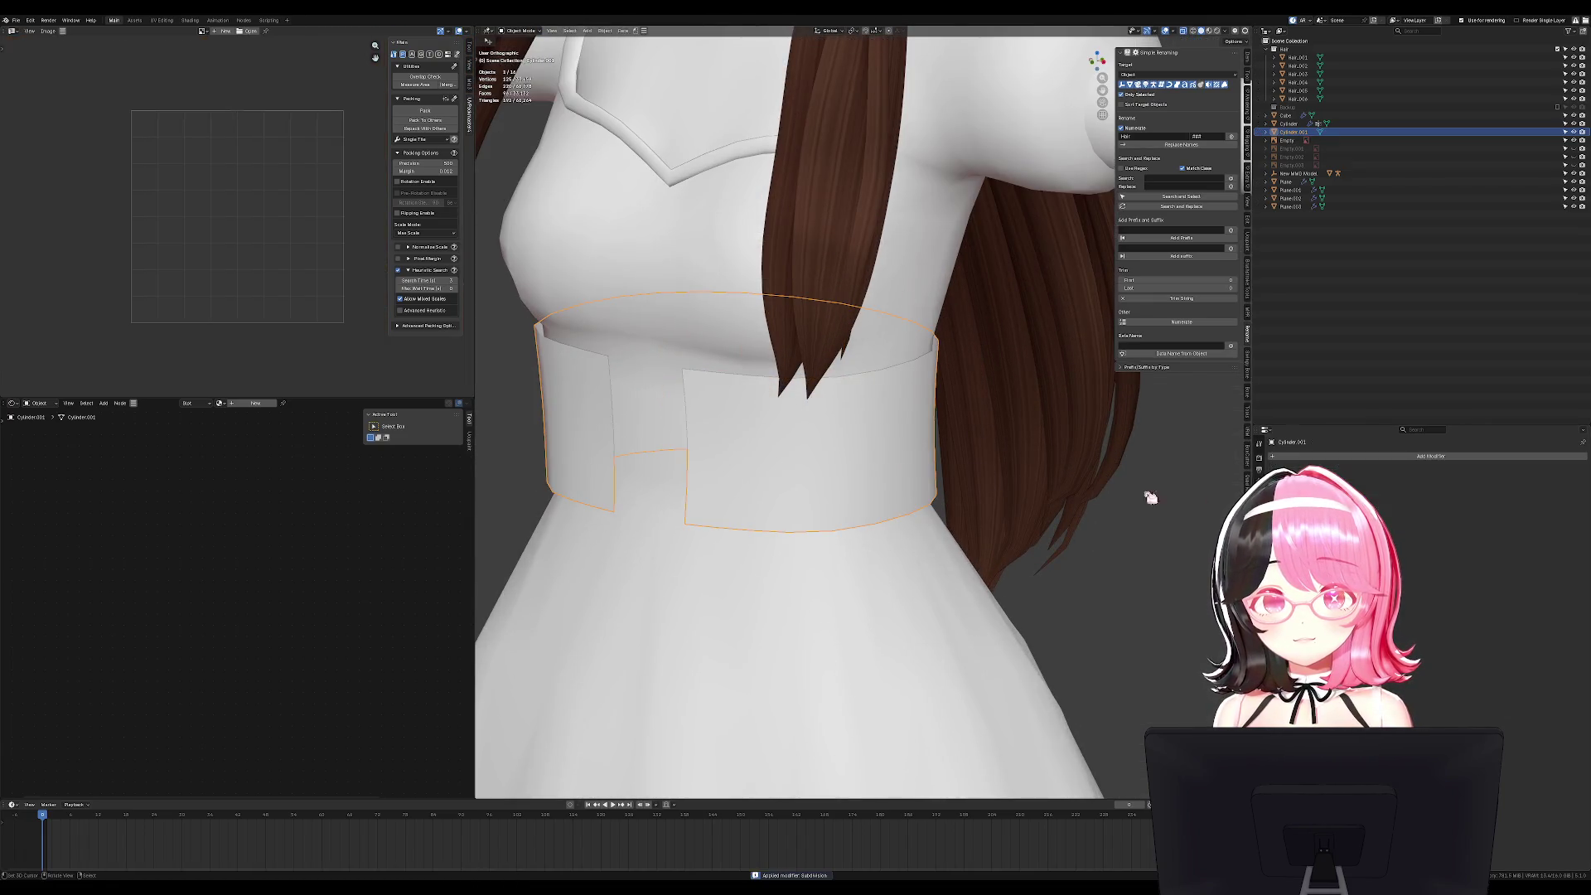
pyautogui.press('Tab')
pyautogui.scroll(4, 1038, 467)
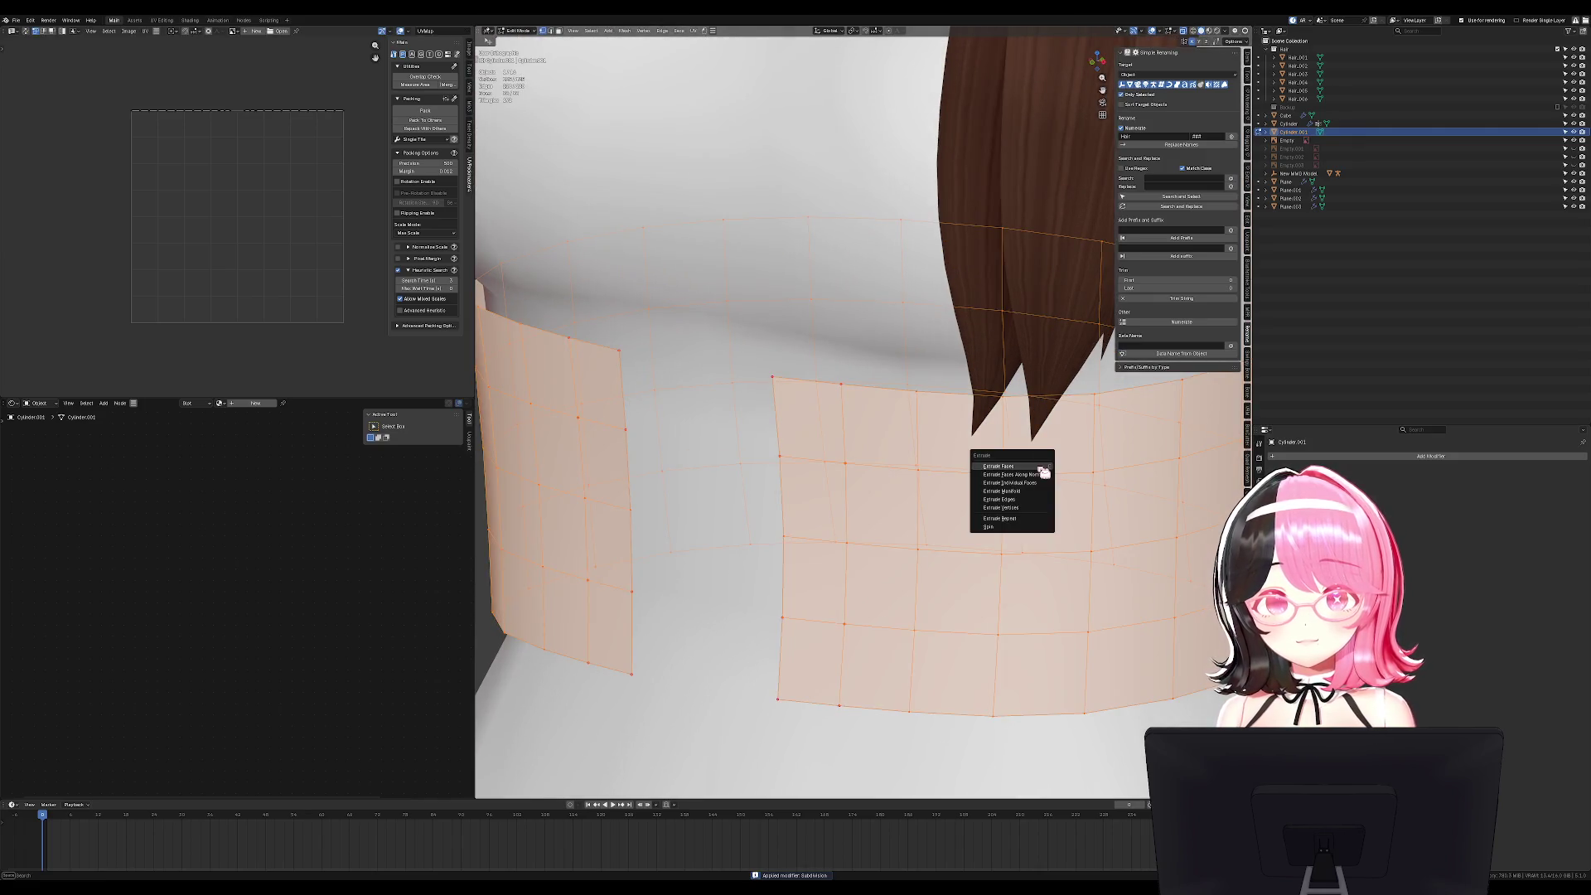
pyautogui.press('Tab')
pyautogui.press('KP_1')
# Shrinkwrap the waistband onto the dress using Project with 0.002 m offset, then apply it.
pyautogui.click(1431, 456)
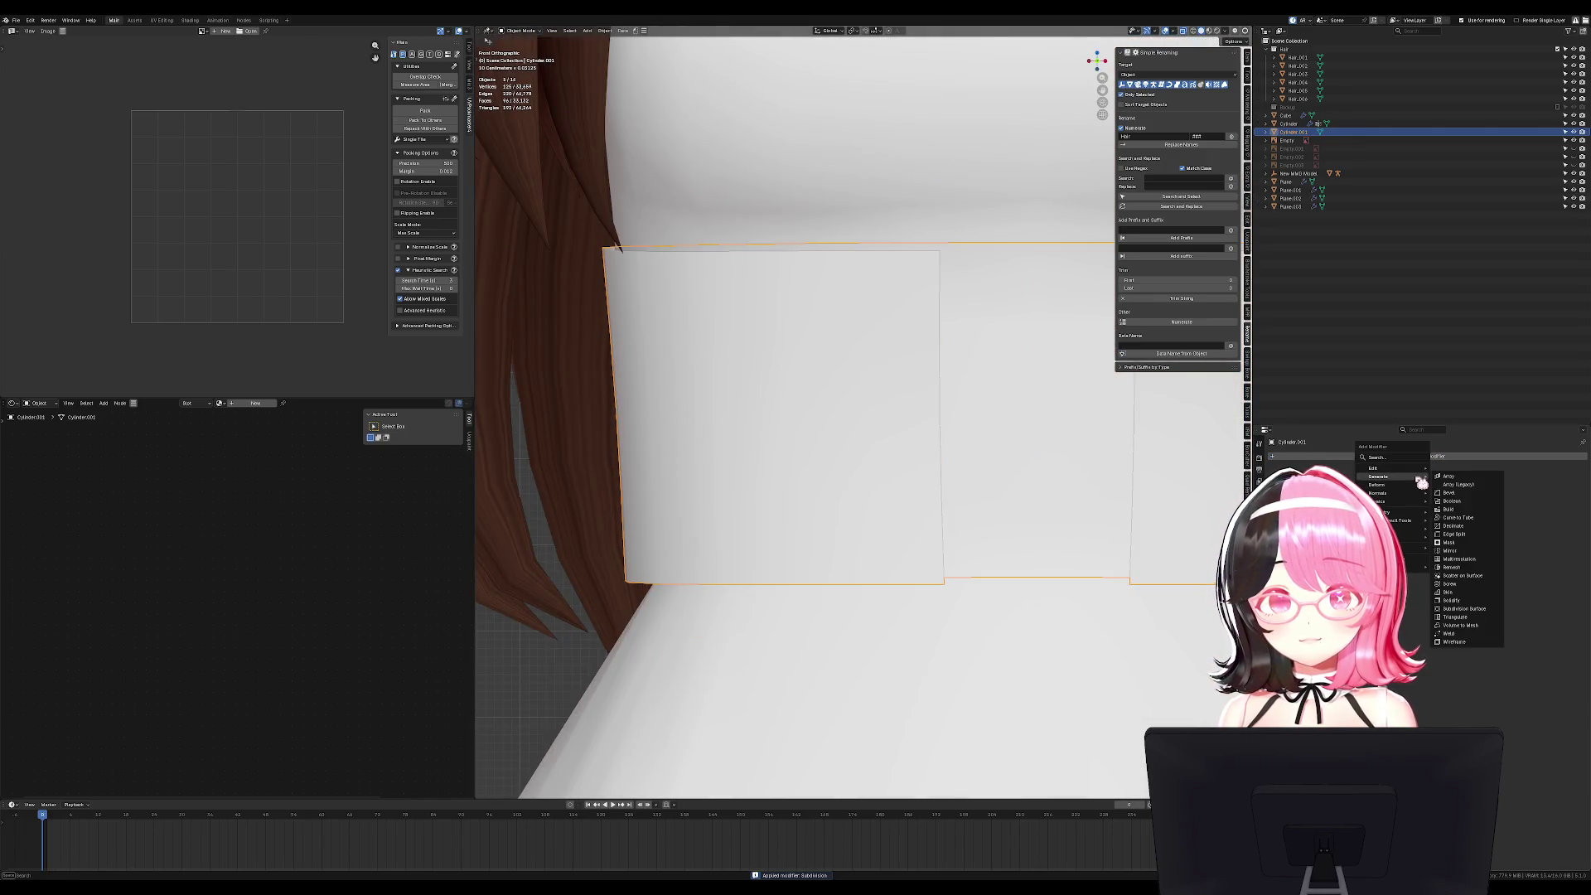
pyautogui.moveTo(1408, 486)
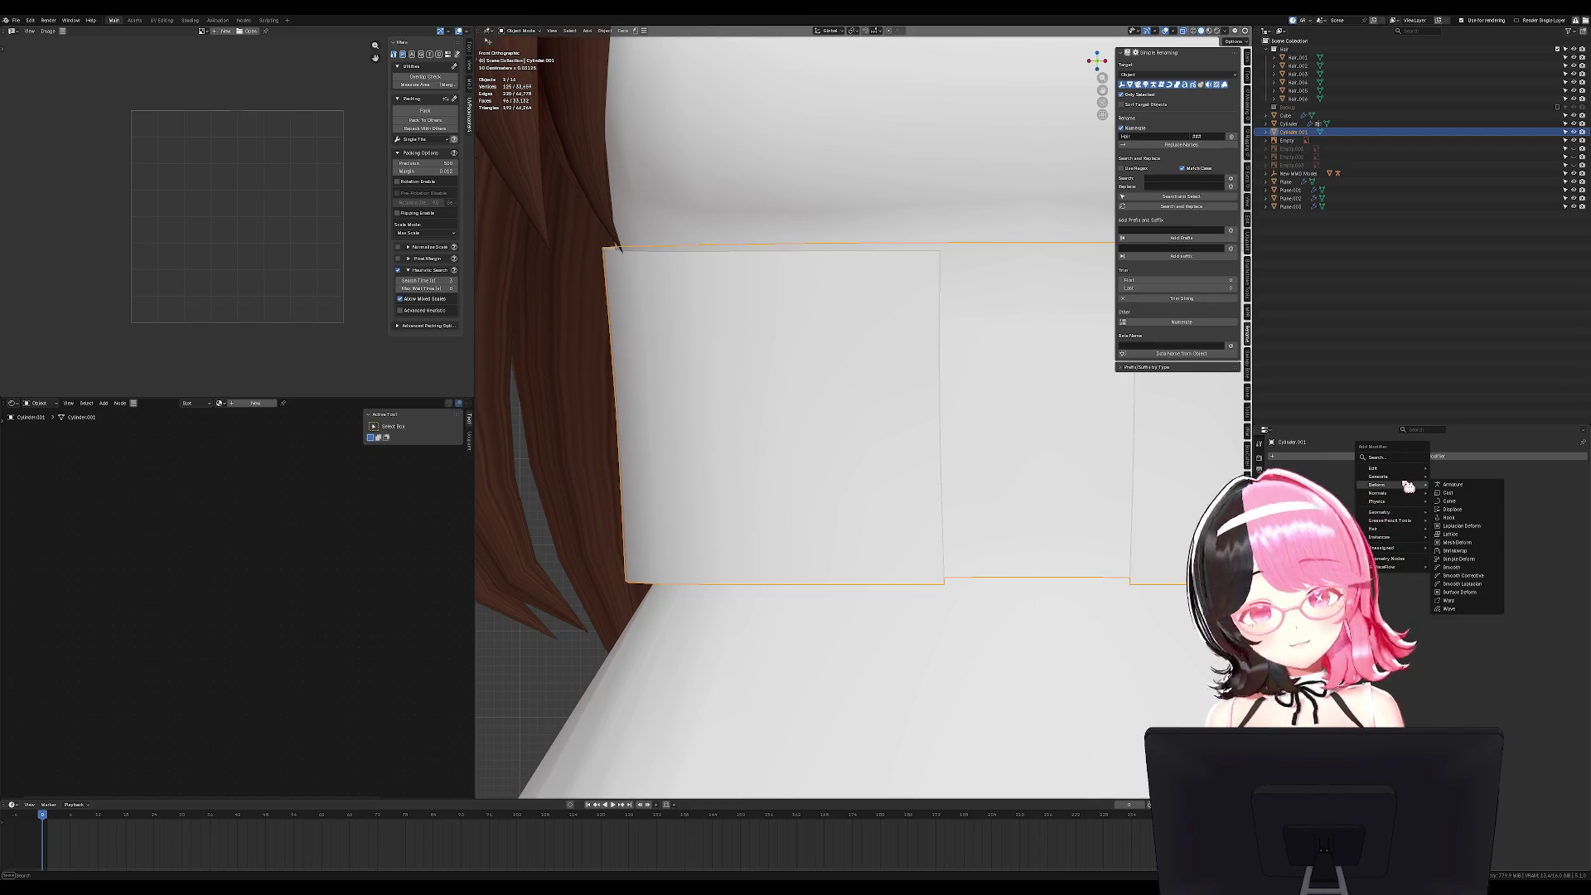
pyautogui.click(1454, 550)
pyautogui.click(1570, 519)
pyautogui.click(1017, 659)
pyautogui.scroll(-5, 1017, 659)
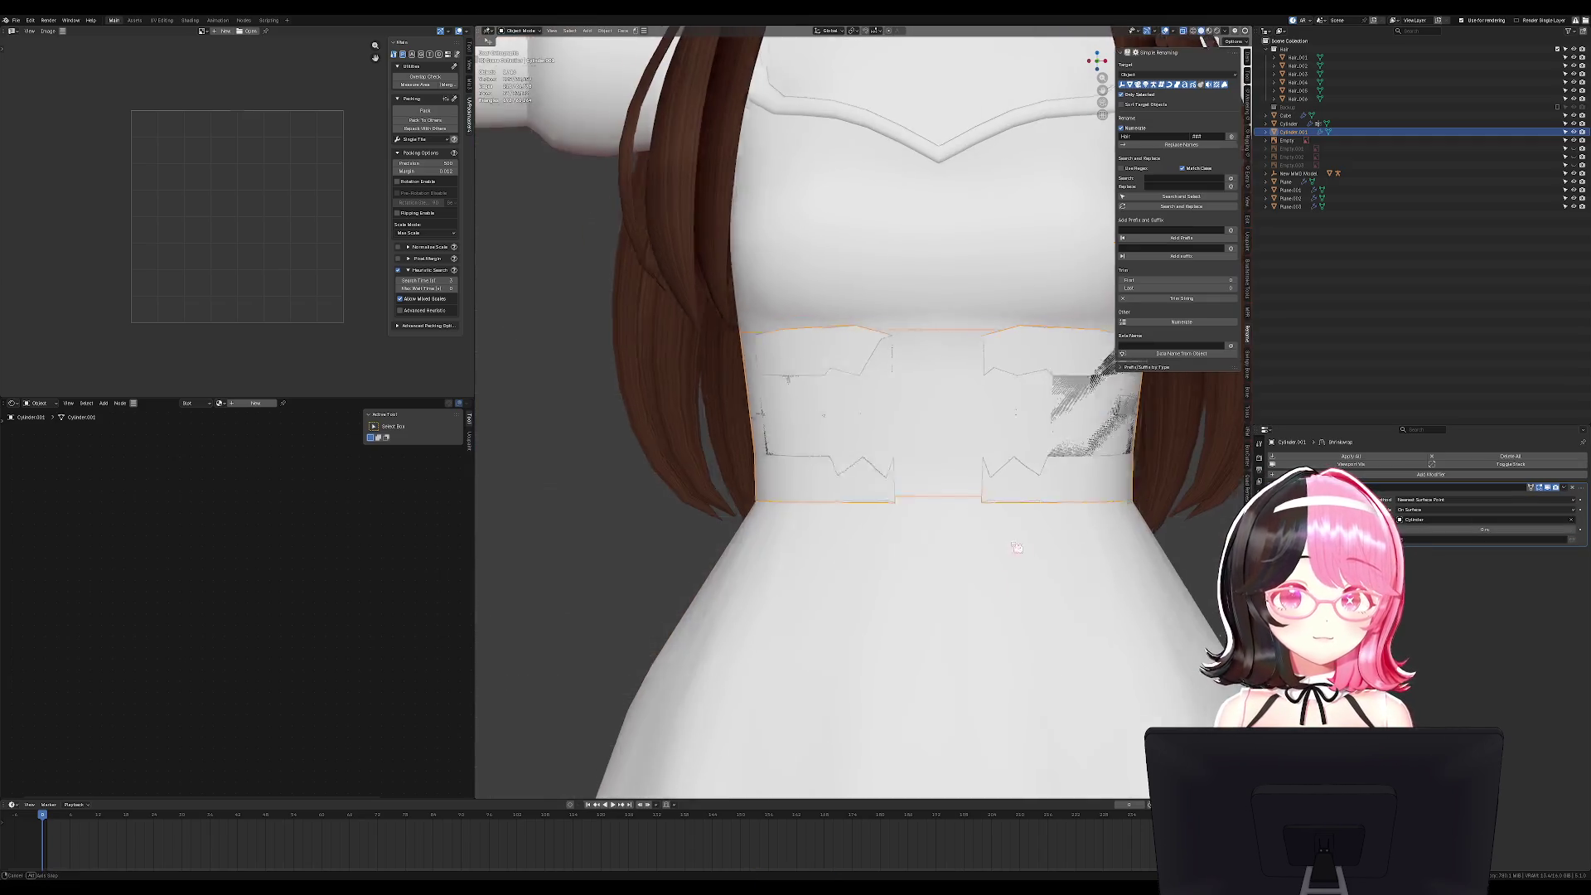
pyautogui.doubleClick(1483, 529)
pyautogui.click(1430, 498)
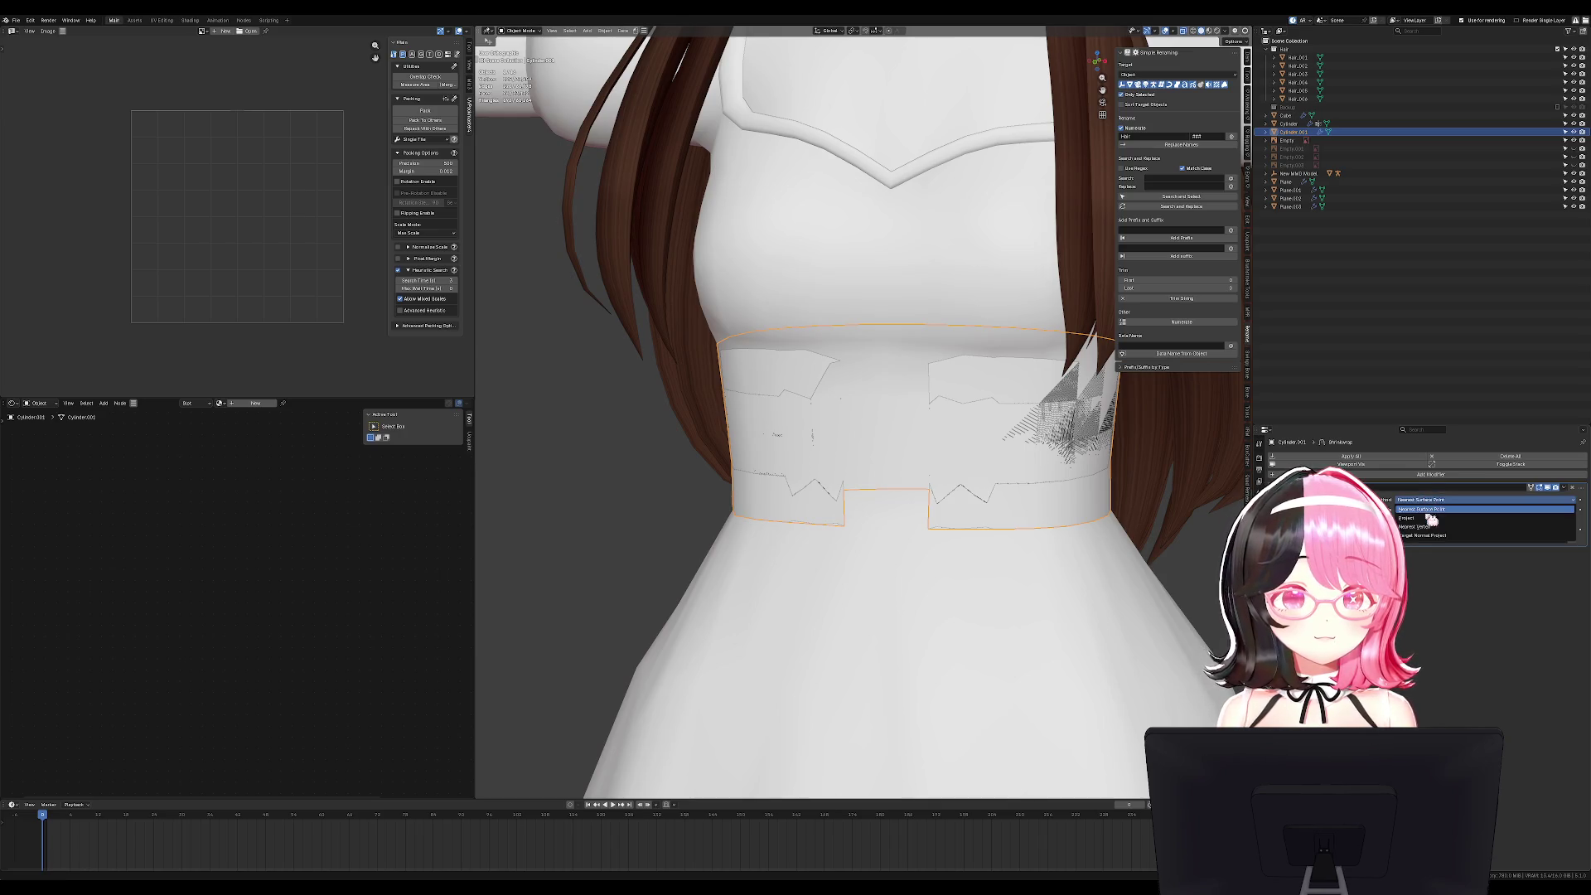
pyautogui.click(1431, 518)
pyautogui.moveTo(1458, 606); pyautogui.dragTo(1475, 606)
pyautogui.hotkey('ctrl', 'a')
# Enter Edit Mode on the waistband with all geometry deselected.
pyautogui.press('Tab')
pyautogui.scroll(1, 1001, 381)
pyautogui.hotkey('alt', 'a')
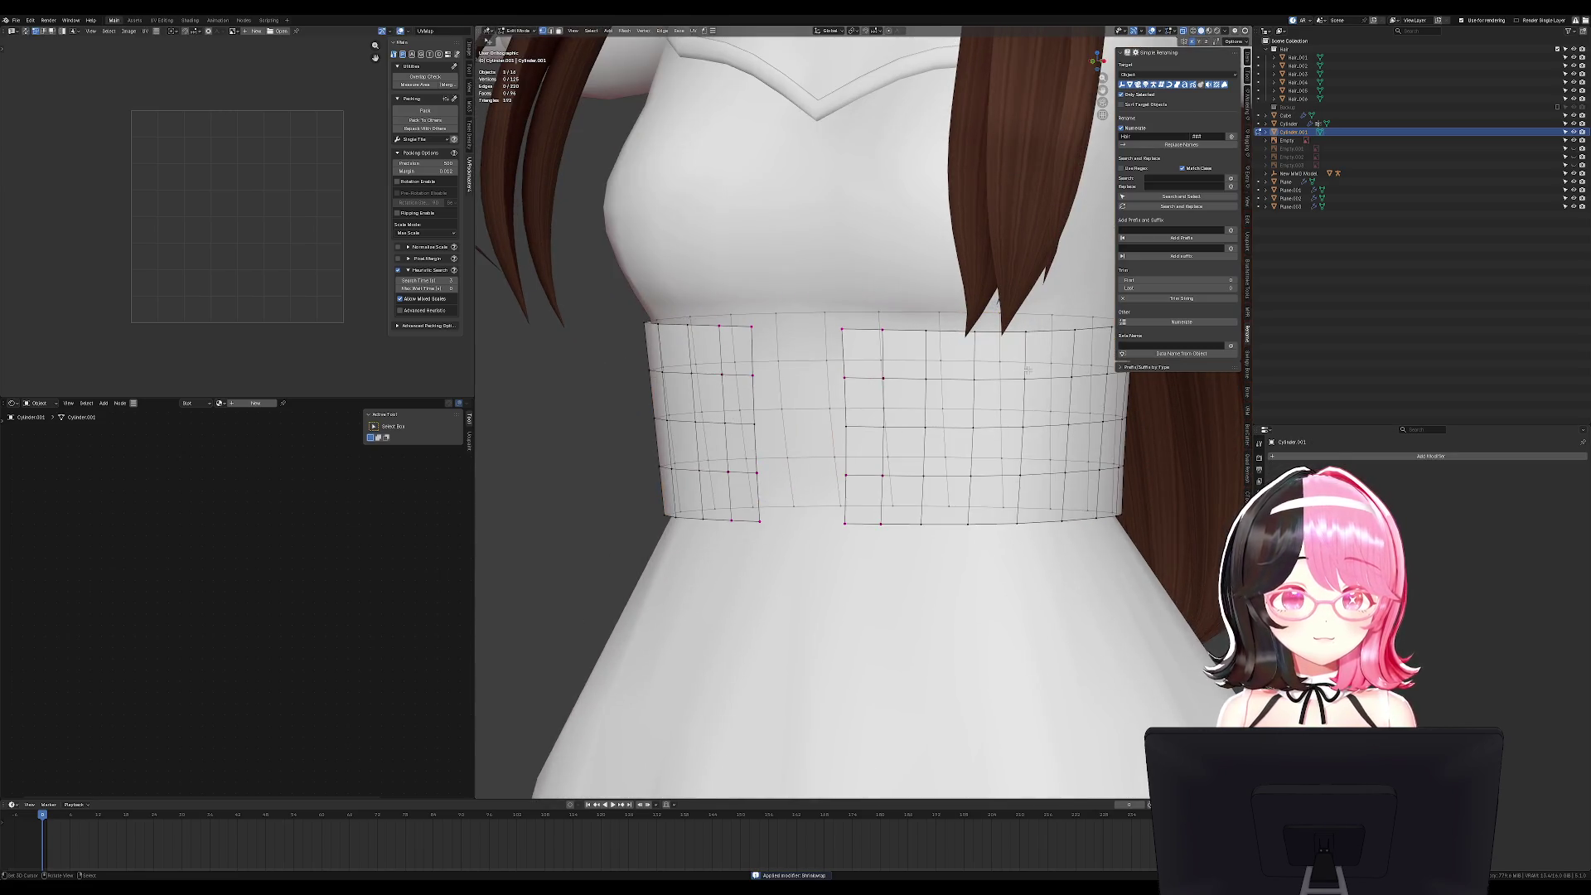
# Extrude all waistband faces along their normals to give the panels thickness.
pyautogui.press('a')
pyautogui.hotkey('ctrl', 'shift', 'v')
pyautogui.click(925, 495)
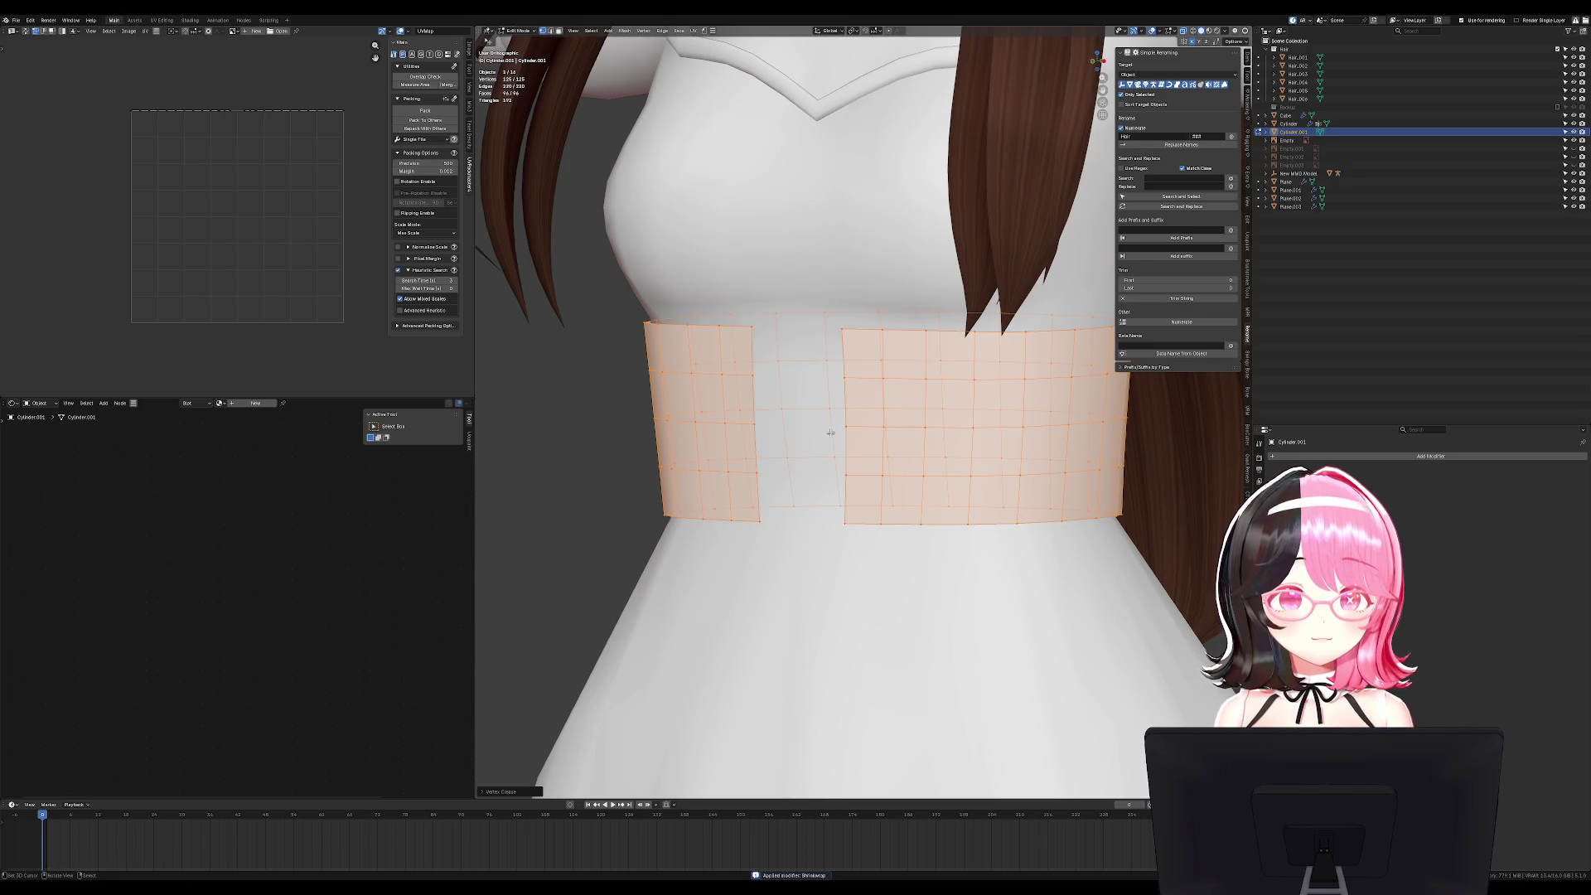
pyautogui.hotkey('alt', 'e')
pyautogui.click(1045, 497)
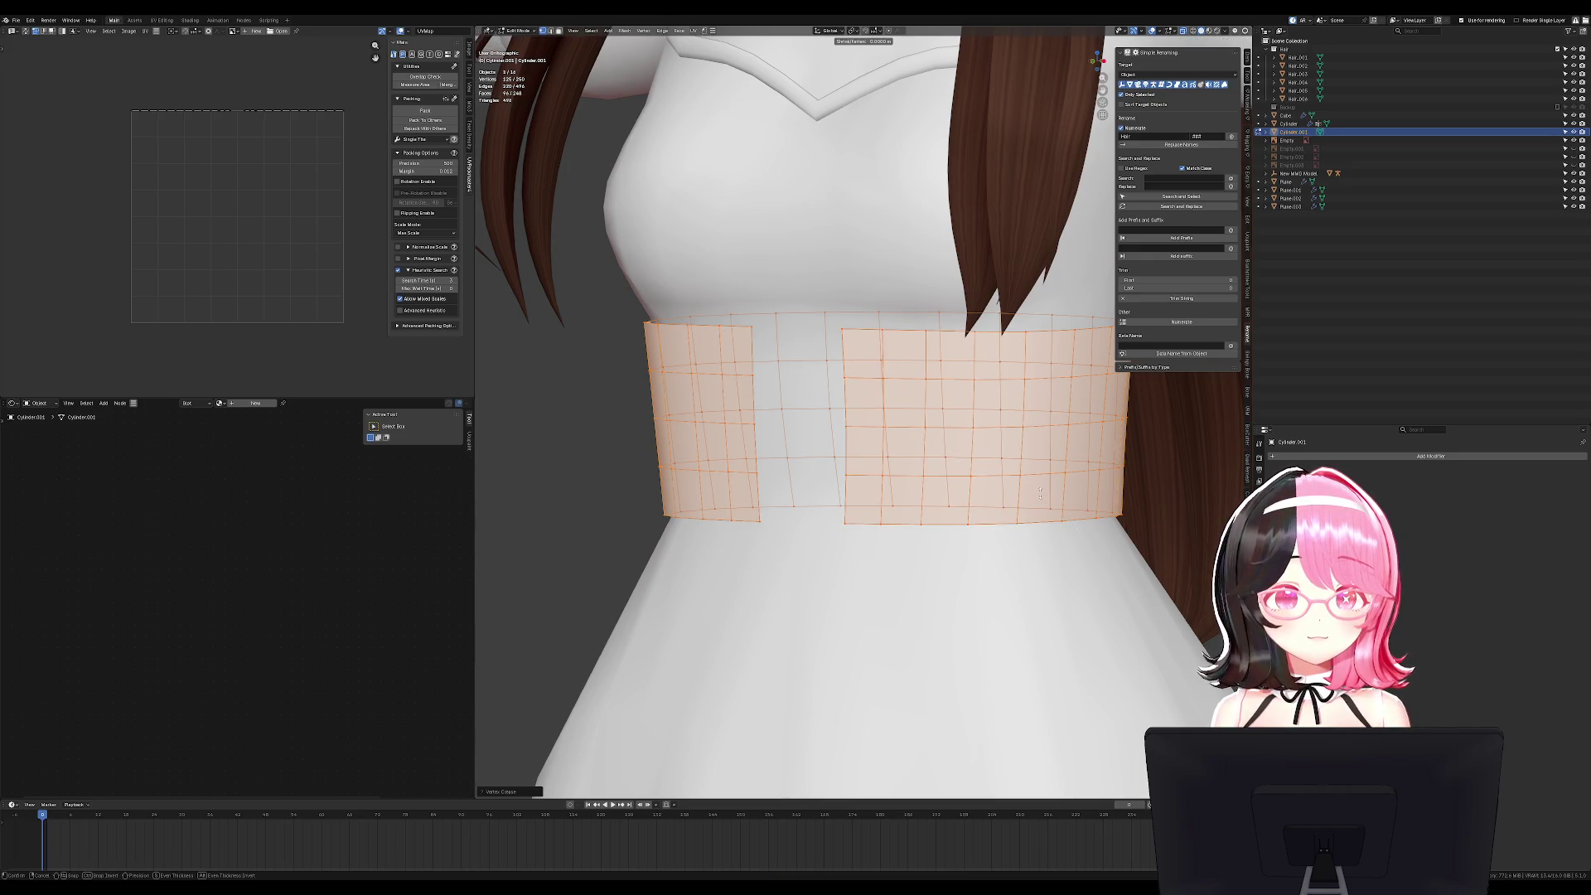
pyautogui.click(1037, 499)
pyautogui.moveTo(1038, 499)
pyautogui.mouseDown(button='middle')
pyautogui.moveTo(1072, 530)
pyautogui.moveTo(1083, 480)
pyautogui.moveTo(911, 397)
pyautogui.moveTo(697, 334)
pyautogui.mouseUp(button='middle')
# Delete the unwanted waistband faces.
pyautogui.press('x')
pyautogui.click(1081, 505)
pyautogui.press('Tab')
pyautogui.press('KP_1')
# Mark the waistband's edge loops as sharp.
pyautogui.press('Tab')
pyautogui.keyDown('ctrl'); pyautogui.keyDown('alt'); pyautogui.click(721, 356); pyautogui.keyUp('alt'); pyautogui.keyUp('ctrl')
pyautogui.keyDown('ctrl'); pyautogui.keyDown('alt'); pyautogui.click(745, 372); pyautogui.keyUp('alt'); pyautogui.keyUp('ctrl')
pyautogui.keyDown('ctrl'); pyautogui.keyDown('alt'); pyautogui.click(764, 387); pyautogui.keyUp('alt'); pyautogui.keyUp('ctrl')
pyautogui.keyDown('alt'); pyautogui.click(763, 387); pyautogui.keyUp('alt')
pyautogui.hotkey('ctrl', 'e')
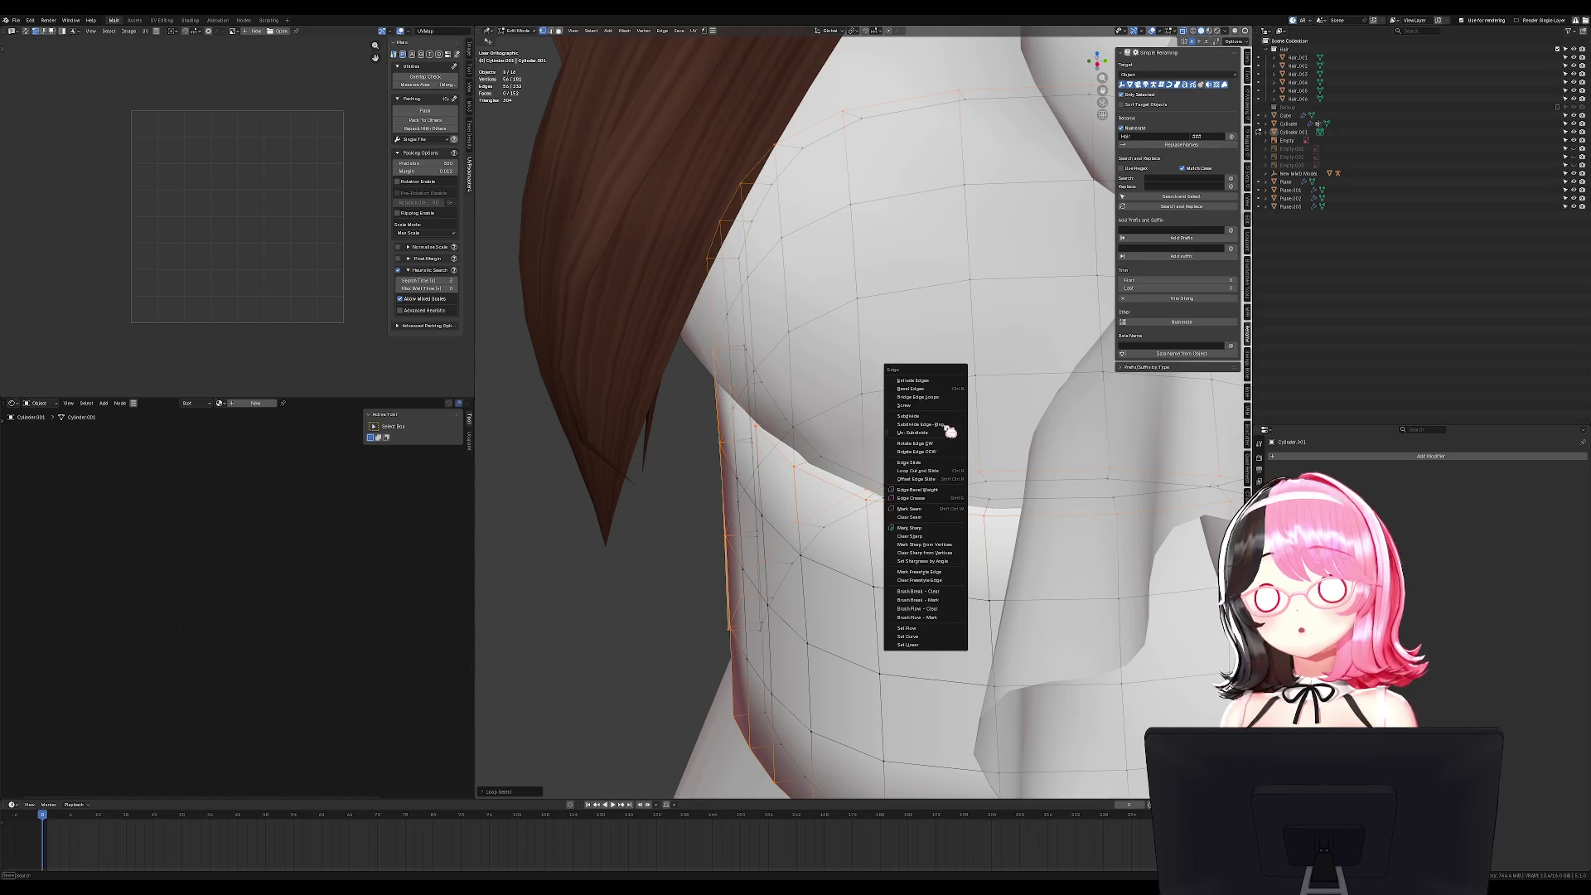
pyautogui.click(937, 533)
pyautogui.press('Tab')
pyautogui.press('KP_1')
# Save the file as Takon Commission.blend.
pyautogui.scroll(-4, 1023, 431)
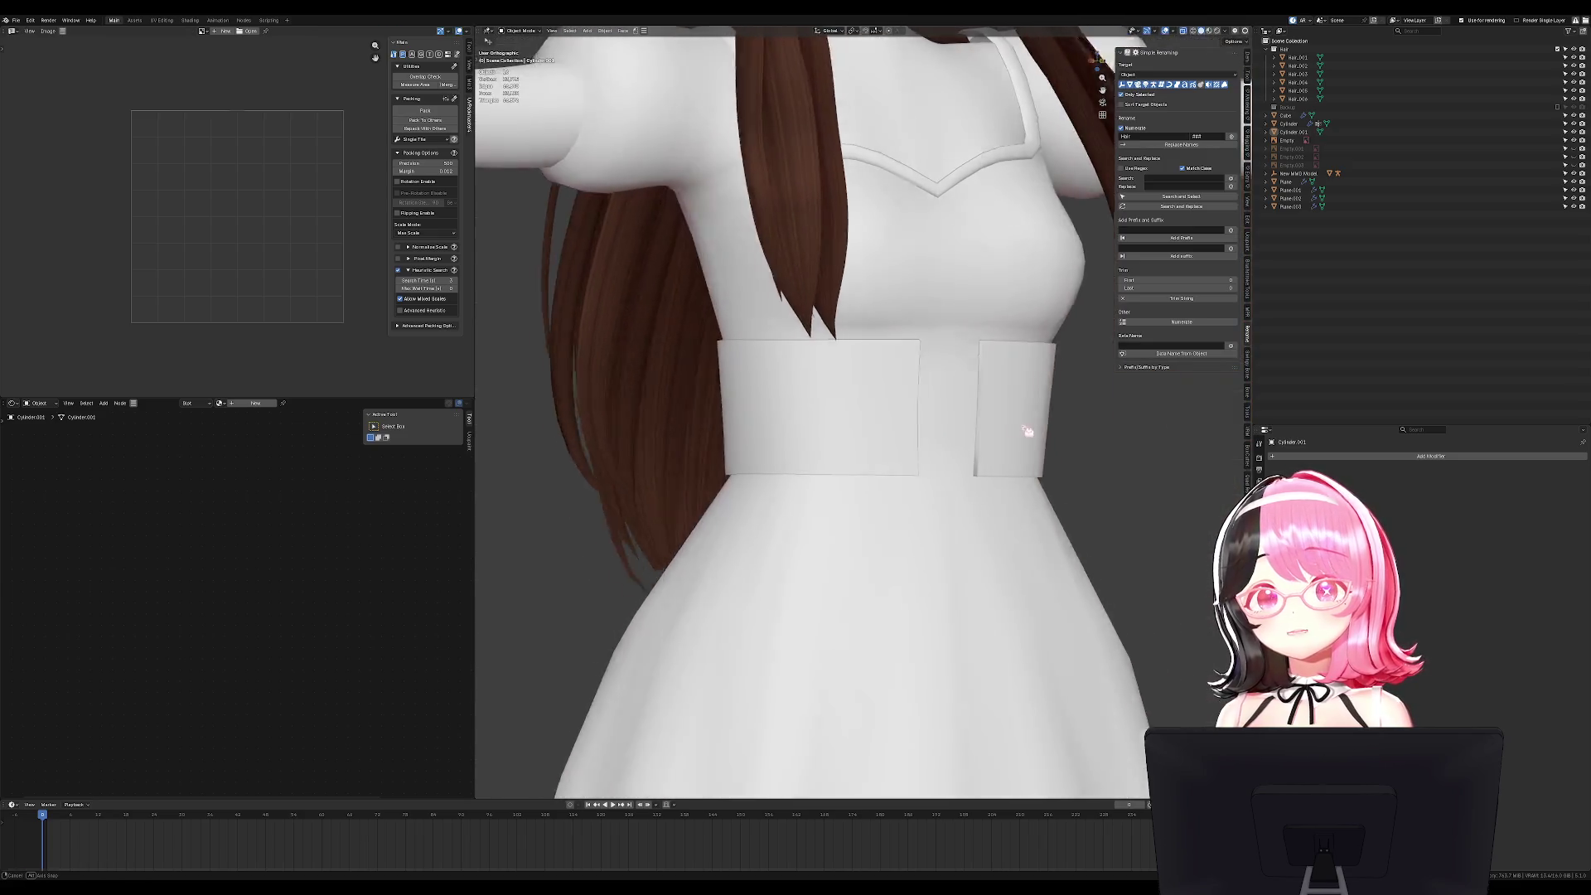
pyautogui.hotkey('ctrl', 's')
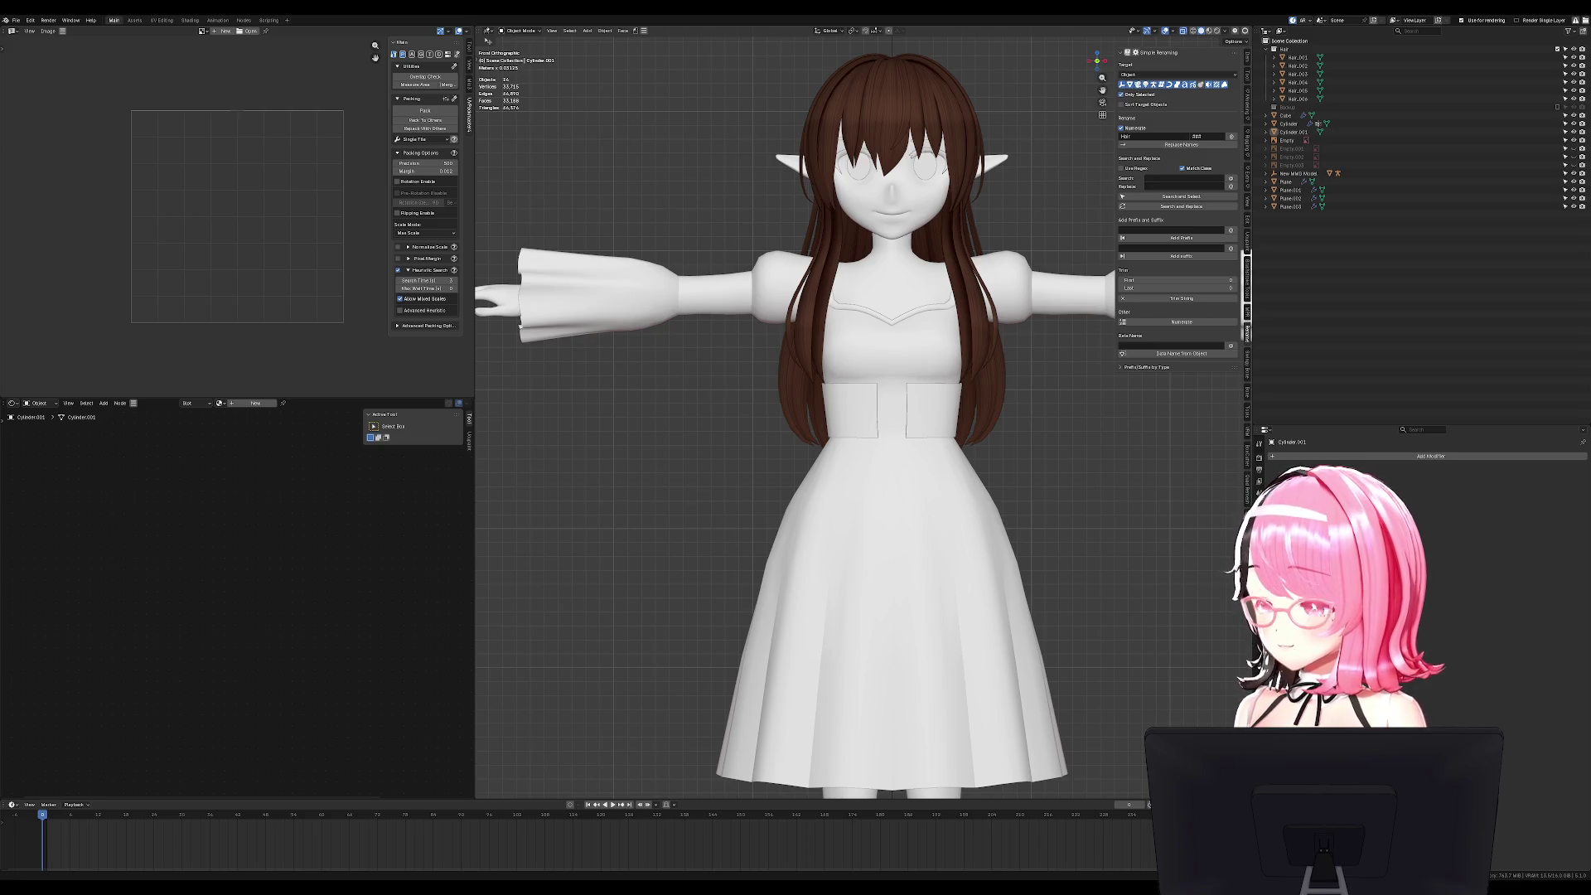
pyautogui.scroll(5, 998, 467)
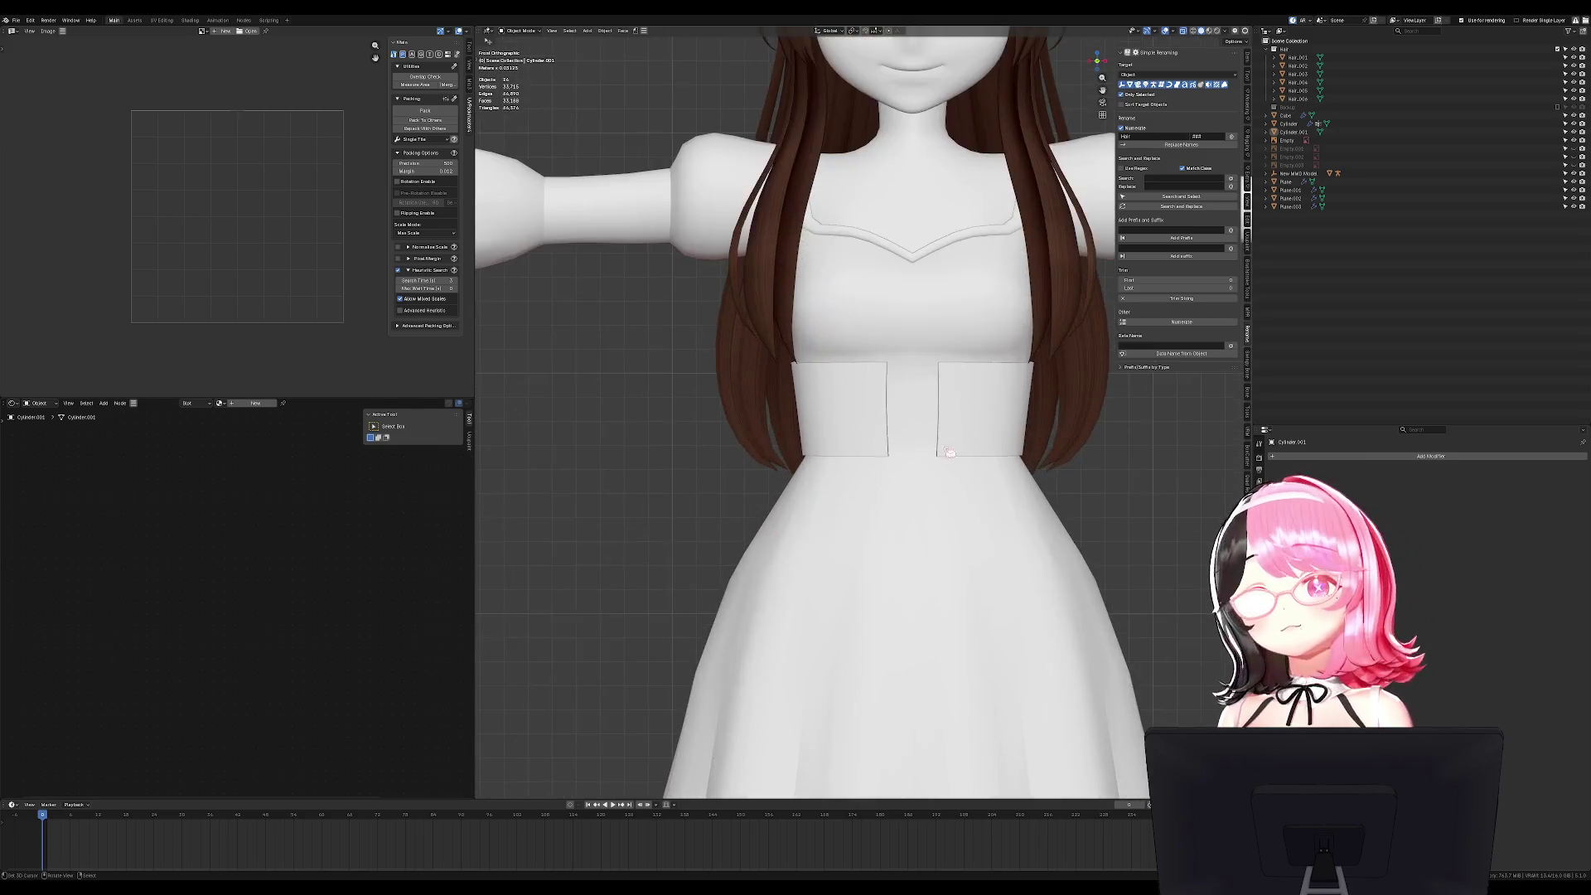
pyautogui.hotkey('shift', 's')
pyautogui.press('Escape')
pyautogui.hotkey('shift', 'a')
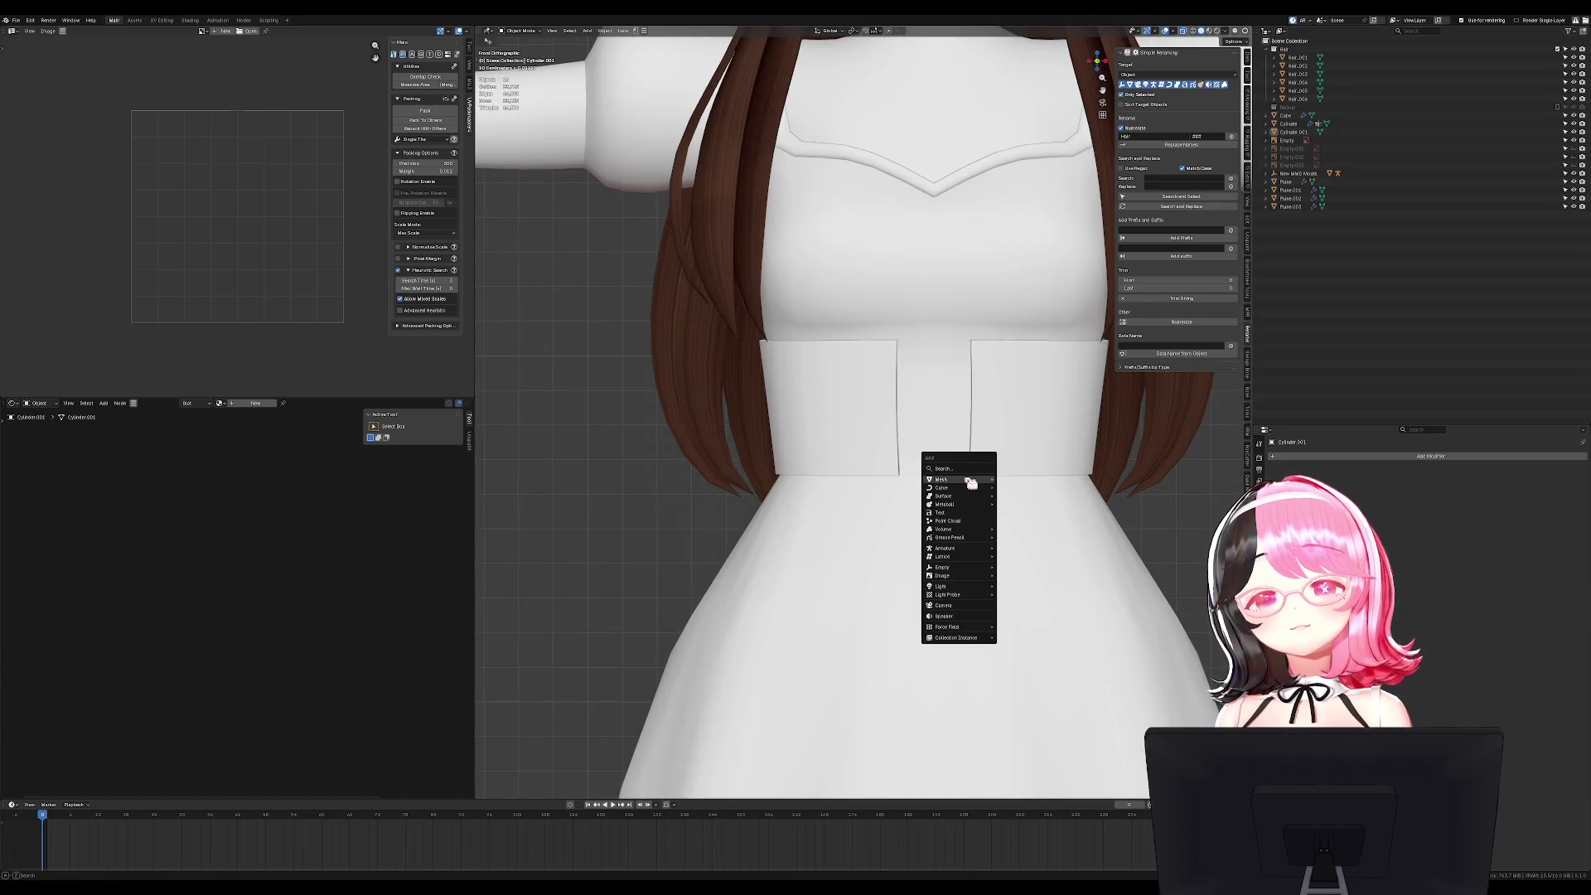
# Add a path curve and raise its points vertically to waist height.
pyautogui.moveTo(961, 487)
pyautogui.click(1016, 523)
pyautogui.press('Tab')
pyautogui.scroll(-7, 887, 642)
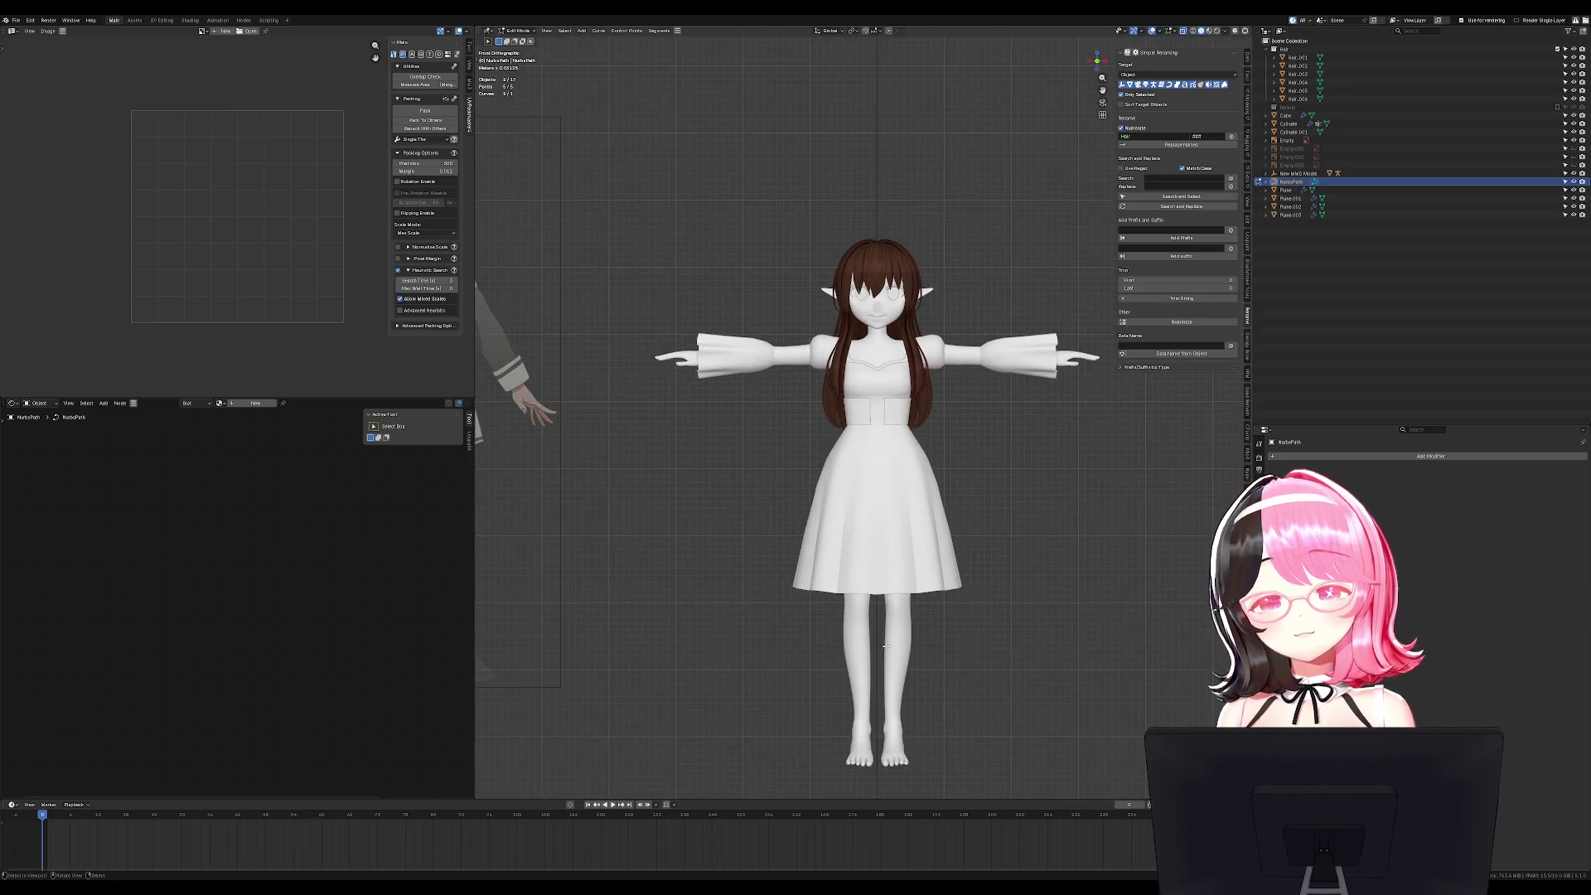
pyautogui.scroll(-3, 899, 491)
pyautogui.press('g')
pyautogui.press('z')
pyautogui.click(909, 455)
# From the side view, move the path onto the front of the belt.
pyautogui.press('KP_3')
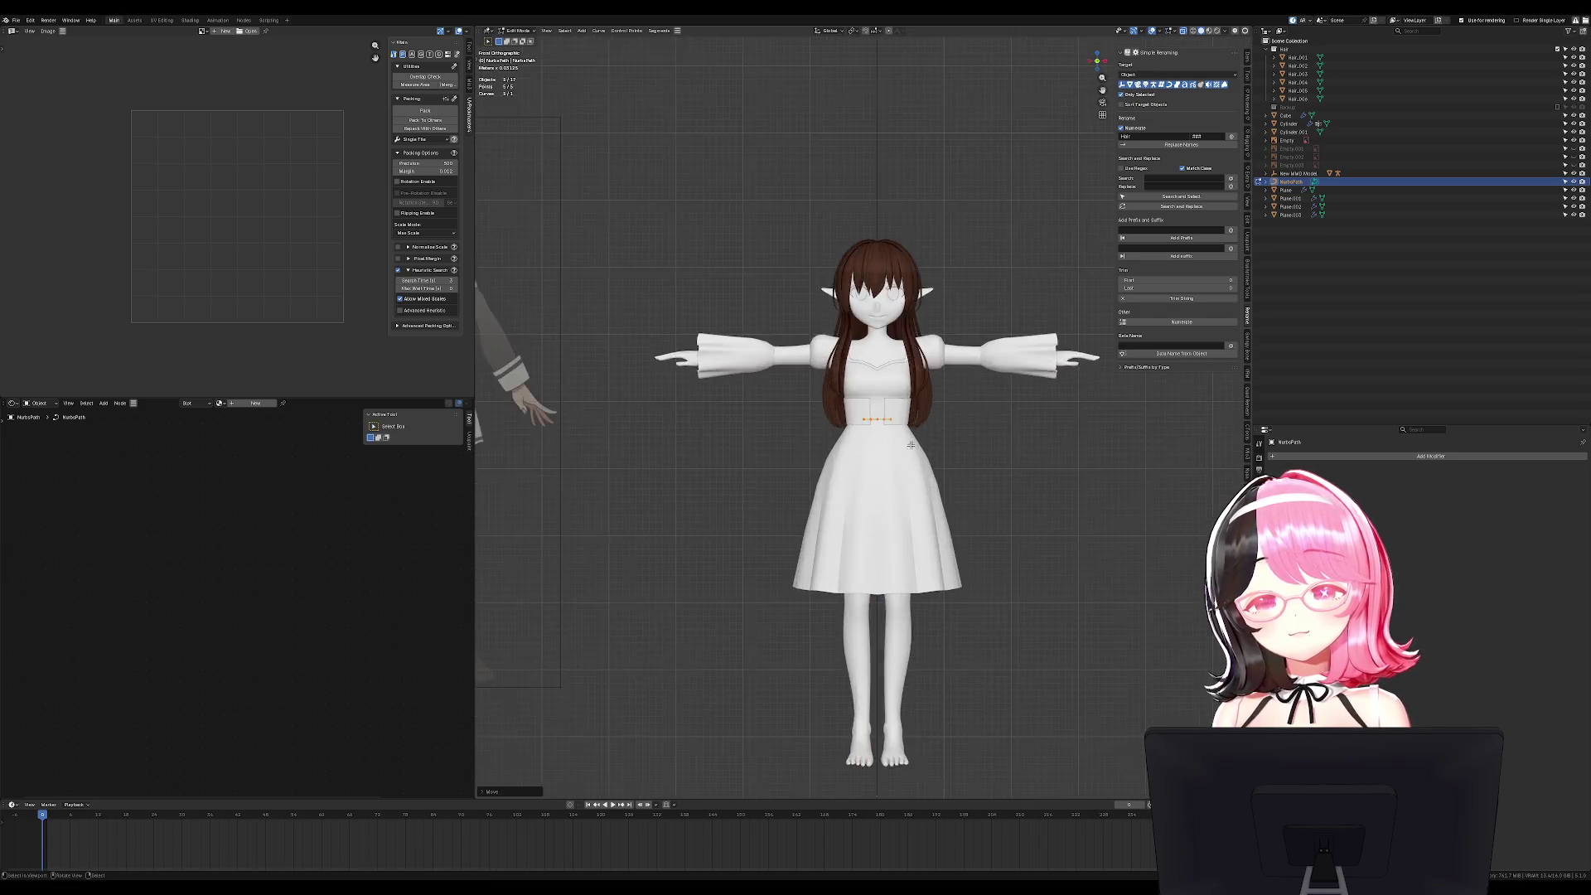
pyautogui.scroll(8, 878, 422)
pyautogui.press('g')
pyautogui.click(712, 358)
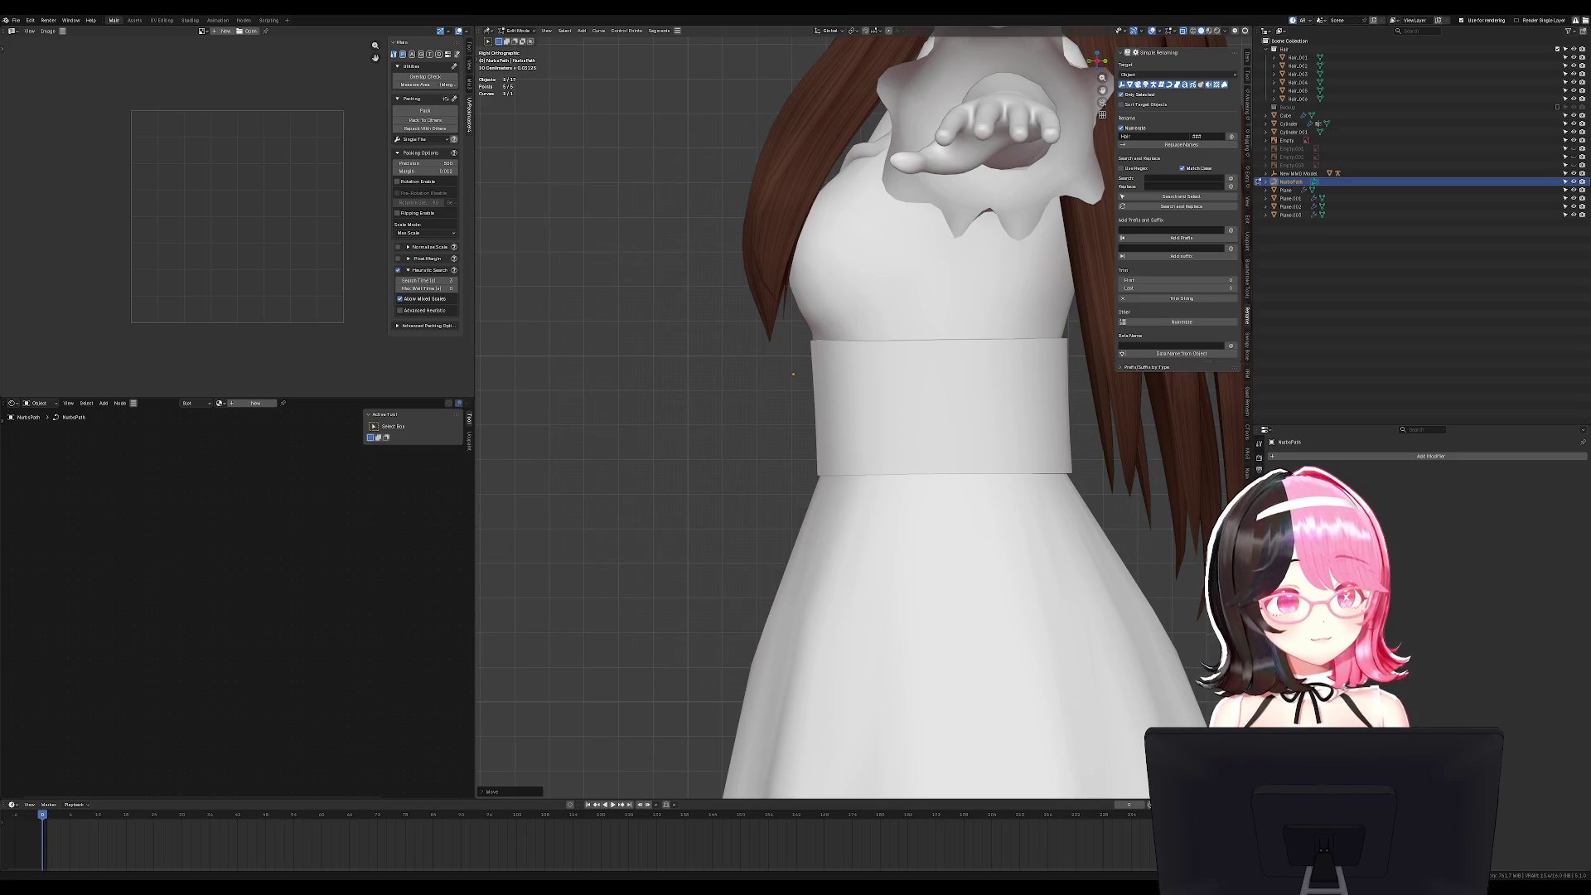
pyautogui.moveTo(795, 414)
pyautogui.mouseDown(button='middle')
pyautogui.moveTo(746, 422)
pyautogui.moveTo(770, 419)
pyautogui.mouseUp(button='middle')
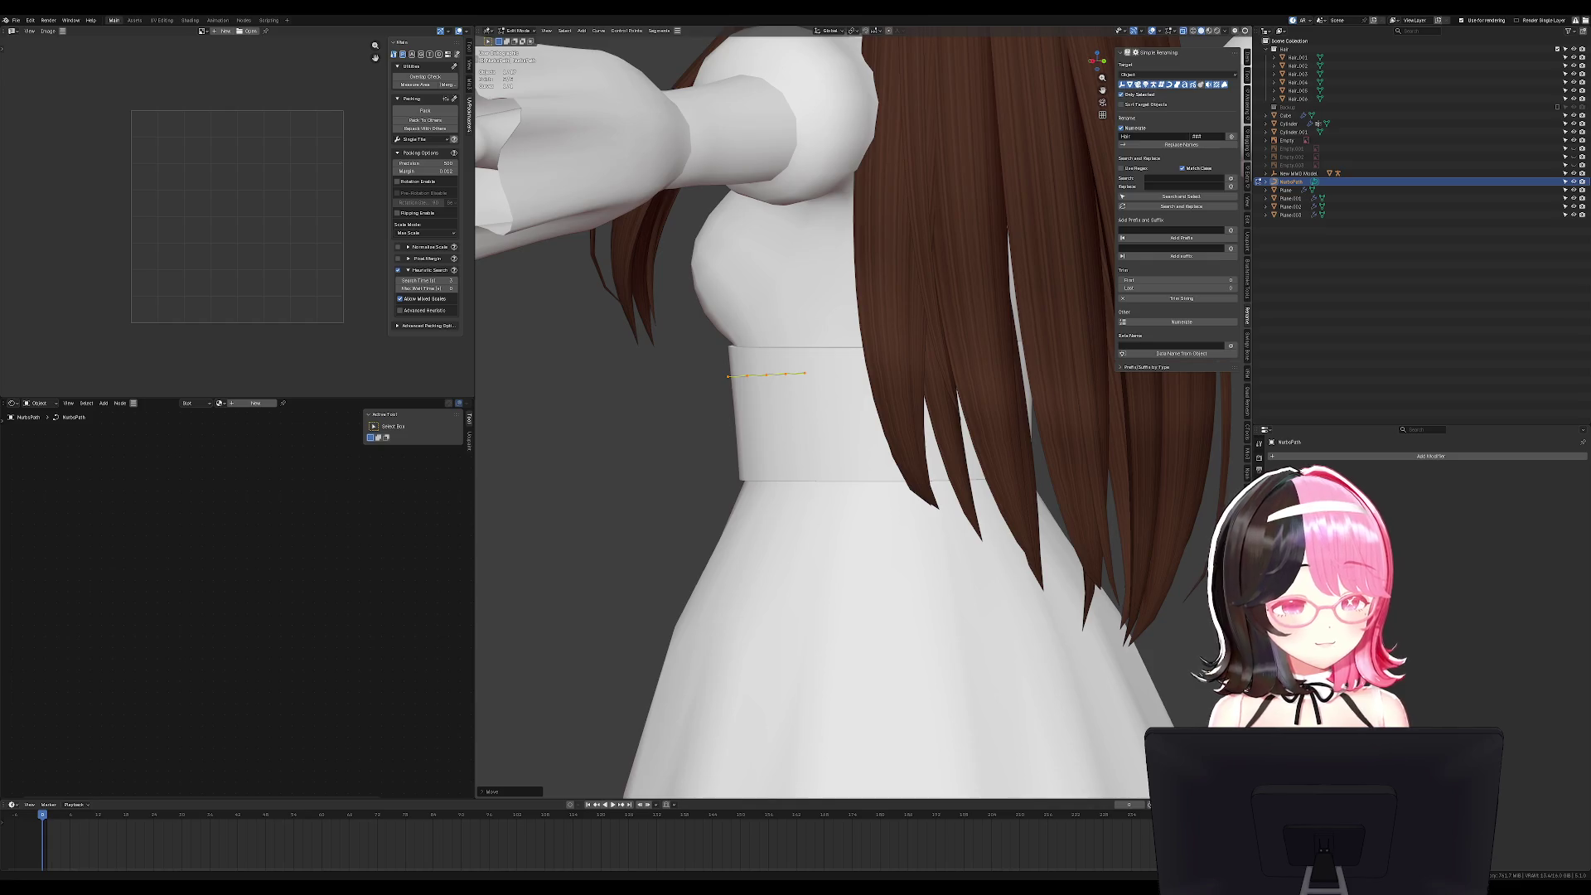
pyautogui.moveTo(812, 314); pyautogui.dragTo(876, 266, button='middle')
# Rotate the path, place it on the dress's front edge and extrude extra points.
pyautogui.press('KP_1')
pyautogui.press('r')
pyautogui.click(936, 332)
pyautogui.press('KP_3')
pyautogui.press('g')
pyautogui.click(932, 299)
pyautogui.hotkey('alt', 'a')
pyautogui.press('e')
pyautogui.click(803, 372)
pyautogui.press('Tab')
# Turn the curve edge-on and rescale its points to span the belt opening diagonally.
pyautogui.moveTo(802, 372)
pyautogui.mouseDown(button='middle')
pyautogui.moveTo(879, 347)
pyautogui.moveTo(865, 327)
pyautogui.mouseUp(button='middle')
pyautogui.rightClick(866, 327)
pyautogui.click(950, 351)
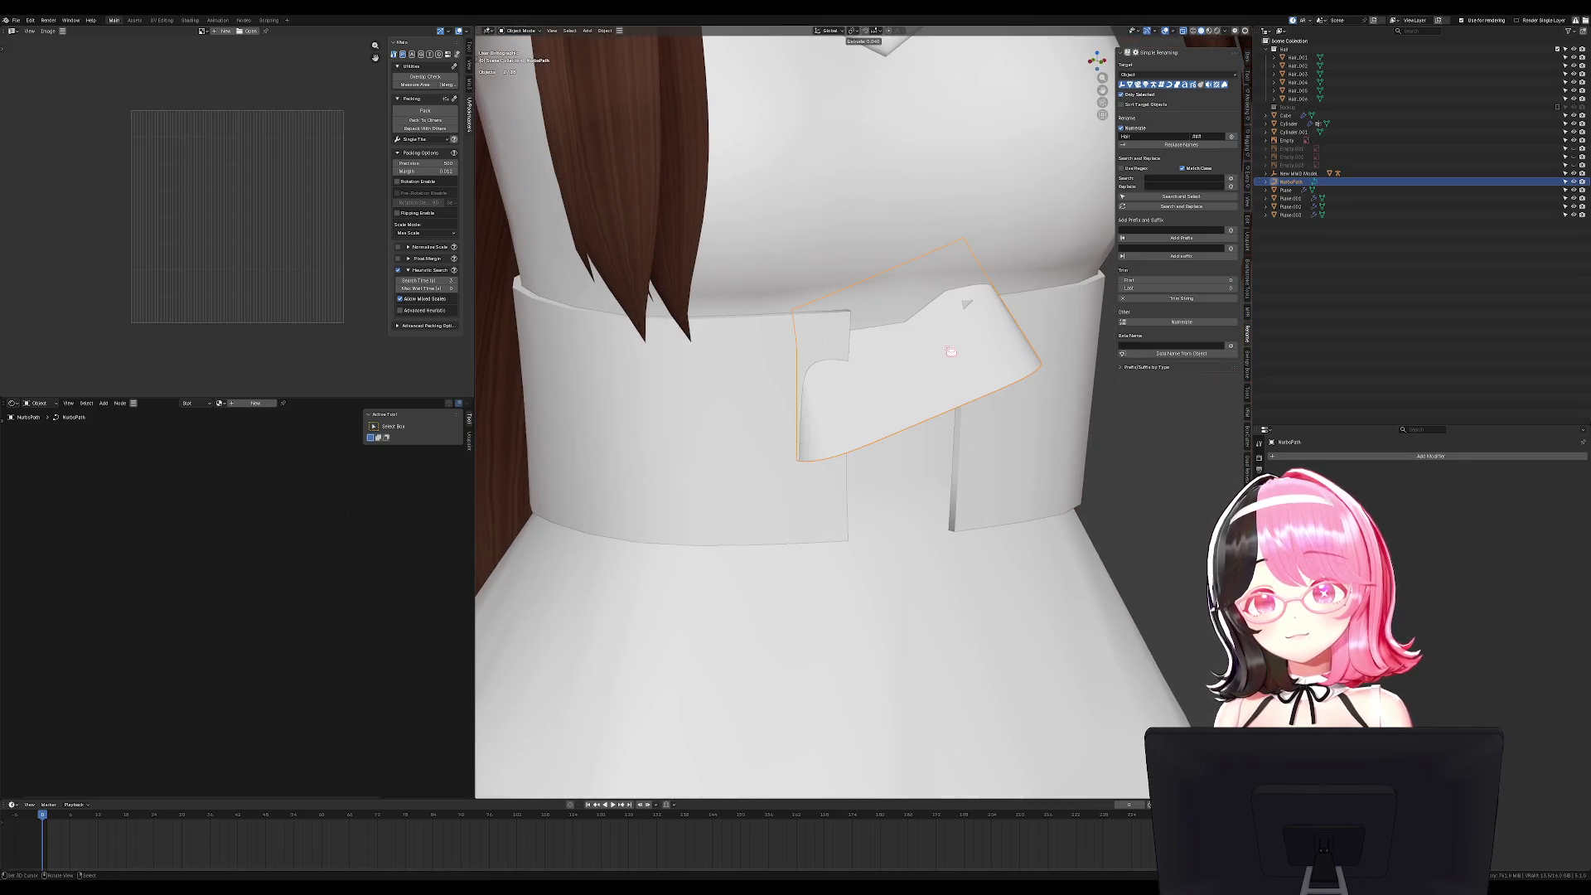
pyautogui.press('r')
pyautogui.click(936, 365)
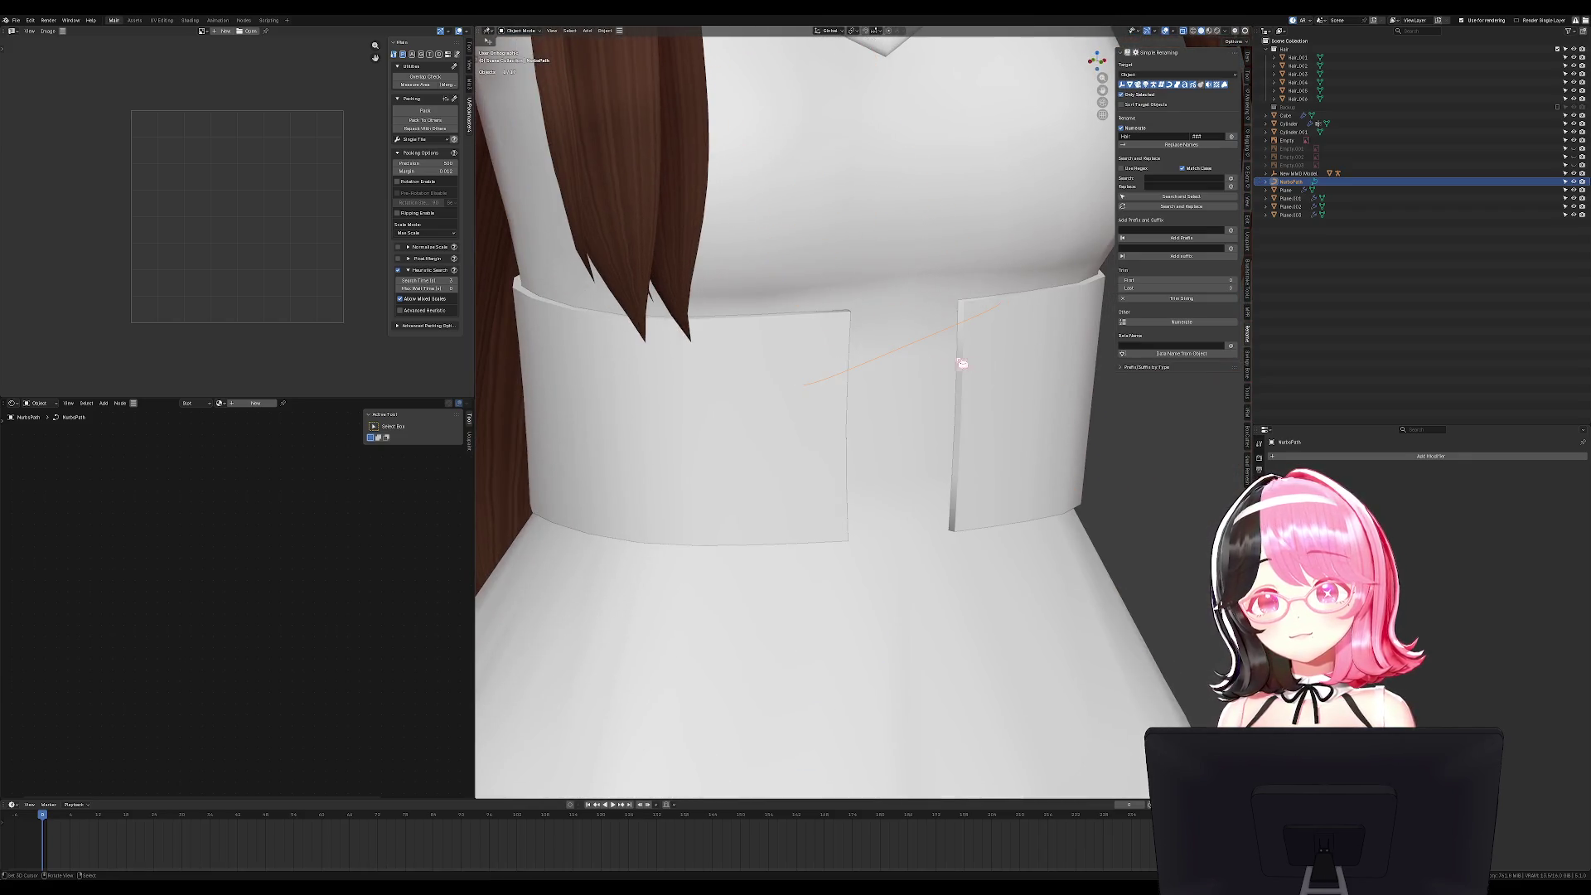
pyautogui.press('KP_1')
pyautogui.scroll(3, 1098, 334)
pyautogui.press('Tab')
pyautogui.press('s')
pyautogui.click(1002, 315)
pyautogui.press('s')
pyautogui.click(1007, 317)
# Add a Mirror modifier to the curve and expand its Geometry settings.
pyautogui.click(1308, 457)
pyautogui.moveTo(1293, 447)
pyautogui.click(1346, 522)
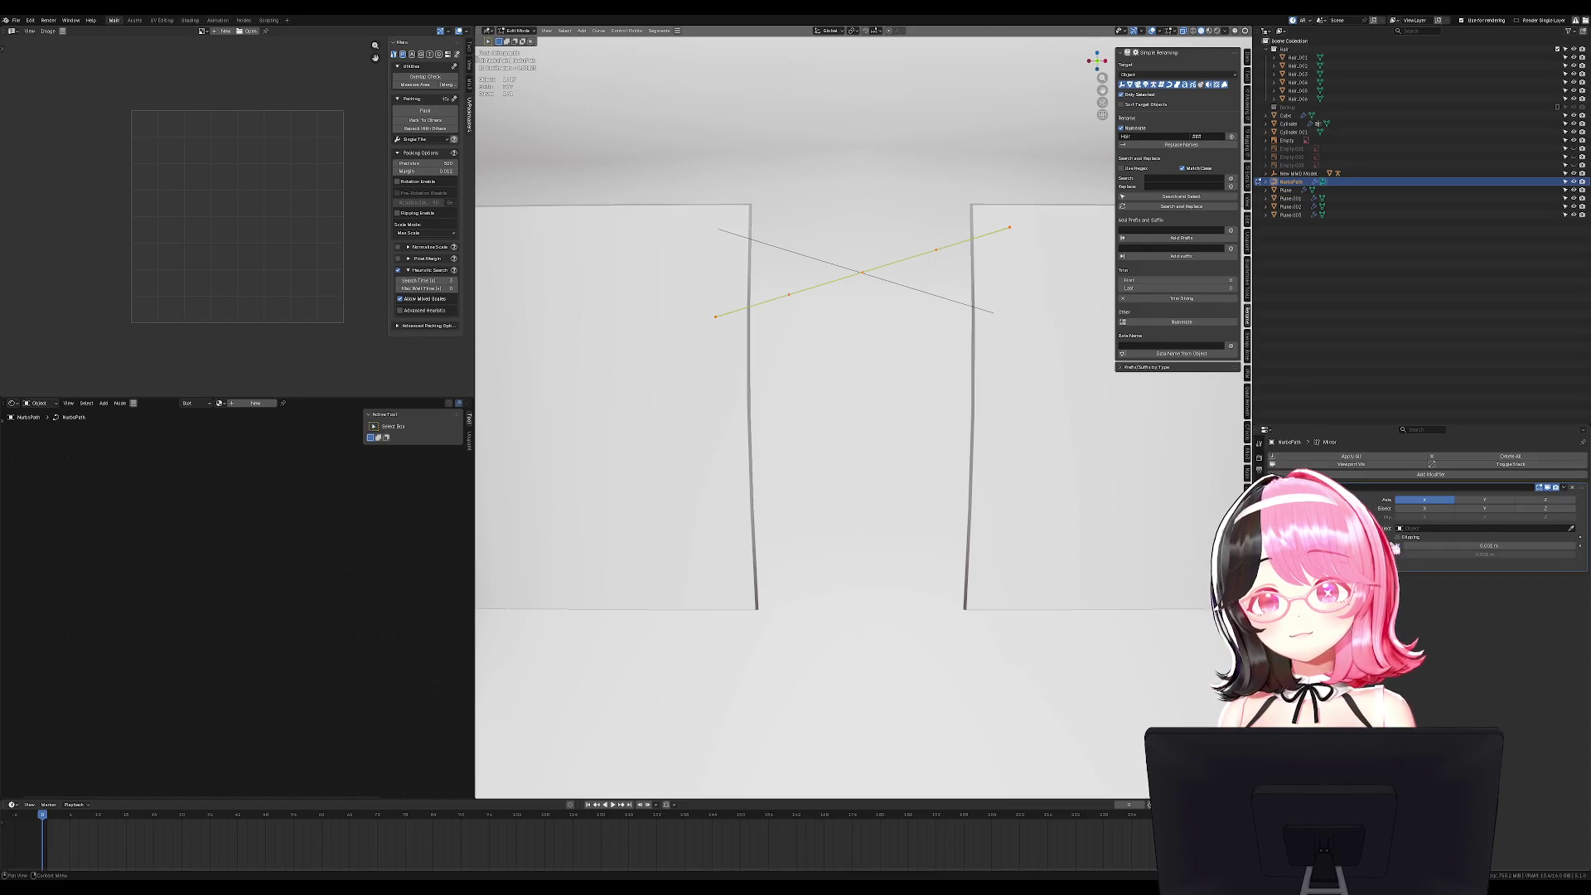
pyautogui.moveTo(1077, 464); pyautogui.dragTo(1112, 465, button='middle')
pyautogui.press('Tab')
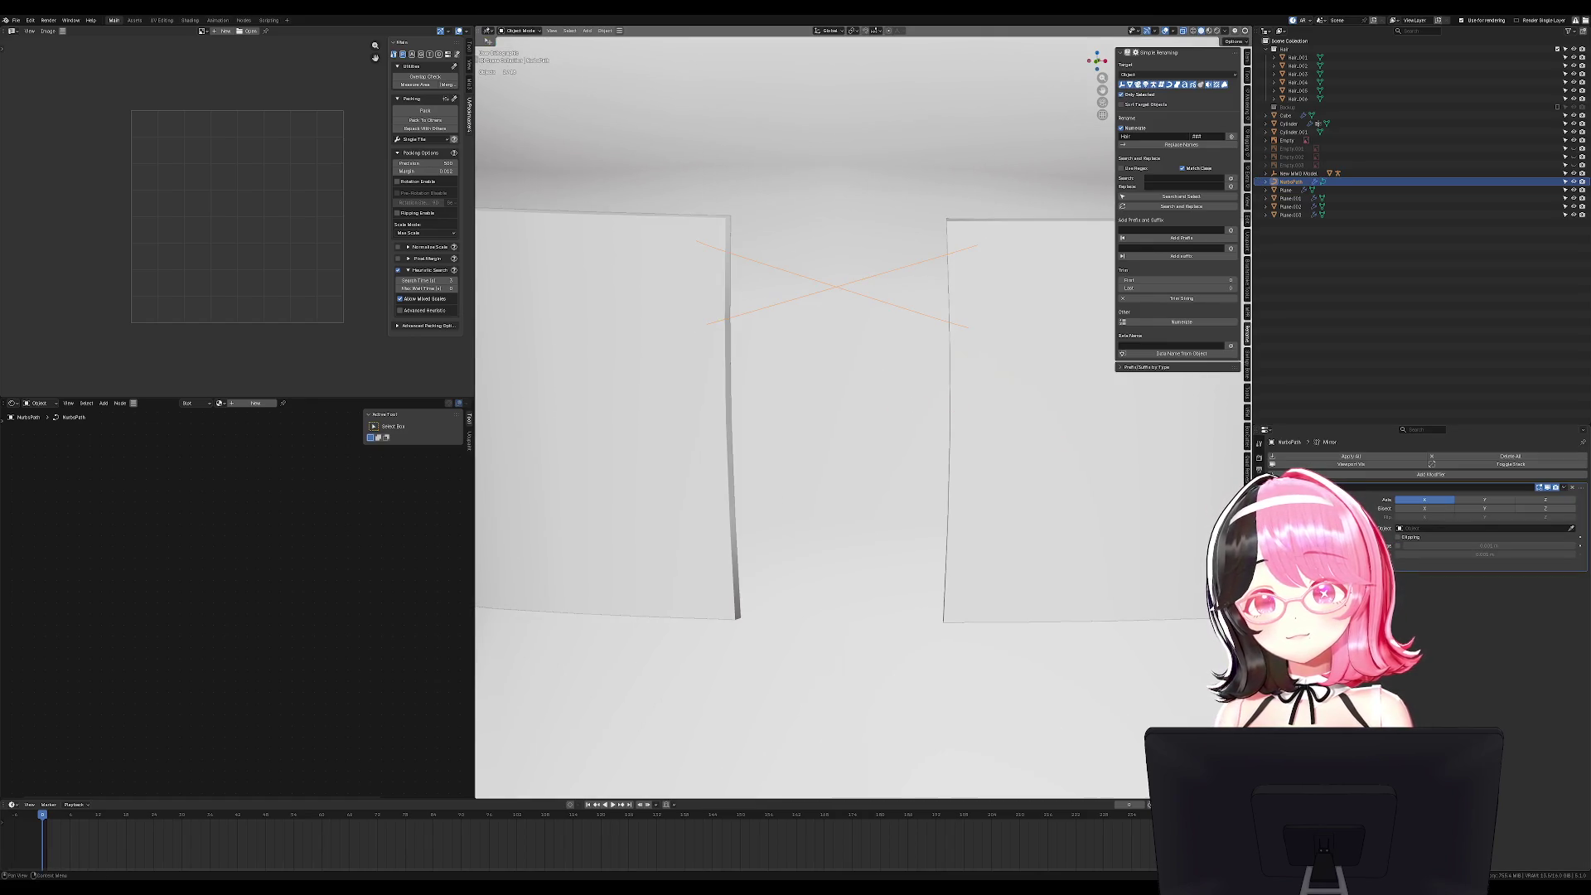
pyautogui.click(1258, 580)
pyautogui.click(1293, 596)
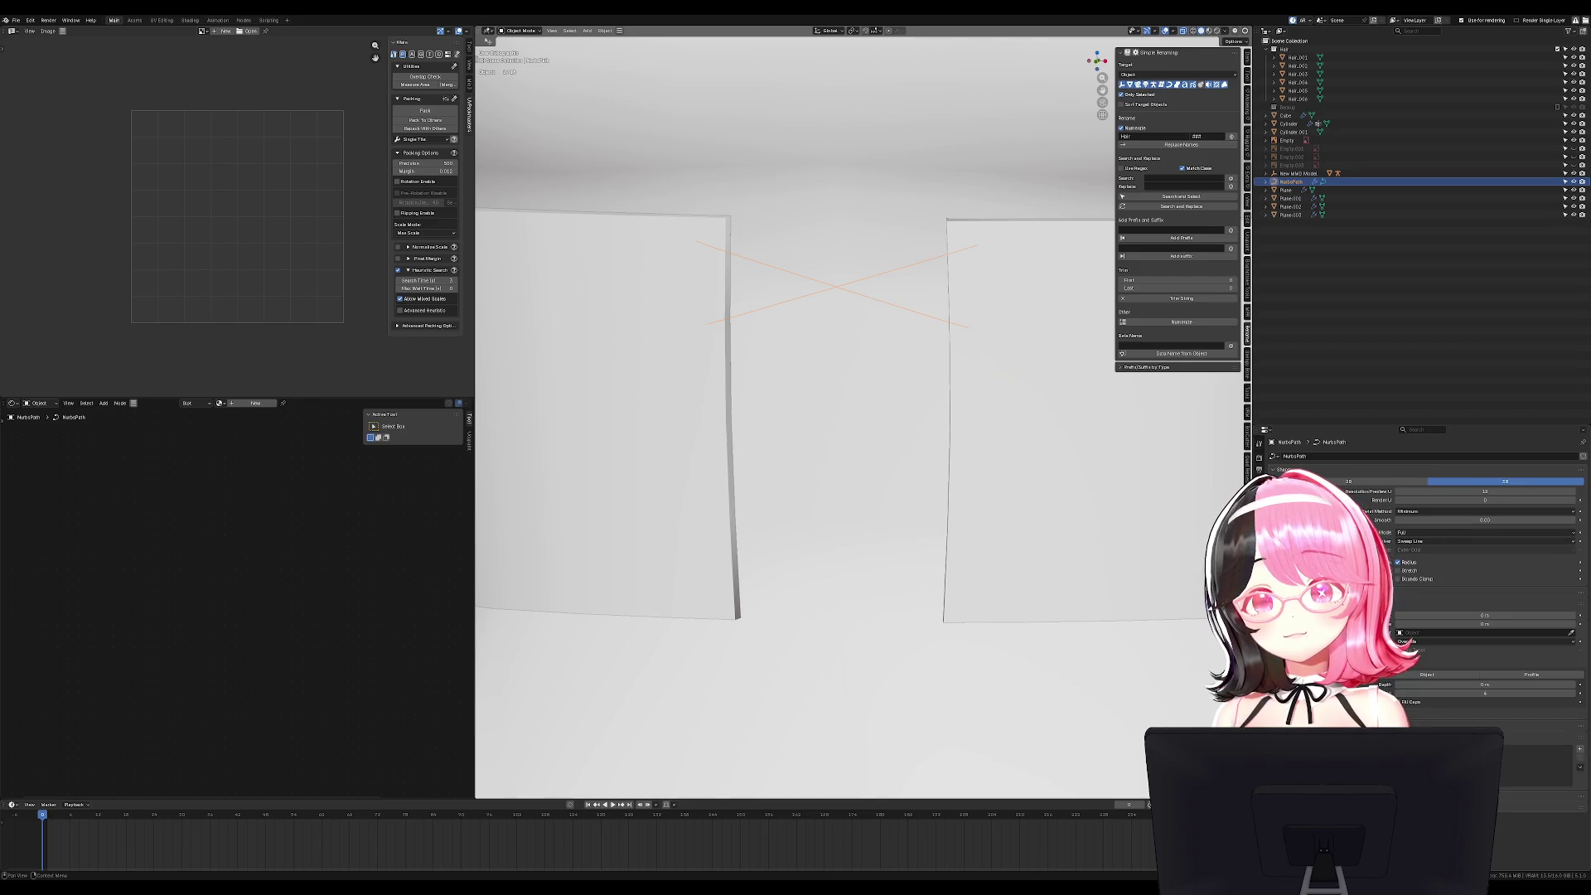
# Give the crossed curve a round tube depth and a preview resolution U of 5.
pyautogui.moveTo(1483, 685)
pyautogui.mouseDown()
pyautogui.moveTo(1516, 684)
pyautogui.moveTo(1491, 685)
pyautogui.mouseUp()
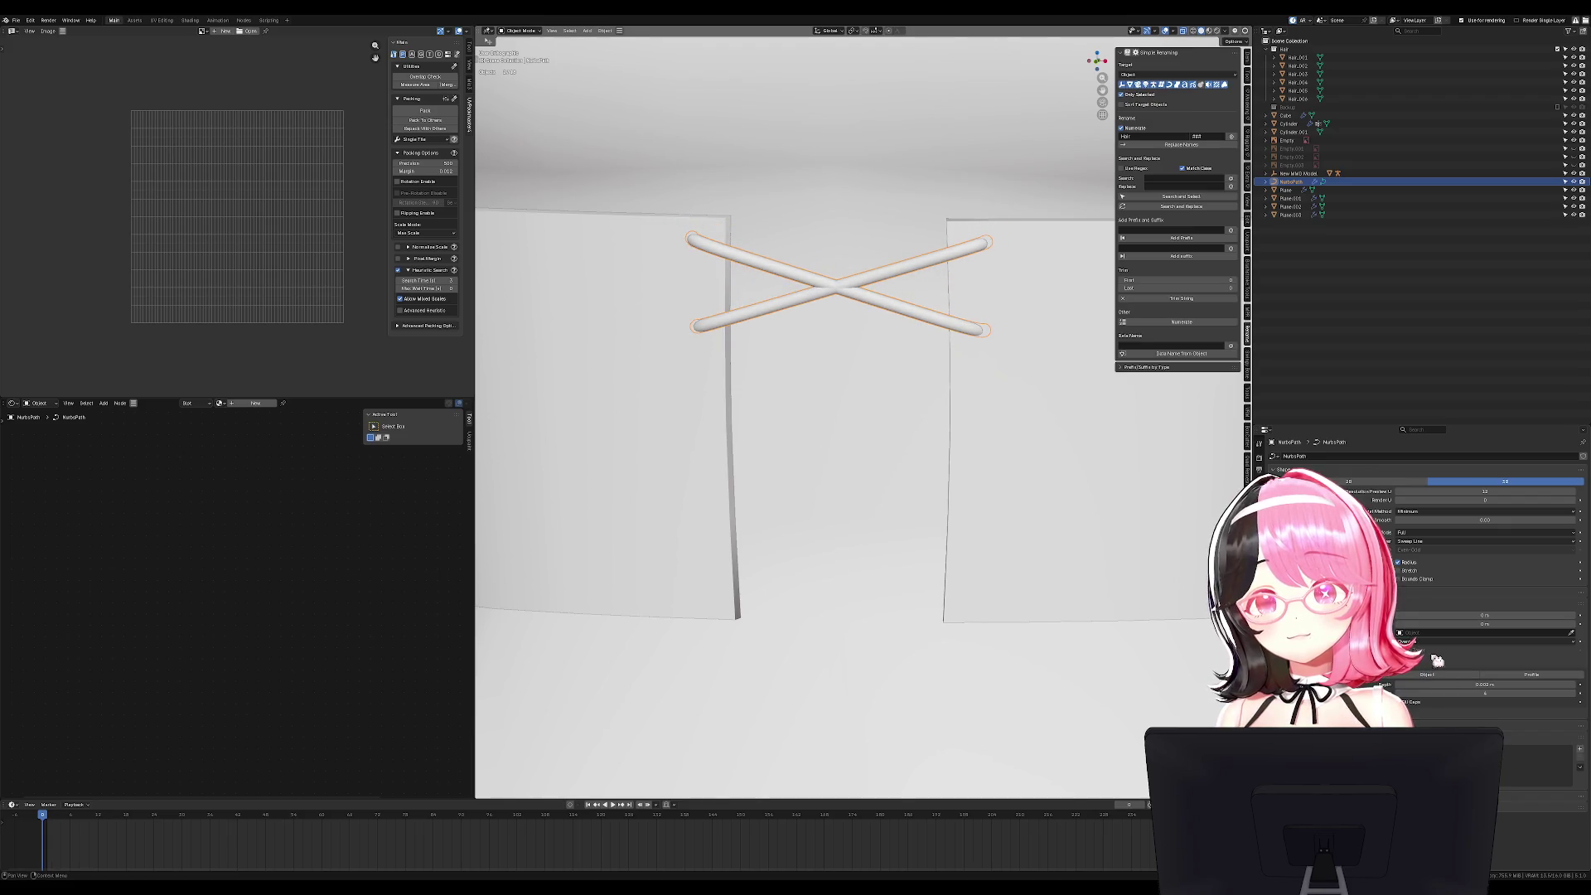
pyautogui.moveTo(1504, 491); pyautogui.dragTo(1470, 491)
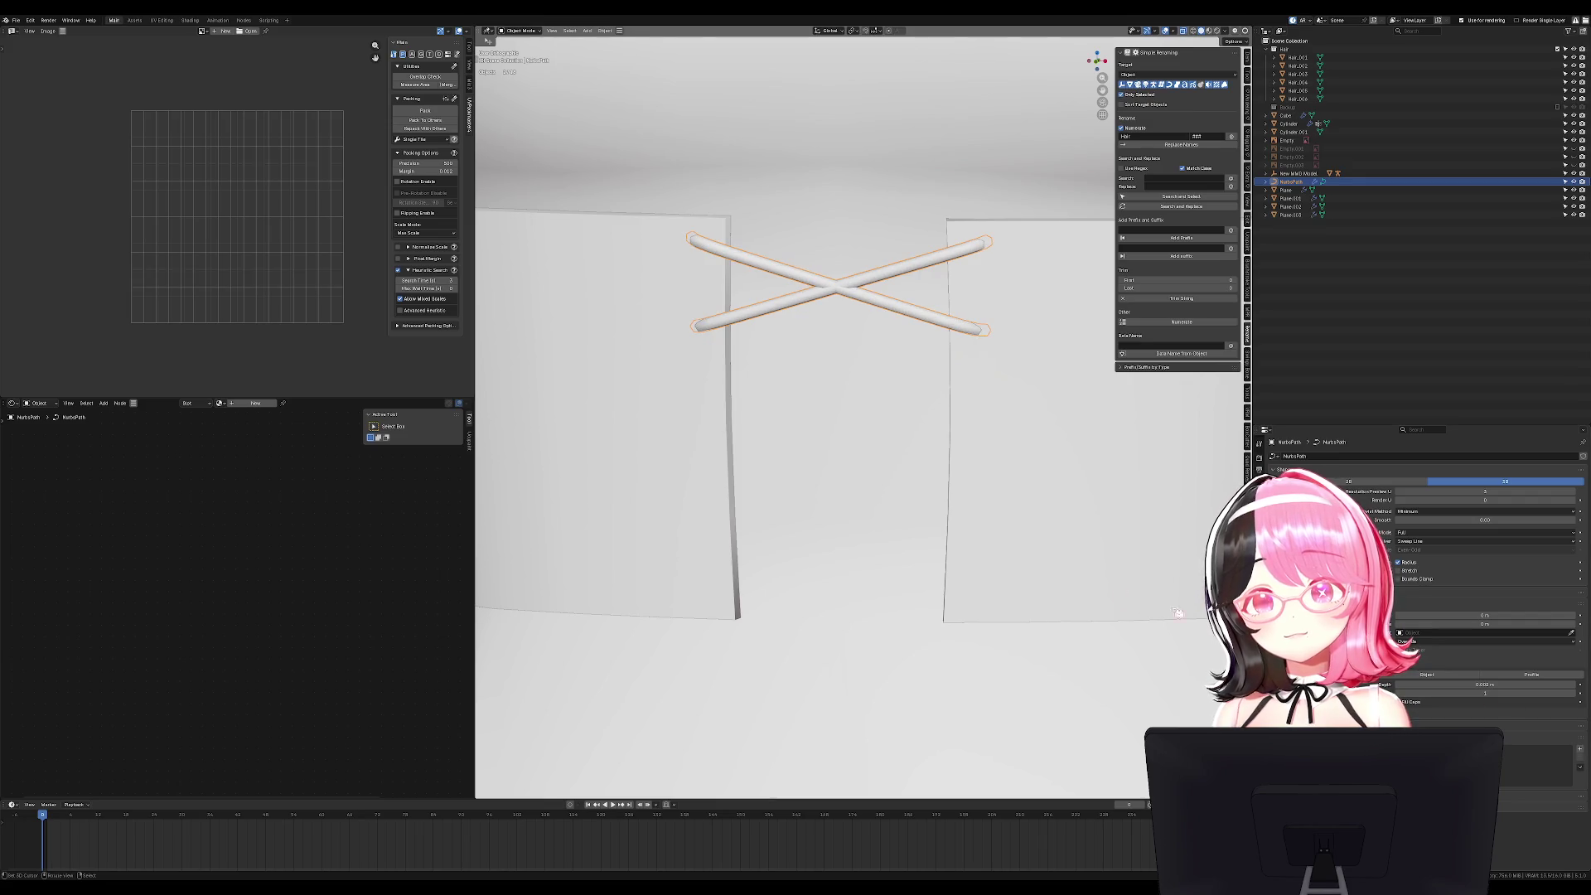
pyautogui.press('KP_1')
# Duplicate the crossed strands and place the copy directly below the original X on the belt.
pyautogui.press('Tab')
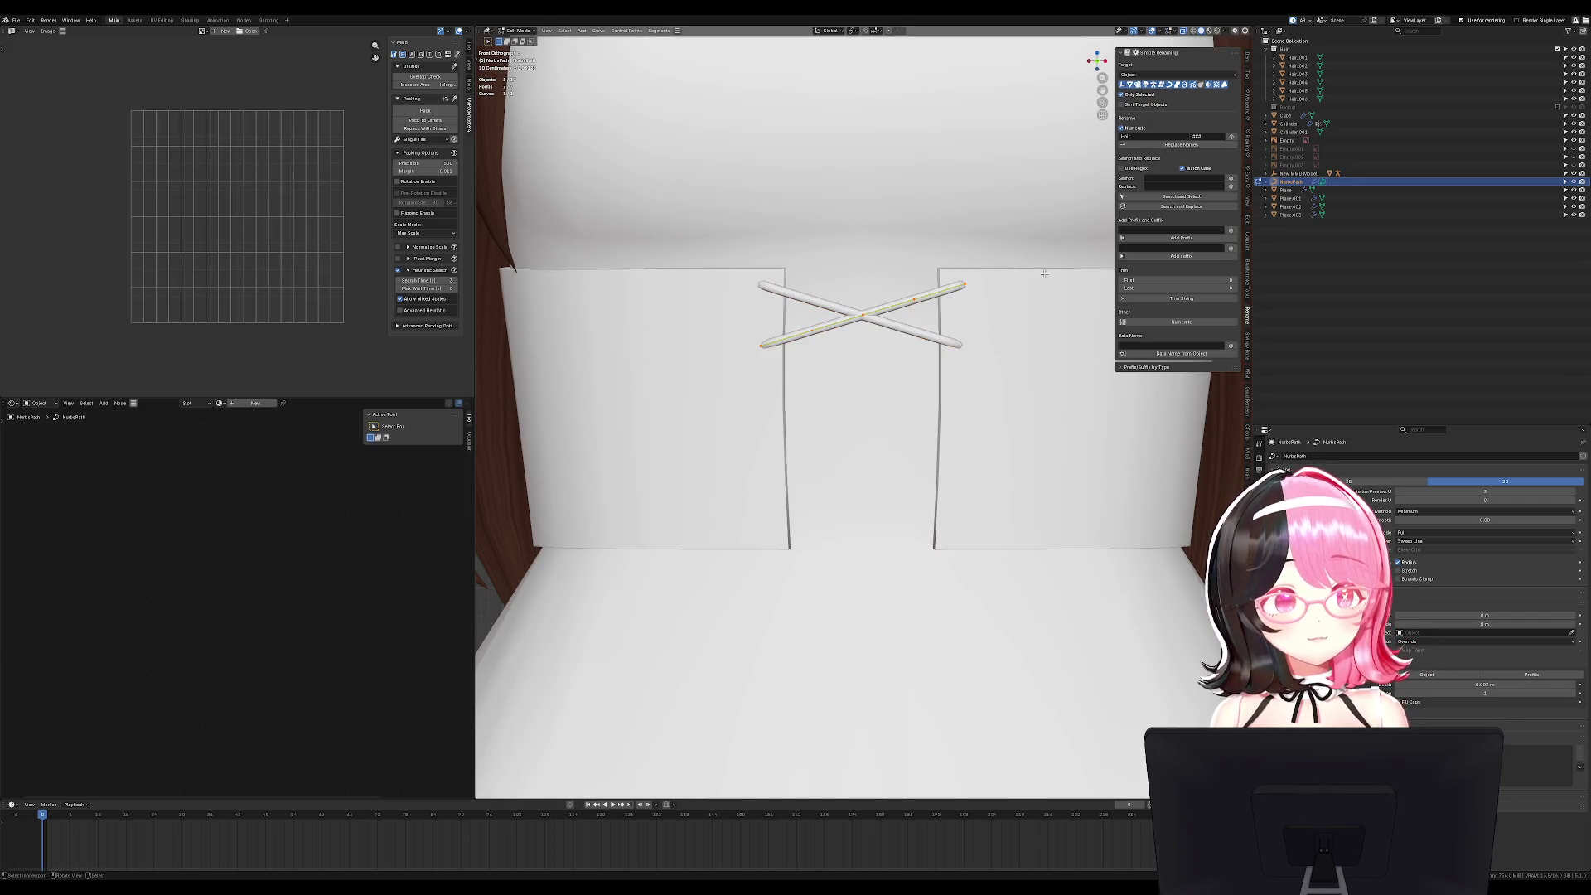
pyautogui.press('a')
pyautogui.hotkey('shift', 'd')
pyautogui.press('z')
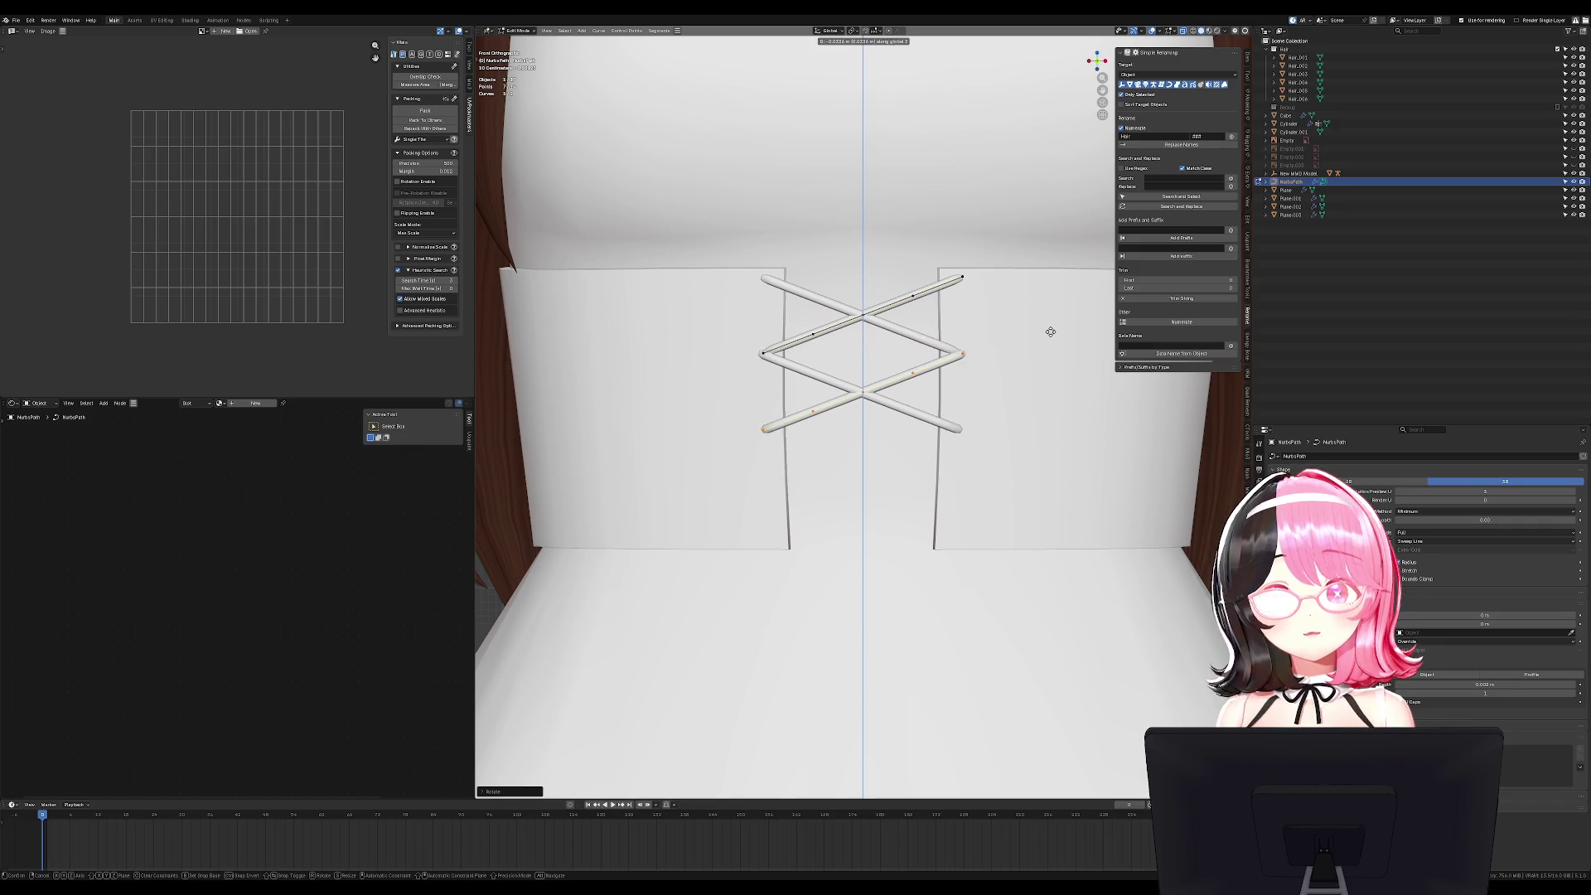
pyautogui.click(1050, 332)
pyautogui.press('KP_3')
pyautogui.press('g')
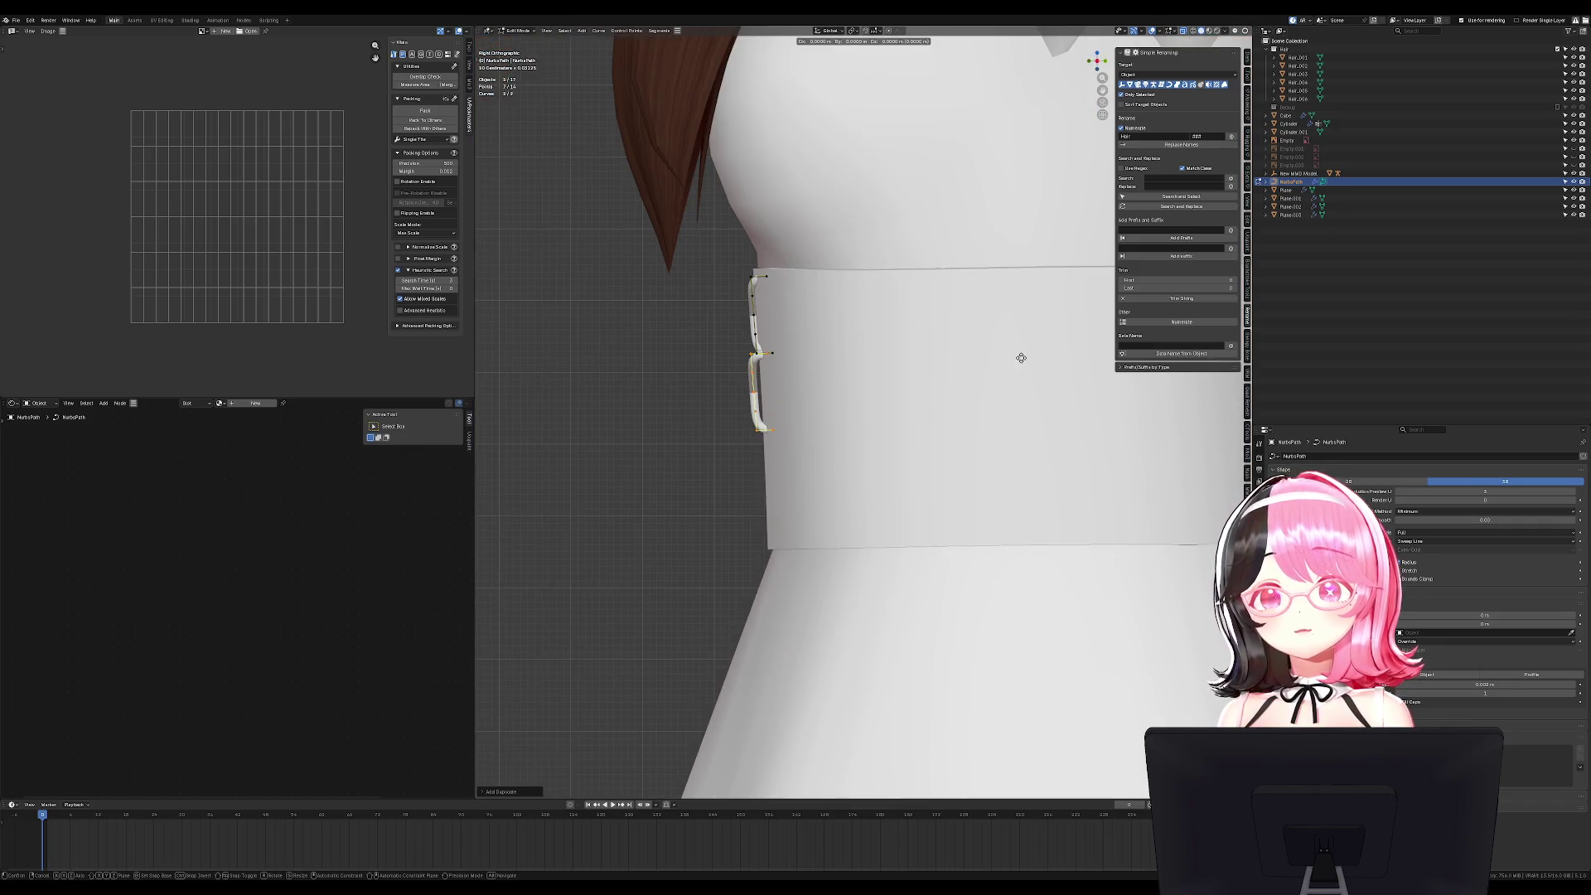
pyautogui.click(1027, 362)
pyautogui.moveTo(1026, 362); pyautogui.dragTo(1027, 365, button='middle')
pyautogui.press('KP_1')
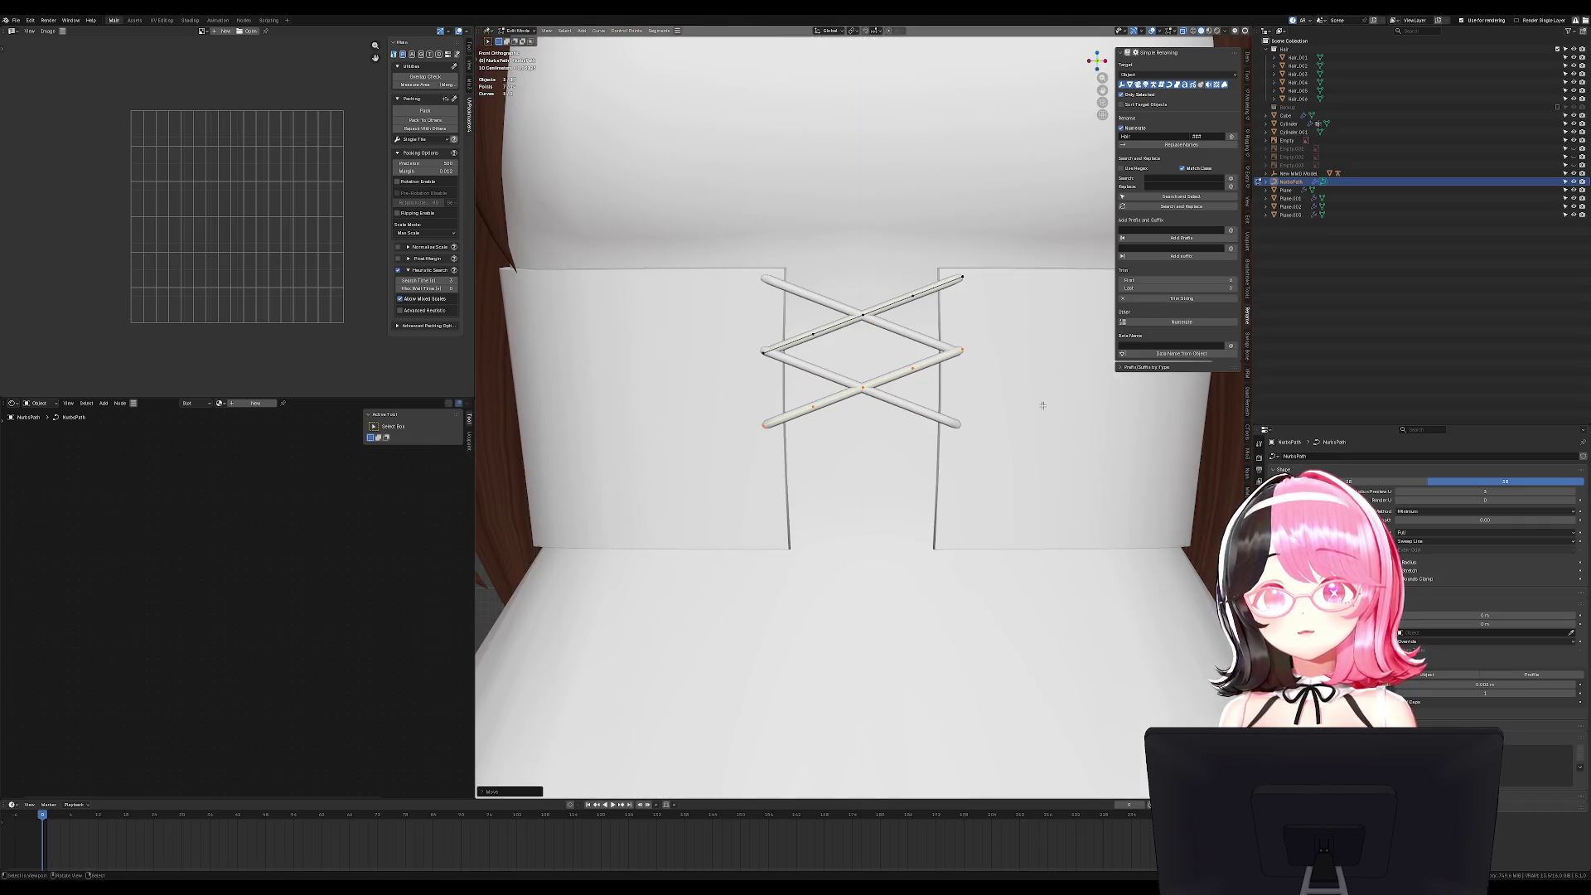
# In see-through mode, add a third X crossing lower down the belt opening.
pyautogui.moveTo(953, 369); pyautogui.dragTo(940, 362, button='middle')
pyautogui.hotkey('shift', 'z')
pyautogui.hotkey('shift', 'z')
pyautogui.hotkey('shift', 'z')
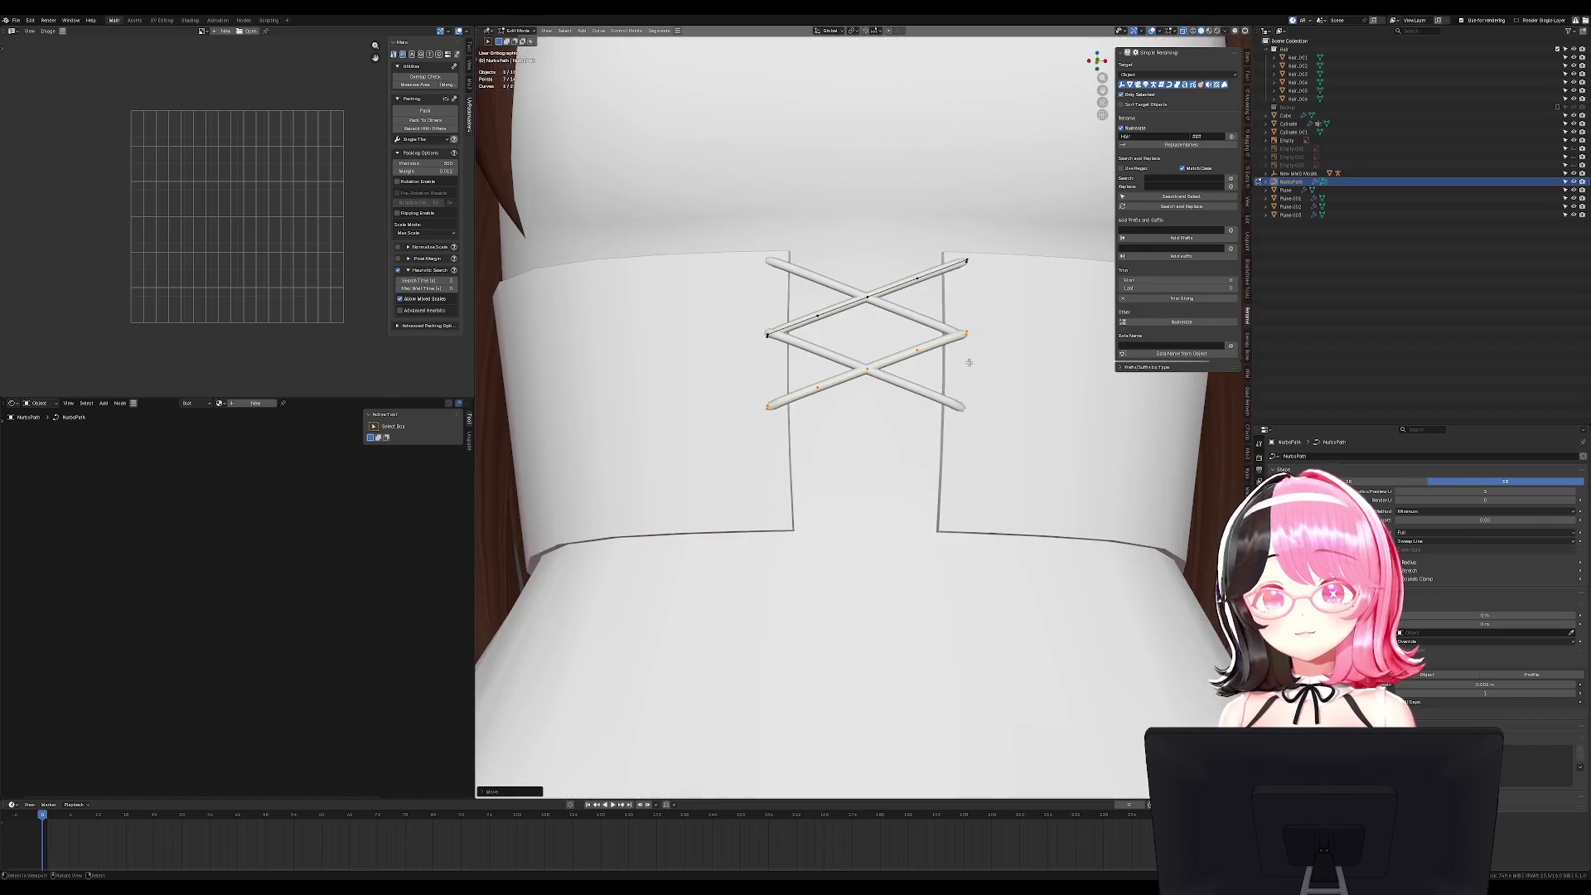
pyautogui.hotkey('shift', 'd')
pyautogui.press('KP_1')
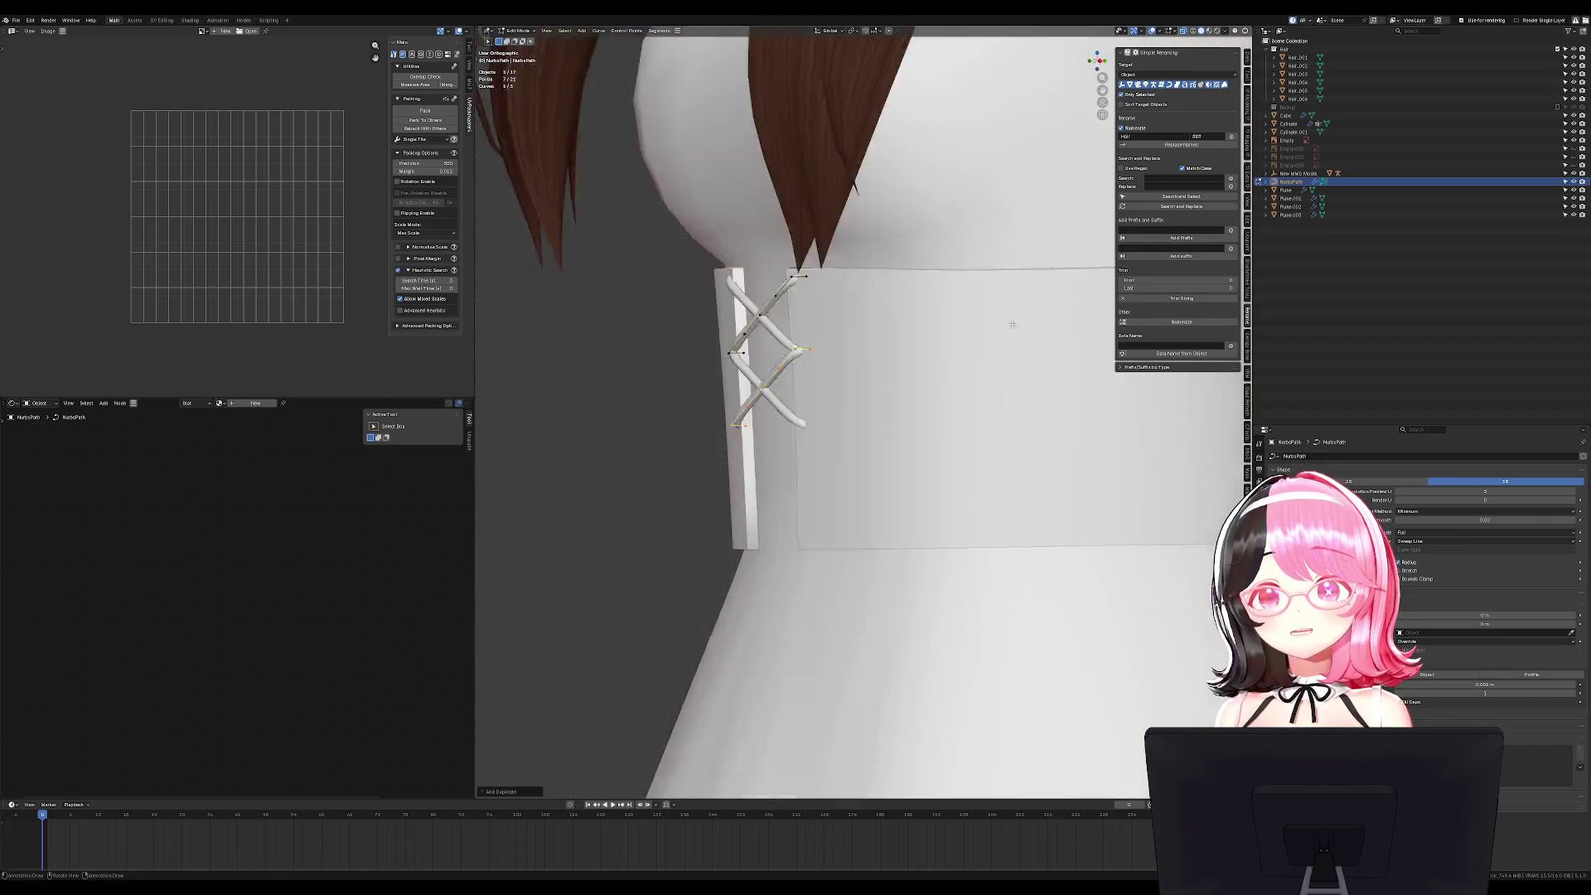
pyautogui.hotkey('shift', 'd')
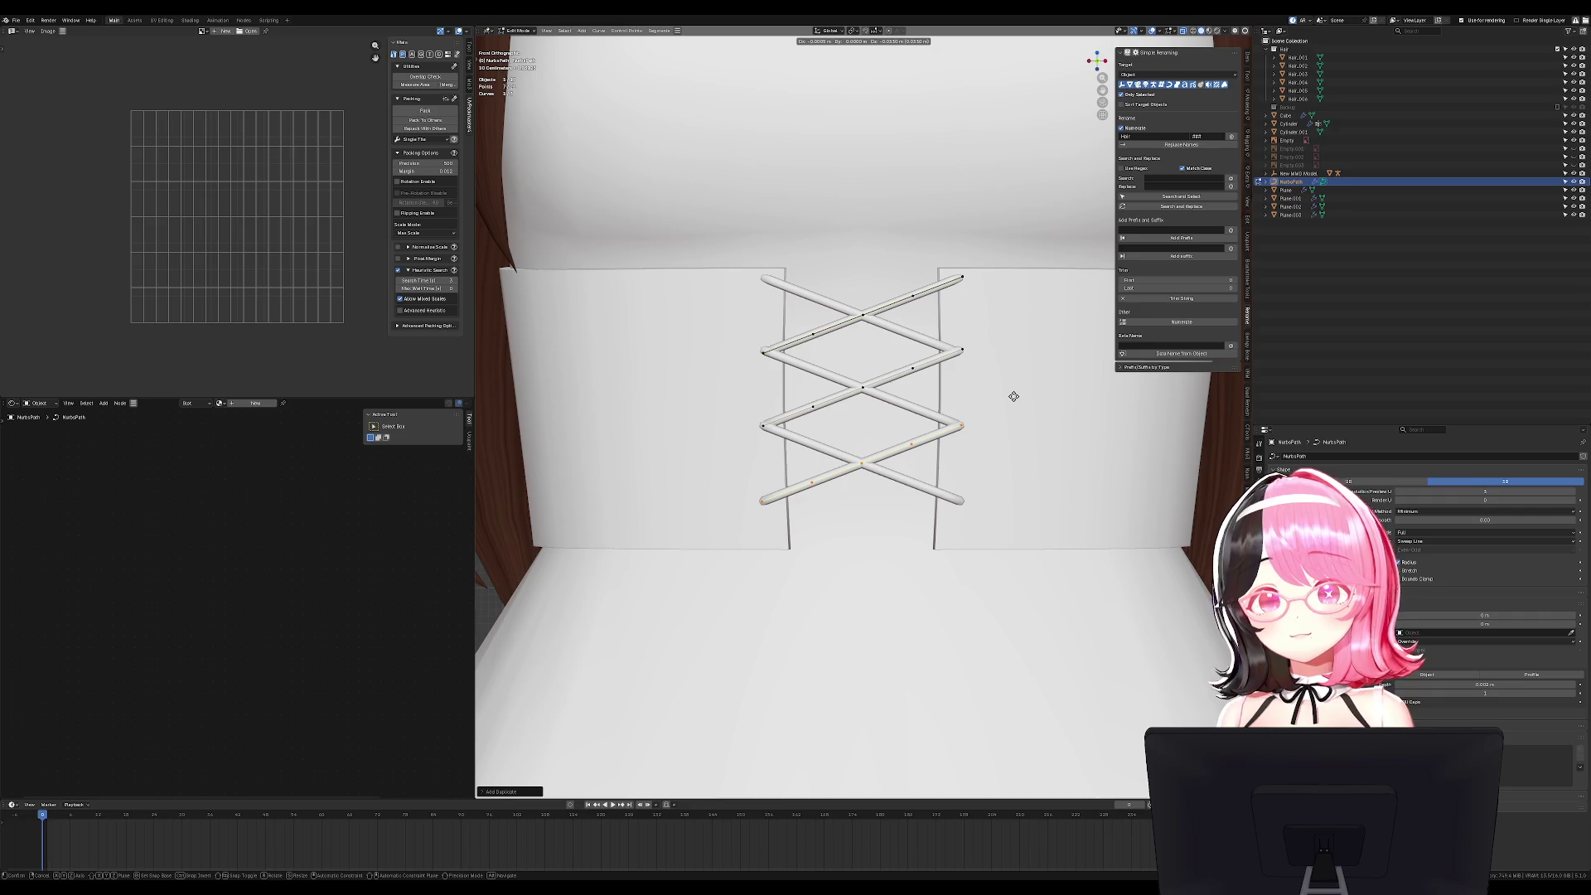
pyautogui.click(1013, 395)
pyautogui.click(1012, 395)
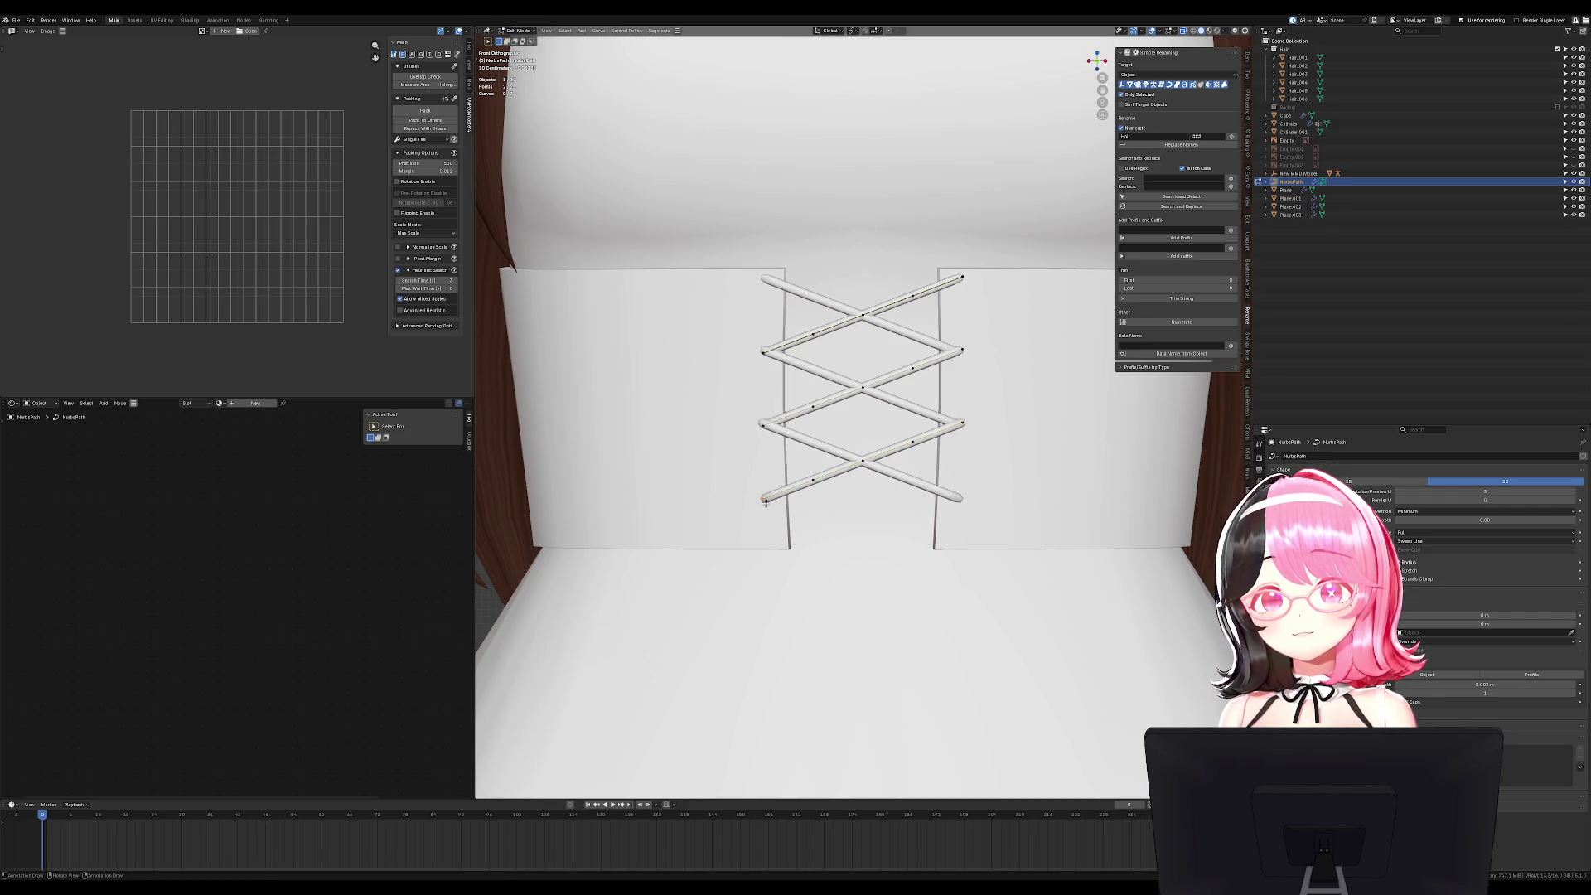
# Soft-move the lower left and right lacing end points with proportional editing.
pyautogui.press('g')
pyautogui.scroll(5, 887, 329)
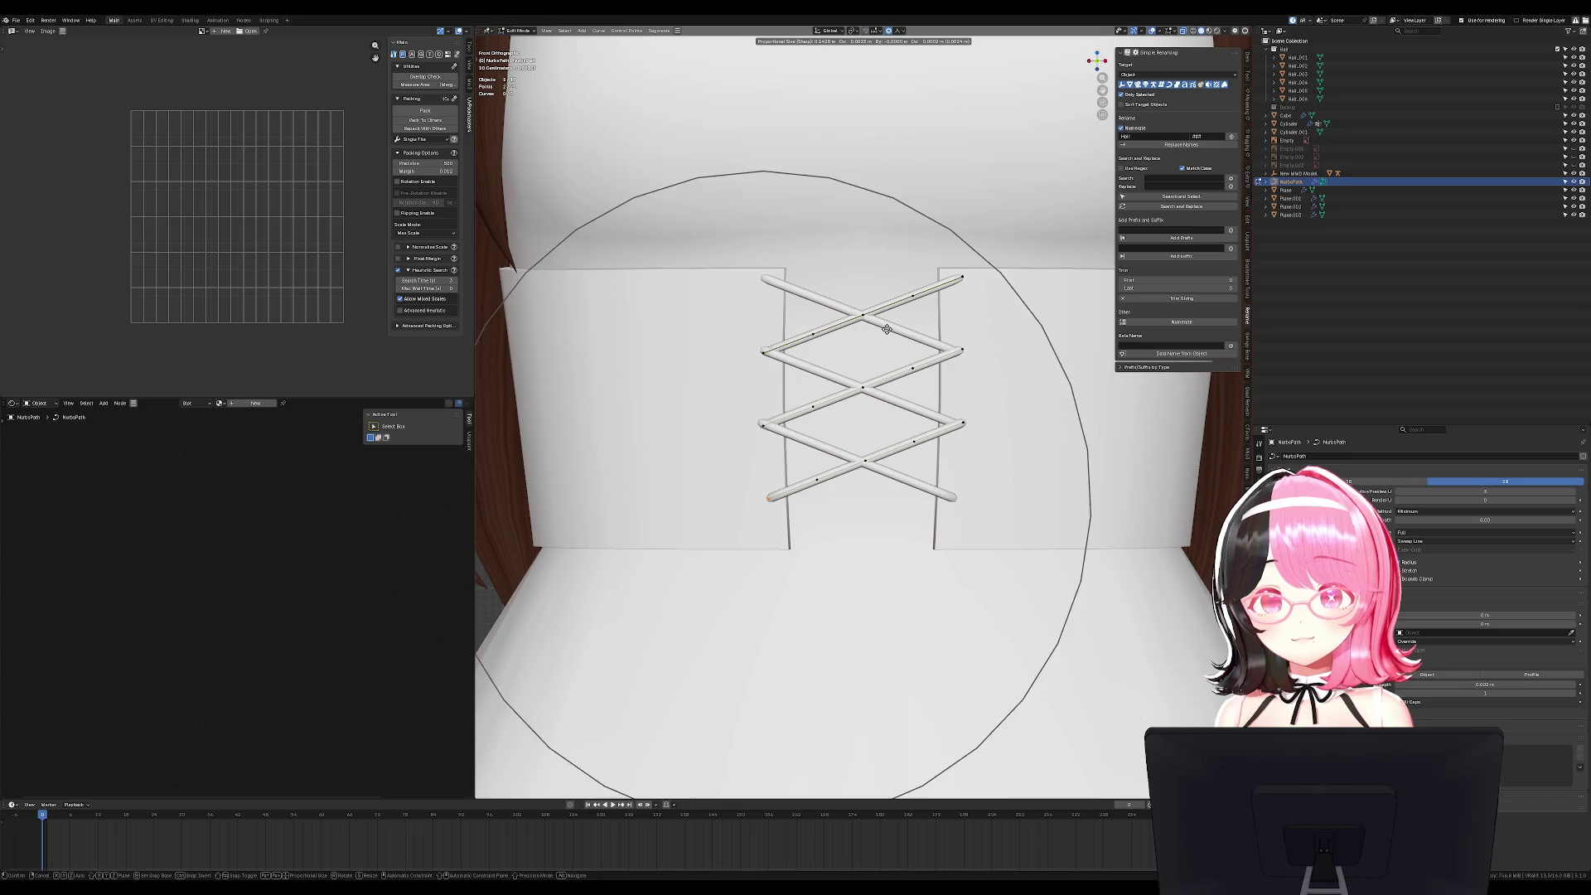
pyautogui.scroll(3, 886, 328)
pyautogui.click(756, 425)
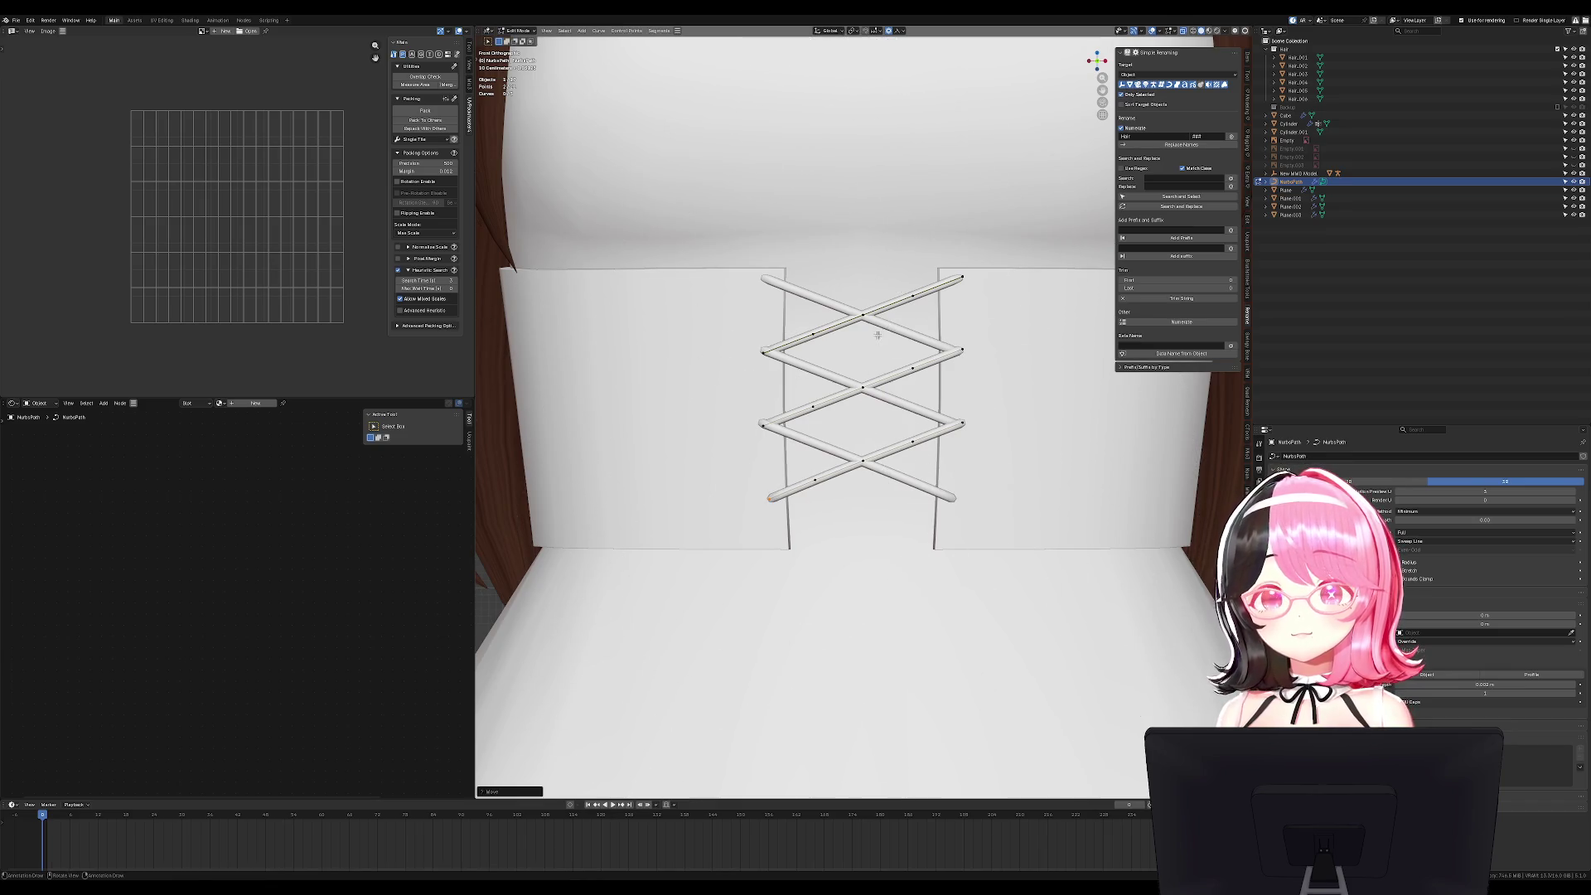
pyautogui.press('g')
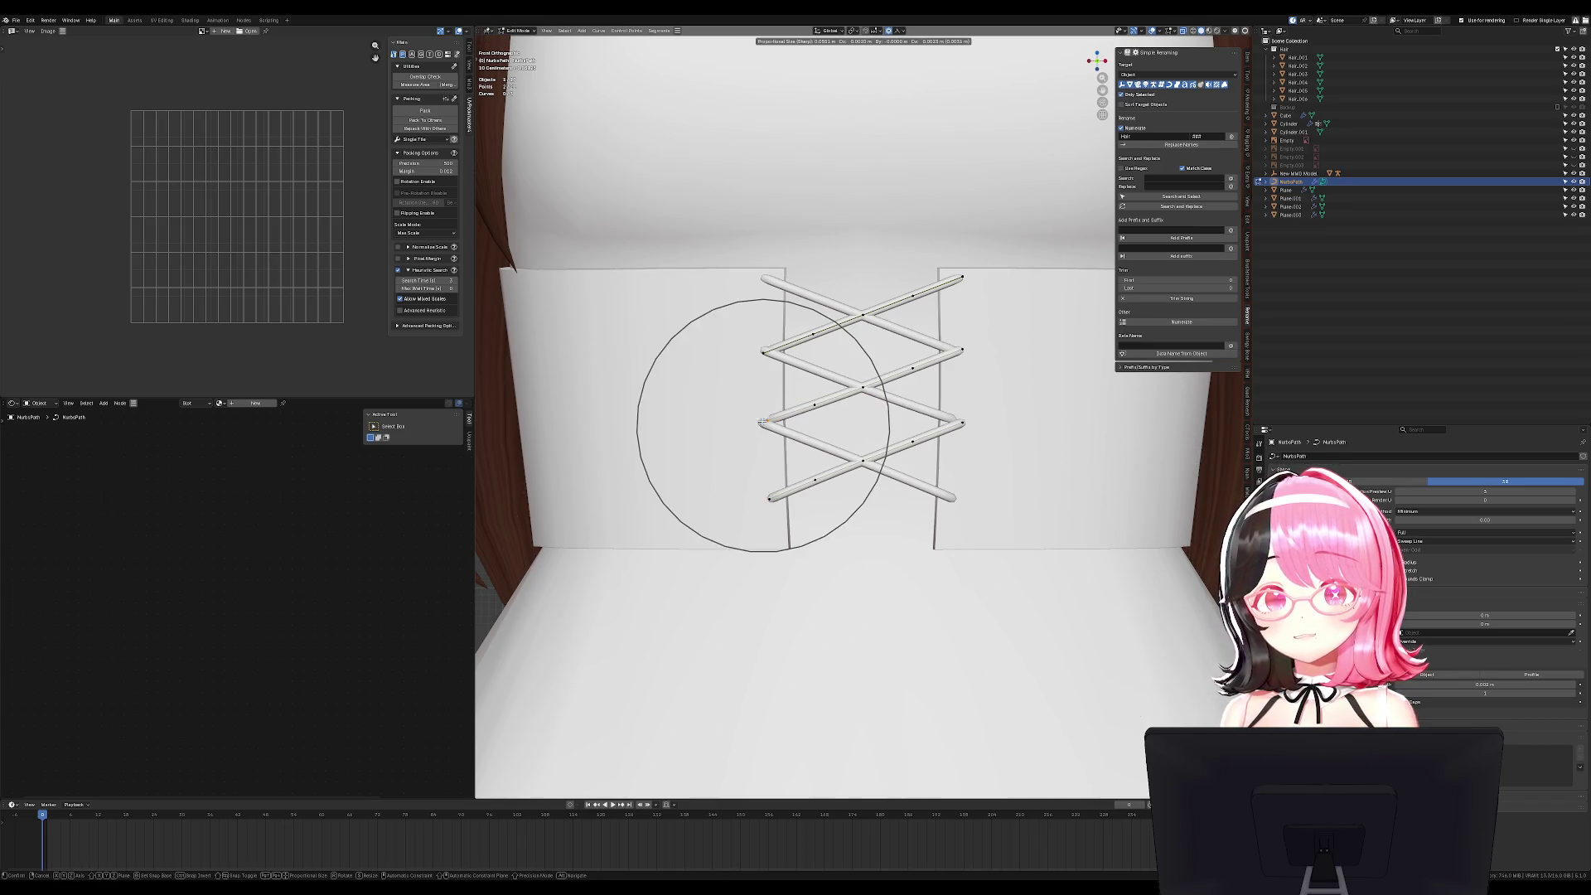
pyautogui.click(762, 422)
pyautogui.click(961, 421)
pyautogui.press('g')
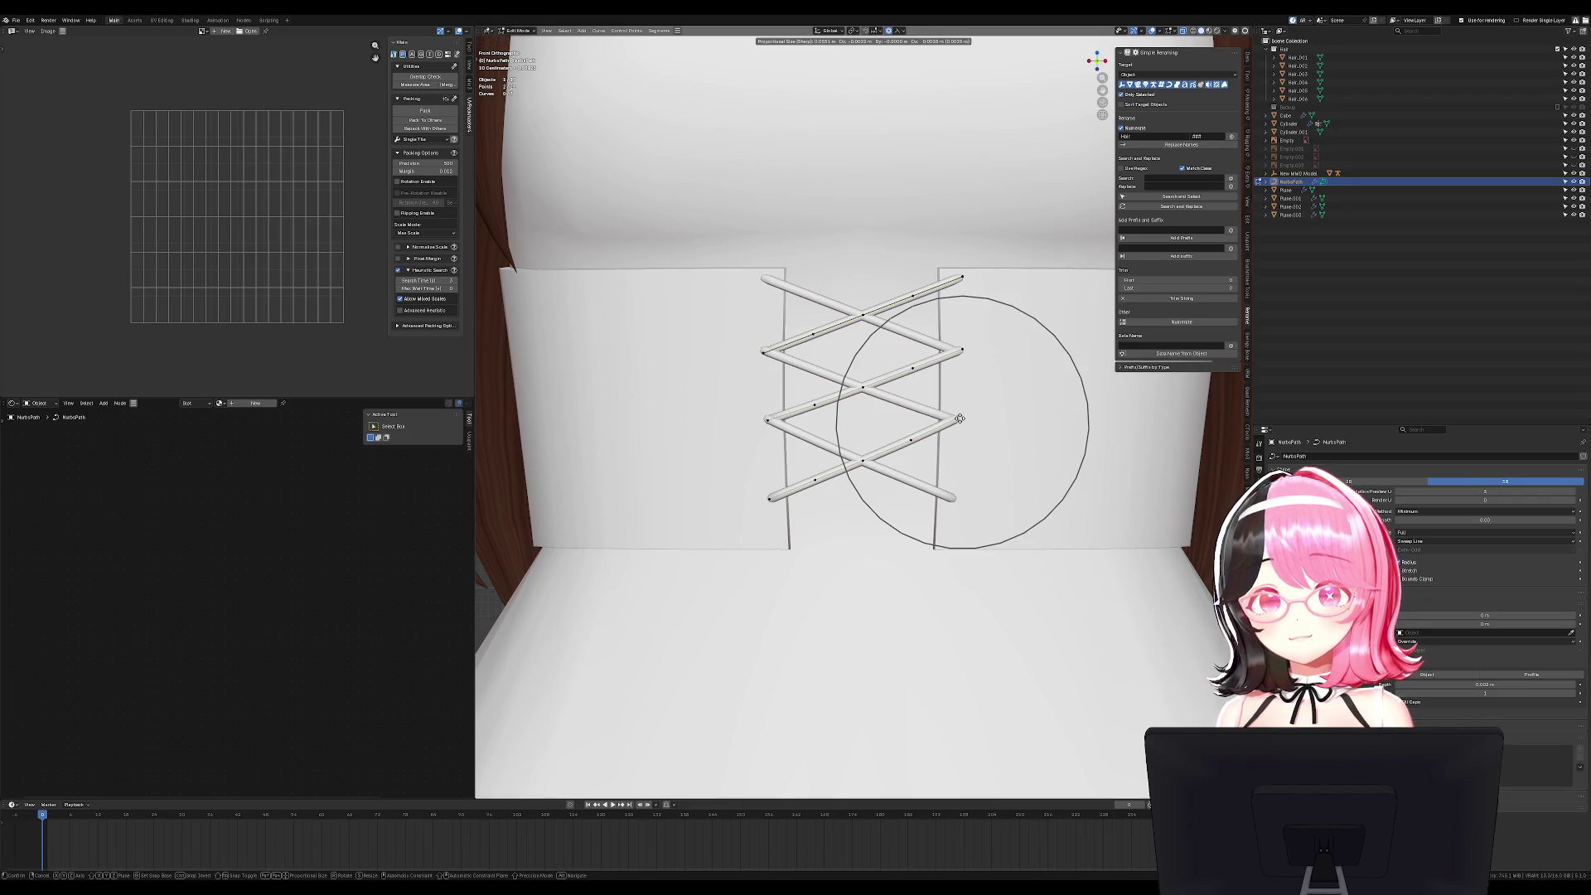
pyautogui.click(959, 420)
pyautogui.press('a')
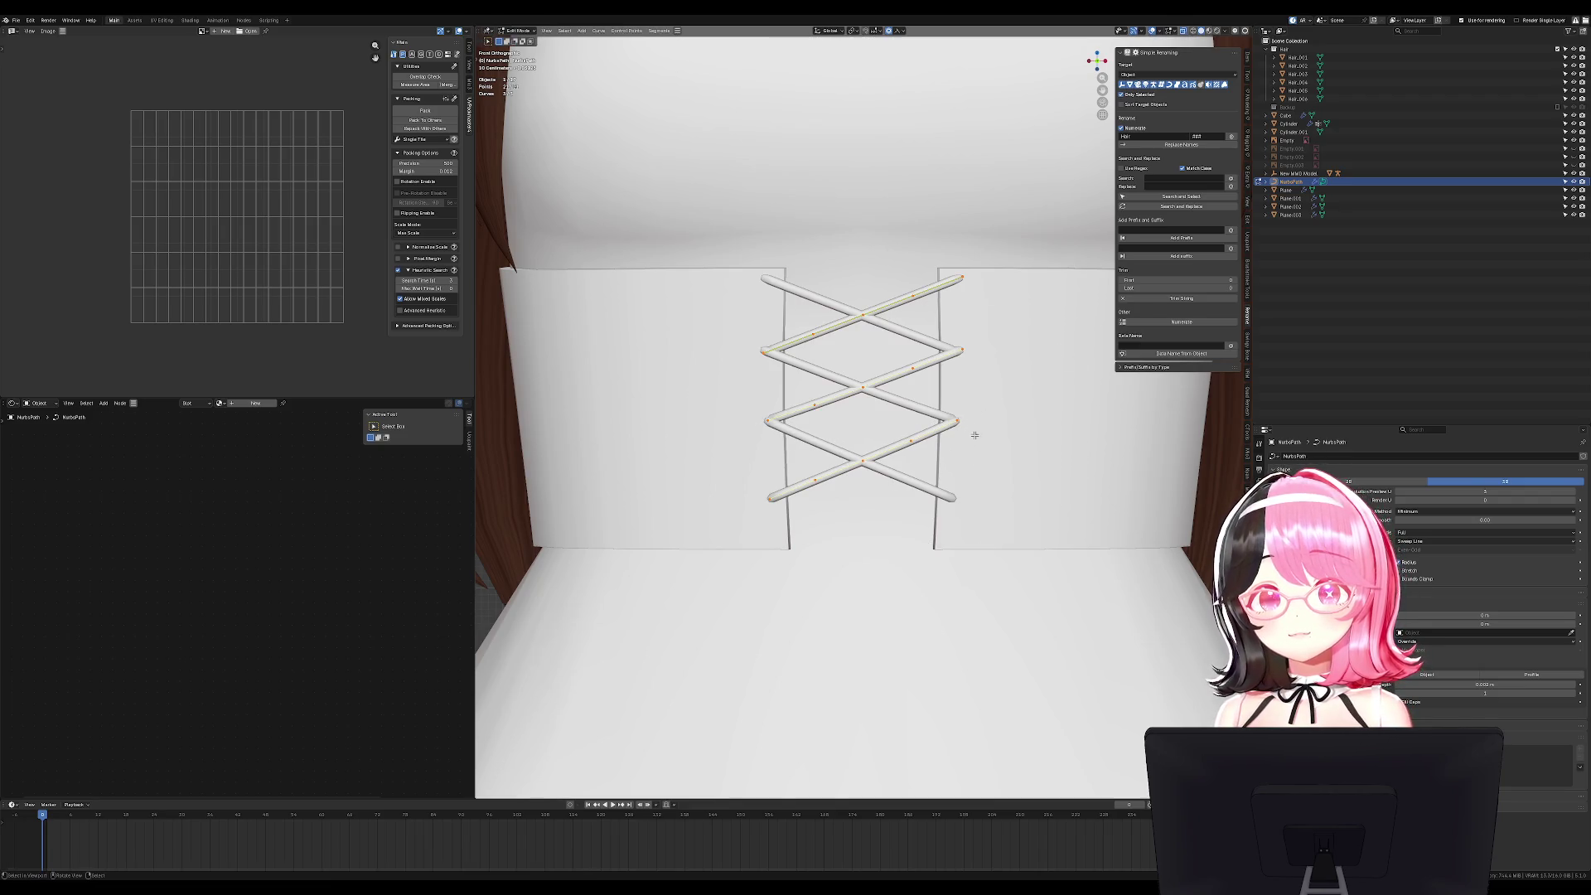
pyautogui.moveTo(974, 429)
pyautogui.mouseDown(button='middle')
pyautogui.moveTo(928, 423)
pyautogui.moveTo(974, 420)
pyautogui.mouseUp(button='middle')
# Reposition the lower lacing strand and scale it with falloff.
pyautogui.click(958, 421)
pyautogui.press('g')
pyautogui.rightClick(919, 419)
pyautogui.scroll(3, 974, 422)
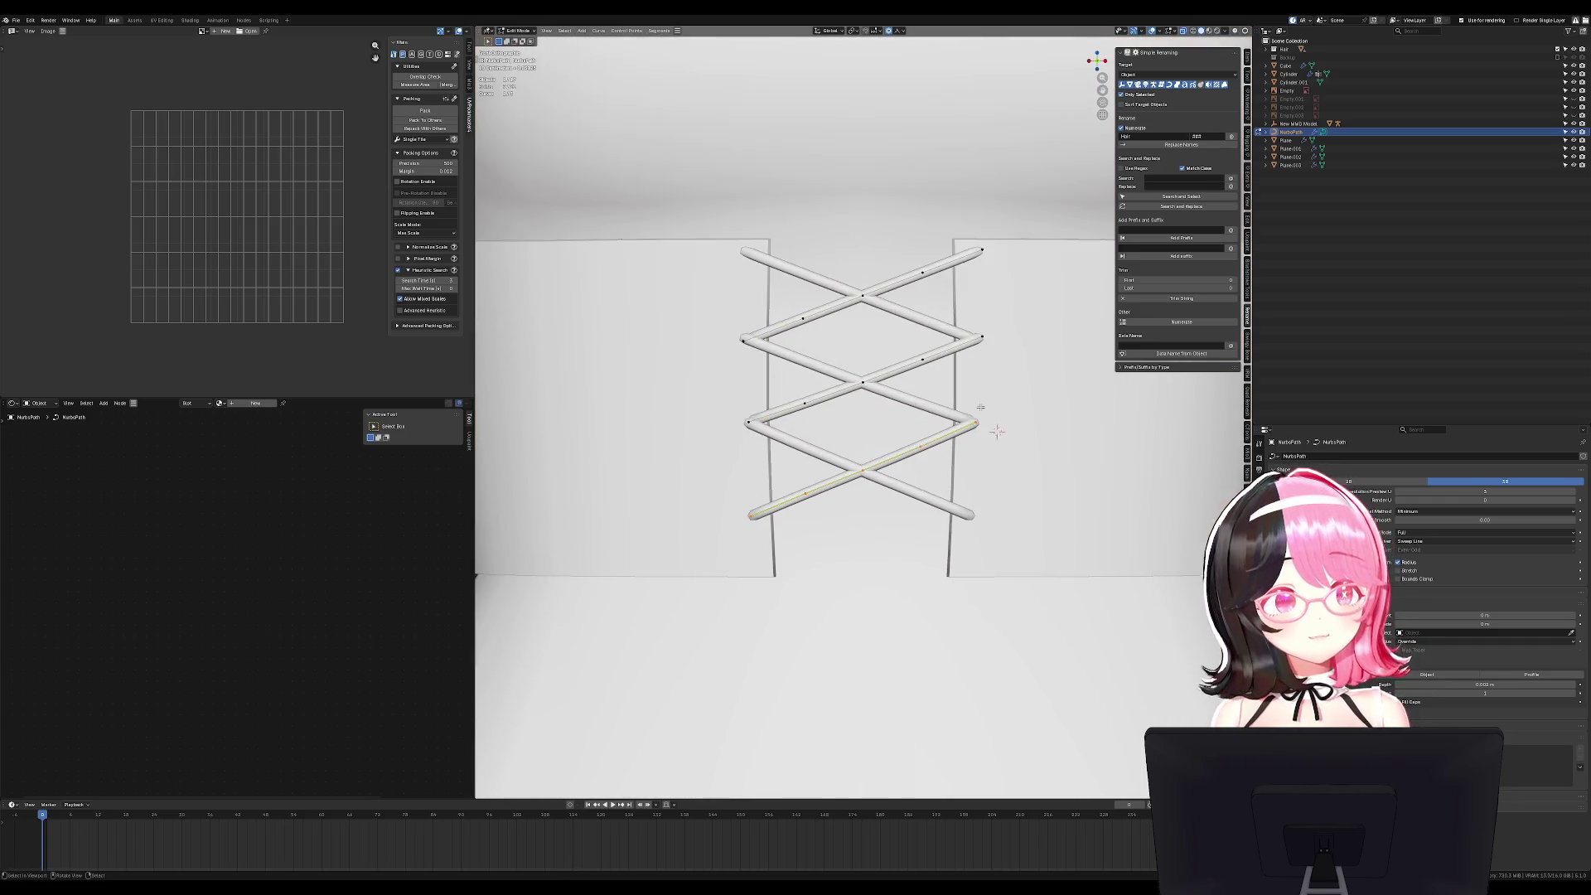
pyautogui.press('g')
pyautogui.click(974, 402)
pyautogui.press('g')
pyautogui.rightClick(945, 420)
pyautogui.press('s')
pyautogui.click(1006, 435)
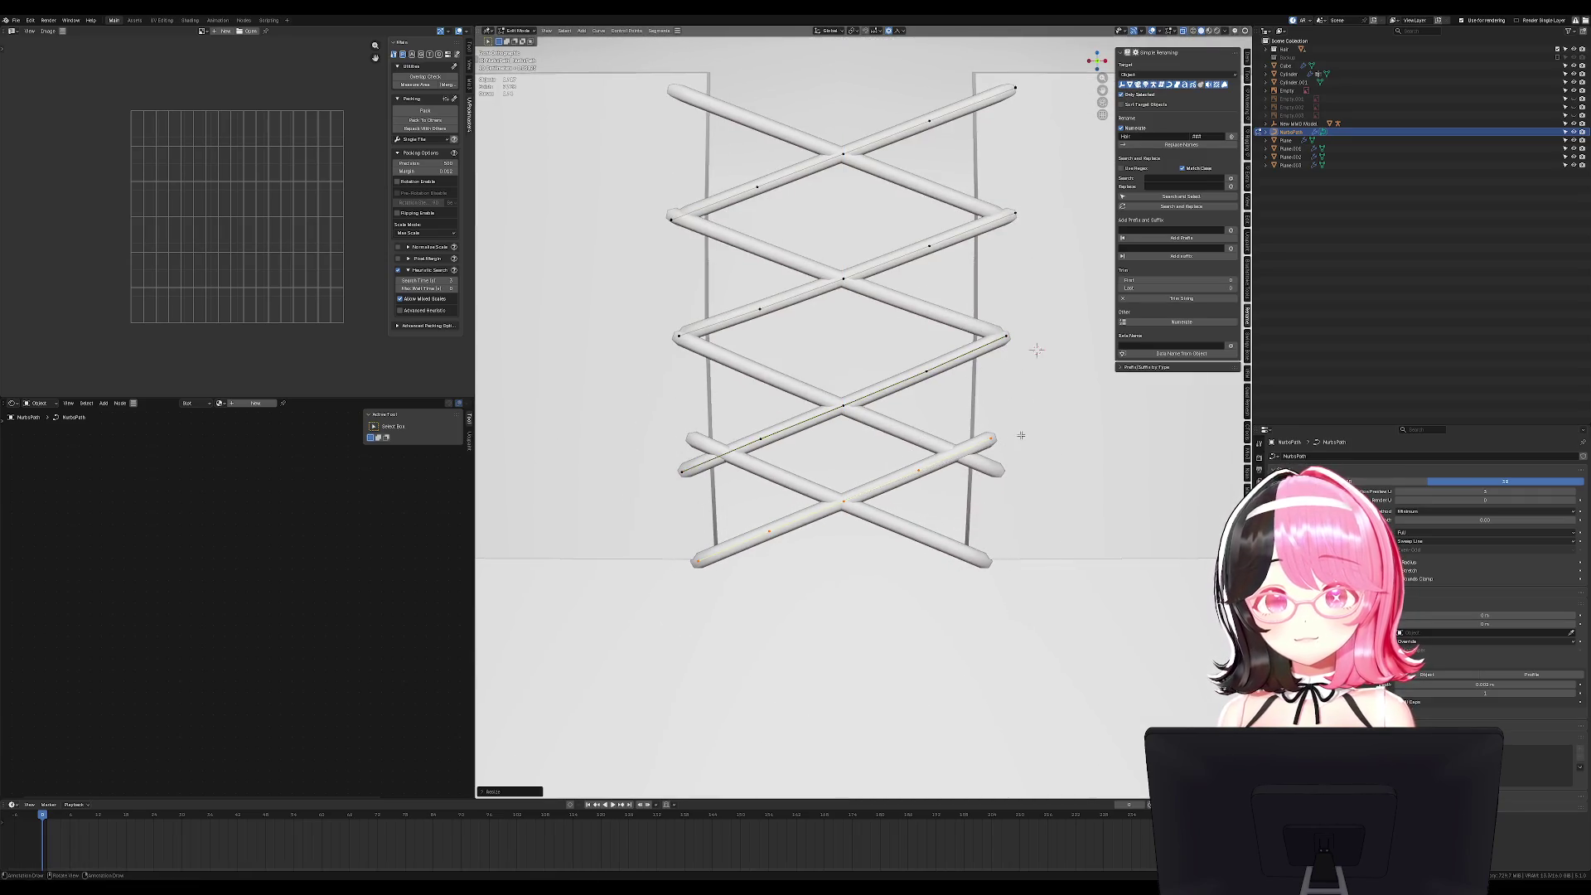
# Rotate the lower strand and raise it vertically into place.
pyautogui.press('r')
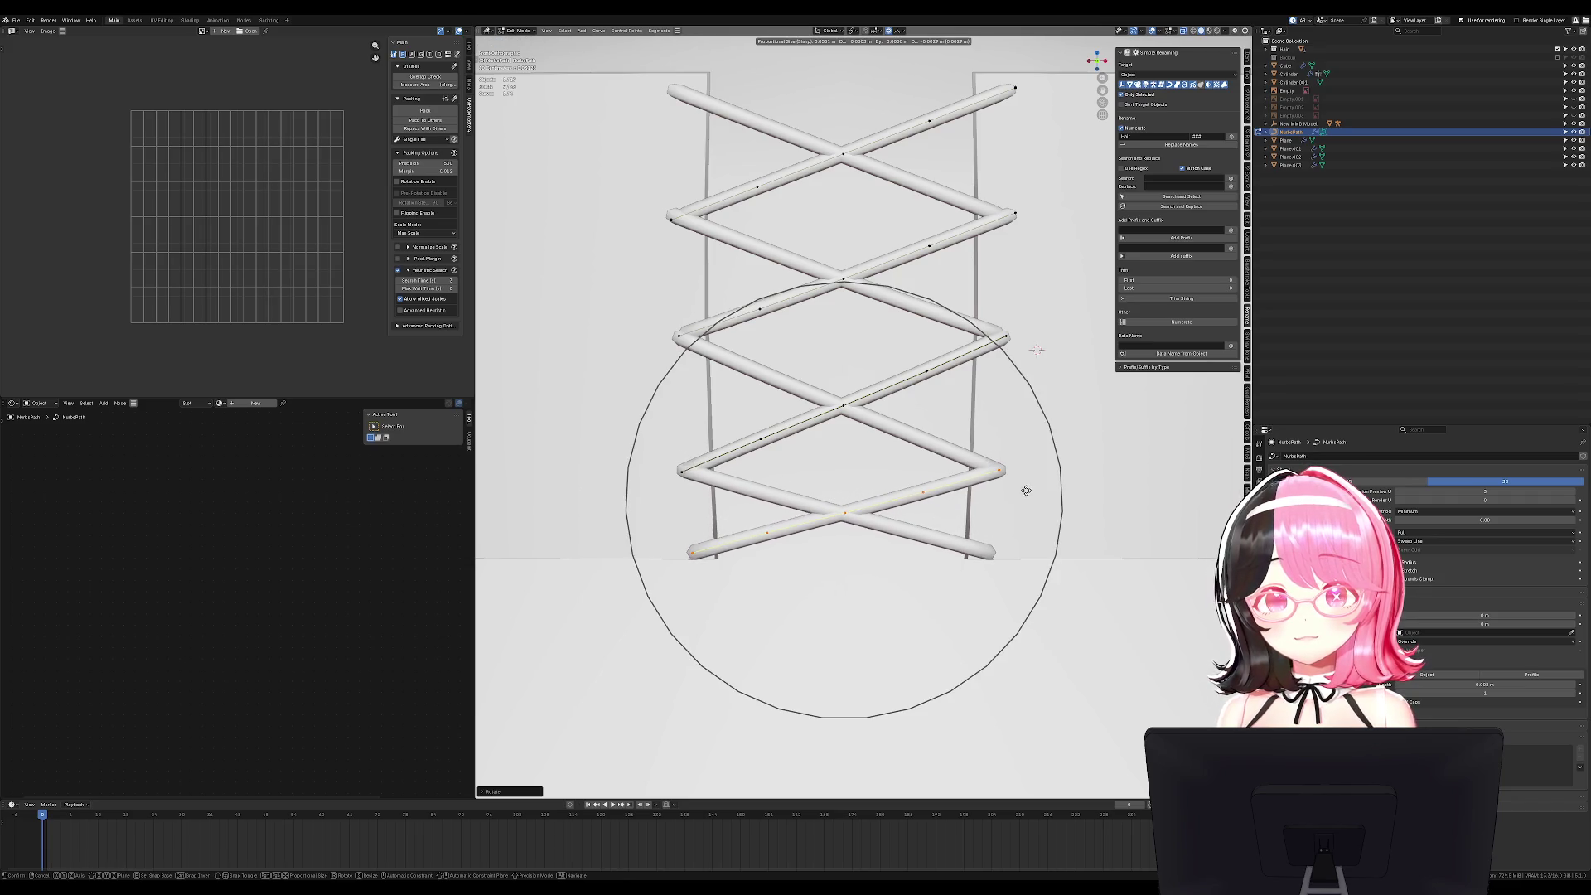
pyautogui.click(1022, 486)
pyautogui.press('c')
pyautogui.press('g')
pyautogui.press('z')
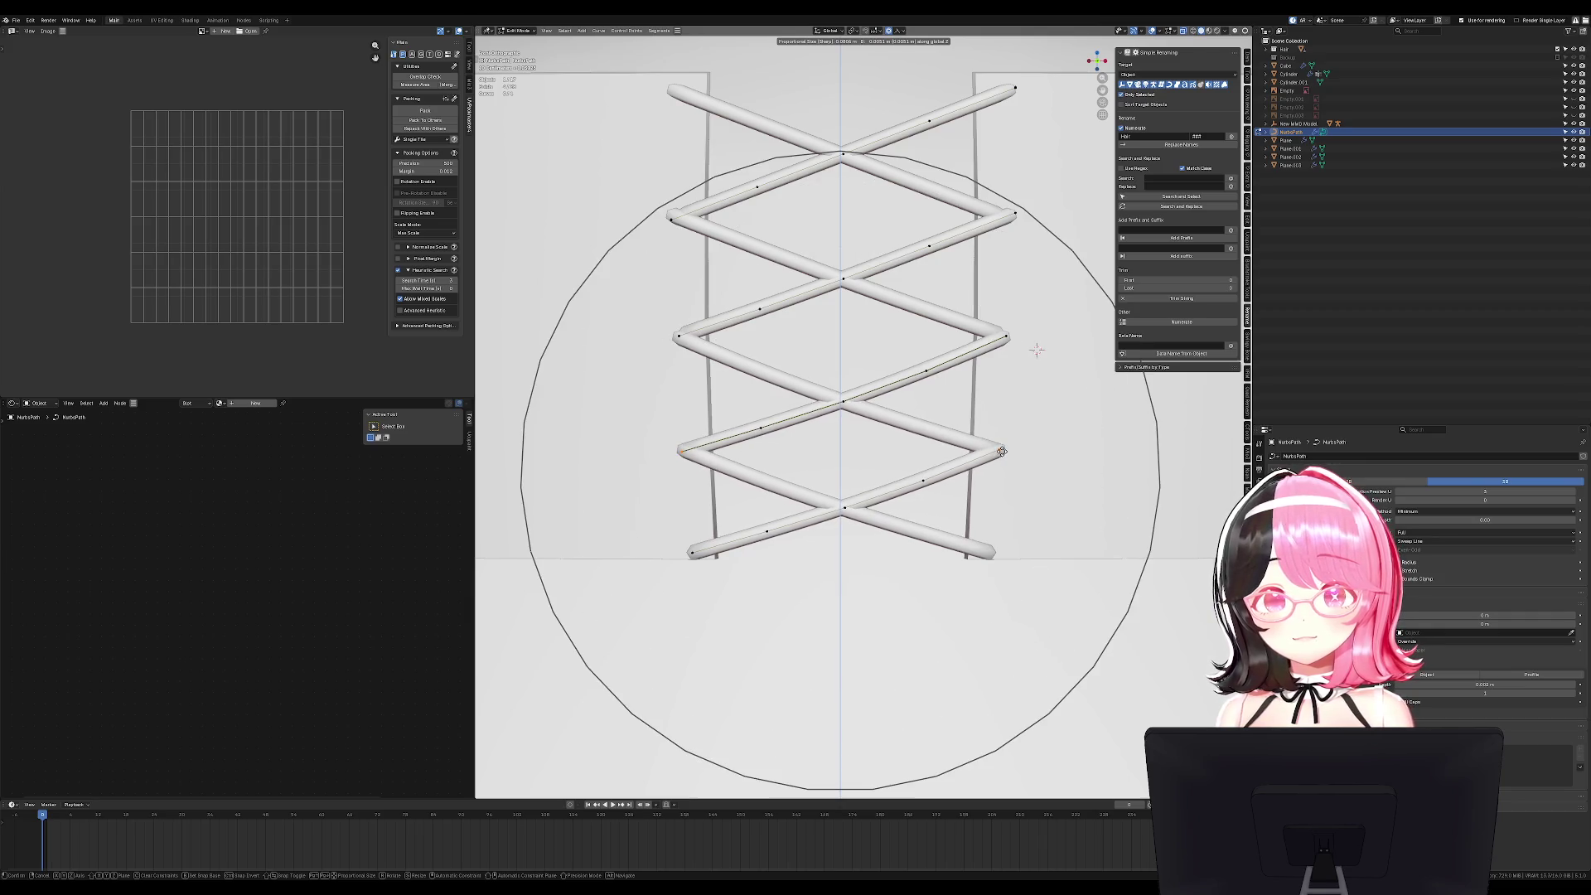
pyautogui.click(1001, 448)
# Leave Edit Mode and frame the finished lacing on the dressed character.
pyautogui.press('Tab')
pyautogui.scroll(-5, 1012, 455)
pyautogui.moveTo(1011, 454); pyautogui.dragTo(981, 429, button='middle')
pyautogui.press('KP_Decimal')
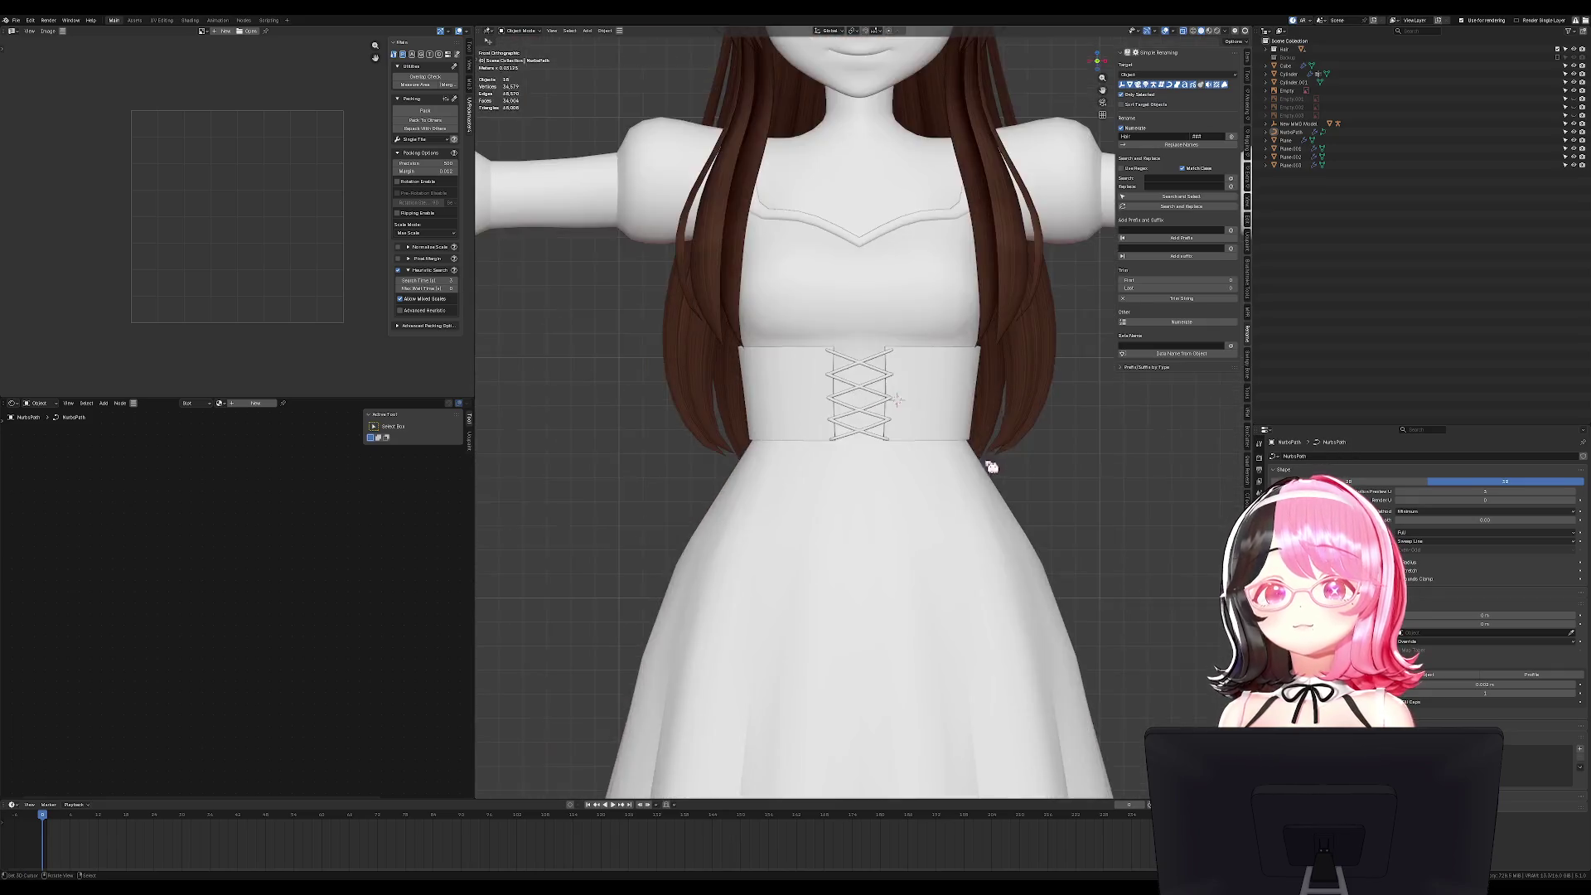
# Try converting the lace curve to a mesh, then undo to restore the curve.
pyautogui.press('KP_1')
pyautogui.click(1259, 515)
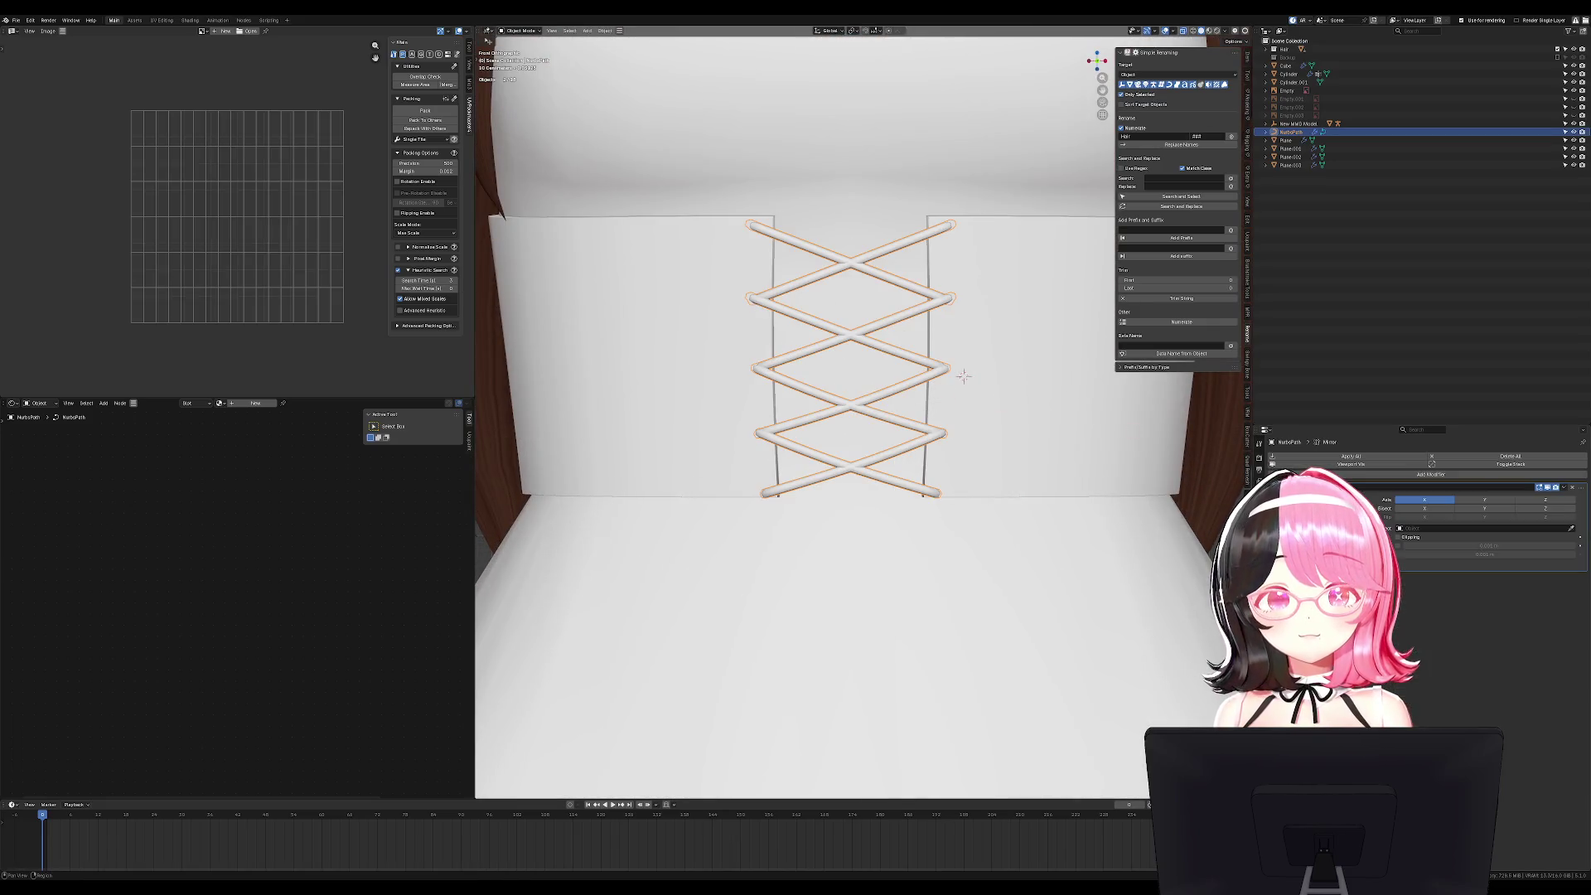
pyautogui.rightClick(963, 377)
pyautogui.click(969, 414)
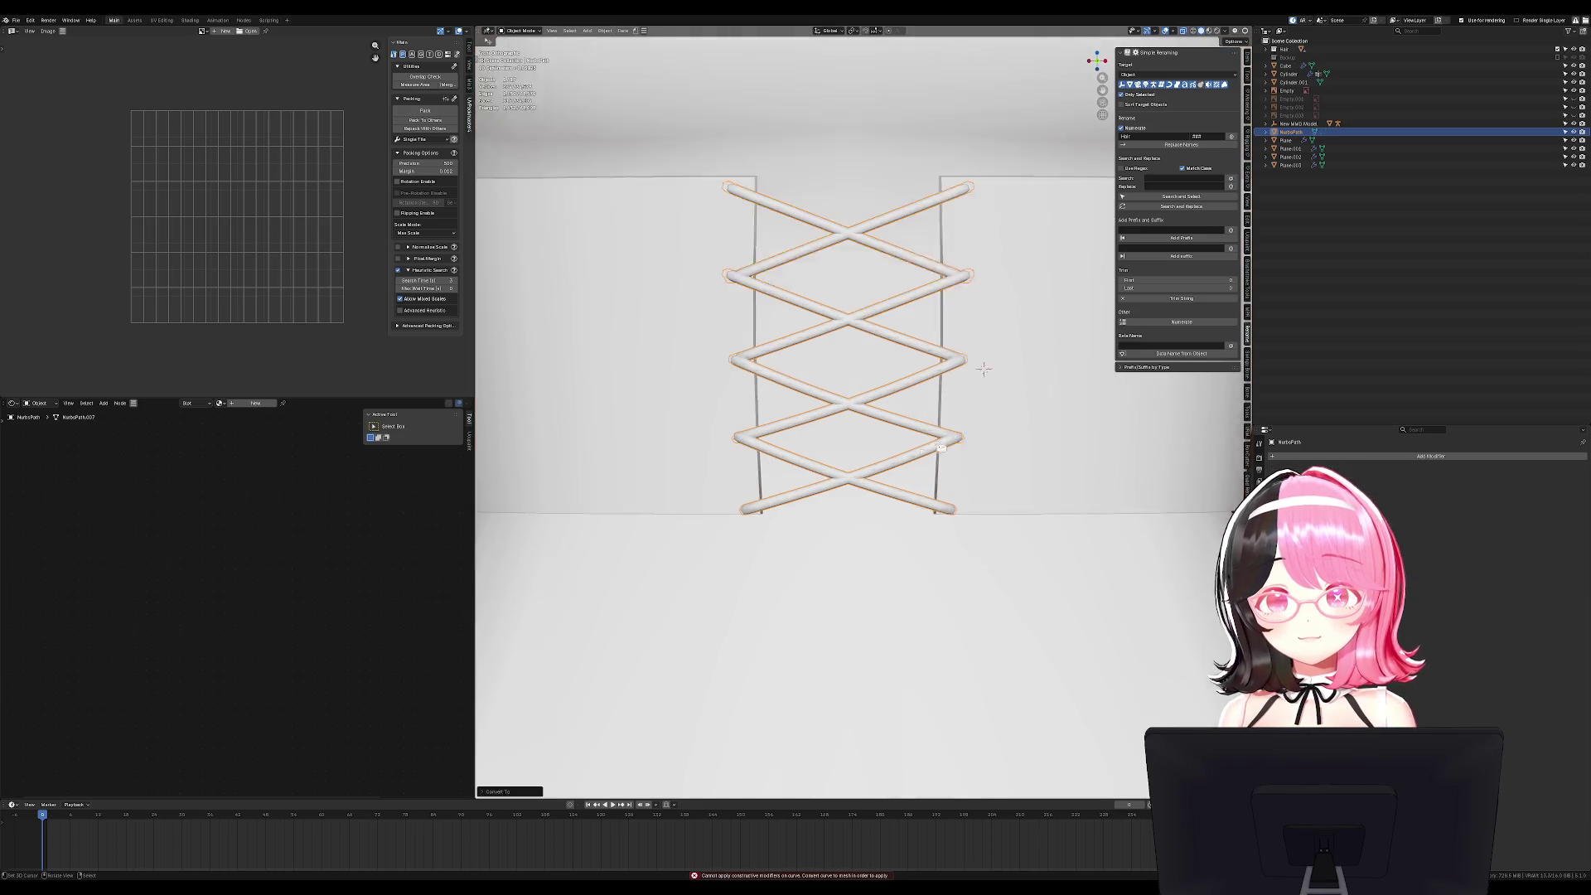
pyautogui.press('Tab')
pyautogui.moveTo(864, 435); pyautogui.dragTo(909, 451, button='middle')
pyautogui.press('Tab')
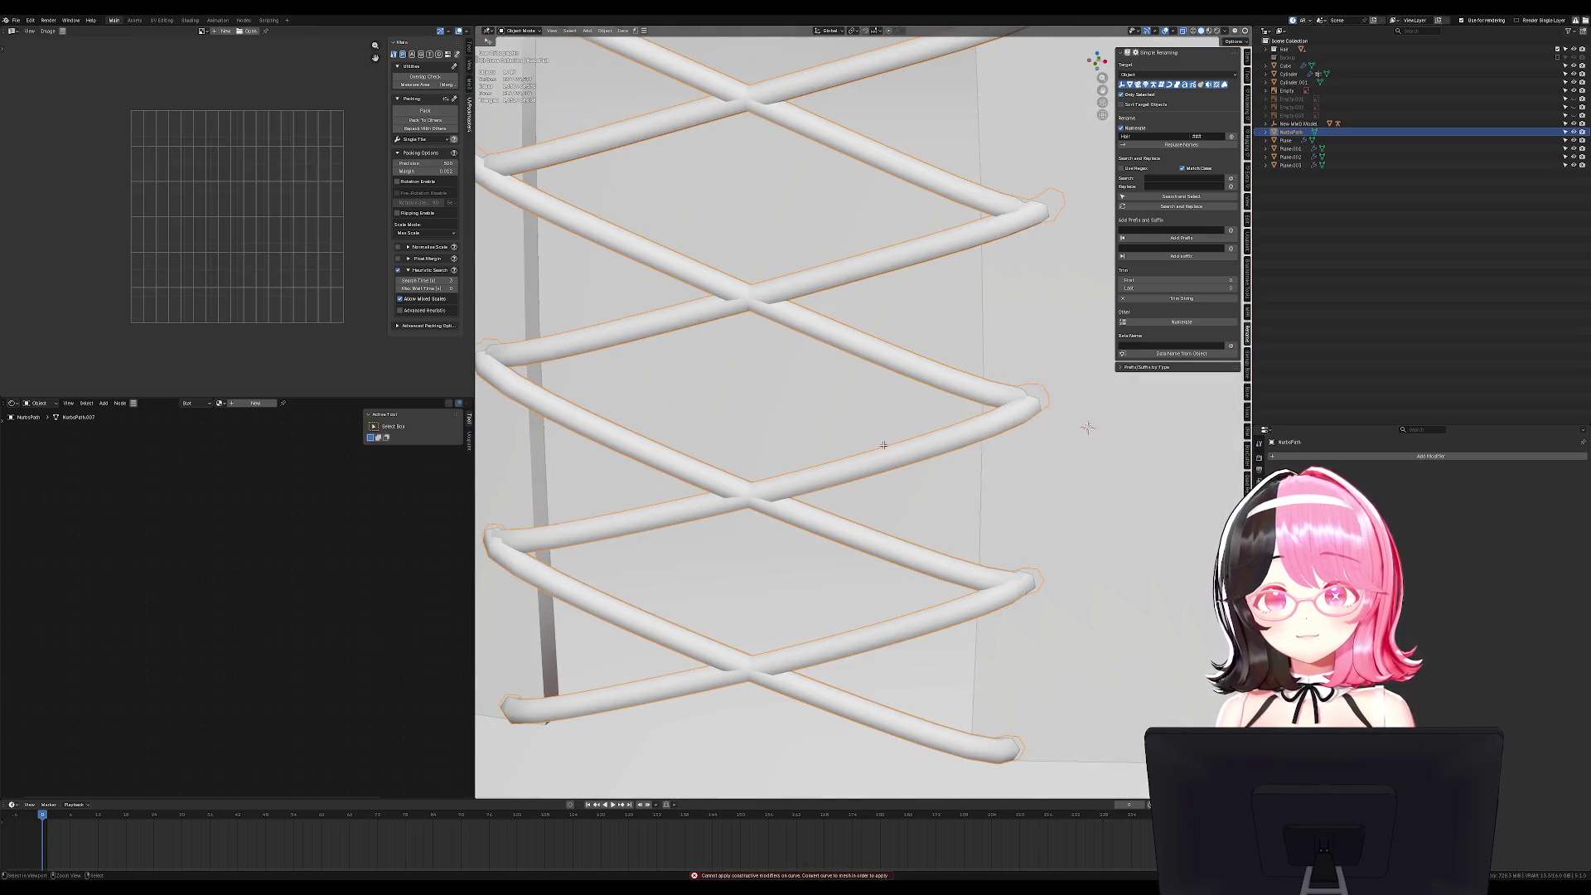
pyautogui.hotkey('ctrl', 'z')
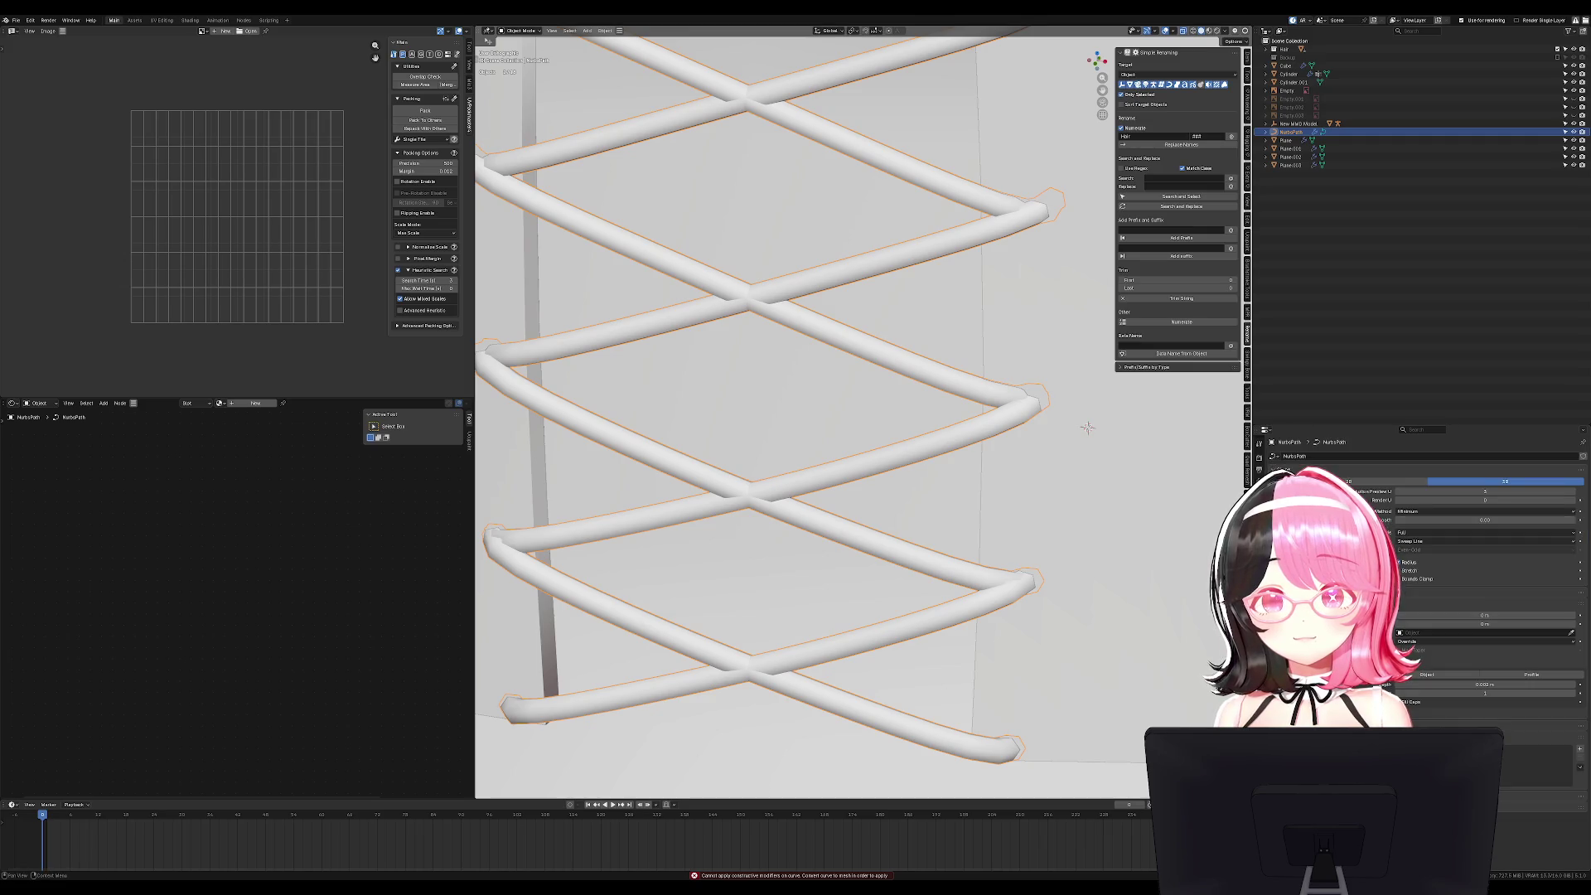
# Select the NurbsPath lace in front view and enter its point editing.
pyautogui.click(1040, 492)
pyautogui.press('KP_1')
pyautogui.scroll(-2, 839, 421)
pyautogui.click(839, 421)
pyautogui.moveTo(839, 420); pyautogui.dragTo(931, 370, button='middle')
pyautogui.press('KP_1')
pyautogui.scroll(-2, 945, 381)
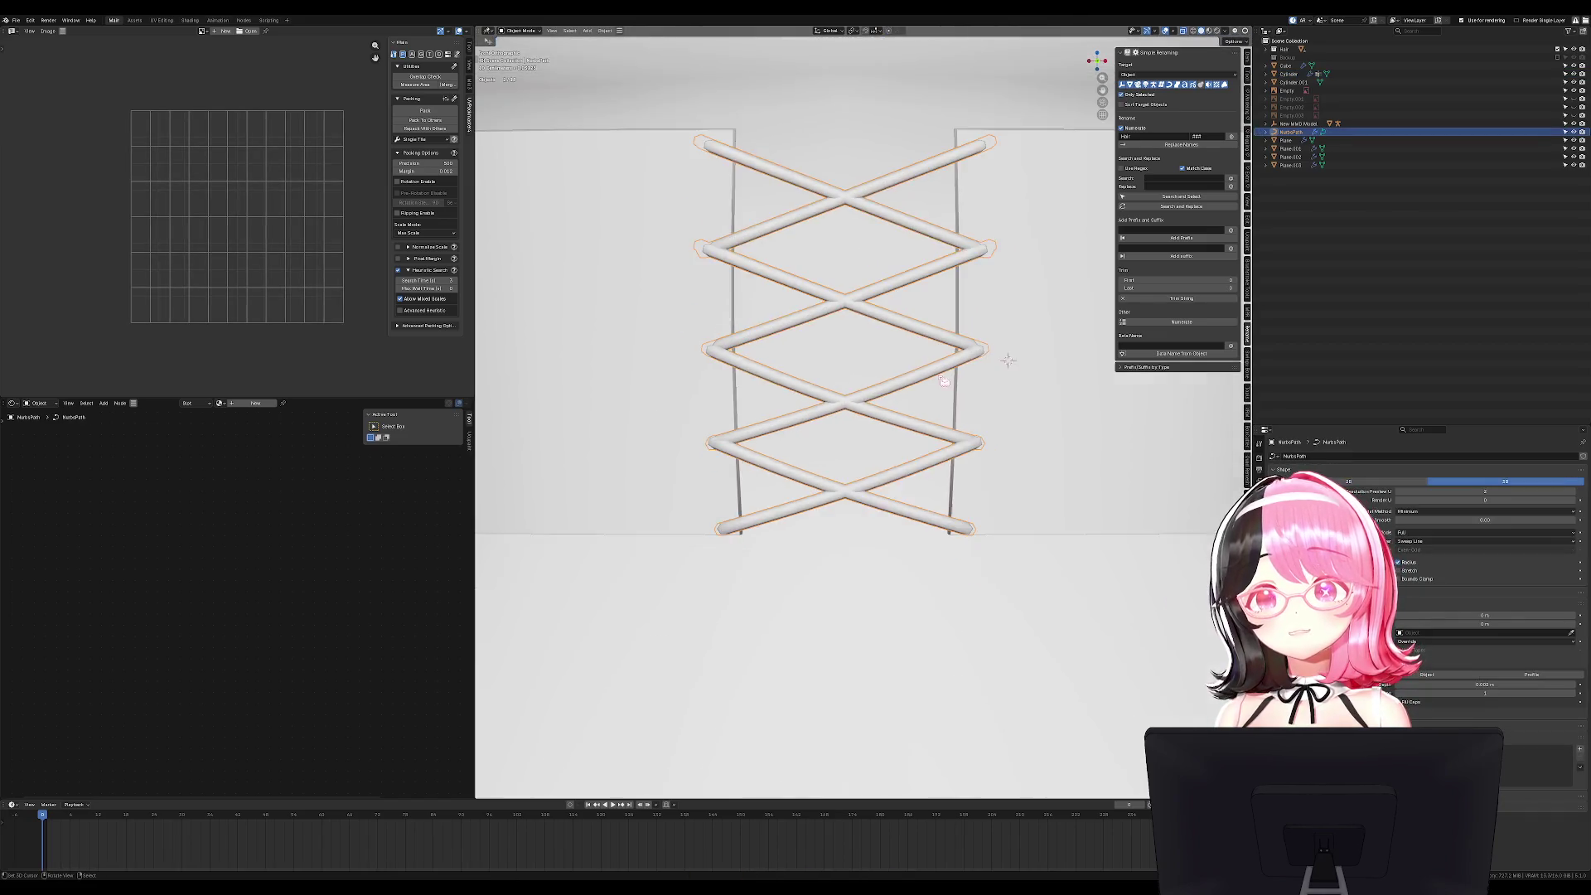
pyautogui.press('Tab')
pyautogui.scroll(-2, 949, 373)
# Box-select the right-side lace points and shift them vertically along Z.
pyautogui.press('b')
pyautogui.moveTo(975, 464); pyautogui.dragTo(975, 464)
pyautogui.press('c')
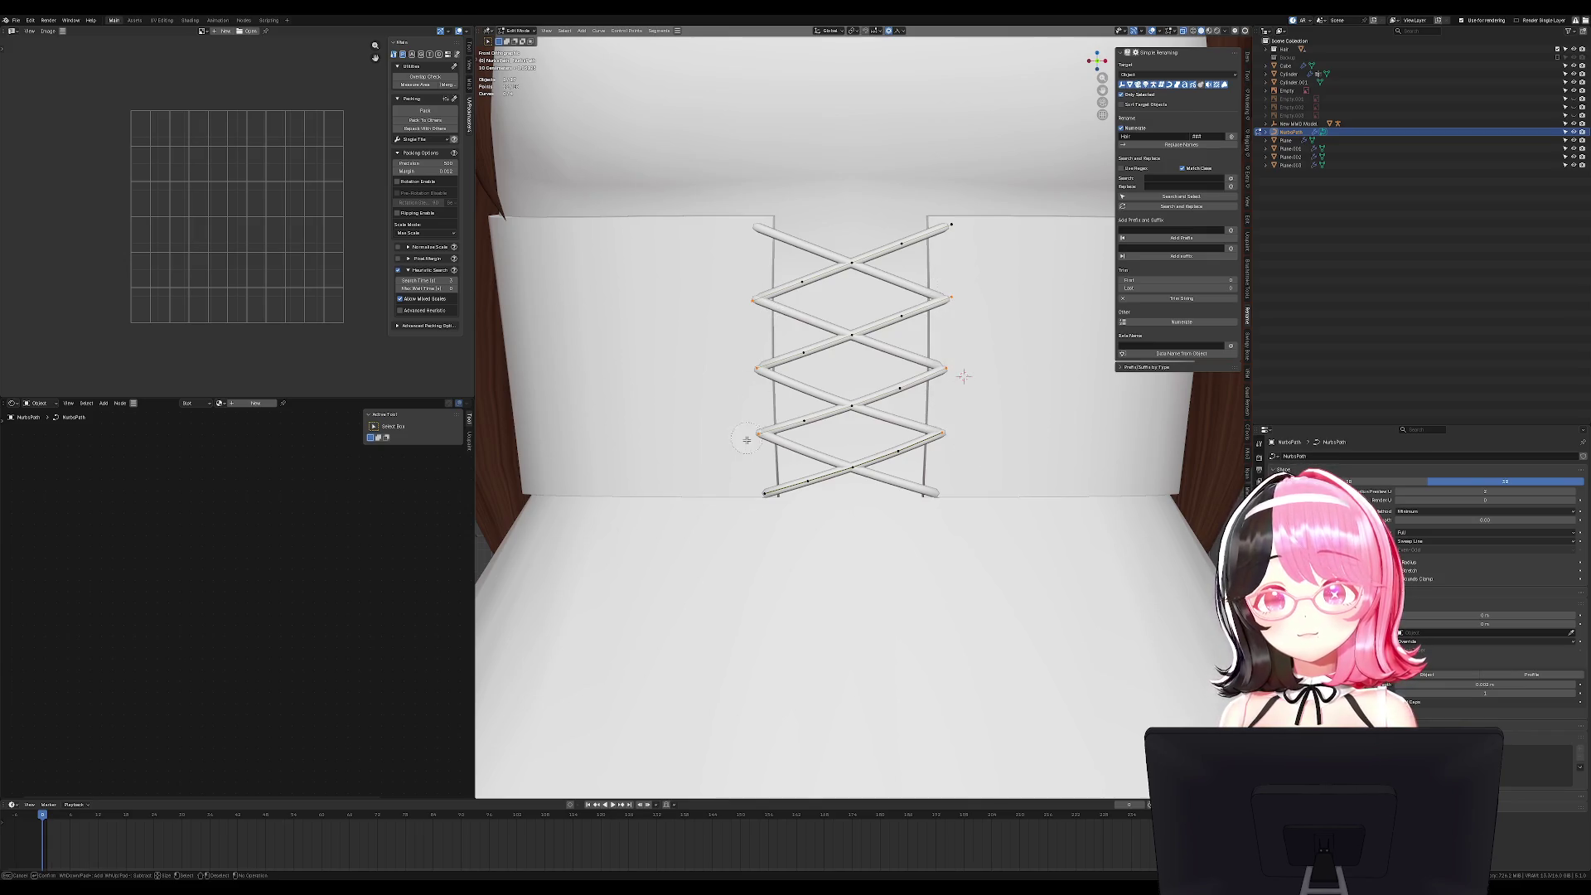
pyautogui.press('Escape')
pyautogui.press('g')
pyautogui.press('z')
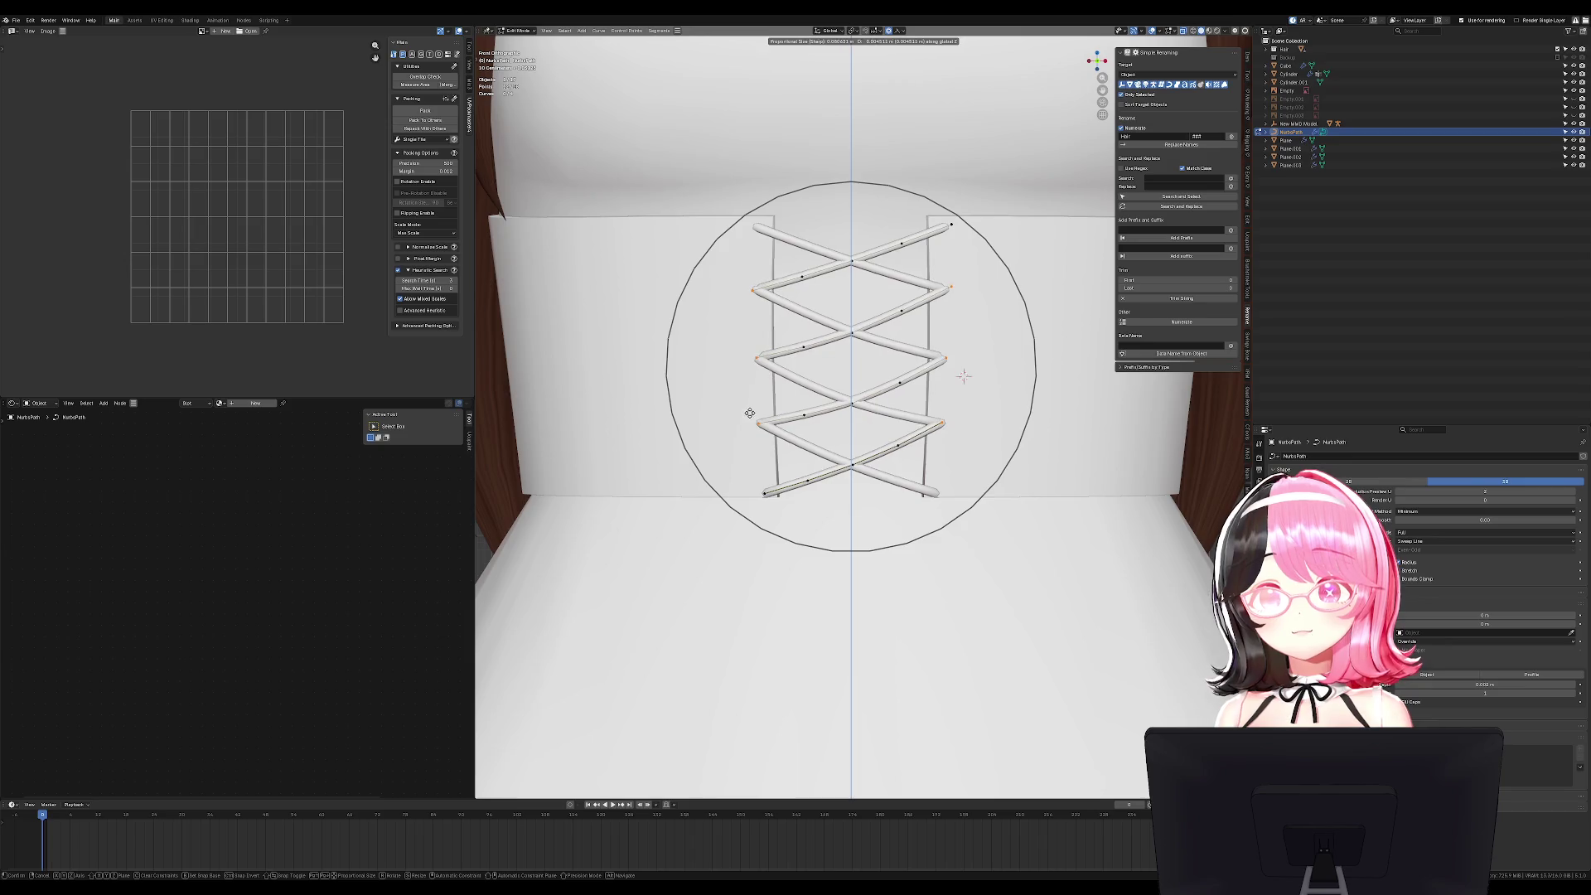
pyautogui.click(750, 446)
pyautogui.press('Tab')
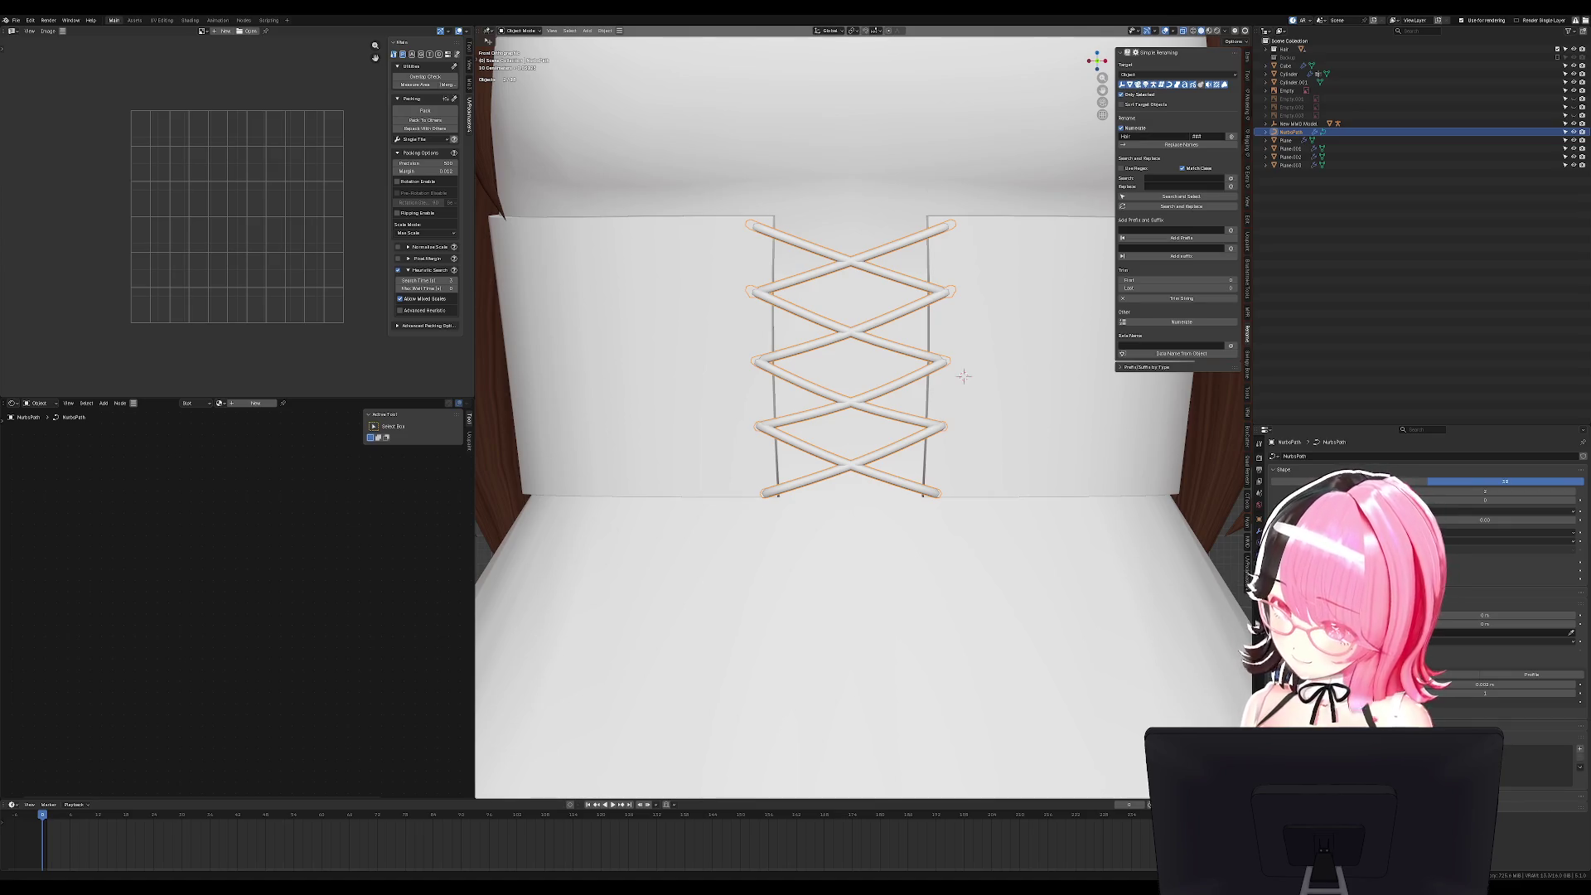
pyautogui.scroll(3, 963, 377)
# Move the selected lacing points vertically along Z in front view.
pyautogui.press('Tab')
pyautogui.scroll(-5, 983, 368)
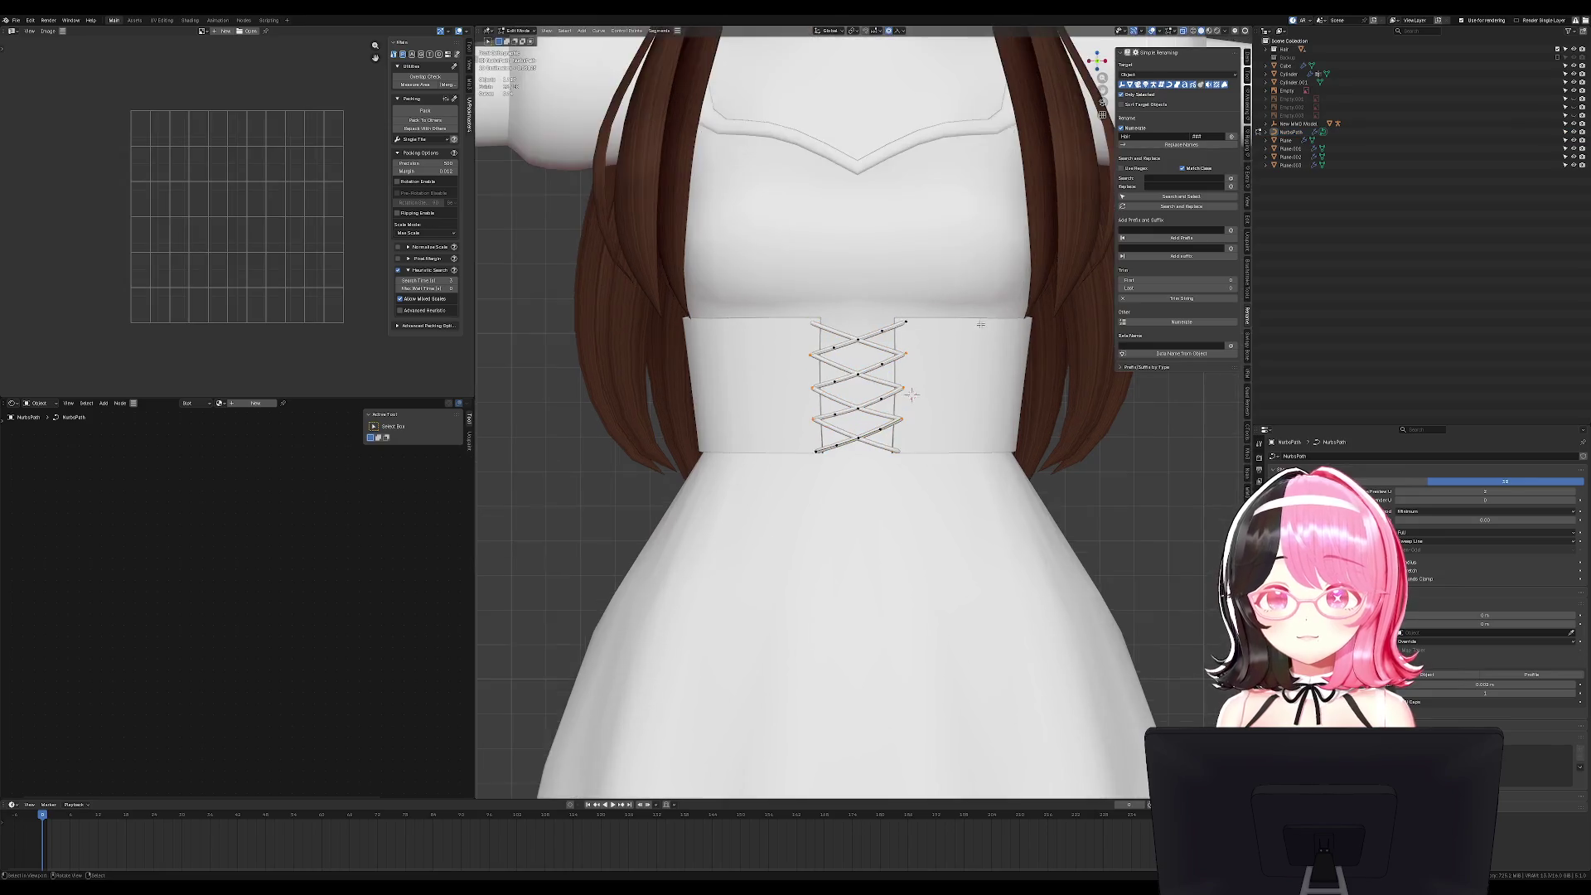
pyautogui.press('KP_1')
pyautogui.press('g')
pyautogui.press('z')
pyautogui.click(946, 382)
pyautogui.press('Tab')
pyautogui.scroll(-5, 994, 335)
pyautogui.moveTo(1005, 327); pyautogui.dragTo(916, 355, button='middle')
pyautogui.scroll(3, 883, 394)
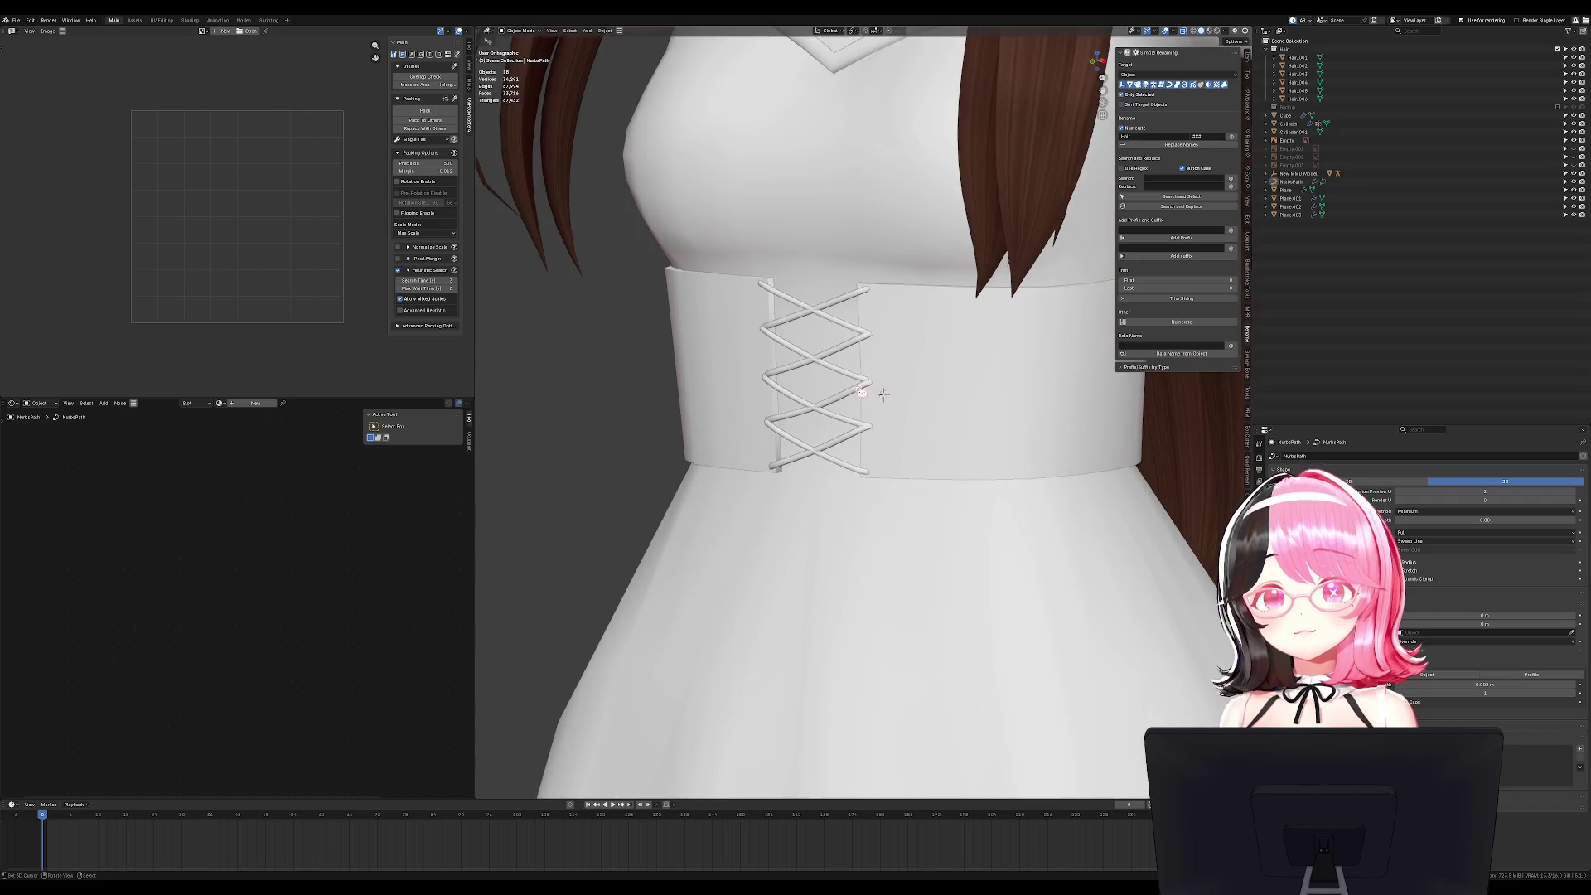
# Convert the lacing NurbsPath into a mesh.
pyautogui.click(862, 393)
pyautogui.press('KP_Decimal')
pyautogui.hotkey('alt', 'c')
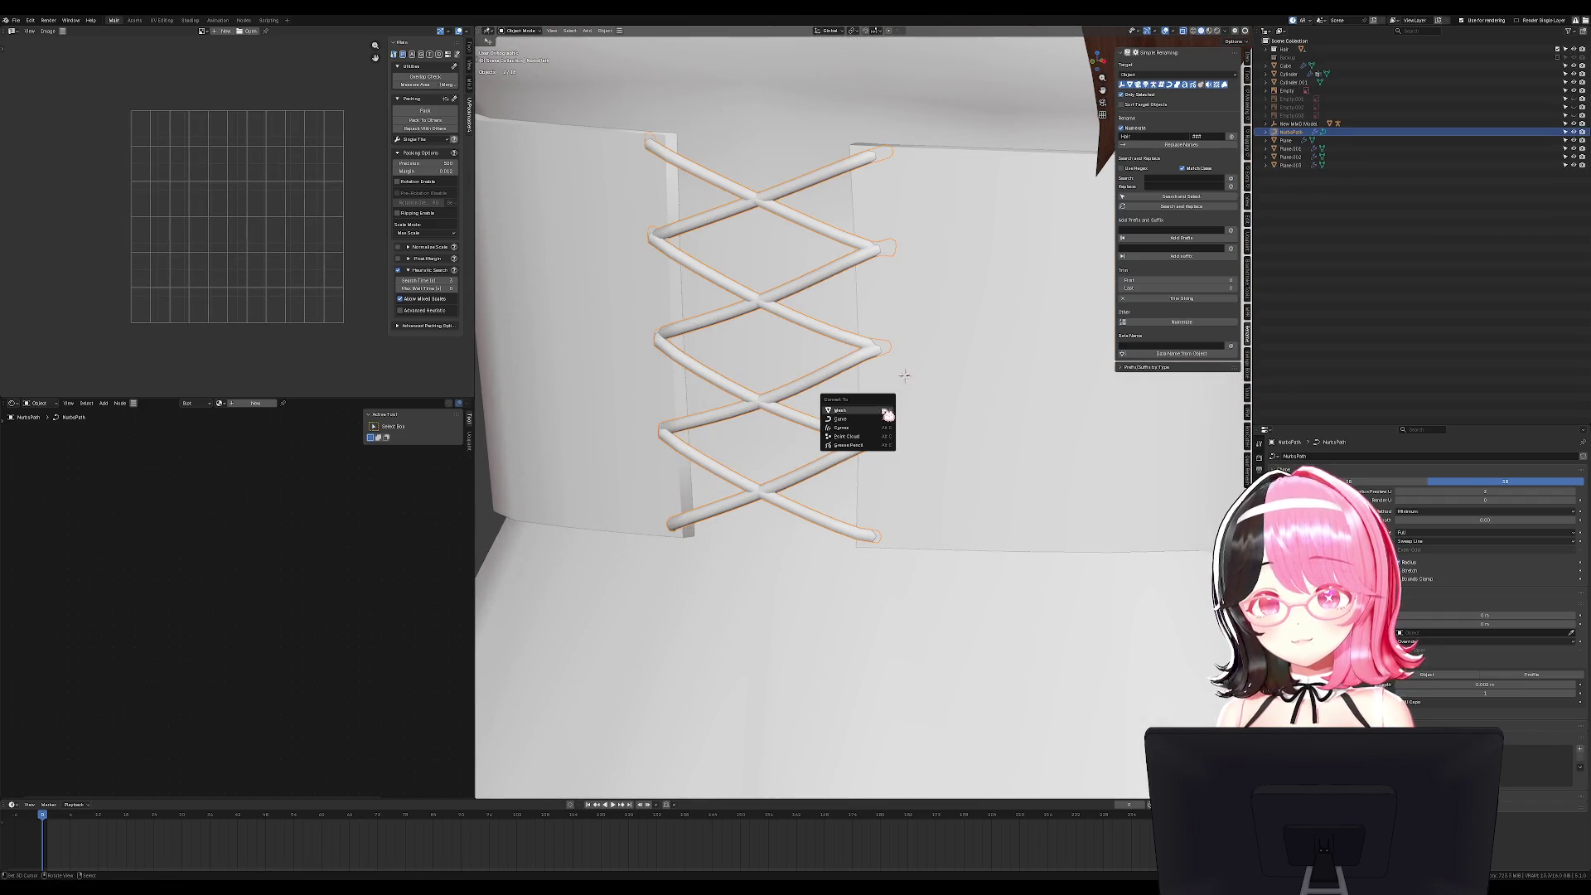
pyautogui.click(886, 410)
# Select the edge rings at the three strand crossings of the lacing mesh.
pyautogui.press('Tab')
pyautogui.scroll(3, 1065, 405)
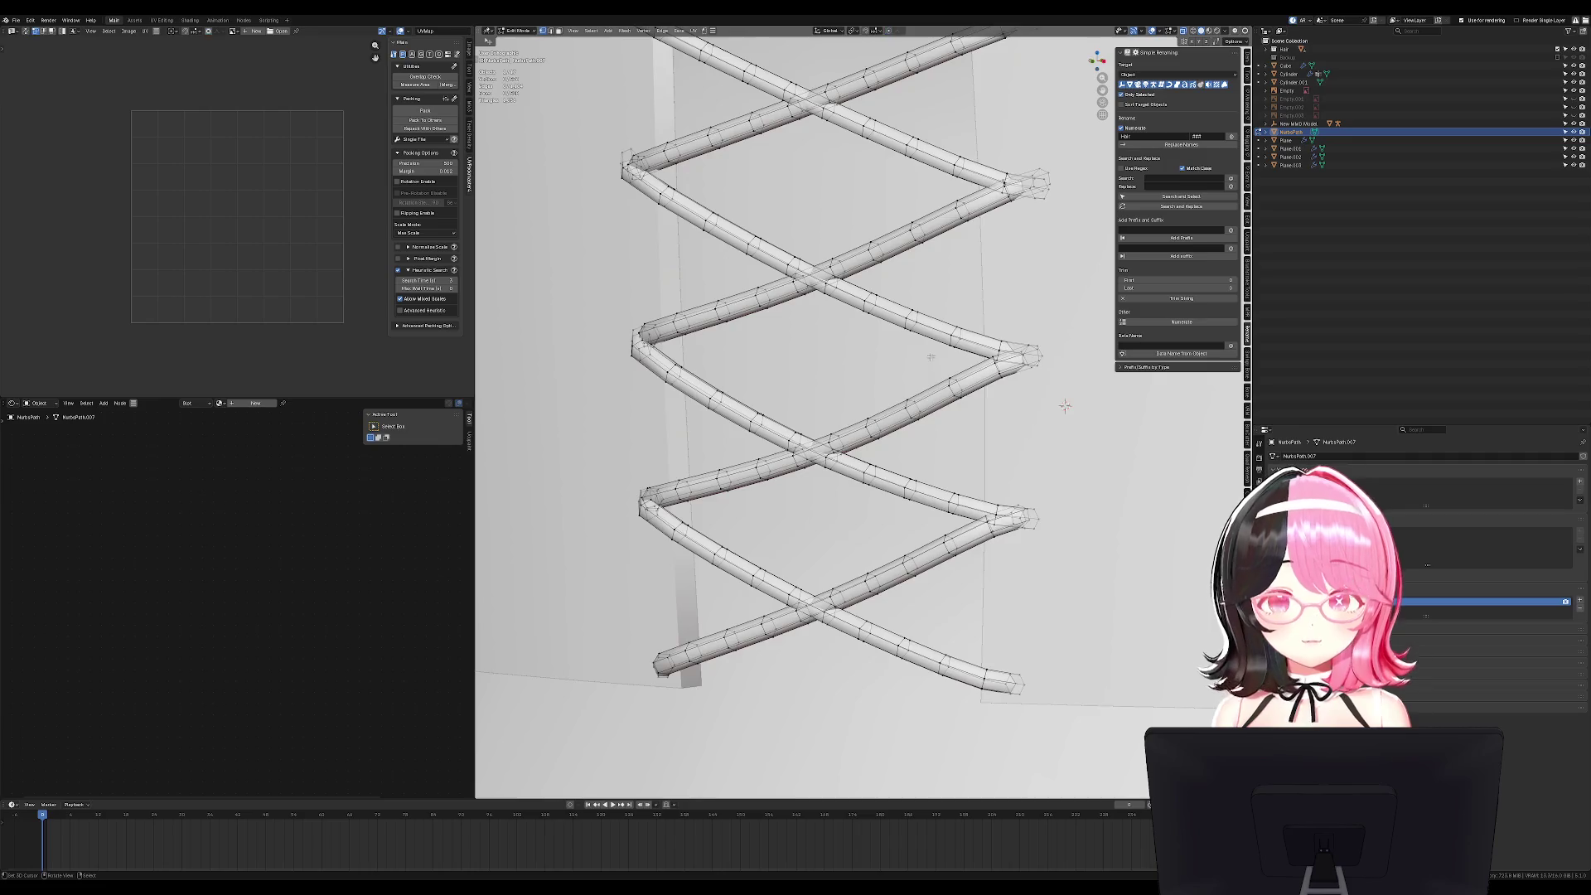
pyautogui.scroll(3, 929, 358)
pyautogui.keyDown('alt'); pyautogui.click(829, 569); pyautogui.keyUp('alt')
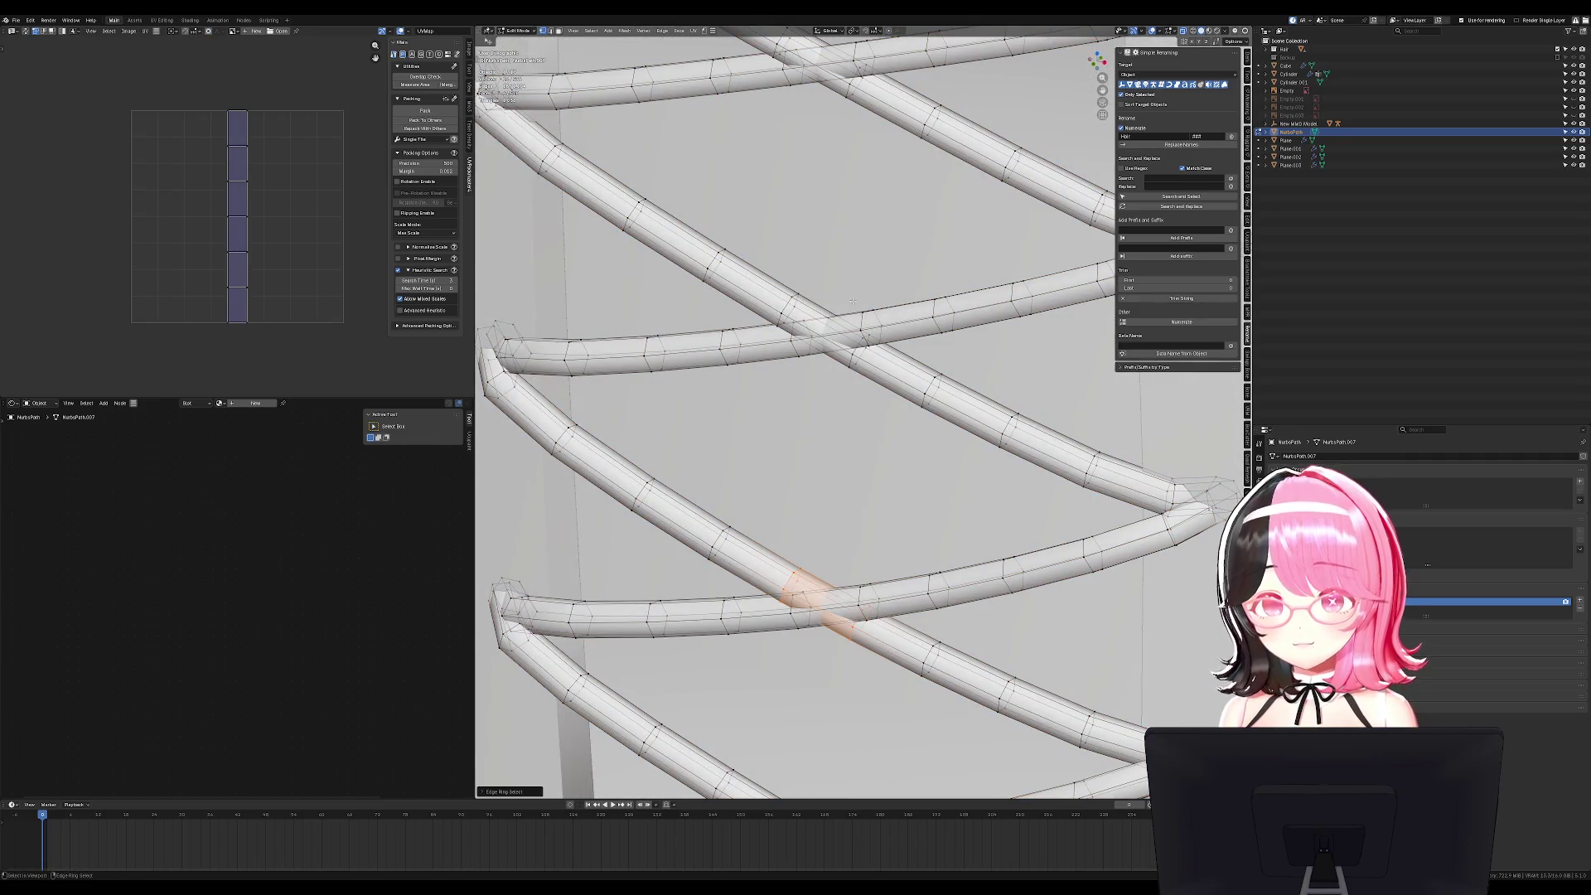
pyautogui.scroll(-2, 854, 302)
pyautogui.keyDown('alt'); pyautogui.keyDown('shift'); pyautogui.click(816, 323); pyautogui.keyUp('shift'); pyautogui.keyUp('alt')
pyautogui.scroll(-2, 828, 373)
pyautogui.keyDown('alt'); pyautogui.keyDown('shift'); pyautogui.click(806, 177); pyautogui.keyUp('shift'); pyautogui.keyUp('alt')
pyautogui.scroll(-3, 851, 455)
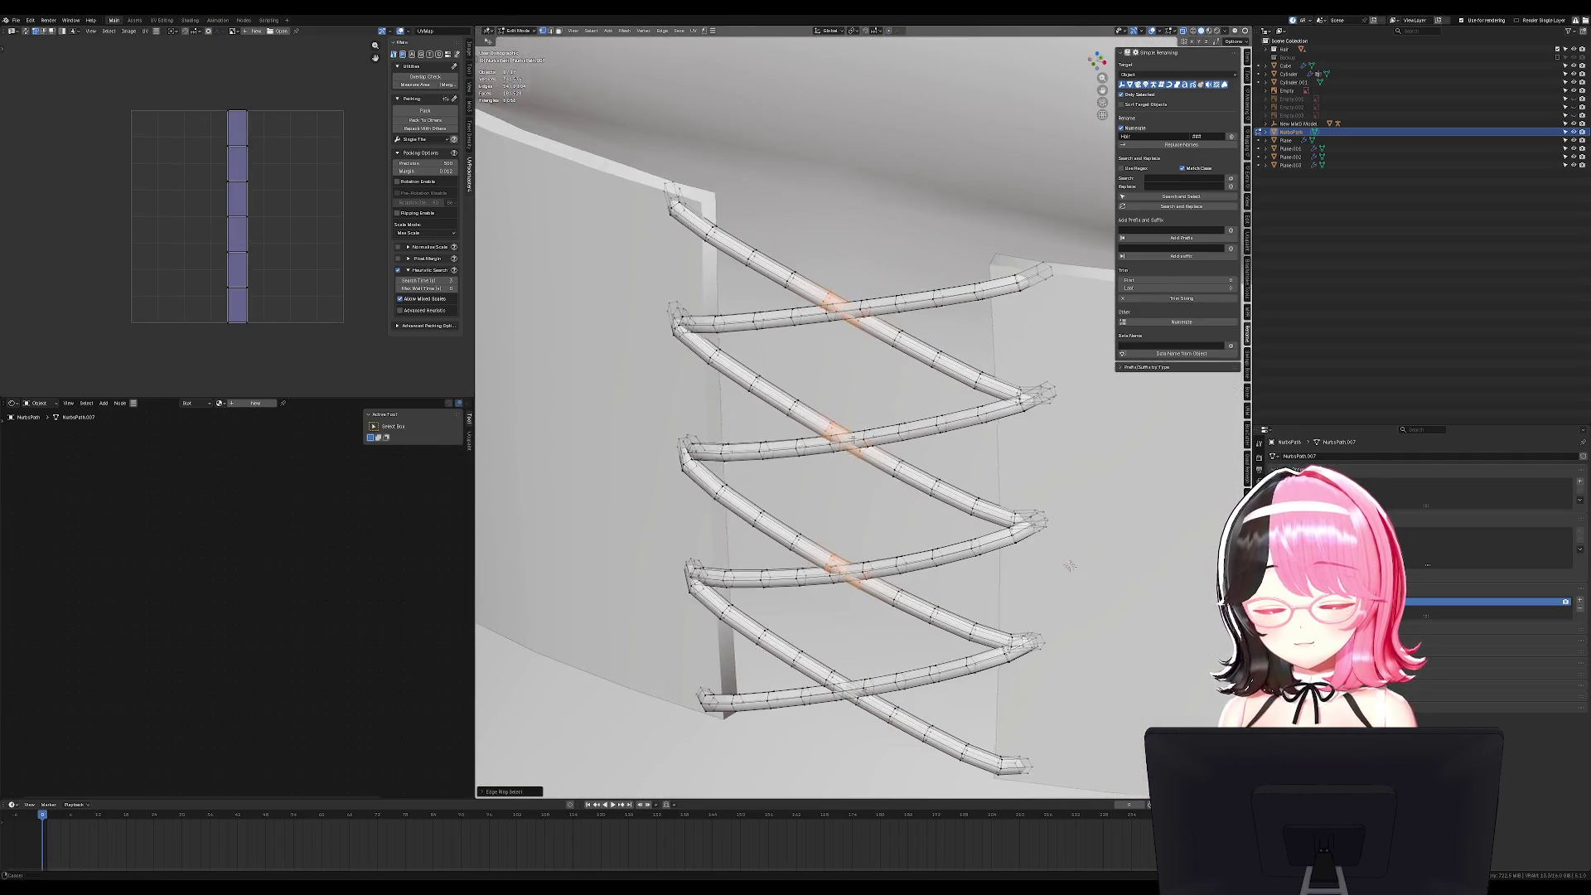
pyautogui.scroll(3, 851, 455)
# With proportional editing on, move the crossing sections apart so strands don't intersect.
pyautogui.press('o')
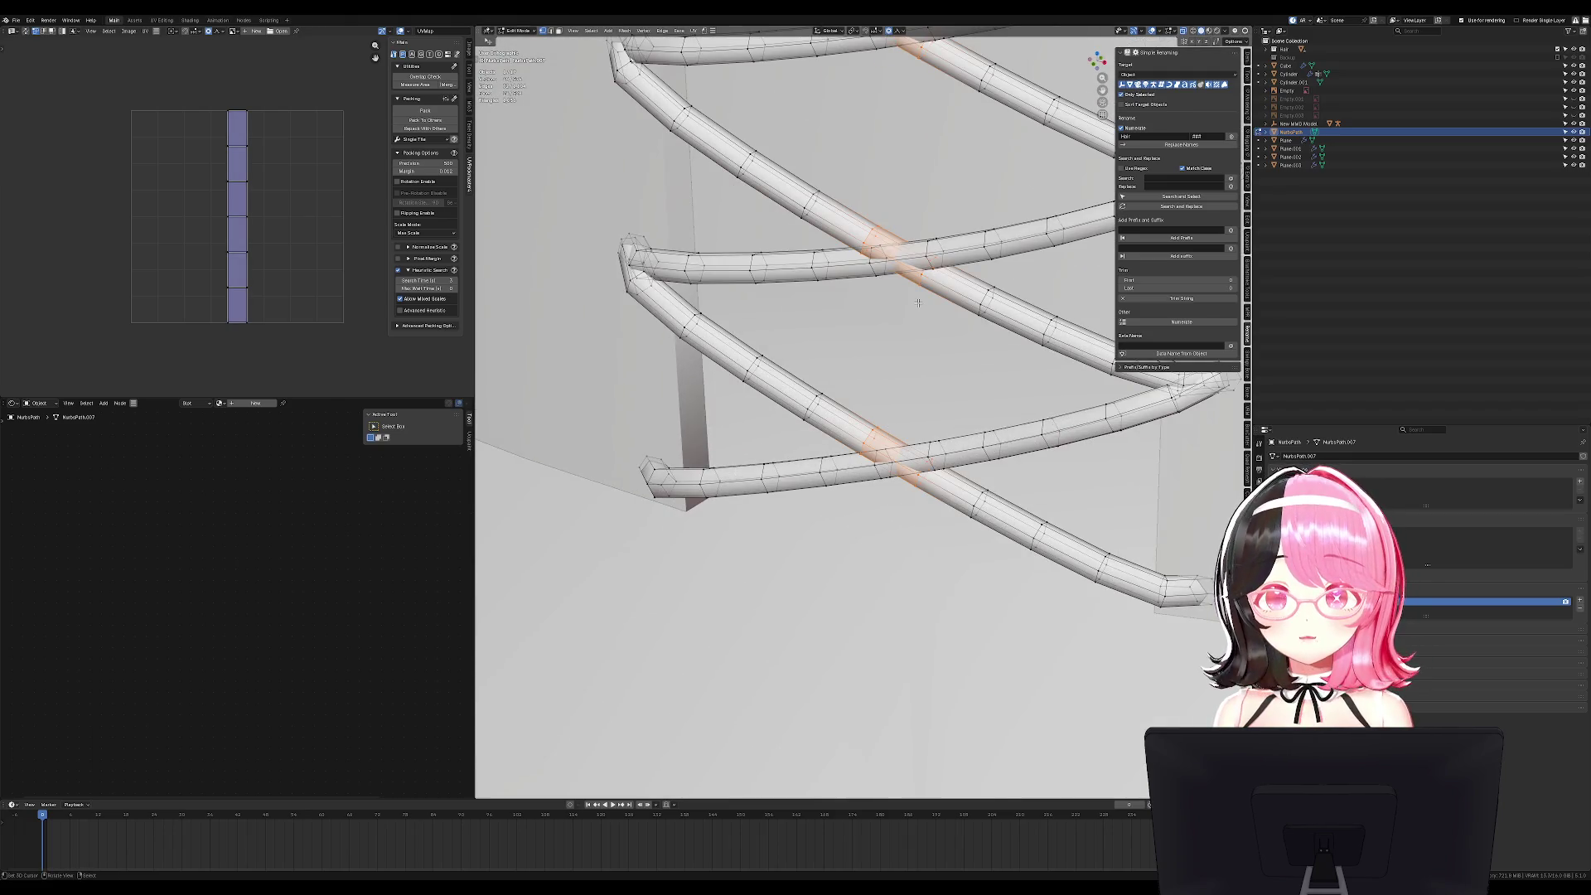
pyautogui.press('g')
pyautogui.scroll(5, 894, 338)
pyautogui.click(900, 334)
pyautogui.press('Tab')
pyautogui.press('KP_1')
pyautogui.scroll(-8, 994, 344)
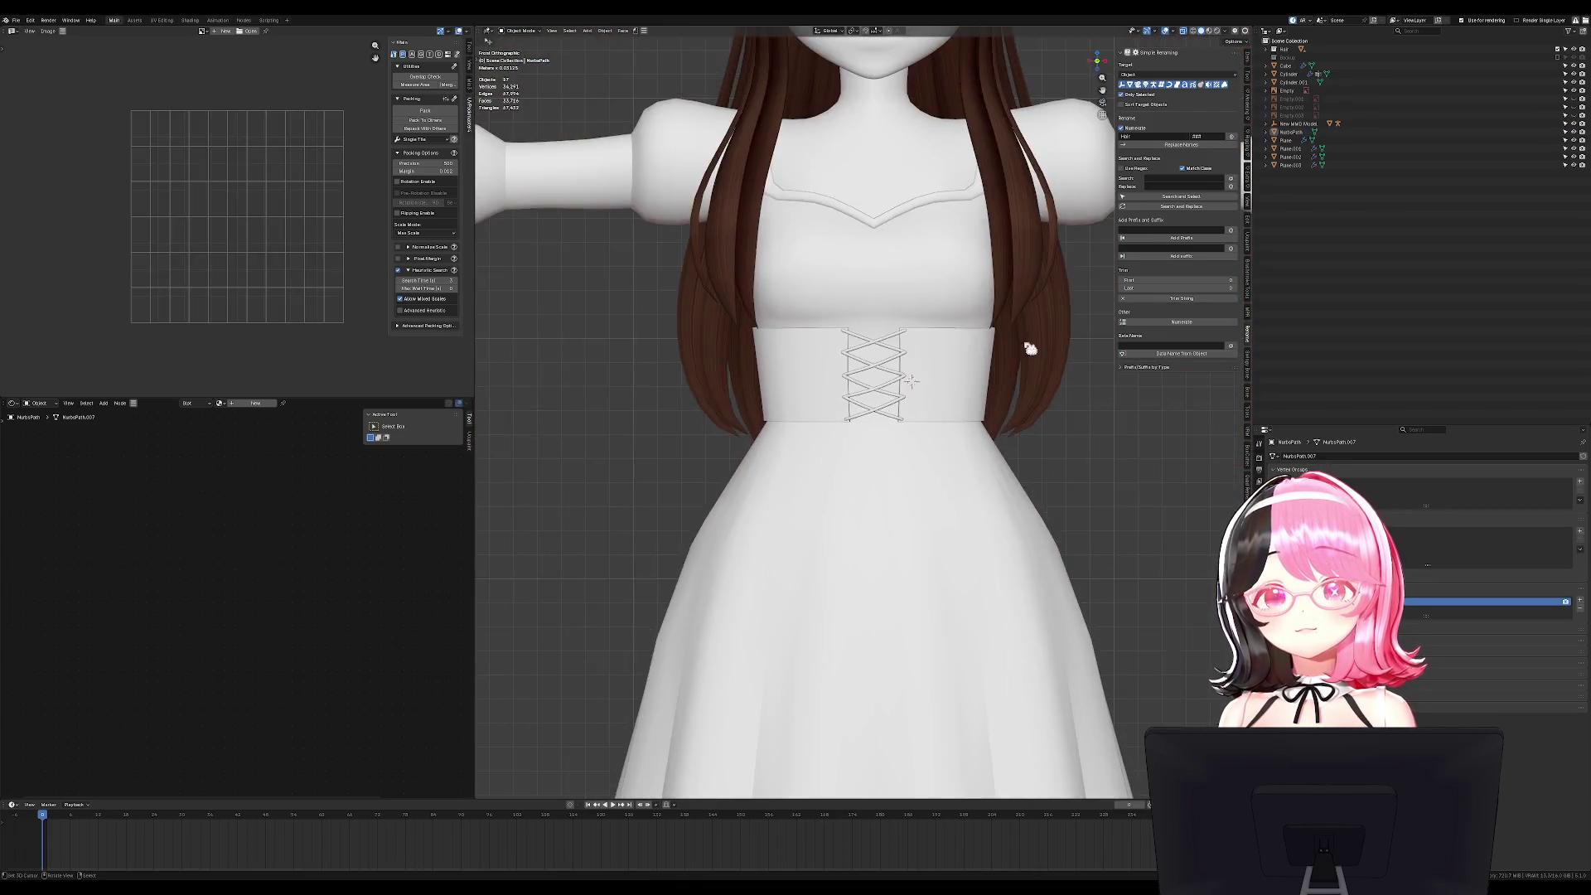
# Squash the lacing mesh vertically with a Z-constrained scale.
pyautogui.moveTo(1030, 348)
pyautogui.mouseDown(button='middle')
pyautogui.moveTo(1182, 348)
pyautogui.moveTo(1029, 348)
pyautogui.mouseUp(button='middle')
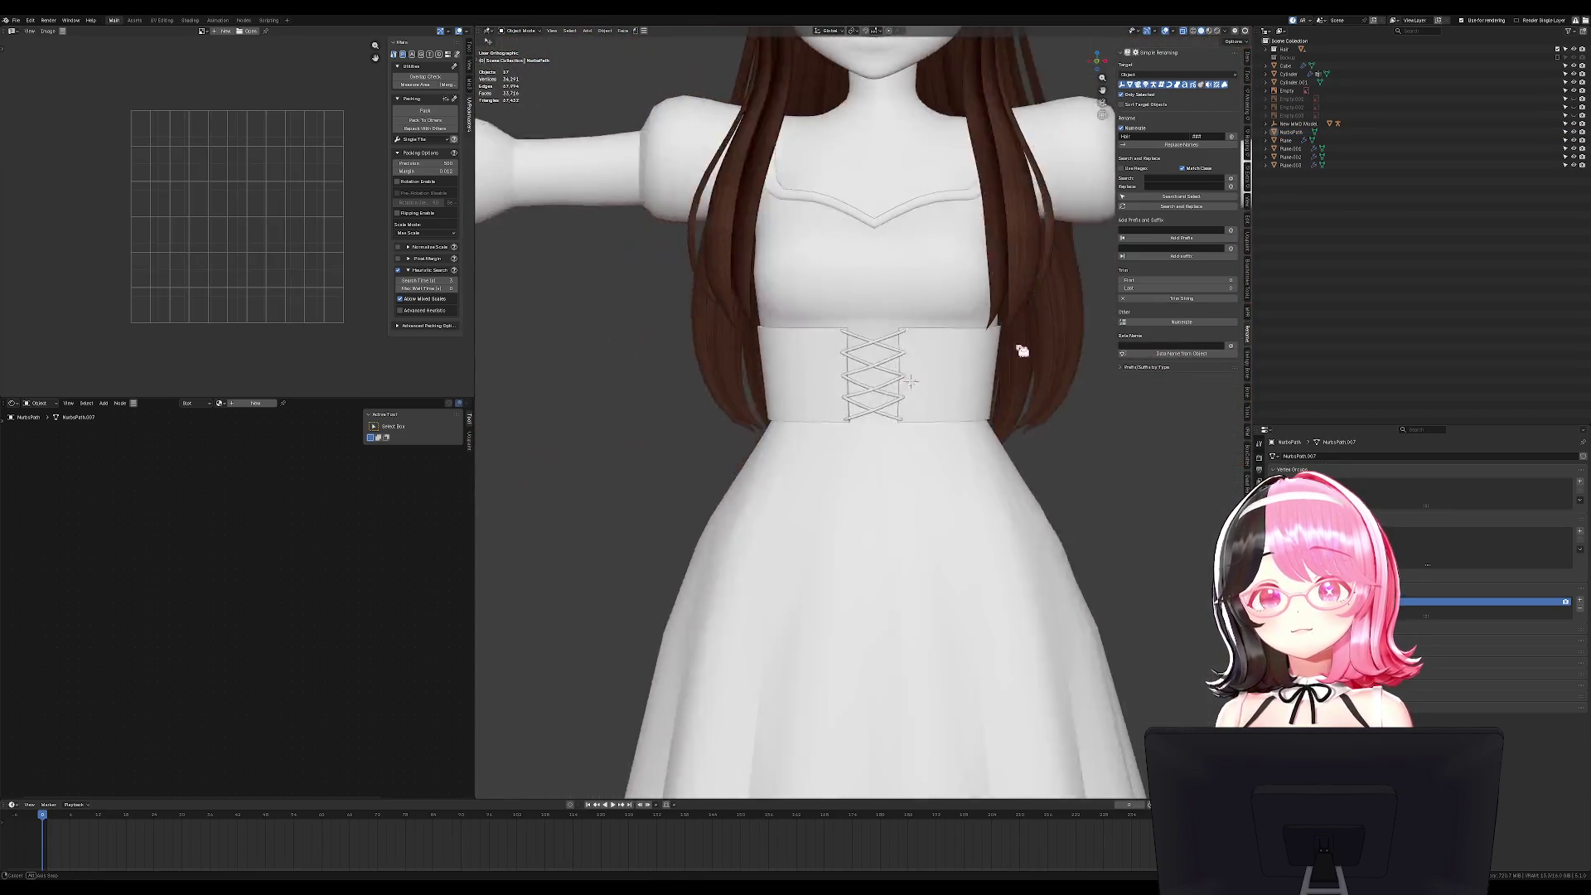
pyautogui.scroll(5, 1024, 348)
pyautogui.press('Tab')
pyautogui.press('s')
pyautogui.press('z')
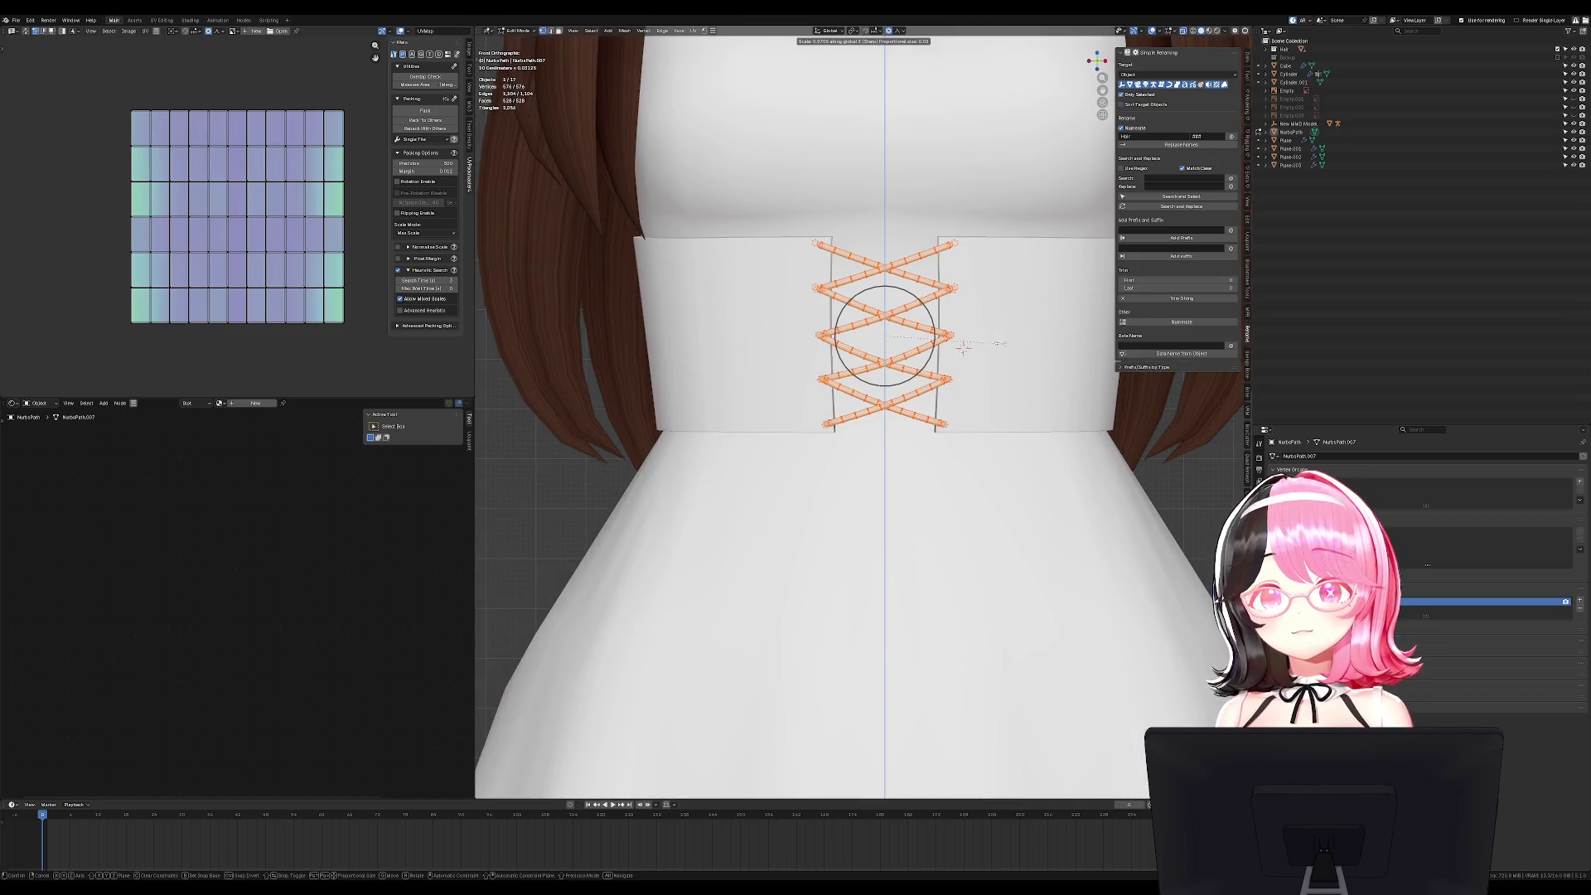
pyautogui.click(963, 348)
pyautogui.press('Tab')
# Clear the selection and pick the lacing in a centred side view of the dress.
pyautogui.scroll(-6, 1009, 441)
pyautogui.press('a')
pyautogui.hotkey('alt', 'a')
pyautogui.moveTo(1023, 415); pyautogui.dragTo(865, 406, button='middle')
pyautogui.scroll(5, 860, 406)
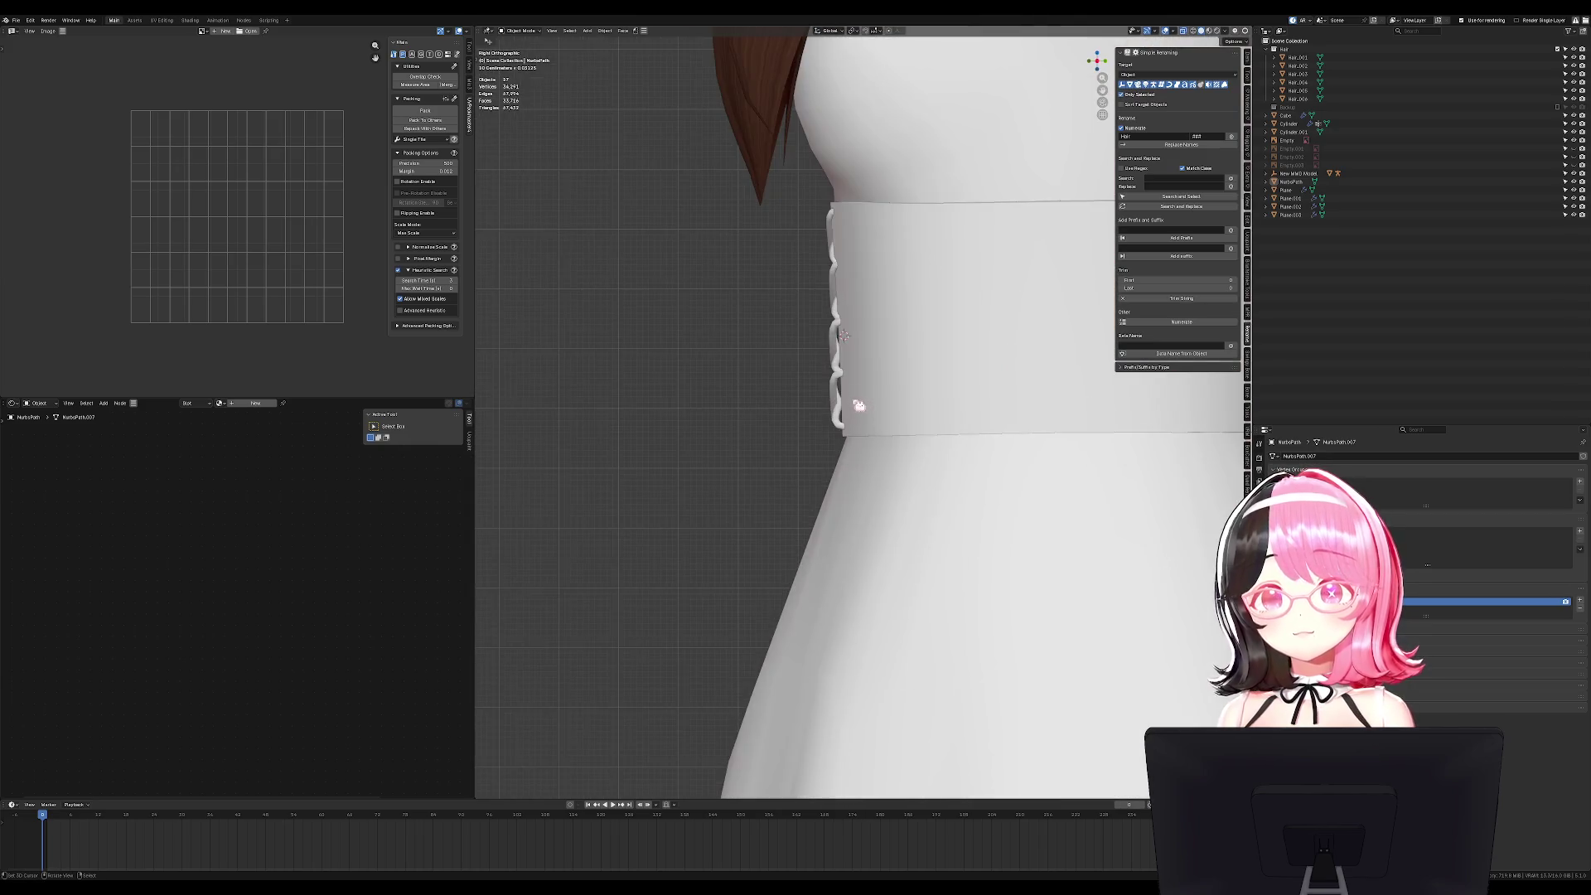
pyautogui.click(859, 406)
pyautogui.press('Tab')
pyautogui.press('Tab')
pyautogui.click(859, 406)
pyautogui.press('Tab')
# Tilt all lacing vertices and slide them along Y flush against the corset band.
pyautogui.hotkey('alt', 'a')
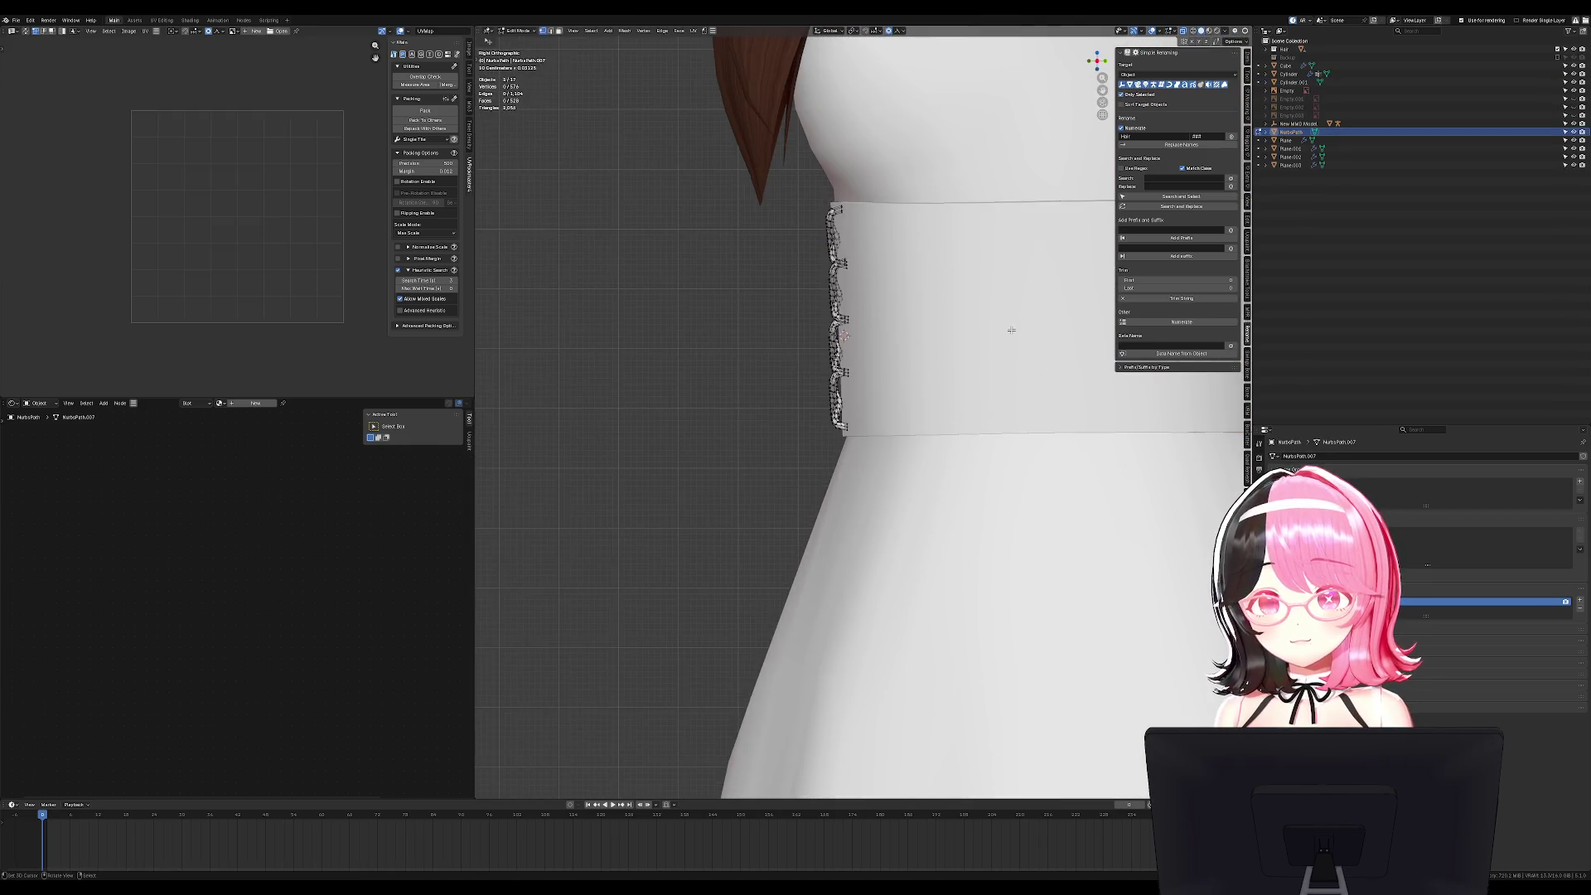
pyautogui.press('a')
pyautogui.press('r')
pyautogui.click(1010, 324)
pyautogui.press('g')
pyautogui.press('y')
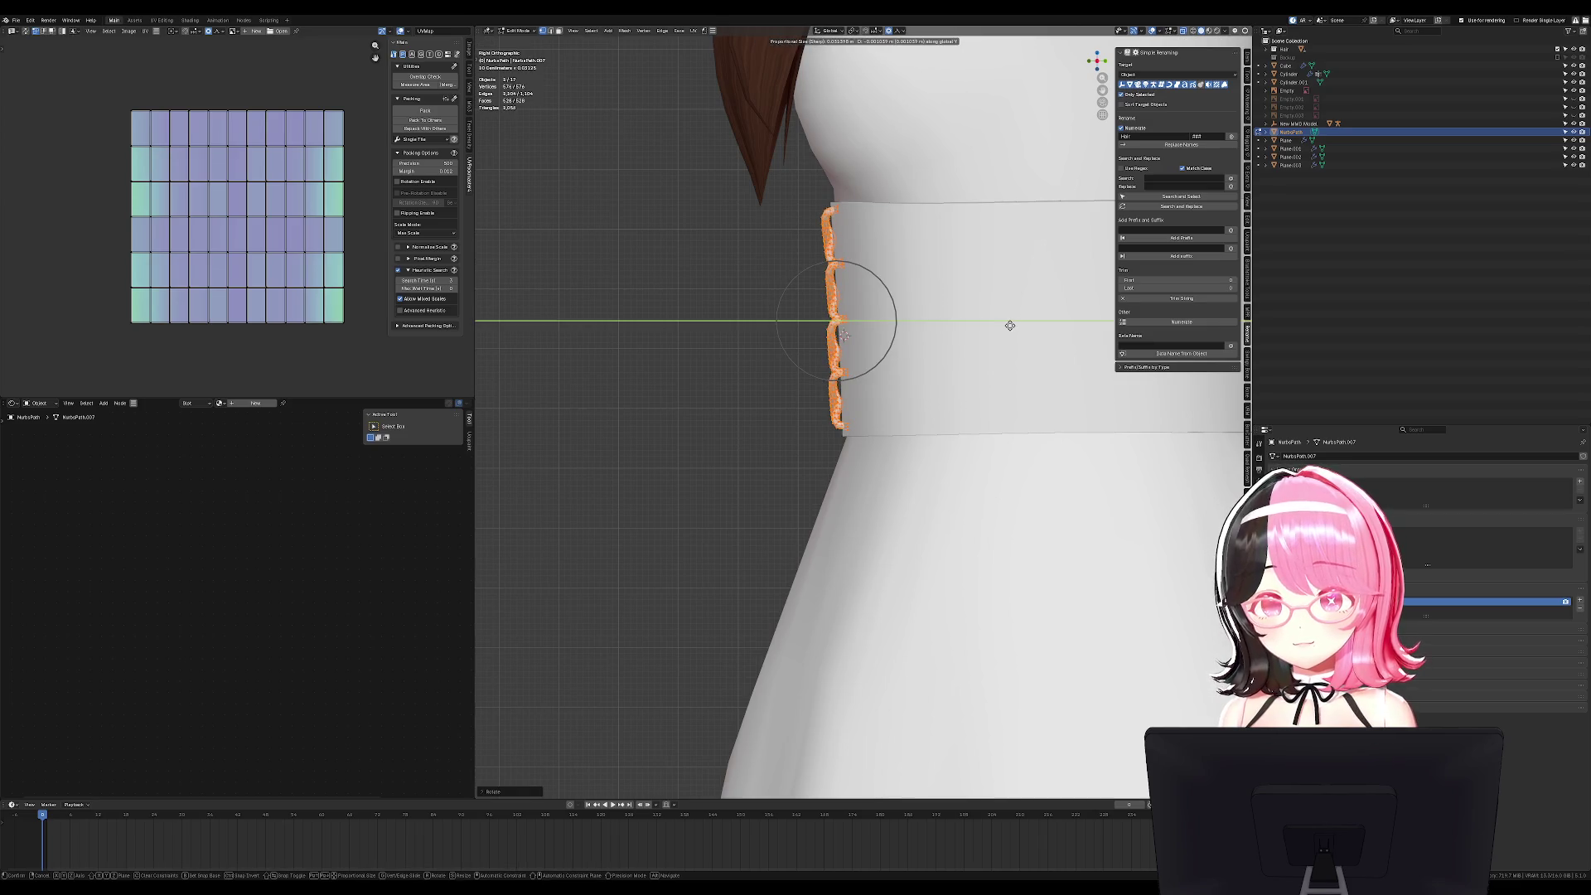
pyautogui.click(1010, 326)
# Return to the front view in Object Mode and save the blend file.
pyautogui.press('KP_1')
pyautogui.press('Tab')
pyautogui.moveTo(1004, 327)
pyautogui.mouseDown(button='middle')
pyautogui.moveTo(1050, 340)
pyautogui.moveTo(1102, 396)
pyautogui.moveTo(1075, 426)
pyautogui.moveTo(1005, 433)
pyautogui.mouseUp(button='middle')
pyautogui.press('KP_1')
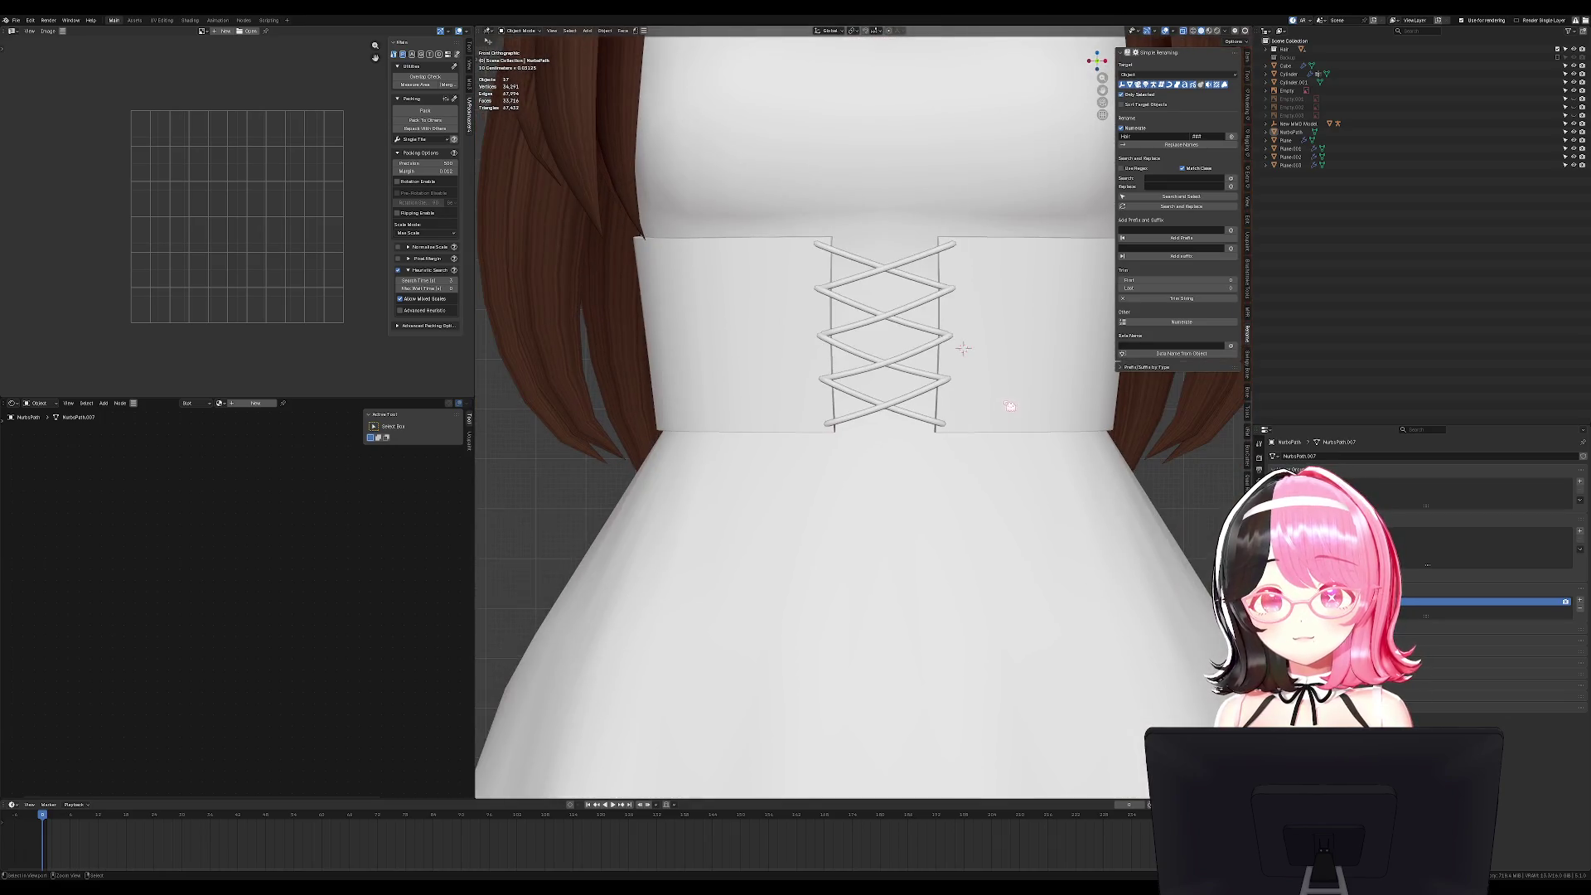
pyautogui.scroll(-4, 1005, 395)
pyautogui.scroll(6, 1010, 393)
pyautogui.hotkey('ctrl', 's')
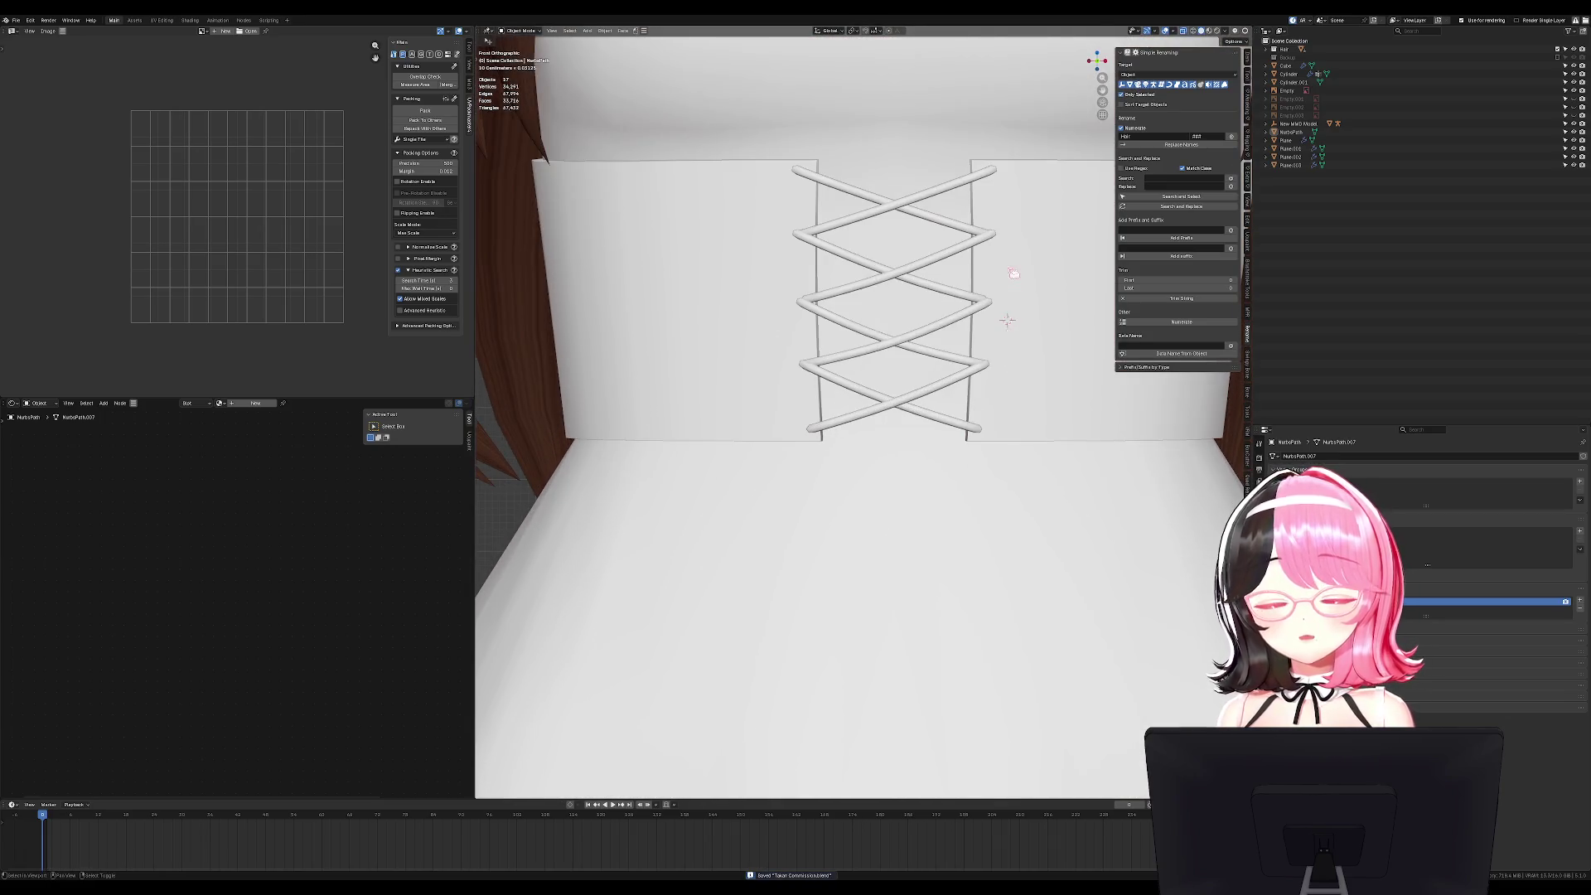
# Select the dress body mesh and enter Edit Mode on it.
pyautogui.scroll(-5, 1012, 273)
pyautogui.scroll(3, 982, 412)
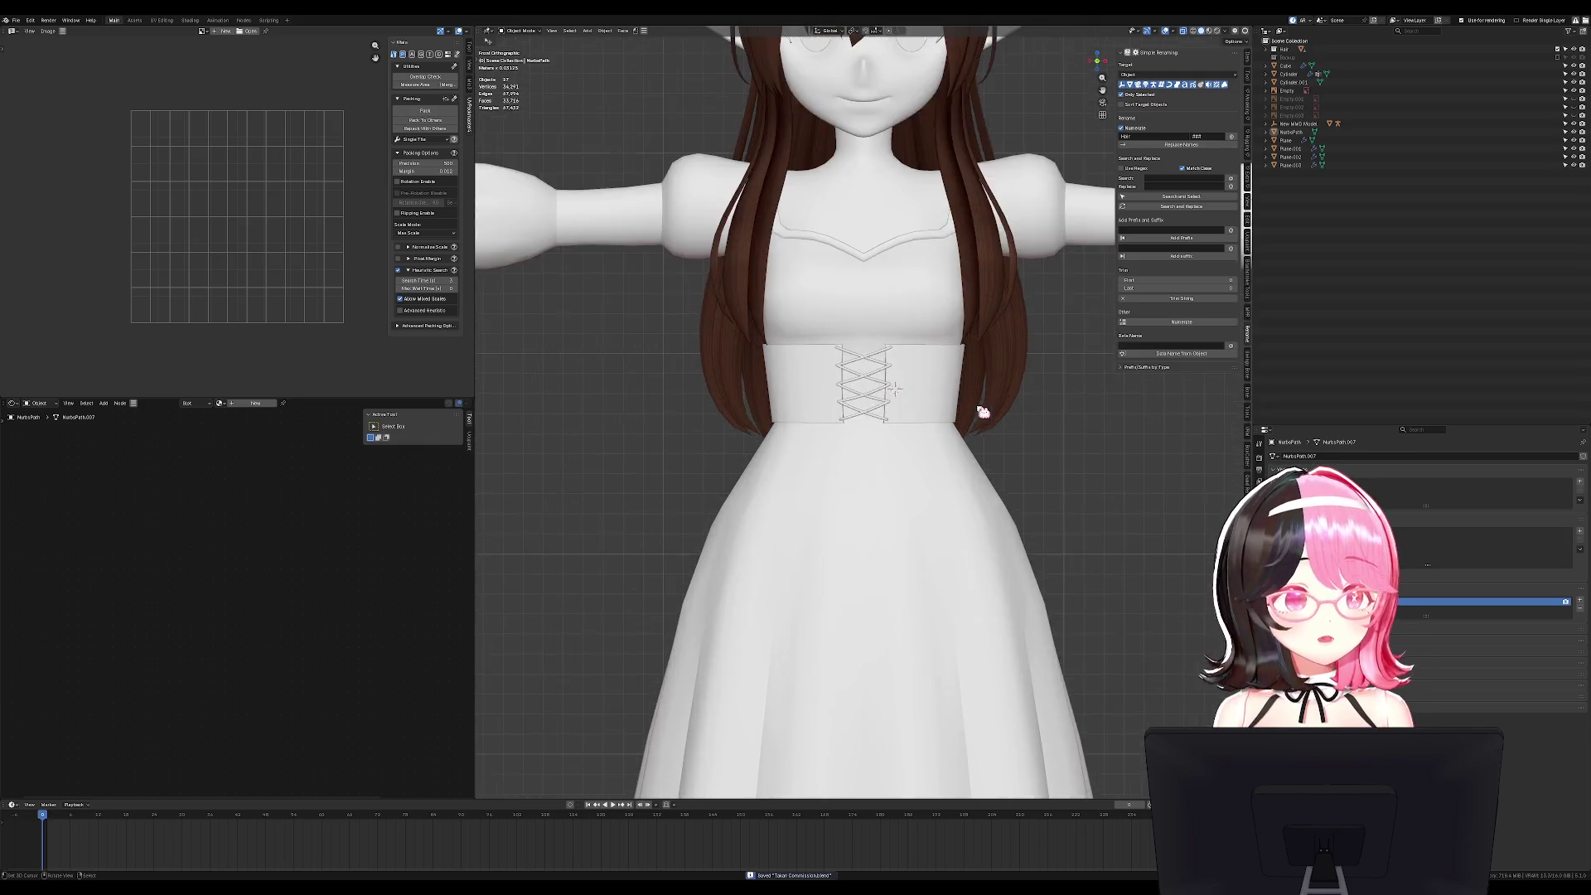
pyautogui.scroll(4, 982, 412)
pyautogui.click(877, 332)
pyautogui.press('Tab')
# Dissolve the neckline edge loop and another loop on the bodice.
pyautogui.keyDown('alt'); pyautogui.click(911, 313); pyautogui.keyUp('alt')
pyautogui.rightClick(917, 317)
pyautogui.click(911, 315)
pyautogui.moveTo(911, 315)
pyautogui.mouseDown(button='middle')
pyautogui.moveTo(919, 296)
pyautogui.moveTo(902, 309)
pyautogui.mouseUp(button='middle')
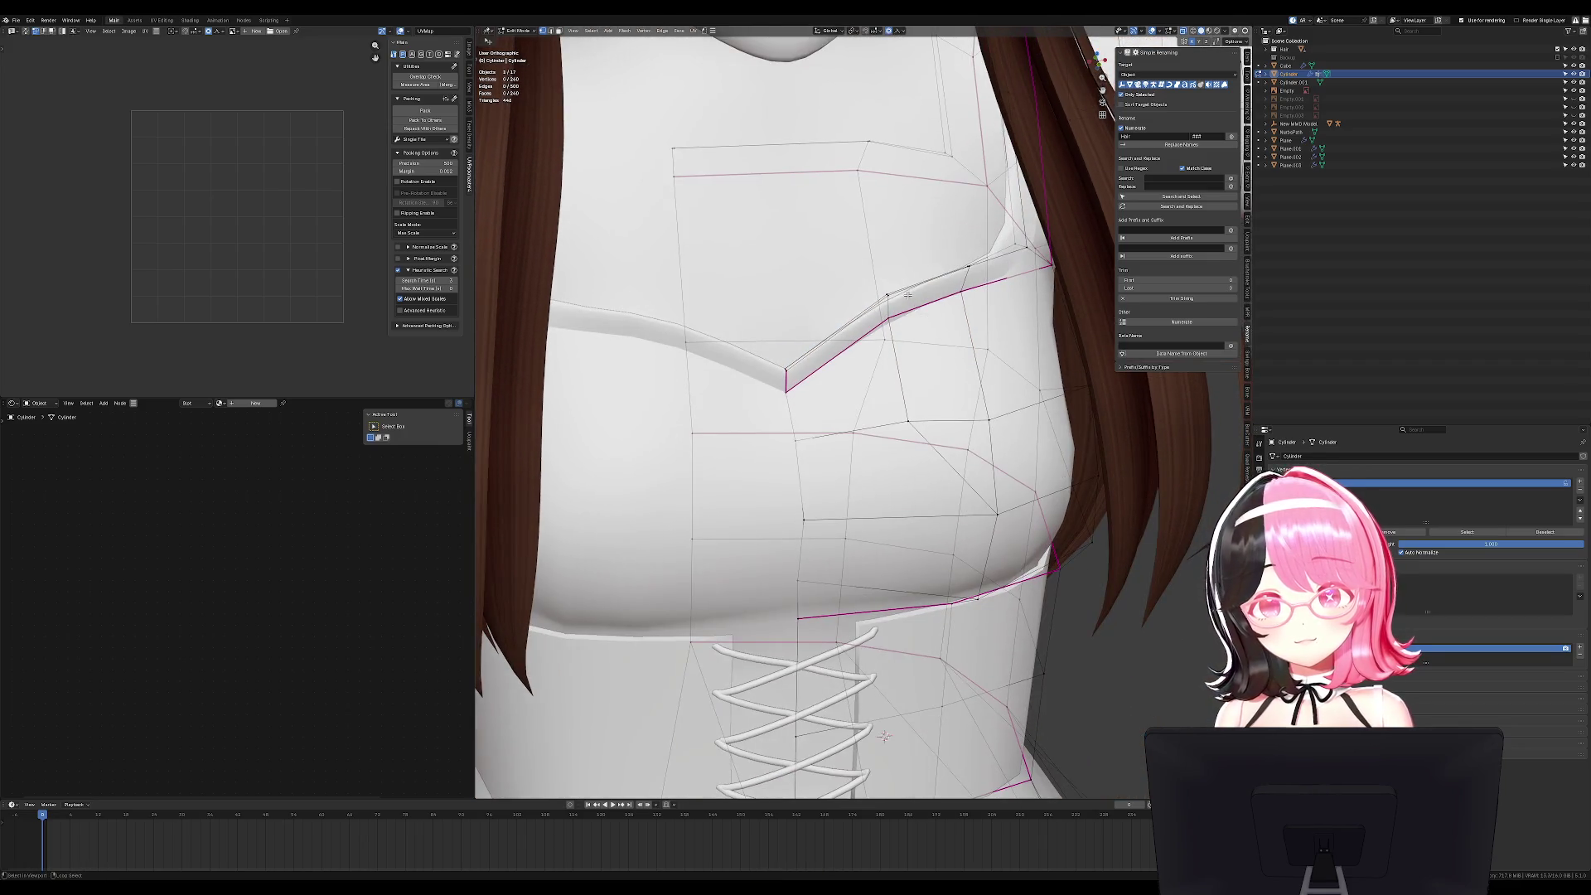
pyautogui.keyDown('alt'); pyautogui.click(901, 309); pyautogui.keyUp('alt')
pyautogui.rightClick(901, 309)
pyautogui.click(902, 309)
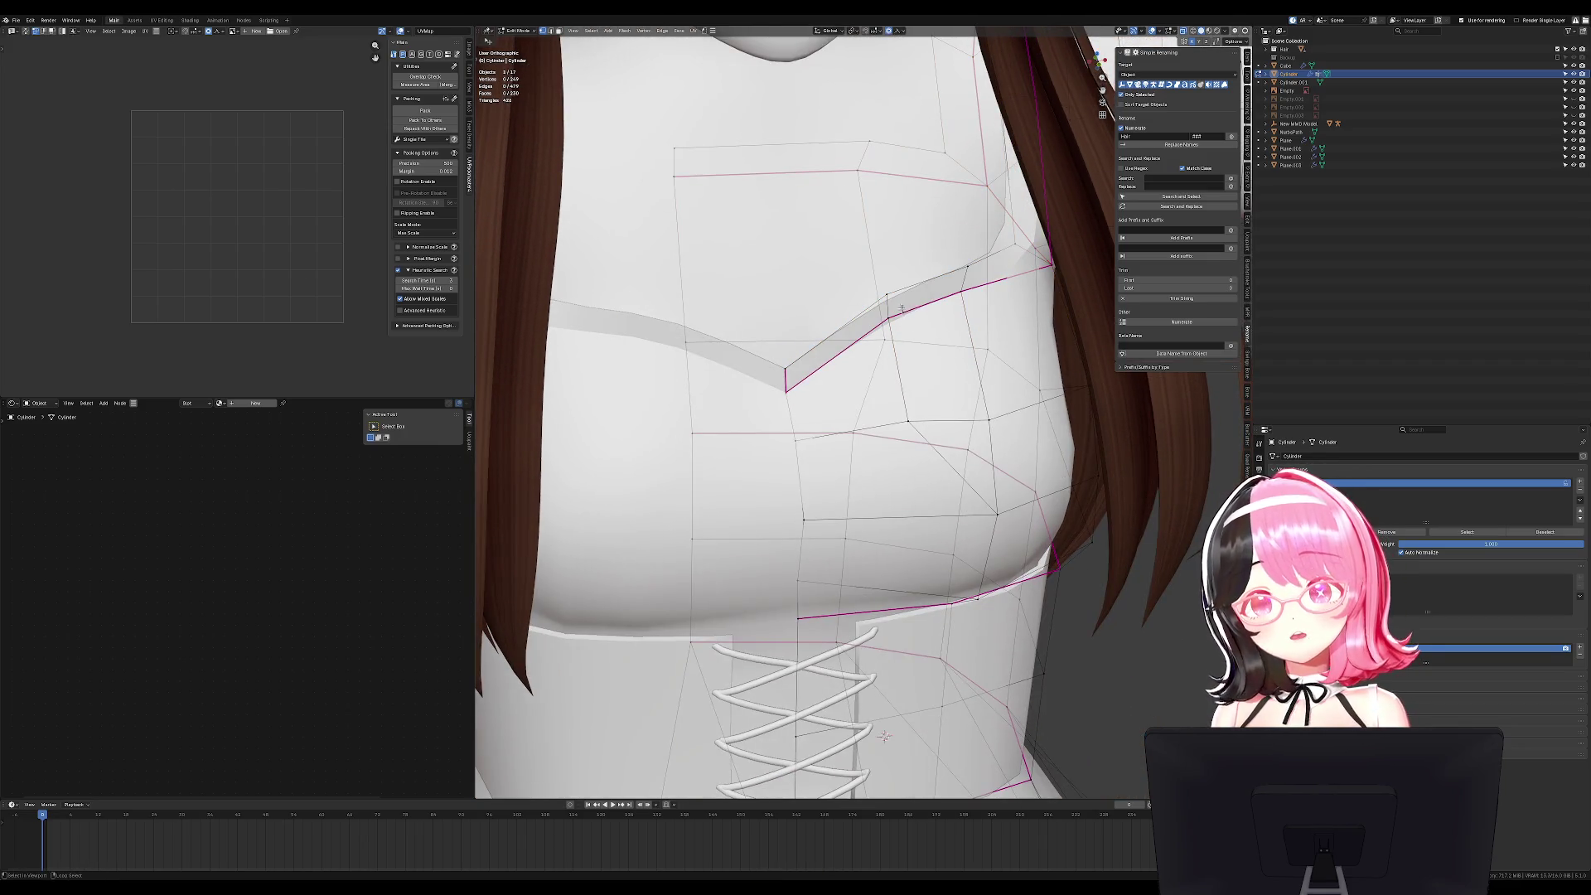
# Mark the neckline edge loop as sharp.
pyautogui.keyDown('ctrl'); pyautogui.keyDown('alt'); pyautogui.click(901, 309); pyautogui.keyUp('alt'); pyautogui.keyUp('ctrl')
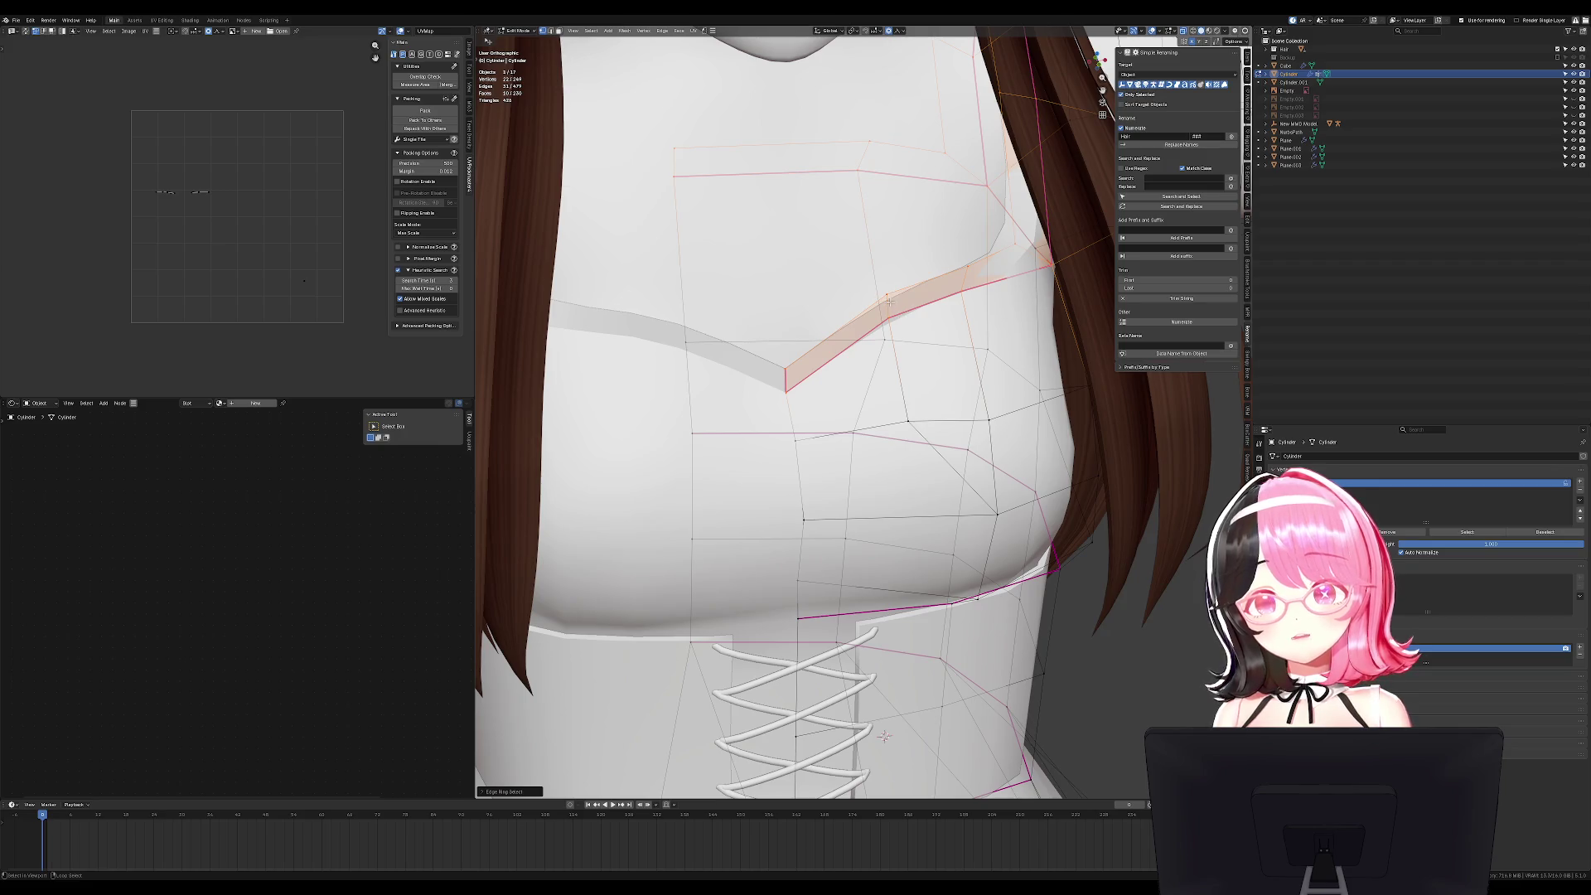
pyautogui.keyDown('alt'); pyautogui.click(926, 303); pyautogui.keyUp('alt')
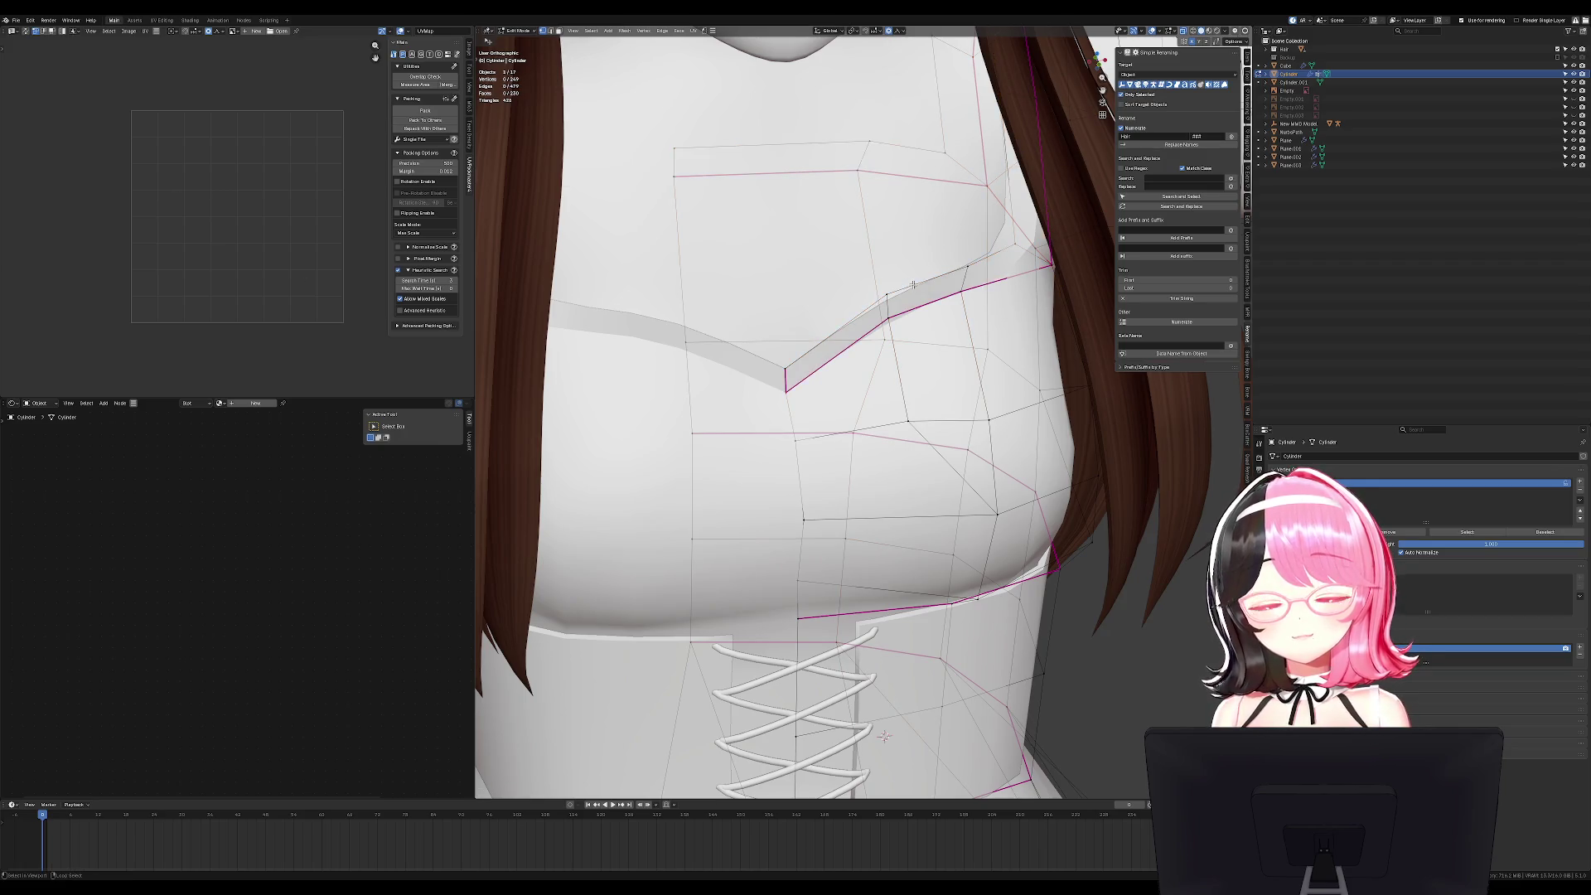
pyautogui.keyDown('alt'); pyautogui.click(910, 283); pyautogui.keyUp('alt')
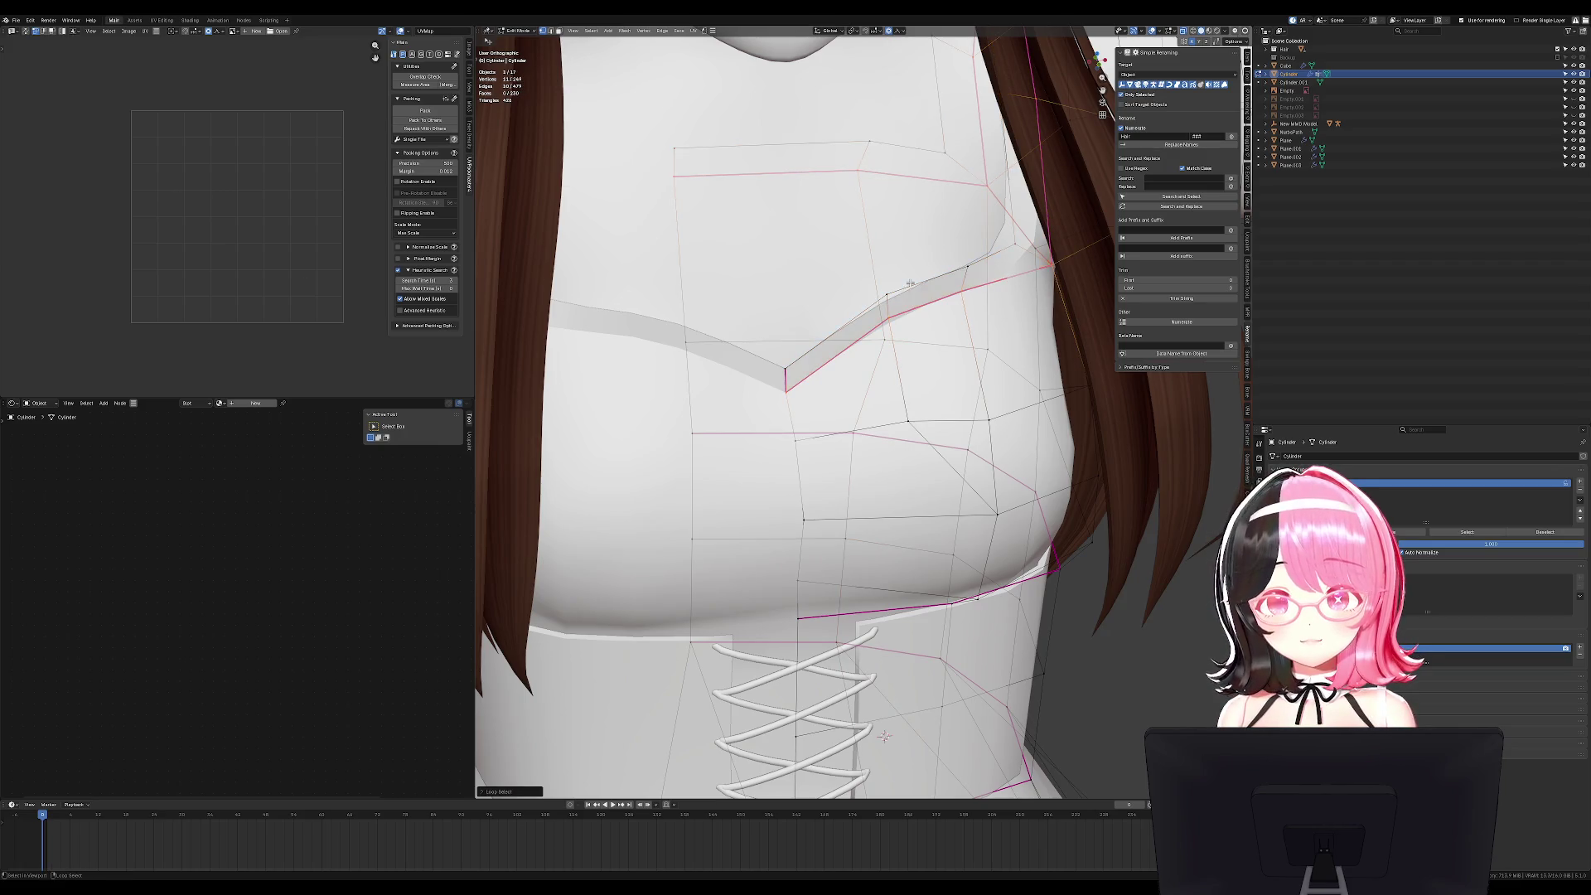
pyautogui.hotkey('ctrl', 'e')
pyautogui.click(979, 265)
# UV unwrap the whole dress mesh from the front view.
pyautogui.press('KP_1')
pyautogui.press('a')
pyautogui.press('u')
pyautogui.click(1014, 258)
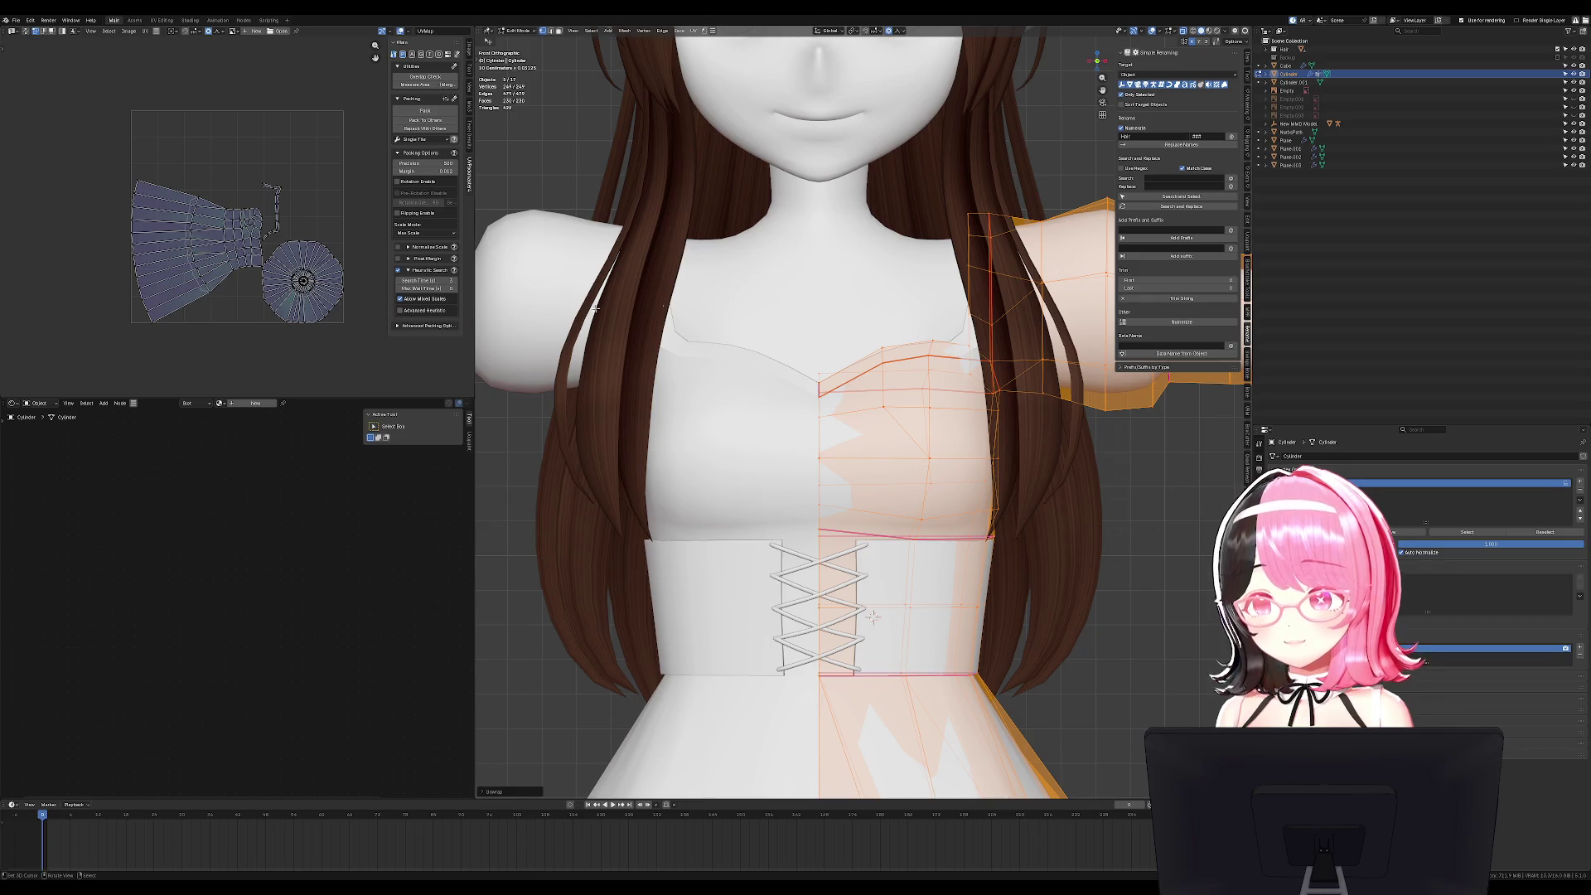
# Select the sleeve's edge loops and linked geometry, then reveal hidden mesh parts.
pyautogui.keyDown('shift'); pyautogui.moveTo(872, 617); pyautogui.dragTo(491, 595, button='middle'); pyautogui.keyUp('shift')
pyautogui.hotkey('alt', 'a')
pyautogui.keyDown('alt'); pyautogui.click(760, 356); pyautogui.keyUp('alt')
pyautogui.moveTo(760, 361); pyautogui.dragTo(729, 322, button='middle')
pyautogui.keyDown('shift'); pyautogui.click(770, 545); pyautogui.keyUp('shift')
pyautogui.moveTo(787, 464)
pyautogui.mouseDown(button='middle')
pyautogui.moveTo(825, 343)
pyautogui.moveTo(869, 335)
pyautogui.mouseUp(button='middle')
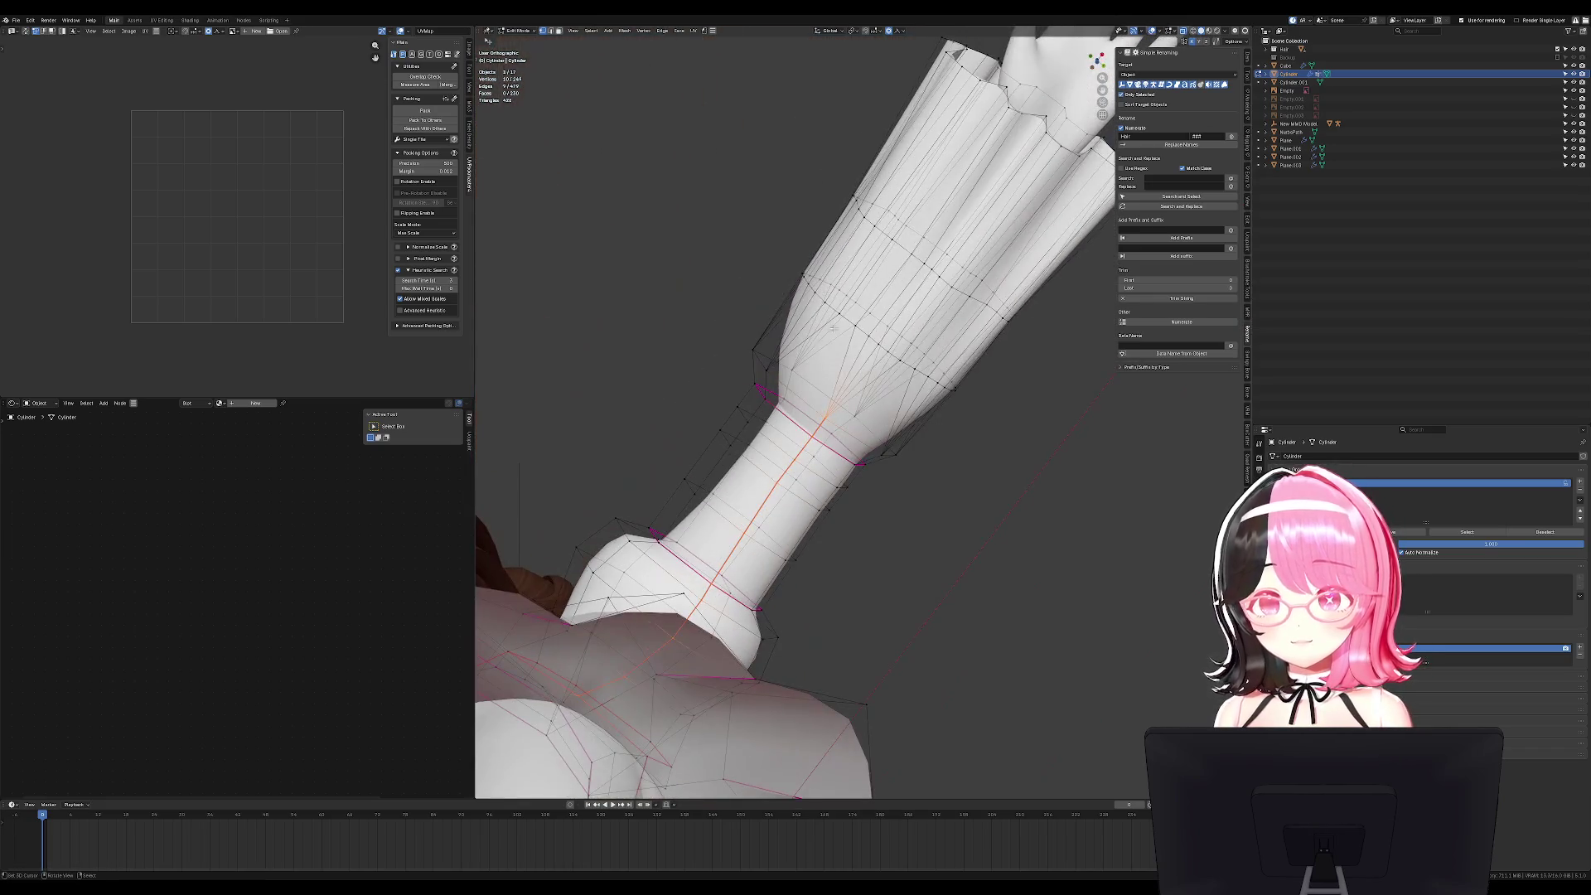
pyautogui.keyDown('alt'); pyautogui.click(885, 333); pyautogui.keyUp('alt')
pyautogui.press('KP_1')
pyautogui.scroll(-3, 908, 324)
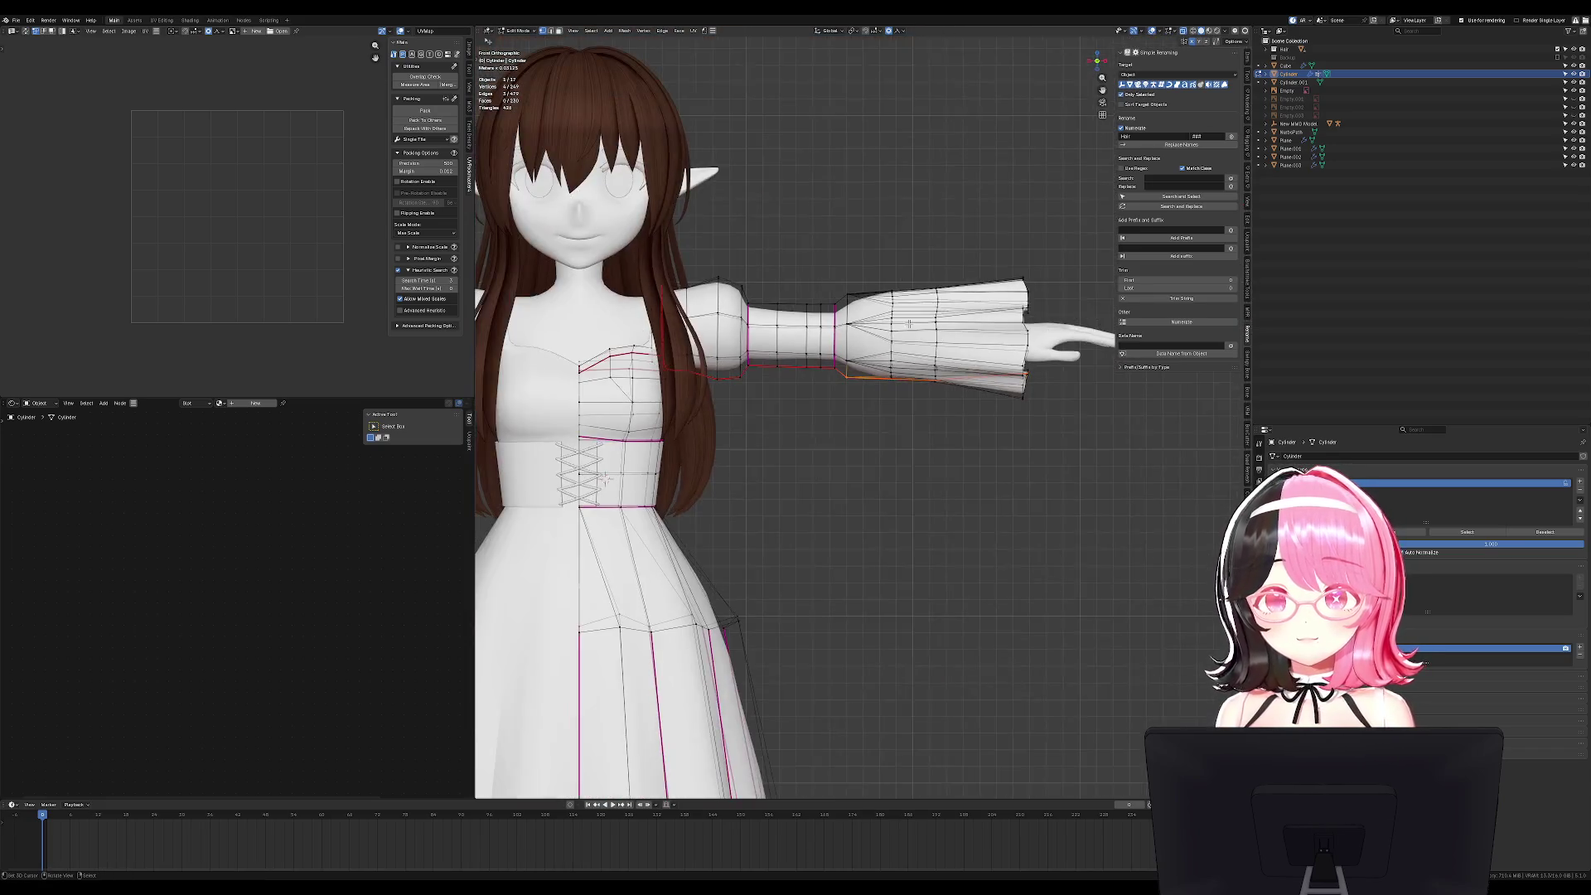
pyautogui.press('n')
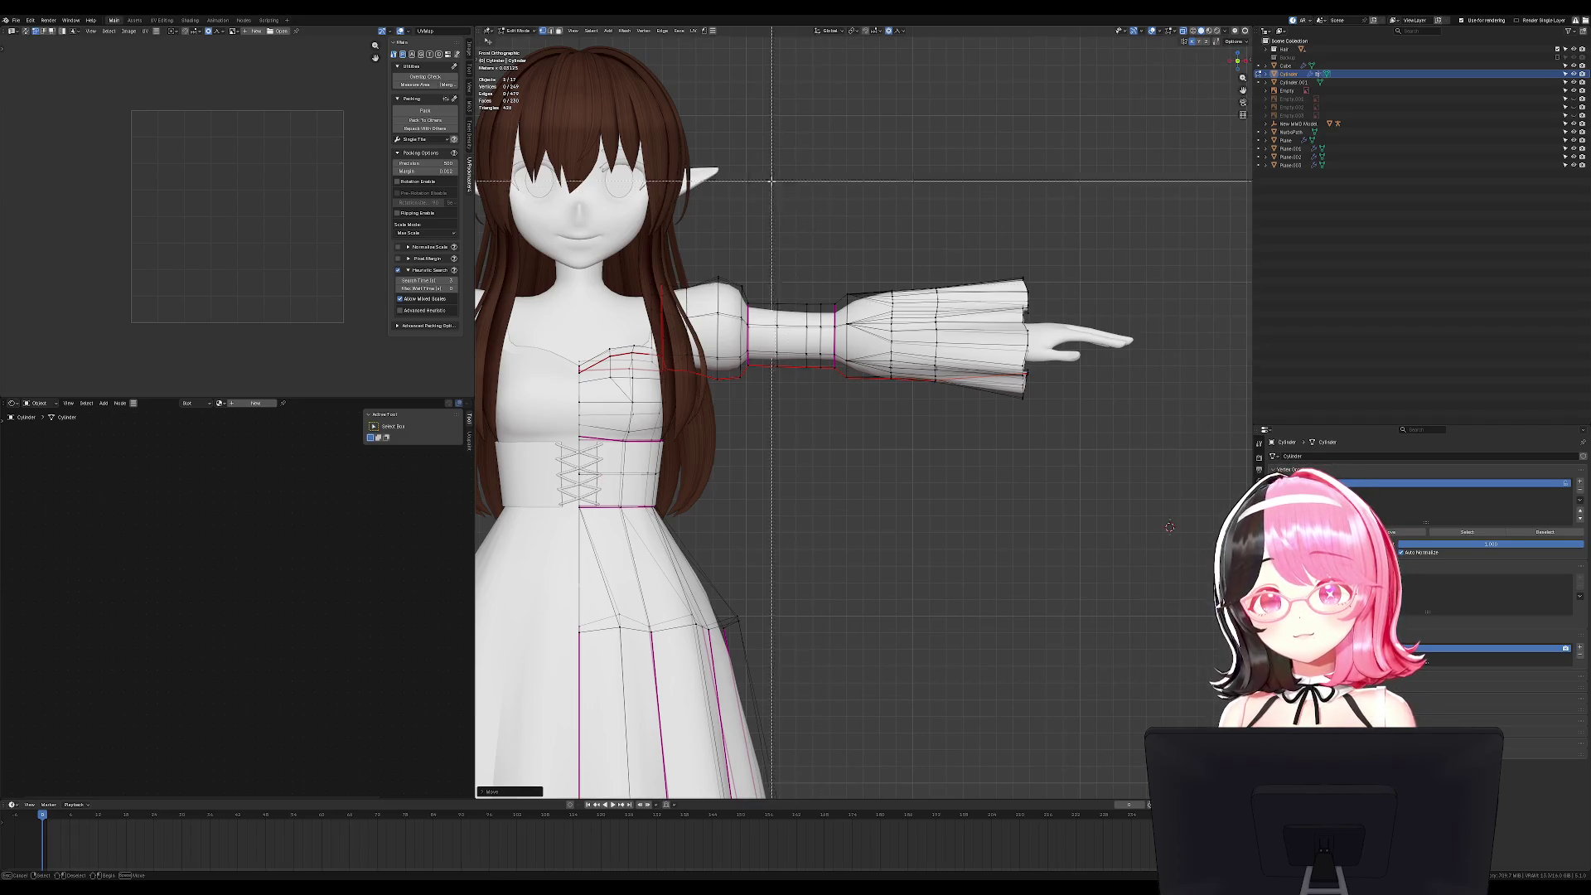
pyautogui.hotkey('ctrl', 'l')
pyautogui.hotkey('alt', 'h')
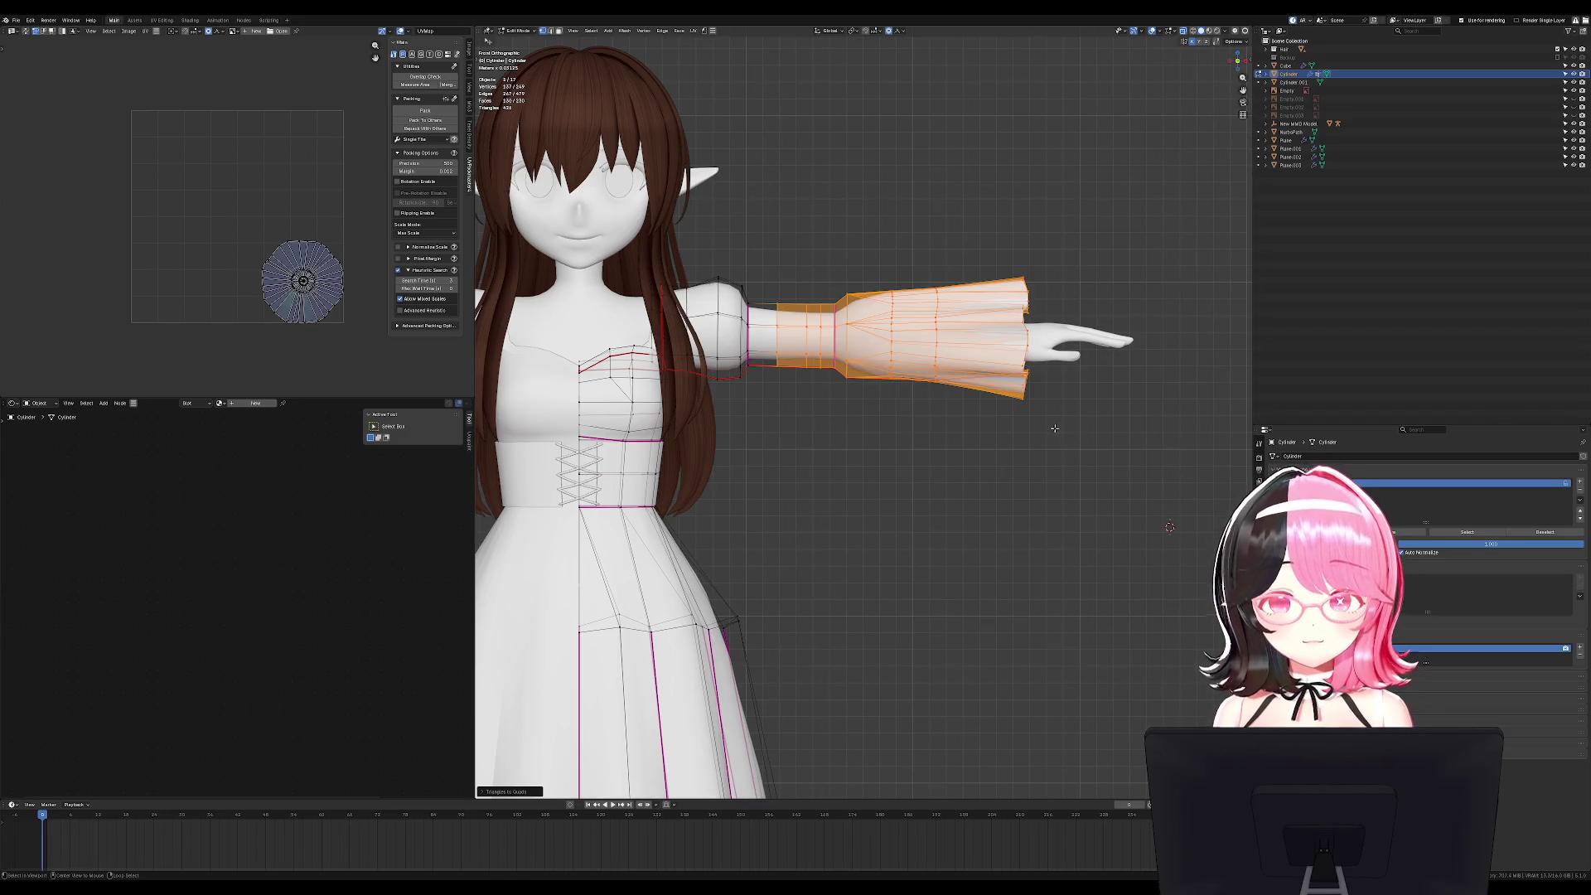
# Leave Edit Mode, reset to the front view and save the blend file.
pyautogui.press('Tab')
pyautogui.scroll(-3, 869, 503)
pyautogui.moveTo(827, 492); pyautogui.dragTo(820, 447, button='middle')
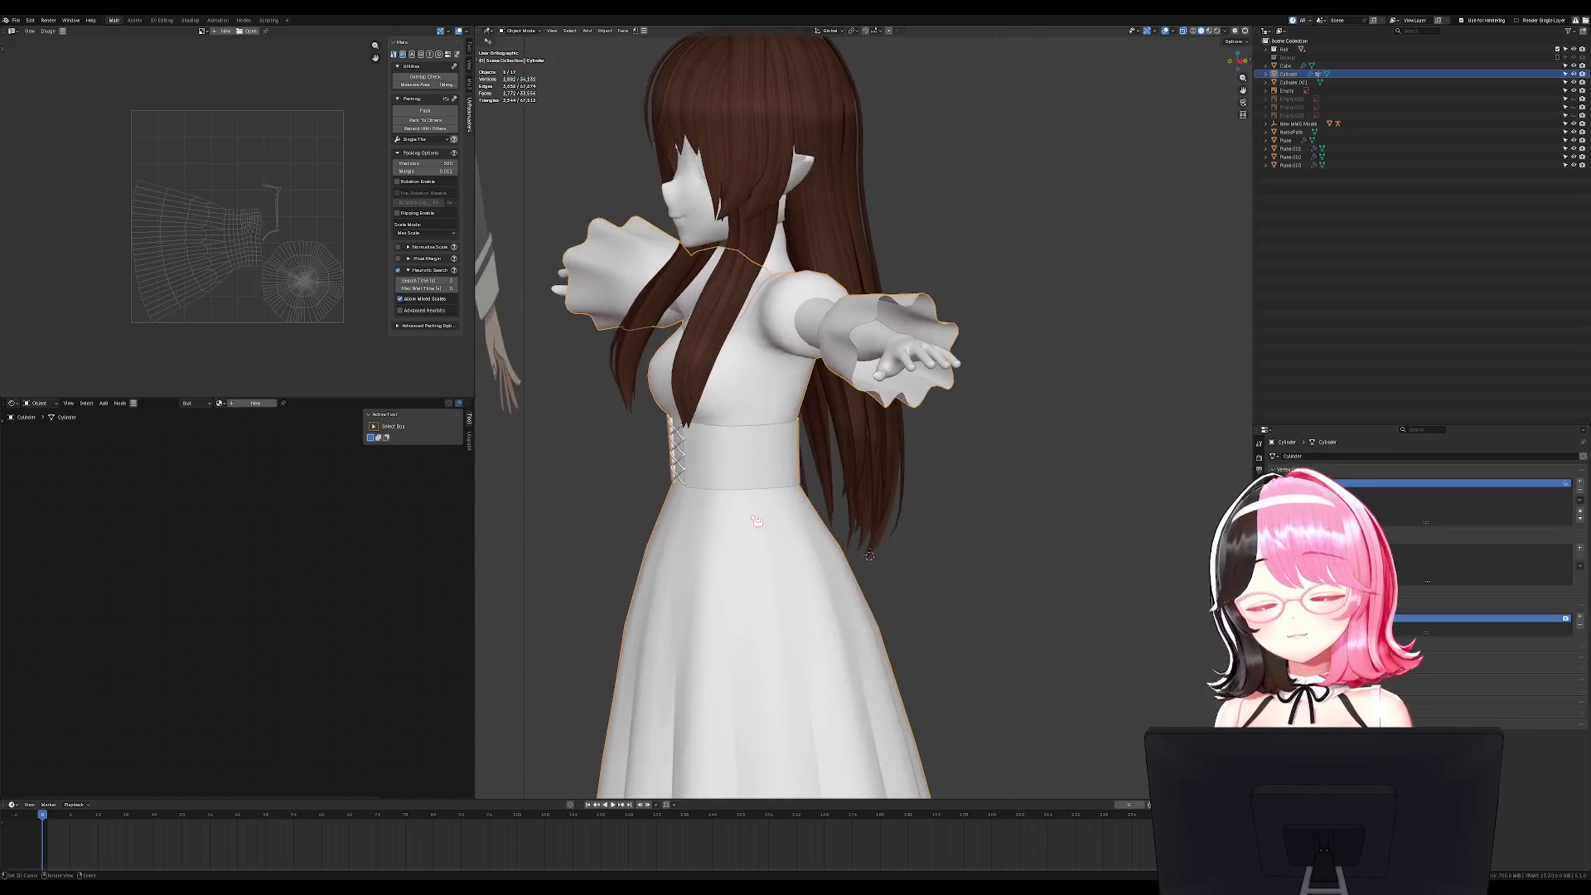
pyautogui.press('KP_1')
pyautogui.scroll(2, 810, 406)
pyautogui.moveTo(914, 392)
pyautogui.keyDown('shift'); pyautogui.mouseDown(button='middle')
pyautogui.moveTo(1040, 404)
pyautogui.moveTo(1011, 342)
pyautogui.mouseUp(button='middle'); pyautogui.keyUp('shift')
pyautogui.scroll(1, 1040, 405)
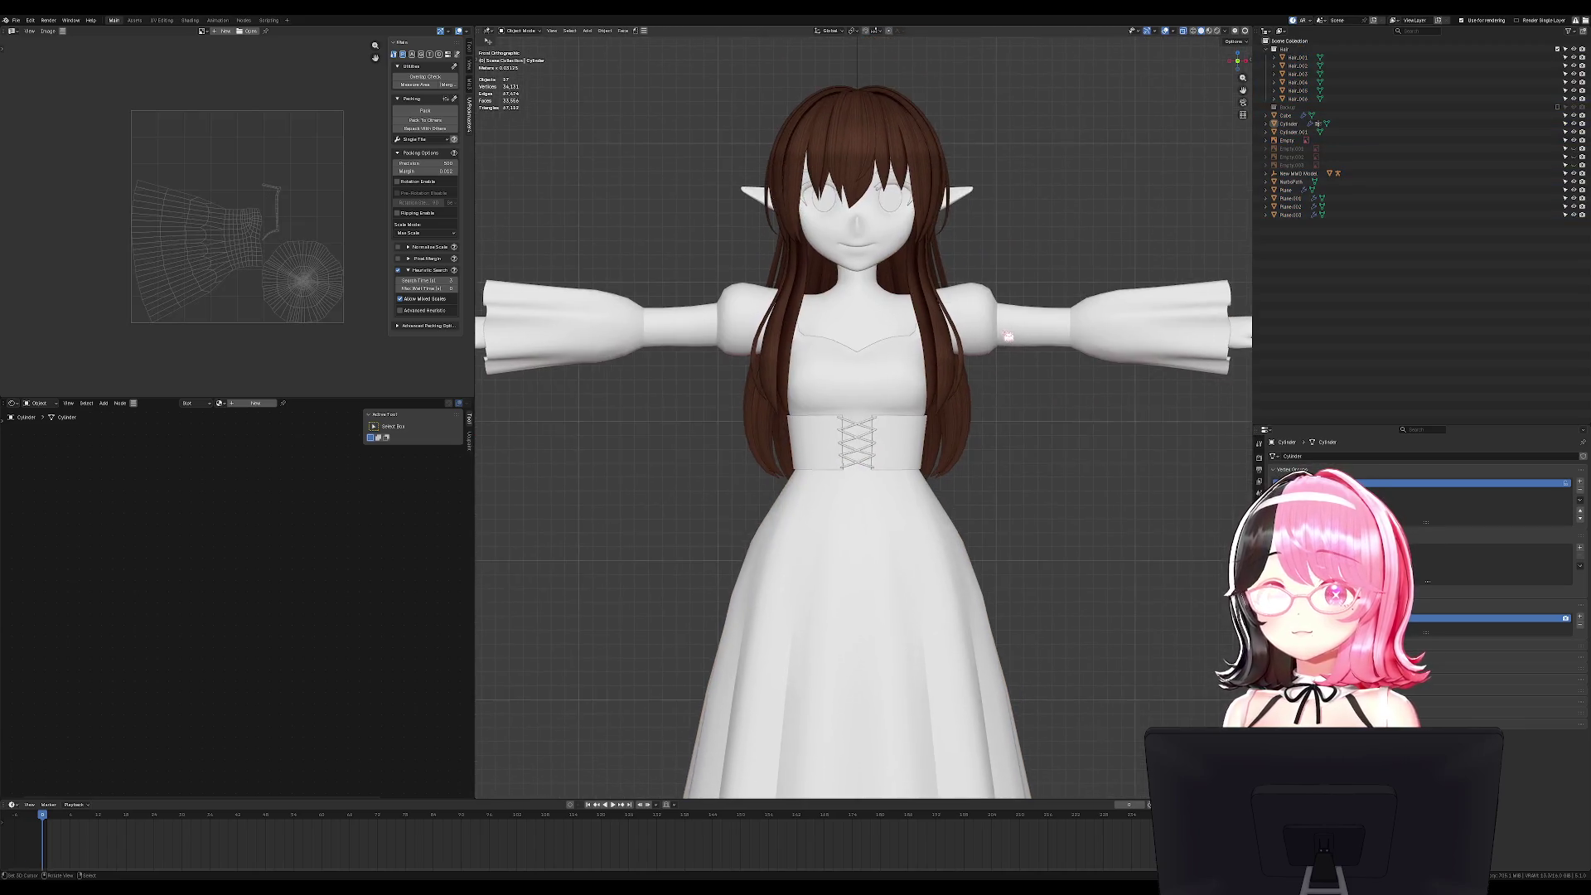
pyautogui.hotkey('ctrl', 's')
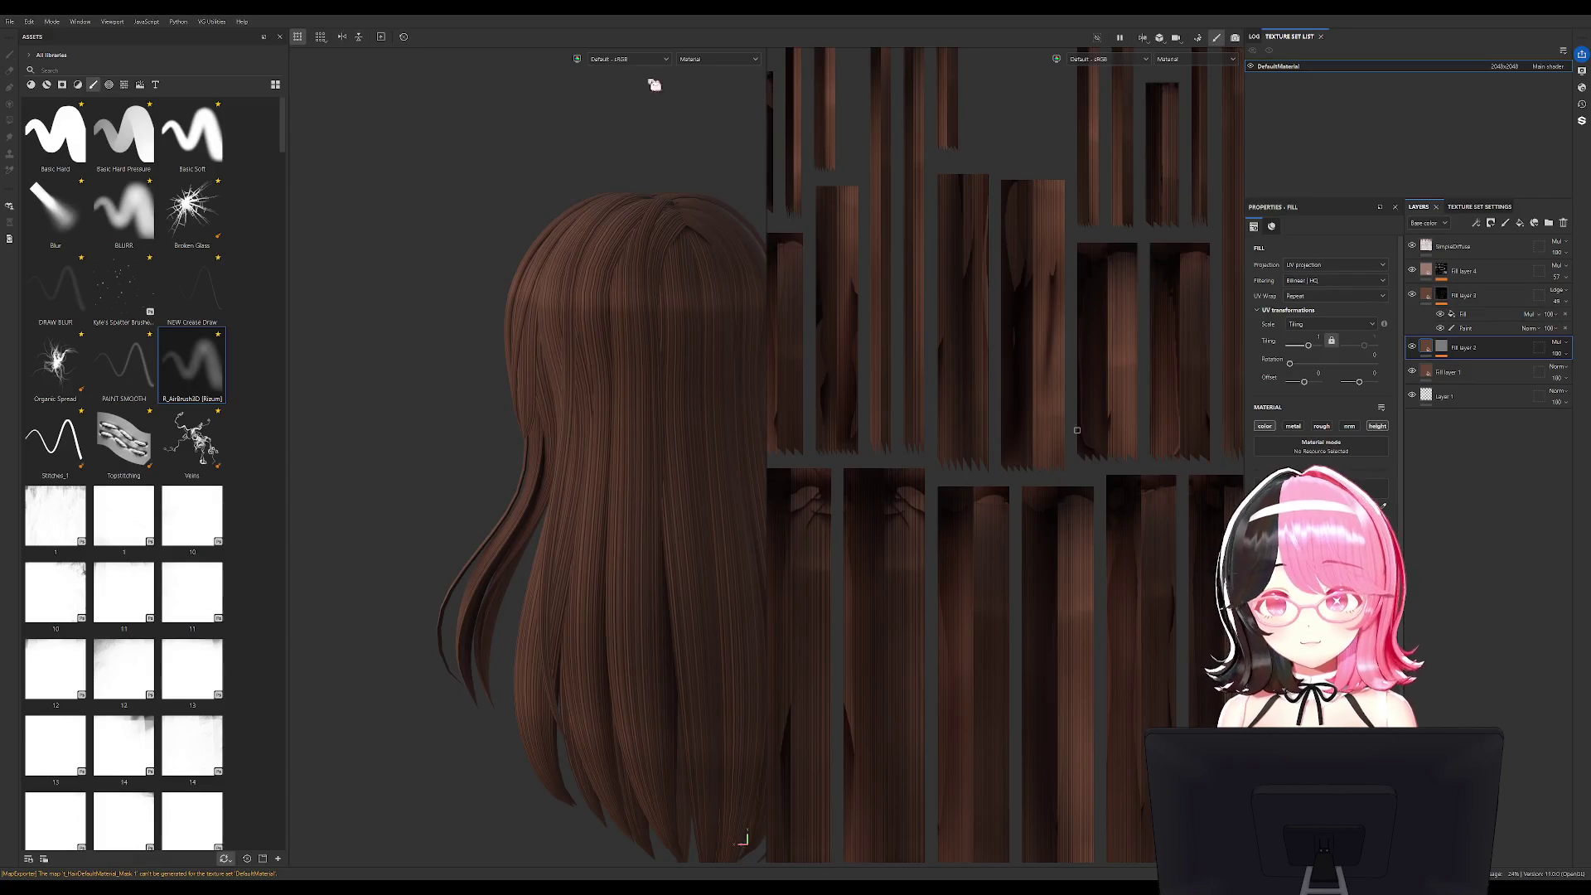
# Duplicate Fill layer 3 with Ctrl+D while viewing the back of the hair.
pyautogui.keyDown('alt'); pyautogui.moveTo(571, 311); pyautogui.dragTo(514, 295); pyautogui.keyUp('alt')
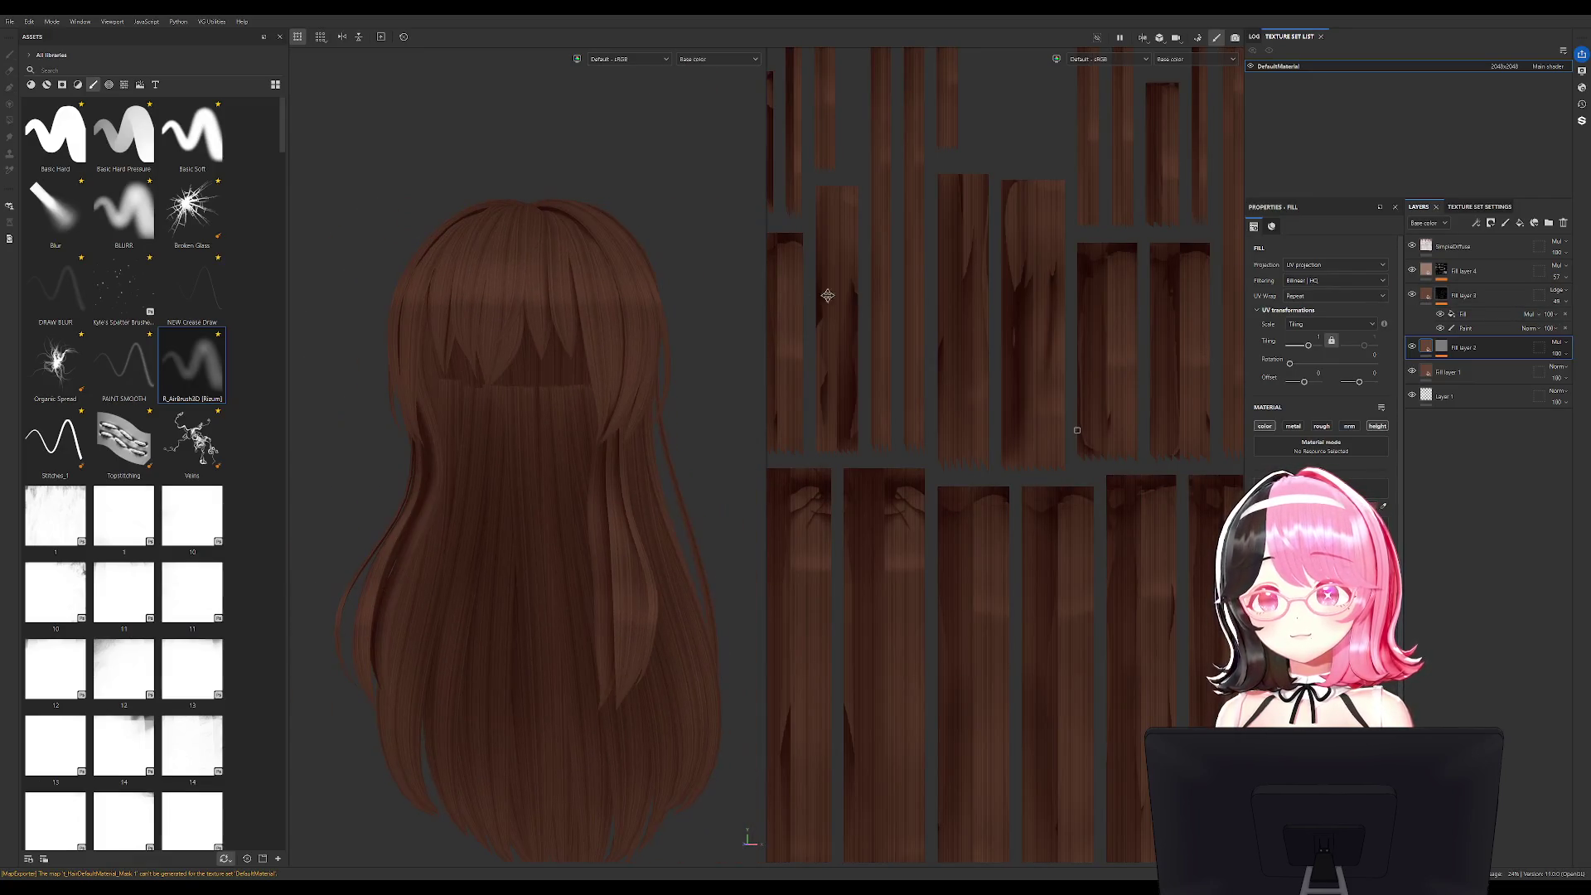
pyautogui.click(1468, 328)
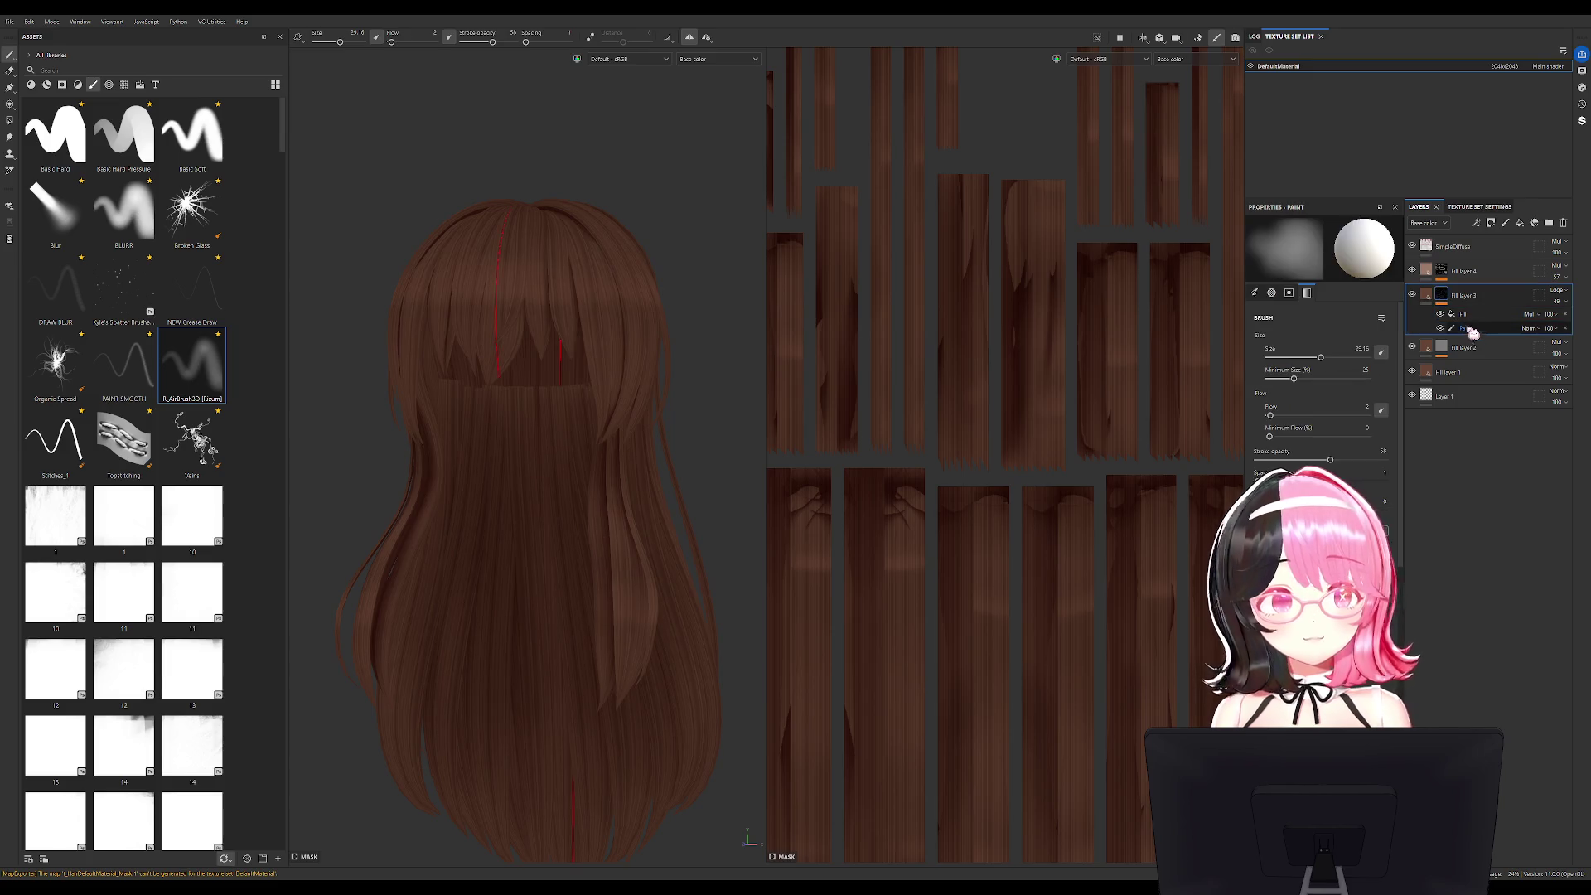
pyautogui.click(1508, 332)
pyautogui.click(1506, 305)
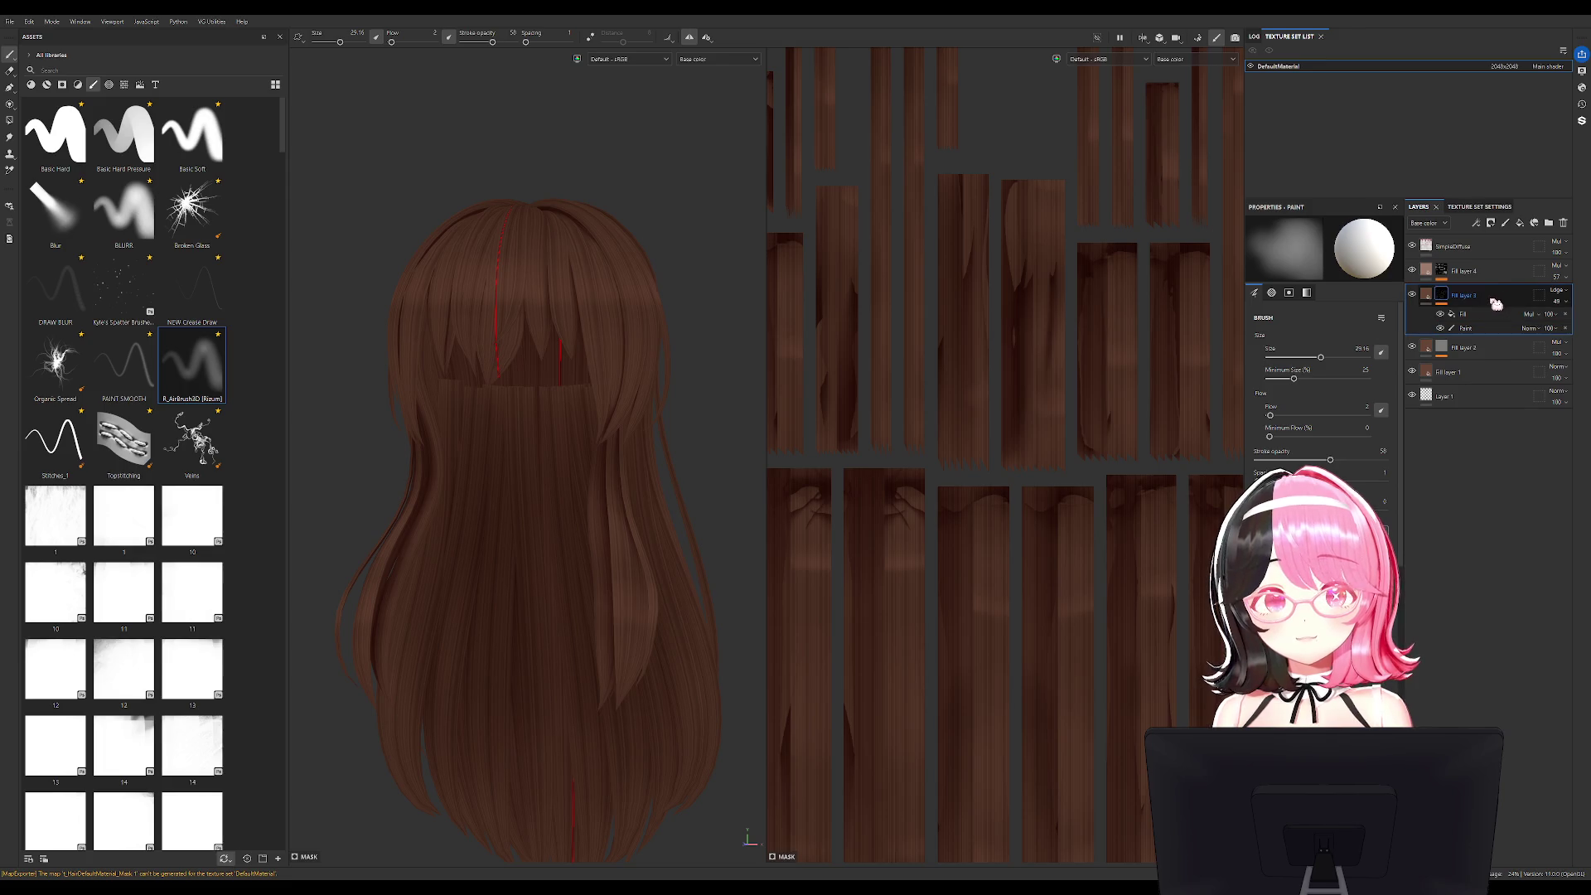
pyautogui.hotkey('ctrl', 'd')
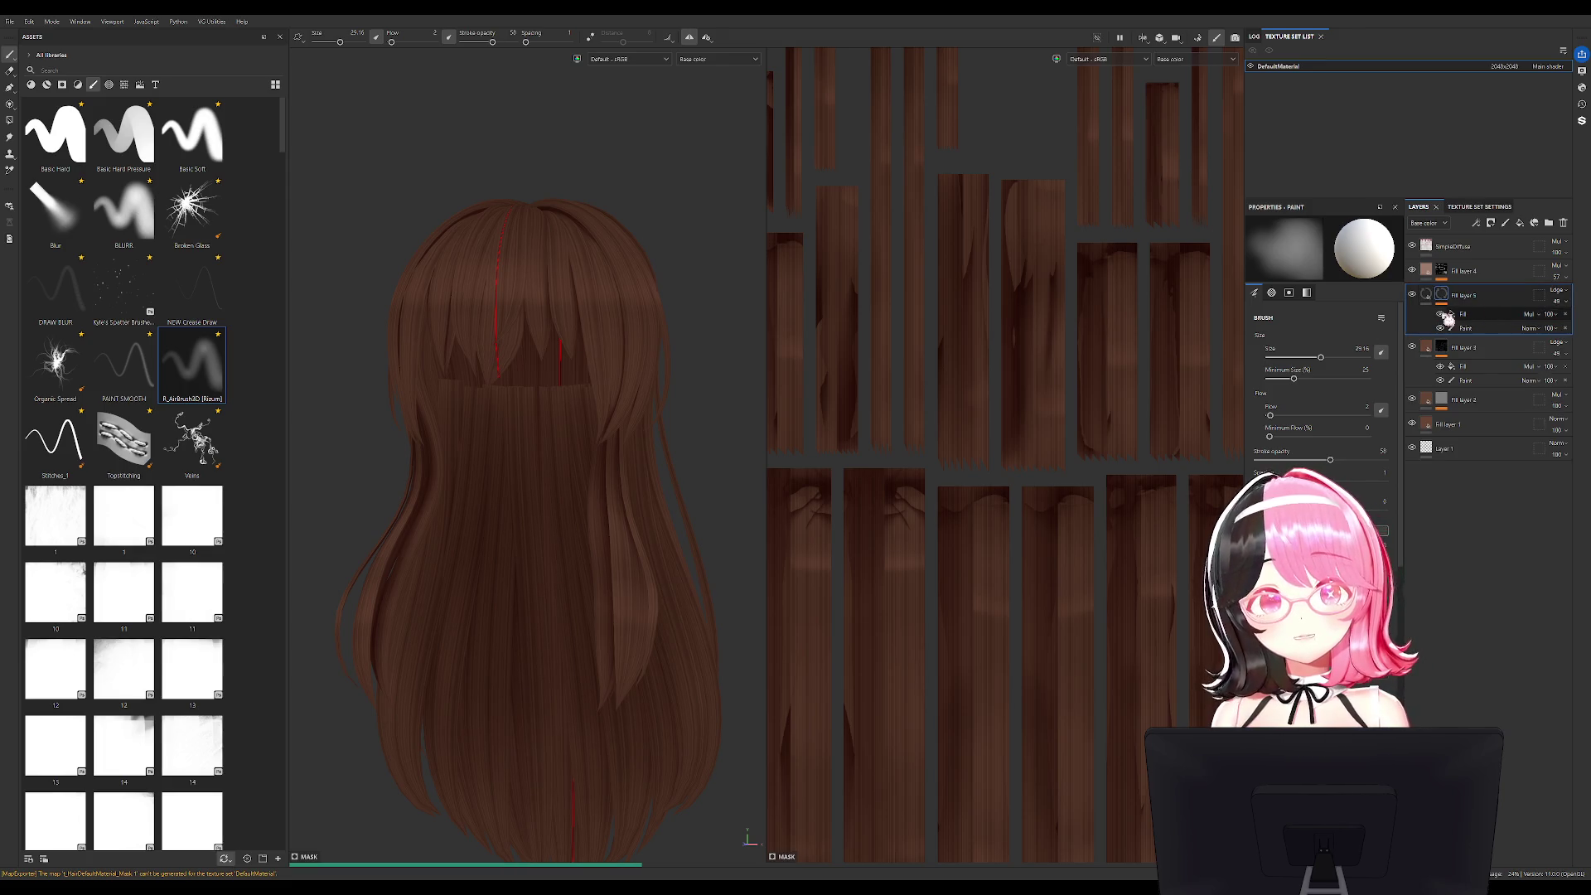
# Delete Fill layer 5's Paint sublayer, then undo to restore it.
pyautogui.click(1478, 331)
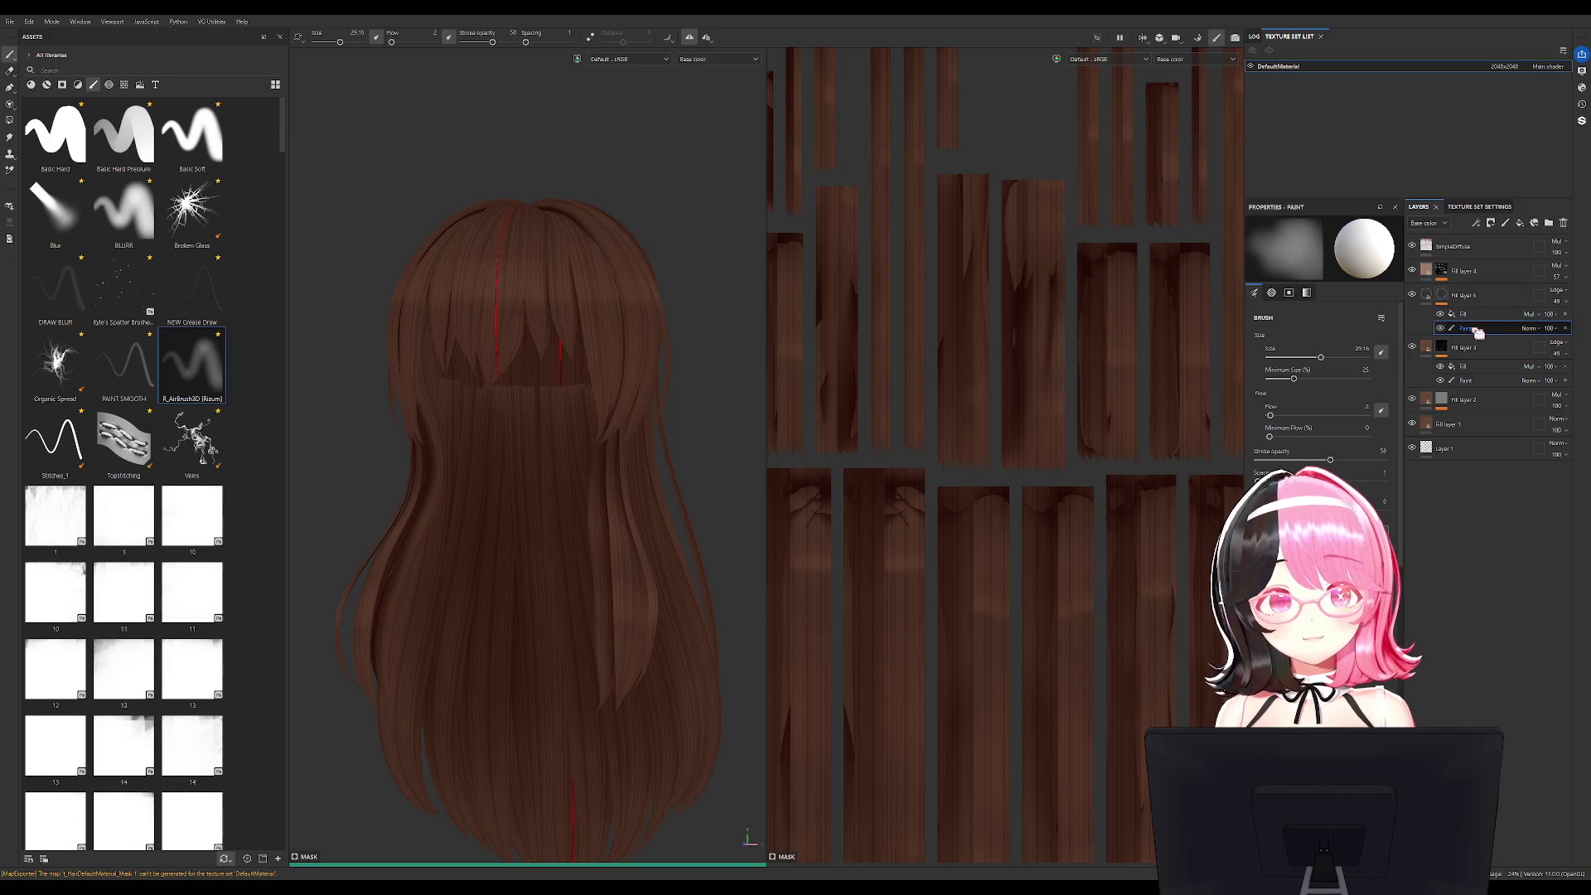
pyautogui.click(1566, 328)
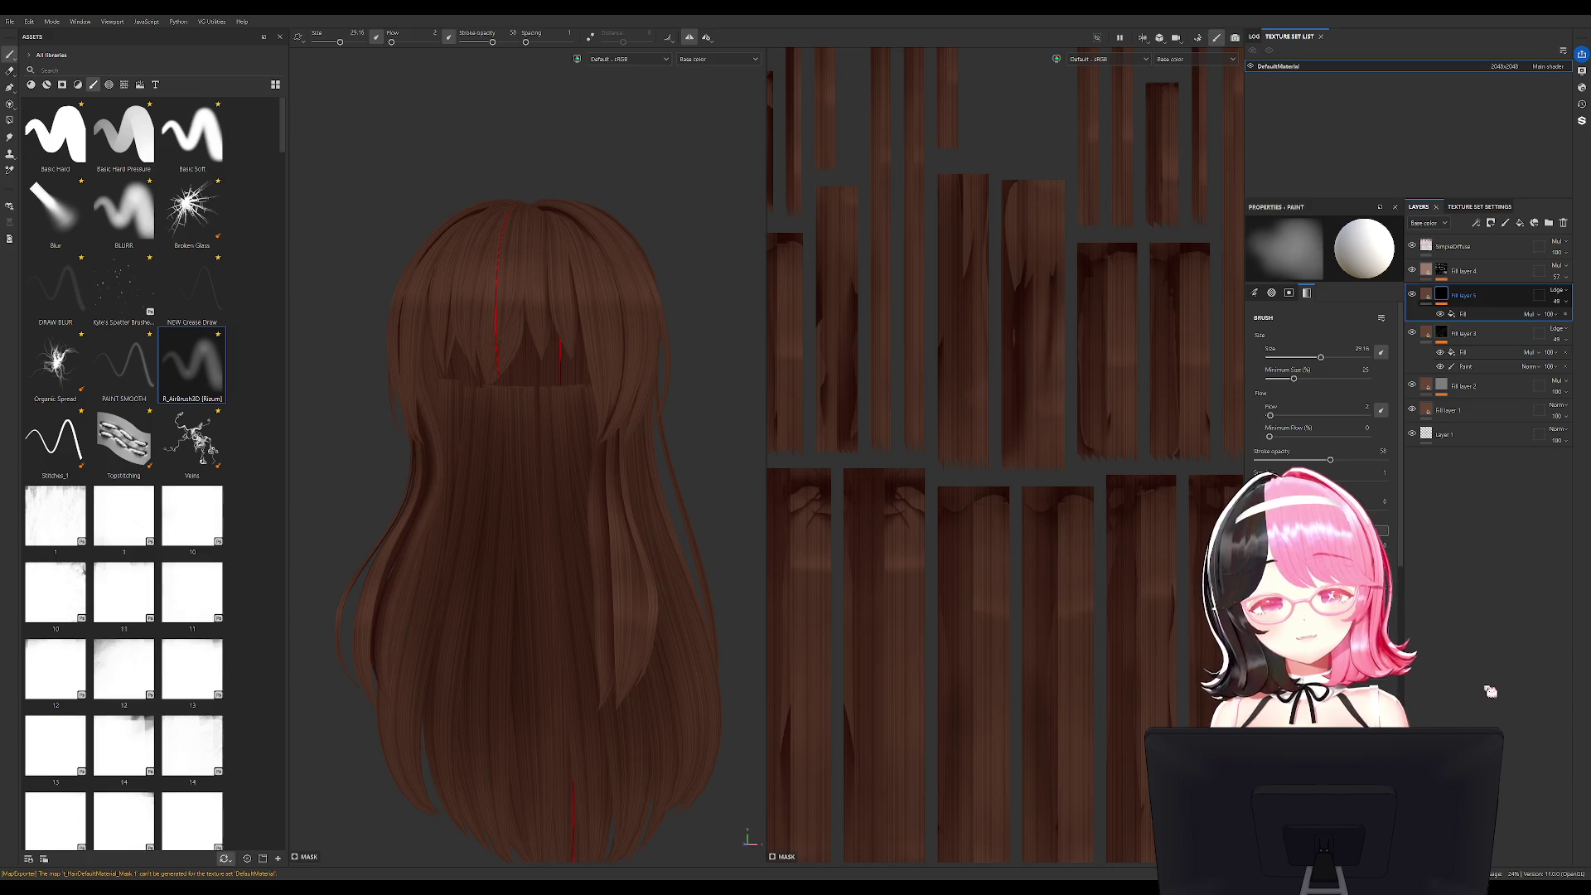
pyautogui.hotkey('ctrl', 'z')
pyautogui.click(1475, 332)
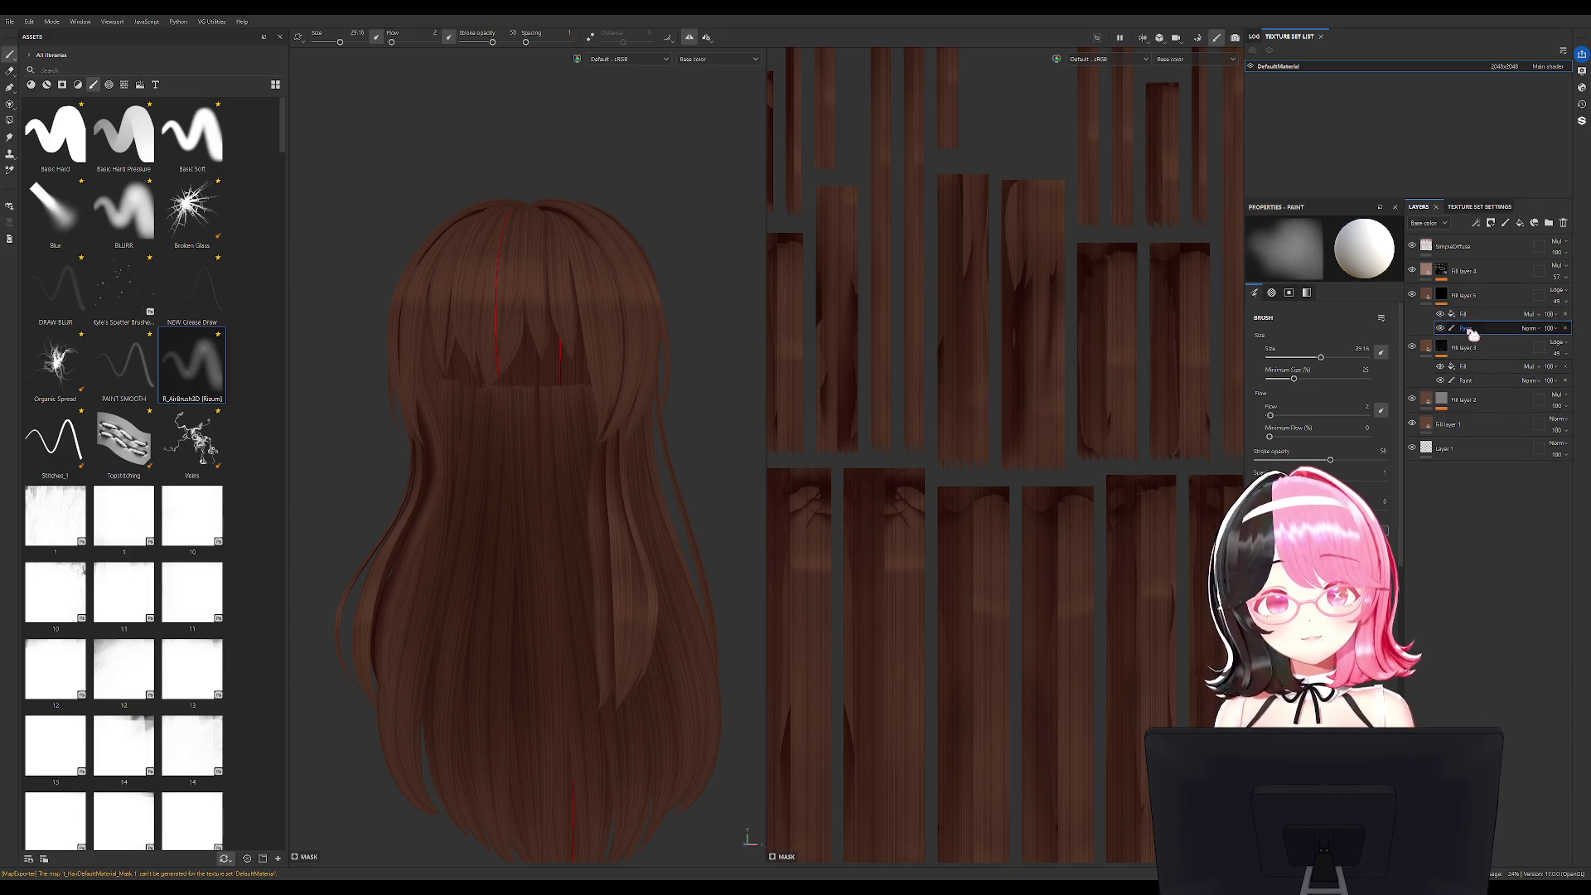
# Set the brush size to 12.96 and turn off painting symmetry.
pyautogui.press('[')
pyautogui.press('[')
pyautogui.scroll(2, 497, 298)
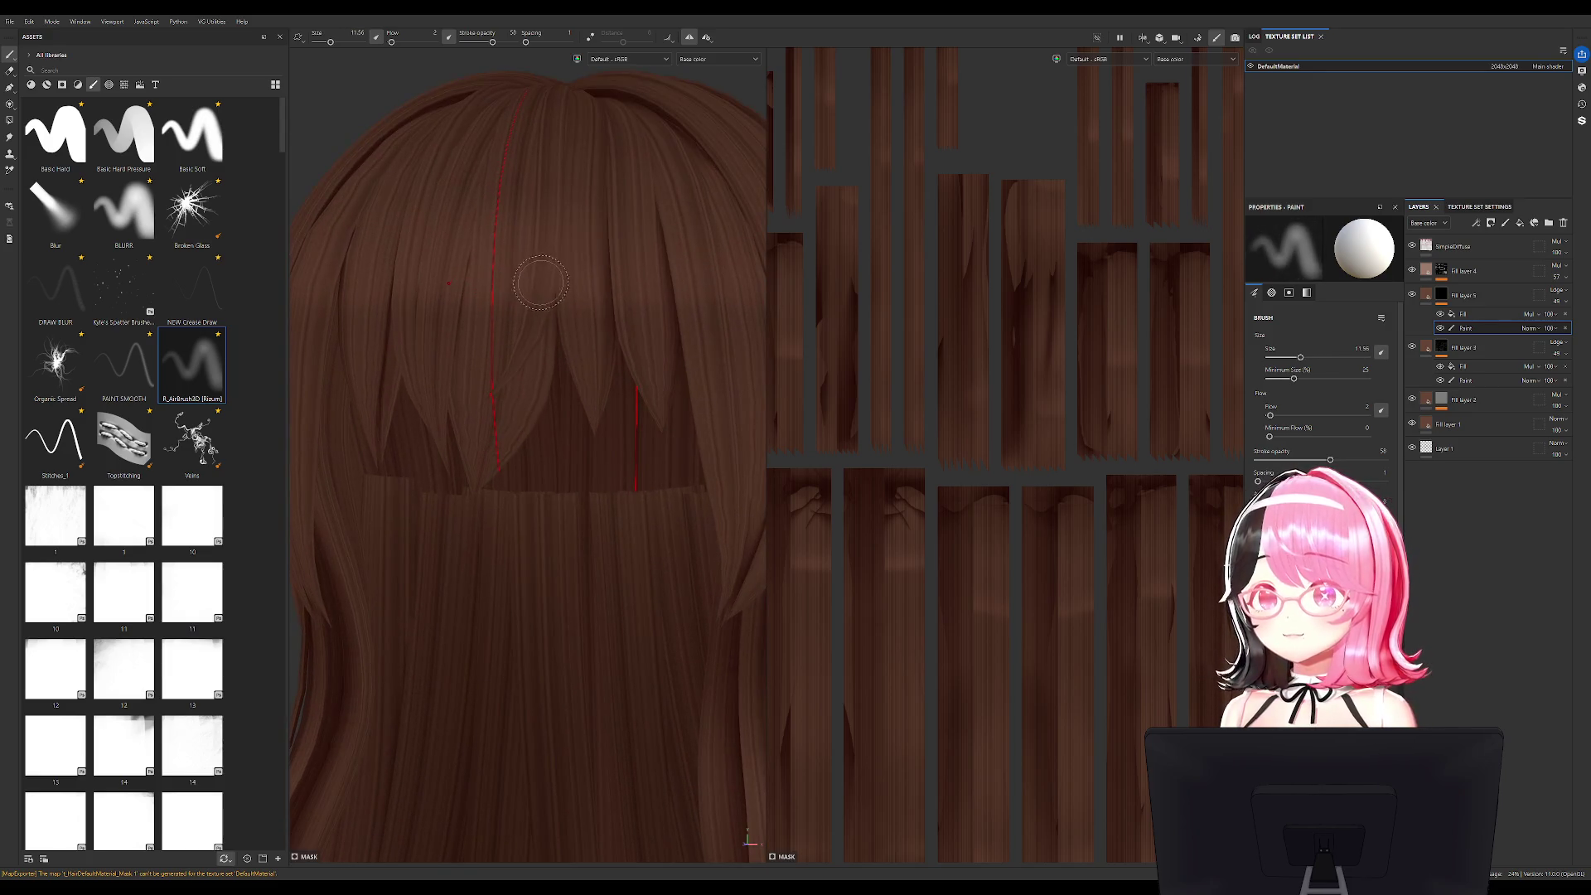
pyautogui.moveTo(663, 154)
pyautogui.keyDown('alt'); pyautogui.mouseDown()
pyautogui.moveTo(678, 150)
pyautogui.moveTo(634, 265)
pyautogui.mouseUp(); pyautogui.keyUp('alt')
pyautogui.press(']')
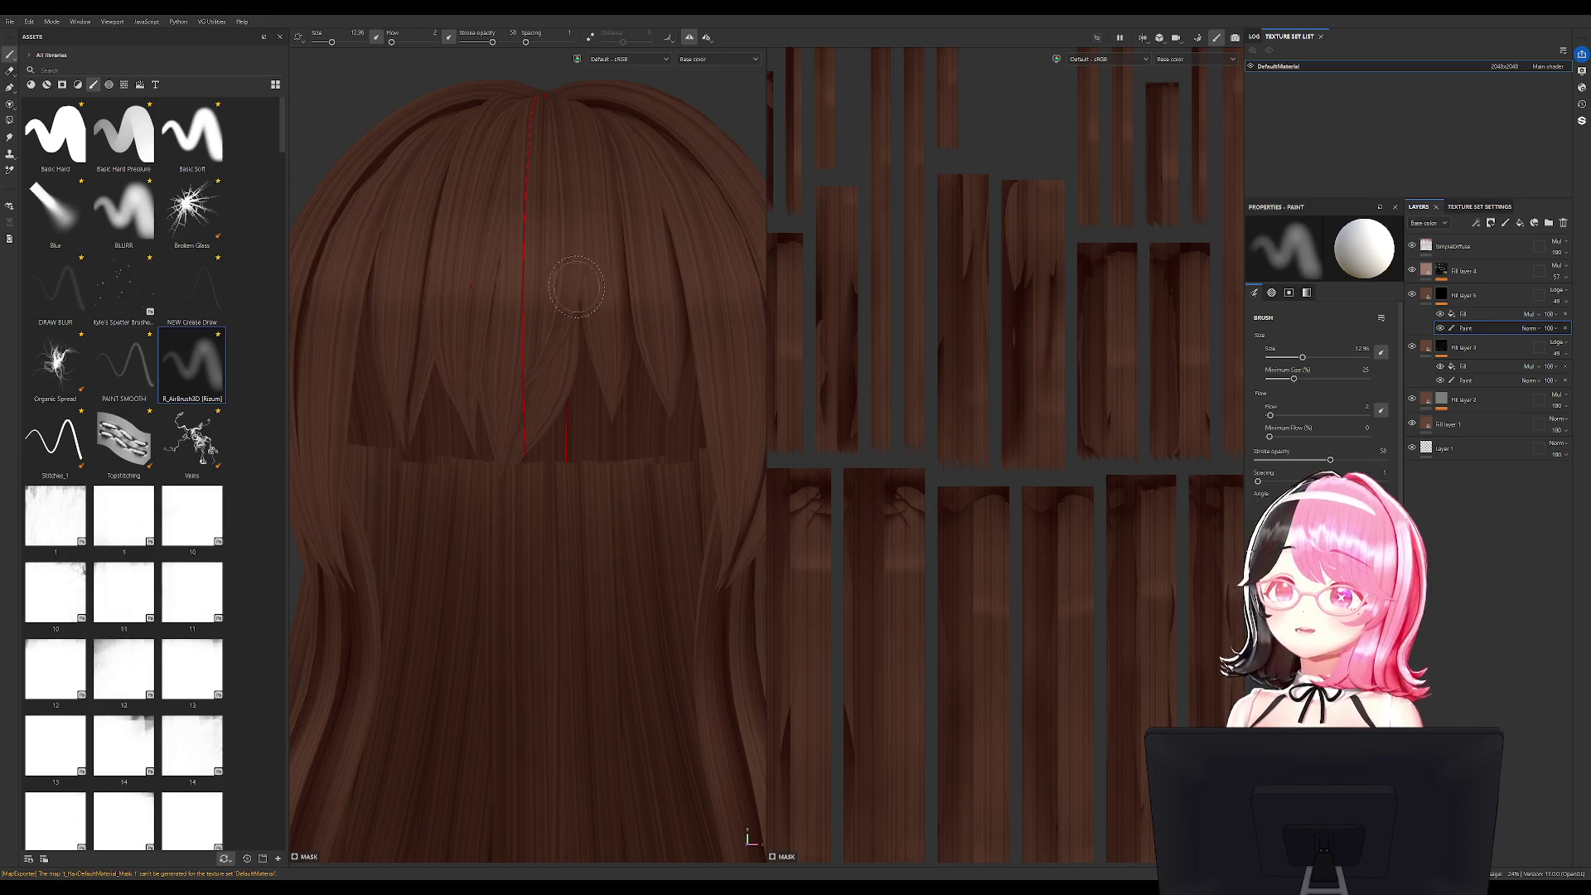
pyautogui.click(688, 37)
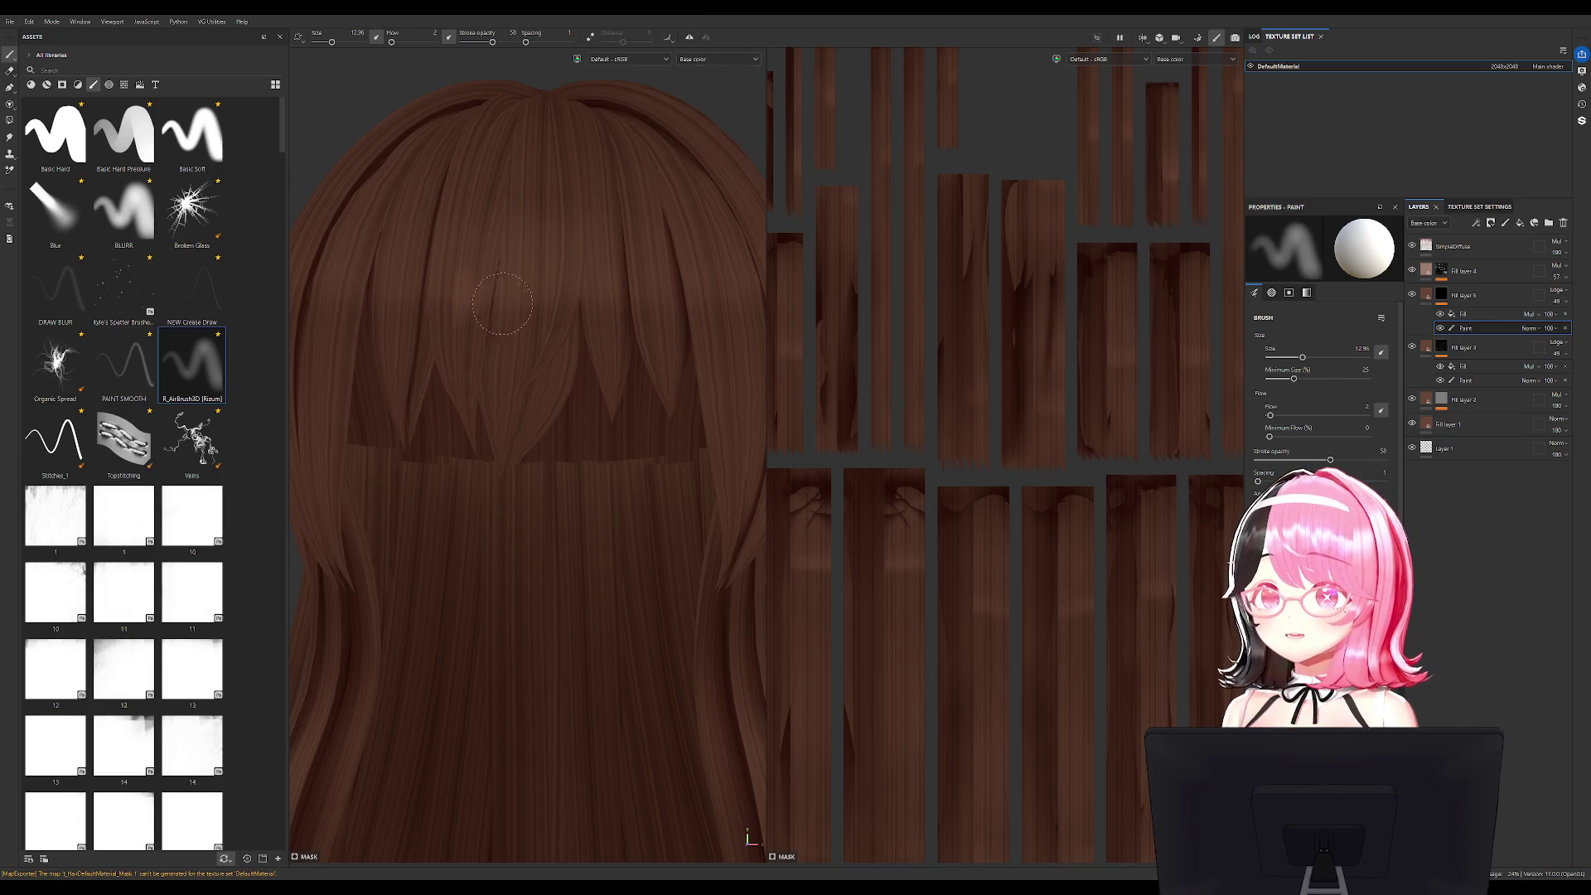
# Lower stroke opacity to 43, keep brush size at 12.96 and raise flow to 11.
pyautogui.scroll(-5, 550, 291)
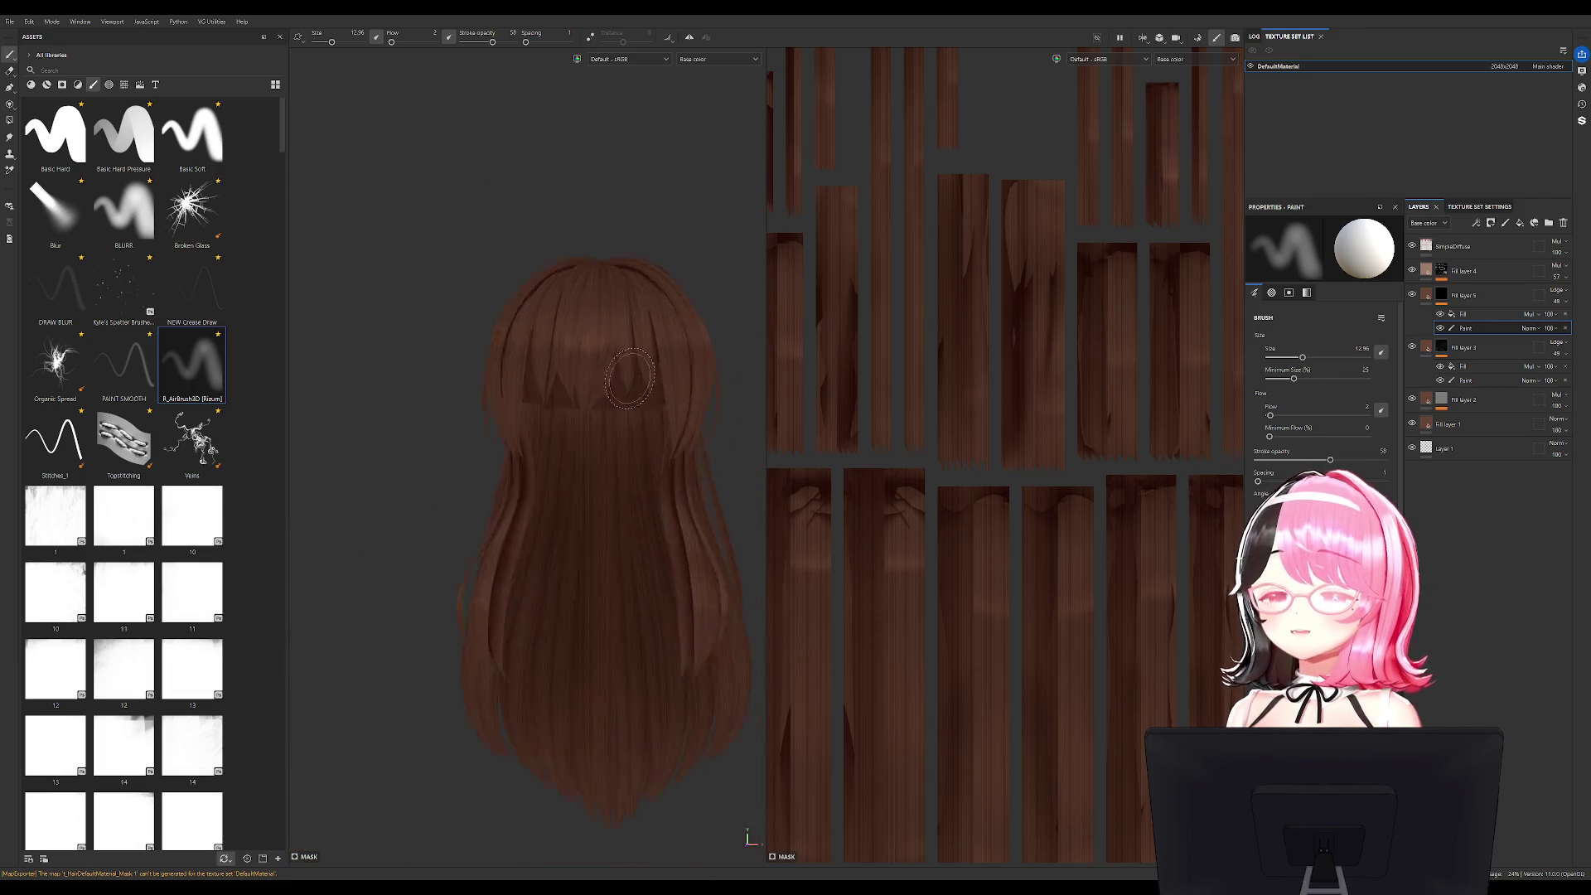
pyautogui.scroll(1, 675, 375)
pyautogui.moveTo(492, 42); pyautogui.dragTo(484, 41)
pyautogui.keyDown('ctrl'); pyautogui.moveTo(492, 72); pyautogui.dragTo(530, 72, button='right'); pyautogui.keyUp('ctrl')
pyautogui.press('[')
pyautogui.keyDown('alt'); pyautogui.moveTo(576, 396); pyautogui.dragTo(578, 323); pyautogui.keyUp('alt')
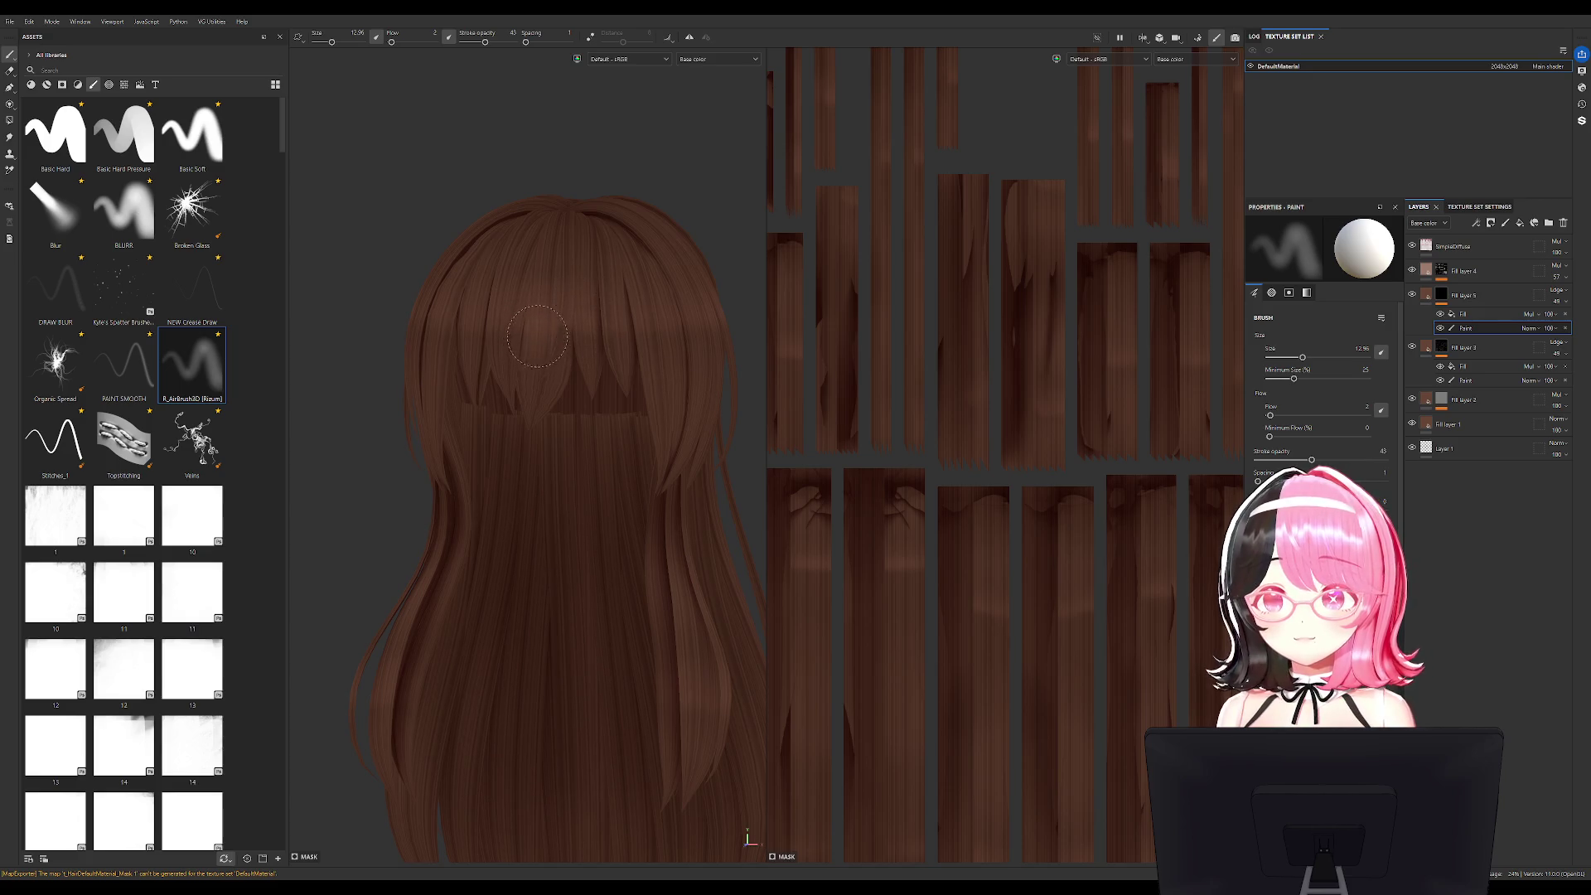
pyautogui.keyDown('alt'); pyautogui.moveTo(507, 364); pyautogui.dragTo(518, 343); pyautogui.keyUp('alt')
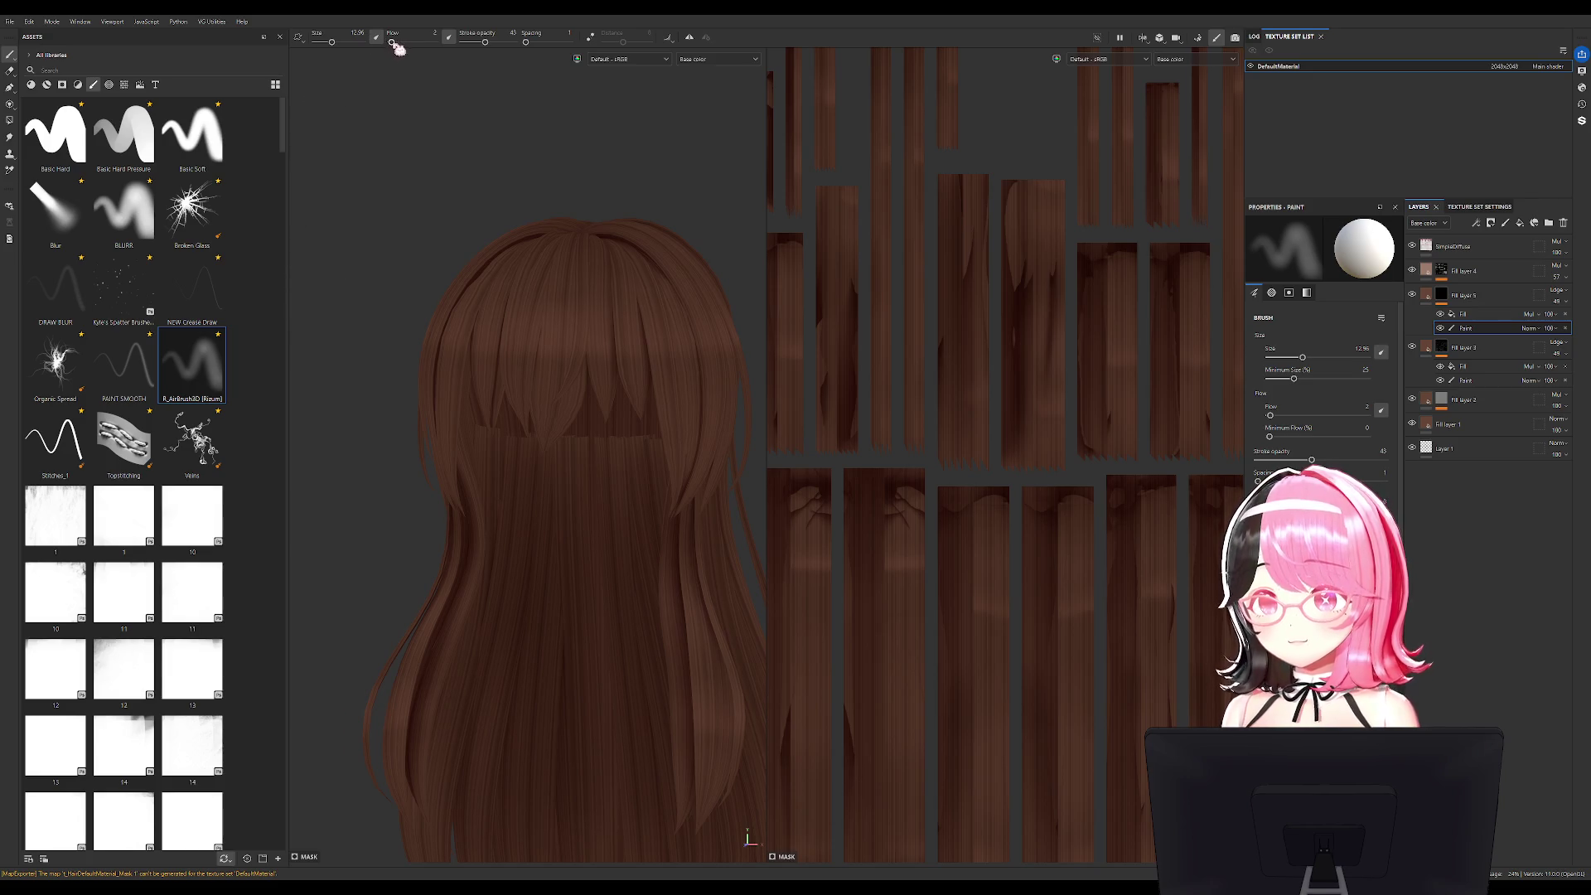
pyautogui.moveTo(393, 43); pyautogui.dragTo(397, 43)
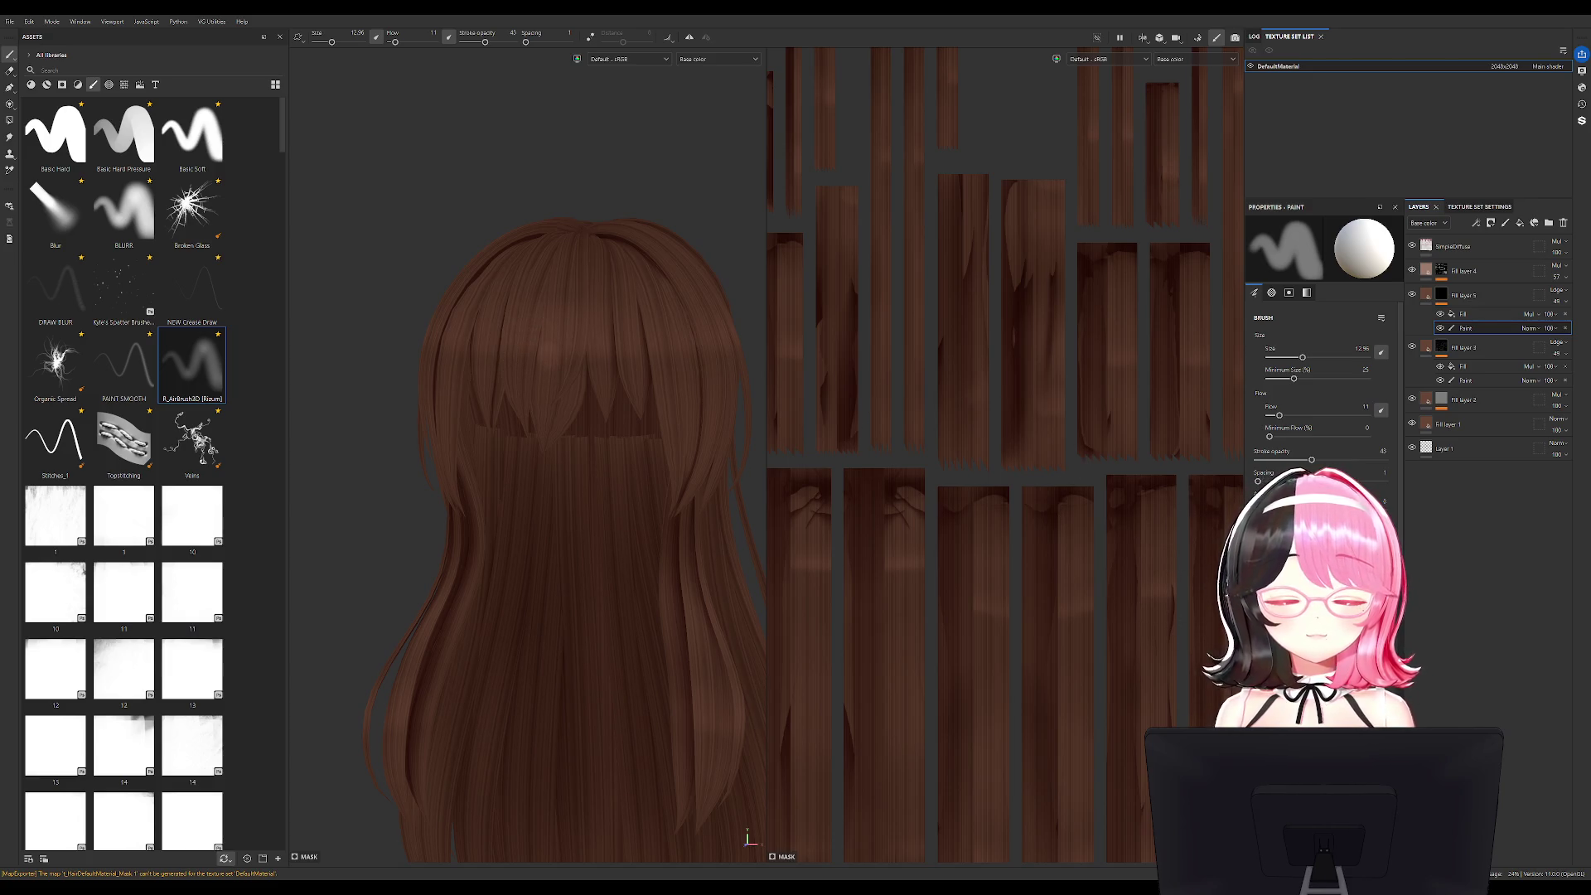
# Orbit and zoom out to inspect the whole back of the hair.
pyautogui.keyDown('alt'); pyautogui.moveTo(537, 377); pyautogui.dragTo(495, 356); pyautogui.keyUp('alt')
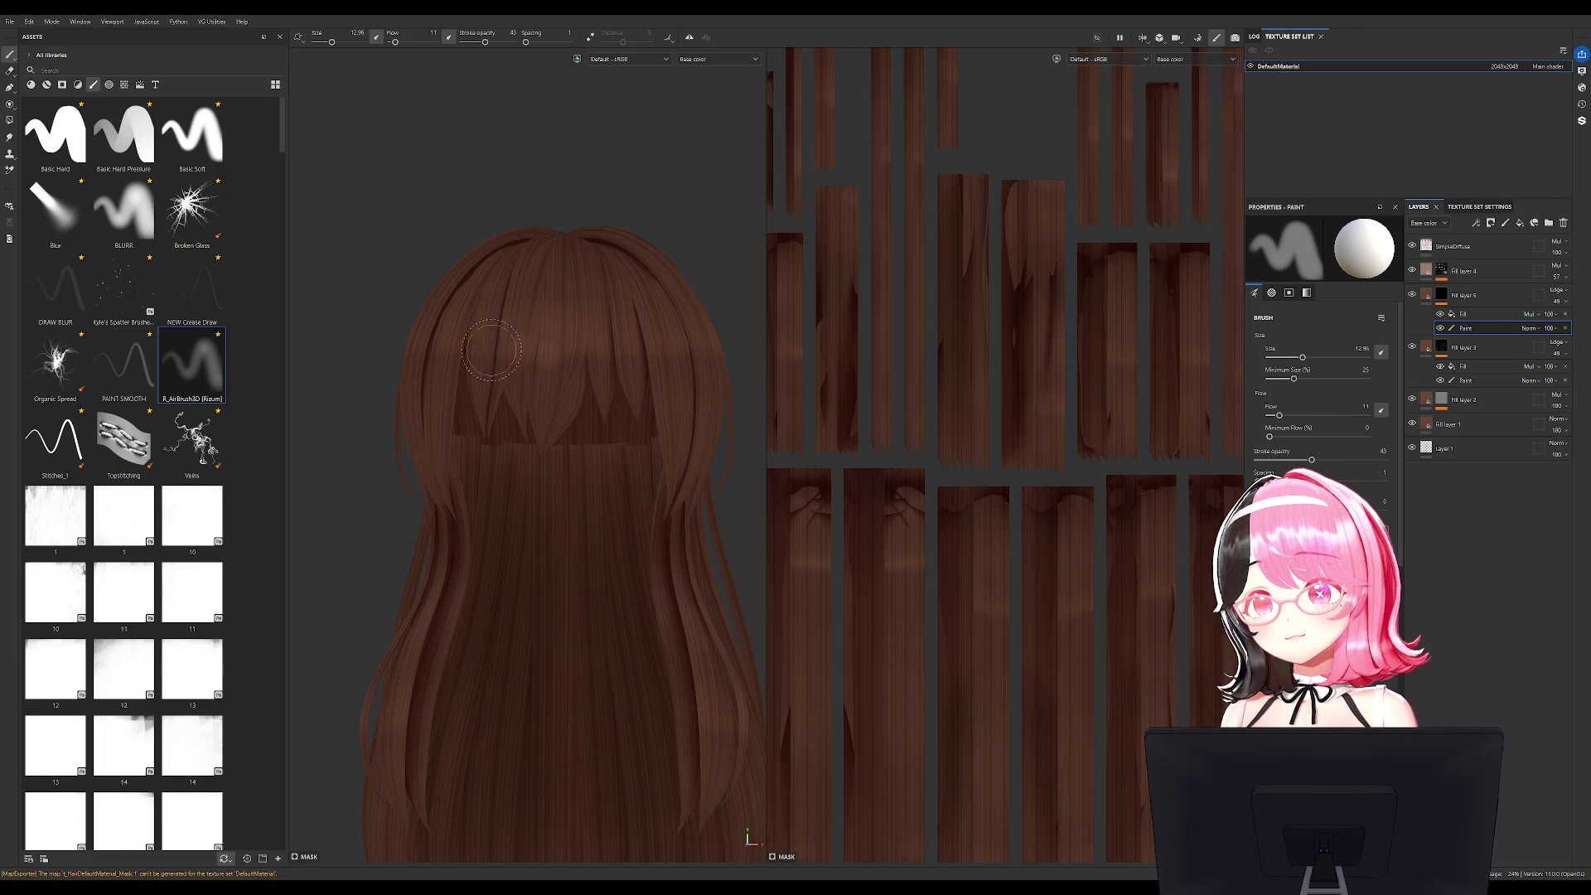
pyautogui.moveTo(430, 348)
pyautogui.keyDown('alt'); pyautogui.mouseDown()
pyautogui.moveTo(530, 332)
pyautogui.moveTo(463, 315)
pyautogui.moveTo(620, 284)
pyautogui.mouseUp(); pyautogui.keyUp('alt')
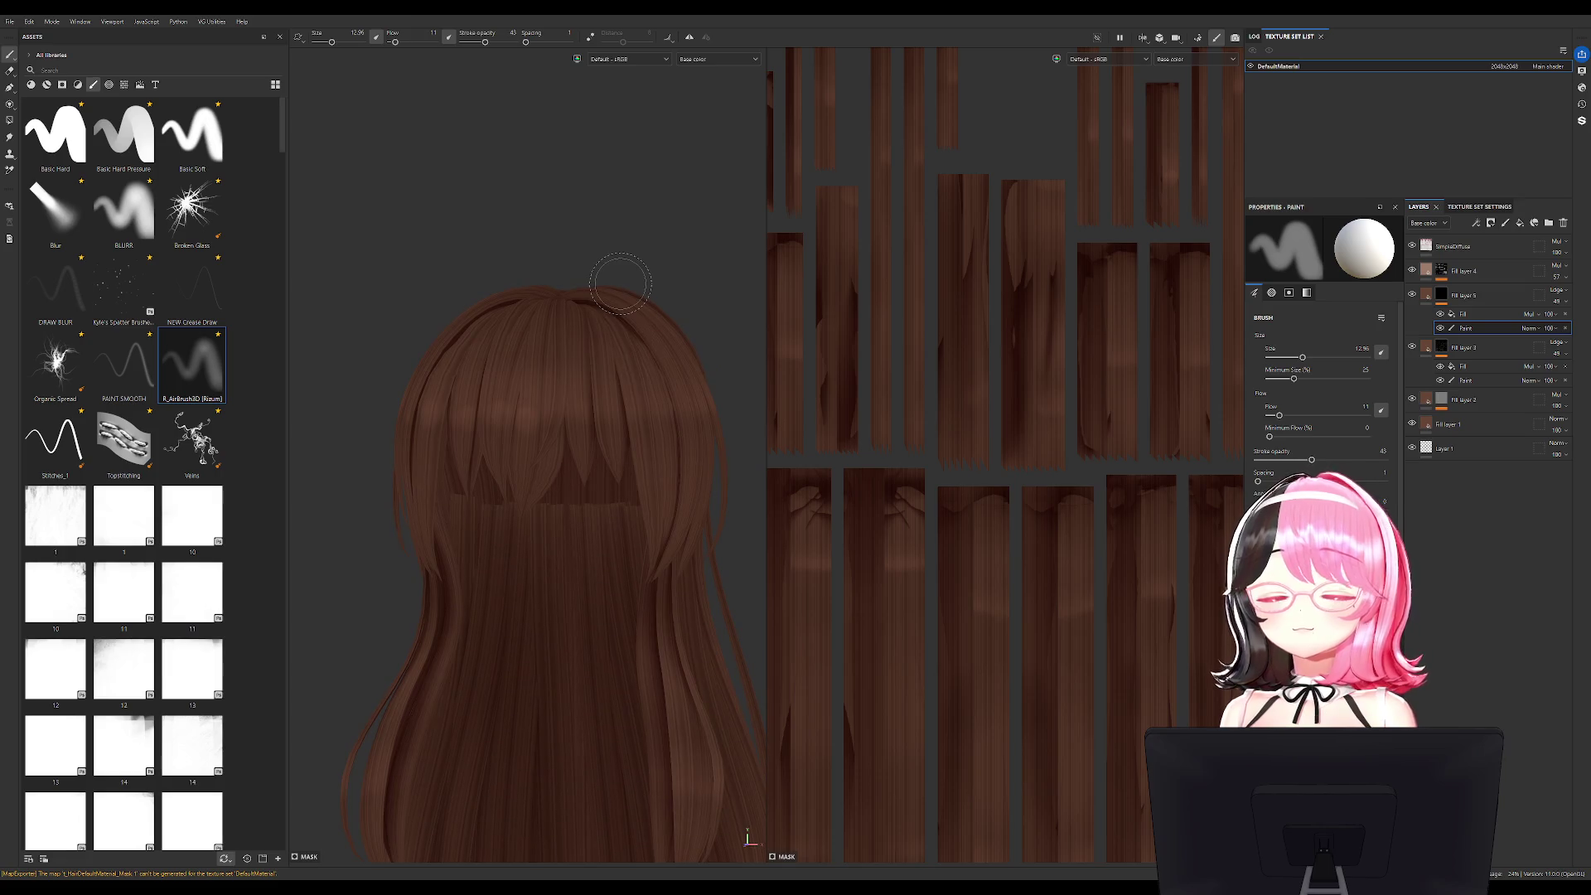
pyautogui.scroll(3, 550, 412)
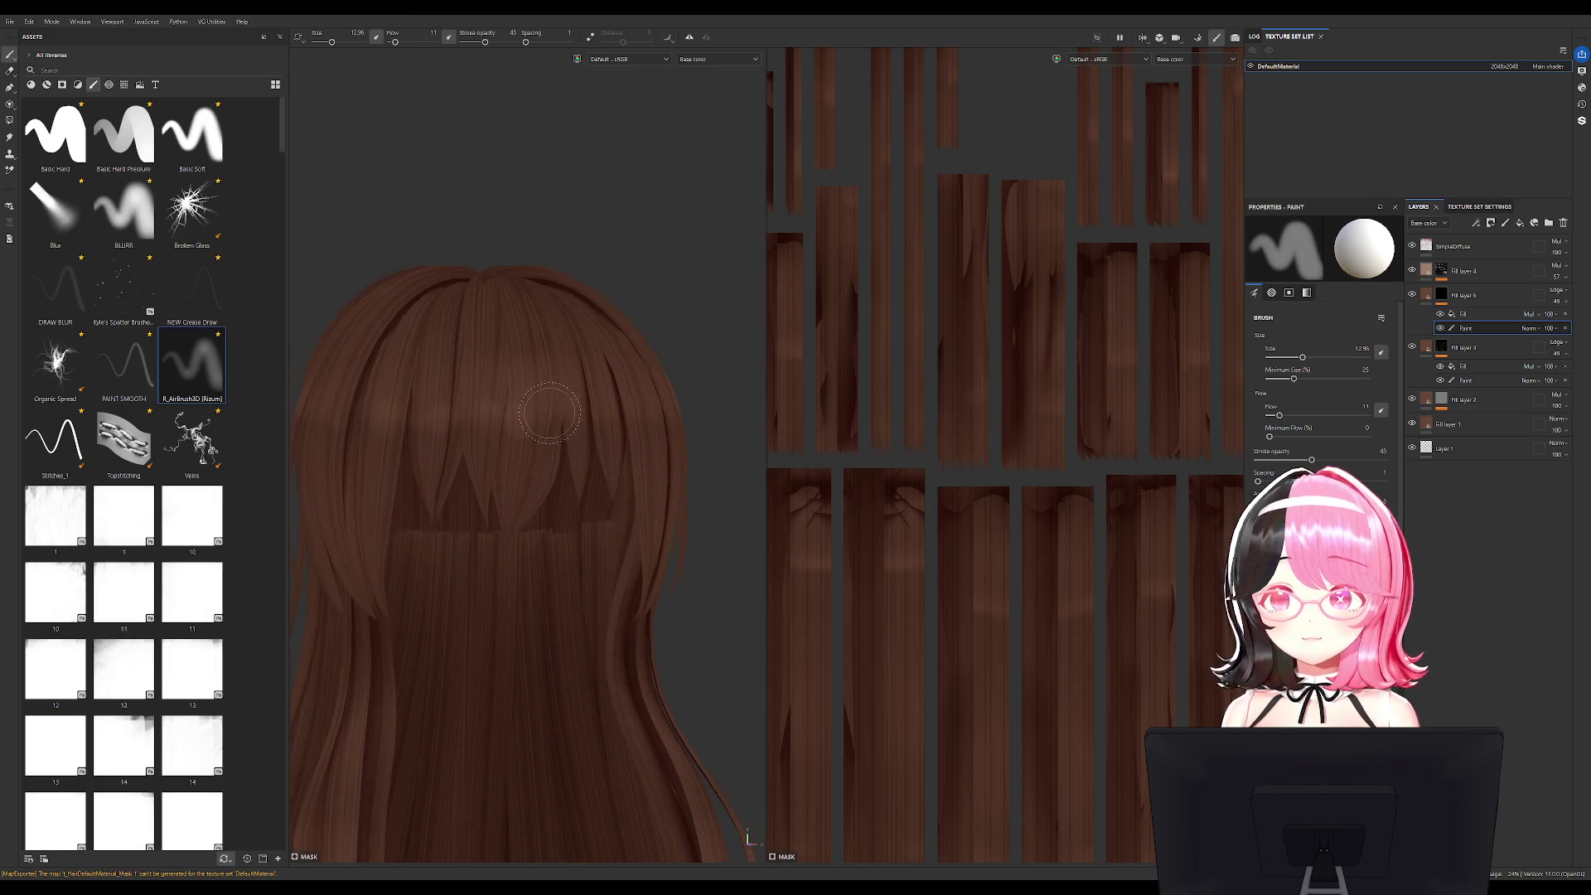
pyautogui.scroll(-1, 727, 431)
pyautogui.moveTo(729, 441)
pyautogui.keyDown('alt'); pyautogui.mouseDown()
pyautogui.moveTo(704, 447)
pyautogui.moveTo(720, 443)
pyautogui.mouseUp(); pyautogui.keyUp('alt')
pyautogui.scroll(-2, 720, 443)
pyautogui.moveTo(720, 444); pyautogui.dragTo(695, 453, button='middle')
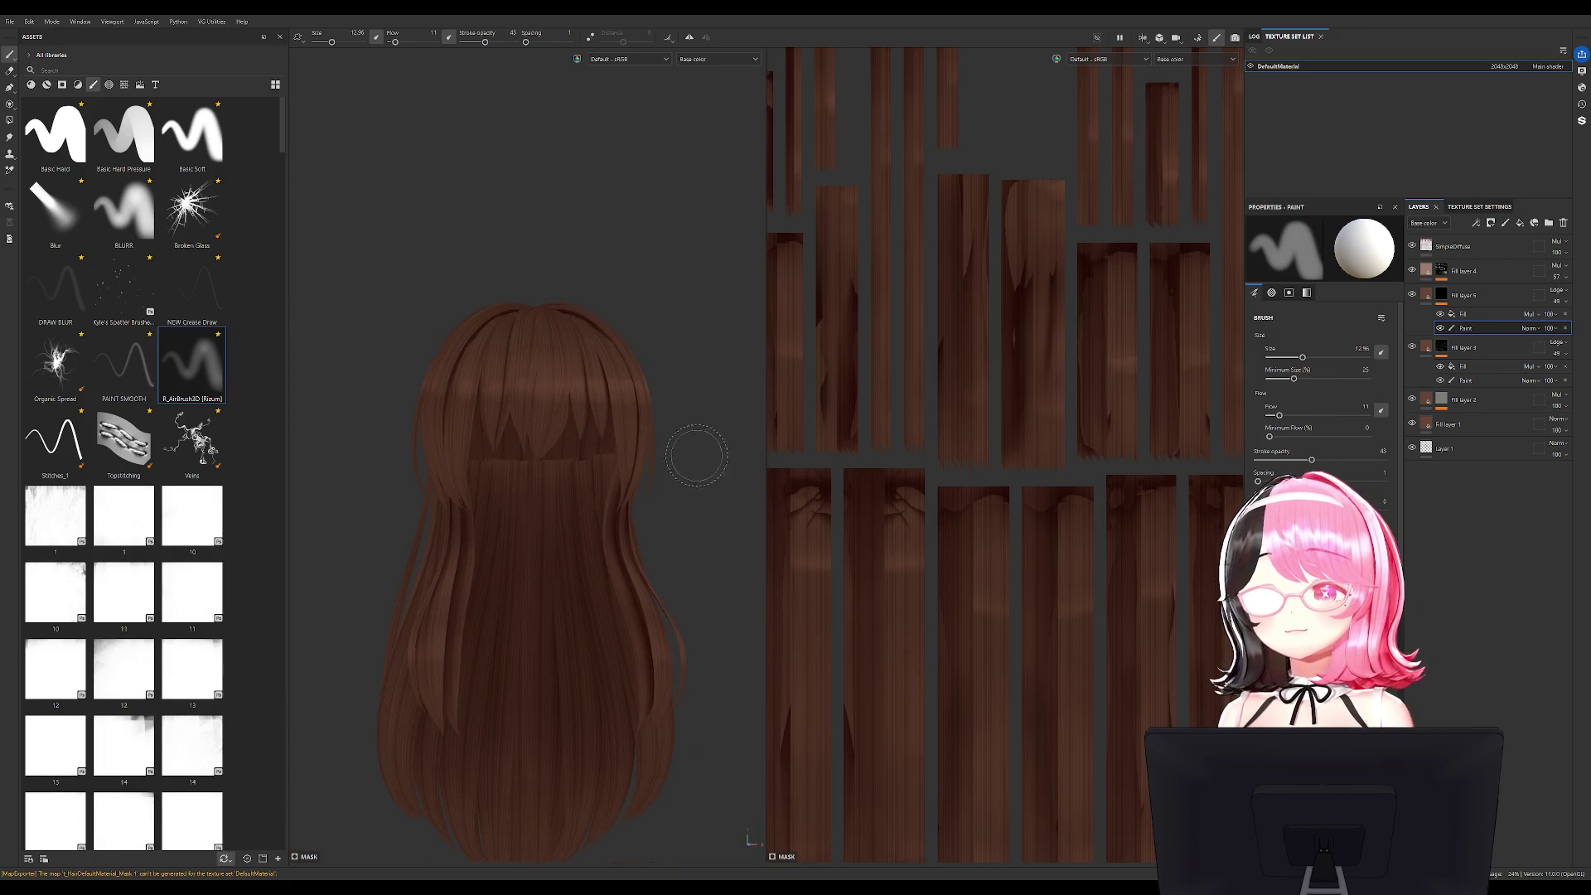
pyautogui.moveTo(697, 420)
pyautogui.keyDown('alt'); pyautogui.mouseDown()
pyautogui.moveTo(707, 465)
pyautogui.moveTo(674, 464)
pyautogui.moveTo(461, 397)
pyautogui.moveTo(639, 490)
pyautogui.moveTo(558, 516)
pyautogui.mouseUp(); pyautogui.keyUp('alt')
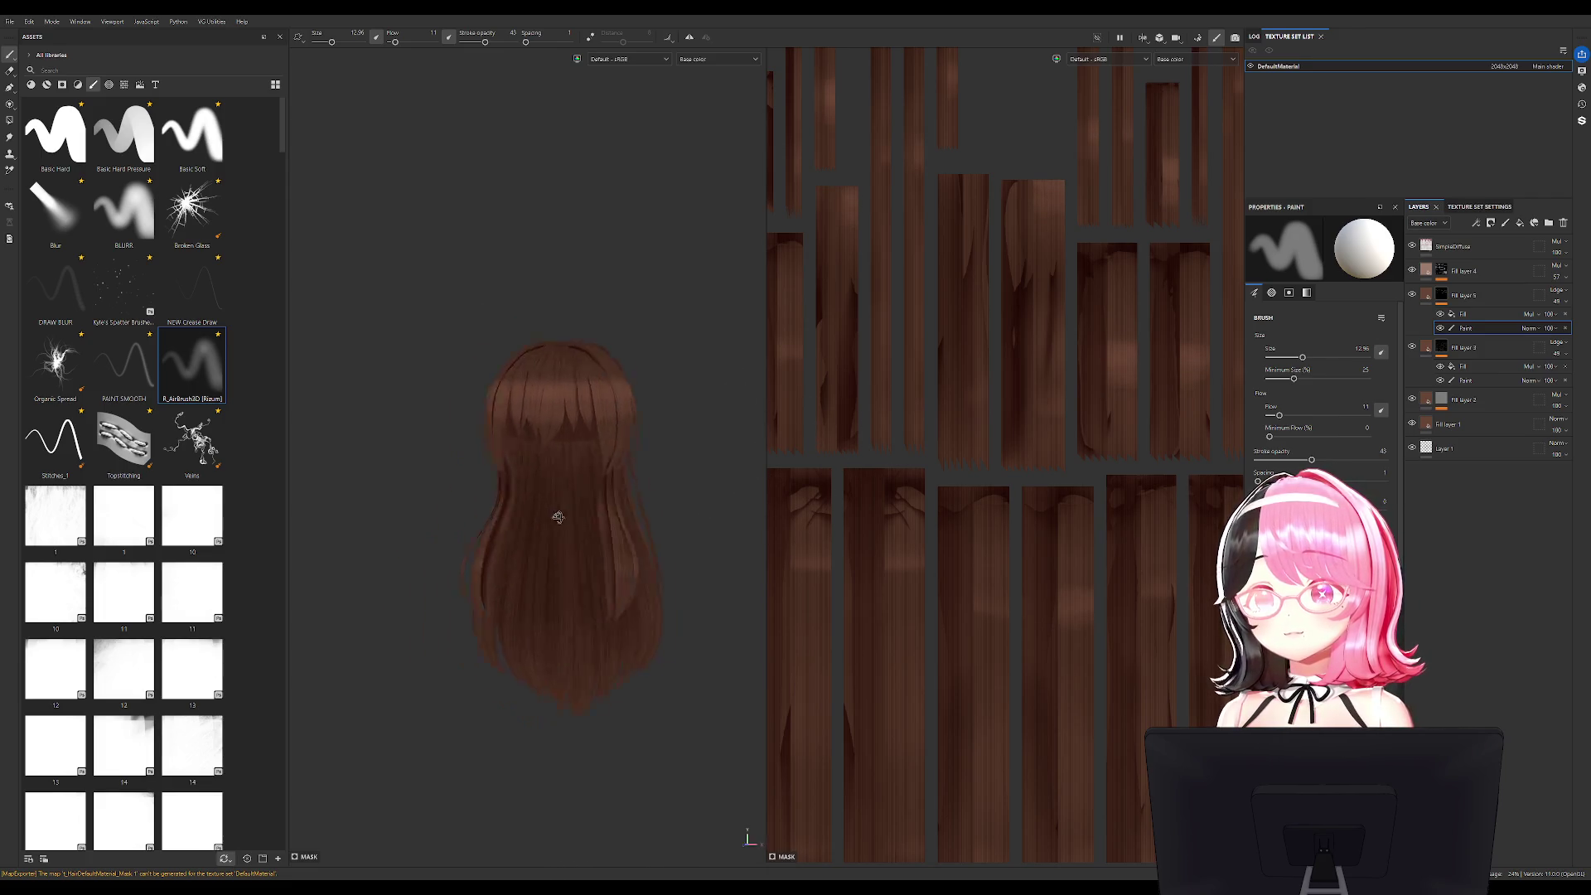
# Restore Fill layer 5's Paint sublayer, set the layer opacity to 82 and brush size to 9.
pyautogui.click(1565, 328)
pyautogui.keyDown('alt'); pyautogui.moveTo(661, 428); pyautogui.dragTo(588, 428); pyautogui.keyUp('alt')
pyautogui.scroll(6, 588, 428)
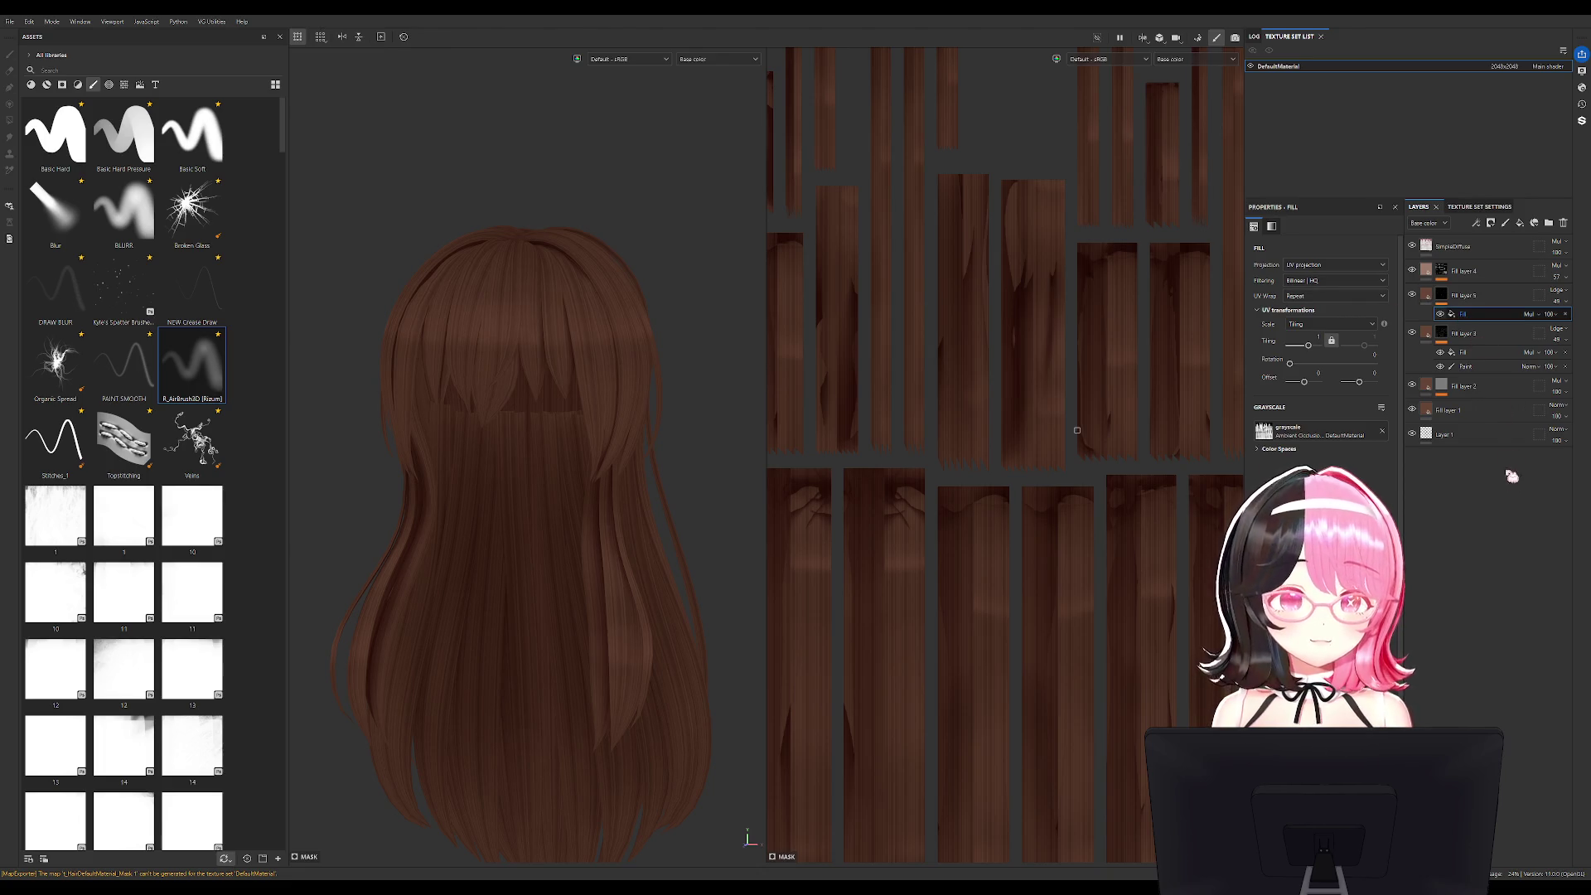
pyautogui.hotkey('ctrl', 'z')
pyautogui.scroll(2, 494, 464)
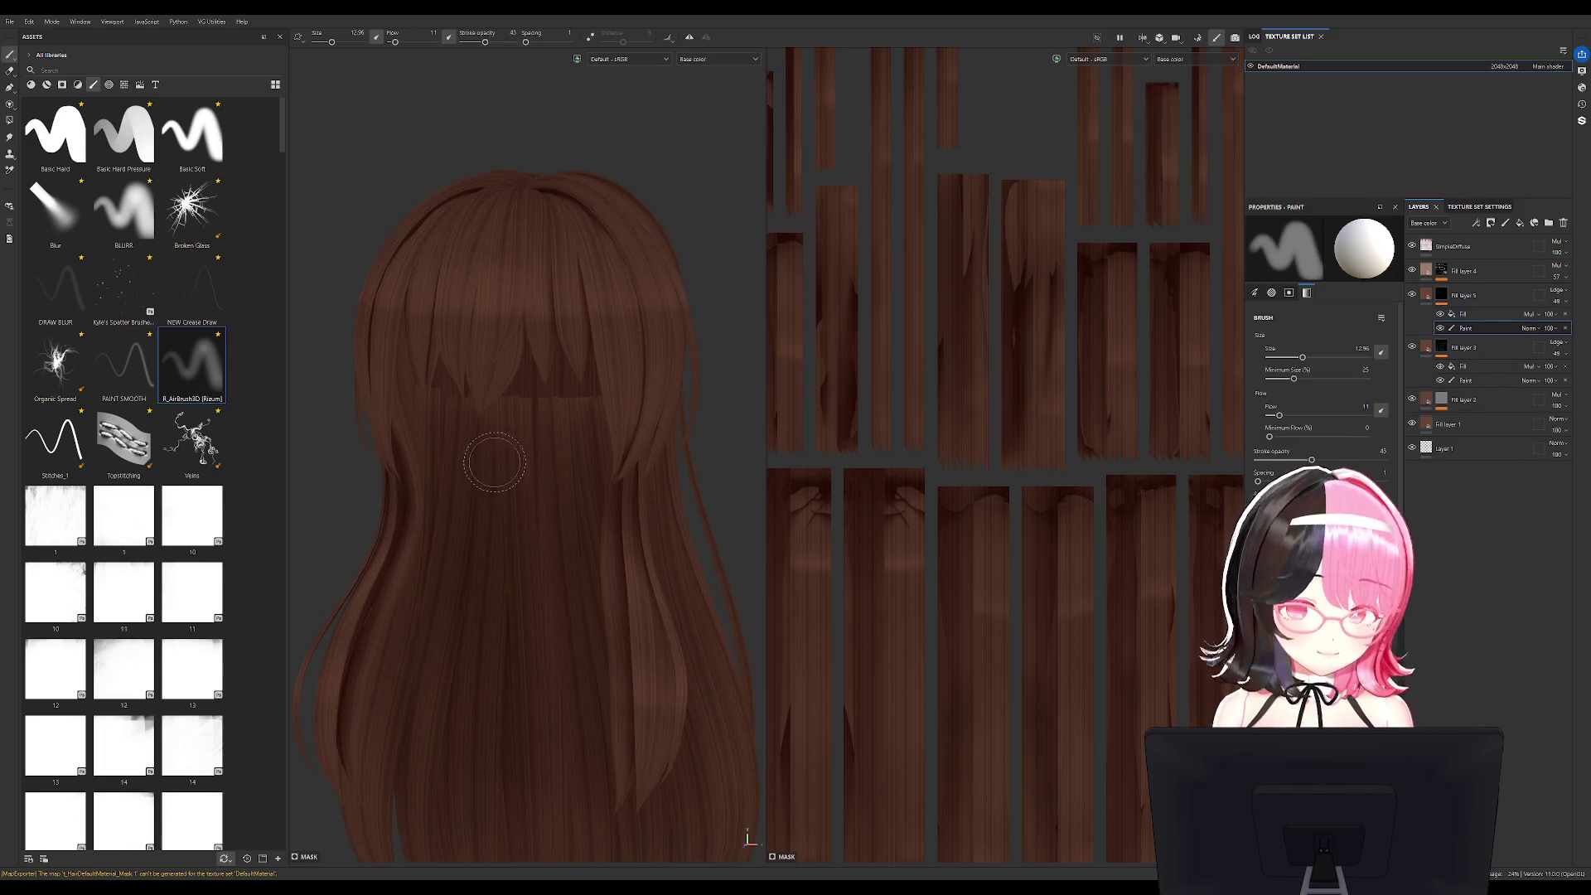
pyautogui.keyDown('alt'); pyautogui.moveTo(494, 463); pyautogui.dragTo(507, 391); pyautogui.keyUp('alt')
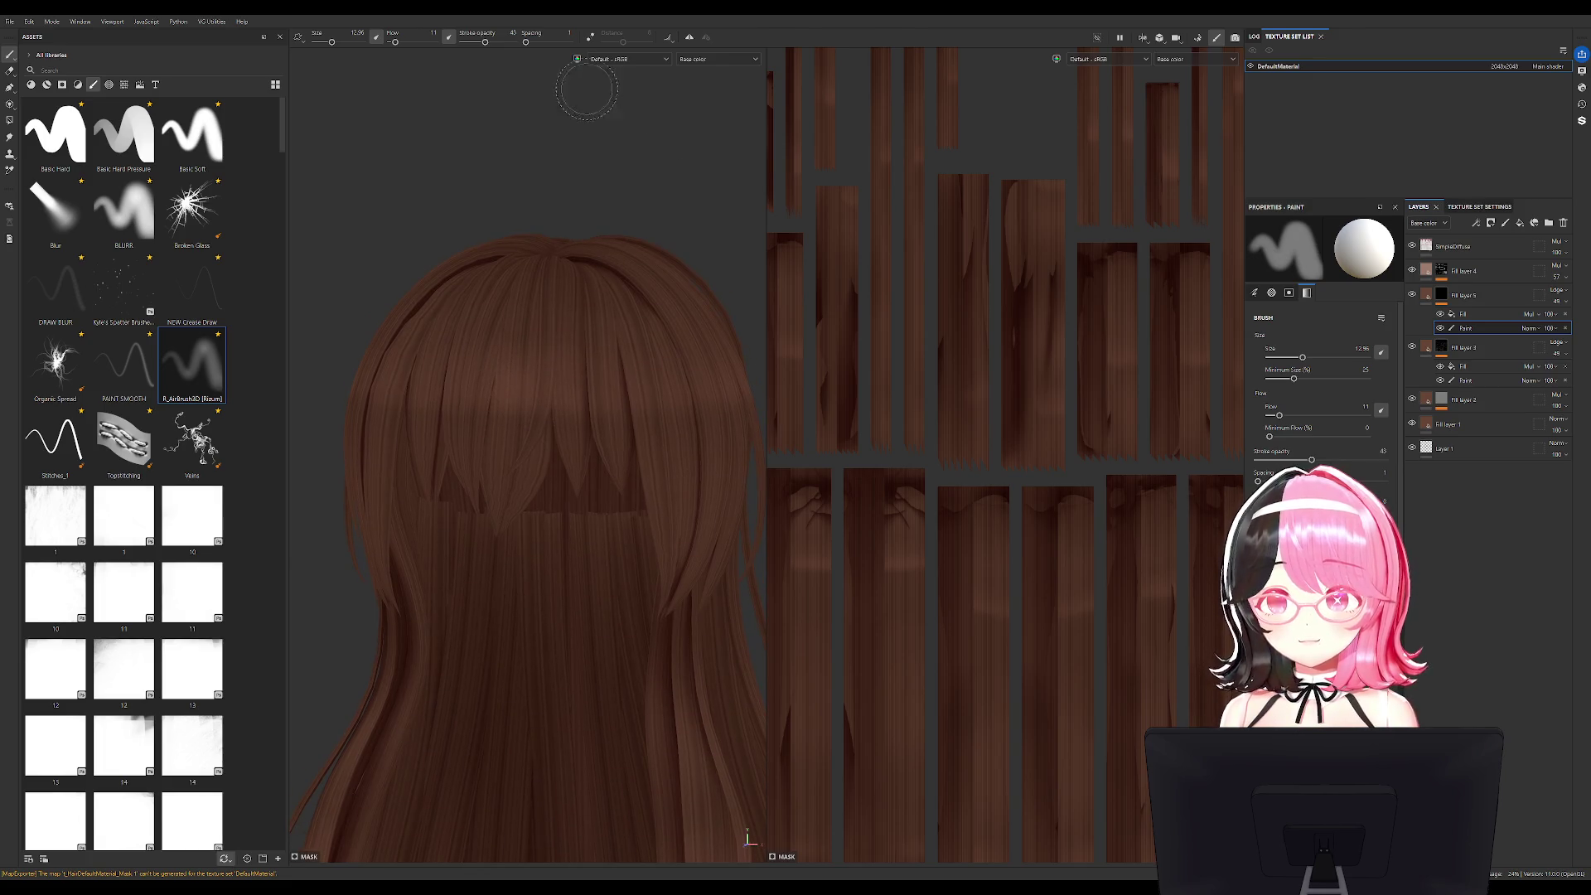
pyautogui.moveTo(1557, 301); pyautogui.dragTo(1577, 325)
pyautogui.keyDown('alt'); pyautogui.moveTo(497, 448); pyautogui.dragTo(485, 381); pyautogui.keyUp('alt')
pyautogui.press('[')
pyautogui.press('[')
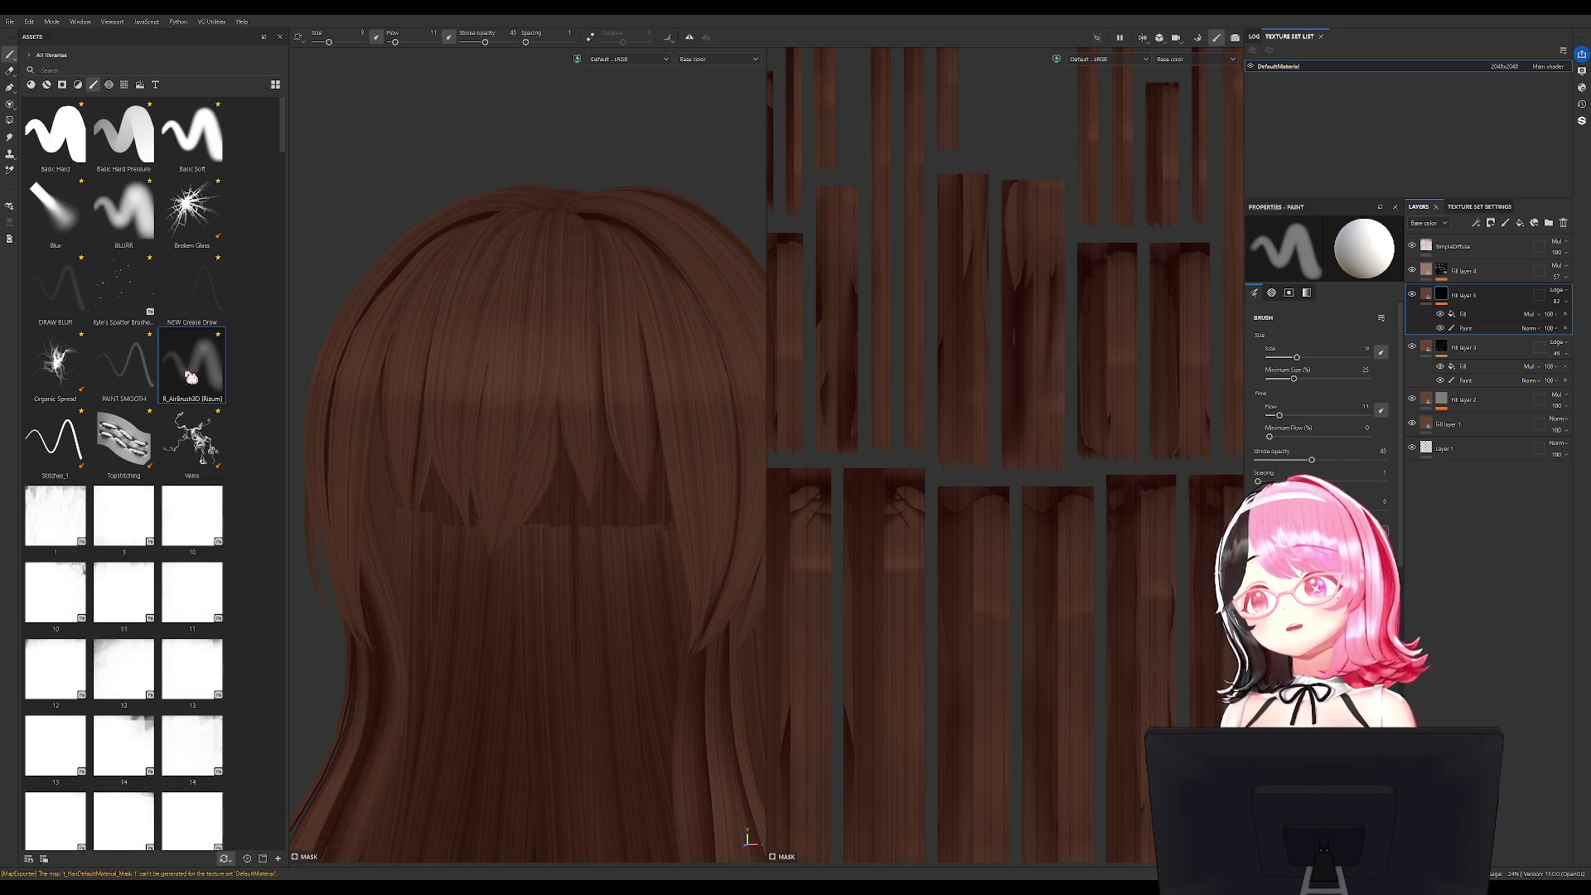
# Reapply the R_AirBrush3D preset at size 23.86 and briefly preview the Normal channel.
pyautogui.click(207, 389)
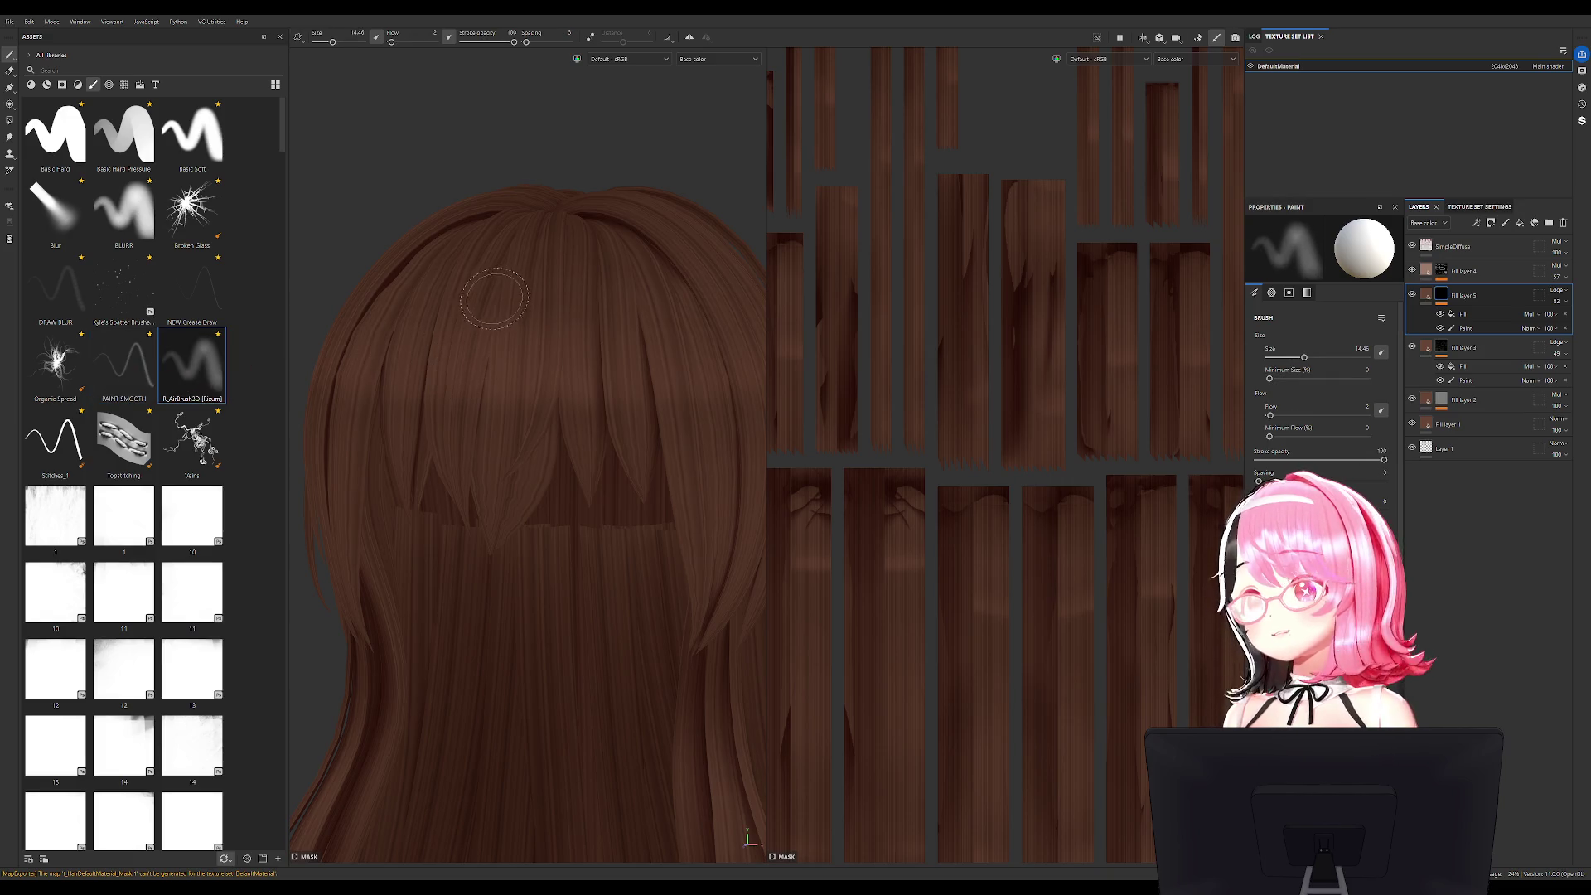
pyautogui.press(']')
pyautogui.press(']')
pyautogui.press(']')
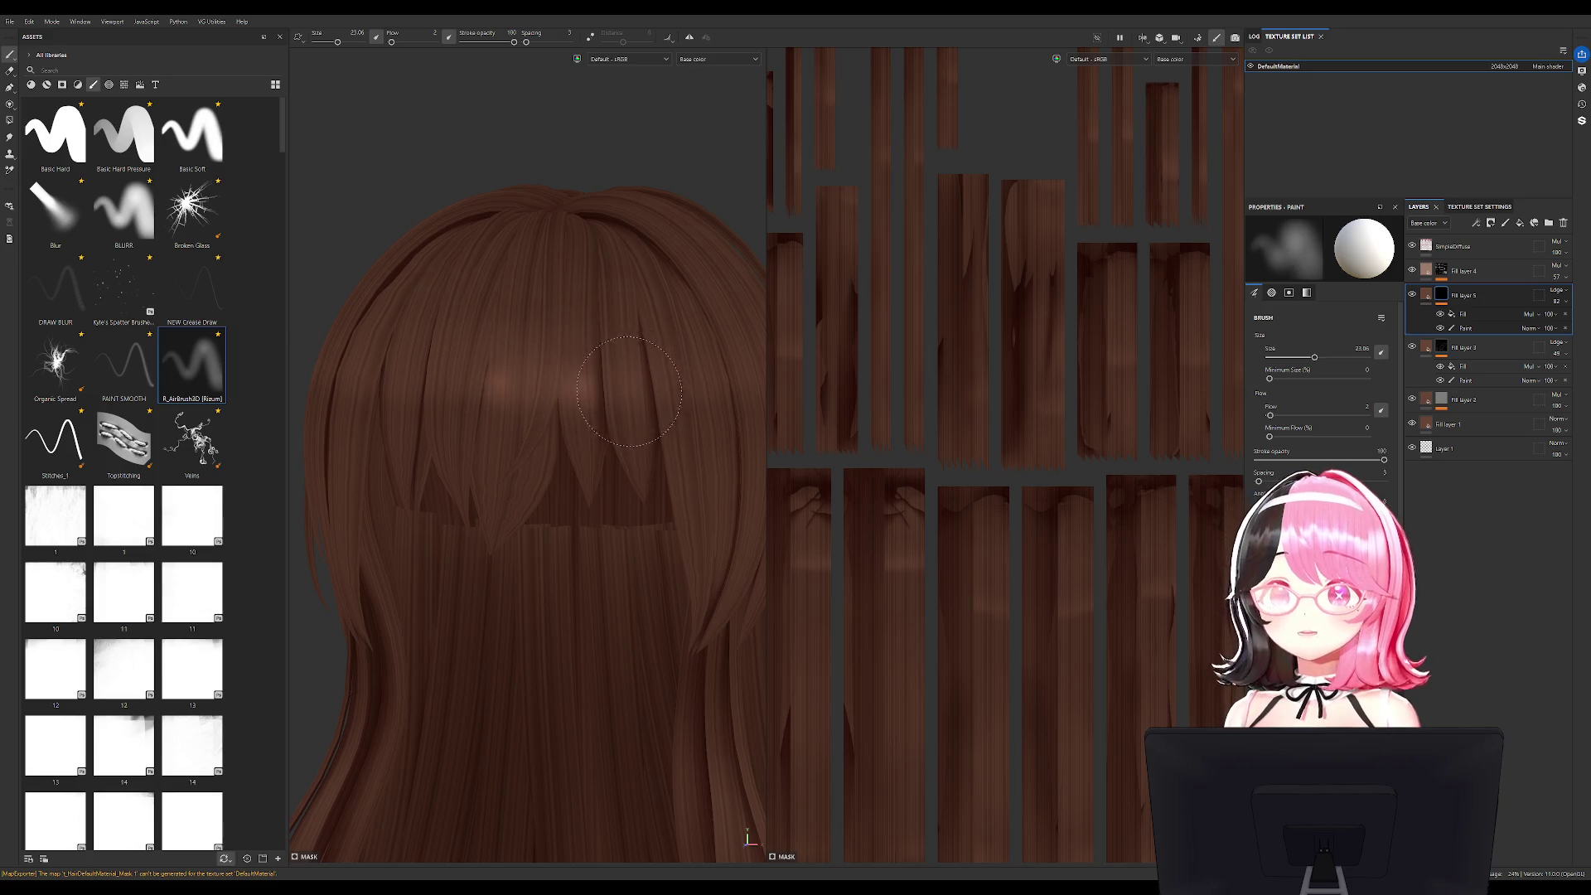
pyautogui.moveTo(621, 383)
pyautogui.keyDown('alt'); pyautogui.mouseDown()
pyautogui.moveTo(584, 363)
pyautogui.moveTo(622, 347)
pyautogui.mouseUp(); pyautogui.keyUp('alt')
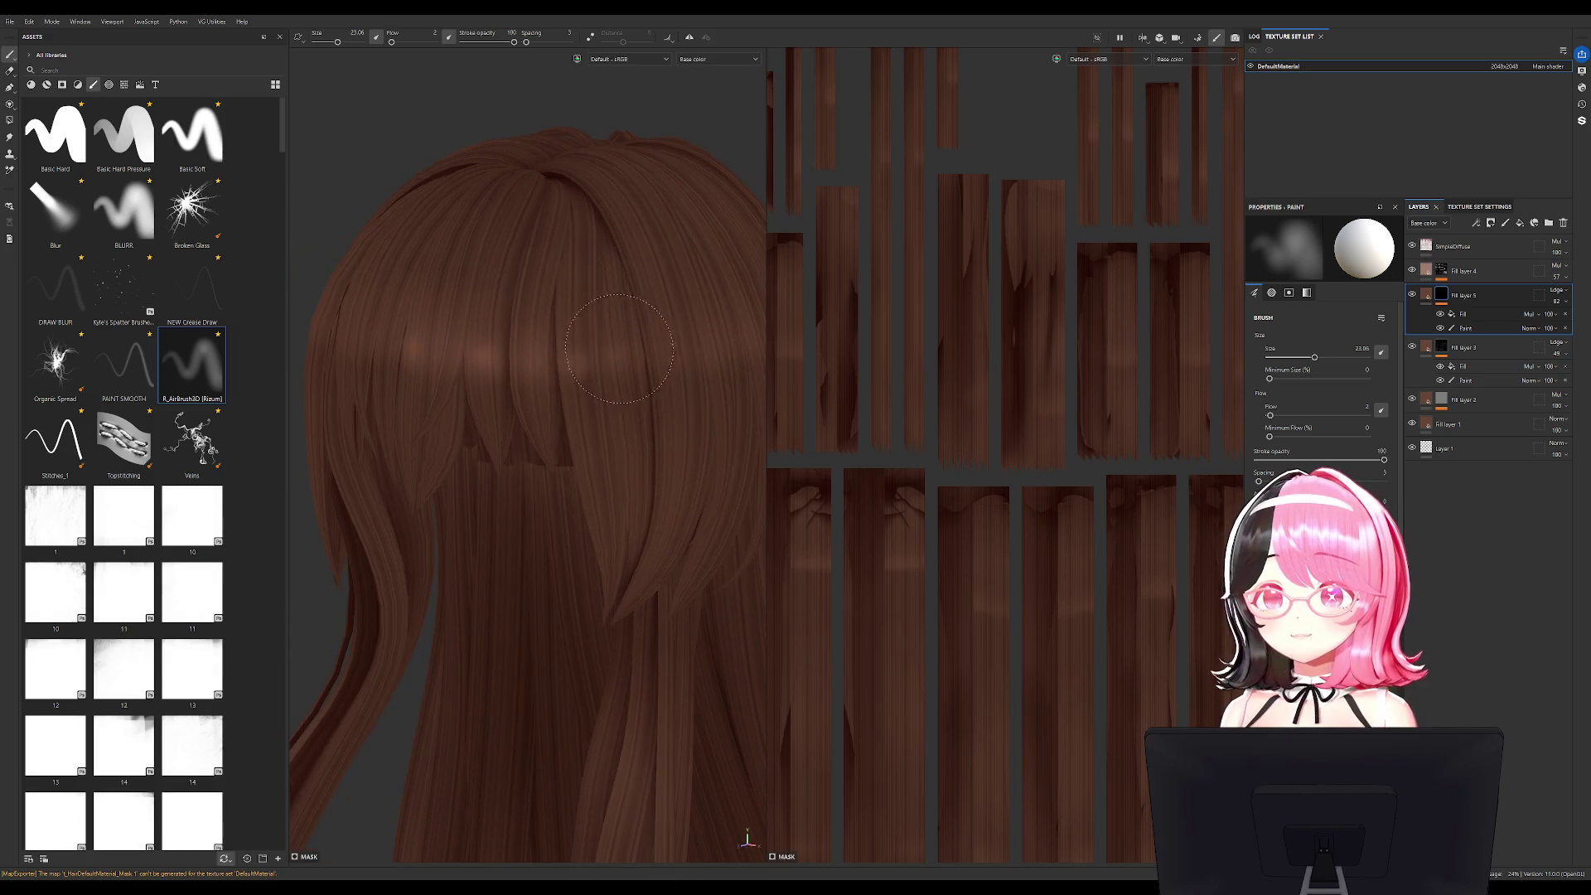
pyautogui.press('c')
pyautogui.press('c')
pyautogui.press('c')
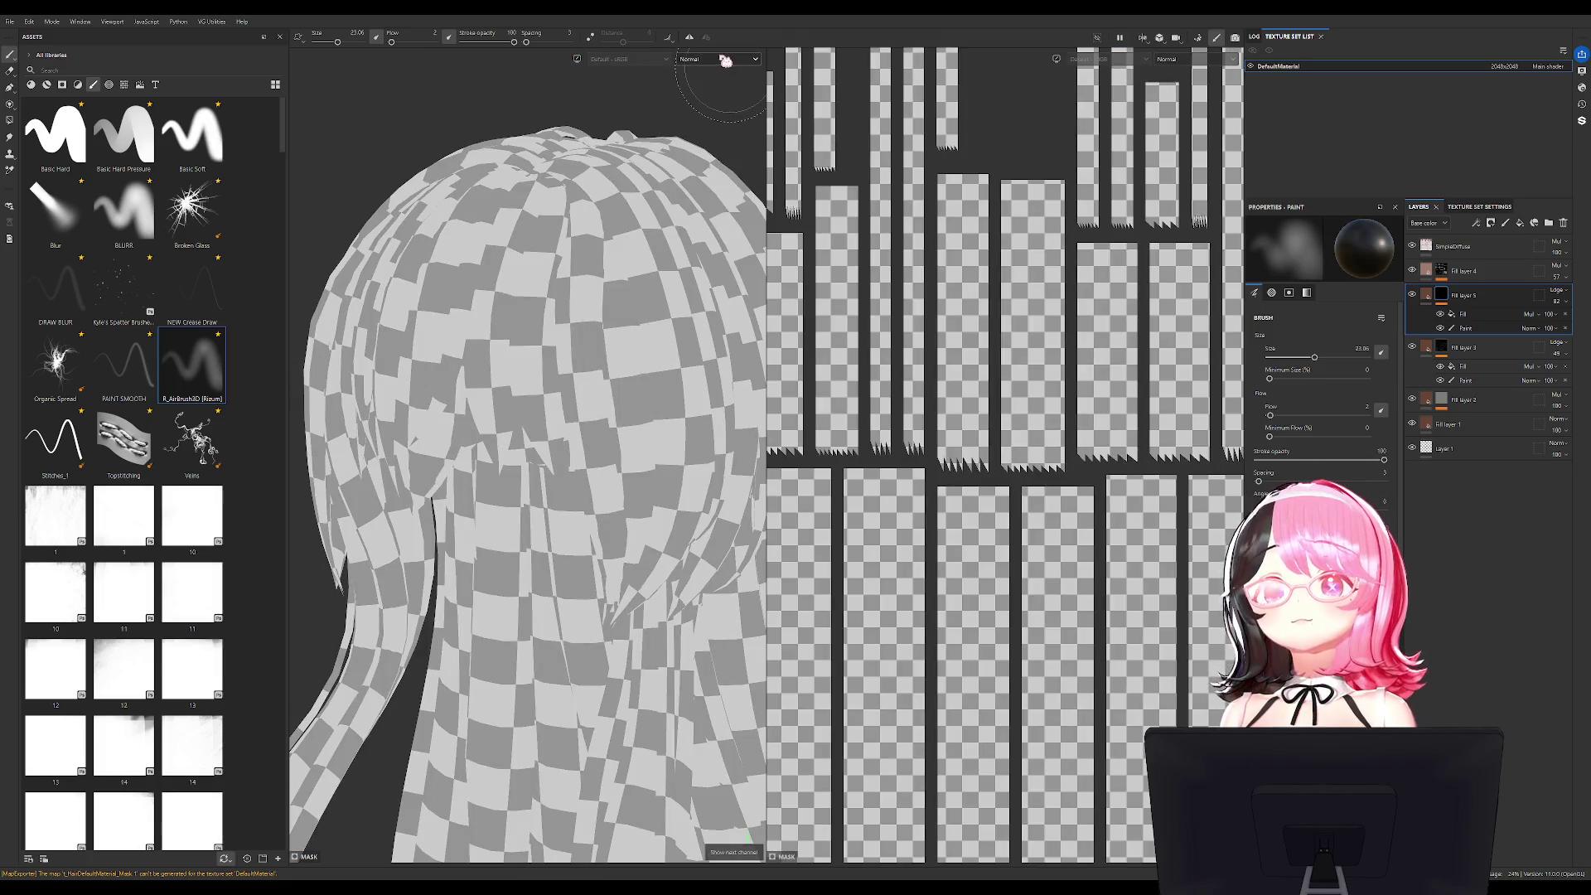
pyautogui.press('c')
# Orbit to the bangs, then set brush flow to 29 and minimum size to 17.
pyautogui.moveTo(517, 131)
pyautogui.keyDown('alt'); pyautogui.mouseDown()
pyautogui.moveTo(657, 266)
pyautogui.moveTo(632, 309)
pyautogui.moveTo(510, 339)
pyautogui.mouseUp(); pyautogui.keyUp('alt')
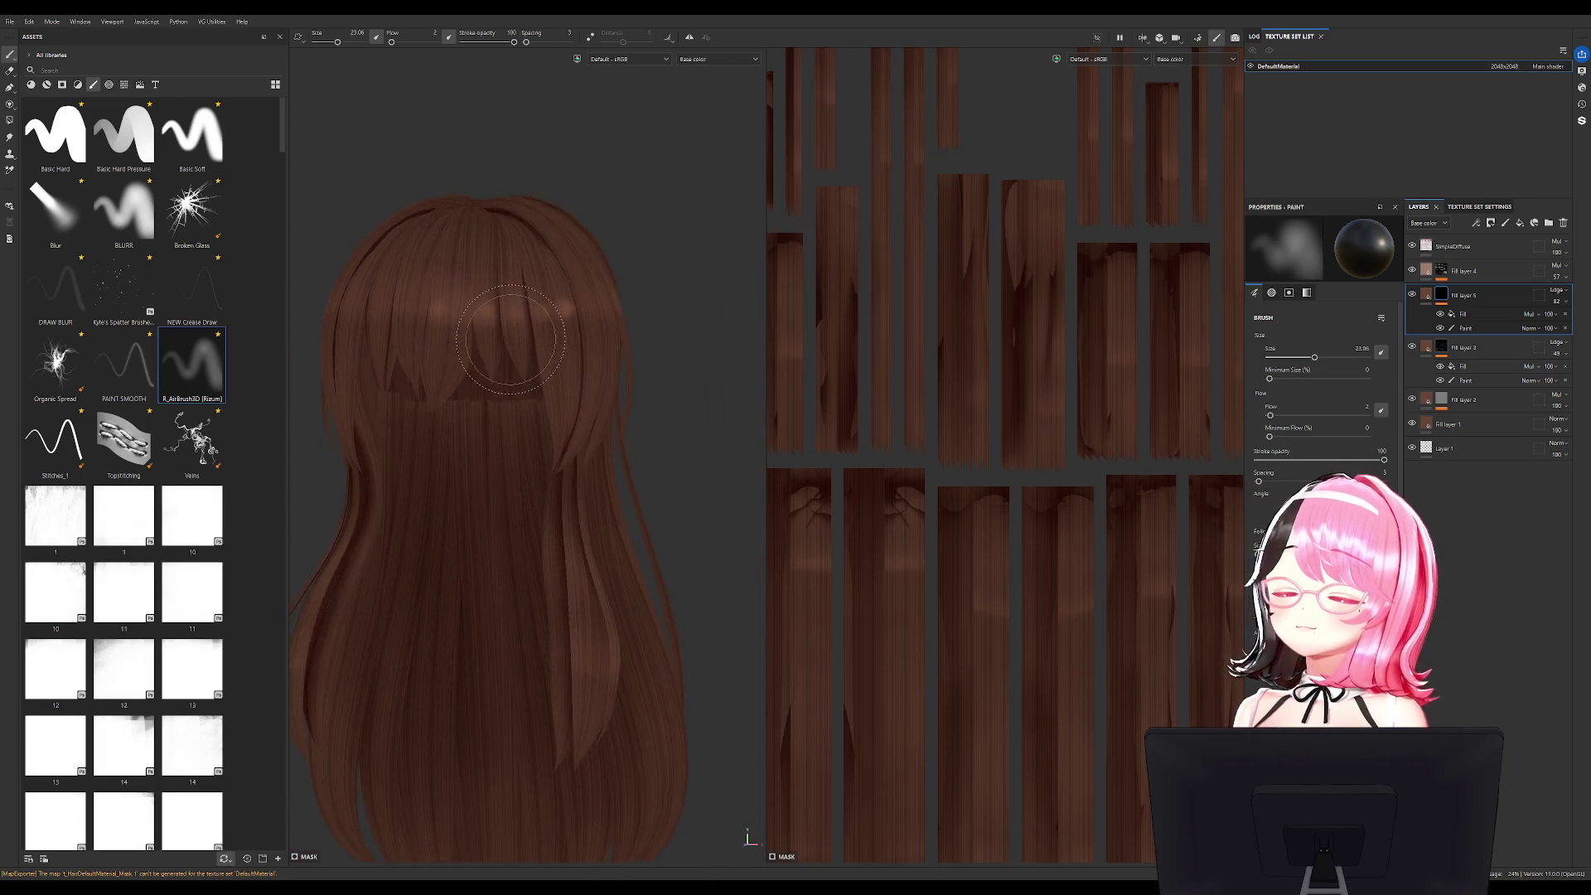
pyautogui.scroll(5, 510, 339)
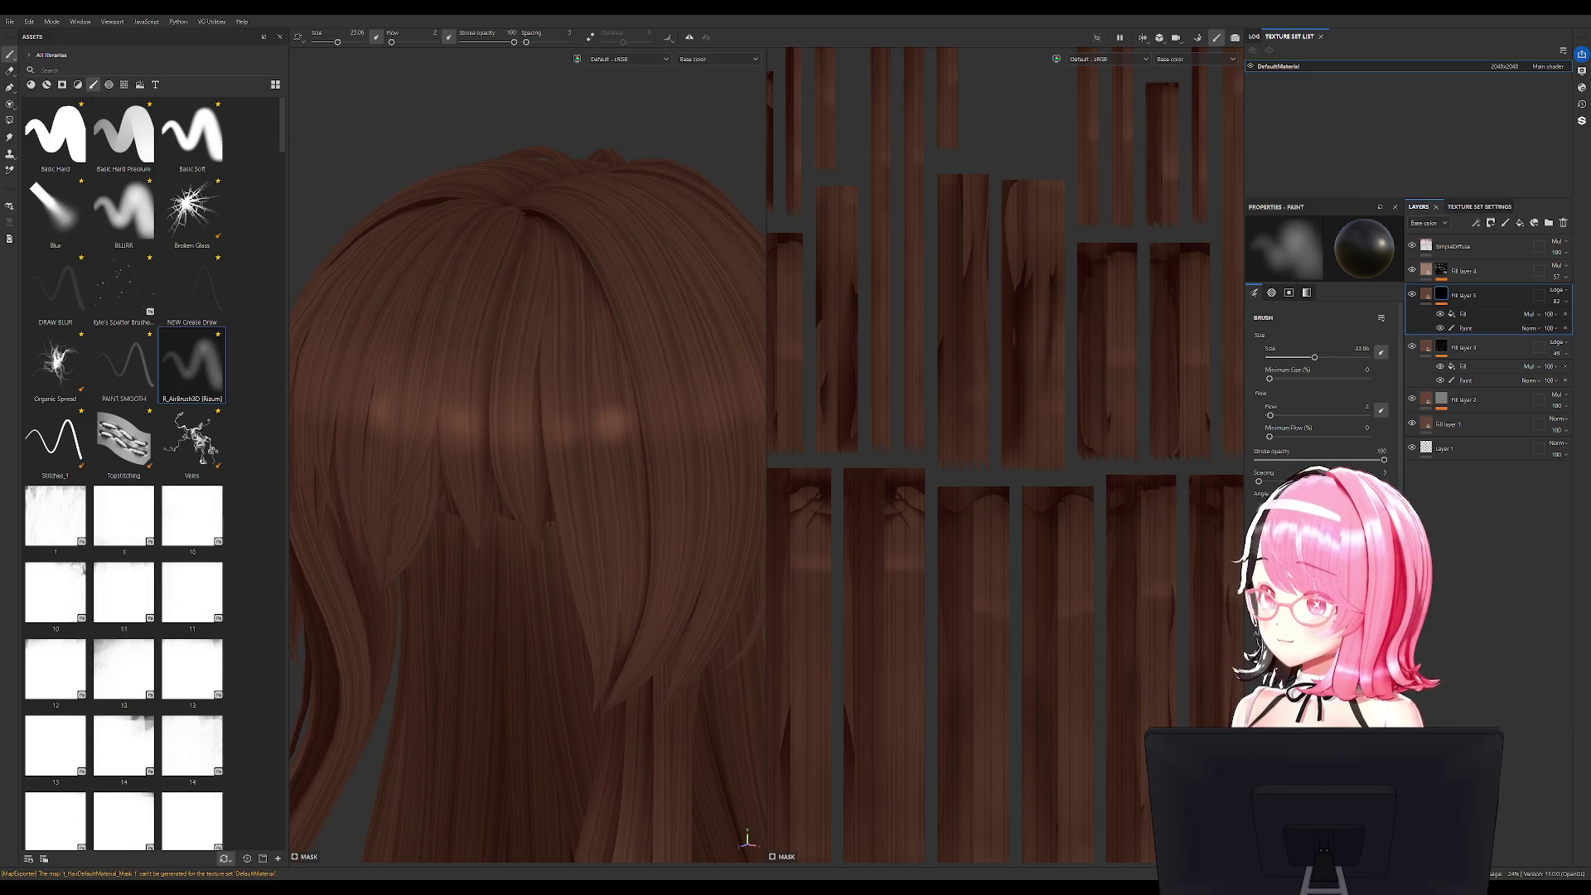
pyautogui.keyDown('alt'); pyautogui.moveTo(448, 394); pyautogui.dragTo(505, 394); pyautogui.keyUp('alt')
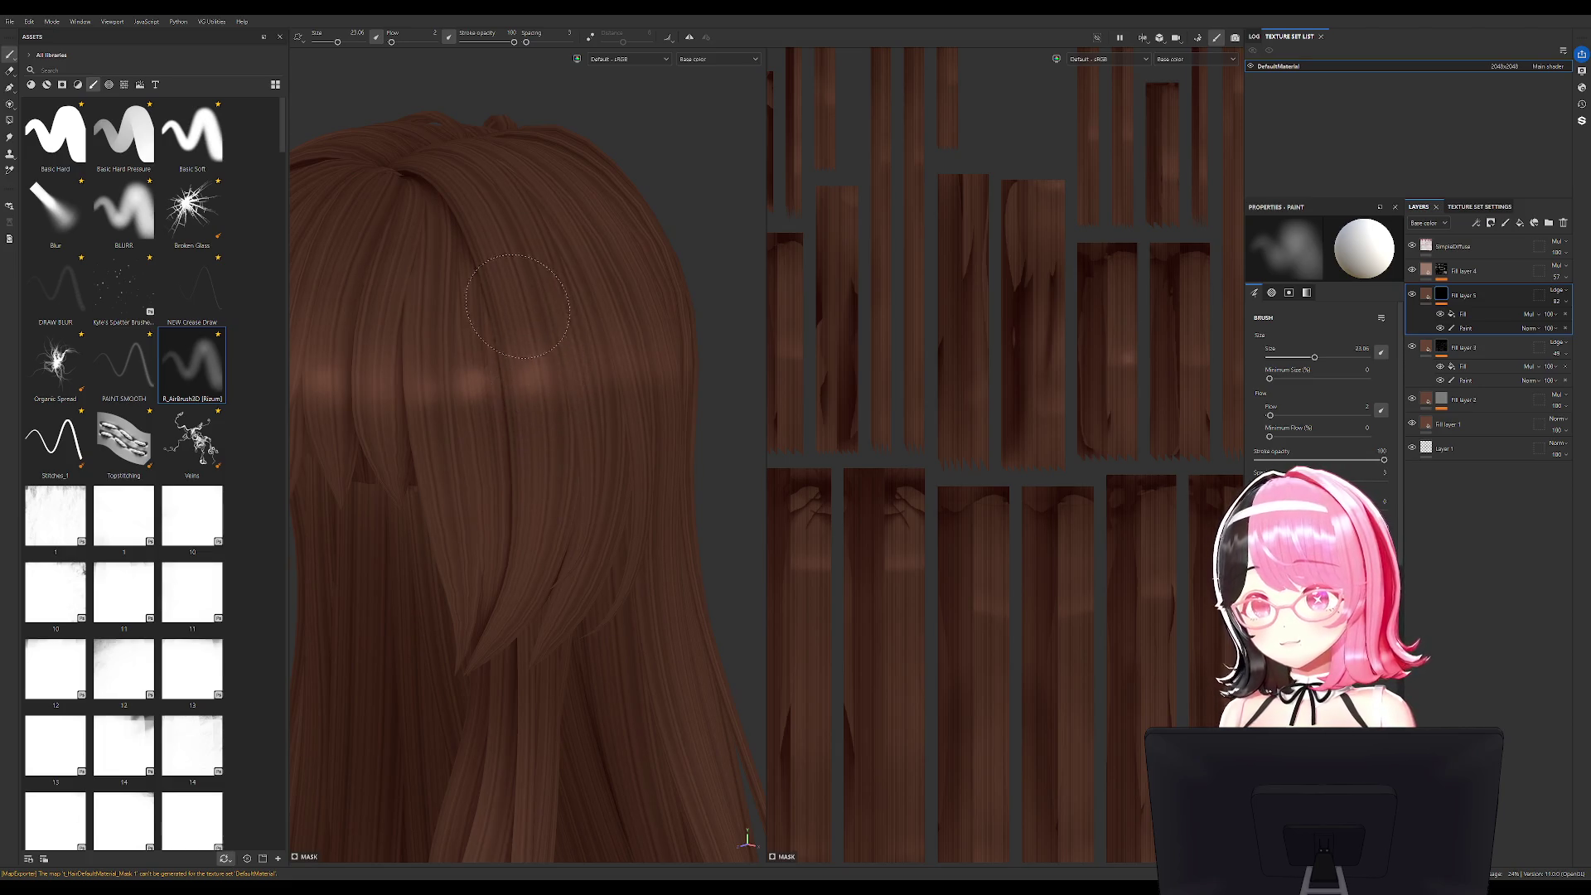
pyautogui.keyDown('alt'); pyautogui.moveTo(522, 301); pyautogui.dragTo(512, 336); pyautogui.keyUp('alt')
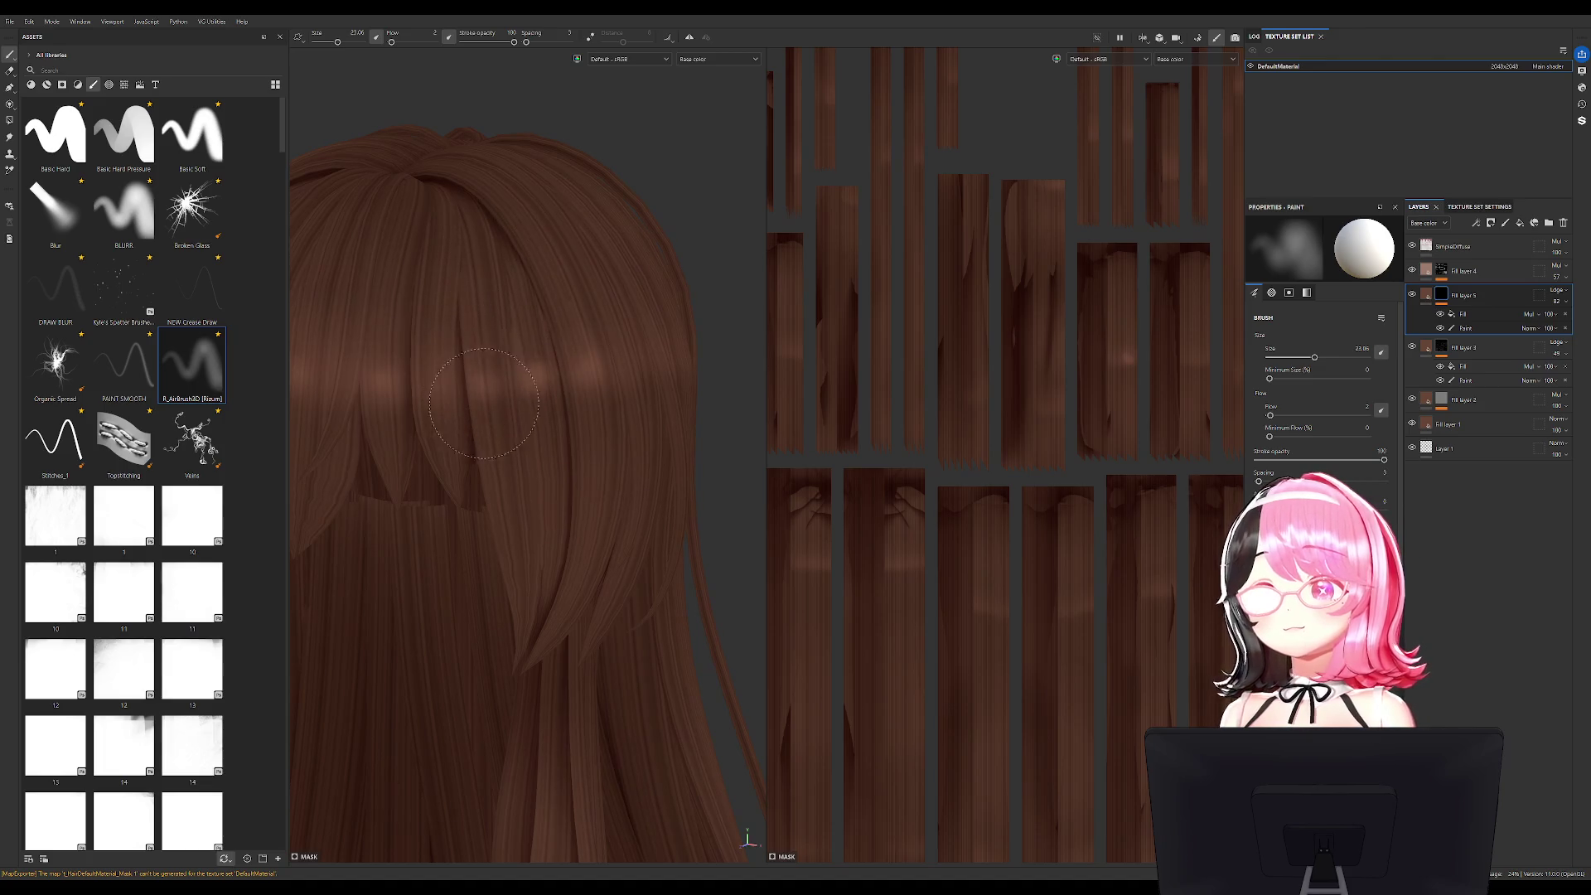
pyautogui.keyDown('alt'); pyautogui.moveTo(487, 325); pyautogui.dragTo(547, 282, button='middle'); pyautogui.keyUp('alt')
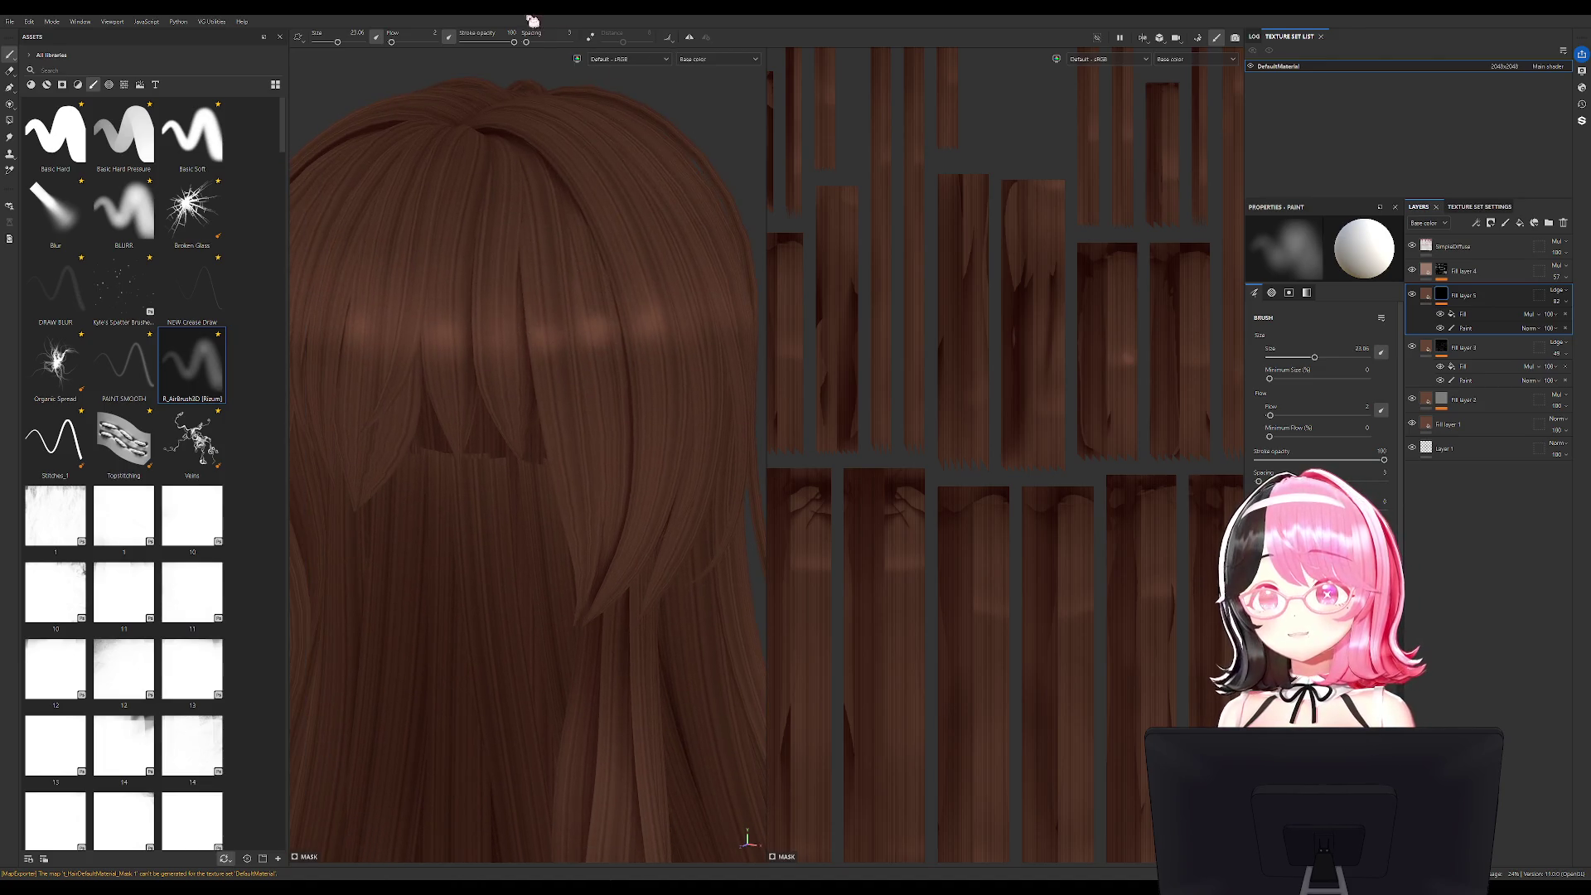
pyautogui.click(404, 42)
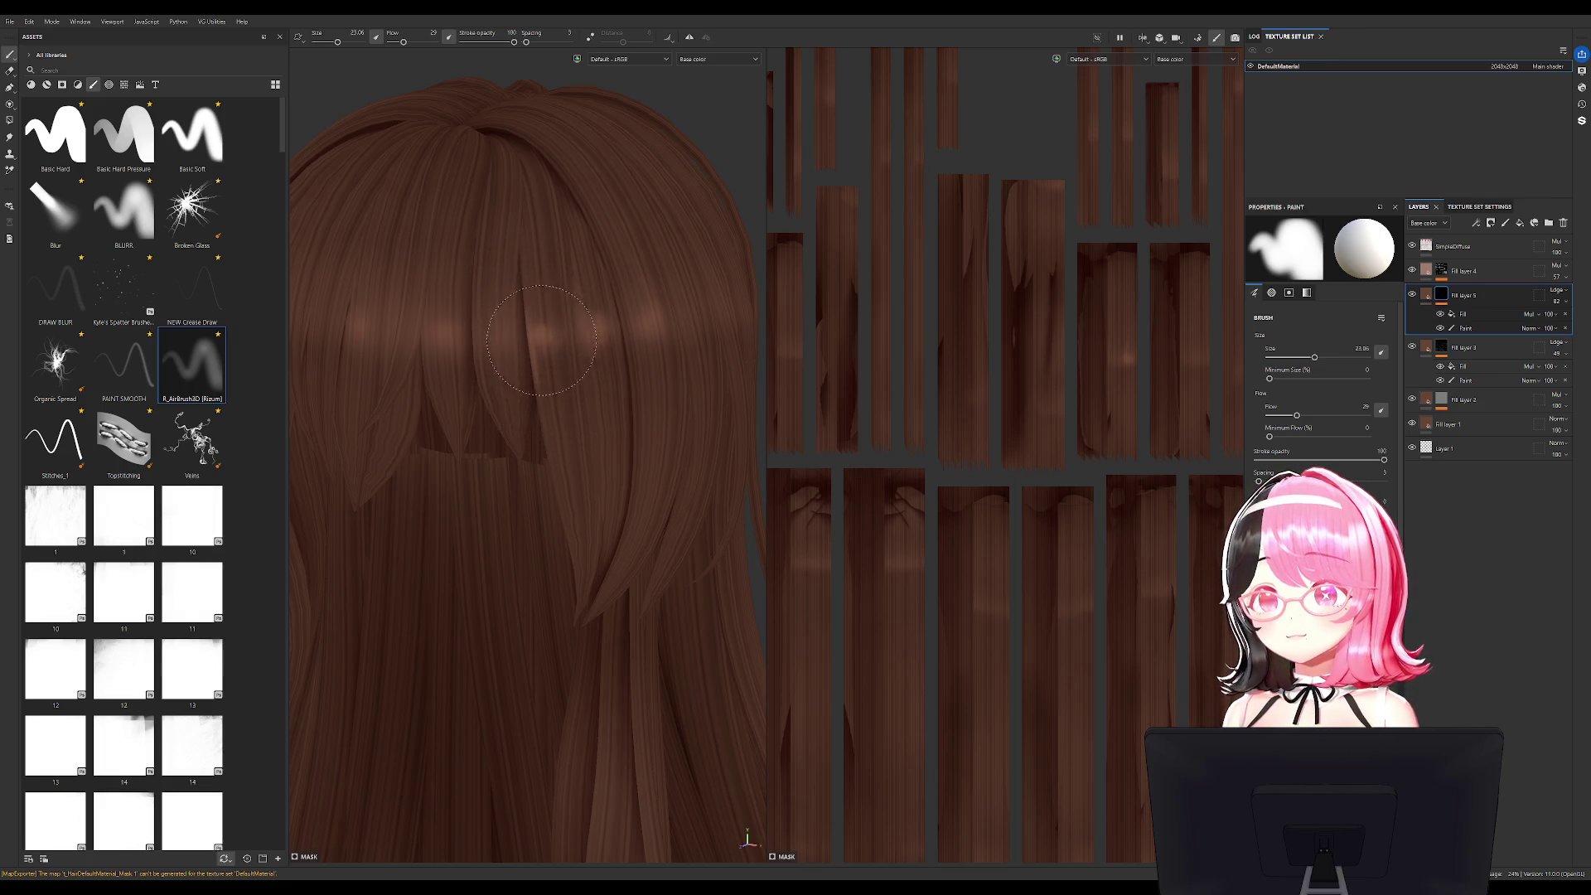
pyautogui.moveTo(1268, 379); pyautogui.dragTo(1280, 381)
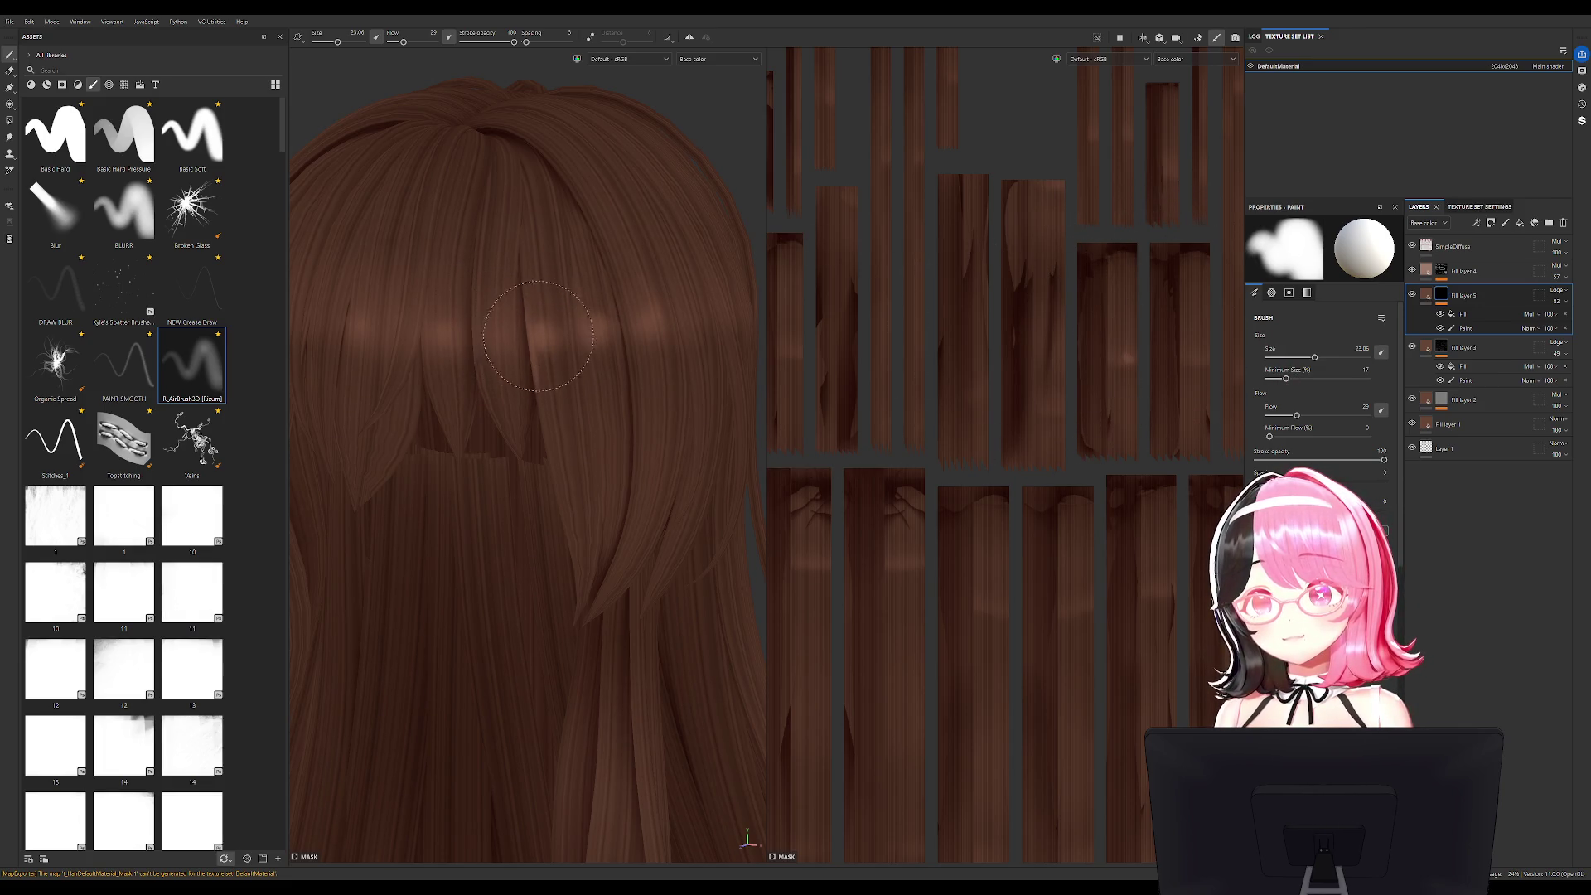
# Orbit around the bangs, crown and back of the hair to review the highlights.
pyautogui.keyDown('alt'); pyautogui.moveTo(561, 333); pyautogui.dragTo(535, 338); pyautogui.keyUp('alt')
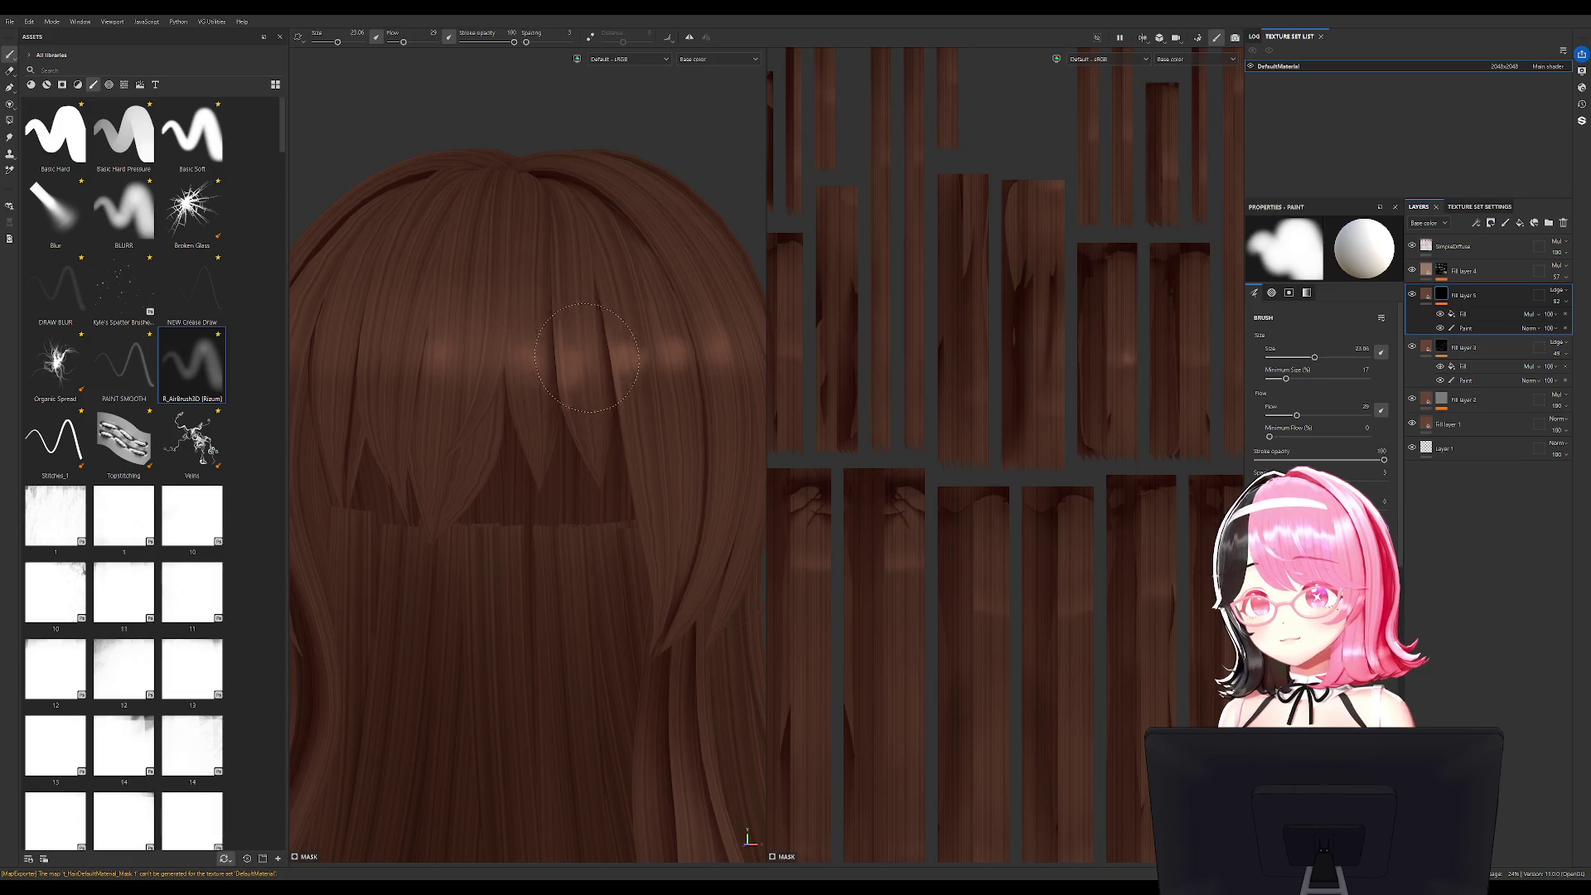
pyautogui.moveTo(583, 353)
pyautogui.keyDown('alt'); pyautogui.mouseDown()
pyautogui.moveTo(553, 381)
pyautogui.moveTo(575, 387)
pyautogui.moveTo(569, 405)
pyautogui.mouseUp(); pyautogui.keyUp('alt')
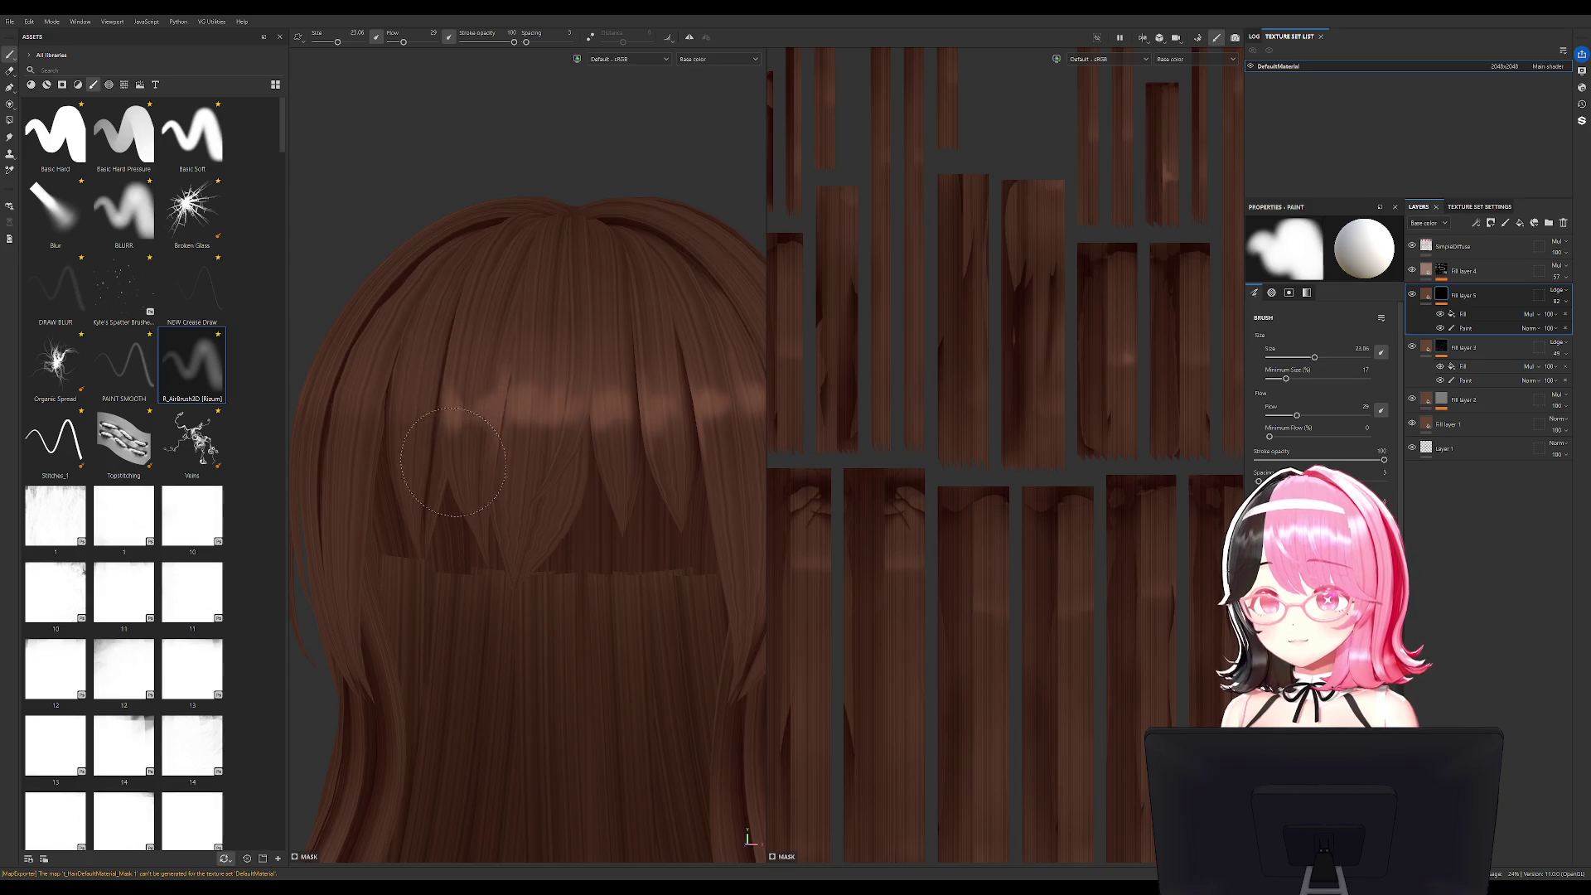
pyautogui.moveTo(452, 403)
pyautogui.keyDown('alt'); pyautogui.mouseDown()
pyautogui.moveTo(569, 431)
pyautogui.moveTo(489, 460)
pyautogui.moveTo(536, 453)
pyautogui.mouseUp(); pyautogui.keyUp('alt')
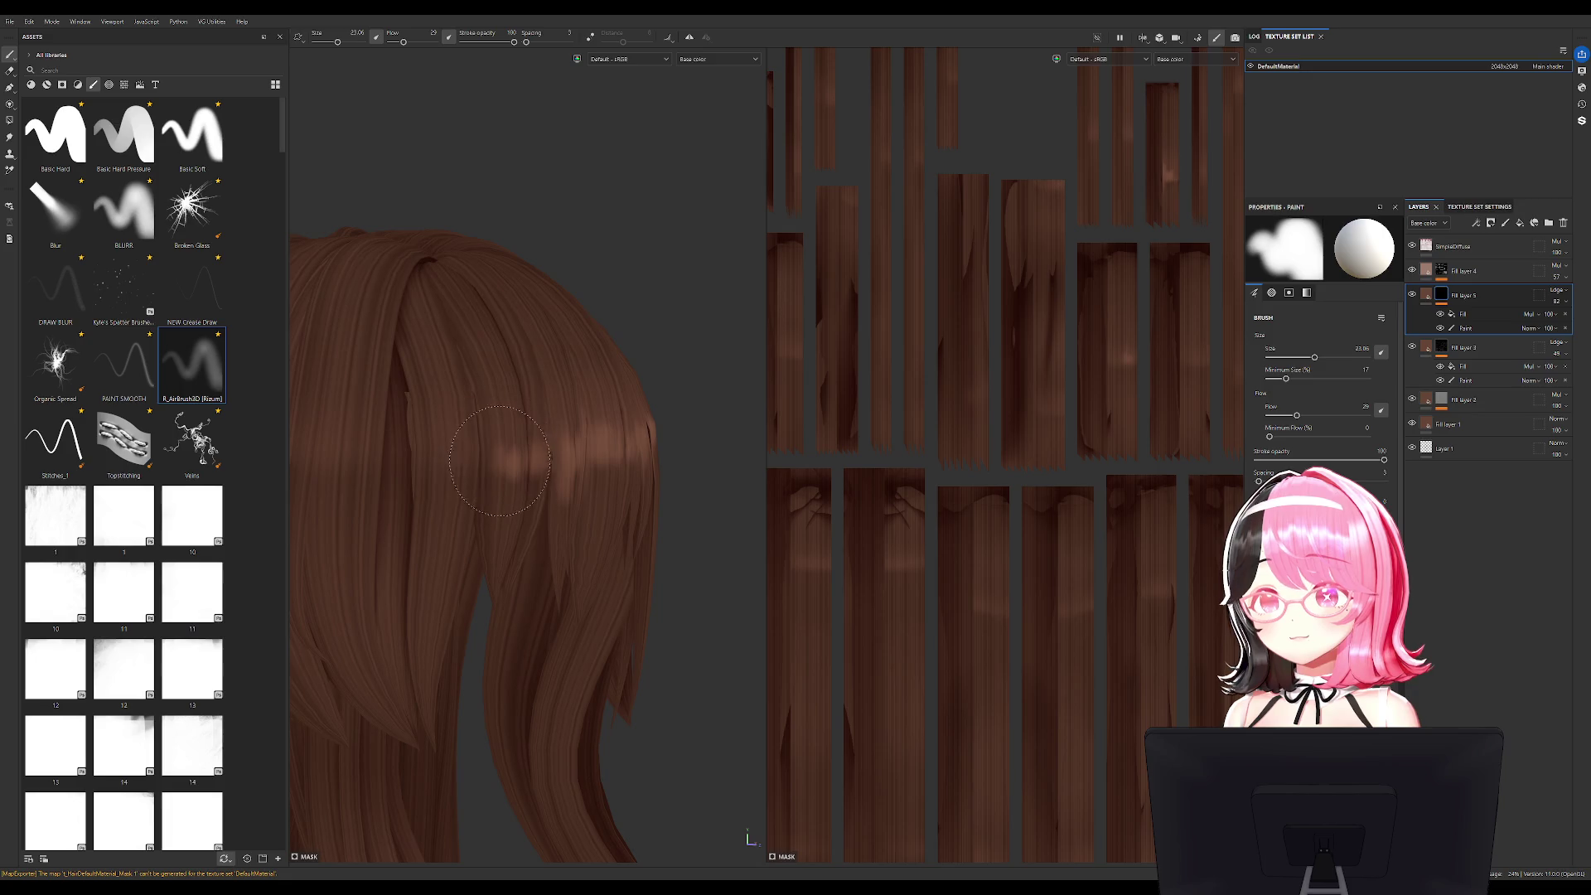
pyautogui.keyDown('alt'); pyautogui.moveTo(499, 457); pyautogui.dragTo(496, 472); pyautogui.keyUp('alt')
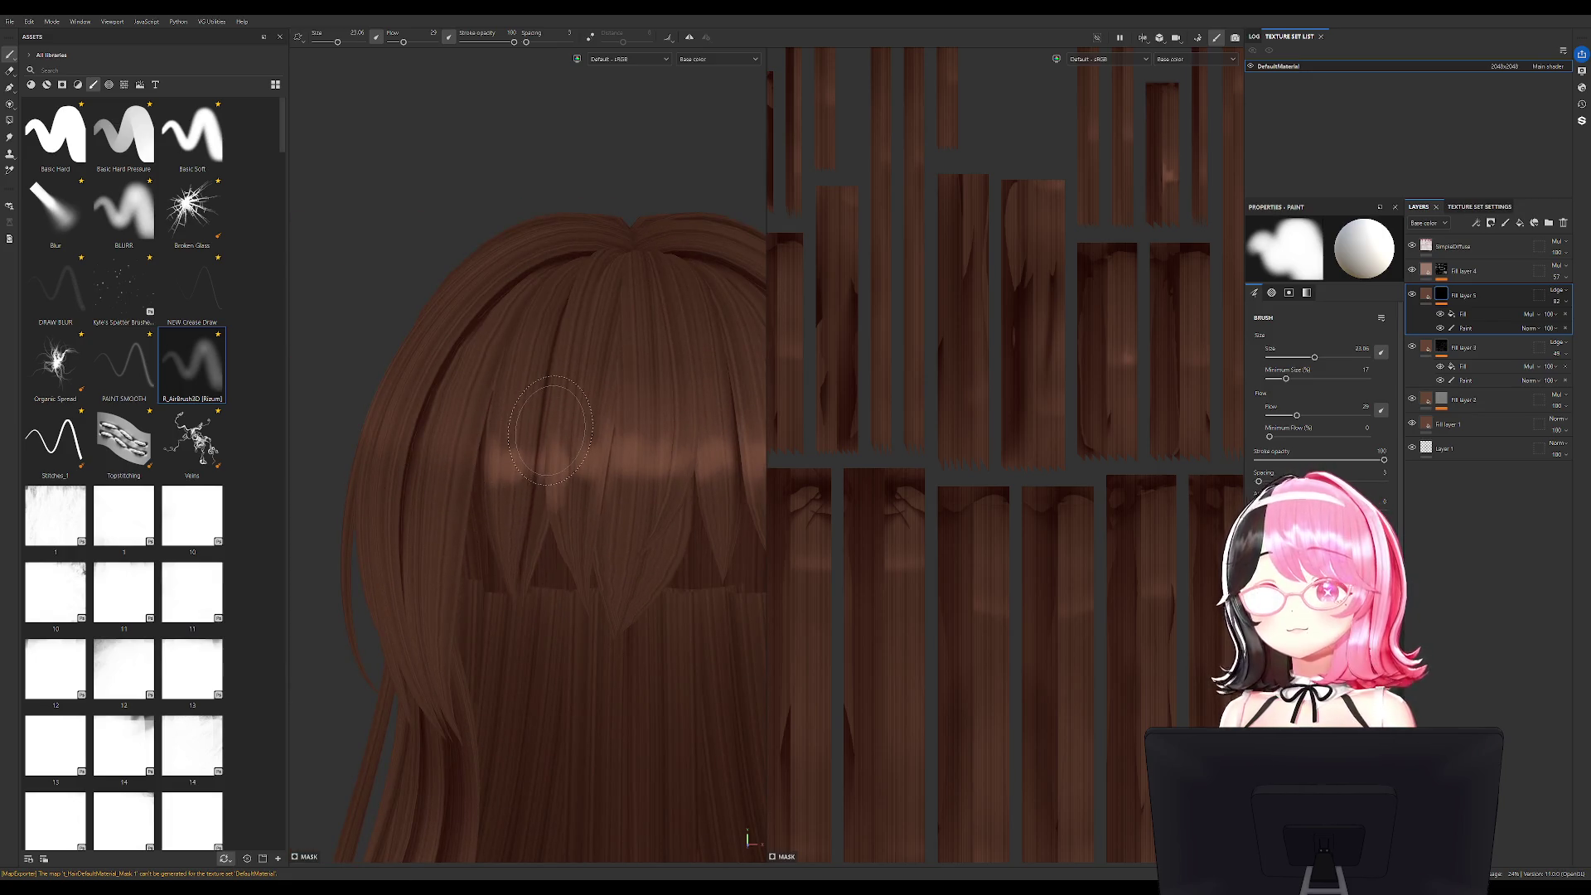
pyautogui.scroll(-5, 550, 430)
pyautogui.keyDown('alt'); pyautogui.moveTo(550, 430); pyautogui.dragTo(666, 417); pyautogui.keyUp('alt')
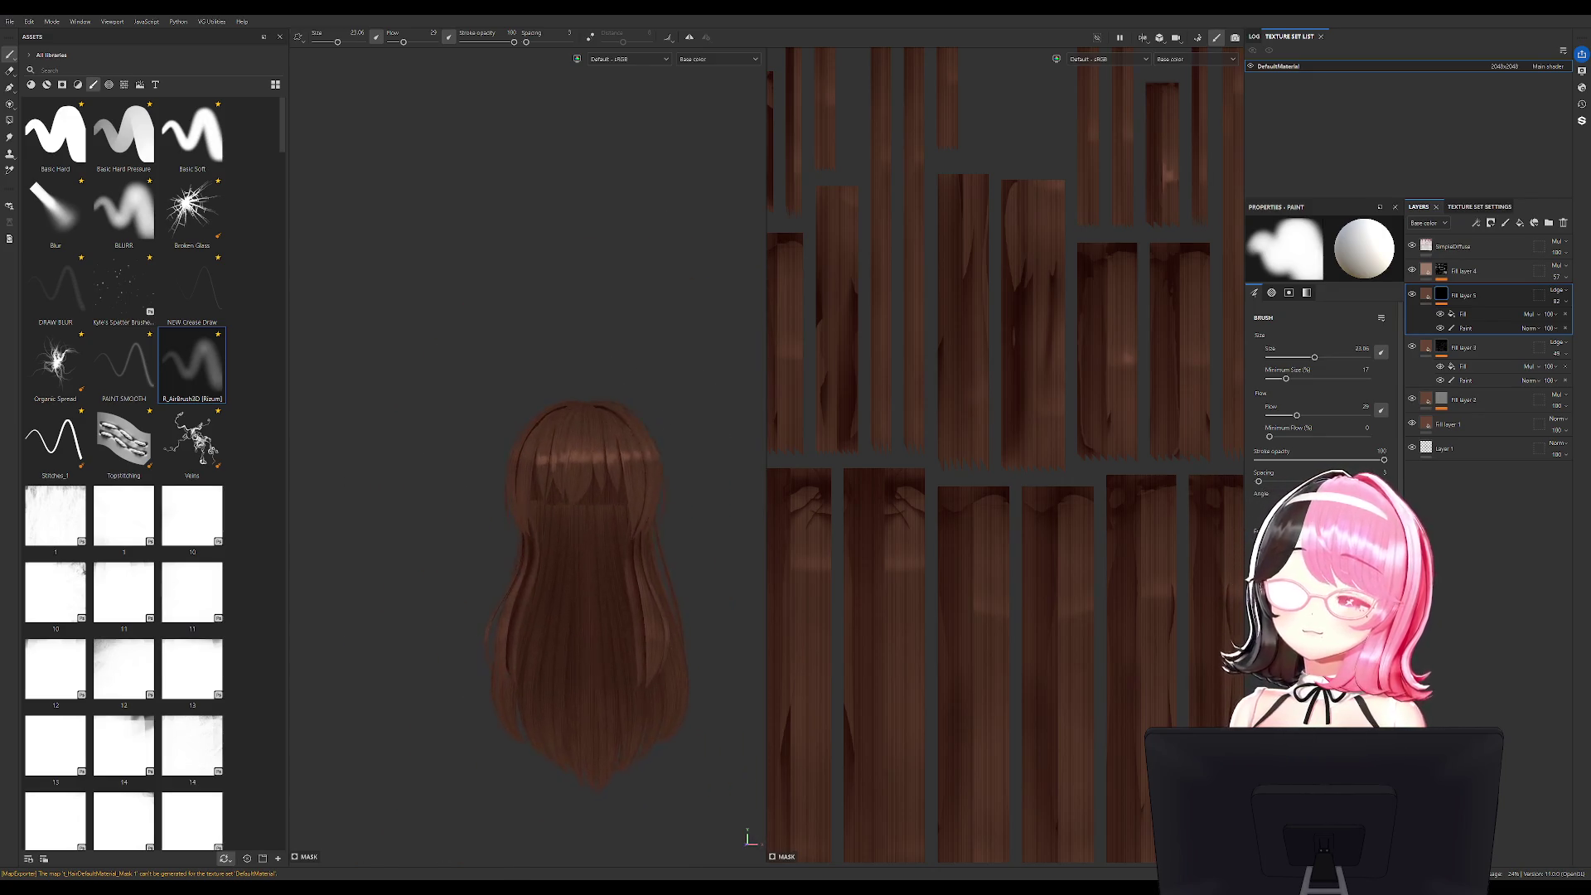
pyautogui.scroll(2, 666, 417)
# Drop Fill layer 3's opacity to 1, set Fill layer 5 to 27, then switch to Blender.
pyautogui.moveTo(1559, 373)
pyautogui.mouseDown()
pyautogui.moveTo(1536, 373)
pyautogui.moveTo(1582, 371)
pyautogui.moveTo(1568, 372)
pyautogui.mouseUp()
pyautogui.moveTo(1556, 301)
pyautogui.mouseDown()
pyautogui.moveTo(1539, 303)
pyautogui.moveTo(1561, 327)
pyautogui.mouseUp()
pyautogui.keyDown('alt'); pyautogui.moveTo(692, 408); pyautogui.dragTo(603, 350); pyautogui.keyUp('alt')
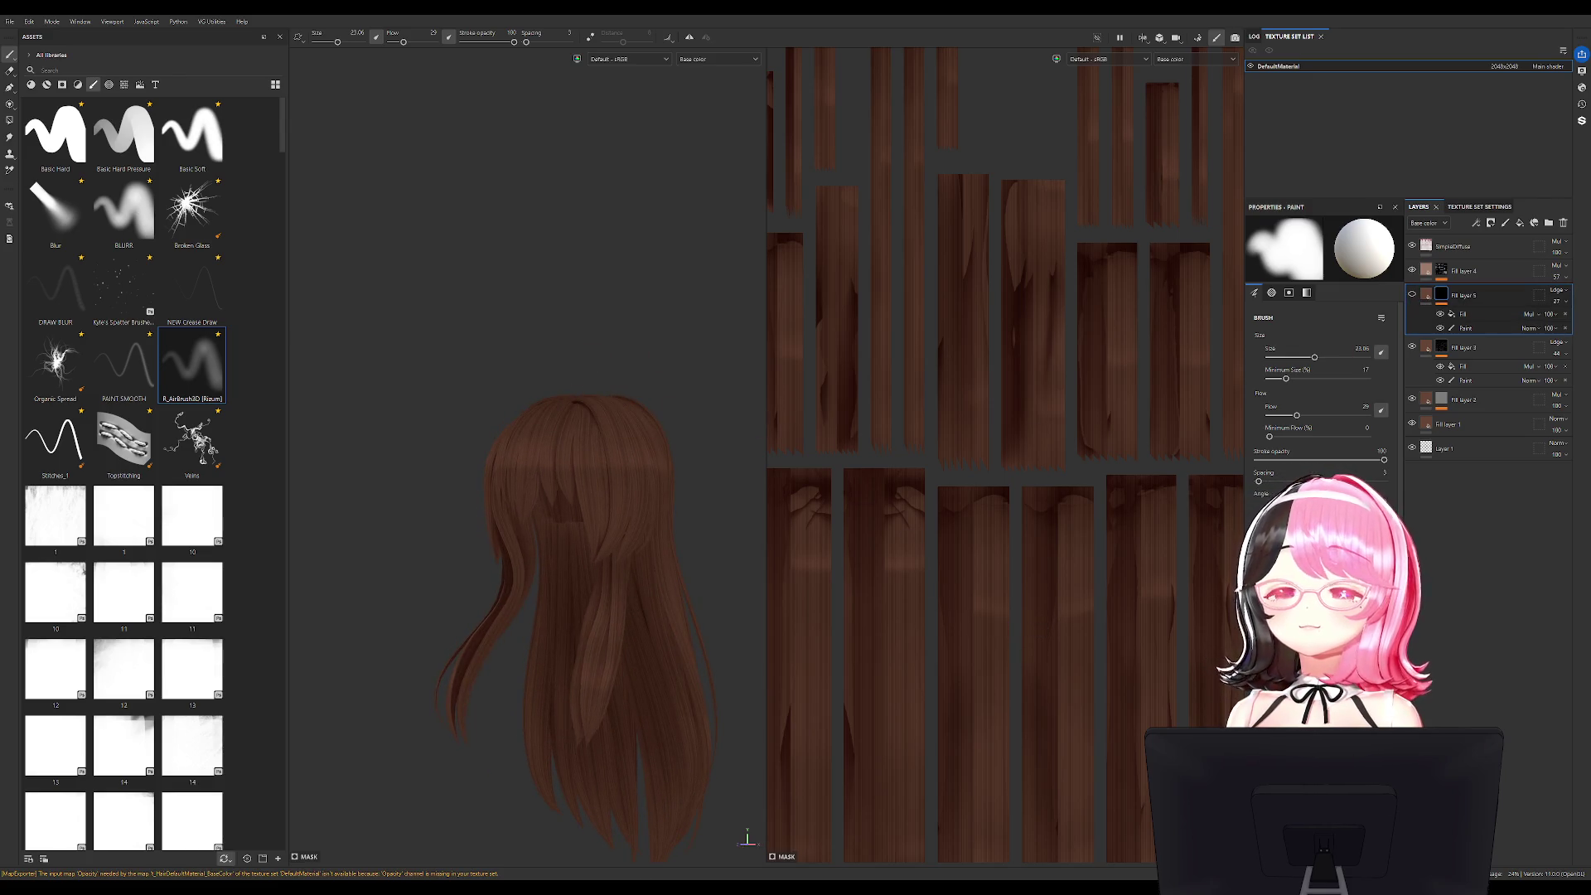
pyautogui.hotkey('alt', 'Tab')
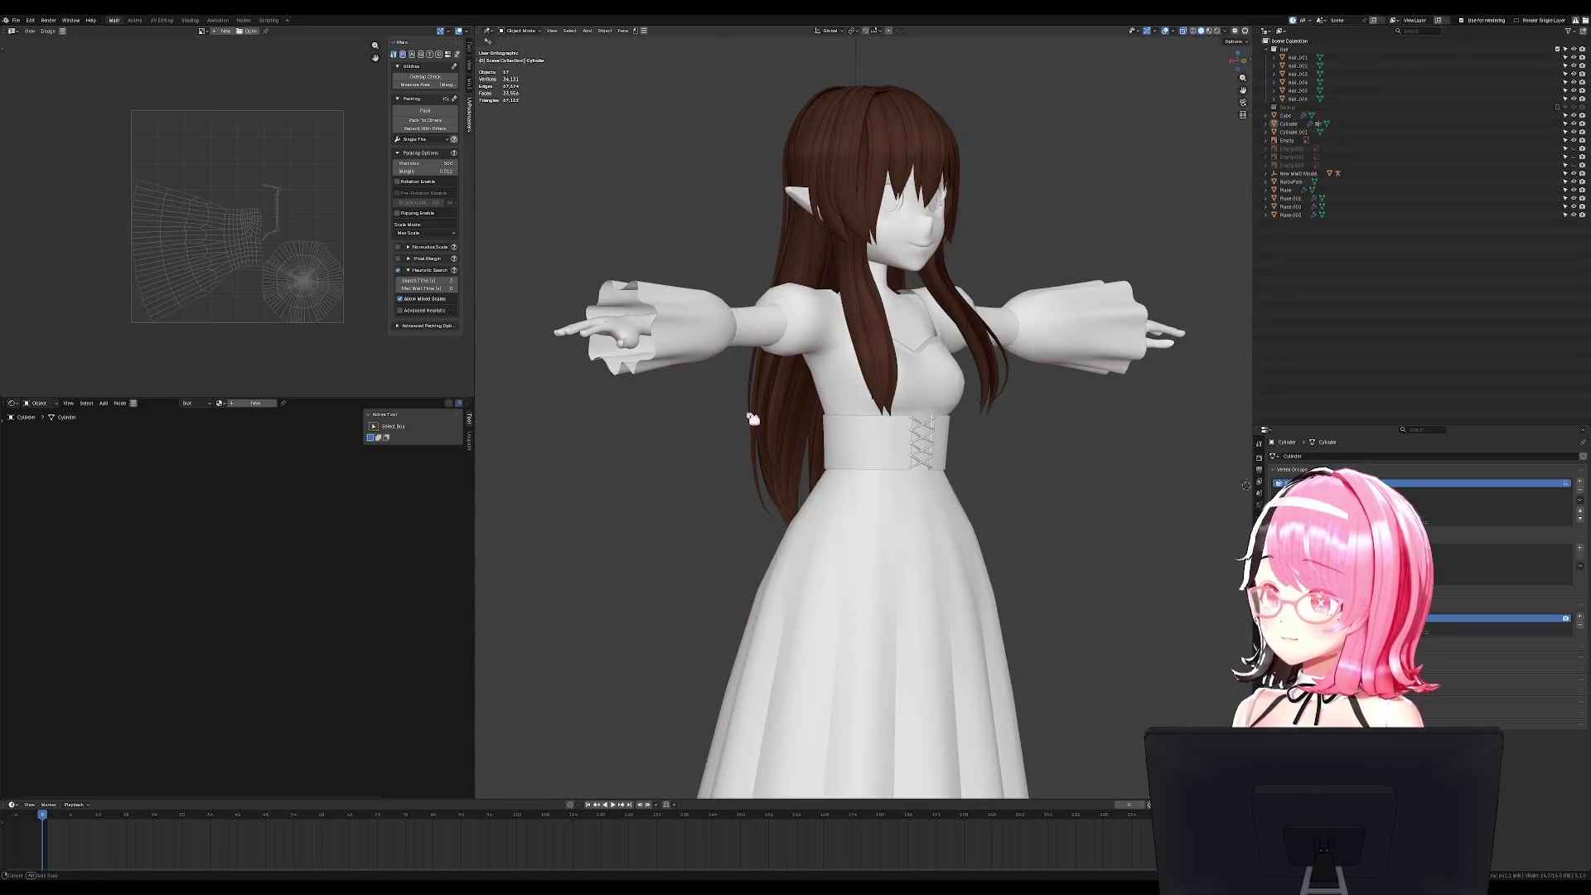
# Save the blend file and return to the front view of the whole character.
pyautogui.hotkey('ctrl', 's')
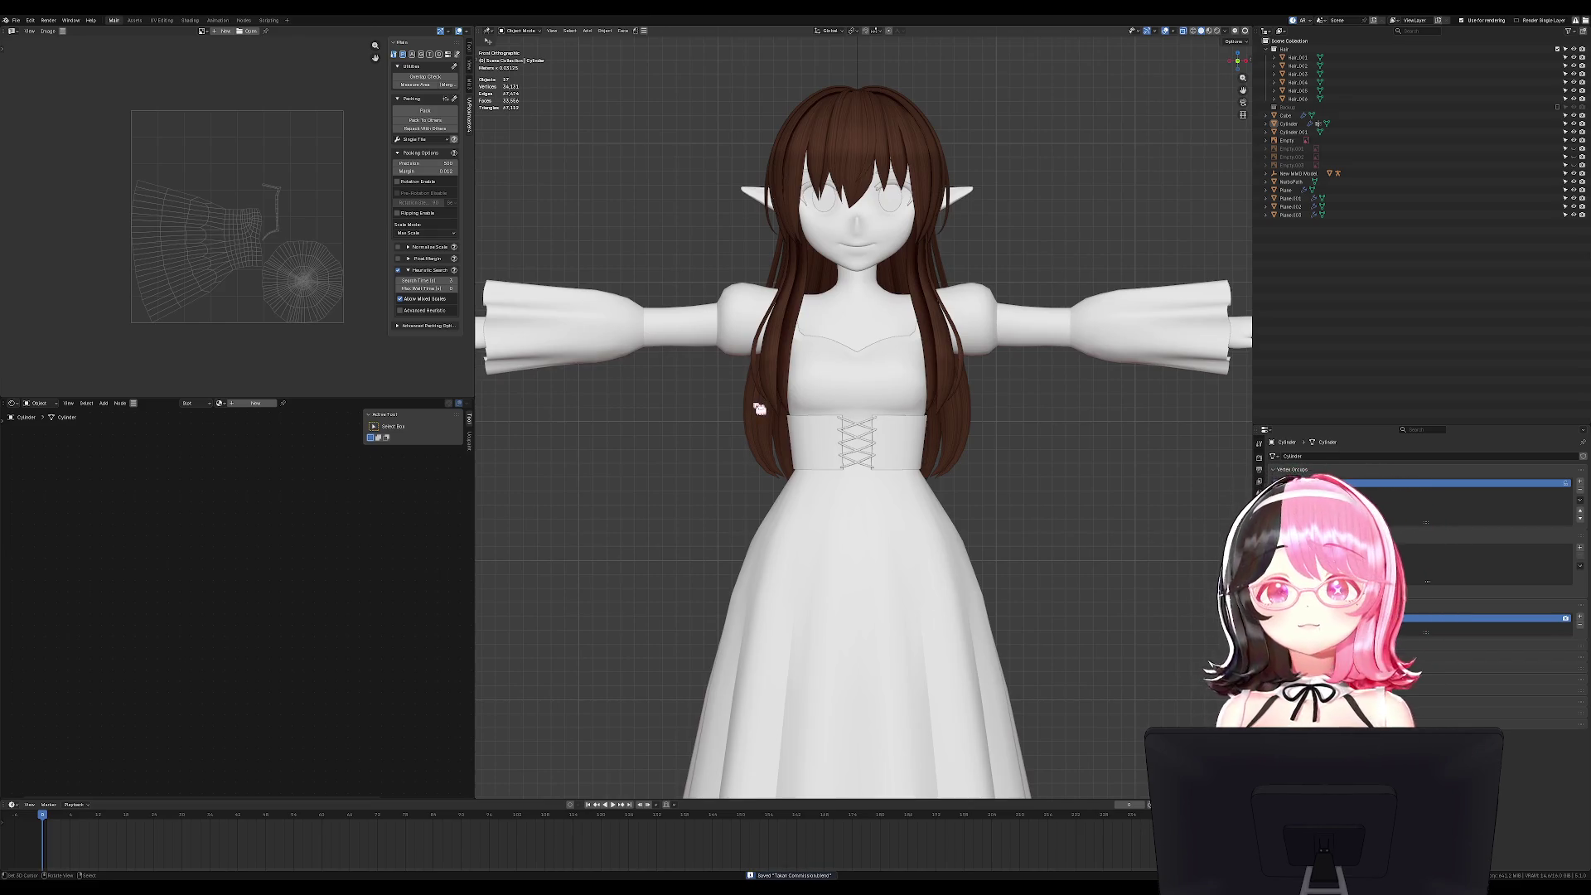
pyautogui.moveTo(759, 408); pyautogui.dragTo(861, 464, button='middle')
pyautogui.press('KP_1')
pyautogui.scroll(-3, 966, 508)
pyautogui.hotkey('ctrl', 's')
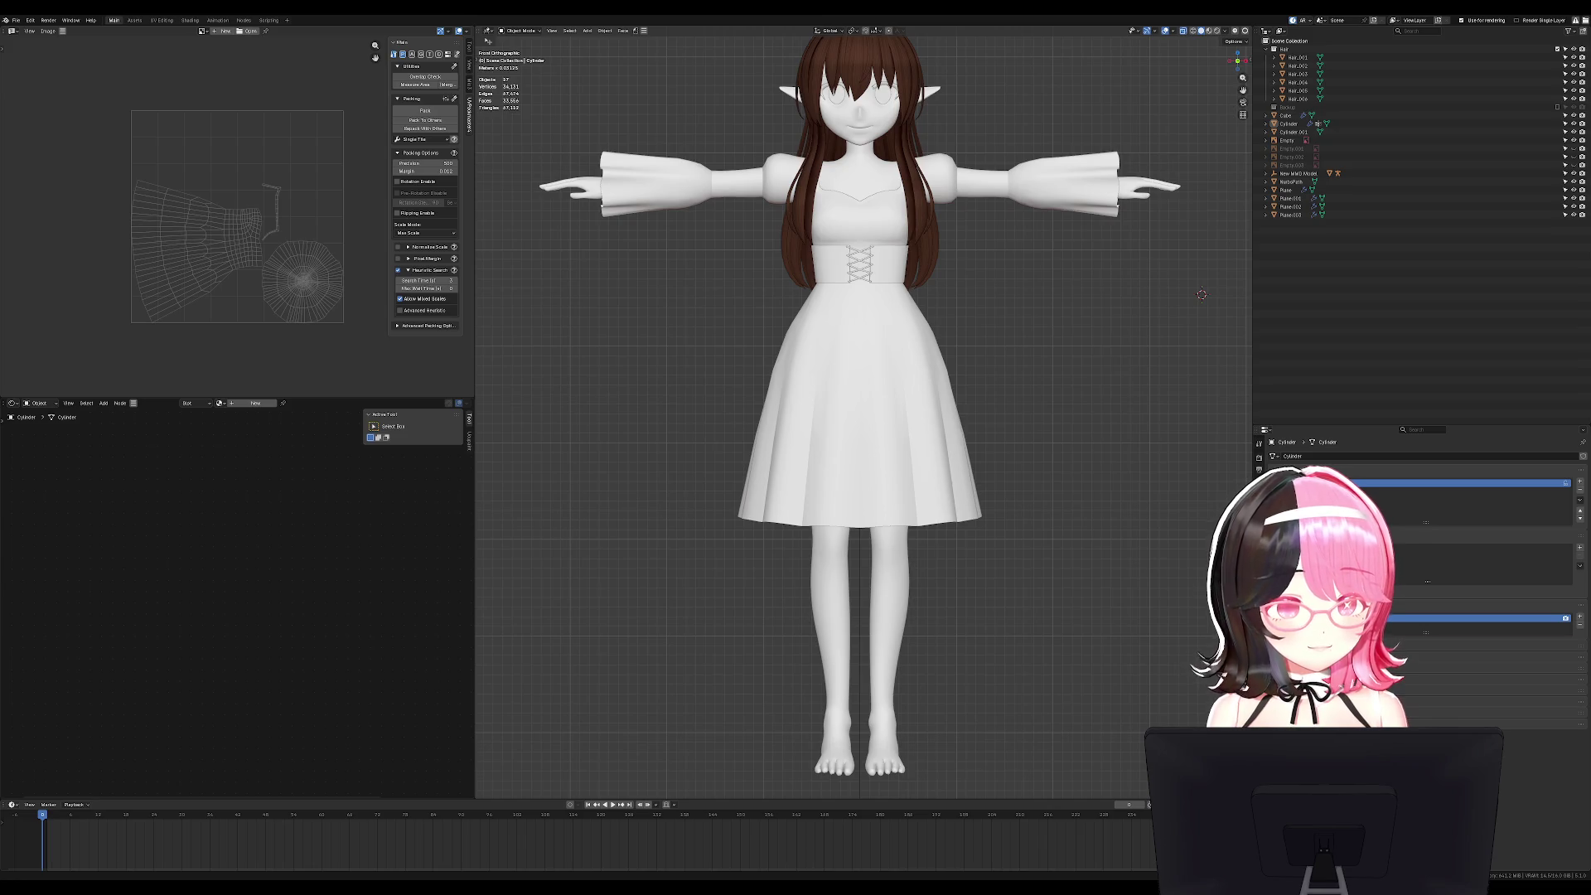
# Unhide the reference sheets and armature, frame the Empty.002 sketch, then select the dress mesh.
pyautogui.hotkey('alt', 'h')
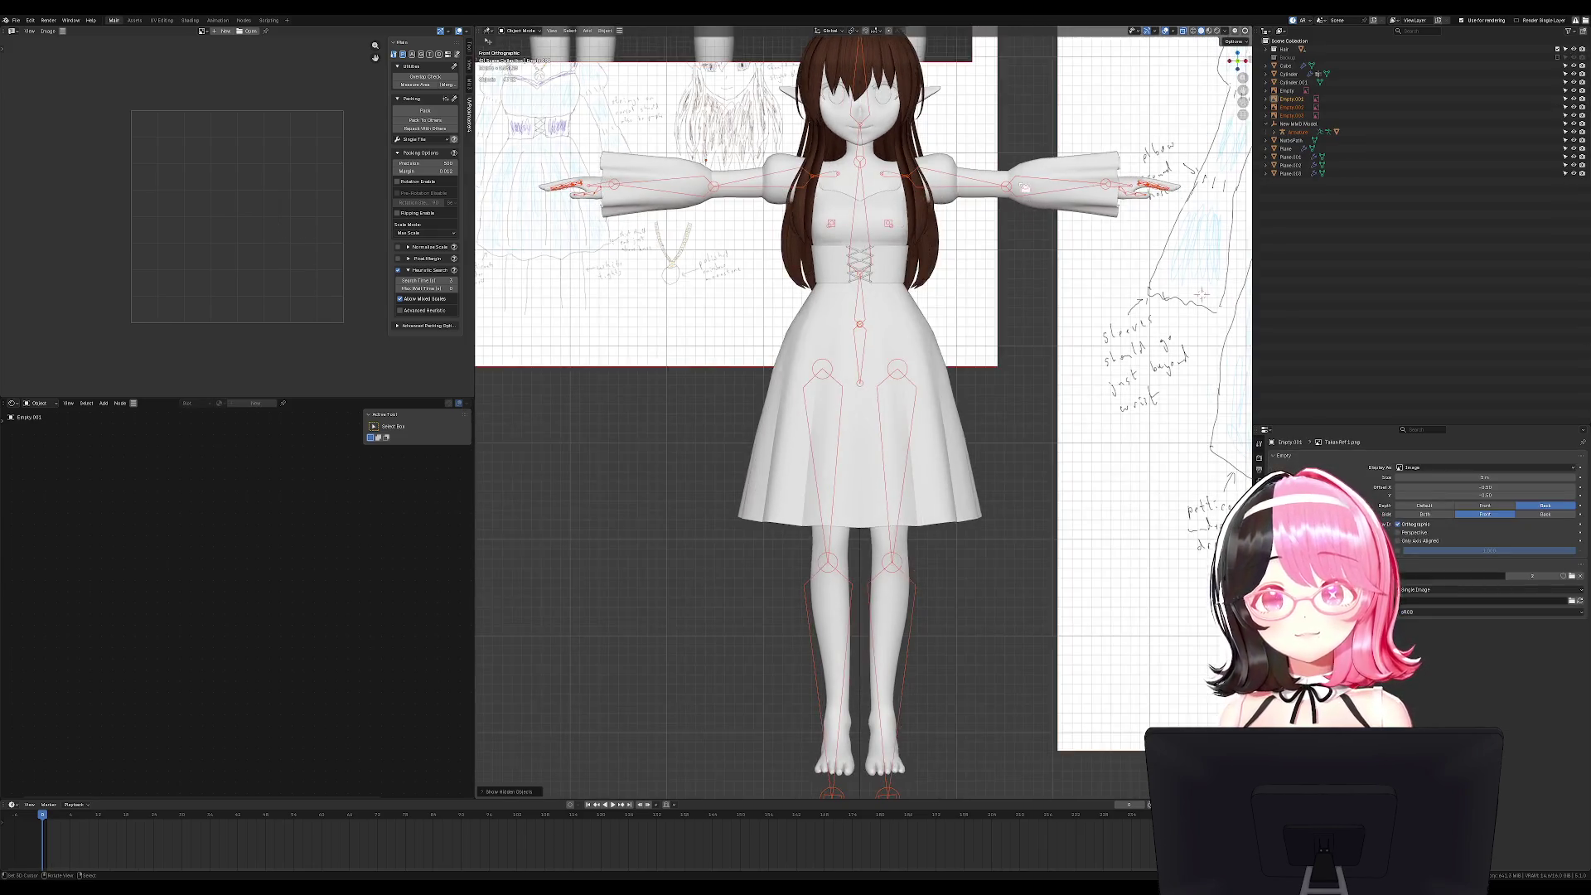
pyautogui.scroll(3, 1004, 555)
pyautogui.click(1004, 555)
pyautogui.press('KP_Decimal')
pyautogui.scroll(5, 928, 541)
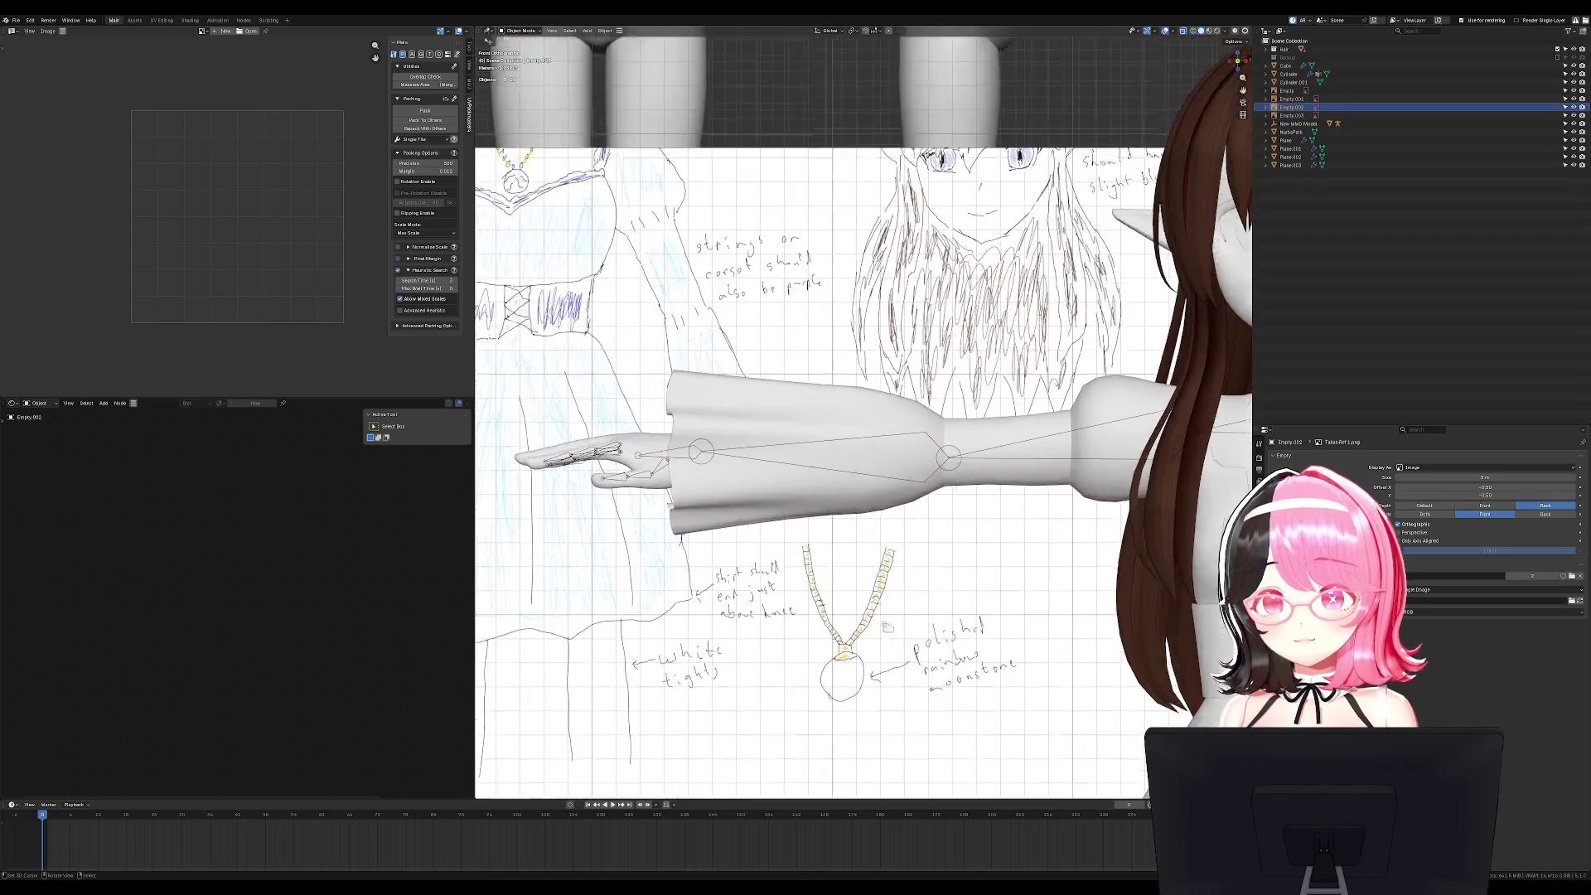
pyautogui.keyDown('shift'); pyautogui.moveTo(928, 541); pyautogui.dragTo(961, 454, button='middle'); pyautogui.keyUp('shift')
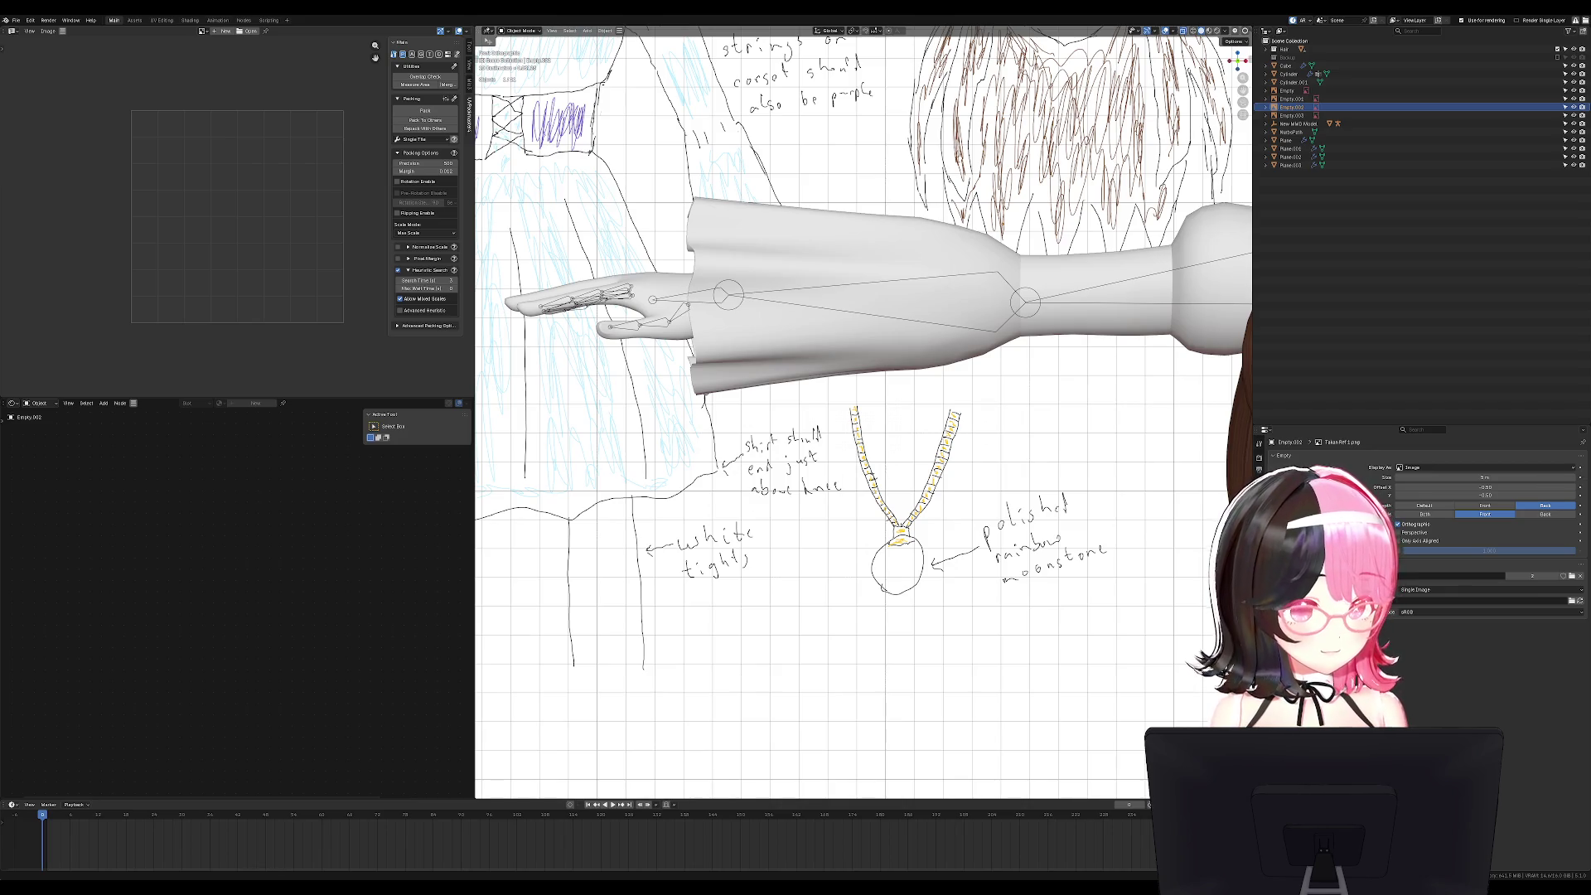
pyautogui.scroll(-8, 954, 437)
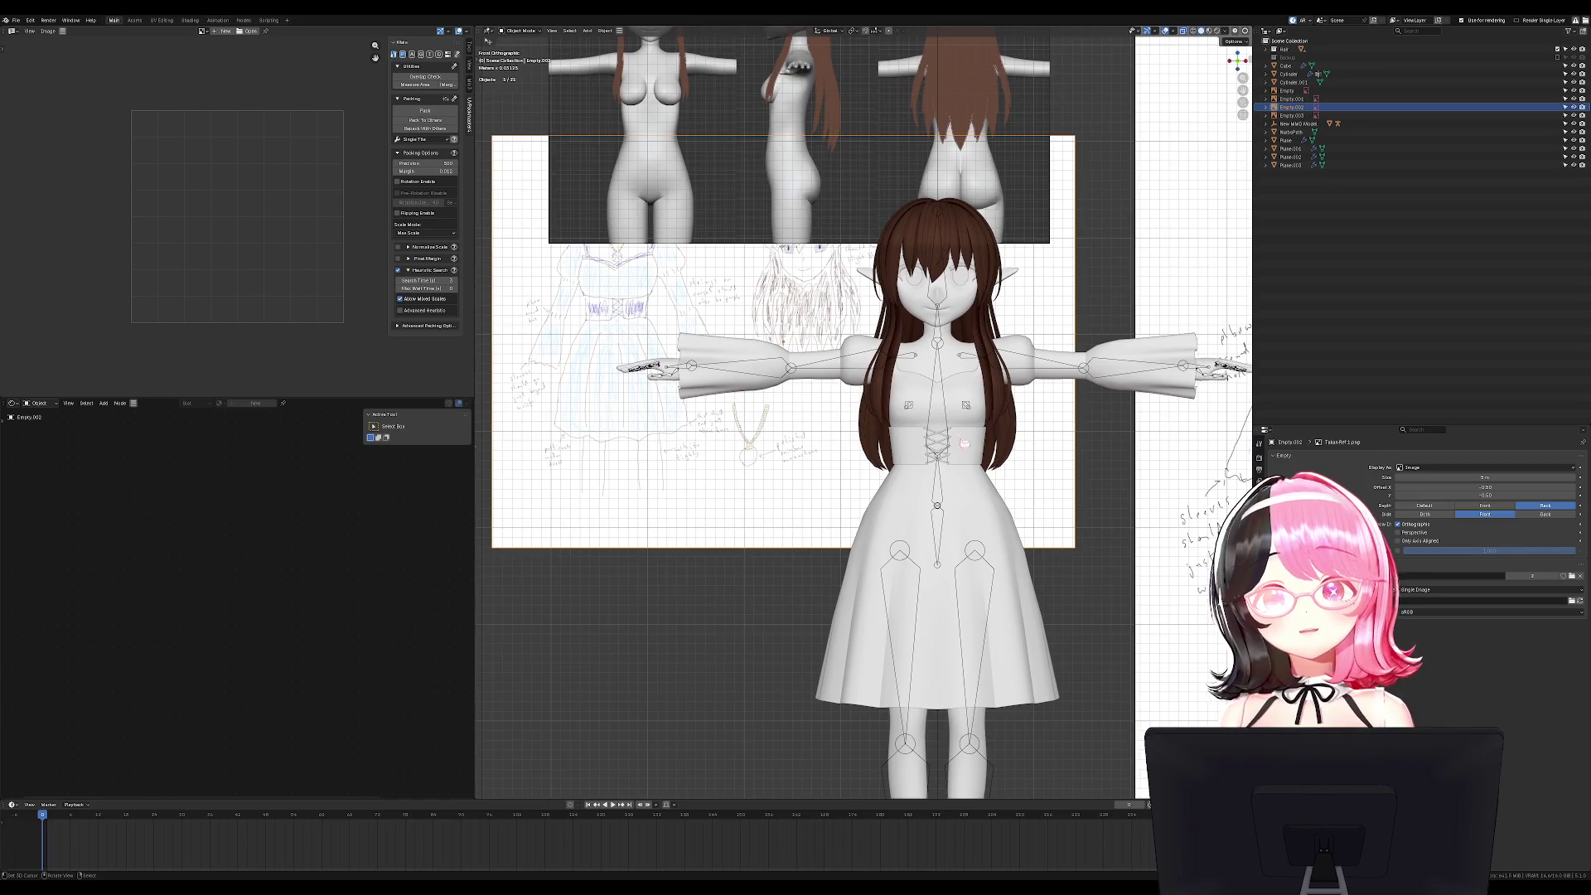
pyautogui.click(993, 469)
# Unwrap the whole dress mesh with the angle-based method.
pyautogui.press('Tab')
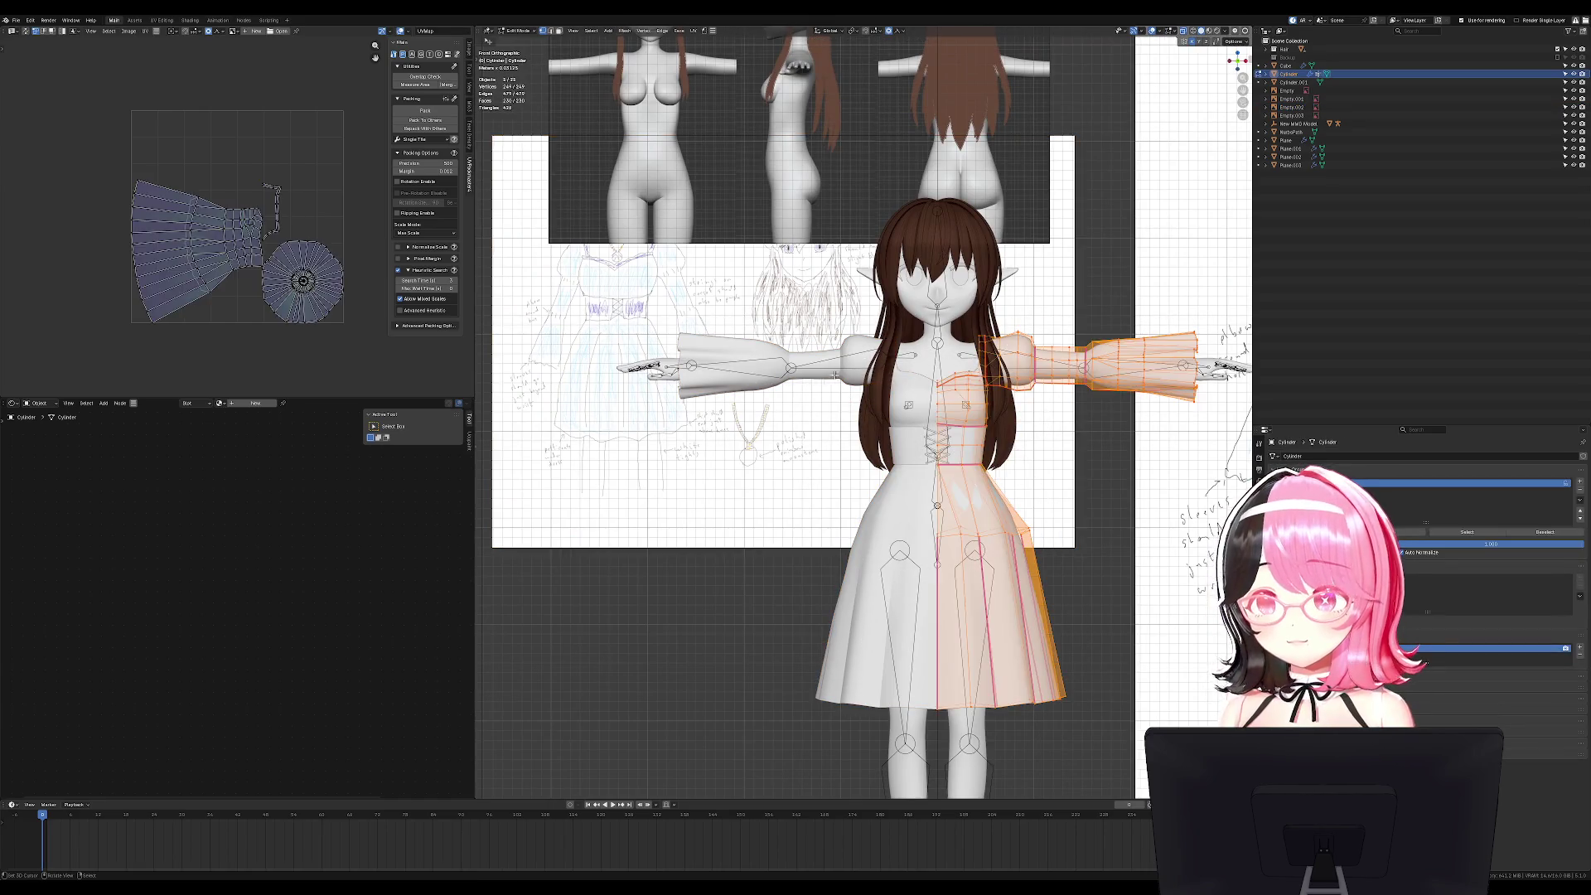
pyautogui.keyDown('shift'); pyautogui.moveTo(1037, 264); pyautogui.dragTo(1021, 231, button='middle'); pyautogui.keyUp('shift')
pyautogui.hotkey('alt', 'a')
pyautogui.press('a')
pyautogui.press('u')
pyautogui.click(1021, 231)
pyautogui.press('Tab')
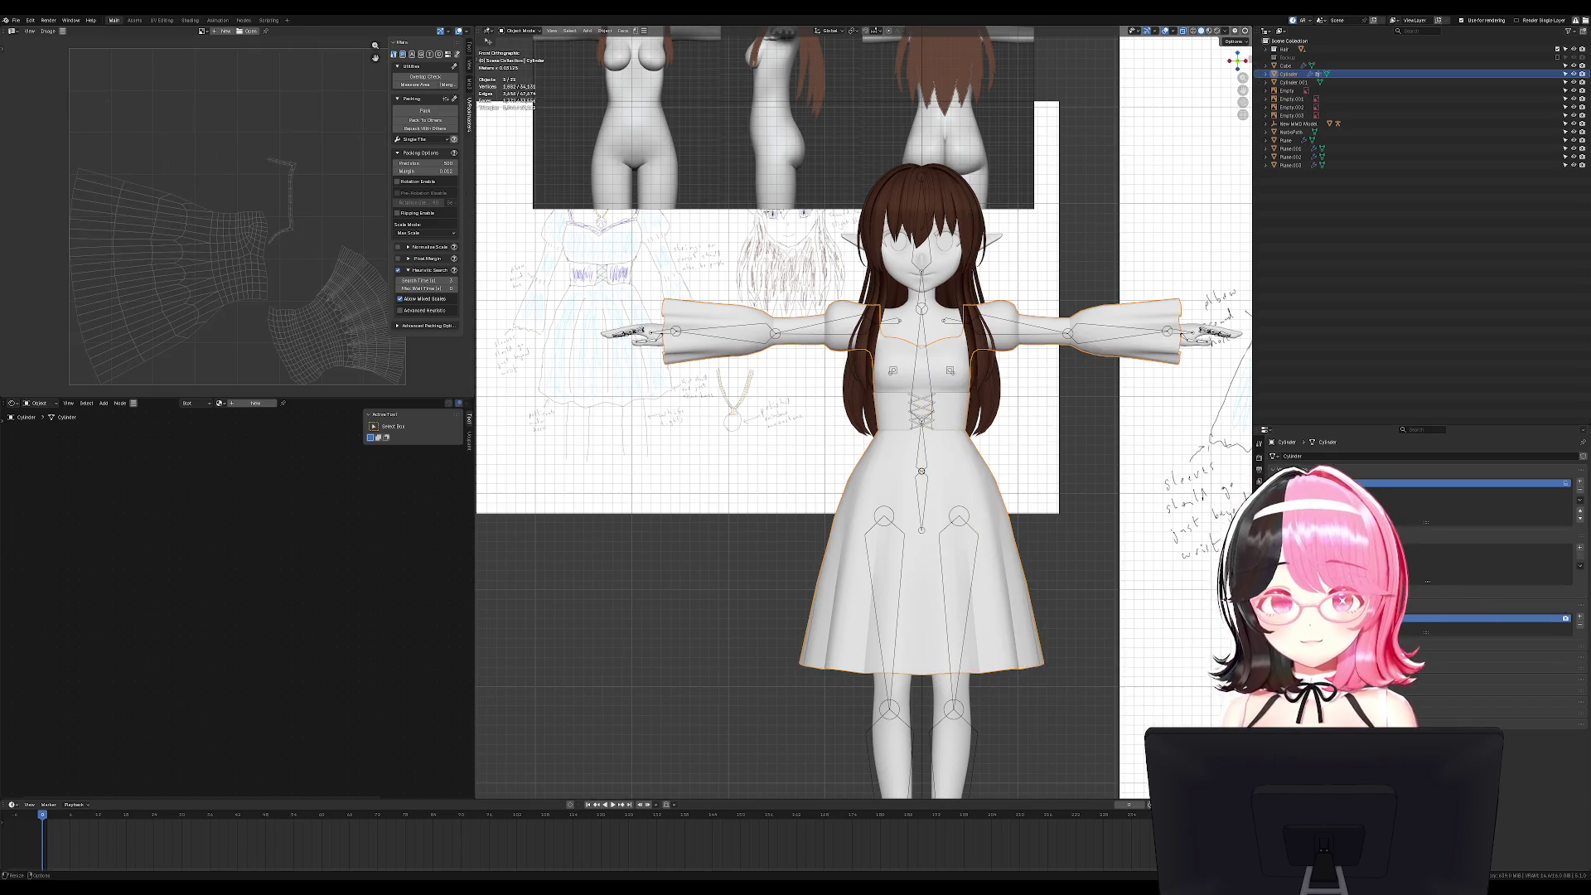
# Apply the dress's mirror modifier and re-unwrap the full mirrored mesh.
pyautogui.hotkey('ctrl', 'a')
pyautogui.press('Tab')
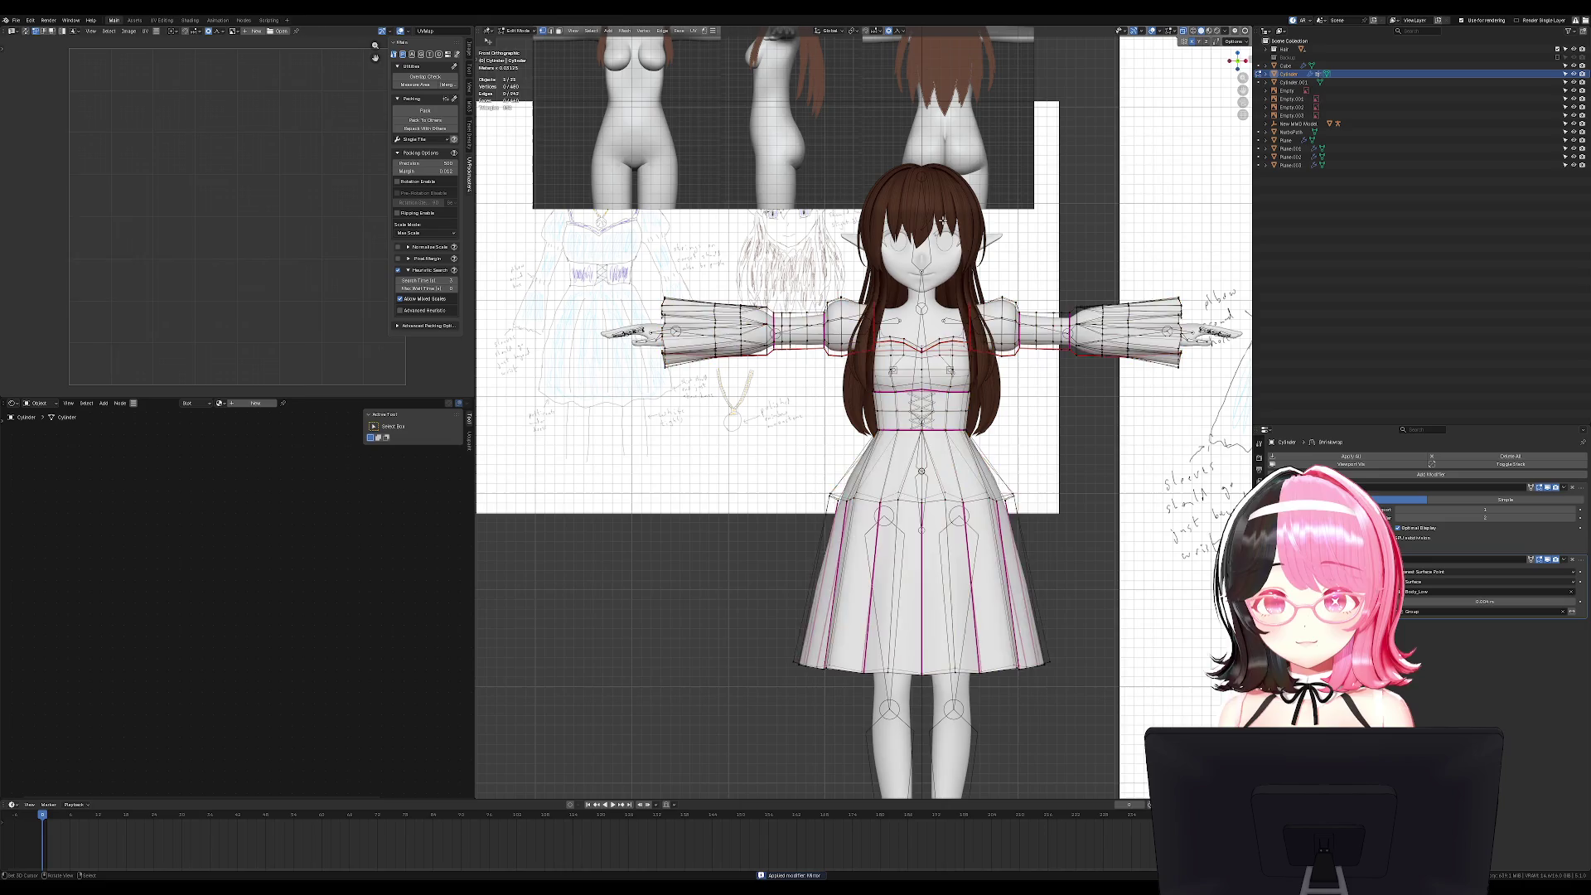
pyautogui.press('a')
pyautogui.press('u')
pyautogui.click(942, 222)
# Inspect the dress from the side and back, then unwrap it again into new UV islands.
pyautogui.press('KP_3')
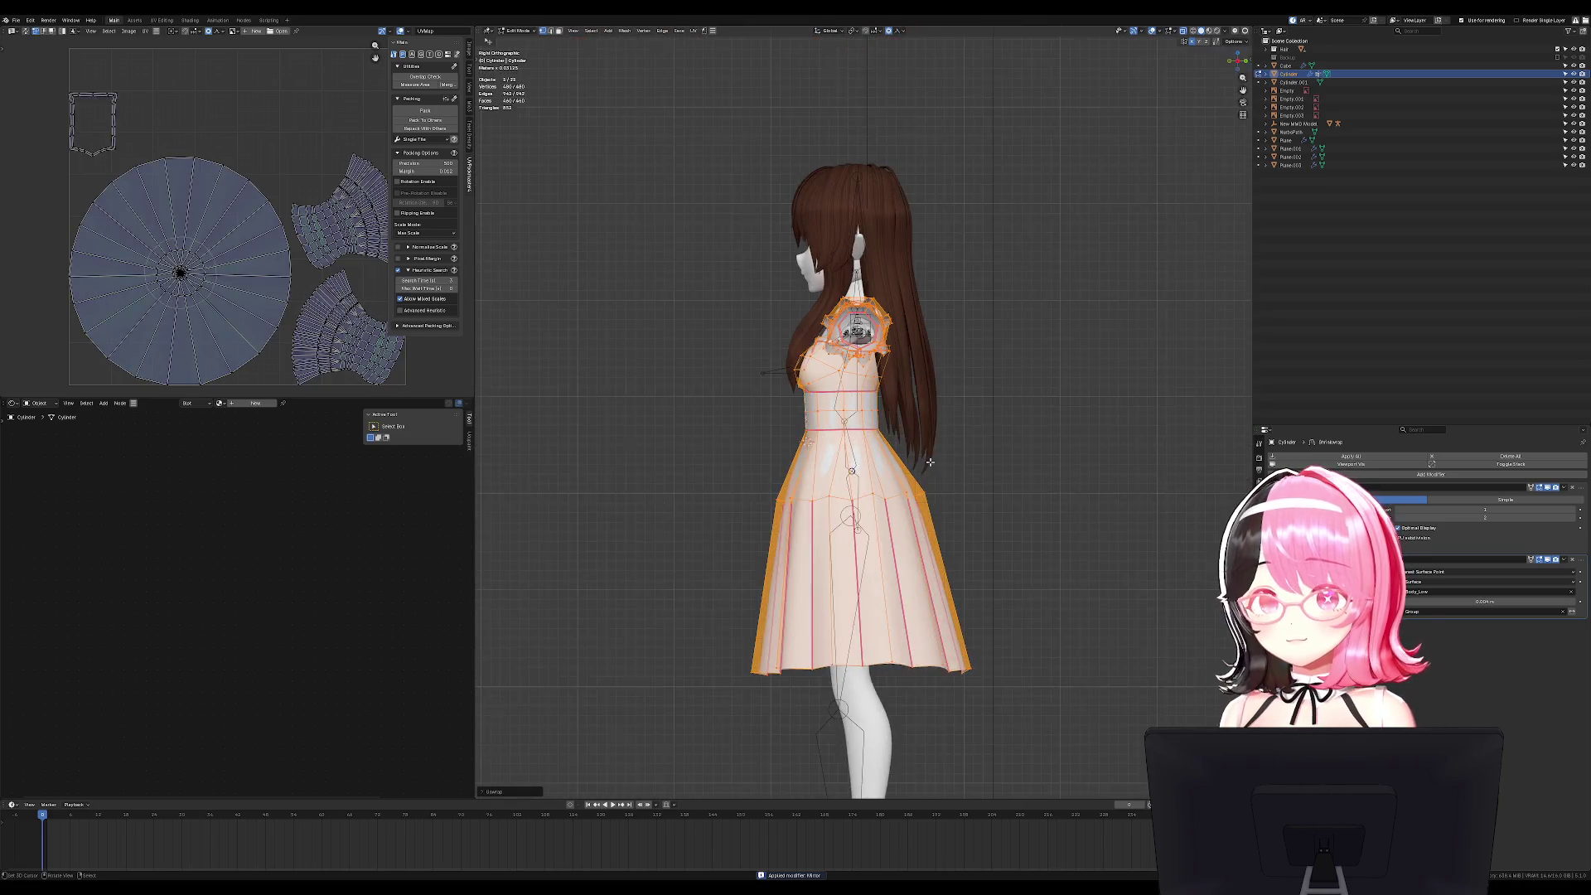
pyautogui.hotkey('alt', 'a')
pyautogui.scroll(5, 925, 459)
pyautogui.moveTo(926, 459)
pyautogui.mouseDown(button='middle')
pyautogui.moveTo(831, 286)
pyautogui.moveTo(795, 282)
pyautogui.moveTo(737, 297)
pyautogui.moveTo(808, 455)
pyautogui.mouseUp(button='middle')
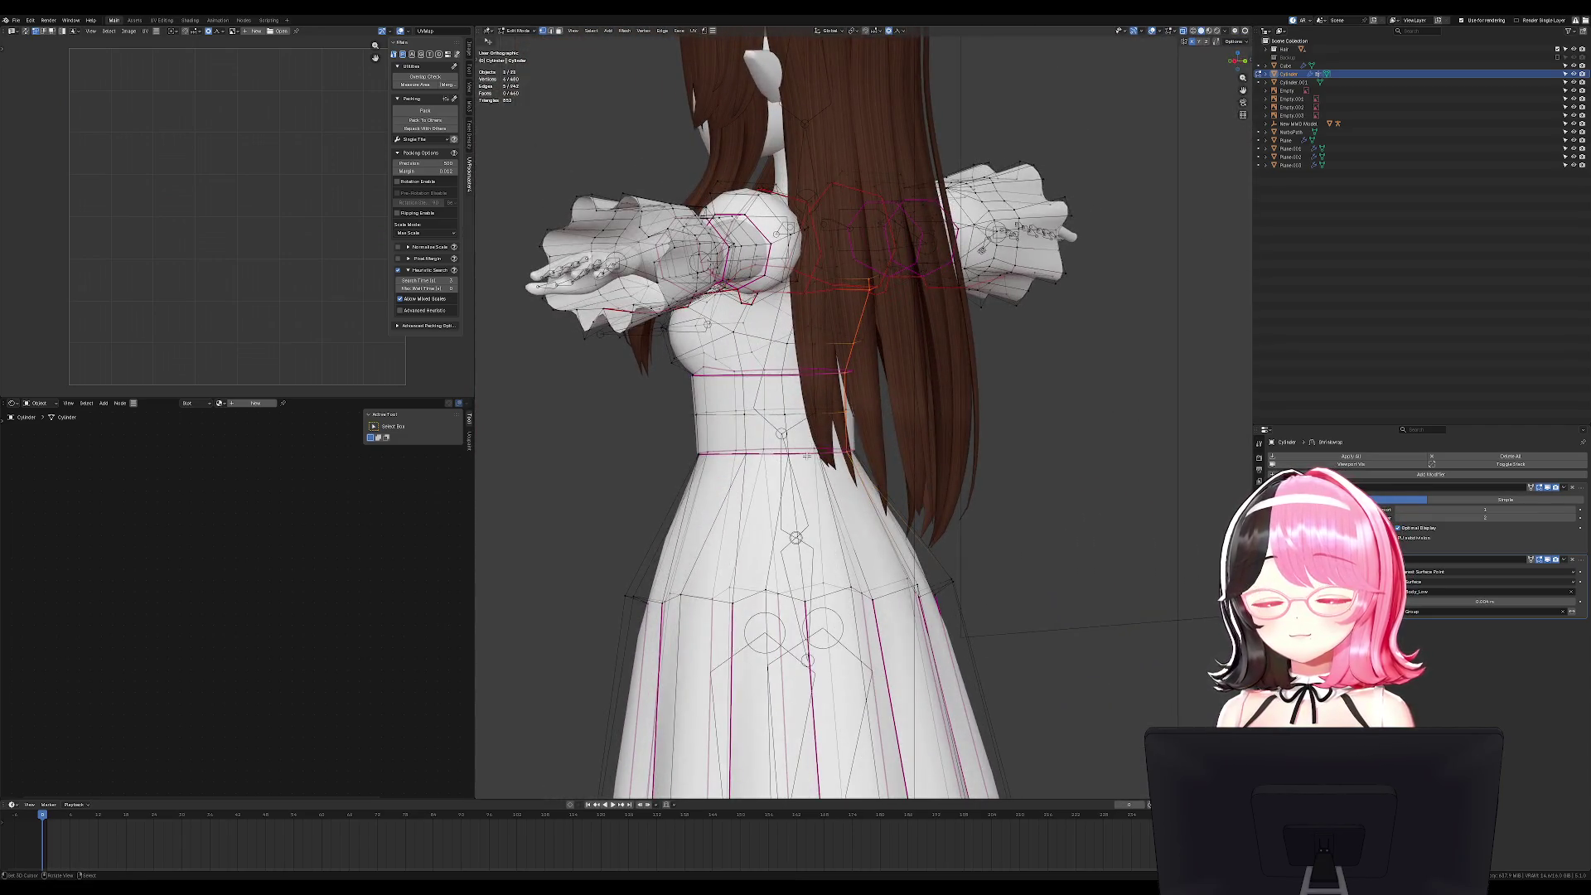
pyautogui.press('KP_3')
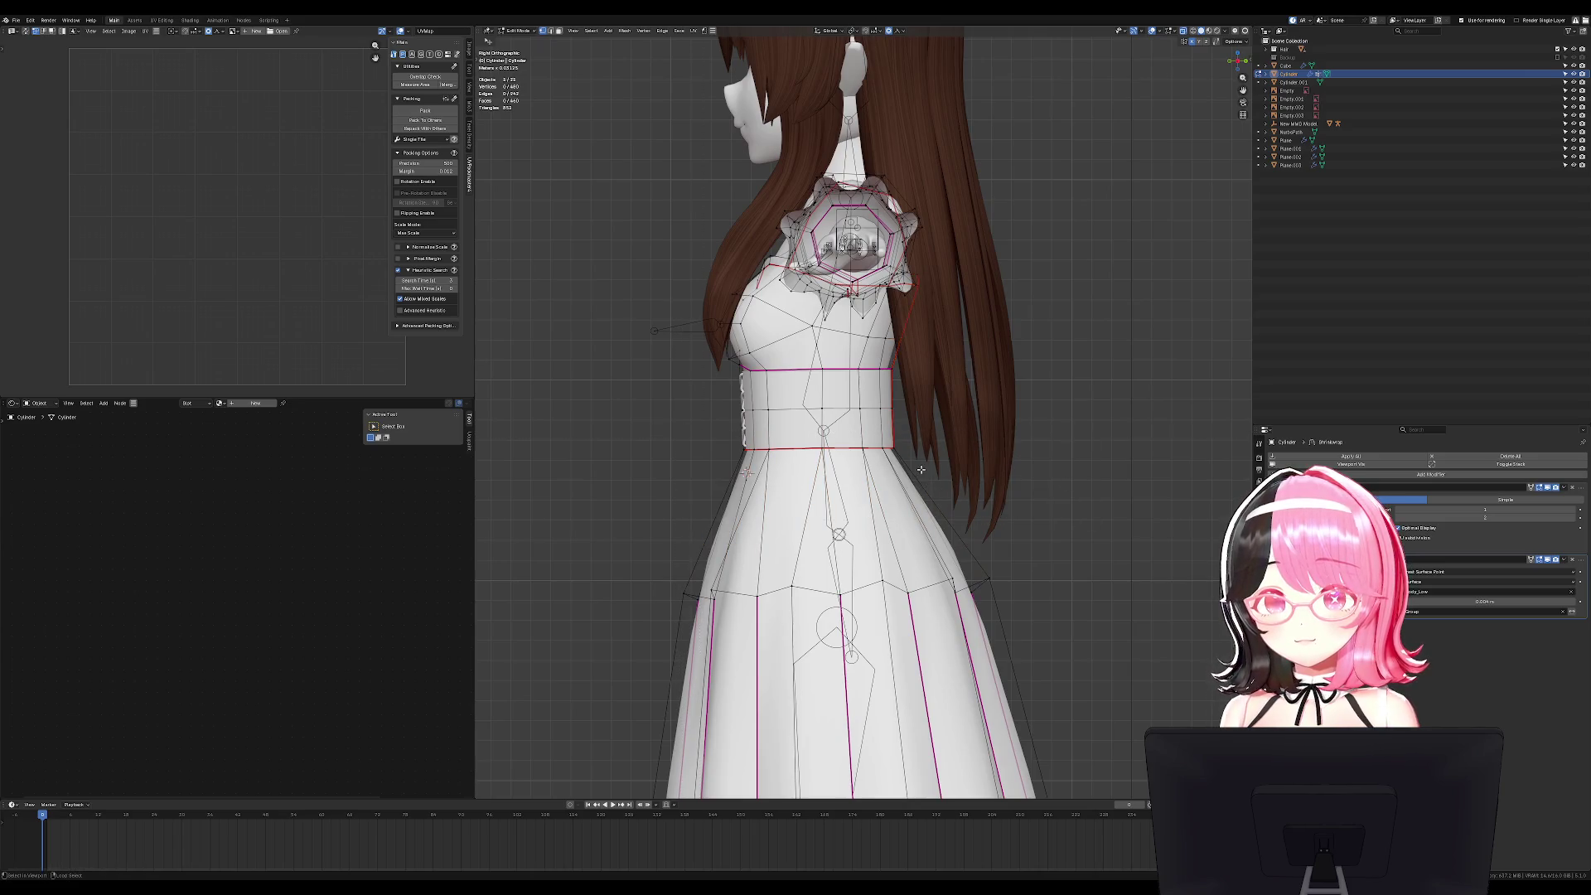
pyautogui.moveTo(919, 469); pyautogui.dragTo(783, 425, button='middle')
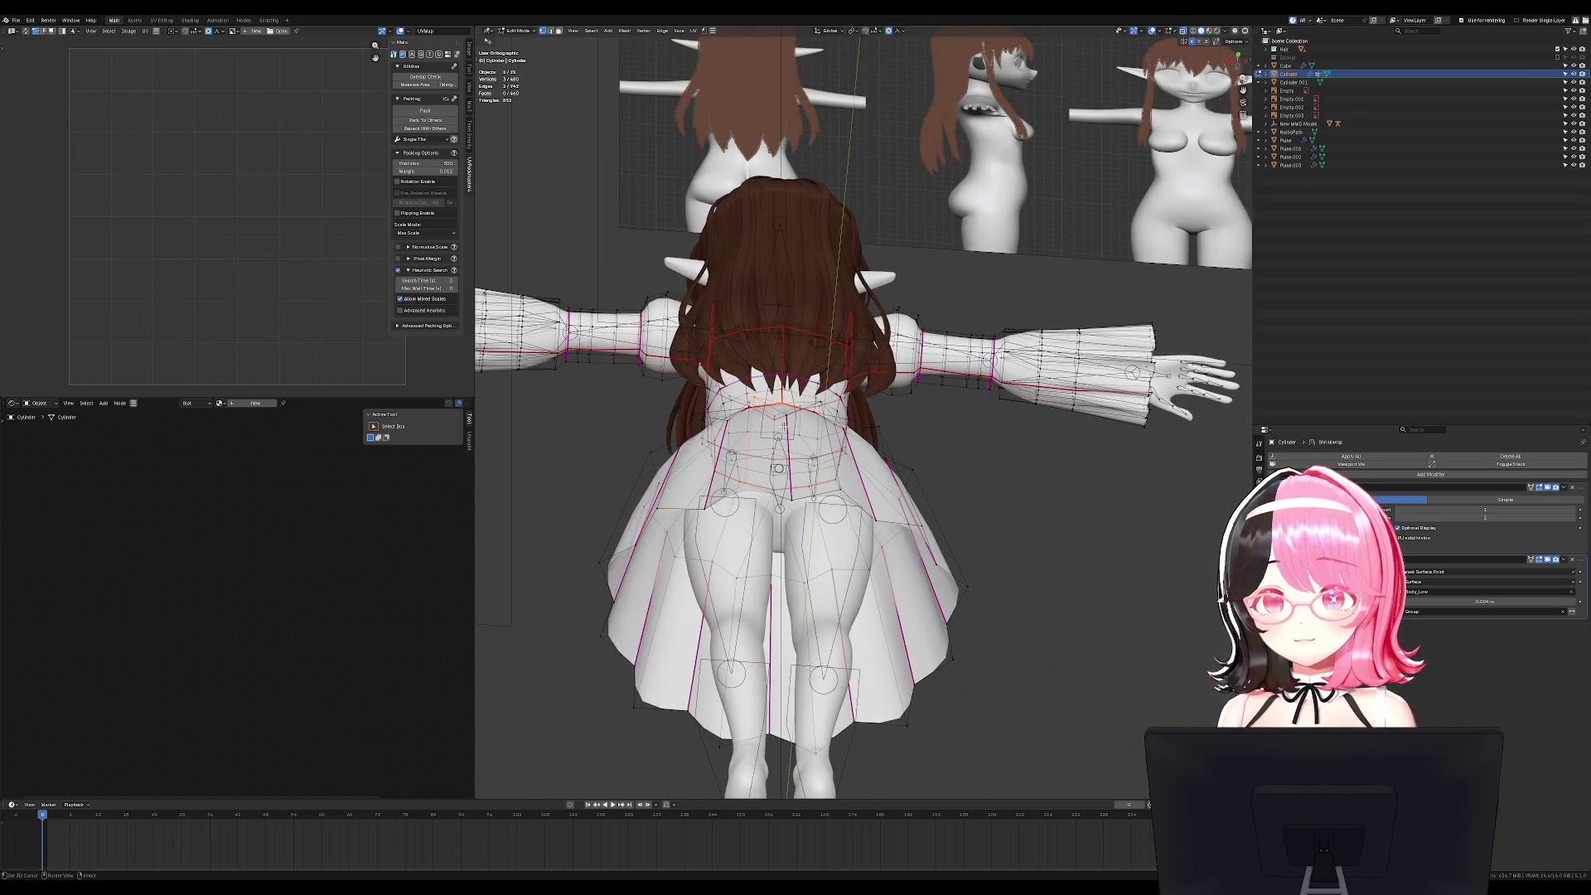
pyautogui.press('a')
pyautogui.press('u')
pyautogui.click(816, 319)
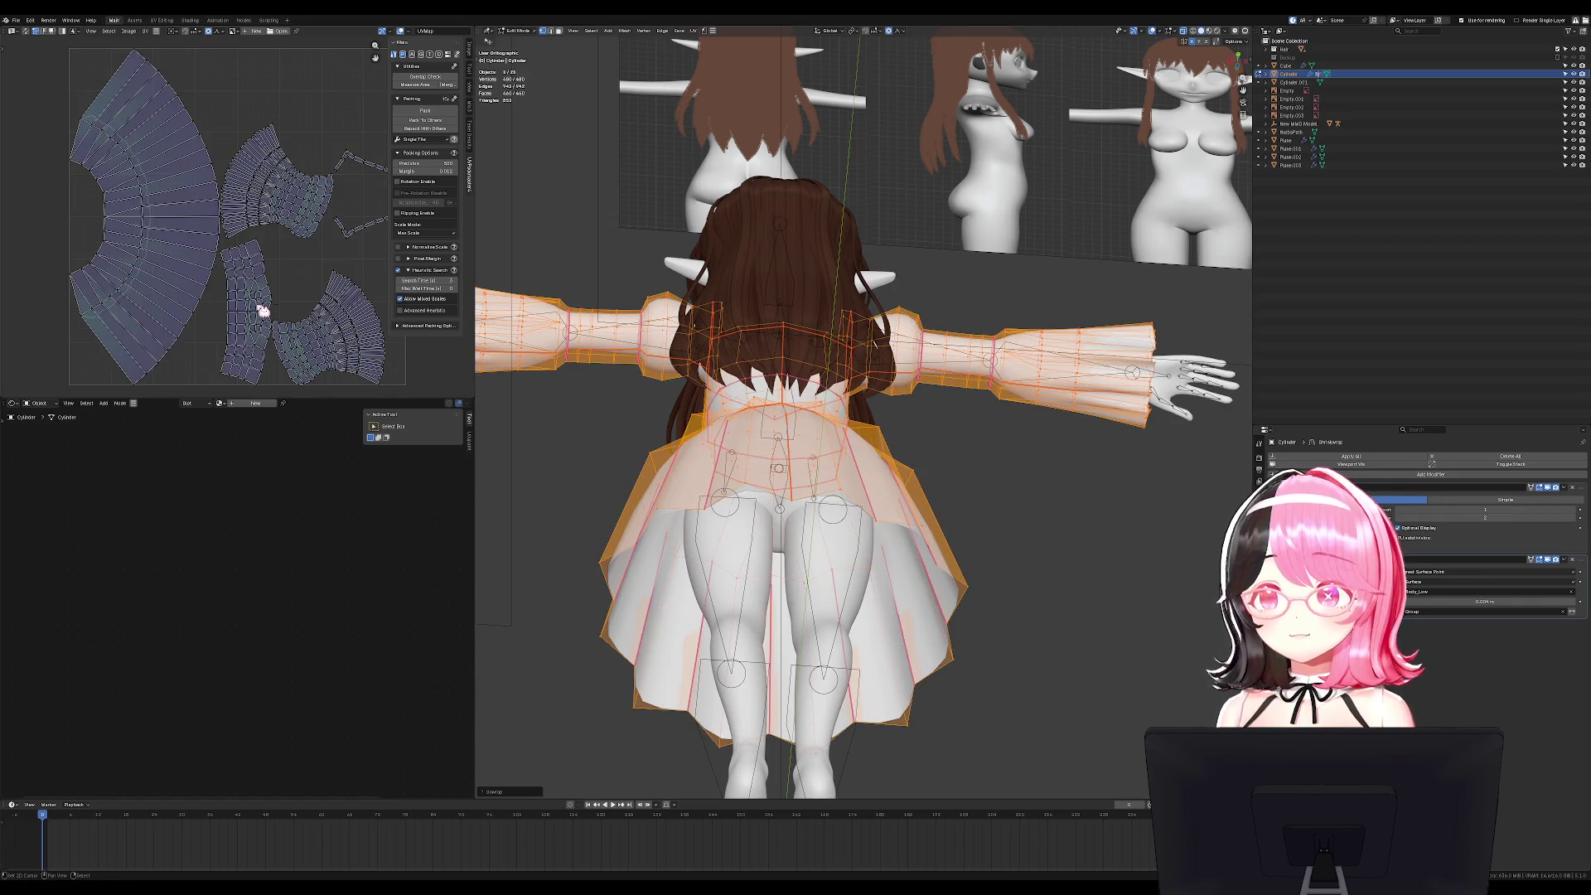
# Return to the front view in object mode and save the file.
pyautogui.scroll(2, 266, 277)
pyautogui.scroll(-6, 338, 266)
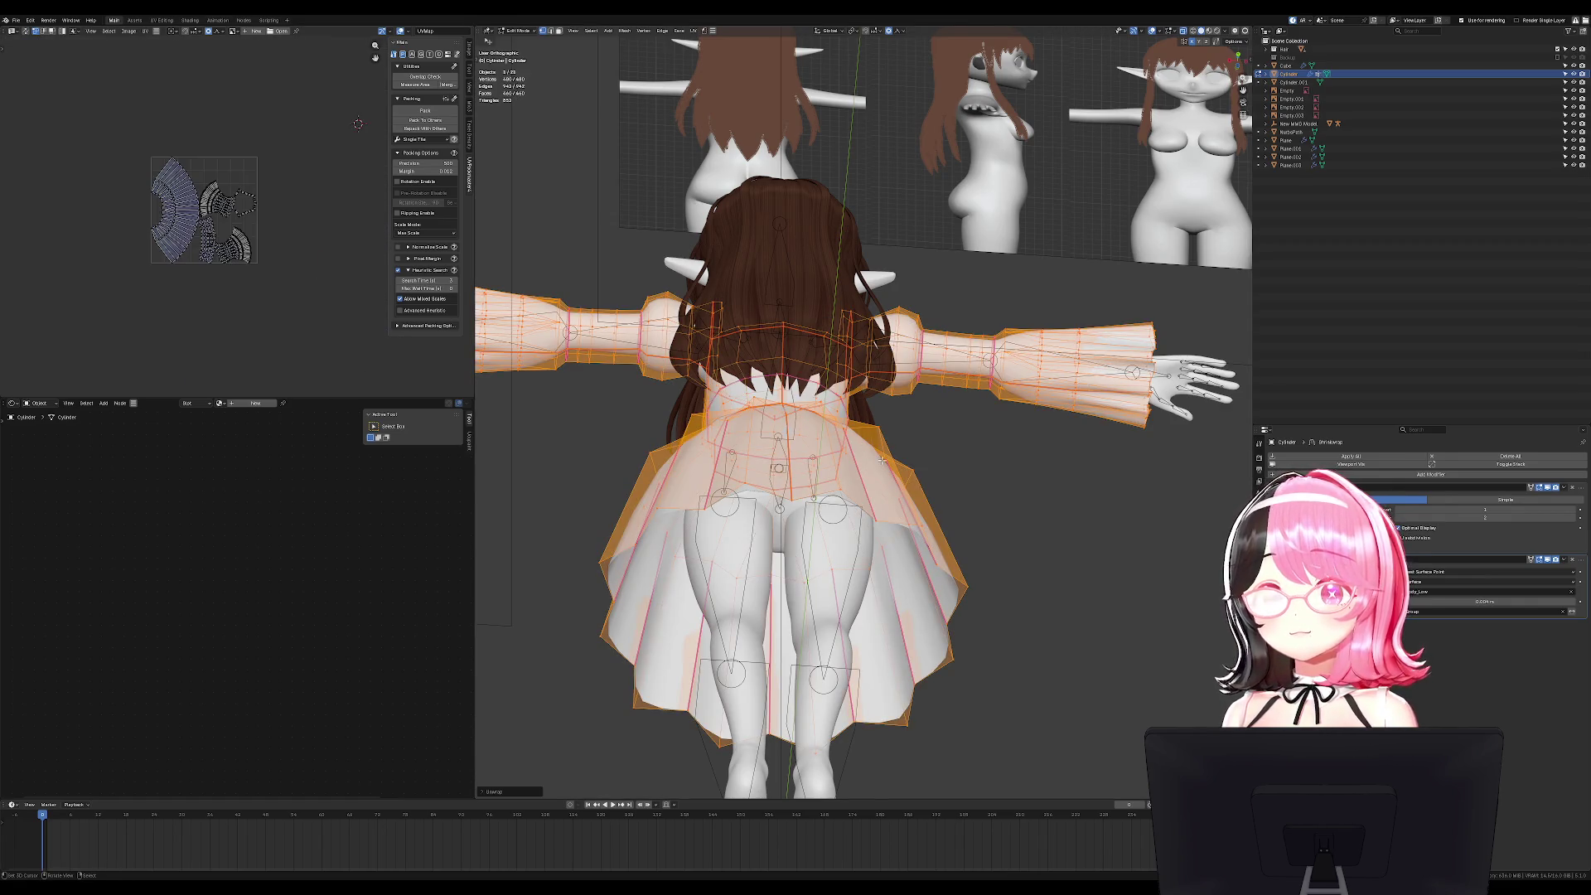
pyautogui.press('KP_1')
pyautogui.press('Tab')
pyautogui.hotkey('ctrl', 's')
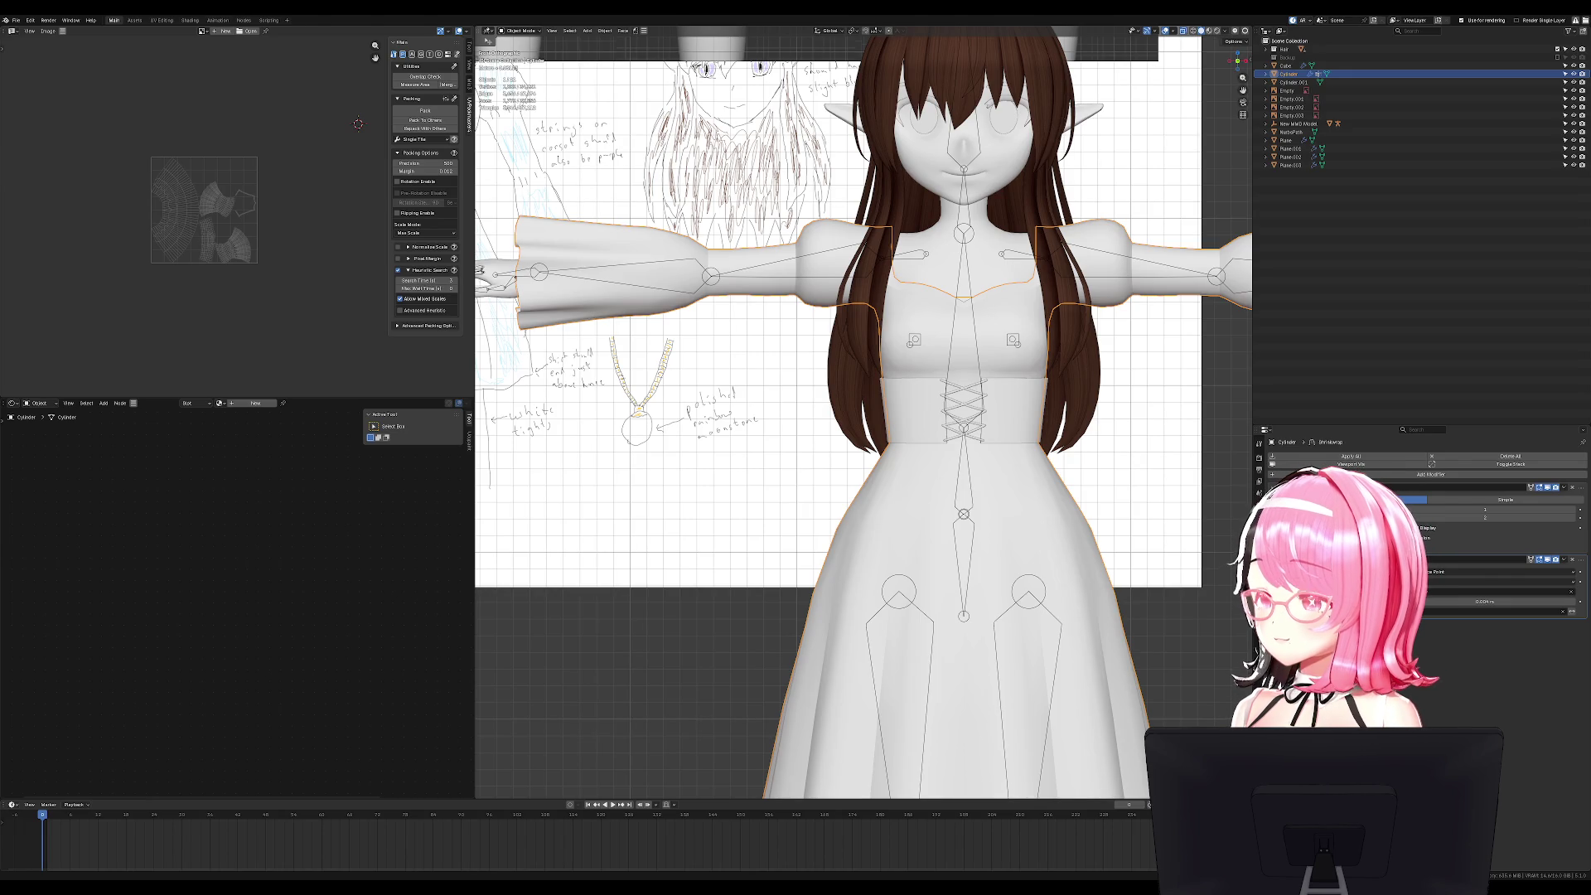
# Check the dress UVs in edit mode, then select the armature and save the file.
pyautogui.press('Tab')
pyautogui.moveTo(1035, 356)
pyautogui.mouseDown(button='middle')
pyautogui.moveTo(1102, 340)
pyautogui.moveTo(1077, 313)
pyautogui.moveTo(1035, 348)
pyautogui.mouseUp(button='middle')
pyautogui.scroll(2, 1078, 349)
pyautogui.press('Tab')
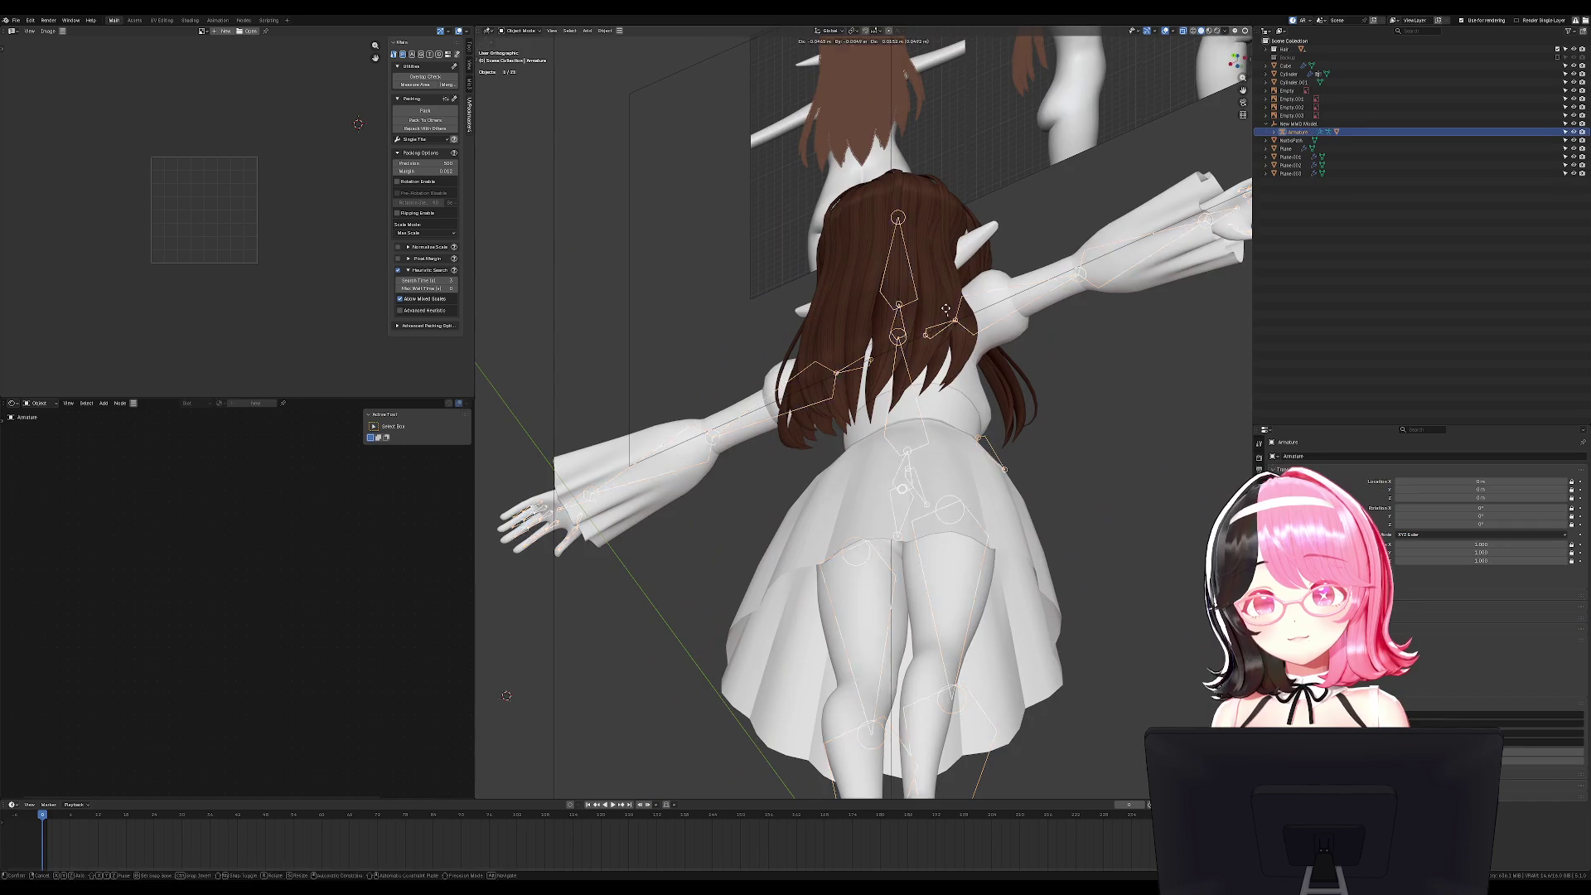
pyautogui.press('KP_1')
pyautogui.click(956, 436)
pyautogui.hotkey('ctrl', 's')
# Select the Hair_005 hair object and inspect it from the rear view.
pyautogui.click(911, 315)
pyautogui.moveTo(911, 315); pyautogui.dragTo(1076, 574, button='middle')
pyautogui.press('Tab')
pyautogui.press('ctrl+KP_1')
pyautogui.scroll(2, 823, 375)
pyautogui.press('Tab')
# Browse the Mio3 Shrink Tools and Brushstroke Tools sidebar panels.
pyautogui.press('n')
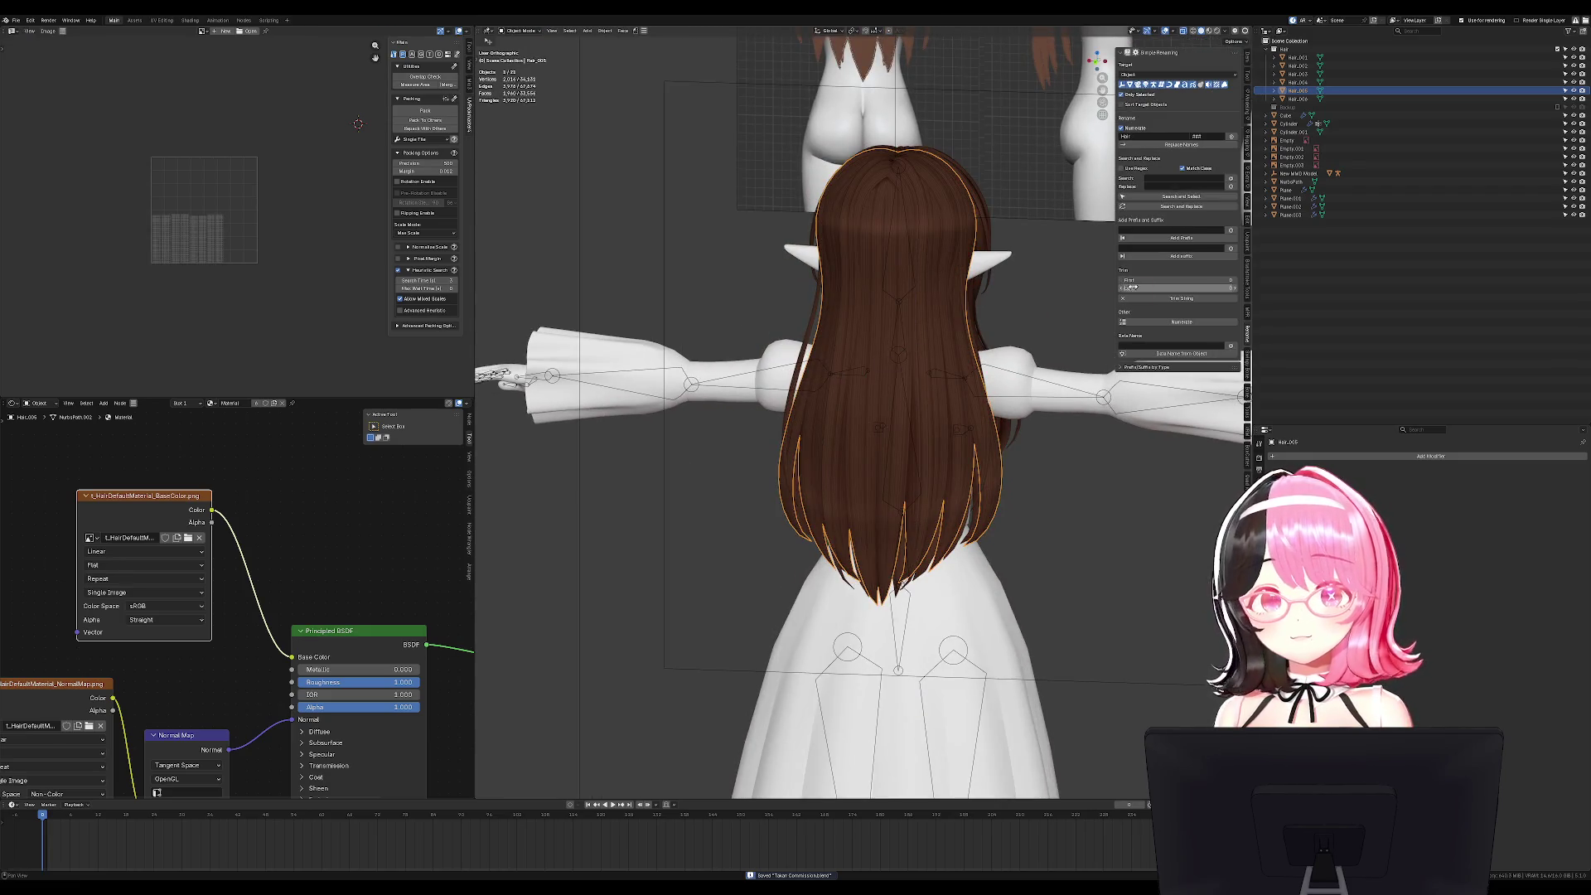
pyautogui.click(1249, 222)
pyautogui.click(1249, 242)
pyautogui.click(1248, 278)
pyautogui.moveTo(1062, 334); pyautogui.dragTo(955, 329, button='middle')
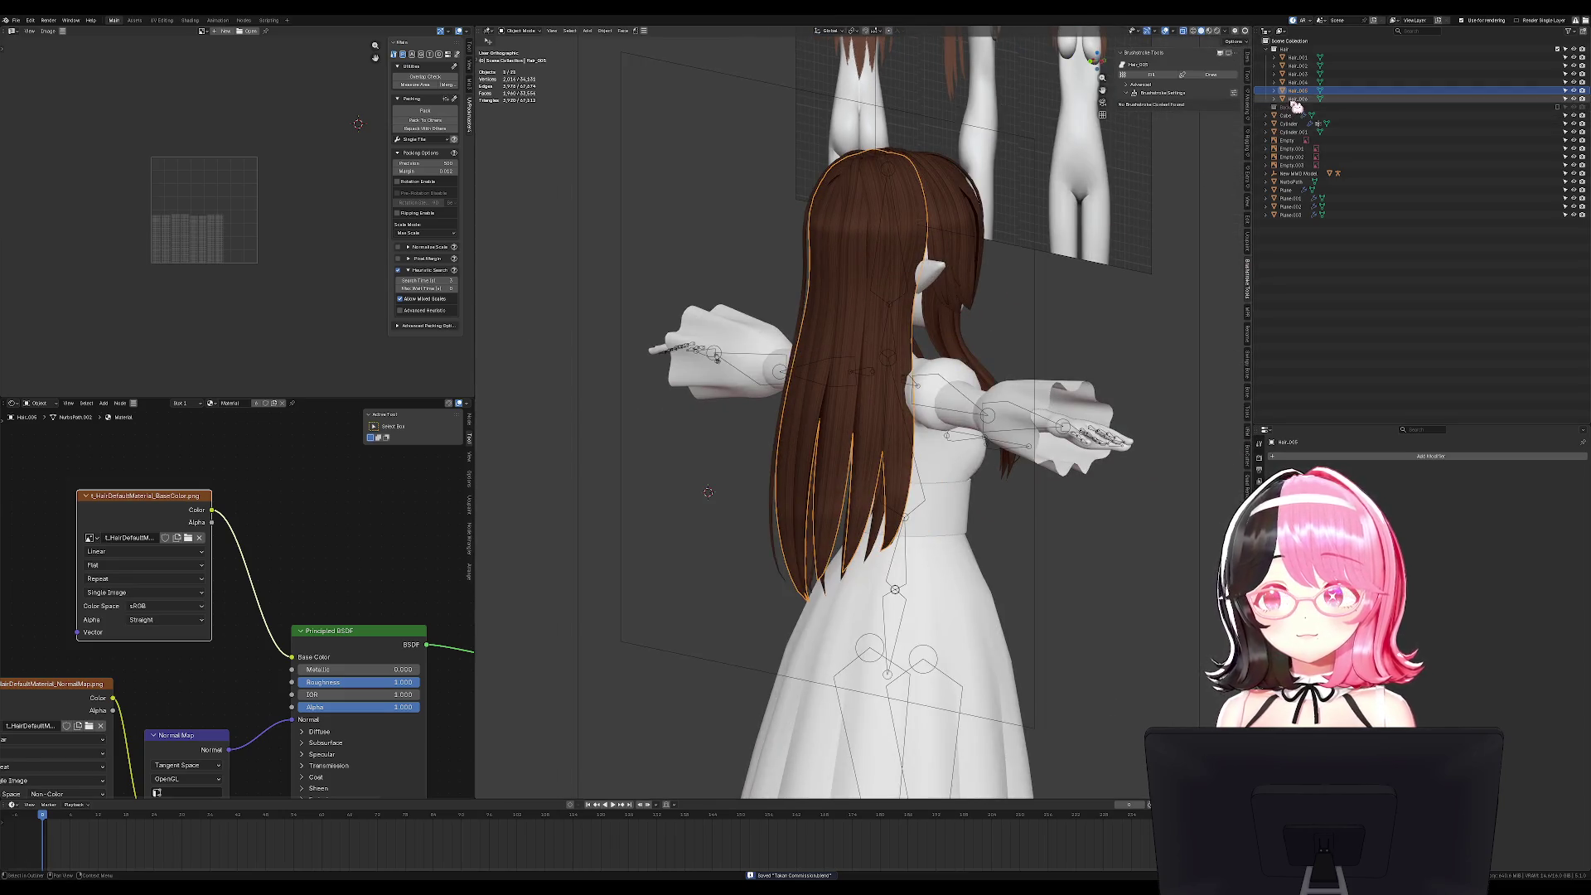
# Save an incremental copy of the project and view the model from the front.
pyautogui.click(16, 21)
pyautogui.click(46, 99)
pyautogui.press('KP_1')
# Select the hair objects up to Hair_006 in the Outliner, then pick Hair_001 alone.
pyautogui.click(1296, 58)
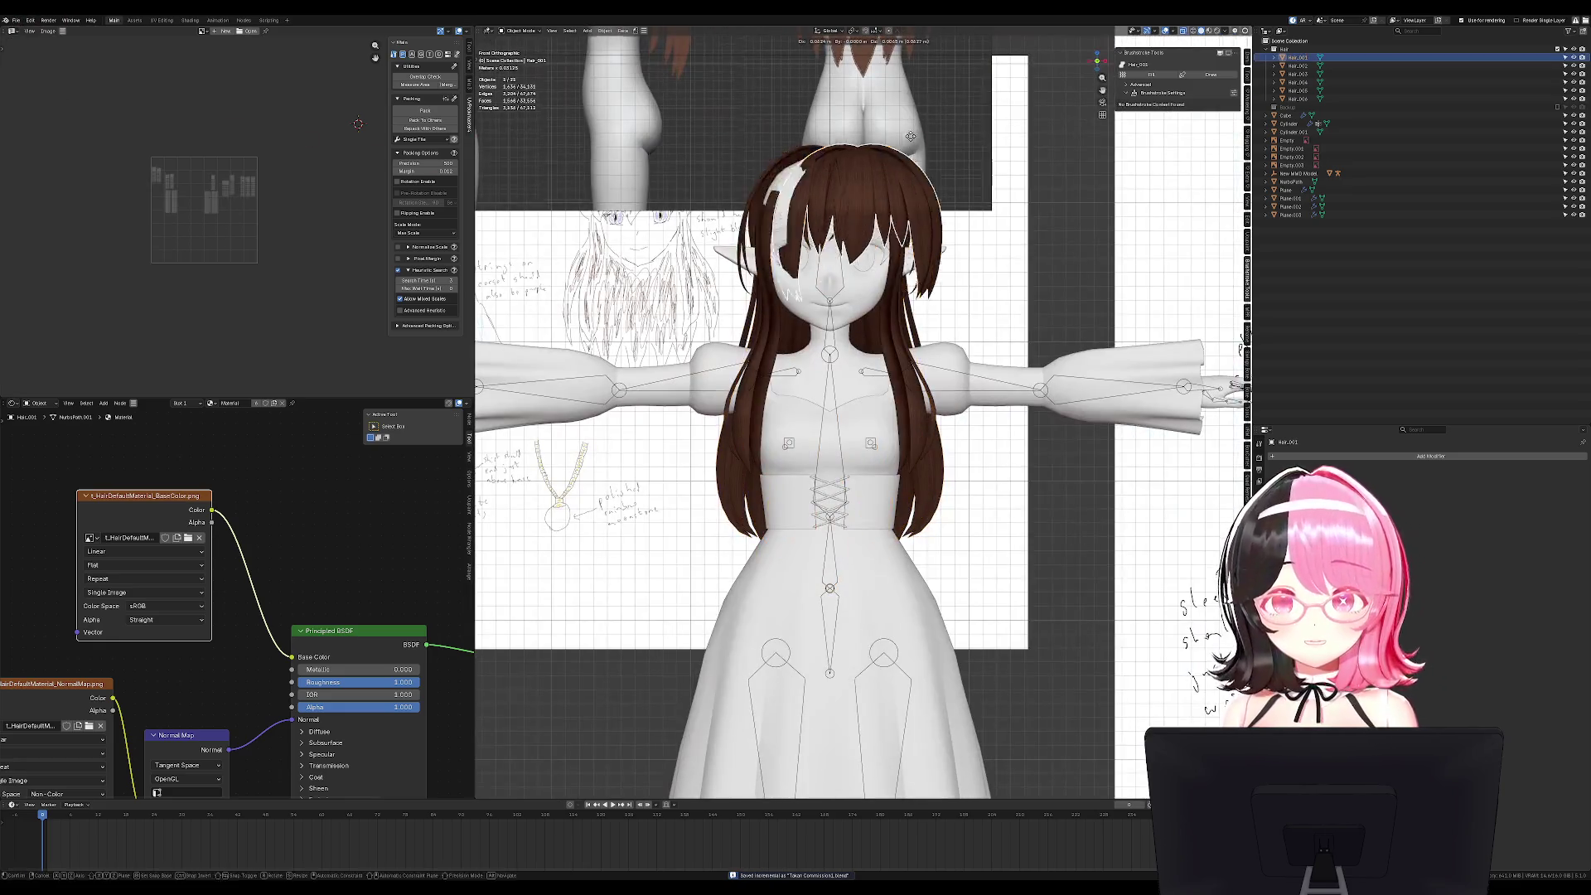
pyautogui.keyDown('shift'); pyautogui.click(1303, 91); pyautogui.keyUp('shift')
pyautogui.keyDown('shift'); pyautogui.click(1307, 99); pyautogui.keyUp('shift')
pyautogui.press('g')
pyautogui.press('Escape')
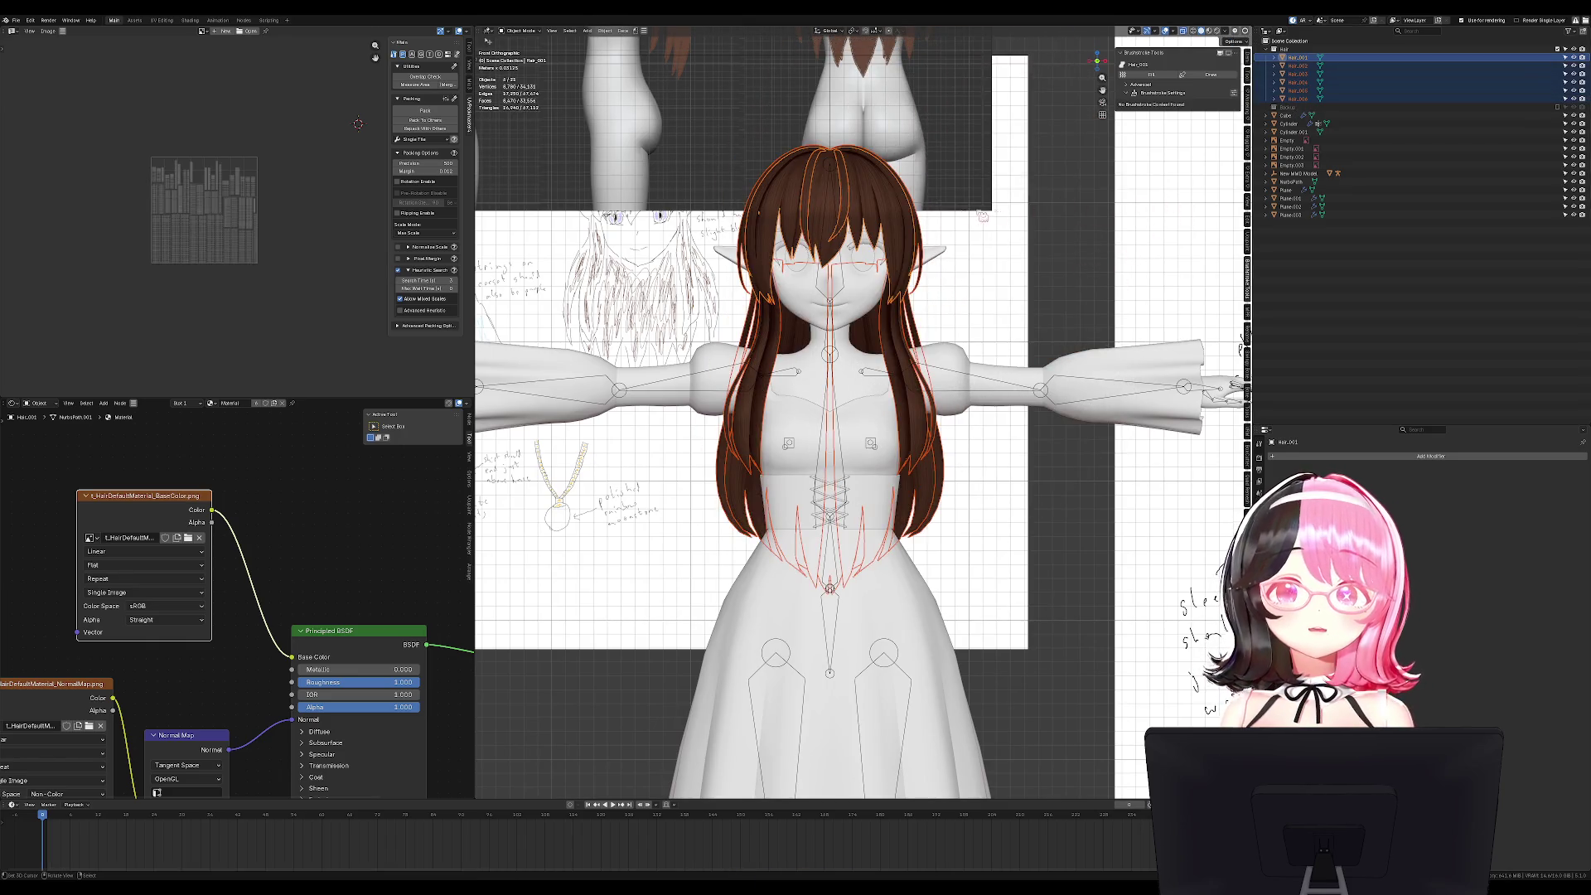
pyautogui.click(902, 217)
pyautogui.press('g')
pyautogui.press('Escape')
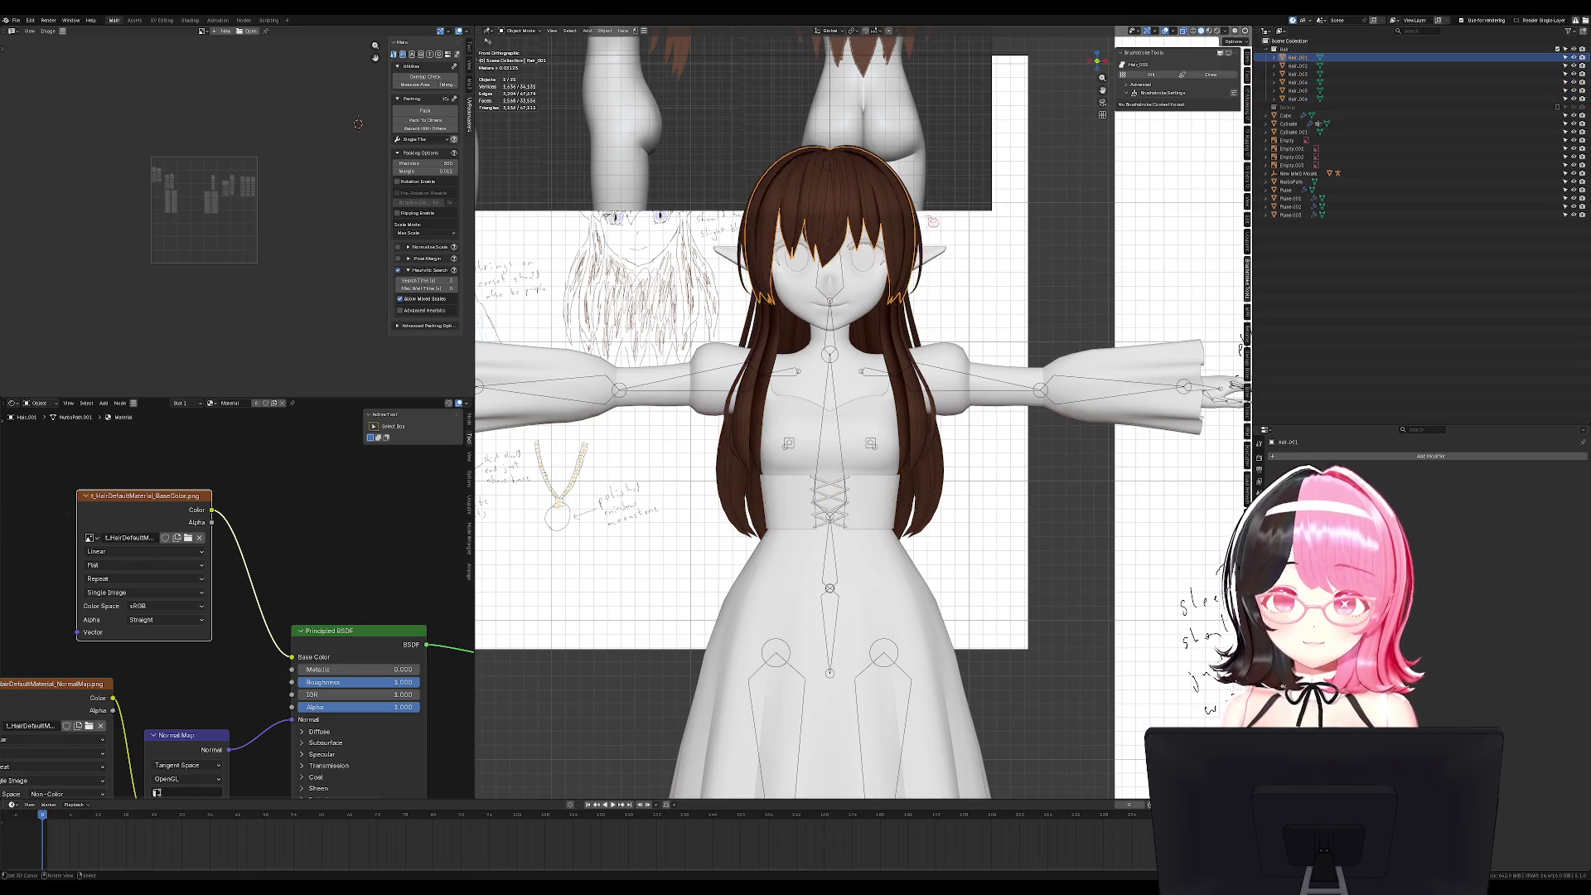
pyautogui.moveTo(919, 199); pyautogui.dragTo(884, 313, button='middle')
pyautogui.scroll(2, 884, 313)
# Isolate the hair pieces, view them from the side, and select the back strands Hair_004.
pyautogui.hotkey('shift', 'h')
pyautogui.hotkey('alt', 'h')
pyautogui.press('KP_Divide')
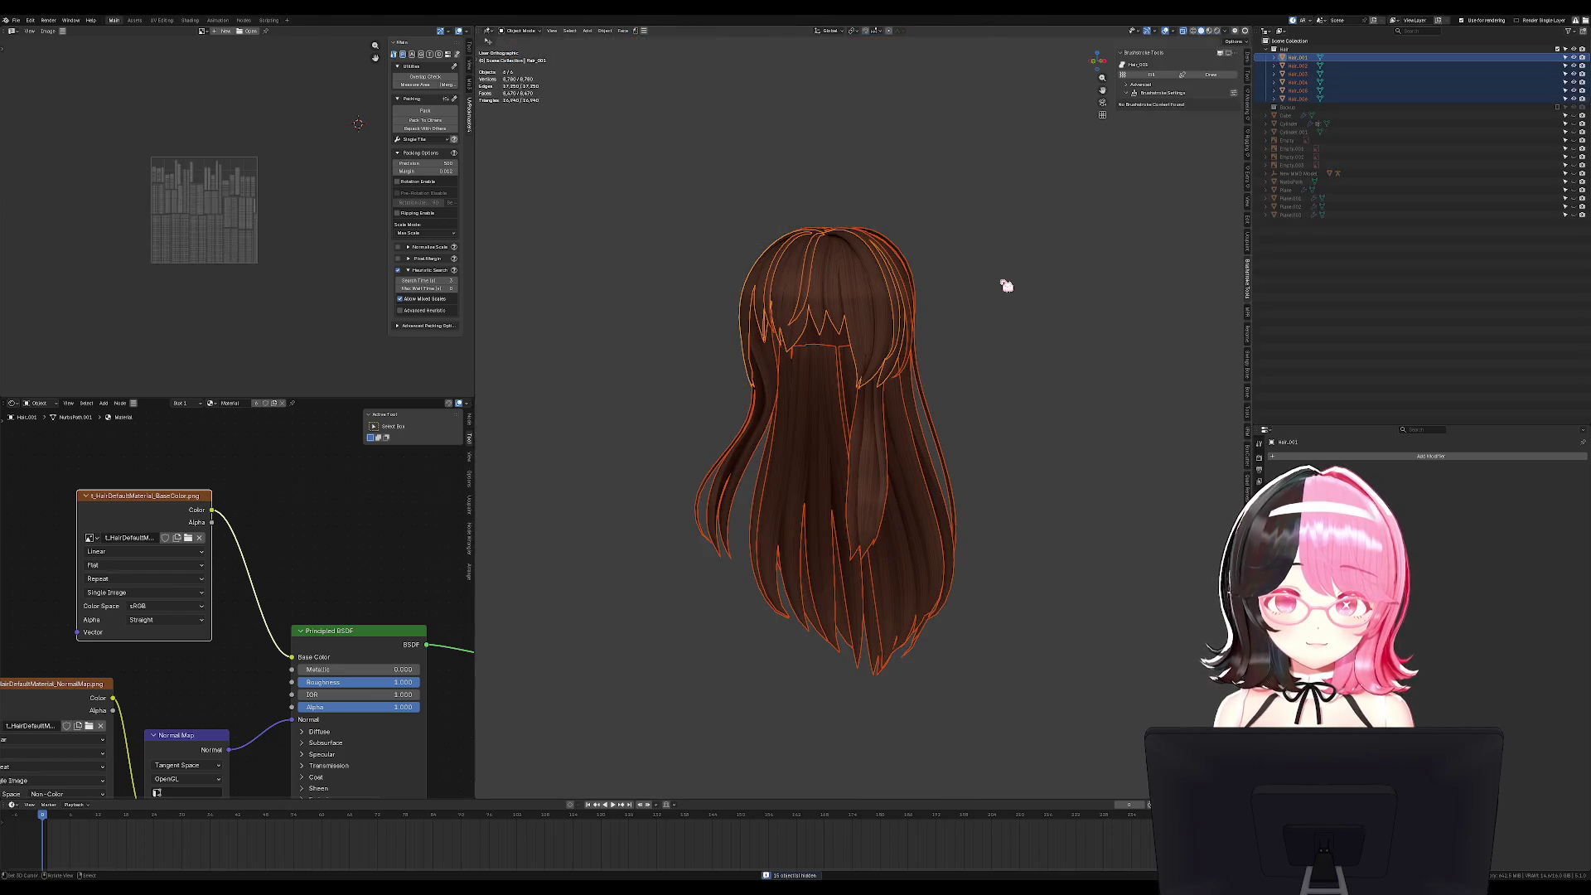
pyautogui.scroll(5, 873, 160)
pyautogui.click(874, 160)
pyautogui.press('KP_3')
pyautogui.scroll(-3, 965, 187)
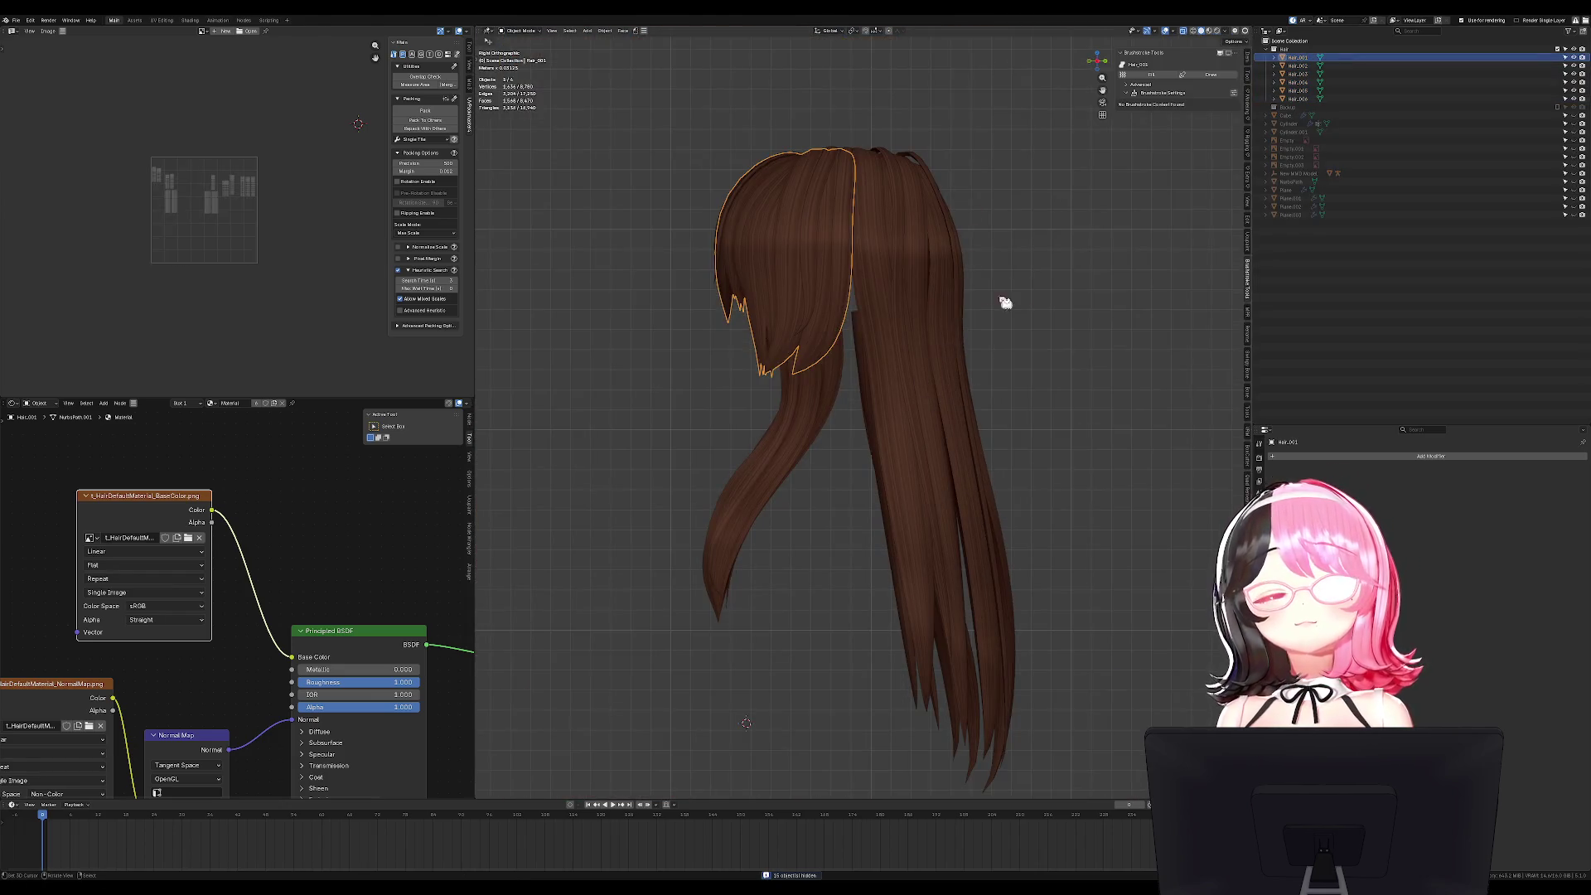
pyautogui.click(981, 314)
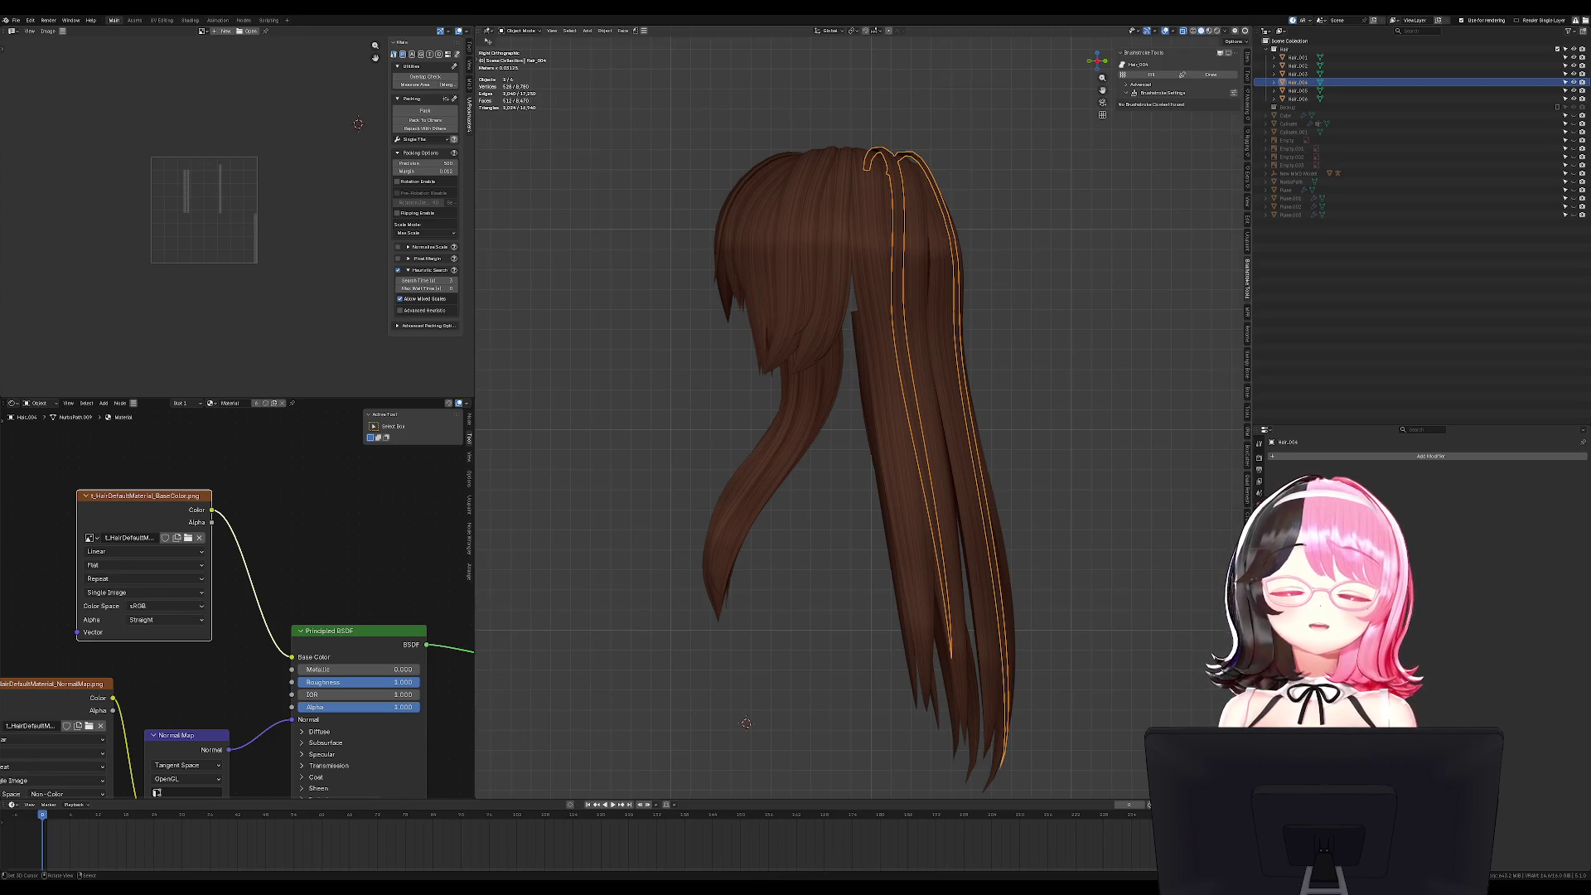
# In the Armature Tools sidebar, set the generated bone name to HAIR.
pyautogui.click(1247, 132)
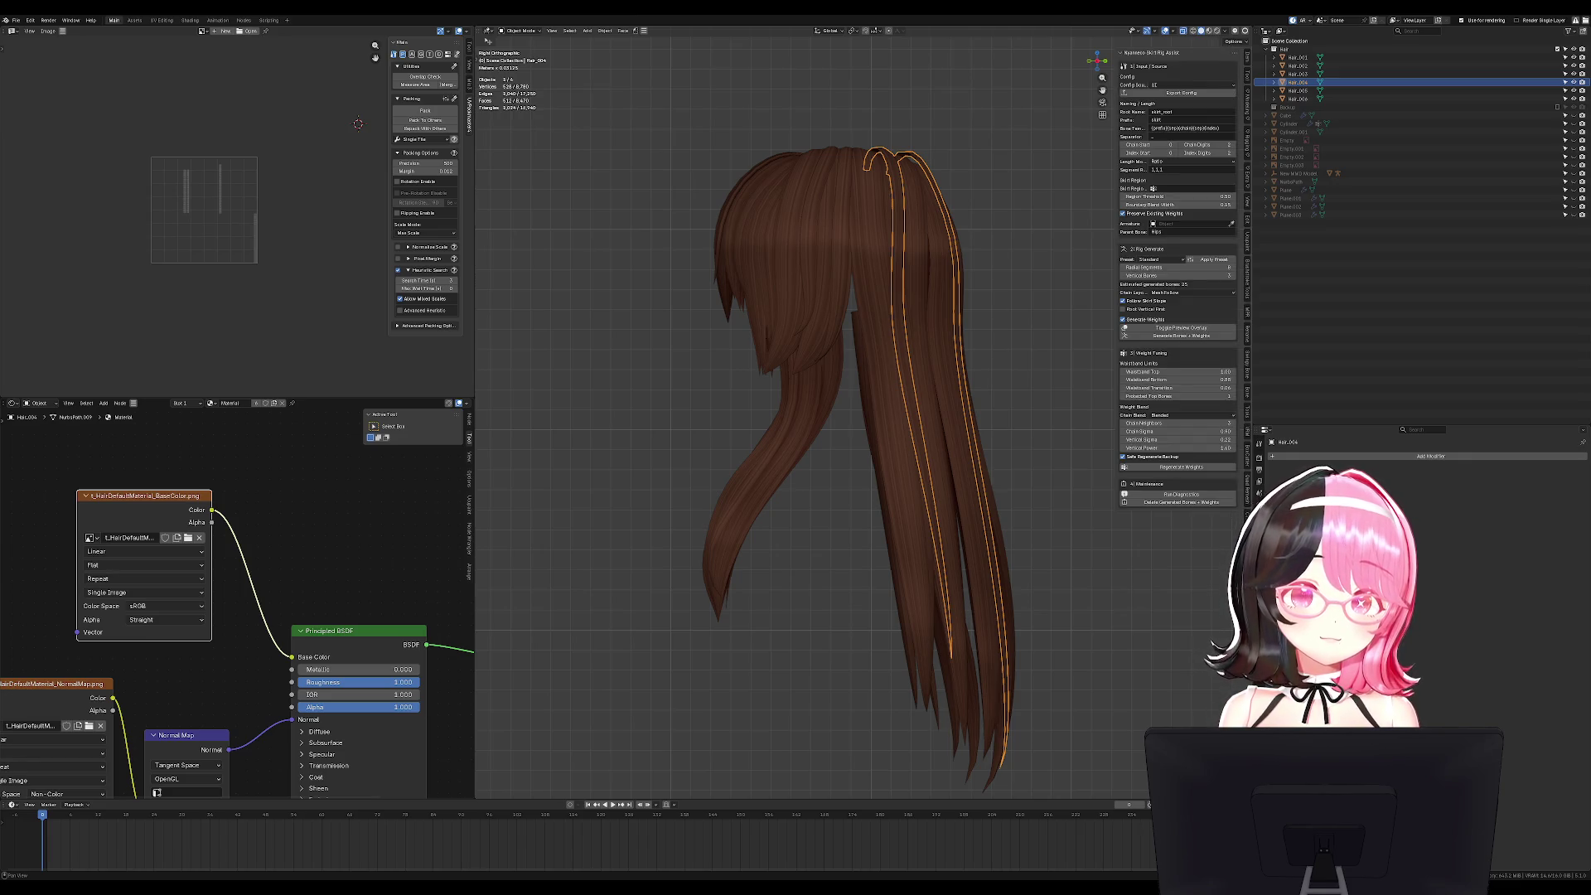
pyautogui.click(1247, 157)
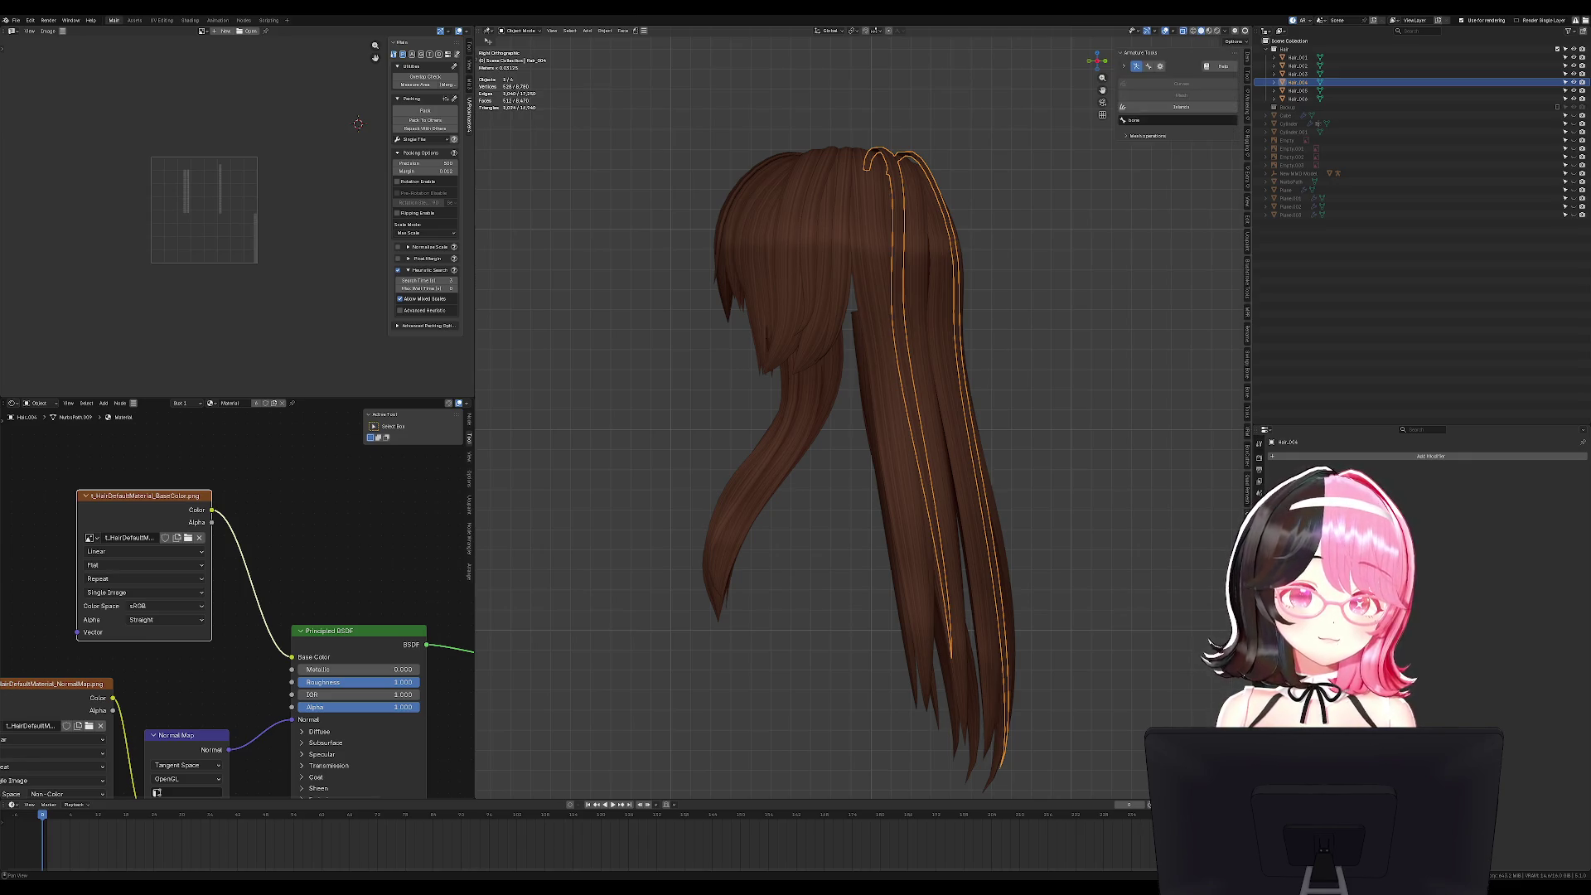
pyautogui.click(1158, 120)
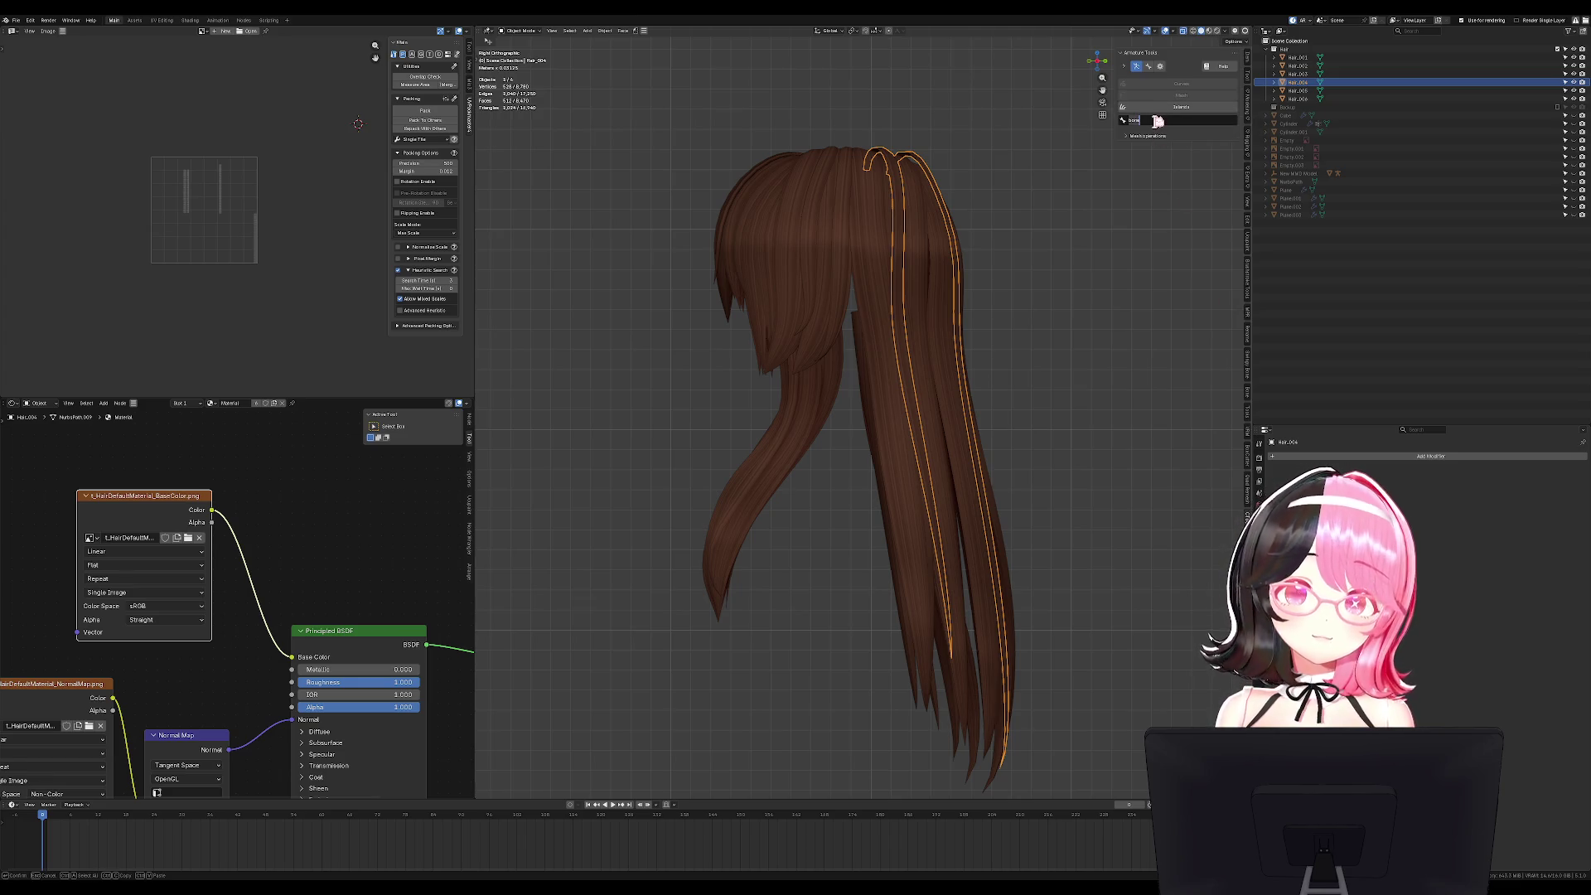
pyautogui.write('hAIR')
pyautogui.press('Return')
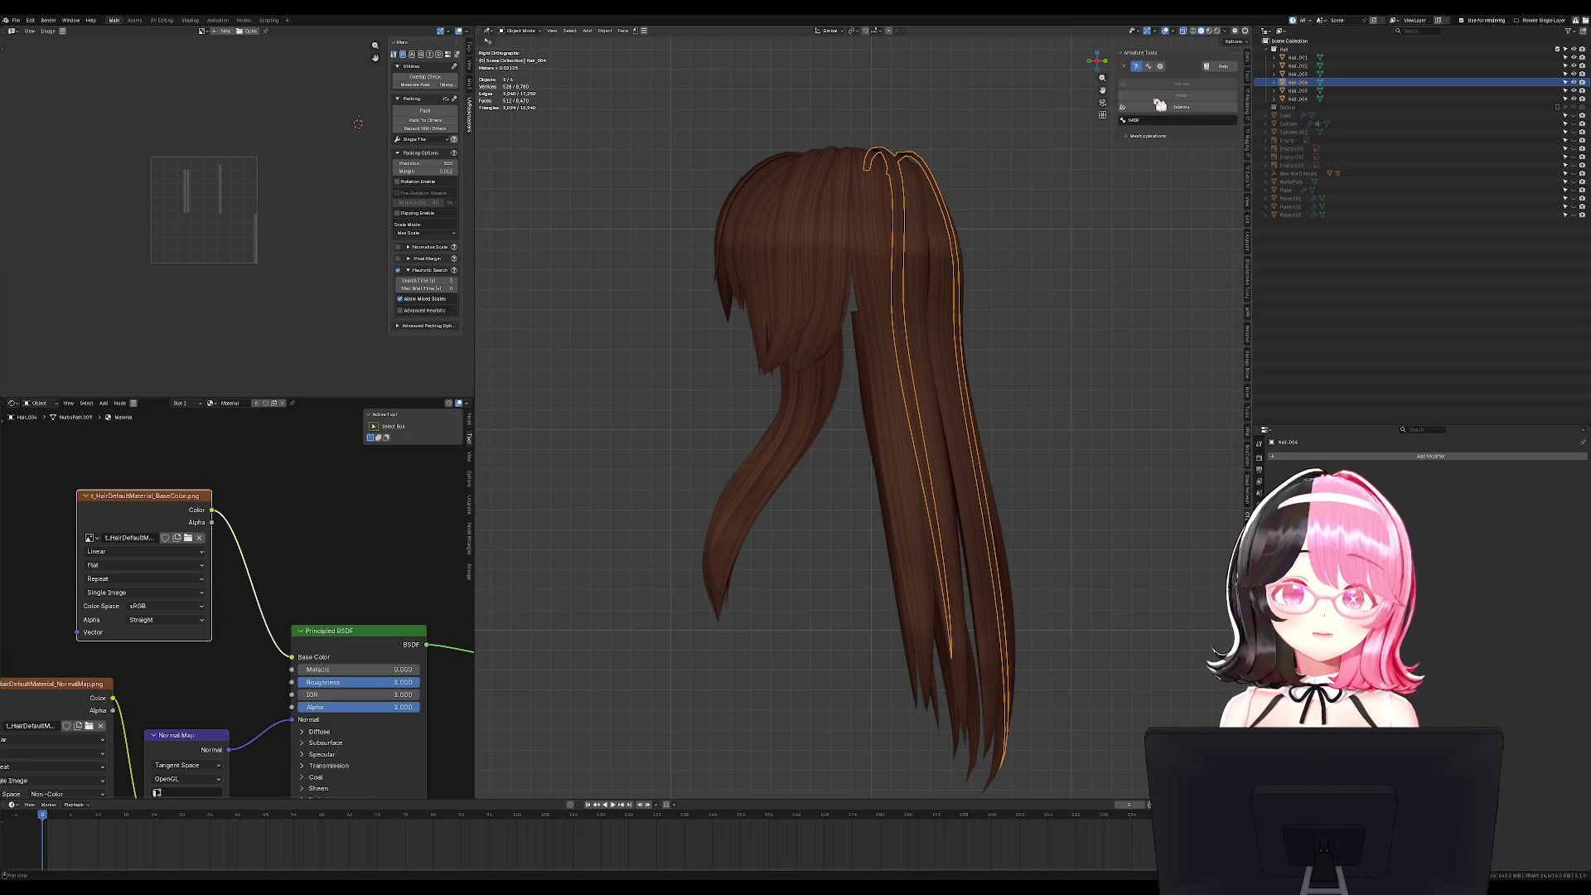
pyautogui.click(1162, 121)
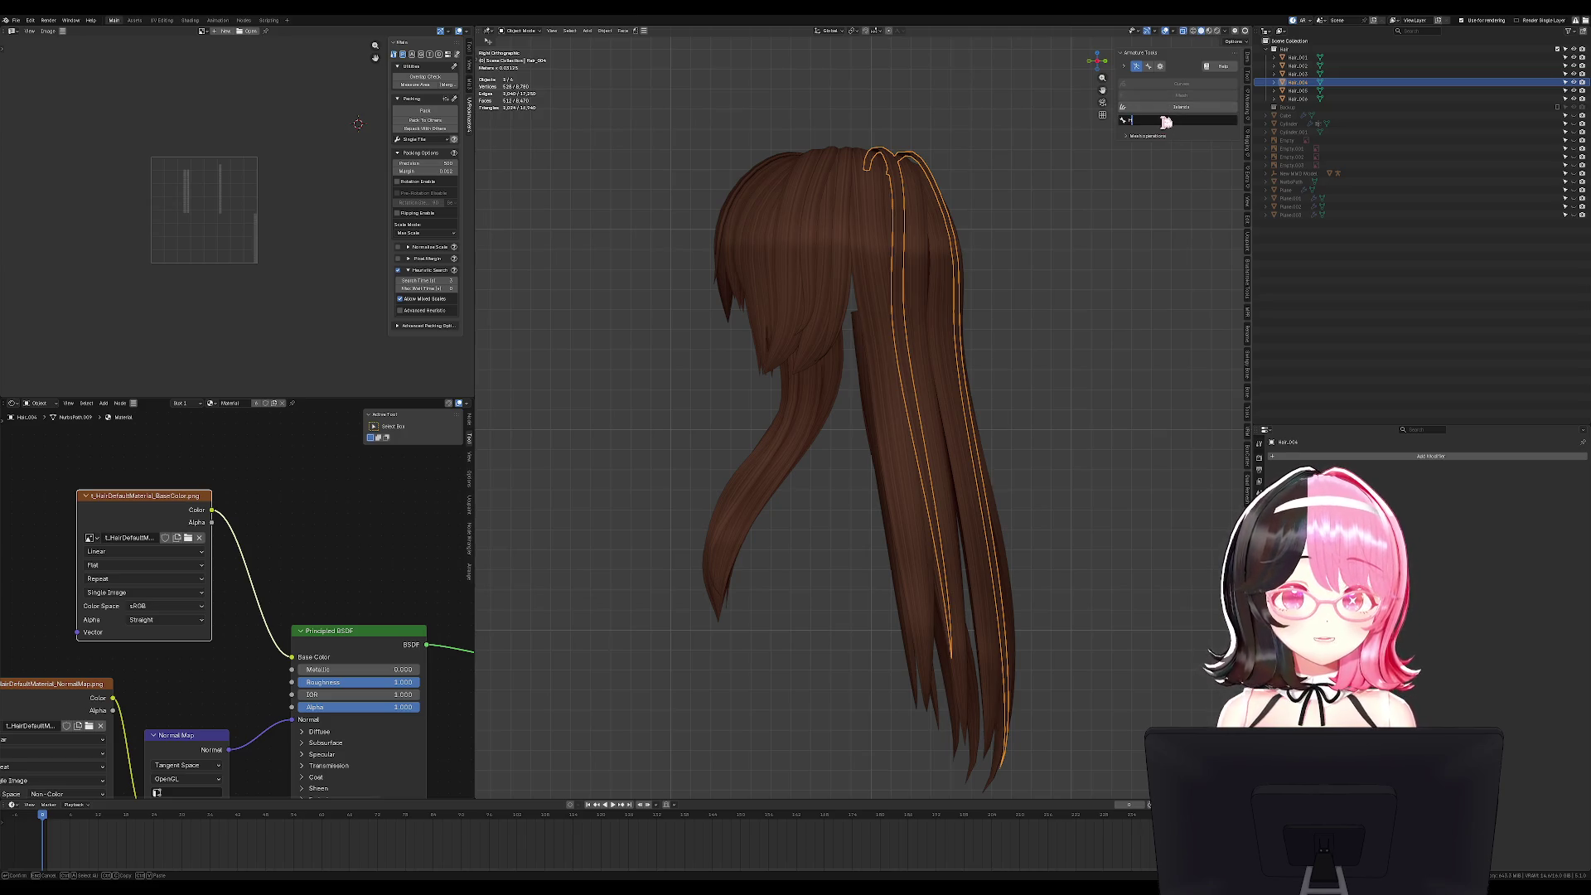
pyautogui.press('Escape')
# Set the bone Generate Type to Custom.
pyautogui.click(1154, 67)
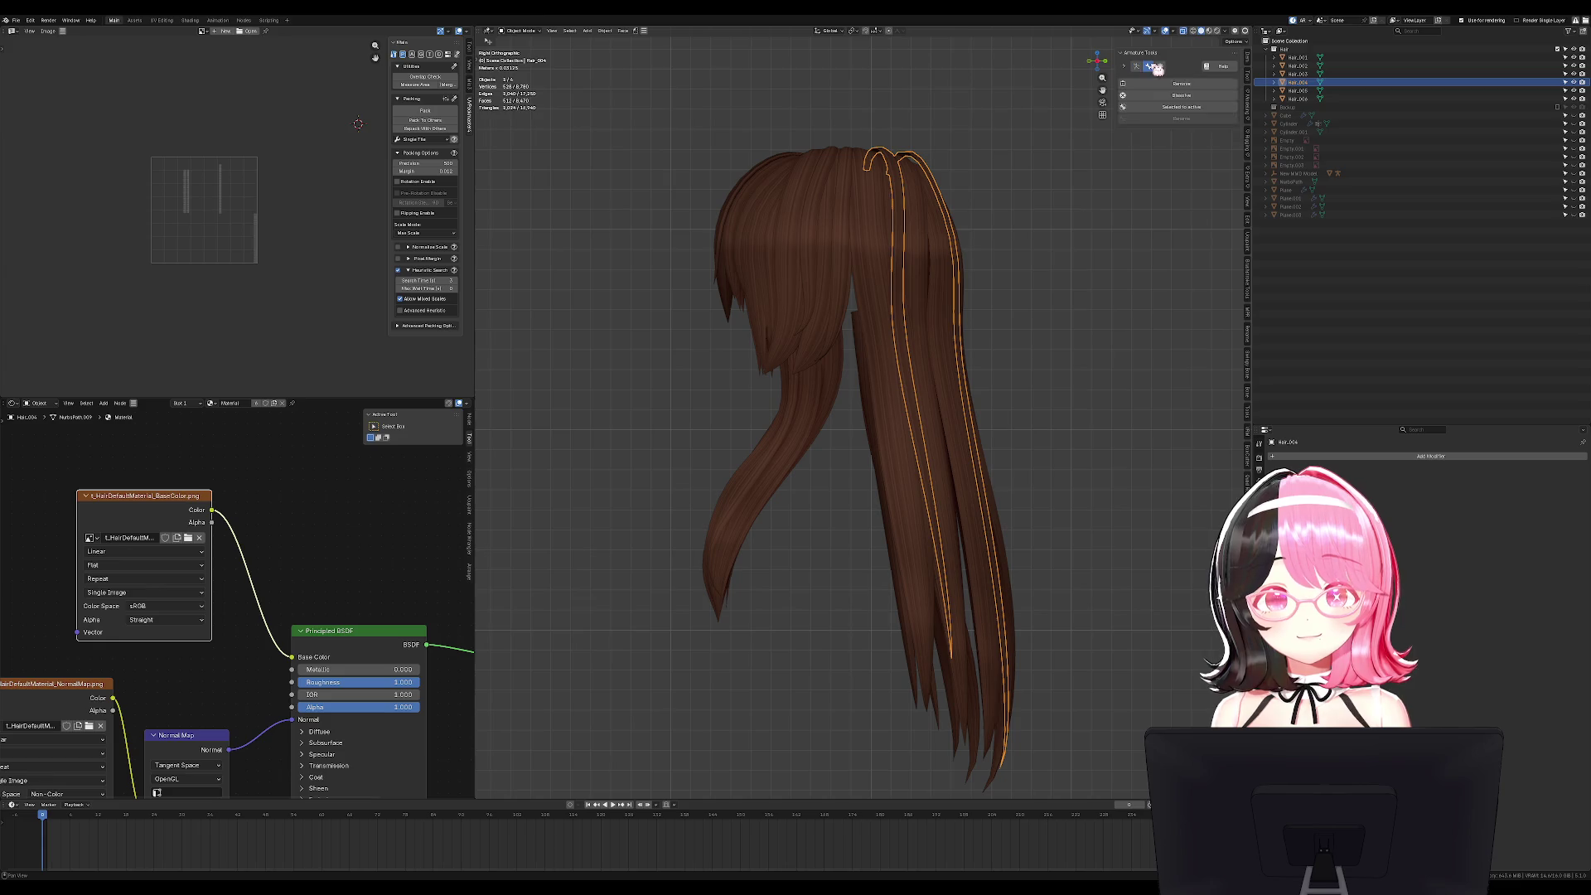
pyautogui.click(1136, 66)
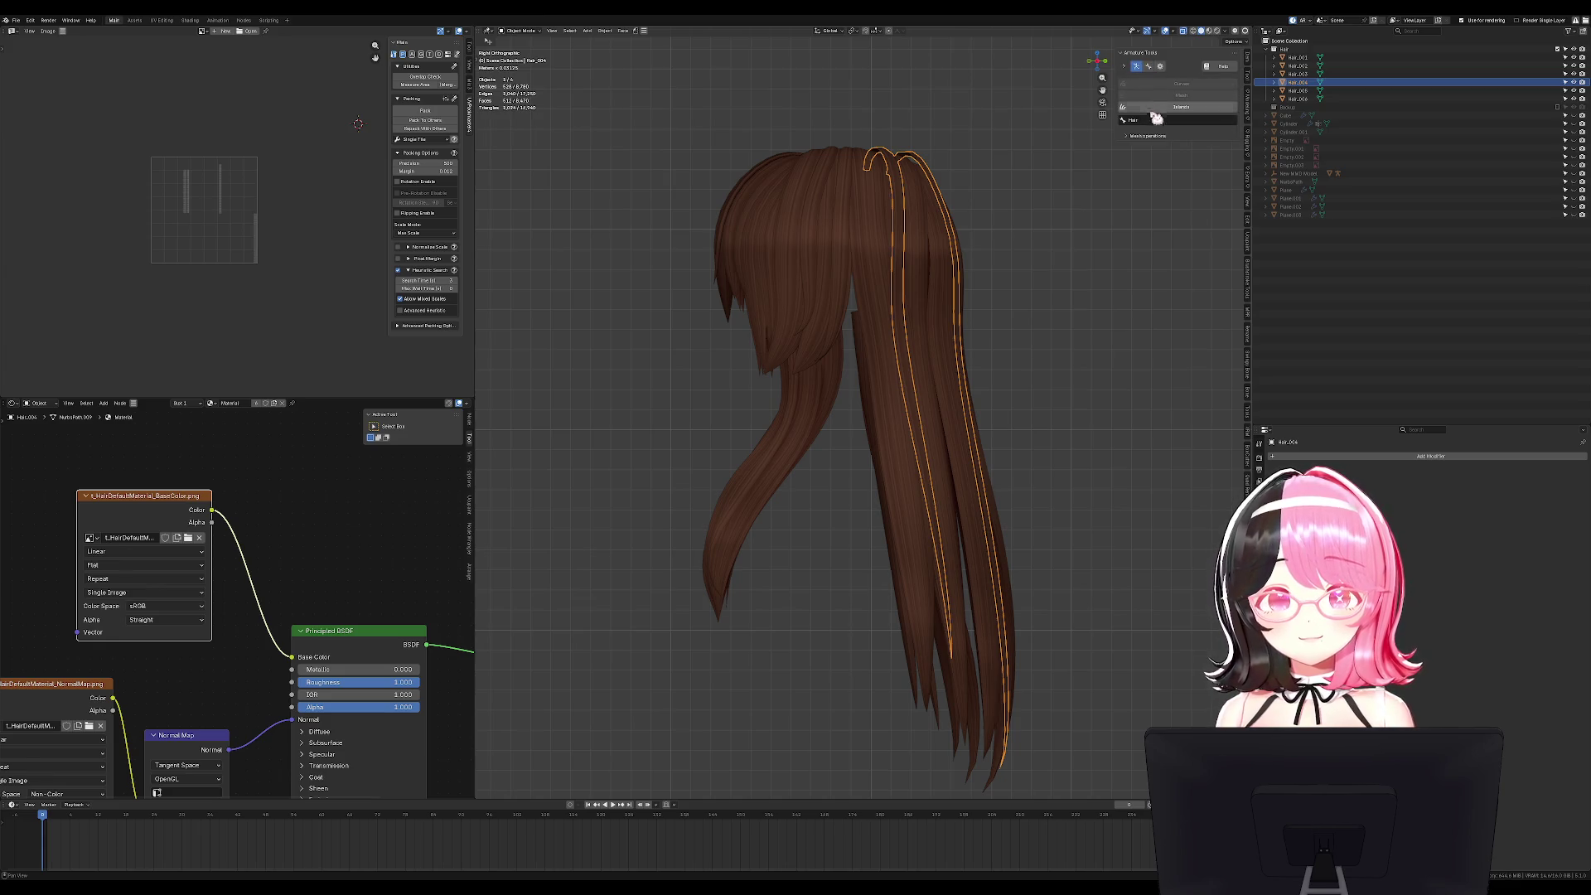
pyautogui.click(1160, 67)
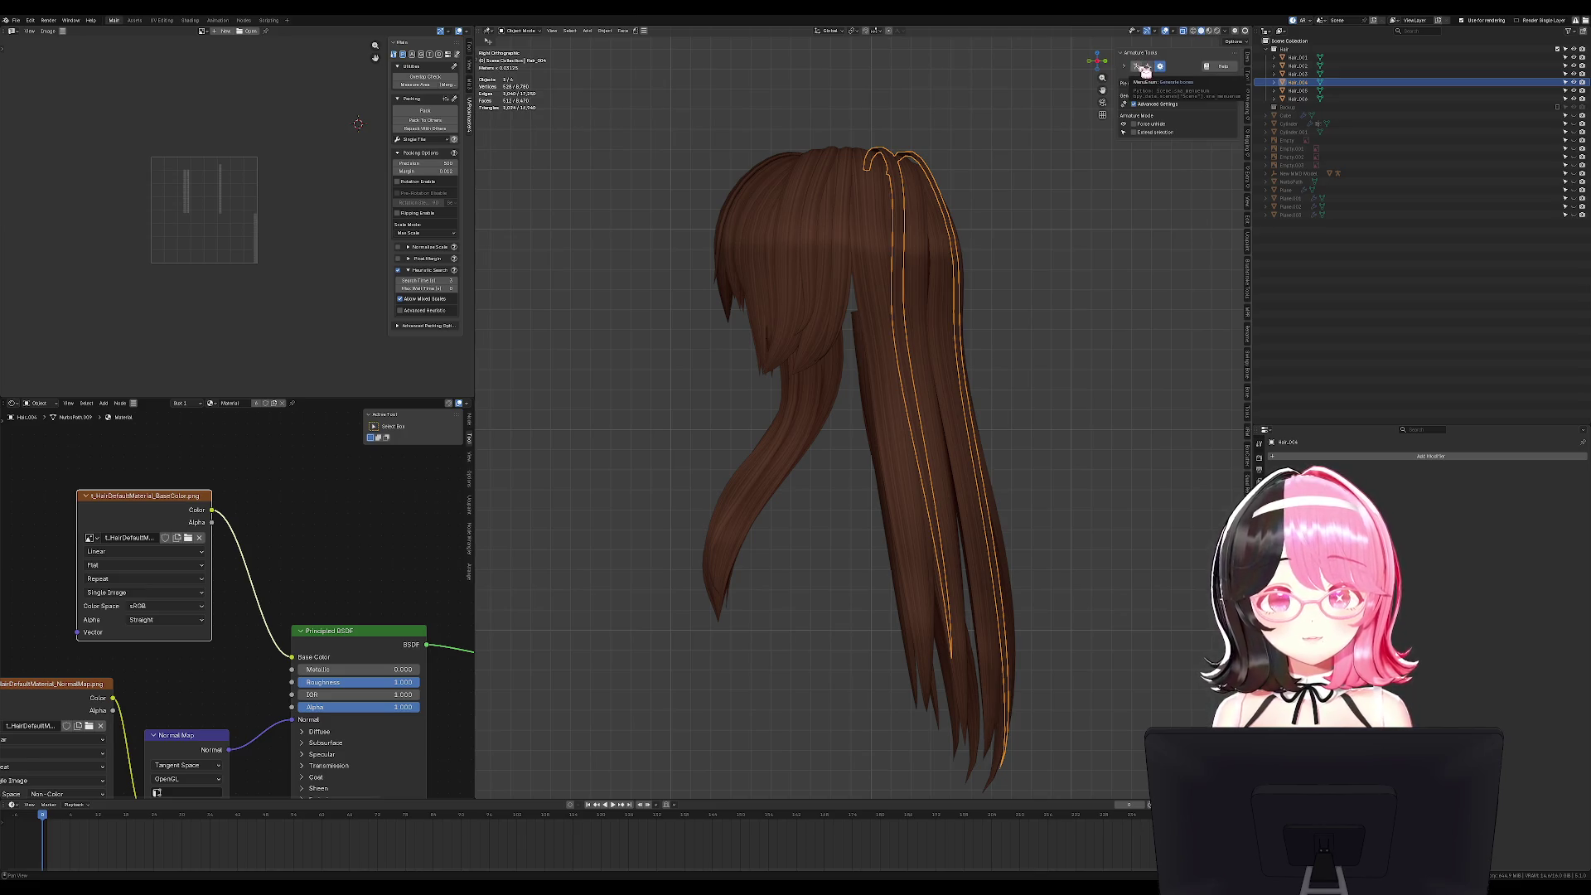
pyautogui.click(1137, 67)
pyautogui.click(1194, 121)
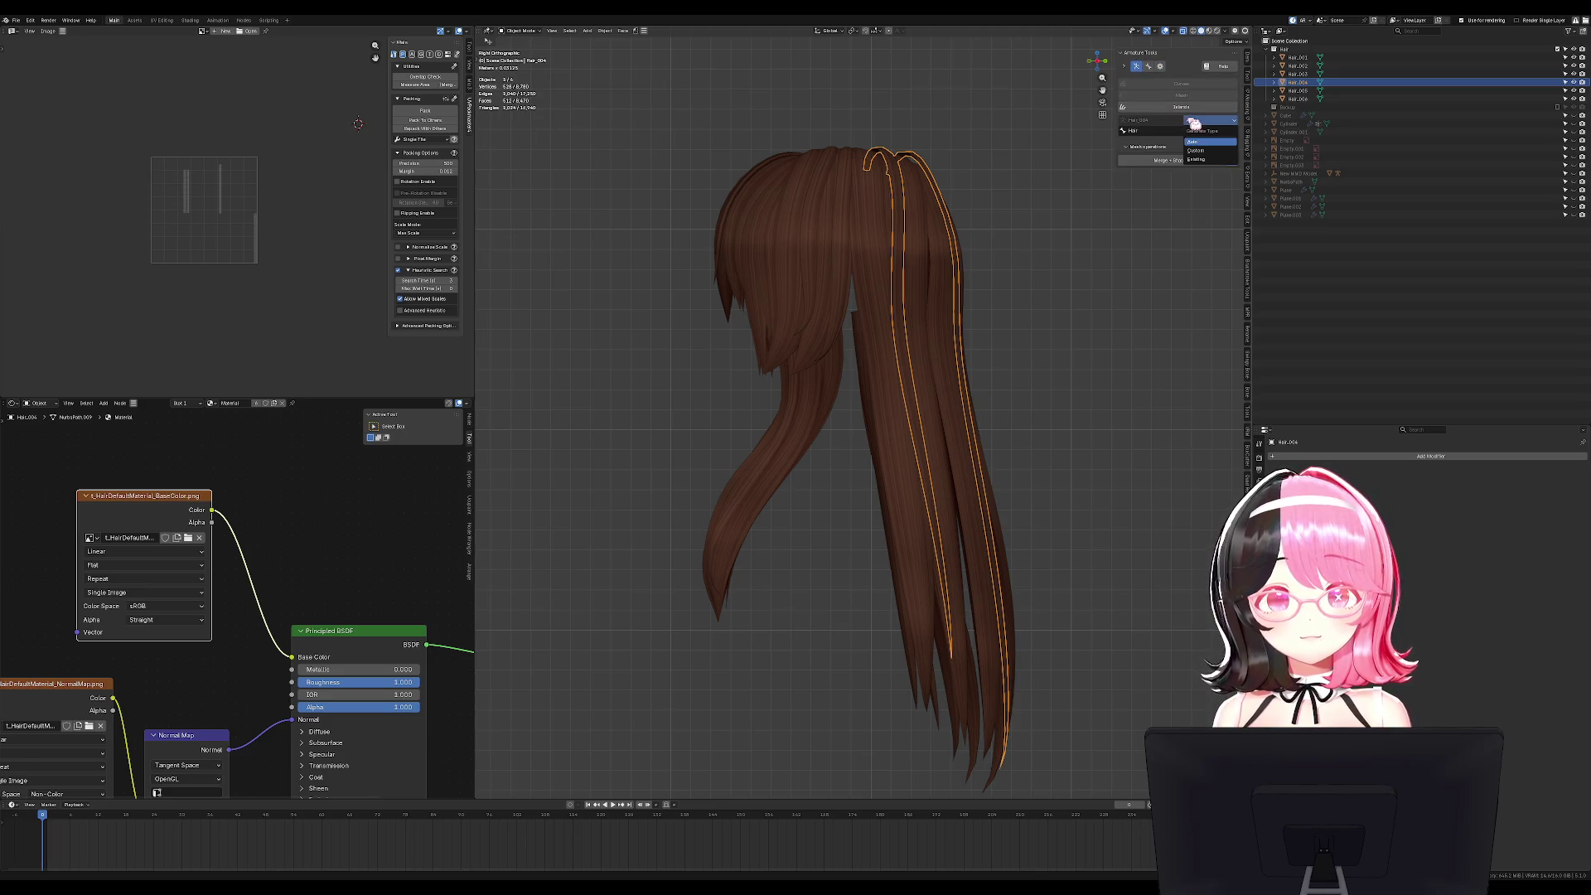
pyautogui.click(1209, 151)
pyautogui.click(1193, 122)
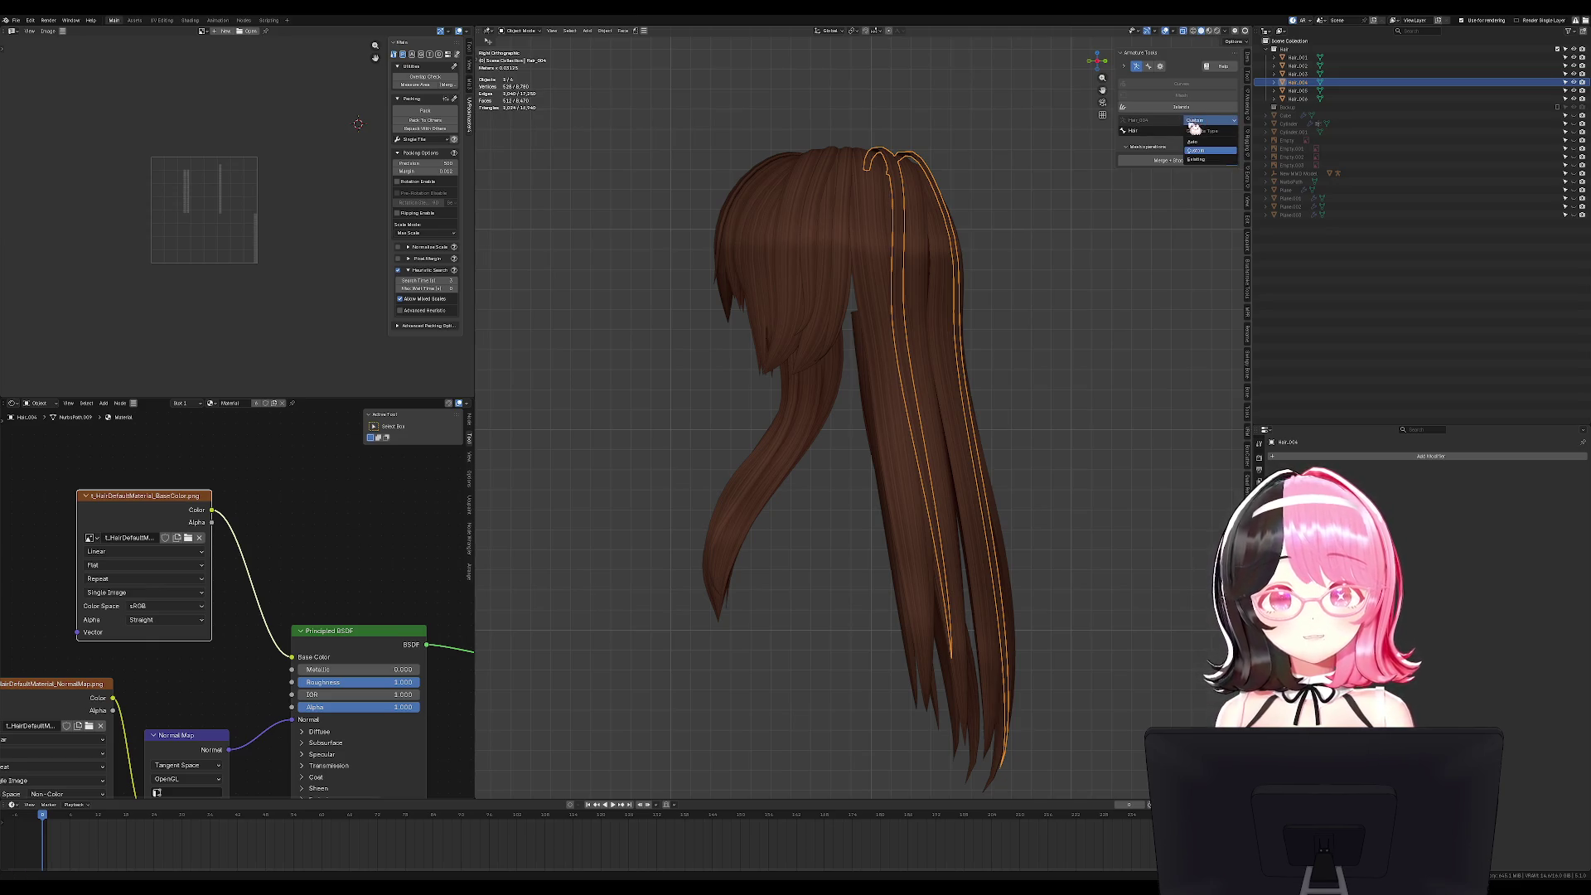
pyautogui.click(1194, 125)
# Clear the hair selection in side view and bring up the Add menu's armature option.
pyautogui.moveTo(934, 291)
pyautogui.mouseDown(button='middle')
pyautogui.moveTo(941, 302)
pyautogui.moveTo(963, 269)
pyautogui.moveTo(899, 266)
pyautogui.mouseUp(button='middle')
pyautogui.click(863, 273)
pyautogui.keyDown('shift'); pyautogui.click(909, 237); pyautogui.keyUp('shift')
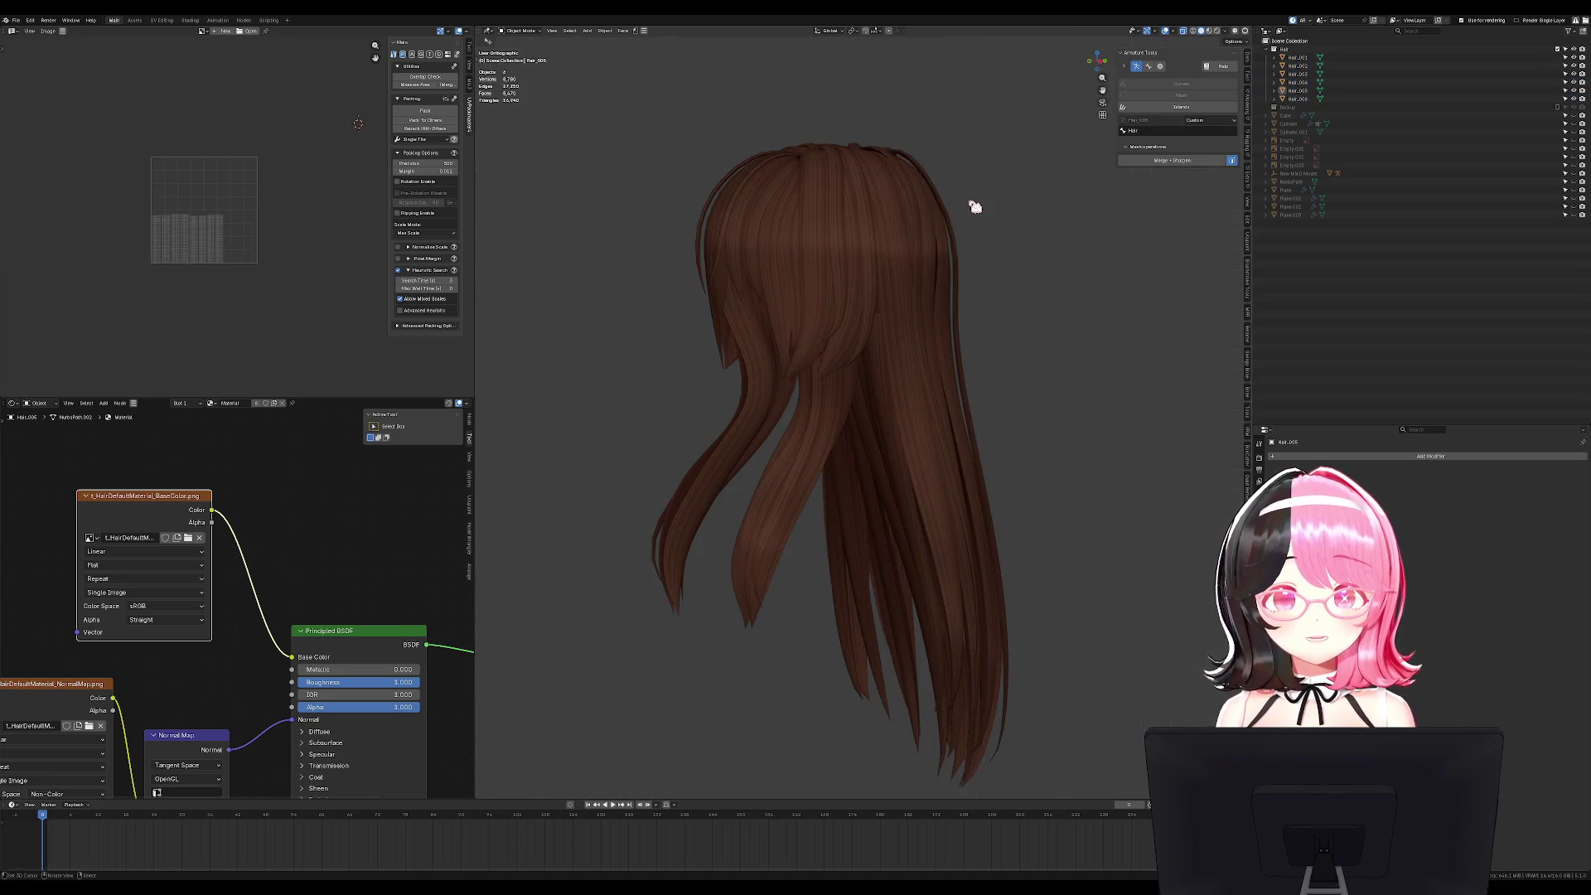
pyautogui.press('KP_3')
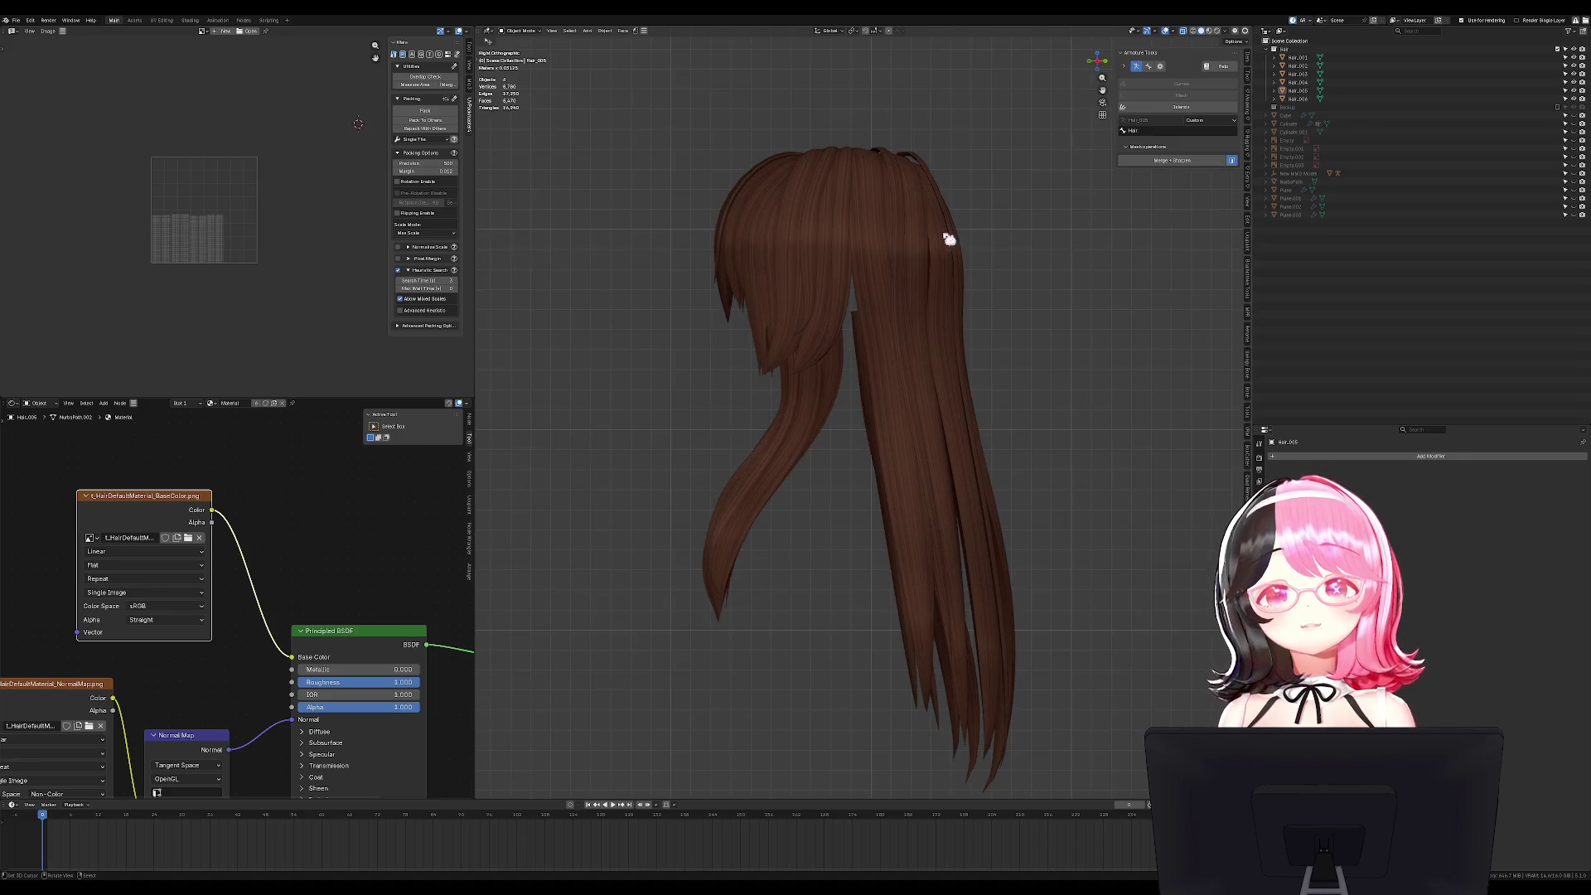
pyautogui.hotkey('shift', 'a')
pyautogui.moveTo(1045, 216)
pyautogui.moveTo(1031, 287)
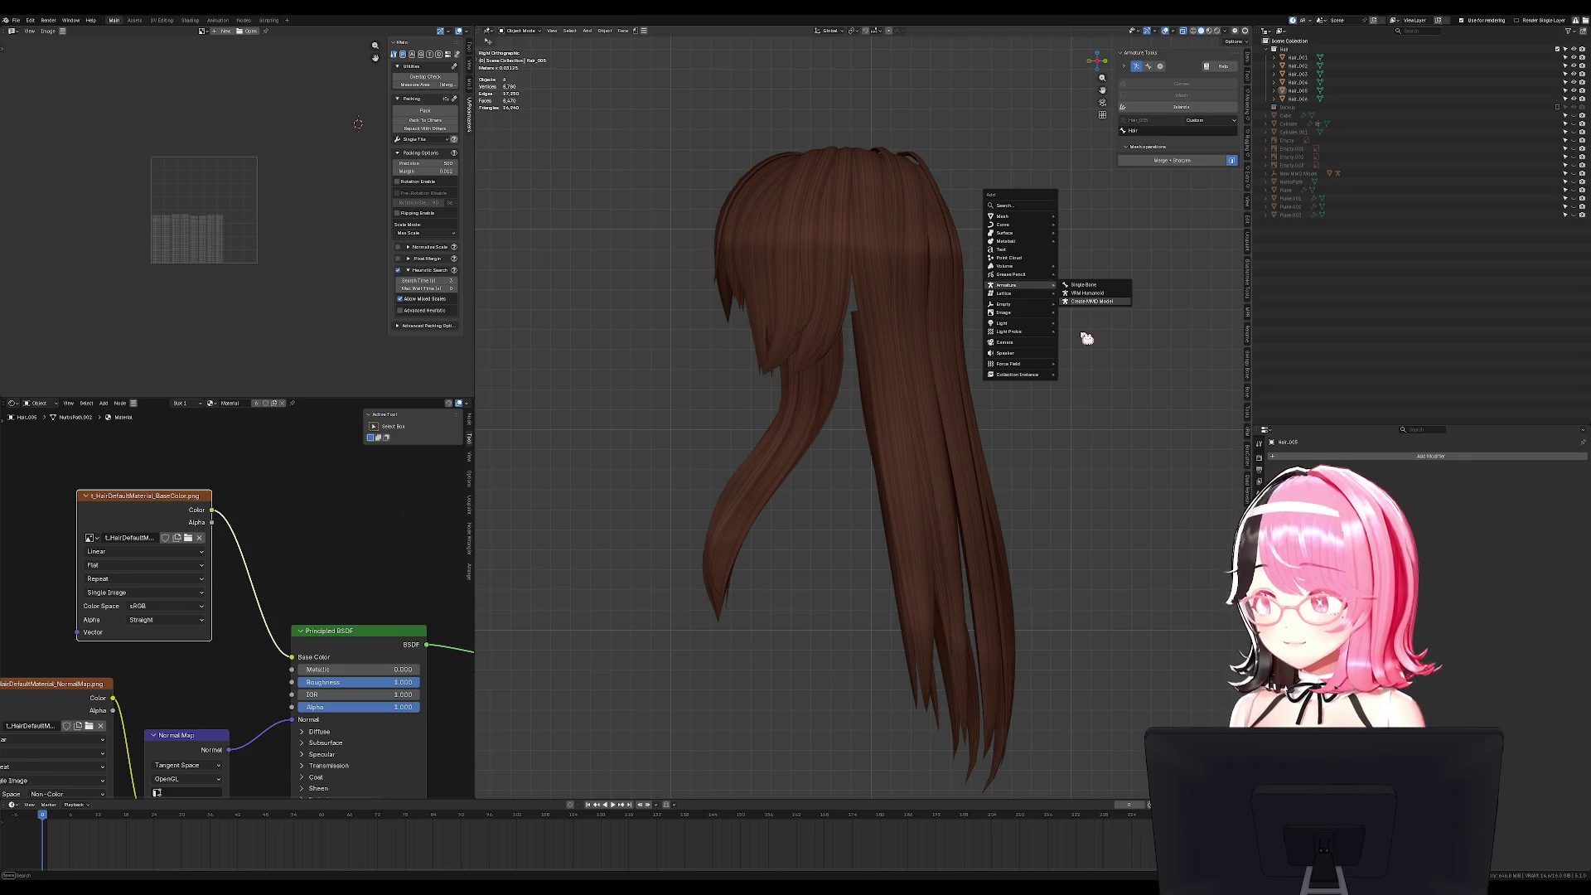
# Add an armature and delete its default bone, leaving it empty.
pyautogui.click(1082, 286)
pyautogui.press('Tab')
pyautogui.scroll(-3, 1006, 420)
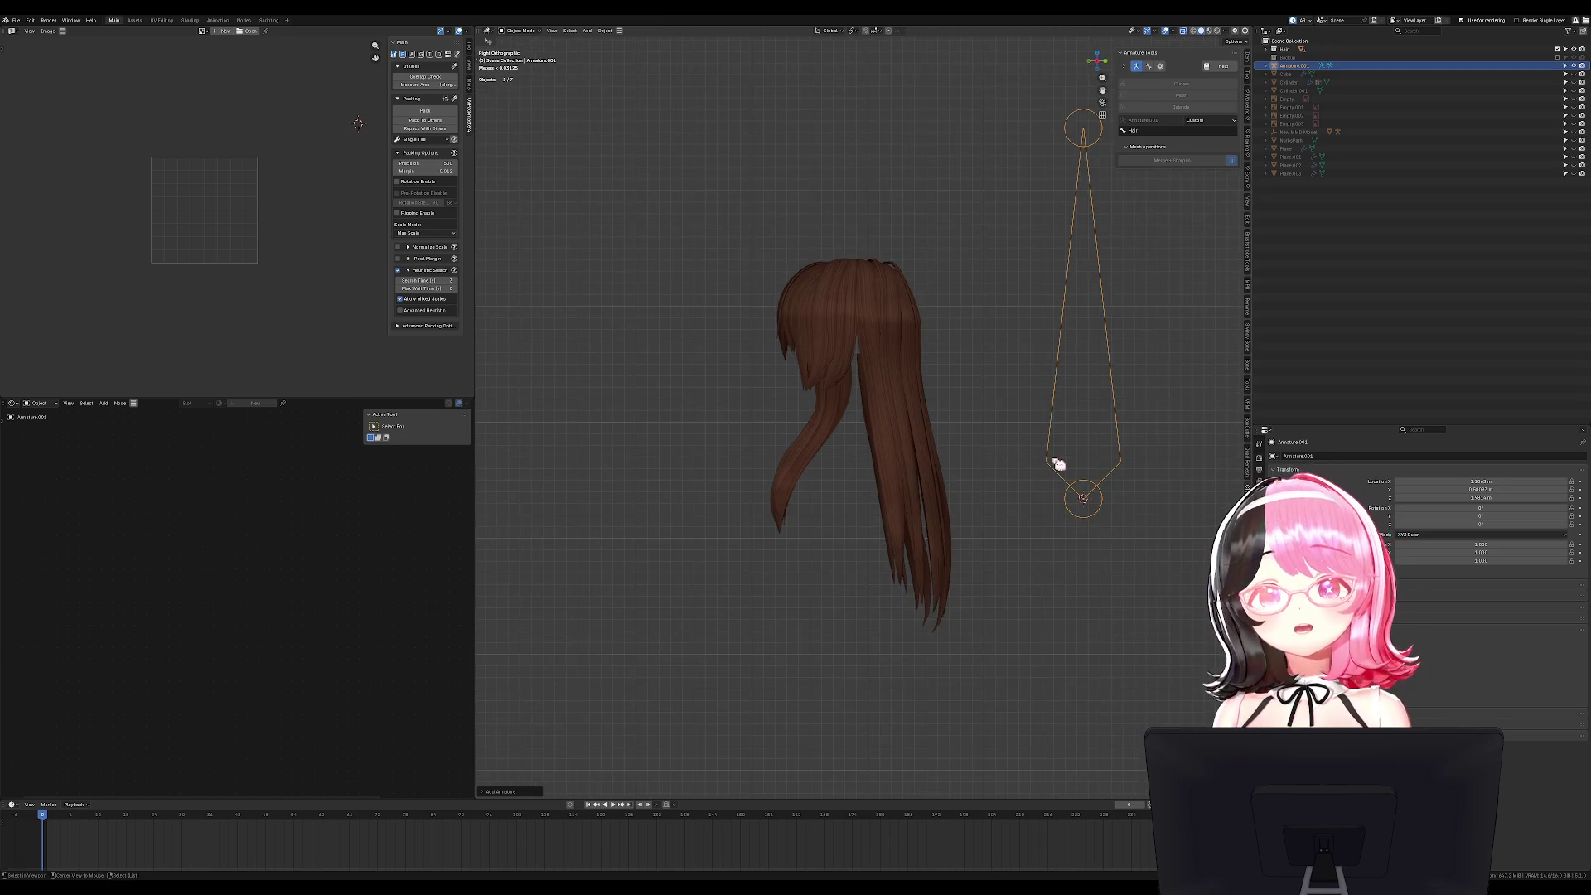
pyautogui.scroll(-4, 994, 591)
pyautogui.press('x')
pyautogui.click(1016, 591)
pyautogui.press('Tab')
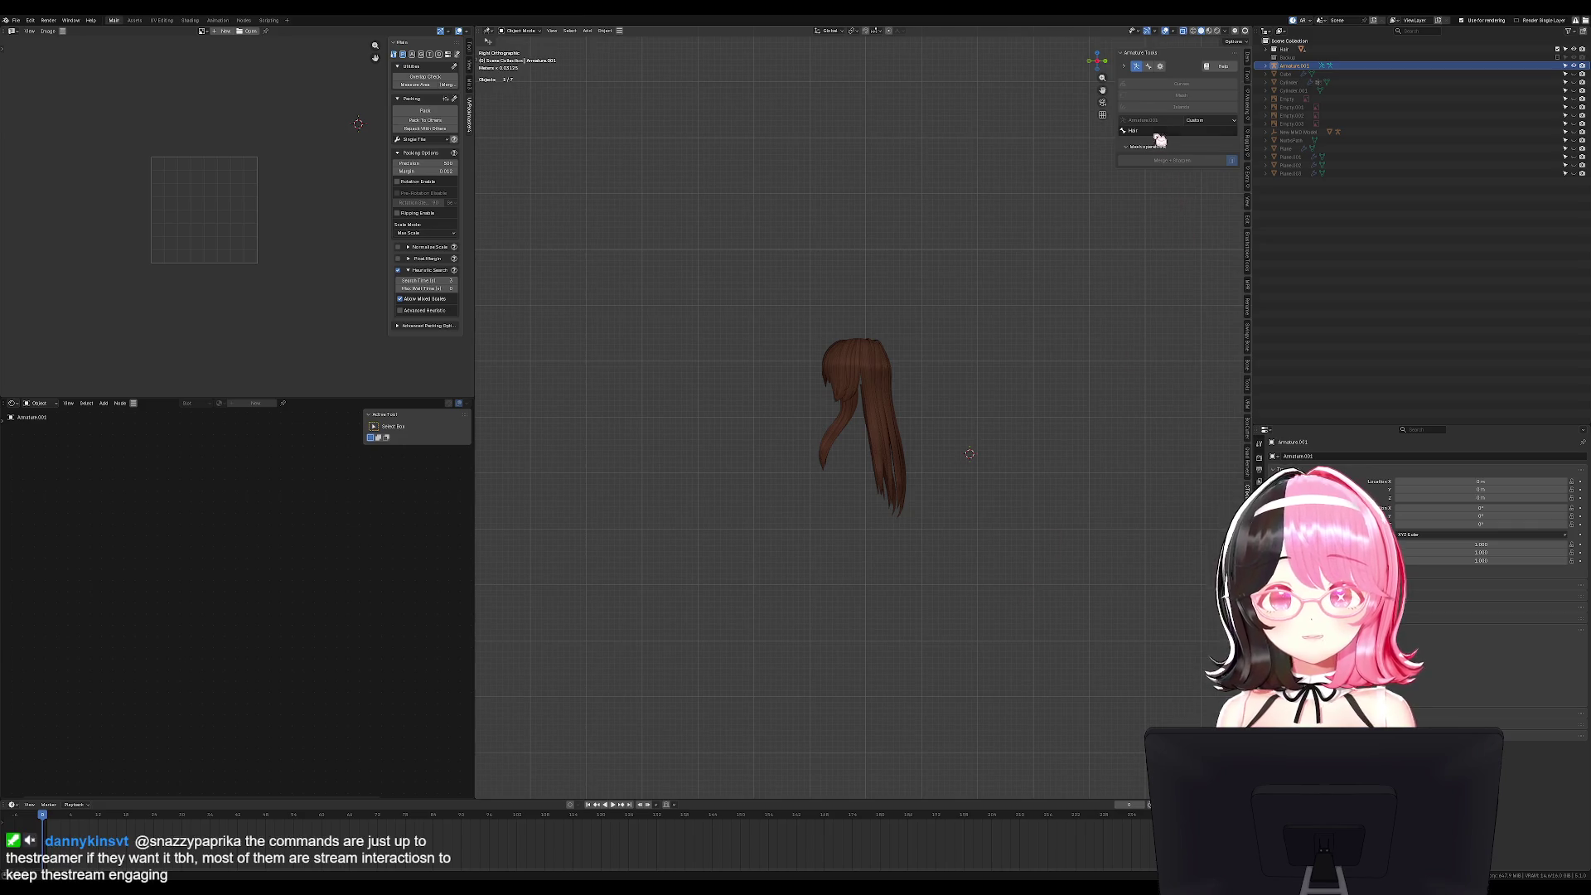
pyautogui.scroll(5, 917, 327)
# Select the hair and set Generate Type to Existing.
pyautogui.click(893, 355)
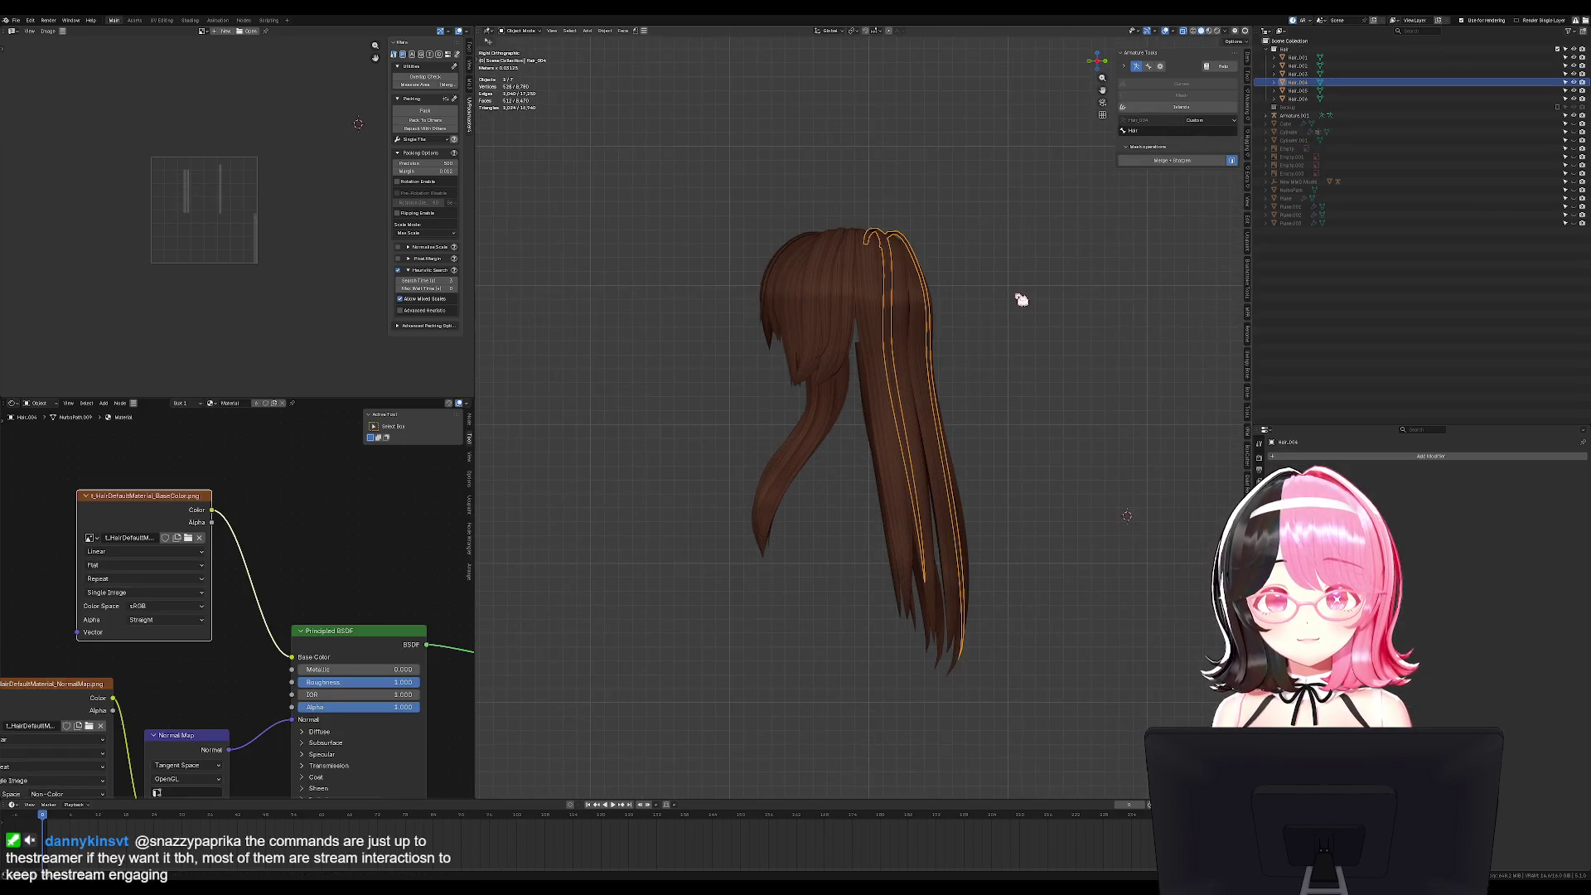
pyautogui.click(1205, 122)
pyautogui.click(1197, 159)
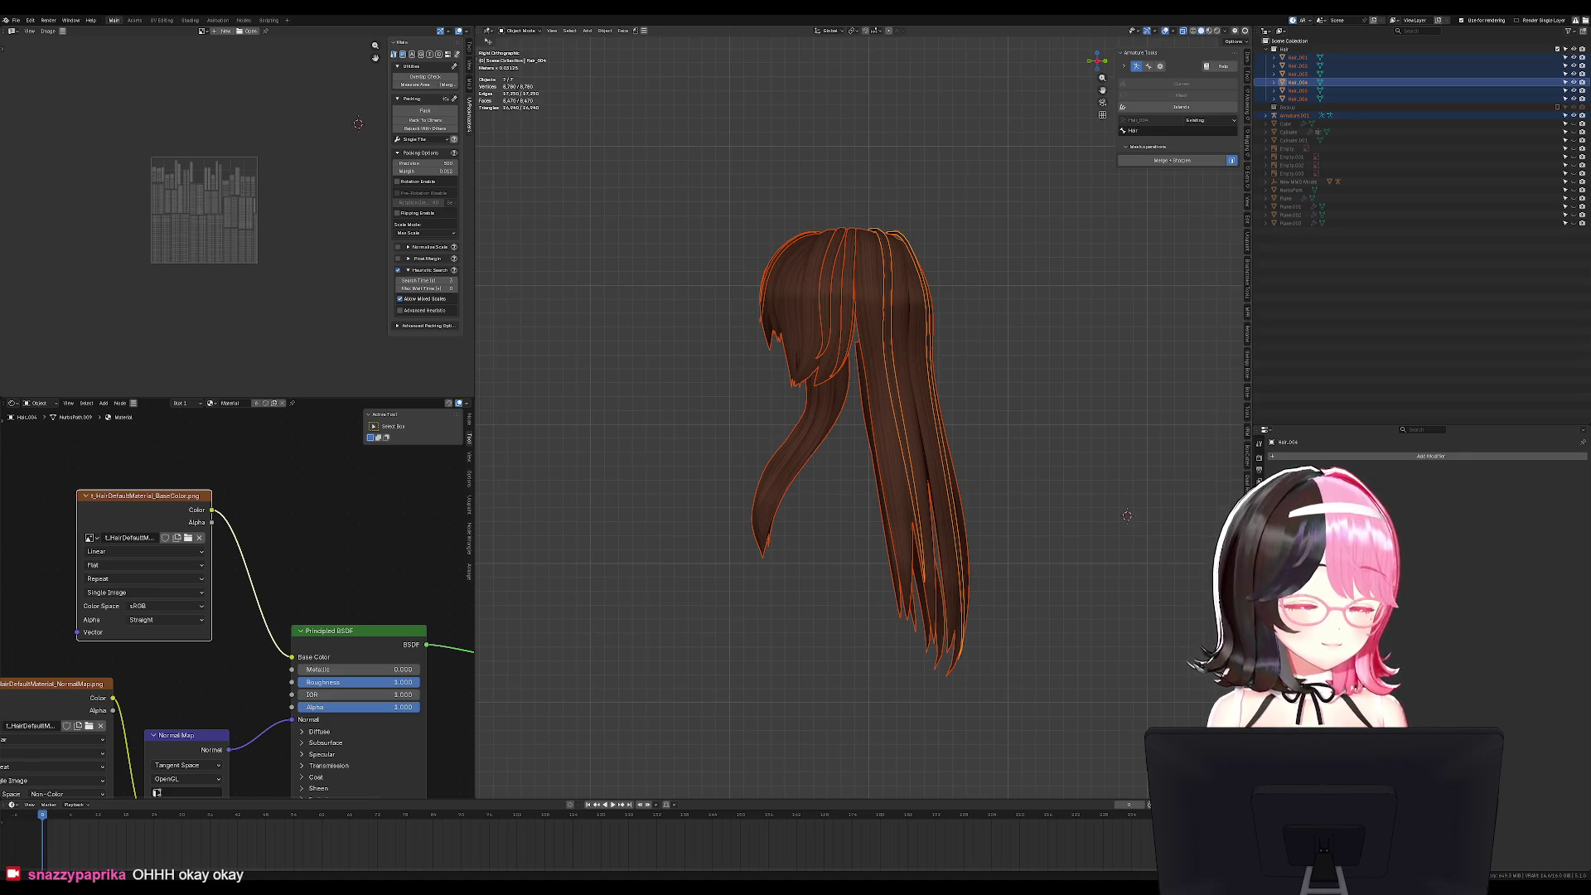
# Select the bangs piece Hair_001 from an angled view.
pyautogui.moveTo(729, 369)
pyautogui.mouseDown(button='middle')
pyautogui.moveTo(905, 369)
pyautogui.moveTo(895, 380)
pyautogui.moveTo(941, 274)
pyautogui.moveTo(941, 302)
pyautogui.mouseUp(button='middle')
pyautogui.hotkey('alt', 'a')
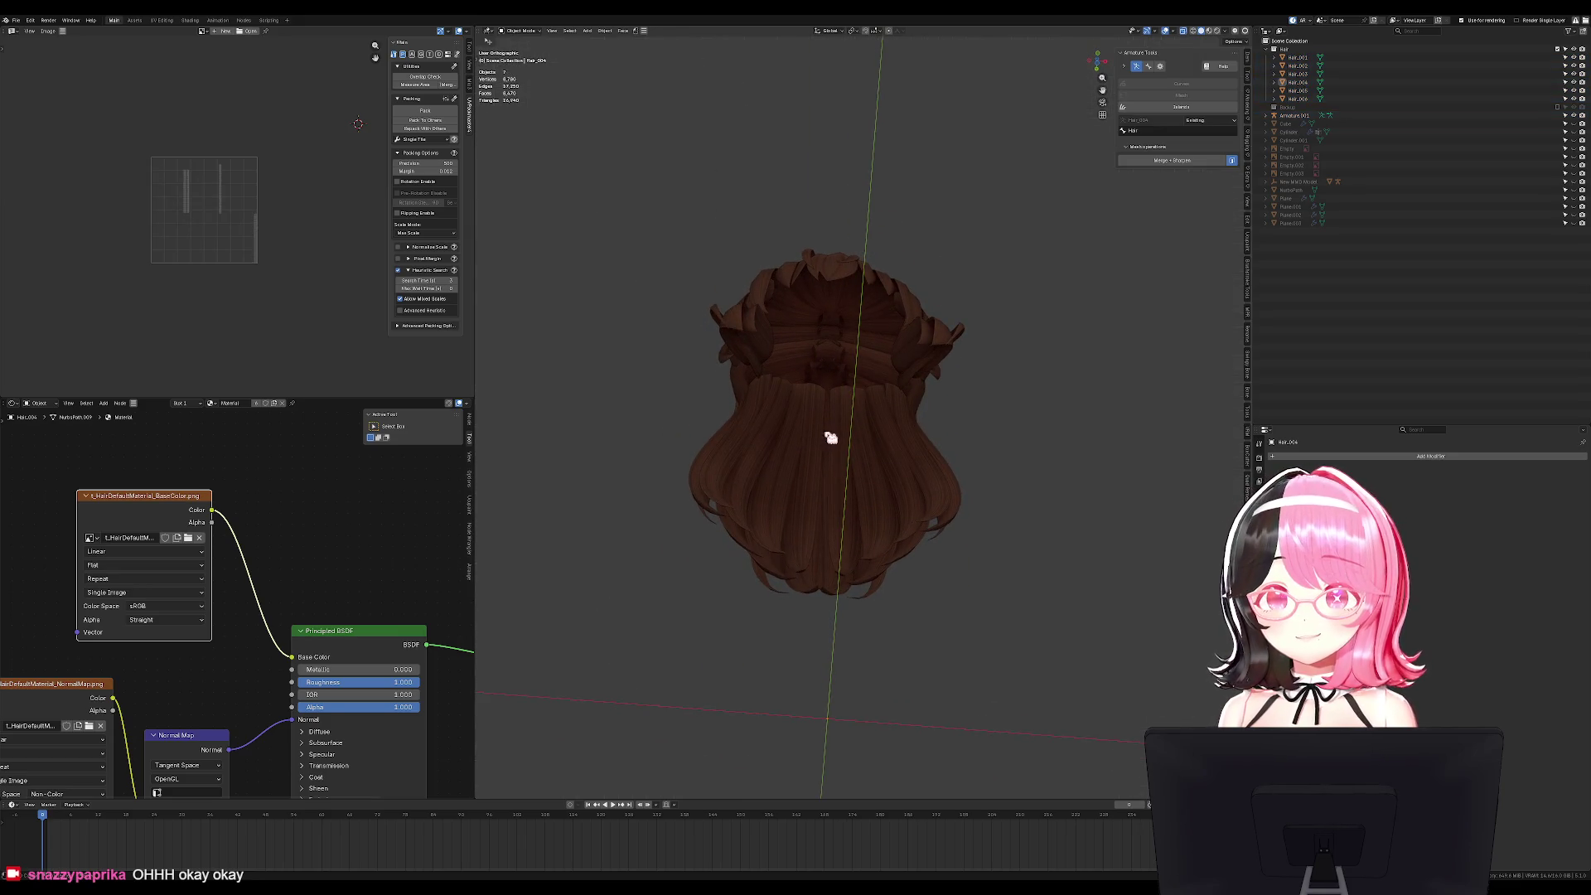
pyautogui.click(870, 367)
pyautogui.press('KP_1')
pyautogui.hotkey('alt', 'a')
pyautogui.click(869, 371)
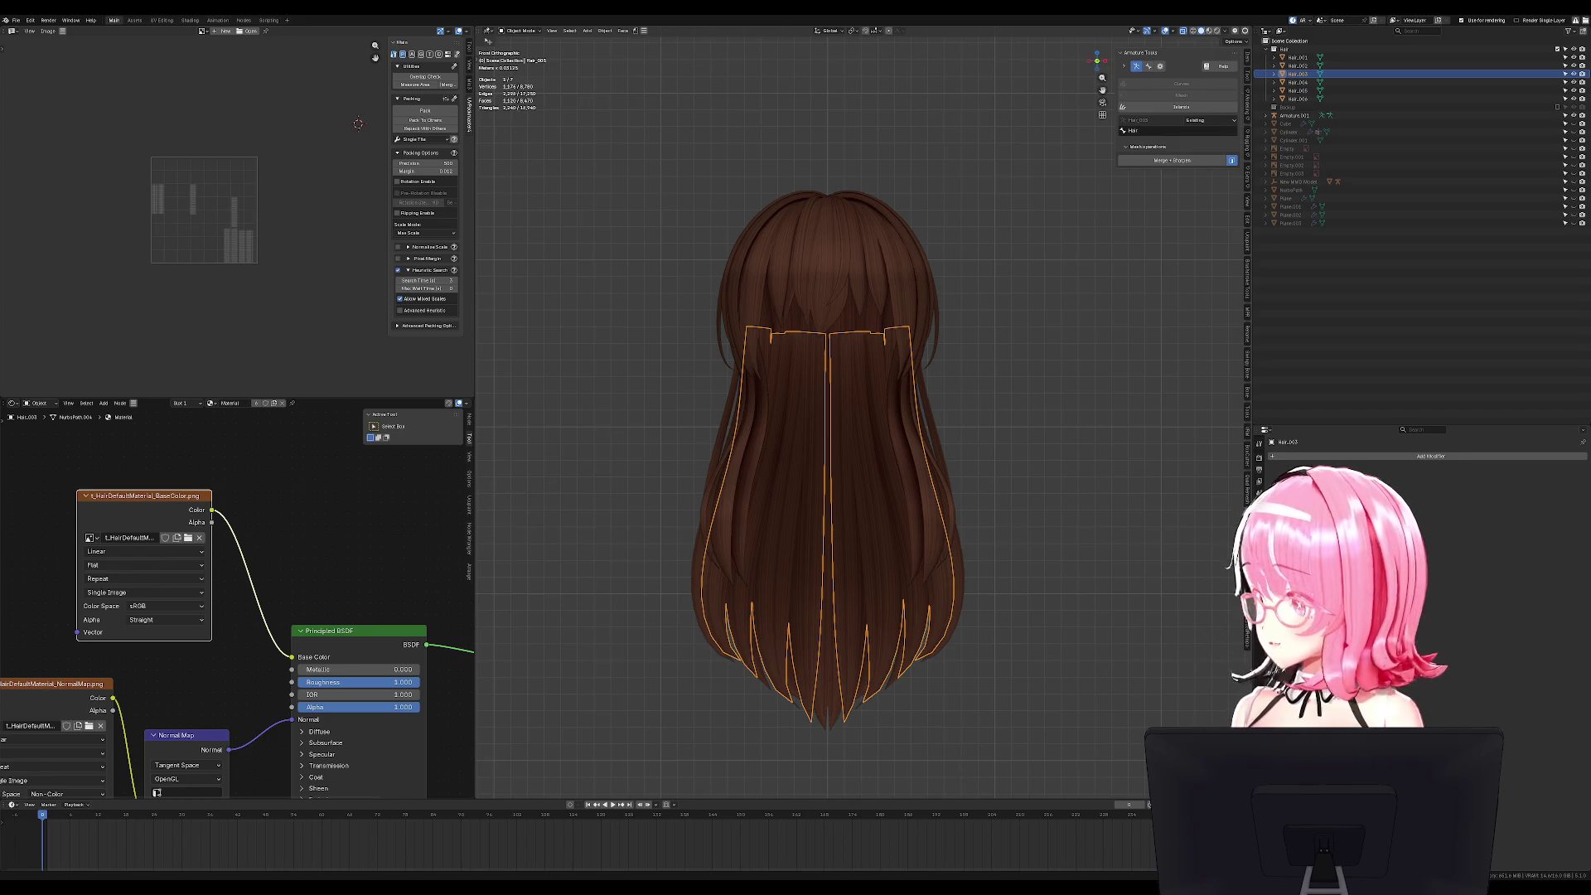
pyautogui.click(990, 536)
pyautogui.scroll(4, 990, 536)
pyautogui.moveTo(991, 536)
pyautogui.mouseDown(button='middle')
pyautogui.moveTo(941, 480)
pyautogui.moveTo(867, 259)
pyautogui.mouseUp(button='middle')
pyautogui.click(866, 259)
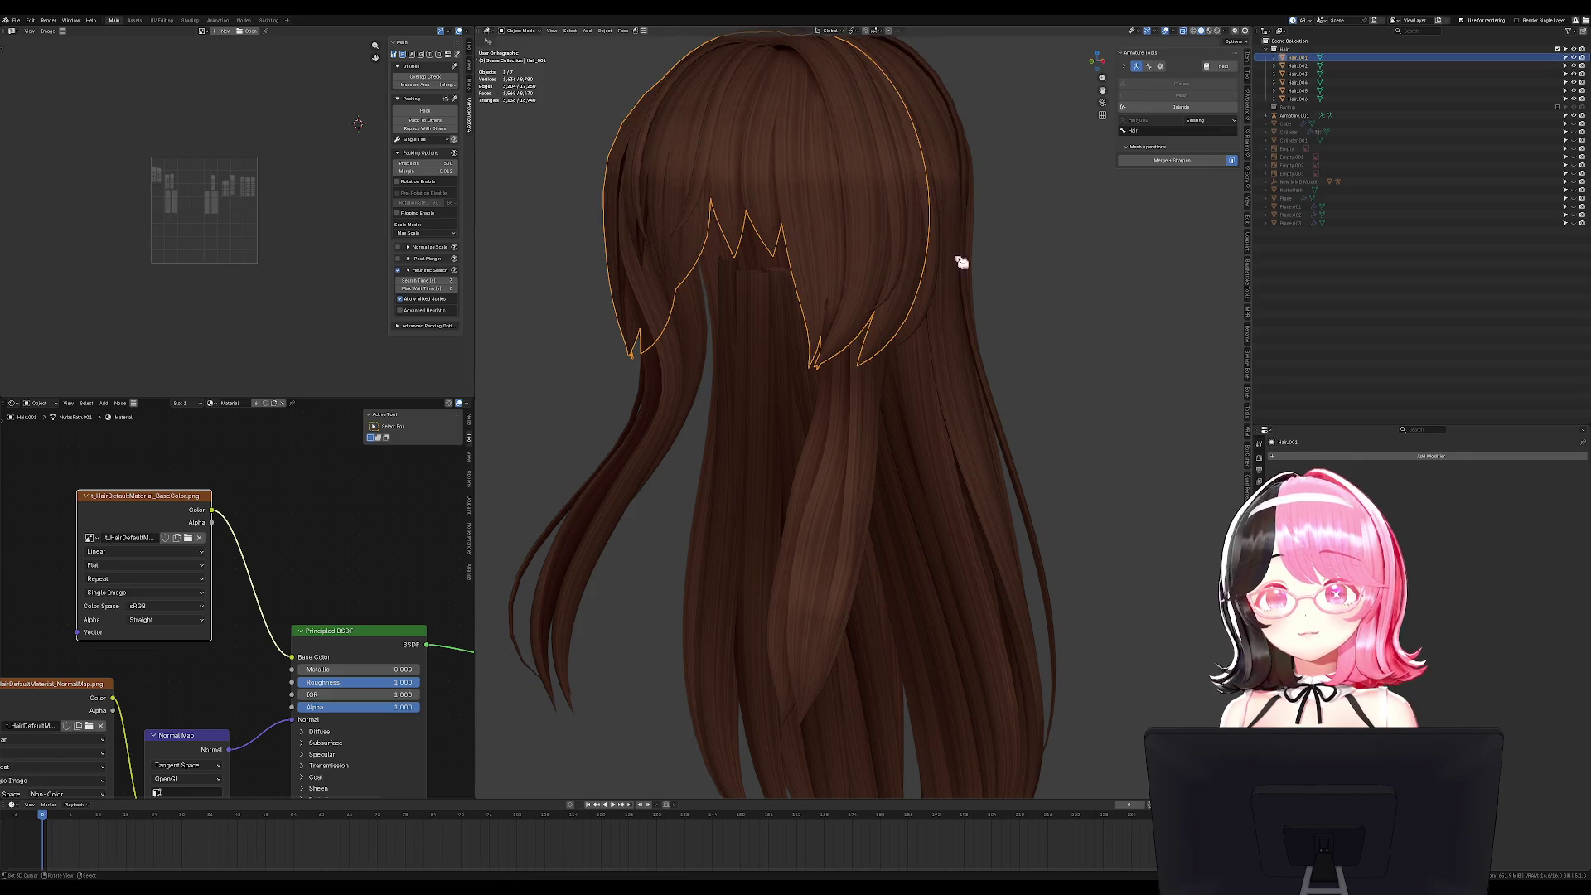
pyautogui.keyDown('shift'); pyautogui.moveTo(972, 255); pyautogui.dragTo(1026, 334, button='middle'); pyautogui.keyUp('shift')
# Generate bone chains on the bangs with Auto type, automatic weights and resampling.
pyautogui.click(1208, 124)
pyautogui.click(1210, 145)
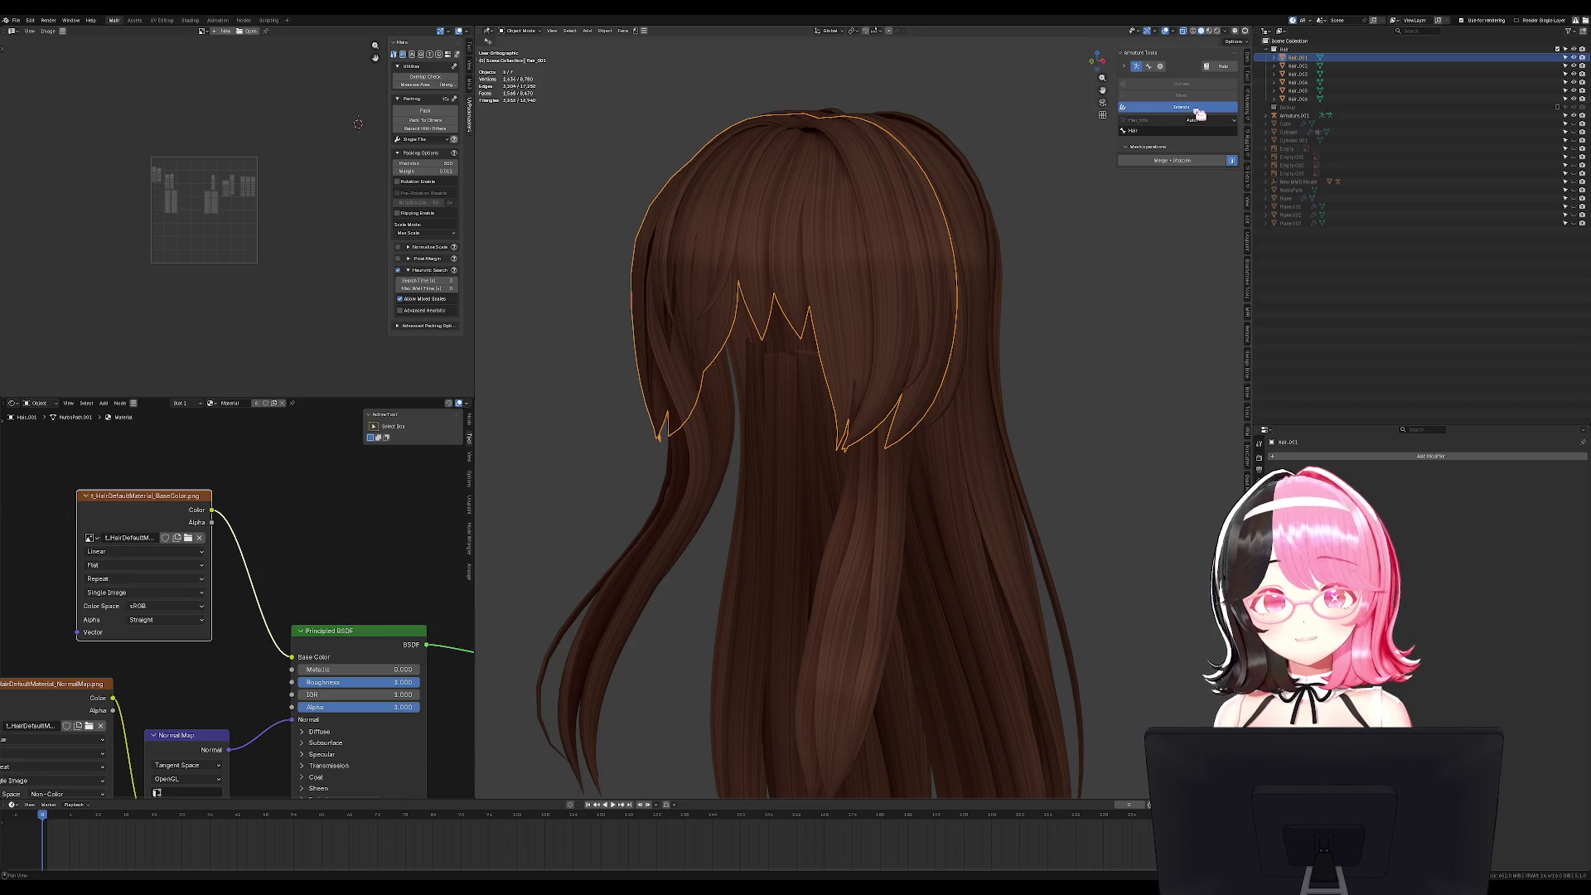
pyautogui.click(1199, 108)
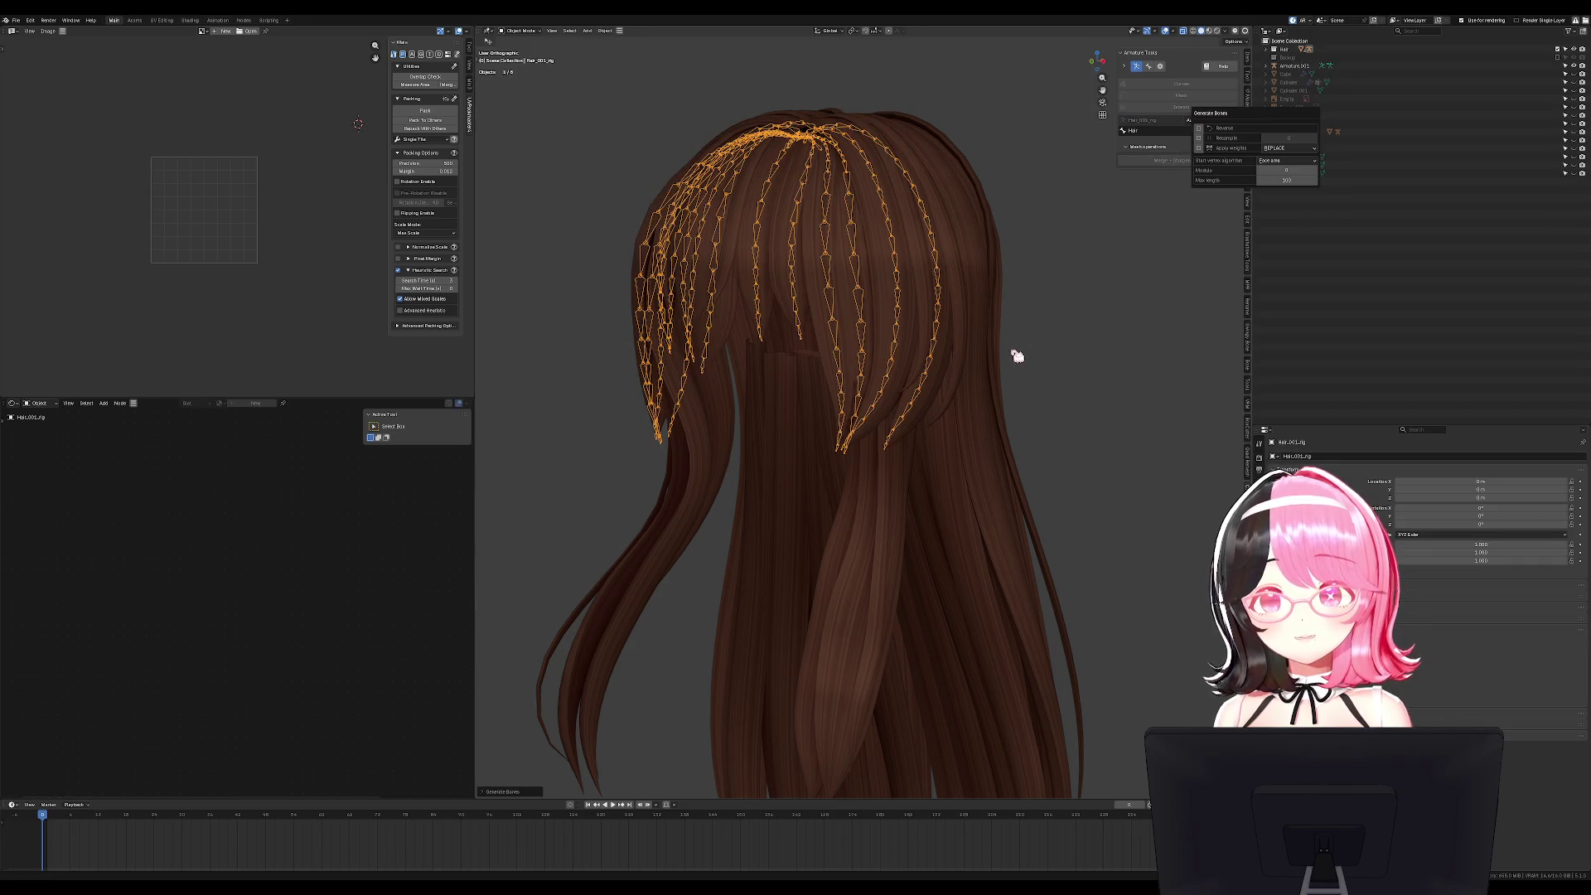
pyautogui.click(1199, 147)
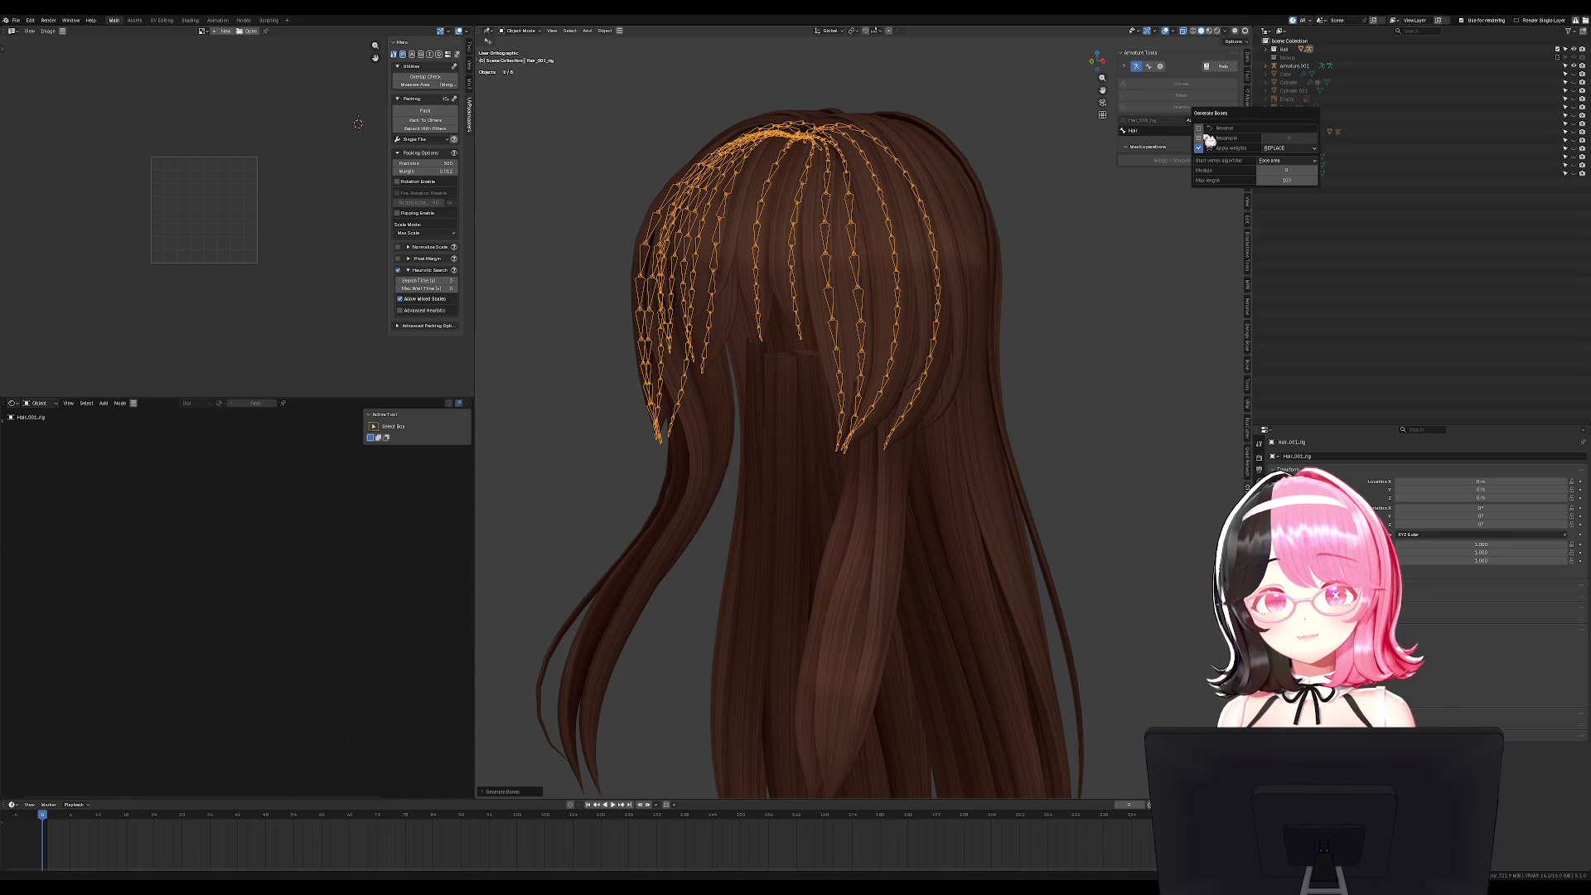
pyautogui.click(1210, 139)
pyautogui.click(1307, 137)
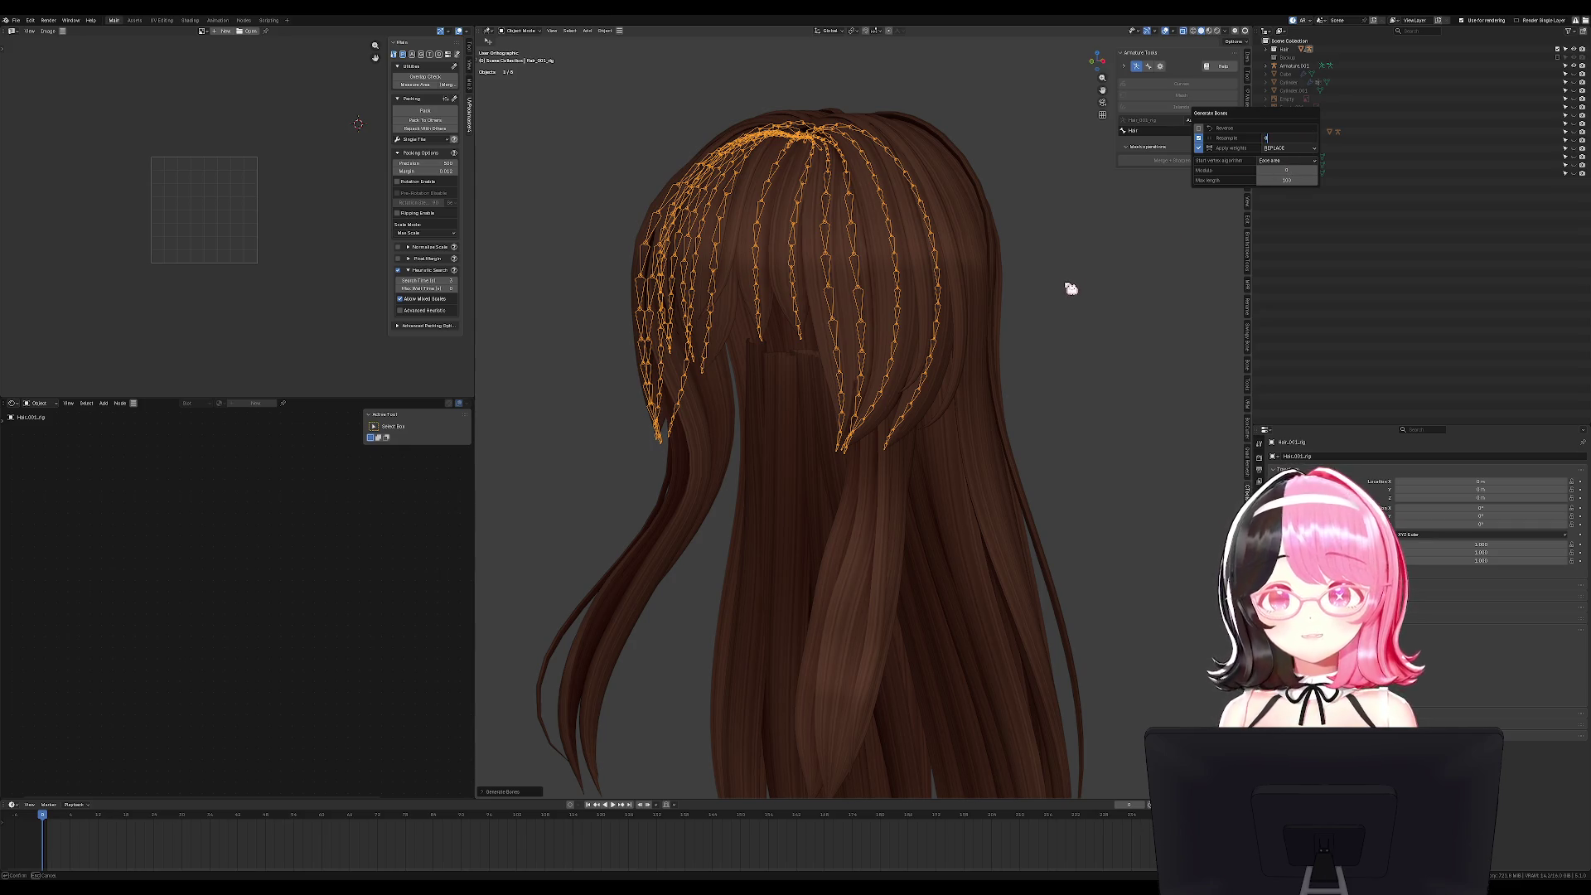
pyautogui.press('Return')
# Enter edit mode on the hair rig from behind and select the central bone chain.
pyautogui.moveTo(1030, 406)
pyautogui.mouseDown(button='middle')
pyautogui.moveTo(1093, 434)
pyautogui.moveTo(1002, 461)
pyautogui.mouseUp(button='middle')
pyautogui.press('Tab')
pyautogui.press('a')
pyautogui.hotkey('alt', 'a')
# Reverse the centre bangs chain's direction with Switch Direction.
pyautogui.press('l')
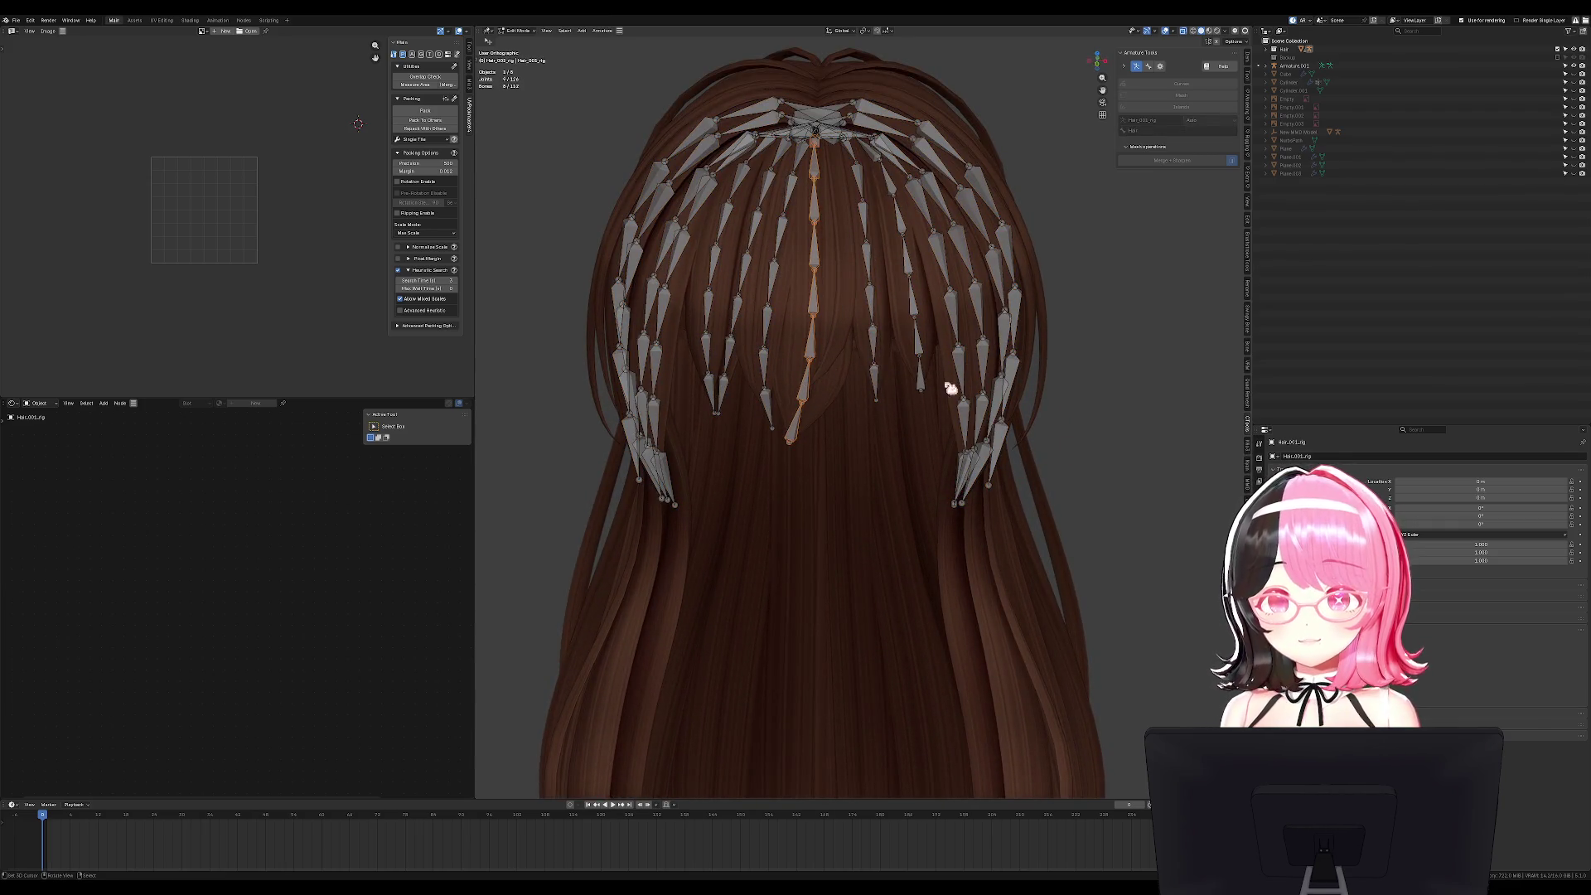
pyautogui.press('F3')
pyautogui.write('revbo')
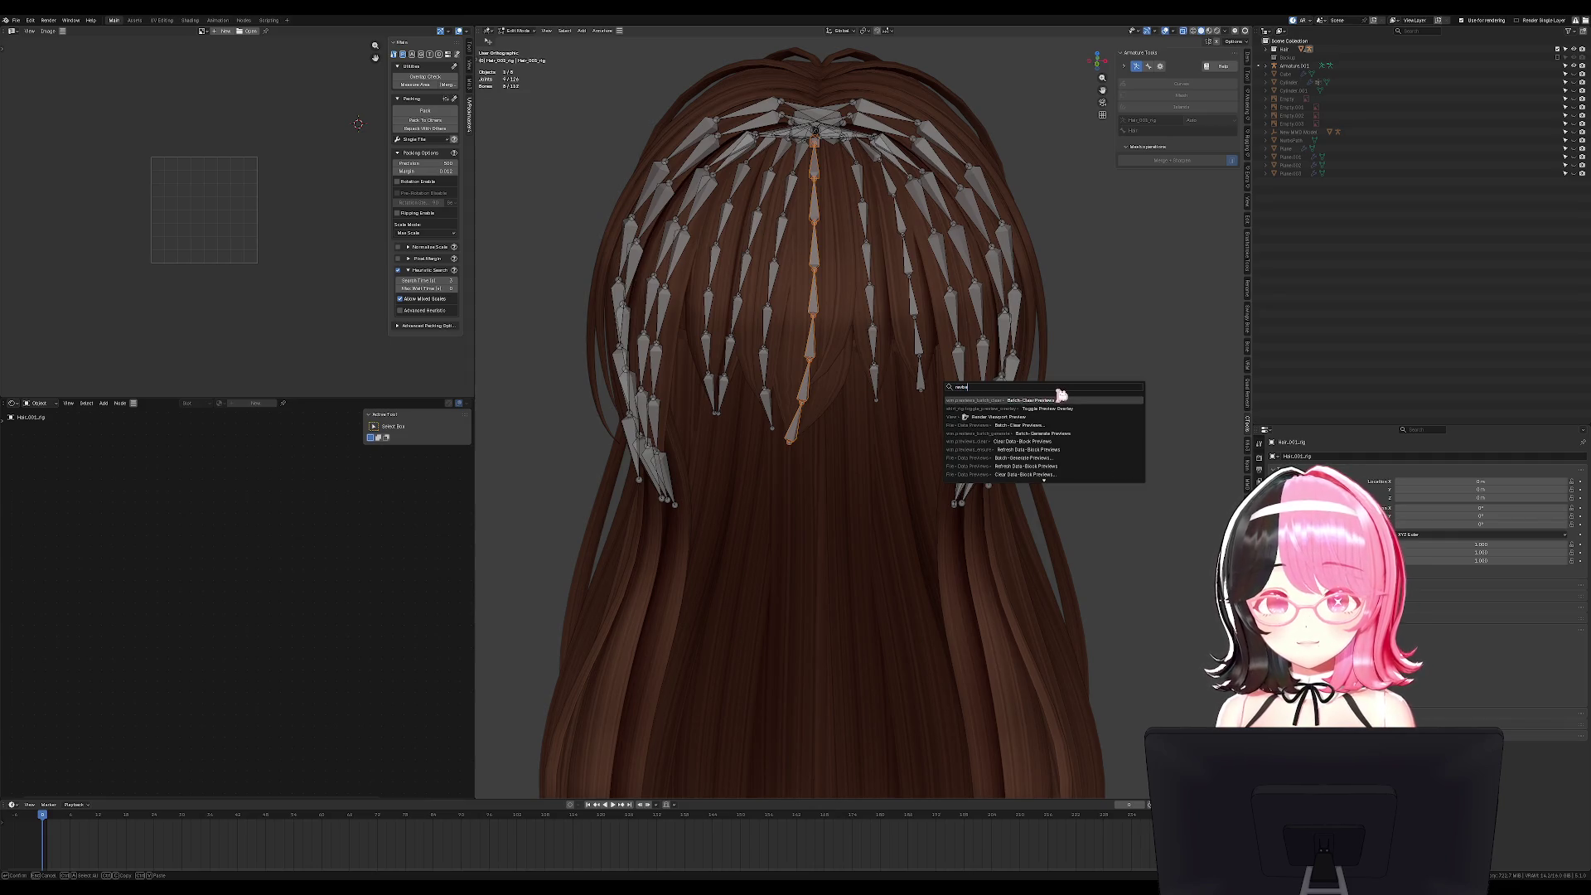
pyautogui.press('BackSpace')
pyautogui.press('BackSpace')
pyautogui.write('erse')
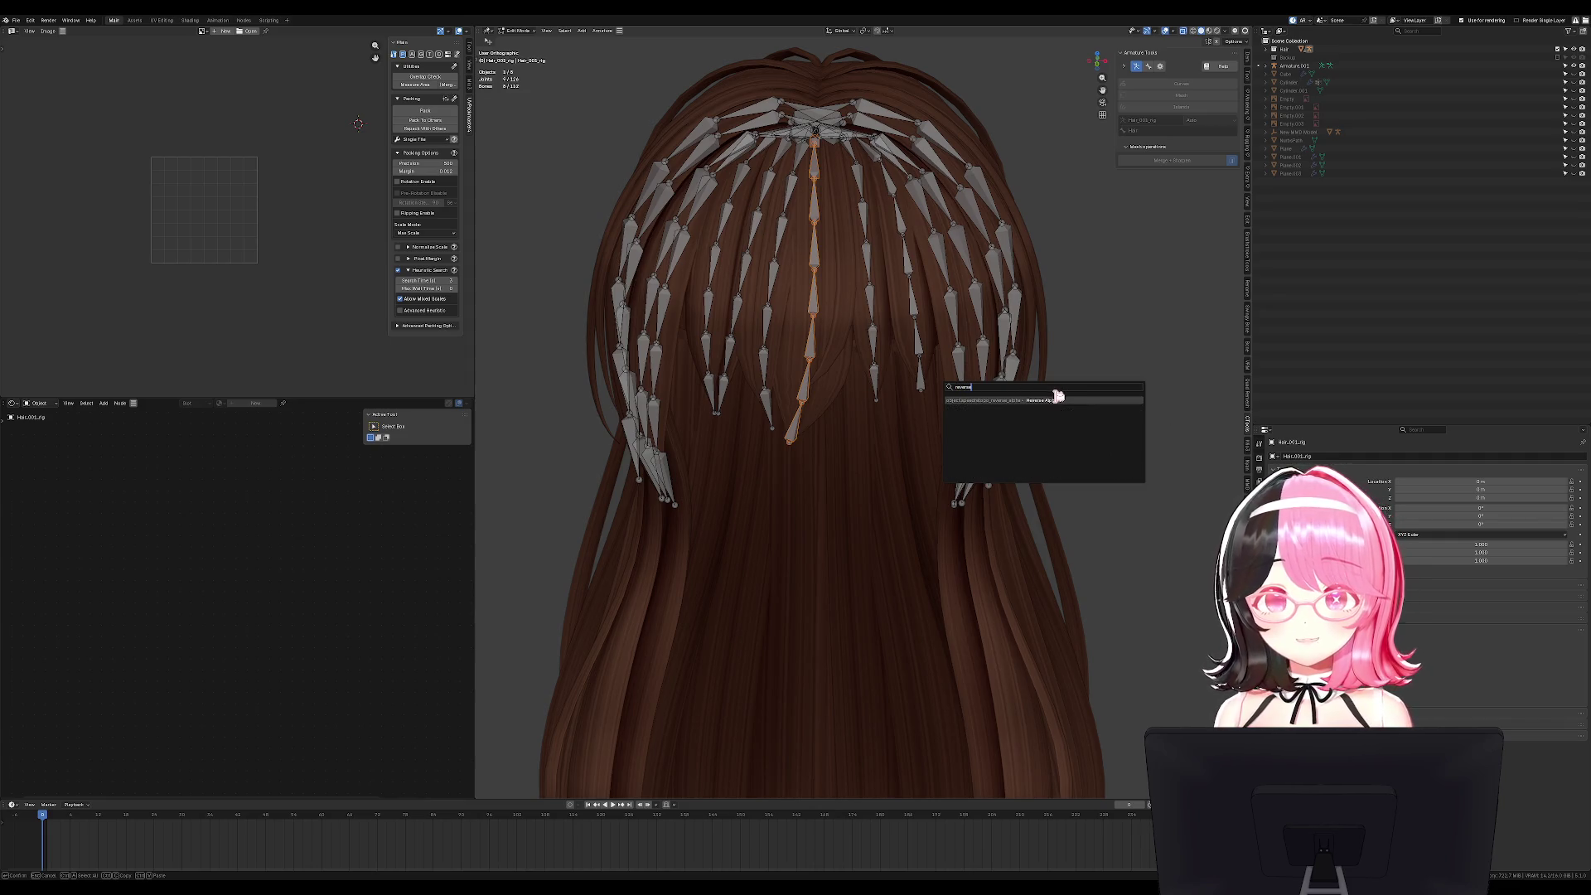
pyautogui.press('F3')
pyautogui.write('switch')
pyautogui.press('Return')
# Select the chain right of centre and check the rig from side and front.
pyautogui.click(907, 273)
pyautogui.hotkey('ctrl', 'l')
pyautogui.press('F3')
pyautogui.moveTo(878, 447); pyautogui.dragTo(909, 456, button='middle')
pyautogui.press('KP_3')
pyautogui.press('Tab')
pyautogui.hotkey('ctrl', 'Tab')
pyautogui.press('KP_1')
# Select all bangs bones to review them, then return the rig to Object Mode.
pyautogui.press('a')
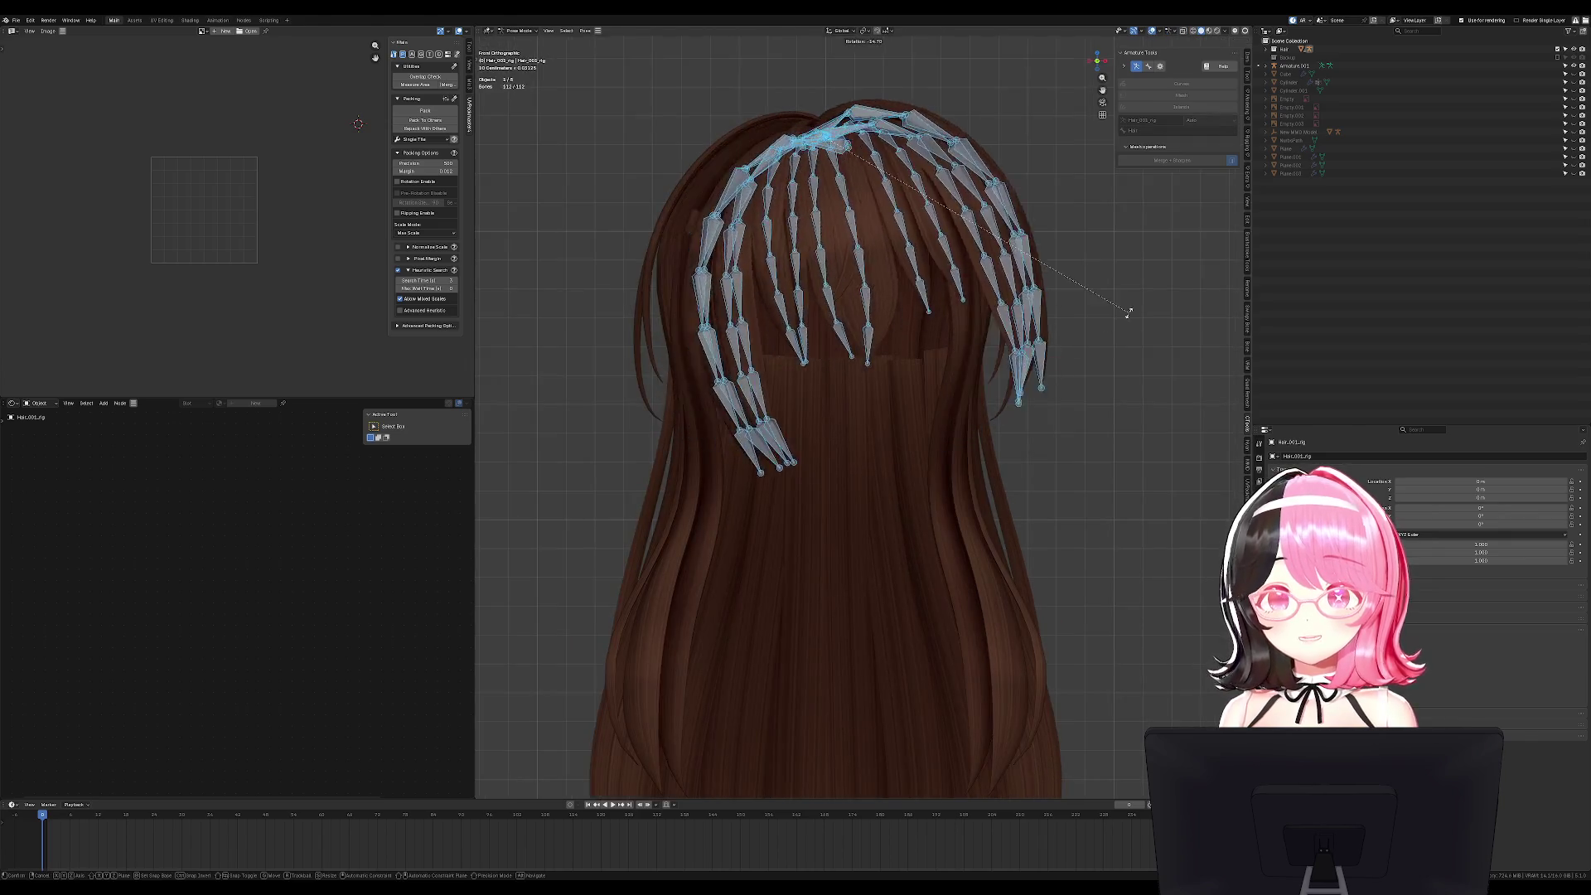
pyautogui.moveTo(1032, 330); pyautogui.dragTo(763, 327, button='middle')
pyautogui.hotkey('ctrl', 'Tab')
pyautogui.press('Tab')
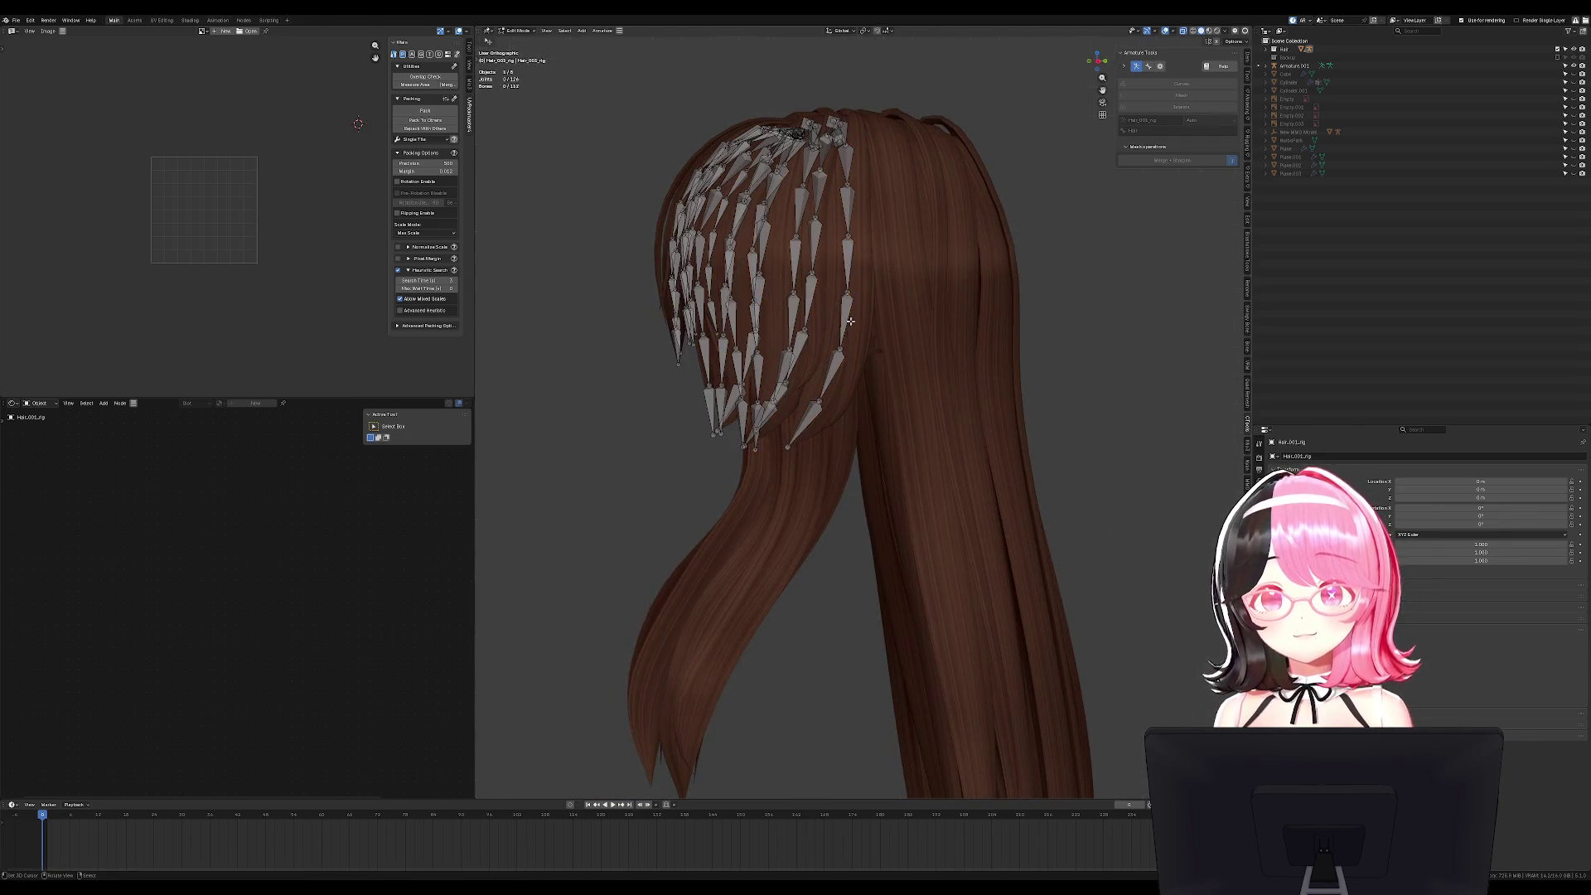
pyautogui.click(531, 33)
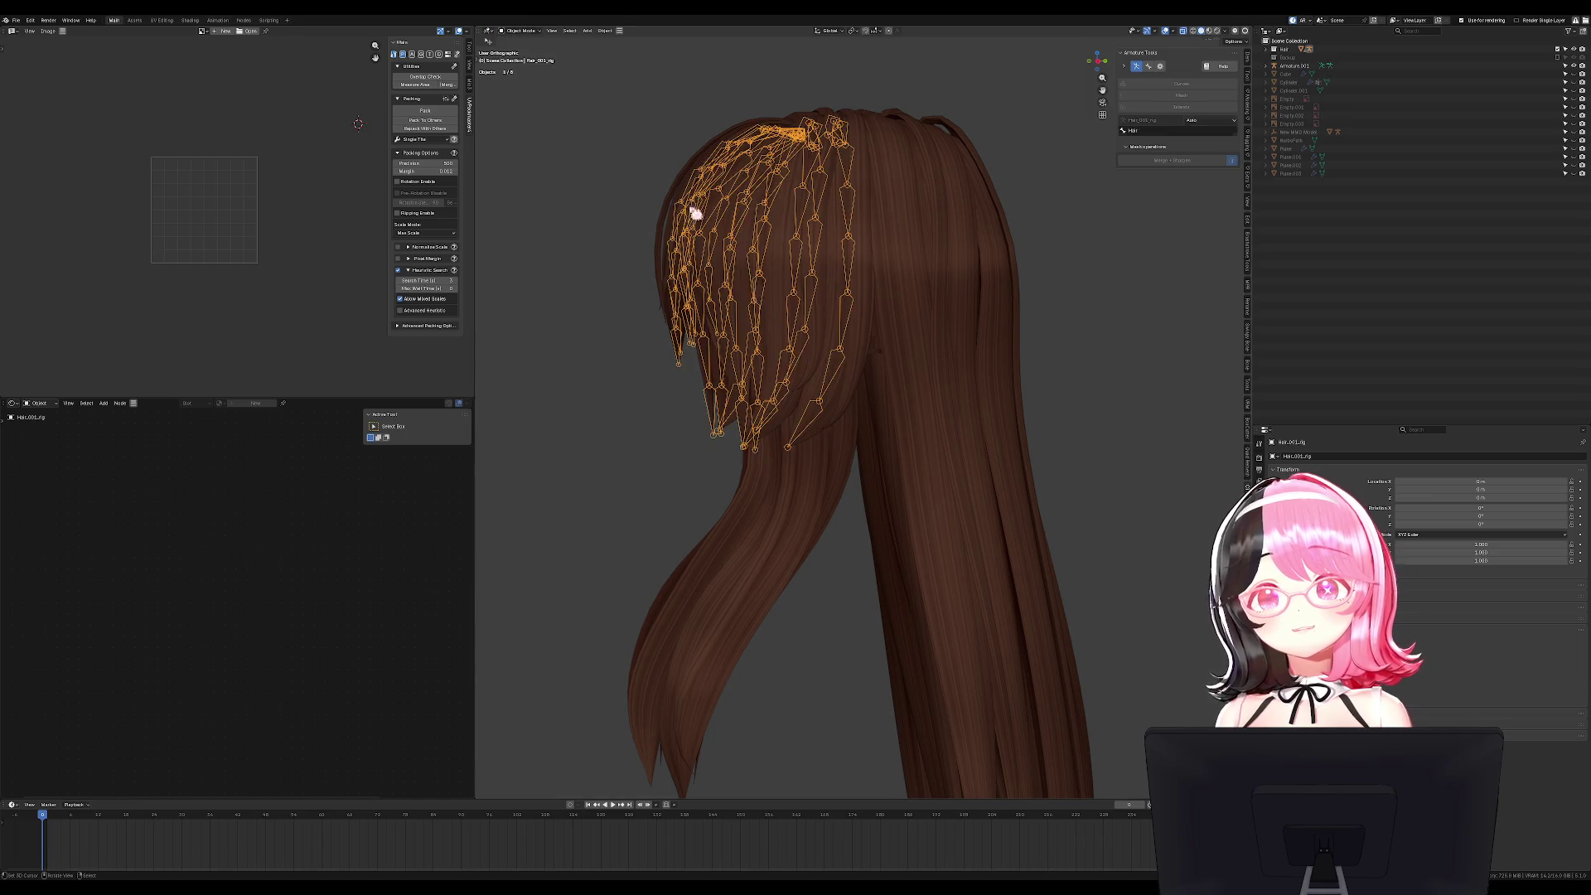
pyautogui.press('Tab')
pyautogui.click(863, 377)
# Inspect the hair pieces, checking side strand Hair_002's geometry in Edit Mode.
pyautogui.click(882, 343)
pyautogui.moveTo(883, 343)
pyautogui.mouseDown(button='middle')
pyautogui.moveTo(828, 348)
pyautogui.moveTo(944, 330)
pyautogui.moveTo(942, 377)
pyautogui.moveTo(1050, 323)
pyautogui.moveTo(917, 426)
pyautogui.moveTo(1065, 415)
pyautogui.moveTo(849, 382)
pyautogui.moveTo(912, 390)
pyautogui.mouseUp(button='middle')
pyautogui.click(943, 376)
pyautogui.click(902, 390)
pyautogui.press('Tab')
pyautogui.scroll(3, 931, 326)
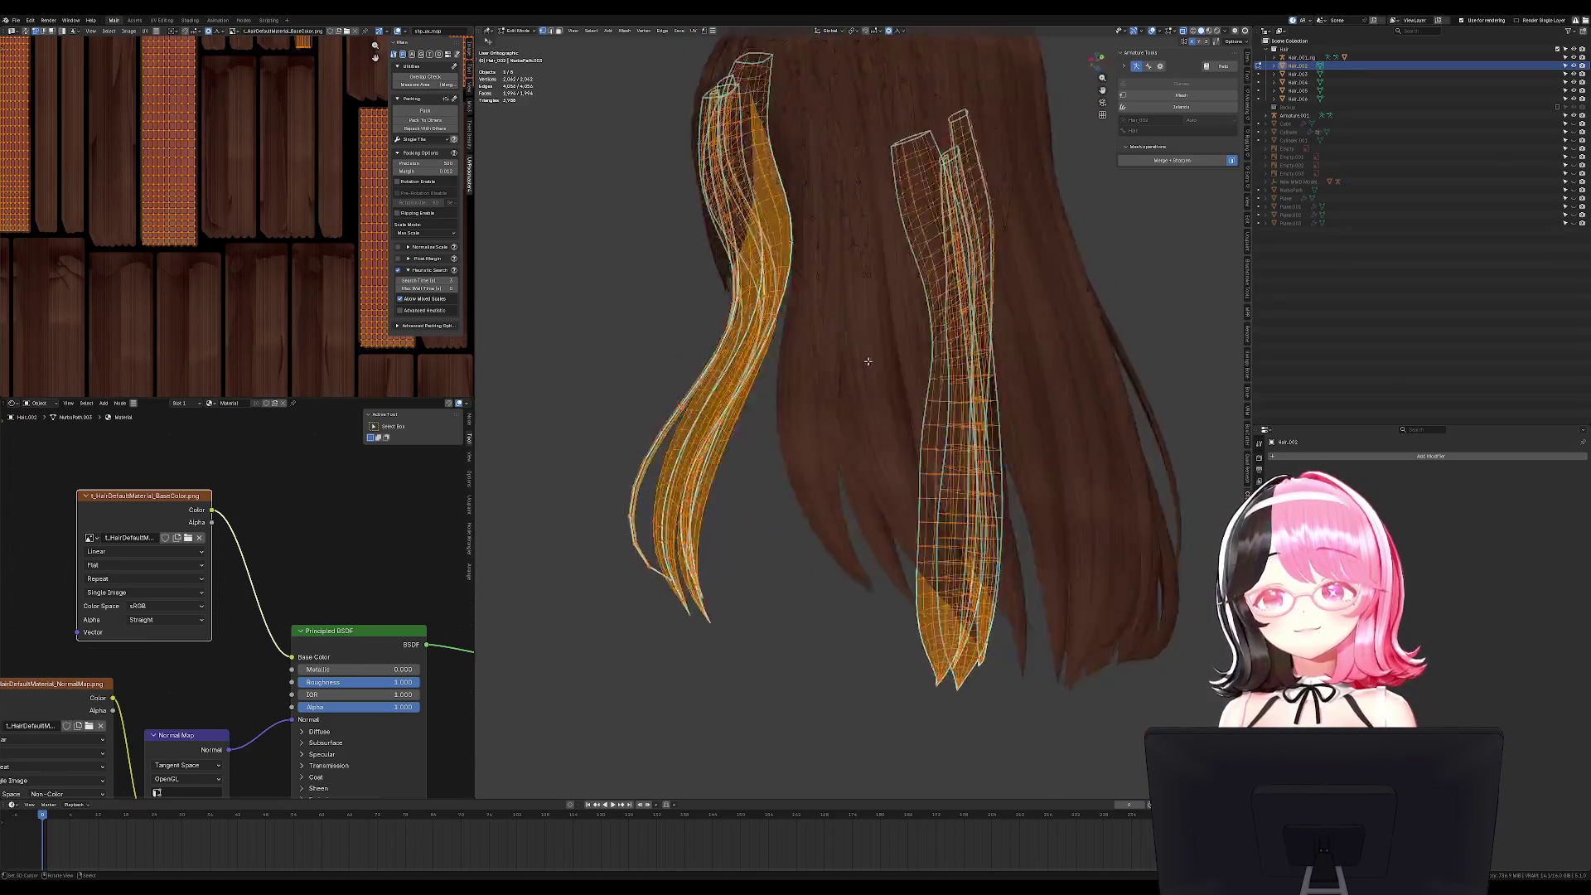
pyautogui.press('Tab')
pyautogui.scroll(-5, 953, 398)
# Select the long back hair Hair_005 and generate bone chains with Islands.
pyautogui.click(959, 409)
pyautogui.scroll(2, 1047, 382)
pyautogui.moveTo(1046, 382)
pyautogui.mouseDown(button='middle')
pyautogui.moveTo(945, 422)
pyautogui.moveTo(1034, 433)
pyautogui.moveTo(586, 323)
pyautogui.moveTo(1010, 408)
pyautogui.moveTo(944, 373)
pyautogui.moveTo(1001, 433)
pyautogui.mouseUp(button='middle')
pyautogui.click(976, 439)
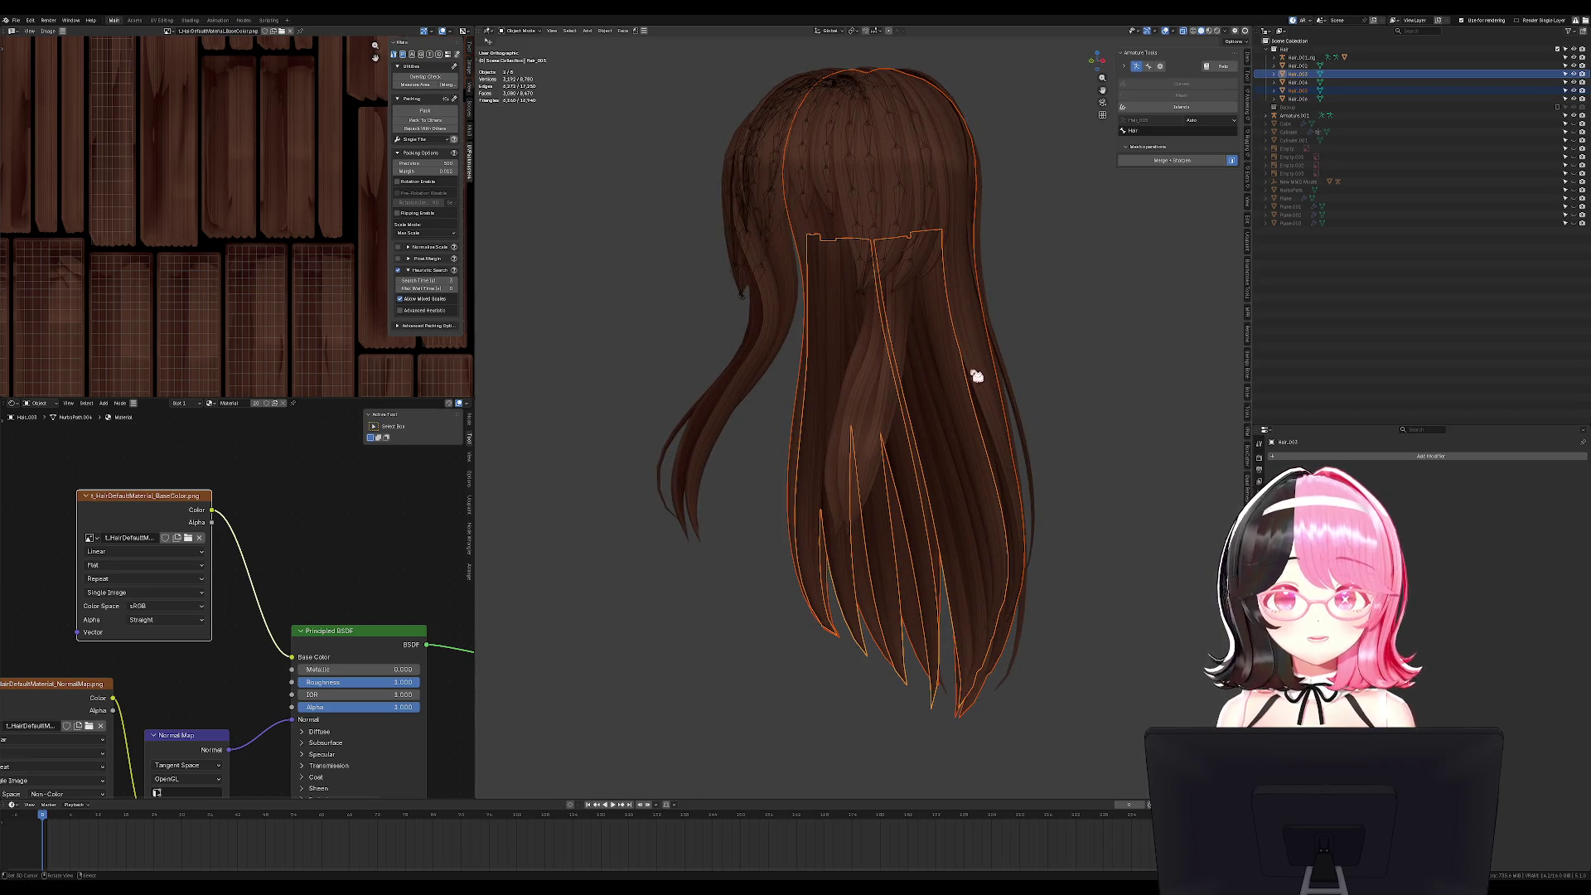
pyautogui.click(1007, 356)
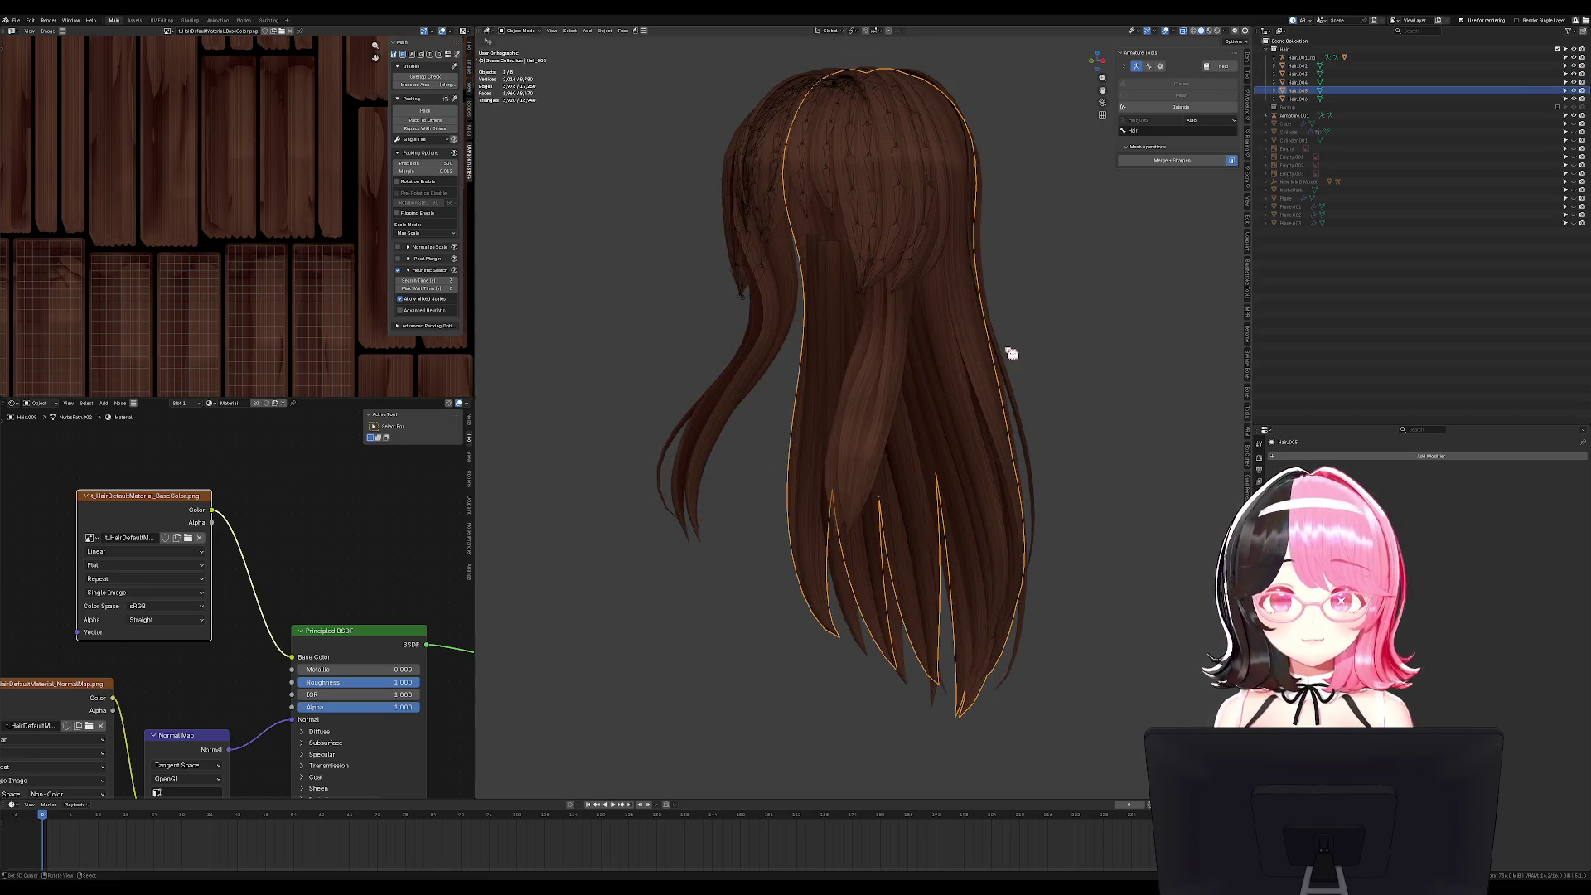
pyautogui.click(1190, 108)
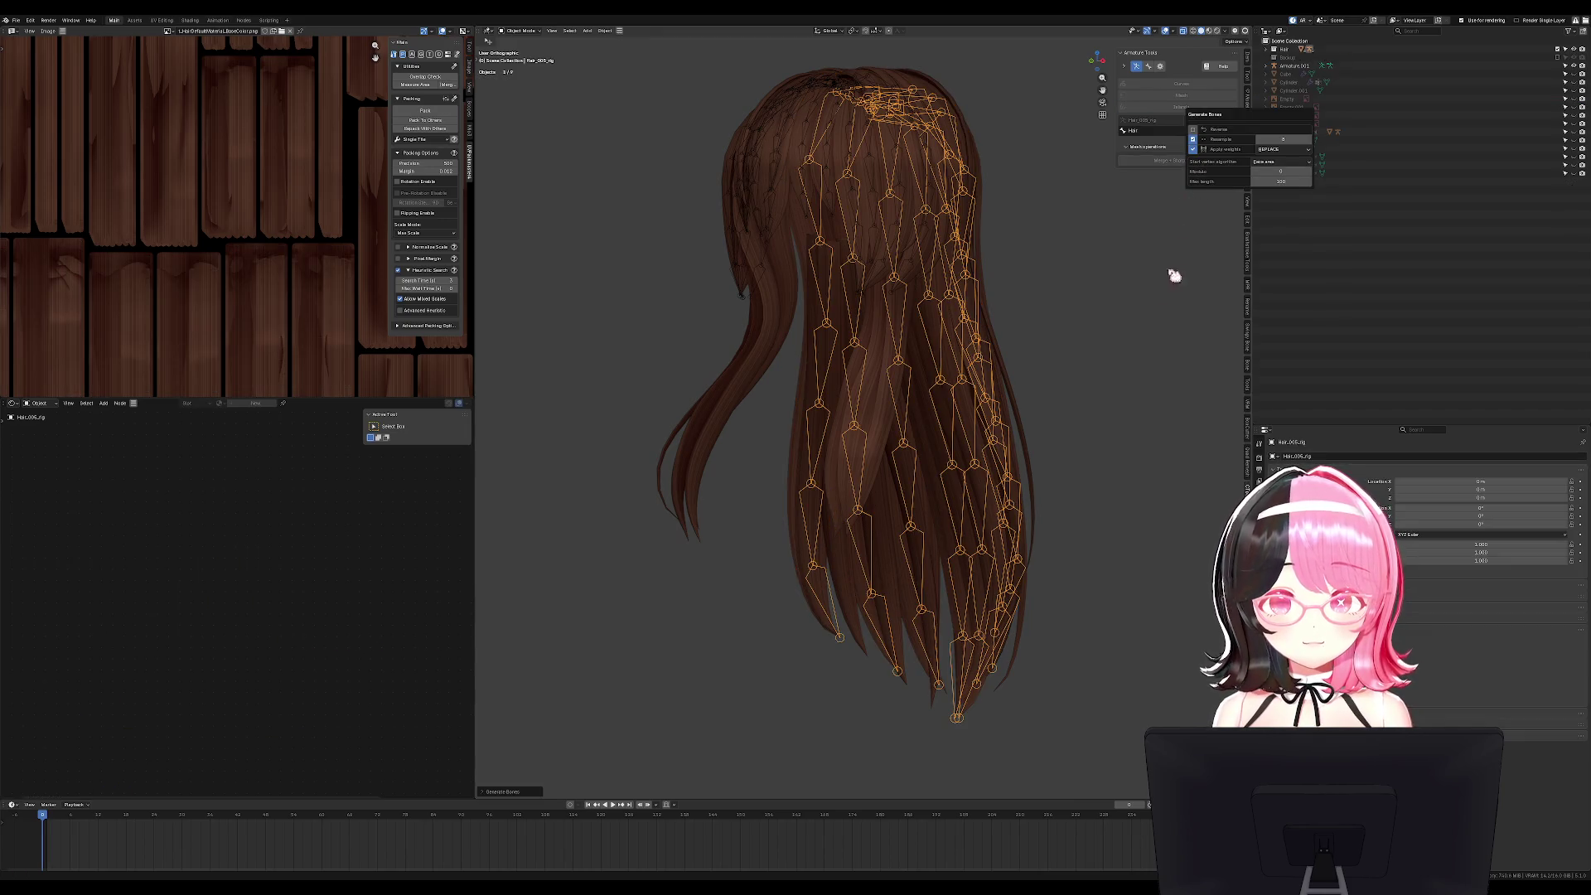
# Raise the Generate Bones resample count to 11.
pyautogui.moveTo(1282, 139); pyautogui.dragTo(1315, 144)
pyautogui.click(1315, 143)
pyautogui.click(1316, 143)
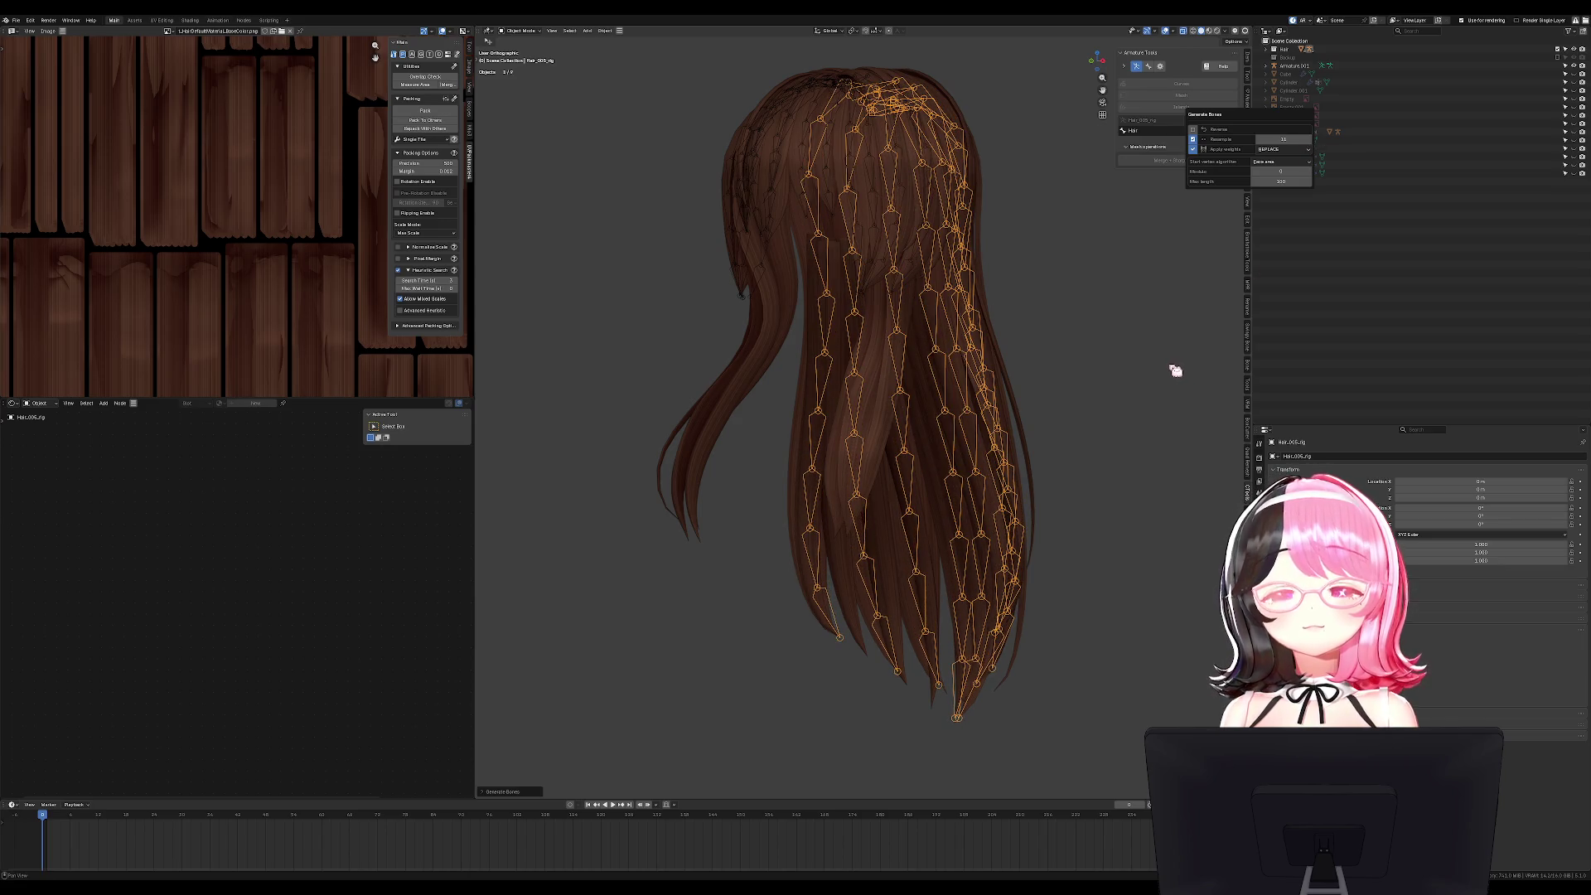
pyautogui.moveTo(1111, 359)
pyautogui.mouseDown(button='middle')
pyautogui.moveTo(977, 369)
pyautogui.moveTo(1091, 358)
pyautogui.mouseUp(button='middle')
# Test-rotate the back hair bones in Pose Mode, cancel, and return to Object Mode.
pyautogui.hotkey('ctrl', 'Tab')
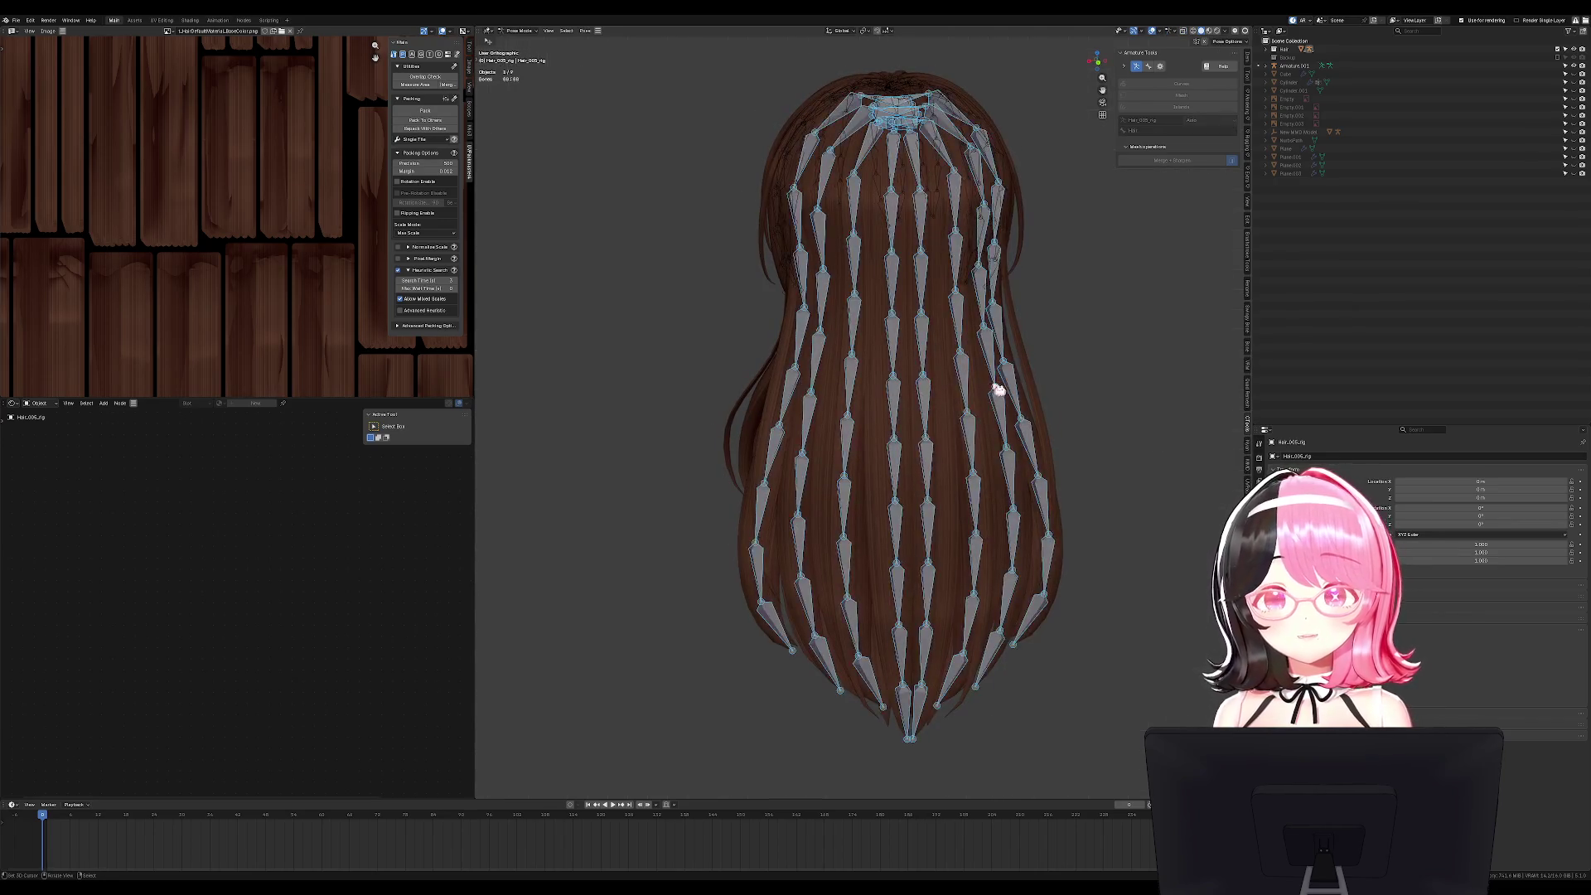
pyautogui.press('r')
pyautogui.press('Escape')
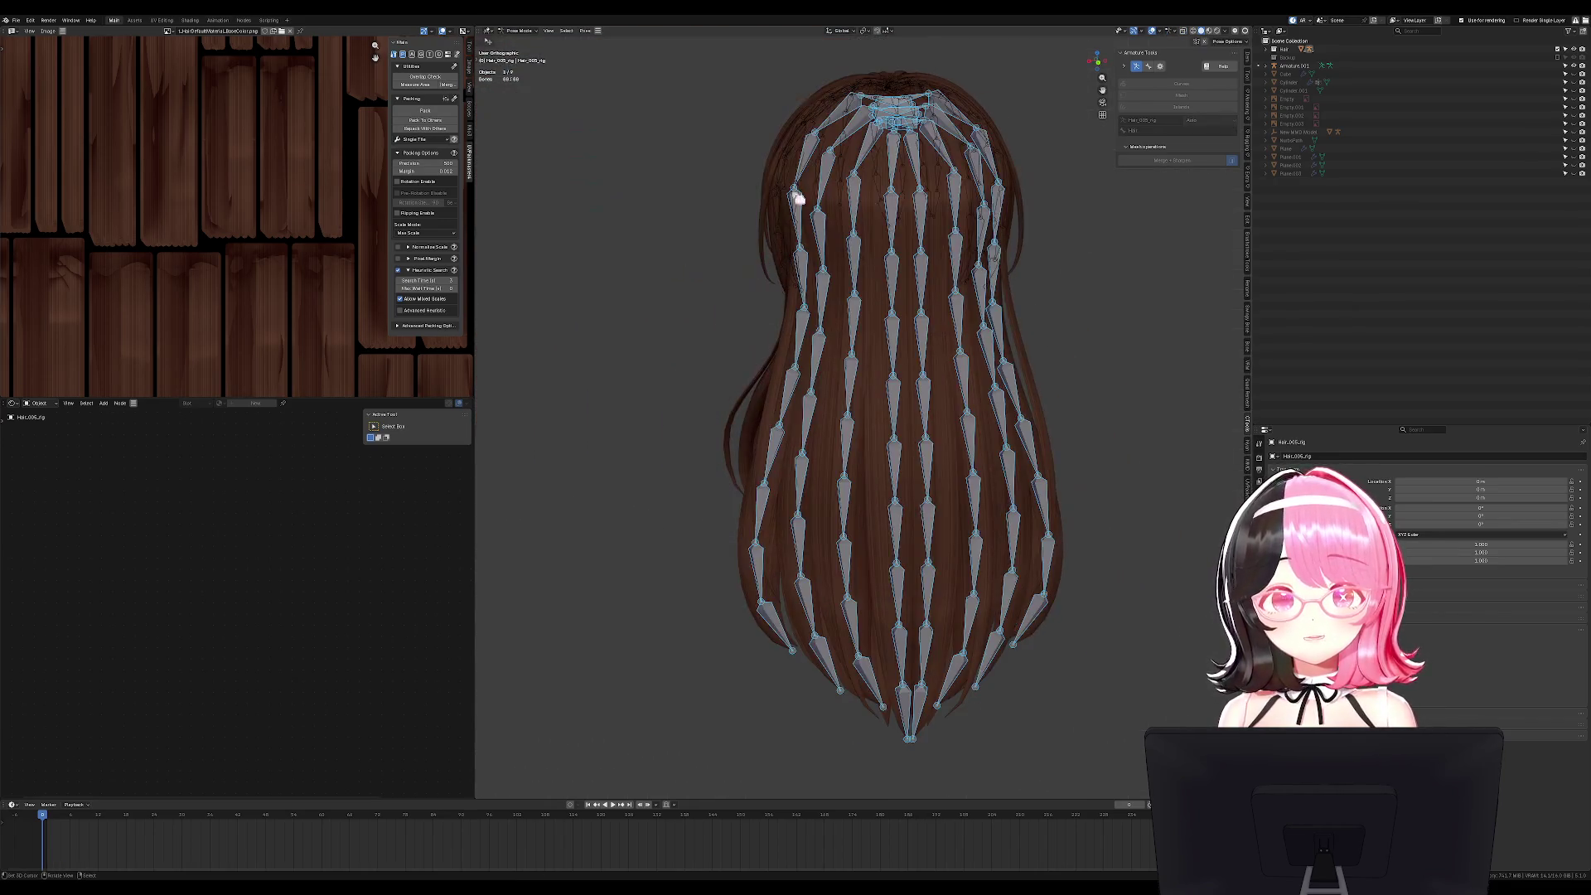
pyautogui.click(855, 34)
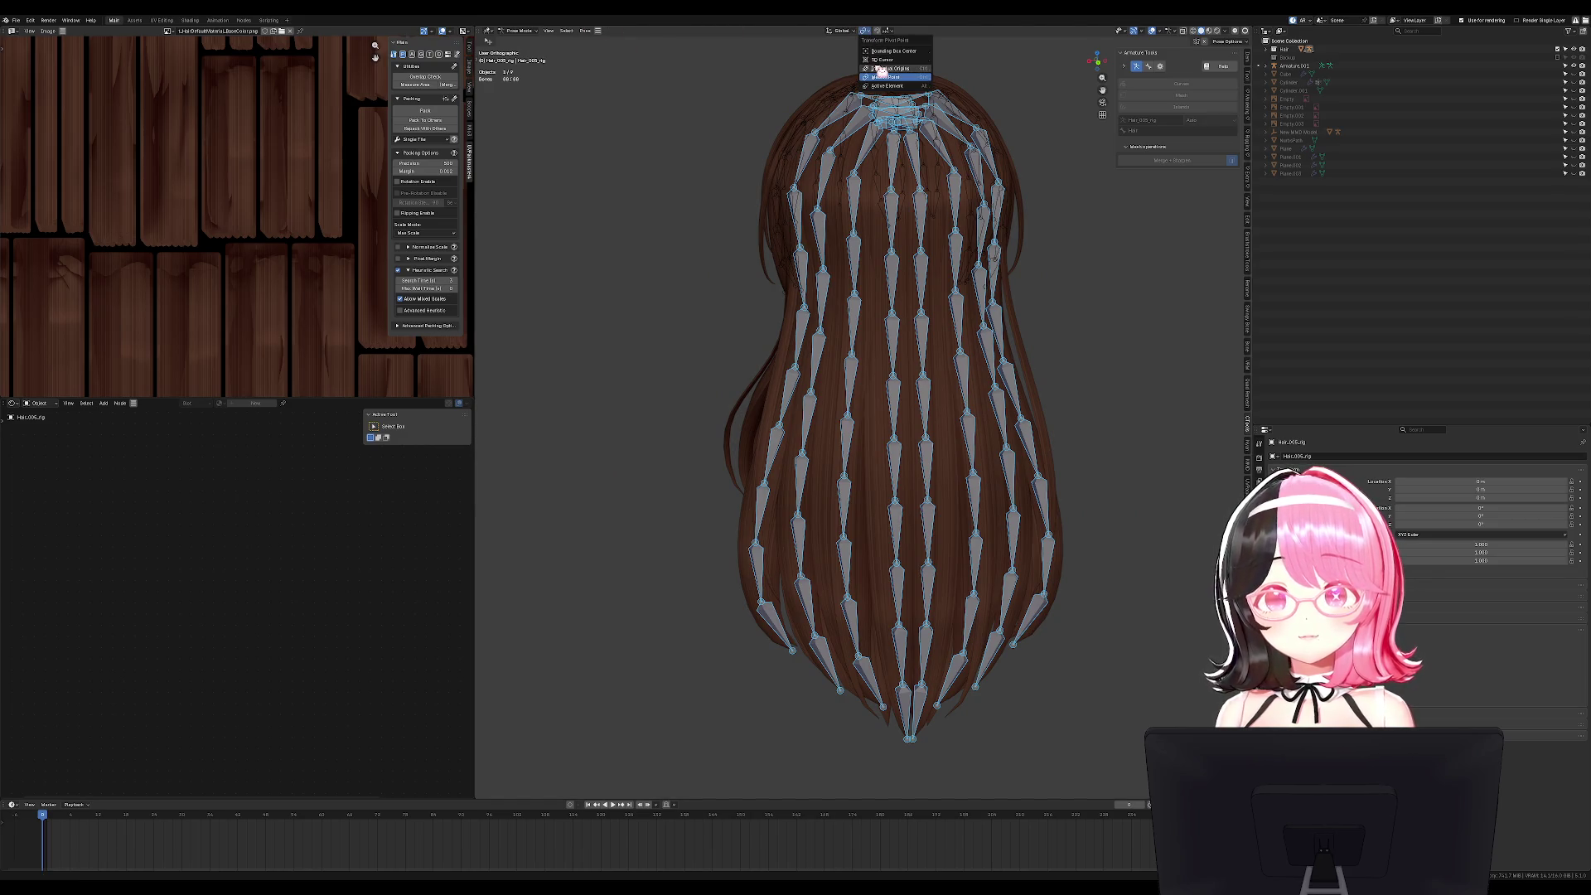
pyautogui.press('r')
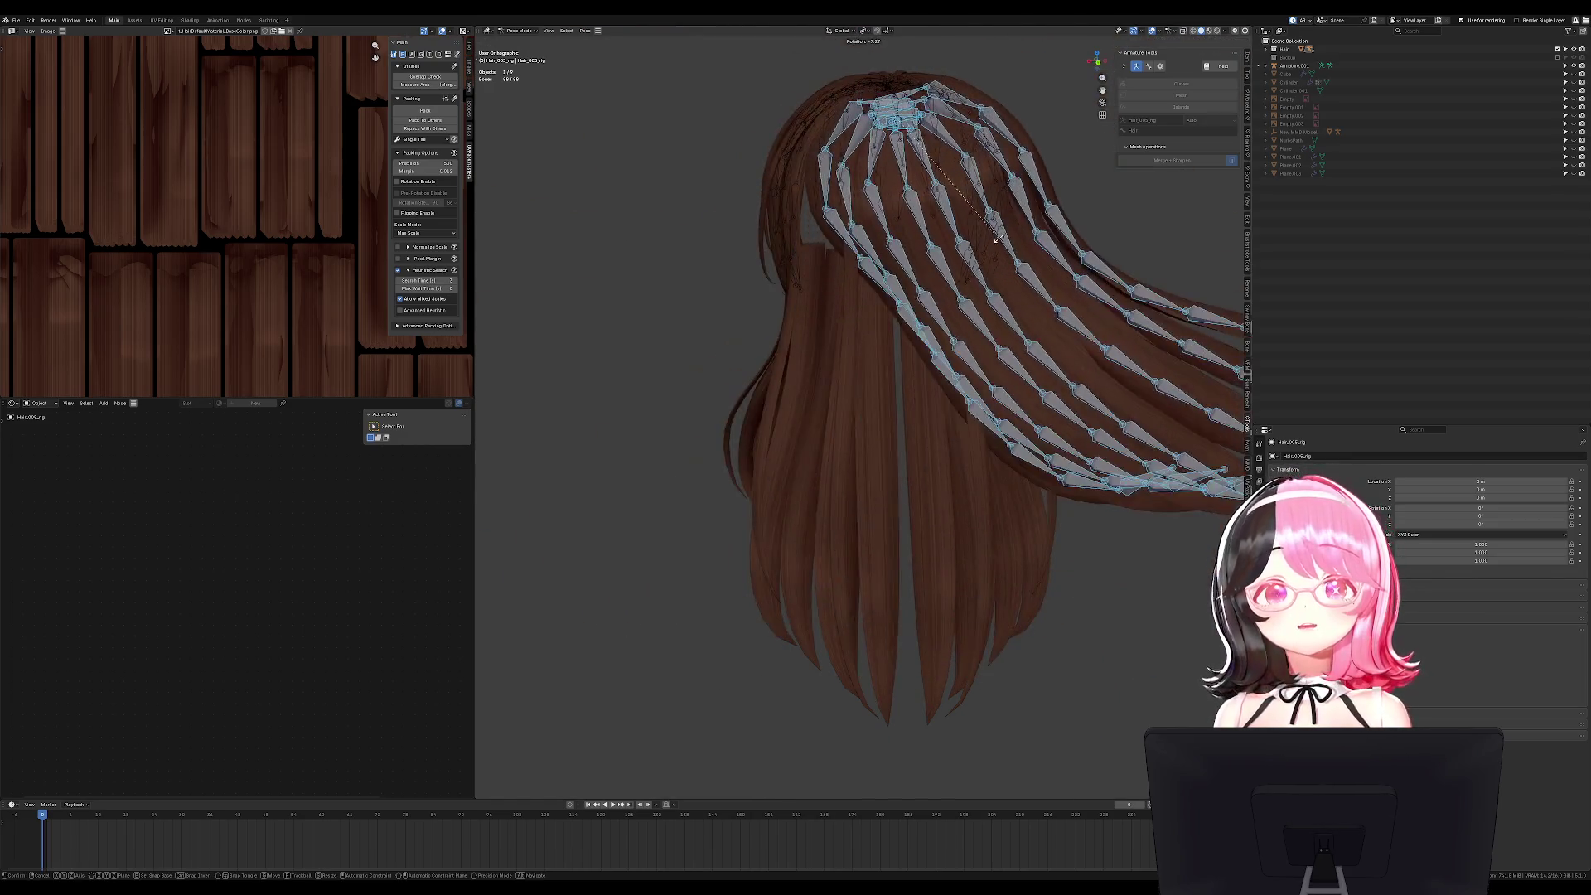
pyautogui.press('Escape')
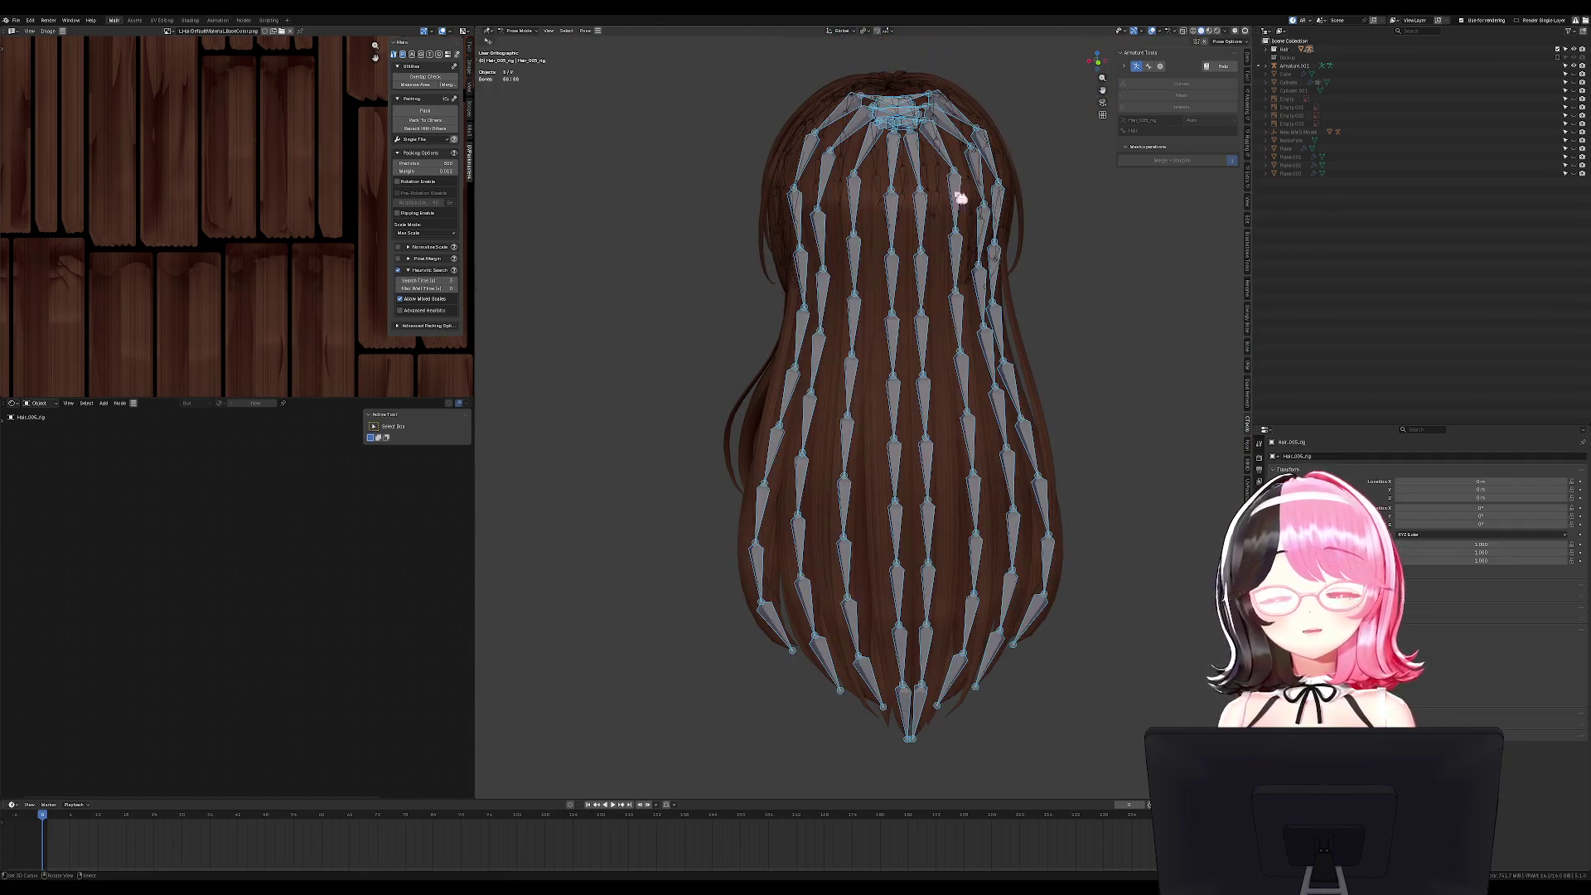
pyautogui.hotkey('ctrl', 'Tab')
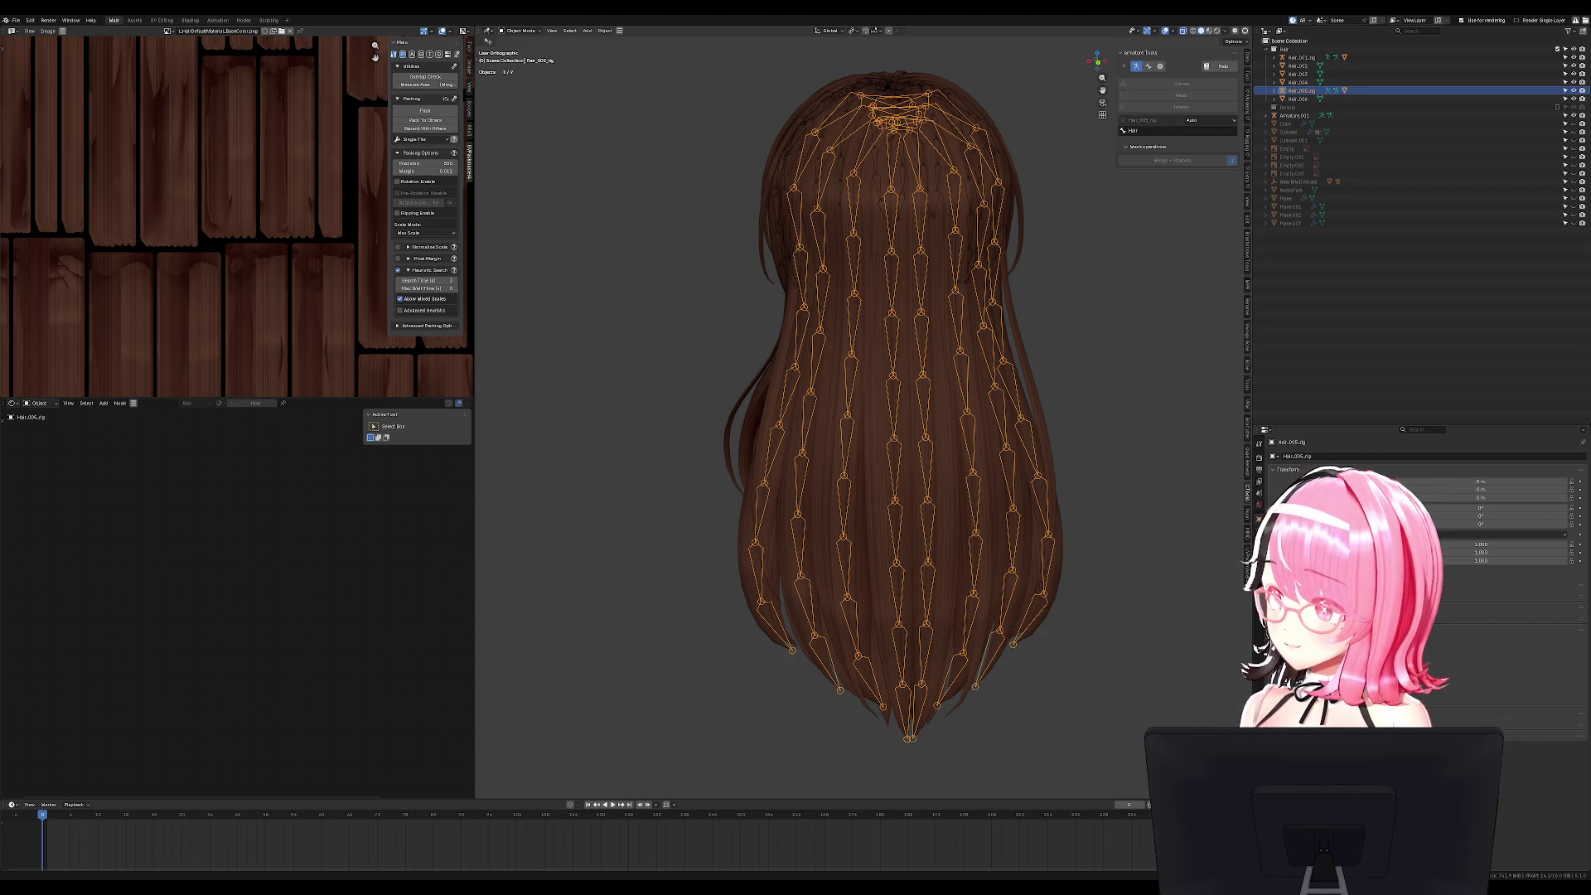
pyautogui.moveTo(911, 414)
pyautogui.mouseDown(button='middle')
pyautogui.moveTo(886, 414)
pyautogui.moveTo(944, 415)
pyautogui.mouseUp(button='middle')
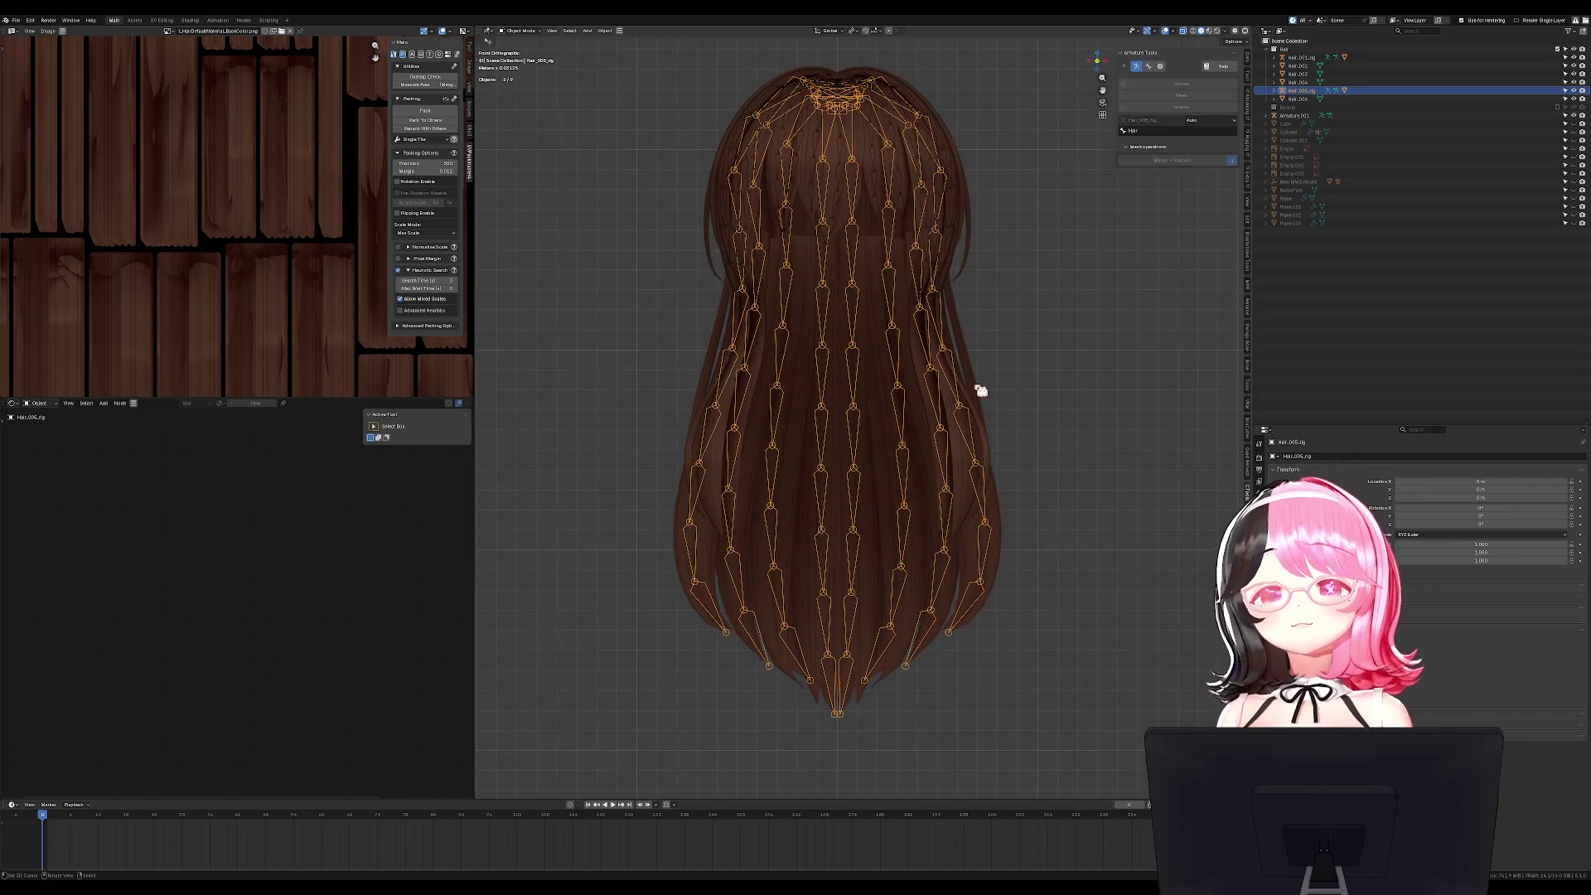
pyautogui.press('h')
pyautogui.hotkey('alt', 'h')
pyautogui.moveTo(966, 227)
pyautogui.mouseDown(button='middle')
pyautogui.moveTo(980, 356)
pyautogui.moveTo(1008, 353)
pyautogui.mouseUp(button='middle')
pyautogui.click(1259, 580)
pyautogui.moveTo(1140, 406)
pyautogui.mouseDown(button='middle')
pyautogui.moveTo(981, 378)
pyautogui.moveTo(934, 178)
pyautogui.moveTo(862, 419)
pyautogui.moveTo(752, 460)
pyautogui.moveTo(812, 401)
pyautogui.moveTo(936, 430)
pyautogui.moveTo(886, 405)
pyautogui.mouseUp(button='middle')
pyautogui.hotkey('ctrl', 'Tab')
pyautogui.hotkey('ctrl', 'Tab')
pyautogui.click(862, 408)
pyautogui.click(843, 430)
pyautogui.moveTo(1072, 373); pyautogui.dragTo(1112, 403, button='middle')
pyautogui.press('KP_3')
pyautogui.press('Tab')
pyautogui.press('Tab')
pyautogui.press('g')
pyautogui.rightClick(899, 436)
pyautogui.press('KP_1')
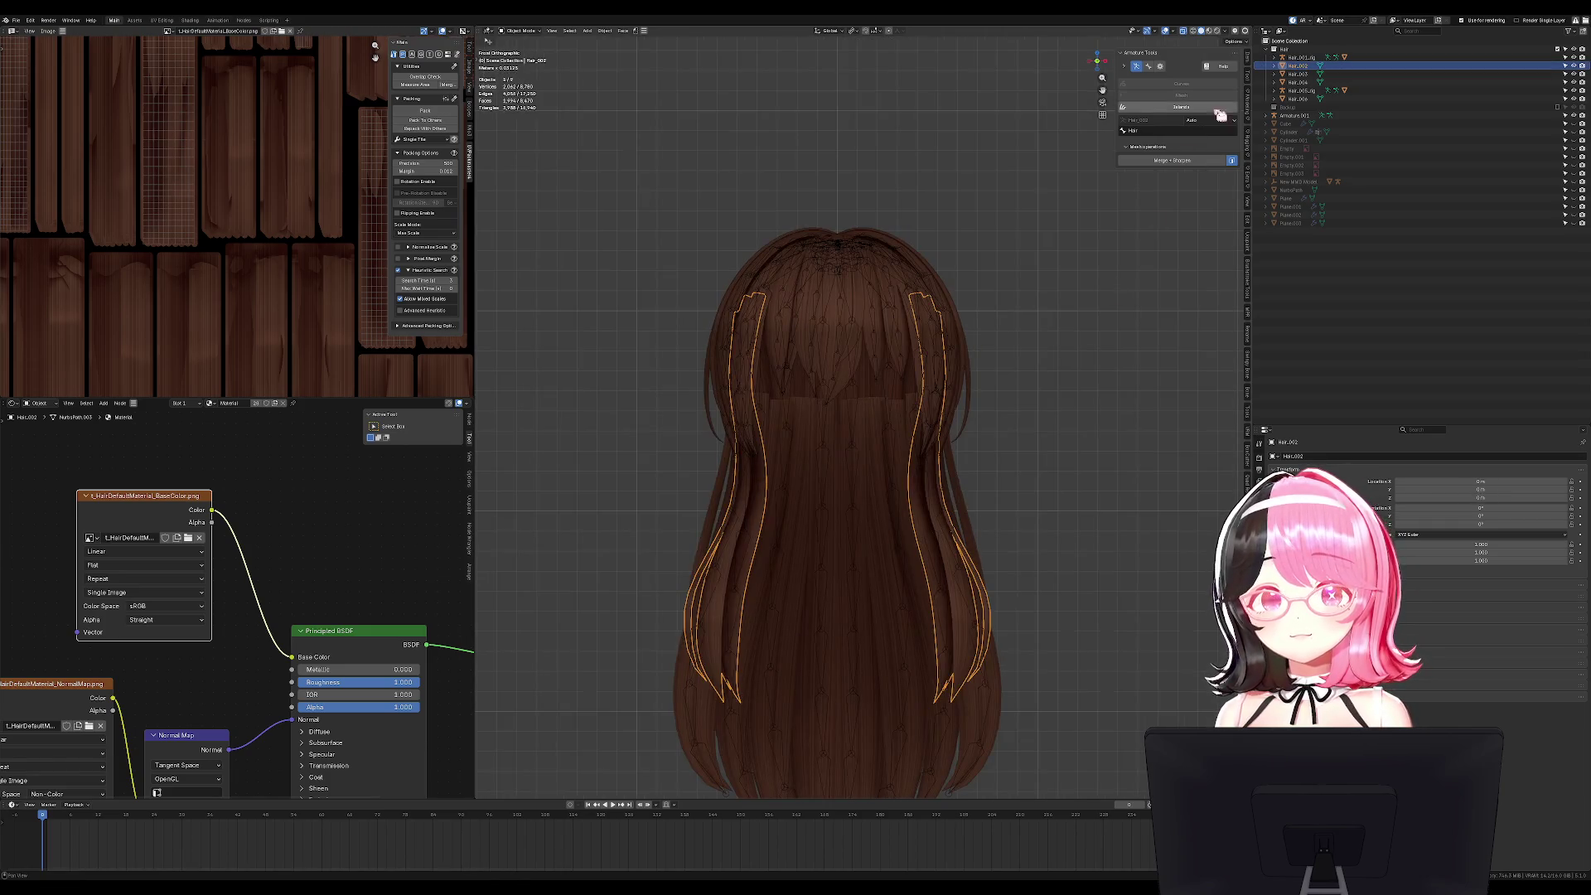
# Generate bone chains over the side strands and adjust their resample value.
pyautogui.click(1212, 114)
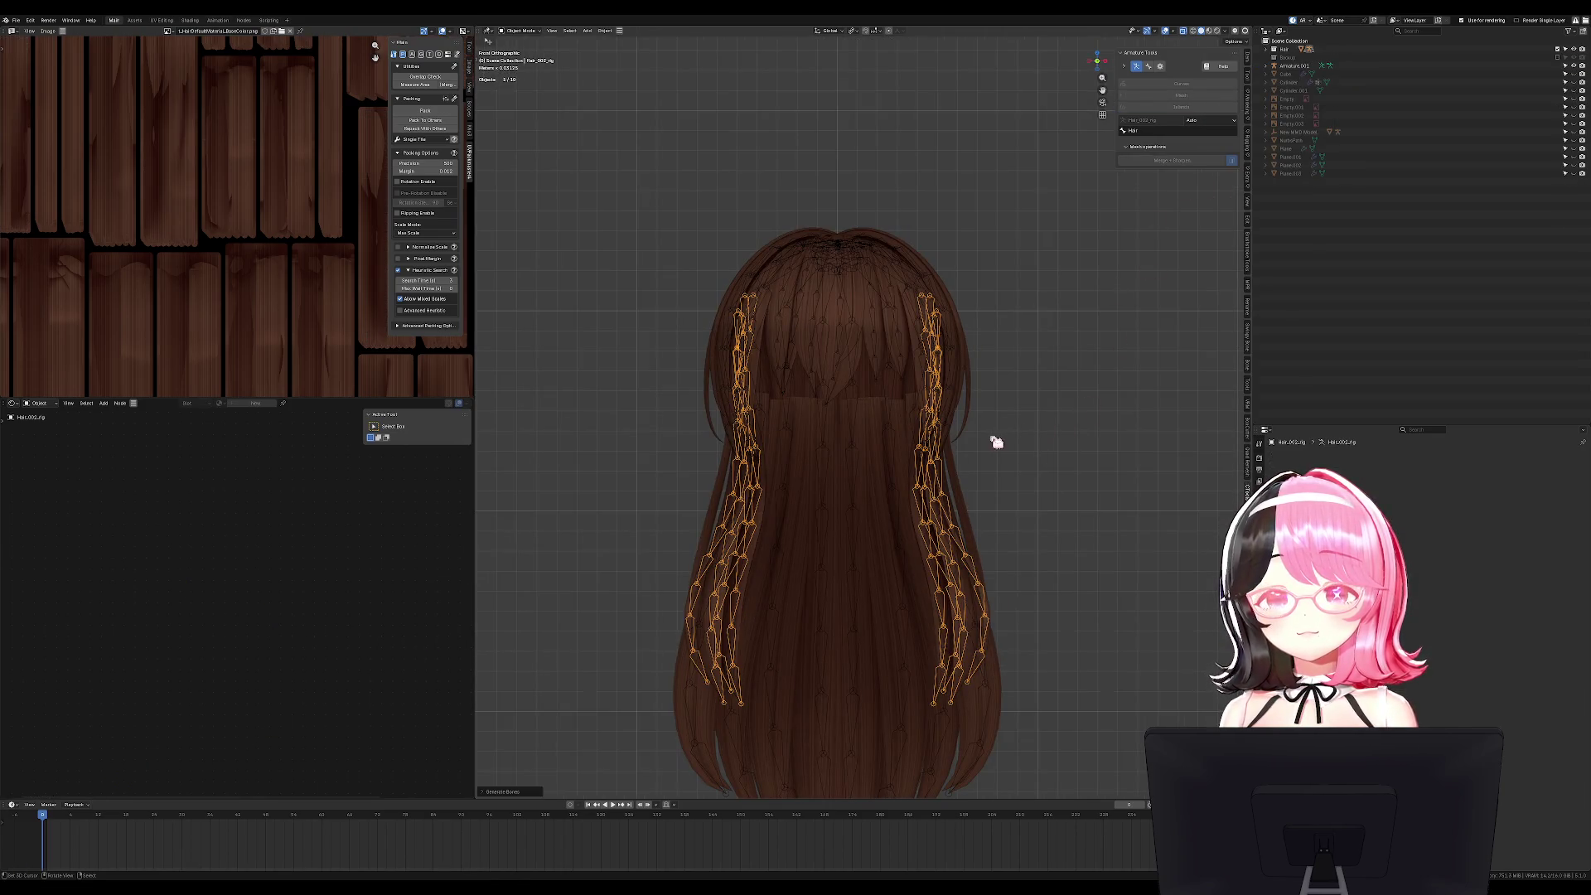
pyautogui.click(493, 792)
pyautogui.moveTo(561, 746); pyautogui.dragTo(578, 742)
pyautogui.click(580, 748)
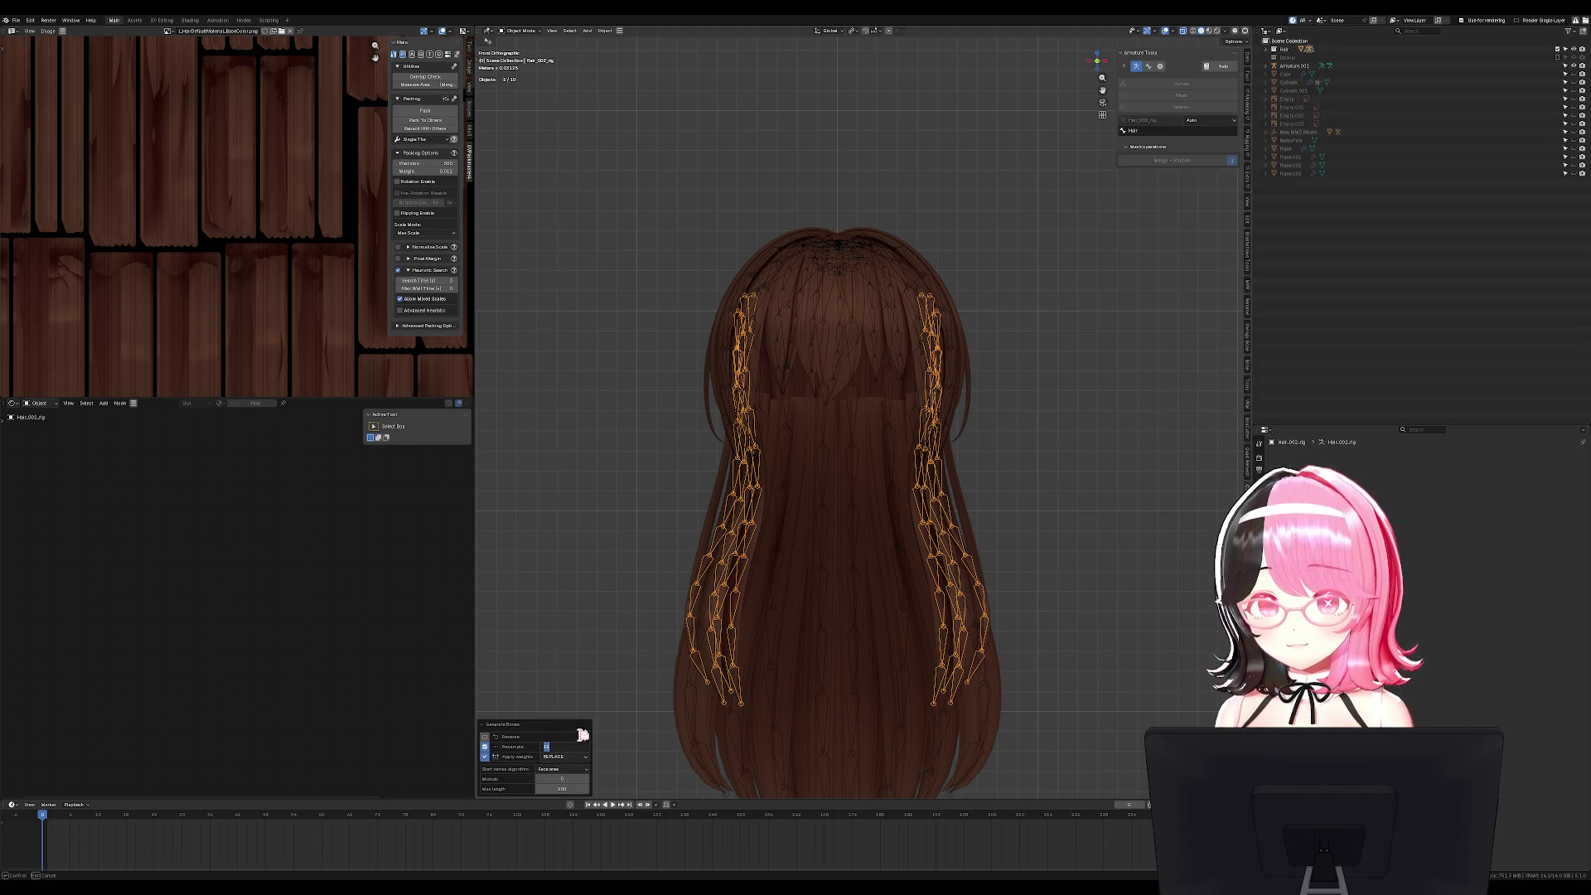
pyautogui.press('Return')
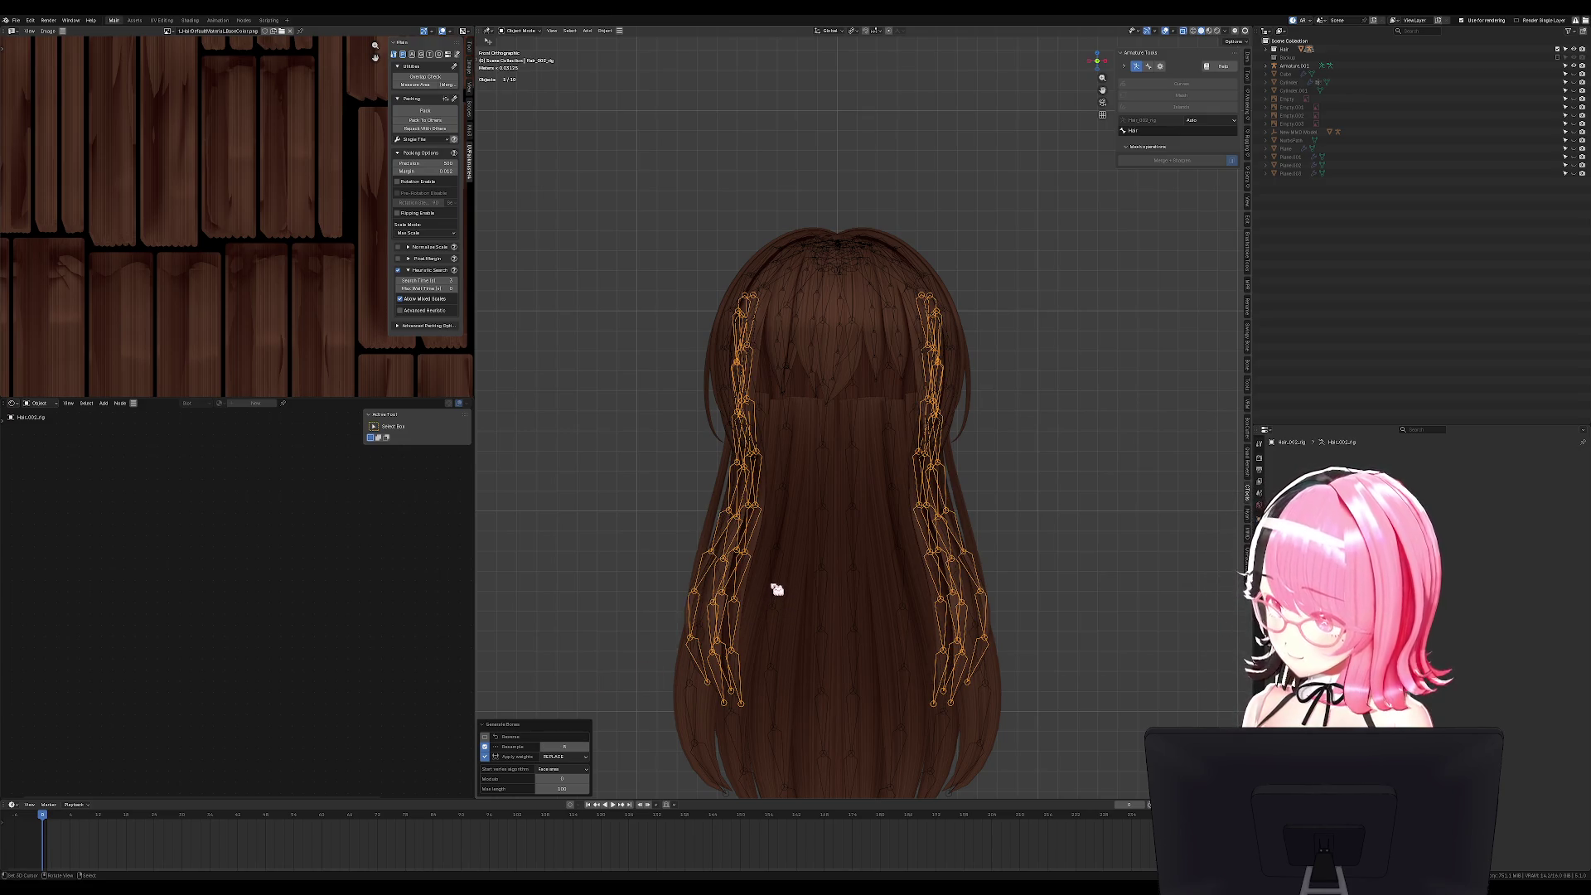
# Test-bend all side strand bones in Pose Mode, then return to Object Mode.
pyautogui.press('KP_3')
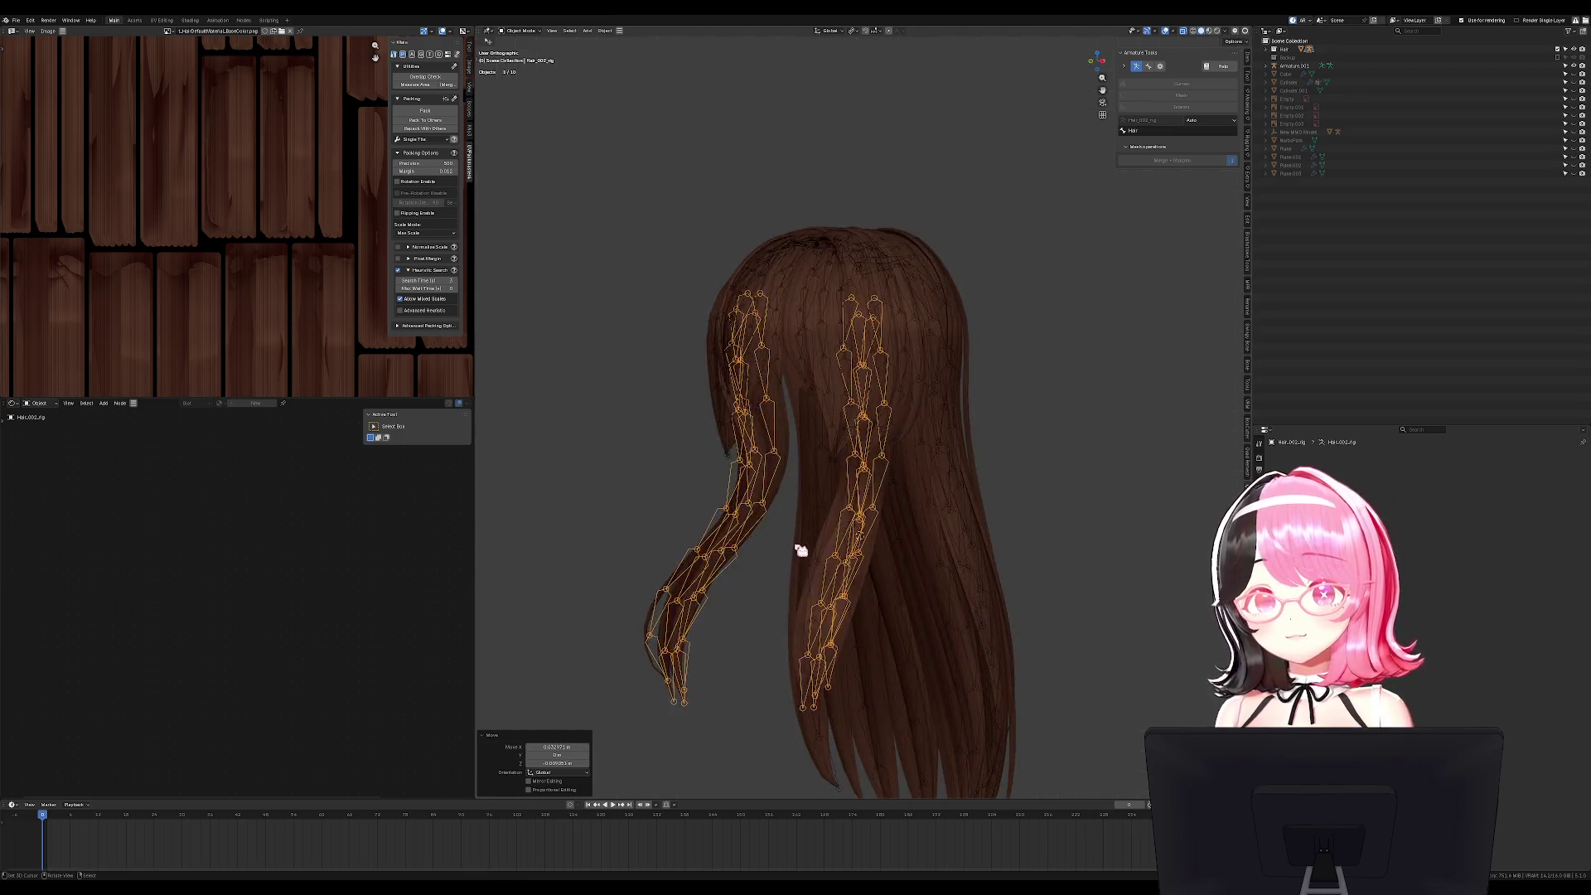
pyautogui.hotkey('ctrl', 'Tab')
pyautogui.press('a')
pyautogui.press('r')
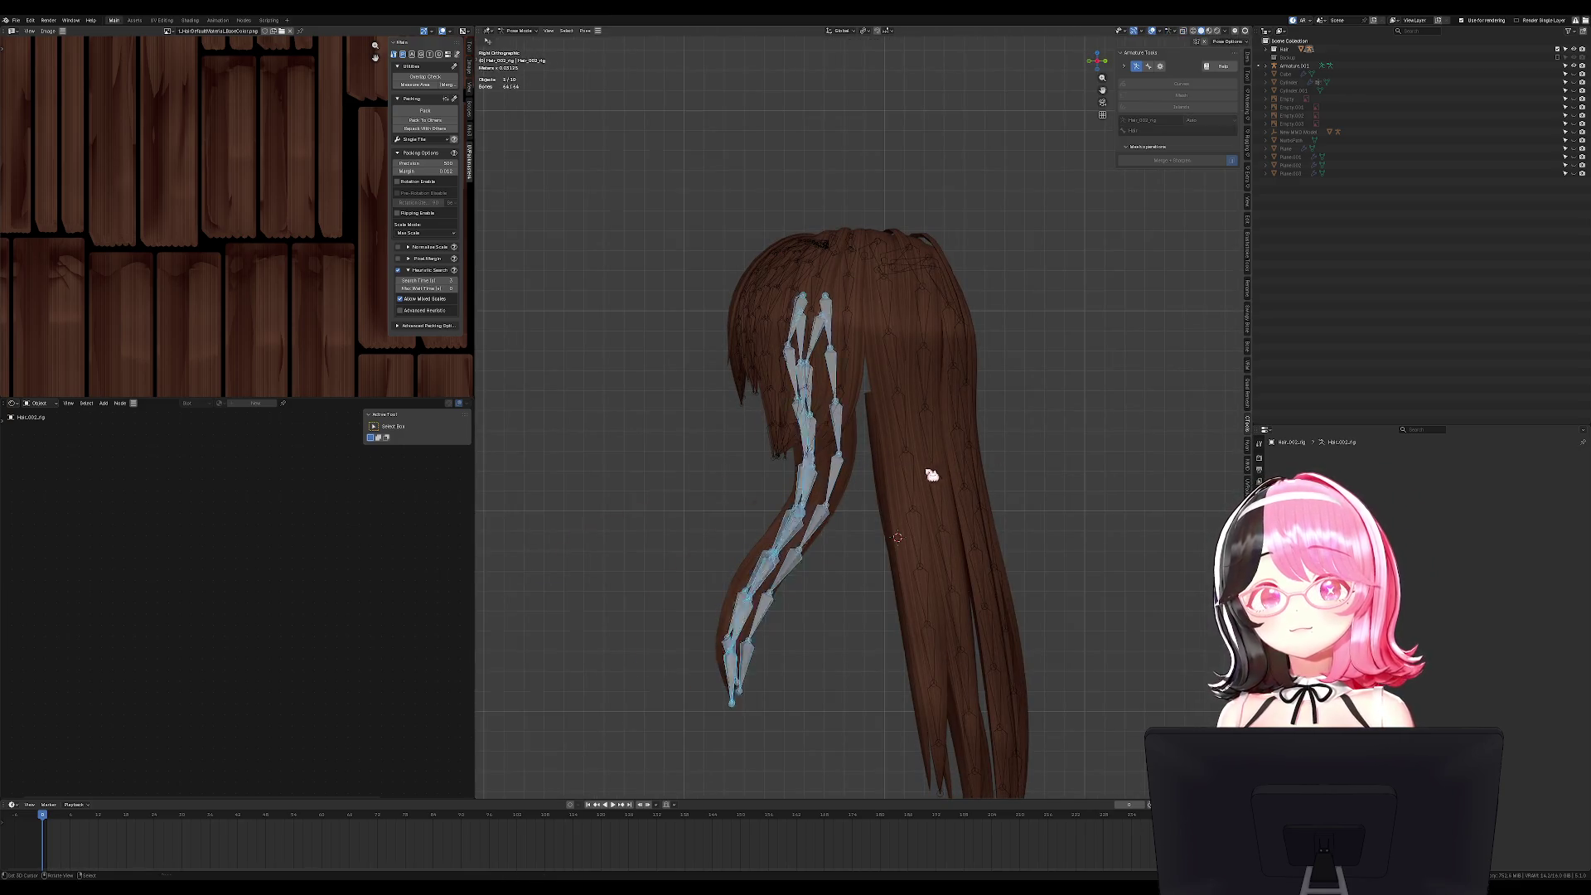
pyautogui.press('Escape')
pyautogui.hotkey('ctrl', 'Tab')
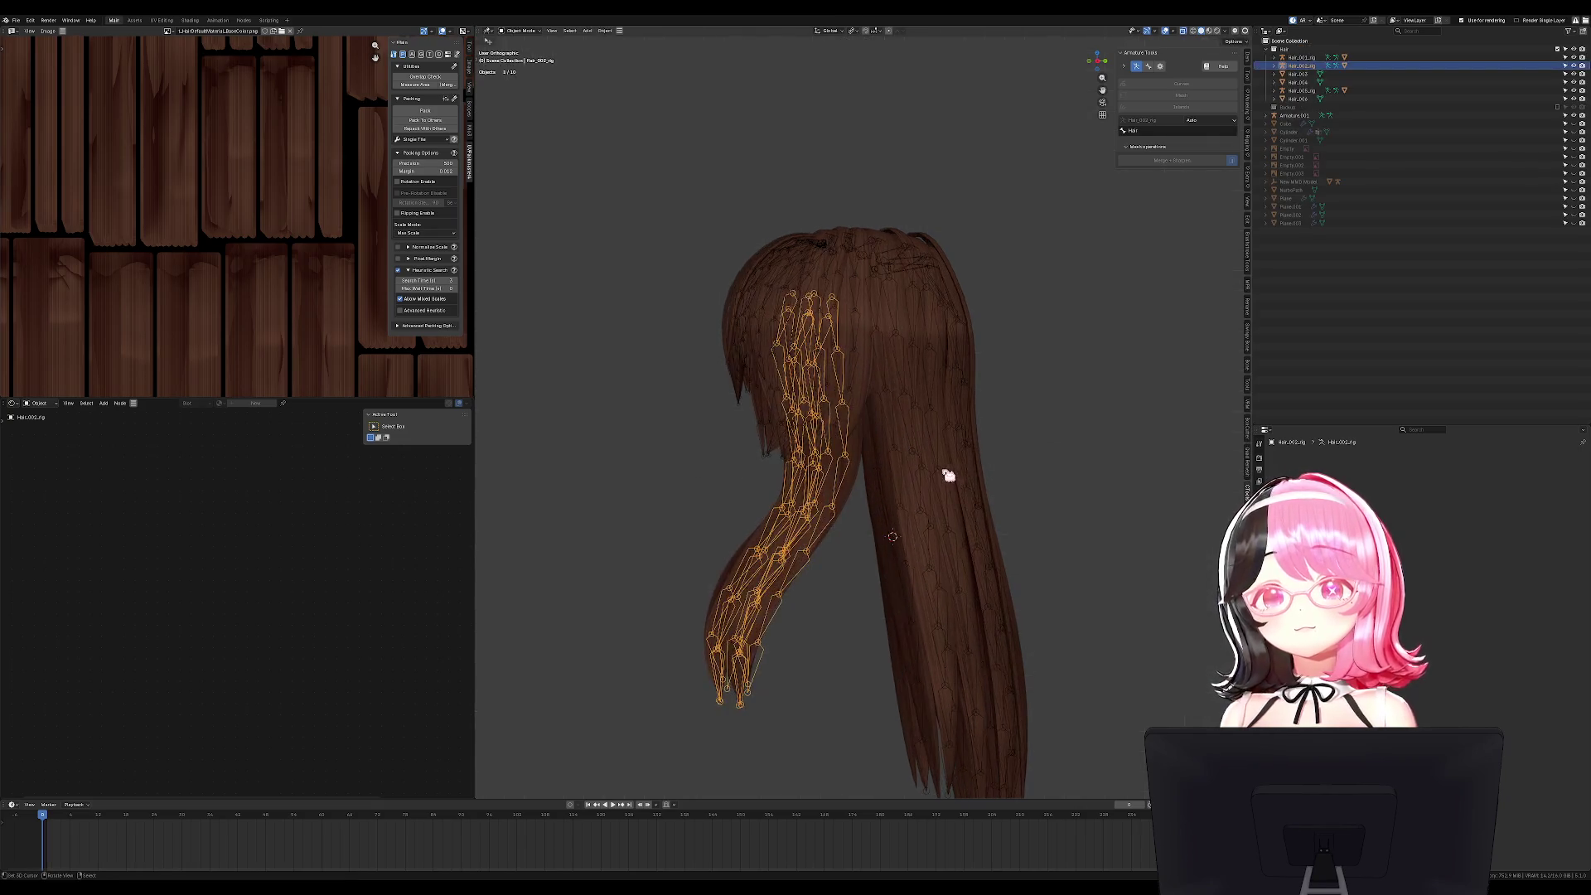
# Select the inner strand Hair_003 and generate bone chains for it.
pyautogui.click(901, 503)
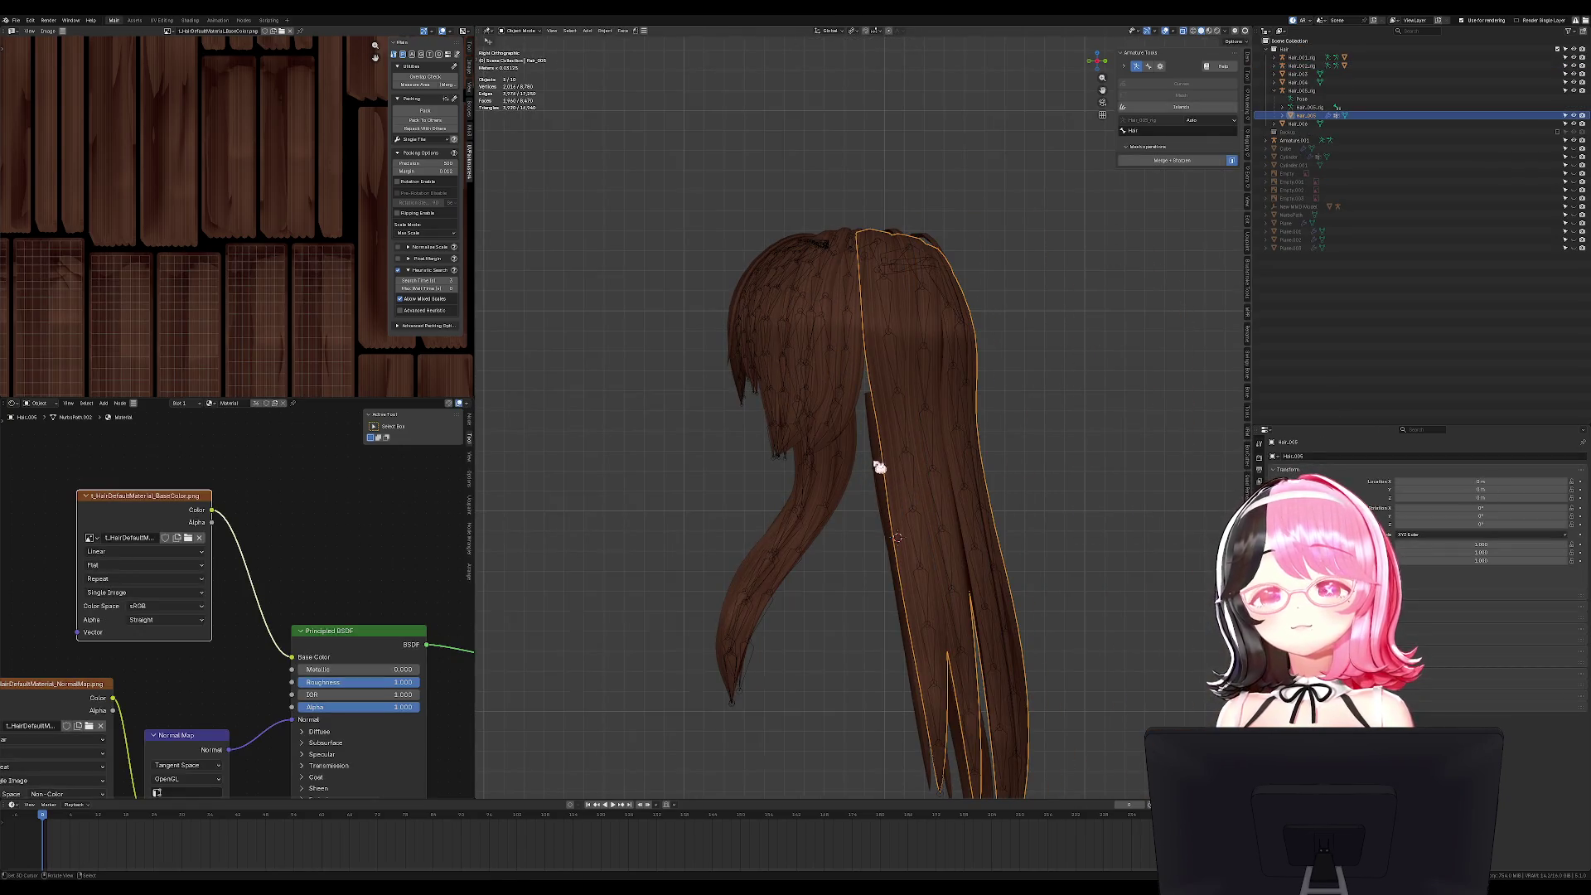
pyautogui.click(877, 462)
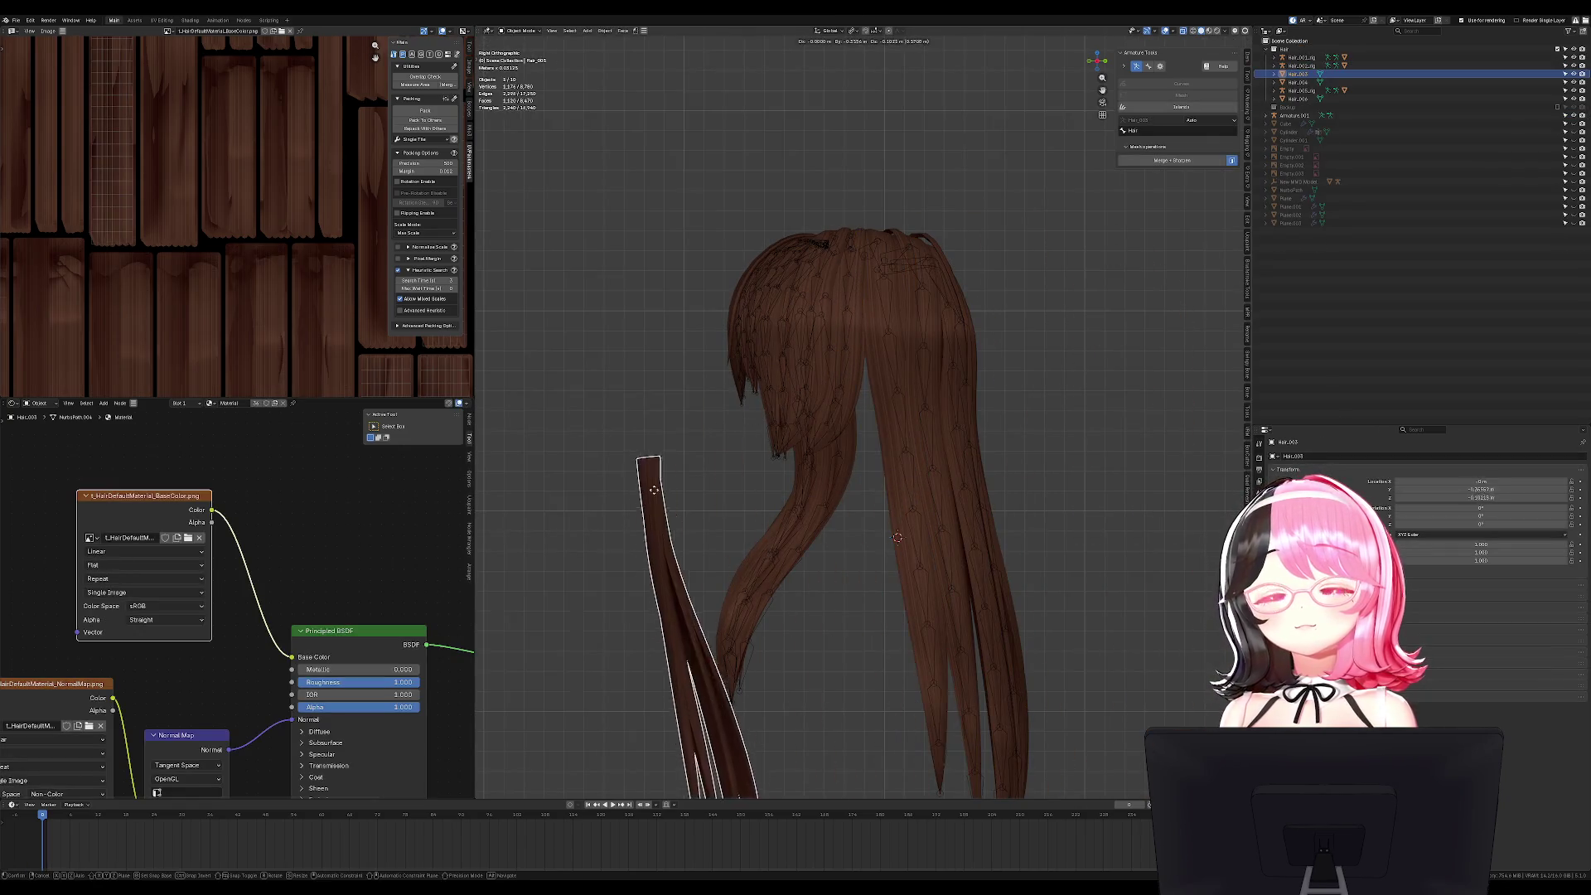
pyautogui.click(1181, 108)
pyautogui.press('Tab')
pyautogui.moveTo(1052, 295)
pyautogui.mouseDown(button='middle')
pyautogui.moveTo(1005, 440)
pyautogui.moveTo(1022, 481)
pyautogui.mouseUp(button='middle')
pyautogui.press('Tab')
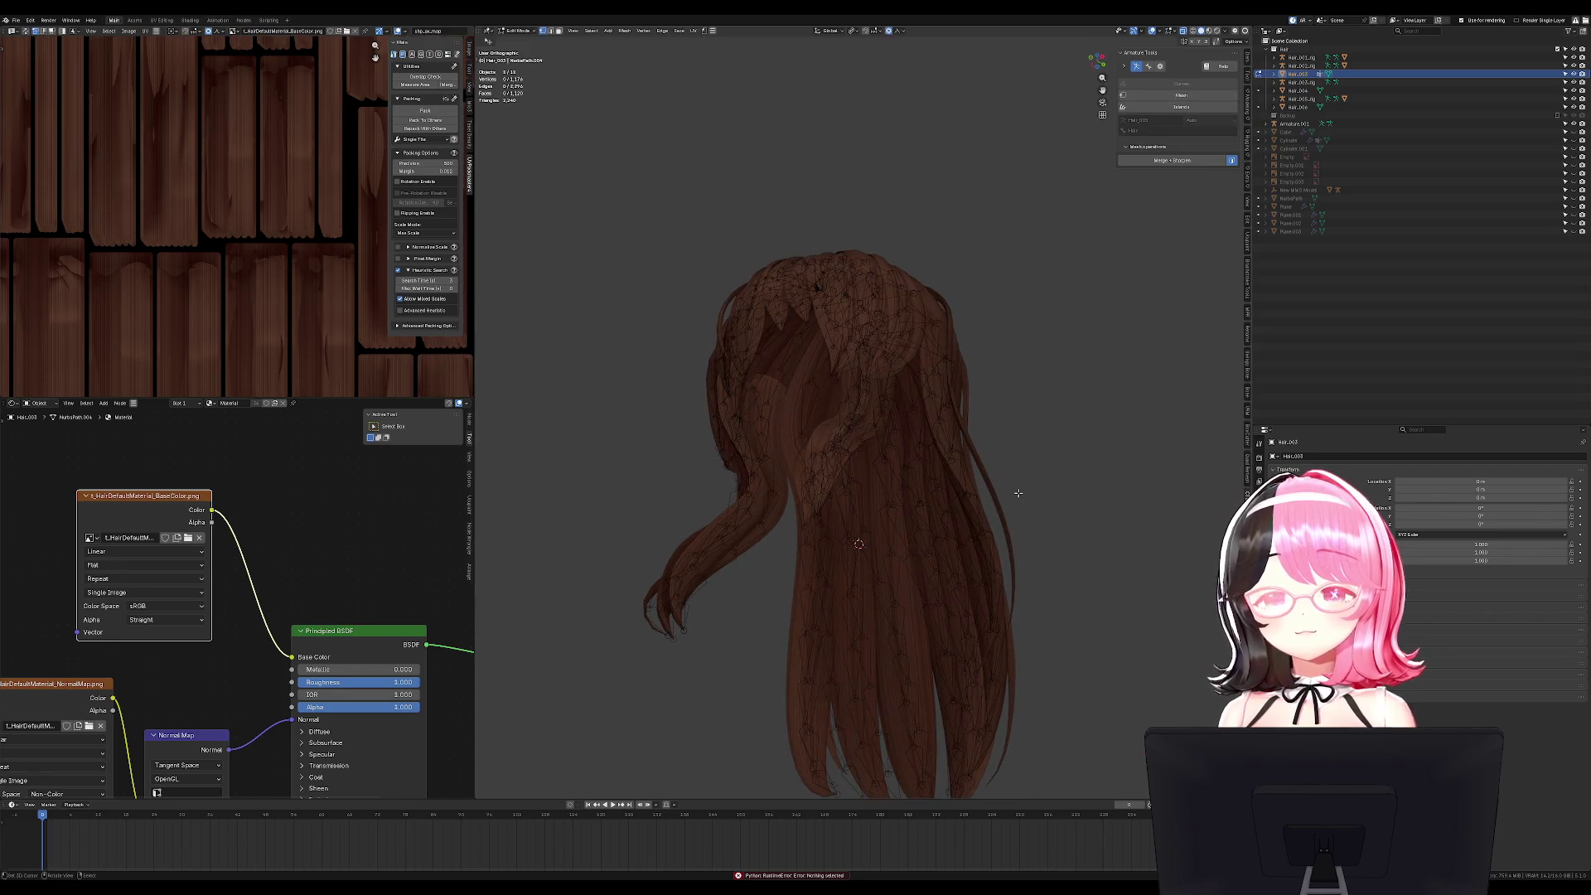
pyautogui.press('l')
pyautogui.press('Tab')
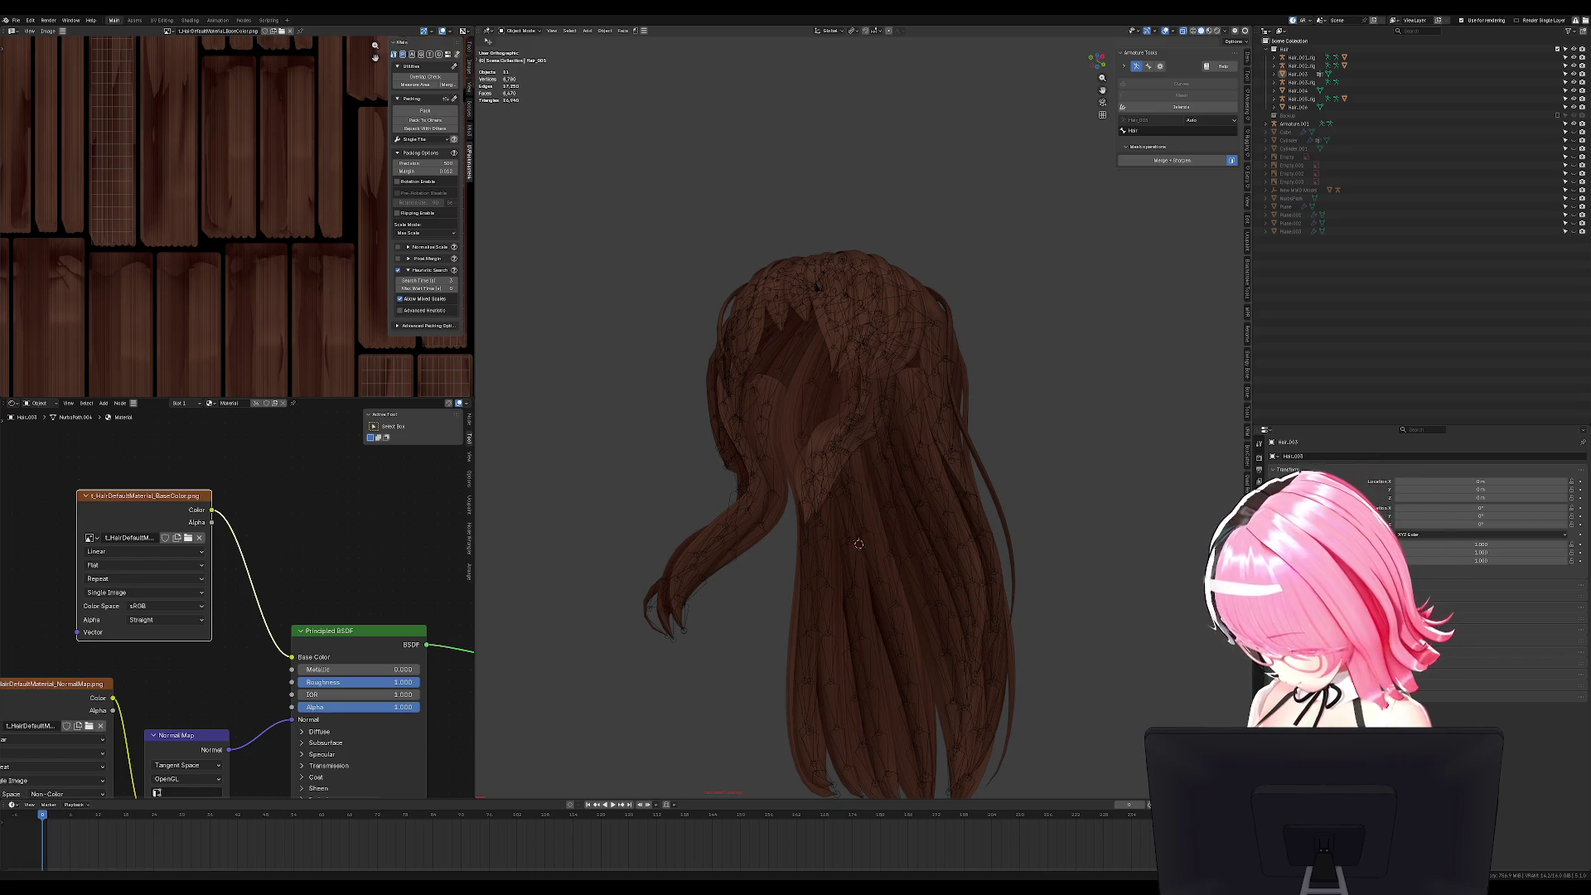
pyautogui.moveTo(629, 468)
pyautogui.mouseDown(button='middle')
pyautogui.moveTo(1080, 529)
pyautogui.moveTo(992, 544)
pyautogui.mouseUp(button='middle')
pyautogui.click(929, 489)
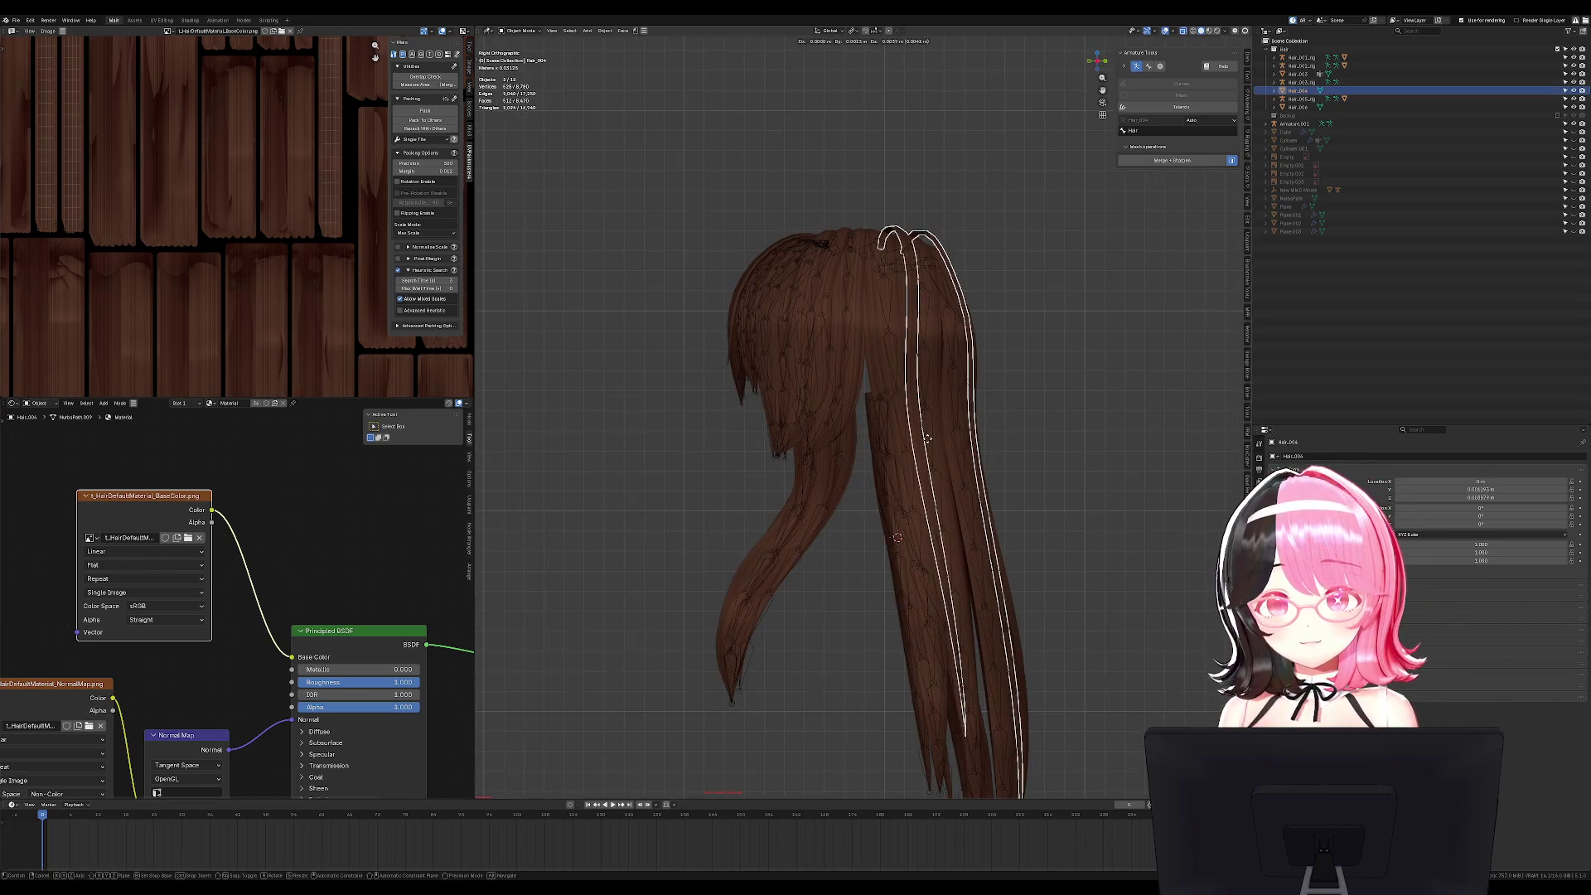
pyautogui.moveTo(828, 458)
pyautogui.mouseDown(button='middle')
pyautogui.moveTo(909, 369)
pyautogui.moveTo(978, 383)
pyautogui.mouseUp(button='middle')
pyautogui.click(916, 332)
pyautogui.click(966, 392)
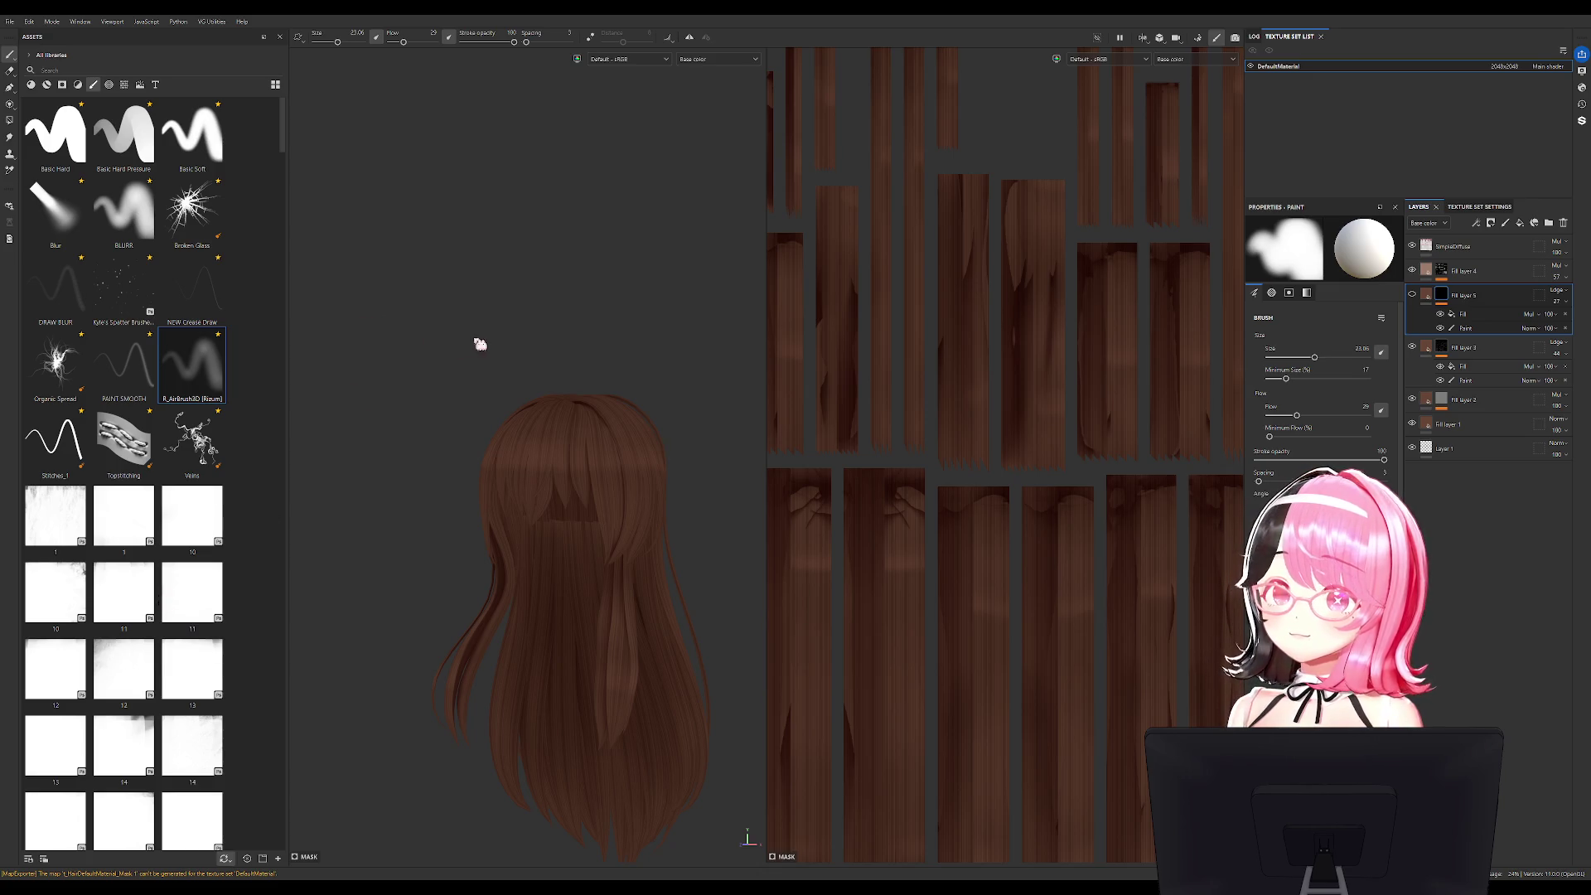
# Turn the hair to a side-on view, try a brush stroke, and switch back to Blender.
pyautogui.keyDown('alt'); pyautogui.moveTo(717, 346); pyautogui.dragTo(694, 360); pyautogui.keyUp('alt')
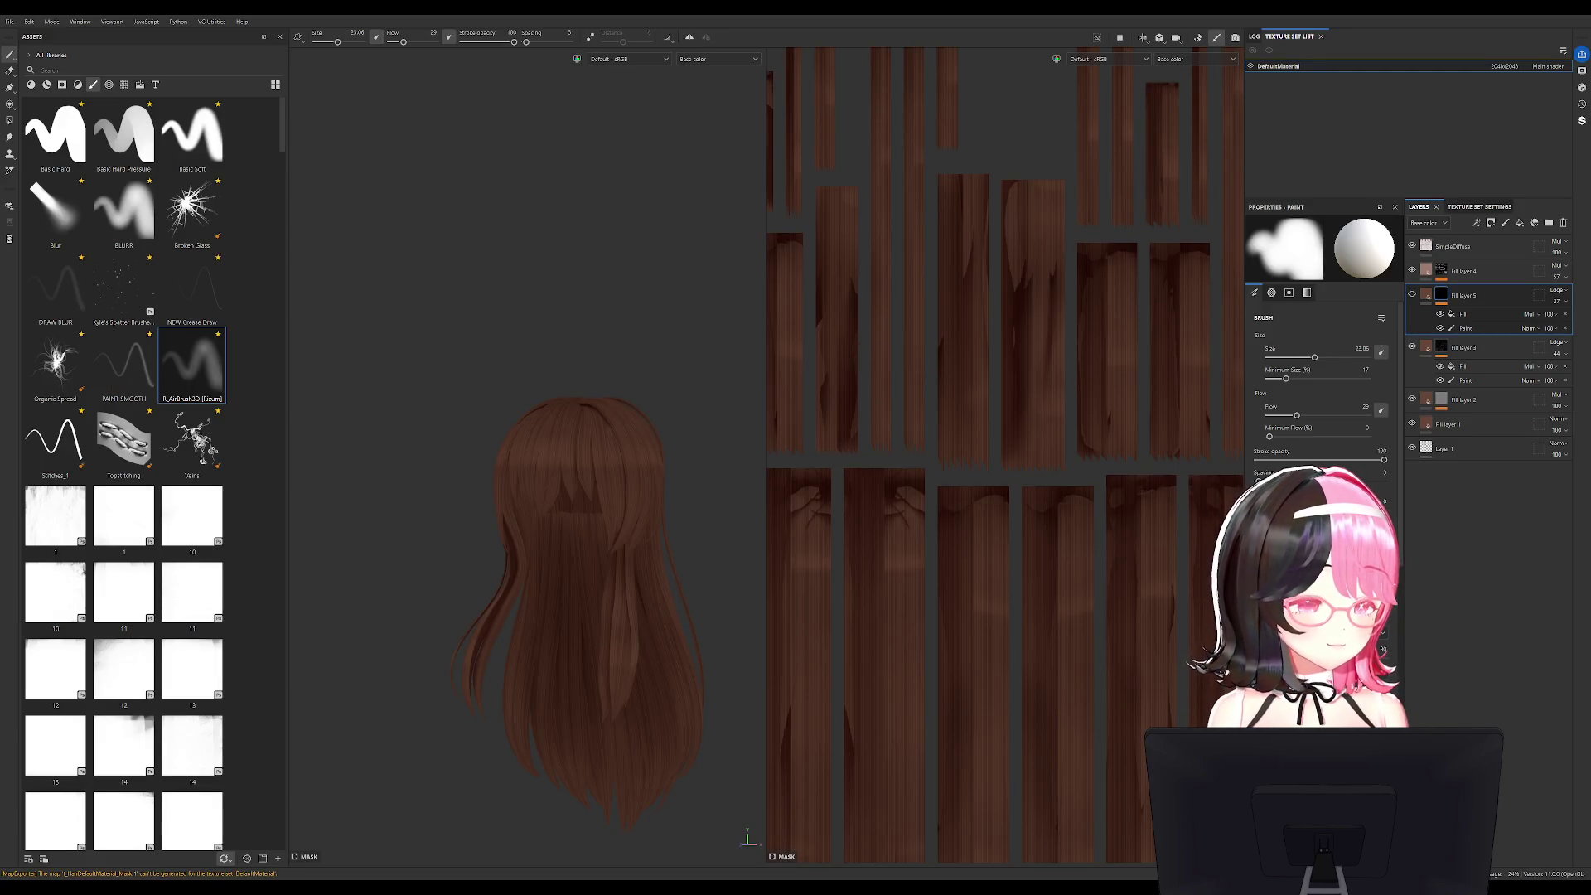
pyautogui.keyDown('alt'); pyautogui.moveTo(675, 362); pyautogui.dragTo(738, 327); pyautogui.keyUp('alt')
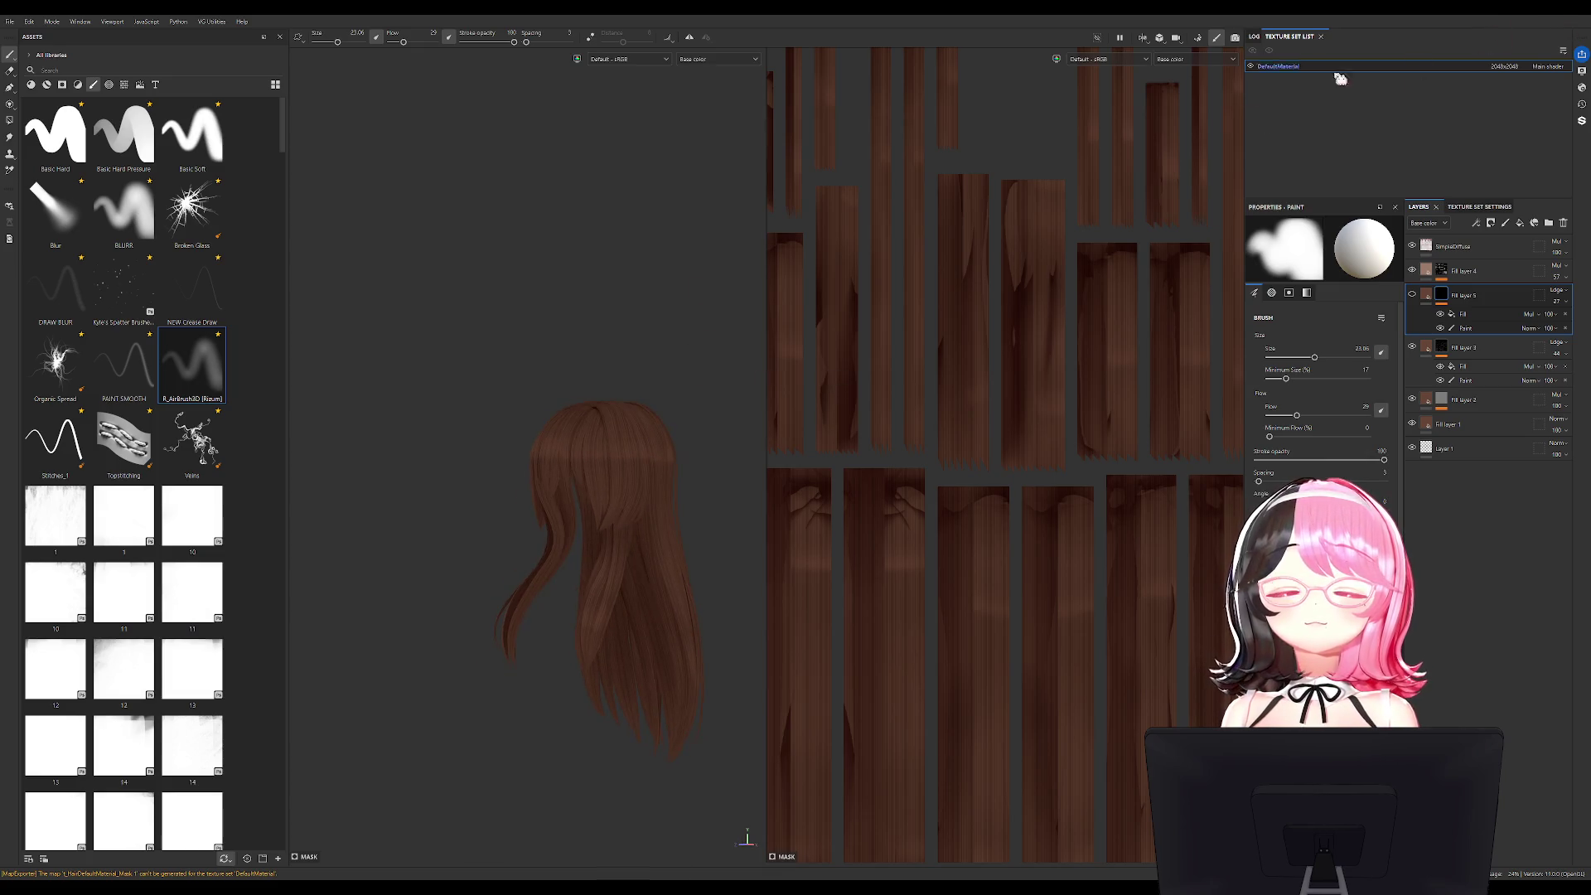
pyautogui.click(490, 233)
pyautogui.hotkey('alt', 'Tab')
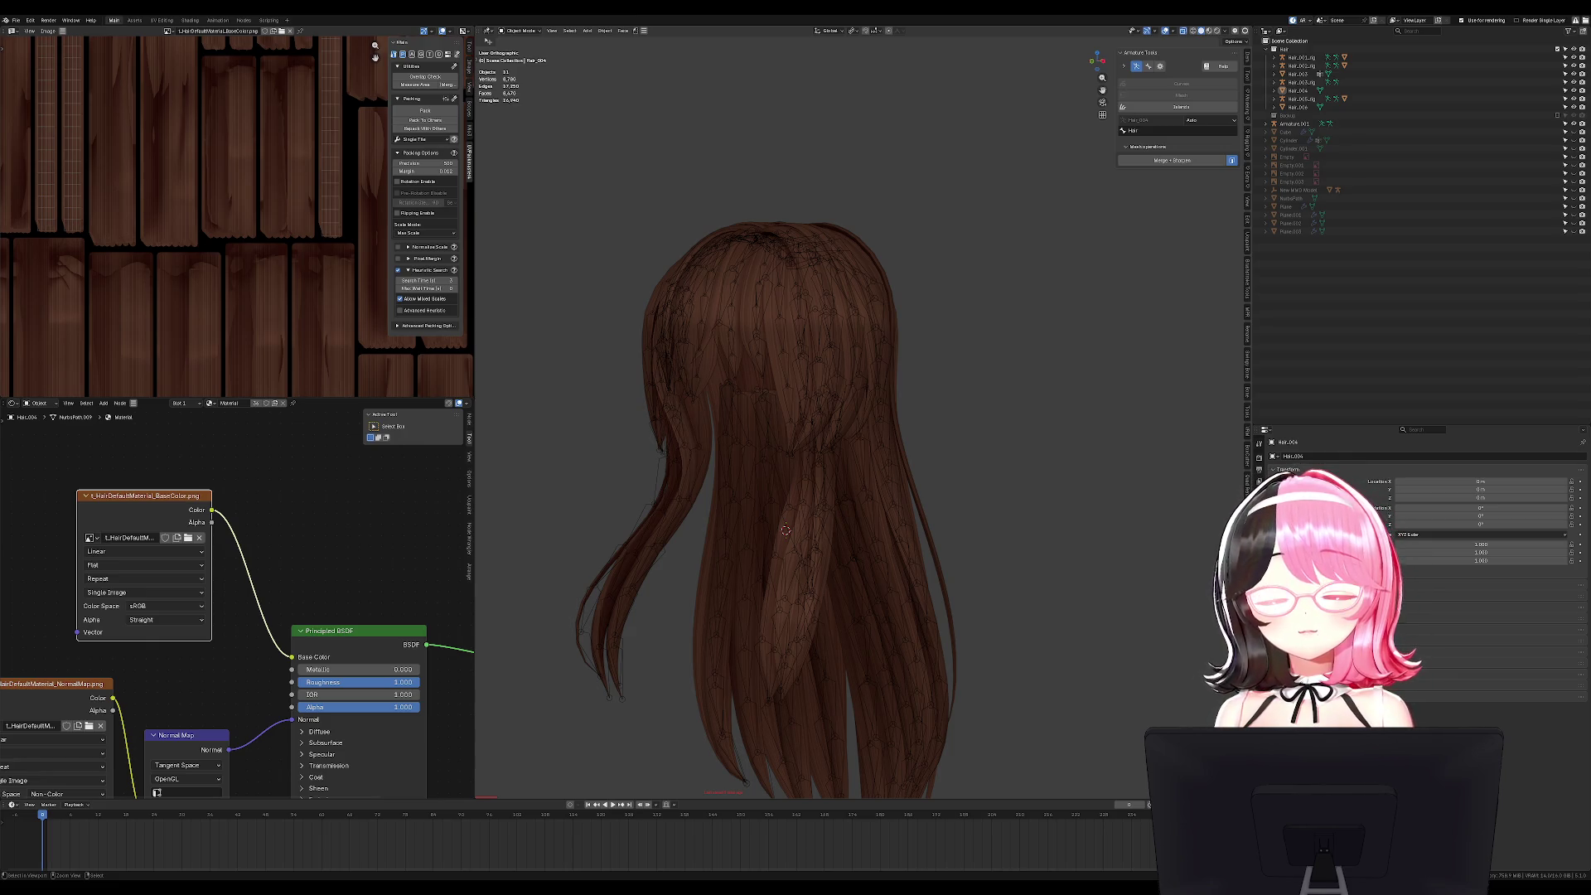
# Save the file and unhide the Hair_005_rig armature.
pyautogui.click(992, 71)
pyautogui.press('KP_1')
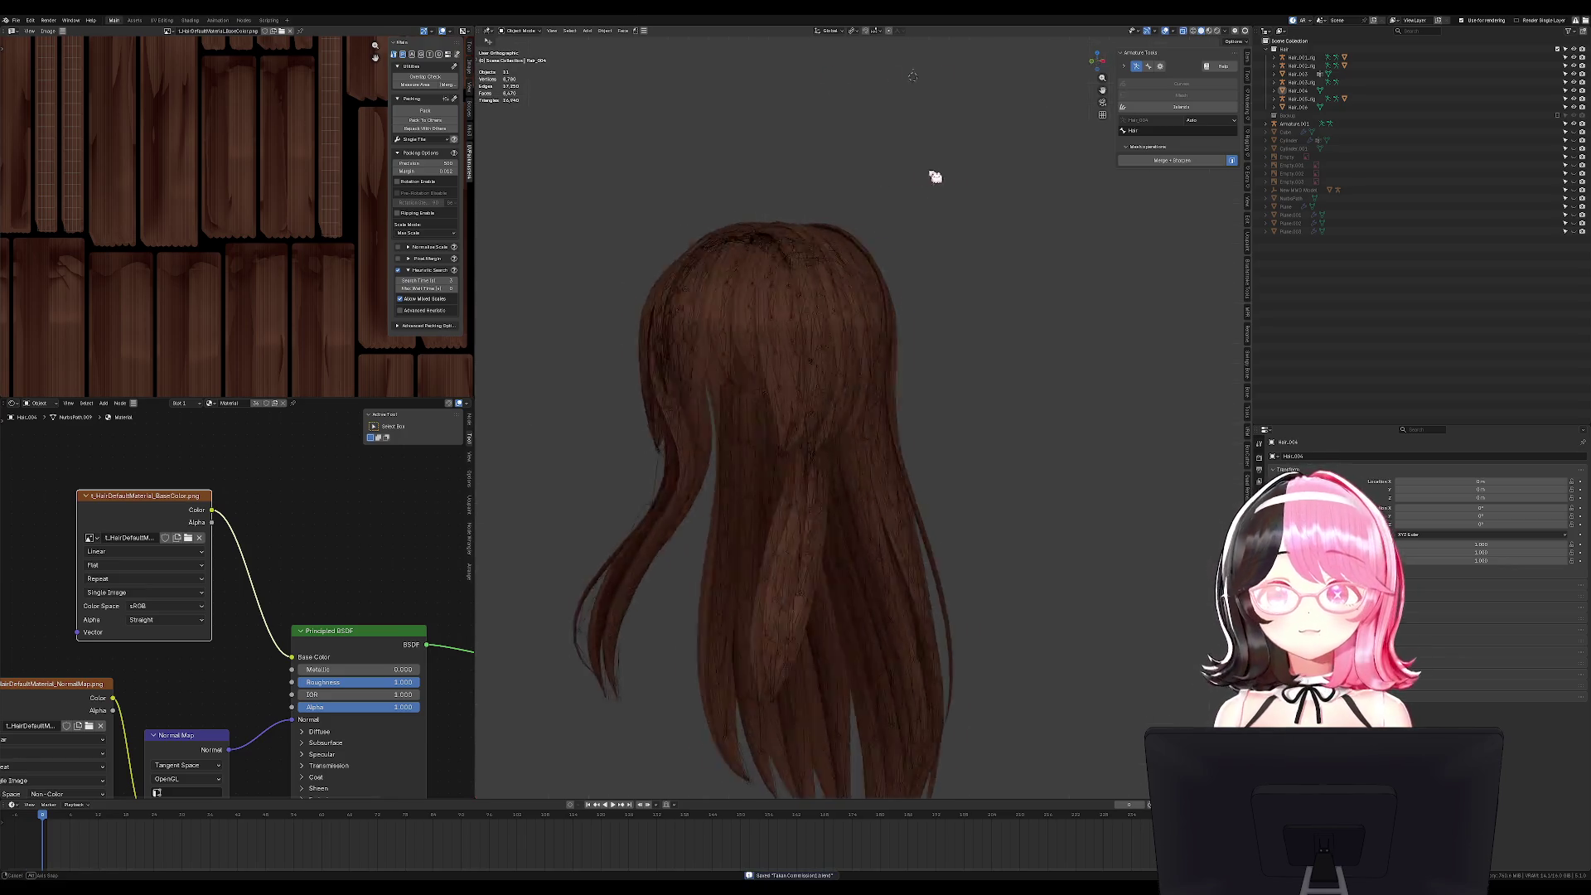
pyautogui.hotkey('ctrl', 's')
pyautogui.scroll(3, 931, 313)
pyautogui.scroll(-3, 931, 312)
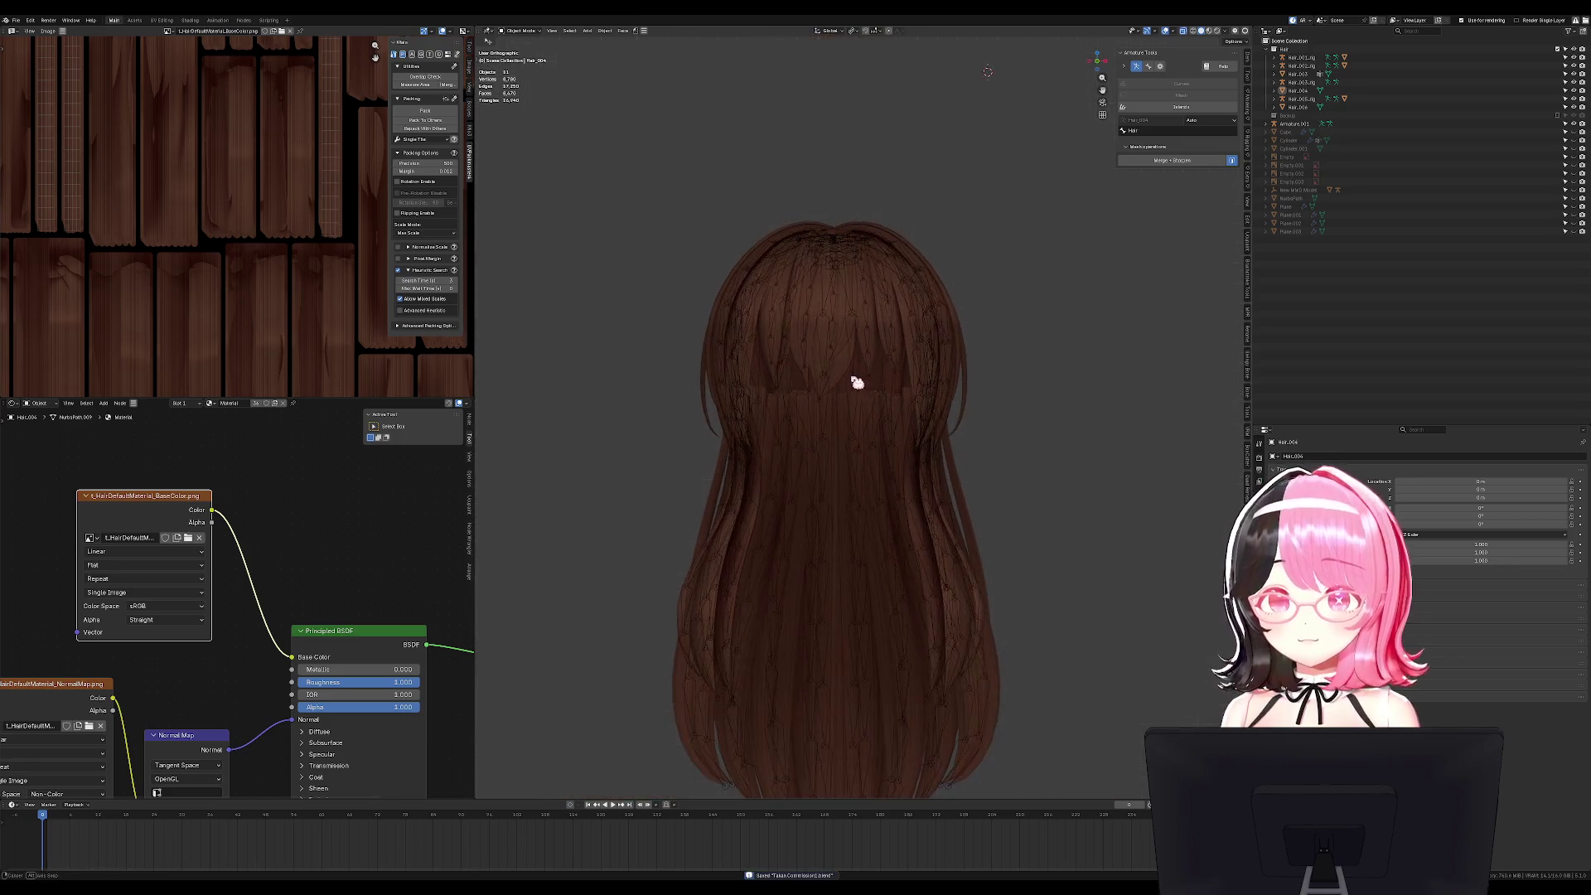
pyautogui.hotkey('alt', 'h')
pyautogui.moveTo(983, 337)
pyautogui.mouseDown(button='middle')
pyautogui.moveTo(937, 245)
pyautogui.moveTo(912, 337)
pyautogui.mouseUp(button='middle')
# In Pose Mode, test-rotate a top bone chain, cancel, and box-select several top bones.
pyautogui.hotkey('ctrl', 'Tab')
pyautogui.press('KP_3')
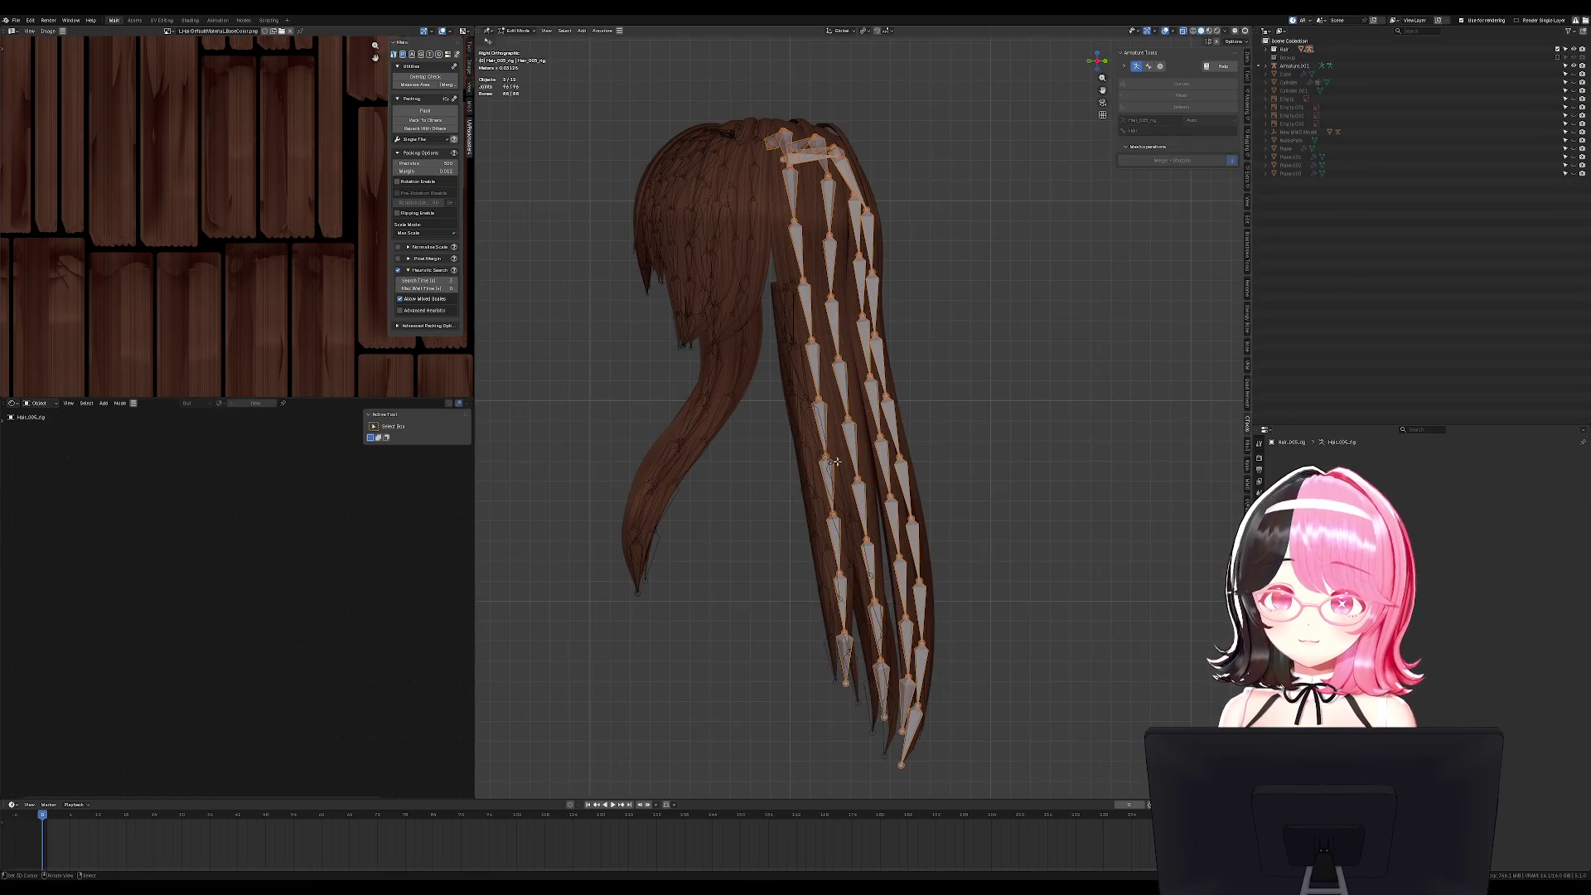
pyautogui.hotkey('alt', 'a')
pyautogui.click(801, 203)
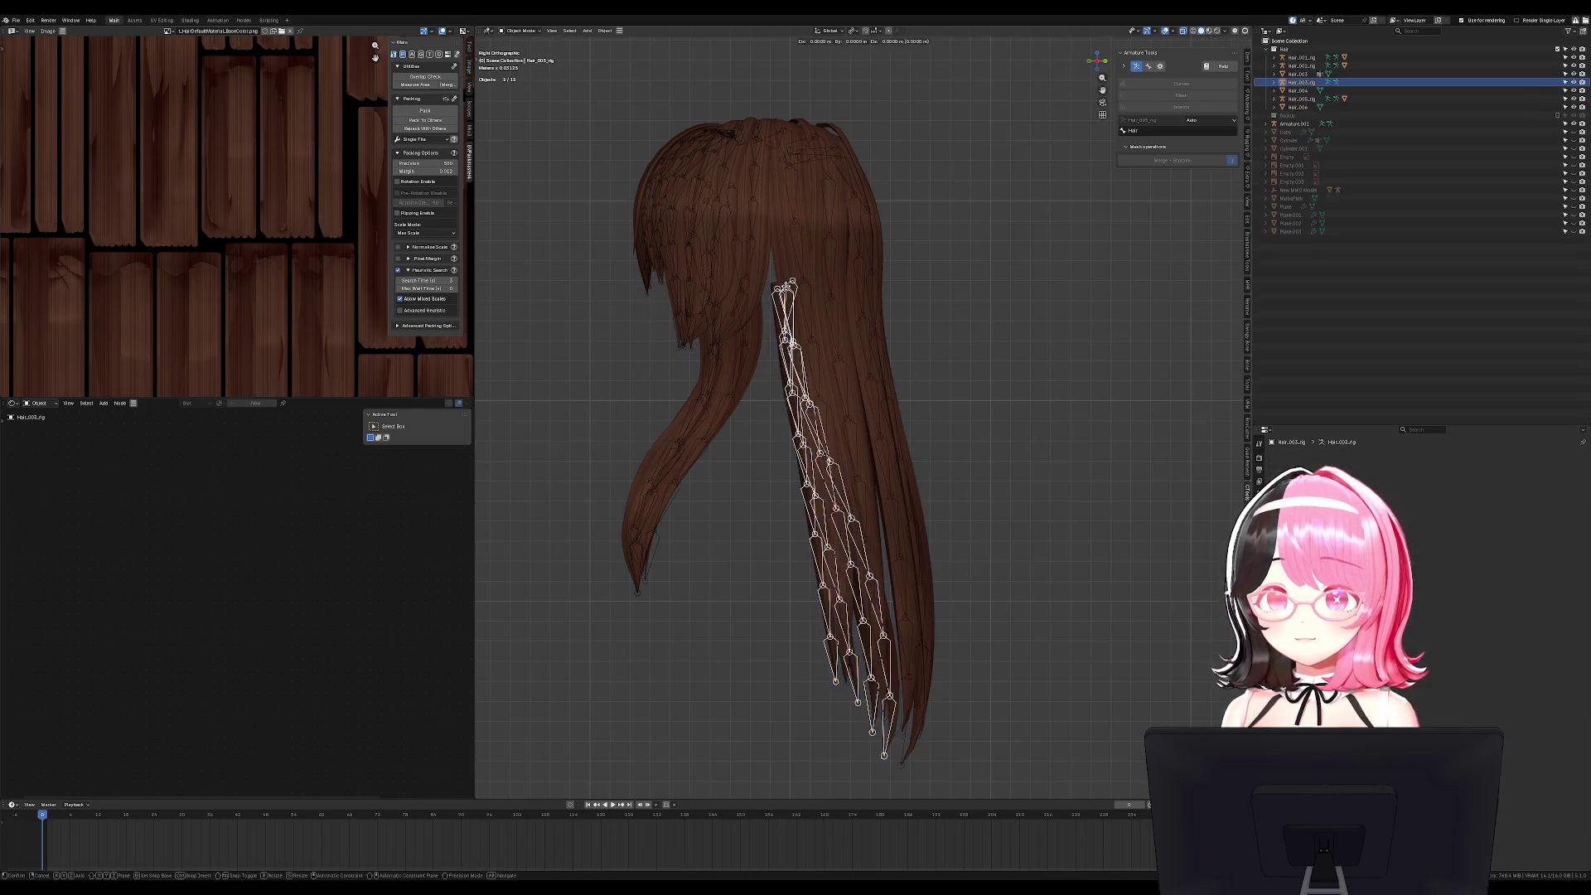
pyautogui.click(779, 304)
pyautogui.press('r')
pyautogui.rightClick(800, 312)
pyautogui.moveTo(769, 277); pyautogui.dragTo(808, 348)
pyautogui.moveTo(799, 315); pyautogui.dragTo(732, 331, button='middle')
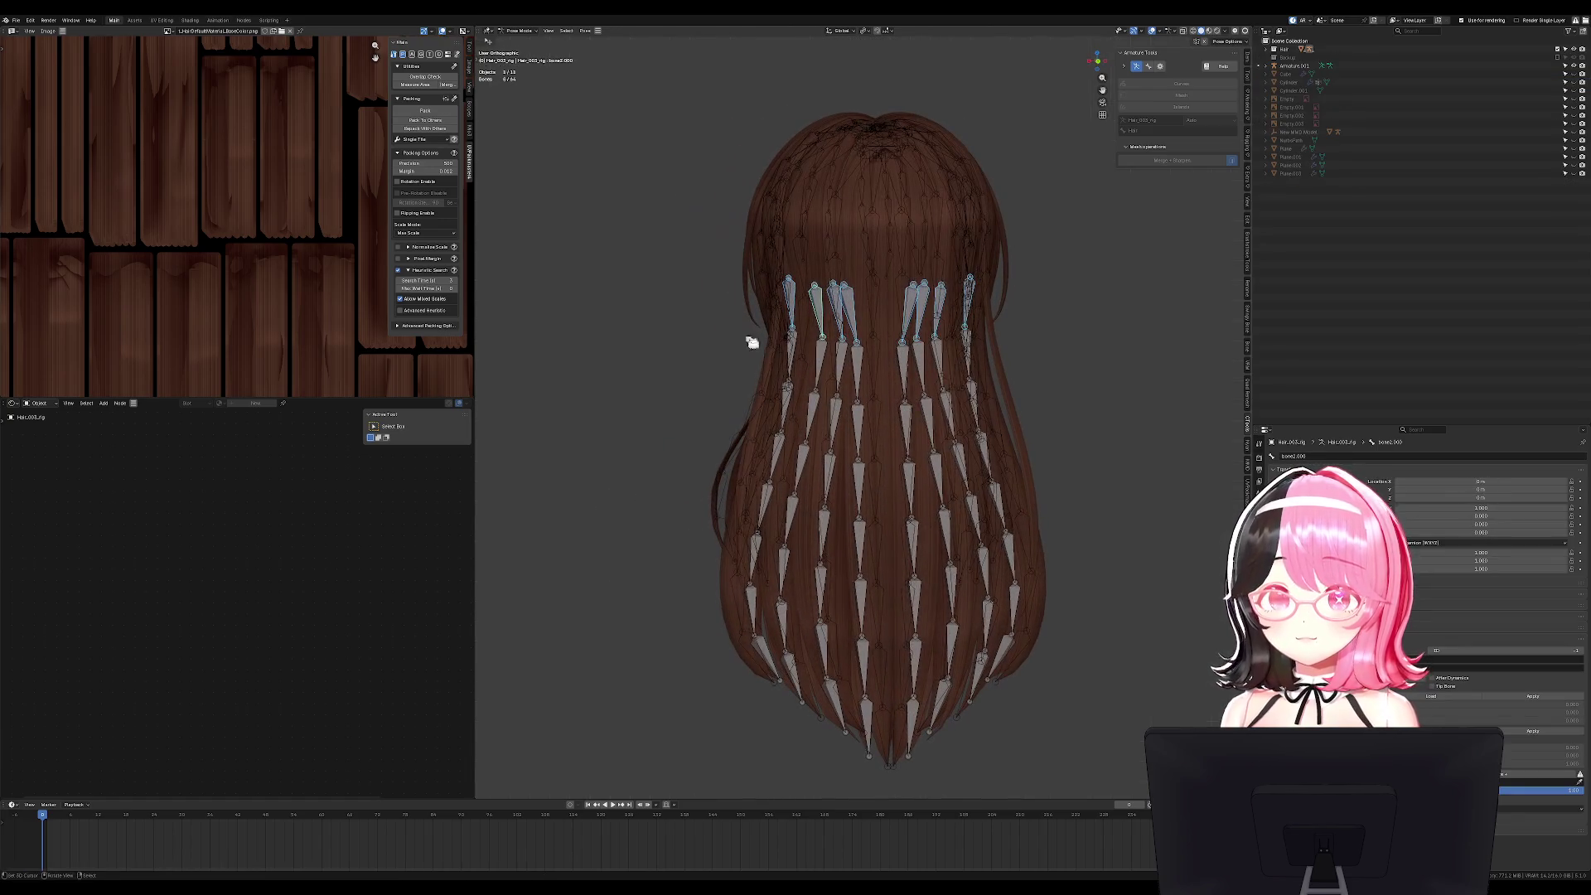
# Rename the active bone to 'Under Hair' and test-move it without displacement.
pyautogui.click(1316, 454)
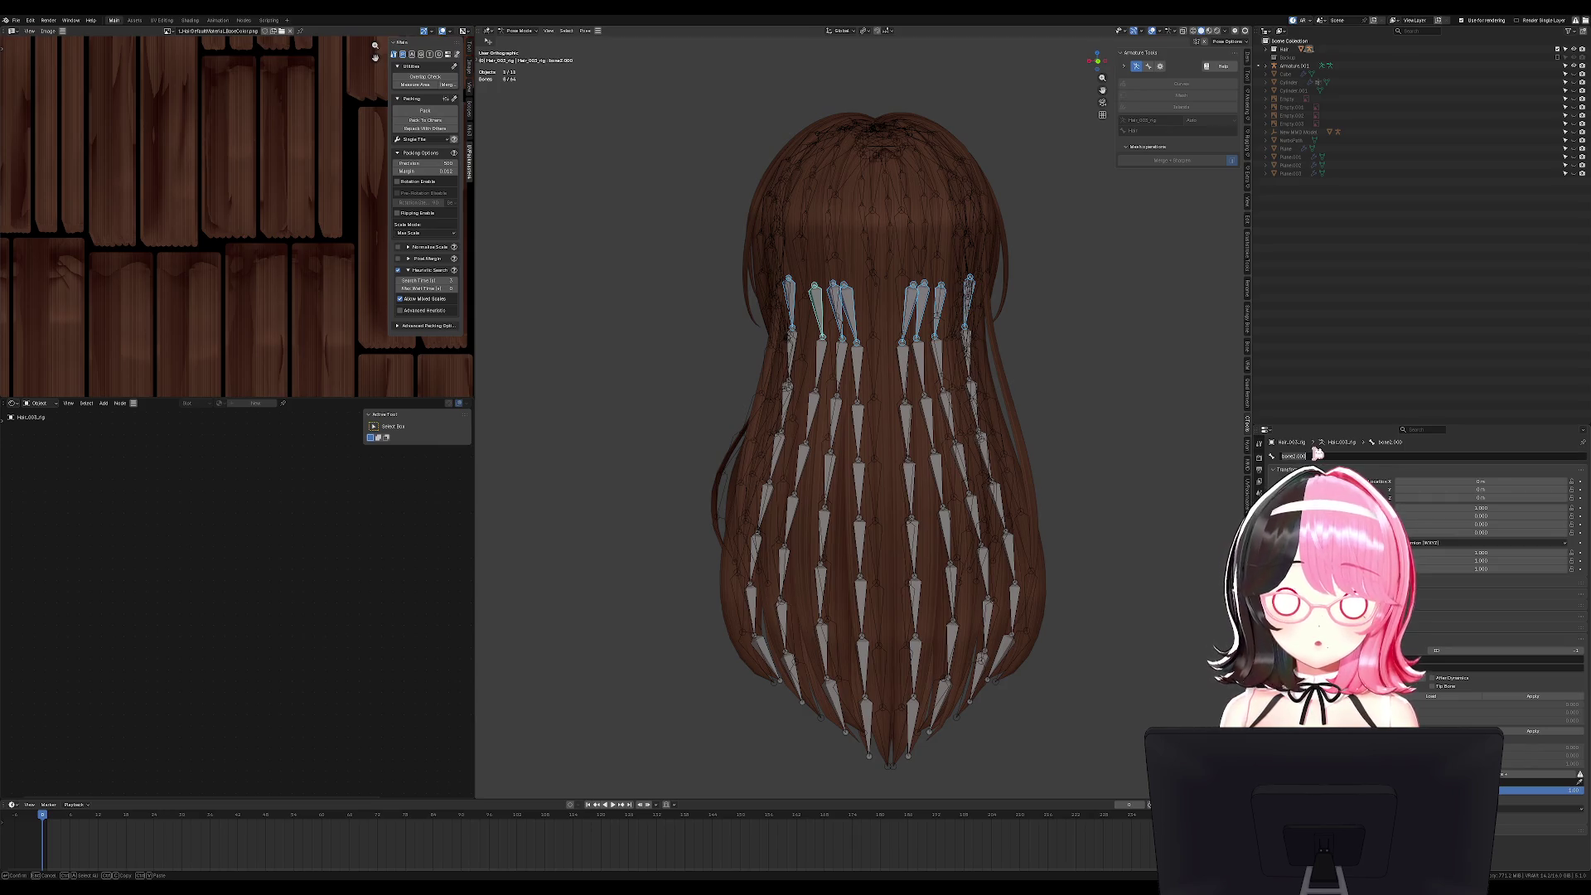
pyautogui.press('Return')
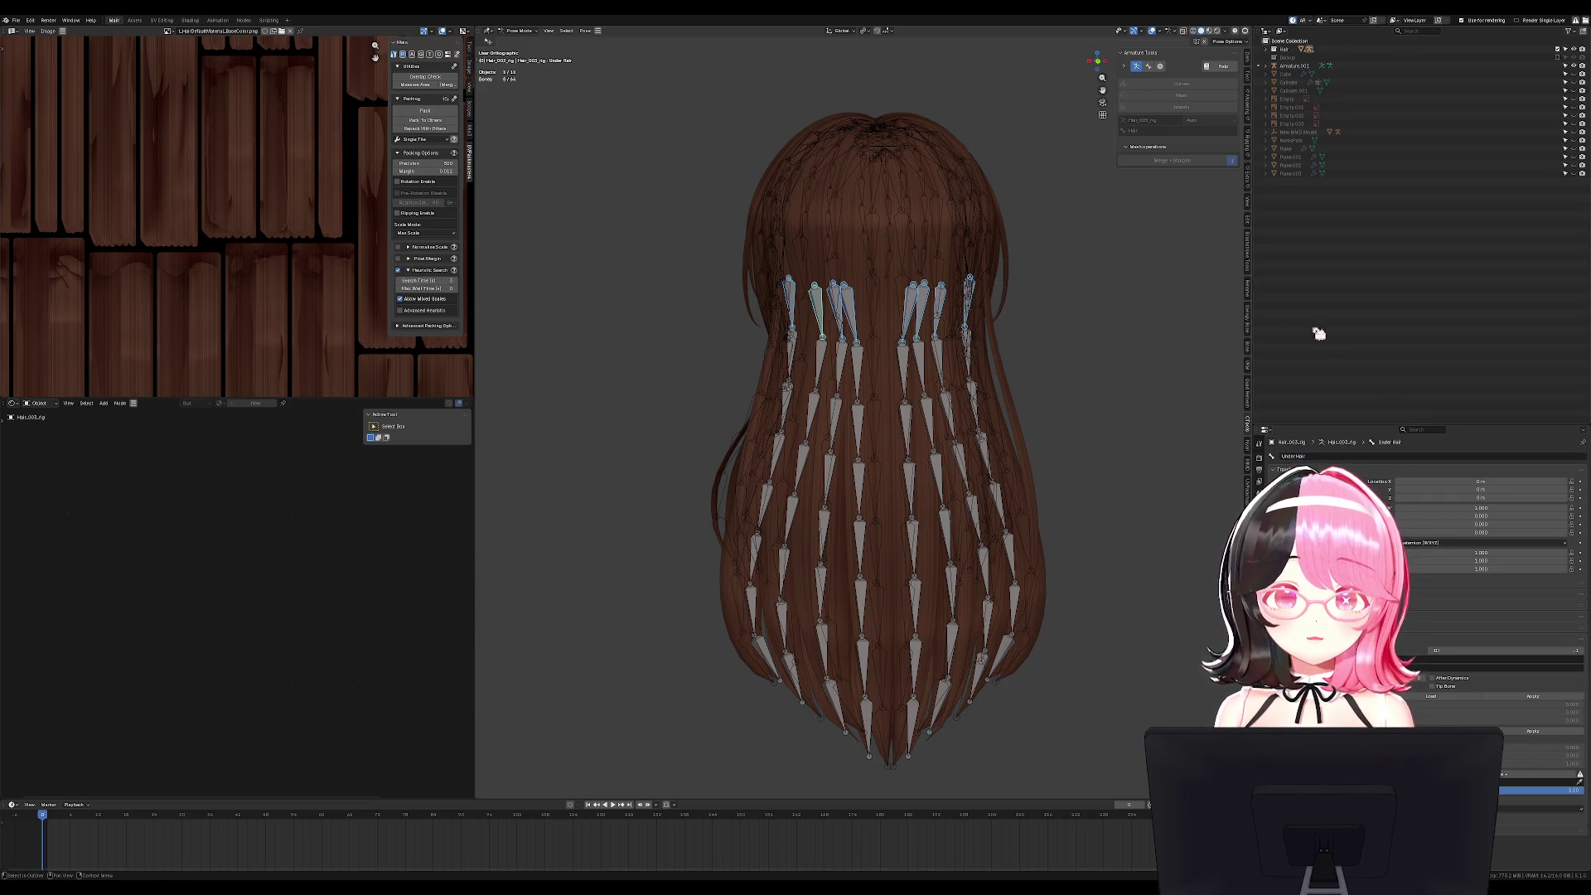
pyautogui.press('g')
pyautogui.click(1240, 380)
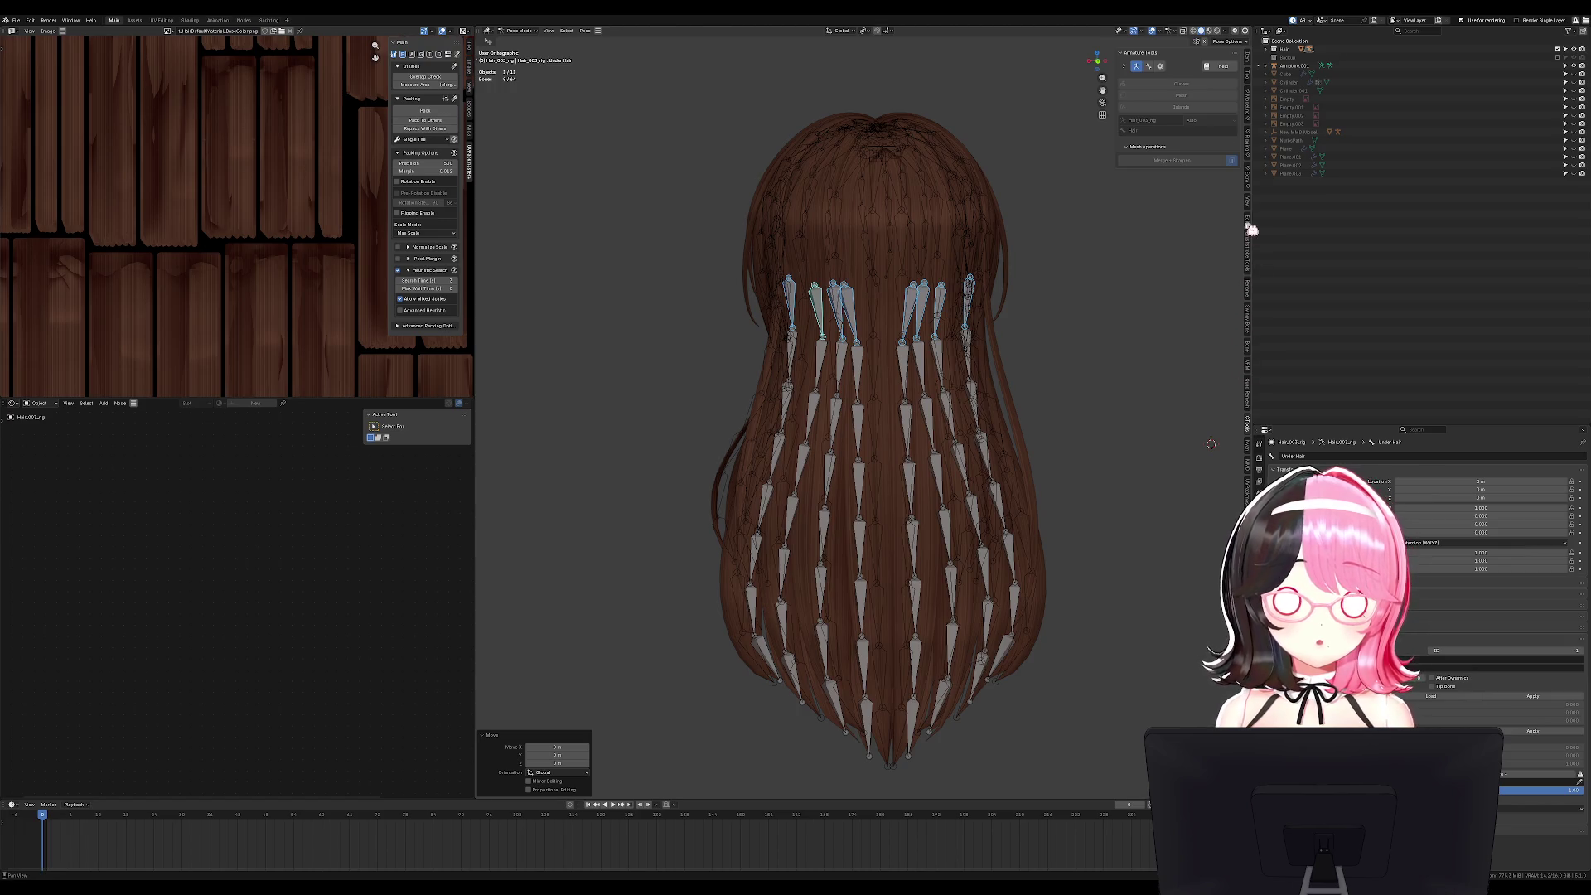
pyautogui.click(1254, 292)
pyautogui.click(1250, 222)
# Test-rotate and move the hair bones in Pose Mode, cancelling each change.
pyautogui.hotkey('ctrl', 'Tab')
pyautogui.moveTo(1160, 290); pyautogui.dragTo(967, 396, button='middle')
pyautogui.hotkey('ctrl', 'Tab')
pyautogui.press('KP_1')
pyautogui.press('r')
pyautogui.press('Escape')
pyautogui.moveTo(995, 495); pyautogui.dragTo(868, 505, button='middle')
pyautogui.press('r')
pyautogui.press('Escape')
pyautogui.press('g')
pyautogui.press('Escape')
# Delete the test armature in Object Mode.
pyautogui.hotkey('ctrl', 'Tab')
pyautogui.press('x')
pyautogui.click(862, 463)
pyautogui.moveTo(861, 493)
pyautogui.mouseDown(button='middle')
pyautogui.moveTo(817, 487)
pyautogui.moveTo(787, 433)
pyautogui.moveTo(791, 399)
pyautogui.mouseUp(button='middle')
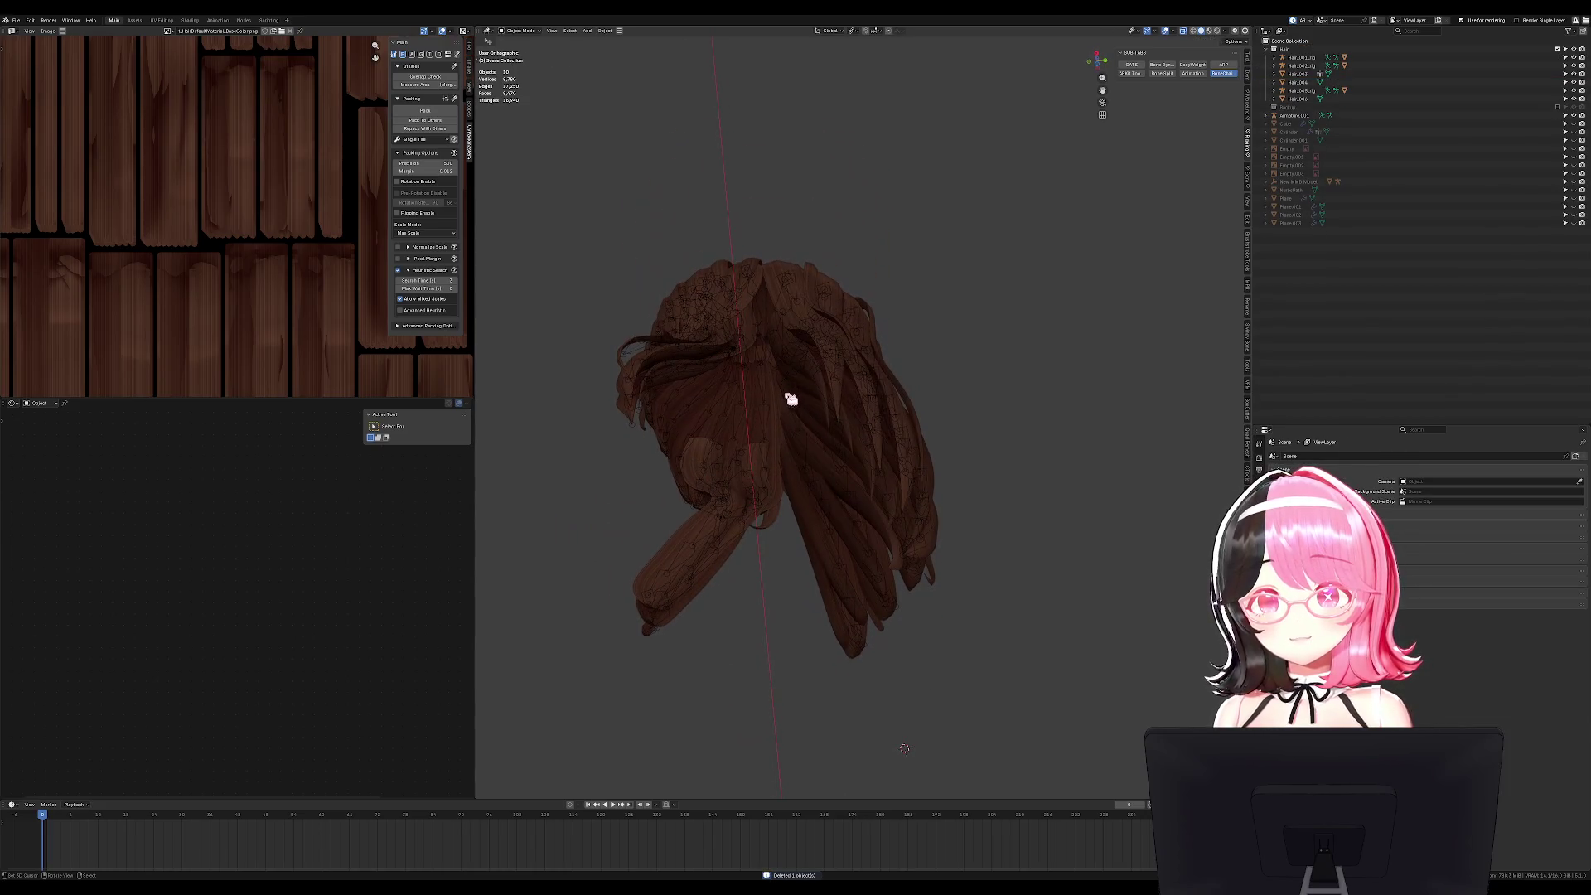
# Select Hair_003_rig, check it briefly in Pose Mode, and leave it selected alone.
pyautogui.click(832, 492)
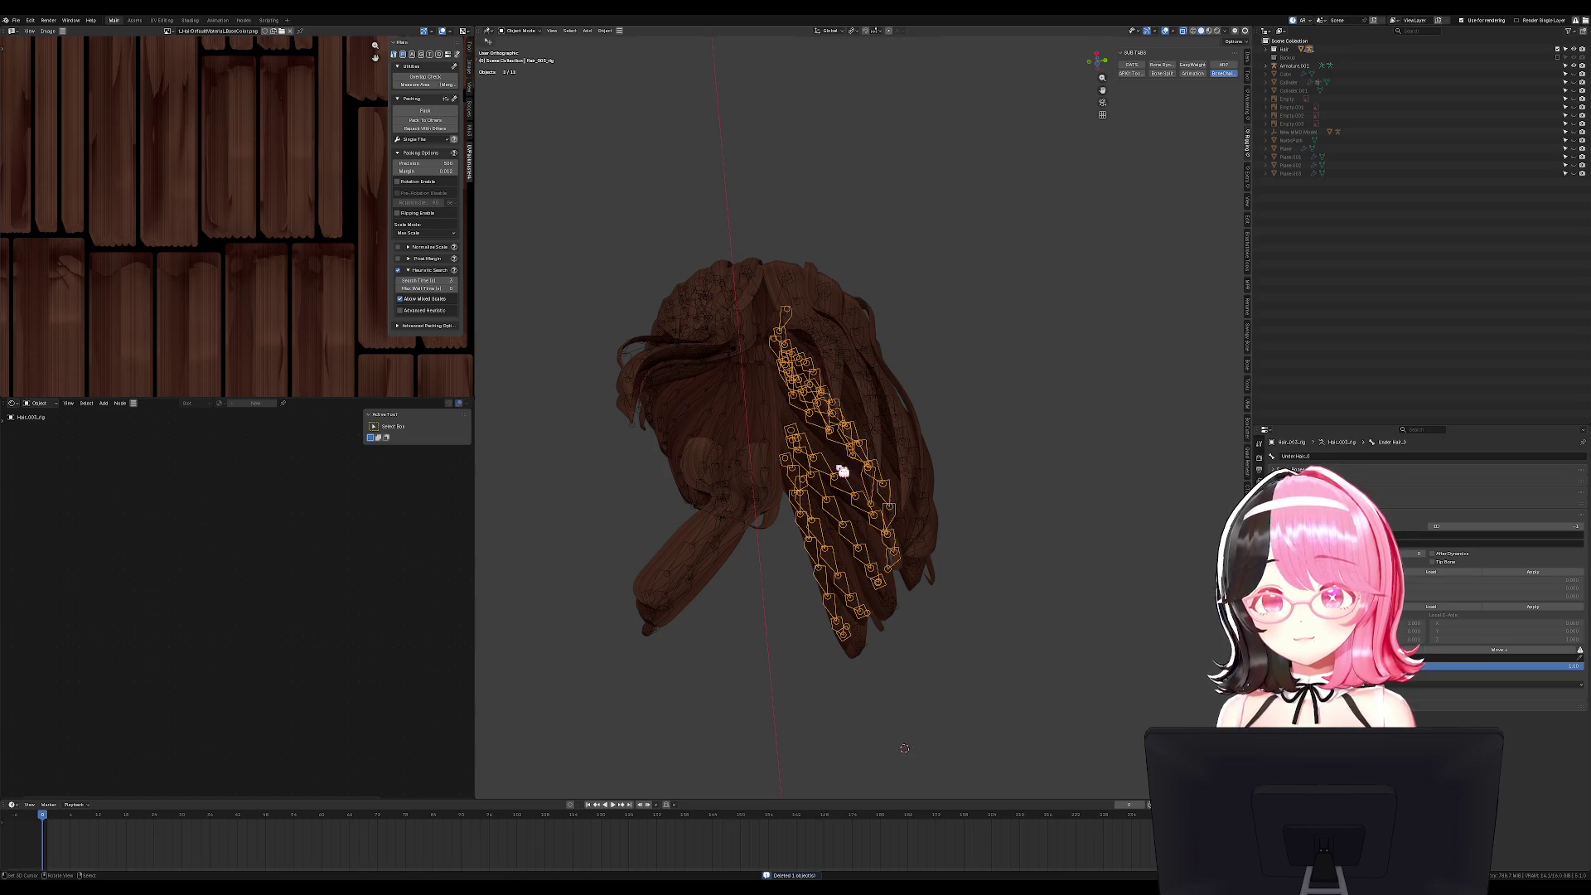
pyautogui.click(842, 465)
pyautogui.click(845, 457)
pyautogui.moveTo(846, 457); pyautogui.dragTo(941, 486, button='middle')
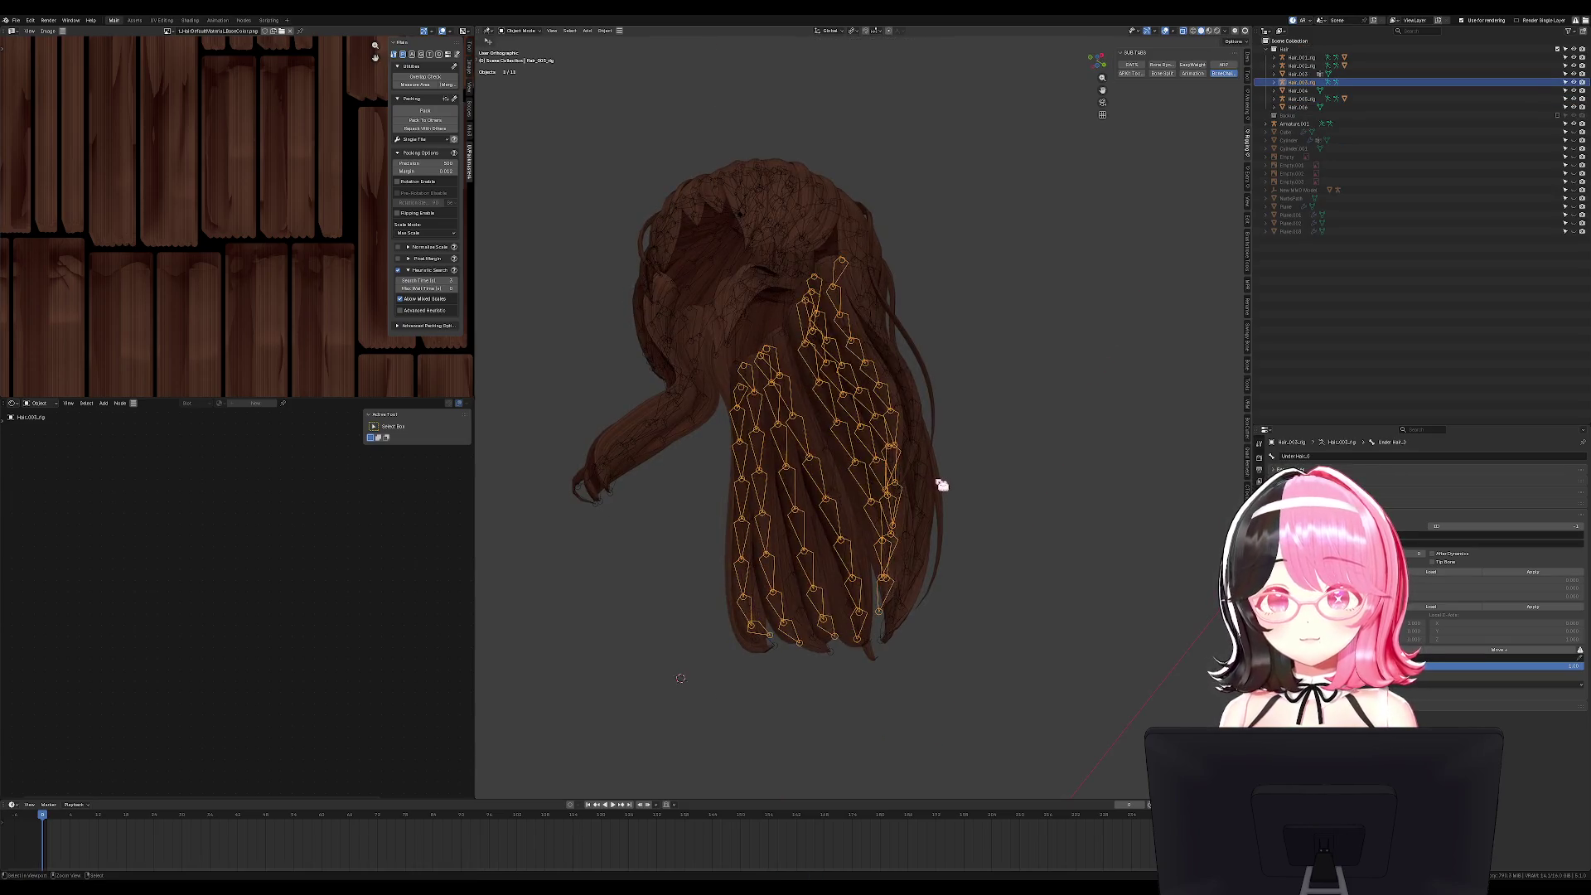
pyautogui.hotkey('ctrl', 'Tab')
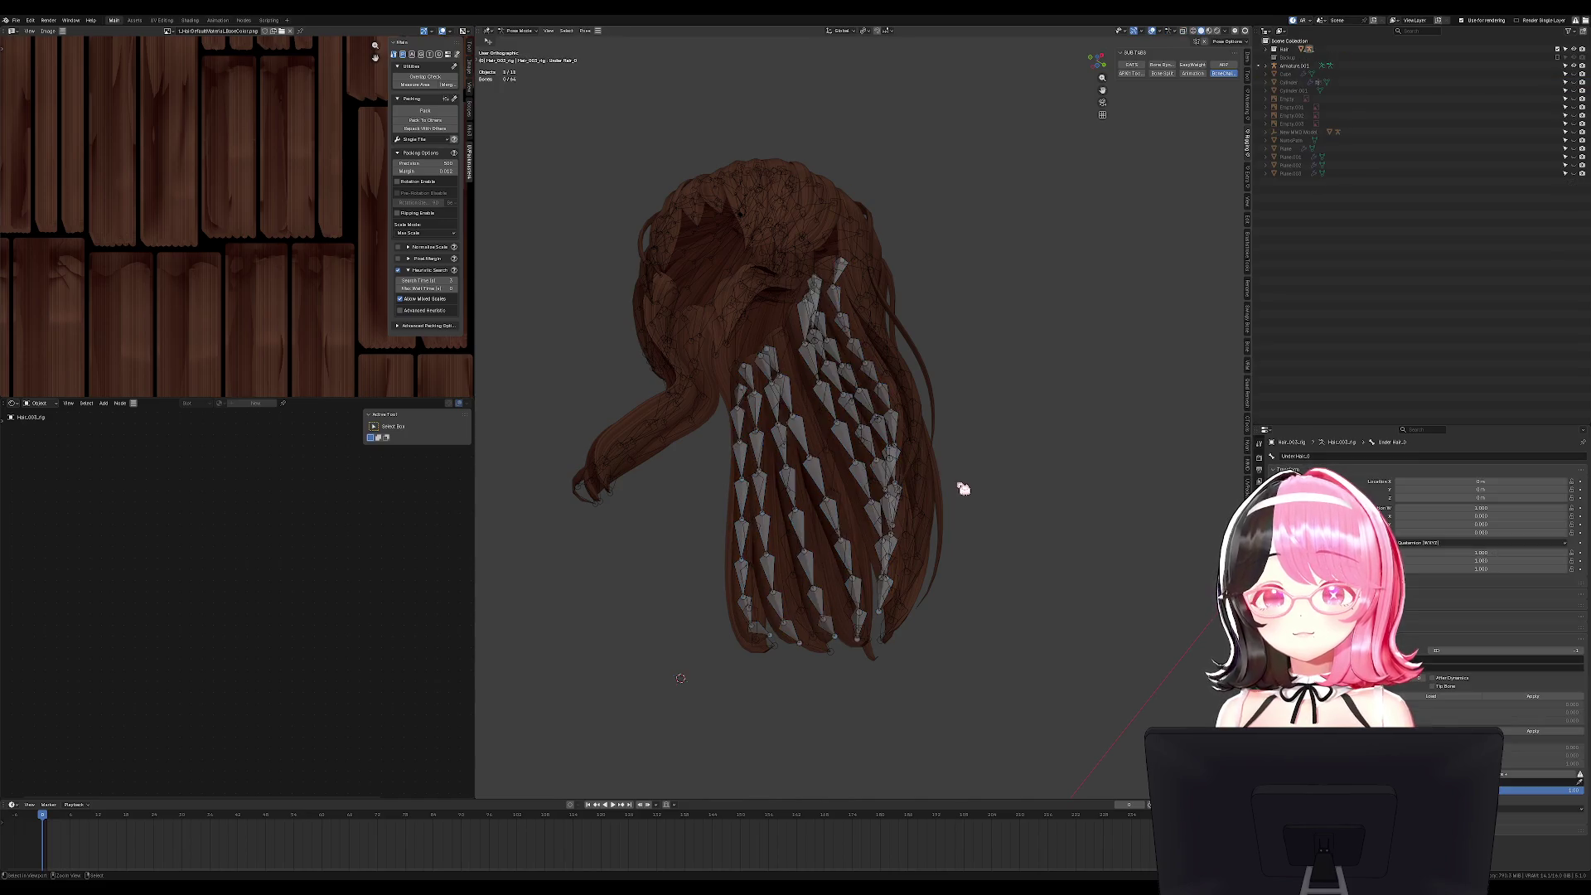
pyautogui.hotkey('ctrl', 'Tab')
pyautogui.moveTo(969, 496); pyautogui.dragTo(1022, 533, button='middle')
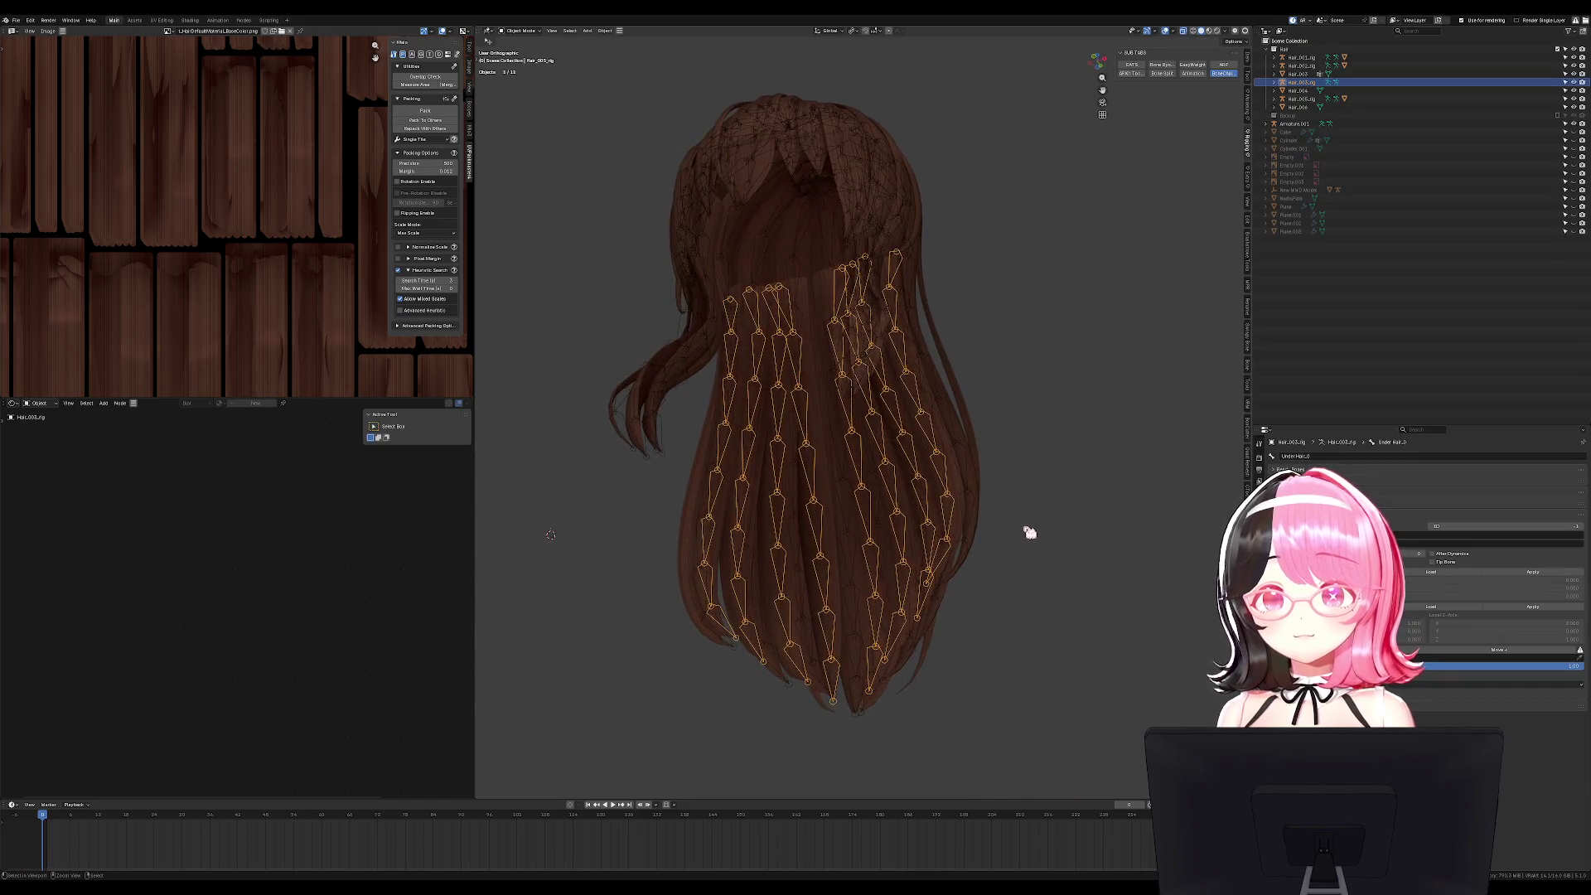
pyautogui.press('a')
pyautogui.click(1025, 541)
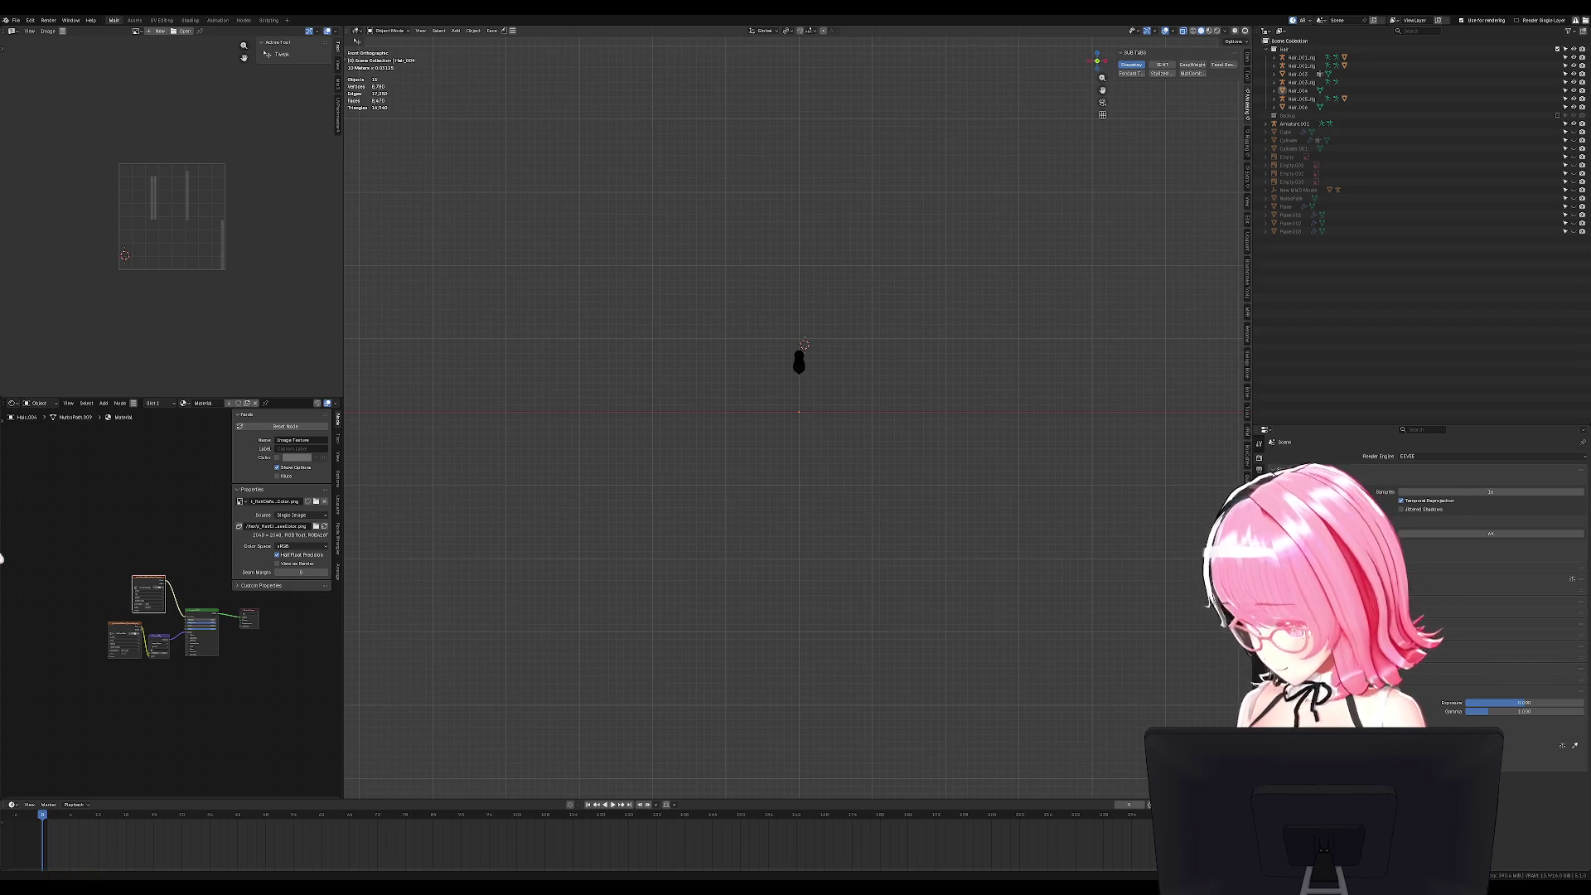
# Test-pose all 64 bones of the old back-hair rig, then delete that armature.
pyautogui.moveTo(735, 451)
pyautogui.keyDown('ctrl'); pyautogui.mouseDown(button='middle')
pyautogui.moveTo(845, 373)
pyautogui.moveTo(831, 224)
pyautogui.mouseUp(button='middle'); pyautogui.keyUp('ctrl')
pyautogui.moveTo(849, 51)
pyautogui.mouseDown(button='middle')
pyautogui.moveTo(849, 234)
pyautogui.moveTo(873, 196)
pyautogui.moveTo(852, 465)
pyautogui.moveTo(801, 415)
pyautogui.moveTo(909, 373)
pyautogui.moveTo(873, 372)
pyautogui.mouseUp(button='middle')
pyautogui.click(802, 415)
pyautogui.click(790, 386)
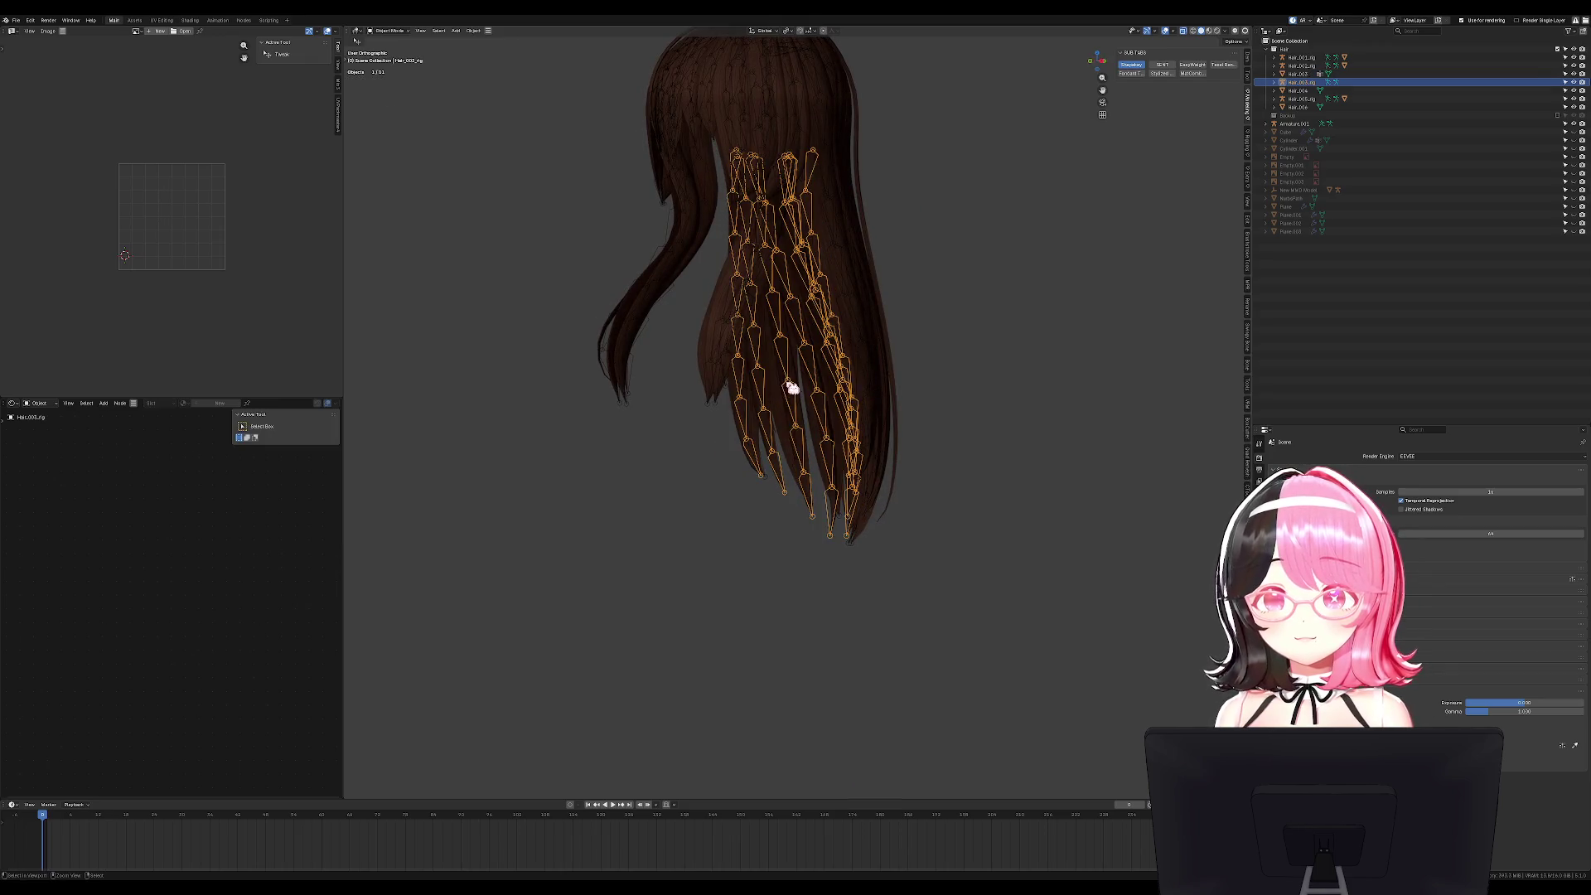
pyautogui.press('KP_1')
pyautogui.hotkey('ctrl', 'Tab')
pyautogui.press('a')
pyautogui.press('r')
pyautogui.rightClick(853, 387)
pyautogui.hotkey('ctrl', 'Tab')
pyautogui.press('x')
pyautogui.click(916, 360)
# Generate bone chains on the Hair_003 mesh with Armature Tools Islands, then undo them.
pyautogui.click(851, 367)
pyautogui.press('r')
pyautogui.press('Escape')
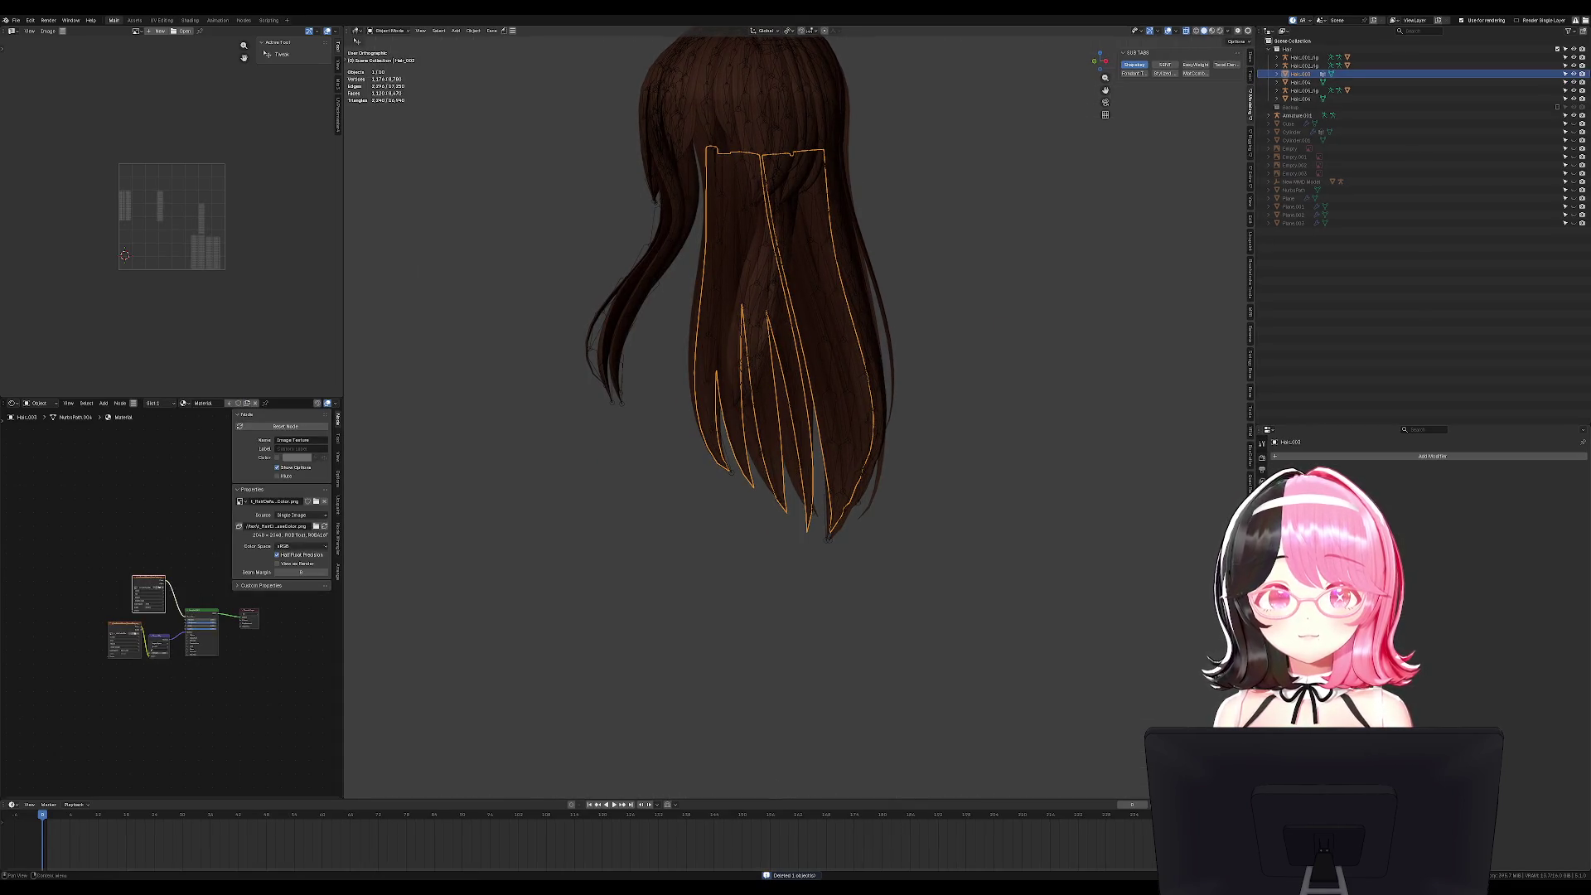
pyautogui.click(1250, 146)
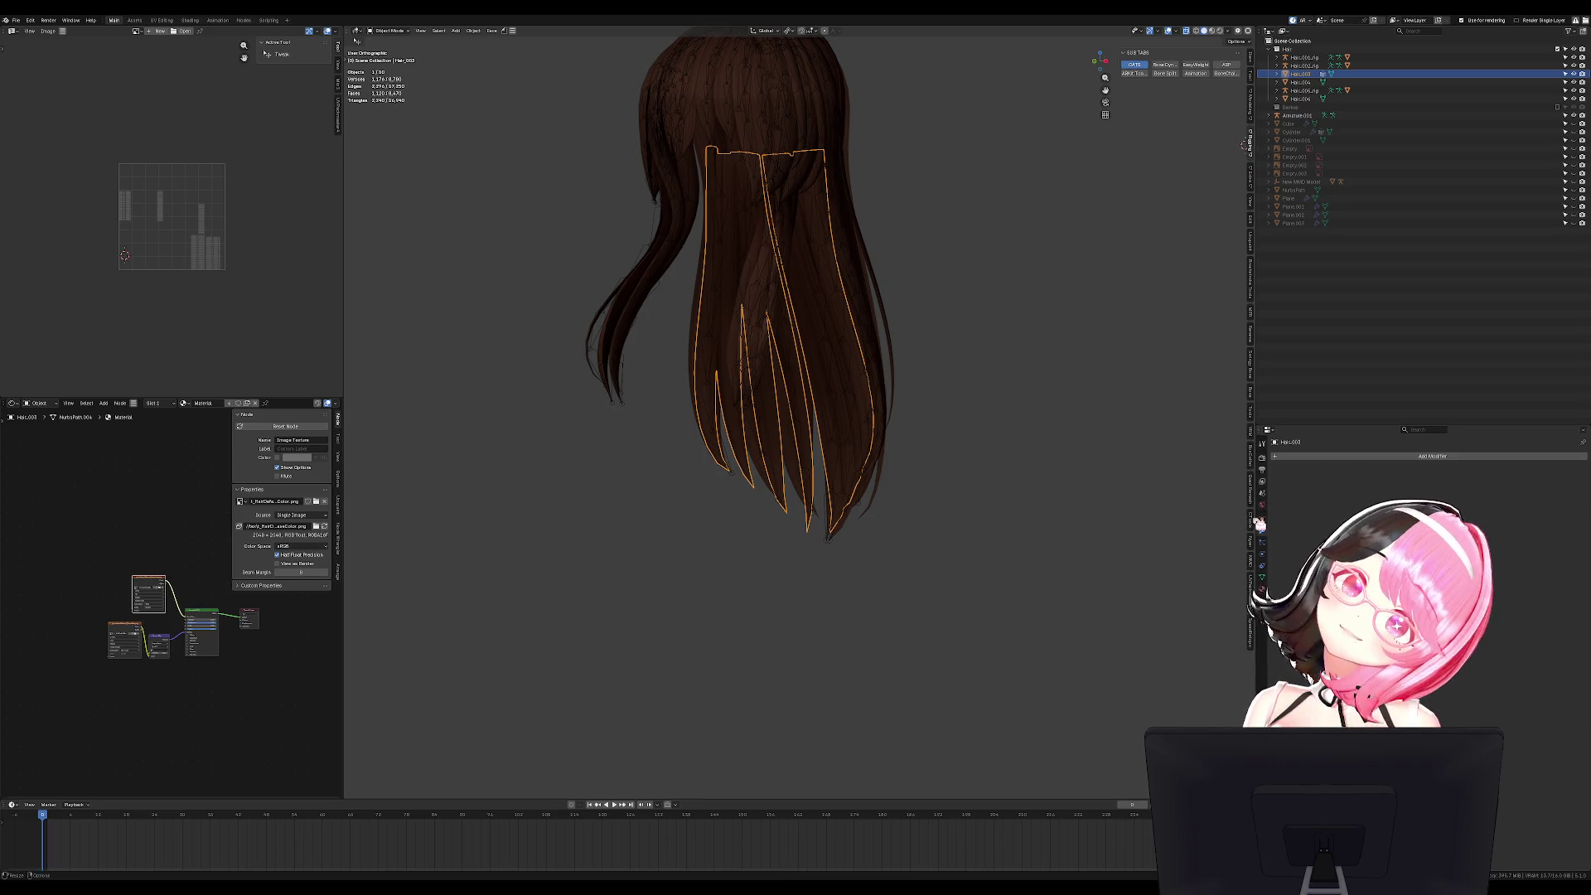
pyautogui.click(1249, 108)
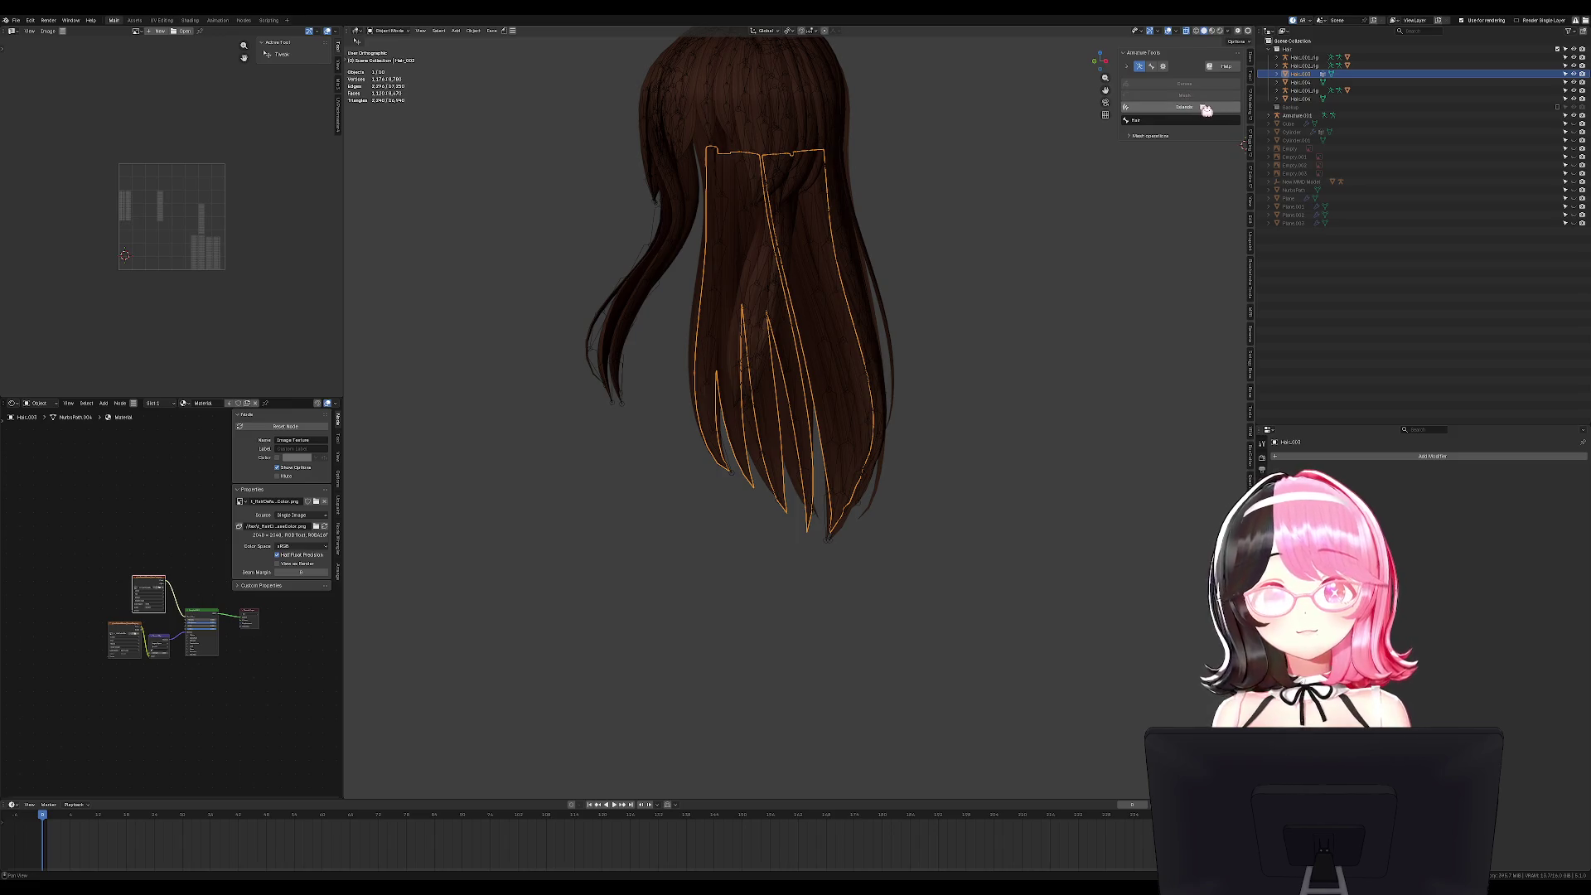
pyautogui.click(1203, 111)
pyautogui.moveTo(895, 369)
pyautogui.mouseDown(button='middle')
pyautogui.moveTo(852, 359)
pyautogui.moveTo(923, 353)
pyautogui.mouseUp(button='middle')
pyautogui.click(923, 338)
pyautogui.press('a')
pyautogui.press('h')
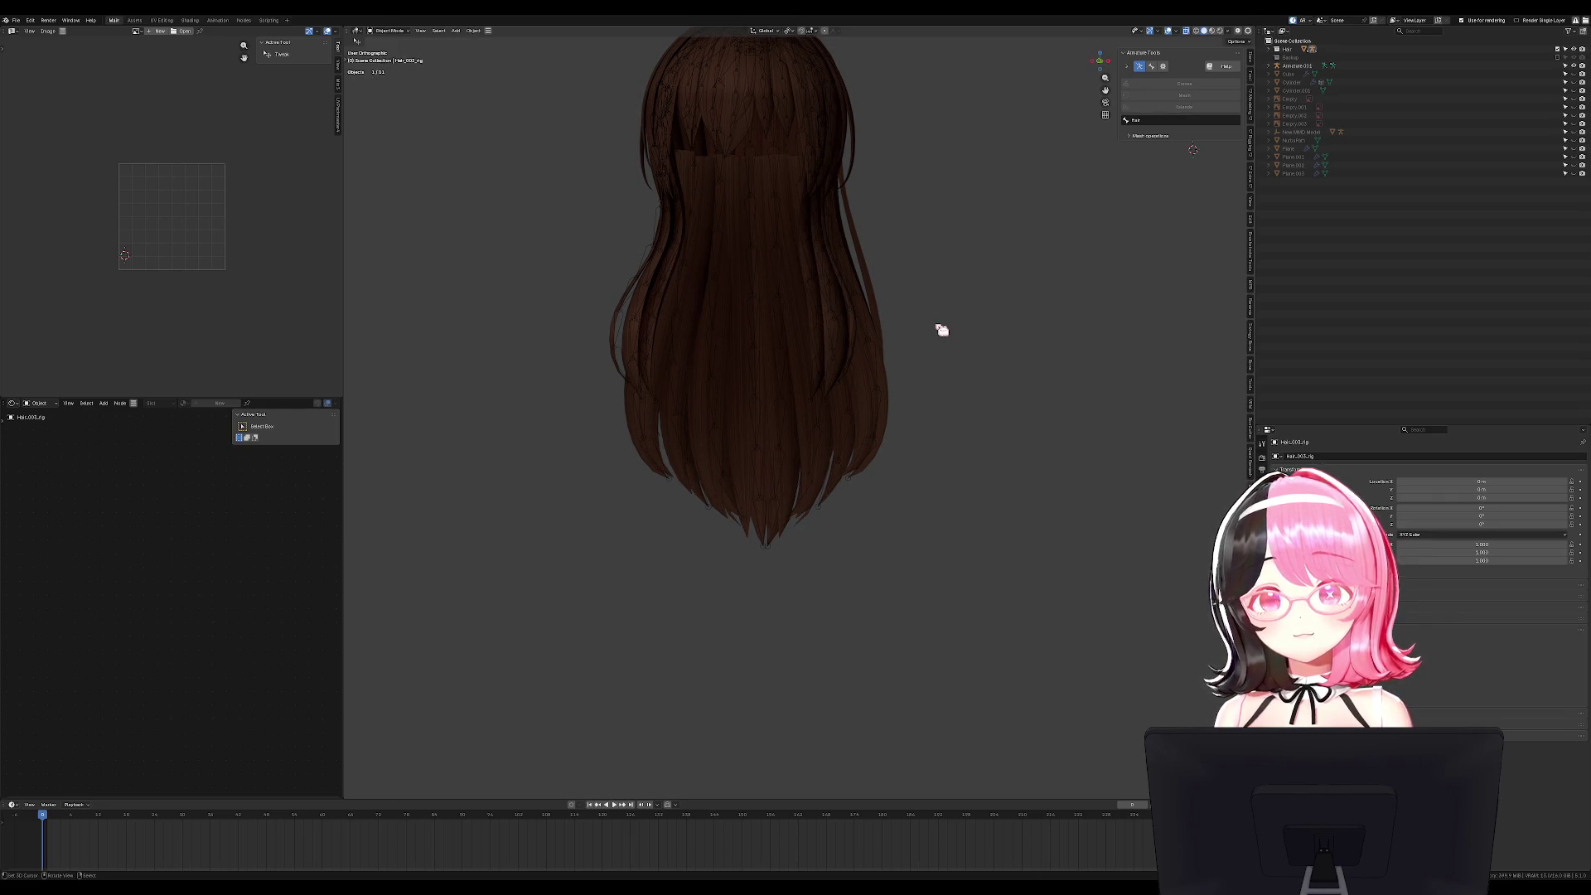
# Regenerate the Hair_003 bone chains with weight application toggled in the Generate Bones options.
pyautogui.moveTo(793, 396); pyautogui.dragTo(795, 422, button='middle')
pyautogui.click(791, 424)
pyautogui.click(1170, 111)
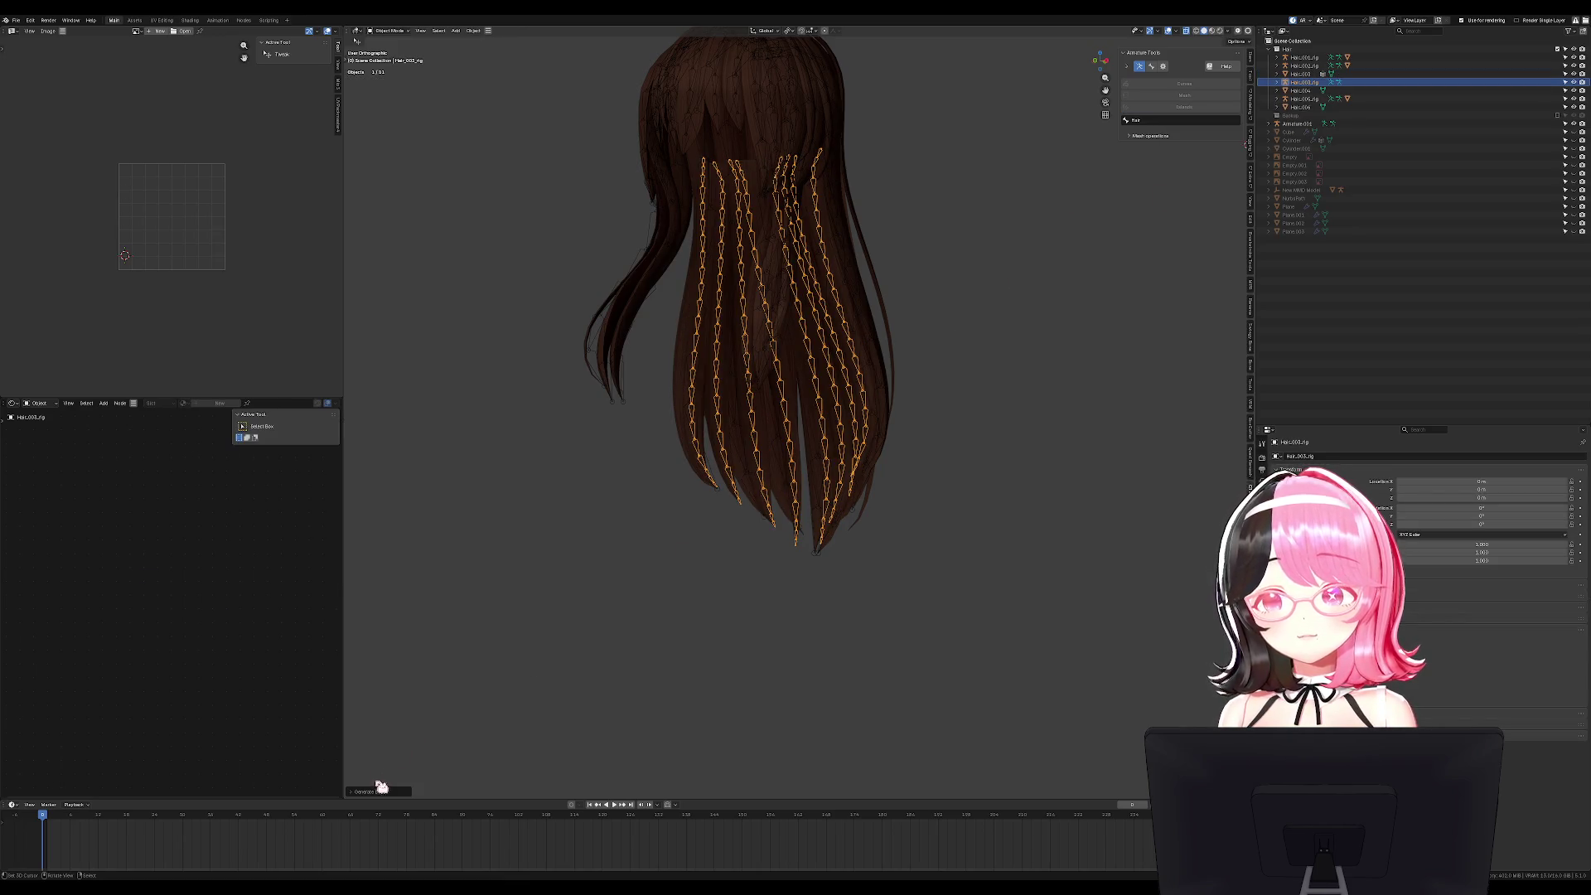
pyautogui.click(380, 789)
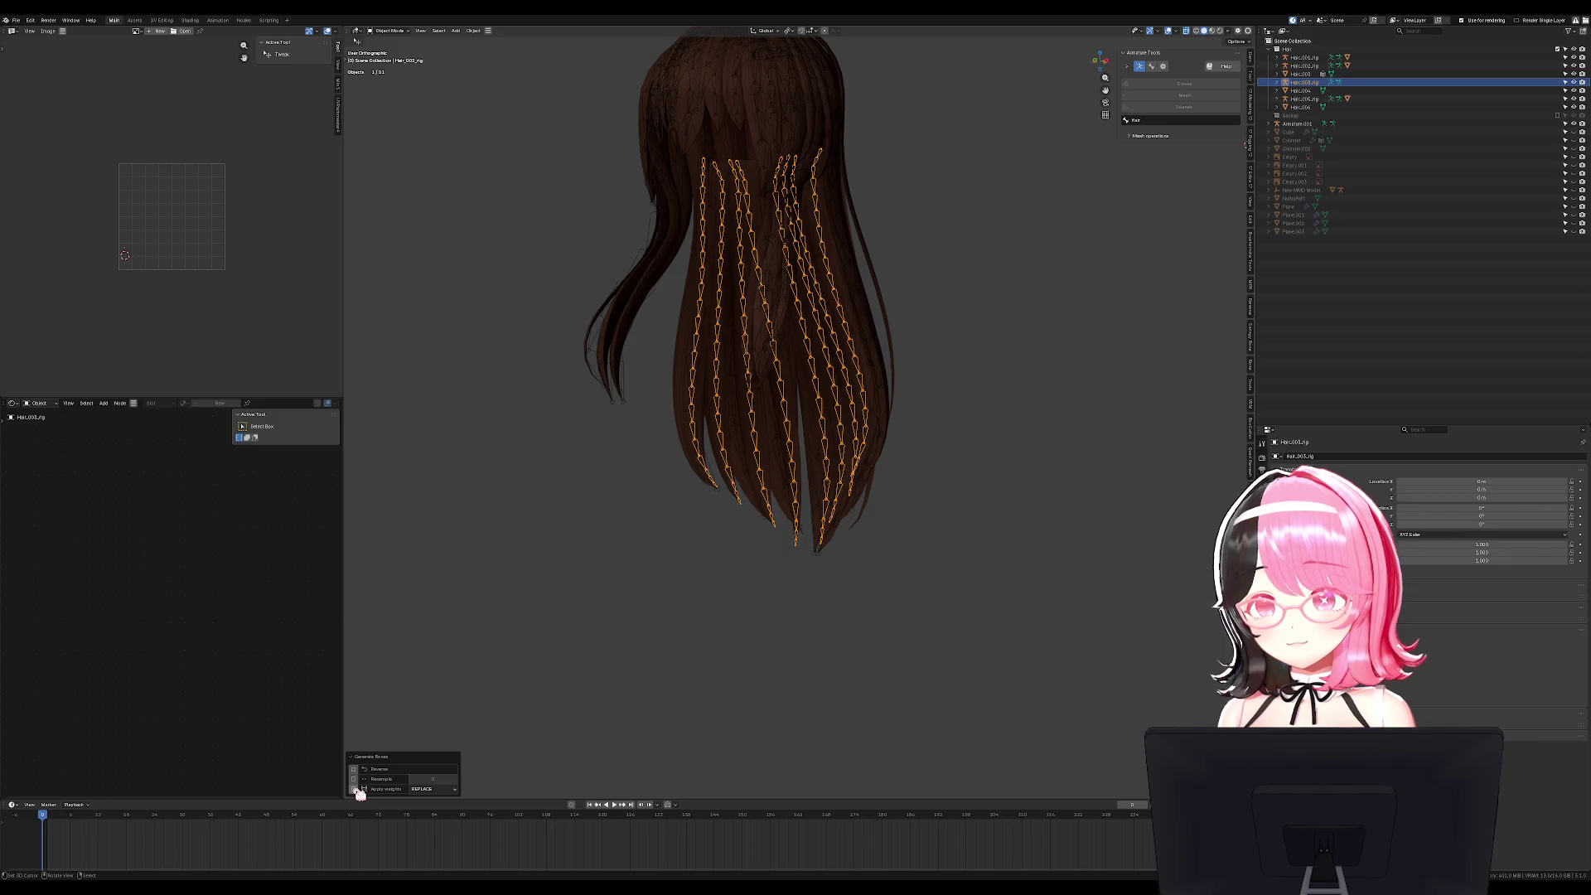
pyautogui.click(356, 789)
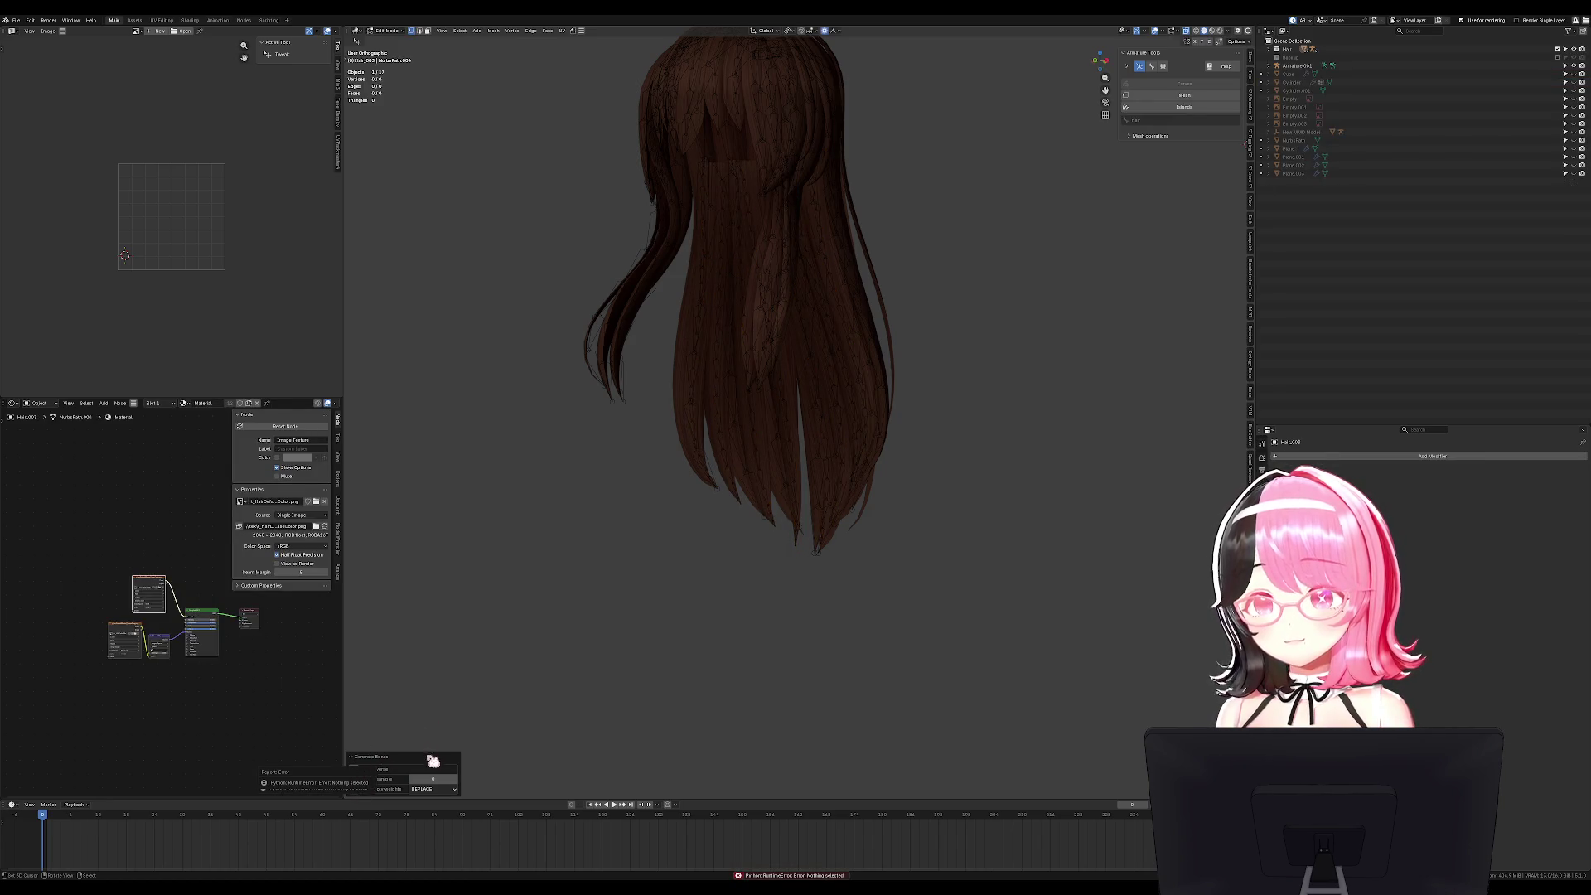
pyautogui.click(377, 779)
# Delete the regenerated rig, then undo to restore Hair_003_rig and select it.
pyautogui.press('g')
pyautogui.click(791, 389)
pyautogui.press('x')
pyautogui.click(1032, 377)
pyautogui.hotkey('ctrl', 's')
pyautogui.moveTo(924, 394)
pyautogui.mouseDown(button='middle')
pyautogui.moveTo(969, 302)
pyautogui.moveTo(980, 352)
pyautogui.mouseUp(button='middle')
pyautogui.hotkey('ctrl', 'z')
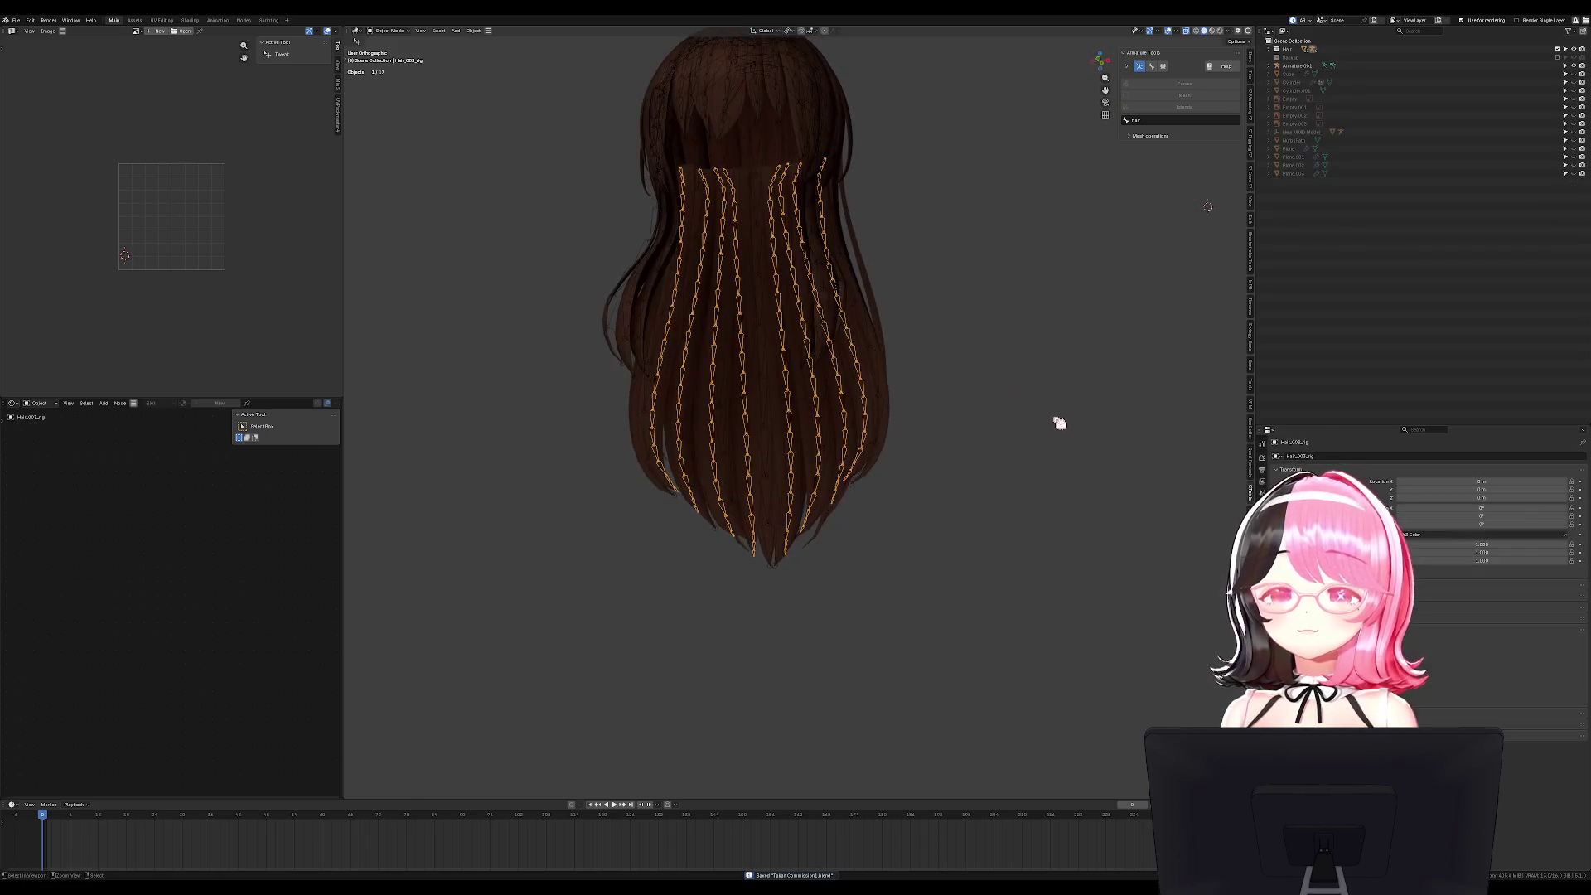
pyautogui.hotkey('ctrl', 'z')
pyautogui.hotkey('ctrl', 'z')
pyautogui.hotkey('ctrl', 'z')
pyautogui.hotkey('ctrl', 'z')
pyautogui.moveTo(1062, 444); pyautogui.dragTo(911, 448, button='middle')
pyautogui.click(827, 450)
pyautogui.press('g')
pyautogui.press('Escape')
pyautogui.scroll(6, 752, 462)
# Hide and reveal the hair rigs, then view the back hair from the right side.
pyautogui.click(680, 473)
pyautogui.press('h')
pyautogui.click(675, 529)
pyautogui.click(837, 480)
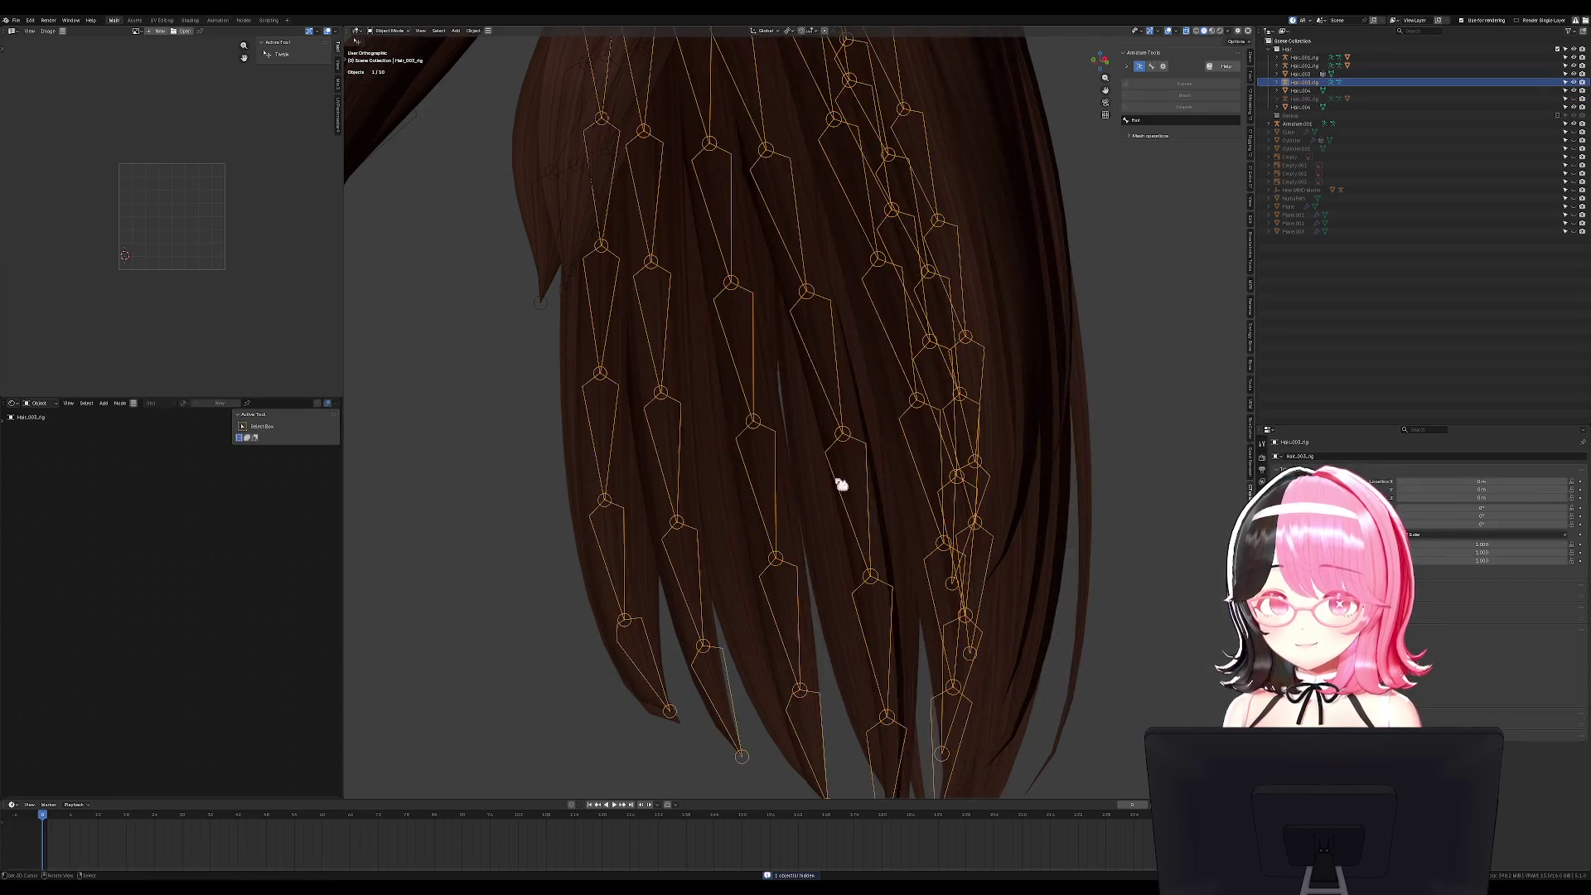
pyautogui.press('h')
pyautogui.moveTo(838, 480); pyautogui.dragTo(806, 490, button='middle')
pyautogui.hotkey('alt', 'h')
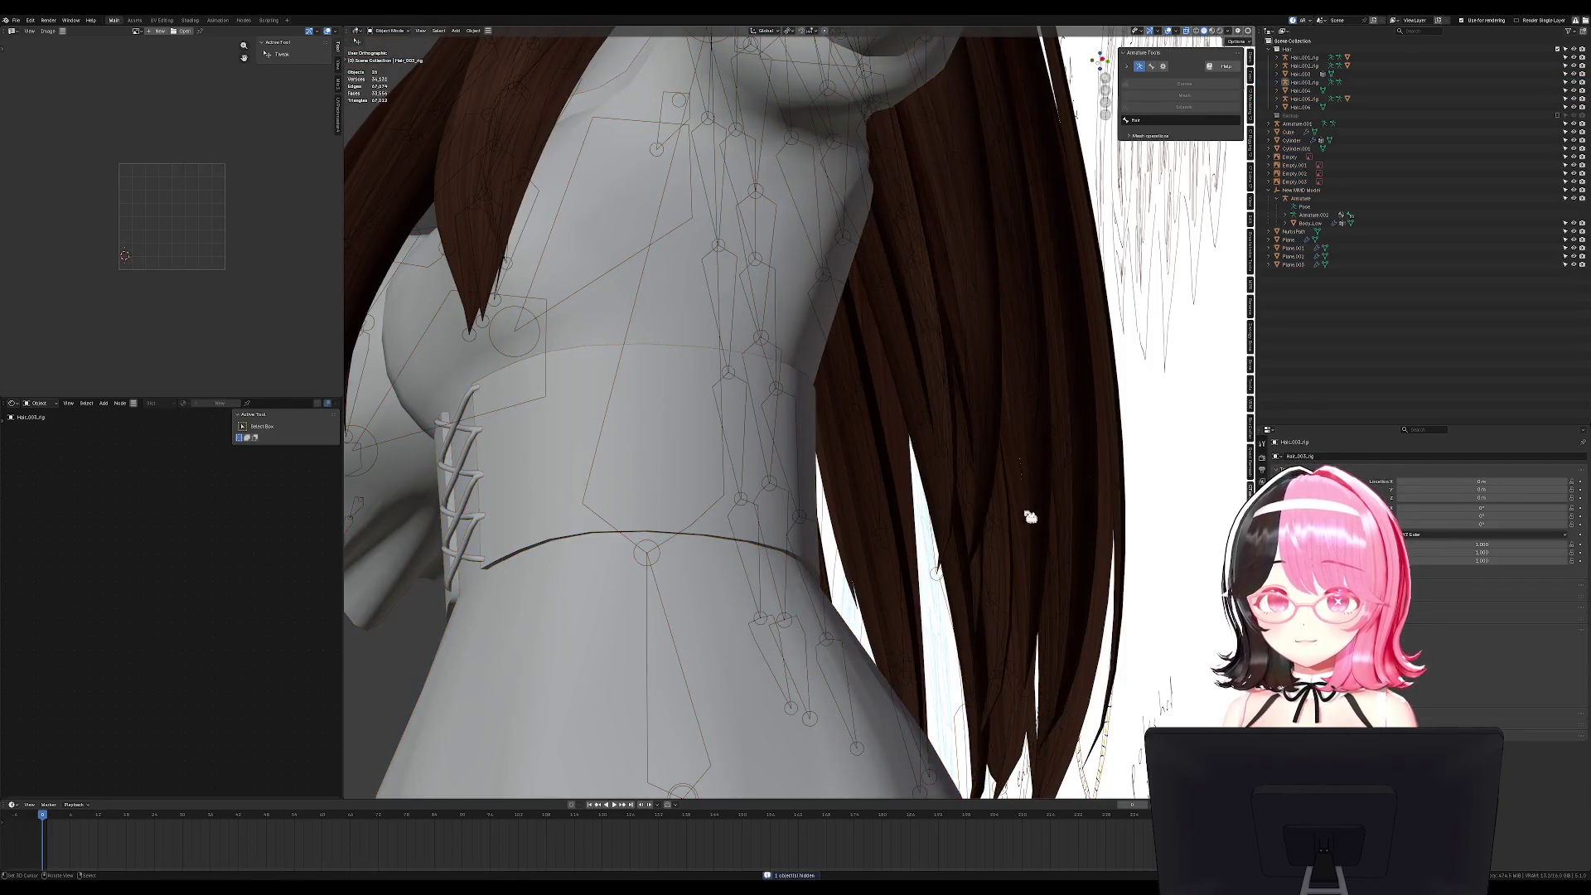
pyautogui.press('KP_3')
pyautogui.click(963, 443)
pyautogui.click(941, 439)
pyautogui.moveTo(939, 442)
pyautogui.mouseDown(button='middle')
pyautogui.moveTo(931, 462)
pyautogui.moveTo(838, 462)
pyautogui.mouseUp(button='middle')
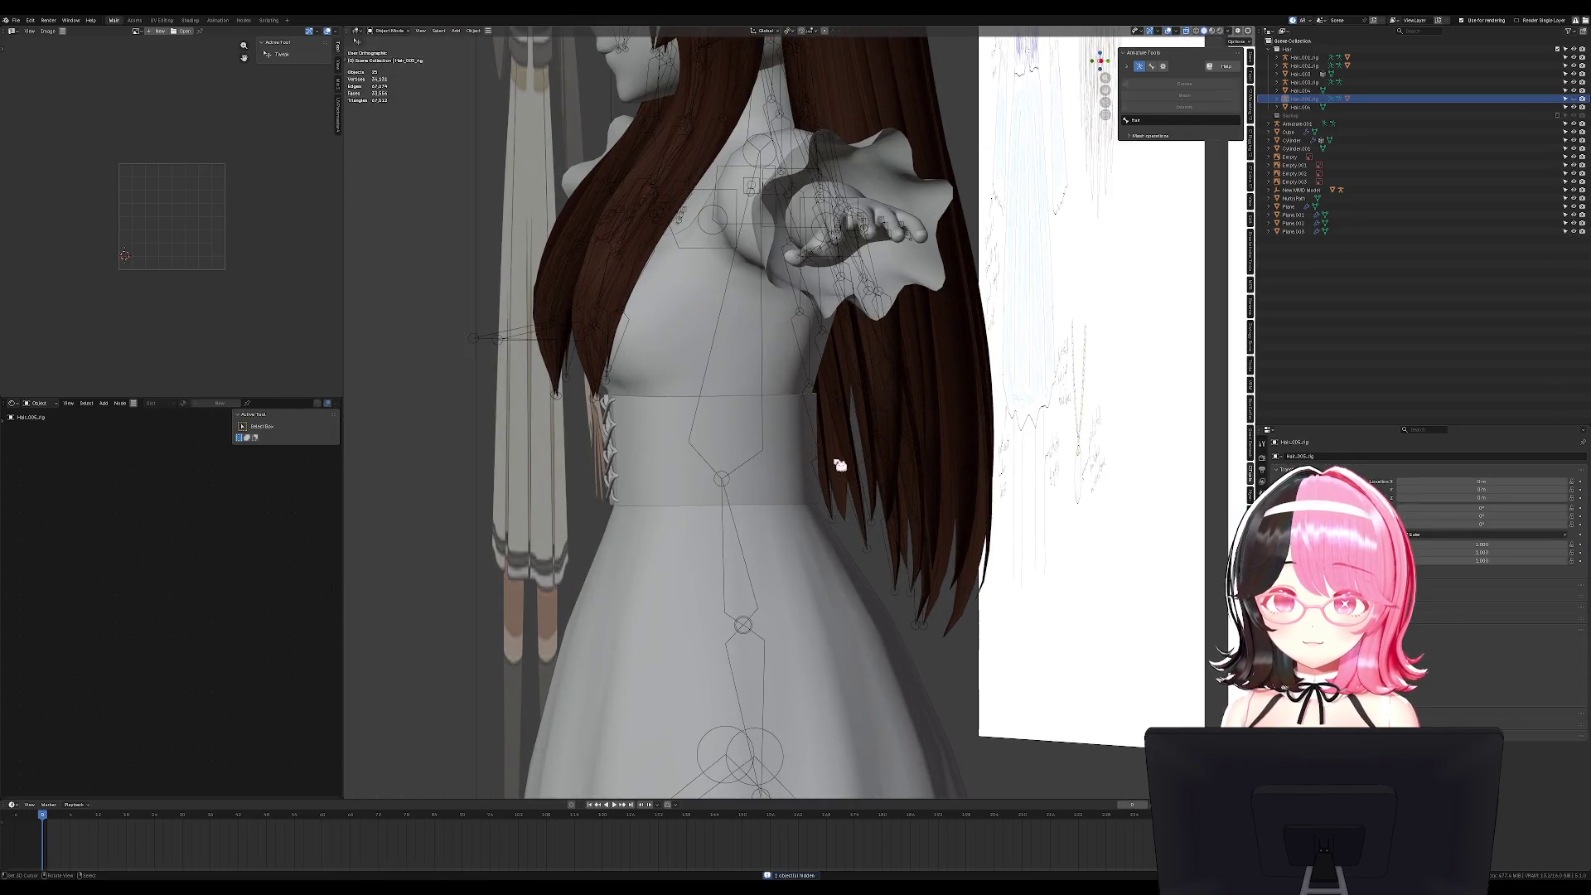
# Try parenting Hair_006 to Hair_003_rig, then inspect the side hair rig's bones in Pose Mode.
pyautogui.click(841, 453)
pyautogui.keyDown('shift'); pyautogui.click(828, 464); pyautogui.keyUp('shift')
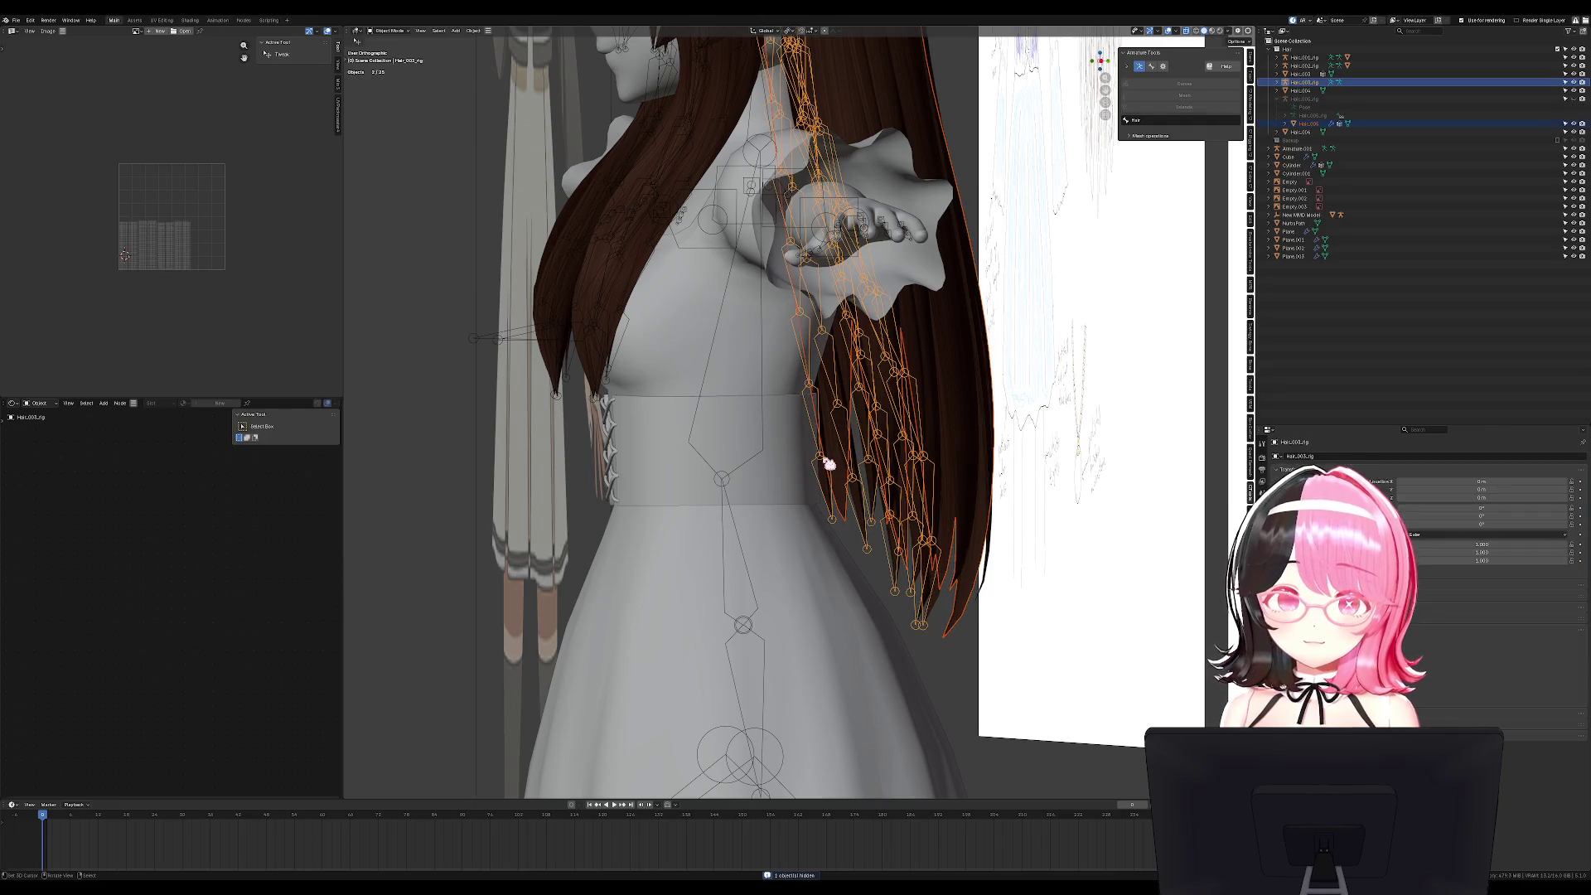
pyautogui.hotkey('ctrl', 'p')
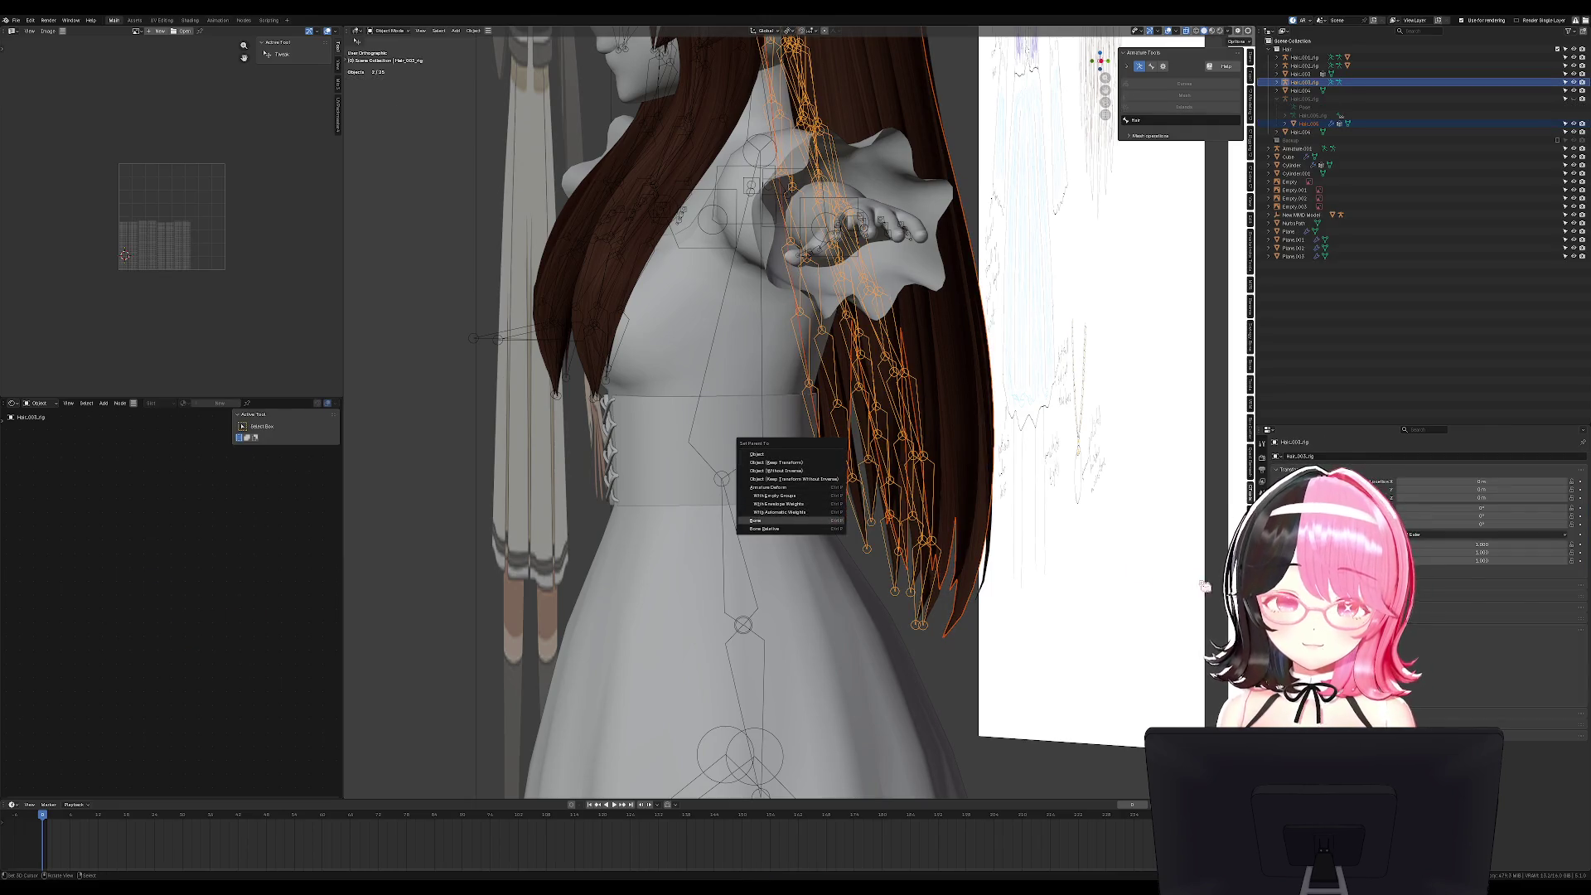
pyautogui.click(936, 570)
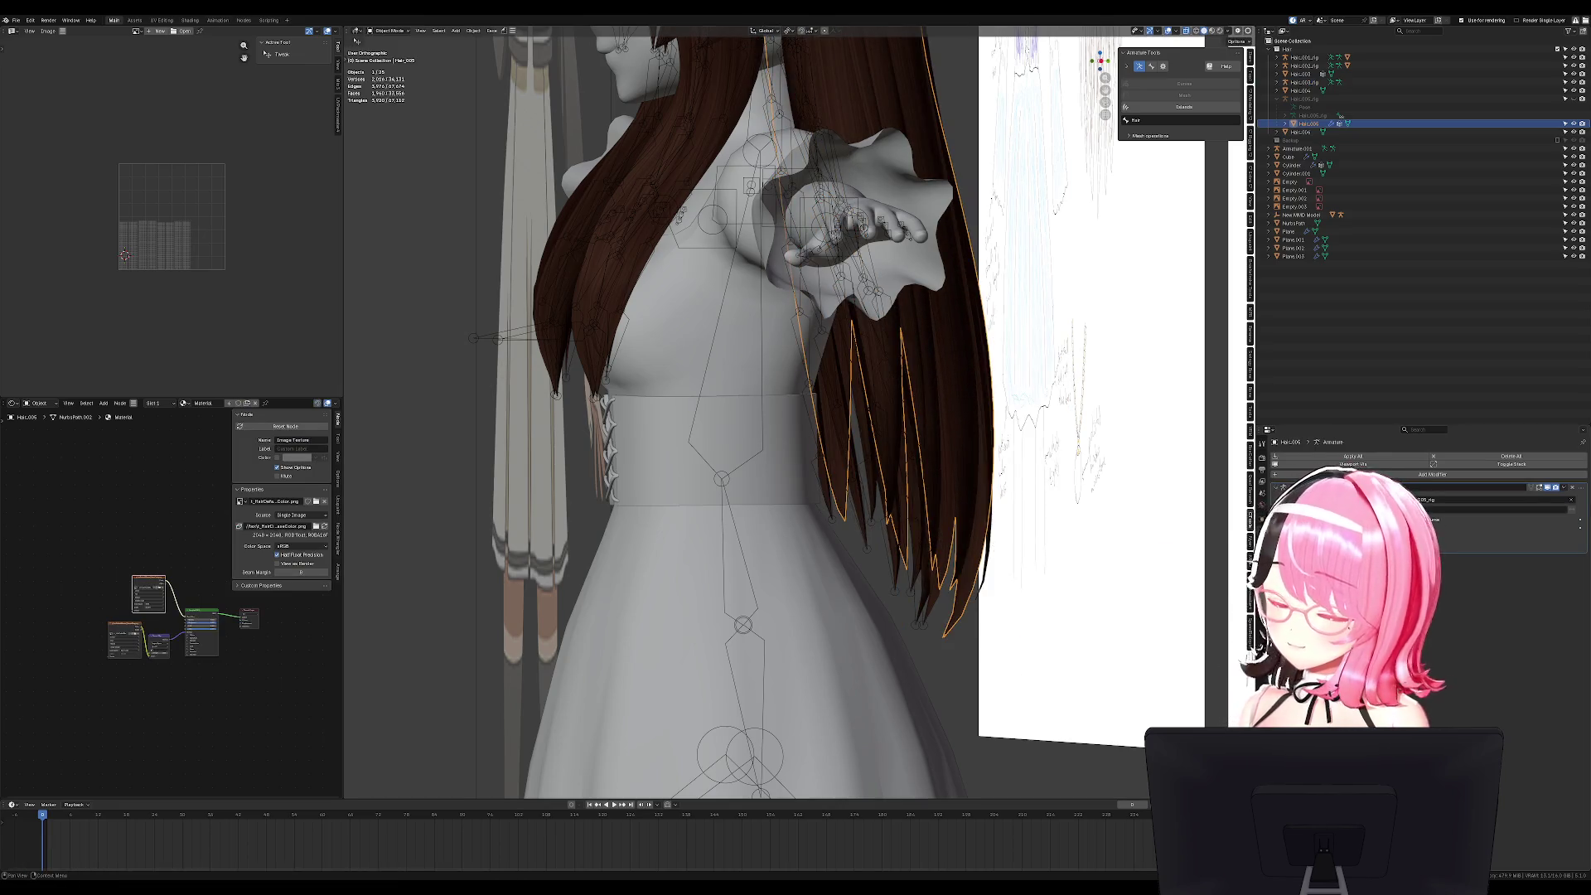
pyautogui.click(1261, 580)
pyautogui.moveTo(978, 505); pyautogui.dragTo(911, 485, button='middle')
pyautogui.press('KP_3')
pyautogui.click(887, 455)
pyautogui.hotkey('ctrl', 'Tab')
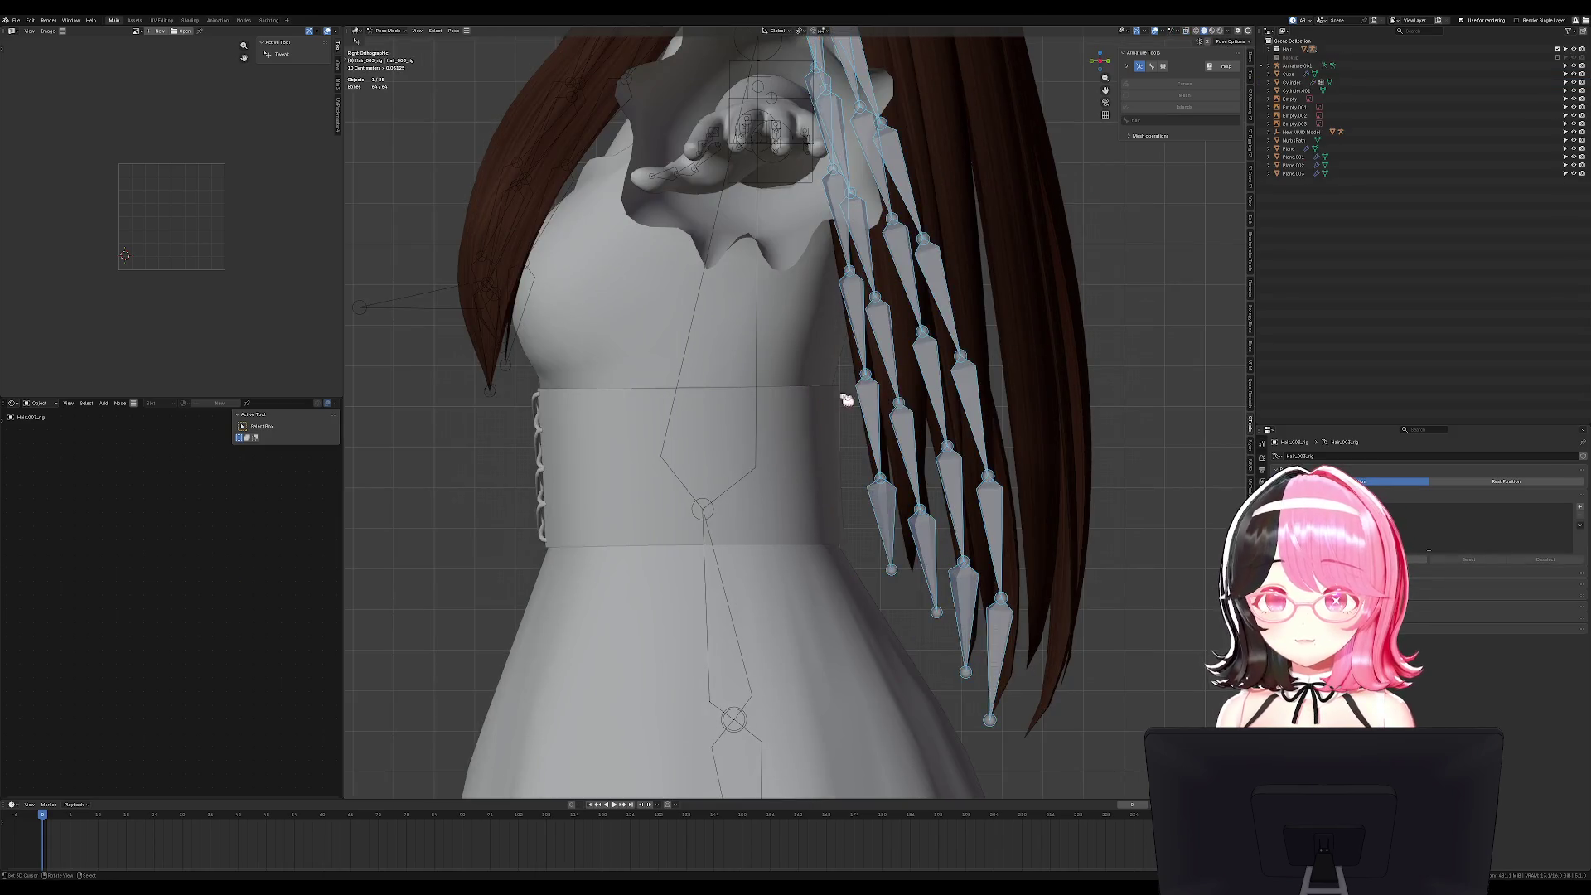
pyautogui.click(868, 406)
pyautogui.moveTo(930, 451)
pyautogui.mouseDown(button='middle')
pyautogui.moveTo(931, 489)
pyautogui.moveTo(898, 451)
pyautogui.mouseUp(button='middle')
pyautogui.hotkey('ctrl', 'Tab')
# Hide the Hair_006 strand and parent the Hair_003 mesh to its rig.
pyautogui.click(842, 455)
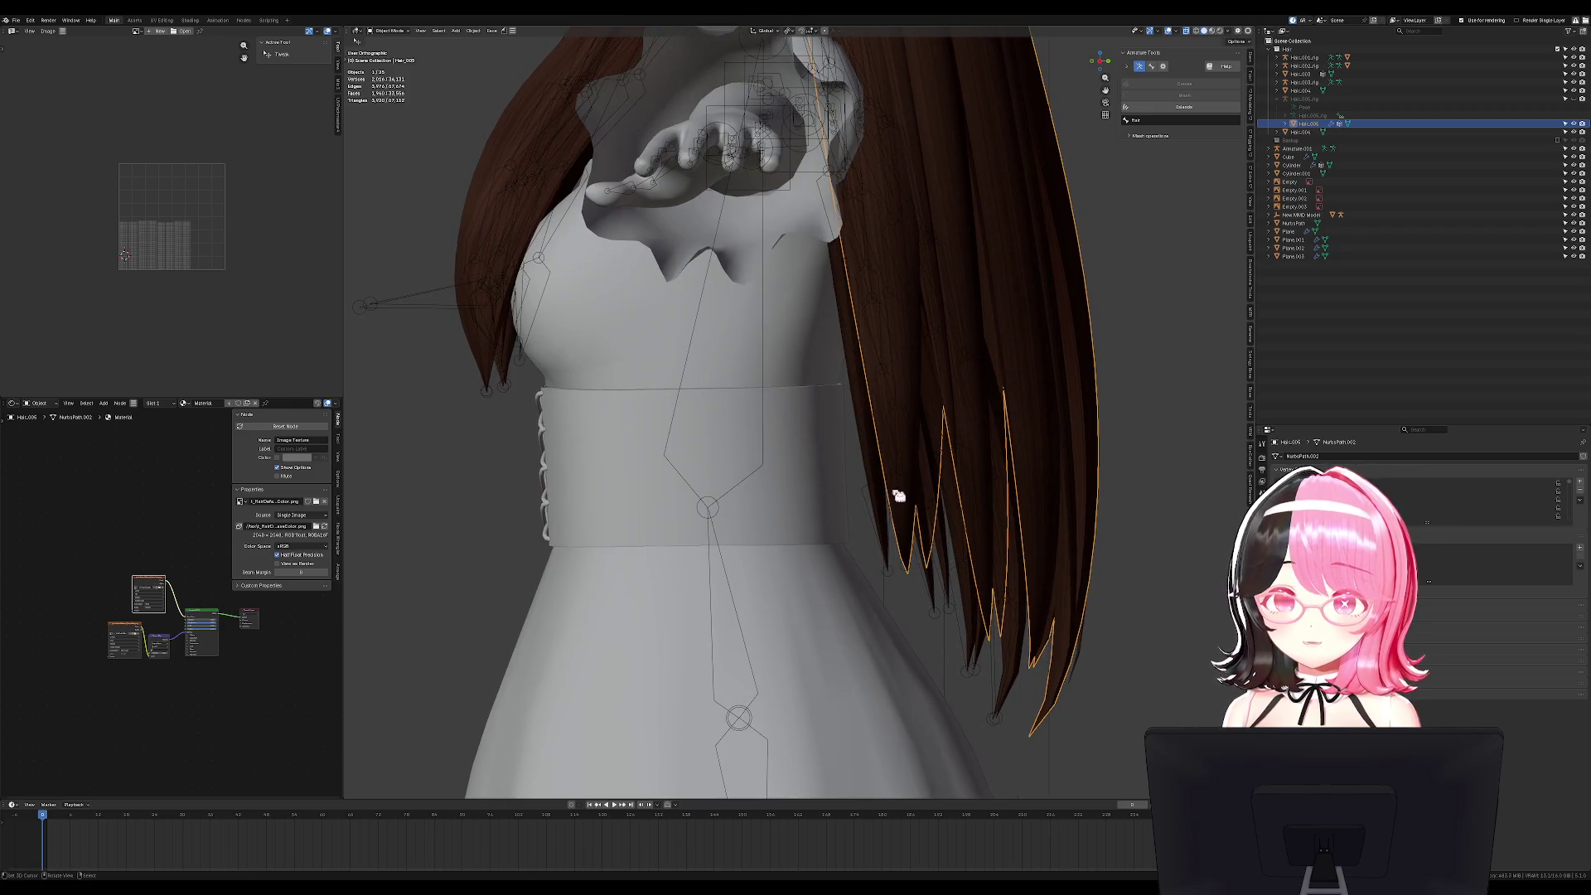
pyautogui.press('h')
pyautogui.click(877, 475)
pyautogui.press('g')
pyautogui.rightClick(881, 485)
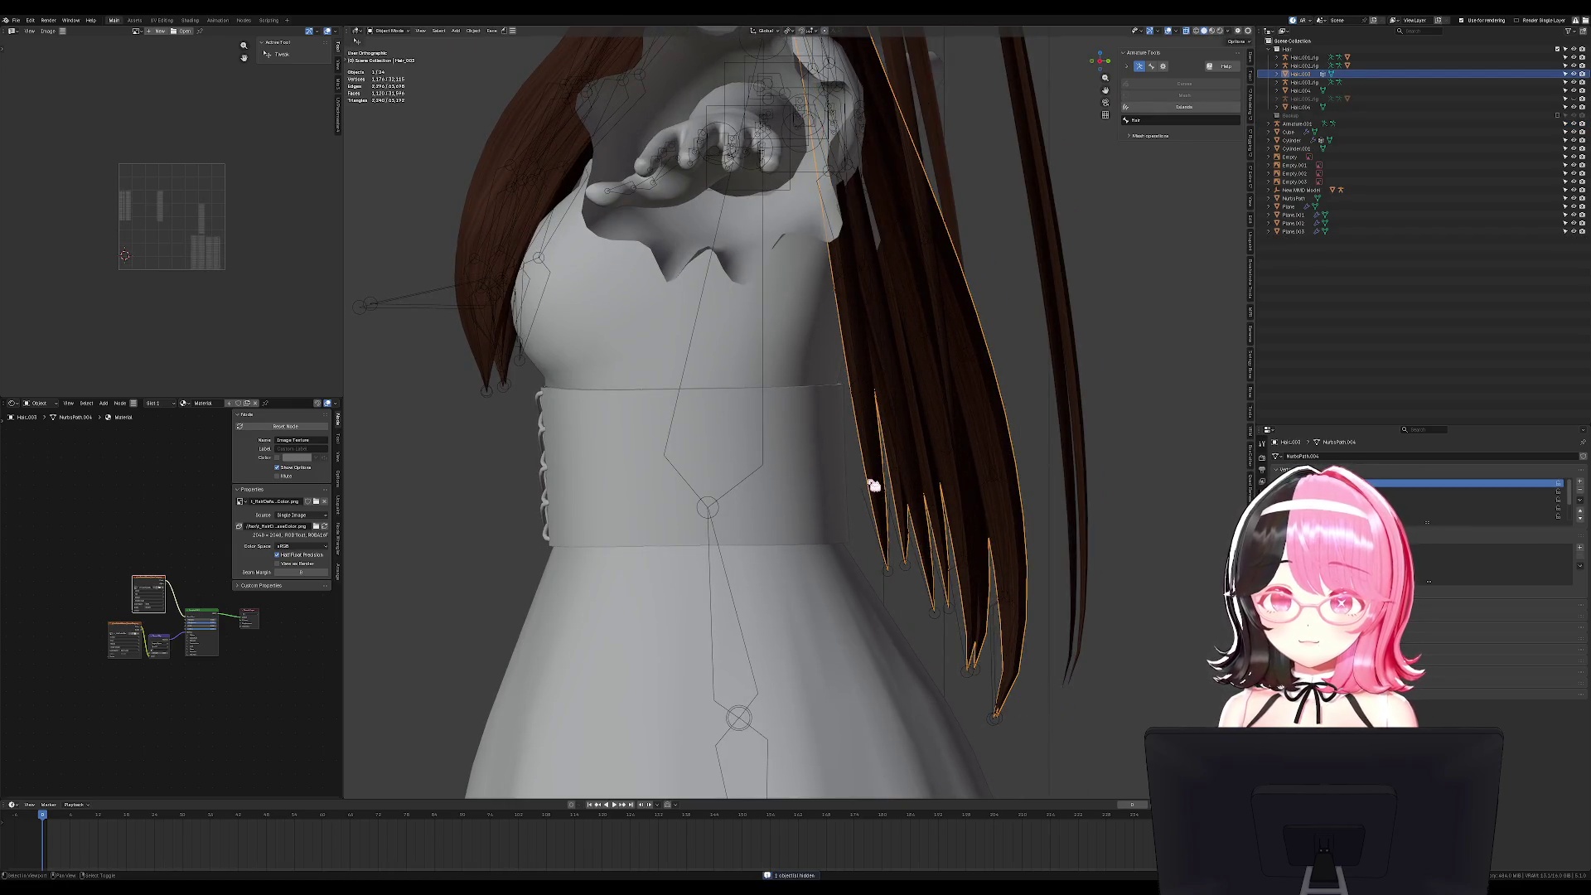
pyautogui.keyDown('shift'); pyautogui.click(874, 485); pyautogui.keyUp('shift')
pyautogui.hotkey('ctrl', 'p')
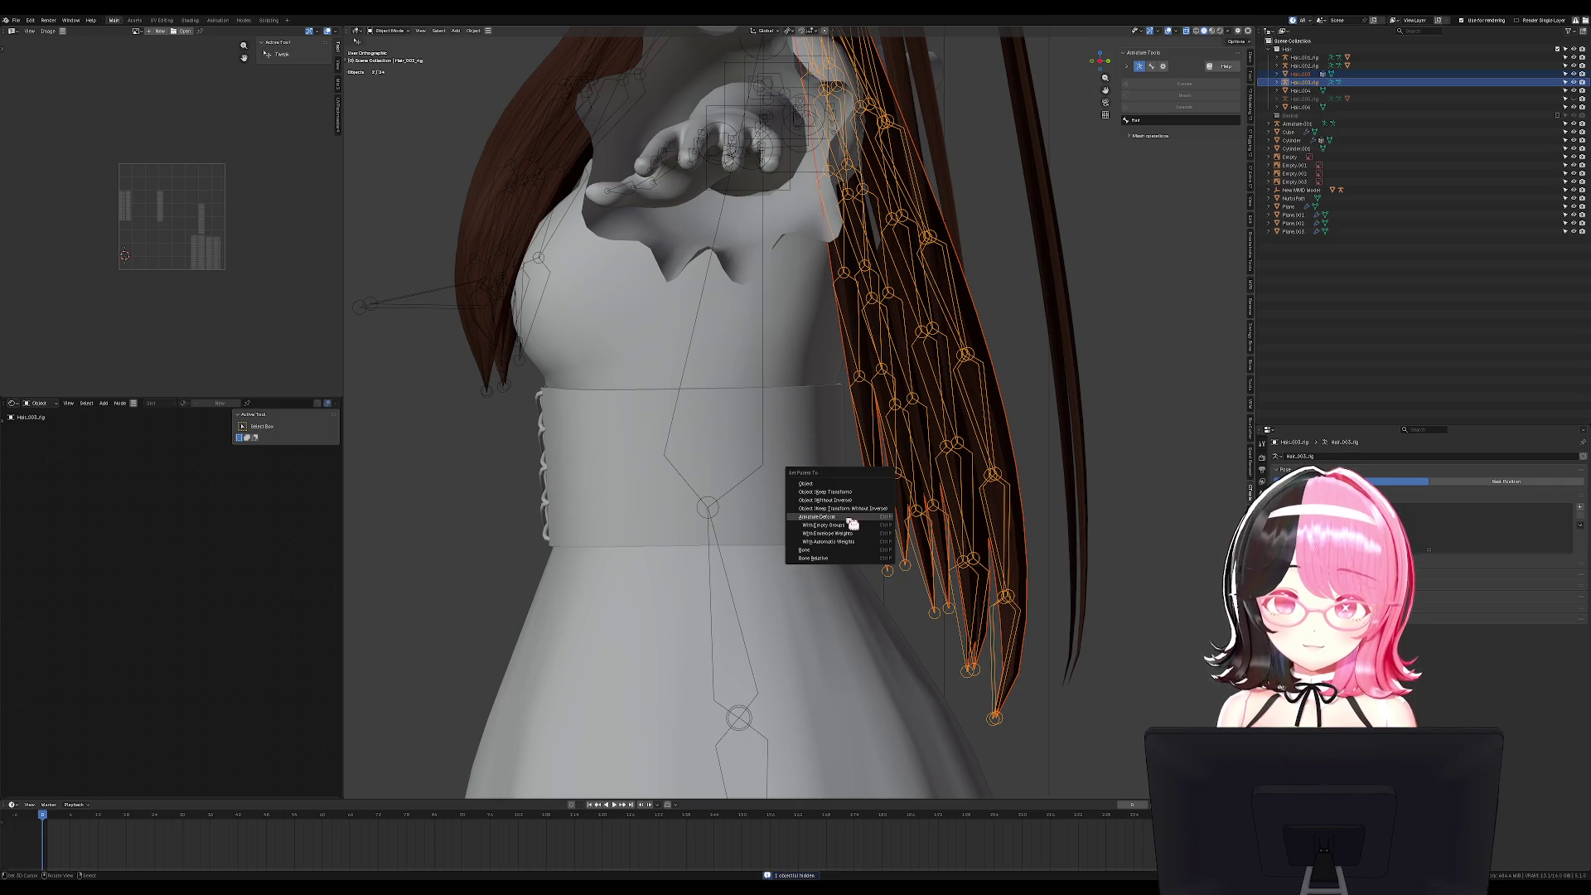
pyautogui.click(853, 524)
pyautogui.hotkey('ctrl', 'Tab')
pyautogui.press('KP_1')
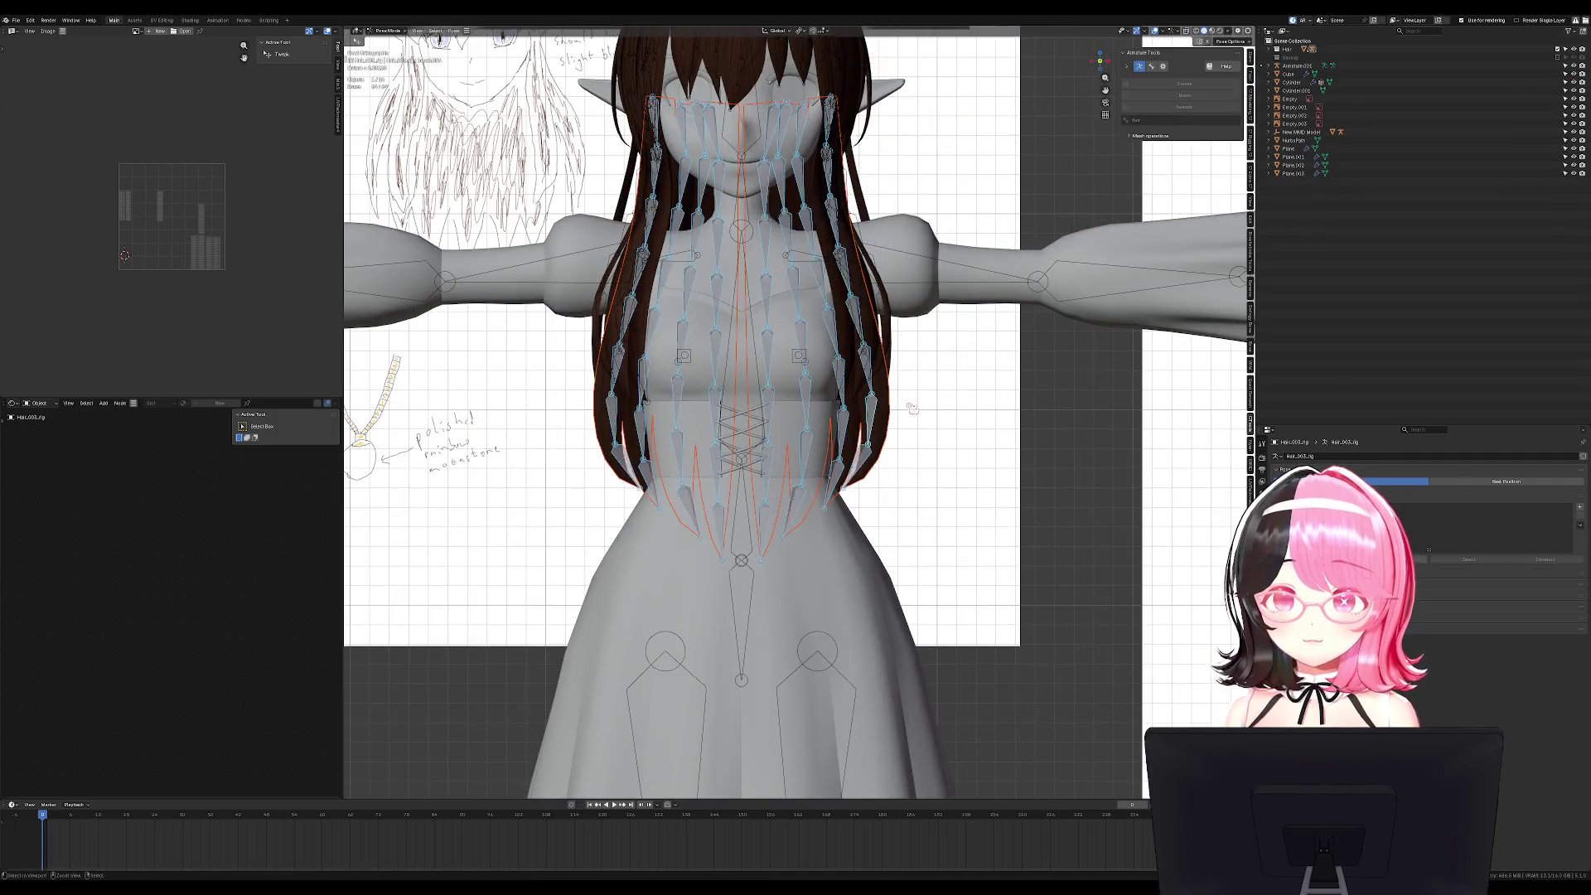
pyautogui.hotkey('ctrl', 'Tab')
pyautogui.moveTo(908, 404); pyautogui.dragTo(920, 401, button='middle')
# Parent the Hair_003 hair to Hair_003_rig with automatic weights.
pyautogui.click(919, 401)
pyautogui.scroll(2, 1022, 420)
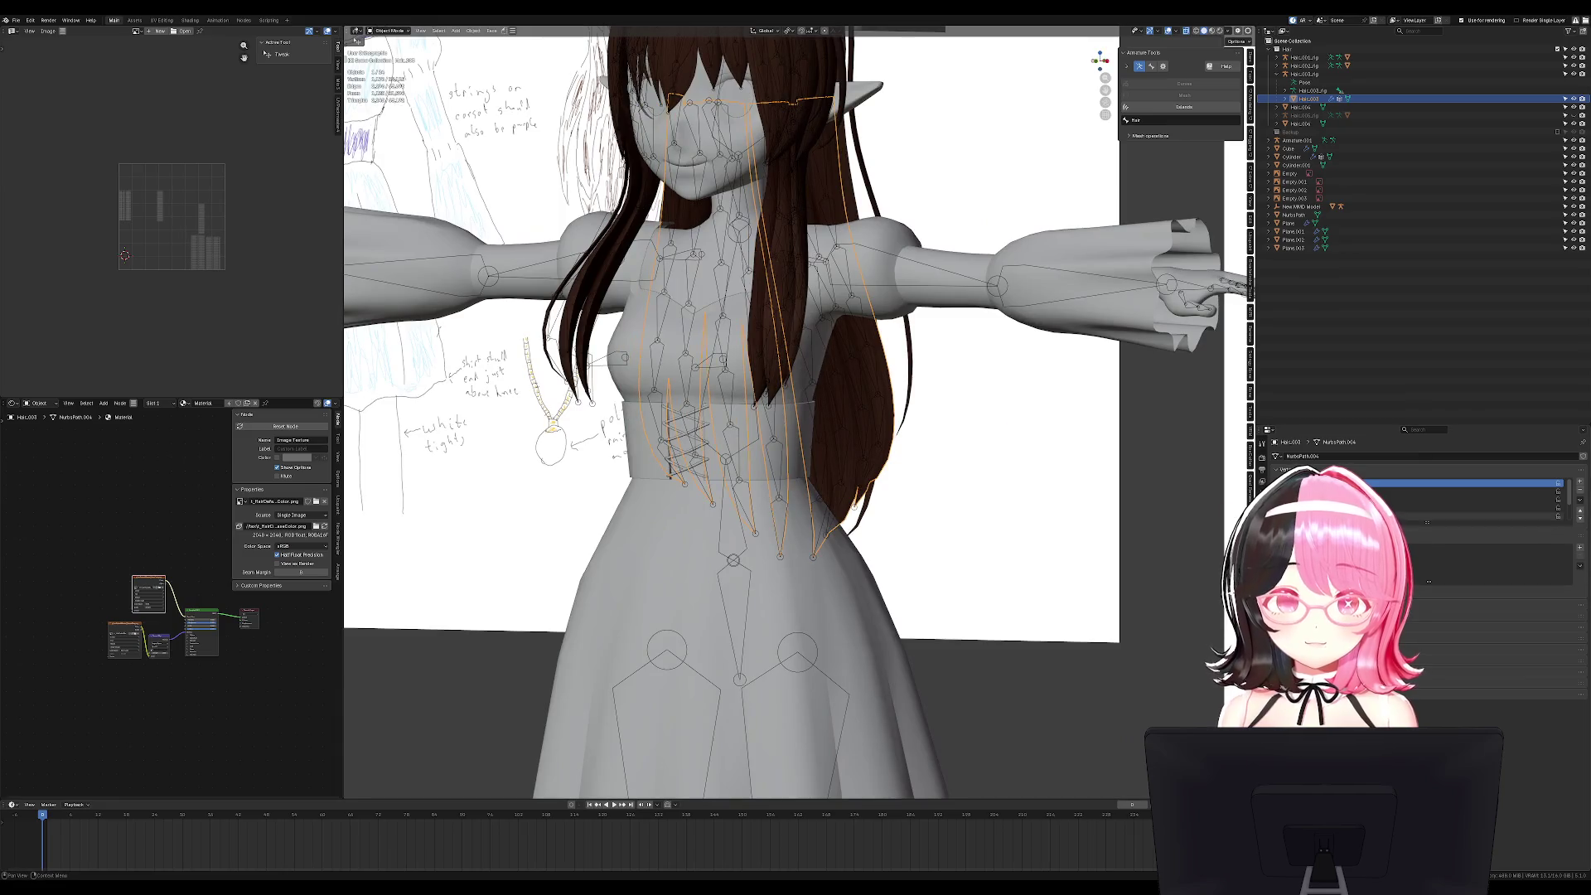
pyautogui.scroll(3, 904, 441)
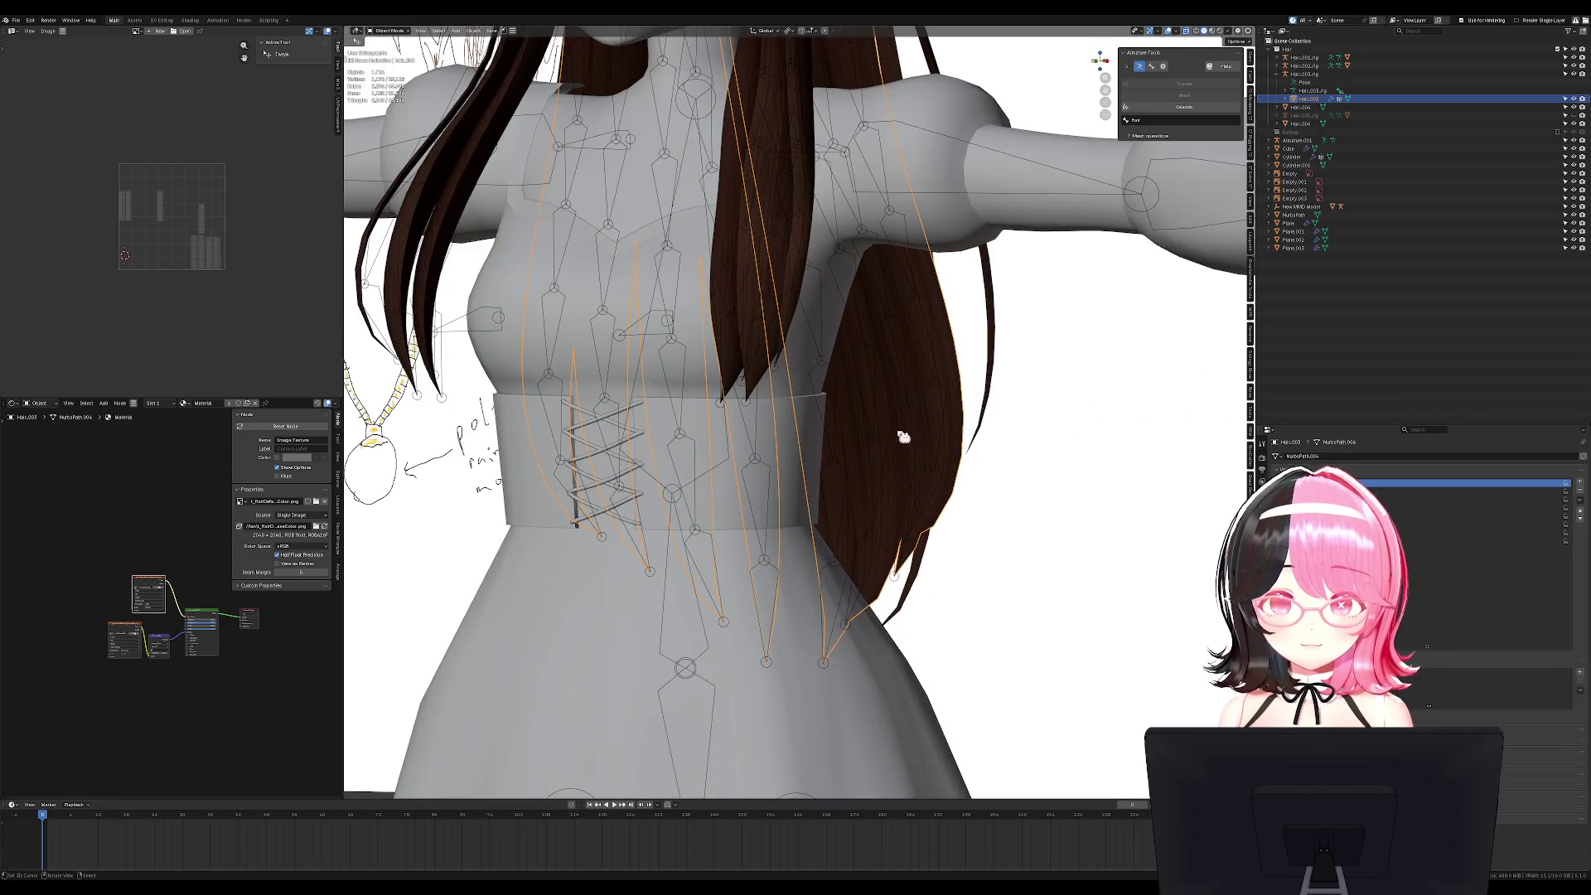
pyautogui.click(948, 388)
pyautogui.click(944, 306)
pyautogui.click(965, 425)
pyautogui.click(965, 396)
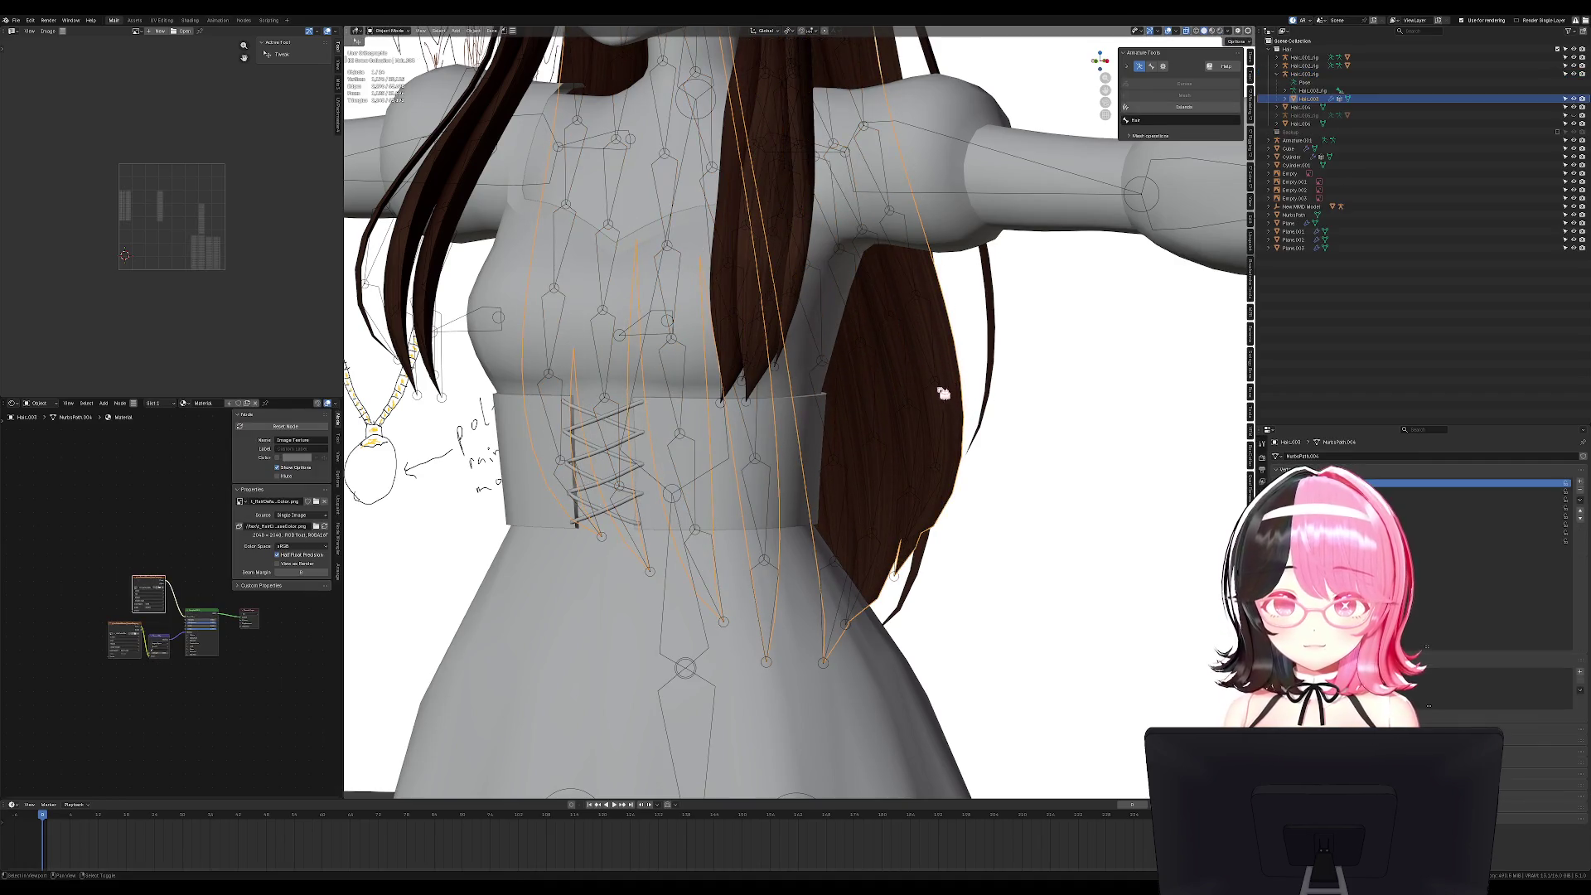
pyautogui.click(943, 387)
pyautogui.hotkey('ctrl', 'p')
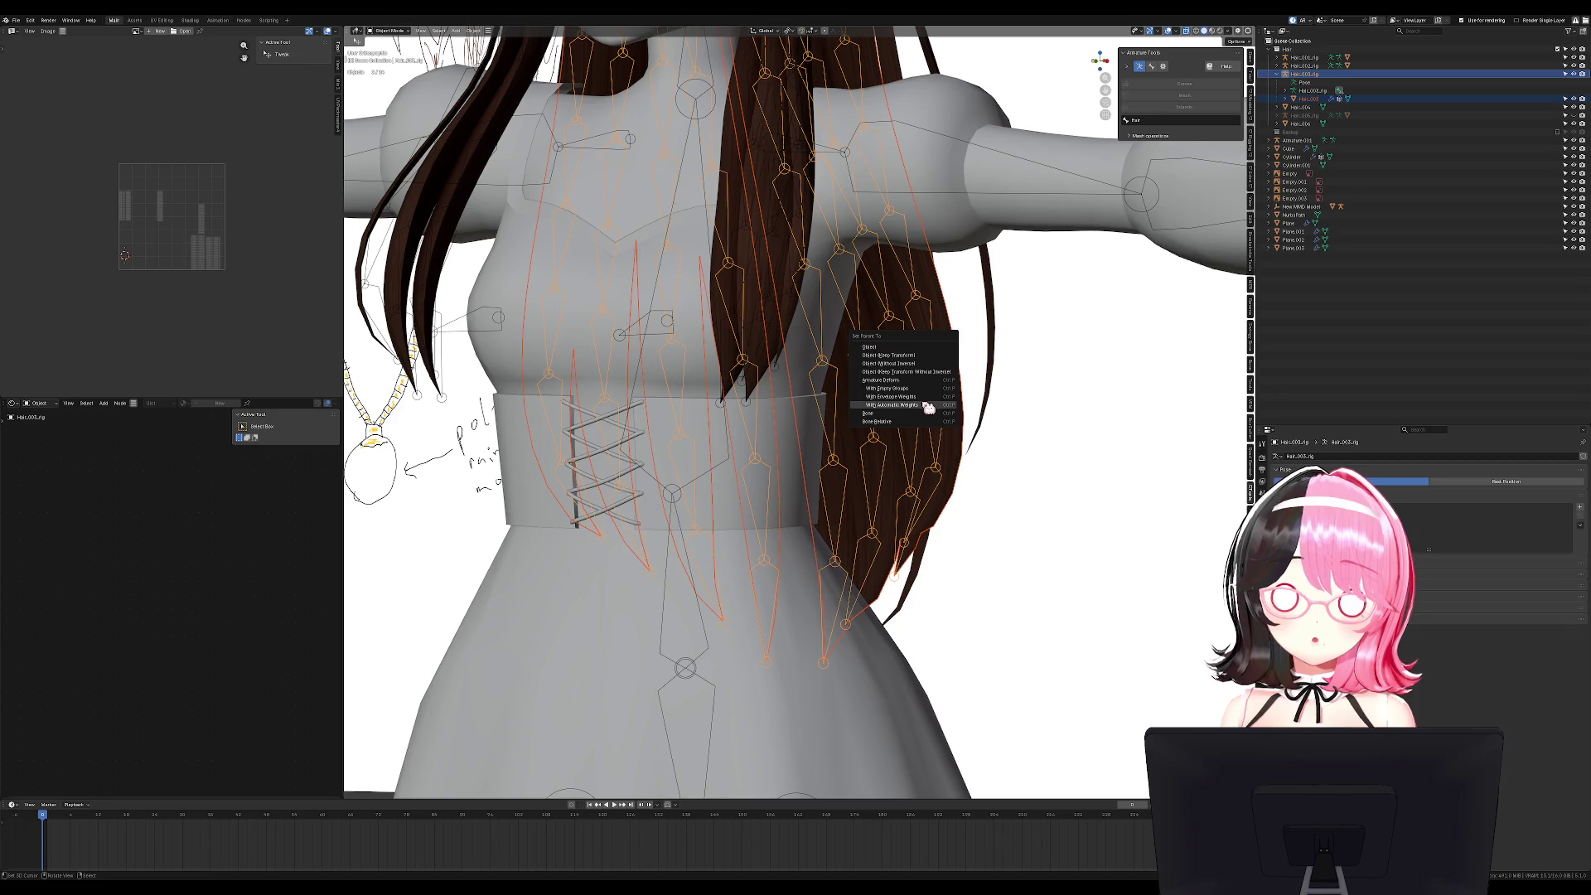
pyautogui.click(929, 410)
# Test-rotate a hair bone in Pose Mode from front and side, cancel, and save the file.
pyautogui.press('KP_1')
pyautogui.hotkey('ctrl', 'Tab')
pyautogui.press('r')
pyautogui.press('Escape')
pyautogui.press('KP_3')
pyautogui.press('r')
pyautogui.press('Escape')
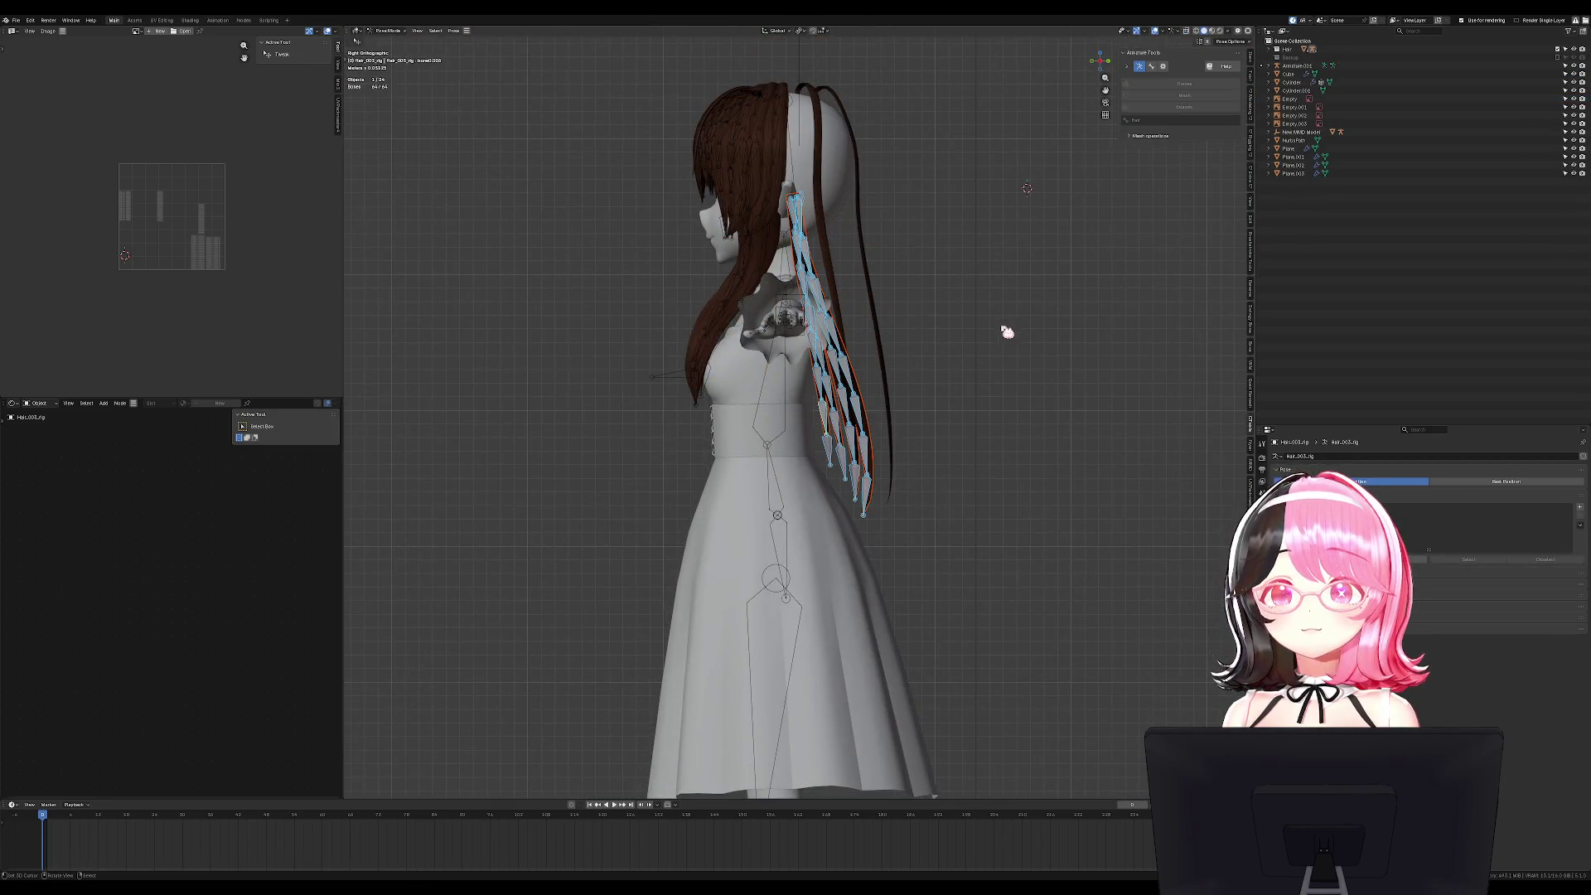
pyautogui.hotkey('ctrl', 'Tab')
pyautogui.click(908, 390)
pyautogui.press('KP_1')
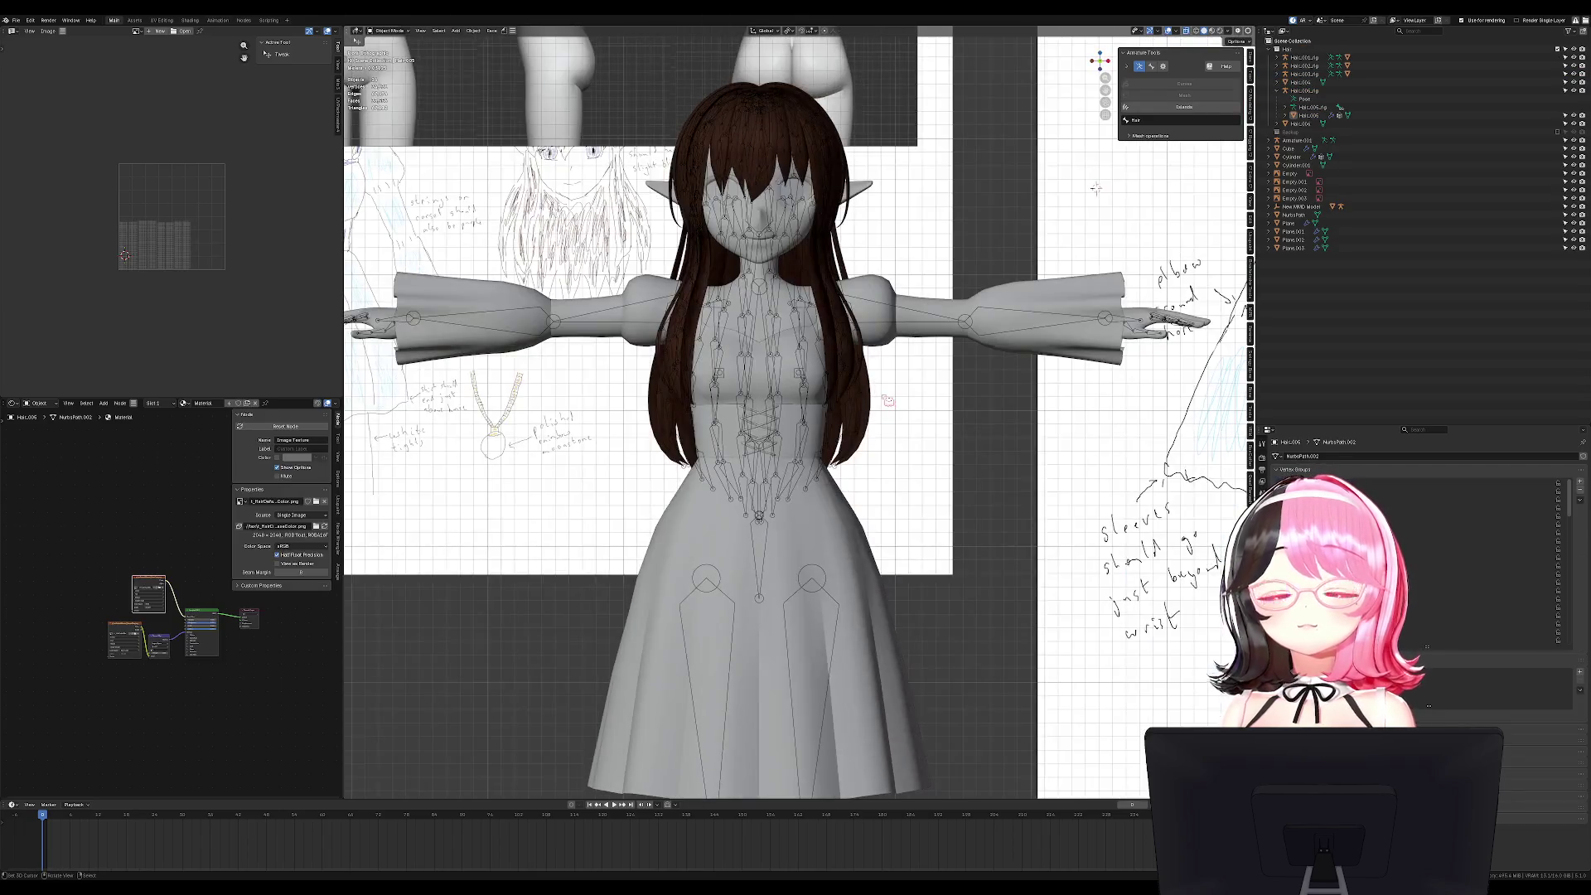
pyautogui.hotkey('ctrl', 's')
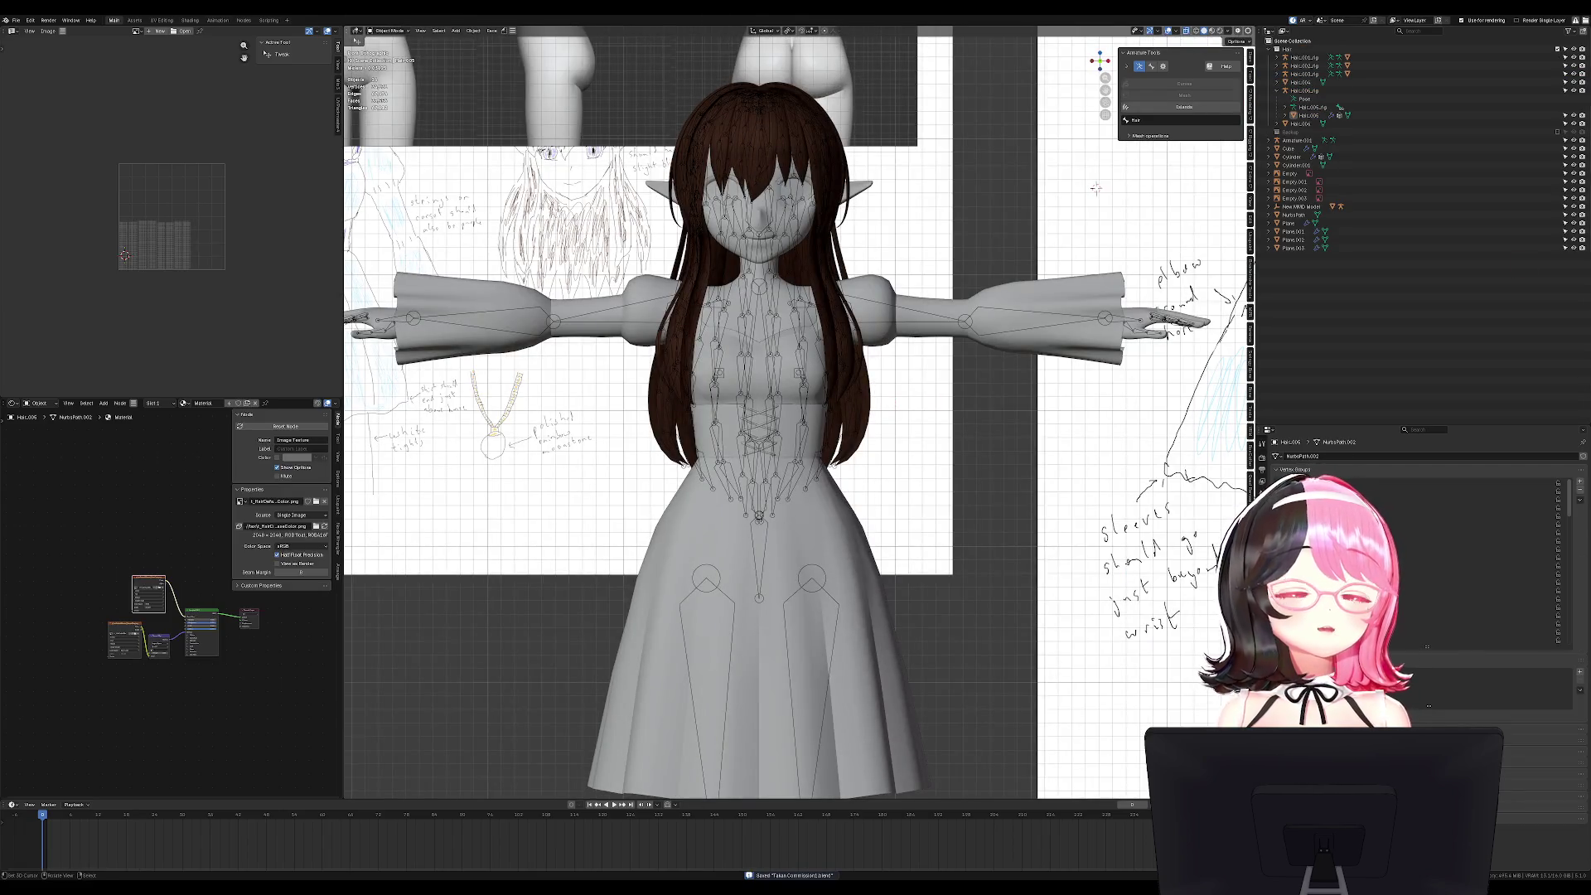
pyautogui.keyDown('shift'); pyautogui.moveTo(973, 315); pyautogui.dragTo(990, 427, button='middle'); pyautogui.keyUp('shift')
pyautogui.press('KP_3')
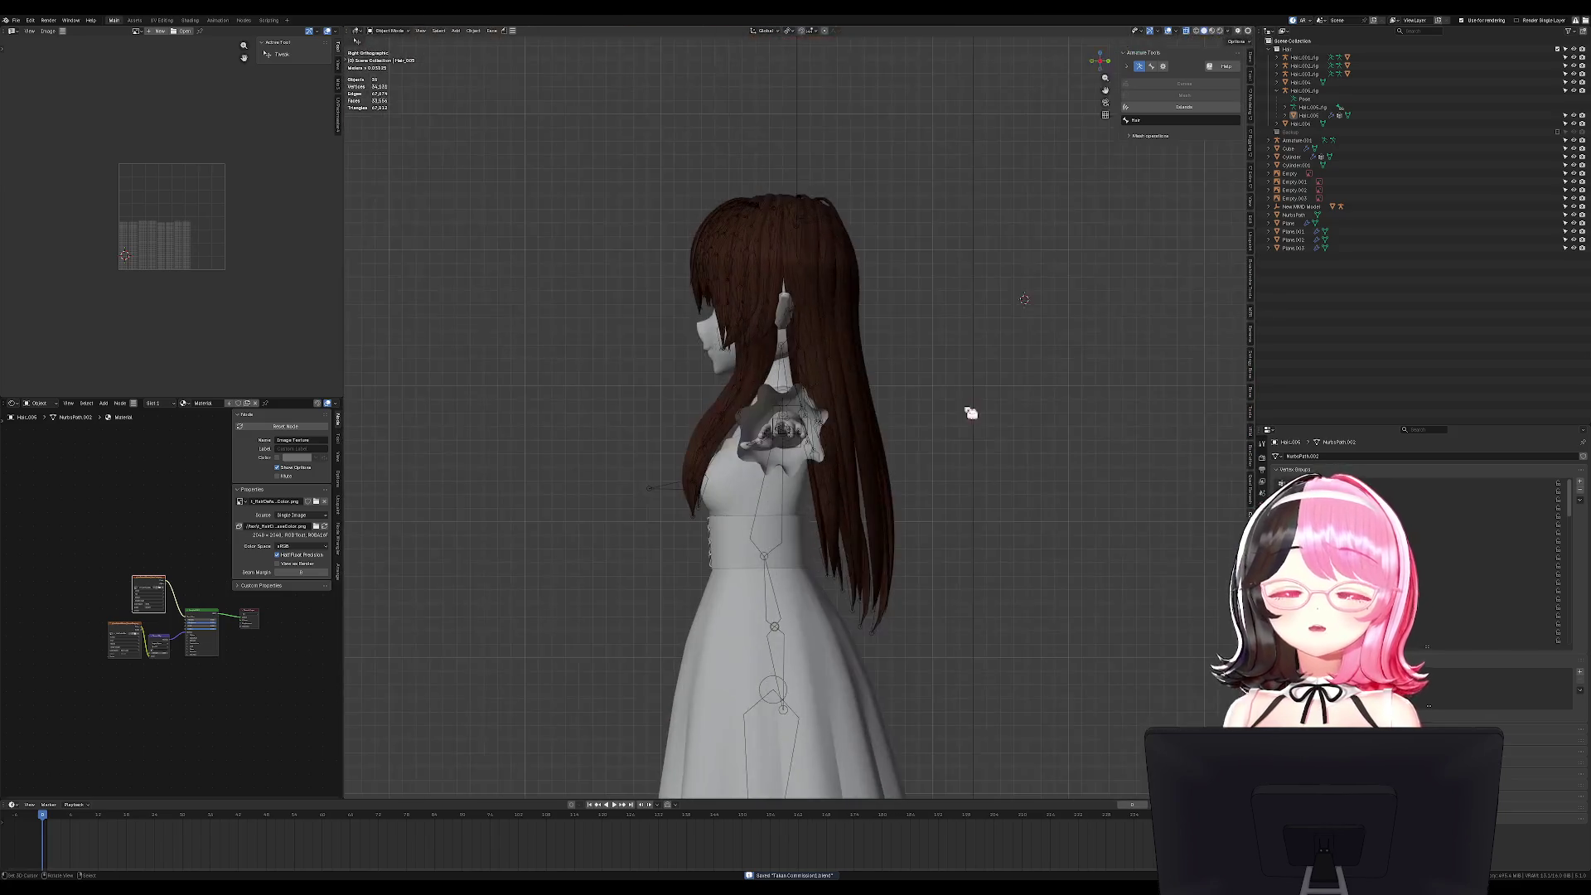
# Circle-select the central back-hair bones in Pose Mode, making the top bone active.
pyautogui.click(850, 358)
pyautogui.scroll(4, 868, 344)
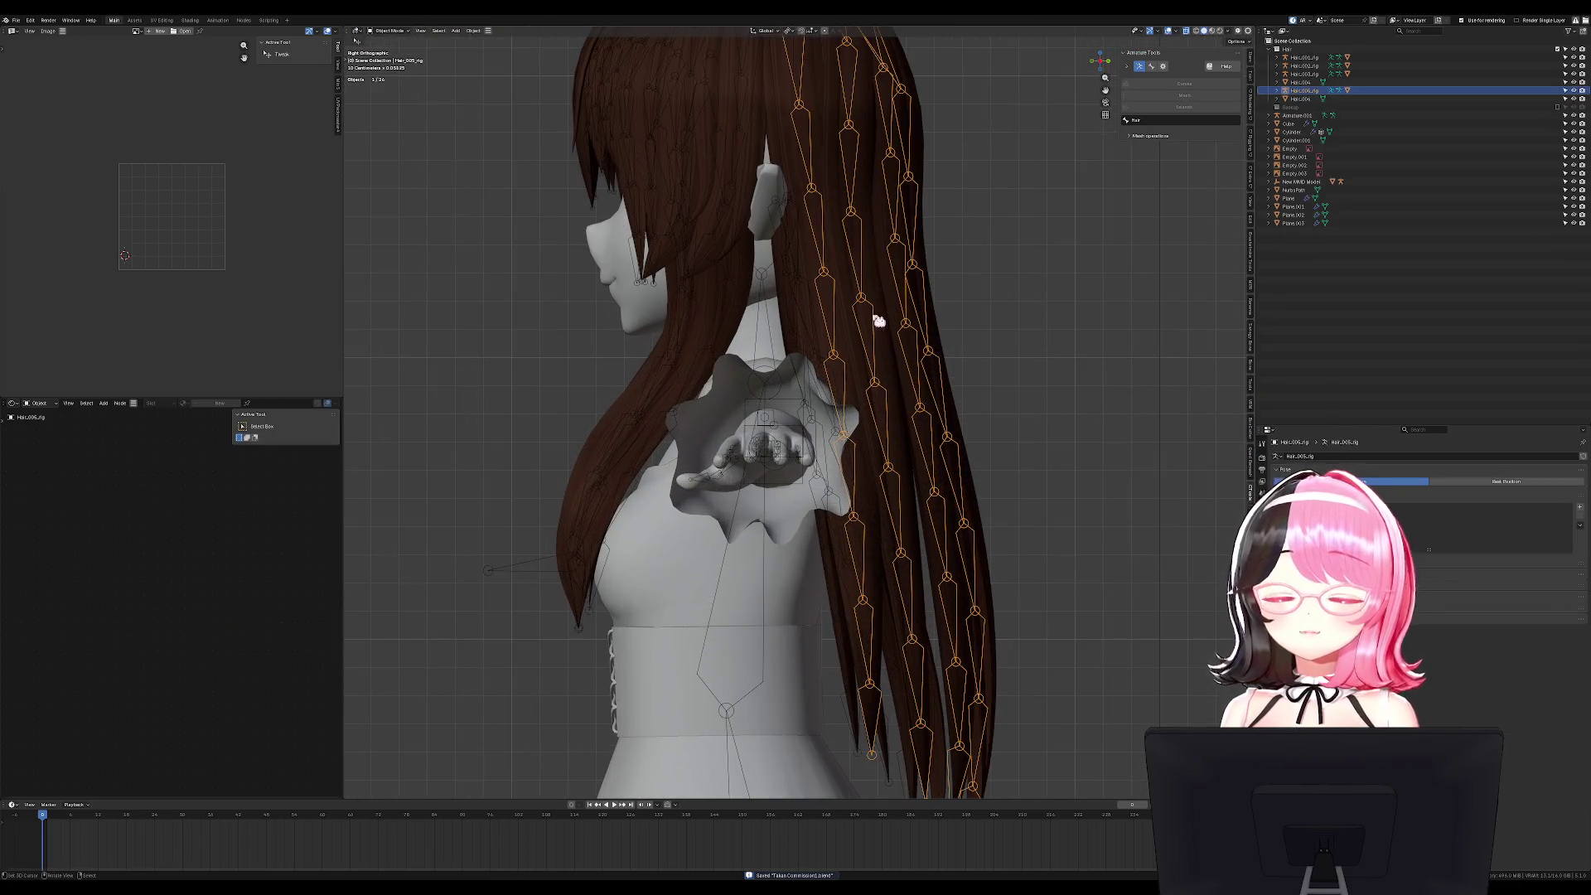
pyautogui.moveTo(888, 296)
pyautogui.mouseDown(button='middle')
pyautogui.moveTo(898, 273)
pyautogui.moveTo(895, 326)
pyautogui.moveTo(802, 281)
pyautogui.moveTo(804, 261)
pyautogui.moveTo(742, 260)
pyautogui.moveTo(862, 223)
pyautogui.mouseUp(button='middle')
pyautogui.hotkey('ctrl', 'Tab')
pyautogui.hotkey('alt', 'a')
pyautogui.press('c')
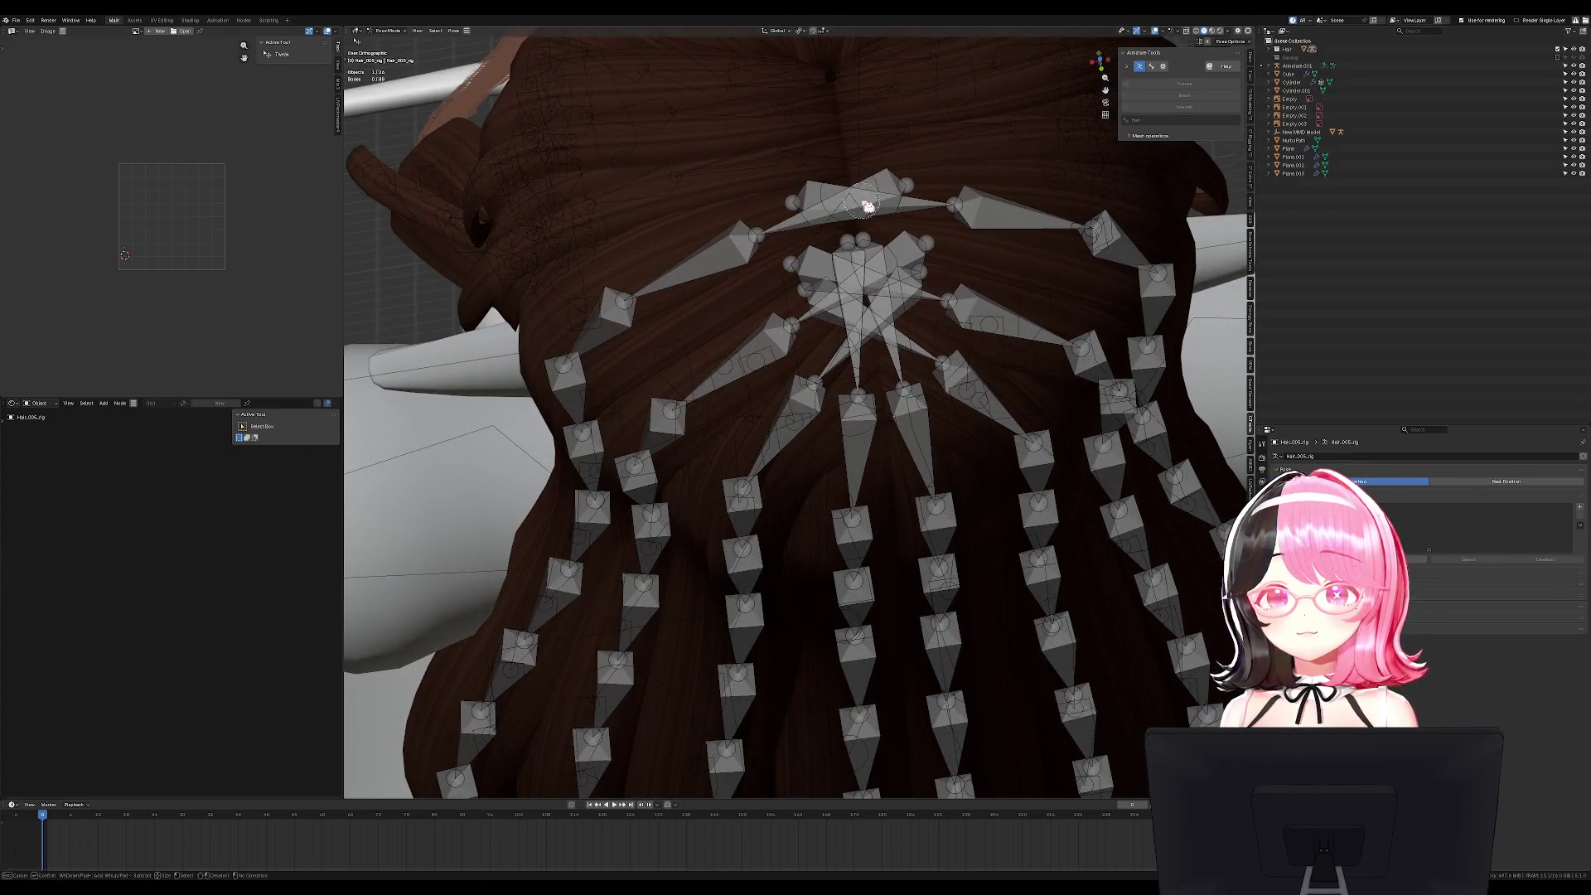
pyautogui.moveTo(869, 206)
pyautogui.mouseDown()
pyautogui.moveTo(852, 291)
pyautogui.moveTo(870, 301)
pyautogui.mouseUp()
pyautogui.press('Escape')
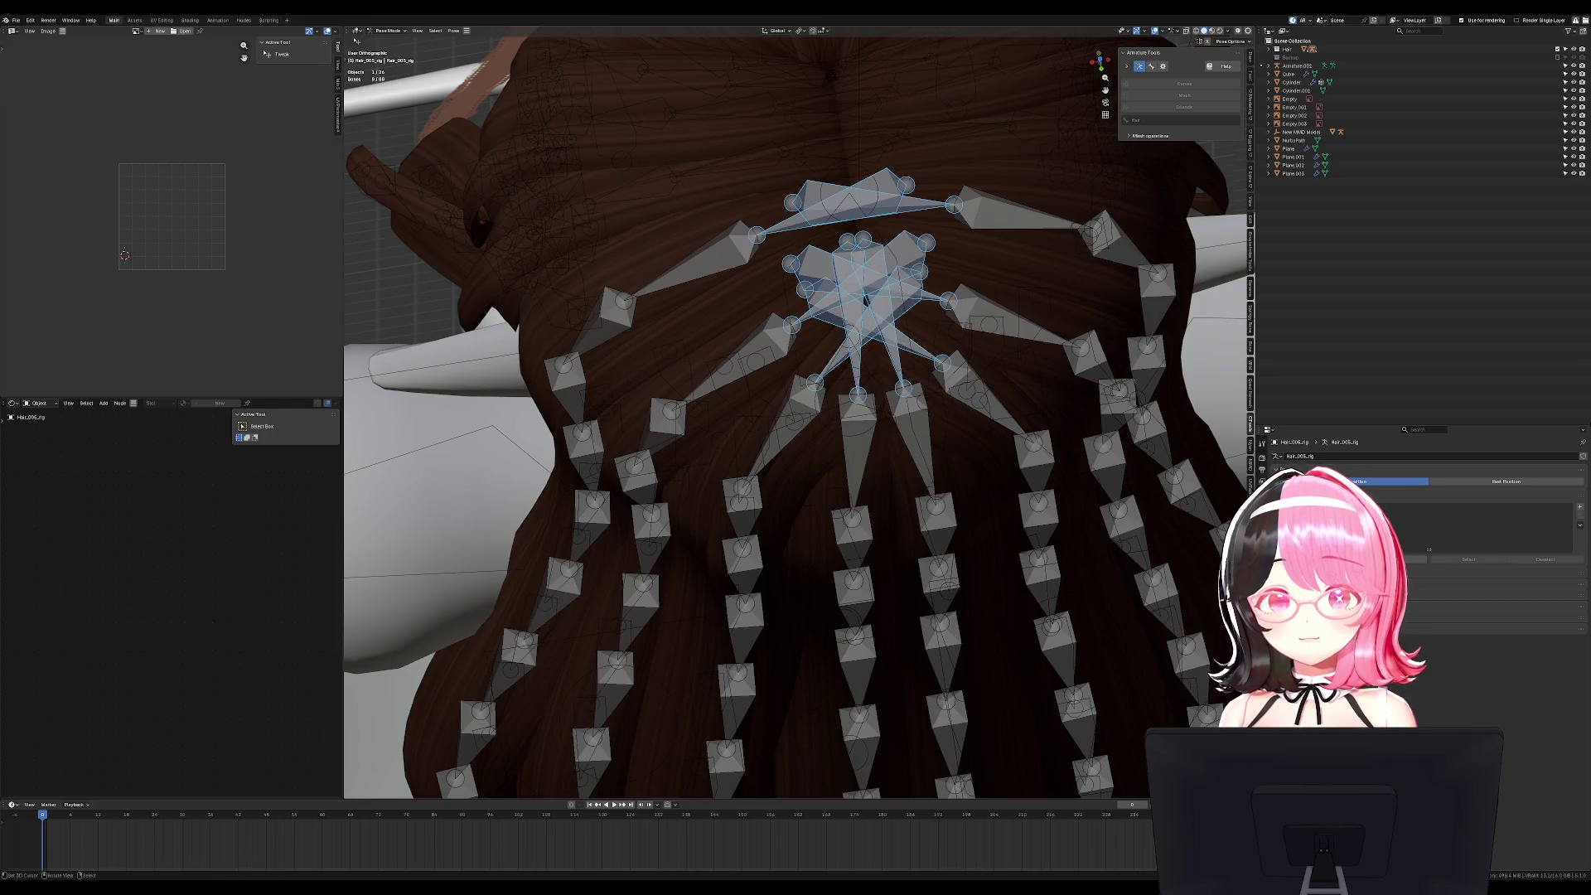
pyautogui.keyDown('shift'); pyautogui.click(918, 217); pyautogui.keyUp('shift')
# Rename the active bone to Back Hair Top and run Bone Chain Rename down the chains.
pyautogui.press('Tab')
pyautogui.click(1262, 530)
pyautogui.doubleClick(1309, 456)
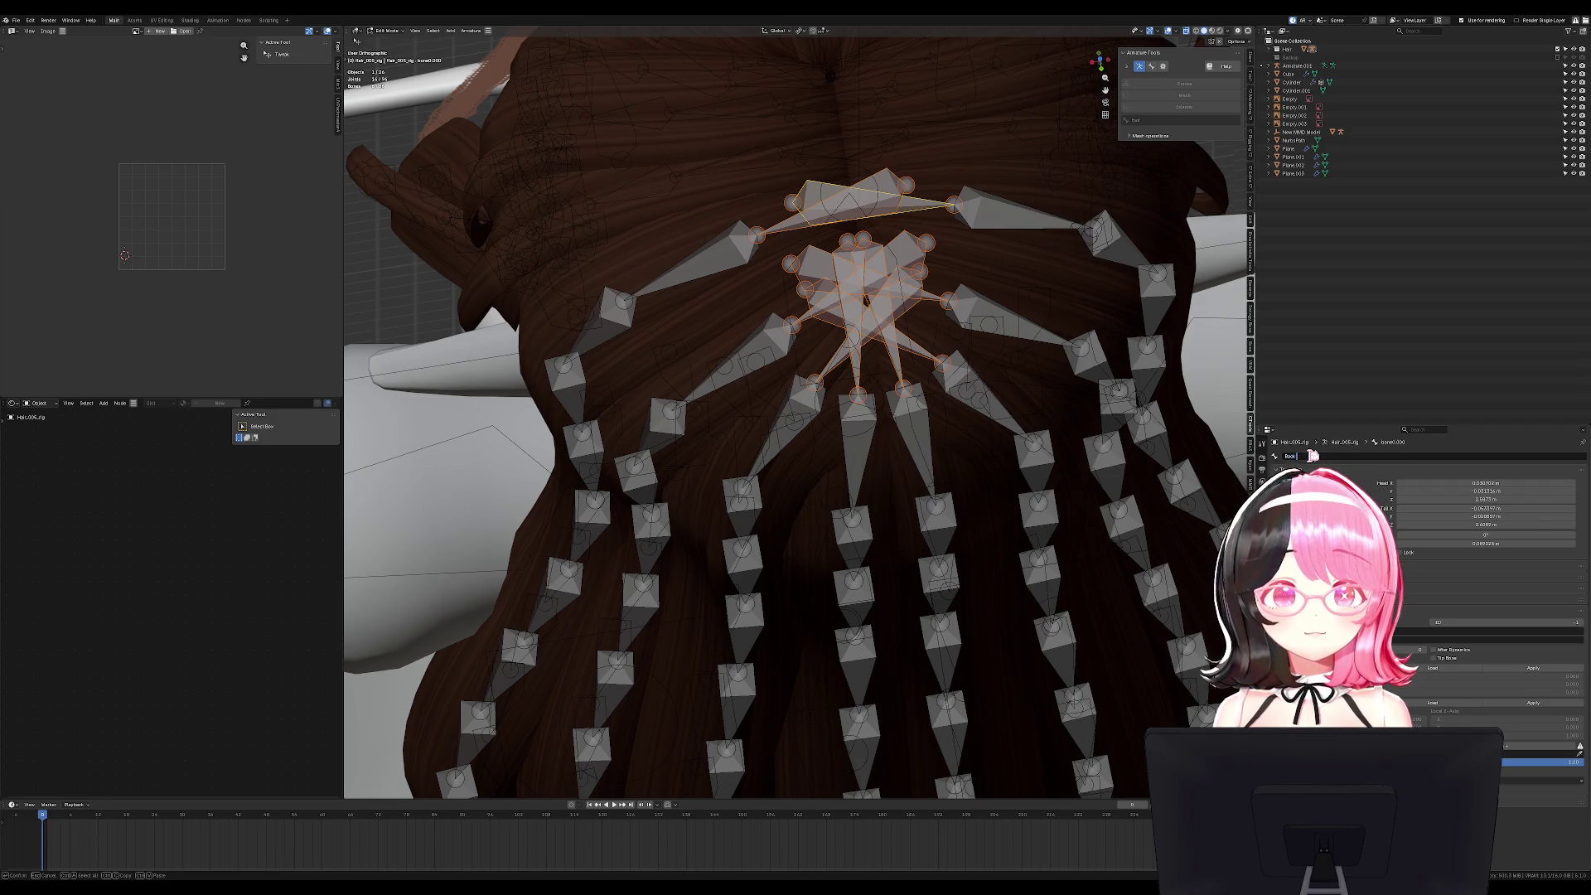
pyautogui.write(' Hair Top')
pyautogui.press('Return')
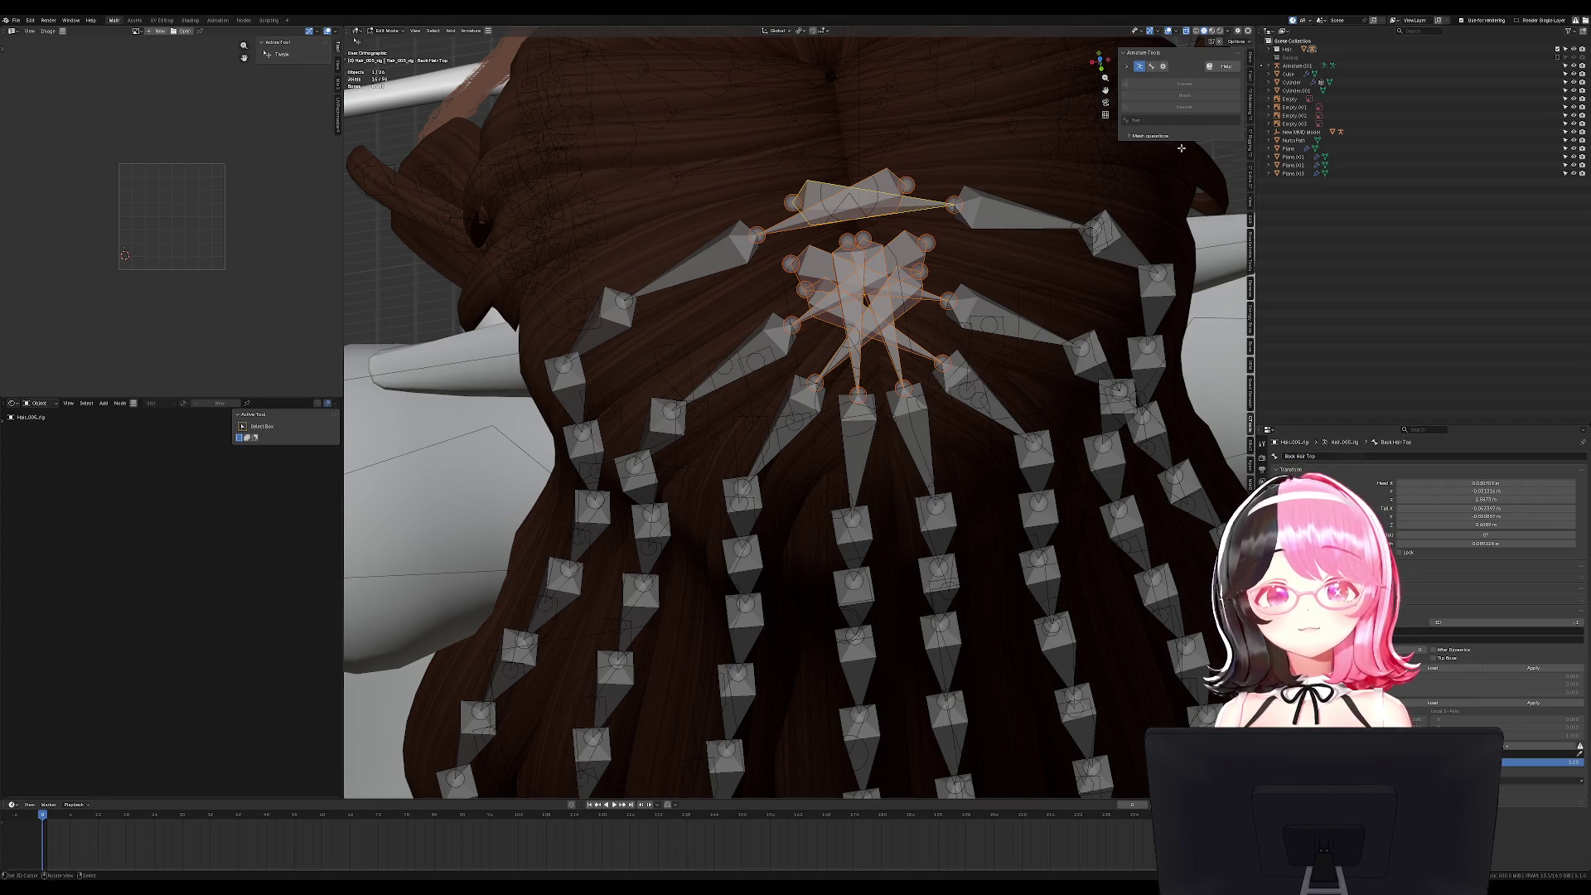
pyautogui.click(1250, 153)
pyautogui.click(1224, 75)
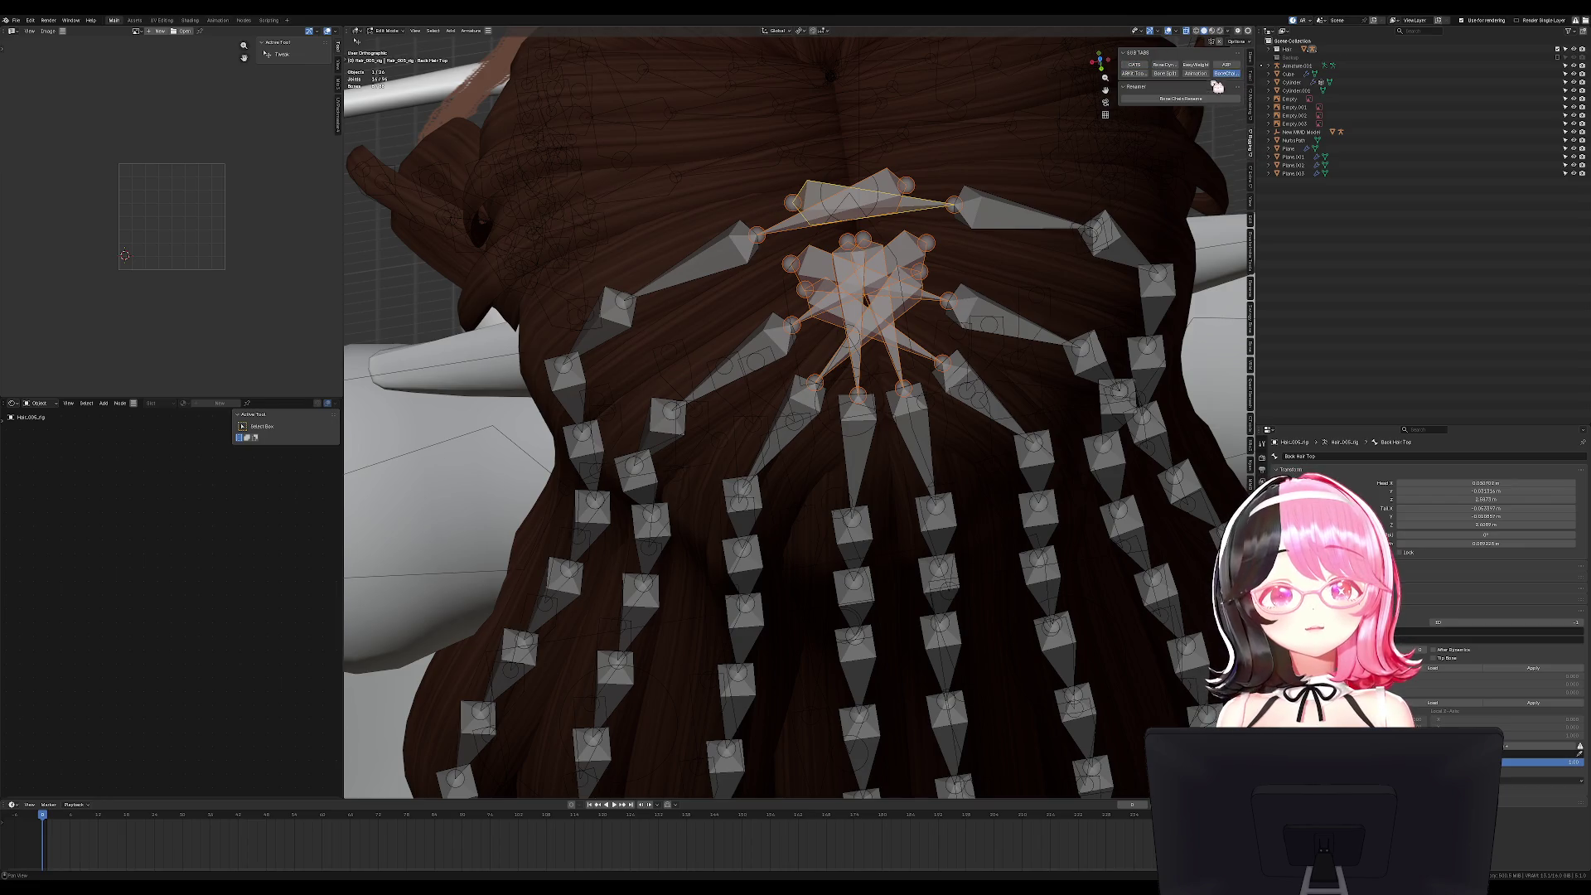
pyautogui.click(1181, 98)
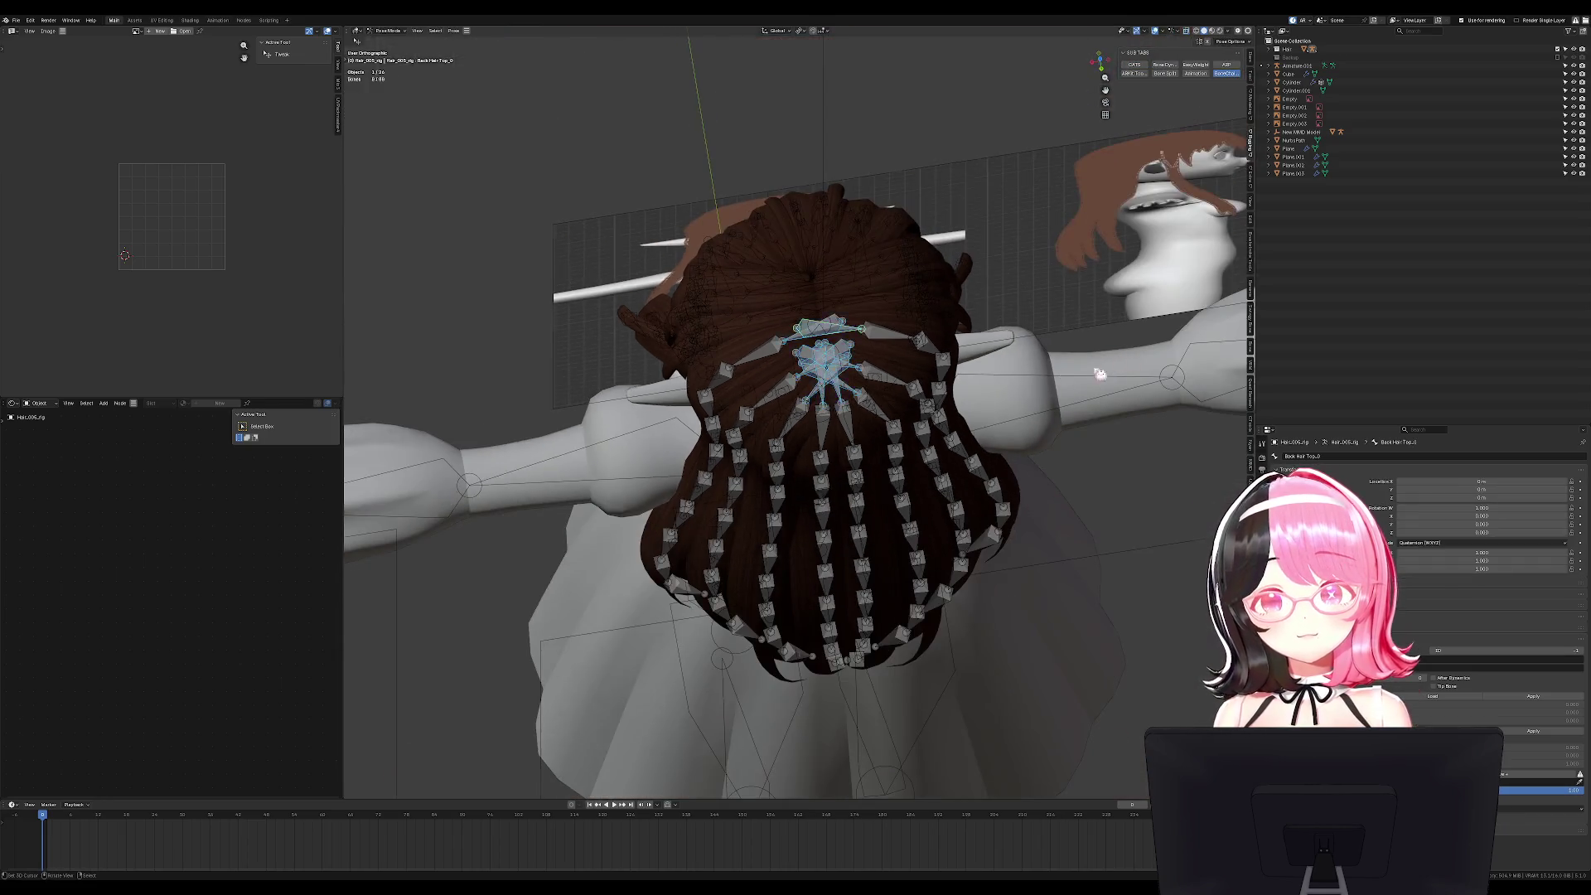
# Check the renamed rig from front and side, then select the Hair_003 side hair rig in the outliner.
pyautogui.press('KP_1')
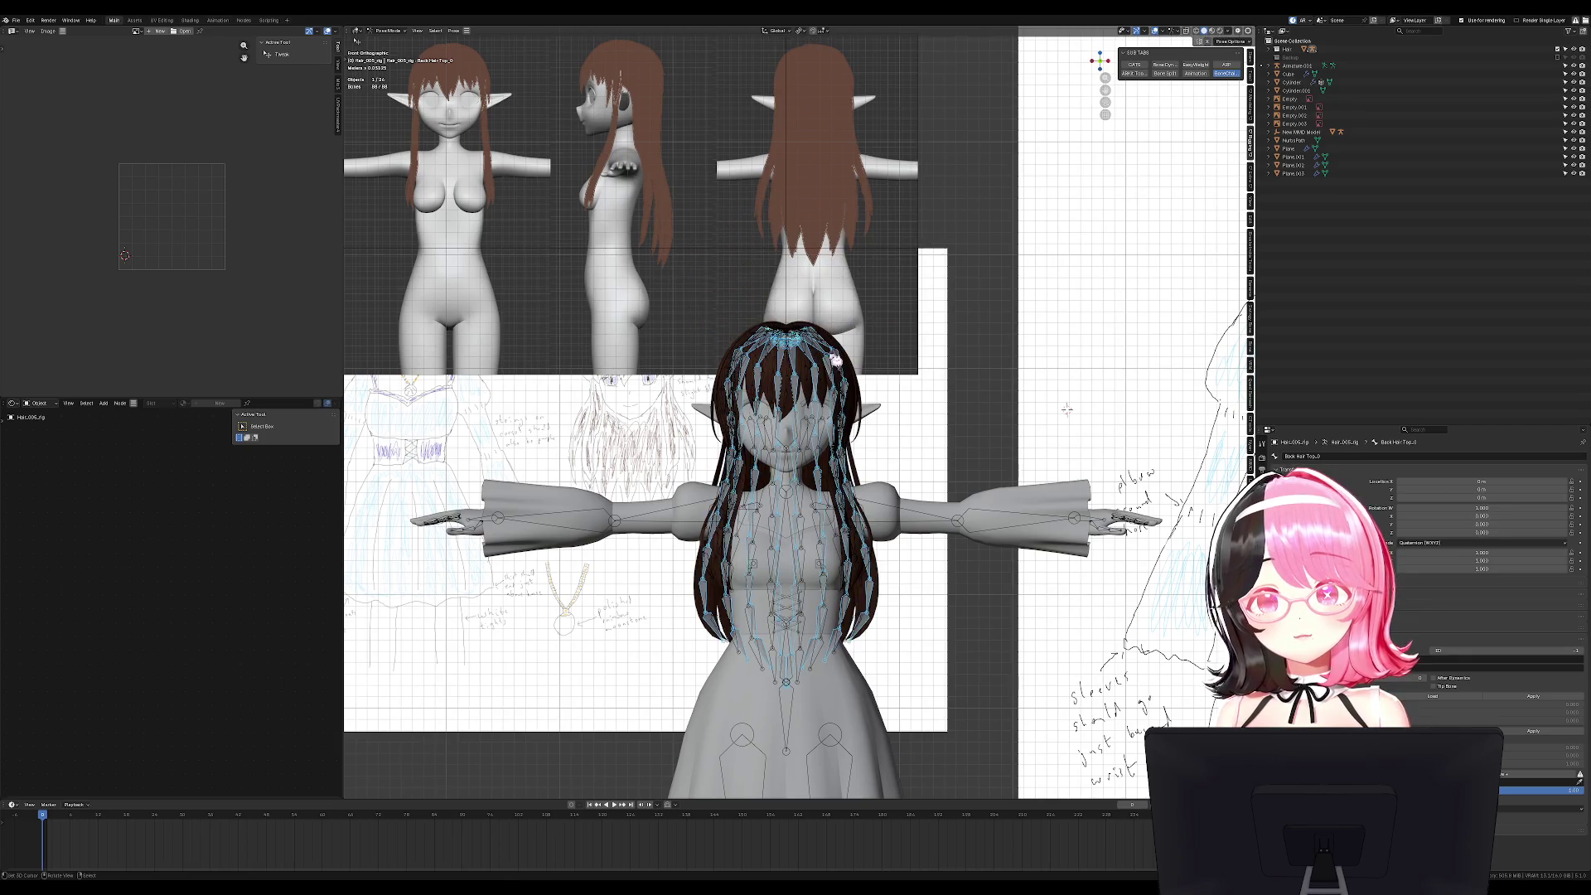
pyautogui.press('Tab')
pyautogui.press('KP_3')
pyautogui.scroll(4, 777, 435)
pyautogui.press('Tab')
pyautogui.click(758, 441)
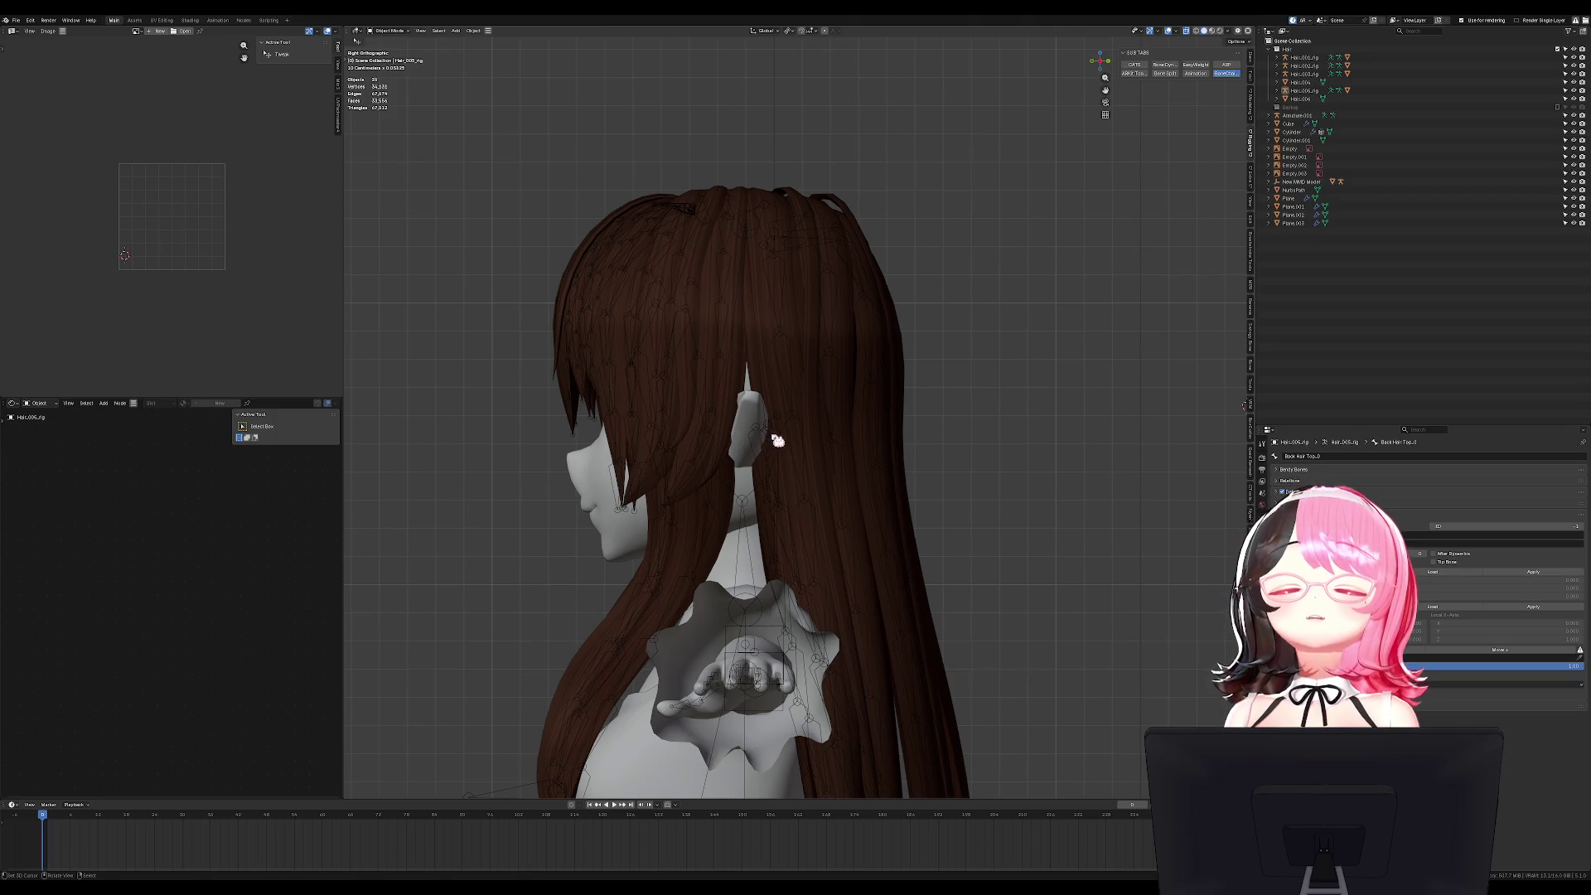
pyautogui.click(781, 423)
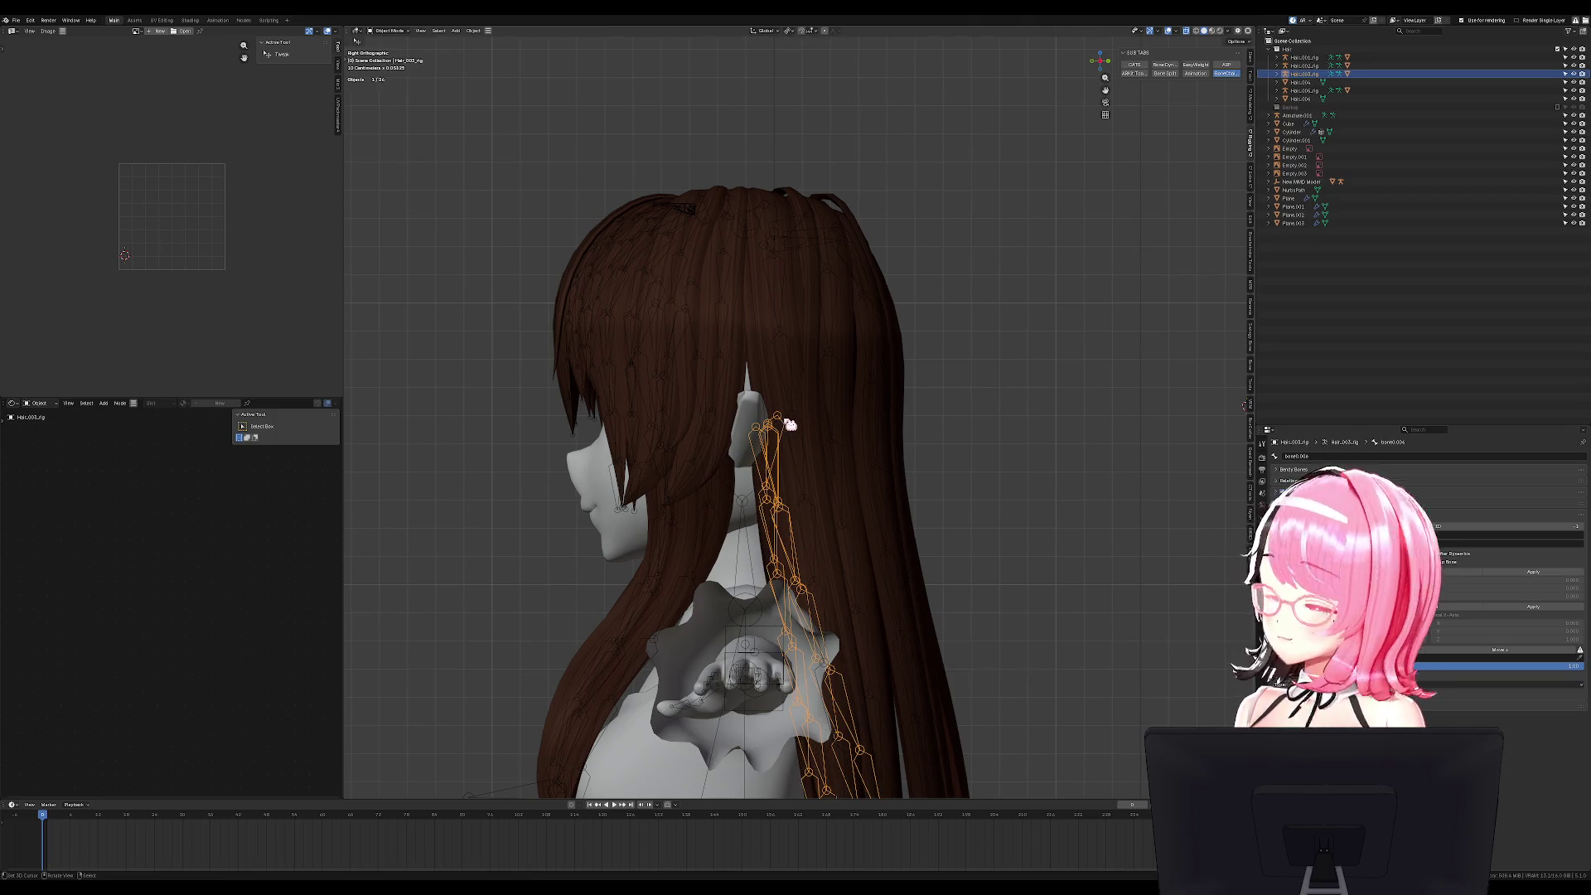
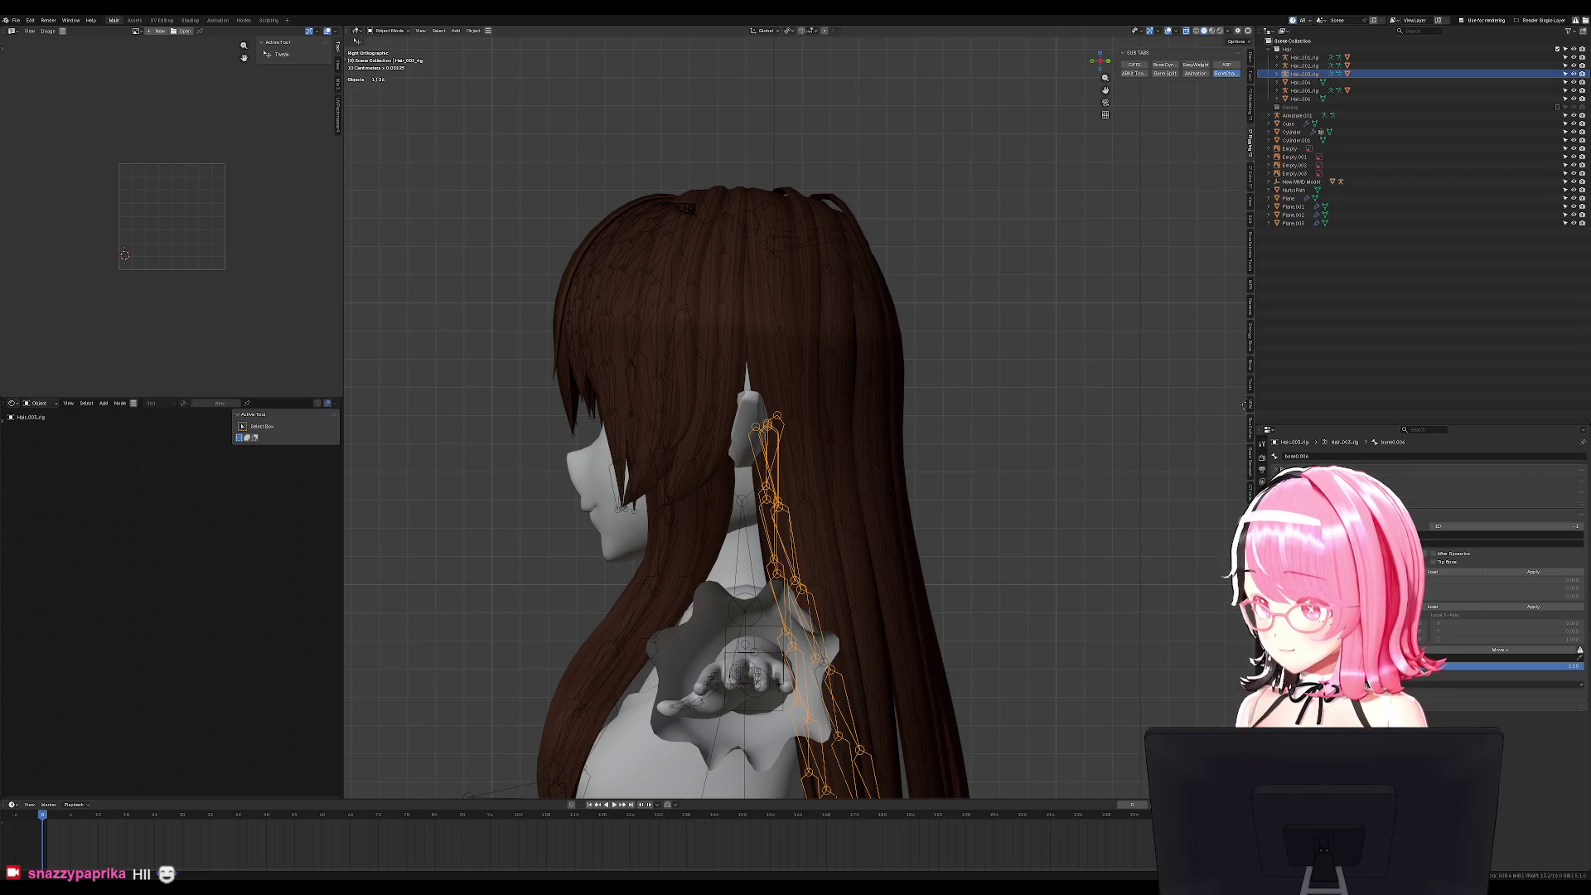
# Clear the selection, save the file, and check the model from front and side views.
pyautogui.press('KP_1')
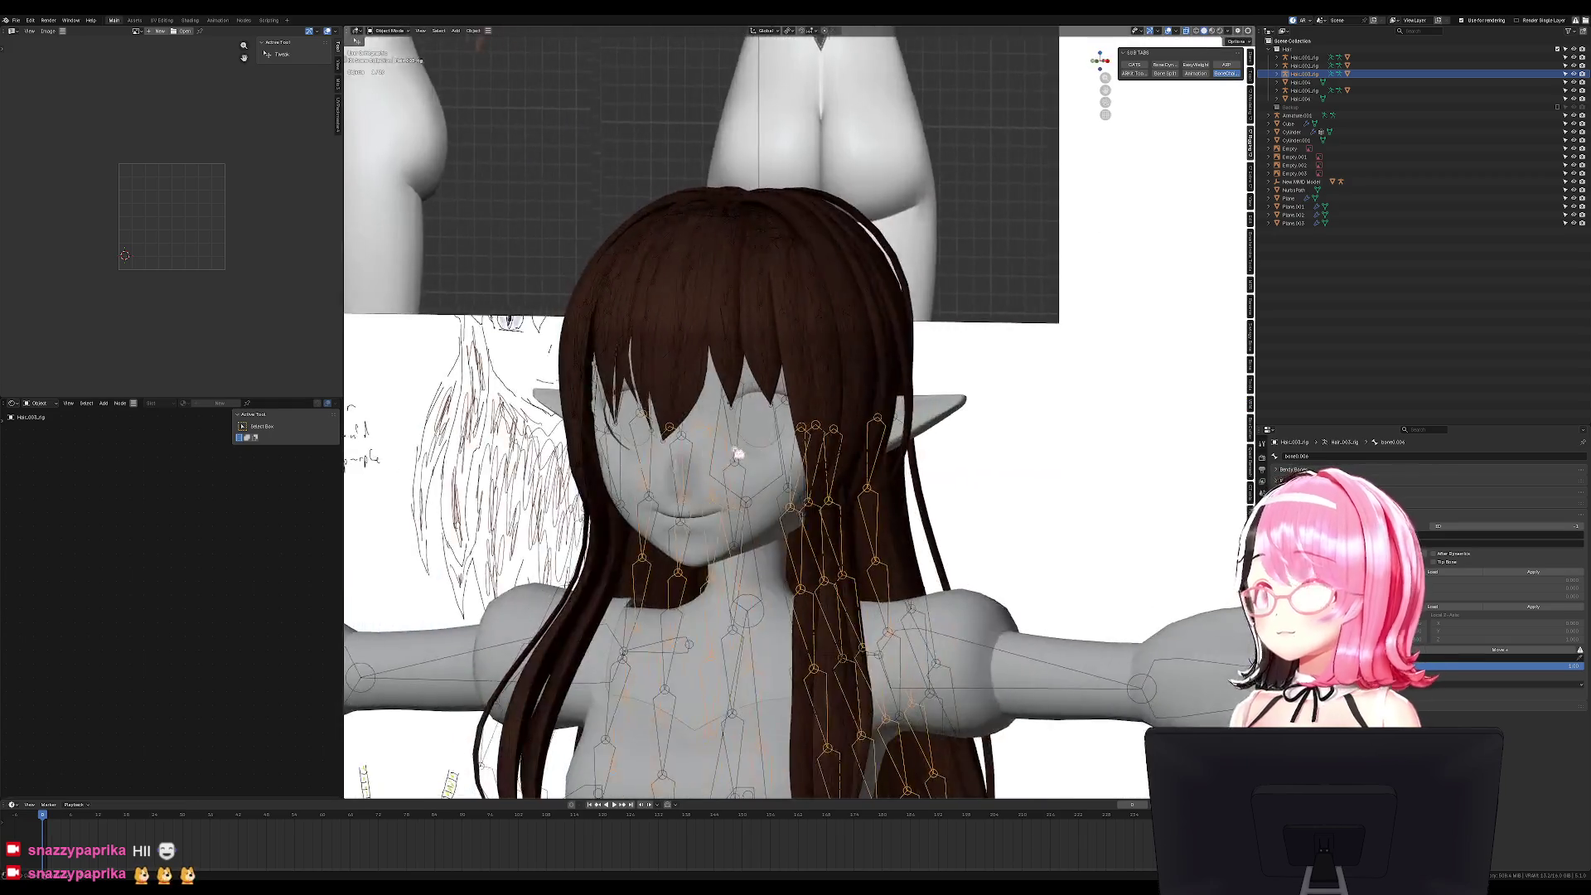
pyautogui.scroll(-1, 883, 348)
pyautogui.click(934, 434)
pyautogui.hotkey('ctrl', 's')
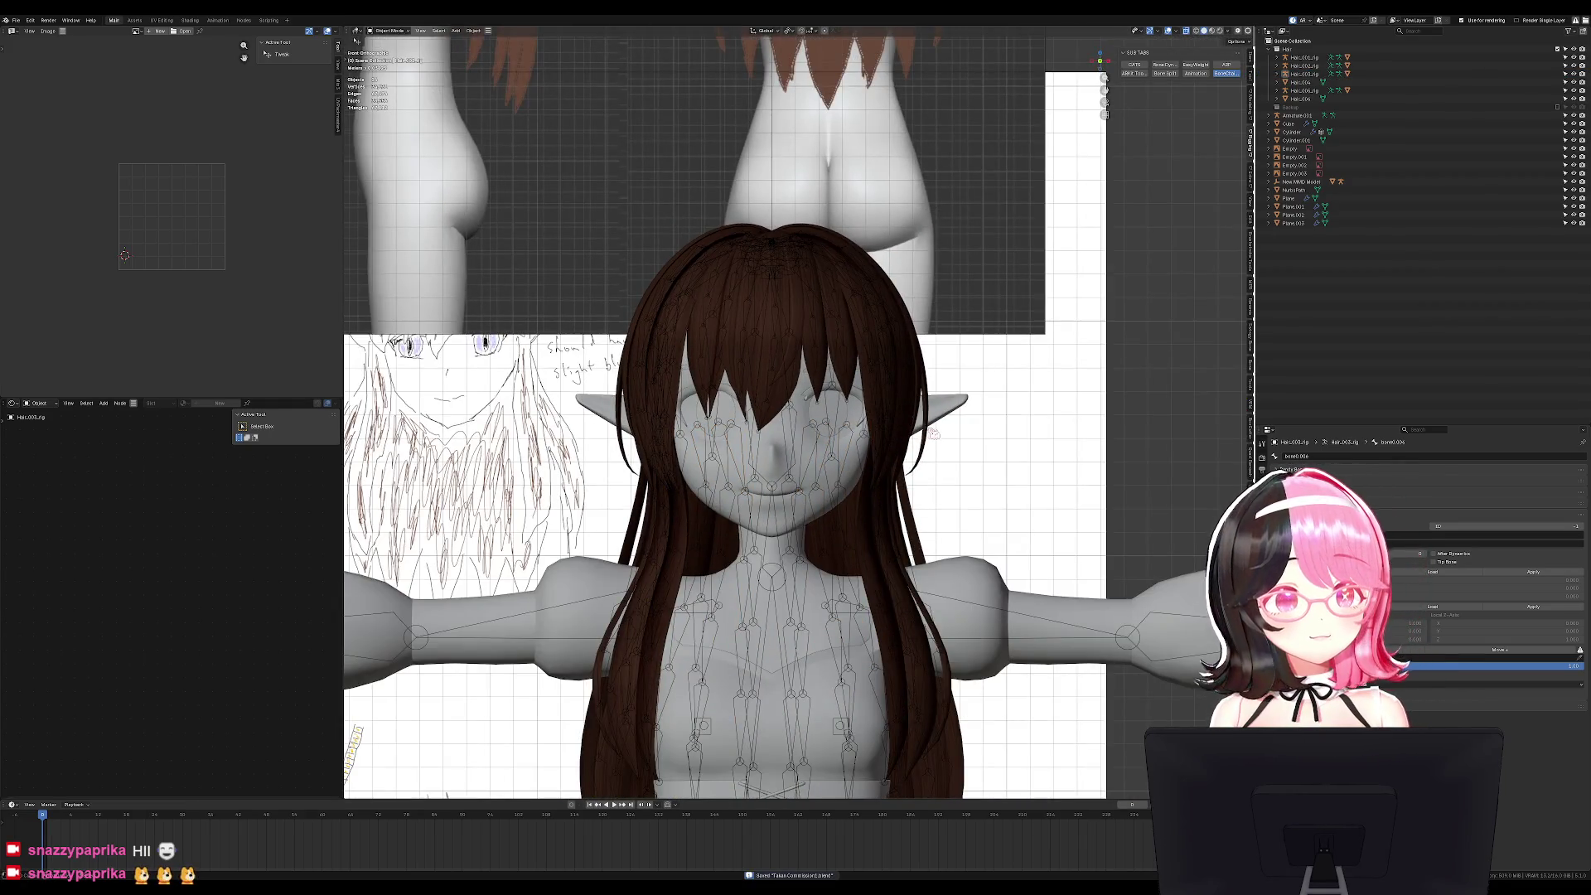
pyautogui.press('KP_3')
pyautogui.scroll(-4, 827, 497)
pyautogui.press('KP_1')
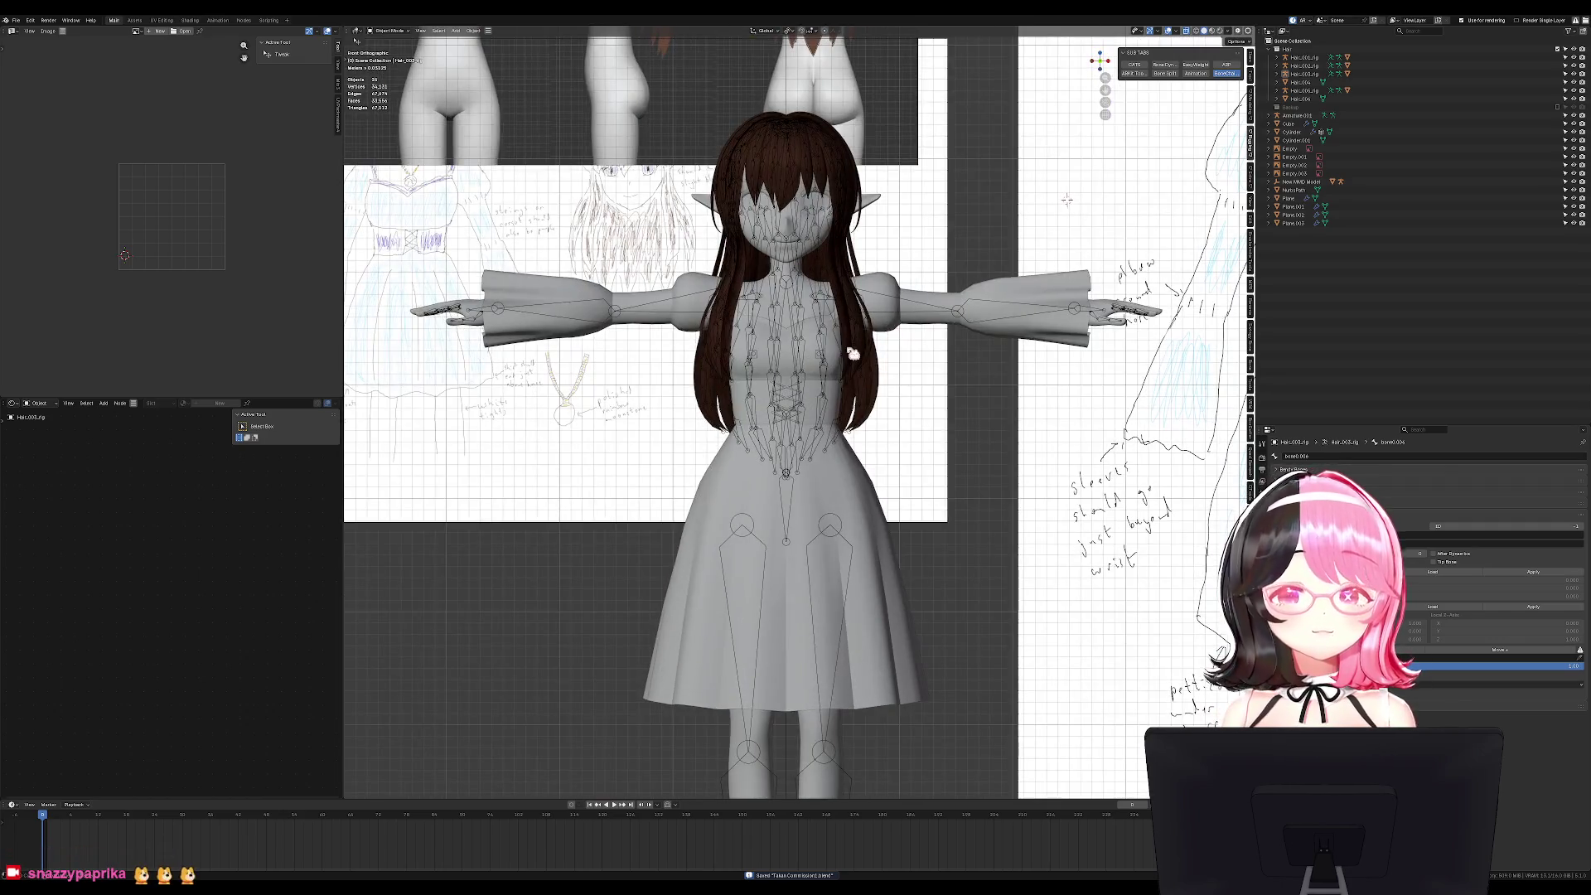
# Select the character's armature and hide it so only the dressed model shows.
pyautogui.click(957, 321)
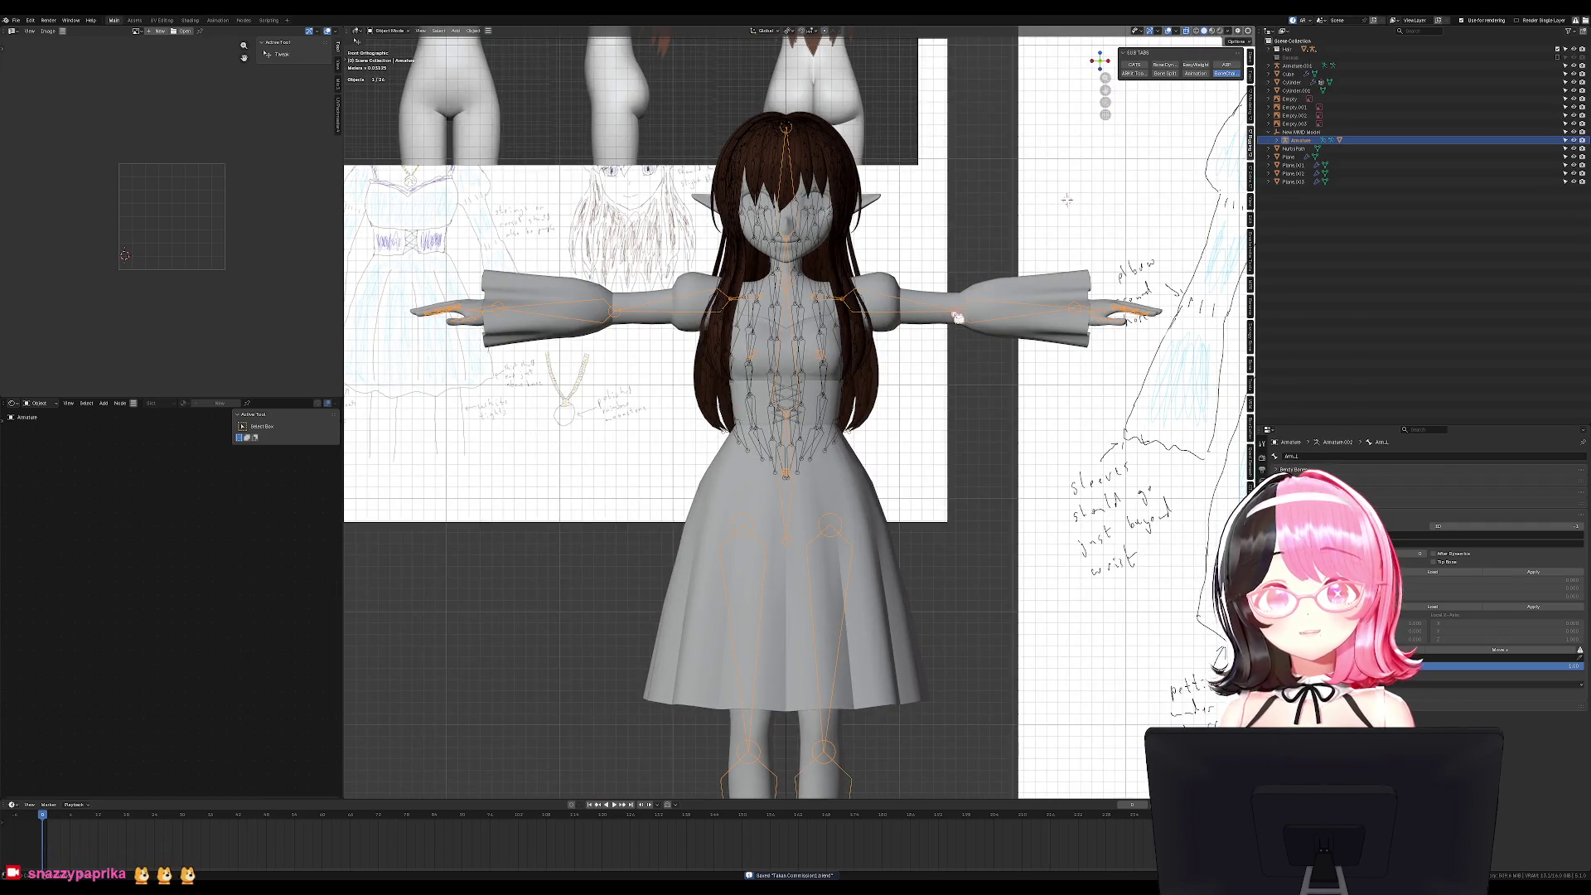
pyautogui.moveTo(1019, 318)
pyautogui.mouseDown(button='middle')
pyautogui.moveTo(887, 444)
pyautogui.moveTo(883, 509)
pyautogui.mouseUp(button='middle')
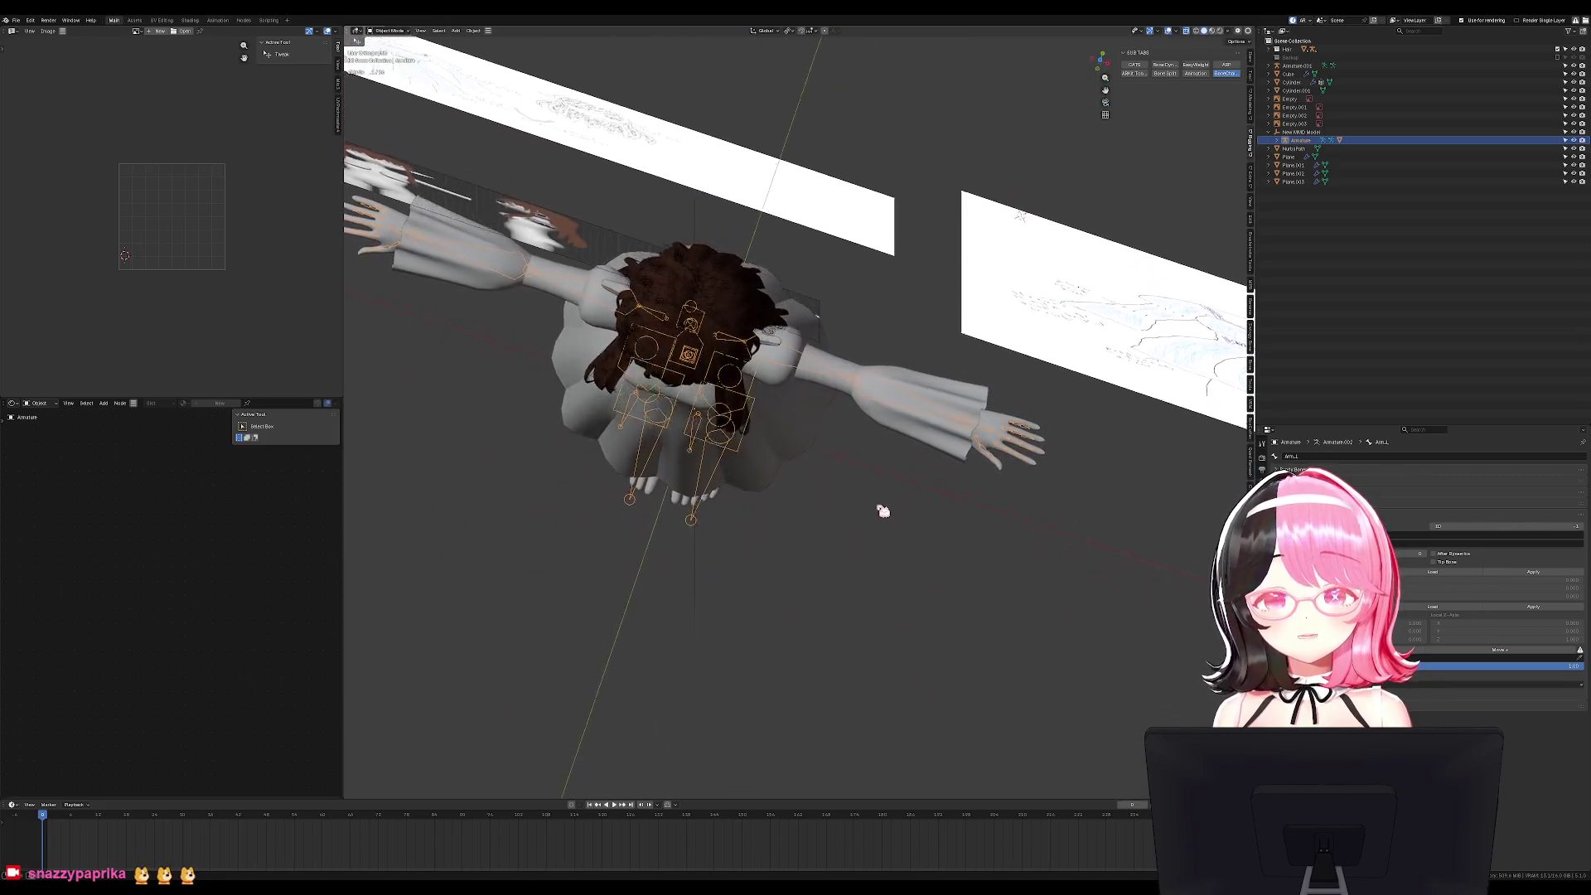
pyautogui.press('KP_1')
pyautogui.scroll(-2, 995, 368)
pyautogui.press('h')
# Return to the front view, save the file again, and select the Plane object.
pyautogui.moveTo(1045, 358); pyautogui.dragTo(1029, 361, button='middle')
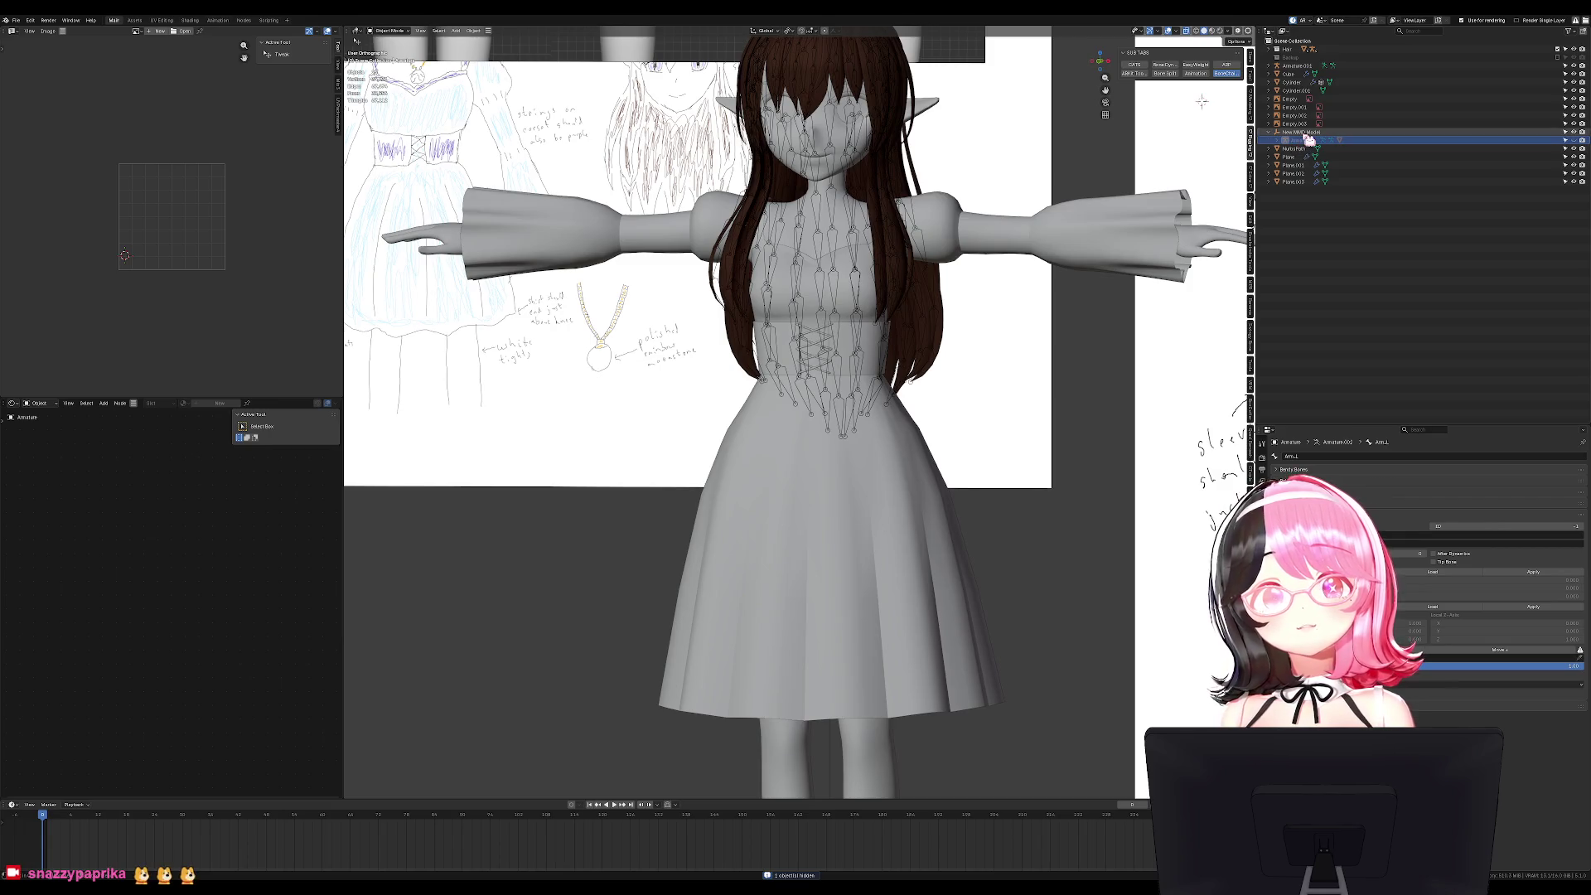
pyautogui.press('Delete')
pyautogui.moveTo(937, 318); pyautogui.dragTo(953, 325, button='middle')
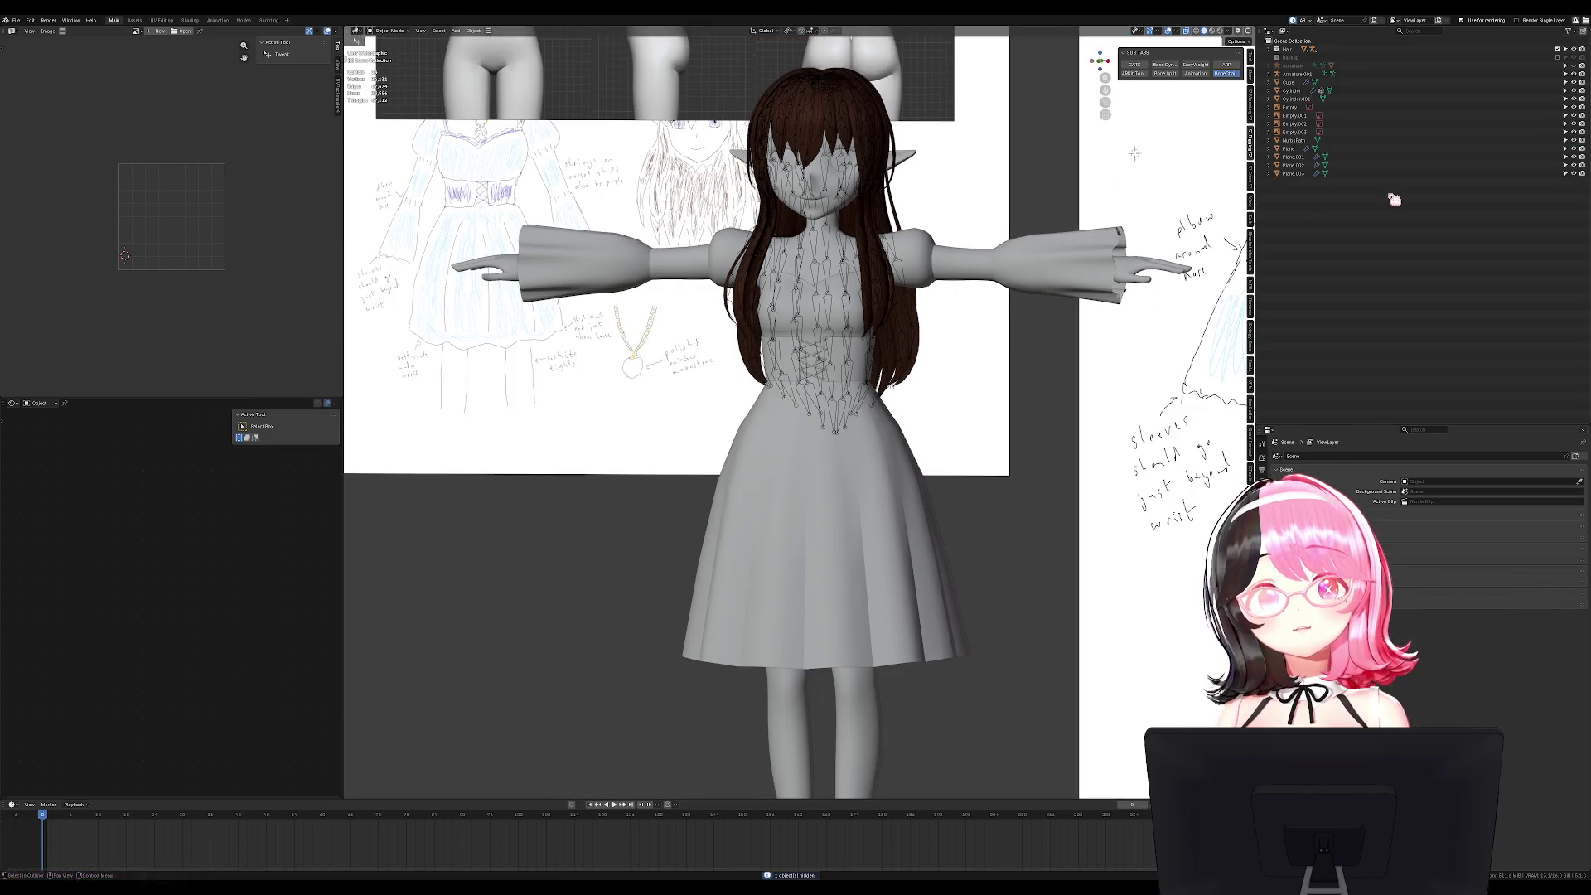
pyautogui.press('KP_1')
pyautogui.hotkey('ctrl', 's')
pyautogui.moveTo(997, 312)
pyautogui.keyDown('shift'); pyautogui.mouseDown(button='middle')
pyautogui.moveTo(953, 405)
pyautogui.moveTo(1010, 373)
pyautogui.moveTo(969, 346)
pyautogui.mouseUp(button='middle'); pyautogui.keyUp('shift')
pyautogui.click(1292, 149)
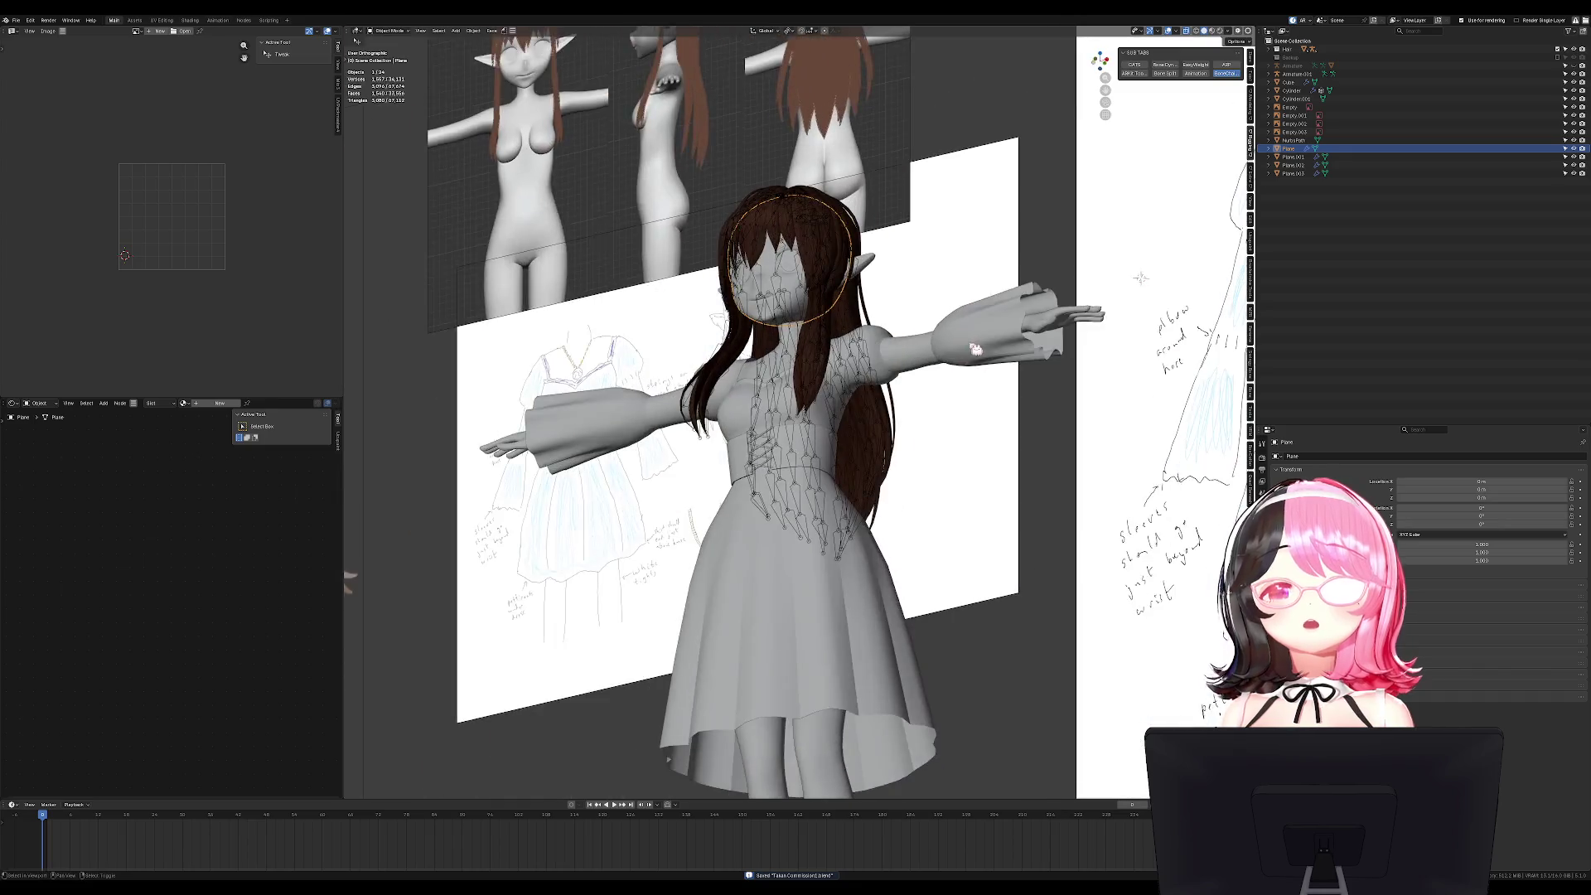
# Select the head cube and face planes together, with Plane.003 as the active object.
pyautogui.scroll(5, 970, 346)
pyautogui.keyDown('shift'); pyautogui.click(888, 300); pyautogui.keyUp('shift')
pyautogui.moveTo(888, 300); pyautogui.dragTo(919, 257, button='middle')
pyautogui.press('g')
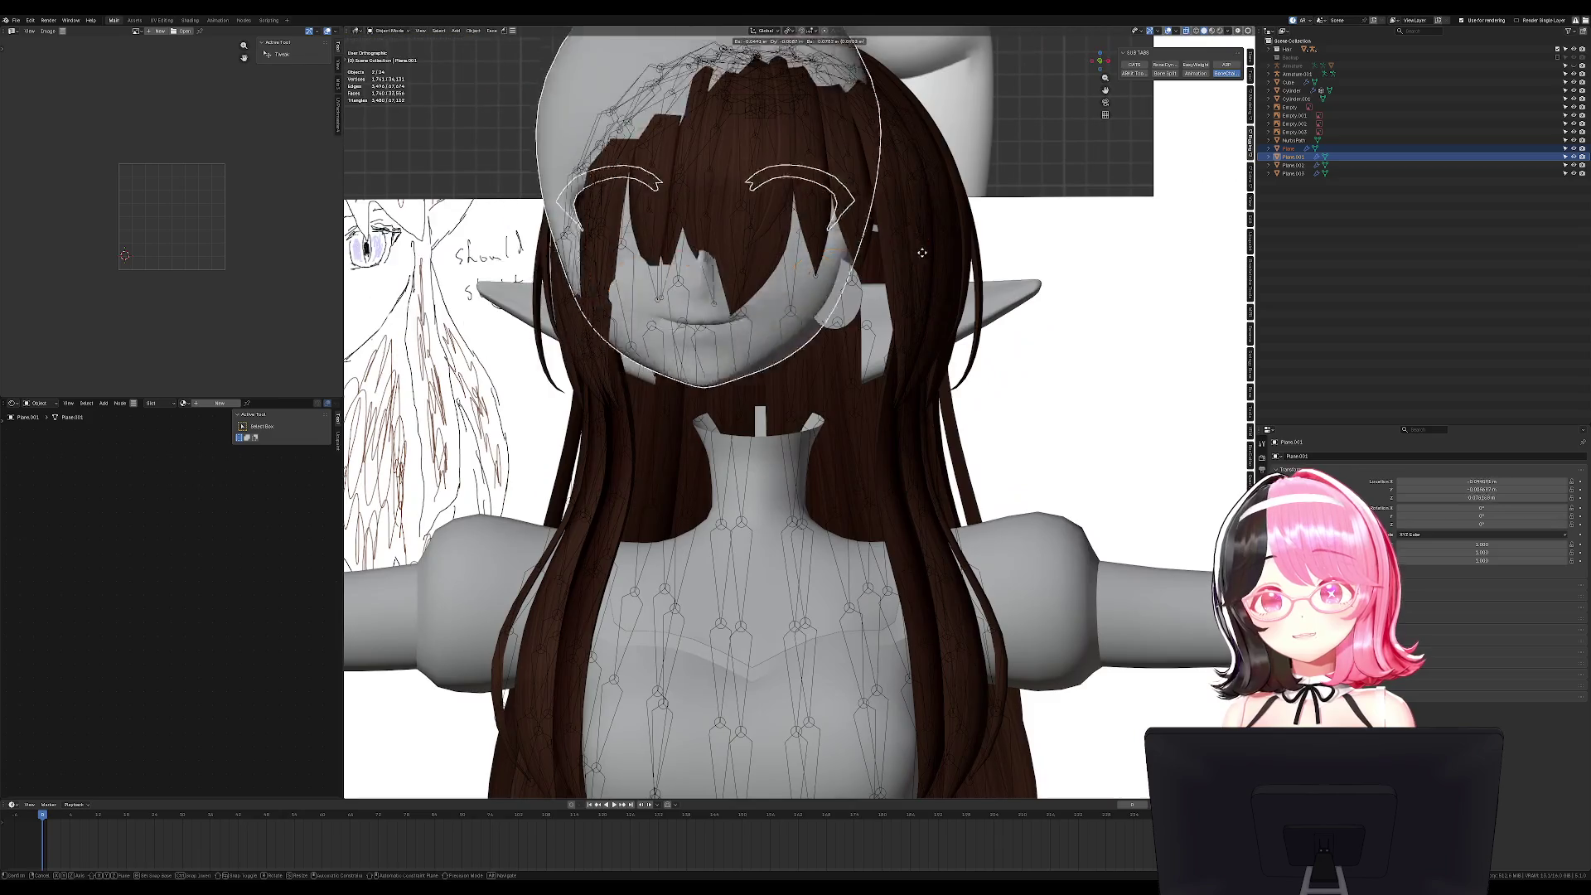
pyautogui.press('Escape')
pyautogui.keyDown('shift'); pyautogui.click(853, 299); pyautogui.keyUp('shift')
pyautogui.keyDown('shift'); pyautogui.click(837, 297); pyautogui.keyUp('shift')
pyautogui.keyDown('shift'); pyautogui.click(836, 296); pyautogui.keyUp('shift')
pyautogui.keyDown('shift'); pyautogui.click(842, 304); pyautogui.keyUp('shift')
pyautogui.press('g')
pyautogui.press('Escape')
pyautogui.keyDown('shift'); pyautogui.click(843, 238); pyautogui.keyUp('shift')
# Move the selected objects into a new collection named Face, clear the selection and save.
pyautogui.press('m')
pyautogui.click(992, 370)
pyautogui.write('Face')
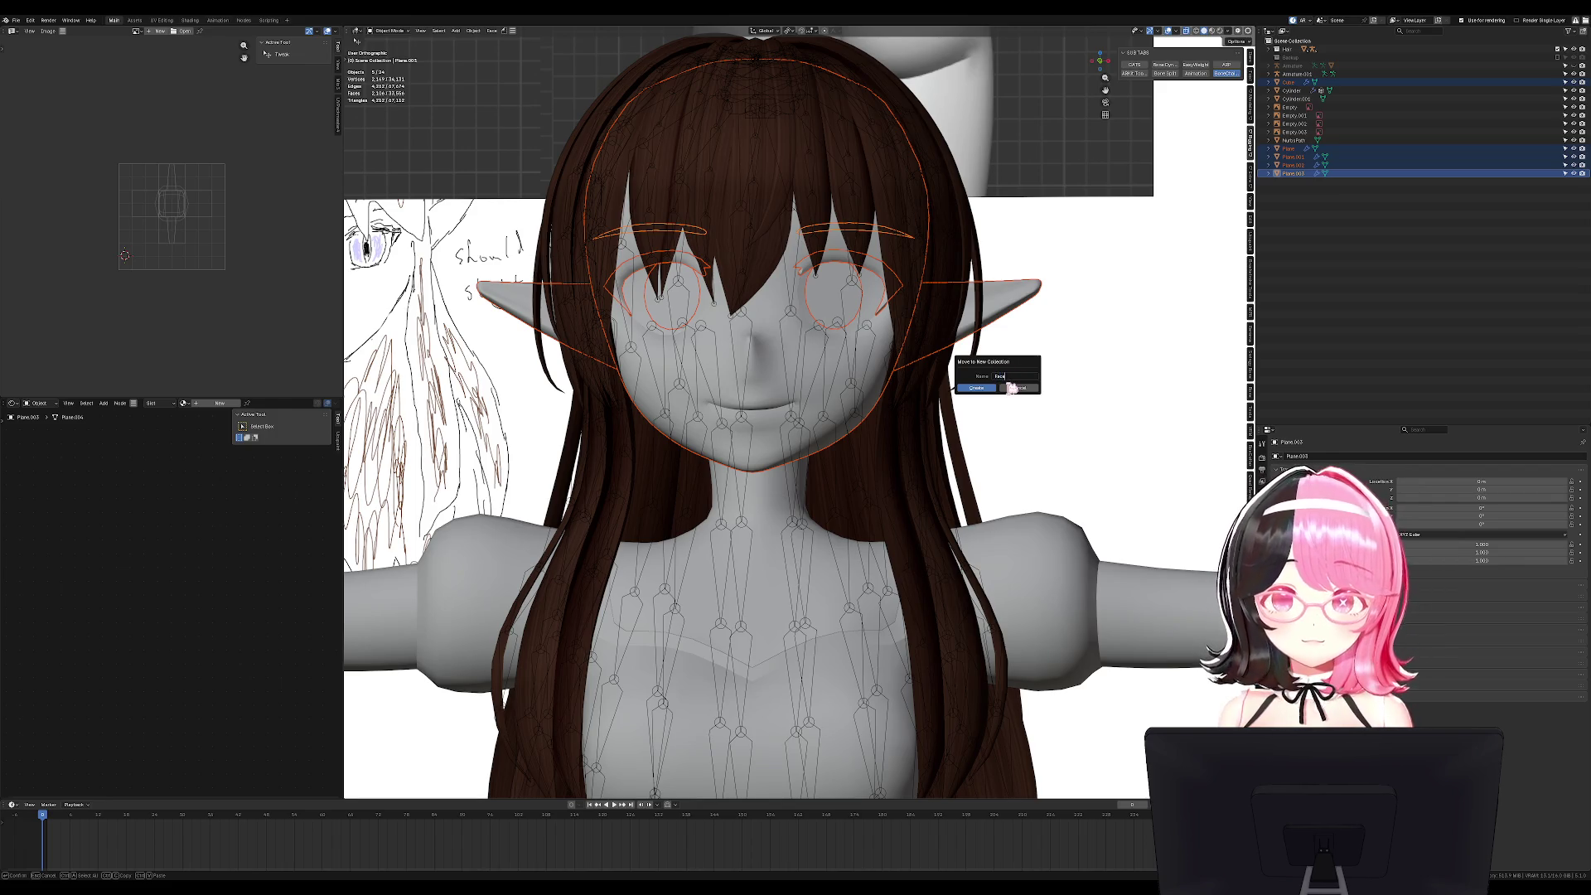
pyautogui.press('Return')
pyautogui.moveTo(977, 240); pyautogui.dragTo(965, 233, button='middle')
pyautogui.press('KP_1')
pyautogui.hotkey('alt', 'a')
pyautogui.hotkey('ctrl', 's')
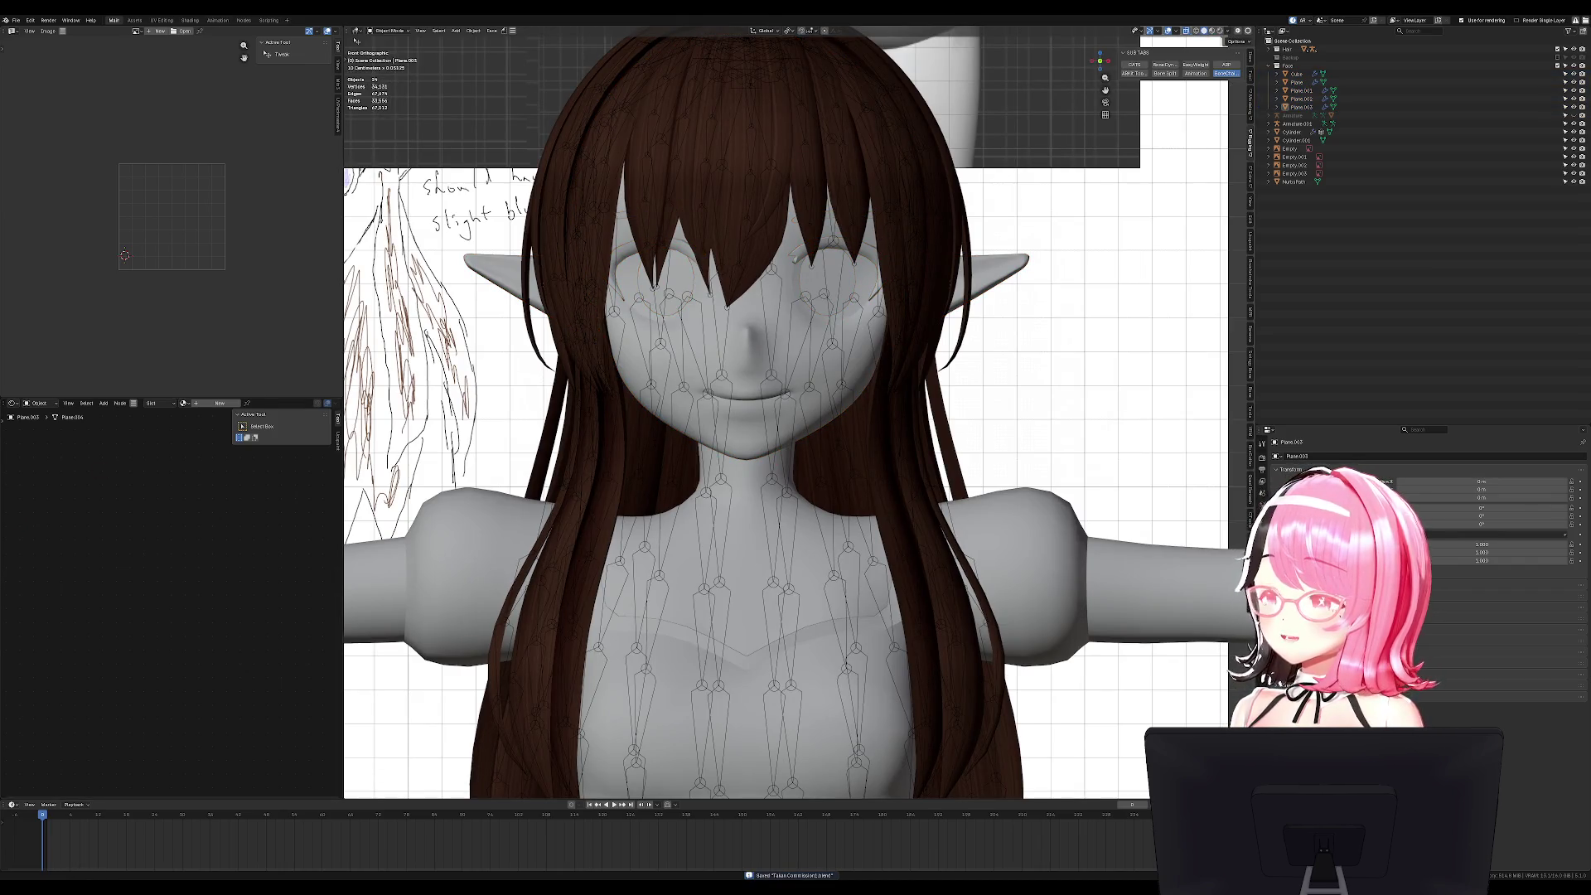
# Orbit around the model and select the hair mesh Hair.001.
pyautogui.moveTo(746, 448); pyautogui.dragTo(795, 444, button='middle')
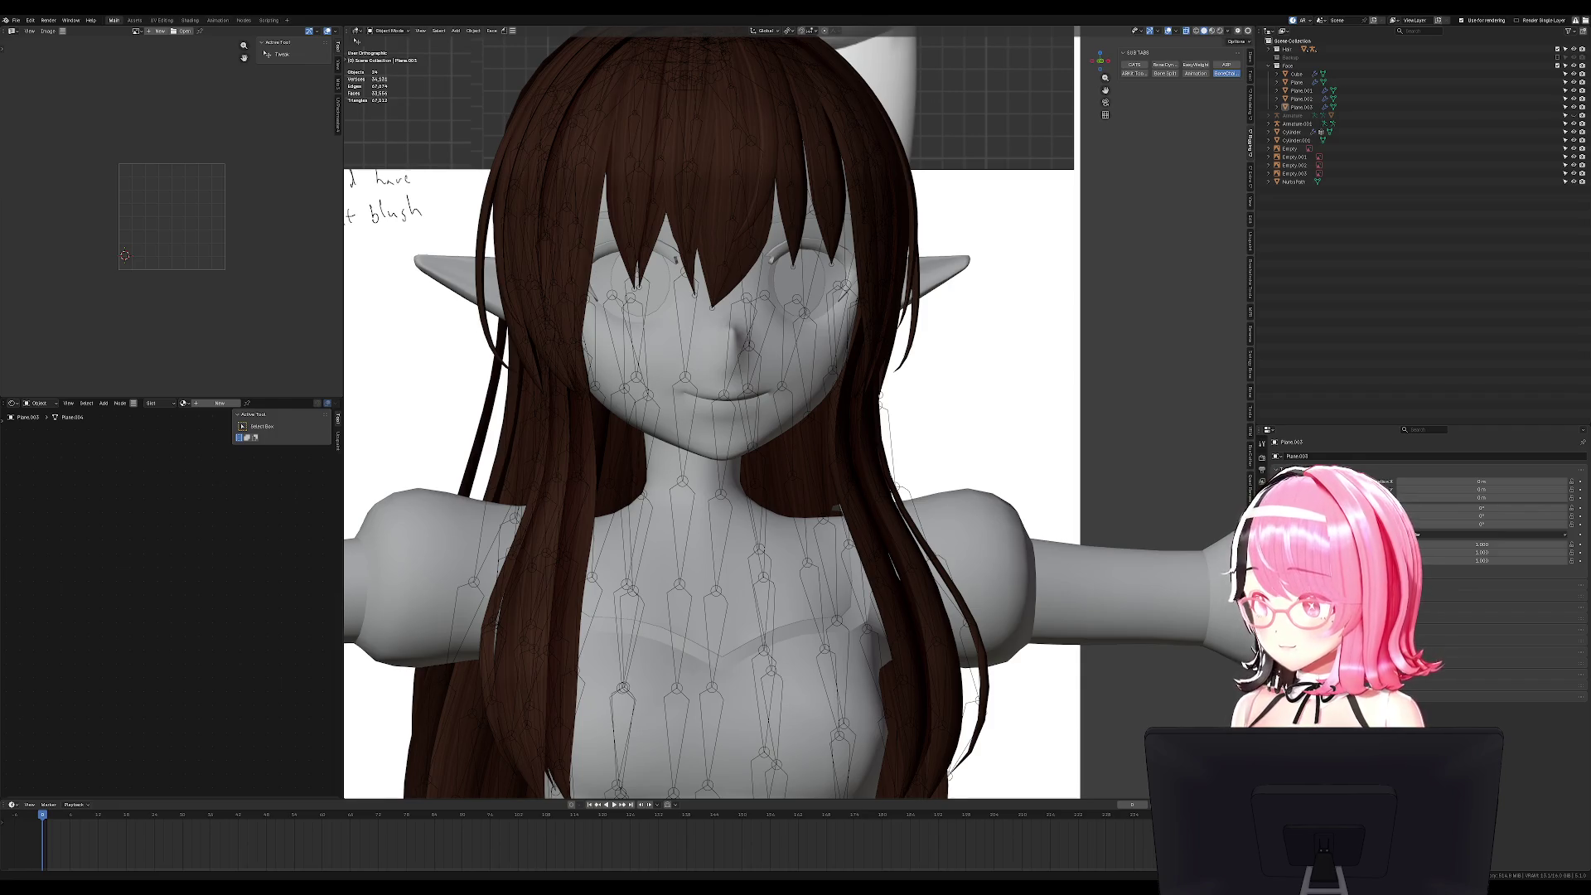
pyautogui.moveTo(810, 300)
pyautogui.keyDown('alt'); pyautogui.mouseDown(button='middle')
pyautogui.moveTo(796, 314)
pyautogui.moveTo(810, 300)
pyautogui.mouseUp(button='middle'); pyautogui.keyUp('alt')
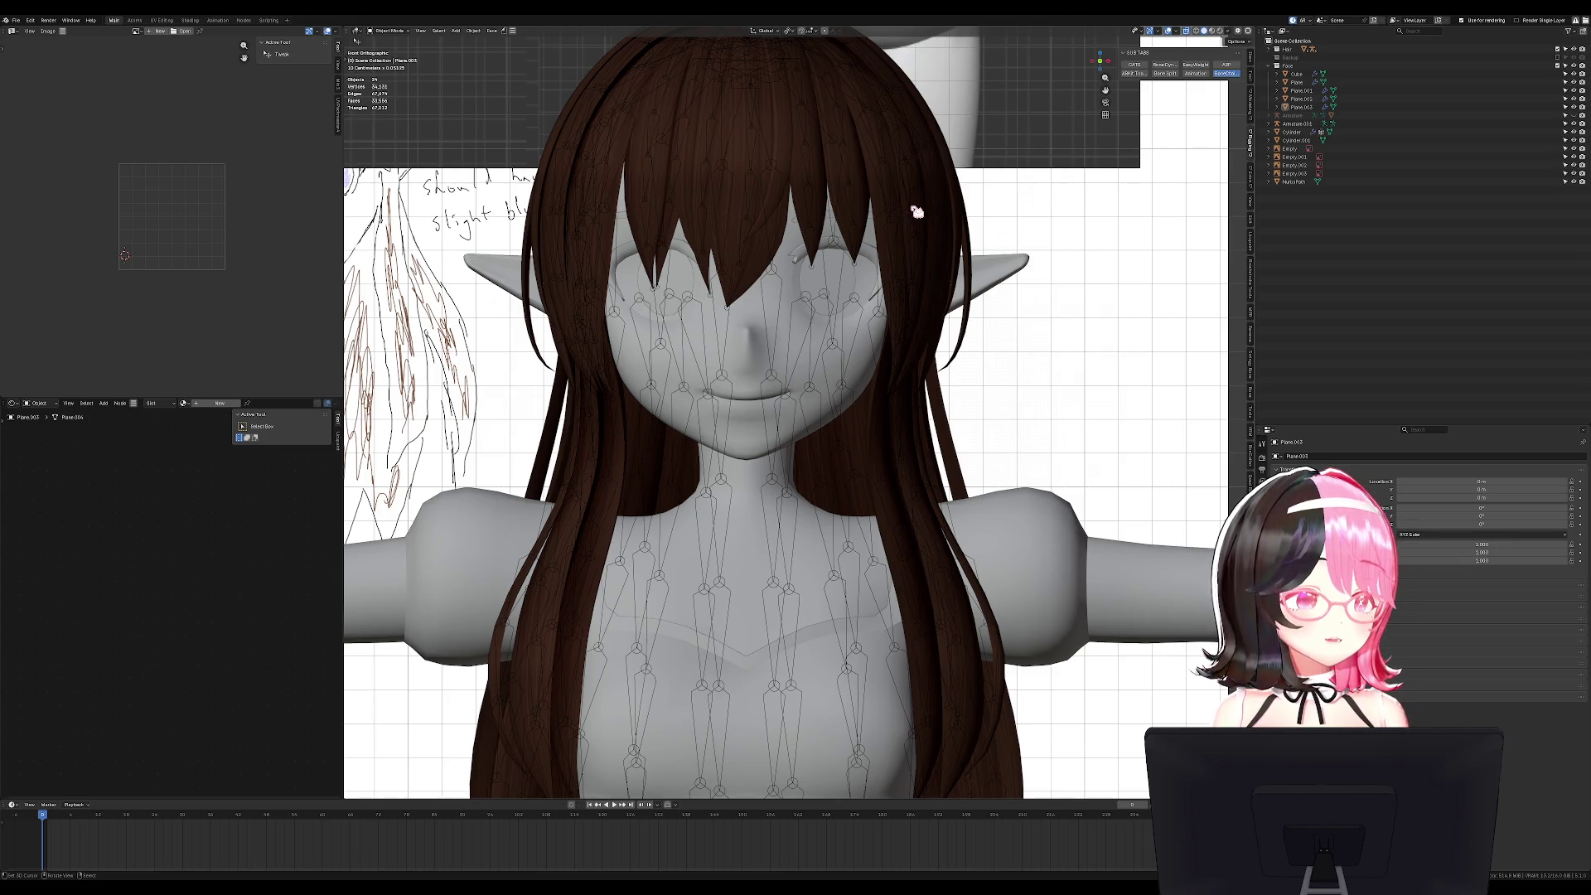
pyautogui.moveTo(915, 239); pyautogui.dragTo(828, 239, button='middle')
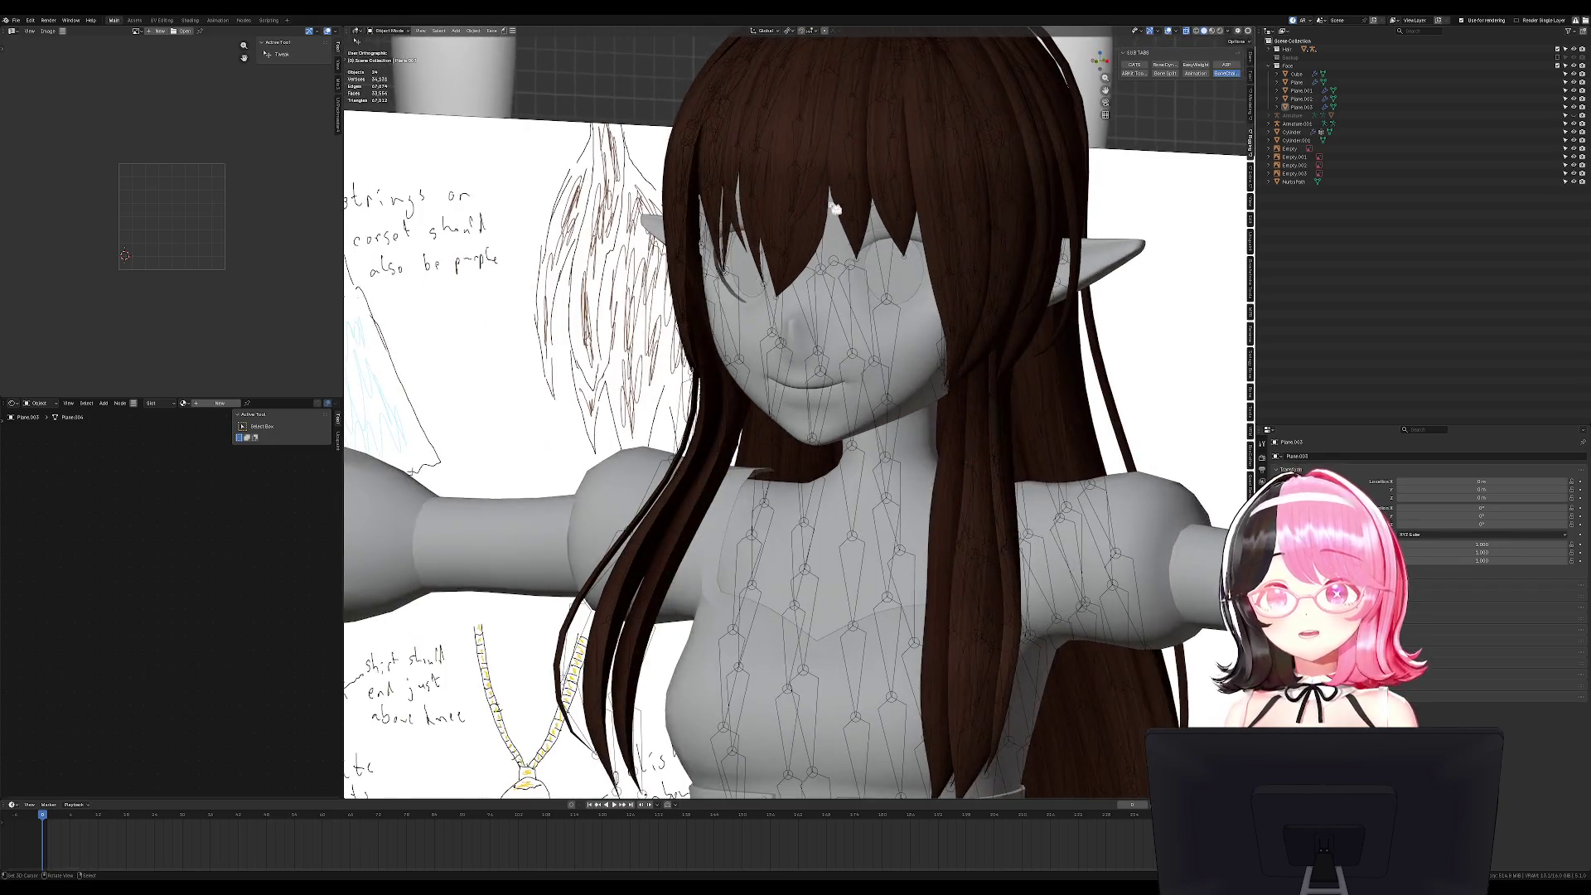
pyautogui.click(855, 192)
# Inspect the hair rig's bones in Pose Mode, then save the file.
pyautogui.hotkey('ctrl', 'Tab')
pyautogui.click(853, 195)
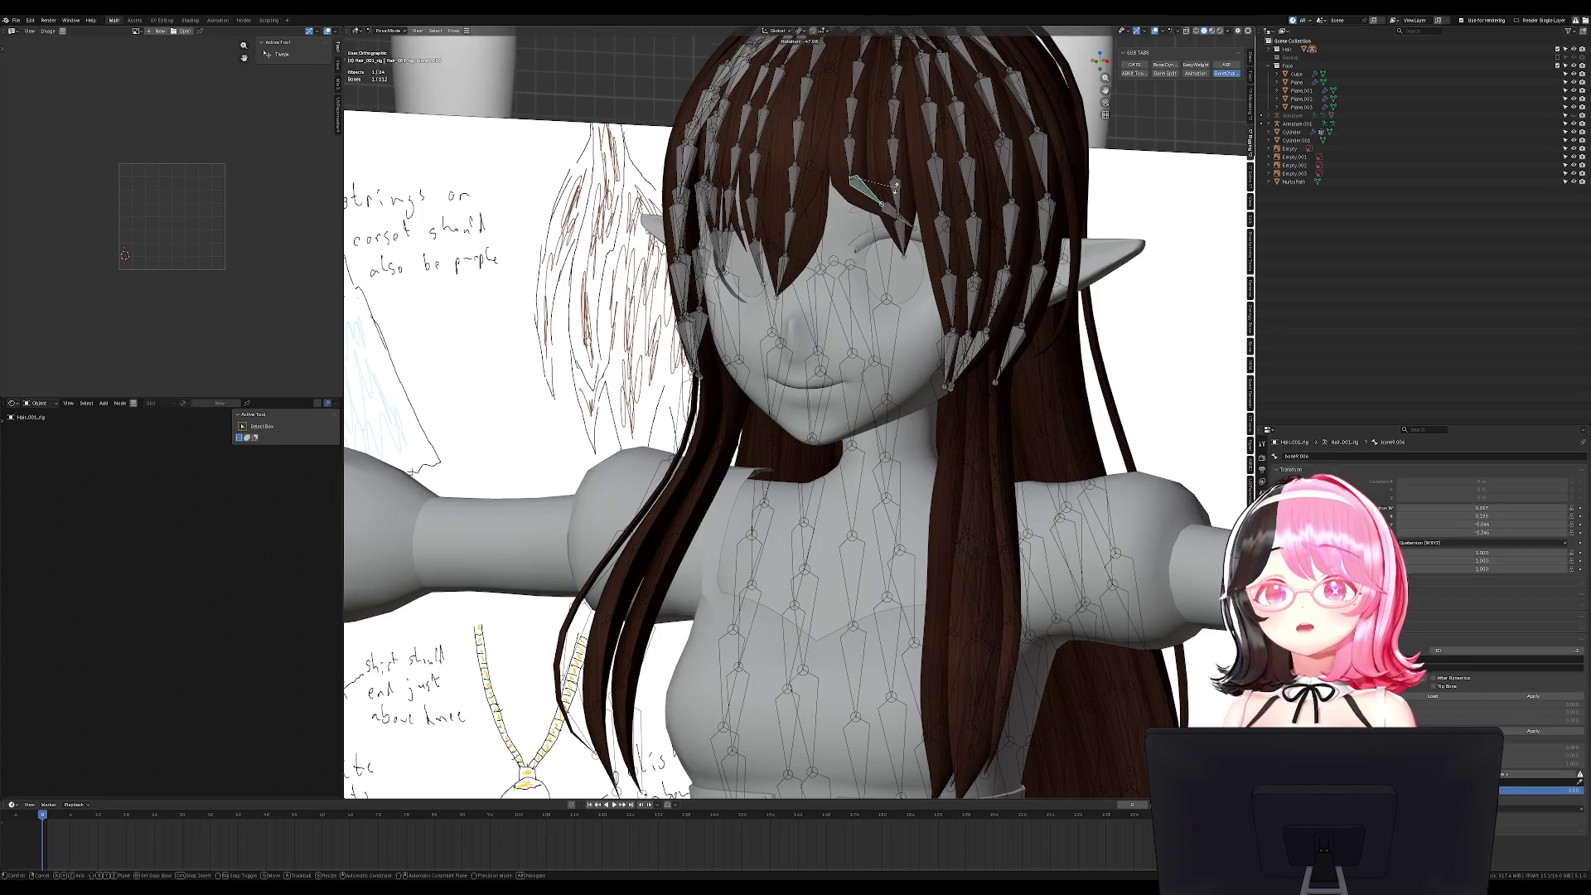
pyautogui.press('KP_1')
pyautogui.click(811, 247)
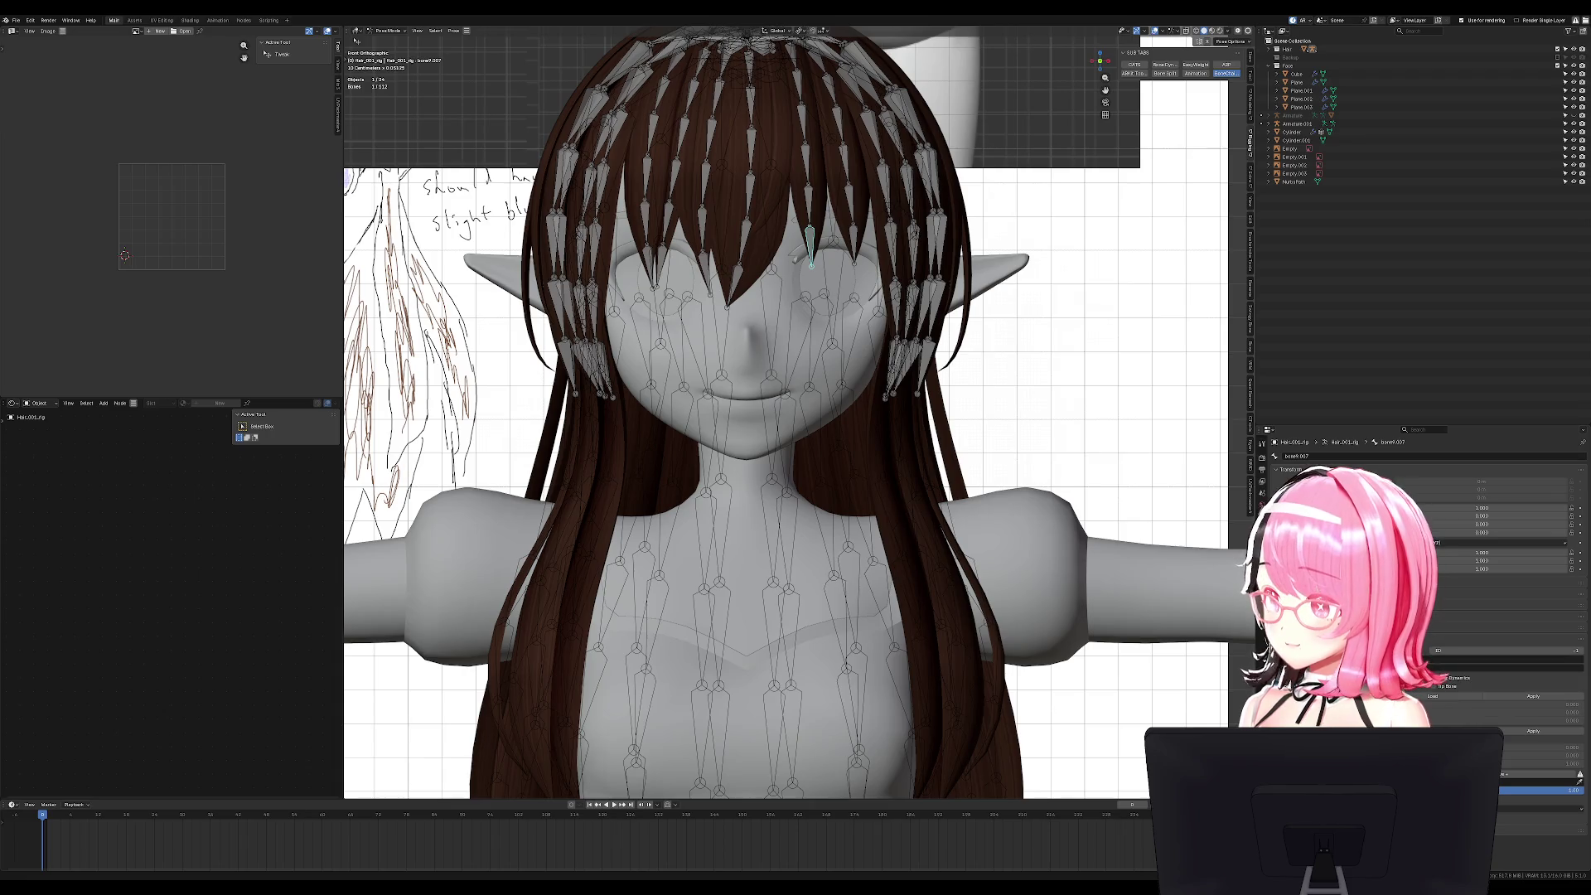
pyautogui.scroll(-3, 743, 310)
pyautogui.moveTo(743, 310); pyautogui.dragTo(828, 314, button='middle')
pyautogui.press('KP_1')
pyautogui.scroll(-2, 743, 309)
pyautogui.hotkey('ctrl', 'Tab')
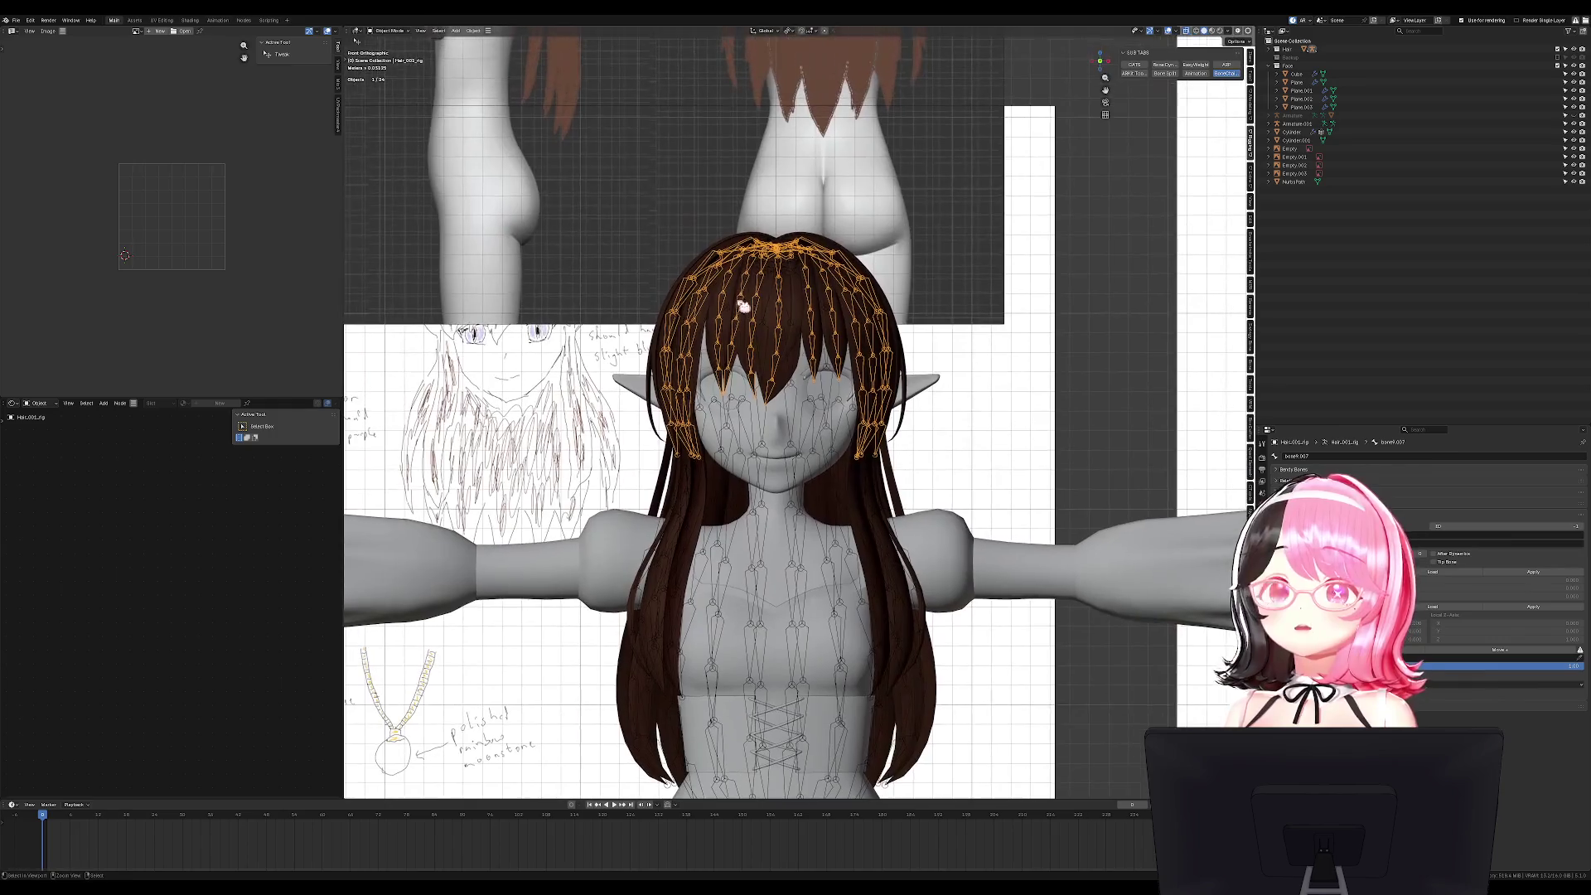
pyautogui.hotkey('ctrl', 's')
pyautogui.scroll(-3, 1079, 259)
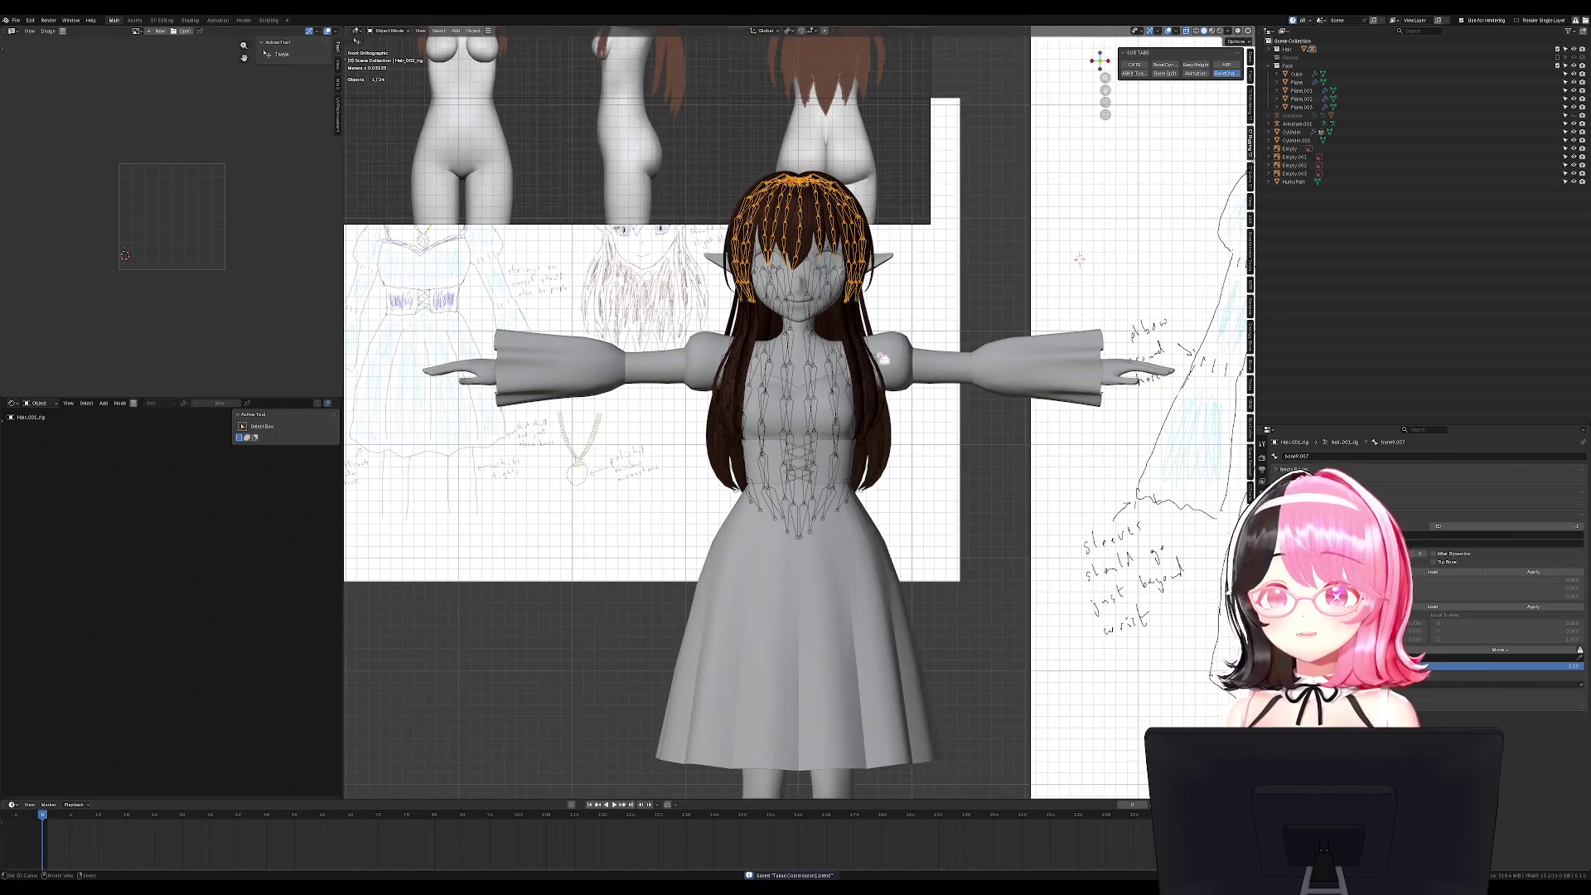
# Test-rotate the bang hair bones, then hide the Hair_001 bang rig.
pyautogui.press('h')
pyautogui.moveTo(1079, 259); pyautogui.dragTo(857, 230, button='middle')
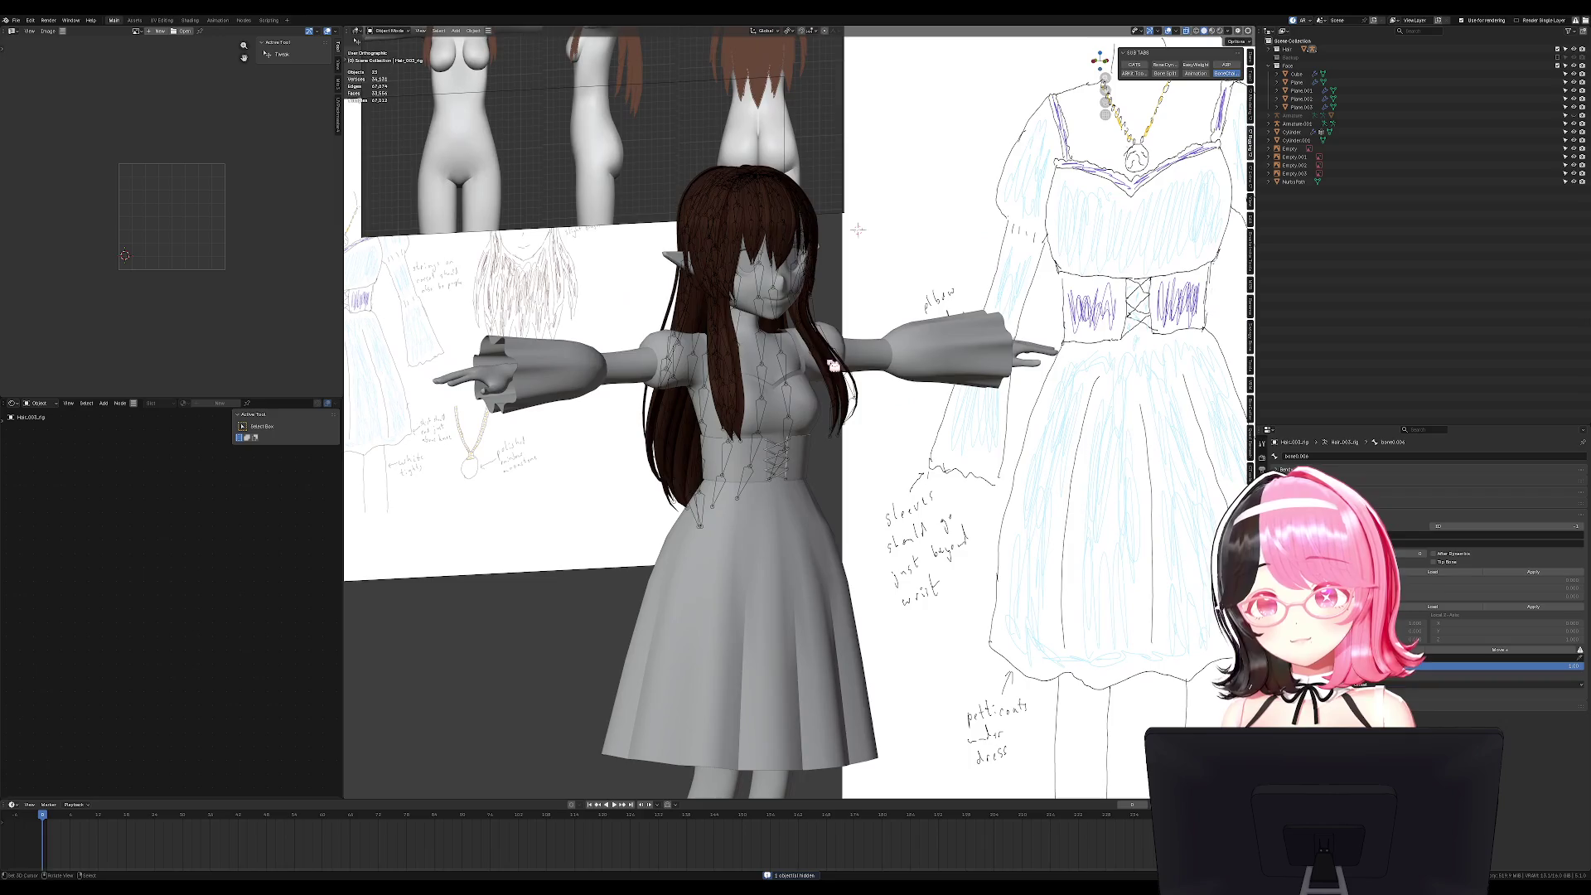
pyautogui.hotkey('alt', 'h')
pyautogui.press('KP_1')
pyautogui.hotkey('ctrl', 'Tab')
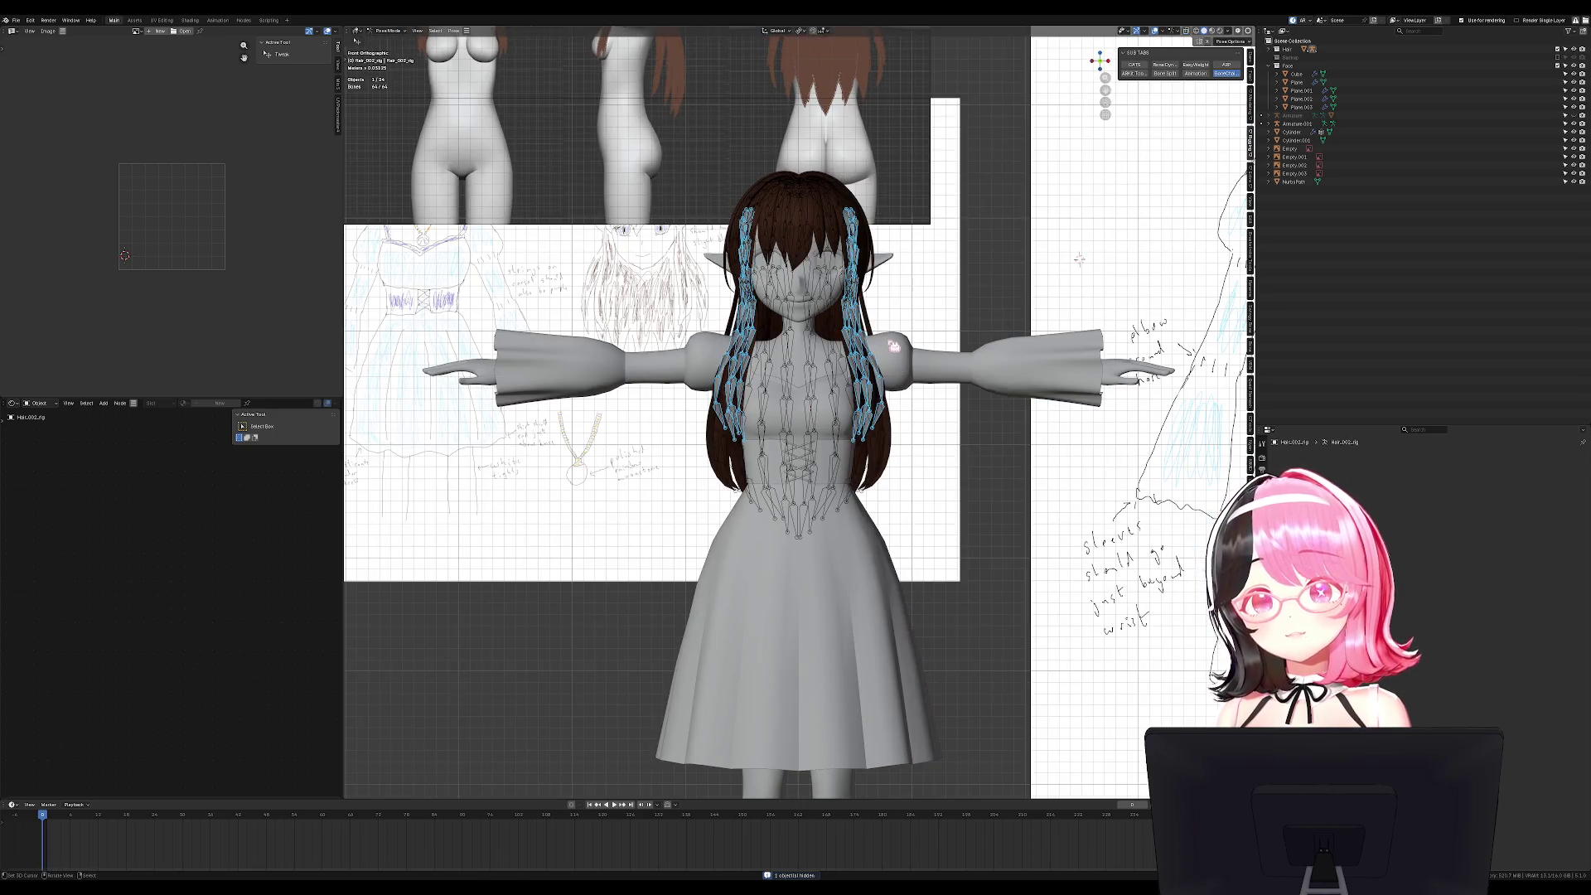
pyautogui.press('KP_3')
pyautogui.scroll(3, 959, 308)
pyautogui.press('r')
pyautogui.rightClick(922, 440)
pyautogui.hotkey('ctrl', 'Tab')
pyautogui.hotkey('alt', 'h')
pyautogui.scroll(3, 806, 538)
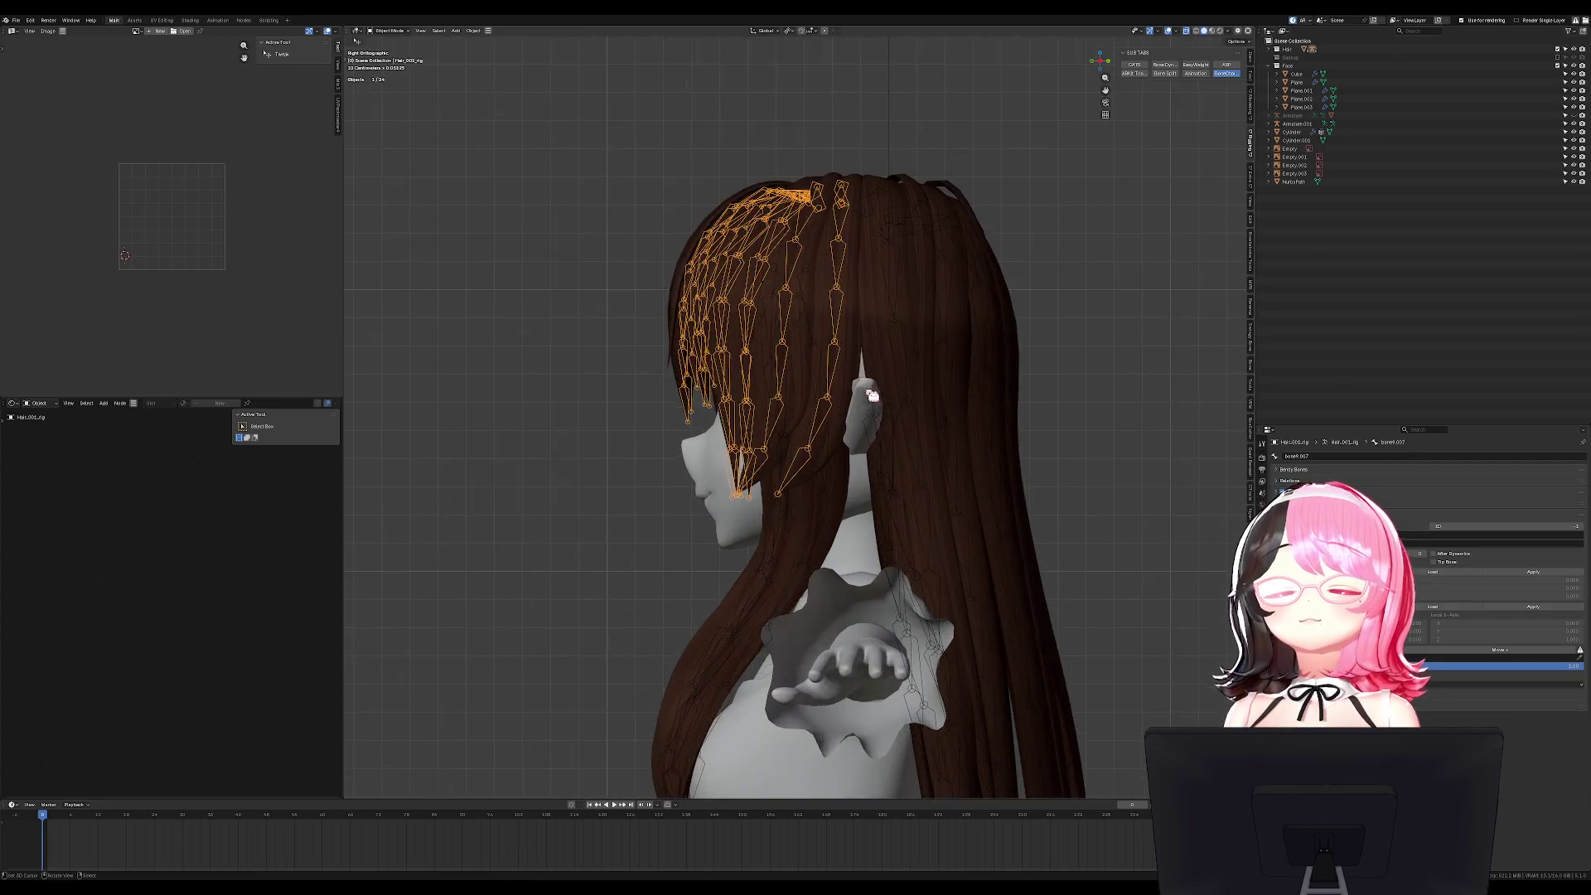
pyautogui.press('h')
# Select the top bone of the Hair_002 rig and rename it Side Hair.
pyautogui.click(861, 502)
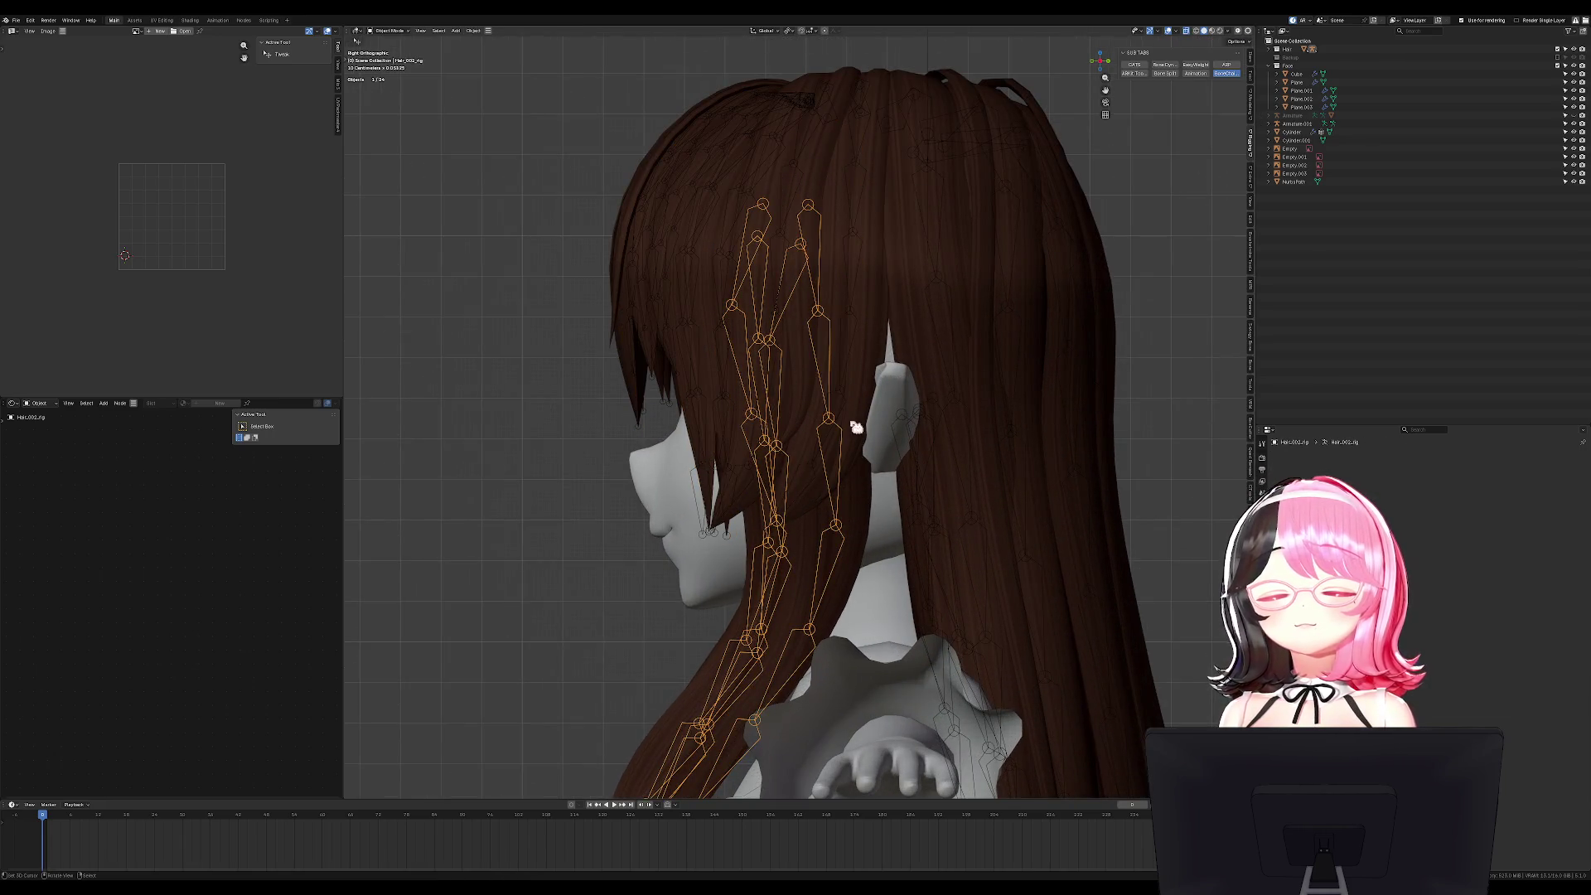
pyautogui.hotkey('ctrl', 'Tab')
pyautogui.click(800, 260)
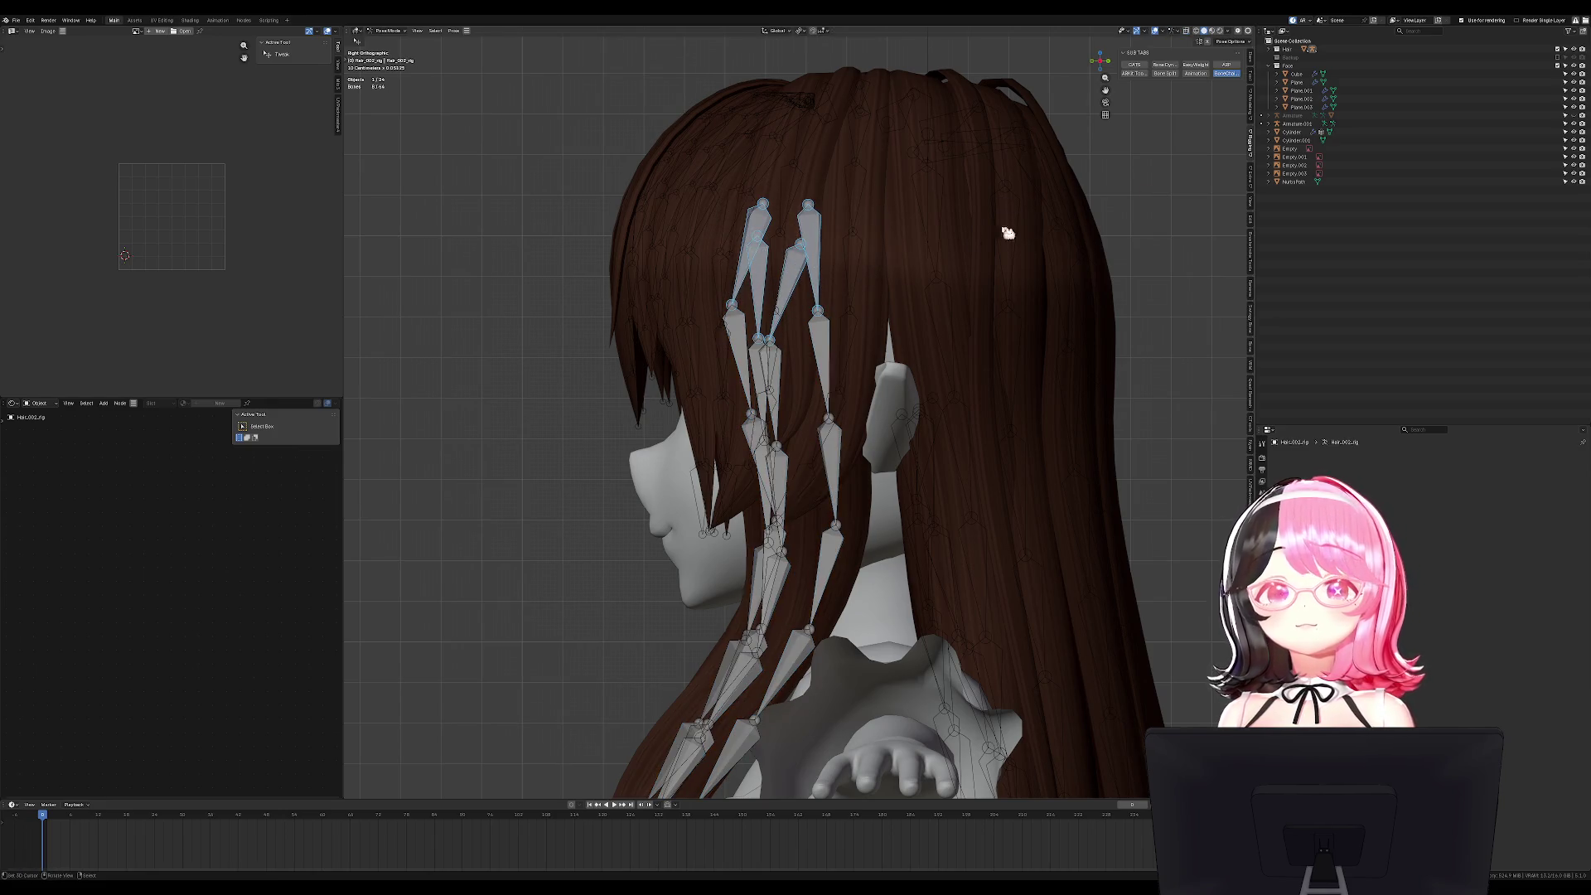
pyautogui.press('Tab')
pyautogui.moveTo(865, 301); pyautogui.dragTo(901, 248, button='middle')
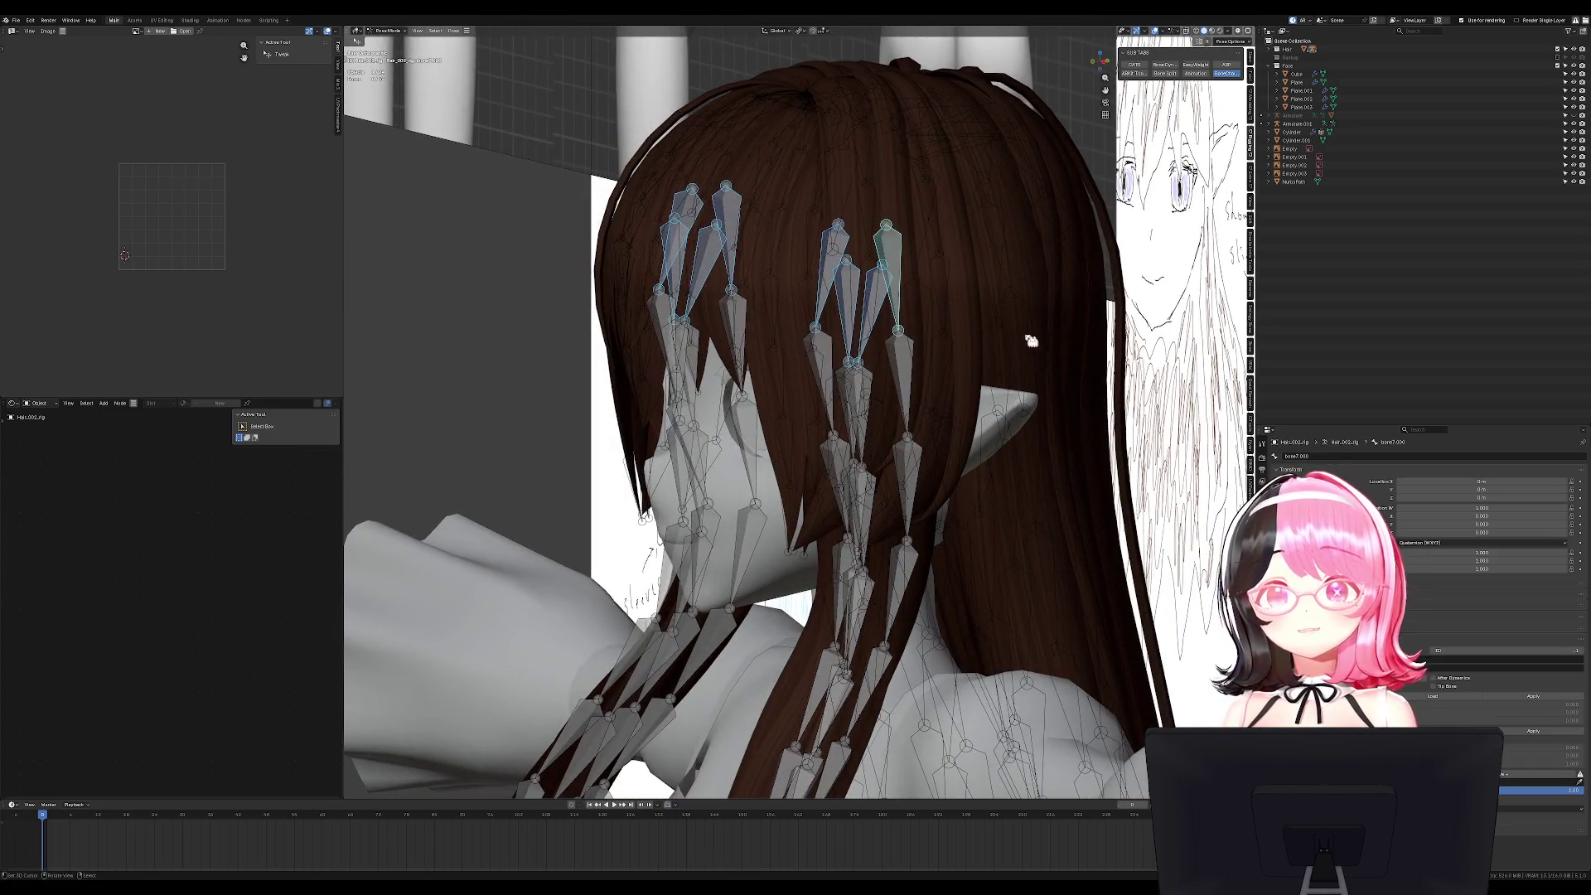
pyautogui.click(1321, 455)
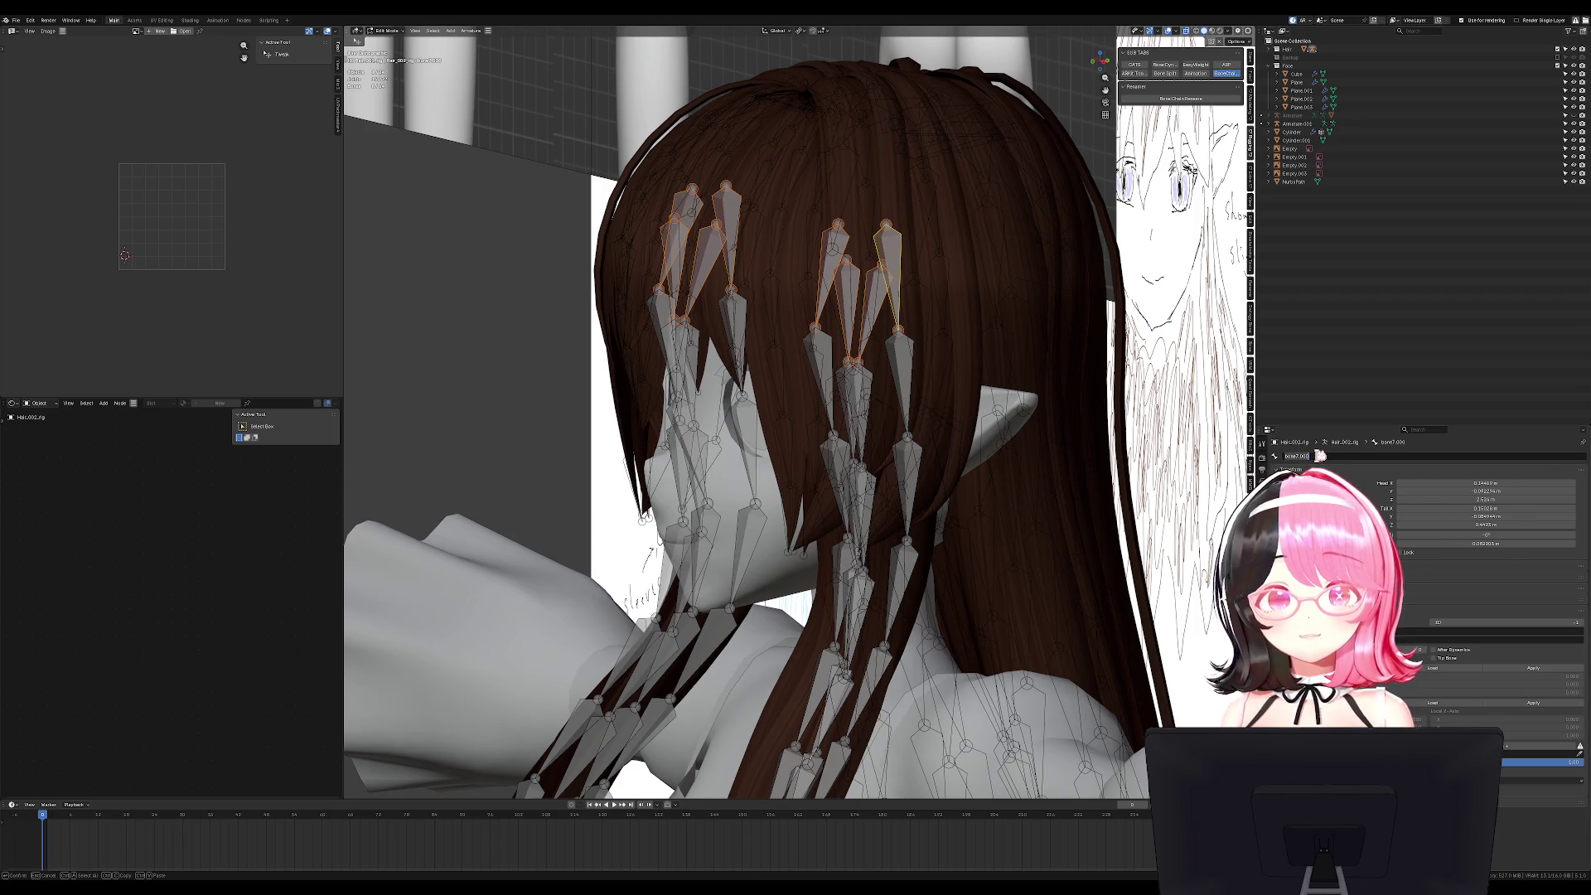
pyautogui.write('Side Hair')
pyautogui.press('Return')
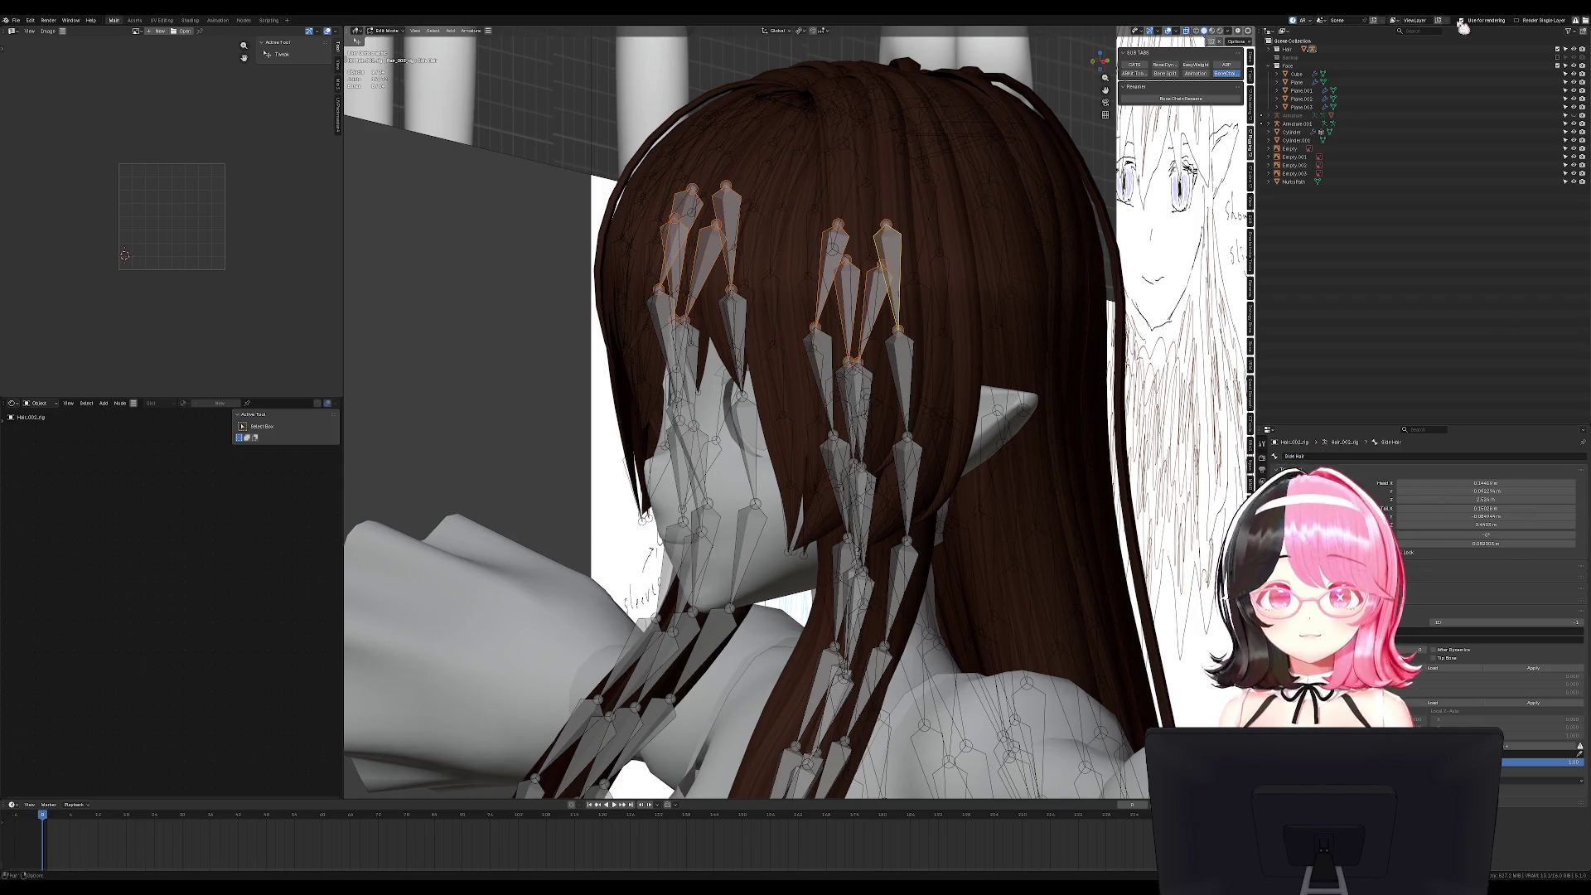
# Test-rotate the side-hair bones from the right, then return the rig to Object Mode.
pyautogui.press('KP_3')
pyautogui.press('Tab')
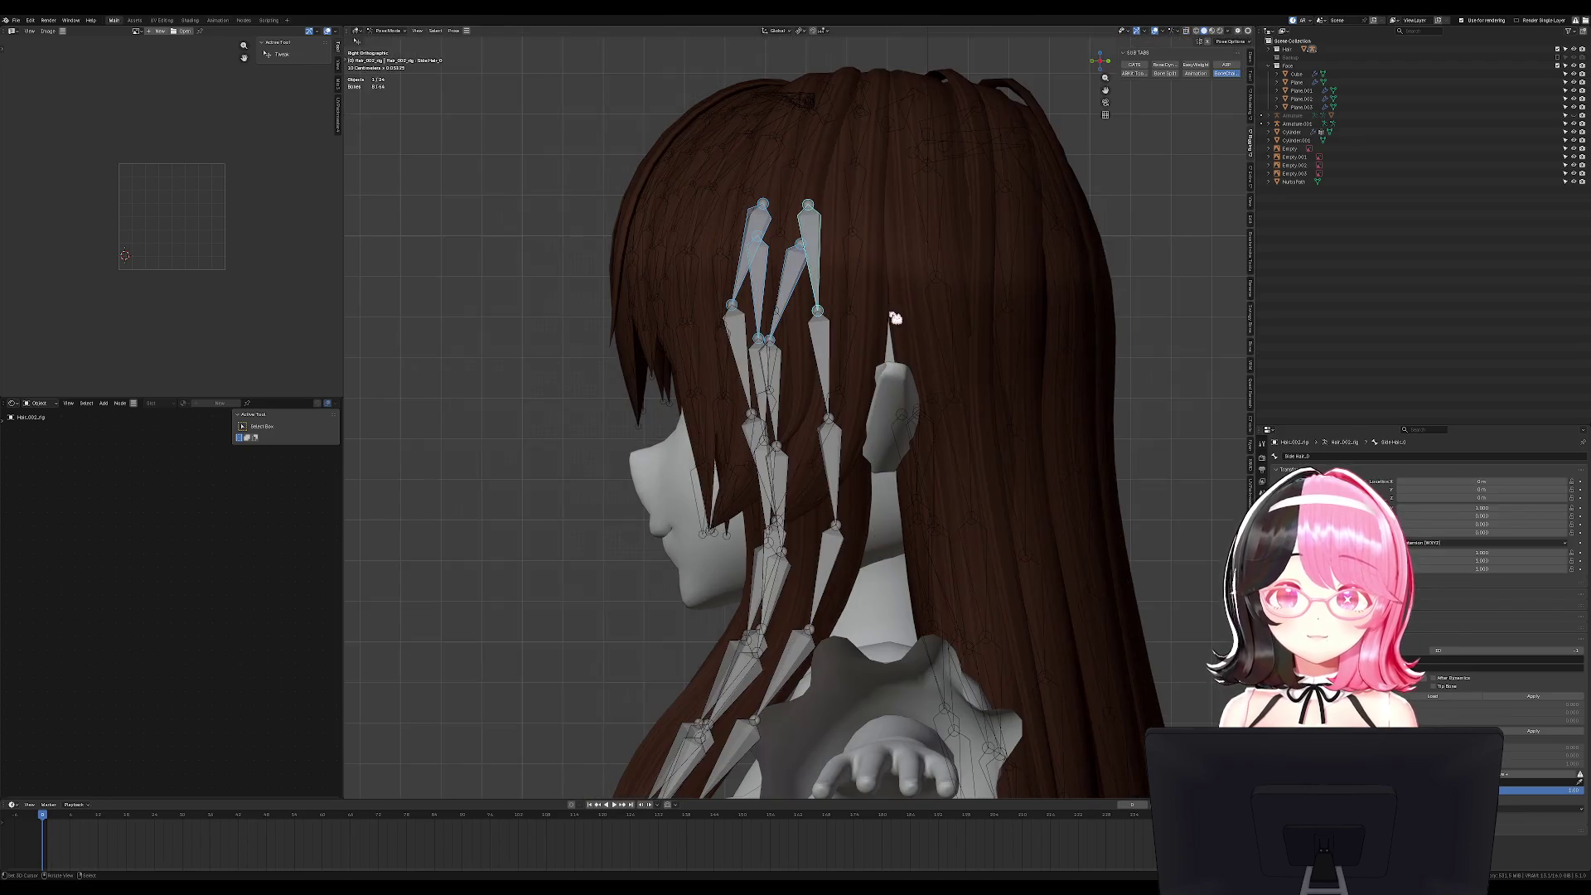
pyautogui.press('r')
pyautogui.press('Escape')
pyautogui.press('Tab')
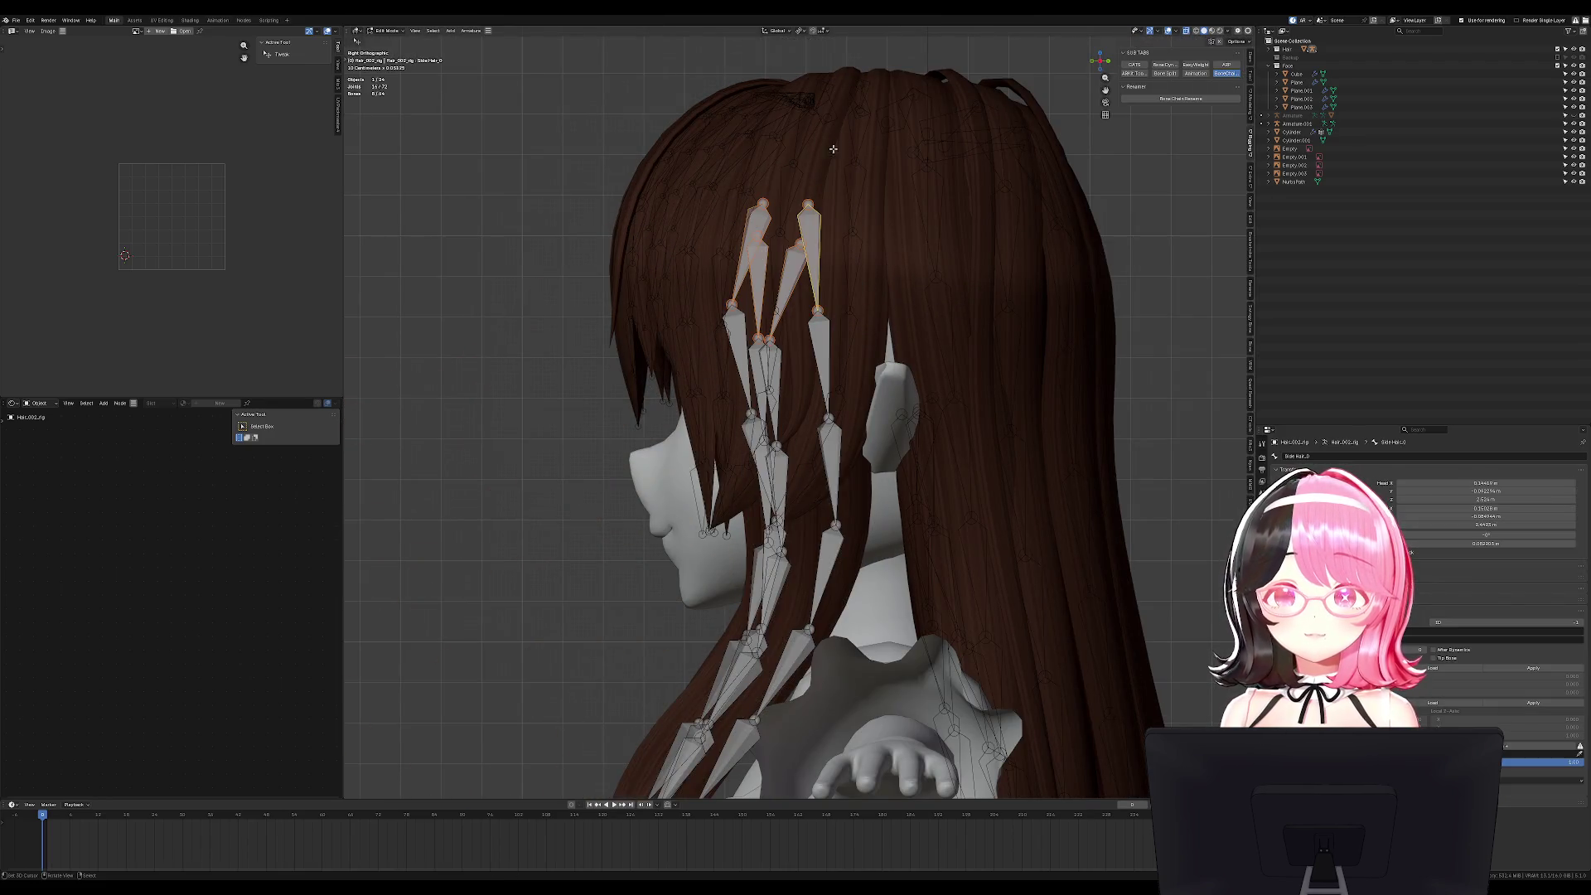
pyautogui.click(386, 30)
pyautogui.click(396, 44)
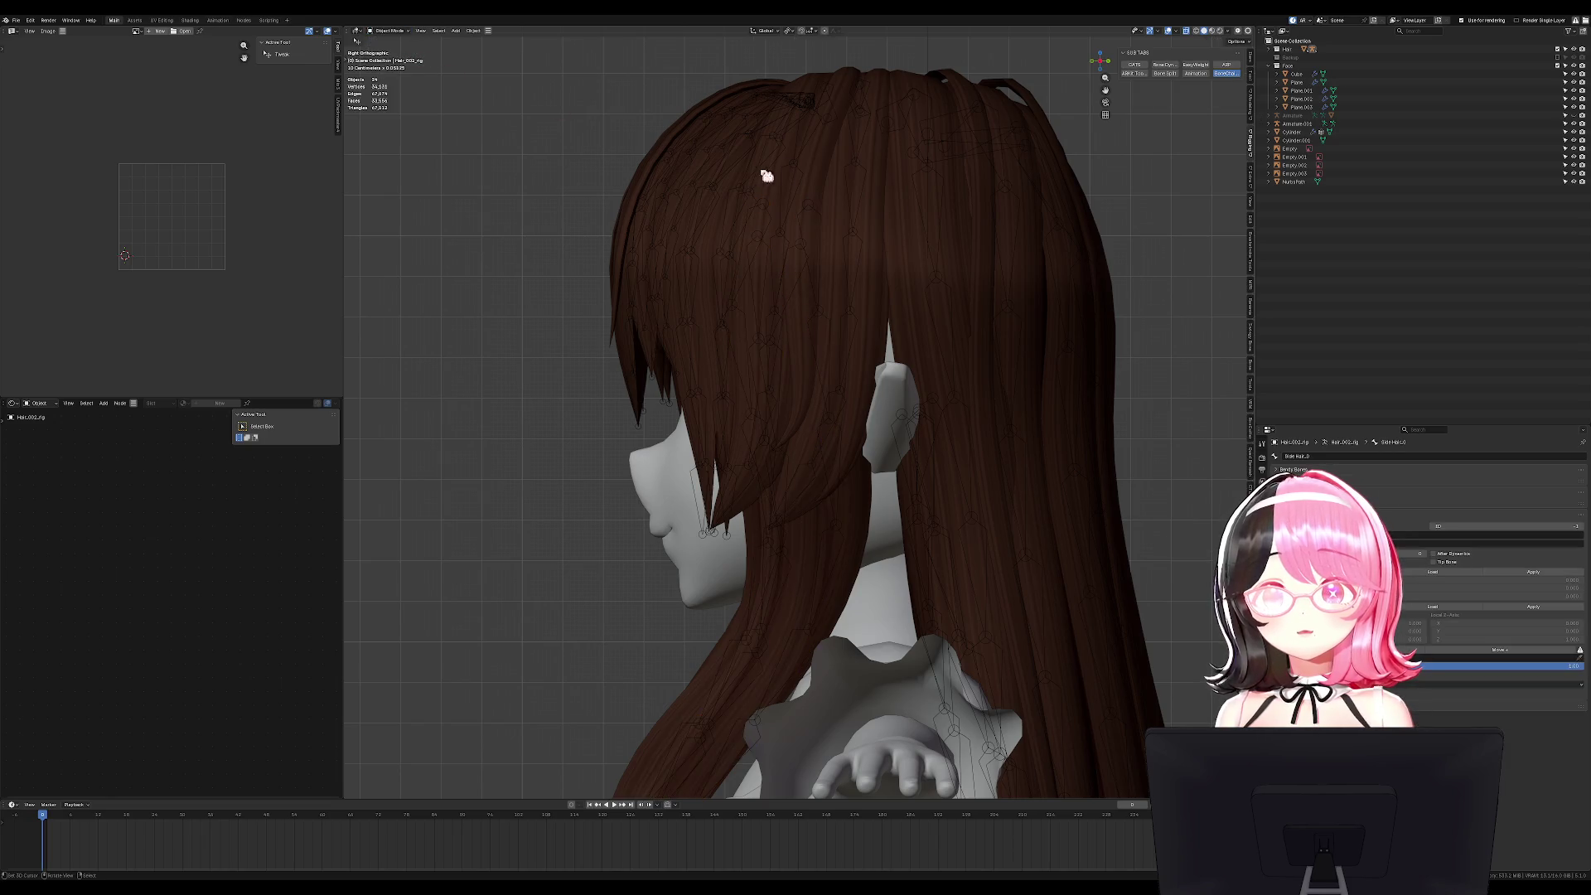
# Select the fringe hair rig and pick its central fan of bones.
pyautogui.click(855, 163)
pyautogui.click(870, 160)
pyautogui.press('Tab')
pyautogui.moveTo(917, 223); pyautogui.dragTo(897, 368, button='middle')
pyautogui.scroll(4, 897, 369)
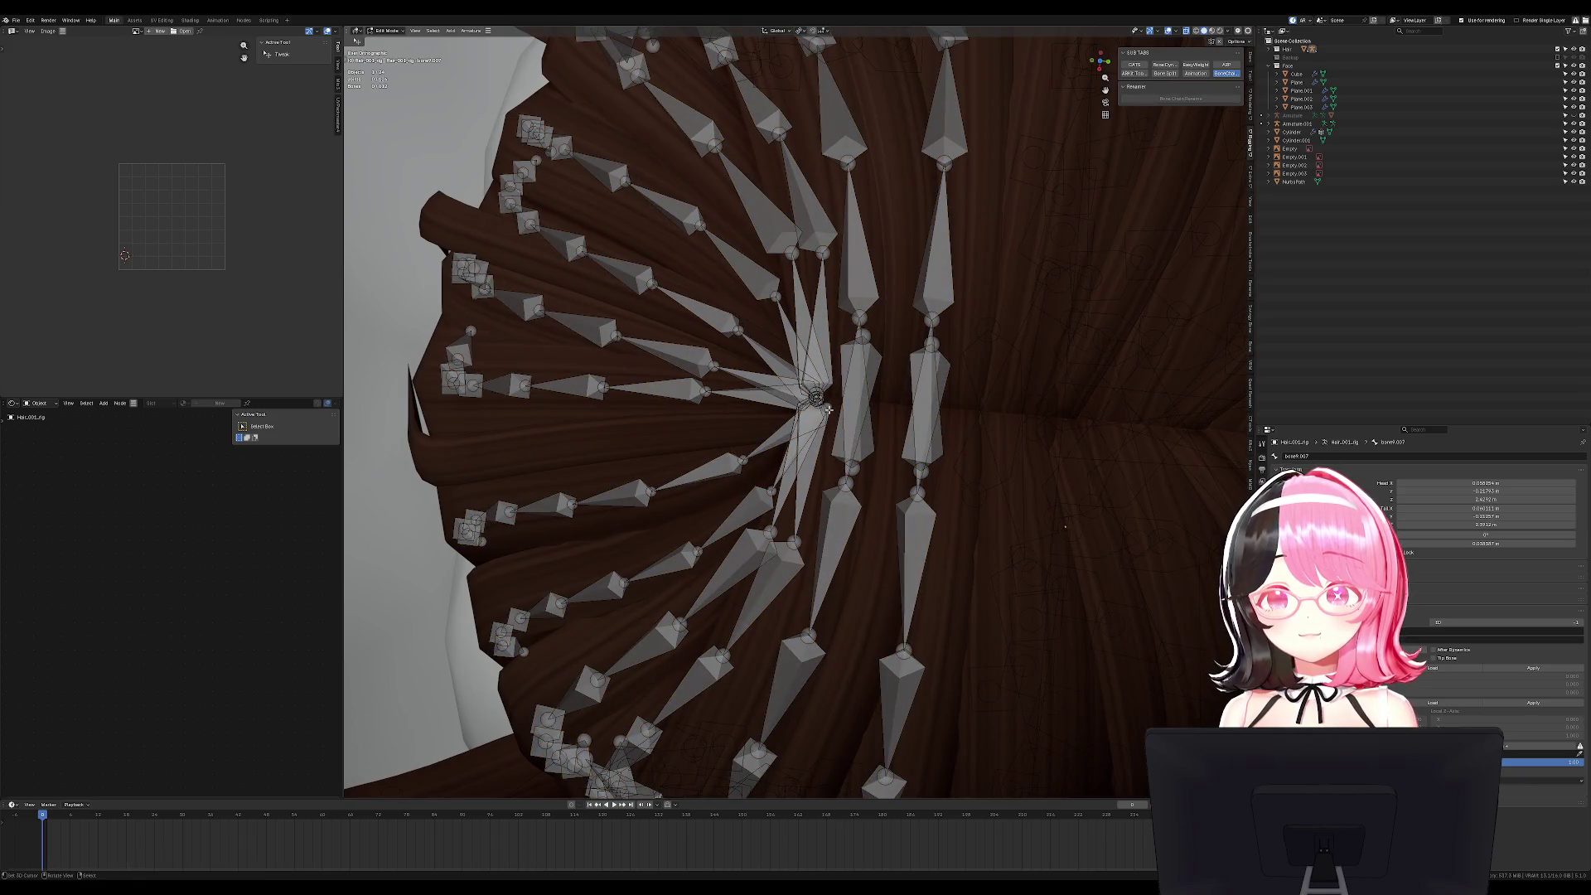
pyautogui.hotkey('ctrl', 'Tab')
pyautogui.press('l')
pyautogui.moveTo(980, 401)
pyautogui.mouseDown(button='middle')
pyautogui.moveTo(1027, 380)
pyautogui.moveTo(929, 376)
pyautogui.mouseUp(button='middle')
pyautogui.press('Tab')
# Return to Edit Mode and frame the selected hair bones on the crown.
pyautogui.press('KP_1')
pyautogui.scroll(-3, 929, 375)
pyautogui.hotkey('ctrl', 'Tab')
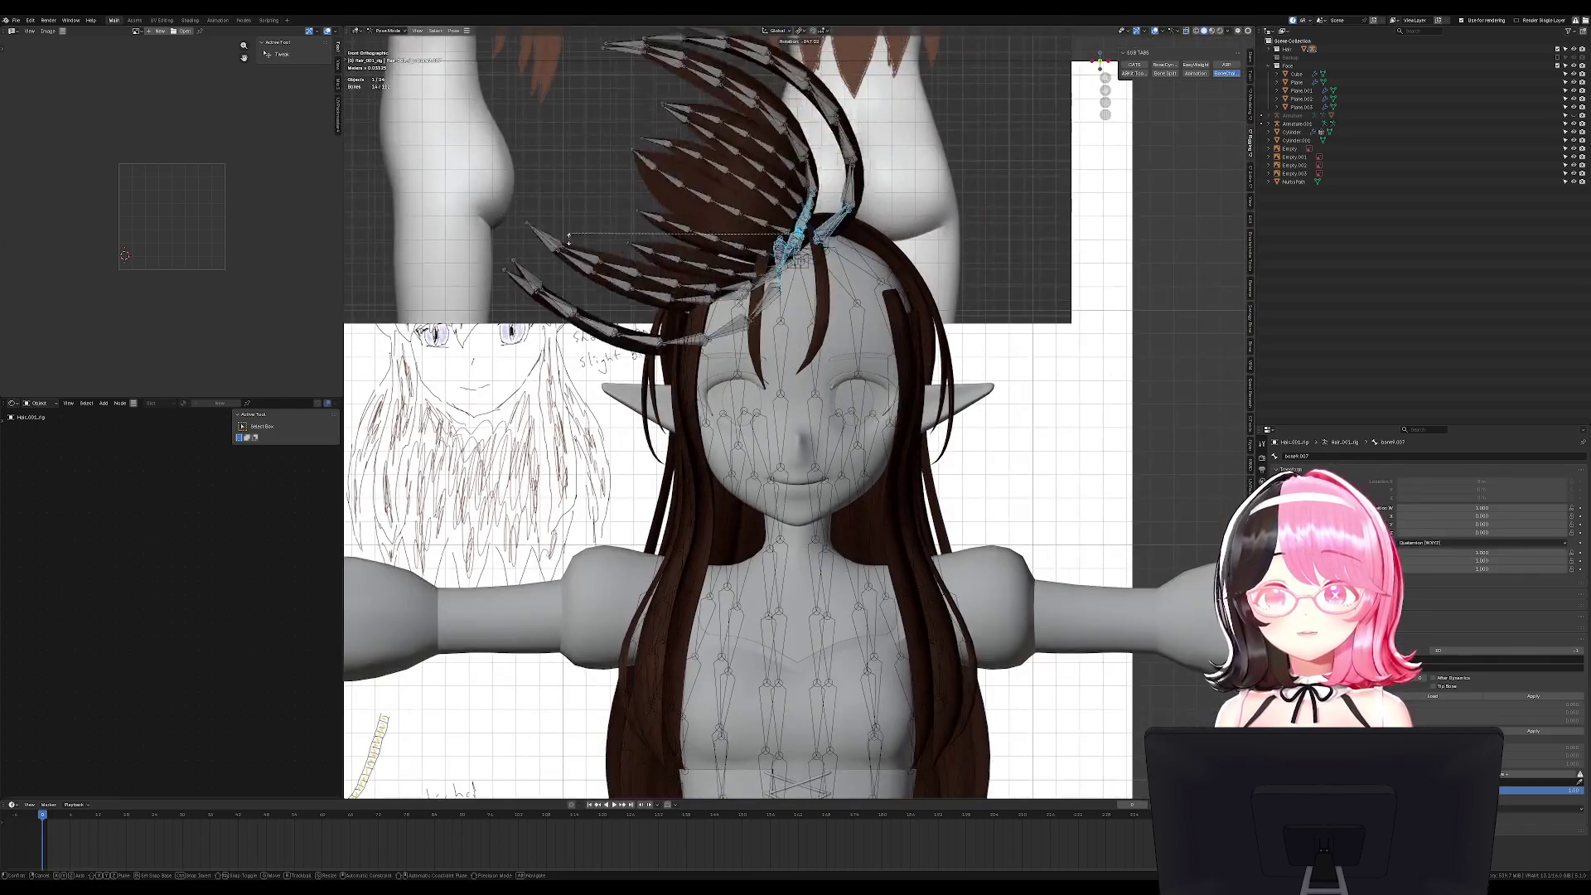
pyautogui.moveTo(909, 258); pyautogui.dragTo(834, 331, button='middle')
pyautogui.scroll(2, 829, 373)
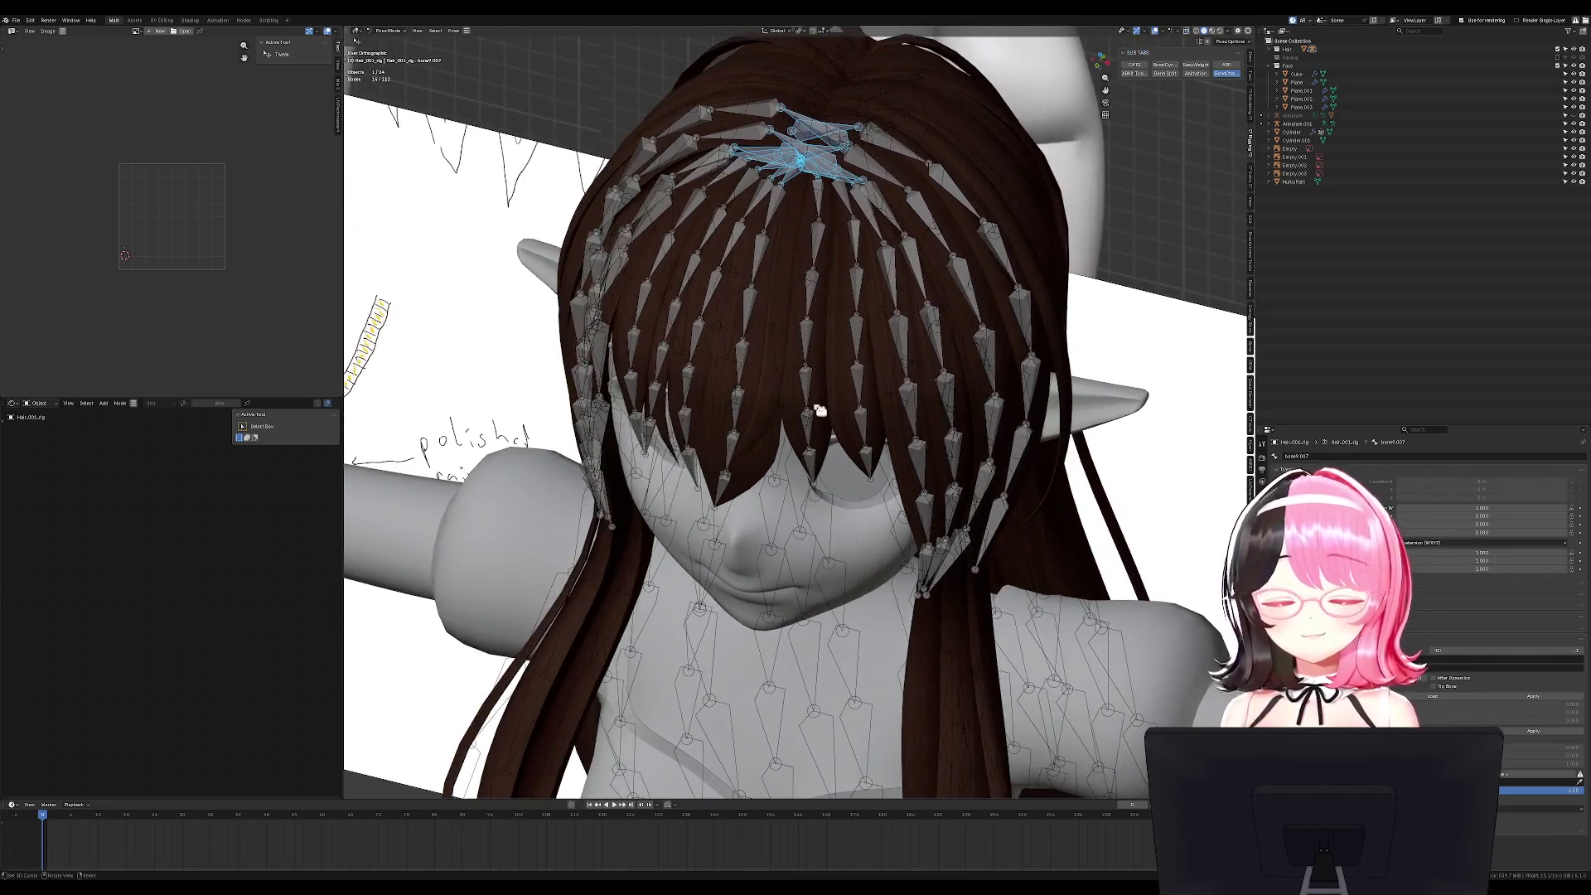
pyautogui.press('KP_8')
pyautogui.press('KP_8')
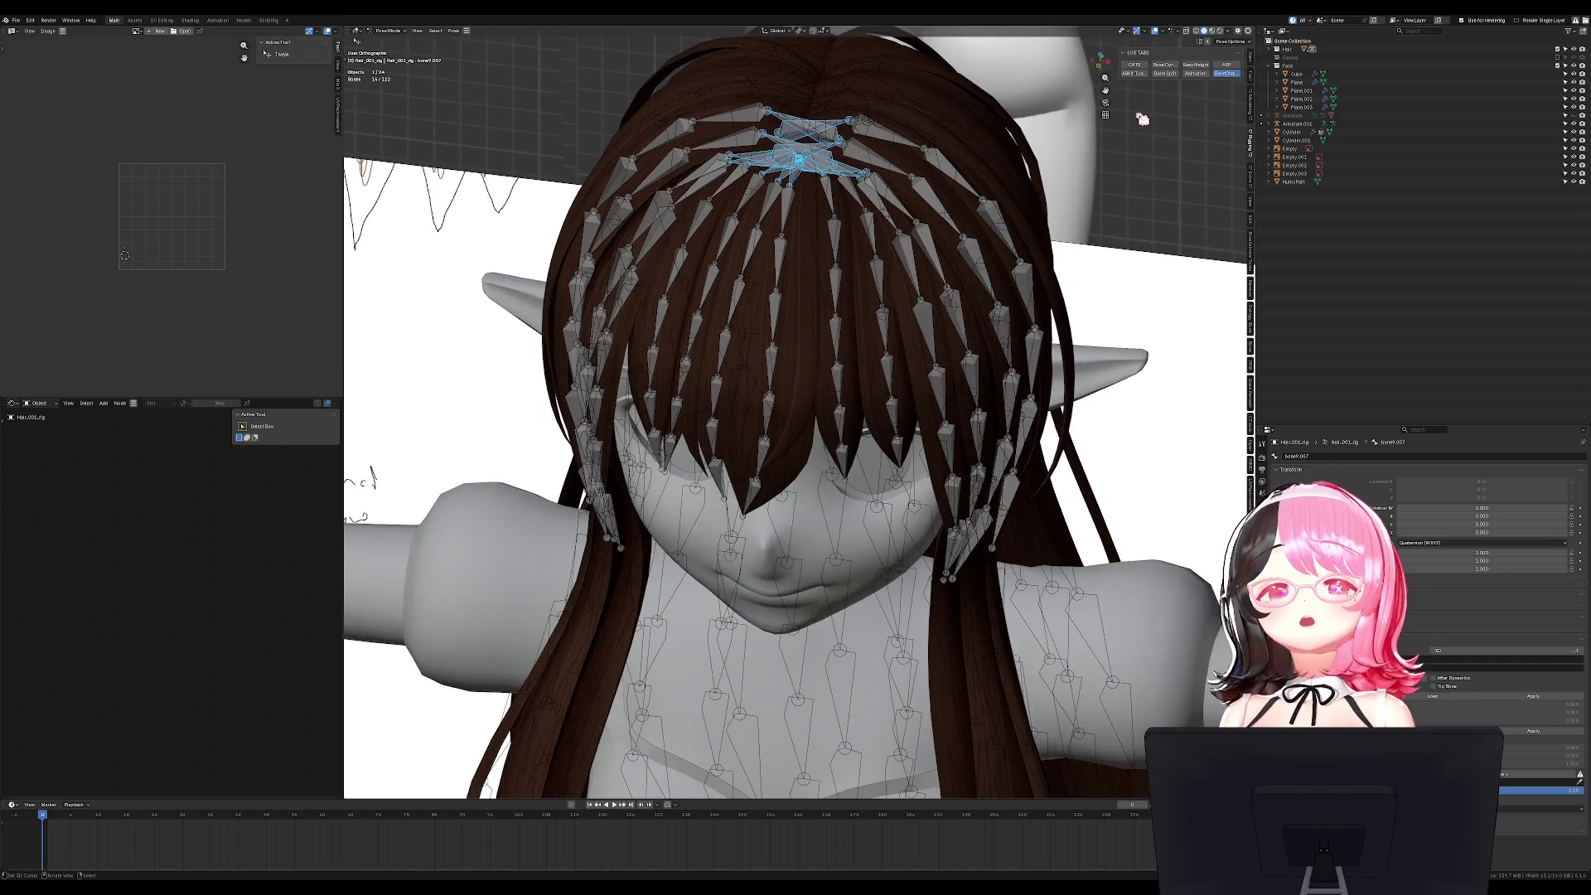
pyautogui.press('Tab')
pyautogui.moveTo(934, 137); pyautogui.dragTo(786, 353, button='middle')
pyautogui.press('KP_Decimal')
# Rename the chain's root bone to Bangs and apply Bone Chain Rename down the chains.
pyautogui.keyDown('shift'); pyautogui.click(762, 284); pyautogui.keyUp('shift')
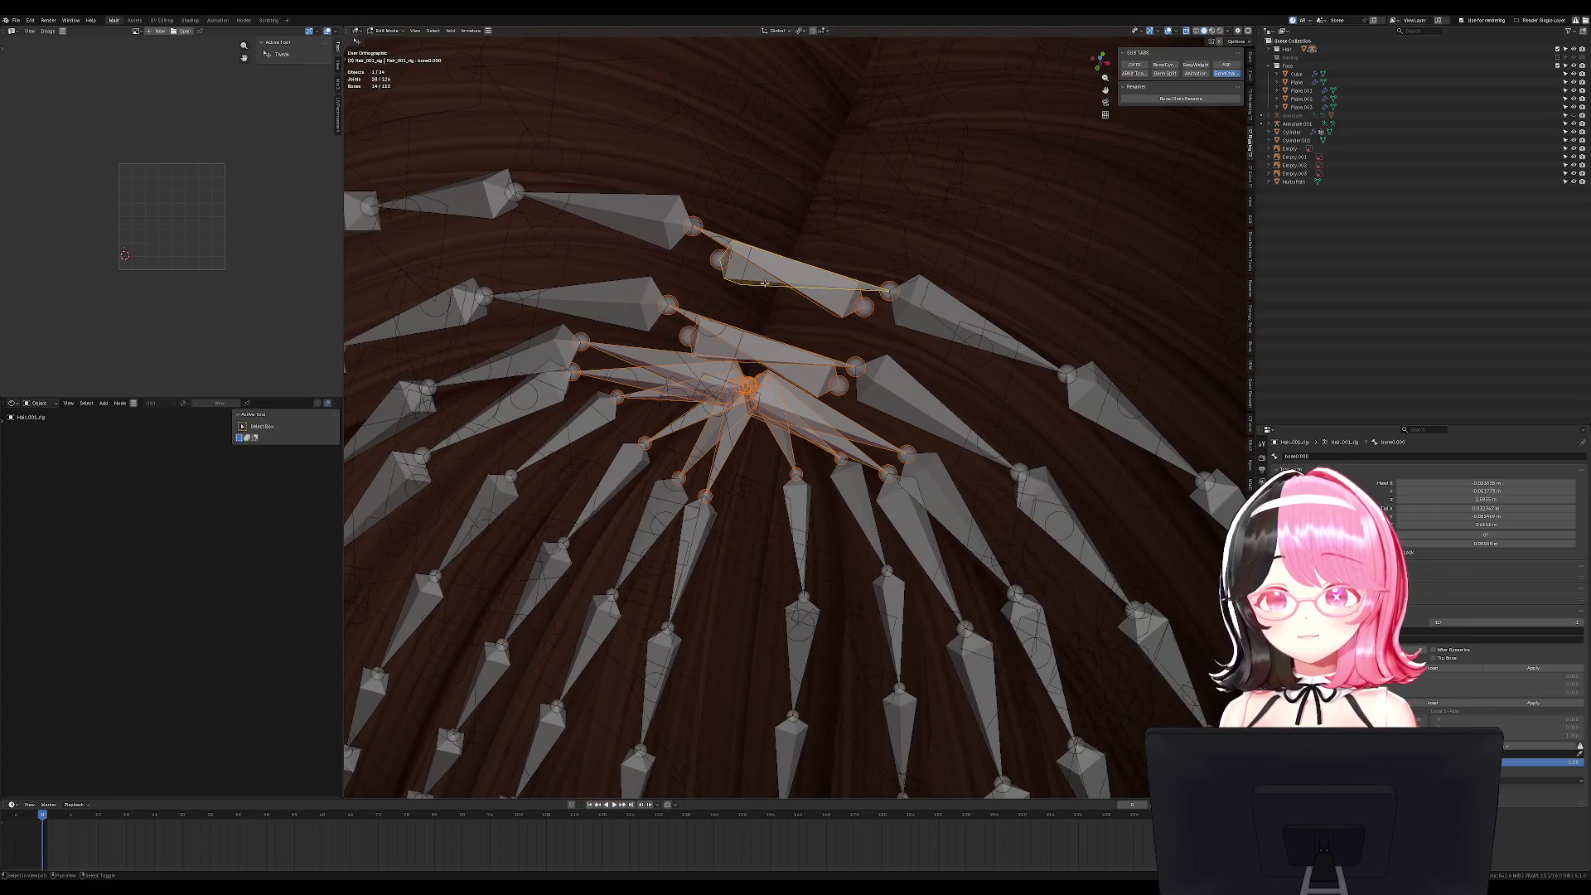
pyautogui.doubleClick(1310, 457)
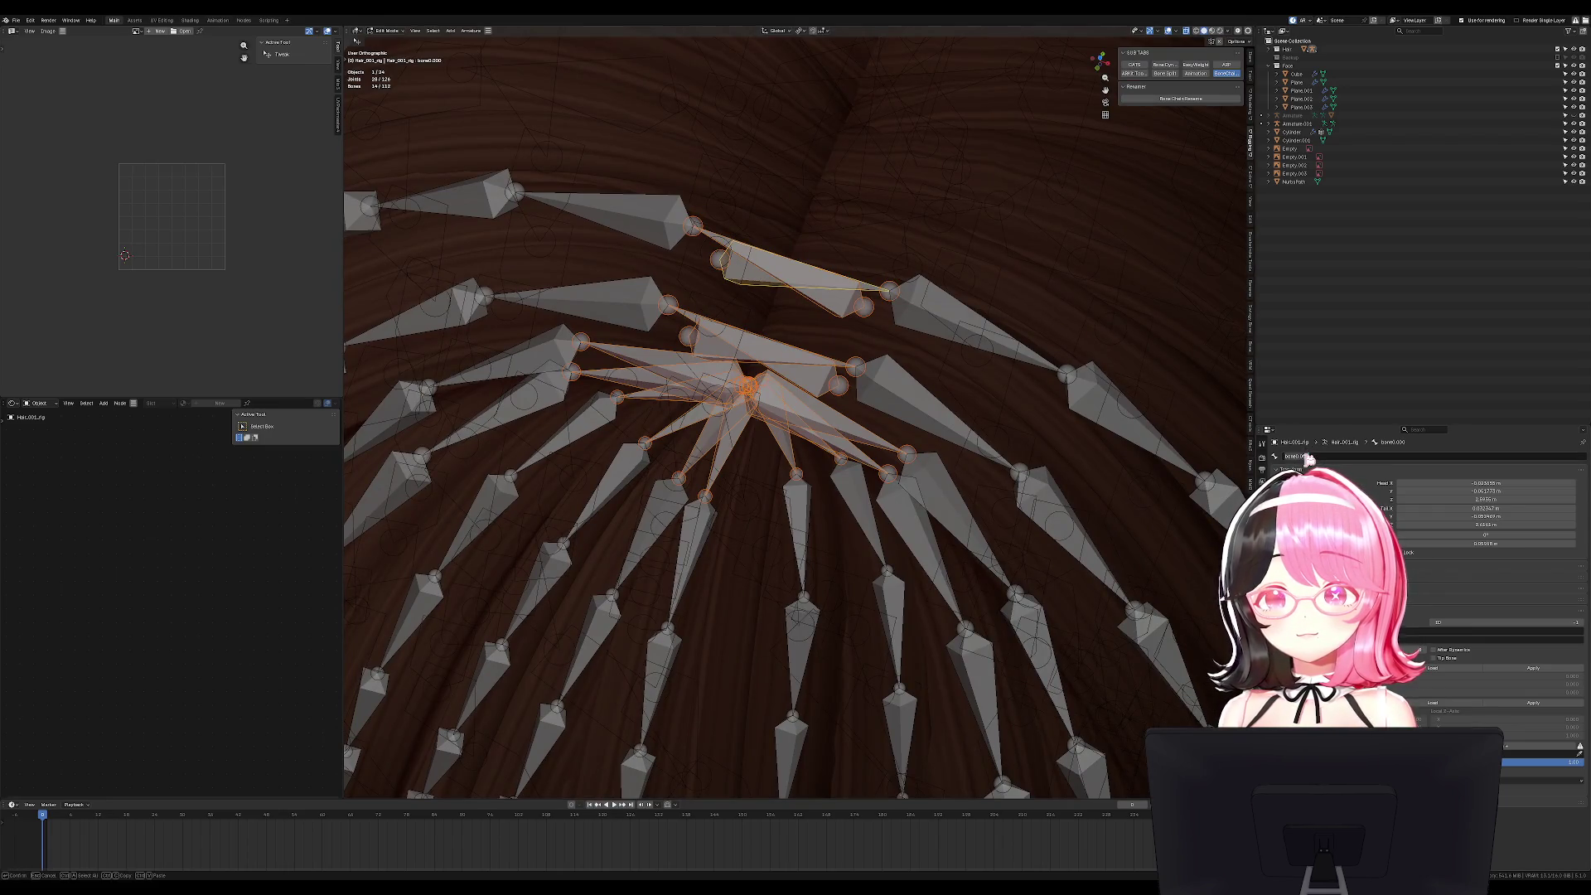
pyautogui.write('Bangs')
pyautogui.press('Return')
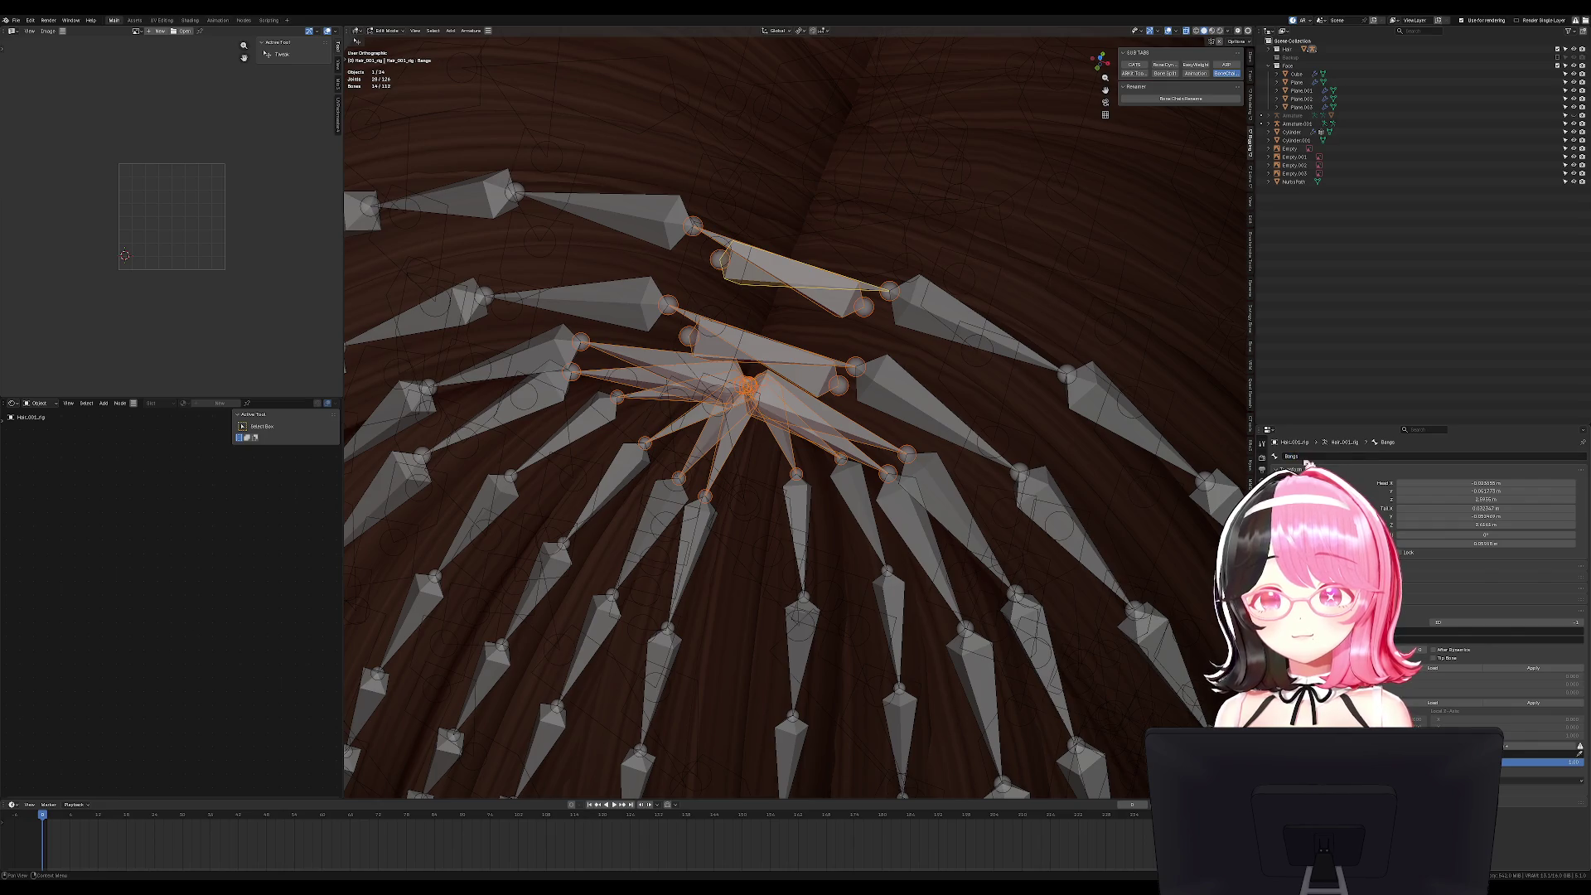
pyautogui.click(1180, 98)
# Select all the hair bones and test-rotate them in Pose Mode, then cancel.
pyautogui.moveTo(1124, 173); pyautogui.dragTo(1005, 225, button='middle')
pyautogui.press('Escape')
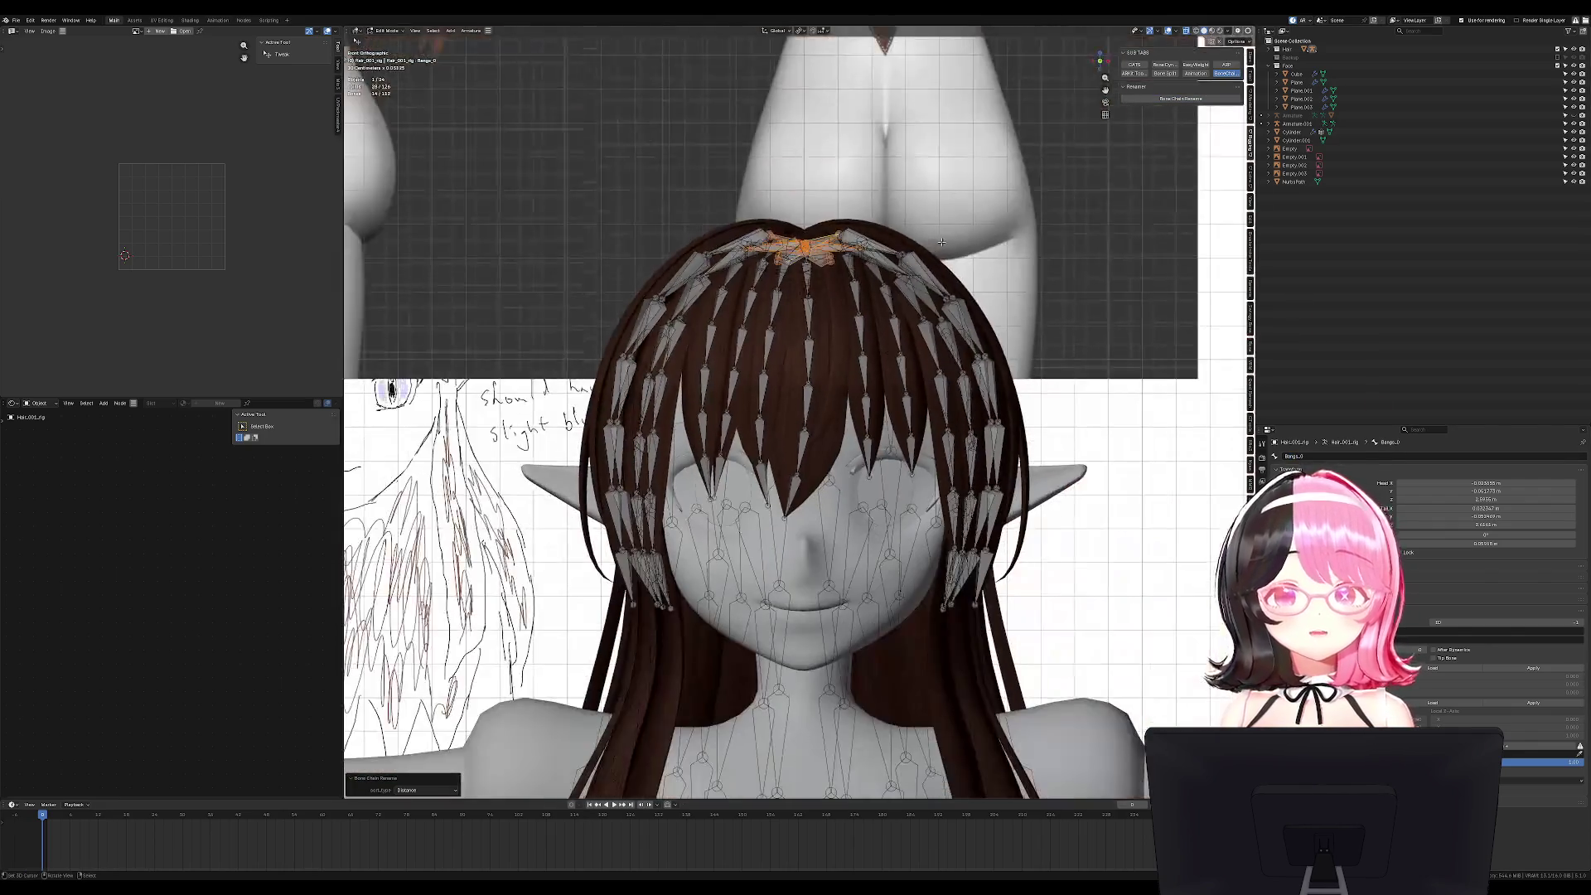
pyautogui.scroll(-3, 958, 242)
pyautogui.hotkey('ctrl', 'l')
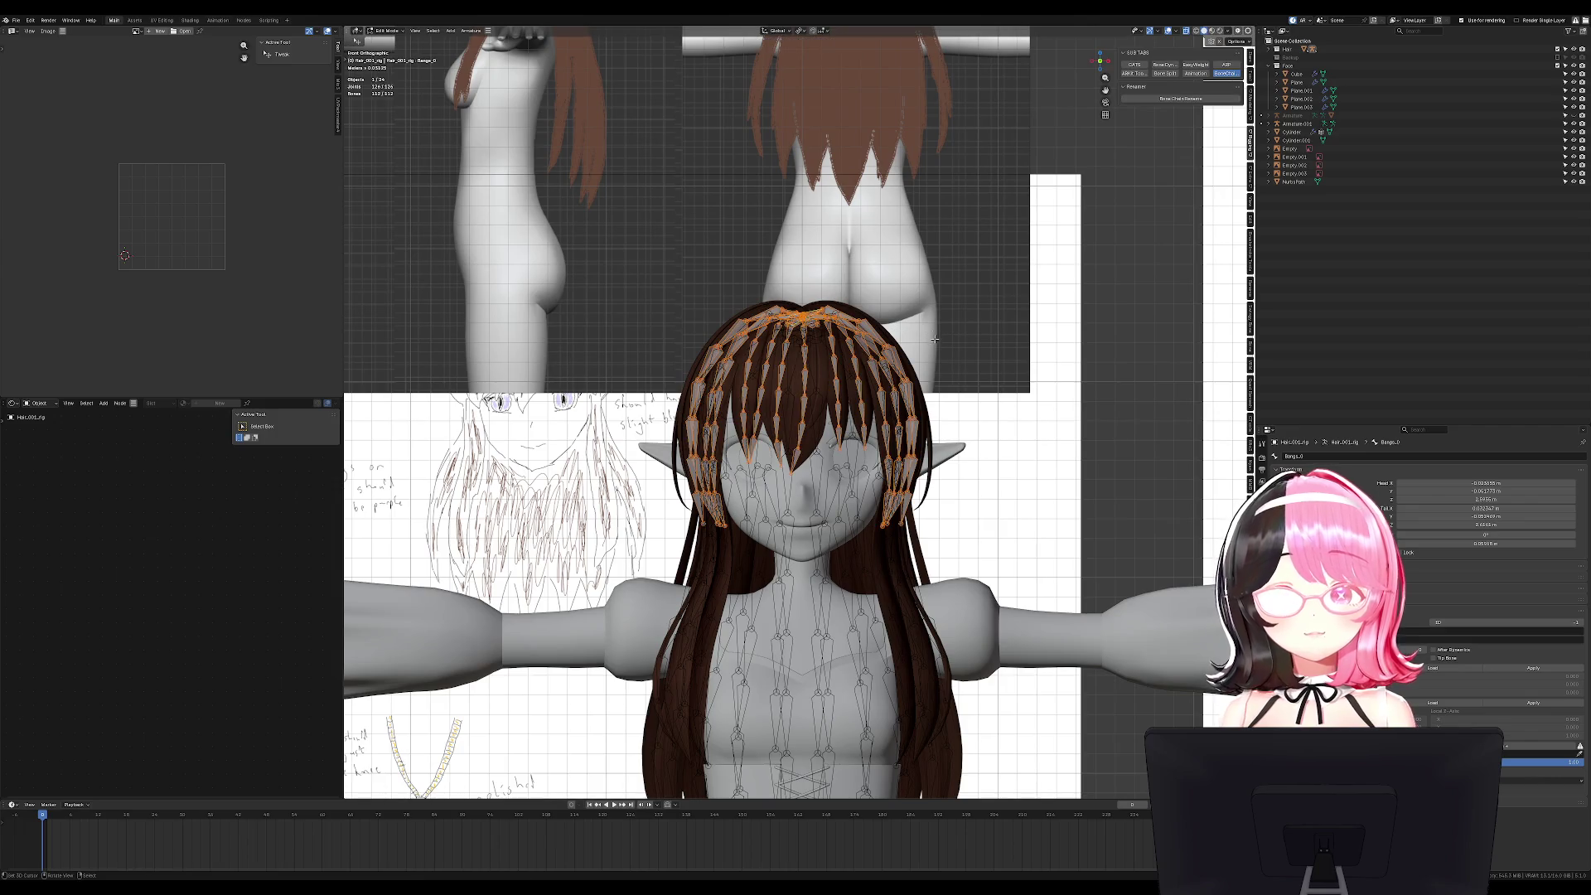
pyautogui.hotkey('ctrl', 'Tab')
pyautogui.press('r')
pyautogui.press('Escape')
pyautogui.press('KP_3')
pyautogui.press('r')
pyautogui.press('Escape')
pyautogui.press('KP_1')
# Return the rig to Object Mode and select the side hair rig from the right view.
pyautogui.click(390, 33)
pyautogui.click(390, 40)
pyautogui.moveTo(679, 406); pyautogui.dragTo(792, 412, button='middle')
pyautogui.press('KP_3')
pyautogui.click(763, 414)
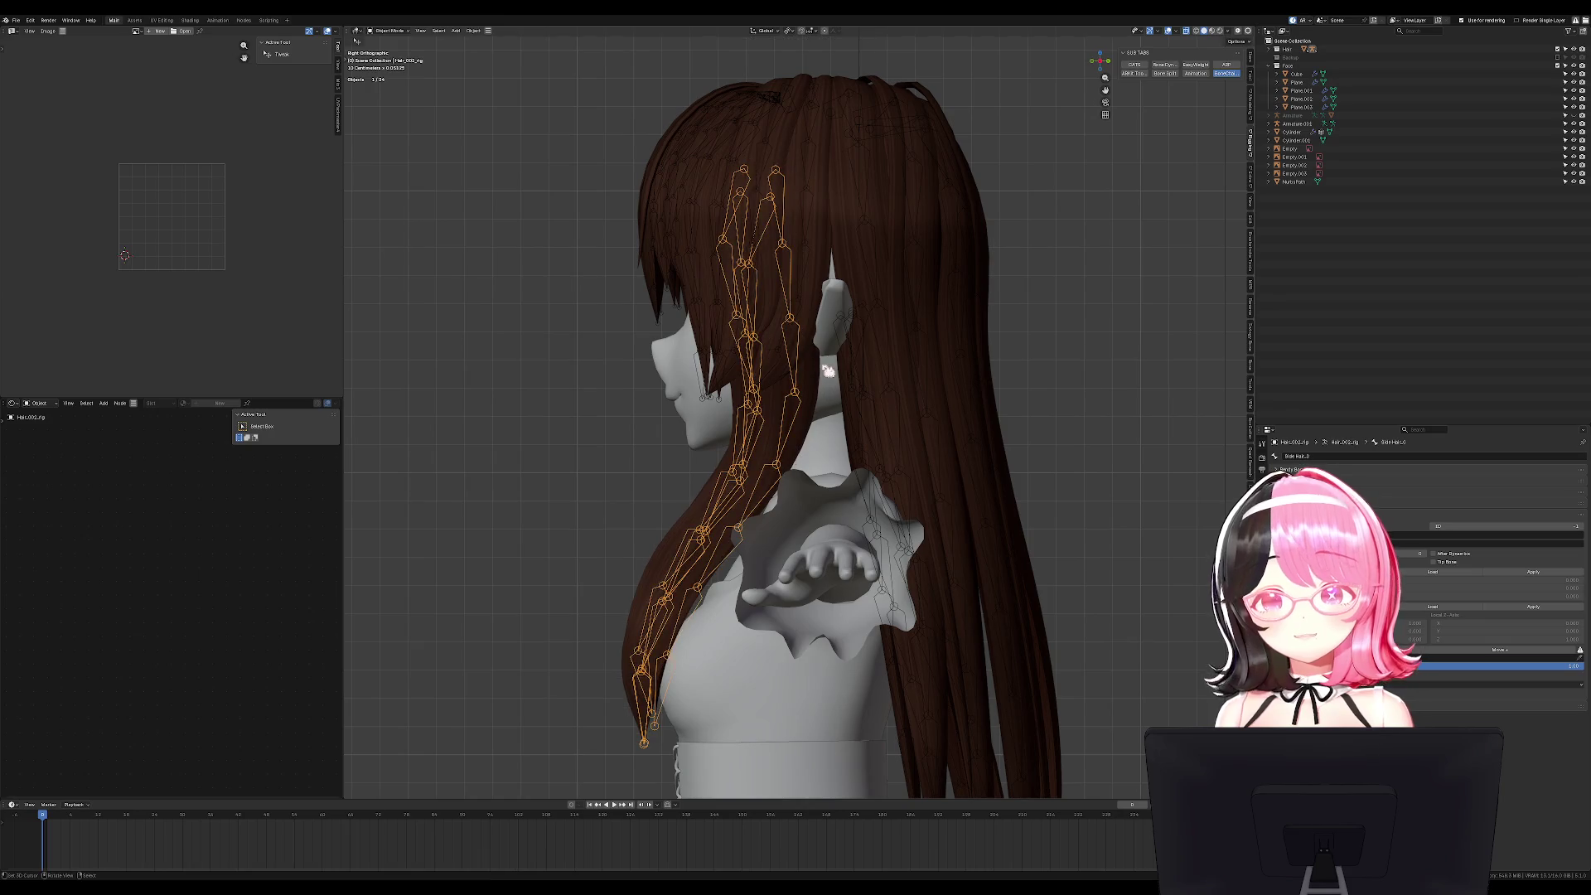
# Add the back hair rig and test-rotate the top hair bones in Pose Mode.
pyautogui.keyDown('shift'); pyautogui.click(888, 393); pyautogui.keyUp('shift')
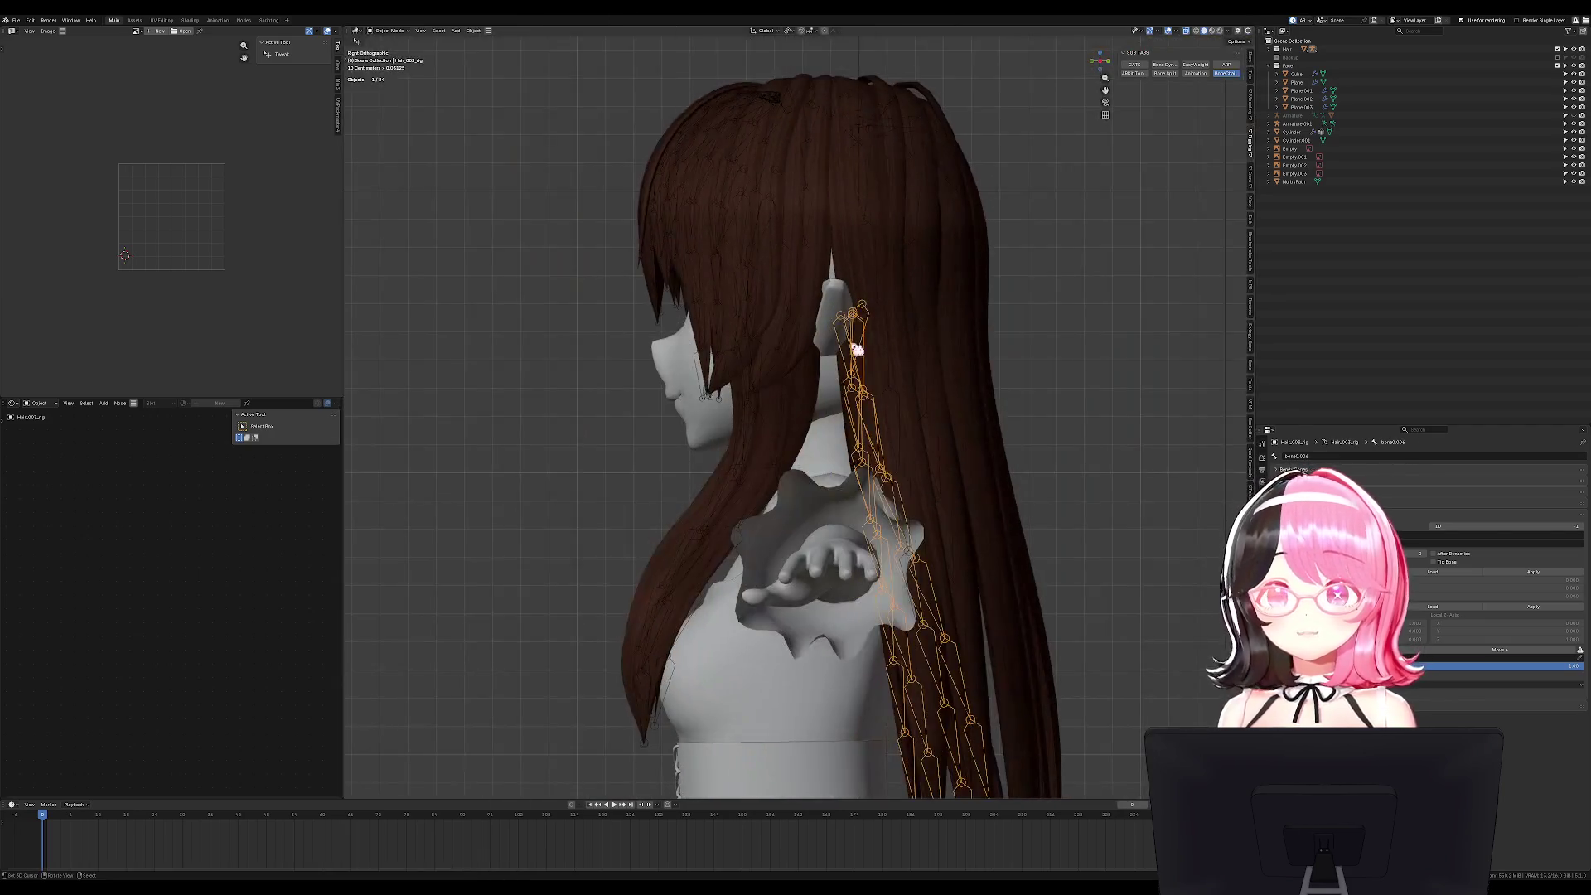
pyautogui.press('Tab')
pyautogui.press('c')
pyautogui.rightClick(857, 335)
pyautogui.scroll(3, 851, 345)
pyautogui.hotkey('ctrl', 'Tab')
pyautogui.press('r')
pyautogui.click(941, 313)
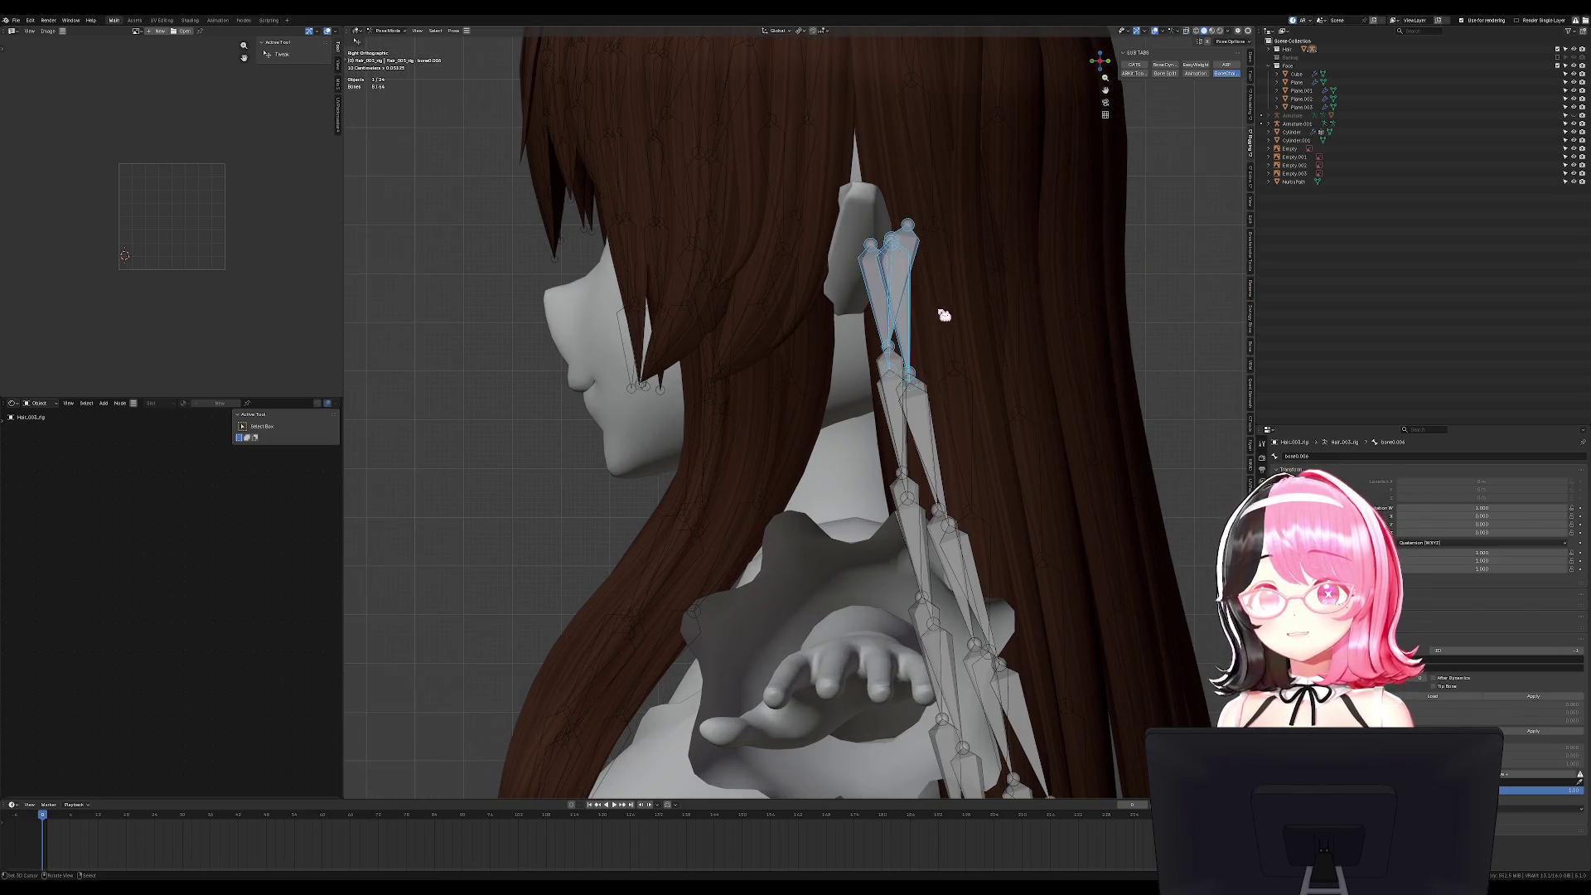
# Rename the top bone of a back hair chain as Back under Hair.
pyautogui.press('Tab')
pyautogui.moveTo(941, 313); pyautogui.dragTo(1018, 282, button='middle')
pyautogui.keyDown('shift'); pyautogui.click(1017, 282); pyautogui.keyUp('shift')
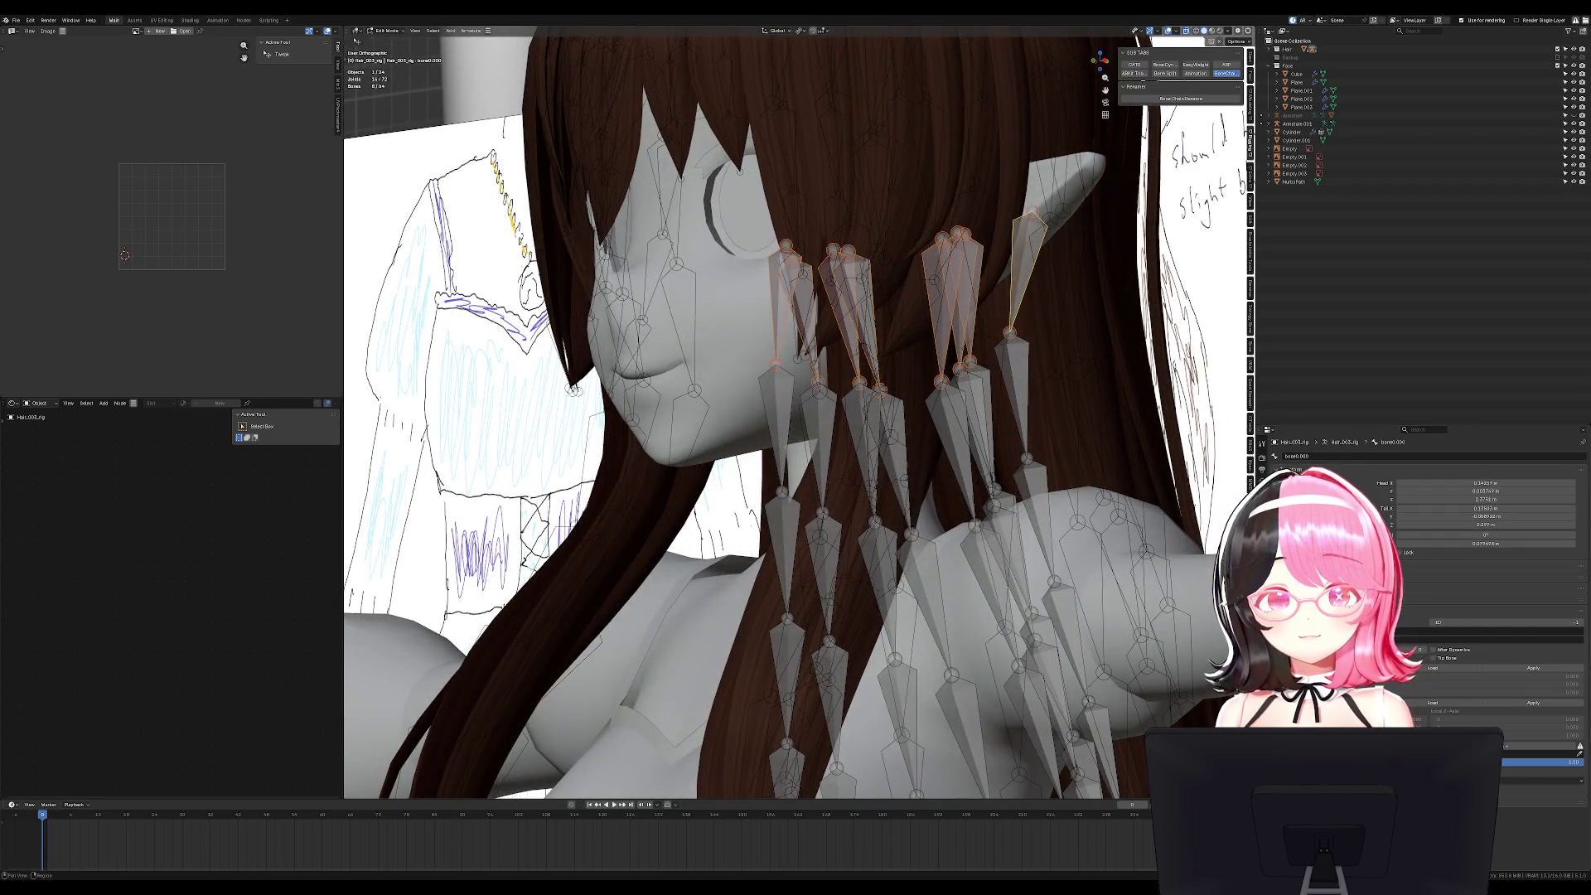
pyautogui.click(1262, 497)
pyautogui.click(1261, 510)
pyautogui.click(1328, 455)
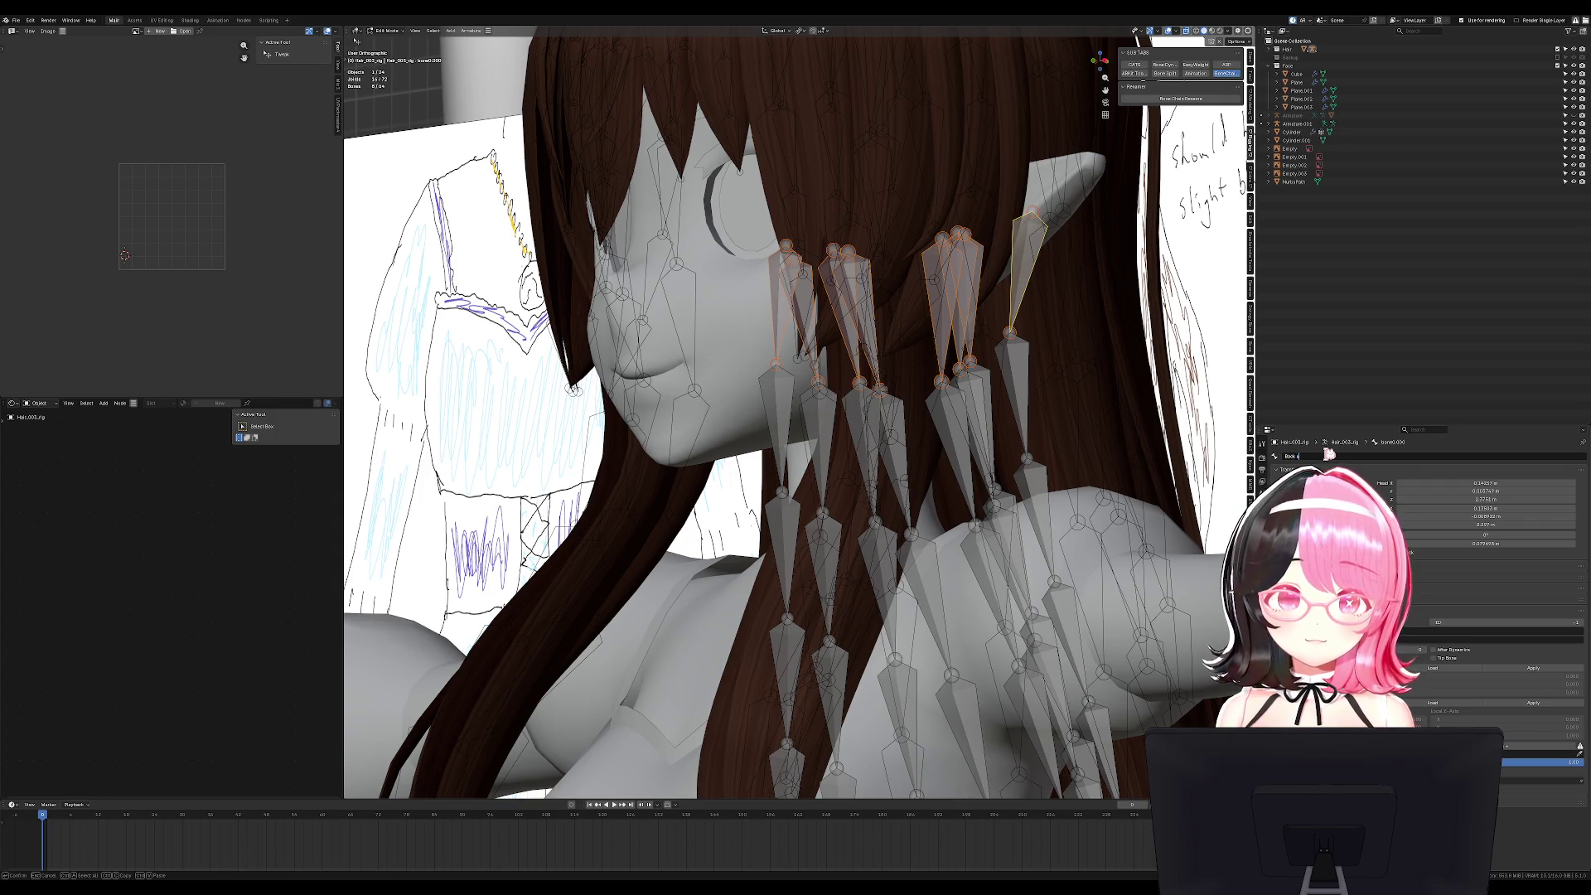
pyautogui.press('Return')
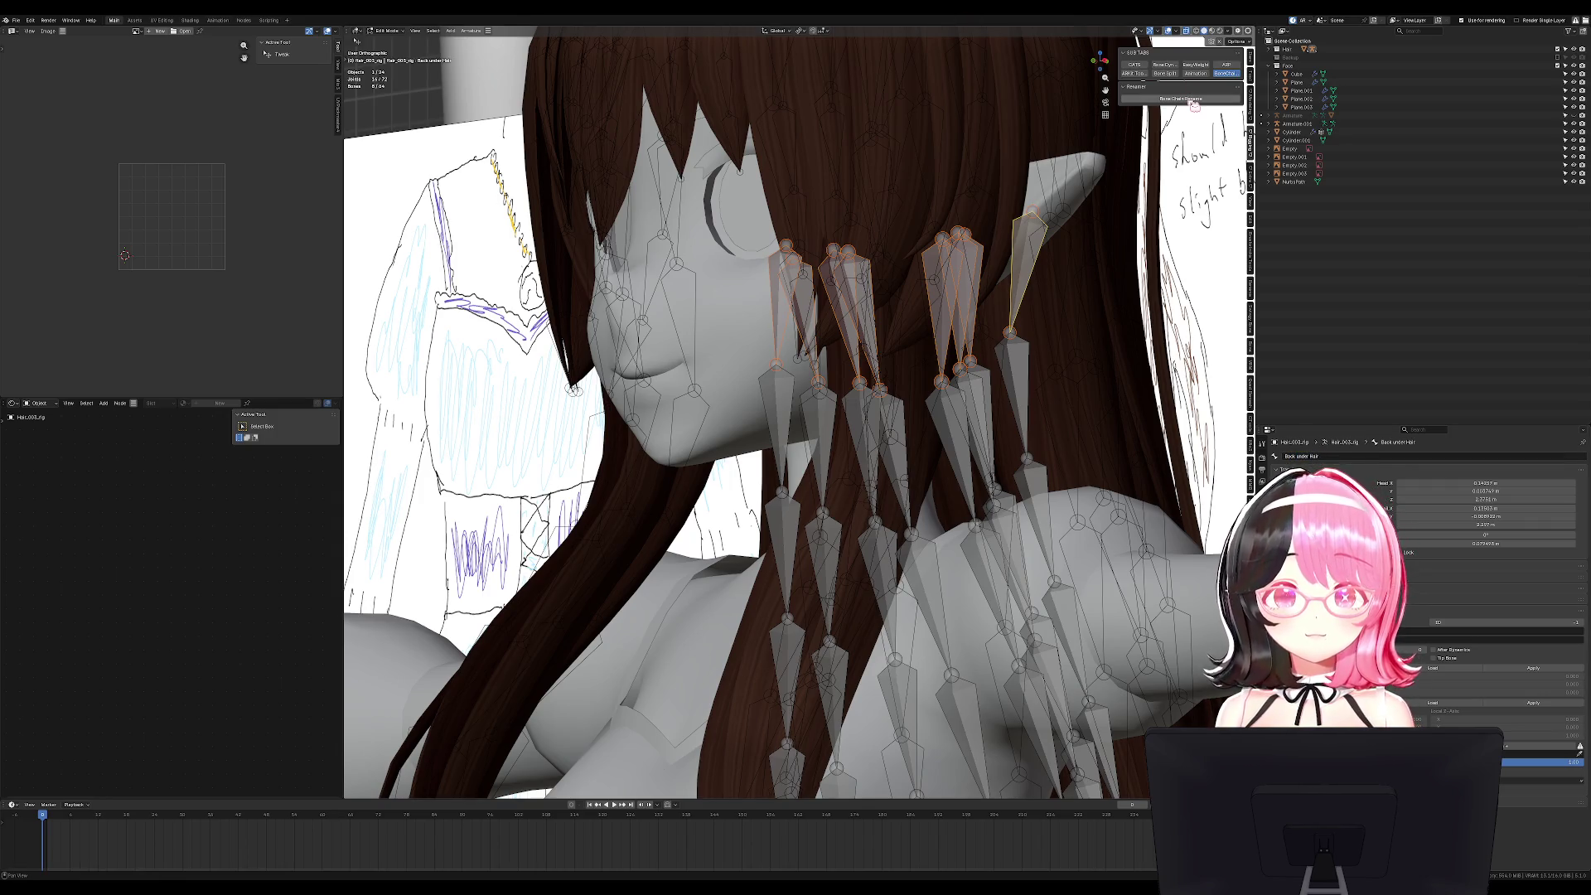
pyautogui.click(1180, 98)
# From the right side view, test-rotate all the rig's bones, then cancel.
pyautogui.press('KP_3')
pyautogui.hotkey('ctrl', 'Tab')
pyautogui.scroll(-8, 940, 439)
pyautogui.press('a')
pyautogui.press('r')
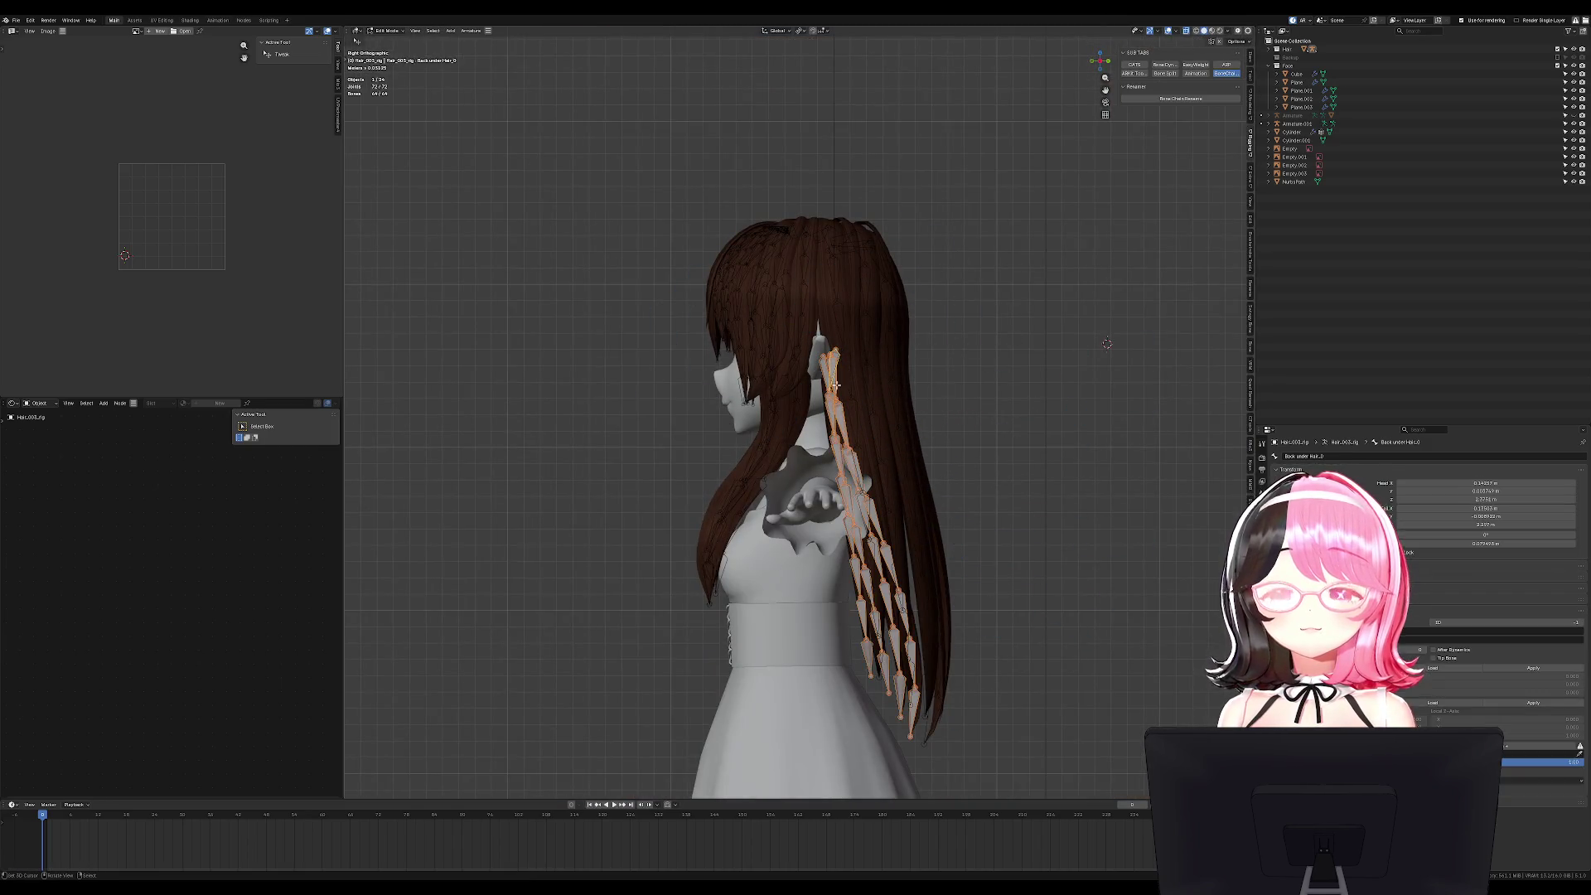
pyautogui.press('Escape')
pyautogui.press('Tab')
pyautogui.press('Tab')
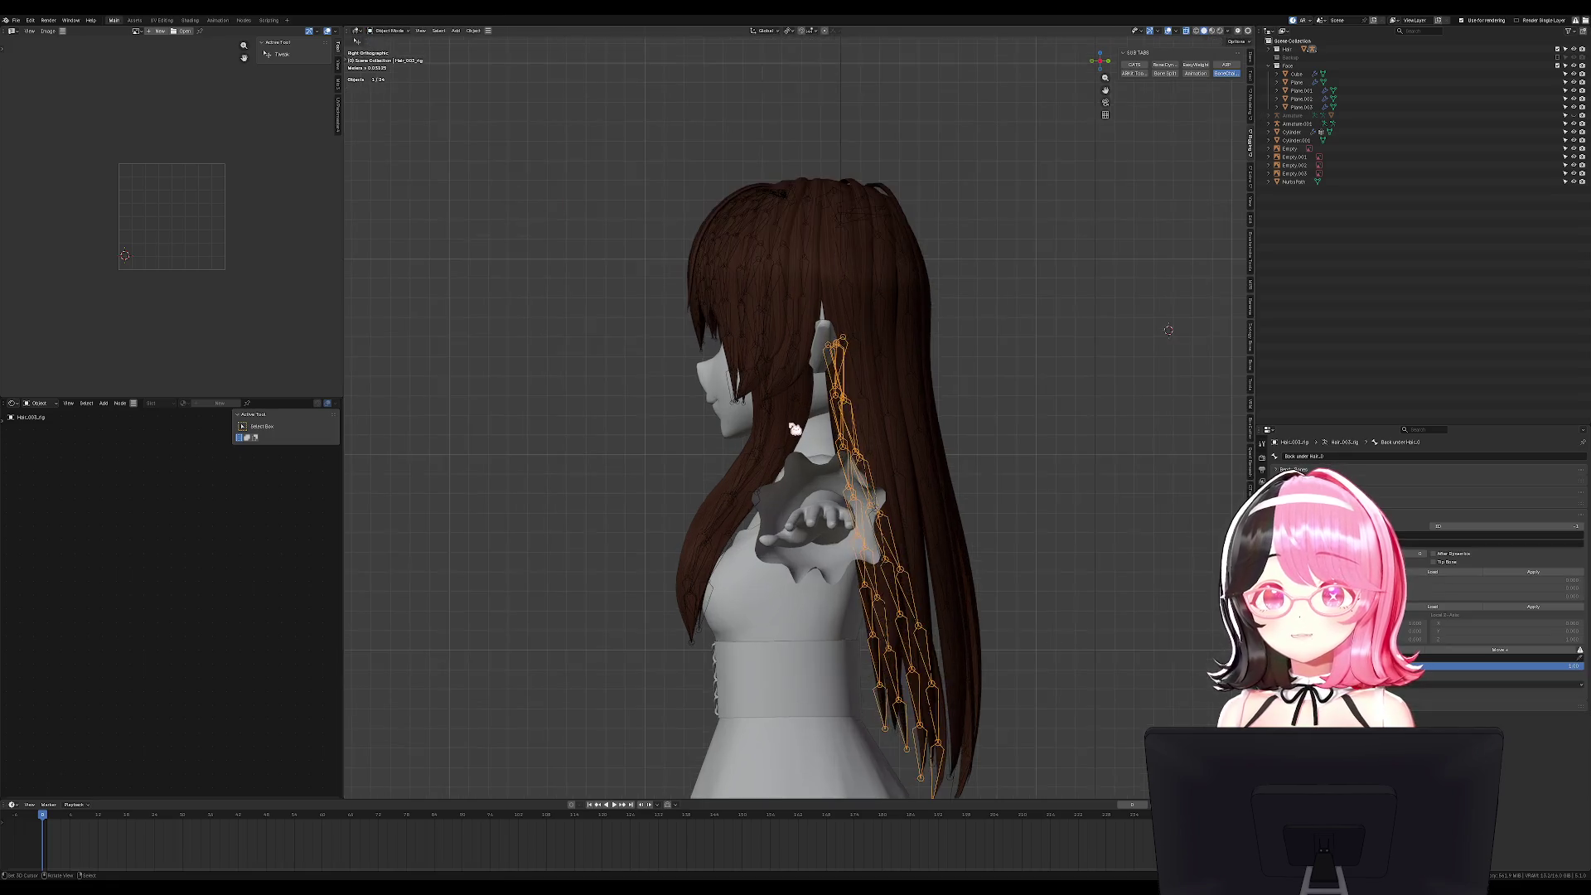
pyautogui.scroll(5, 882, 380)
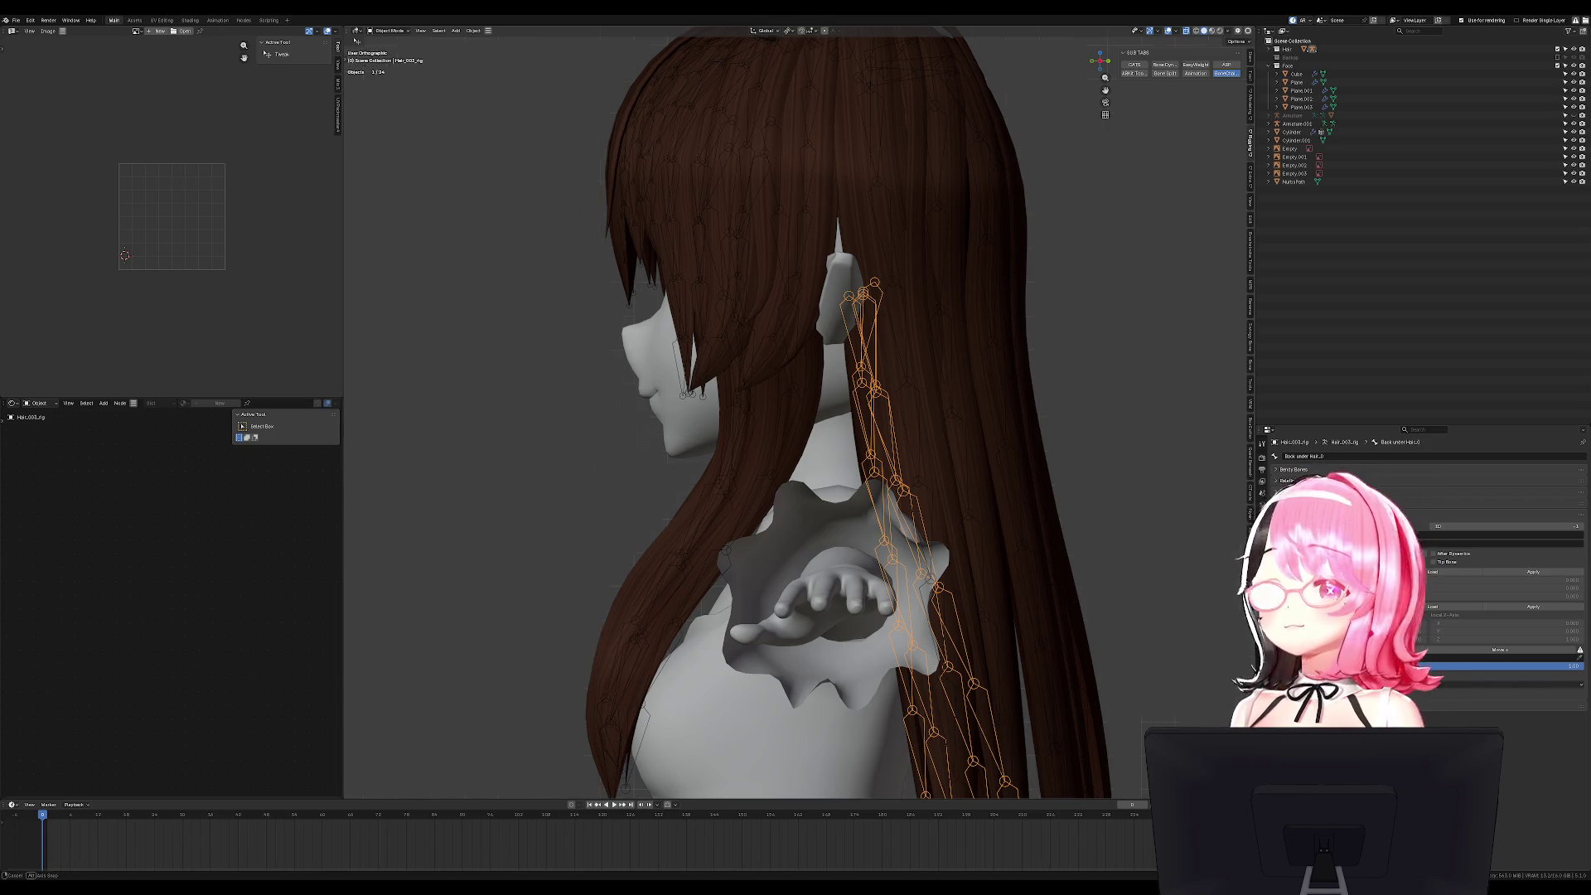
# Hide the front hair rig and the Hair_003 strand, then select the Hair_006 strand.
pyautogui.keyDown('shift'); pyautogui.click(903, 289); pyautogui.keyUp('shift')
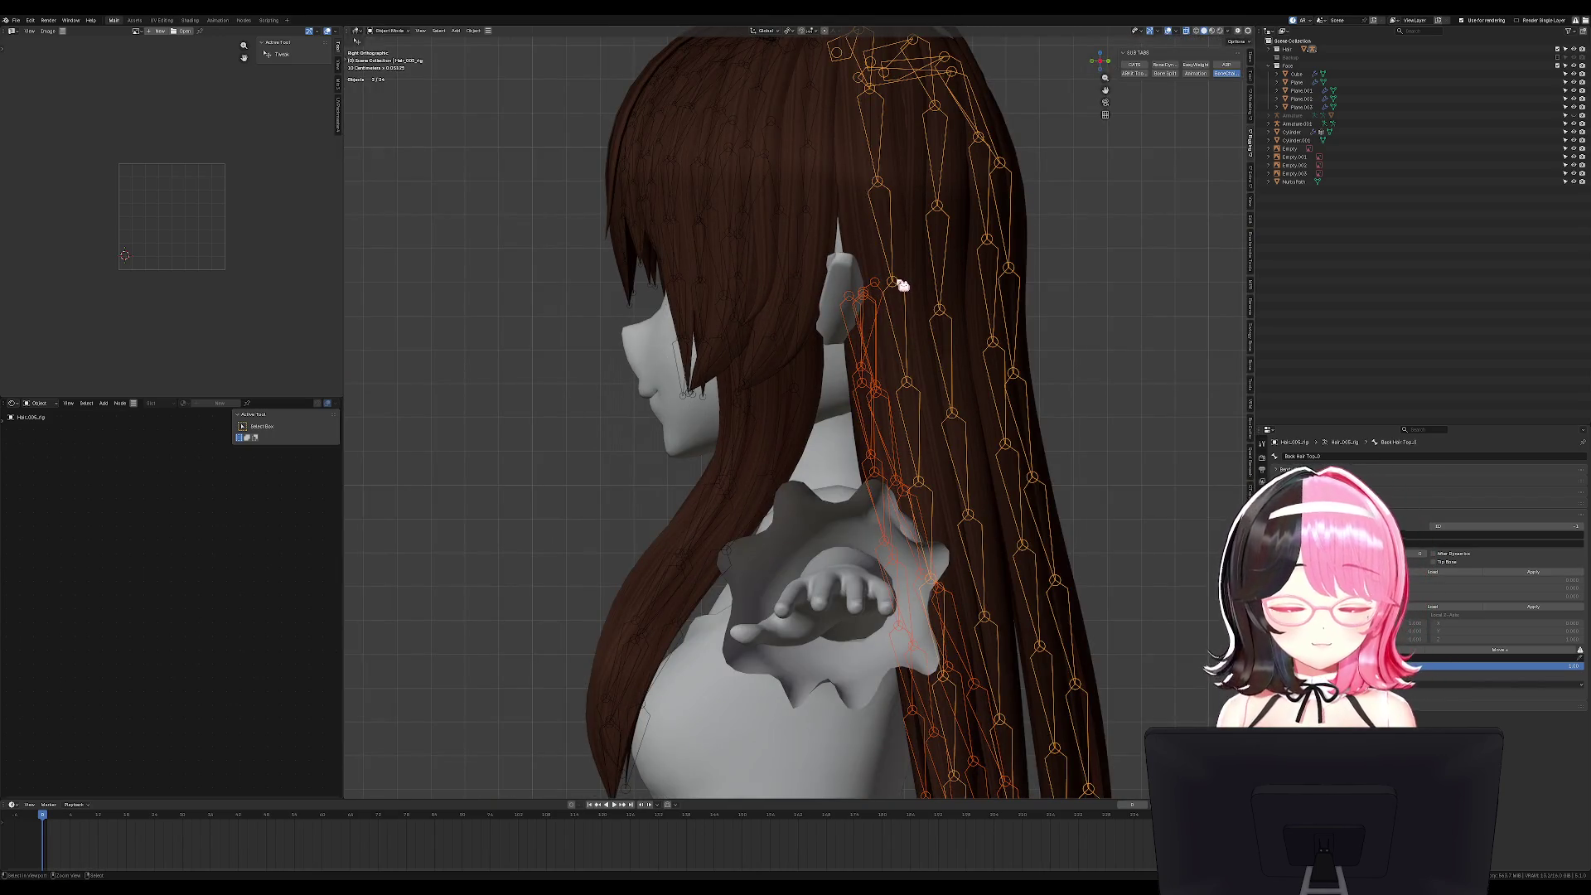
pyautogui.click(911, 275)
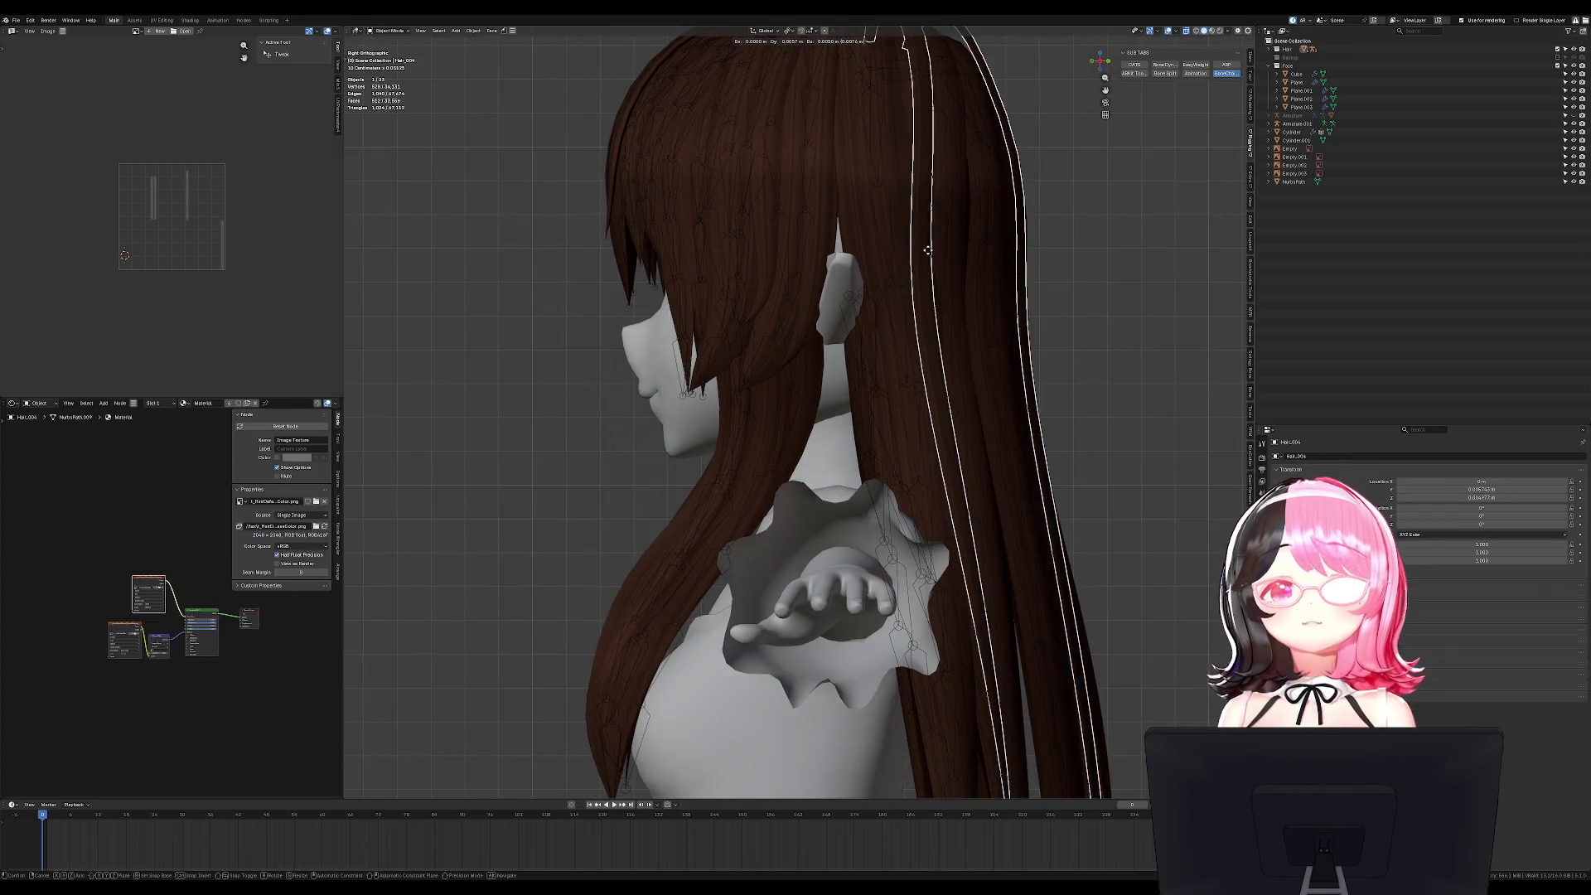
pyautogui.click(871, 236)
pyautogui.moveTo(878, 238)
pyautogui.mouseDown(button='middle')
pyautogui.moveTo(897, 419)
pyautogui.moveTo(881, 376)
pyautogui.mouseUp(button='middle')
pyautogui.click(881, 375)
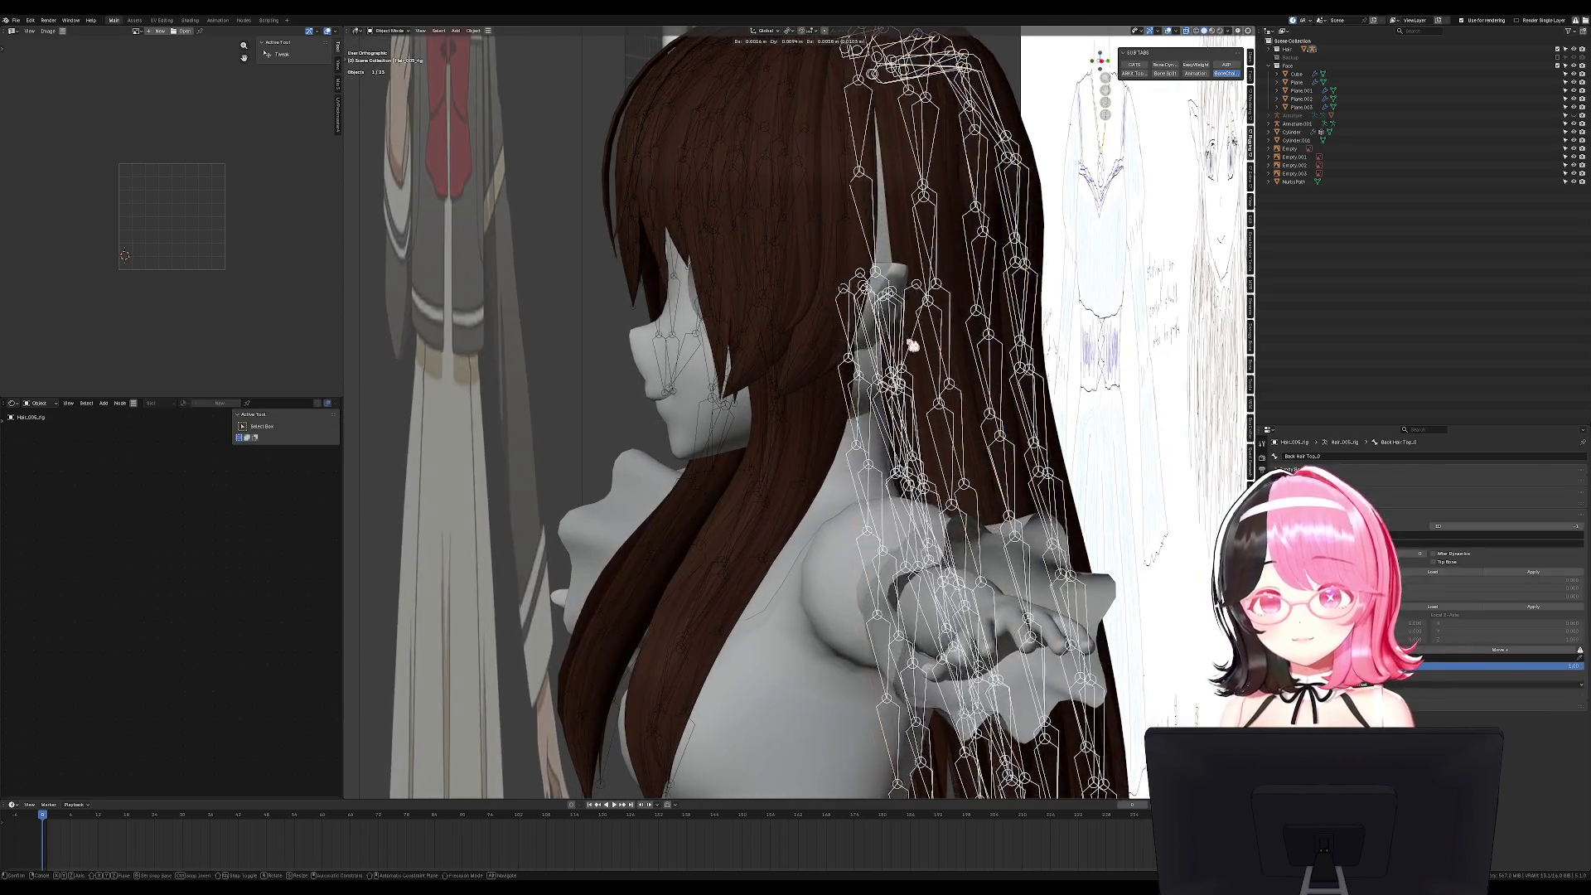
pyautogui.press('h')
pyautogui.click(916, 374)
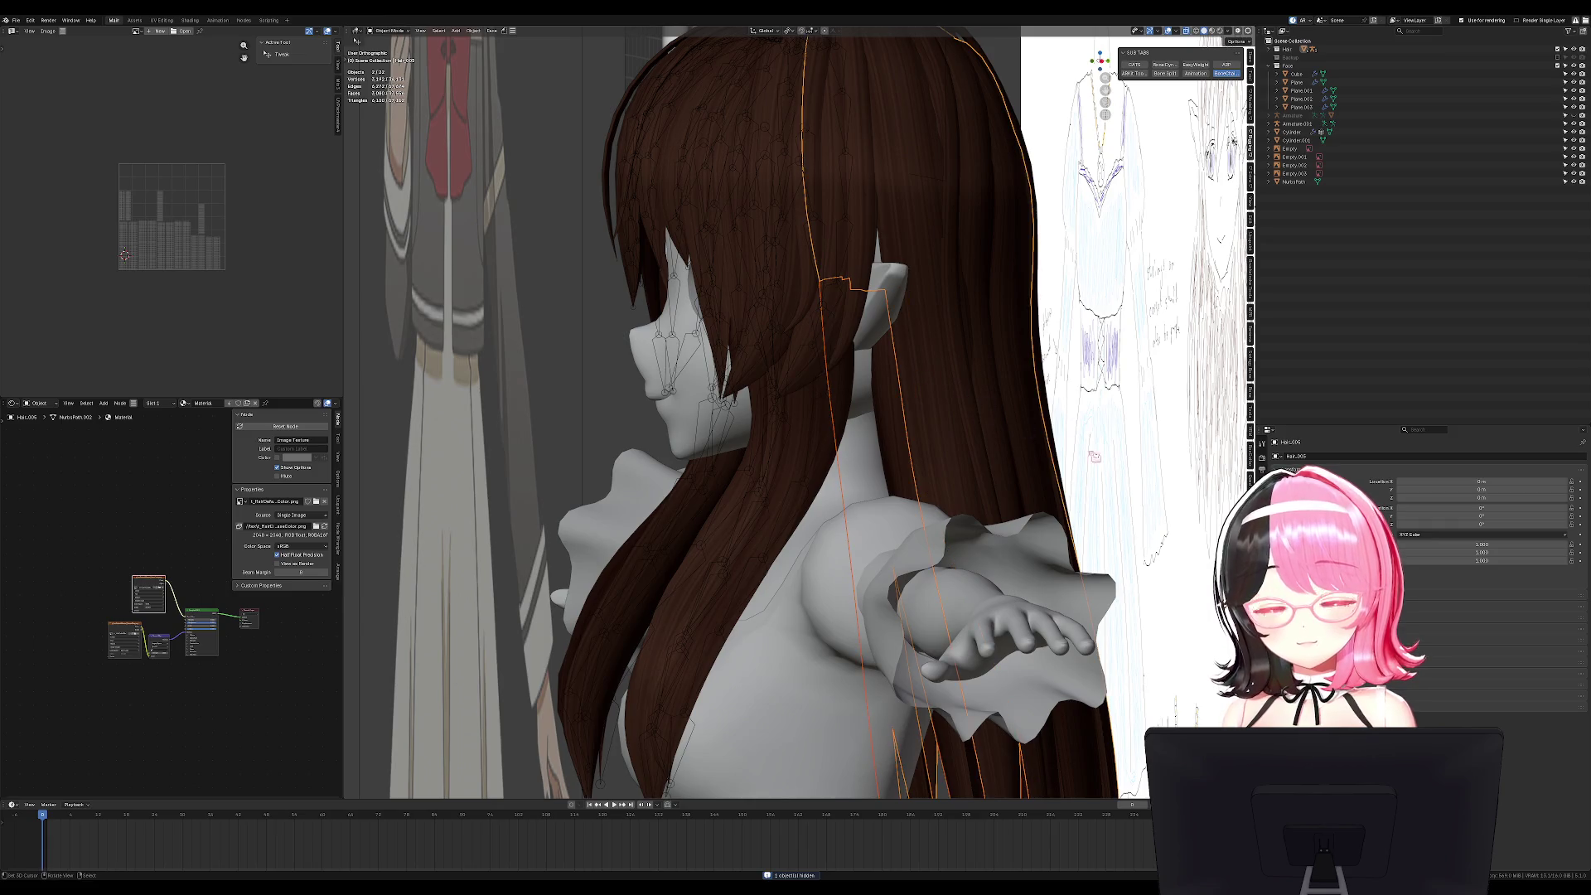
pyautogui.press('h')
pyautogui.click(954, 481)
pyautogui.press('g')
pyautogui.press('Escape')
pyautogui.press('KP_3')
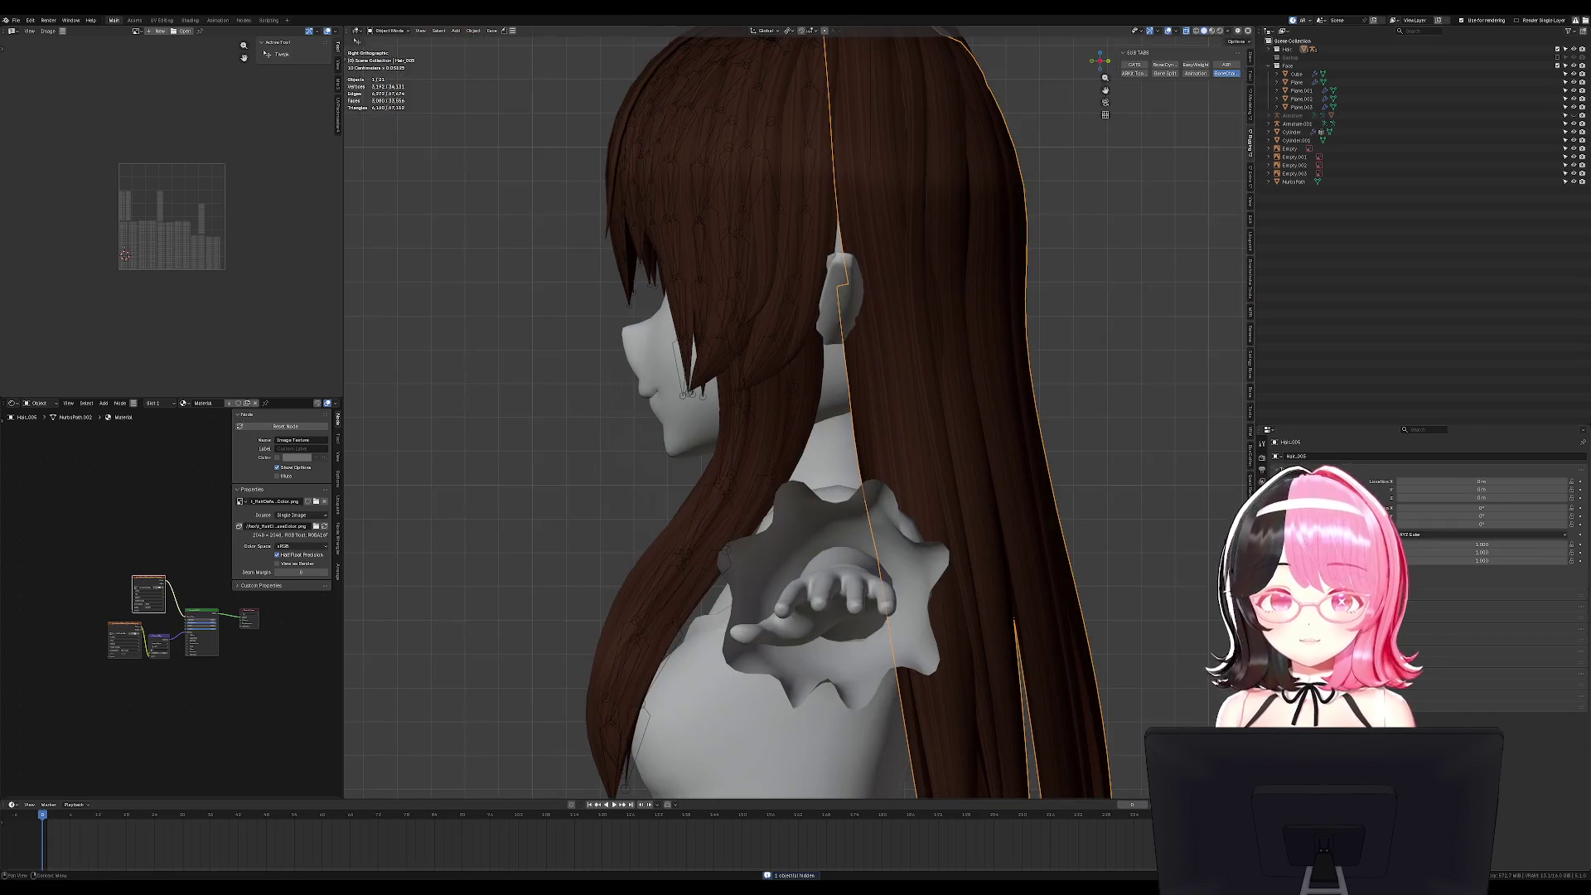
# Bind the Hair_006 strand's Armature modifier to Hair_005_rig and test-rotate the rig's bones.
pyautogui.click(1262, 495)
pyautogui.click(1428, 499)
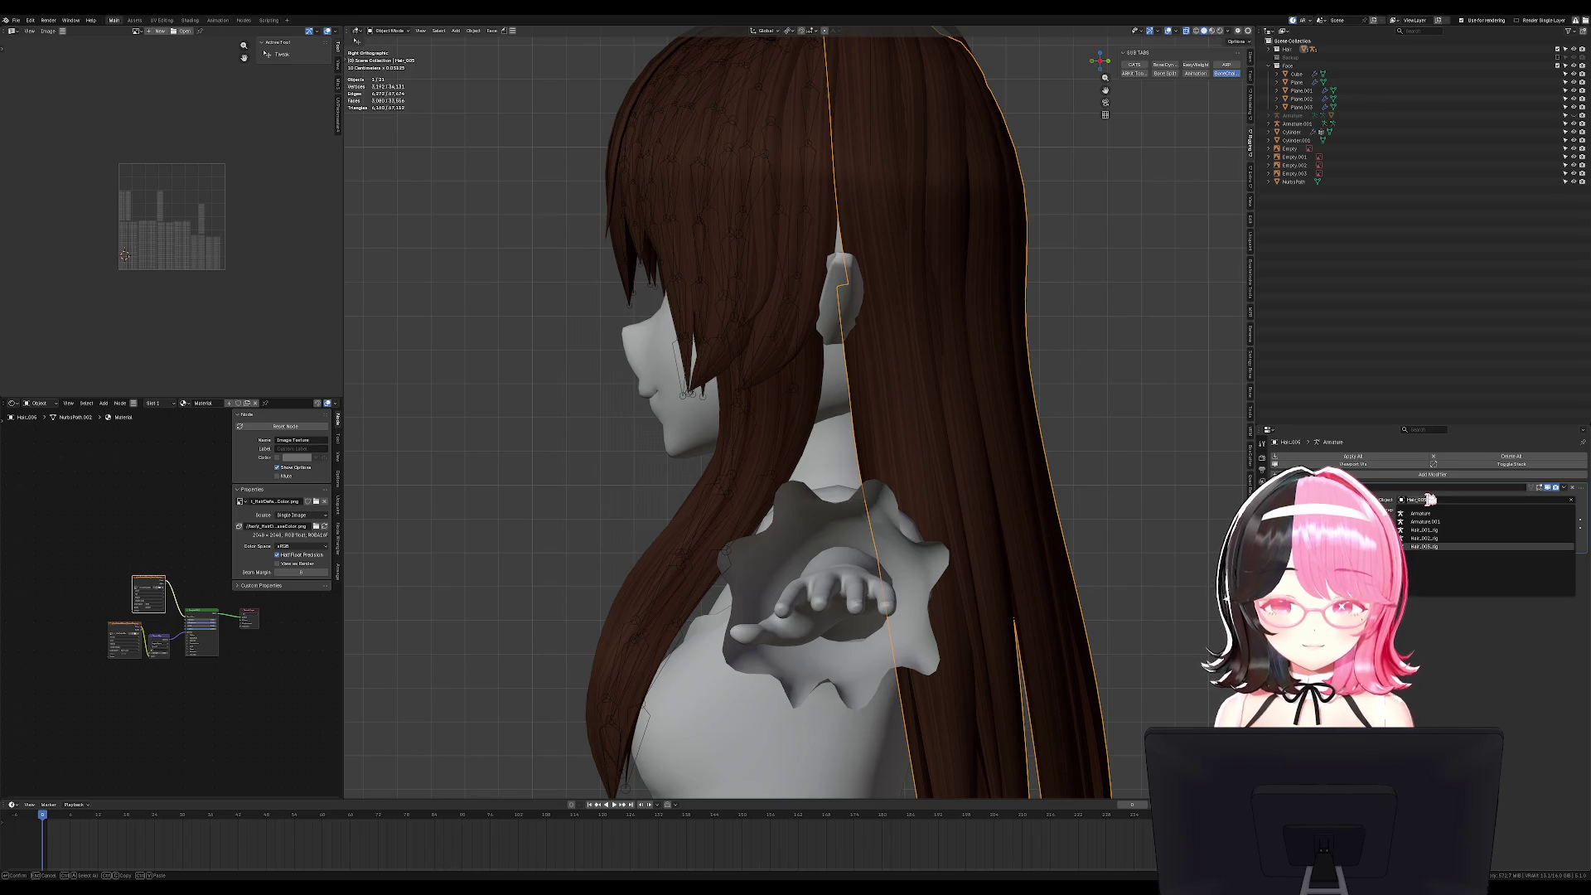
pyautogui.click(1424, 546)
pyautogui.moveTo(905, 344)
pyautogui.mouseDown(button='middle')
pyautogui.moveTo(920, 359)
pyautogui.moveTo(934, 329)
pyautogui.mouseUp(button='middle')
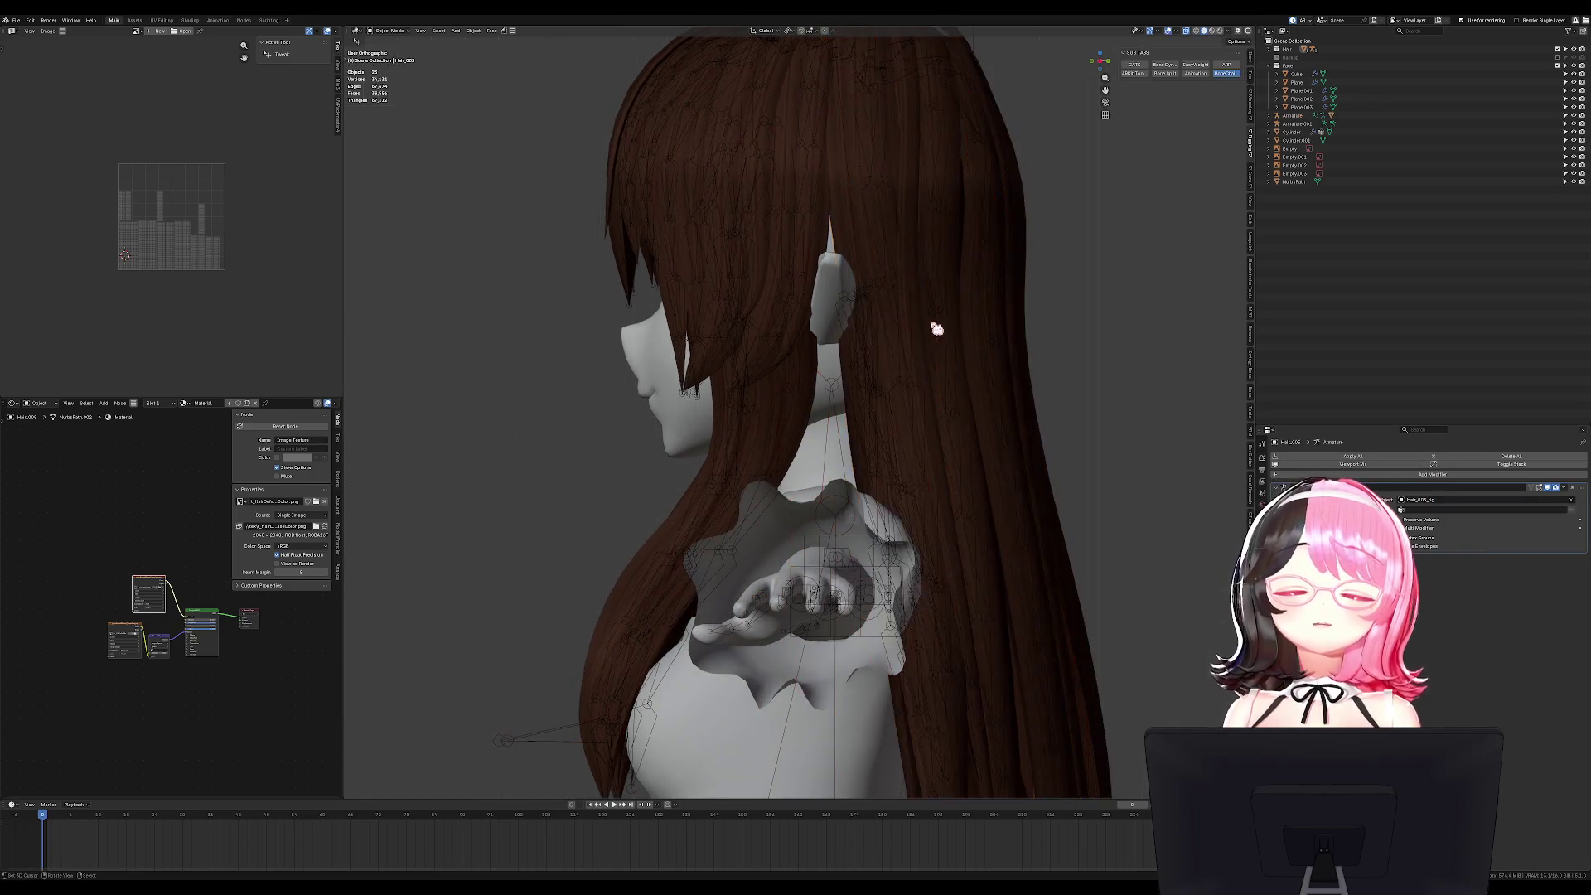
pyautogui.click(945, 313)
pyautogui.hotkey('ctrl', 'Tab')
pyautogui.press('KP_3')
pyautogui.scroll(-3, 998, 401)
pyautogui.press('a')
pyautogui.press('r')
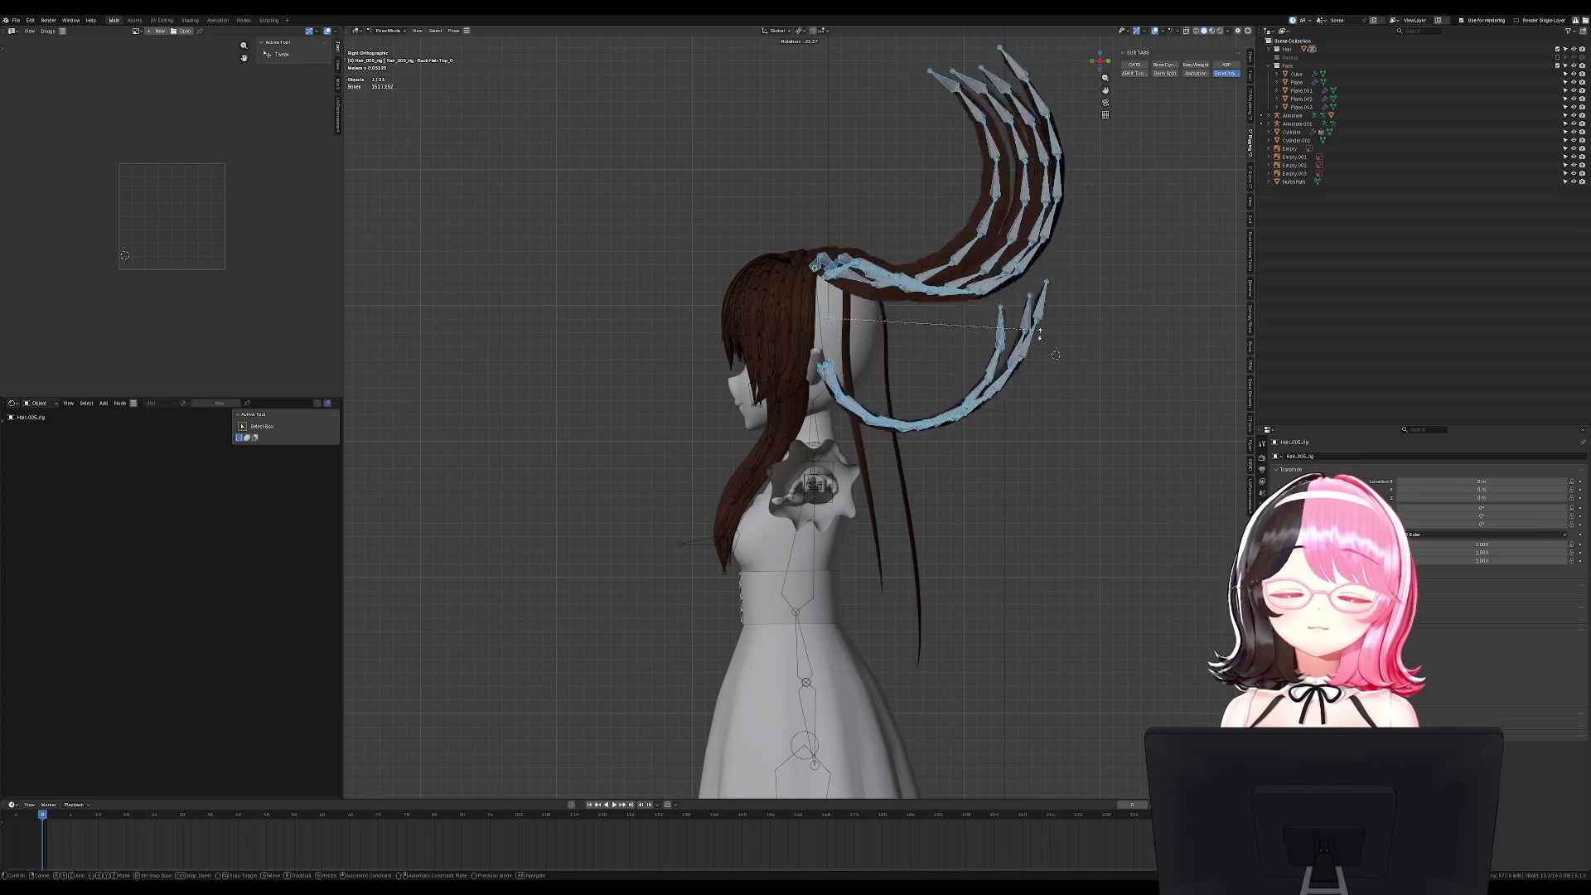
pyautogui.press('Escape')
pyautogui.hotkey('ctrl', 'Tab')
# Set the Hair_002 hair mesh's Armature modifier Object to the hair rig.
pyautogui.scroll(4, 779, 417)
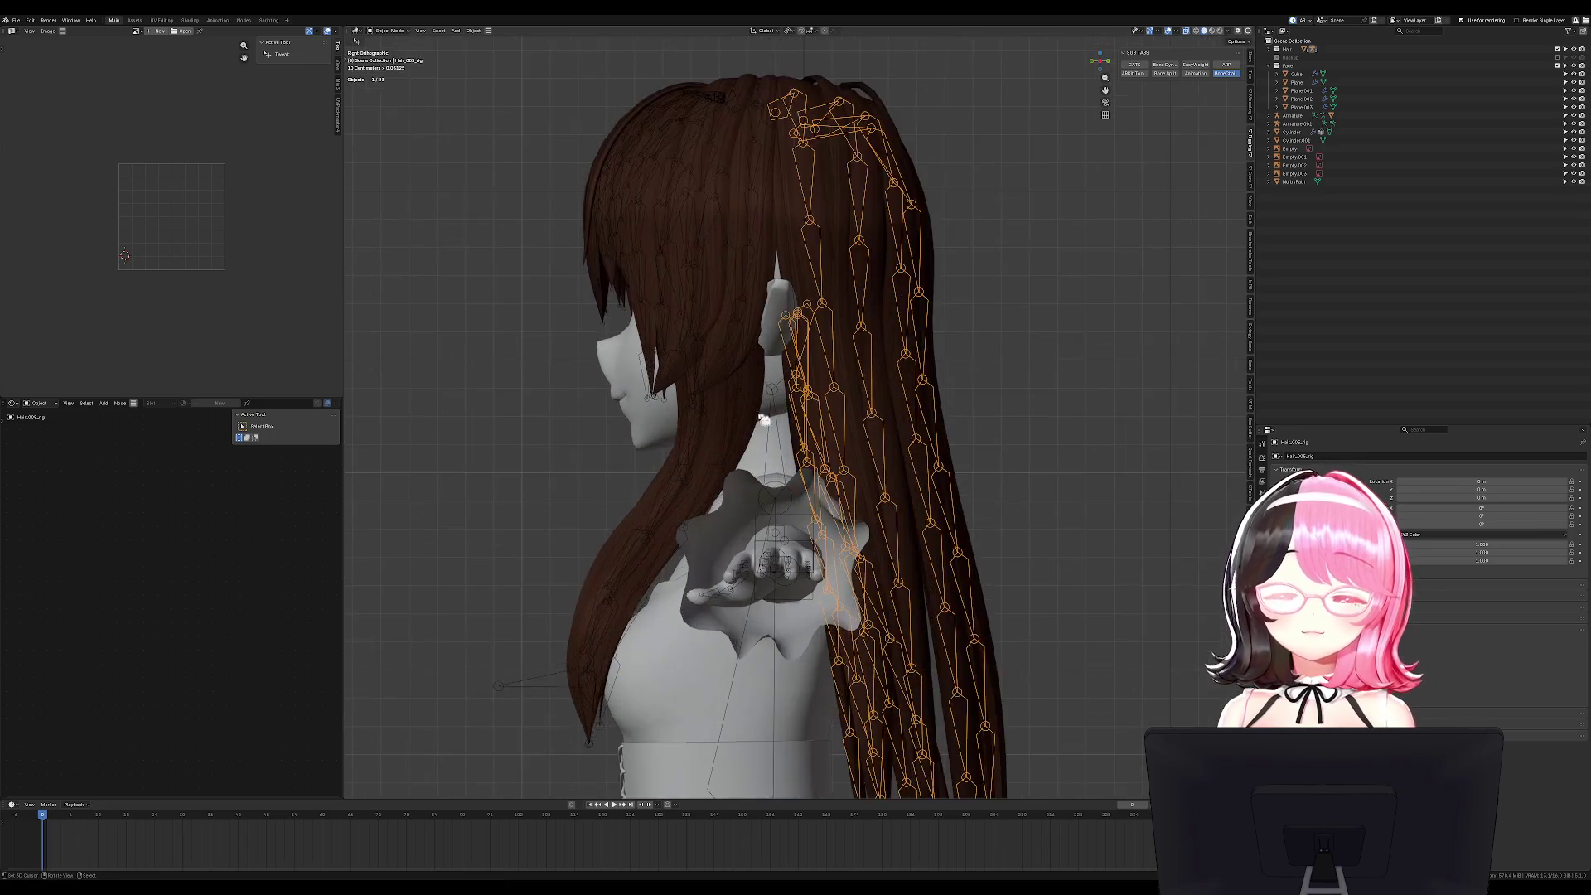
pyautogui.scroll(2, 780, 417)
pyautogui.click(661, 420)
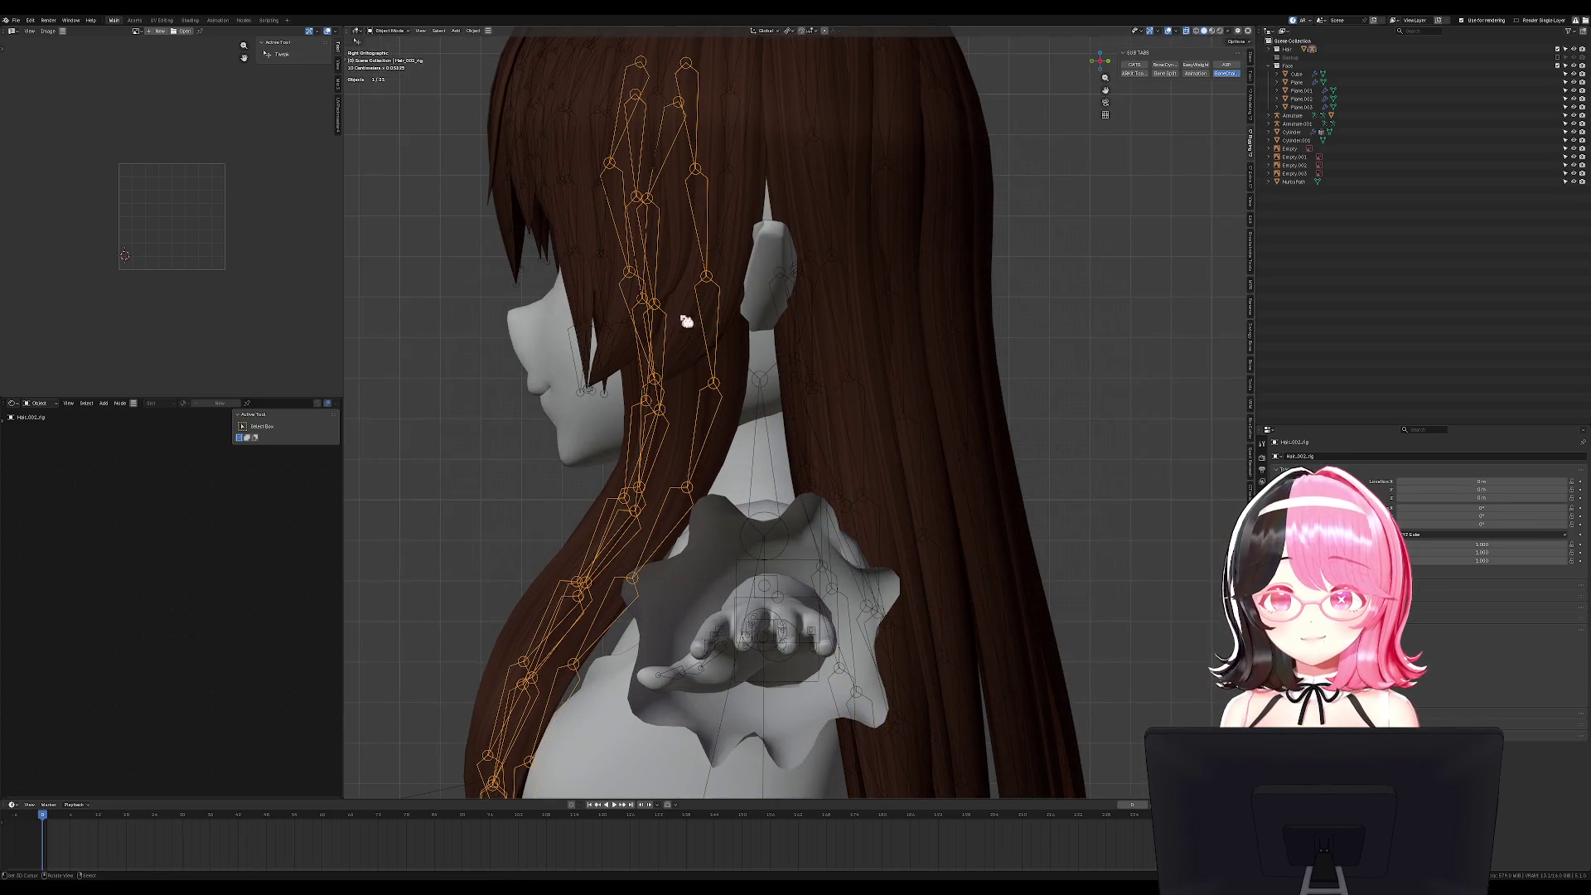
pyautogui.click(722, 255)
pyautogui.hotkey('ctrl', 'Tab')
pyautogui.scroll(-5, 840, 334)
pyautogui.hotkey('ctrl', 'Tab')
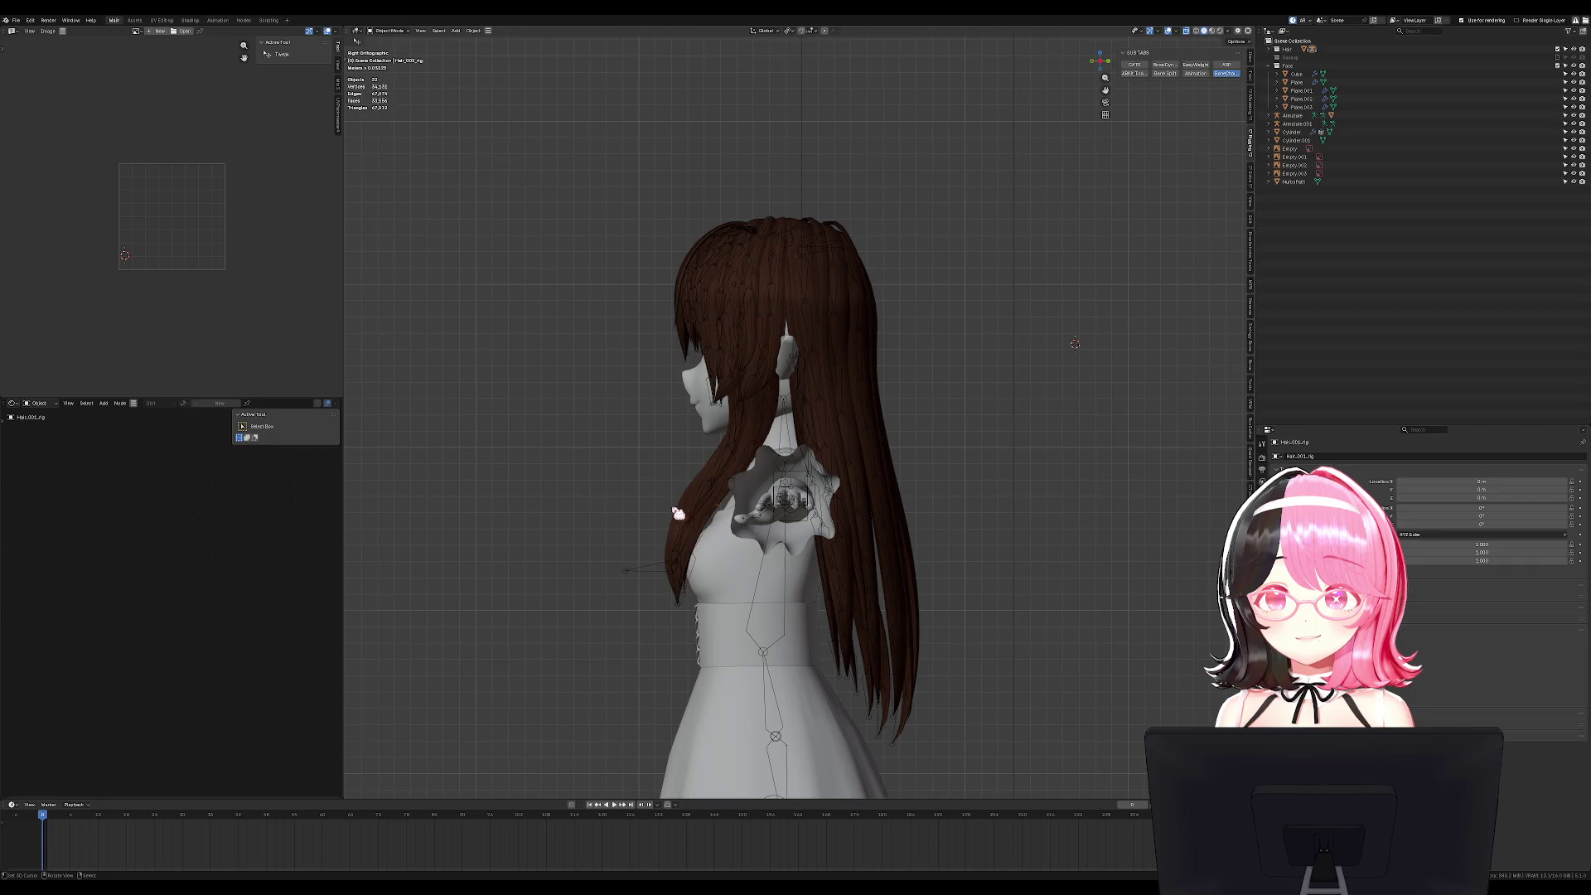
pyautogui.click(707, 456)
pyautogui.click(1411, 500)
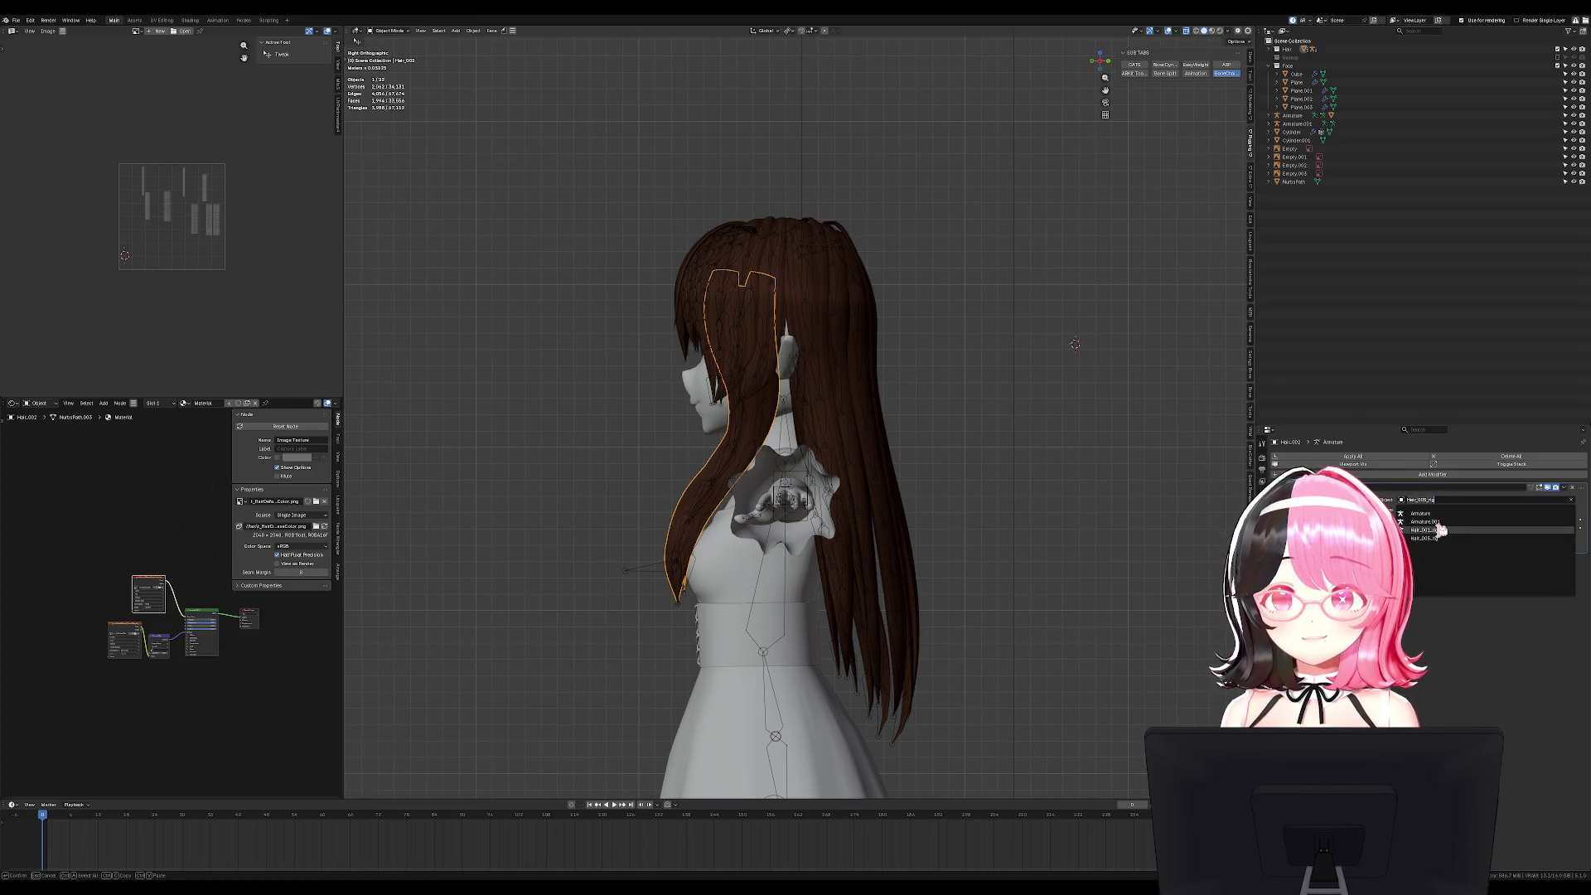
pyautogui.click(1425, 529)
# Test-rotate all Hair_001_rig bones in Pose Mode, cancel, and hide the armature.
pyautogui.scroll(5, 756, 348)
pyautogui.click(820, 263)
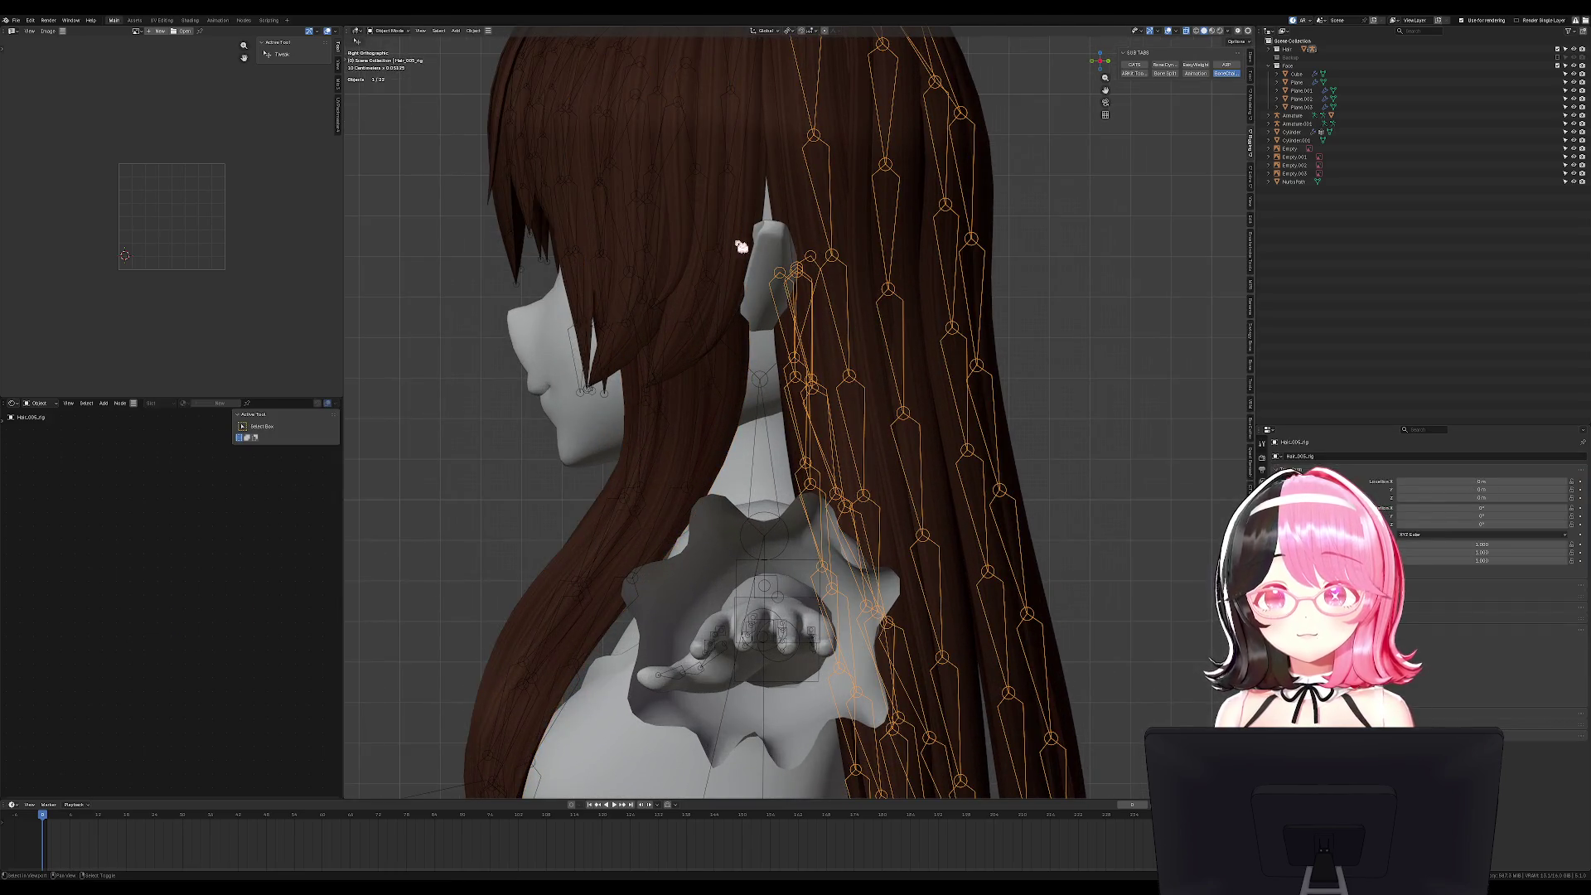
pyautogui.click(732, 179)
pyautogui.hotkey('ctrl', 'Tab')
pyautogui.scroll(-5, 732, 179)
pyautogui.press('a')
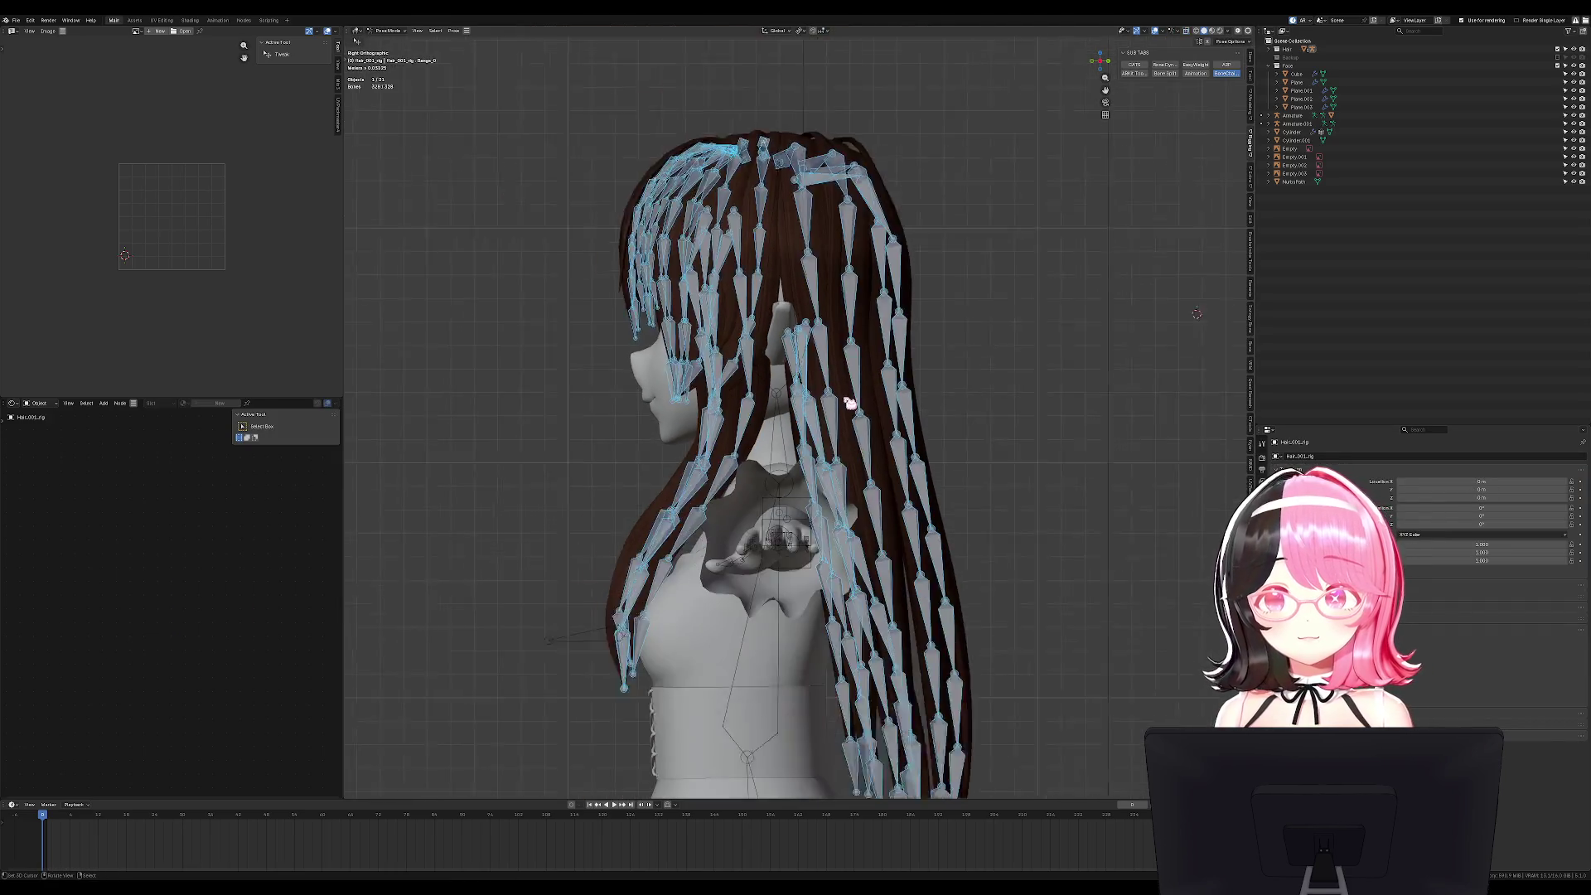
pyautogui.press('r')
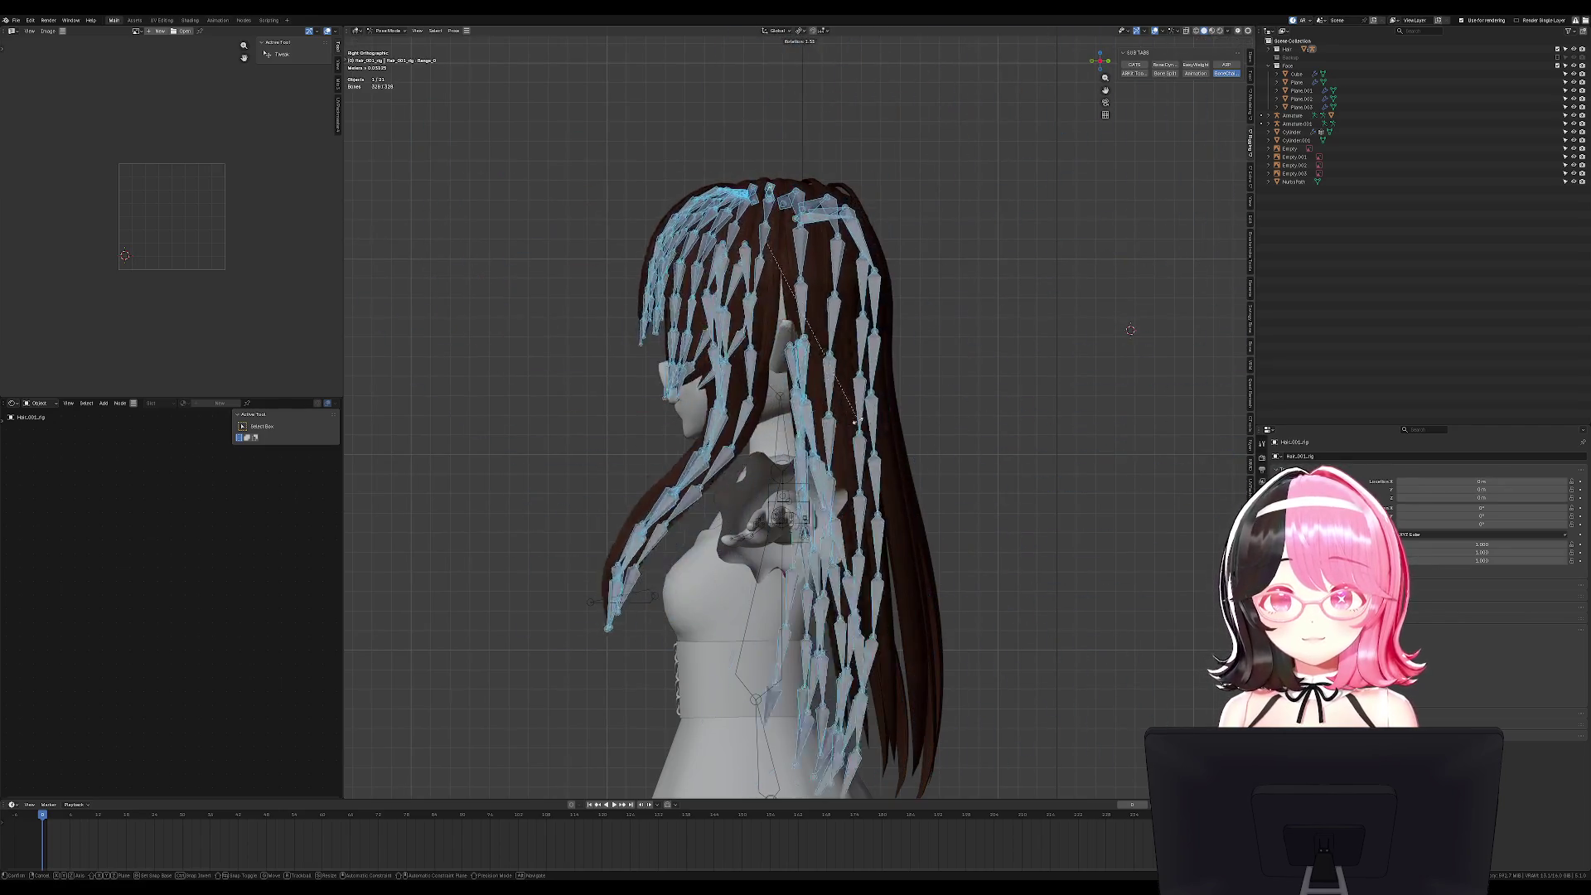
pyautogui.press('Escape')
pyautogui.hotkey('ctrl', 'Tab')
pyautogui.press('h')
# Select the Hair_005 hair mesh and choose its deforming rig in the Armature modifier.
pyautogui.click(912, 440)
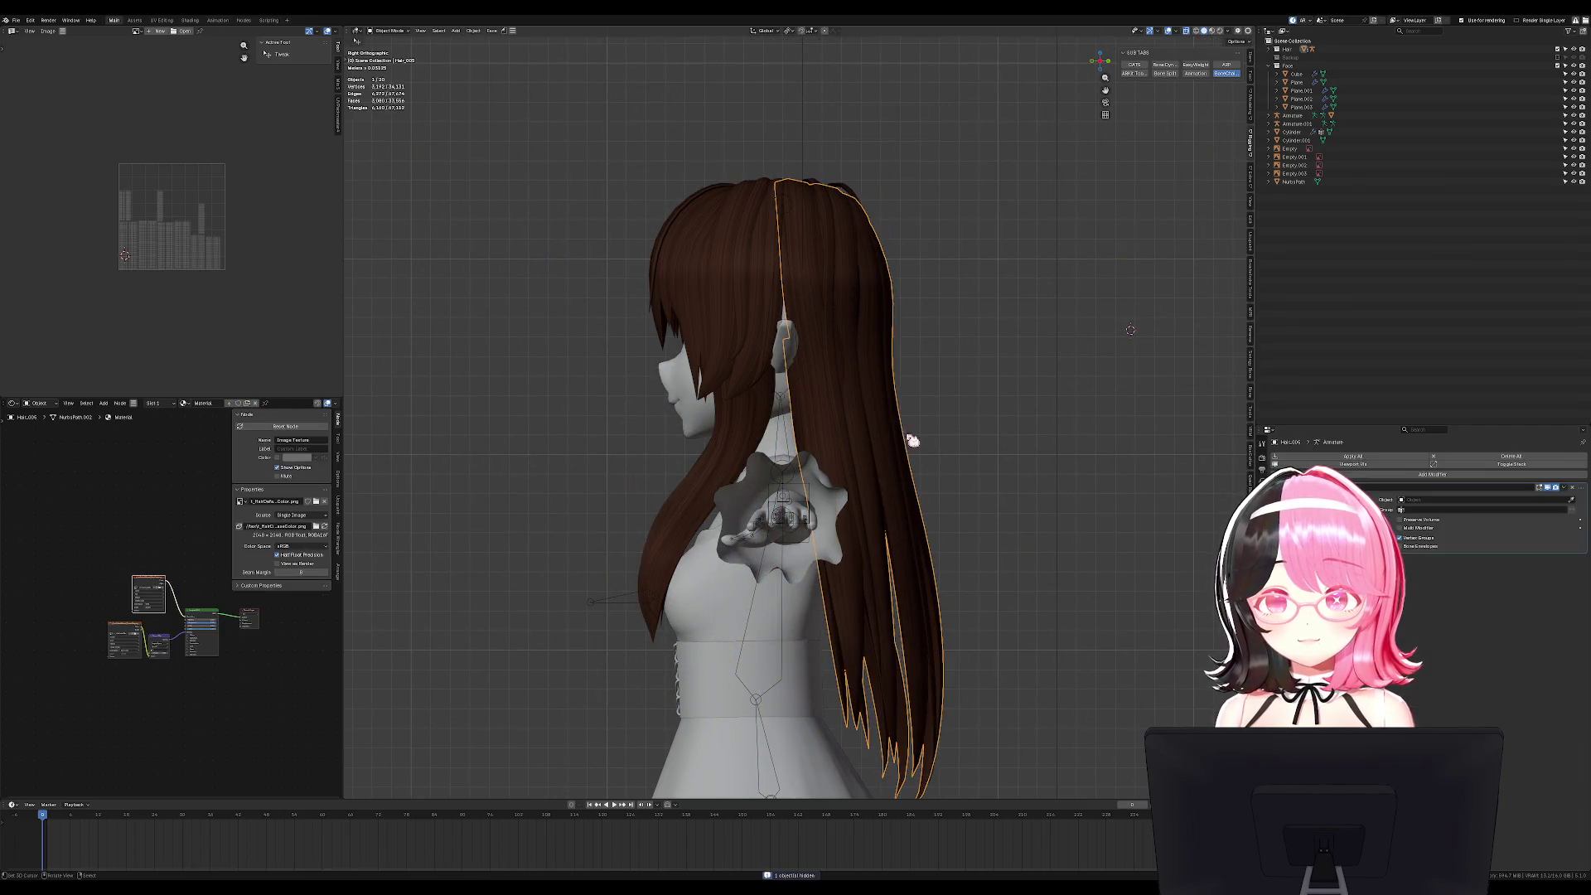
pyautogui.moveTo(861, 458); pyautogui.dragTo(821, 429, button='middle')
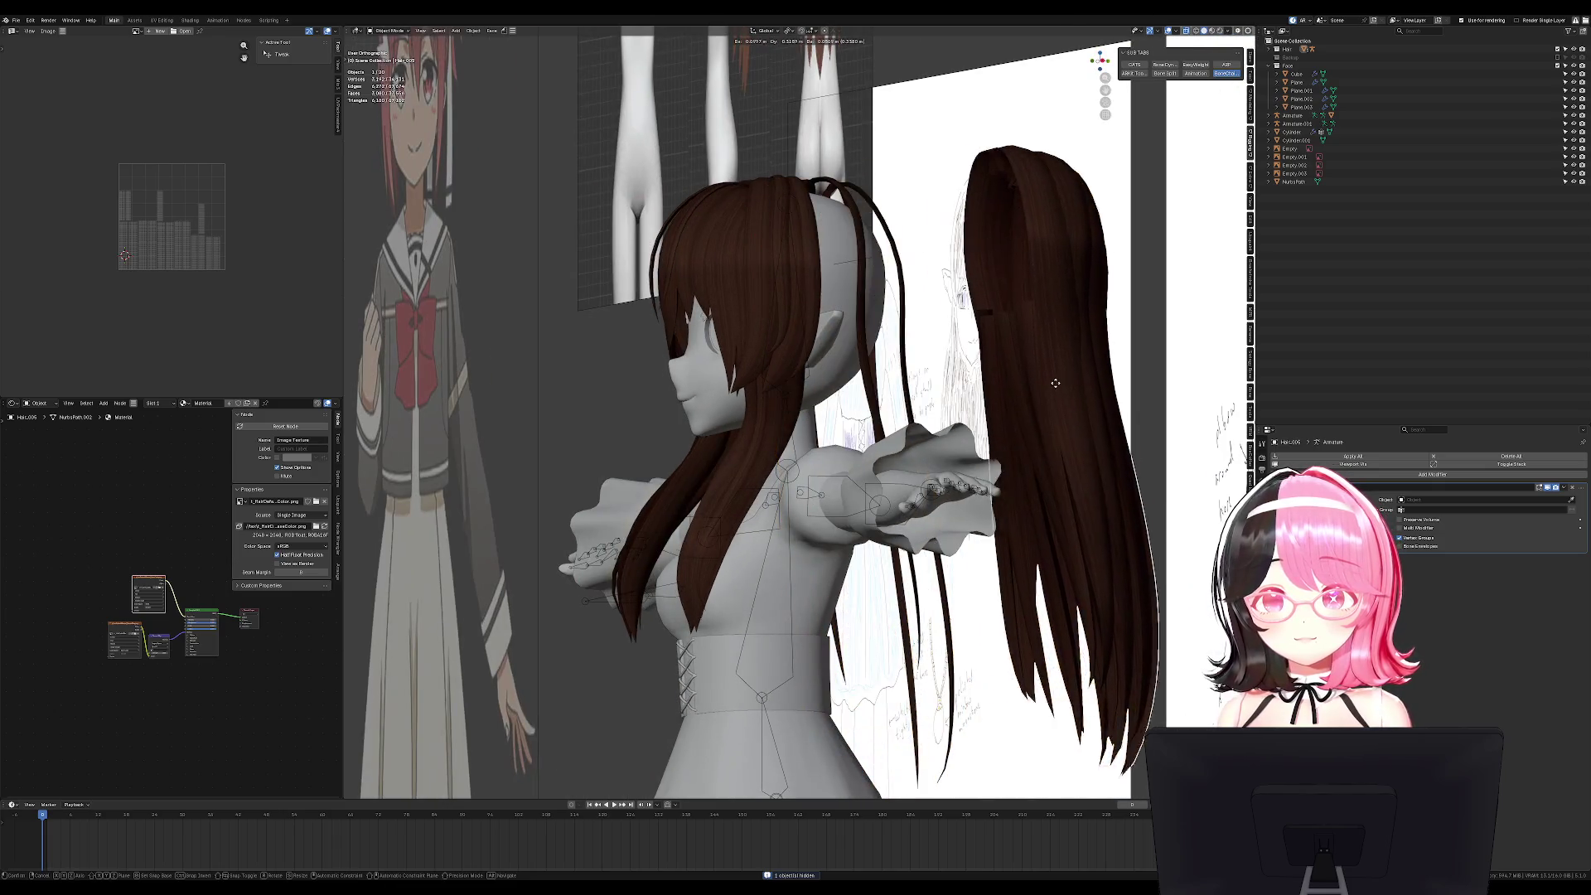
pyautogui.click(1420, 496)
# Select the Hair_004 strand and test-move it with the armature kept hidden.
pyautogui.press('KP_3')
pyautogui.click(877, 378)
pyautogui.press('g')
pyautogui.press('Escape')
pyautogui.hotkey('alt', 'h')
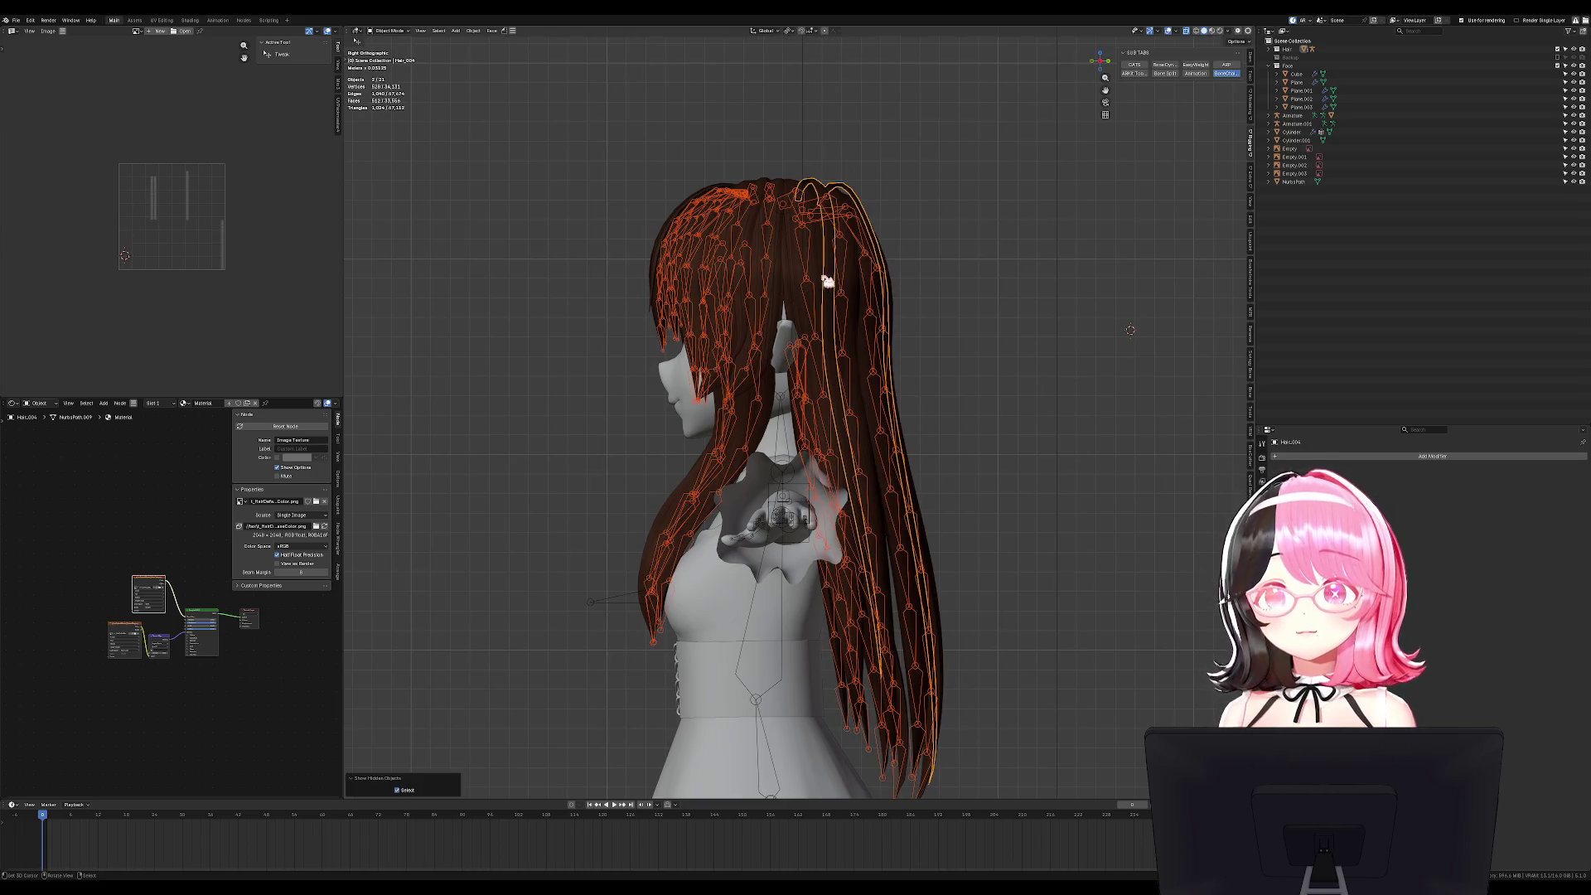
pyautogui.hotkey('ctrl', 'z')
pyautogui.hotkey('ctrl', 'z')
pyautogui.press('g')
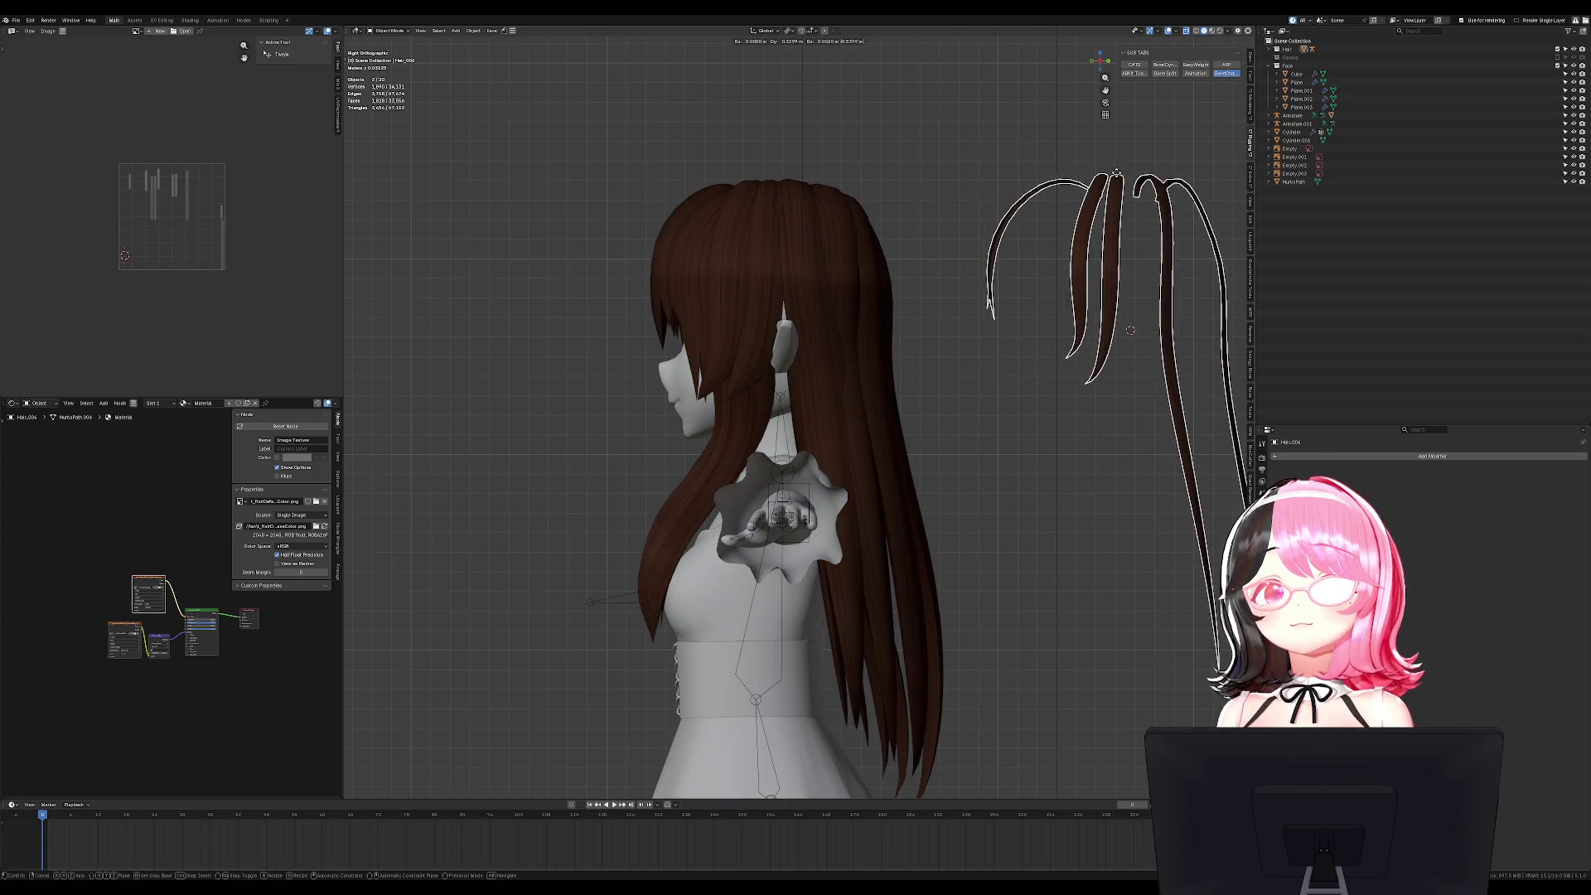
pyautogui.press('Escape')
# Reveal the hidden hair strands and test-rotate the hair rig's bones in Pose Mode.
pyautogui.press('KP_1')
pyautogui.click(866, 241)
pyautogui.moveTo(866, 240); pyautogui.dragTo(821, 318, button='middle')
pyautogui.hotkey('alt', 'h')
pyautogui.click(820, 318)
pyautogui.hotkey('ctrl', 'Tab')
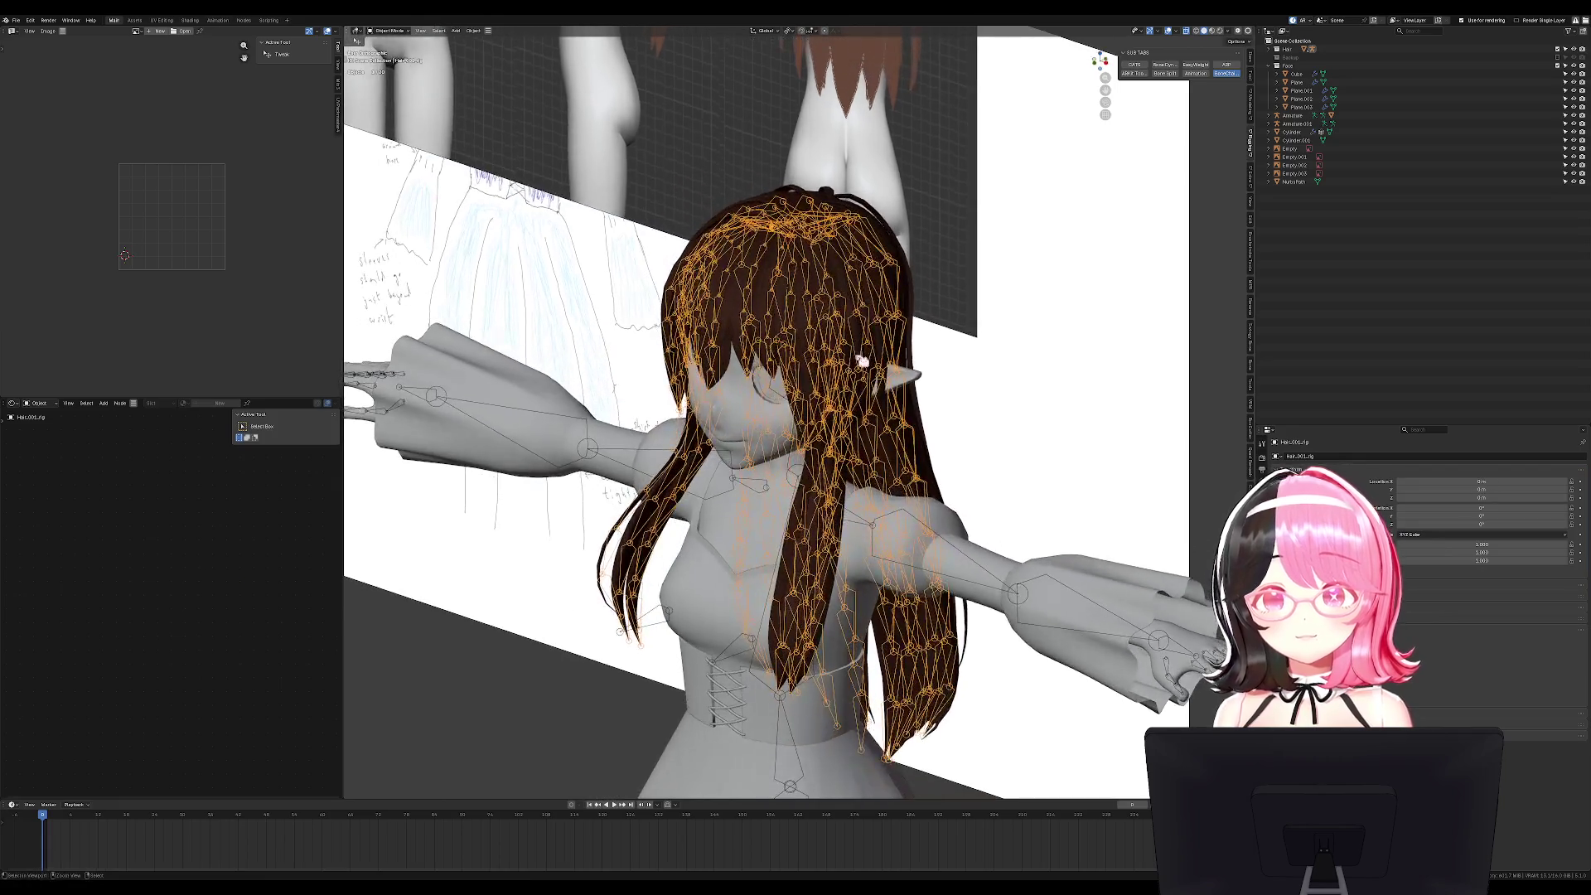
pyautogui.press('KP_3')
pyautogui.press('r')
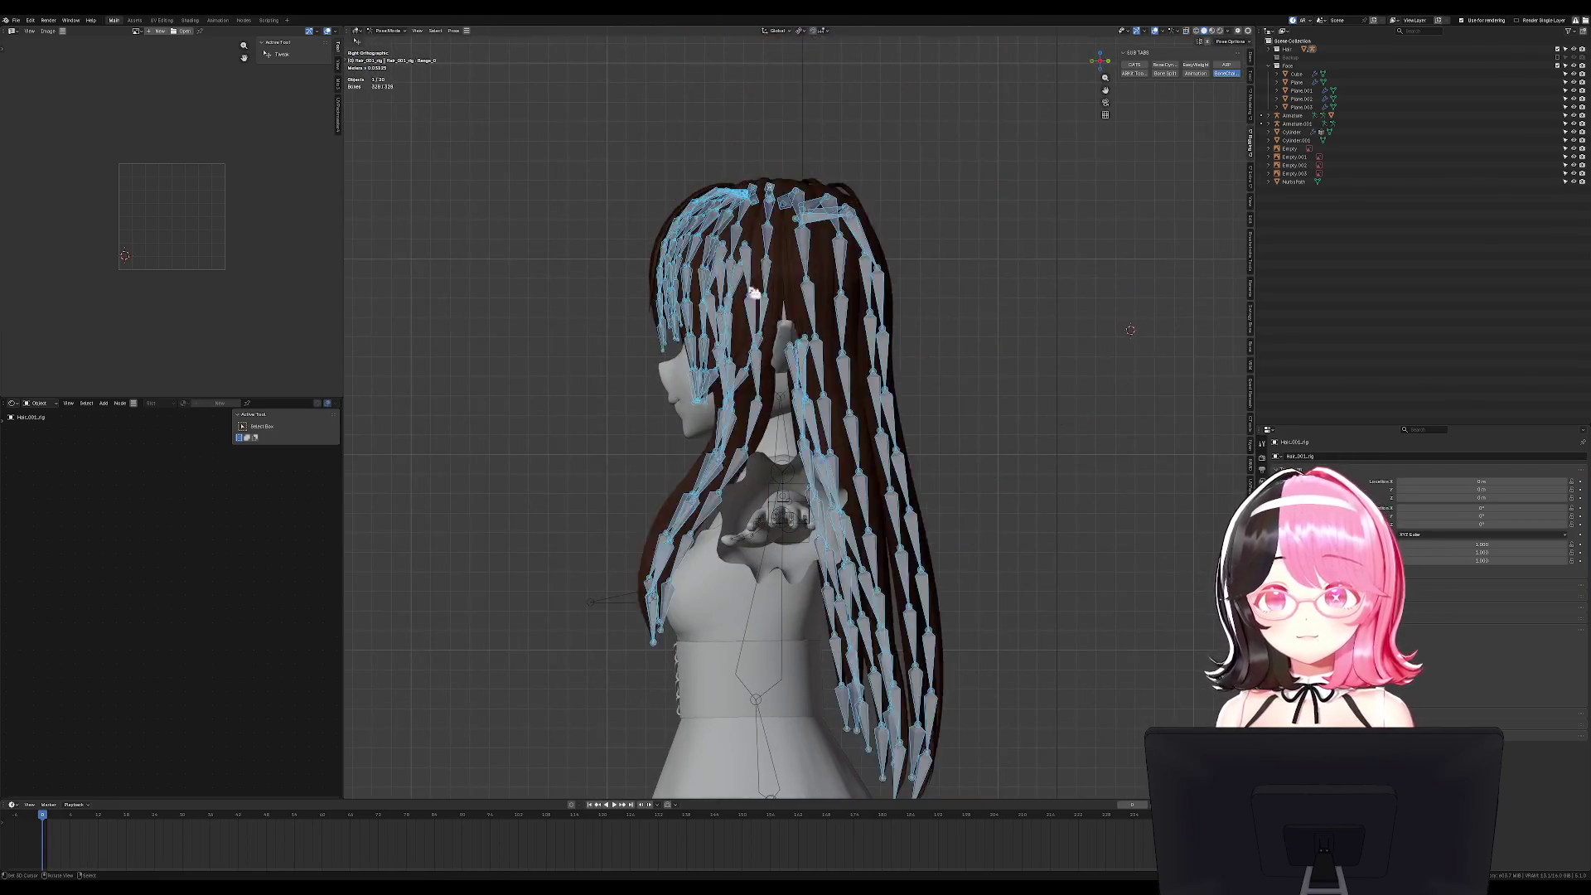
pyautogui.press('KP_1')
pyautogui.press('Escape')
pyautogui.moveTo(862, 348)
pyautogui.mouseDown(button='middle')
pyautogui.moveTo(812, 335)
pyautogui.moveTo(1125, 138)
pyautogui.mouseUp(button='middle')
pyautogui.hotkey('alt', 'a')
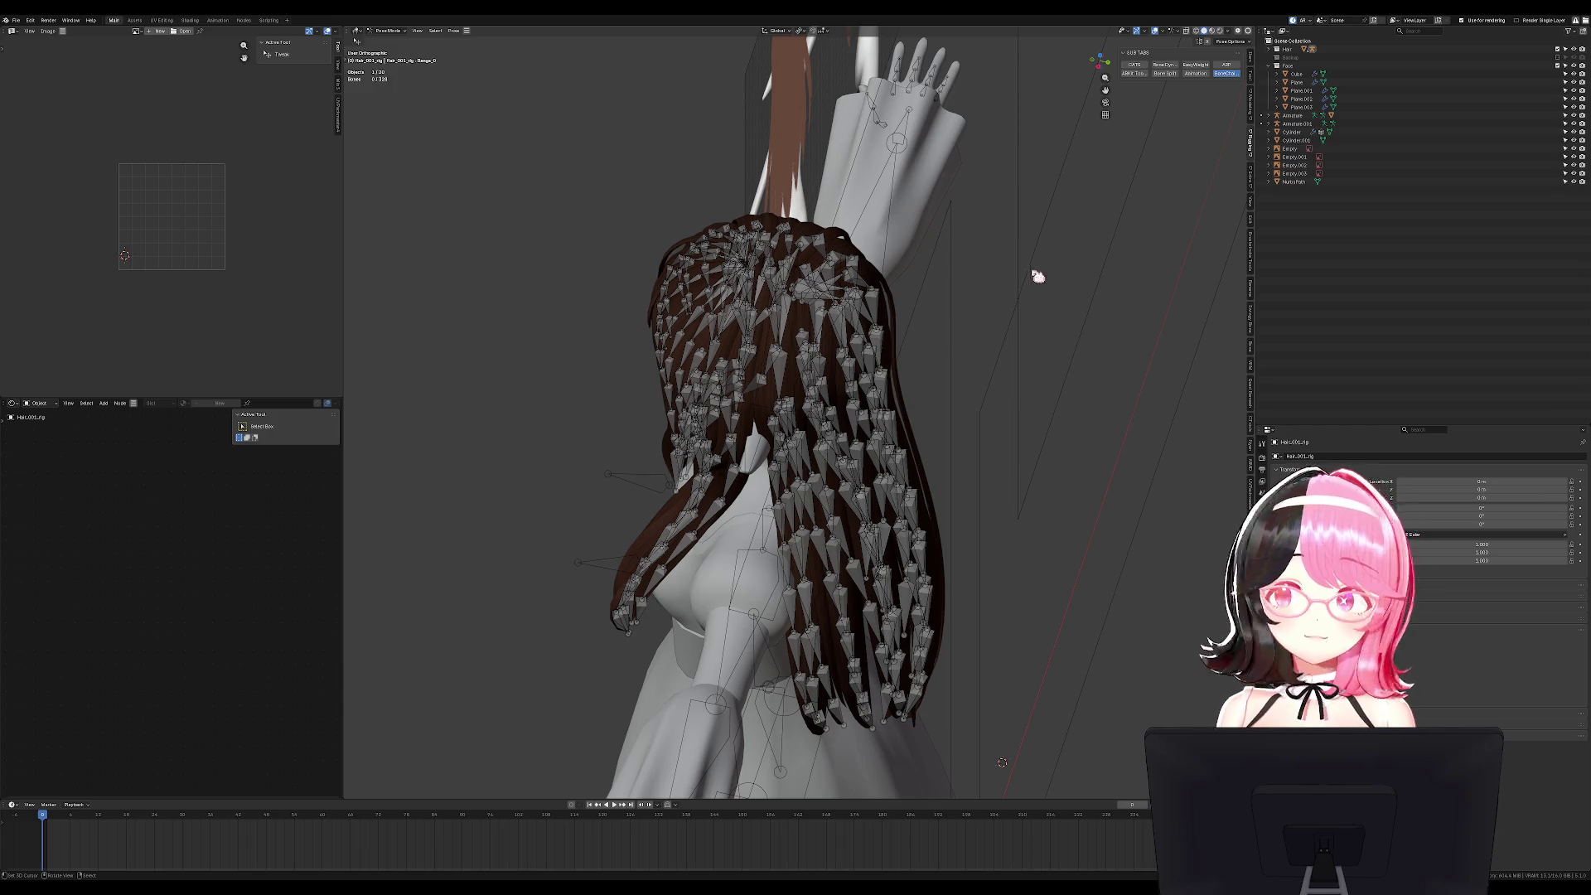
# Return the rig to Object Mode, deselect everything, and save the file.
pyautogui.press('KP_3')
pyautogui.click(386, 30)
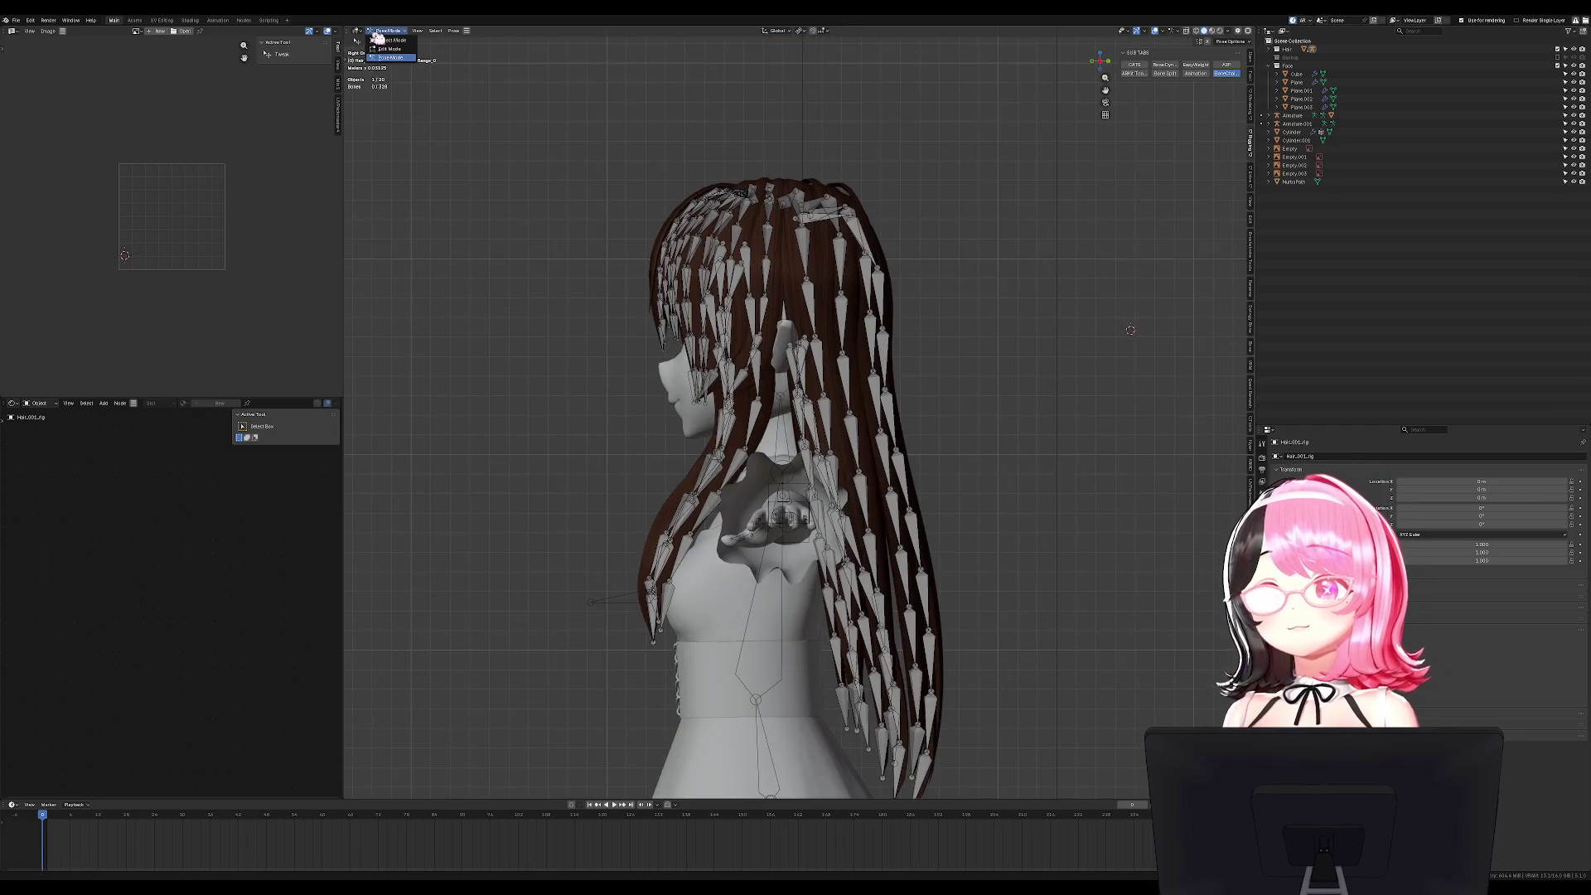
pyautogui.click(390, 40)
pyautogui.hotkey('alt', 'a')
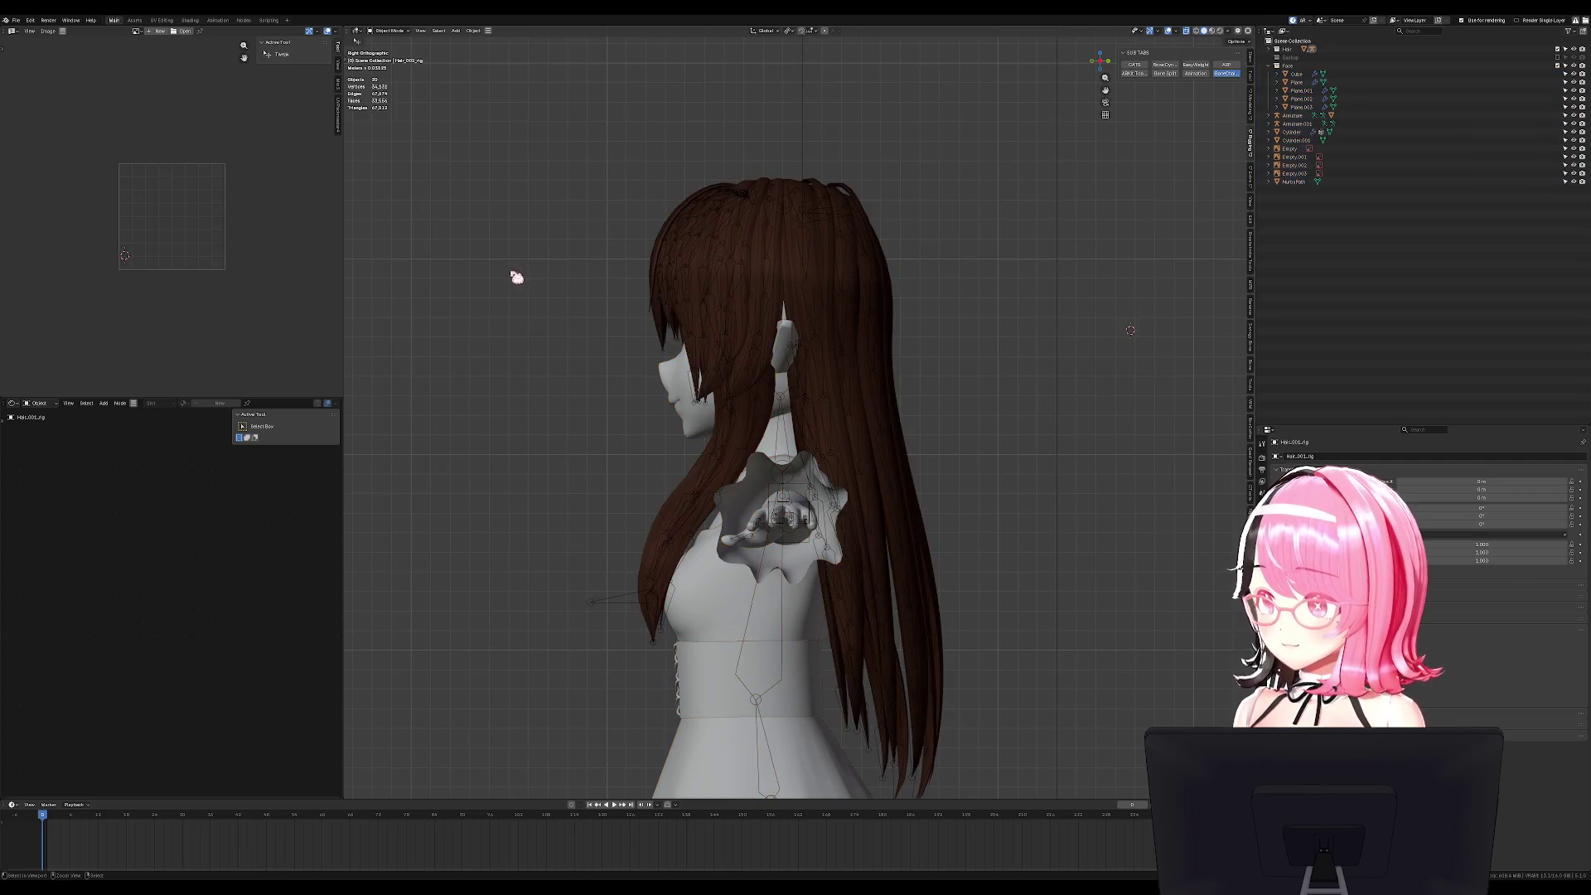
pyautogui.hotkey('ctrl', 's')
pyautogui.press('KP_1')
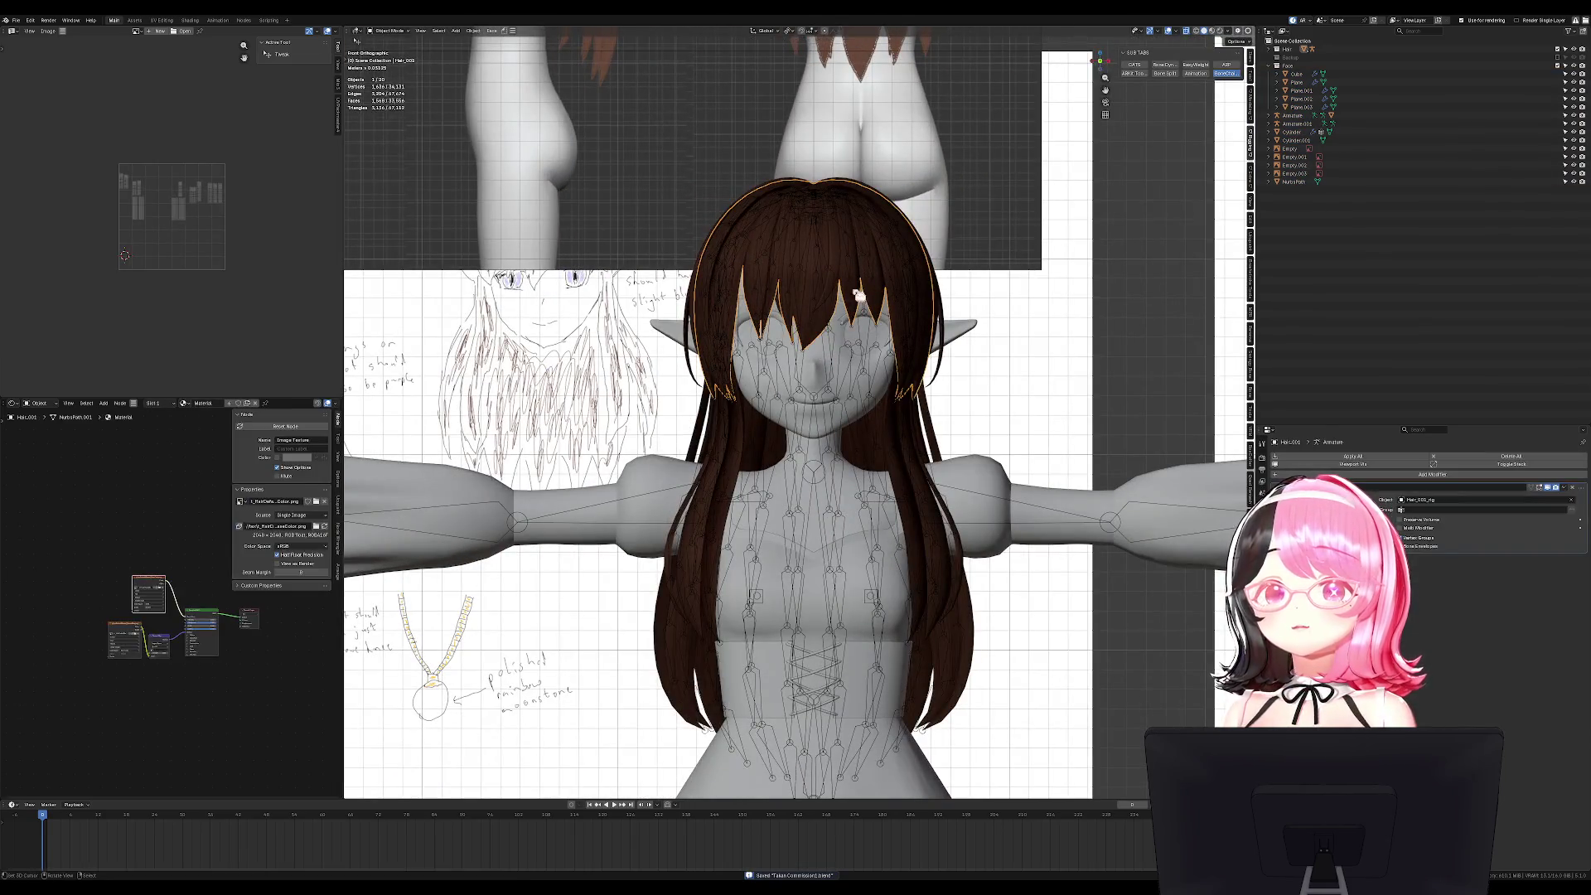
# Select all the hair rig's bones in Pose Mode and inspect them from above and in profile.
pyautogui.click(894, 279)
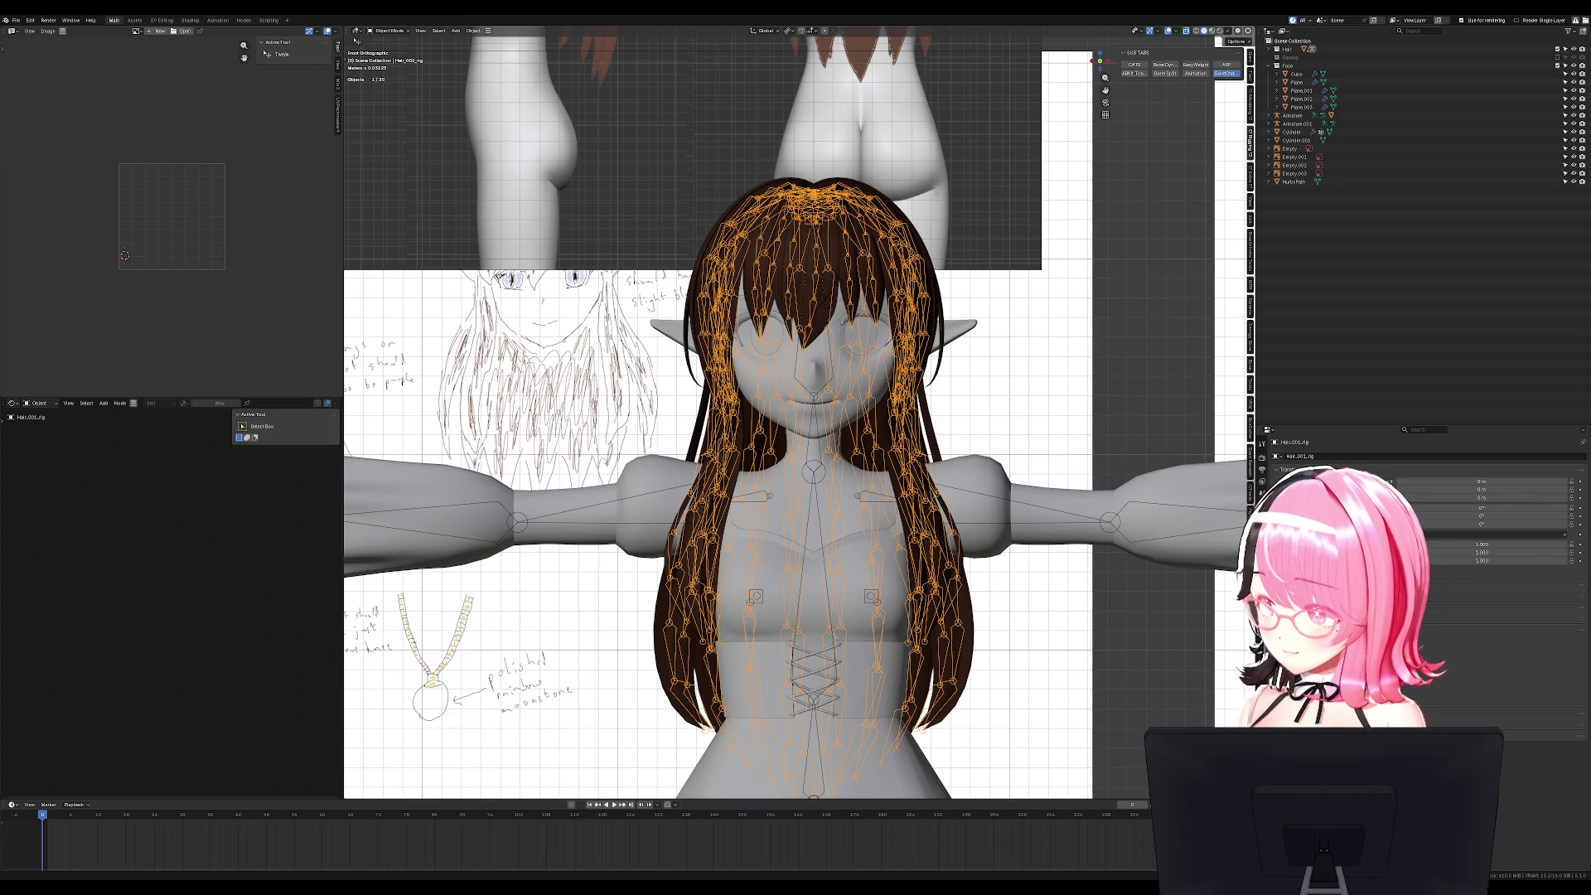
pyautogui.keyDown('alt'); pyautogui.moveTo(1035, 314); pyautogui.dragTo(821, 307, button='middle'); pyautogui.keyUp('alt')
pyautogui.hotkey('ctrl', 'Tab')
pyautogui.press('a')
pyautogui.moveTo(762, 196); pyautogui.dragTo(756, 340, button='middle')
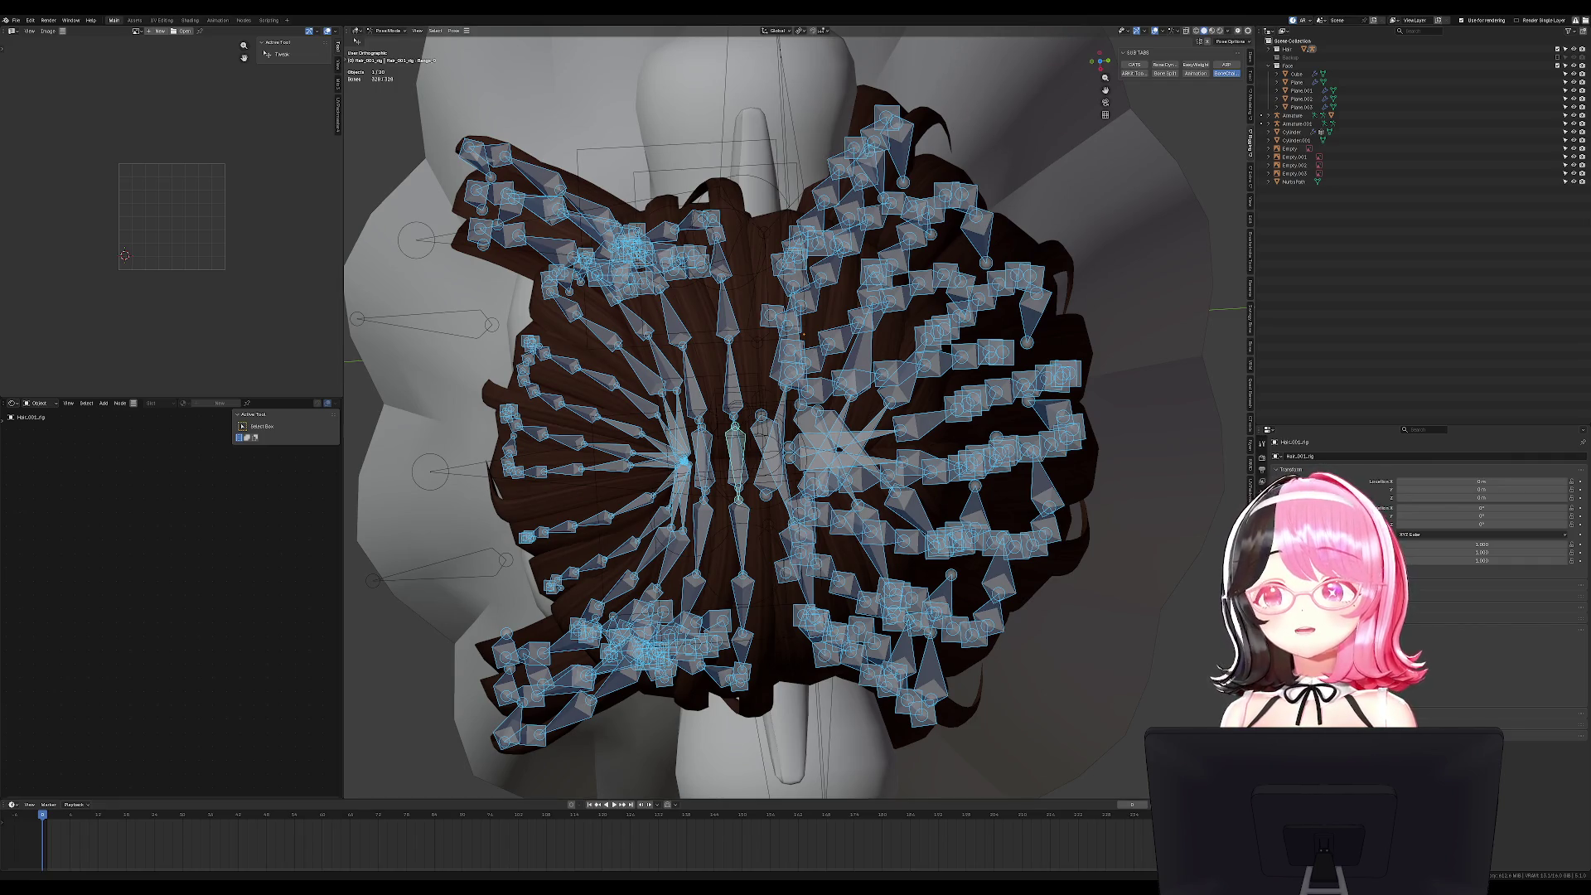
pyautogui.moveTo(998, 60)
pyautogui.keyDown('alt'); pyautogui.mouseDown(button='middle')
pyautogui.moveTo(958, 266)
pyautogui.moveTo(965, 156)
pyautogui.mouseUp(button='middle'); pyautogui.keyUp('alt')
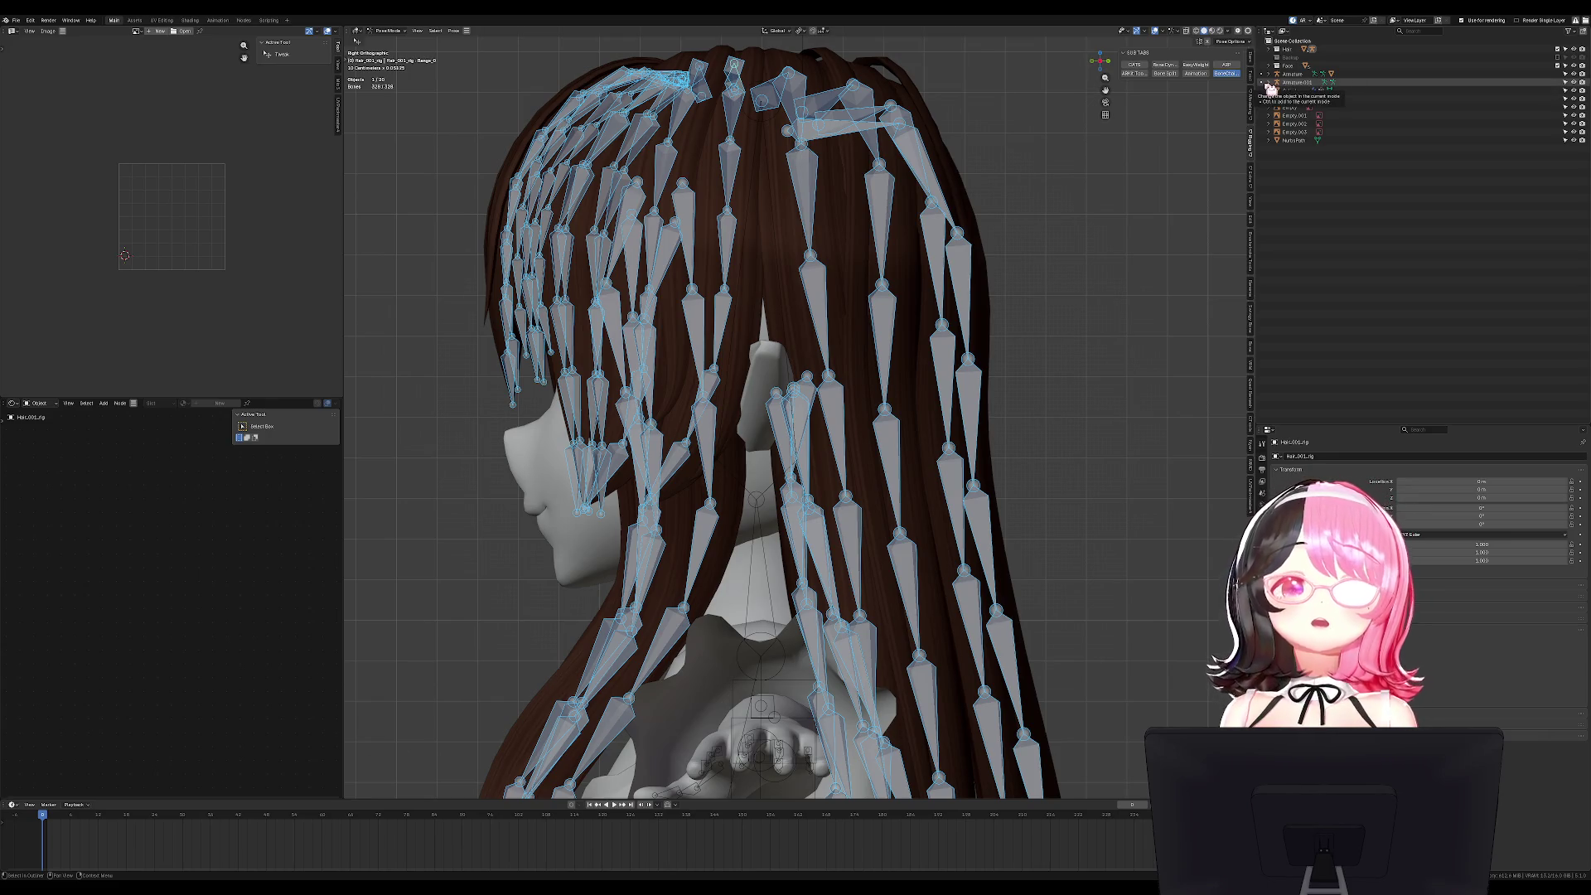
# Rename the hair rig object to Hair Armature in the Outliner.
pyautogui.click(1269, 49)
pyautogui.click(1317, 58)
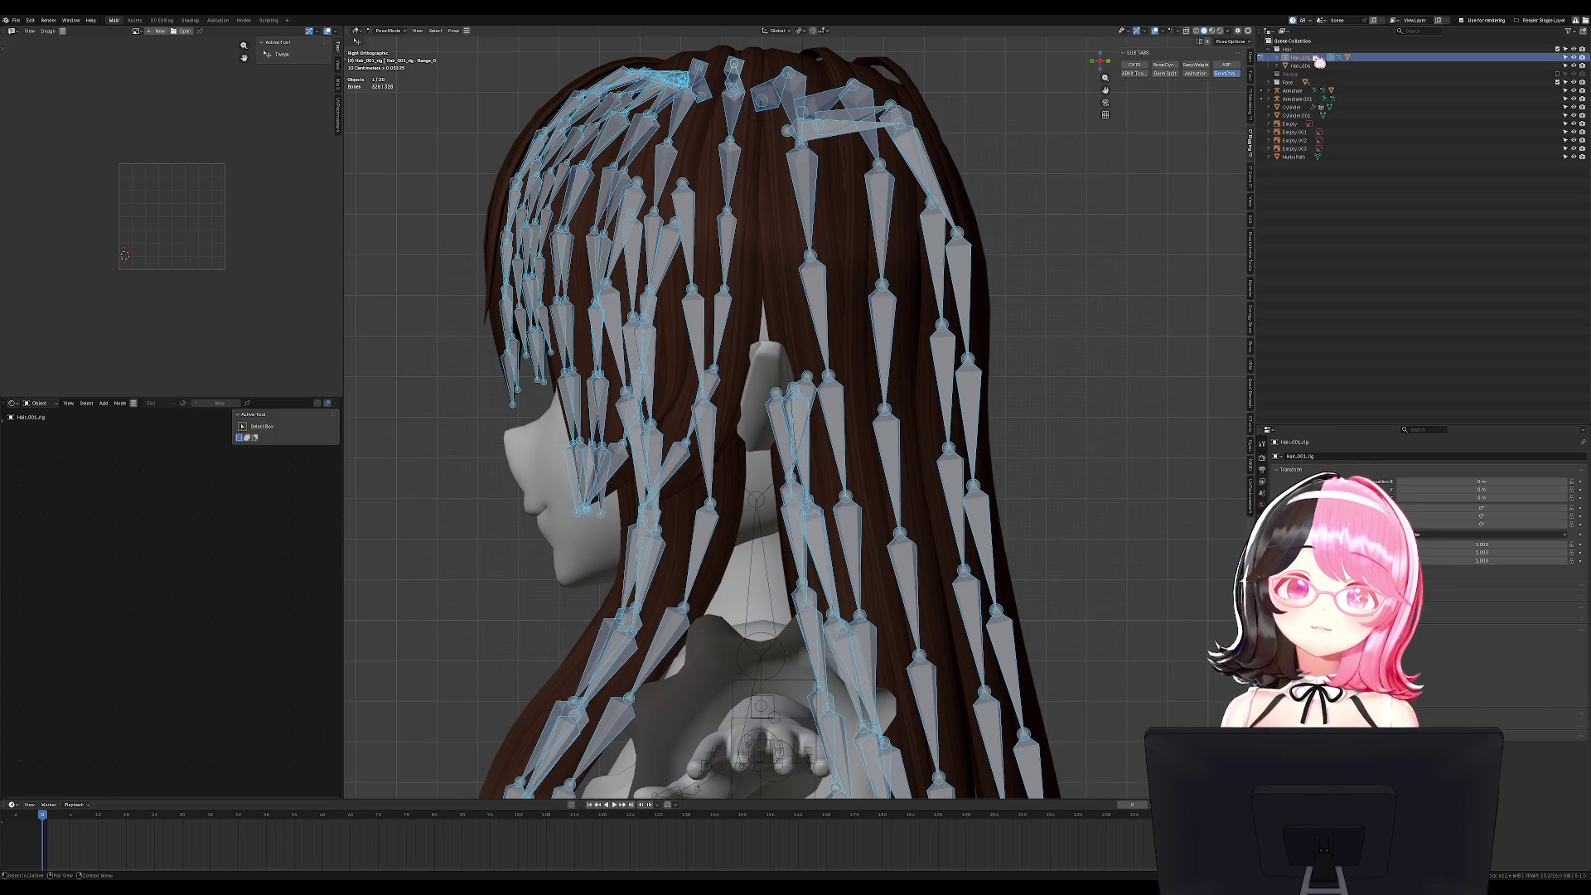
pyautogui.doubleClick(1319, 59)
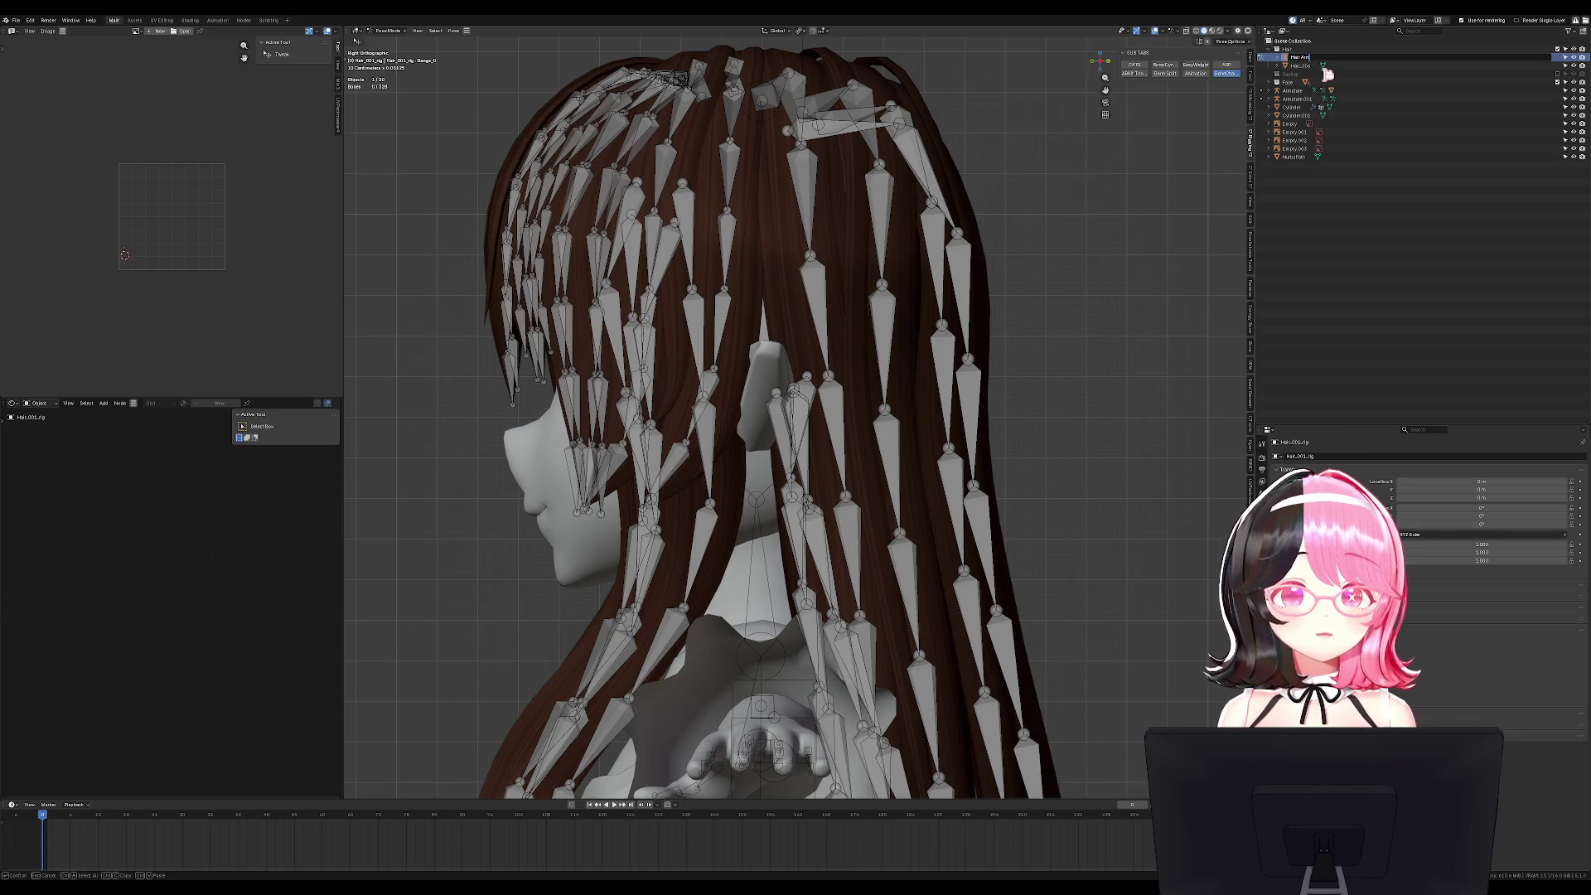
pyautogui.write('ature')
pyautogui.press('Return')
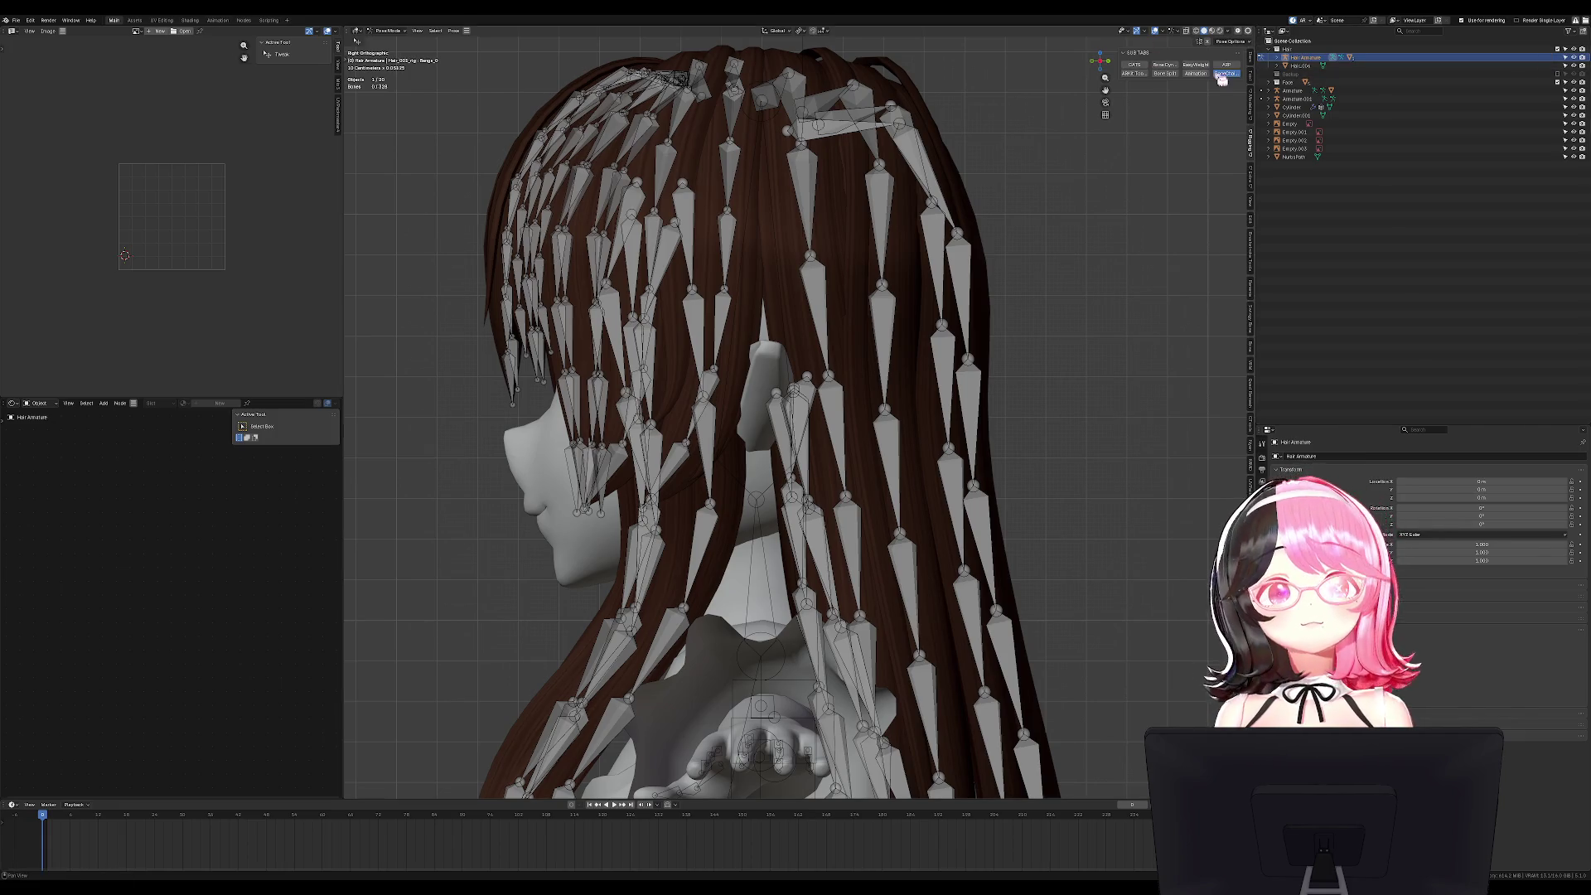
# Select every bone from Back Hair Top_0 through Side Hair_7 and enter Edit Mode.
pyautogui.click(1276, 57)
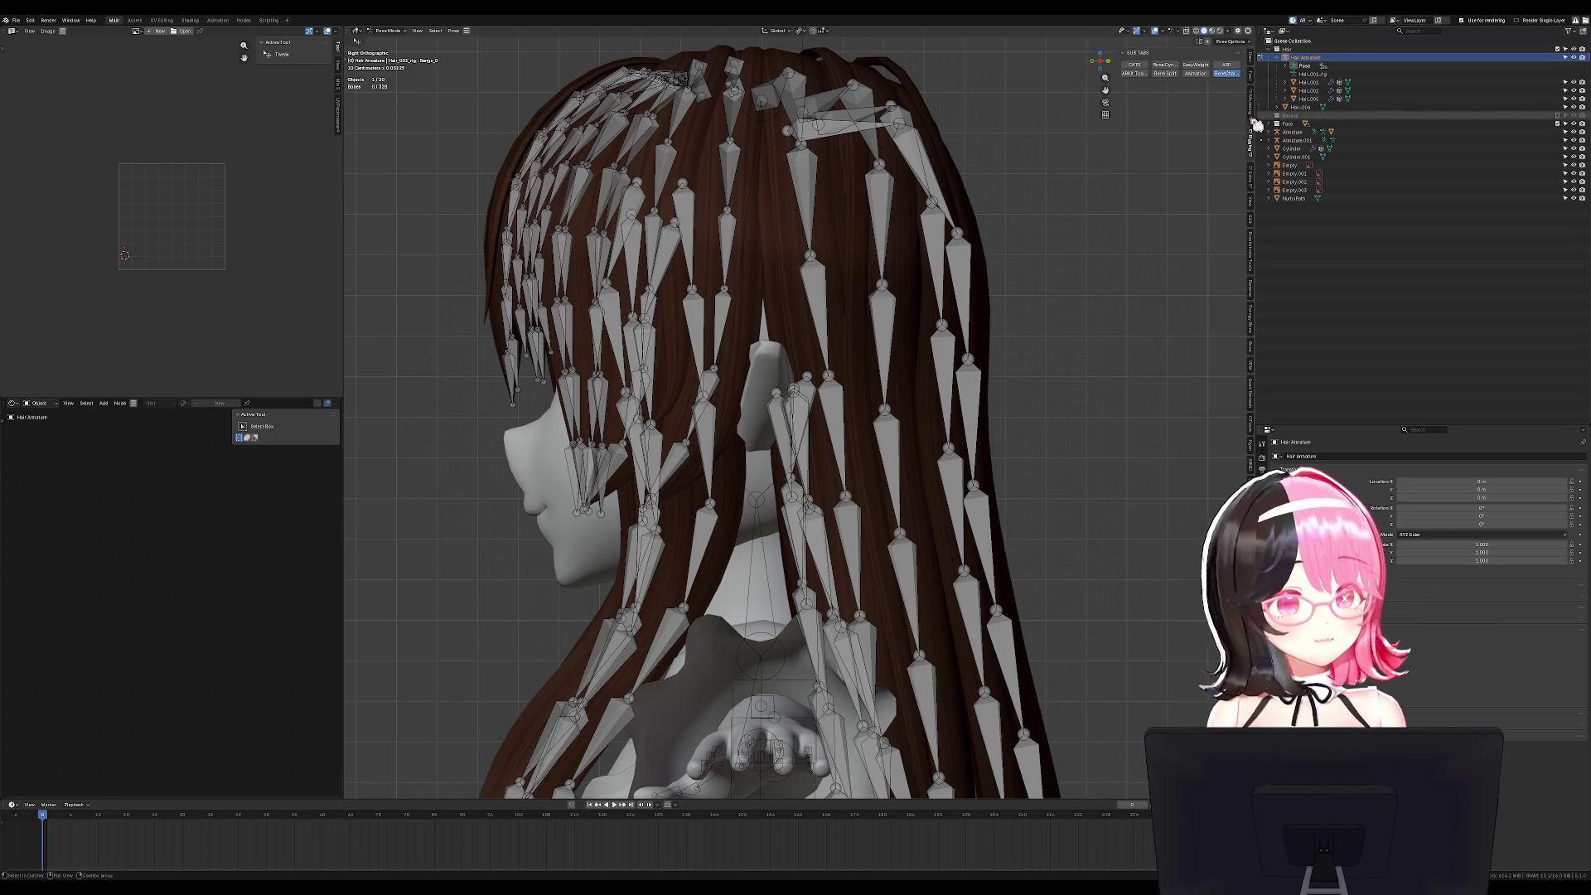
pyautogui.click(1299, 82)
pyautogui.click(1285, 66)
pyautogui.click(1319, 74)
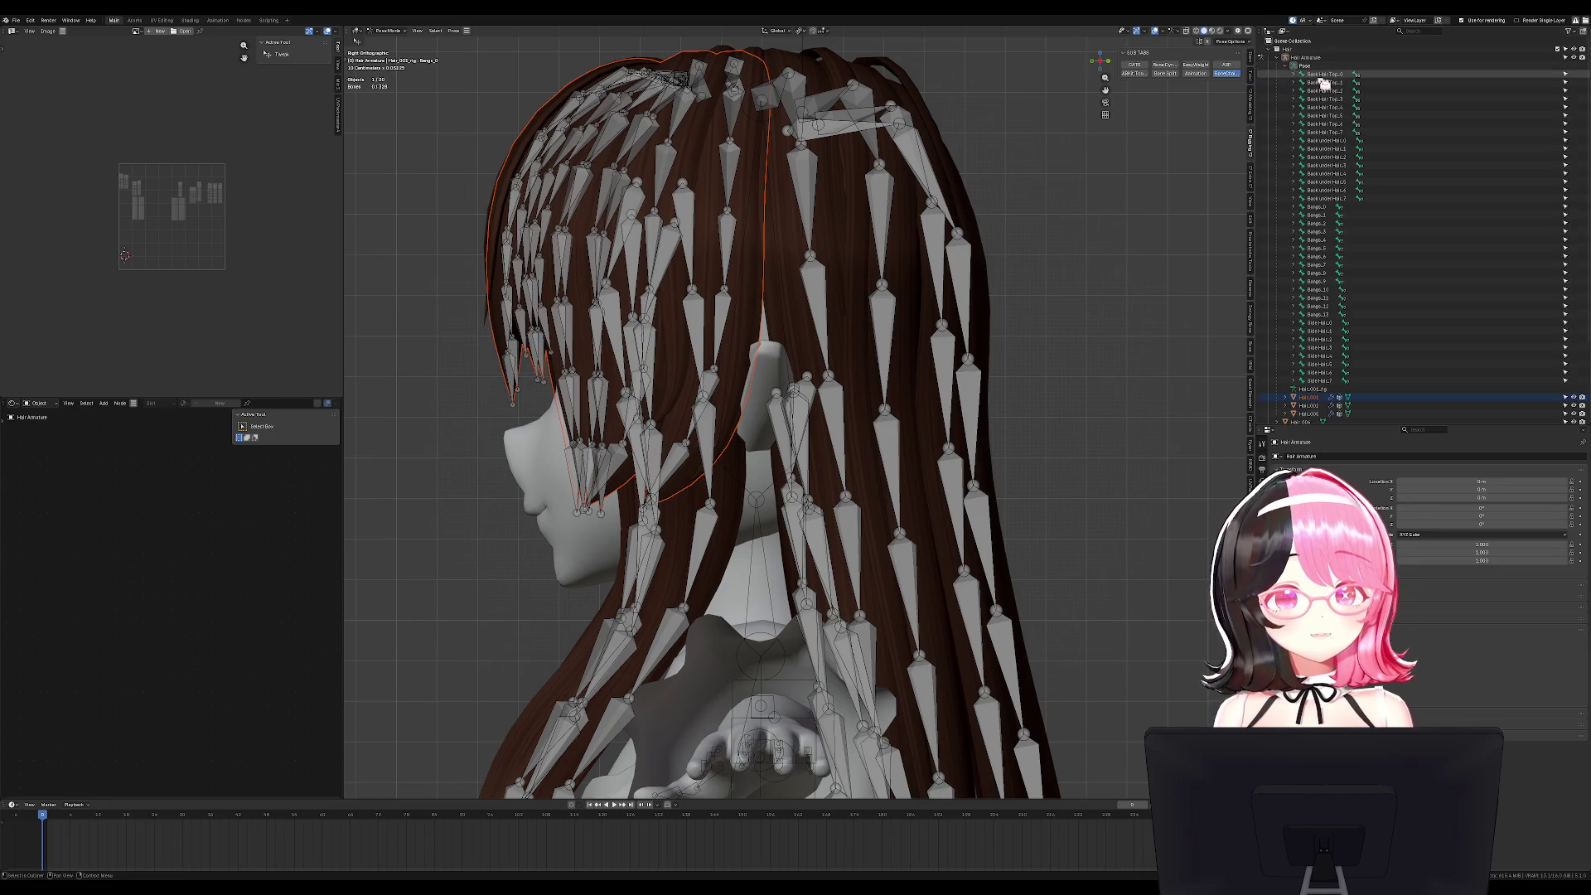
pyautogui.keyDown('shift'); pyautogui.click(1323, 381); pyautogui.keyUp('shift')
pyautogui.scroll(-6, 916, 398)
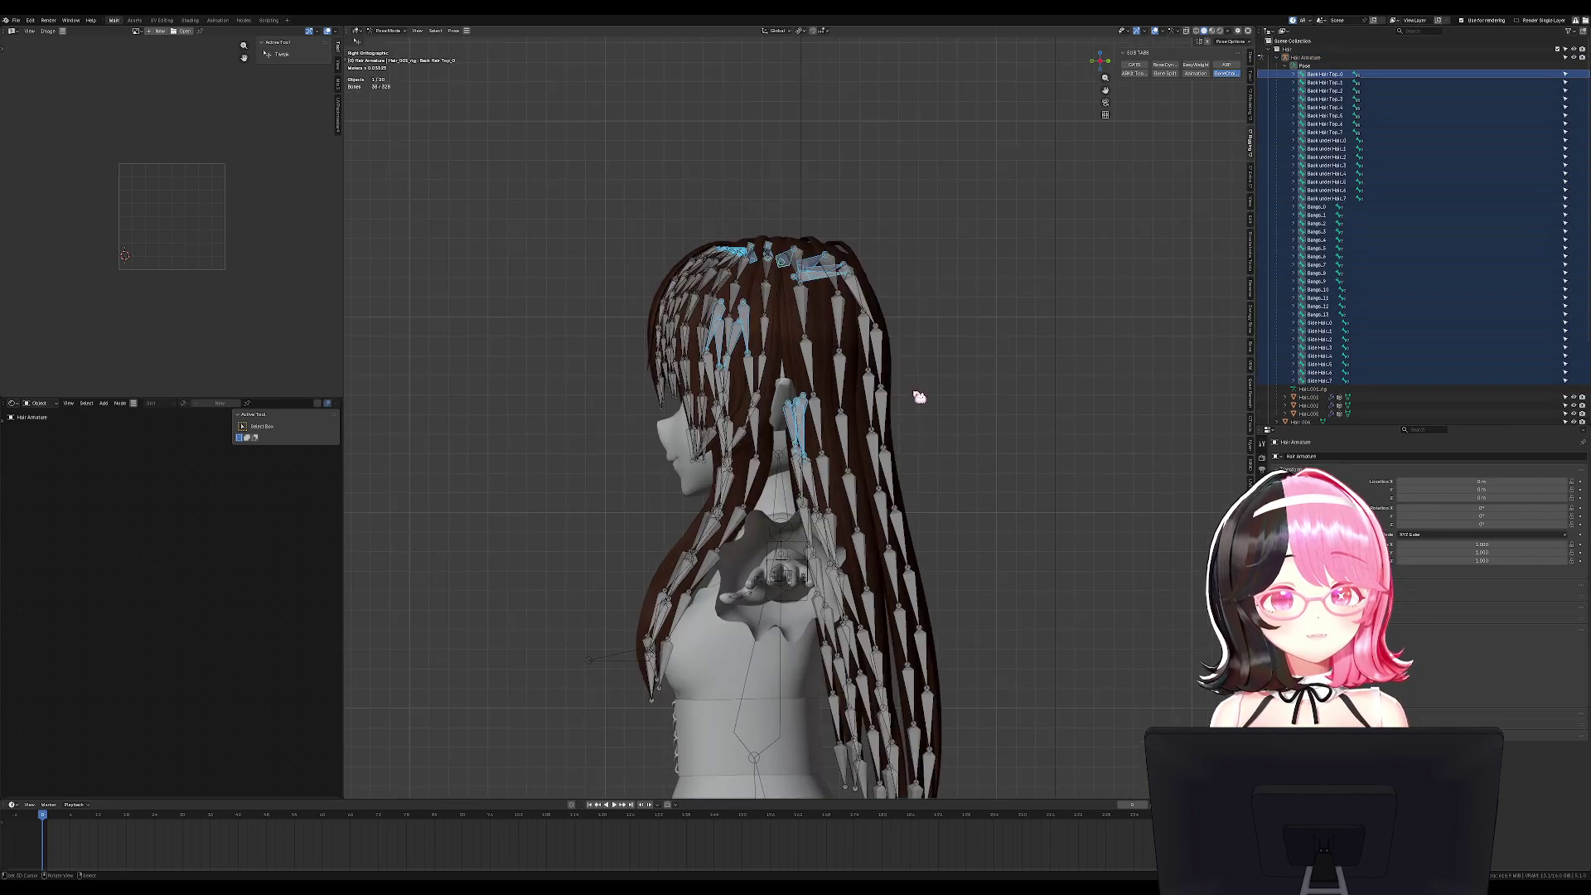
pyautogui.moveTo(931, 373); pyautogui.dragTo(864, 425, button='middle')
pyautogui.press('KP_3')
pyautogui.press('Tab')
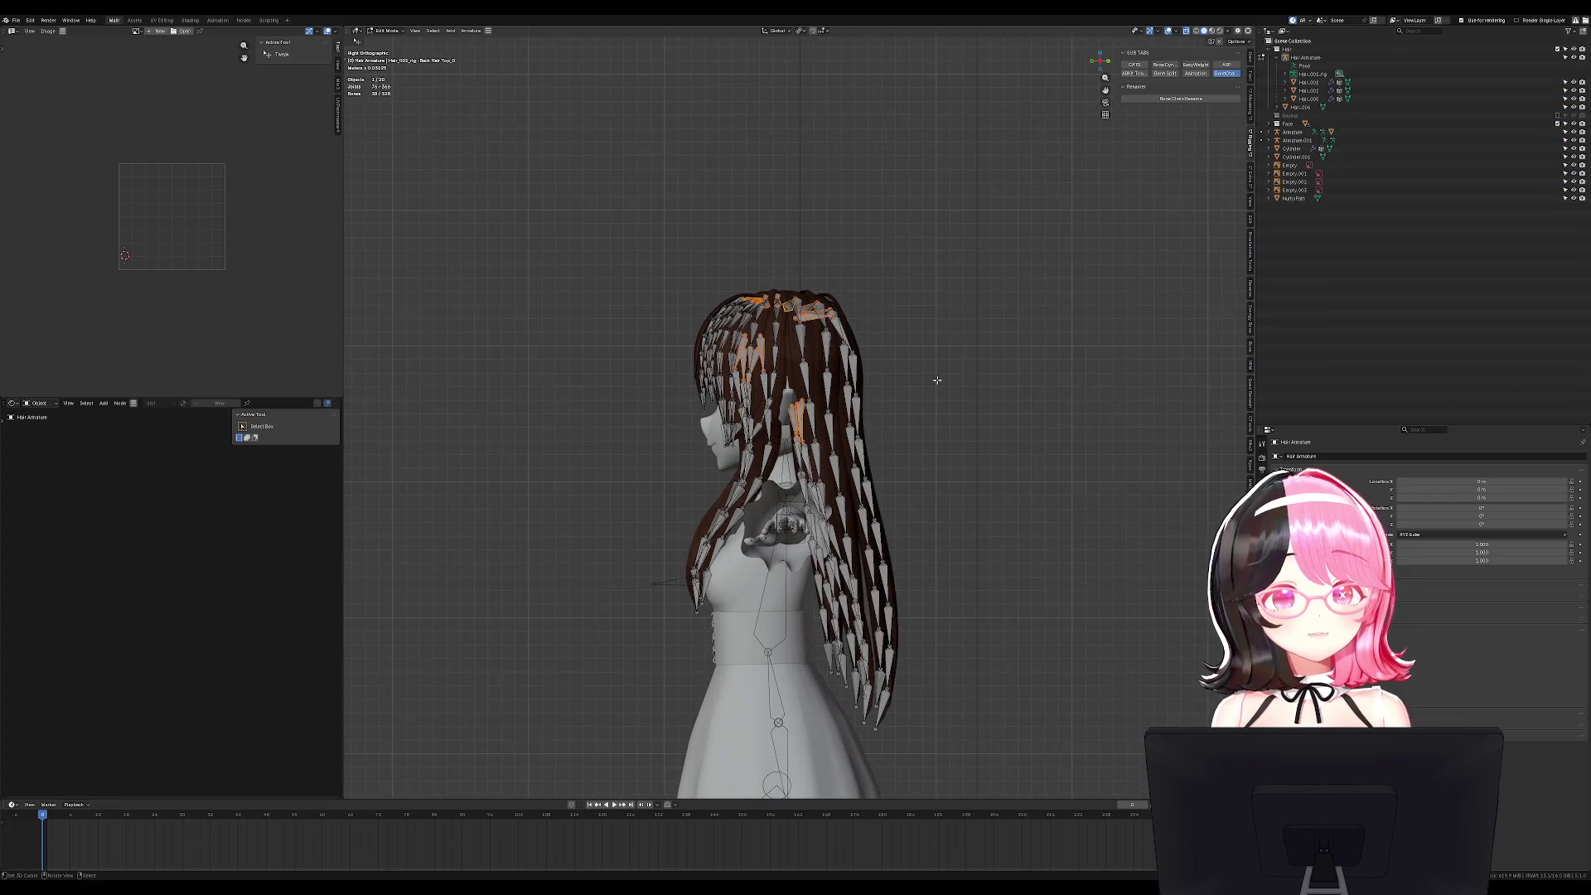
# Add a new bone, scale it down and move it near the head.
pyautogui.hotkey('shift', 'a')
pyautogui.click(936, 426)
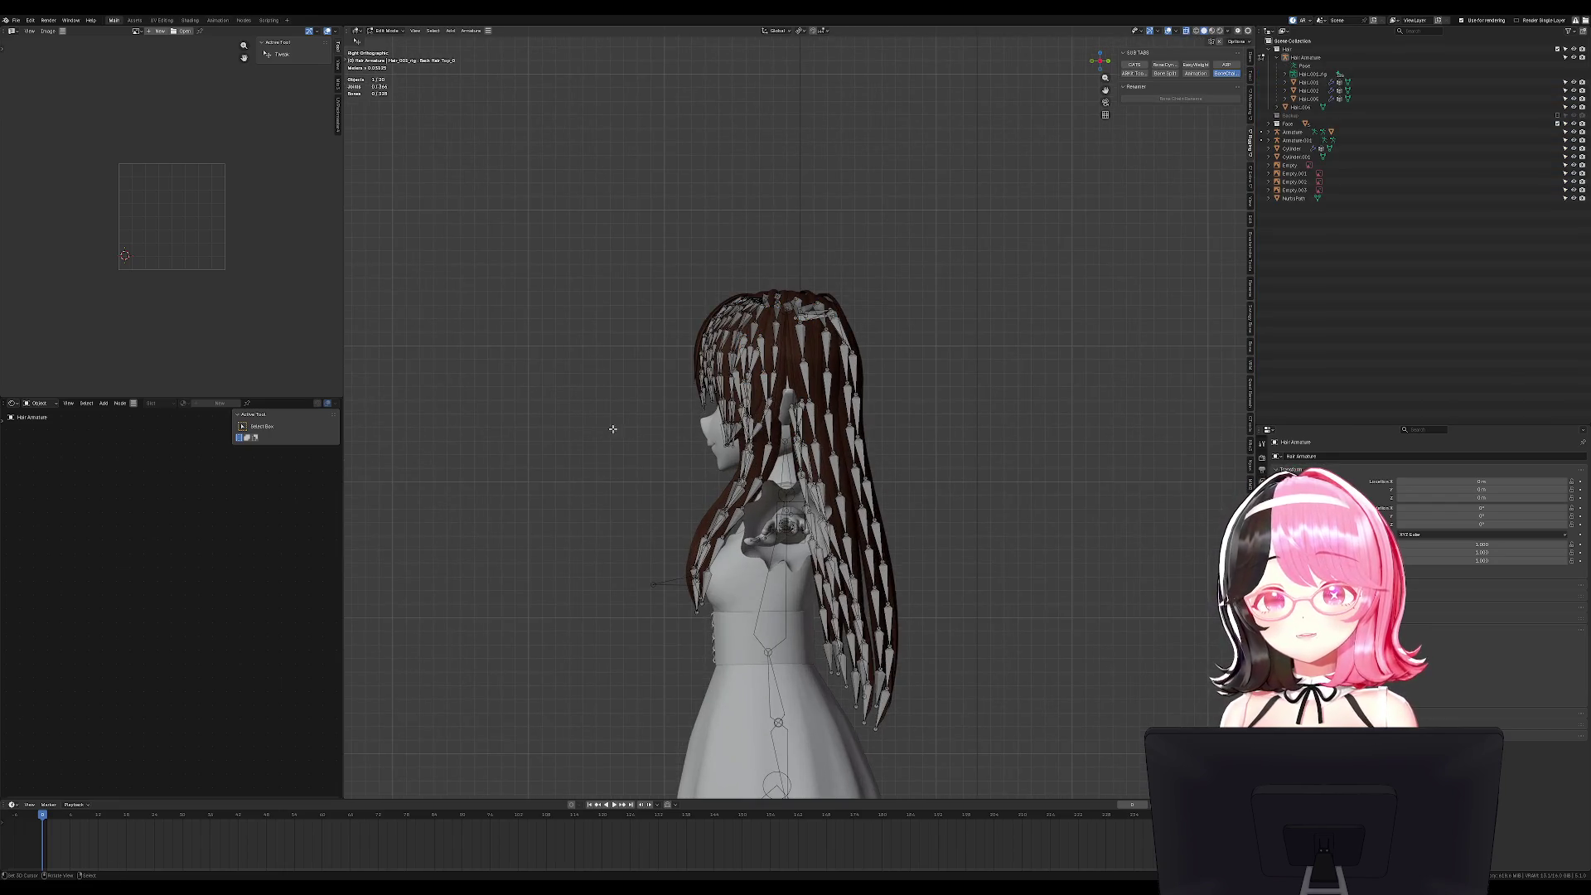
pyautogui.press('s')
pyautogui.click(598, 348)
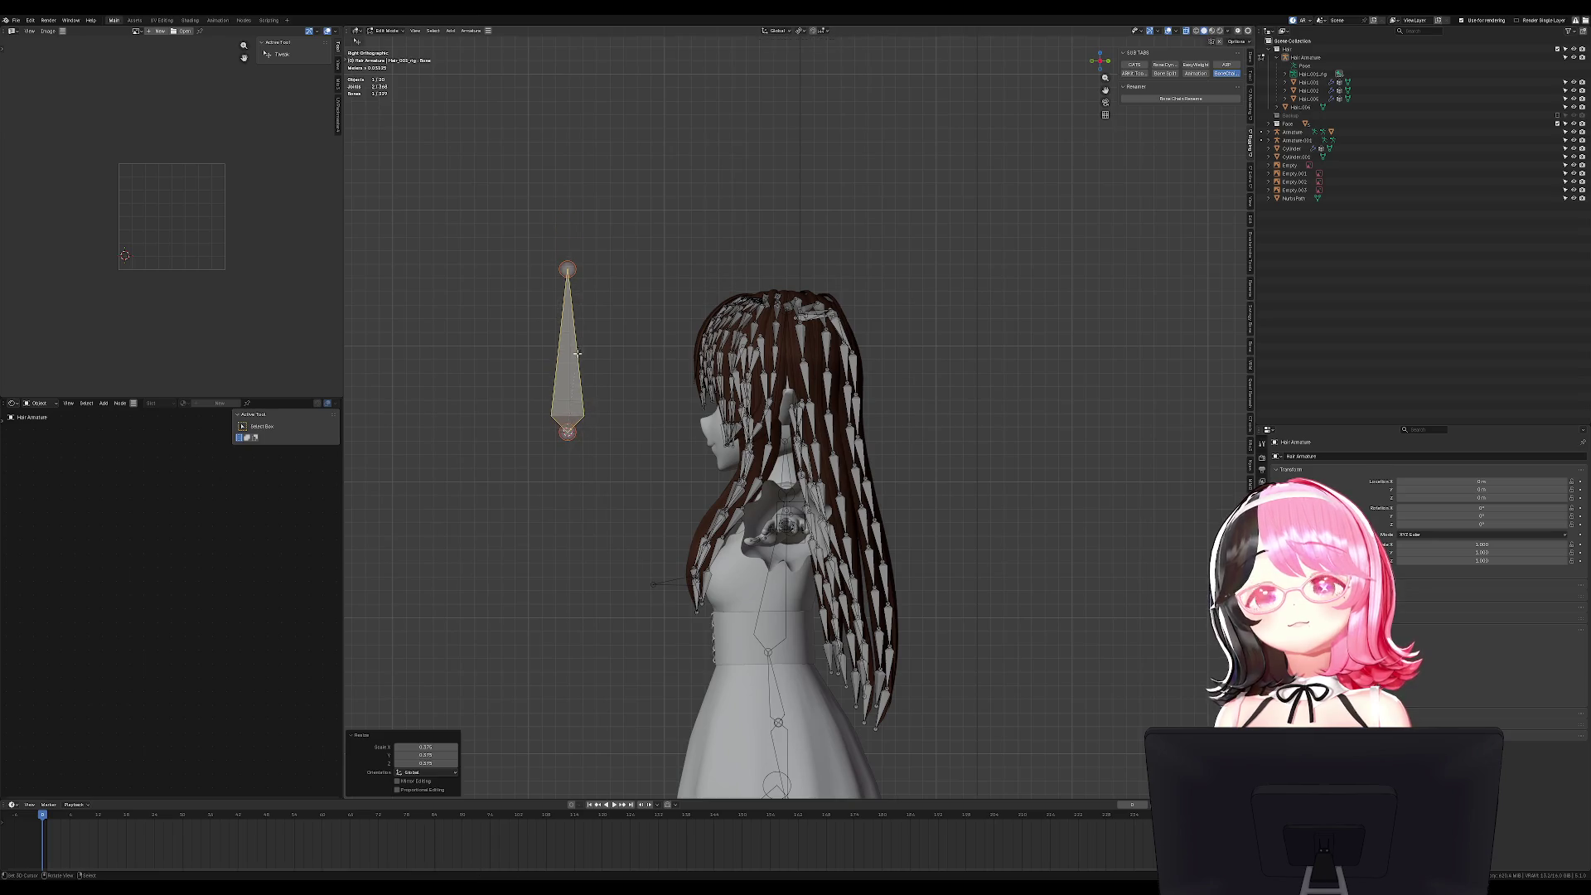
pyautogui.press('g')
pyautogui.click(650, 280)
pyautogui.press('s')
pyautogui.press('g')
pyautogui.press('Return')
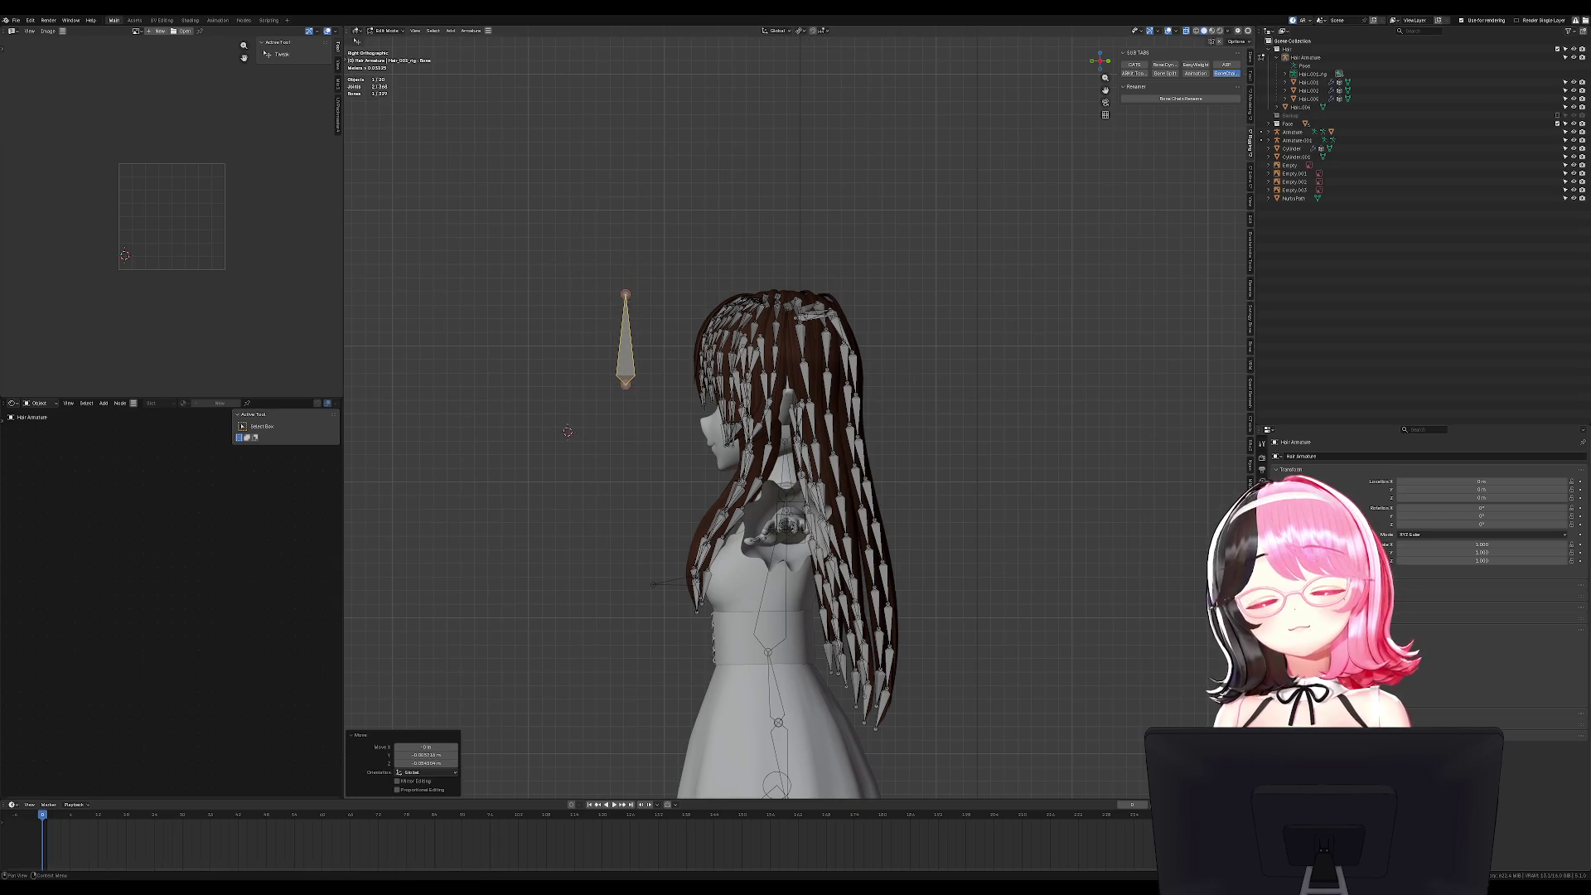
# Rename the new bone to Hair Root.
pyautogui.click(1262, 572)
pyautogui.doubleClick(1323, 456)
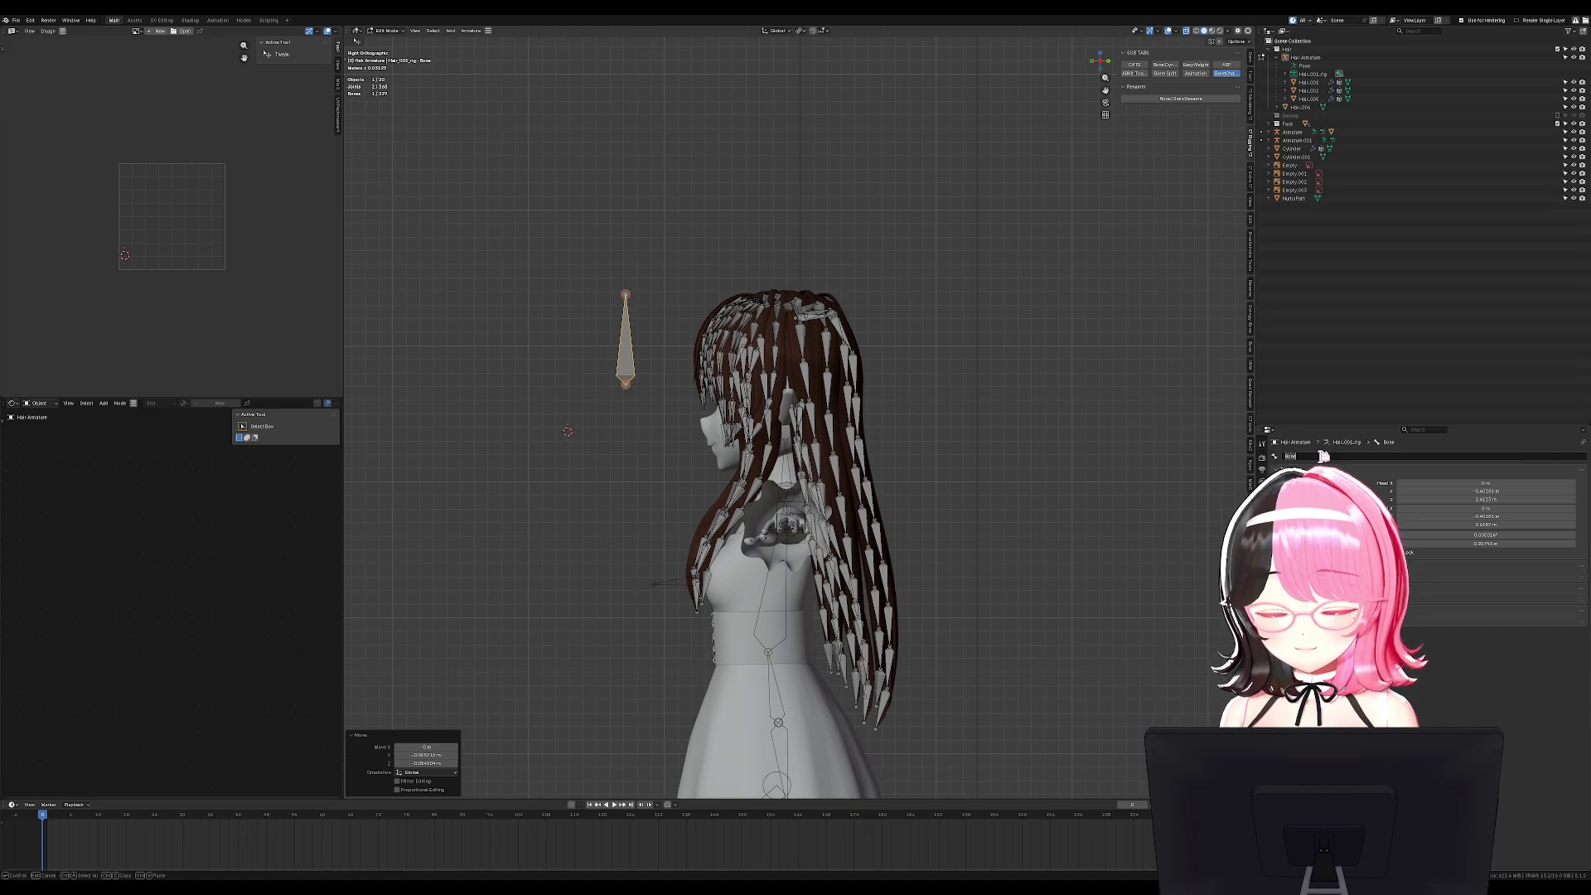
pyautogui.write('Hair Root')
pyautogui.press('Return')
pyautogui.press('KP_1')
pyautogui.press('KP_3')
pyautogui.scroll(2, 817, 418)
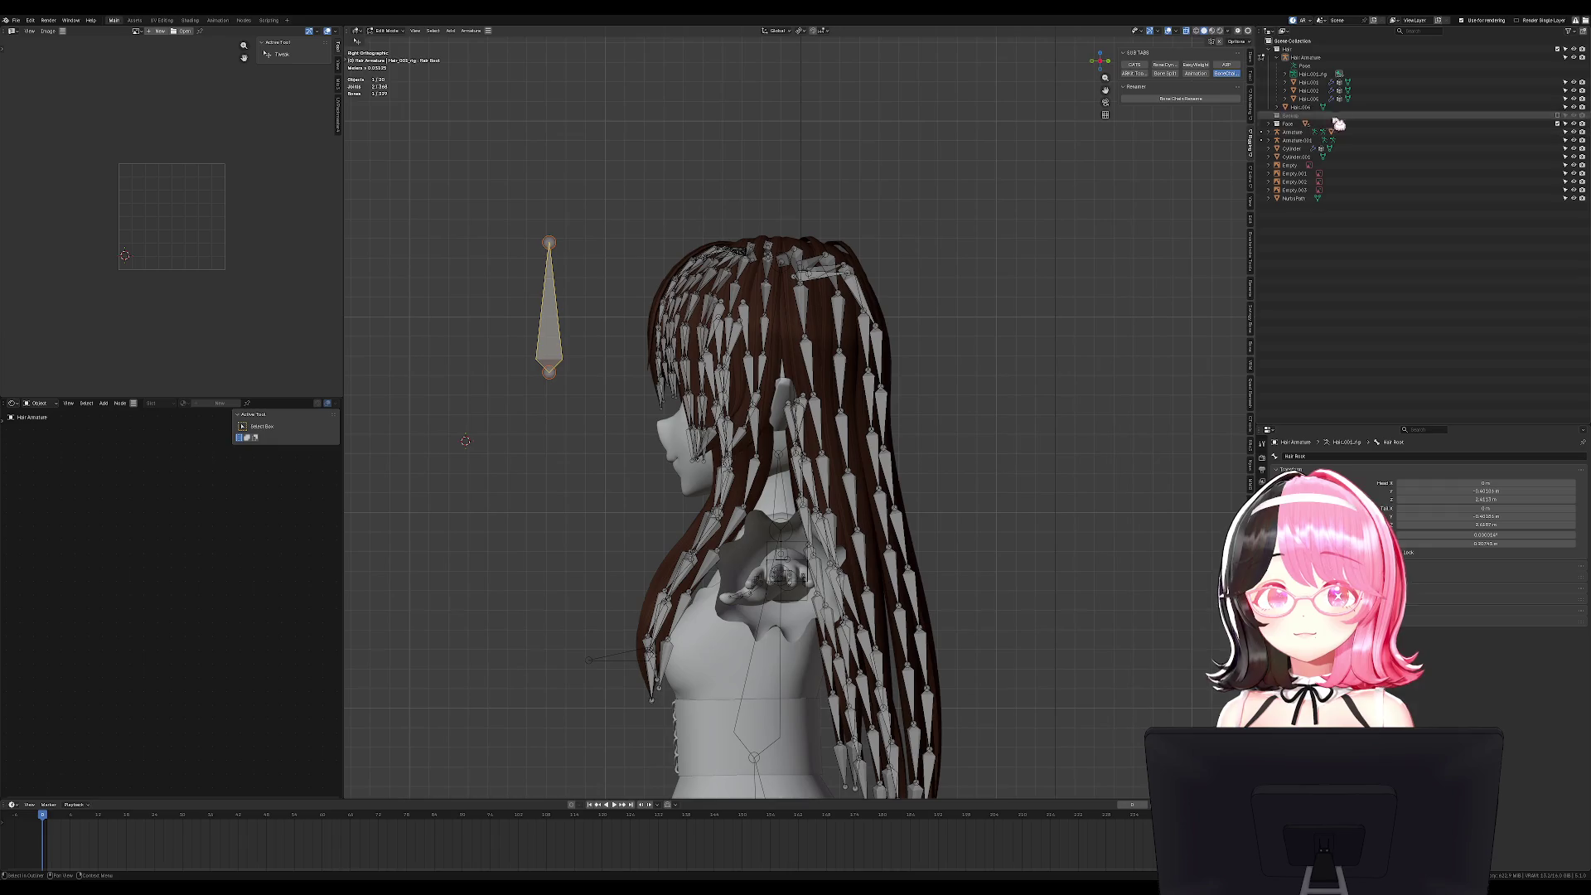
# Select Back Hair Top_0 through Side Hair_7 with Hair Root active and parent them with Keep Offset.
pyautogui.click(1286, 74)
pyautogui.click(1325, 82)
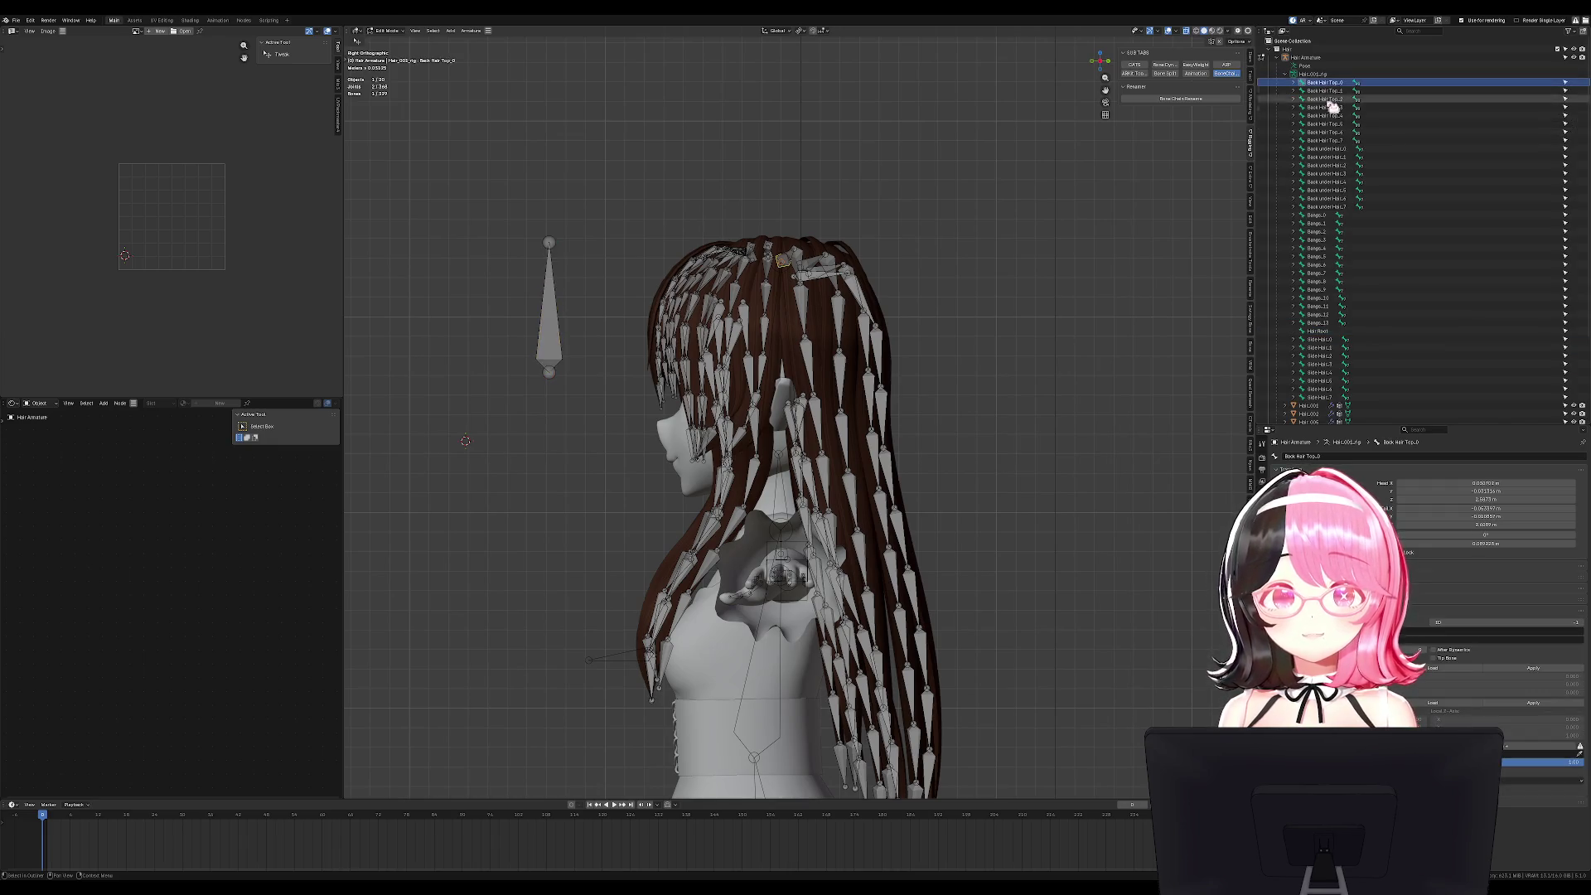
pyautogui.keyDown('shift'); pyautogui.click(1319, 397); pyautogui.keyUp('shift')
pyautogui.keyDown('ctrl'); pyautogui.click(1326, 334); pyautogui.keyUp('ctrl')
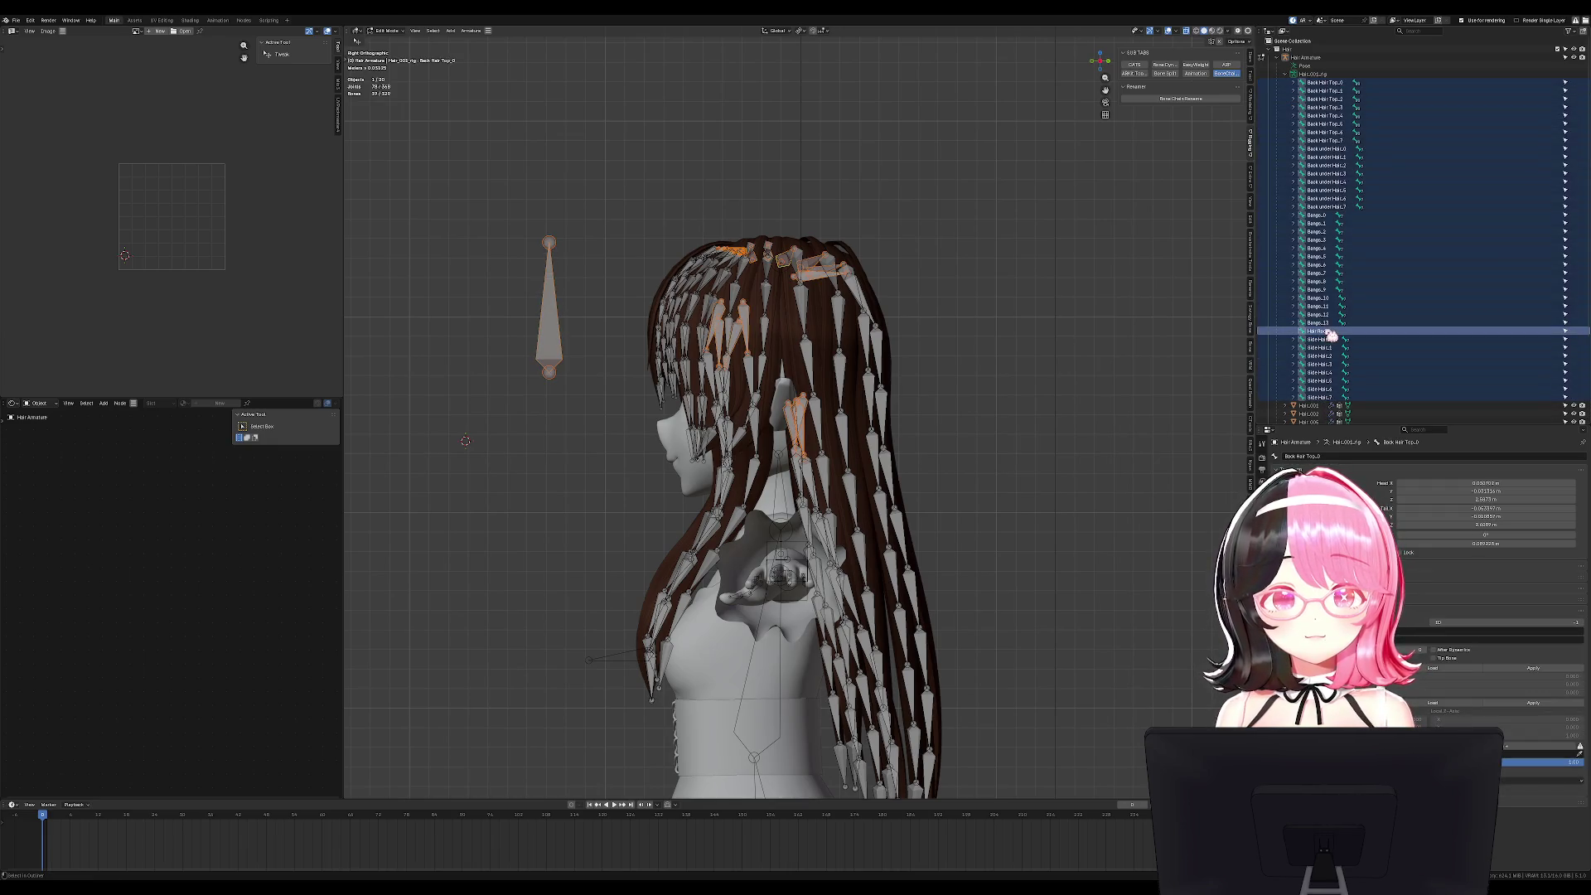
pyautogui.hotkey('ctrl', 'p')
pyautogui.click(549, 337)
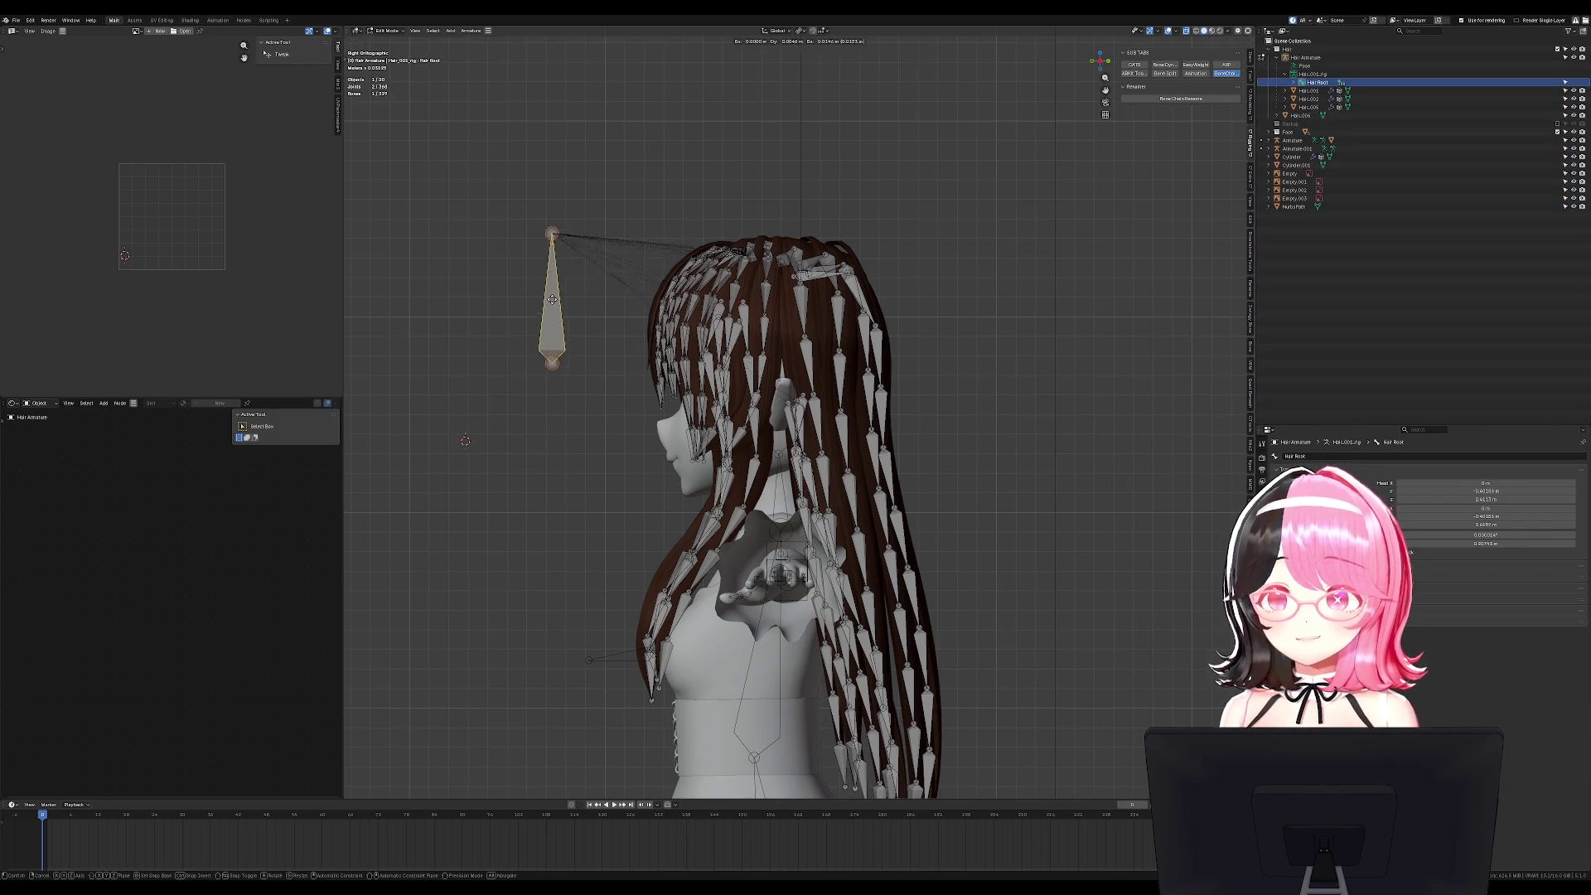
# Check Hair Root's child bones in the Outliner and preview the rig in Pose Mode.
pyautogui.click(1302, 84)
pyautogui.click(1294, 83)
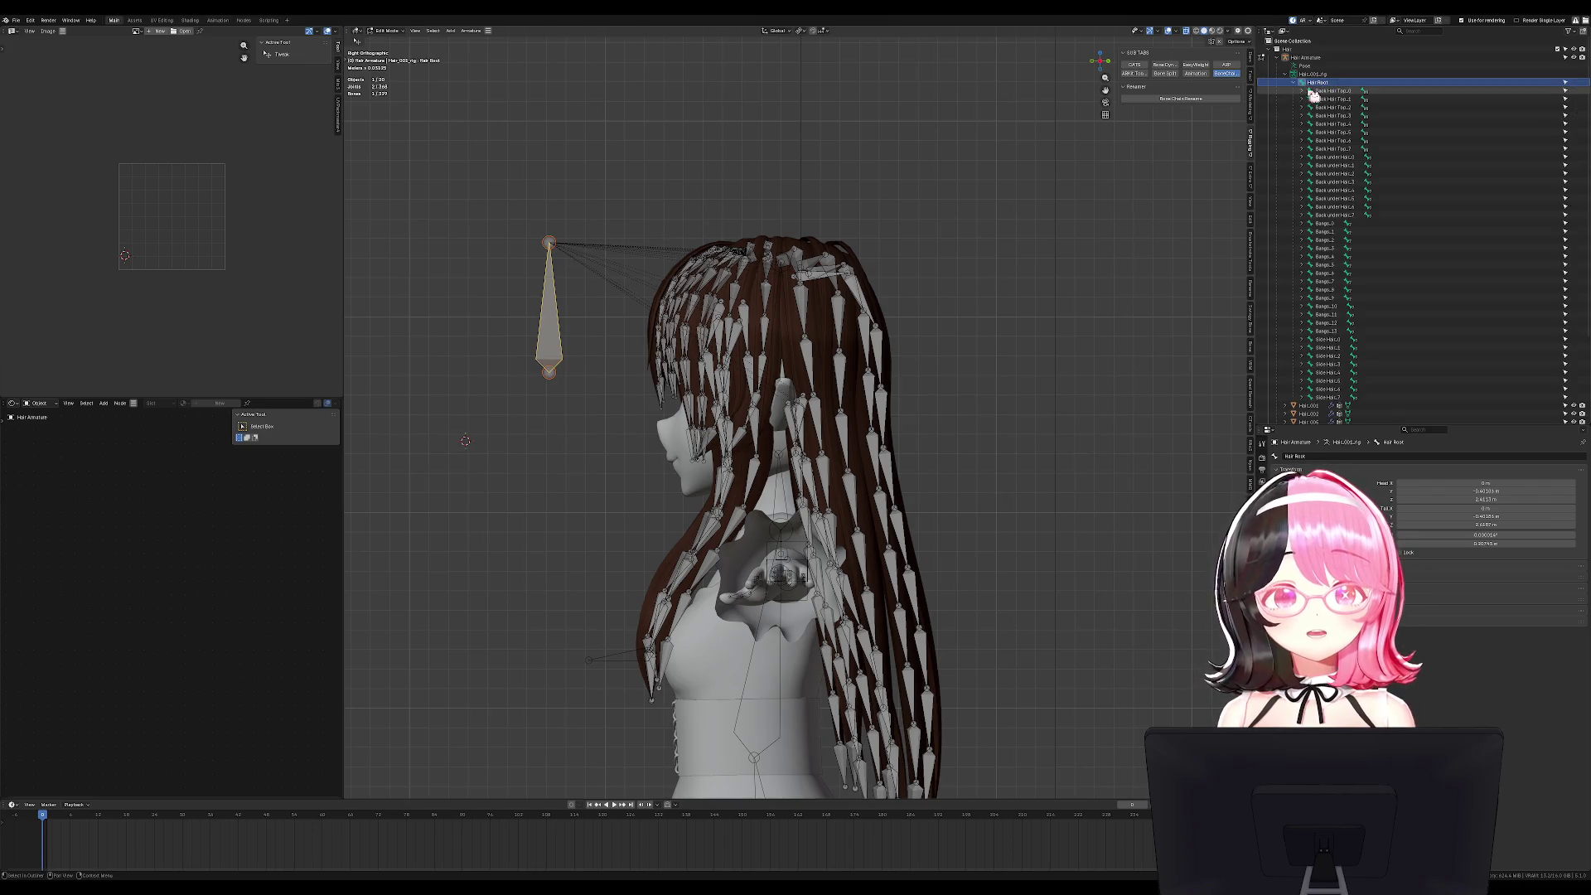
pyautogui.click(1327, 92)
pyautogui.keyDown('shift'); pyautogui.click(1329, 397); pyautogui.keyUp('shift')
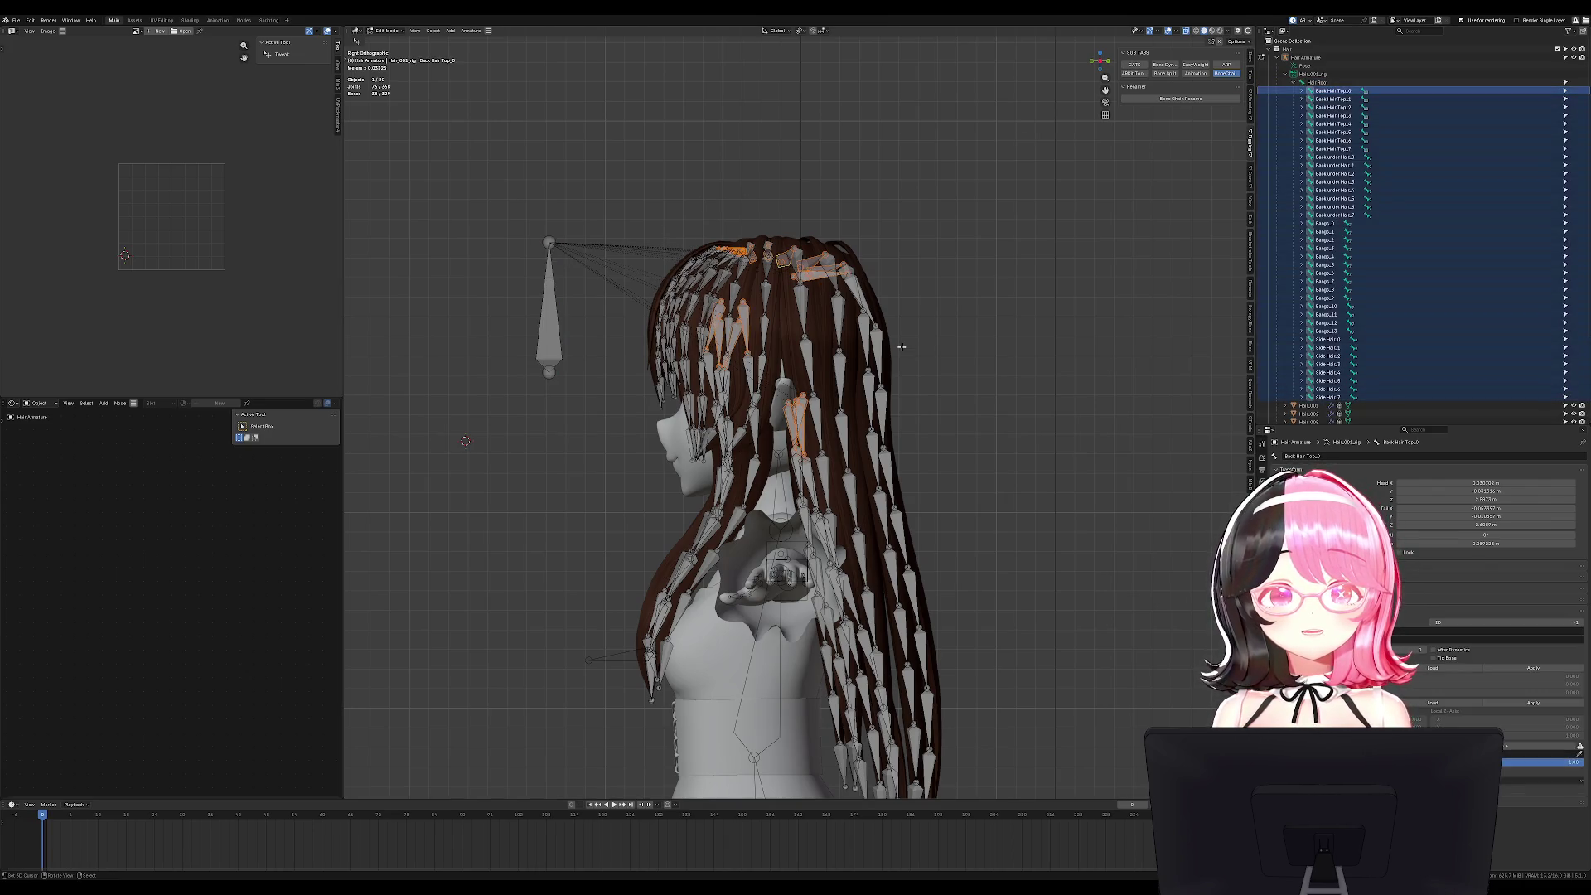
pyautogui.hotkey('ctrl', 'Tab')
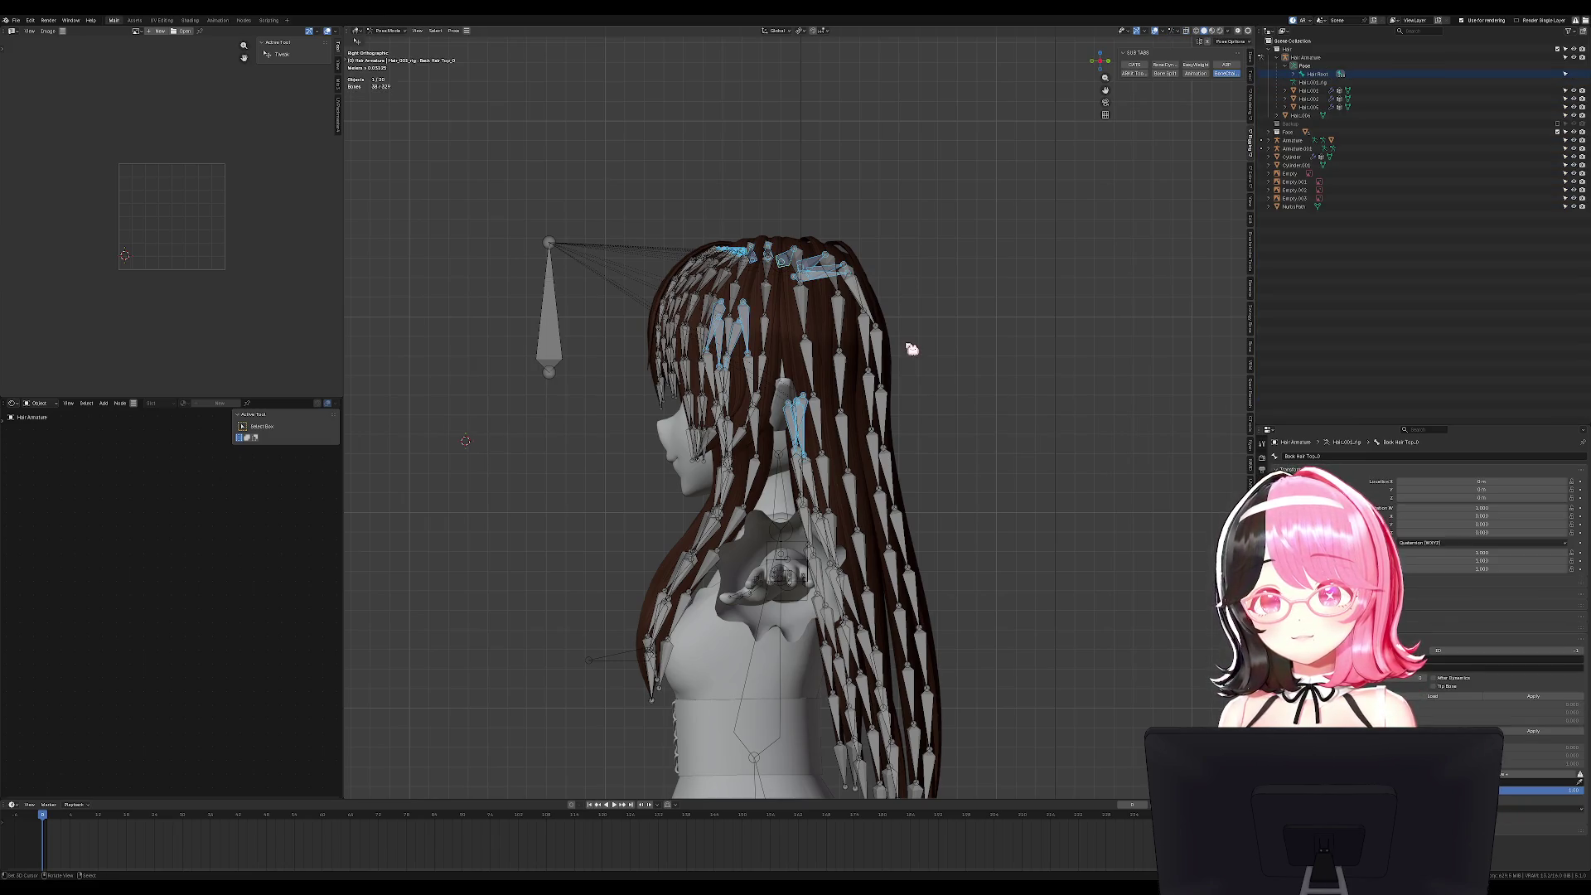
pyautogui.press('Tab')
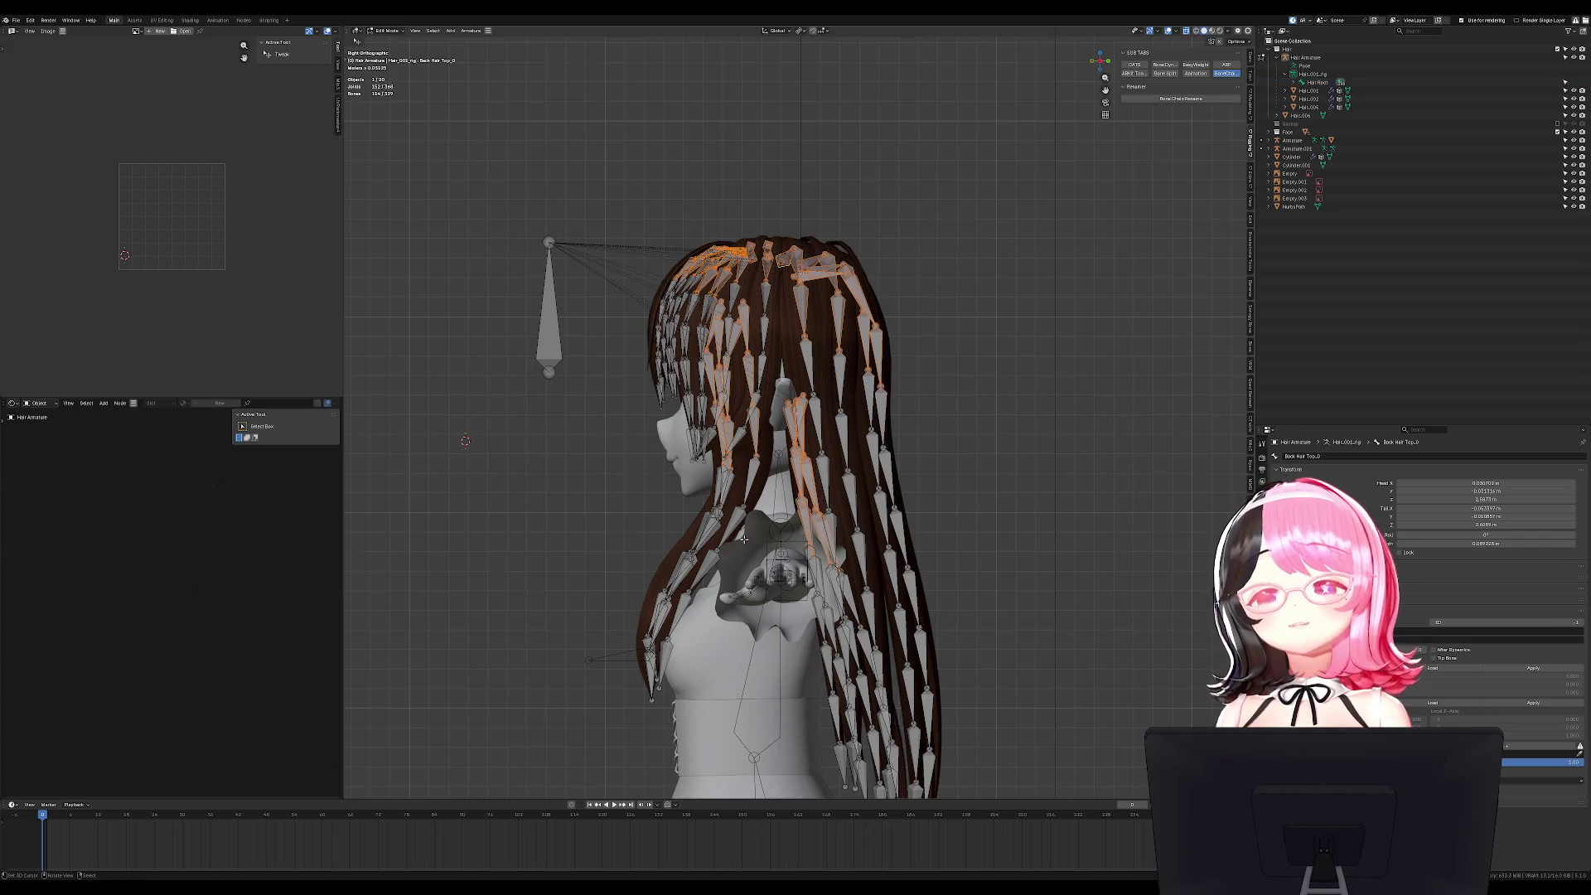
# In Pose Mode, adjust the hair chain selection with L and add Hair Root.
pyautogui.hotkey('ctrl', 'Tab')
pyautogui.hotkey('shift', 'l')
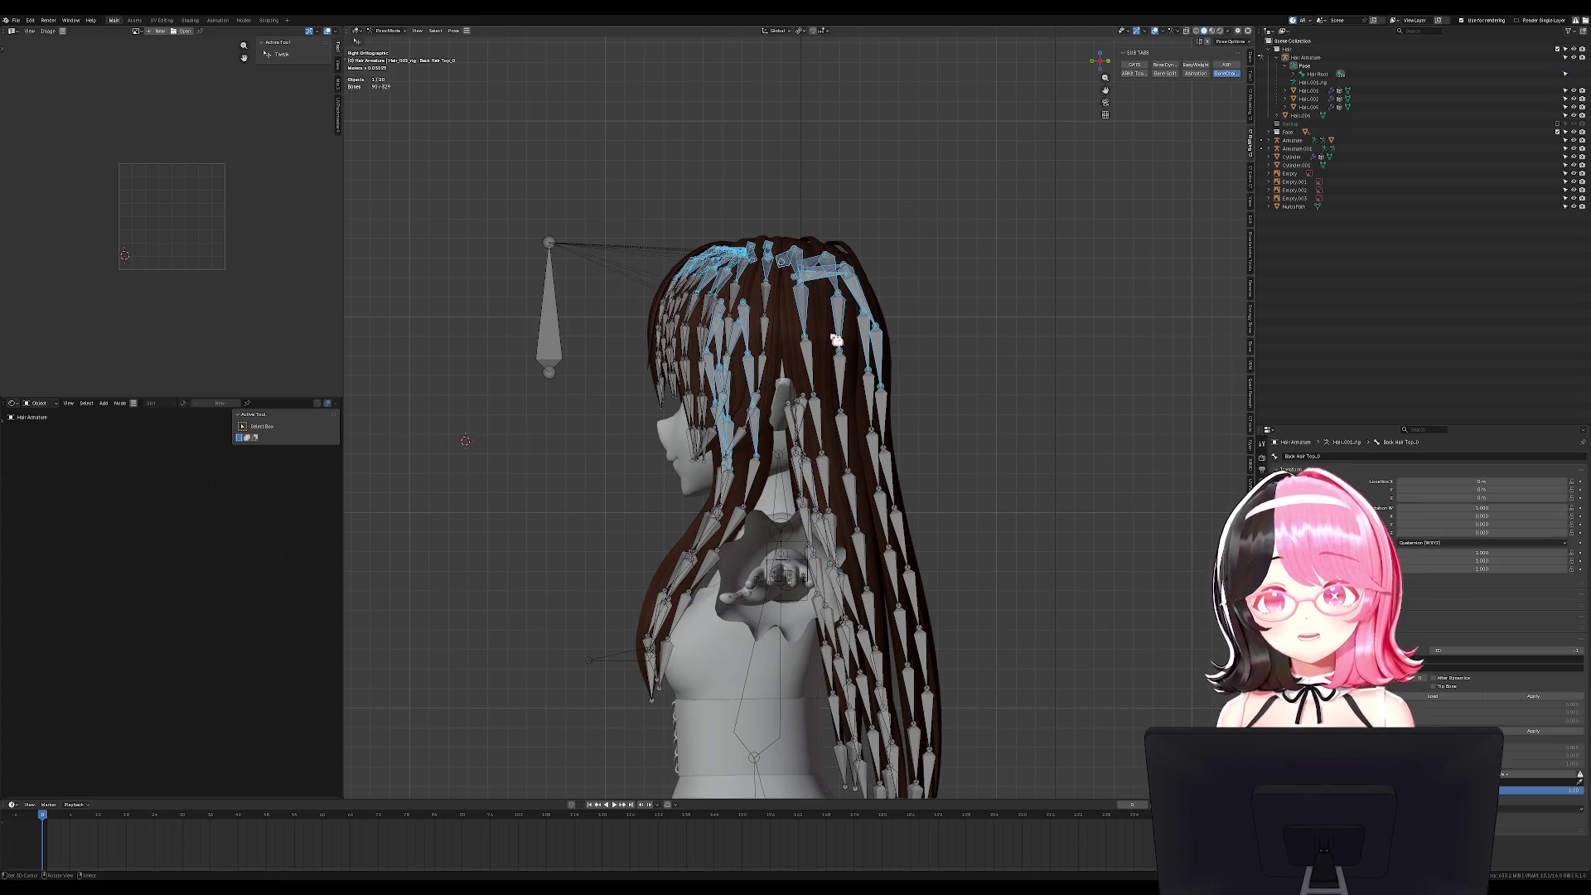
pyautogui.press('l')
pyautogui.hotkey('shift', 'l')
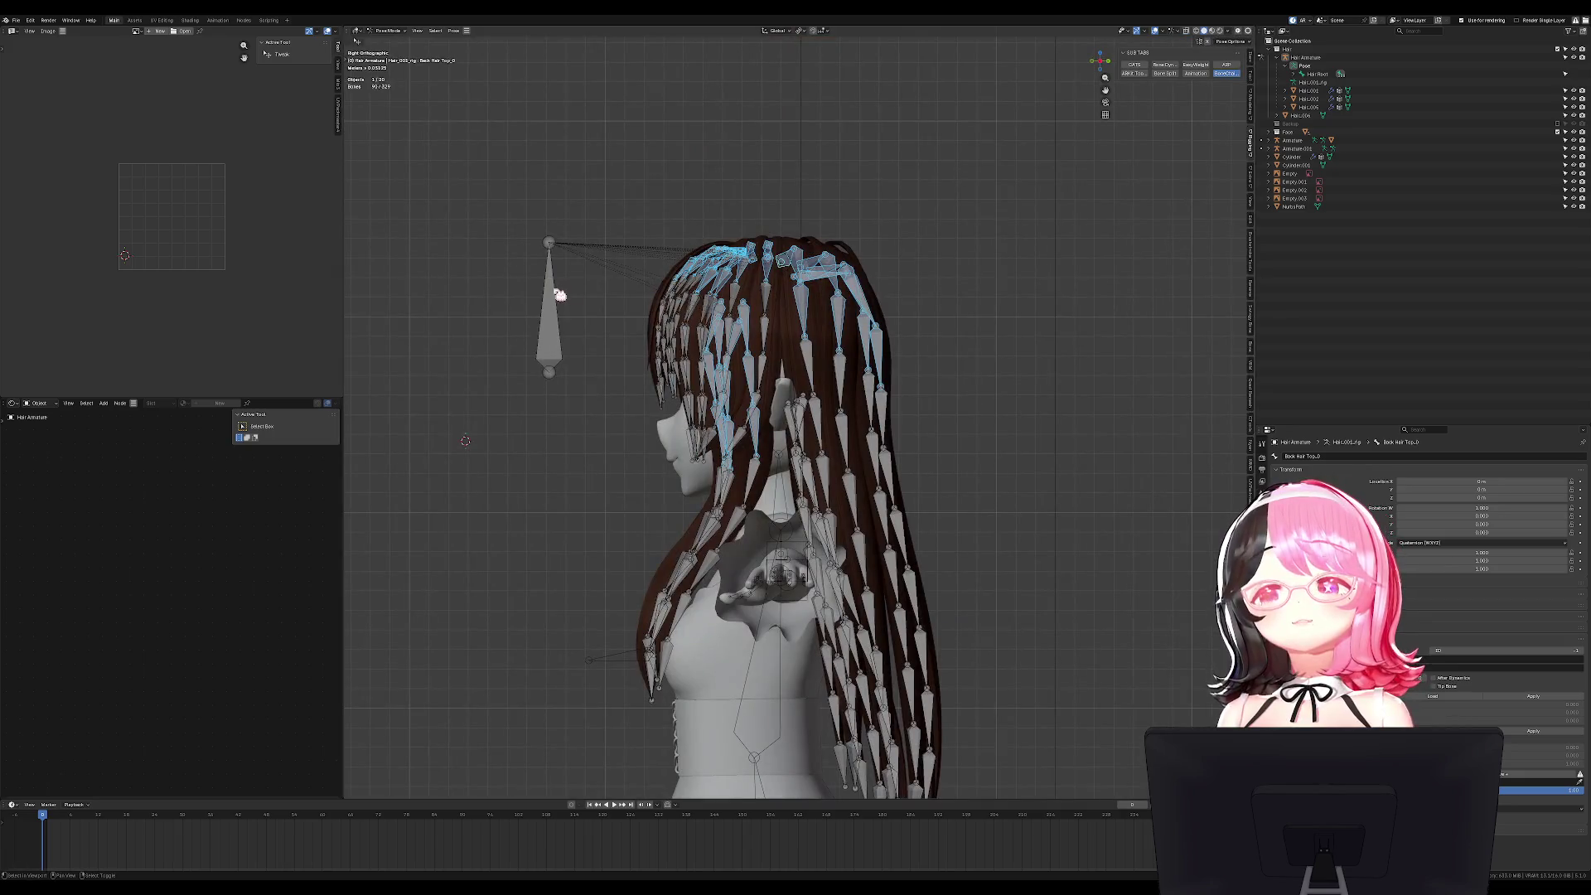
pyautogui.keyDown('shift'); pyautogui.click(559, 295); pyautogui.keyUp('shift')
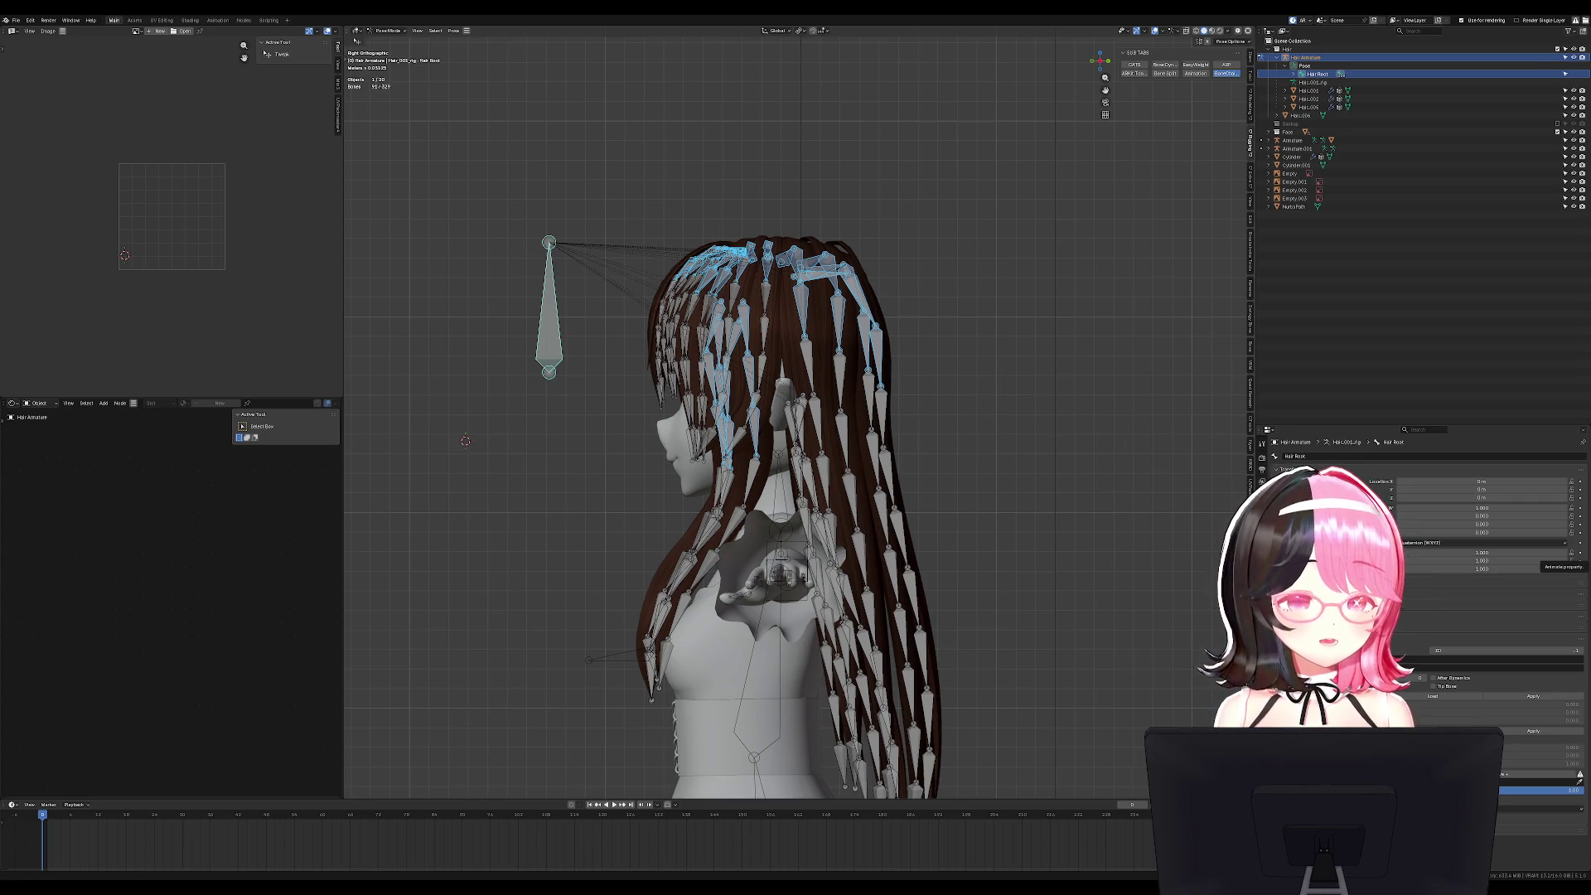
pyautogui.moveTo(580, 464); pyautogui.dragTo(357, 531, button='middle')
pyautogui.press('KP_3')
pyautogui.scroll(6, 721, 426)
pyautogui.scroll(-10, 788, 406)
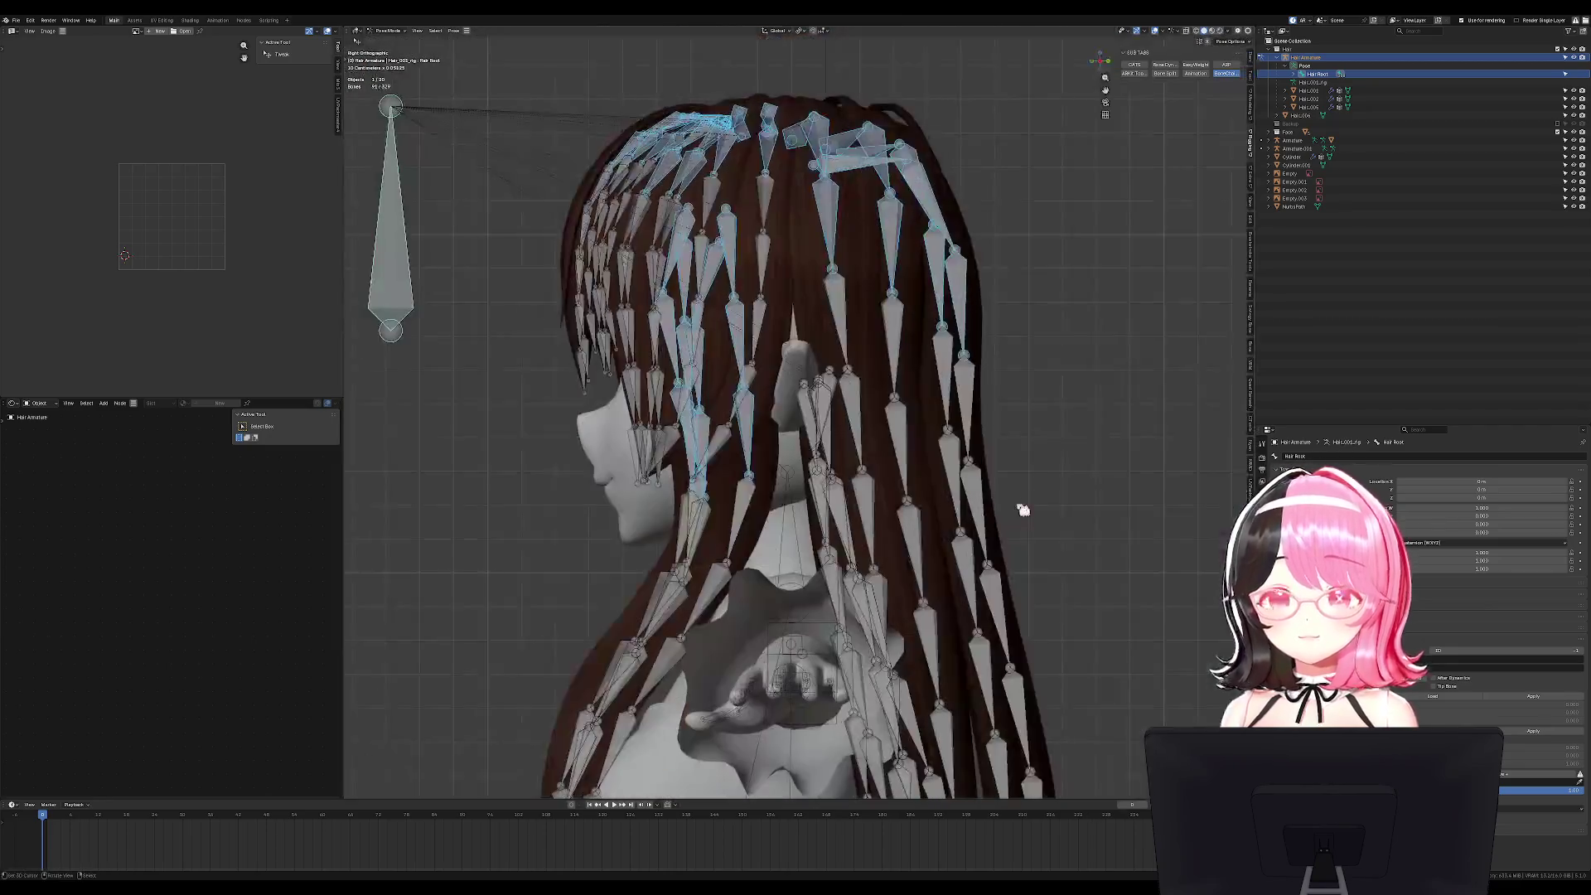
# Reselect Hair Root as the active bone and bring up parenting options in Edit Mode.
pyautogui.press('c')
pyautogui.middleClick(431, 292)
pyautogui.press('Escape')
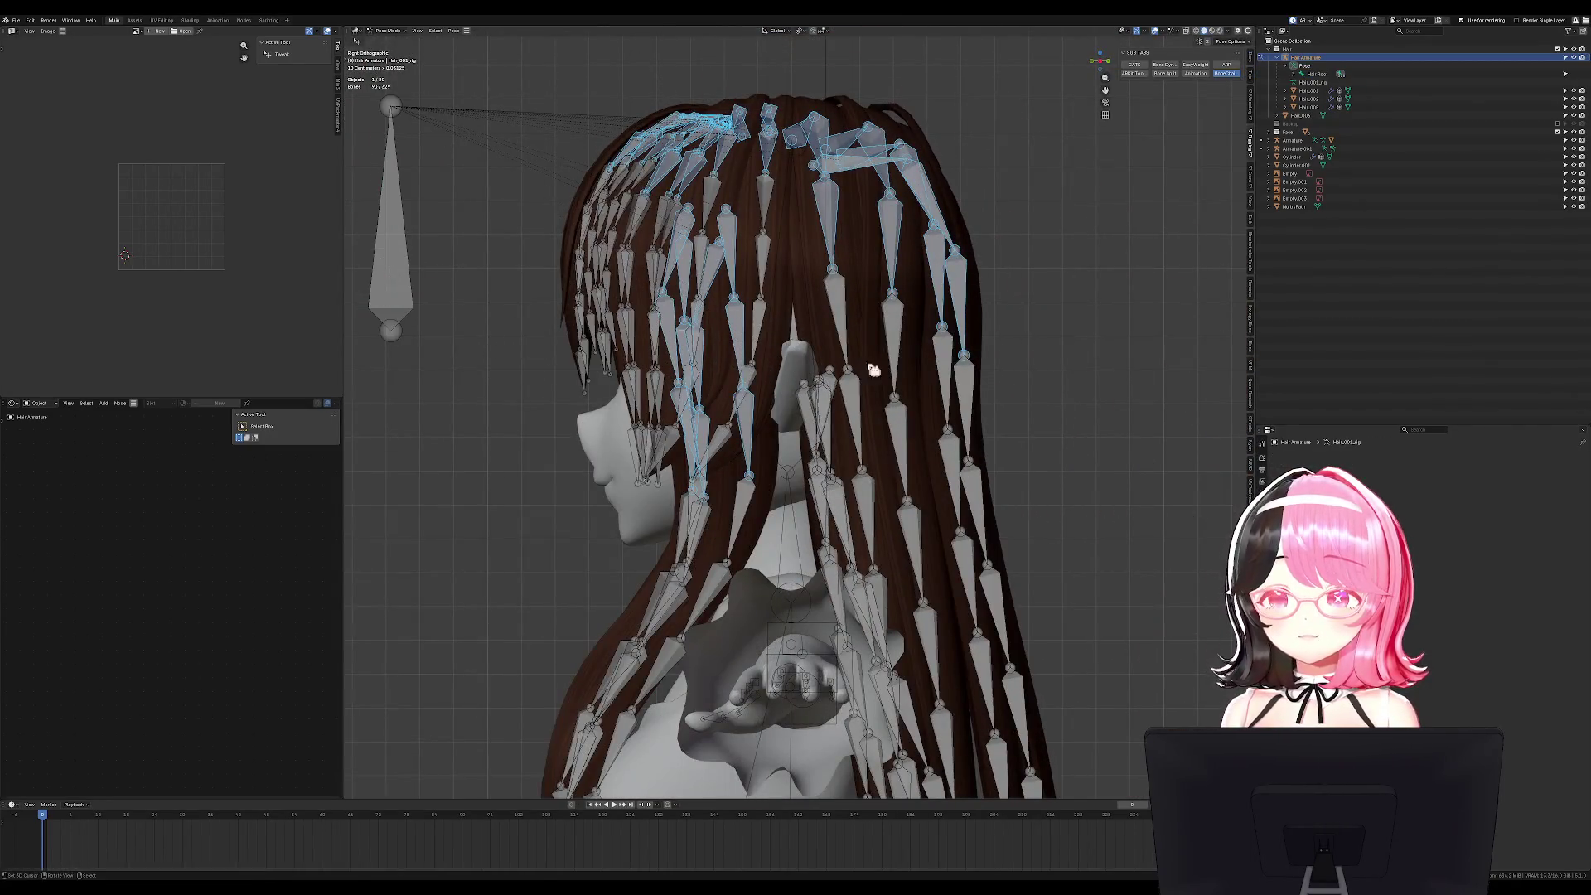
pyautogui.click(398, 241)
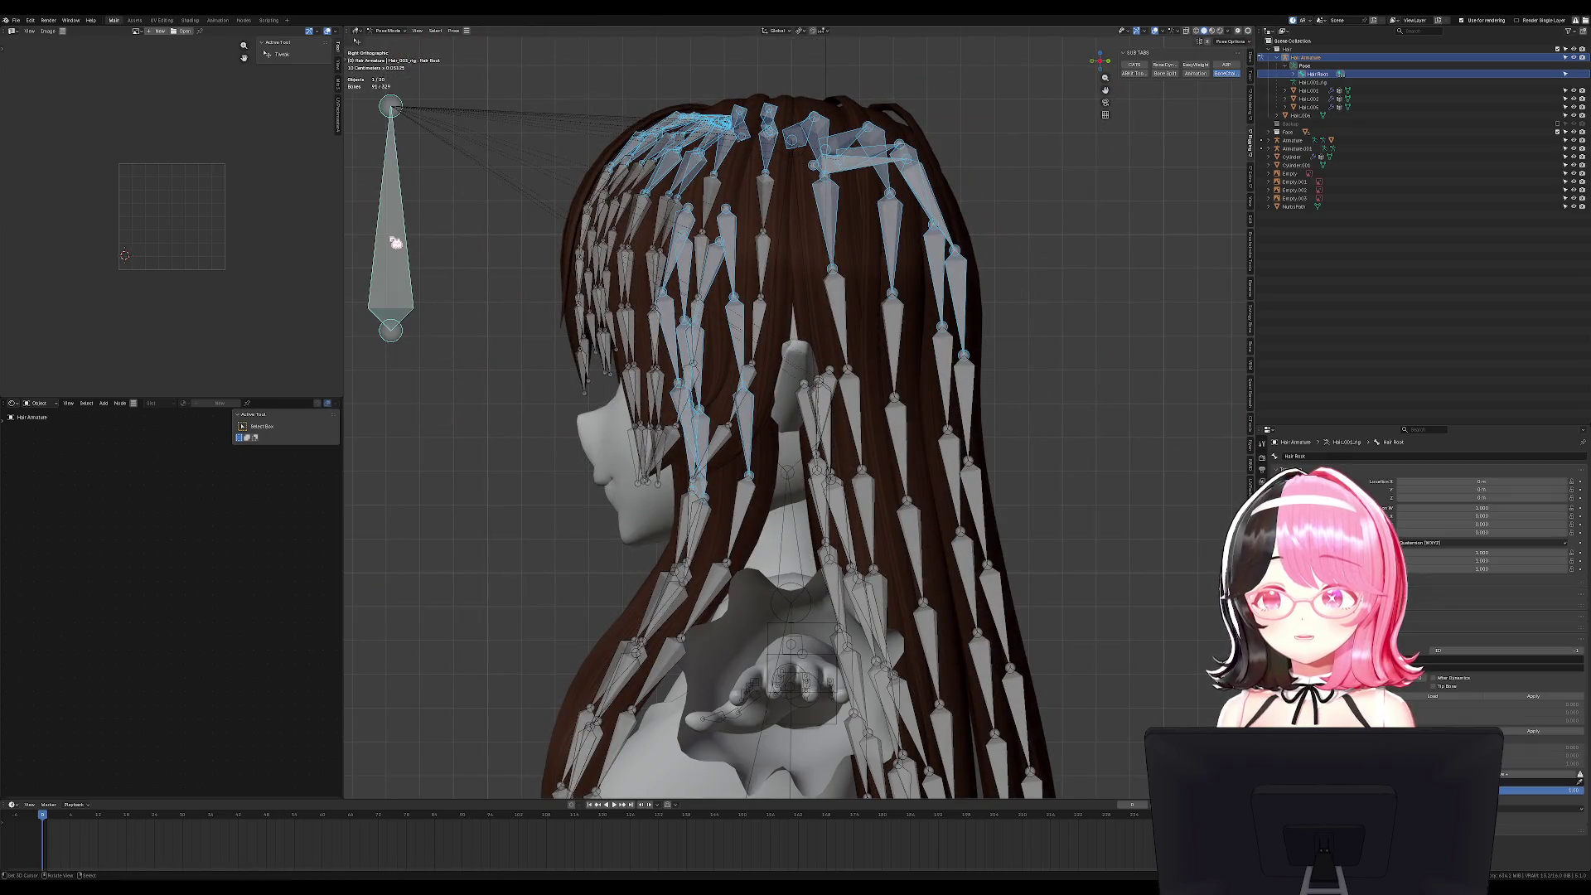
pyautogui.press('Tab')
pyautogui.hotkey('ctrl', 'p')
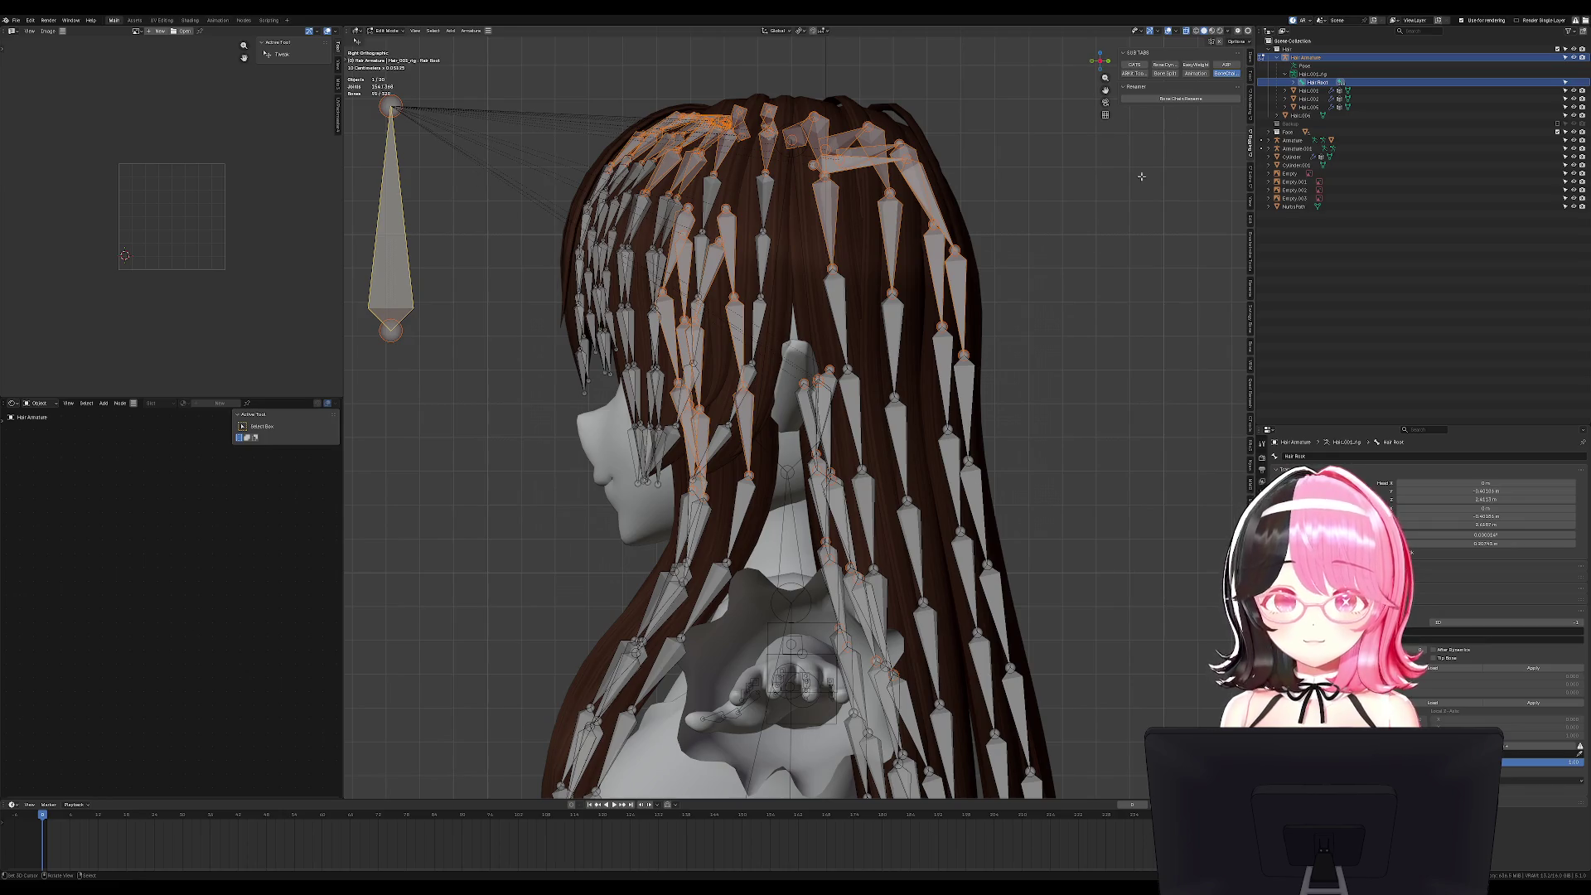
# Merge the redundant crown bones and move Hair Root up to the head crown.
pyautogui.press('F3')
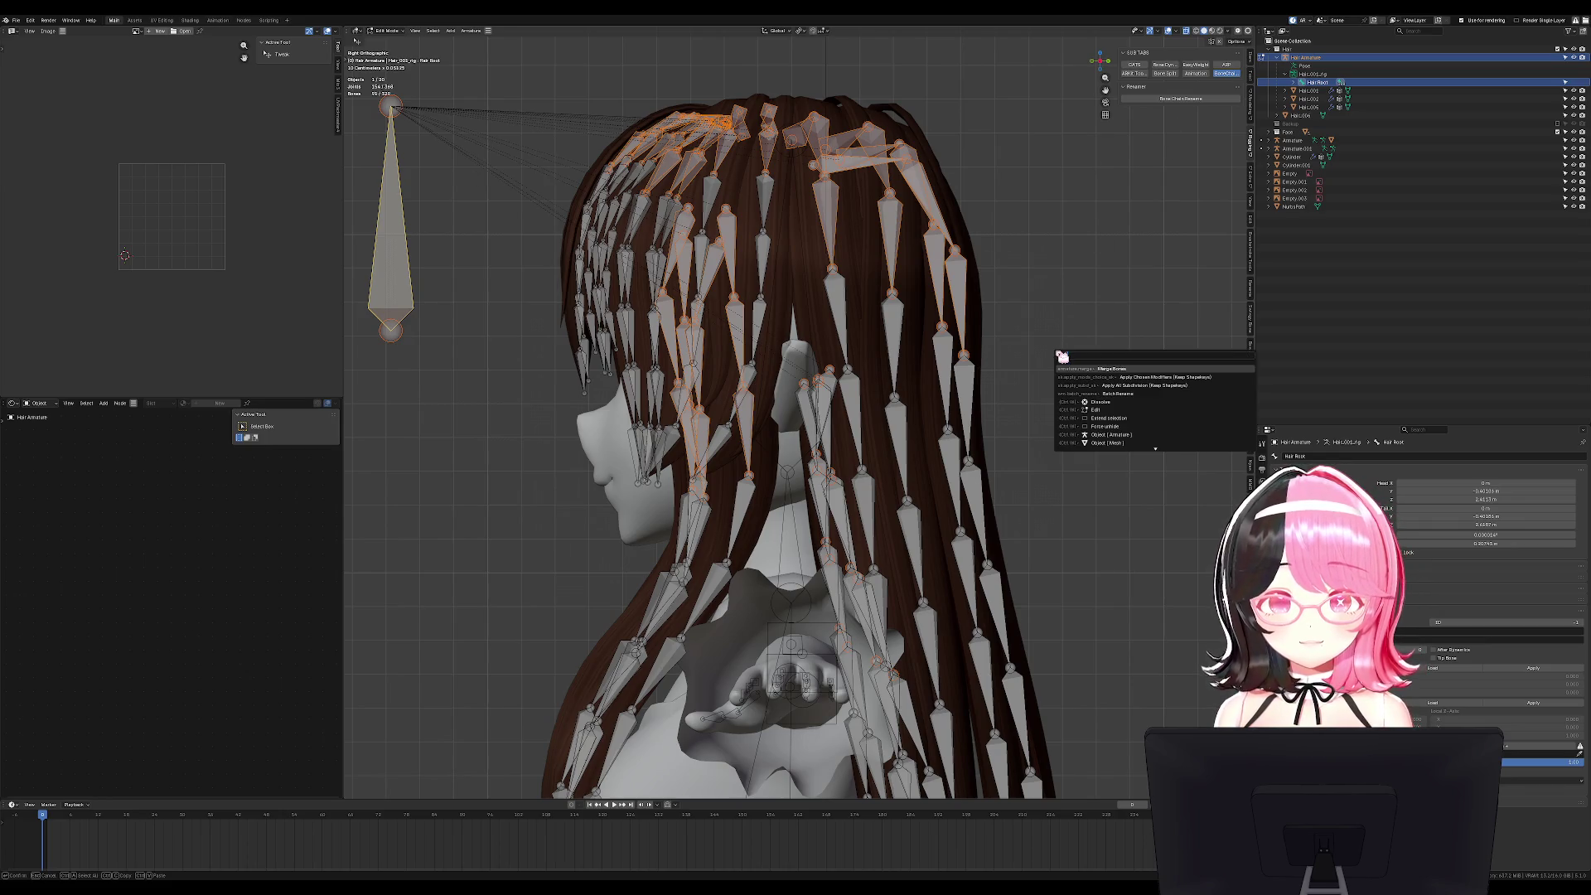
pyautogui.press('Return')
pyautogui.scroll(-1, 847, 228)
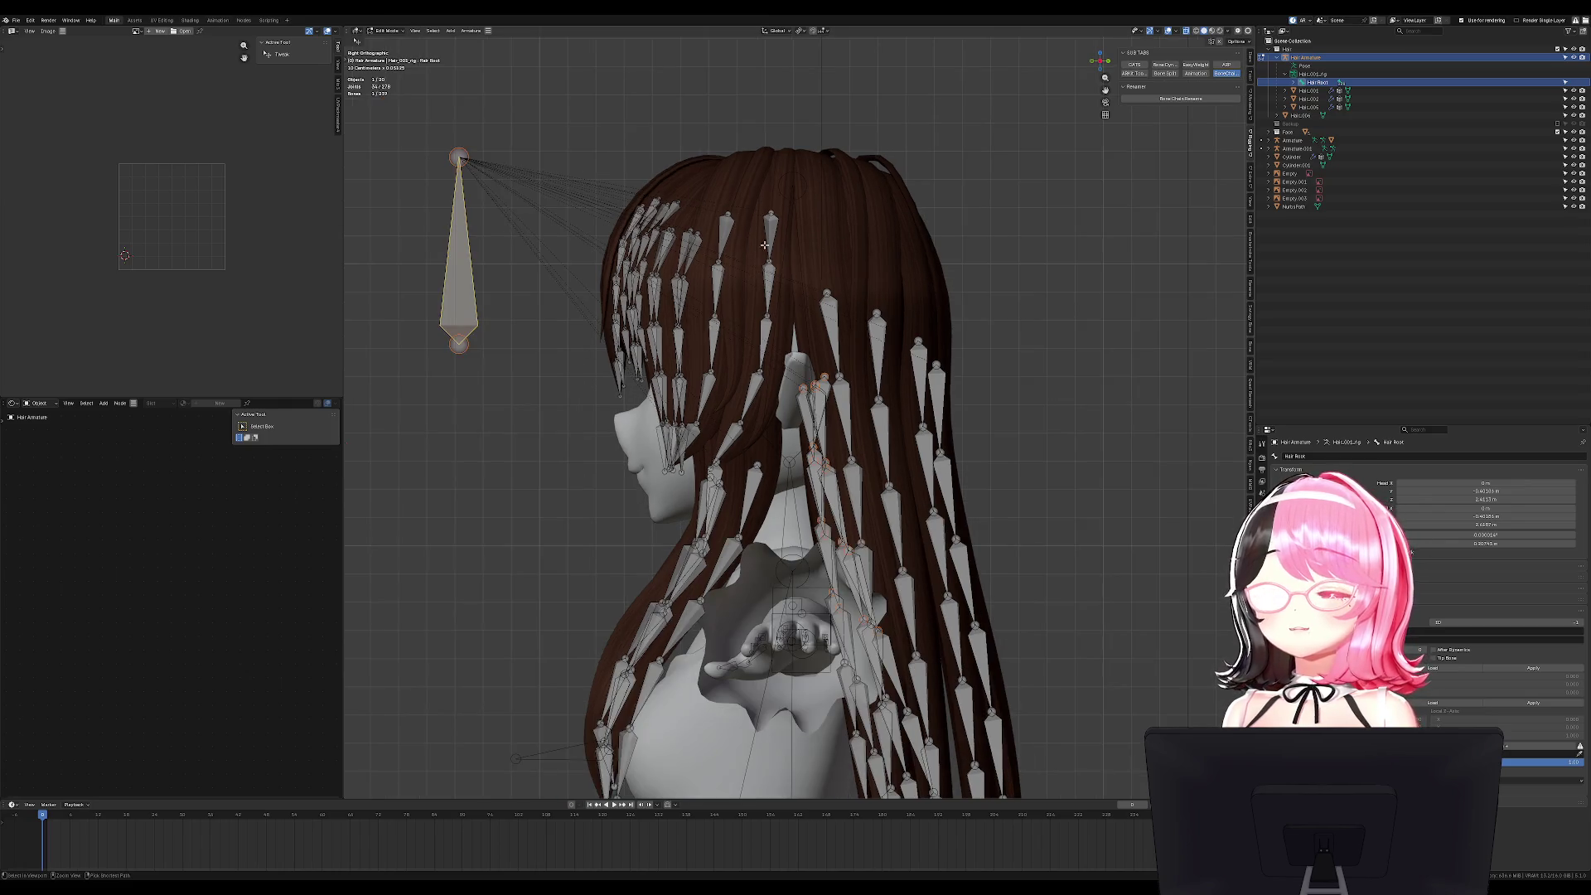
pyautogui.moveTo(472, 248); pyautogui.dragTo(863, 210)
# In Pose Mode, inspect the rig and select bones Bang_L.3.003 and Bang_L.2.003.
pyautogui.hotkey('ctrl', 'Tab')
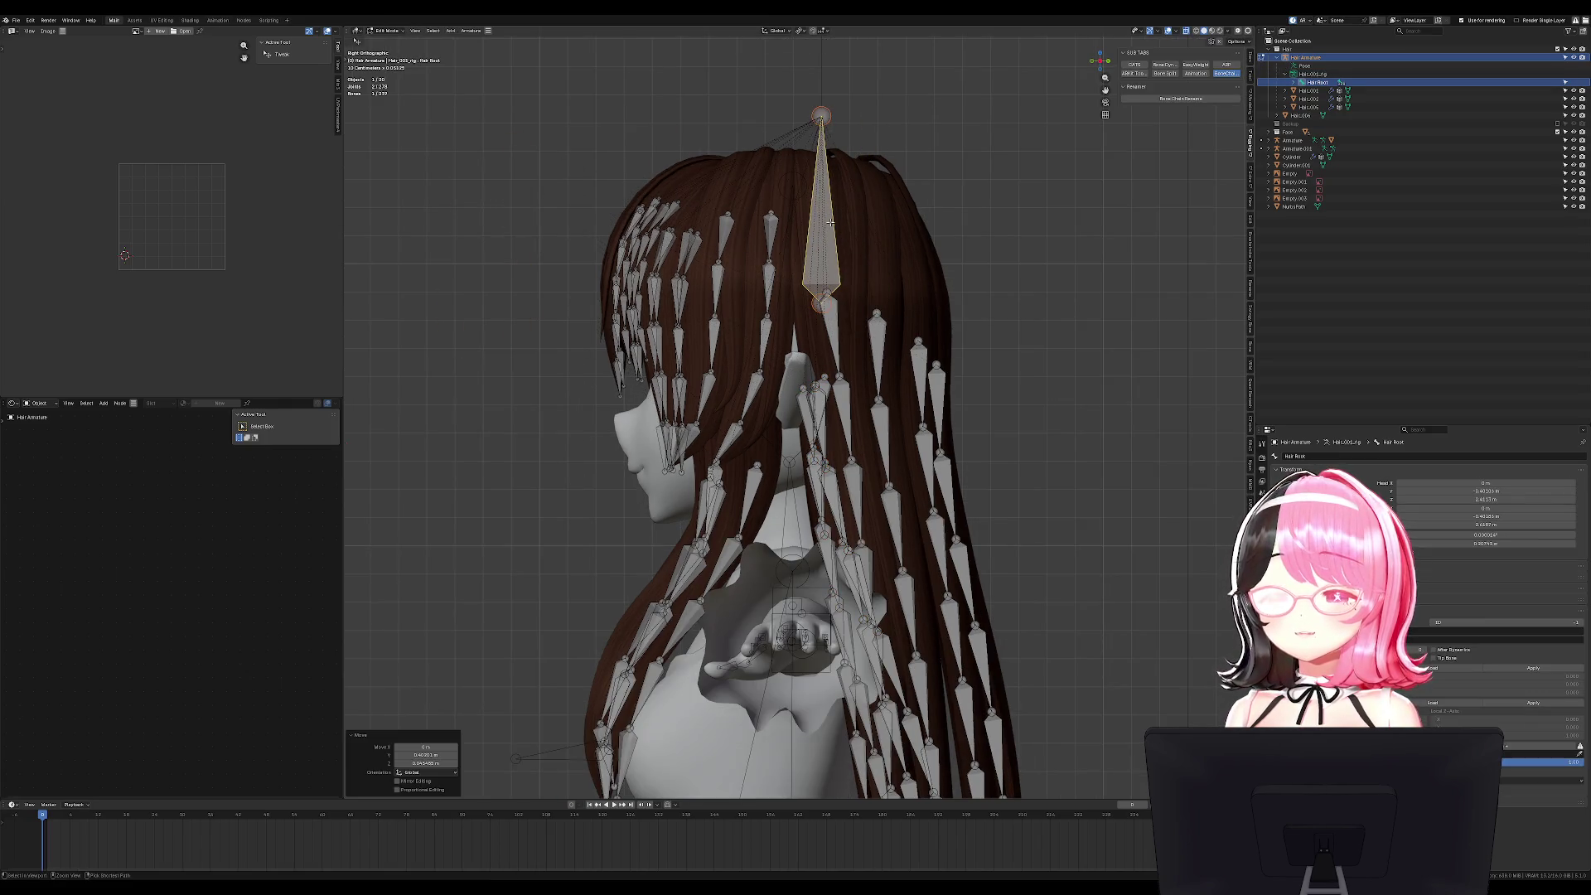
pyautogui.moveTo(911, 273)
pyautogui.mouseDown(button='middle')
pyautogui.moveTo(1036, 282)
pyautogui.moveTo(989, 298)
pyautogui.mouseUp(button='middle')
pyautogui.press('KP_1')
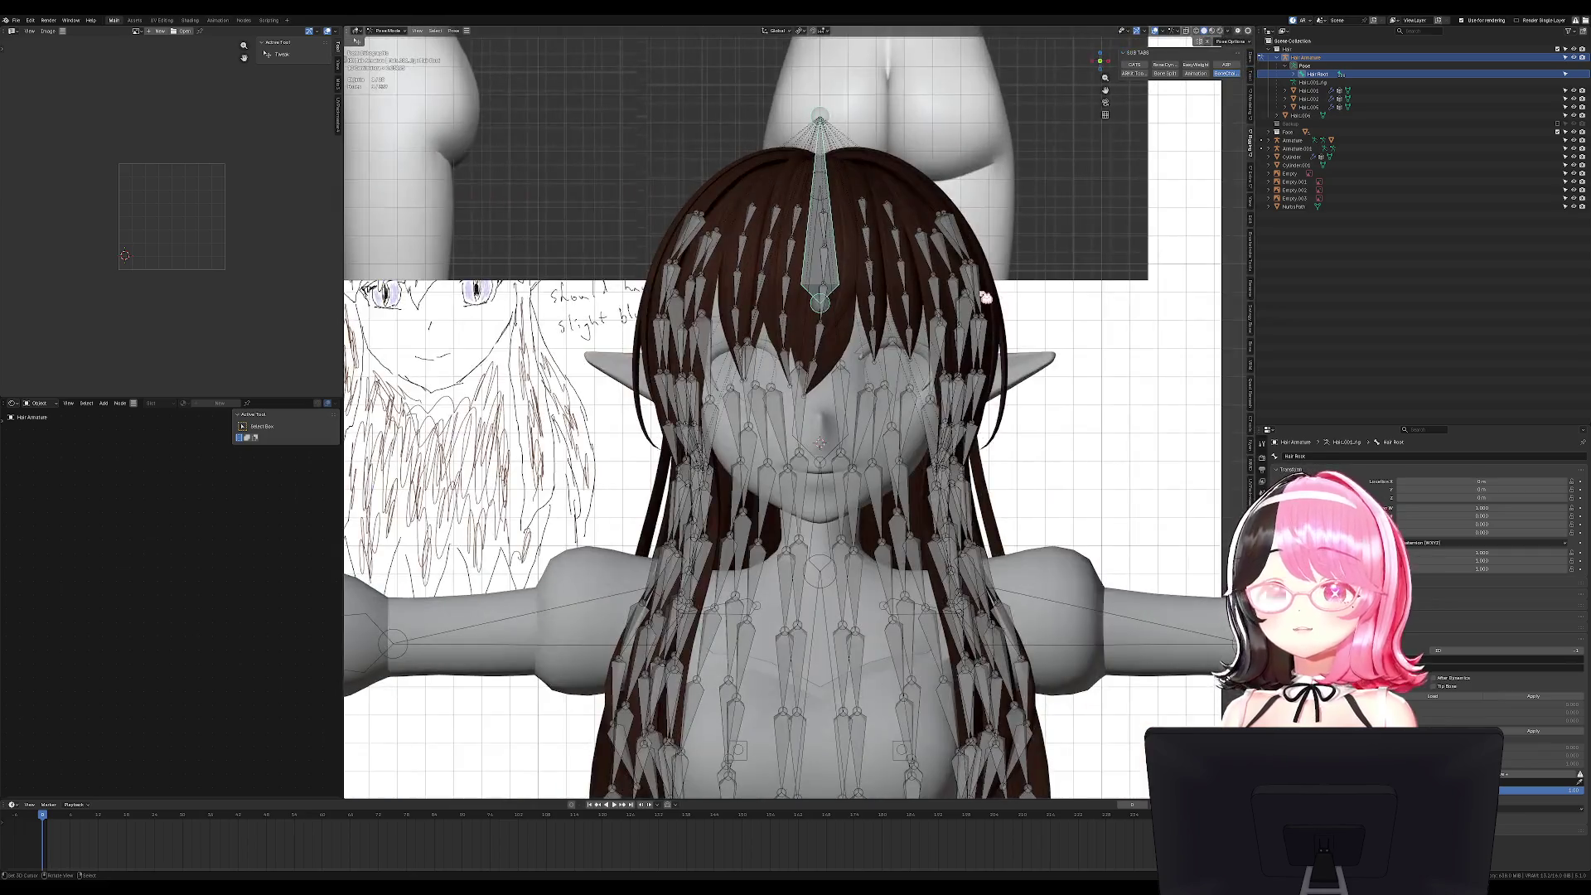
pyautogui.press('KP_3')
pyautogui.moveTo(880, 242)
pyautogui.mouseDown(button='middle')
pyautogui.moveTo(930, 262)
pyautogui.moveTo(771, 262)
pyautogui.mouseUp(button='middle')
pyautogui.click(758, 257)
pyautogui.moveTo(788, 205); pyautogui.dragTo(874, 207, button='middle')
pyautogui.keyDown('shift'); pyautogui.click(864, 192); pyautogui.keyUp('shift')
# Select the upper bang bones with Hair Root active and test-rotate Hair Root.
pyautogui.press('KP_1')
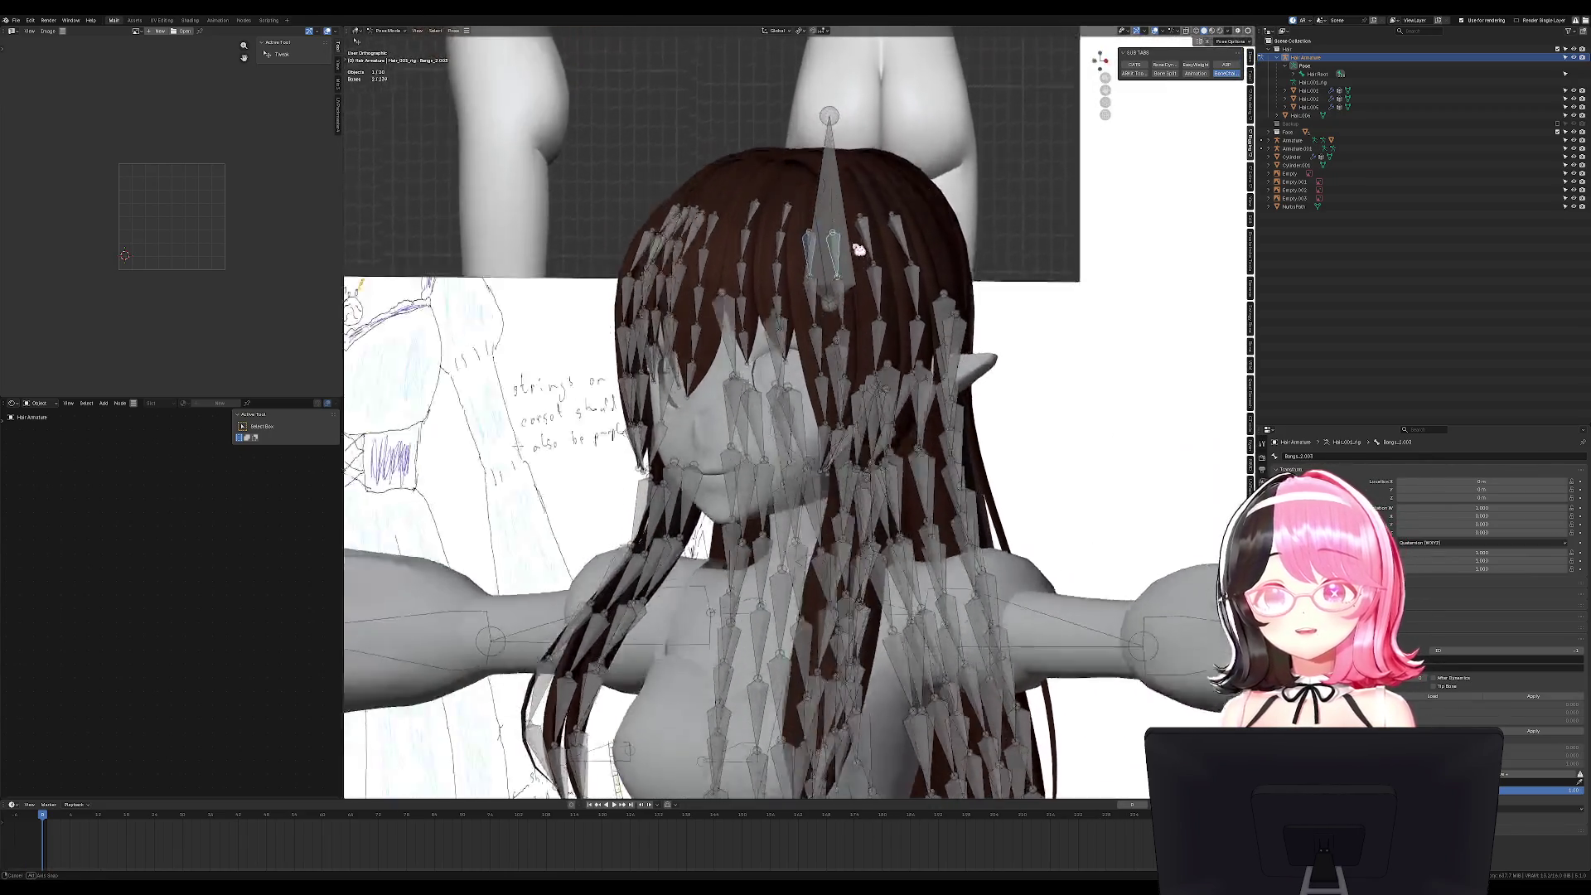
pyautogui.press('a')
pyautogui.click(818, 217)
pyautogui.hotkey('alt', 'a')
pyautogui.press('KP_3')
pyautogui.keyDown('shift'); pyautogui.click(658, 203); pyautogui.keyUp('shift')
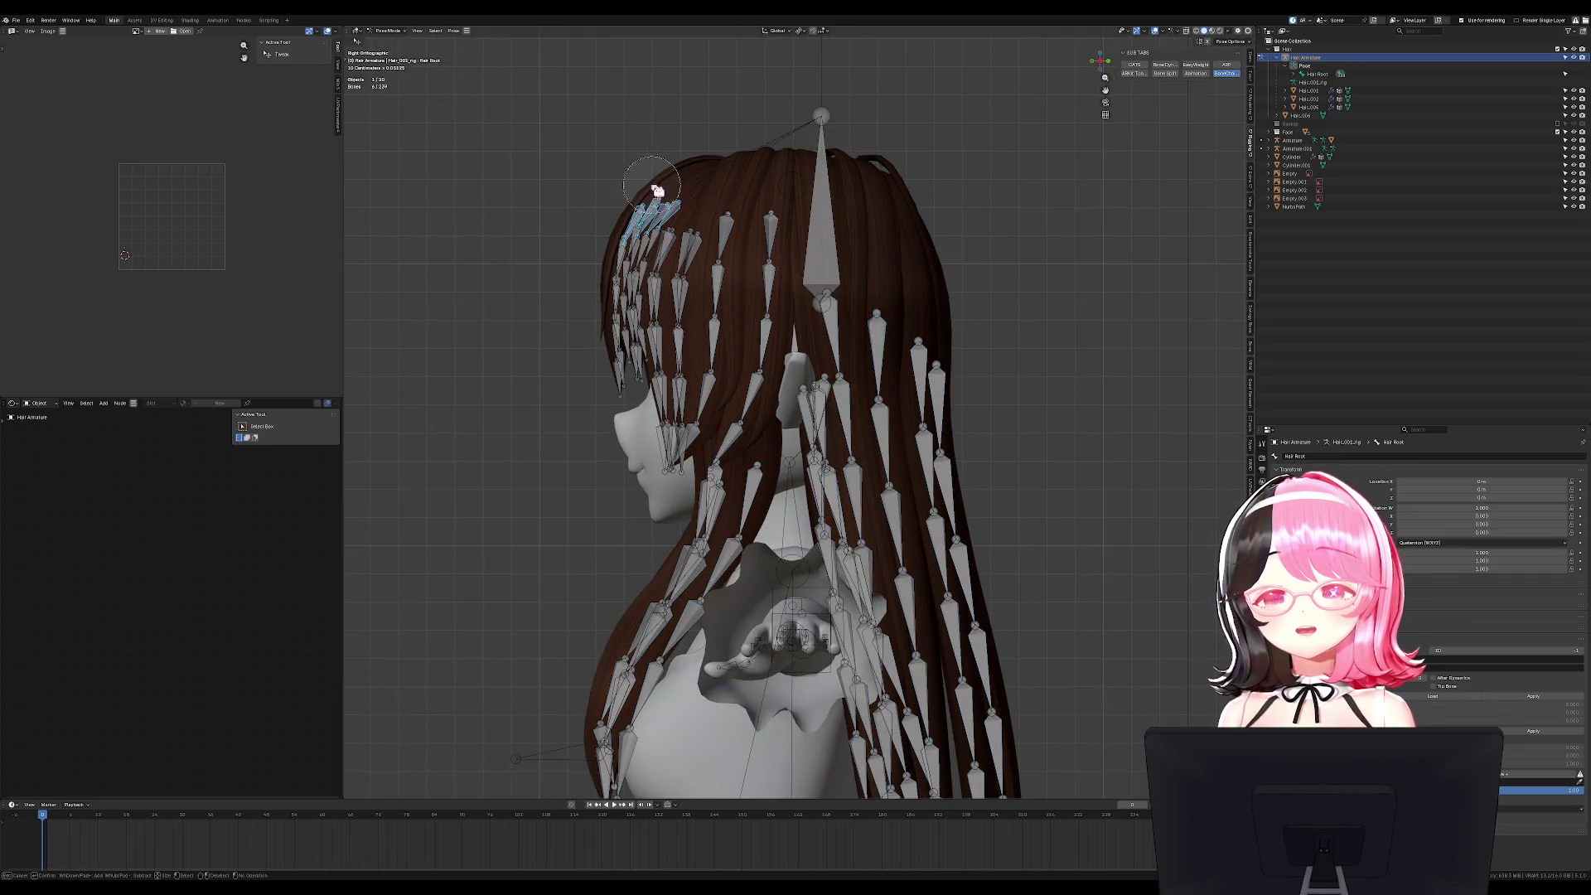
pyautogui.keyDown('shift'); pyautogui.click(831, 179); pyautogui.keyUp('shift')
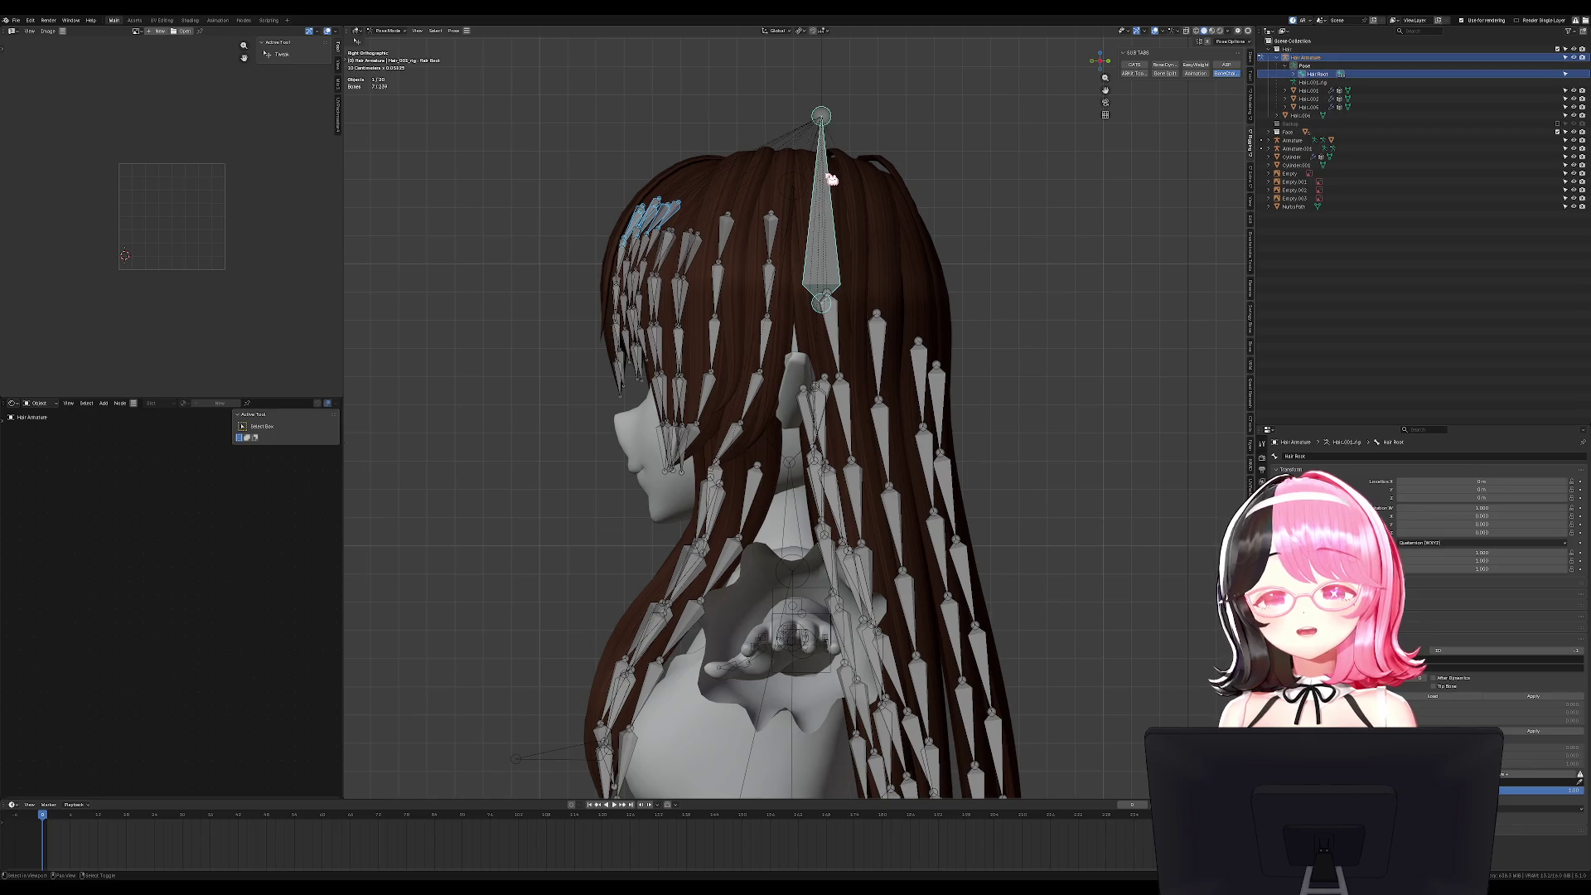
pyautogui.press('x')
pyautogui.click(1091, 209)
pyautogui.press('r')
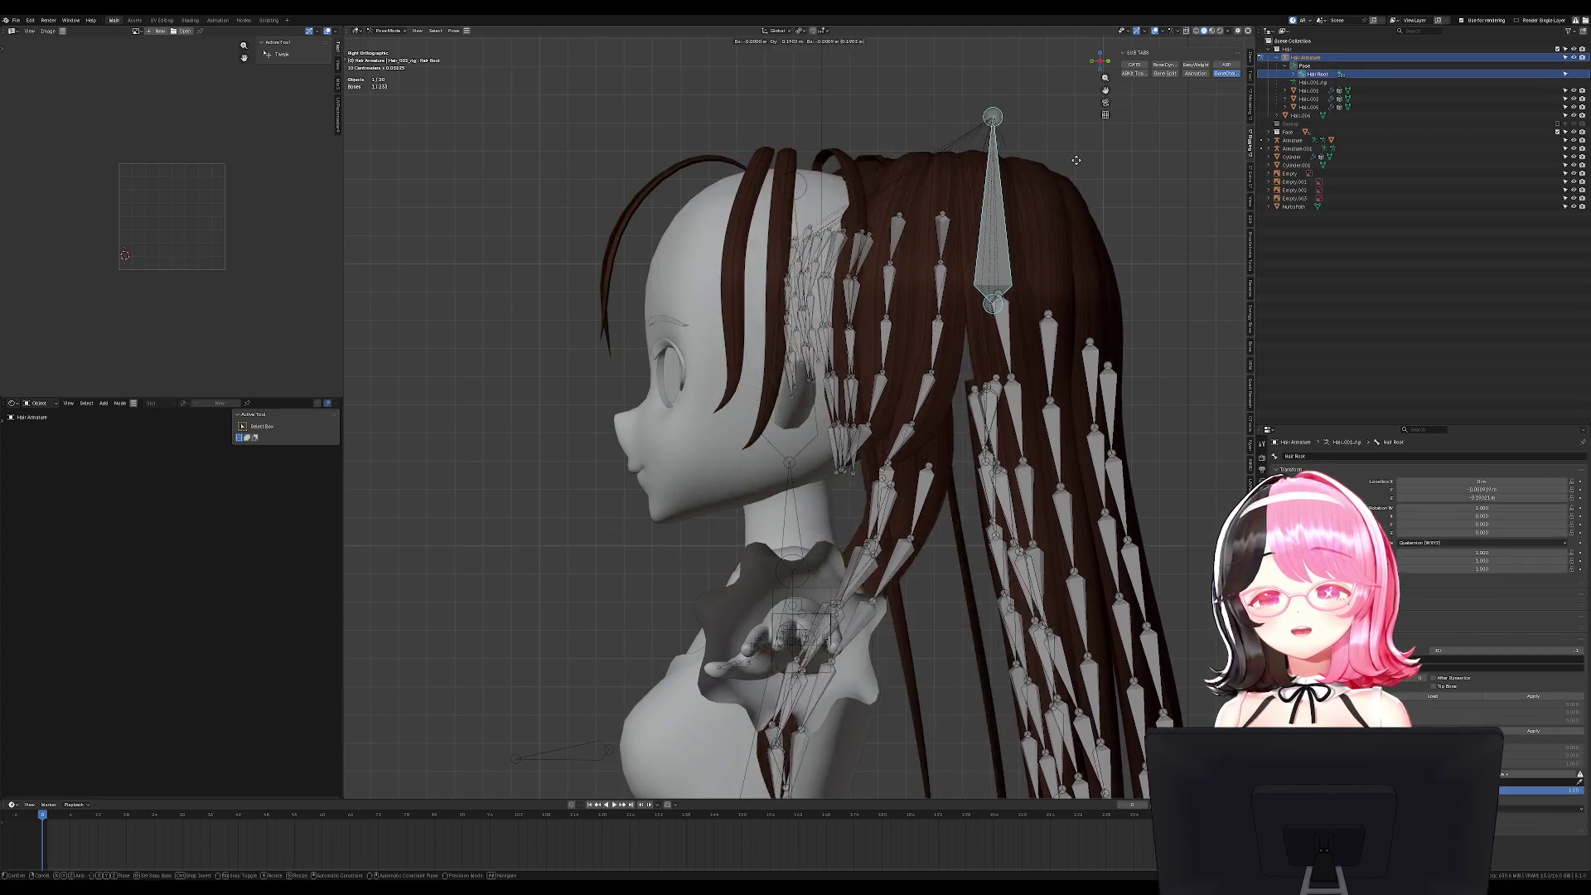
pyautogui.press('Escape')
# Shrink Hair Root and reposition it at the crown in Edit Mode.
pyautogui.press('Tab')
pyautogui.press('s')
pyautogui.click(854, 309)
pyautogui.press('g')
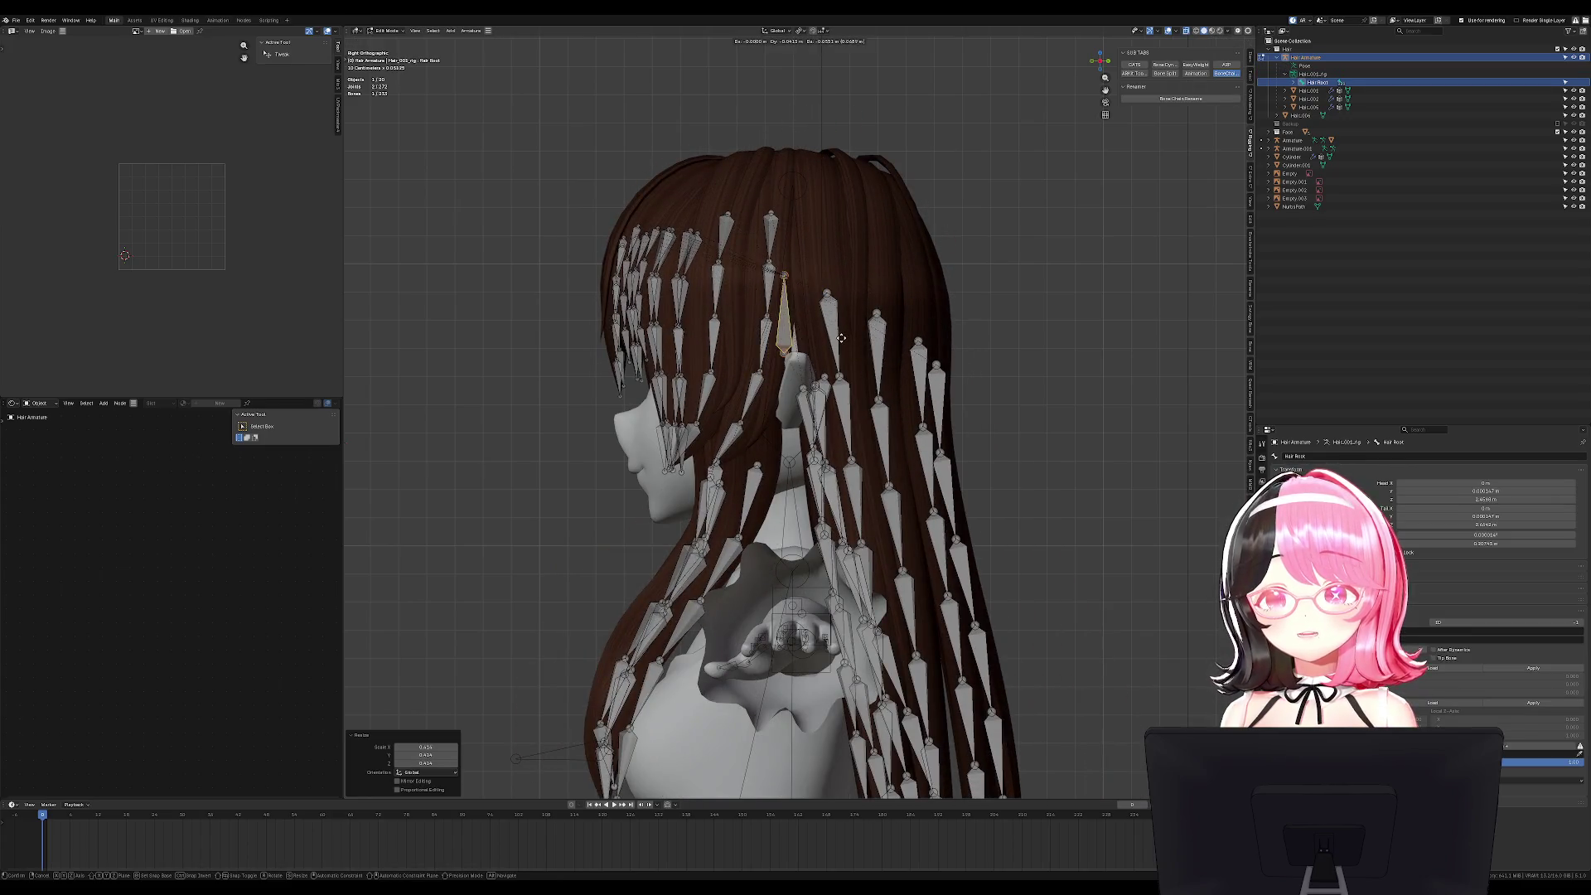
pyautogui.click(840, 340)
pyautogui.hotkey('ctrl', 'Tab')
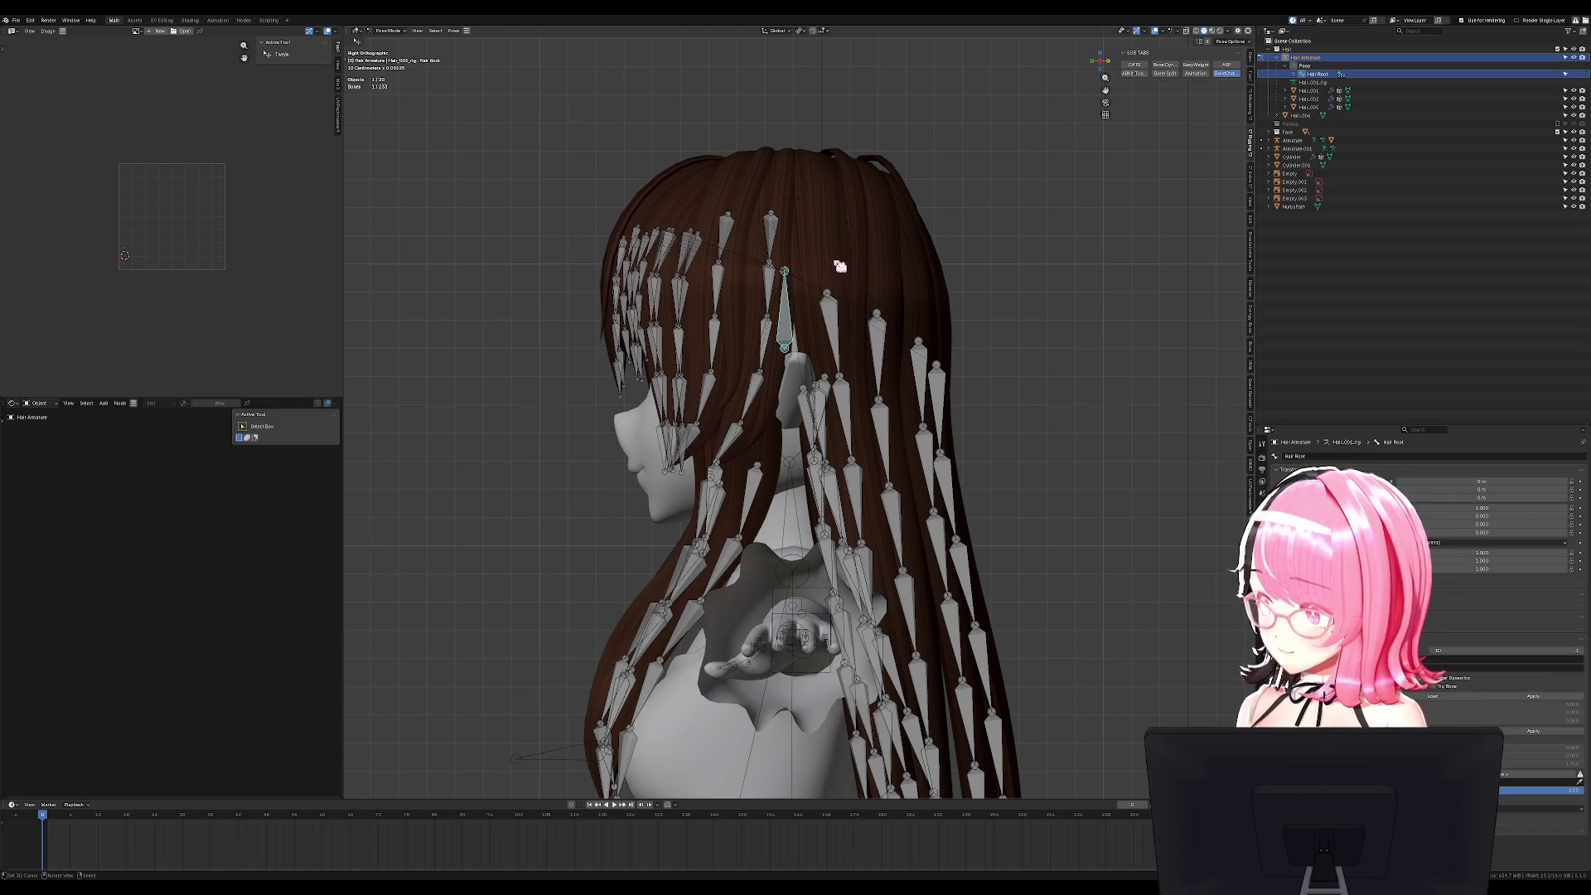
# Lengthen Hair Root, then test-rotate all hair bones in Pose Mode.
pyautogui.press('Tab')
pyautogui.press('s')
pyautogui.click(852, 318)
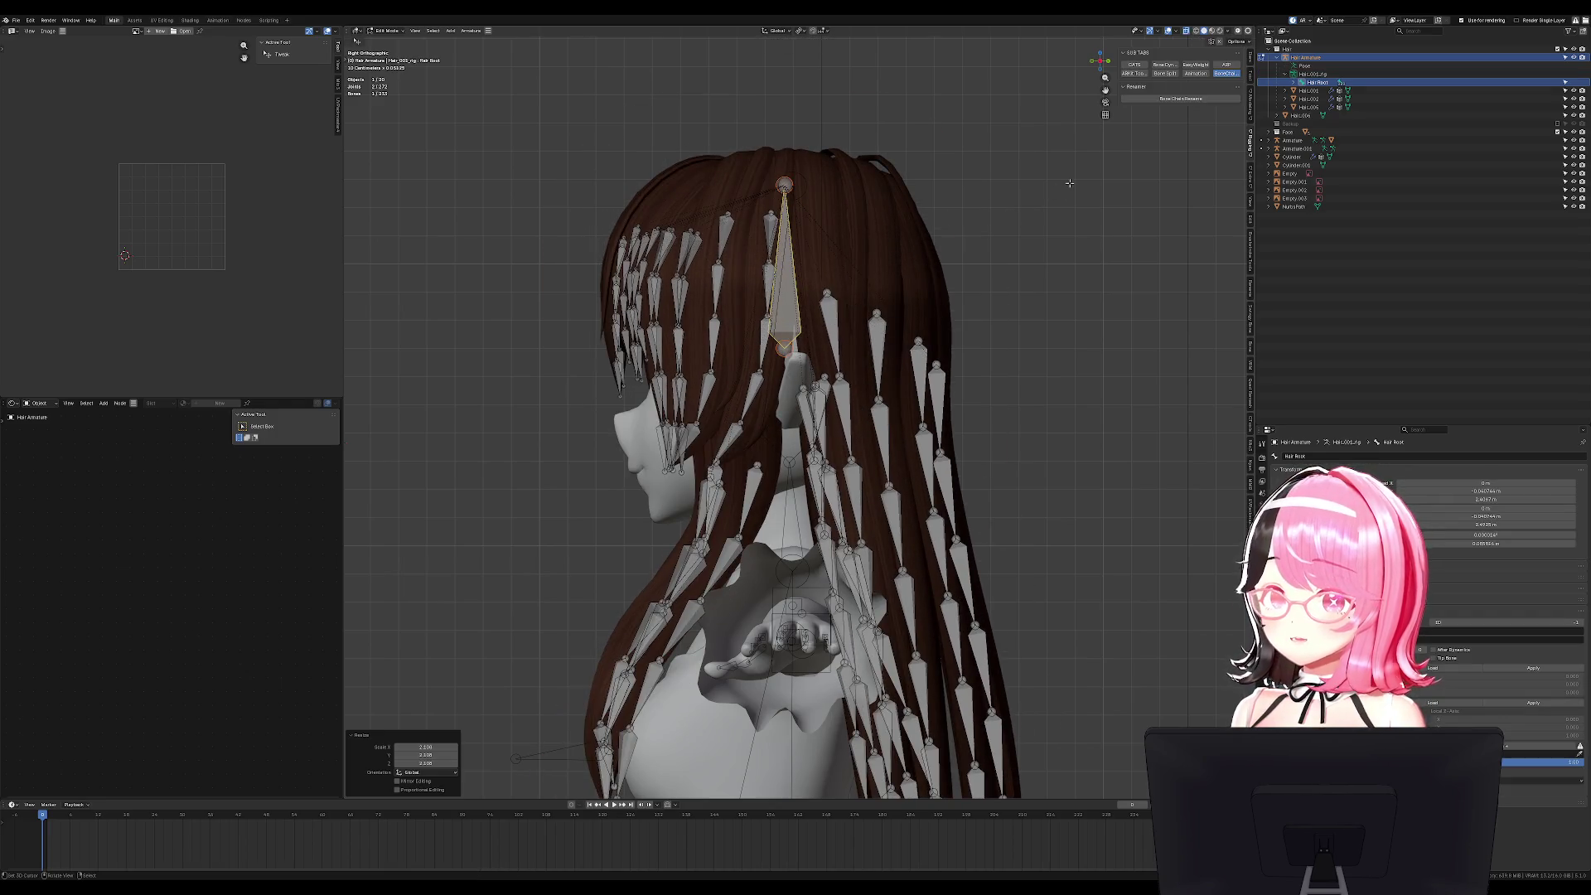
pyautogui.hotkey('ctrl', 'Tab')
pyautogui.press('KP_1')
pyautogui.press('a')
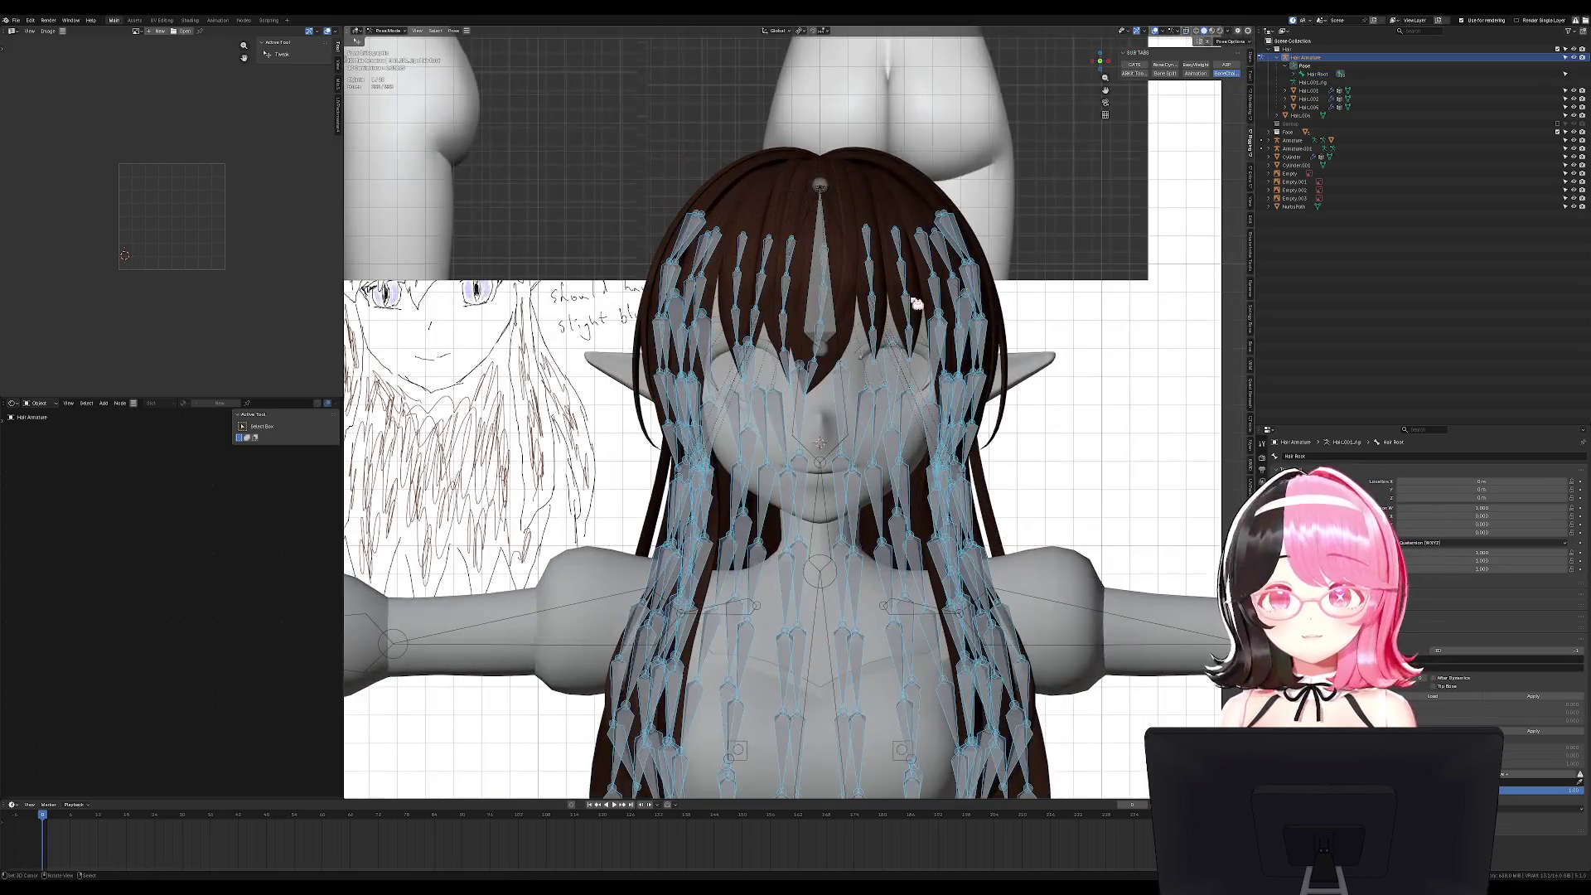
pyautogui.press('r')
pyautogui.press('KP_3')
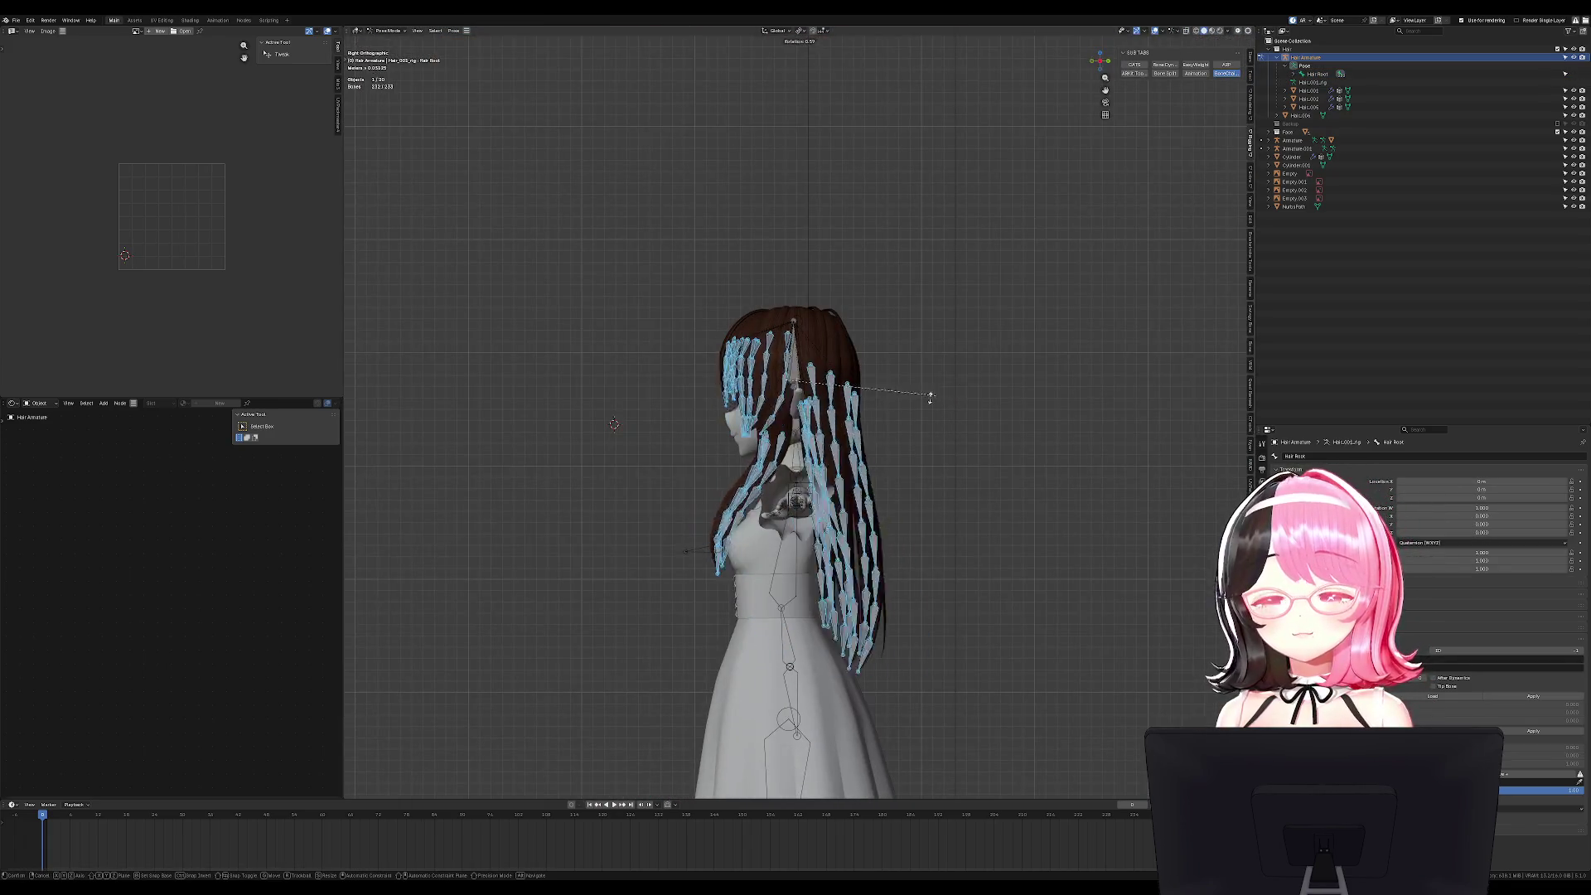
# Test-rotate the hair bones from front and back views, then cancel and hide the armature.
pyautogui.rightClick(965, 396)
pyautogui.moveTo(898, 401); pyautogui.dragTo(758, 415, button='middle')
pyautogui.press('r')
pyautogui.press('KP_1')
pyautogui.press('ctrl+KP_1')
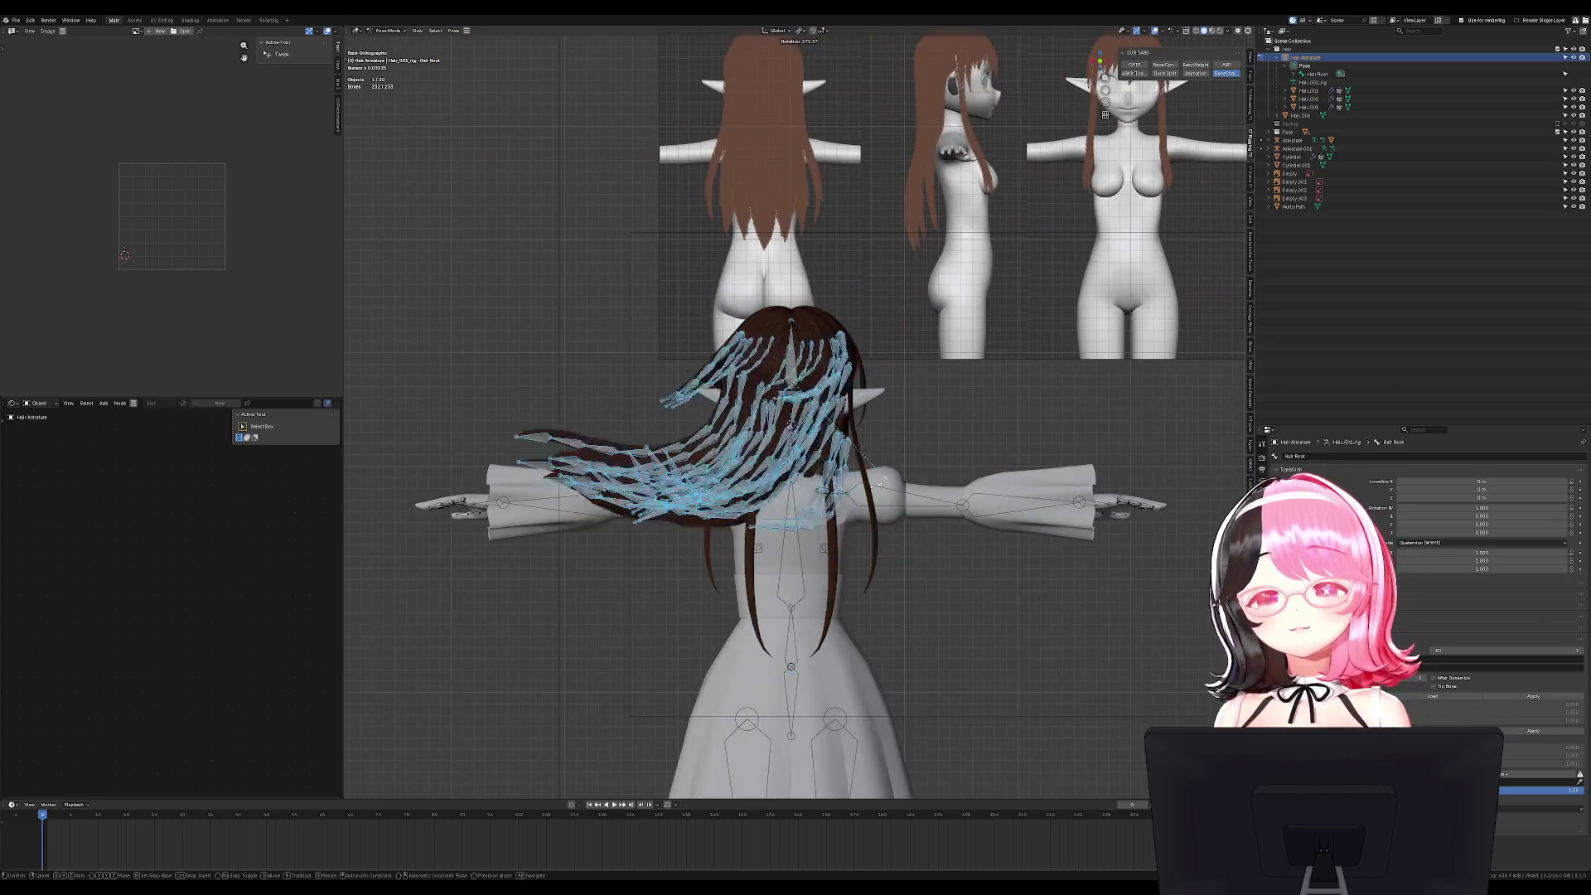
pyautogui.press('Escape')
pyautogui.press('Tab')
pyautogui.press('Tab')
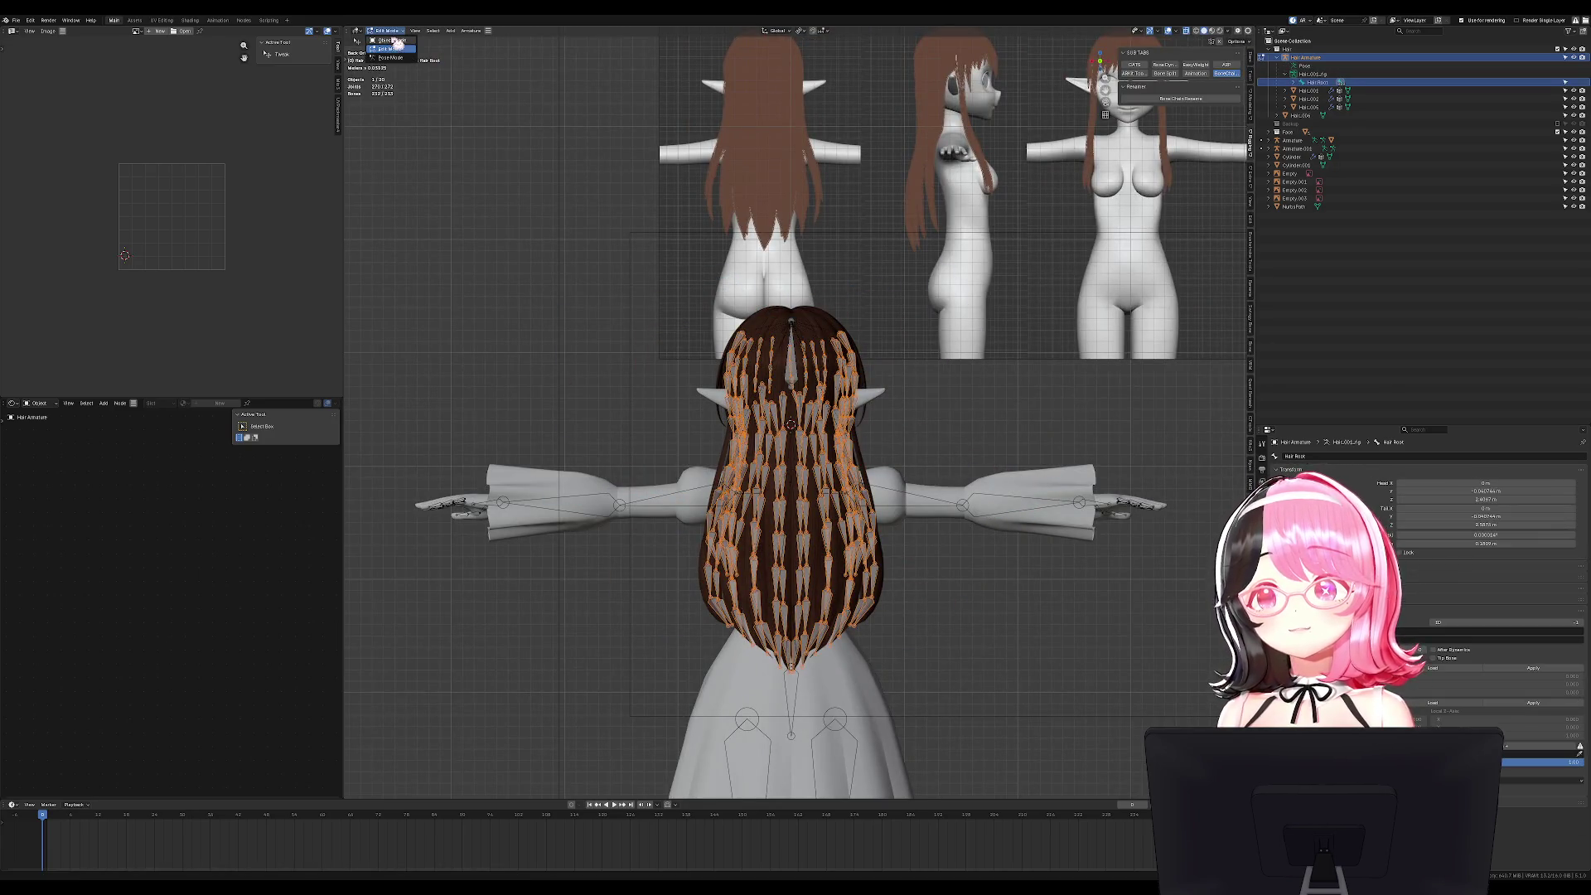
pyautogui.press('h')
# Select the long back hair Hair.006, unhide the armature and clear its location.
pyautogui.scroll(3, 823, 480)
pyautogui.moveTo(823, 480); pyautogui.dragTo(904, 486, button='middle')
pyautogui.click(906, 485)
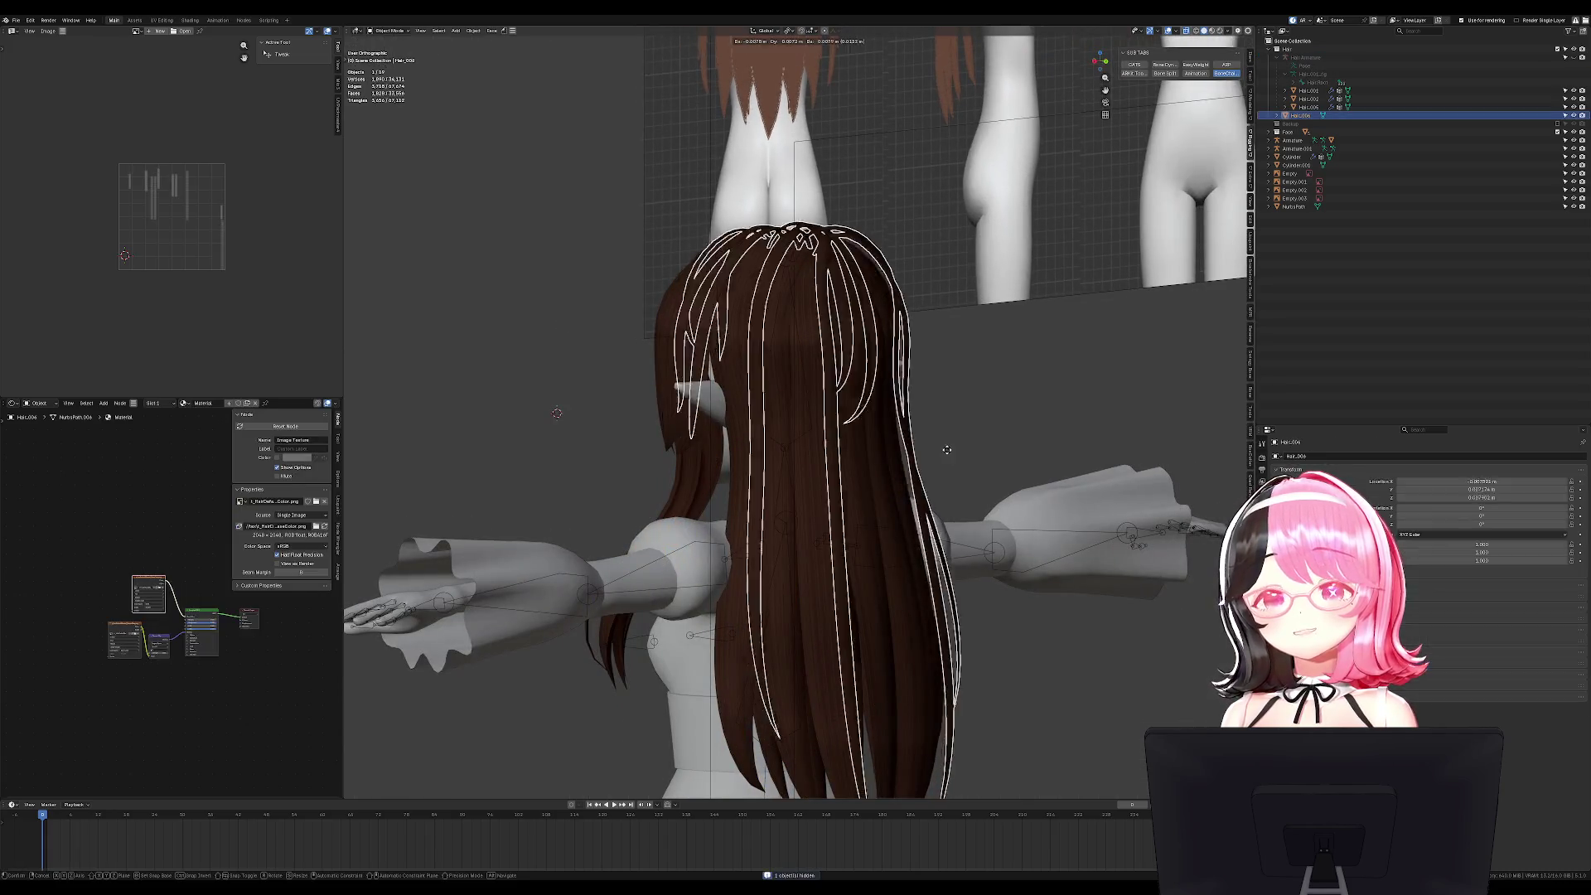
pyautogui.moveTo(1005, 447); pyautogui.dragTo(753, 467, button='middle')
pyautogui.hotkey('alt', 'h')
pyautogui.moveTo(787, 525); pyautogui.dragTo(923, 447, button='middle')
pyautogui.hotkey('alt', 'g')
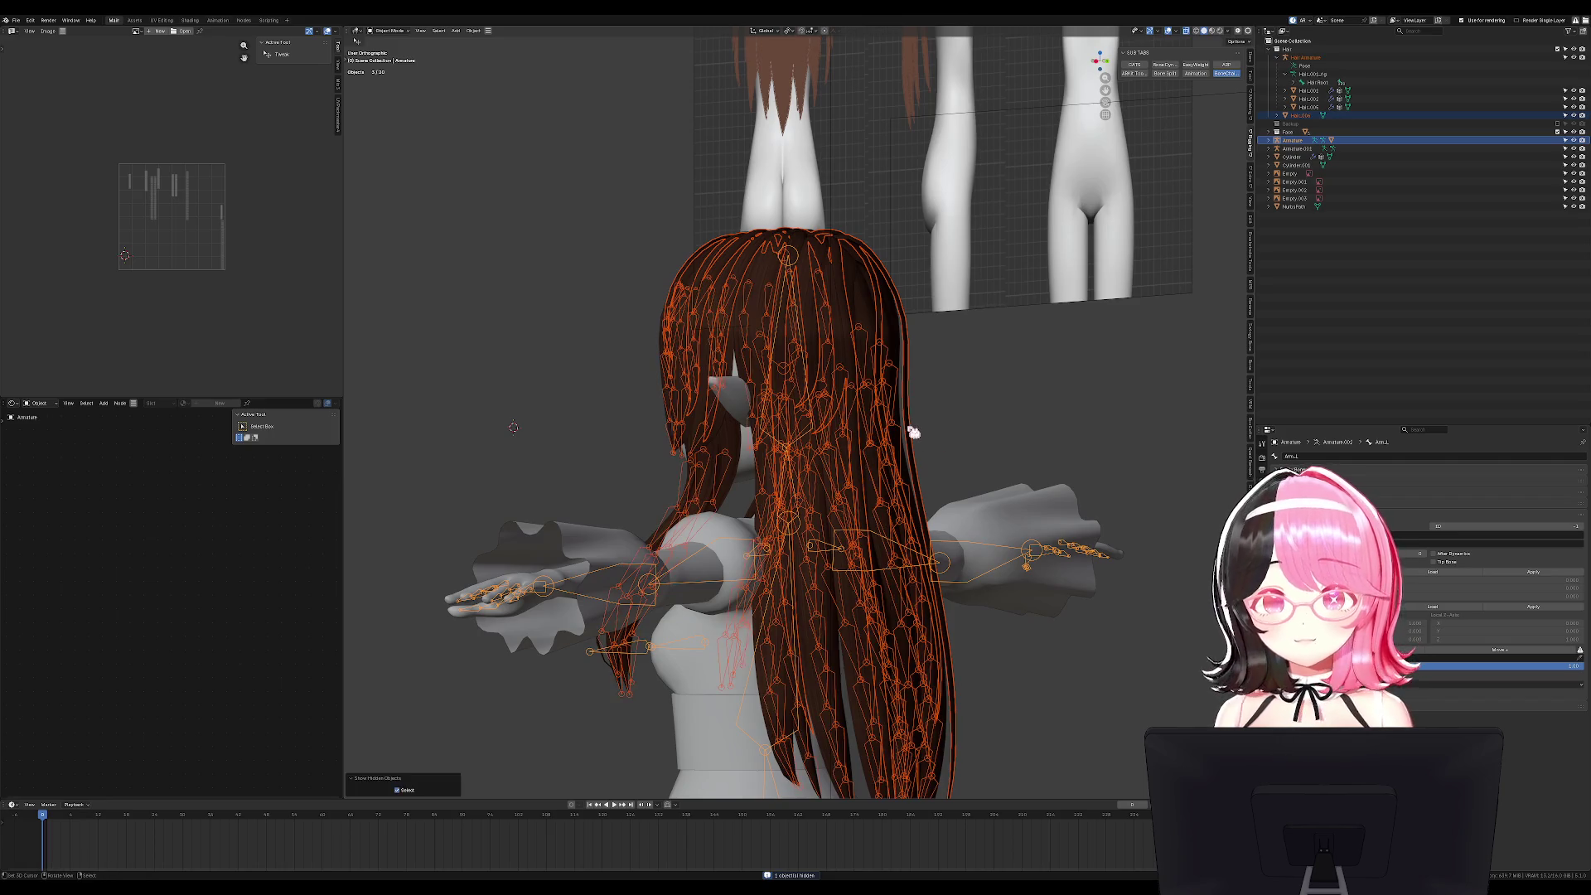
pyautogui.click(932, 406)
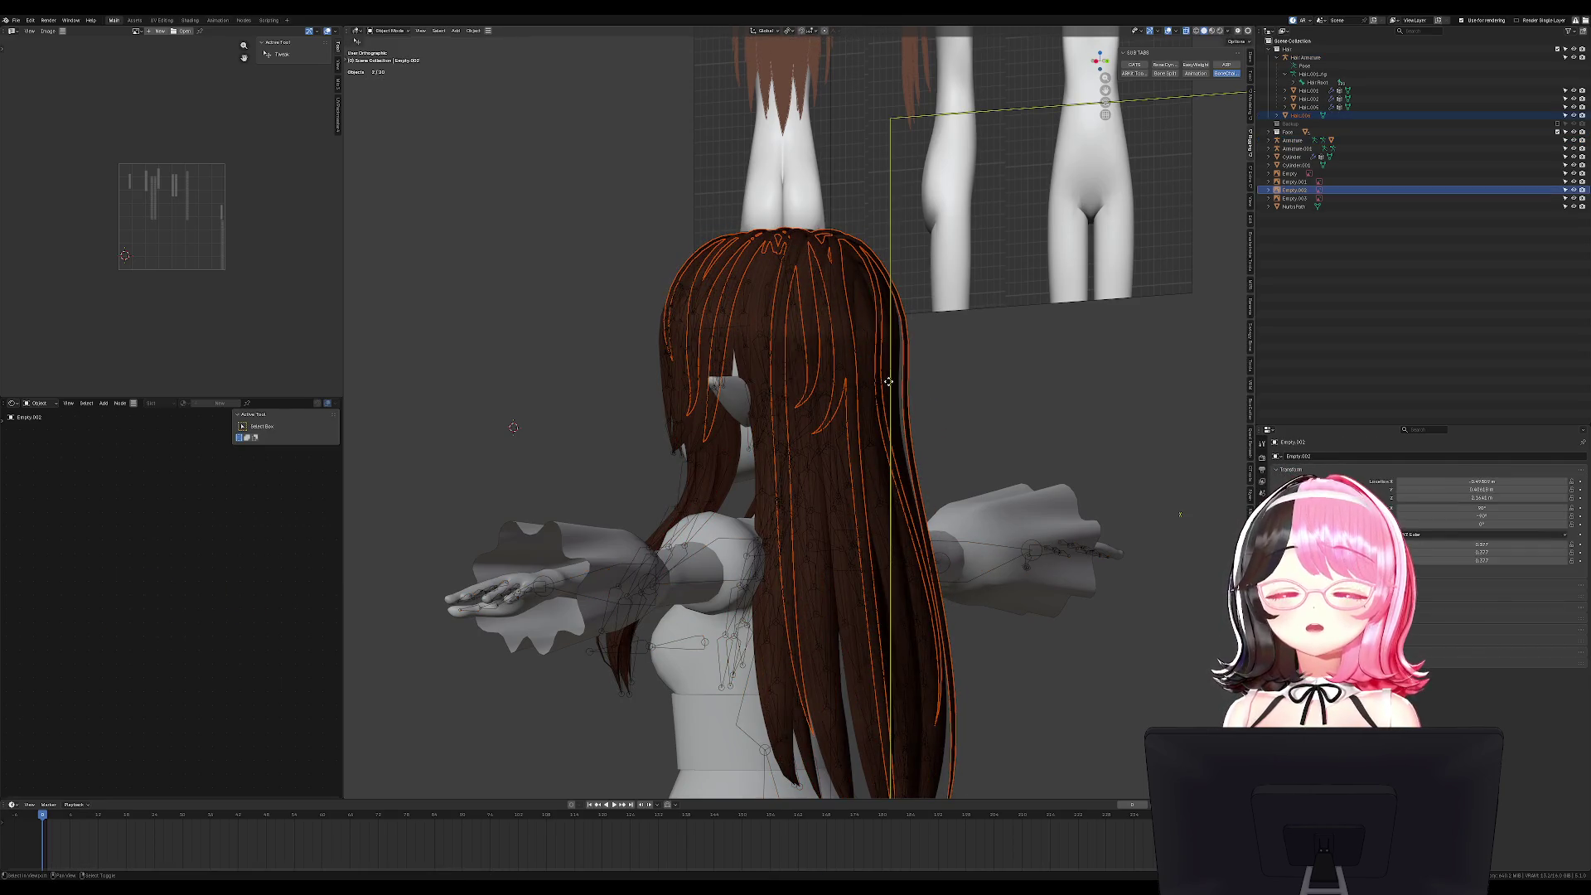
pyautogui.moveTo(895, 385); pyautogui.dragTo(920, 390, button='middle')
pyautogui.press('g')
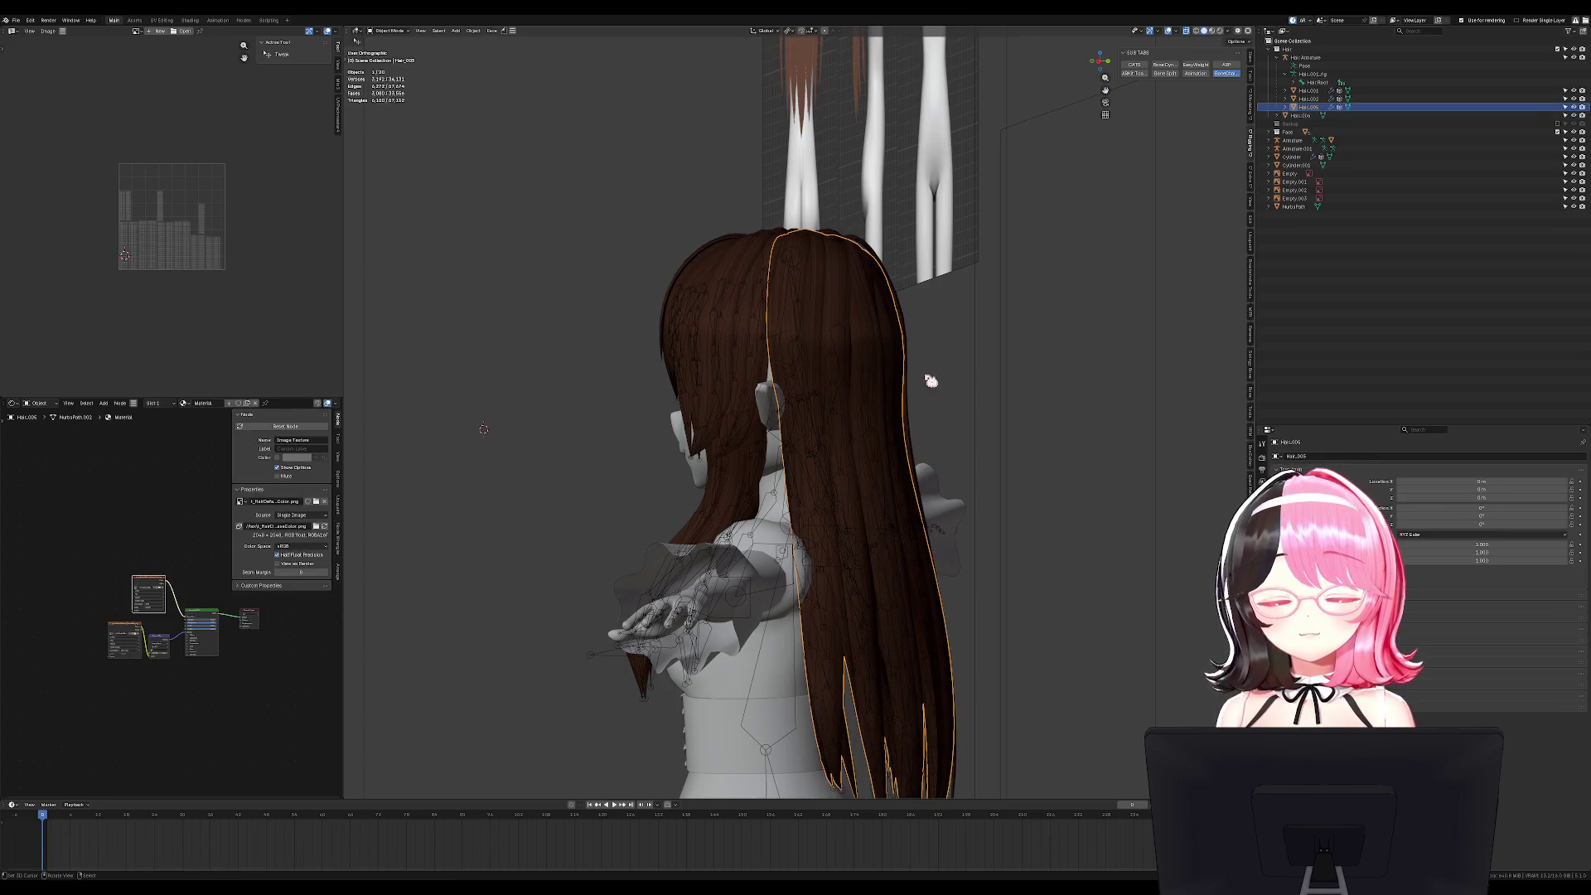
pyautogui.press('Escape')
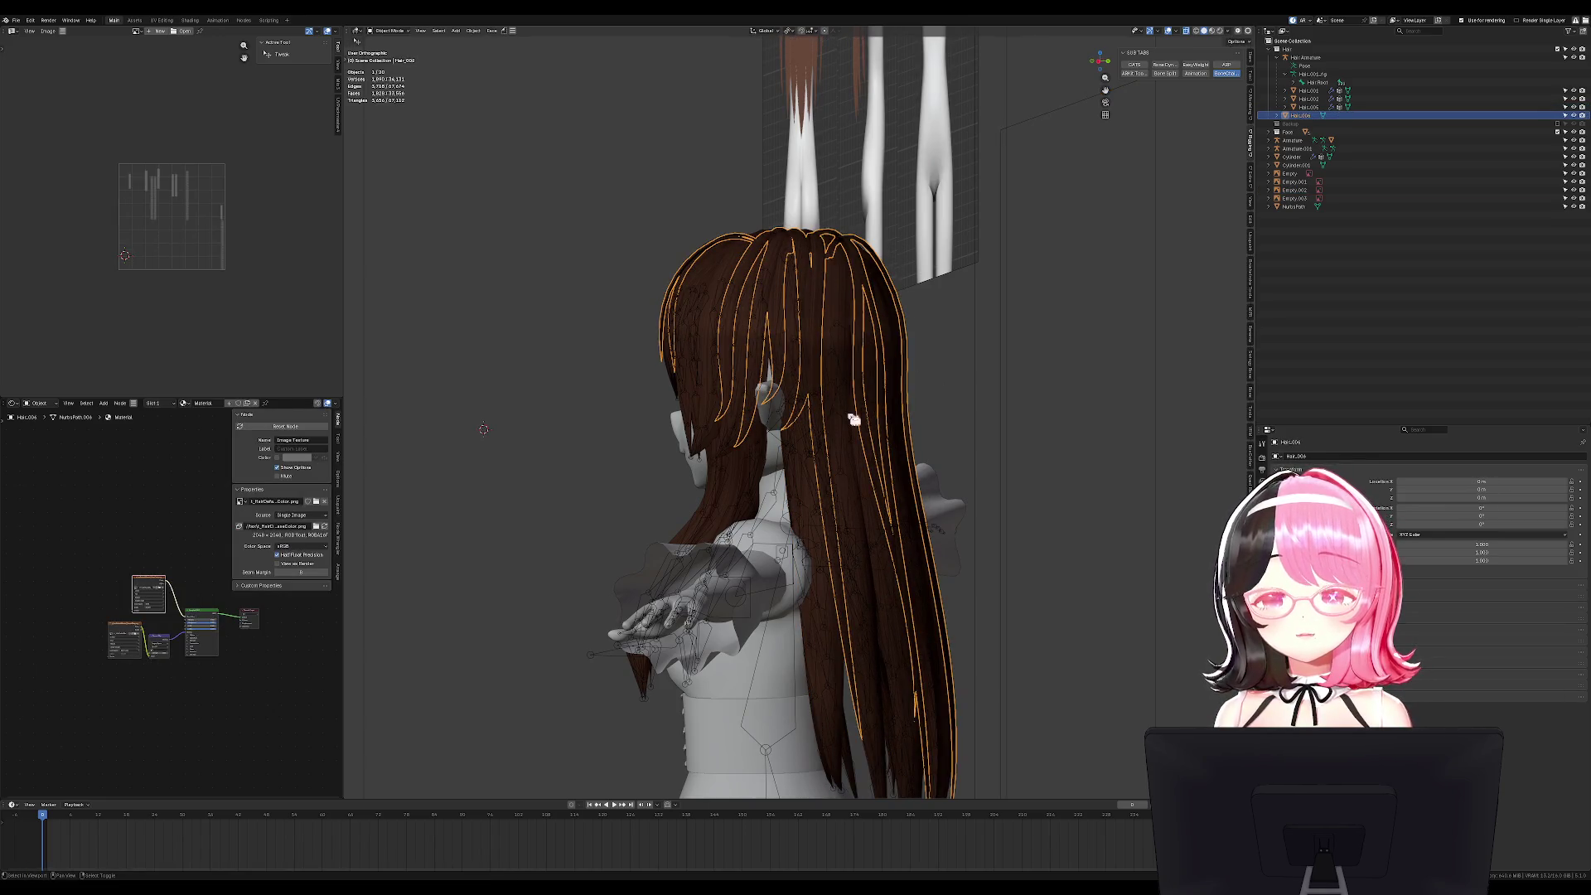
# Parent Hair.006 to Hair Armature With Automatic Weights.
pyautogui.keyDown('shift'); pyautogui.click(839, 420); pyautogui.keyUp('shift')
pyautogui.hotkey('ctrl', 'p')
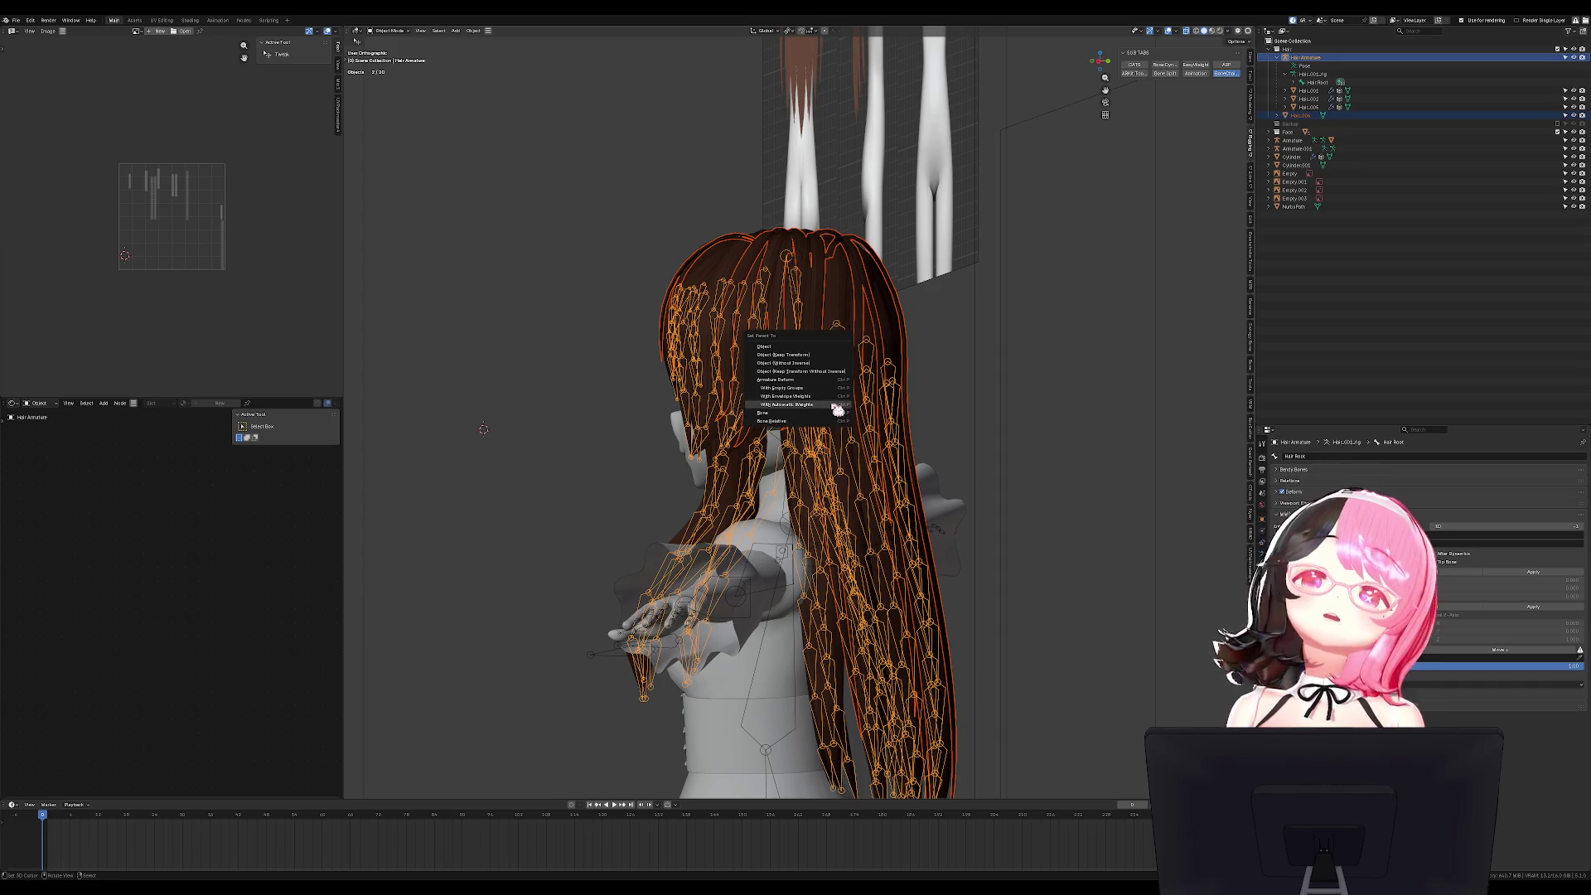
pyautogui.click(825, 380)
pyautogui.moveTo(824, 380); pyautogui.dragTo(912, 323, button='middle')
pyautogui.click(911, 323)
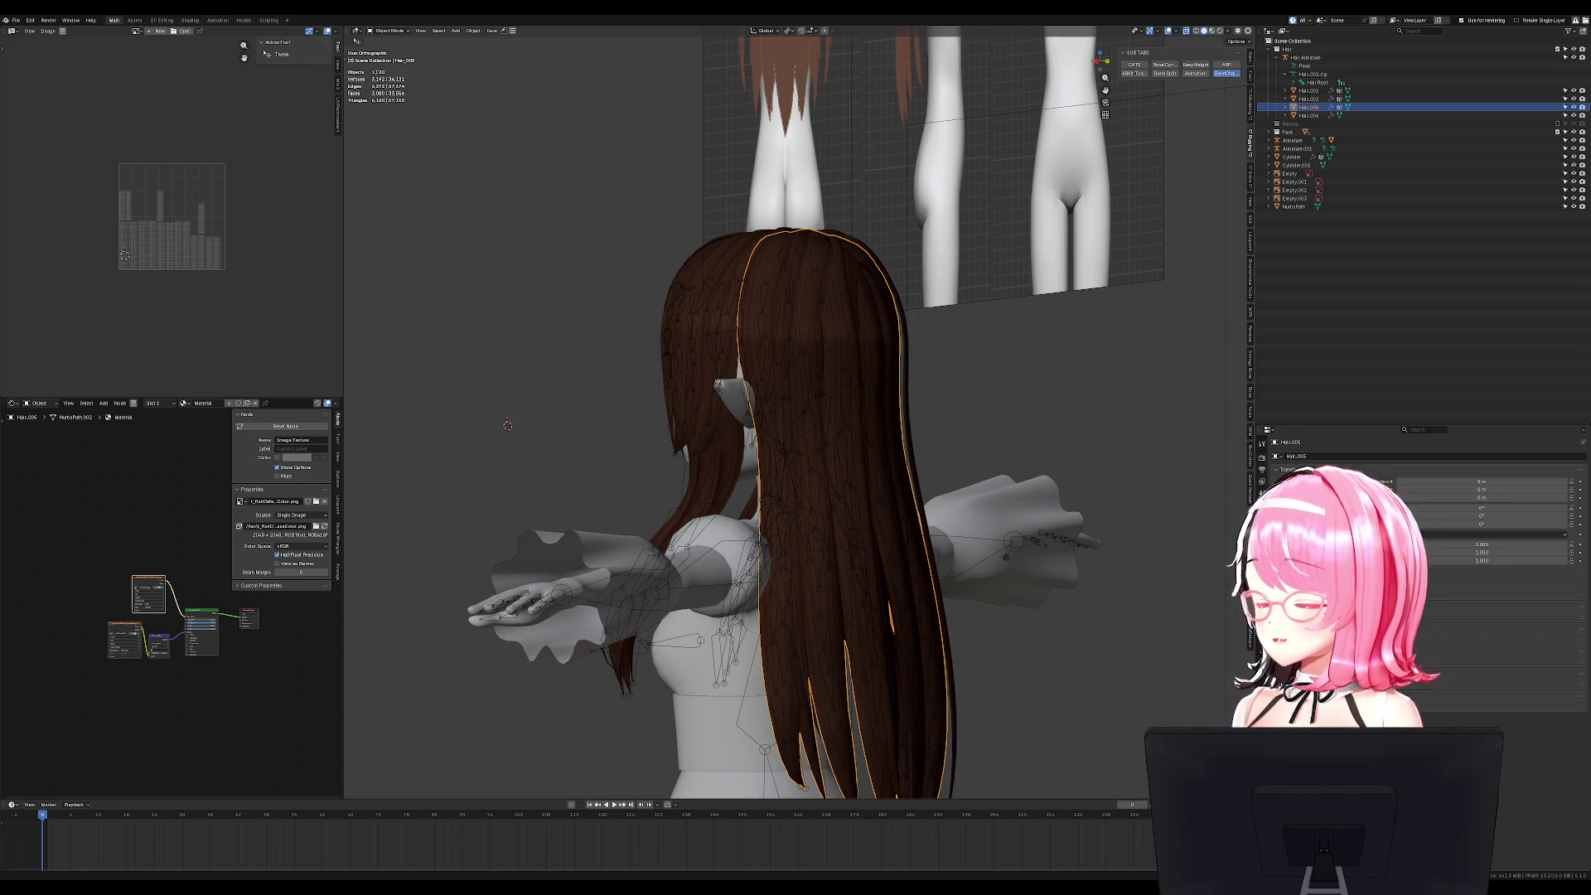
pyautogui.keyDown('alt'); pyautogui.moveTo(604, 391); pyautogui.dragTo(892, 338, button='middle'); pyautogui.keyUp('alt')
pyautogui.click(693, 263)
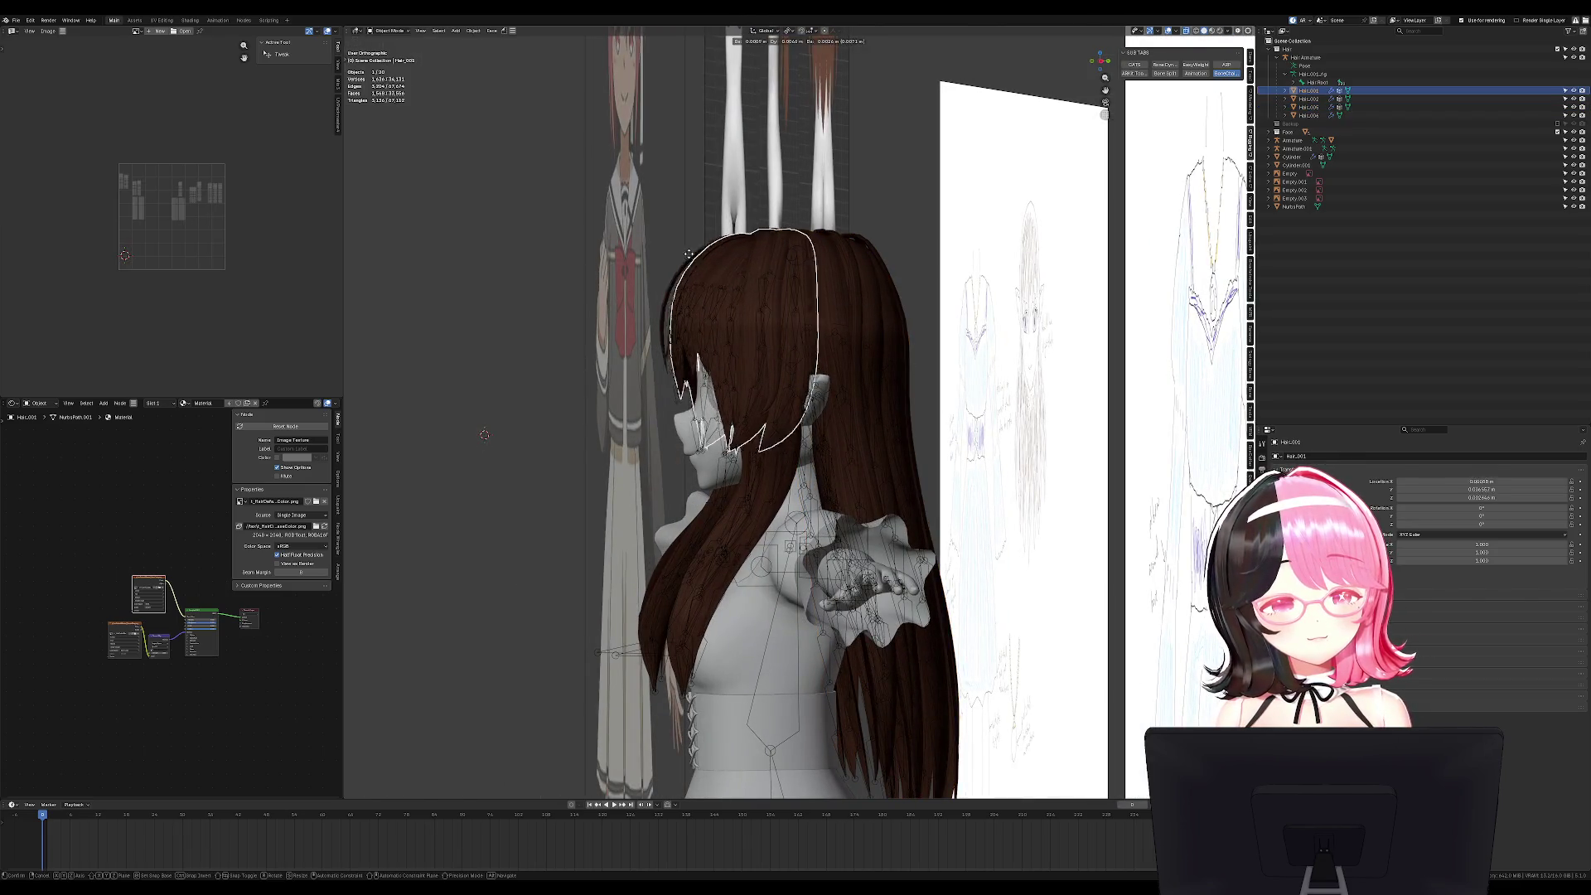
pyautogui.click(729, 248)
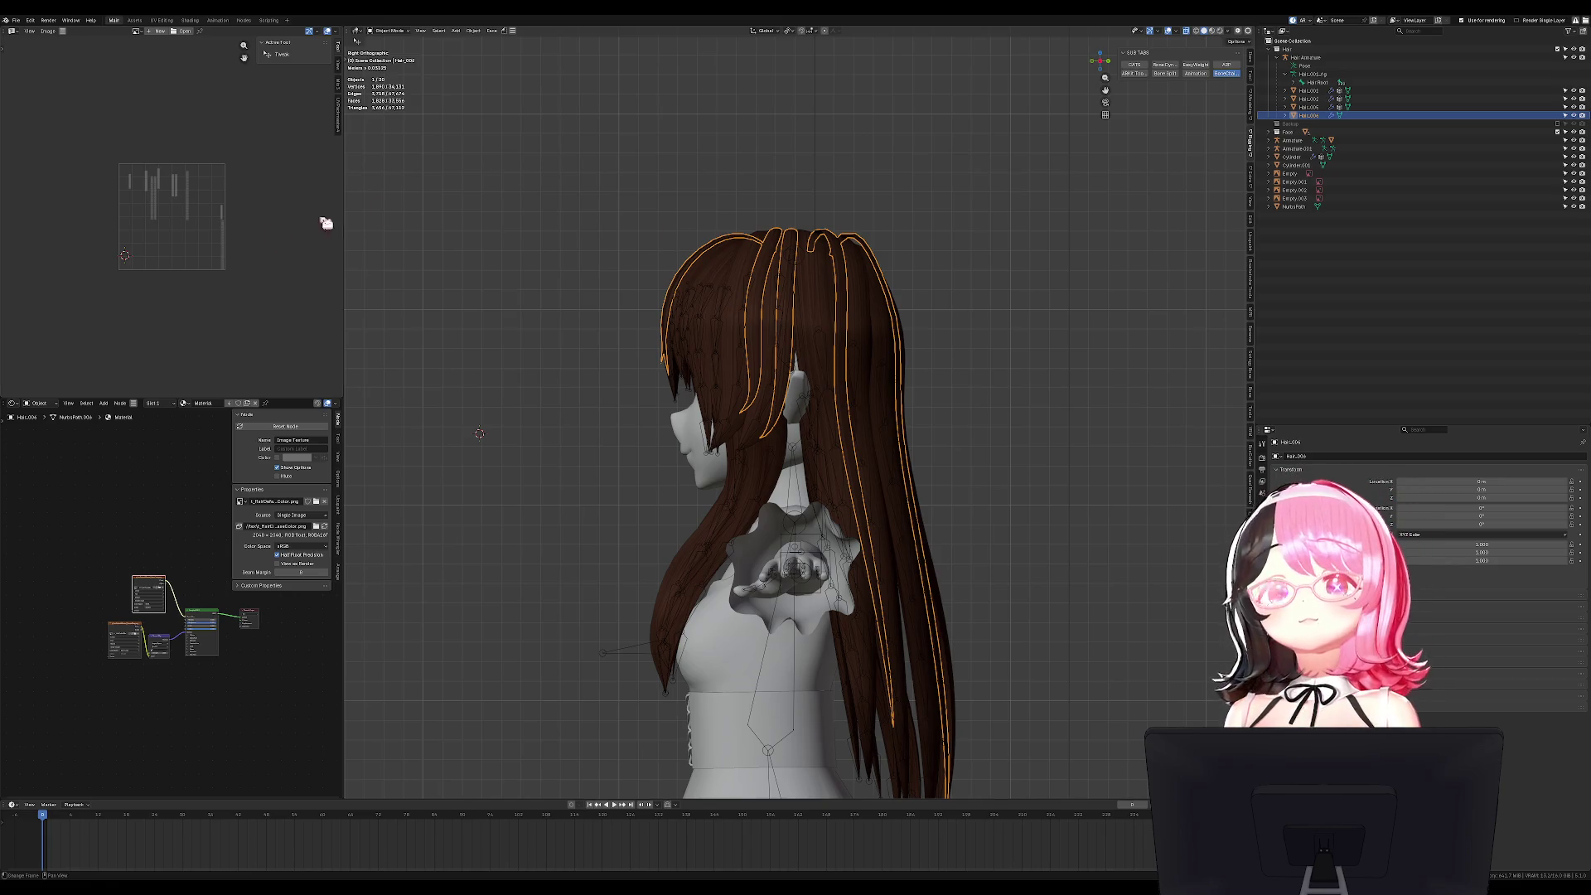
pyautogui.scroll(4, 745, 345)
pyautogui.moveTo(911, 267); pyautogui.dragTo(921, 243)
# Transfer the armature's bone weights onto the selected hair strands in Weight Paint mode.
pyautogui.click(921, 242)
pyautogui.keyDown('shift'); pyautogui.click(876, 248); pyautogui.keyUp('shift')
pyautogui.hotkey('ctrl', 'Tab')
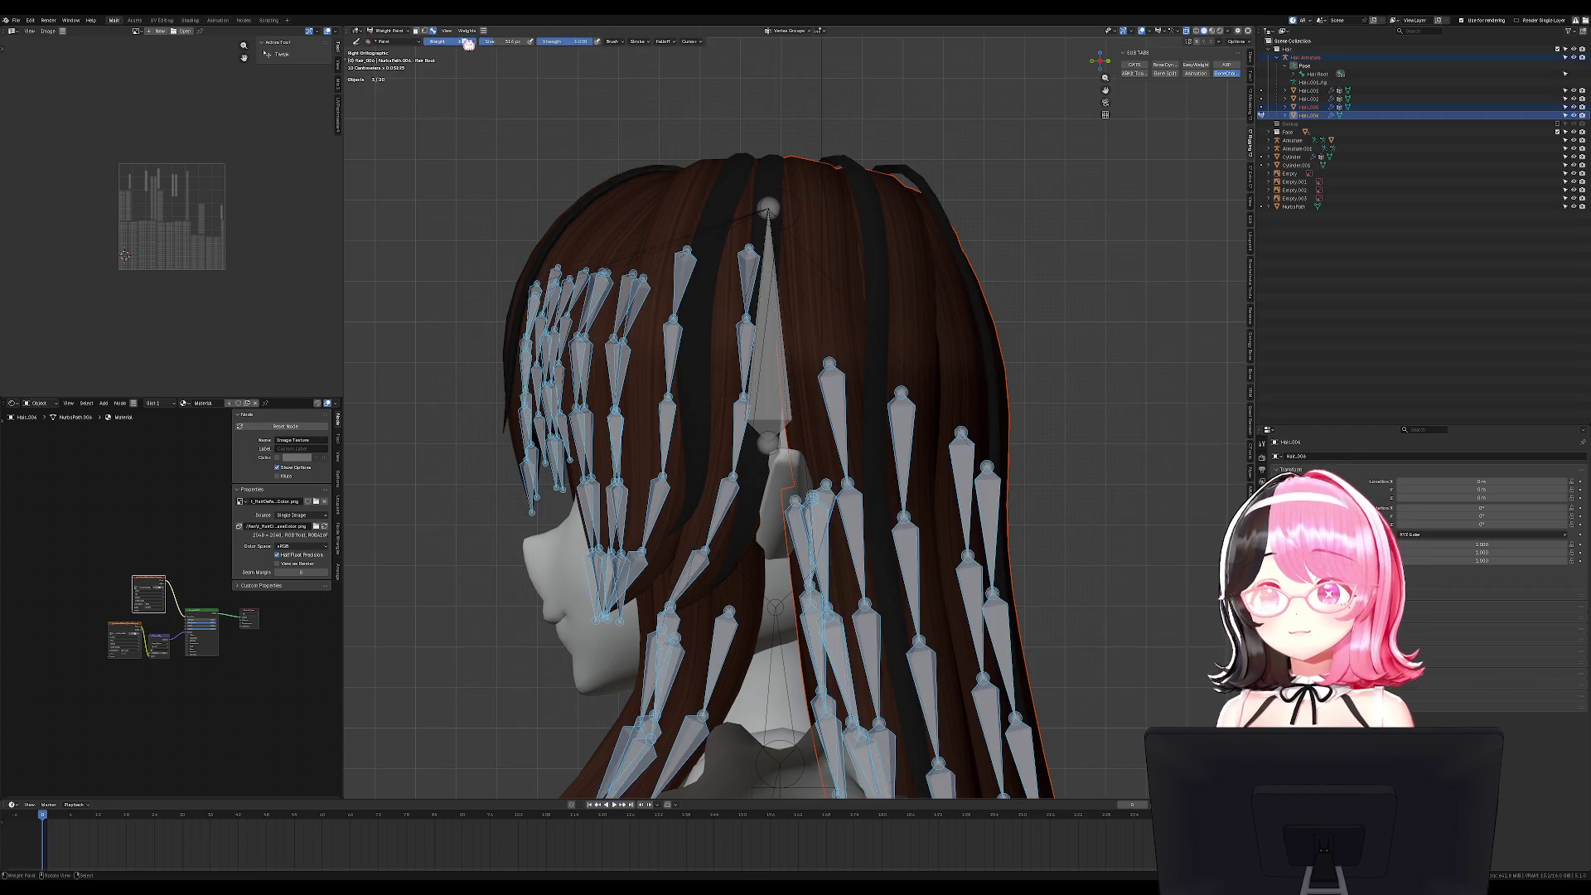
pyautogui.click(466, 31)
pyautogui.click(497, 135)
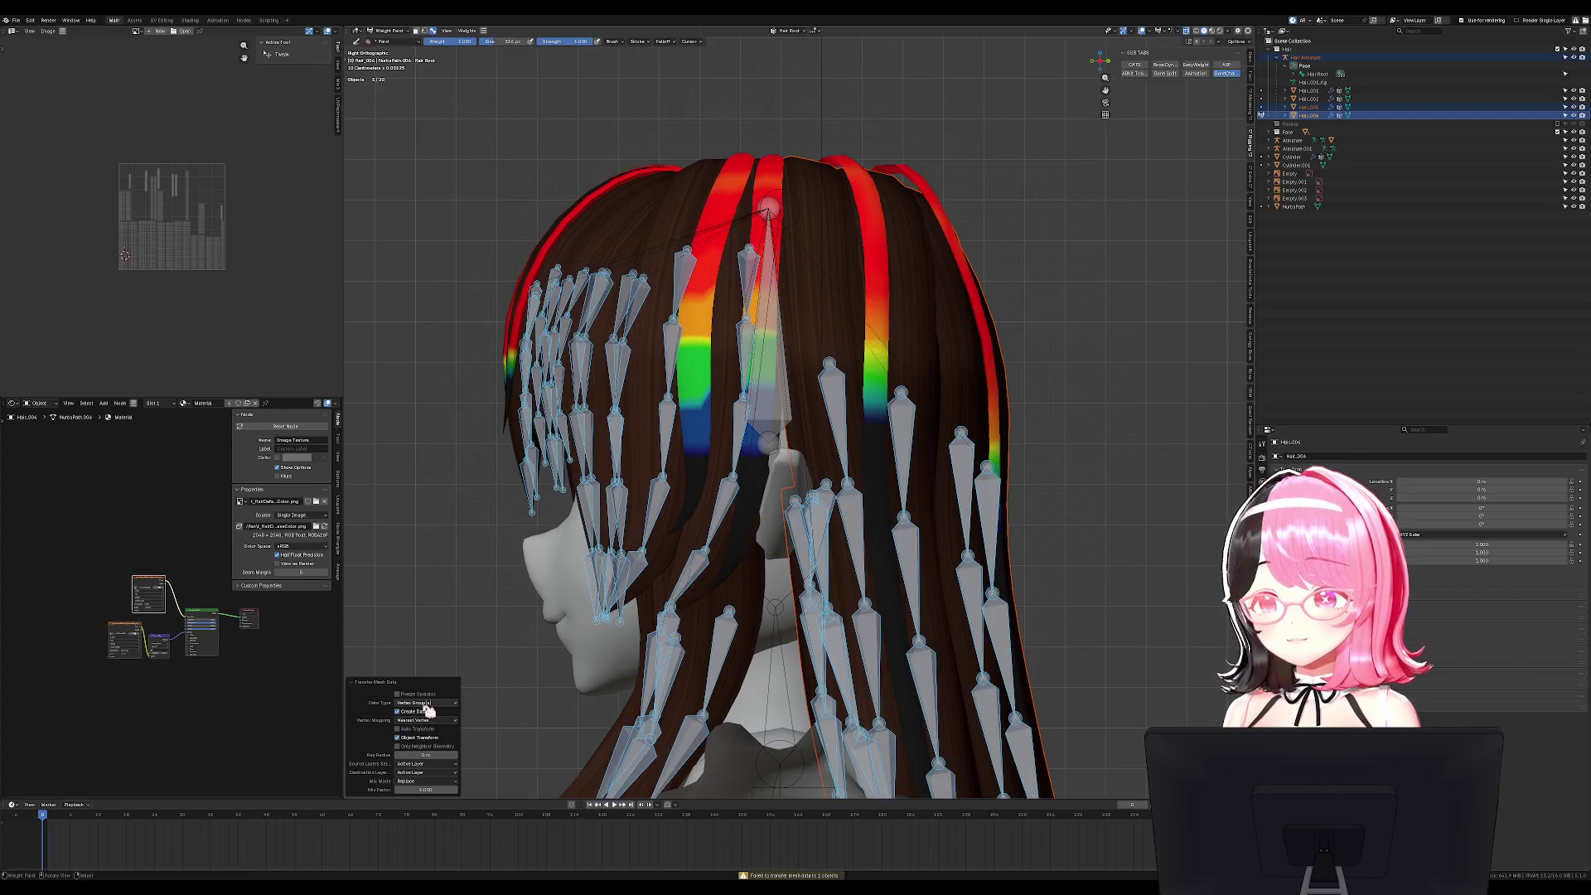
pyautogui.click(425, 772)
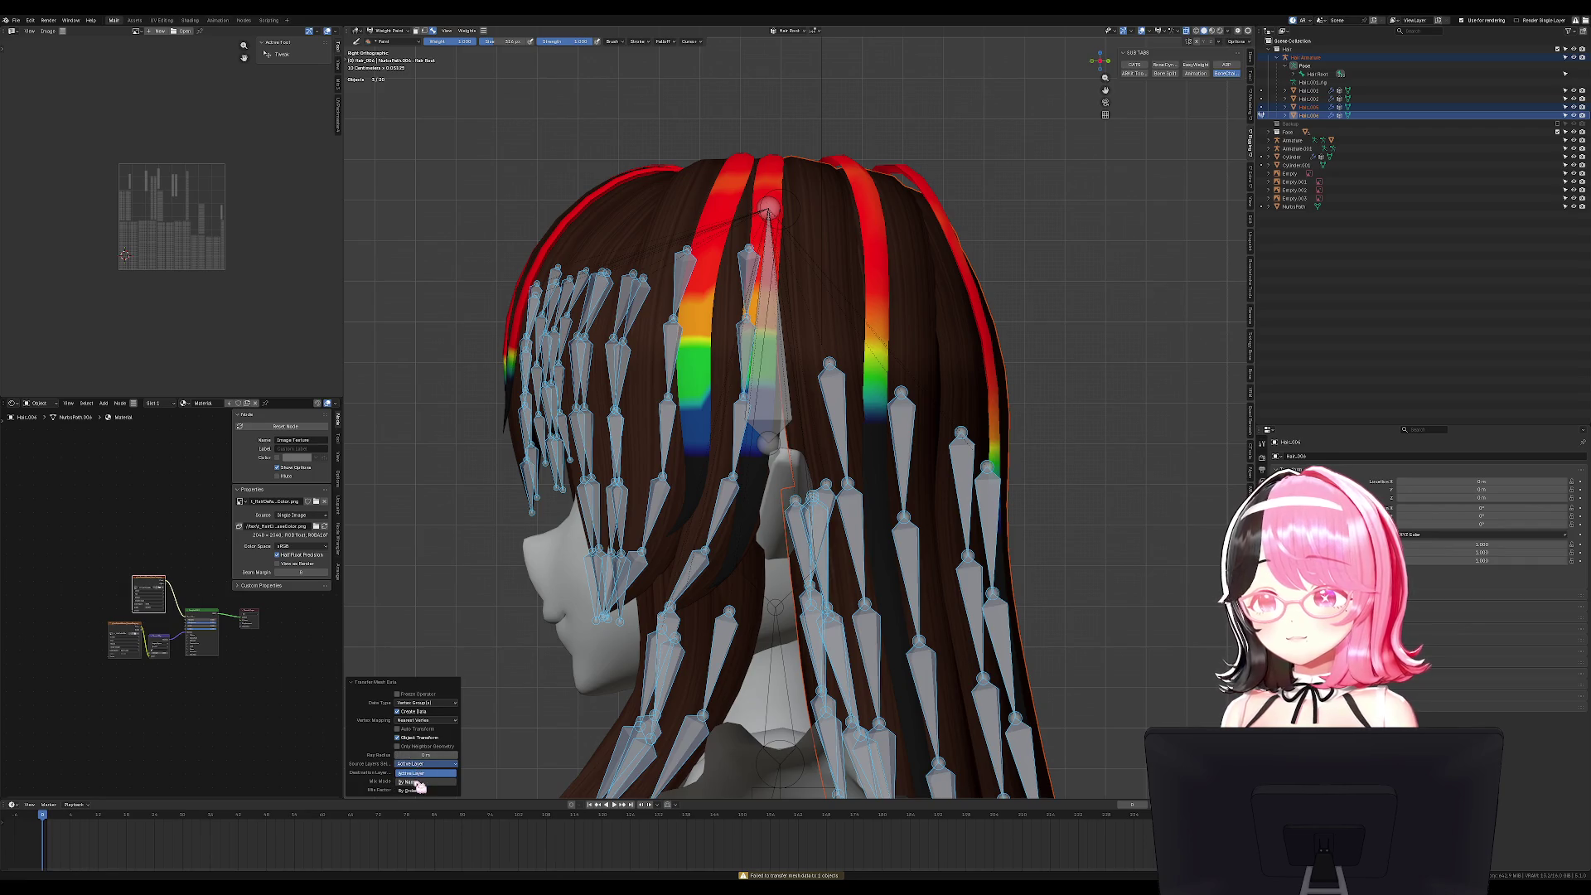
pyautogui.click(418, 781)
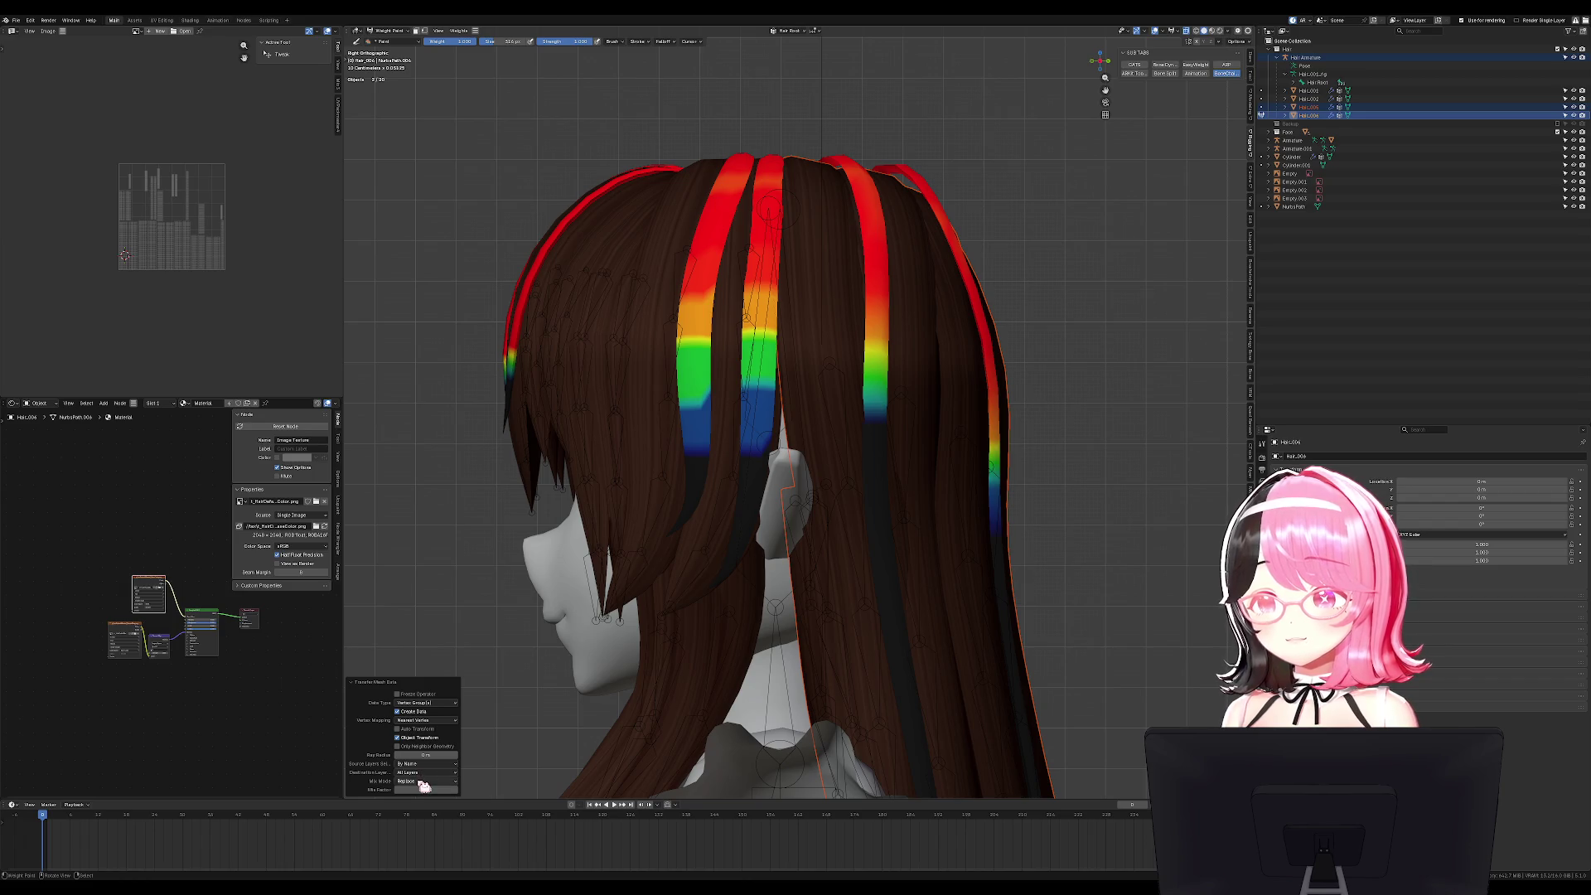
# Return to Object Mode and check the hair armature in Pose Mode.
pyautogui.click(391, 32)
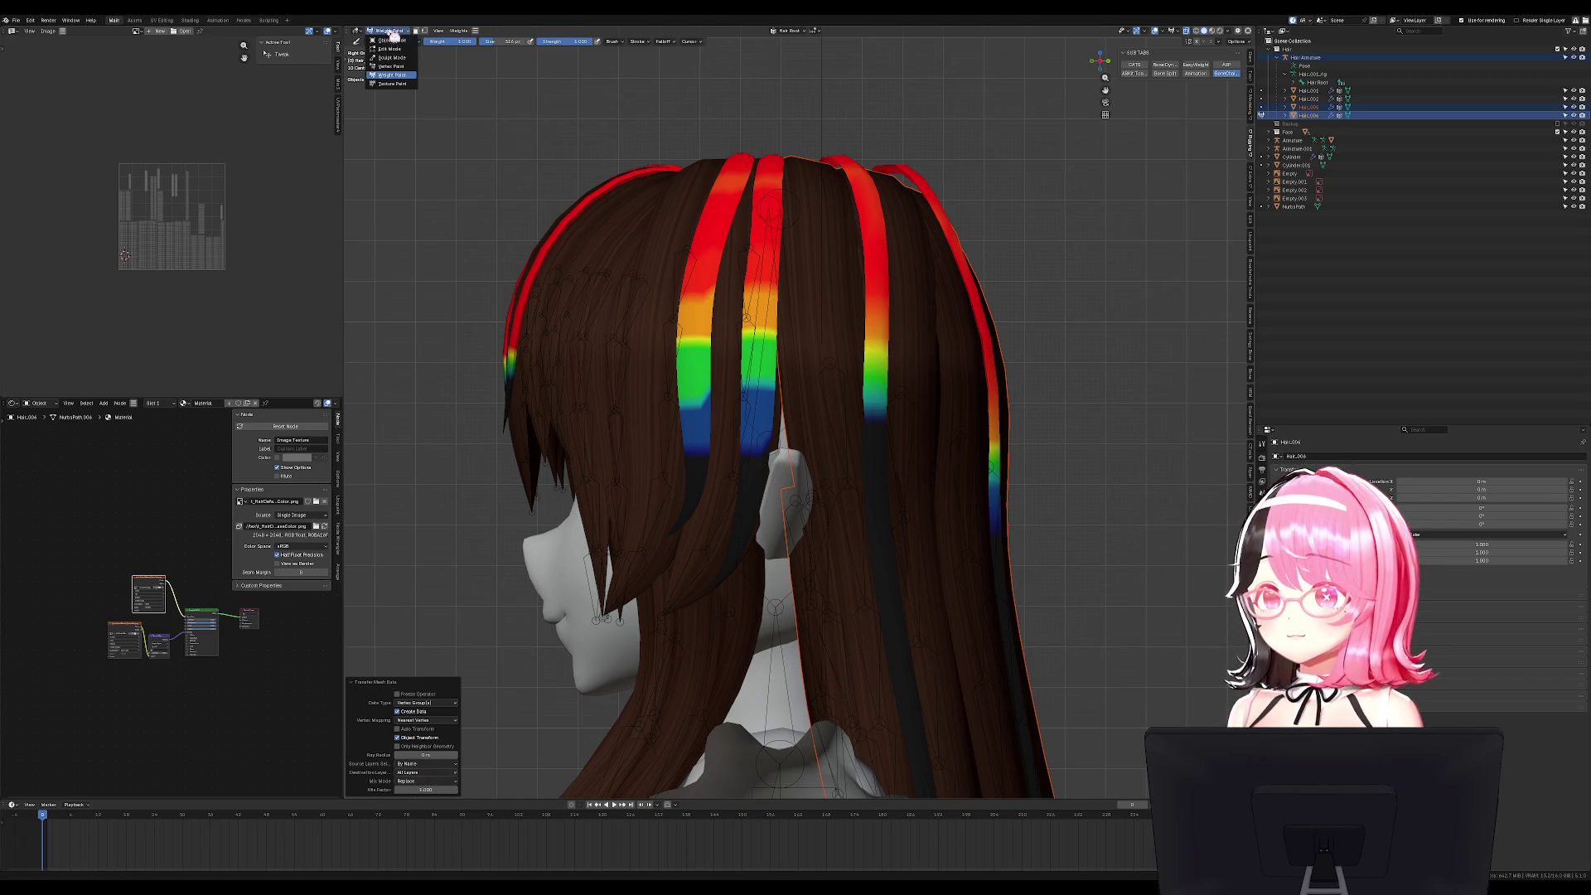
pyautogui.click(391, 40)
pyautogui.hotkey('alt', 'a')
pyautogui.click(900, 402)
pyautogui.hotkey('ctrl', 'Tab')
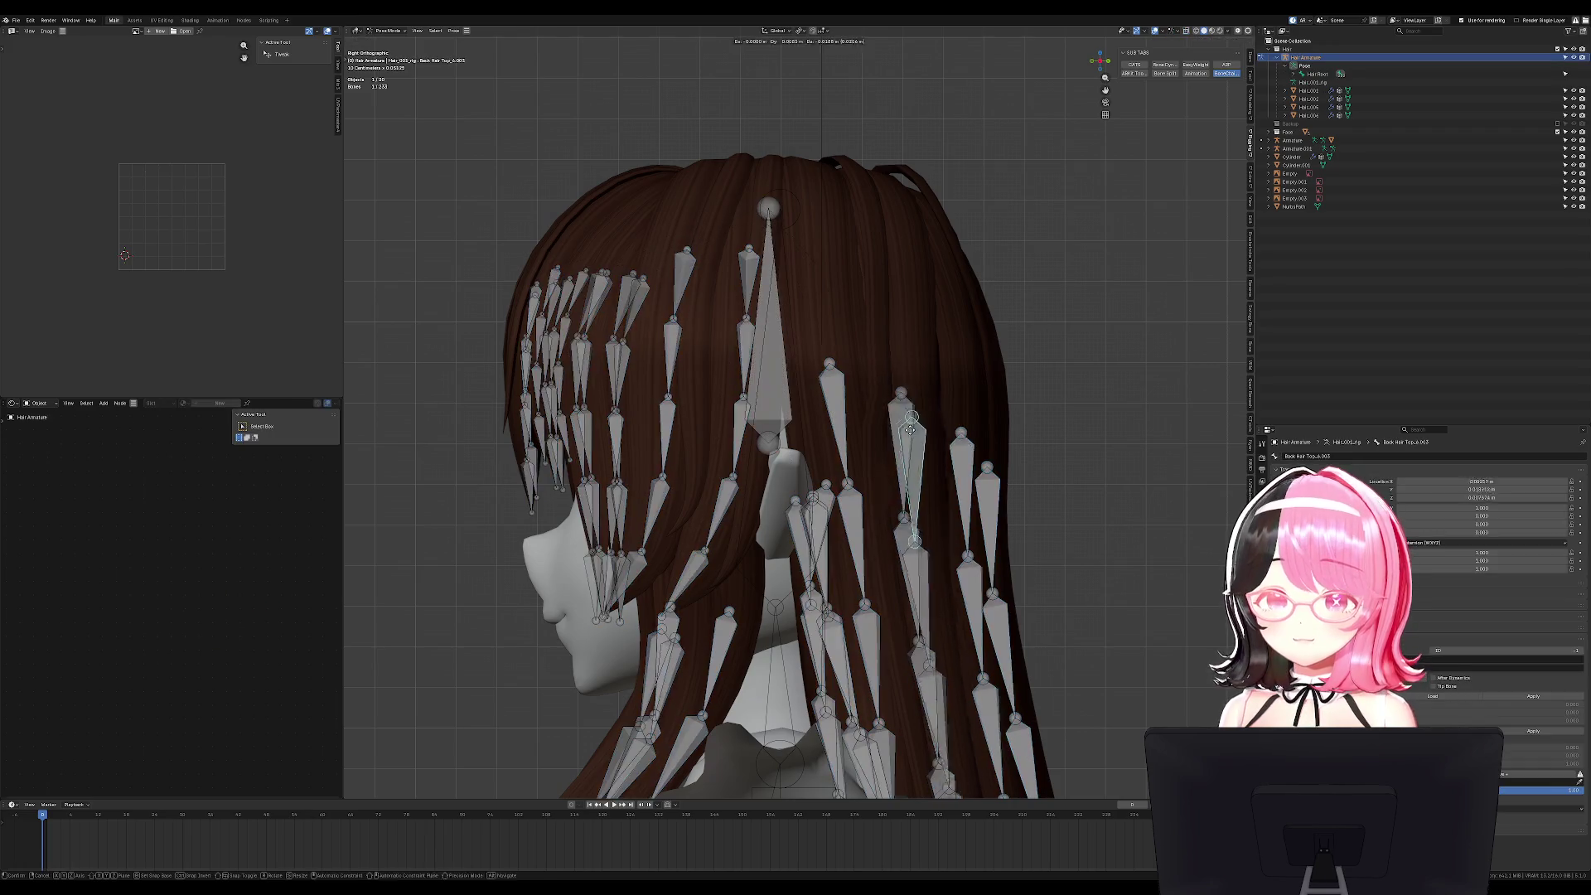
pyautogui.press('Escape')
pyautogui.scroll(-3, 1000, 470)
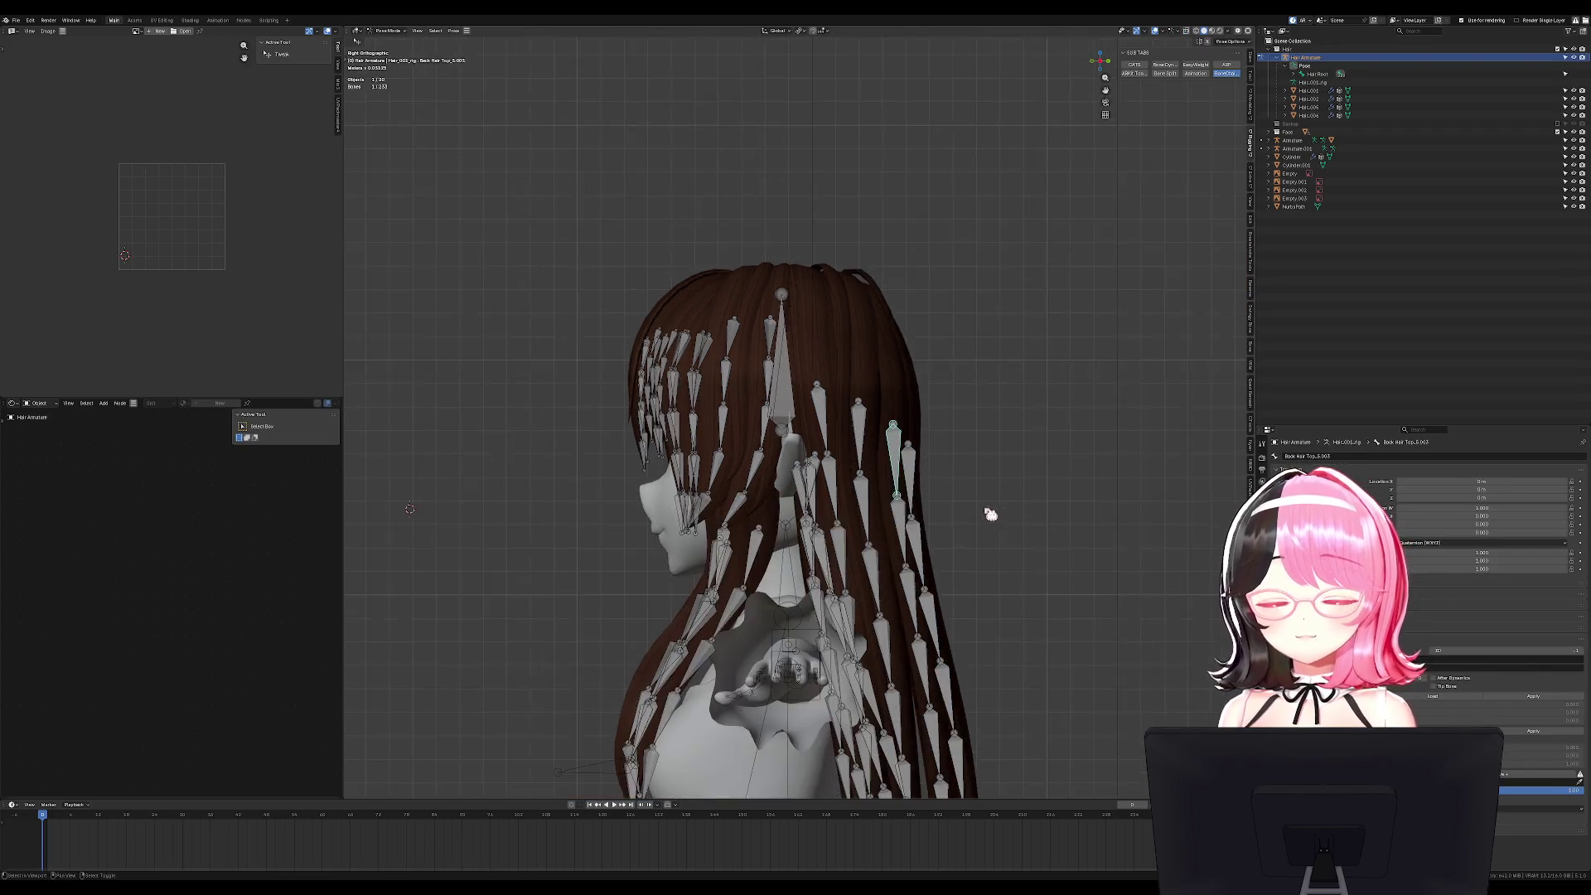
pyautogui.keyDown('shift'); pyautogui.moveTo(987, 515); pyautogui.dragTo(983, 327, button='middle'); pyautogui.keyUp('shift')
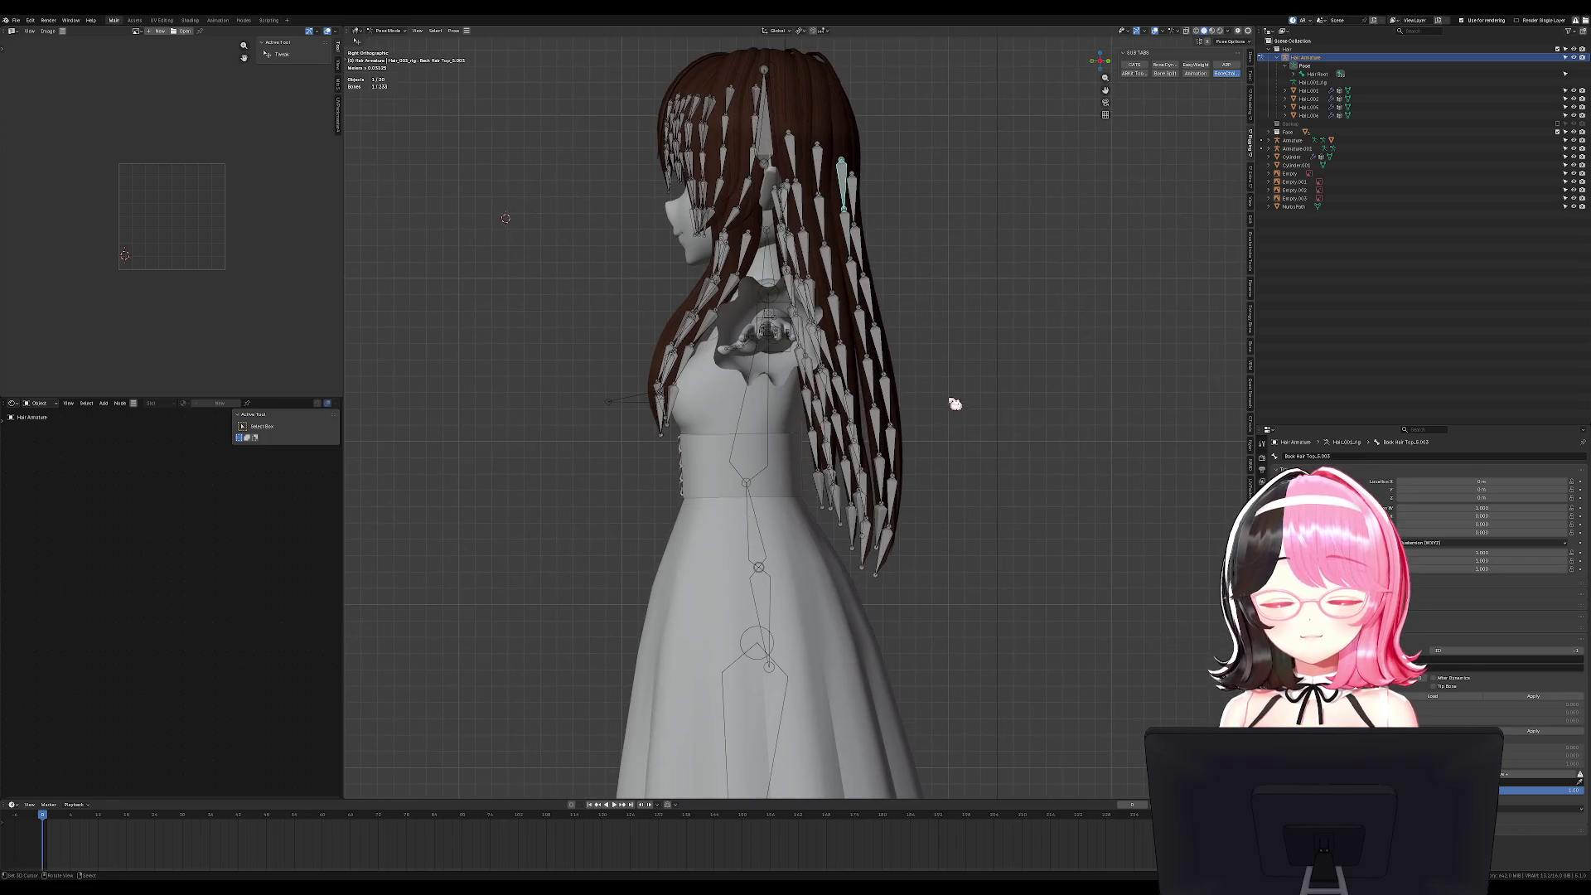
pyautogui.hotkey('ctrl', 'Tab')
# Select only the long back hair Hair.006.
pyautogui.moveTo(951, 434); pyautogui.dragTo(824, 447, button='middle')
pyautogui.hotkey('alt', 'a')
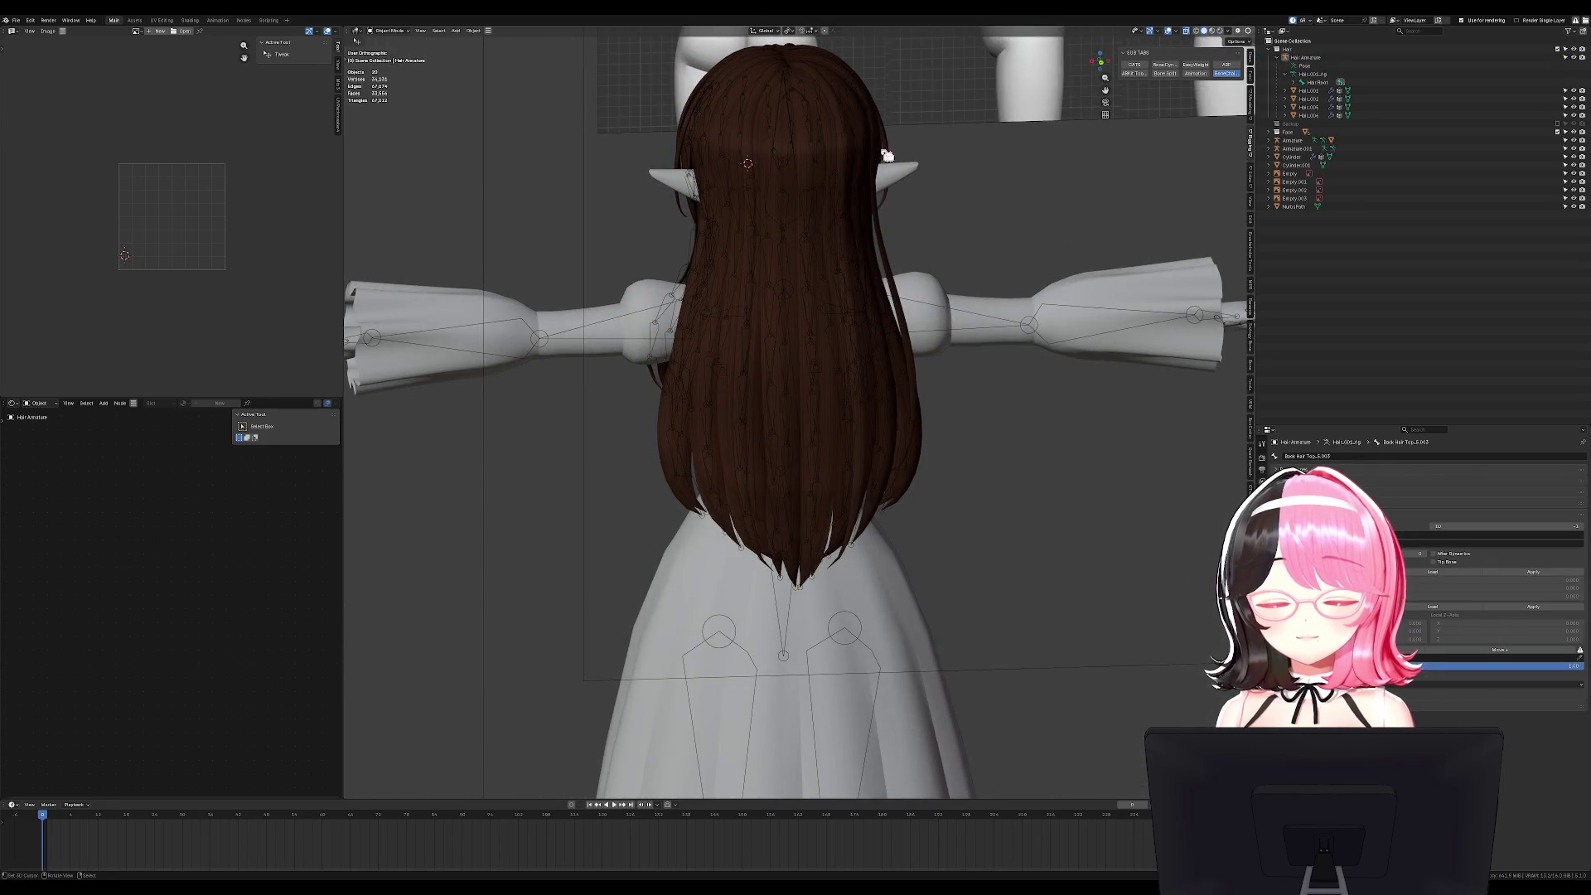
pyautogui.click(887, 155)
pyautogui.moveTo(887, 157)
pyautogui.mouseDown(button='middle')
pyautogui.moveTo(928, 348)
pyautogui.moveTo(952, 369)
pyautogui.mouseUp(button='middle')
pyautogui.press('g')
pyautogui.rightClick(960, 379)
# Smooth Hair.006's weights on All Groups: 5 iterations, factor 0.670, expand -0.710; back to Object Mode.
pyautogui.hotkey('ctrl', 'Tab')
pyautogui.scroll(-5, 950, 360)
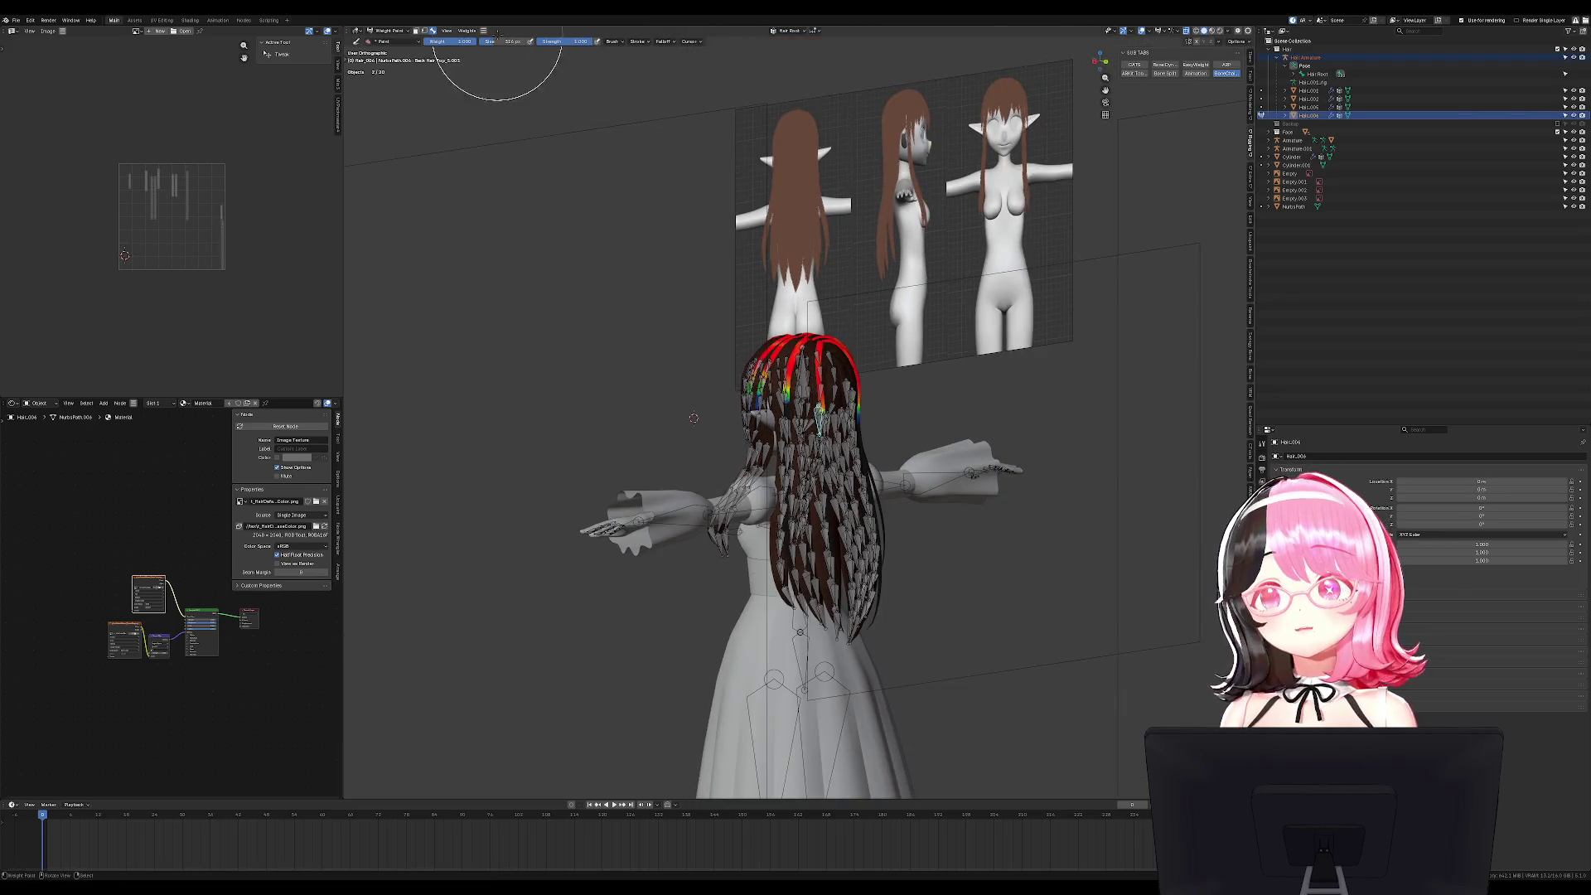
pyautogui.click(466, 30)
pyautogui.click(483, 126)
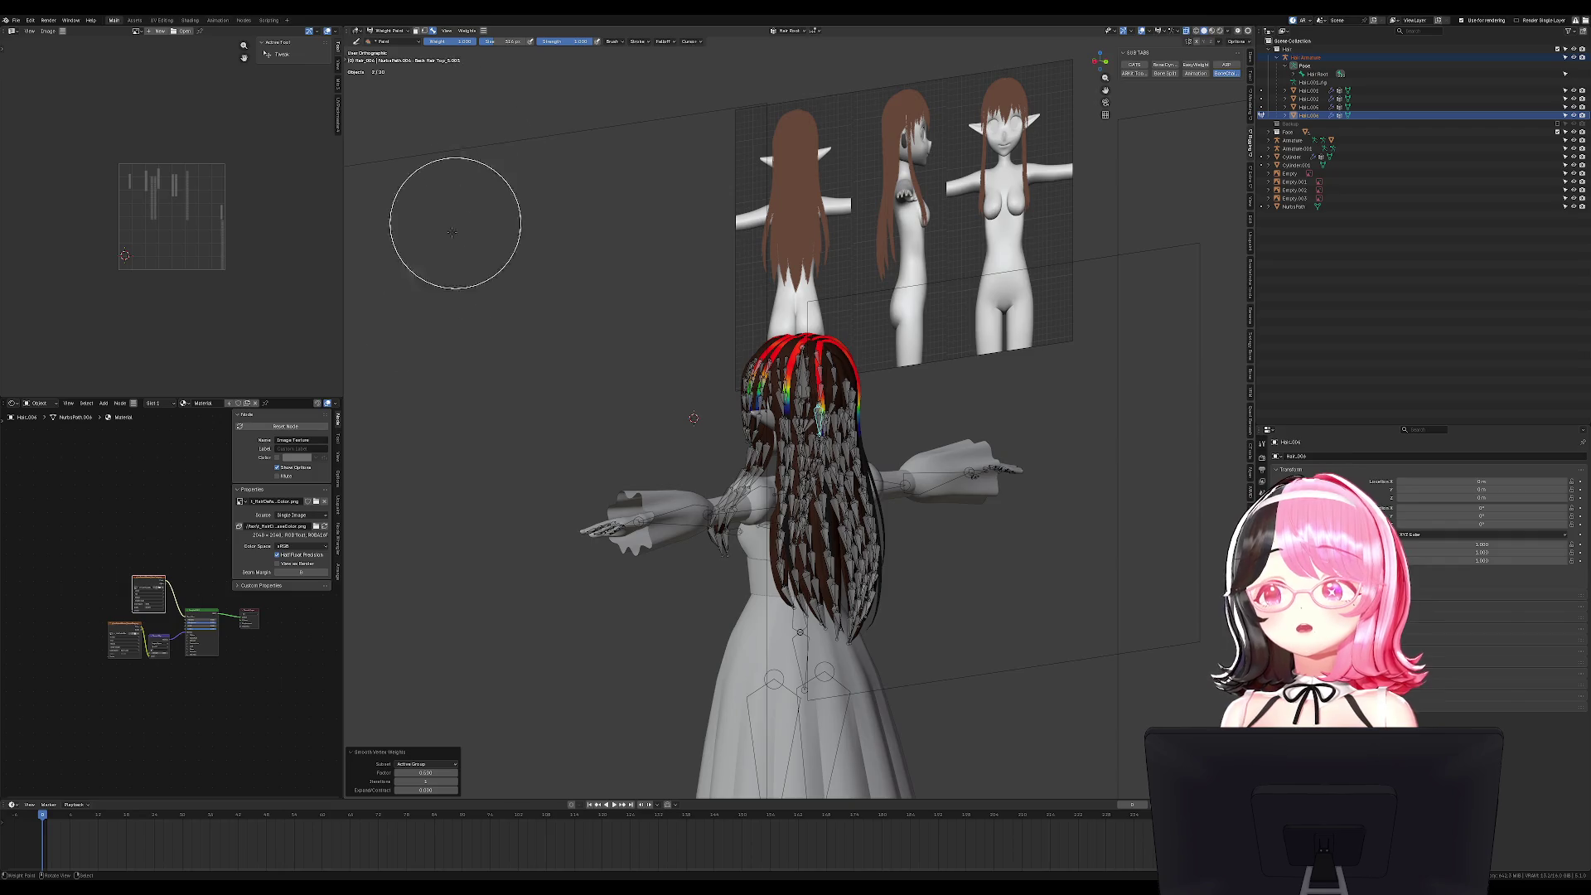
pyautogui.click(424, 763)
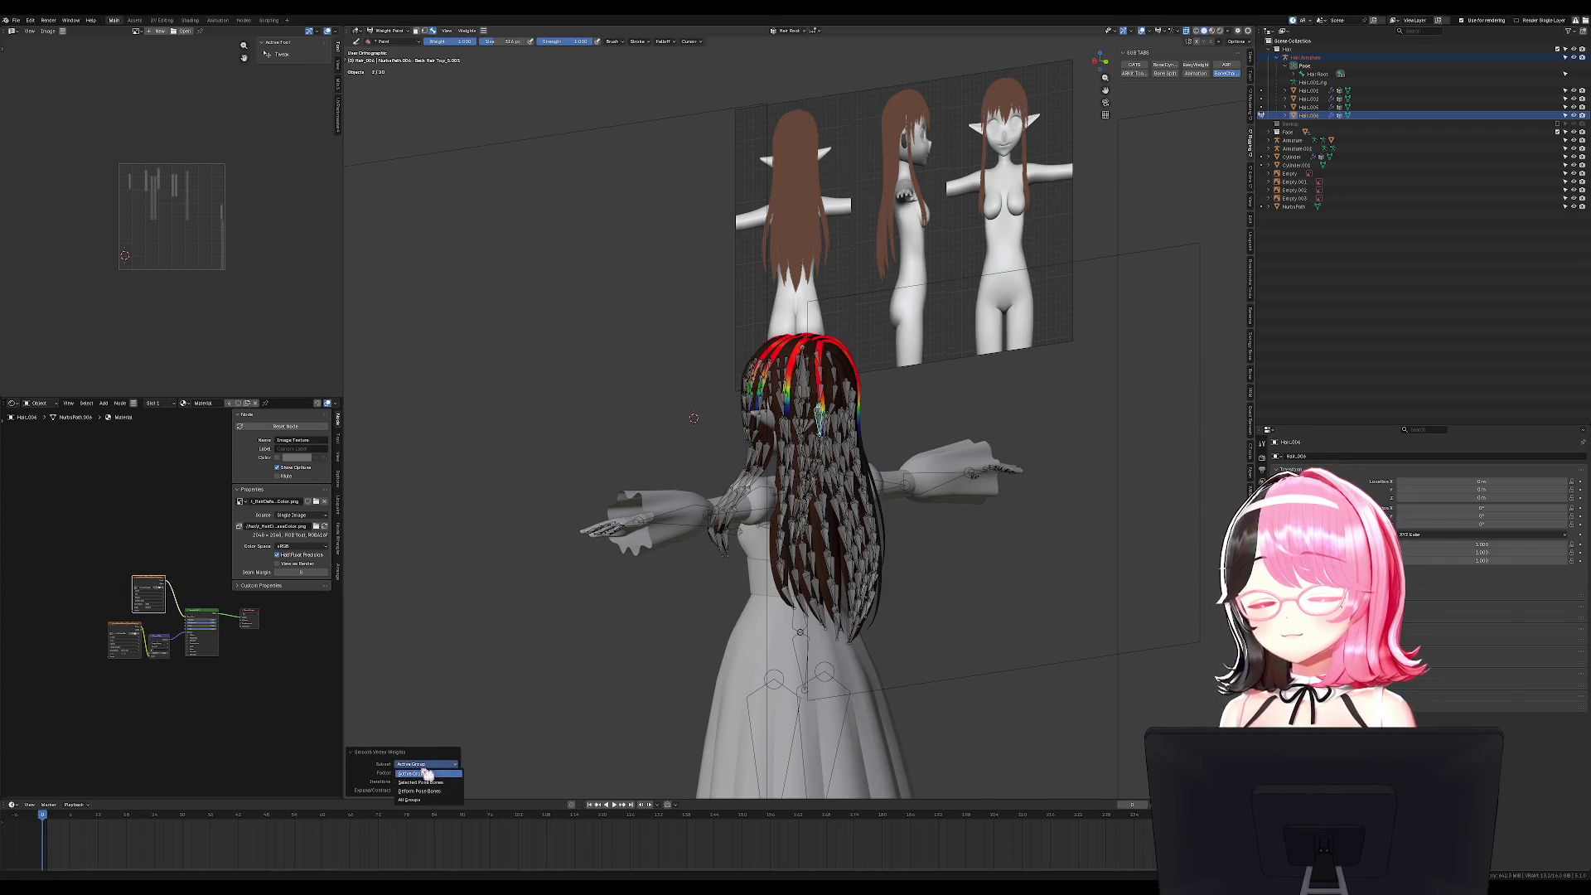
pyautogui.click(431, 797)
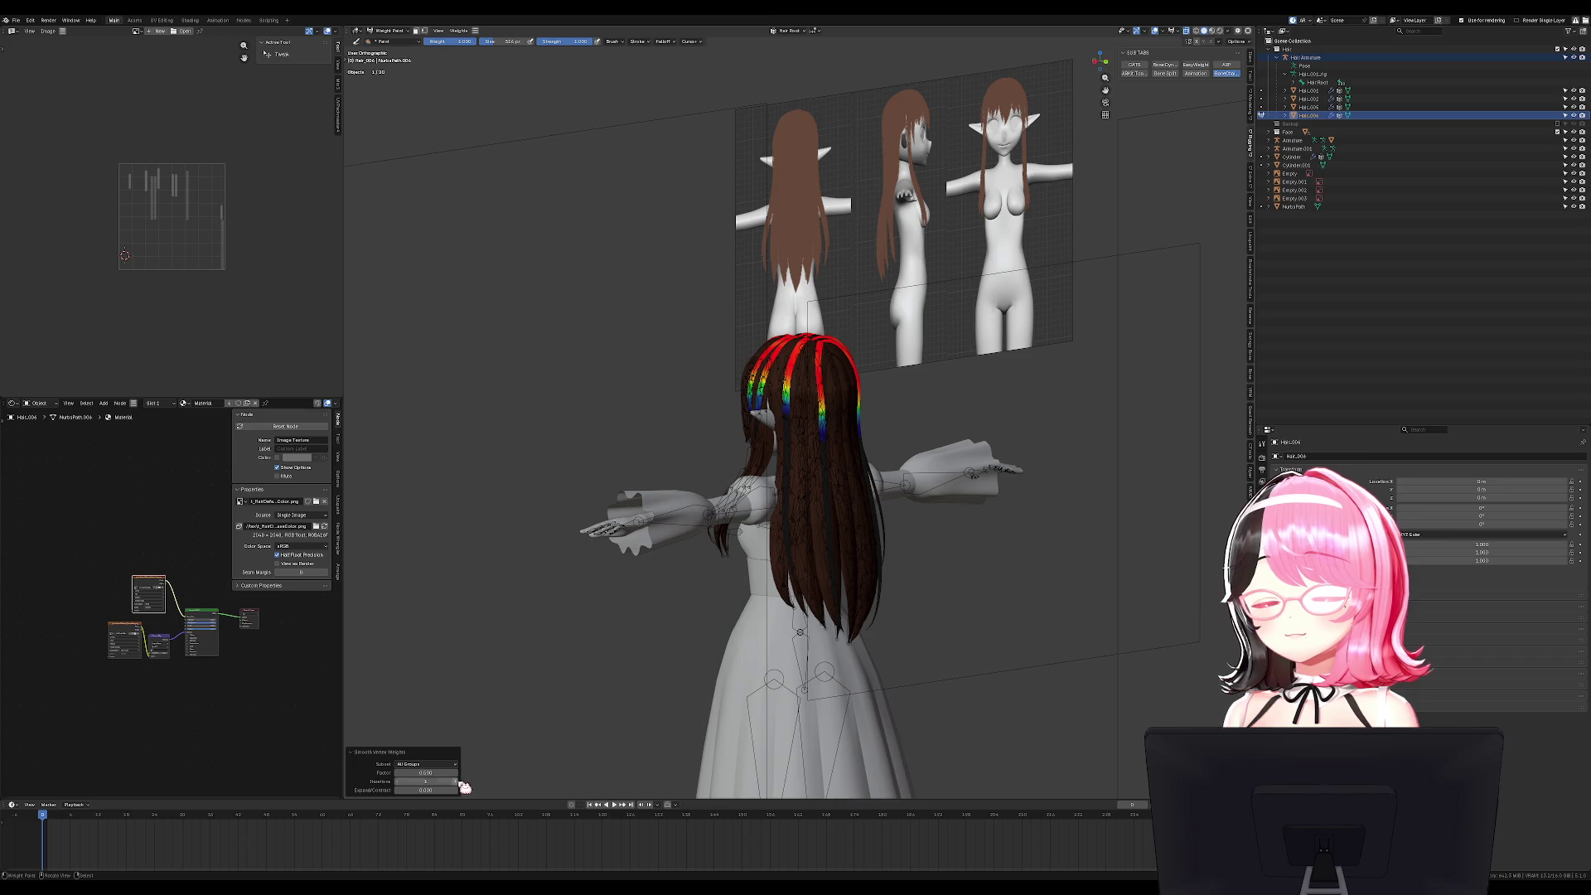
pyautogui.click(455, 781)
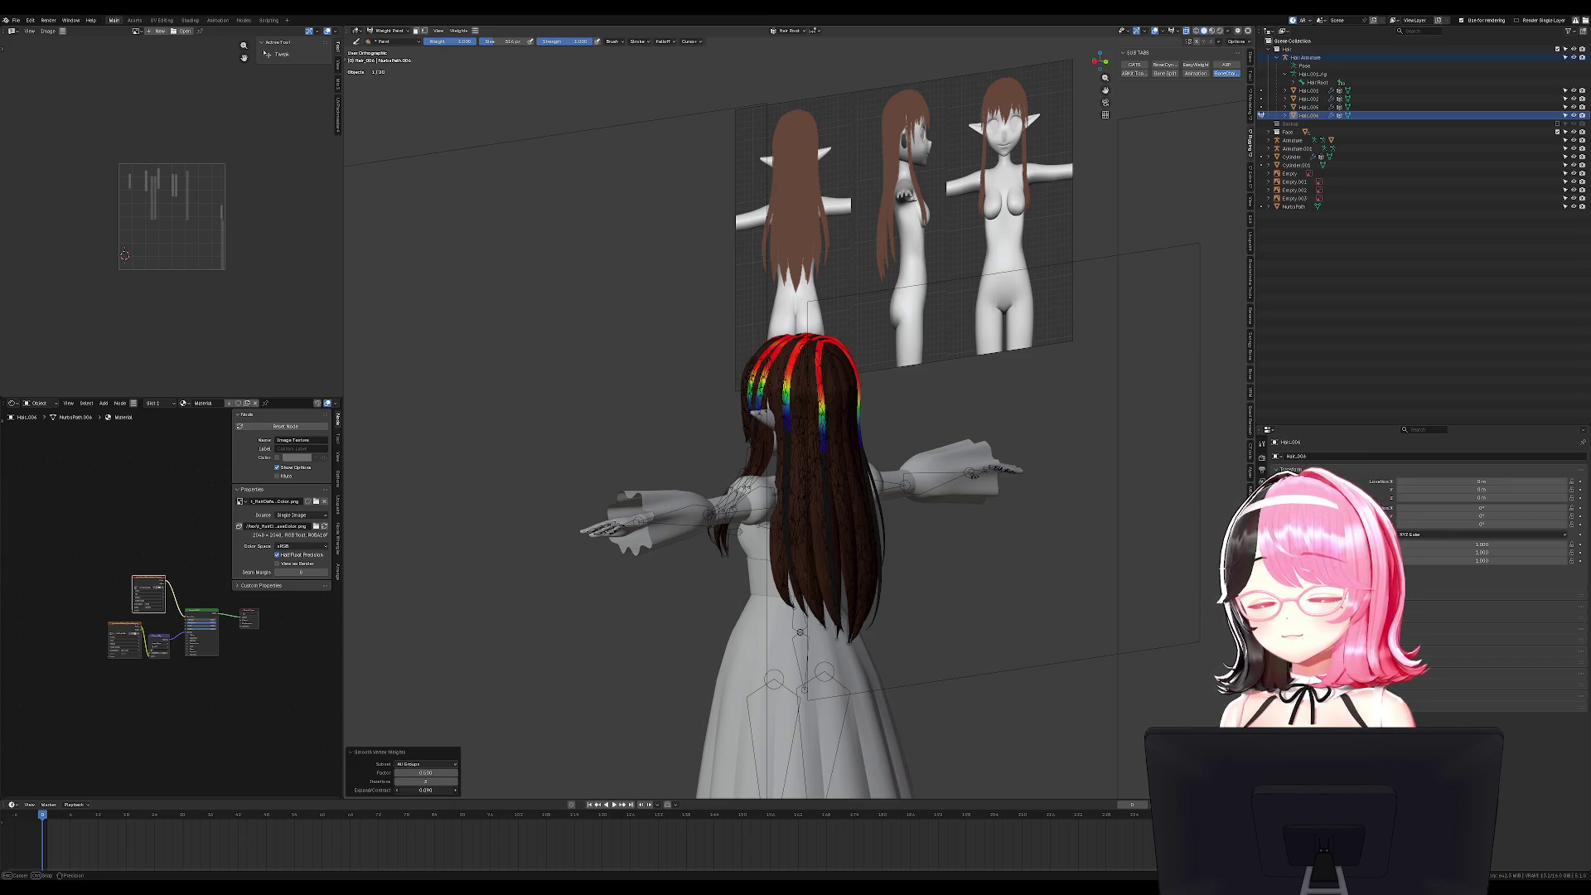
pyautogui.moveTo(426, 789); pyautogui.dragTo(448, 790)
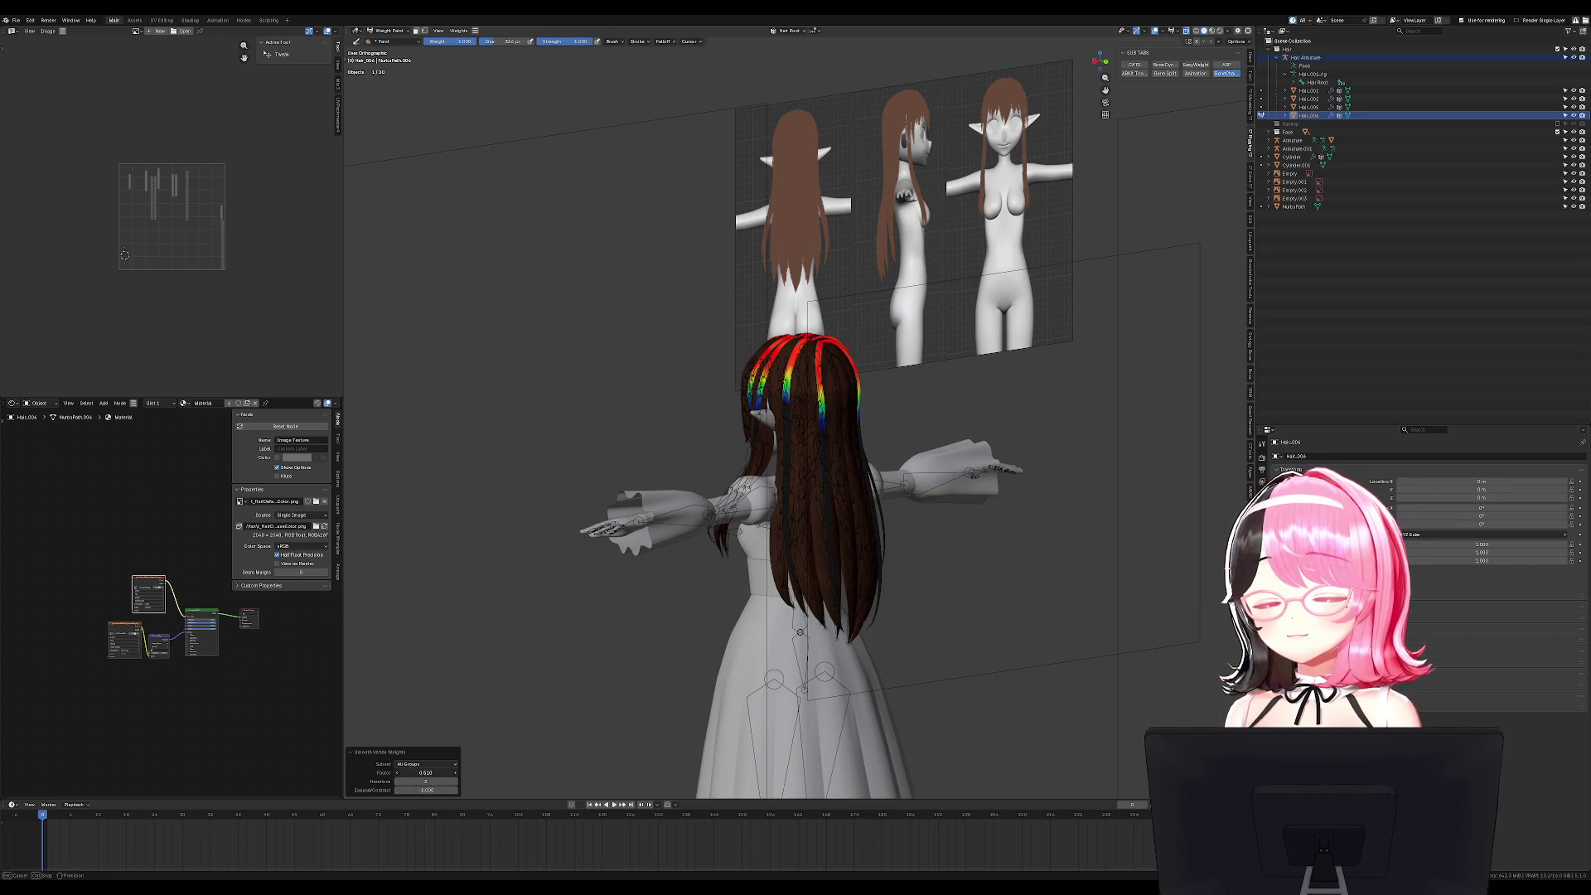
pyautogui.moveTo(425, 772); pyautogui.dragTo(430, 772)
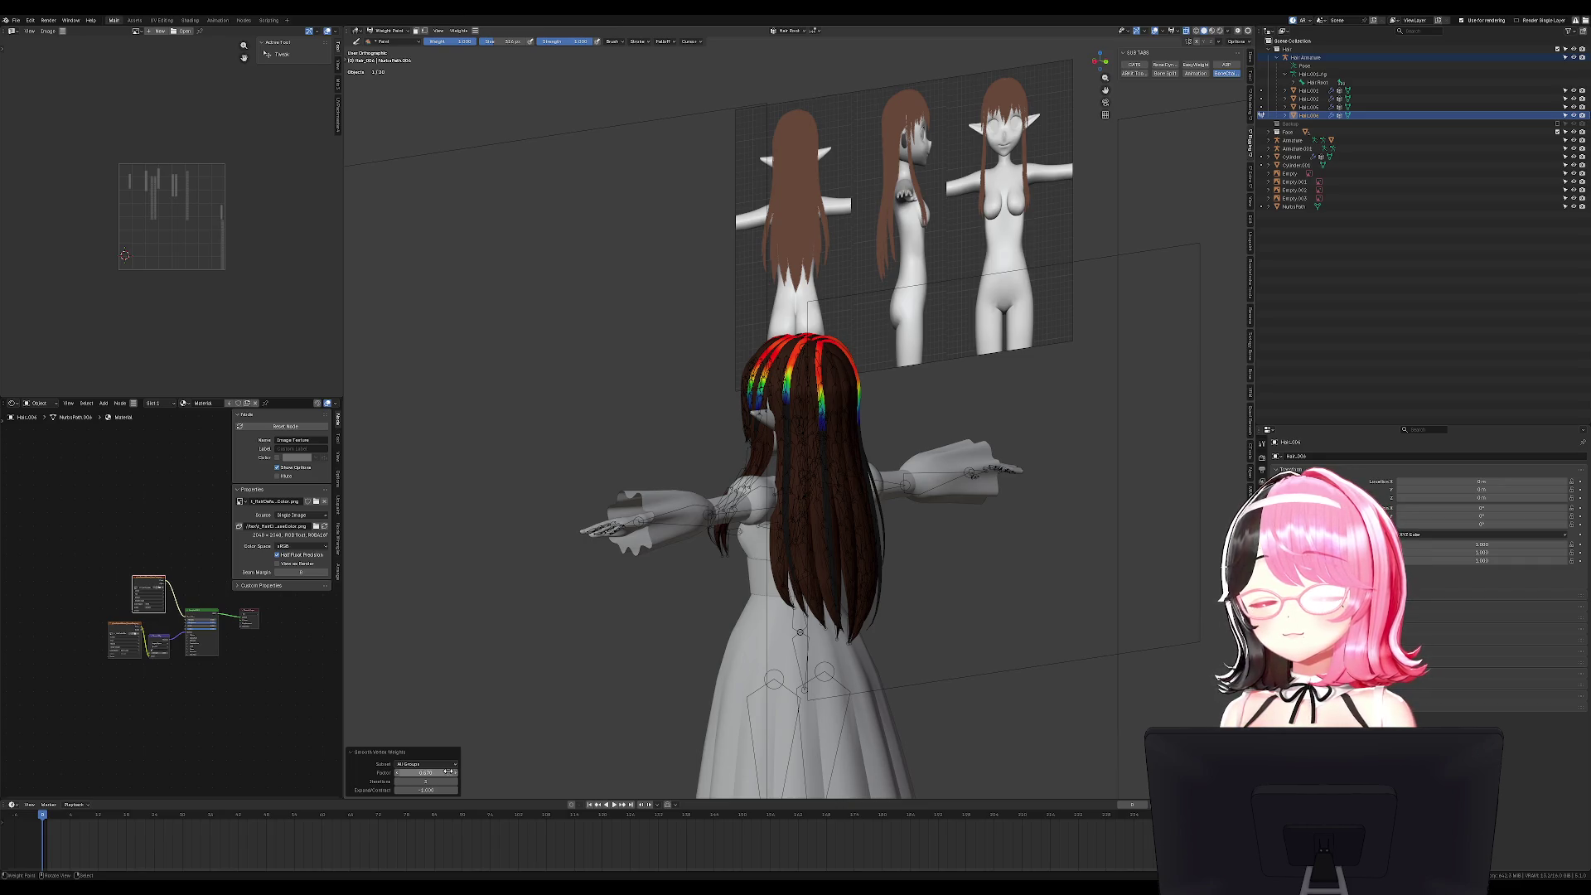
pyautogui.click(455, 782)
pyautogui.click(455, 782)
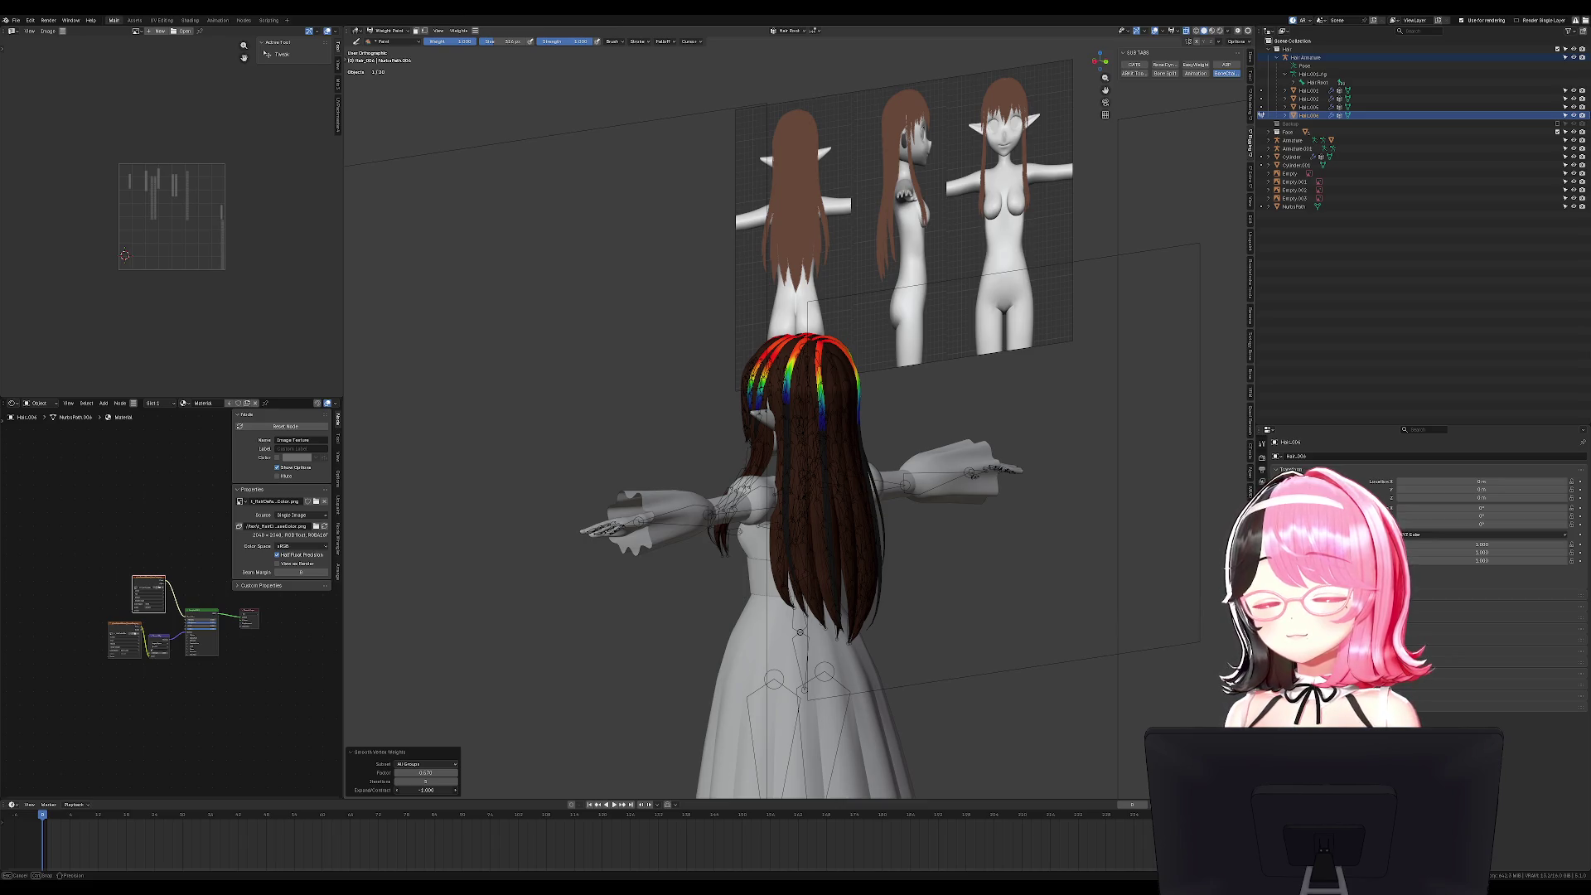
pyautogui.moveTo(426, 789); pyautogui.dragTo(439, 789)
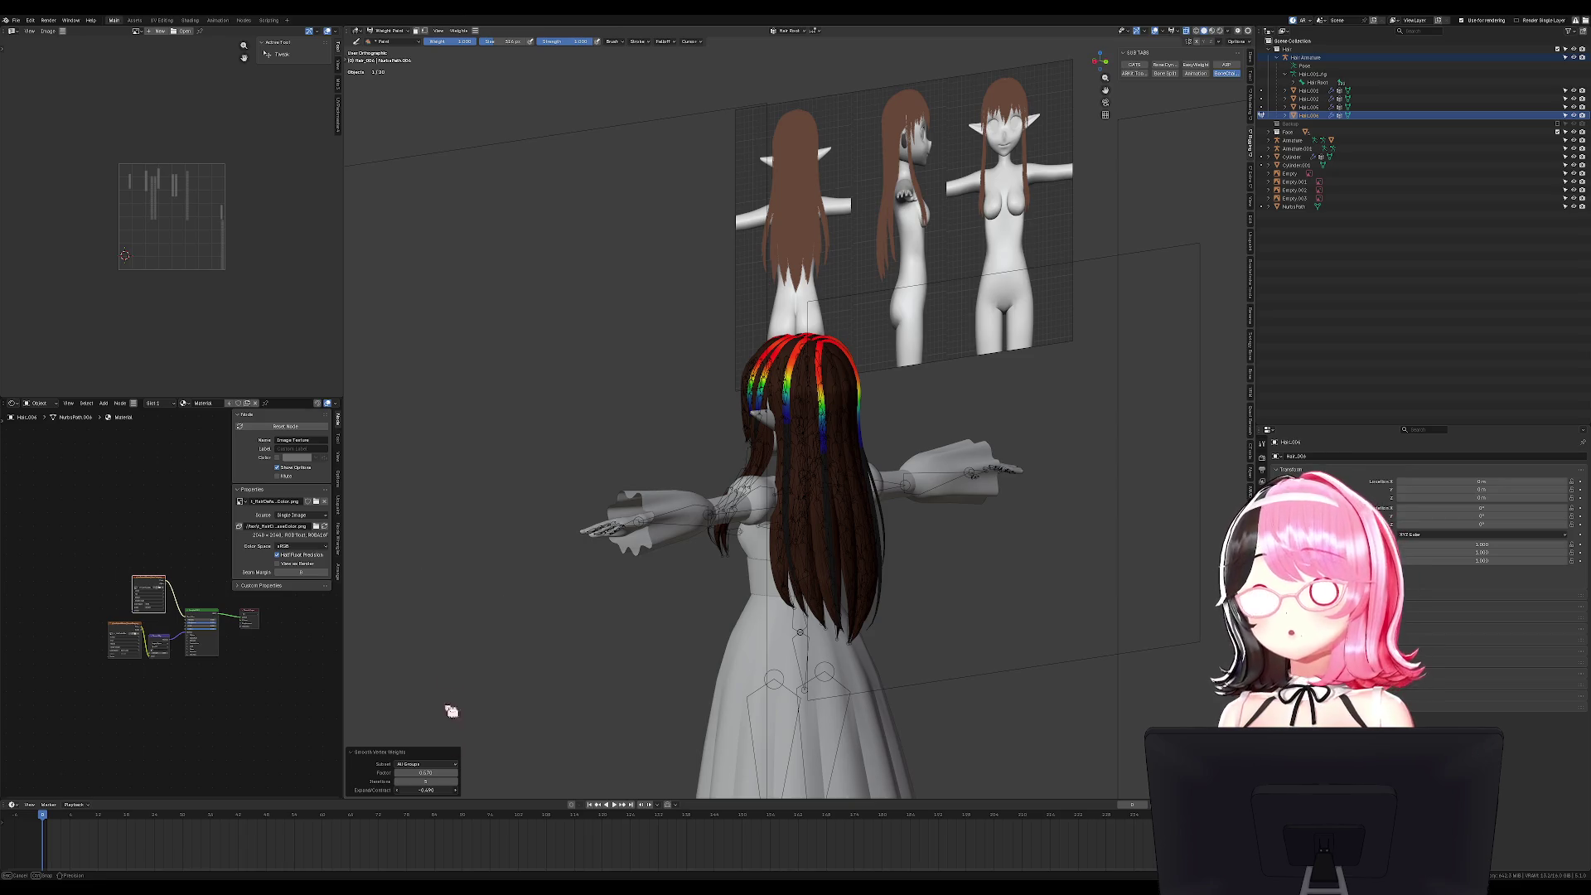
pyautogui.click(387, 31)
pyautogui.click(382, 42)
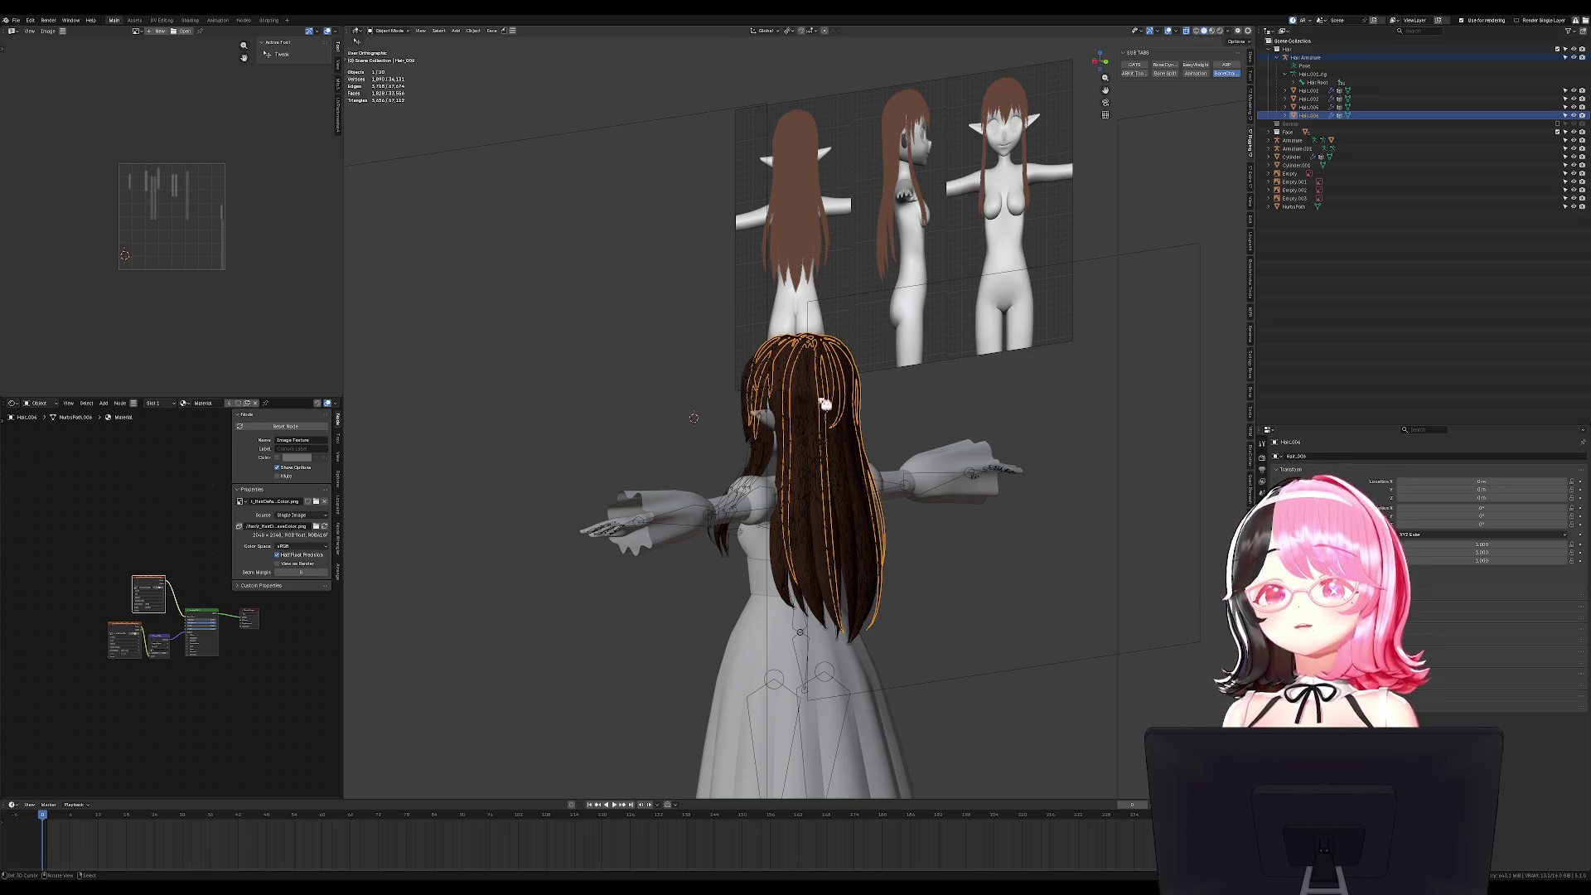
# Rotate the selected hair bones in Pose Mode to test their swing, then cancel back to rest pose.
pyautogui.click(818, 402)
pyautogui.hotkey('ctrl', 'Tab')
pyautogui.press('KP_3')
pyautogui.press('a')
pyautogui.press('r')
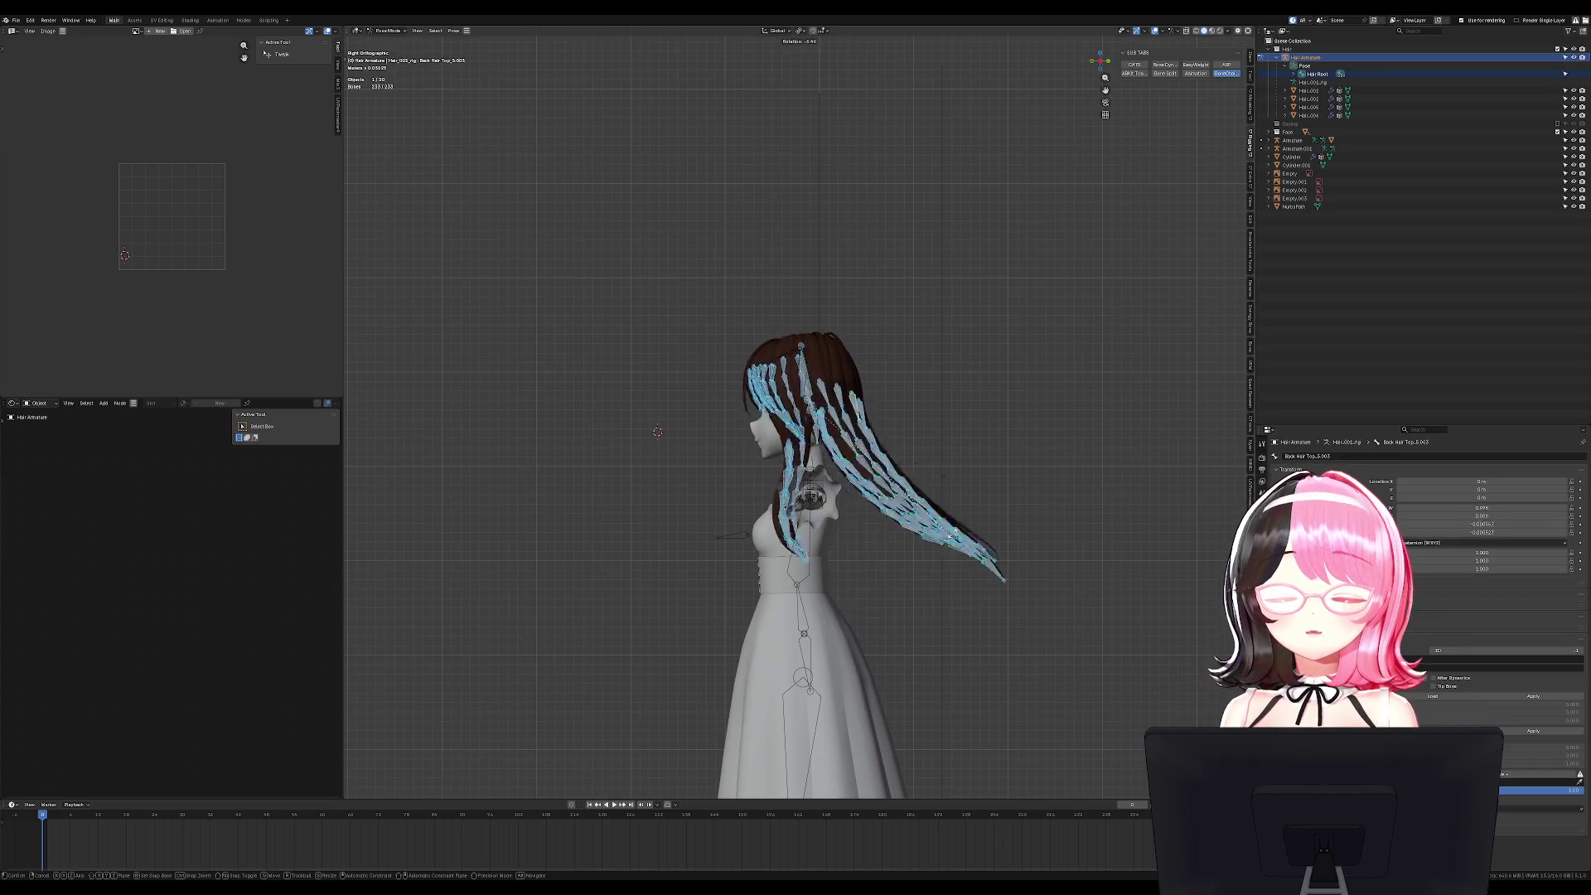
pyautogui.press('KP_1')
pyautogui.press('ctrl+KP_1')
pyautogui.press('Escape')
pyautogui.press('r')
pyautogui.press('Escape')
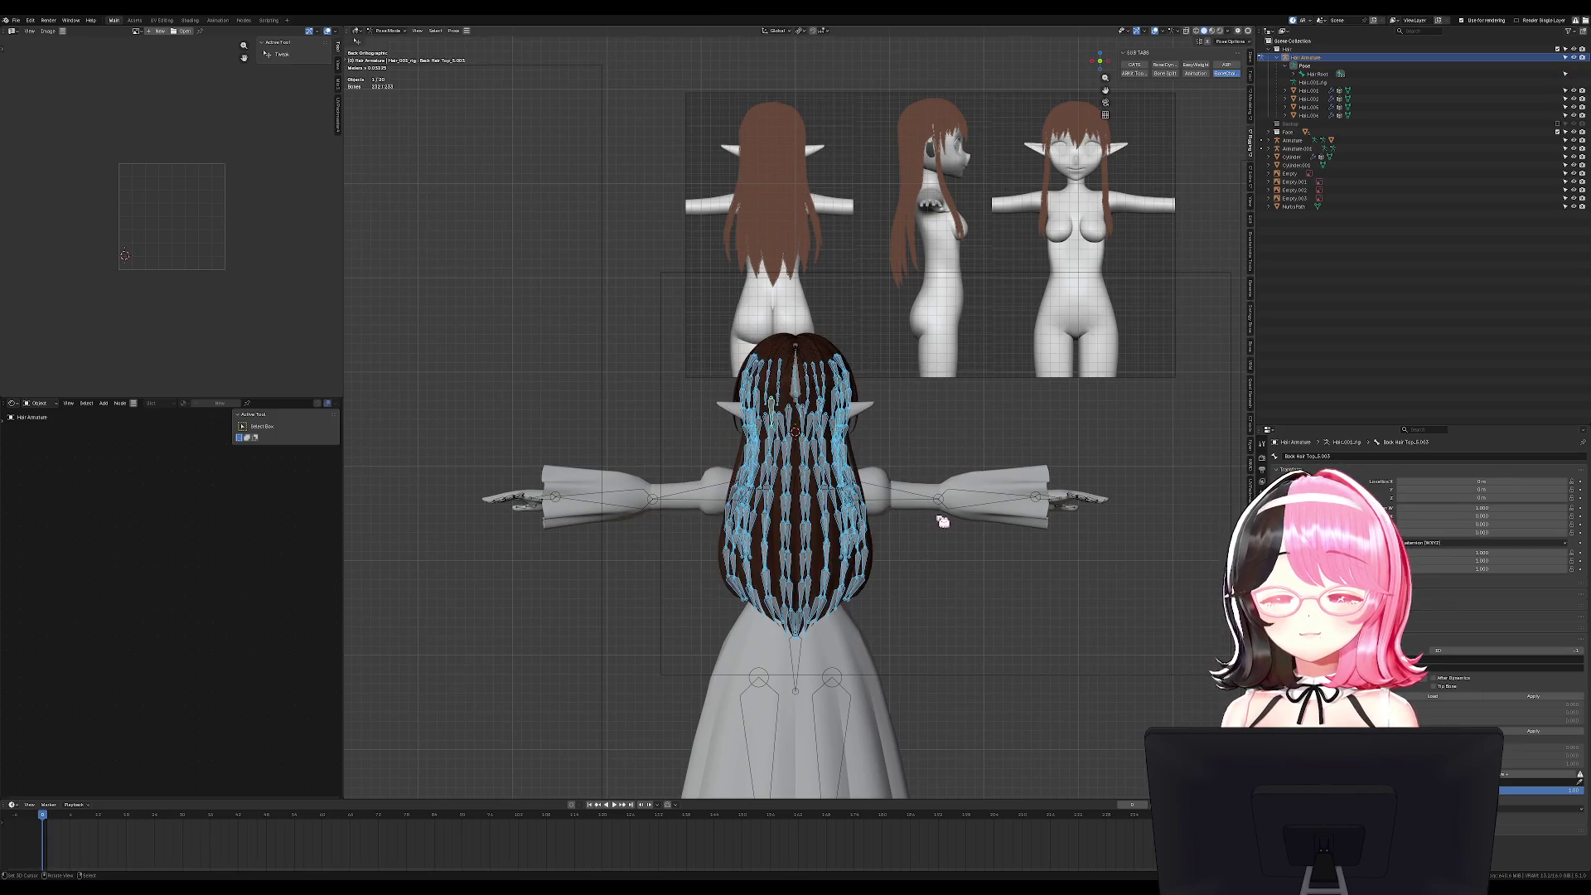
# Return to the front view, leave Pose Mode, and save the Takao Commission1 file.
pyautogui.press('KP_1')
pyautogui.moveTo(942, 520)
pyautogui.mouseDown(button='middle')
pyautogui.moveTo(998, 515)
pyautogui.moveTo(881, 525)
pyautogui.moveTo(984, 521)
pyautogui.mouseUp(button='middle')
pyautogui.press('KP_1')
pyautogui.scroll(2, 954, 566)
pyautogui.hotkey('ctrl', 'Tab')
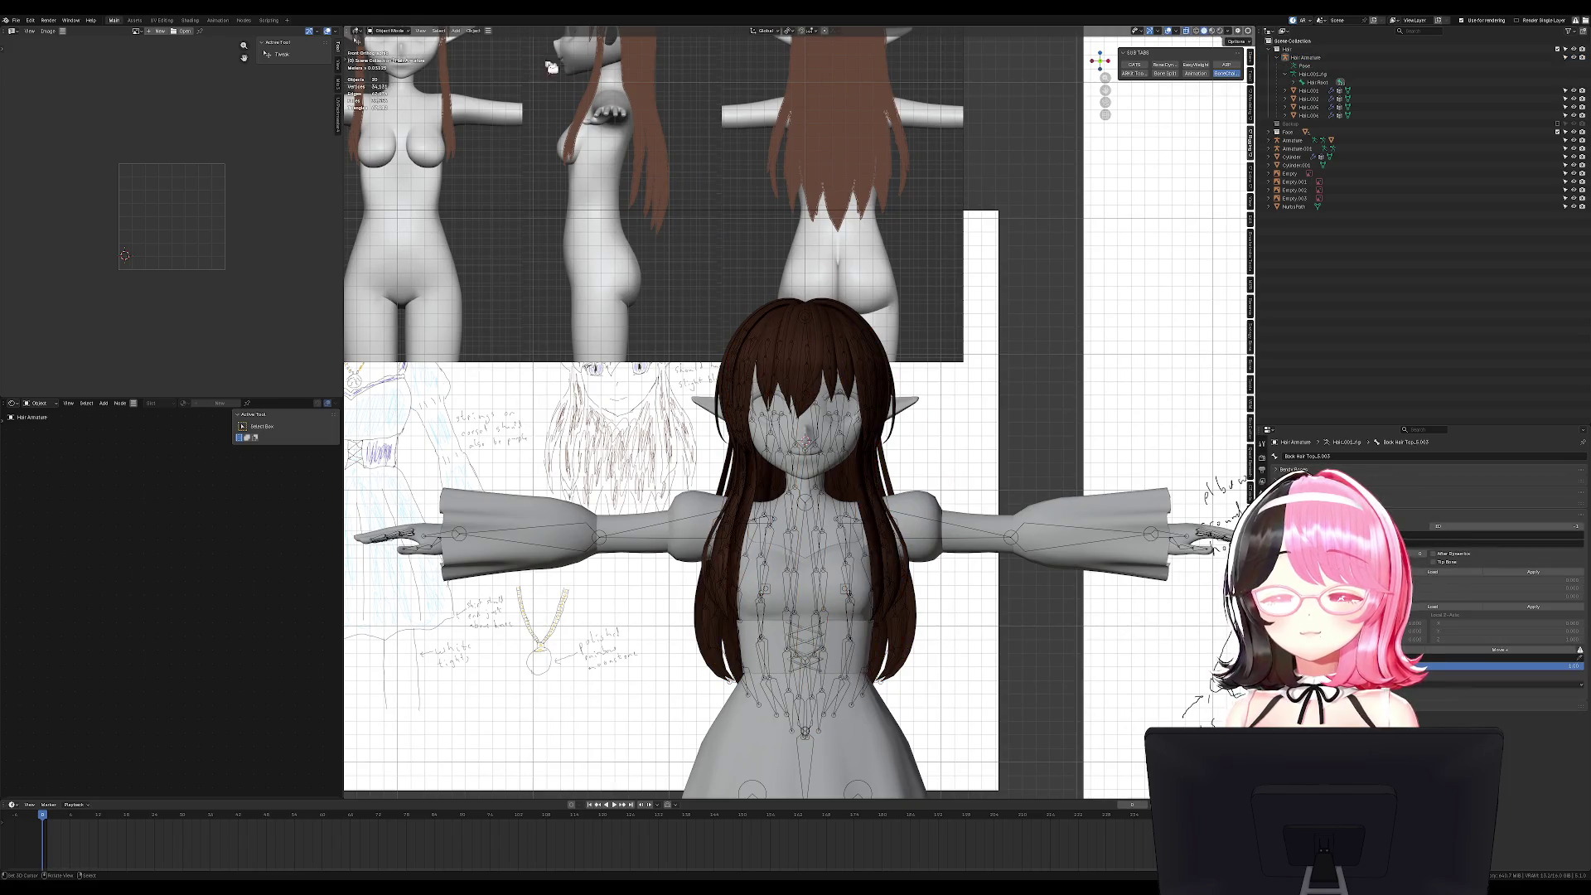
pyautogui.moveTo(861, 431); pyautogui.dragTo(899, 424, button='middle')
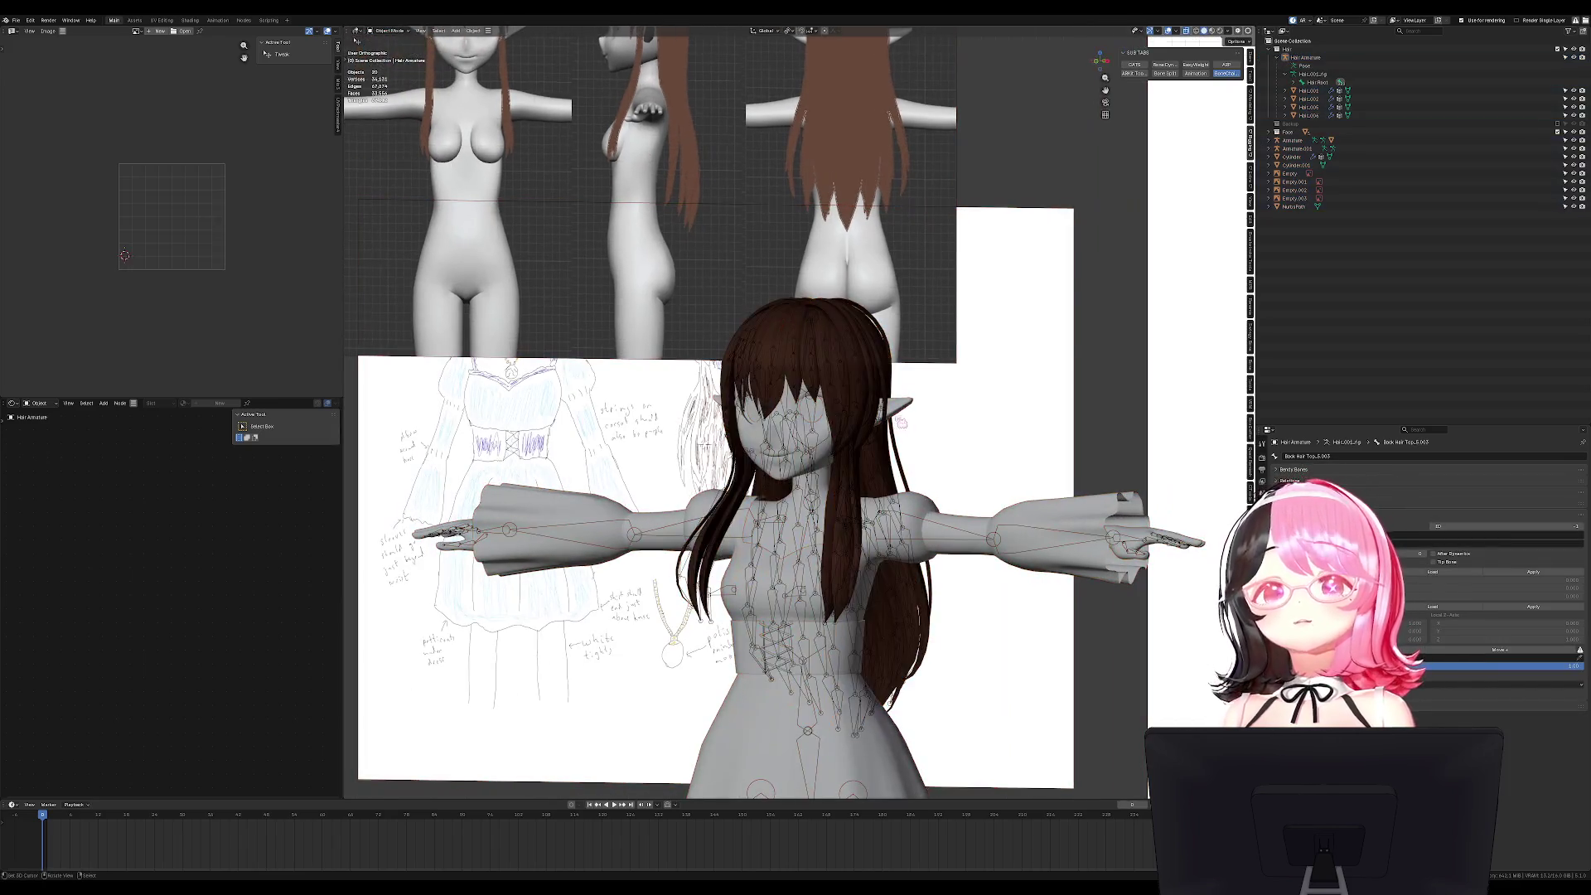
pyautogui.press('KP_1')
pyautogui.scroll(1, 911, 402)
pyautogui.hotkey('ctrl', 's')
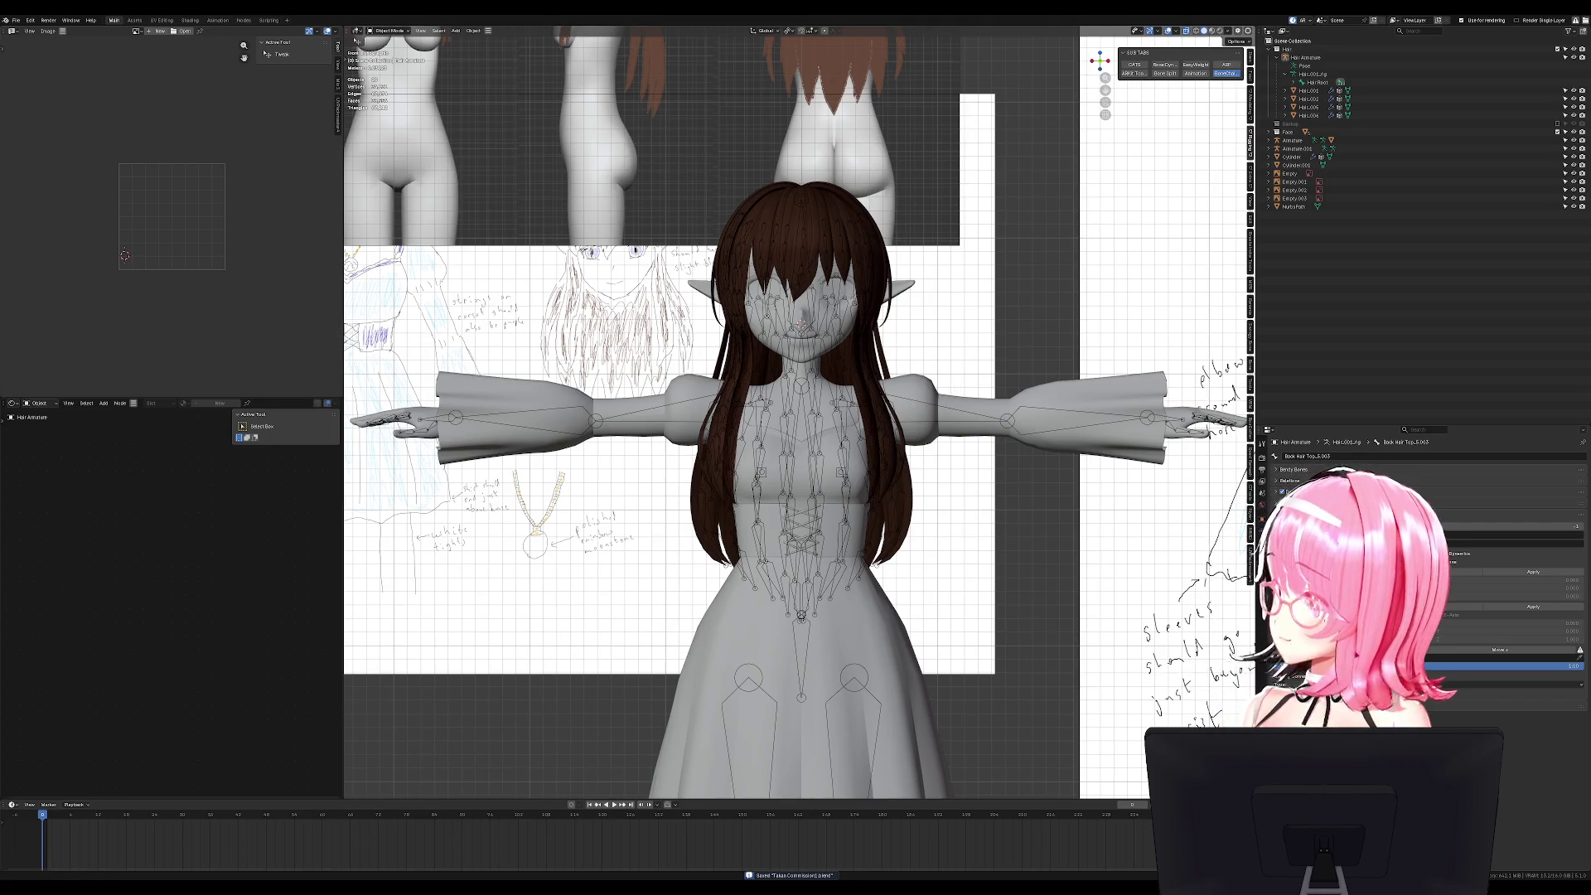
# Select the Hair Armature and frame a close frontal view of the face.
pyautogui.moveTo(508, 352); pyautogui.dragTo(563, 355, button='middle')
pyautogui.press('KP_1')
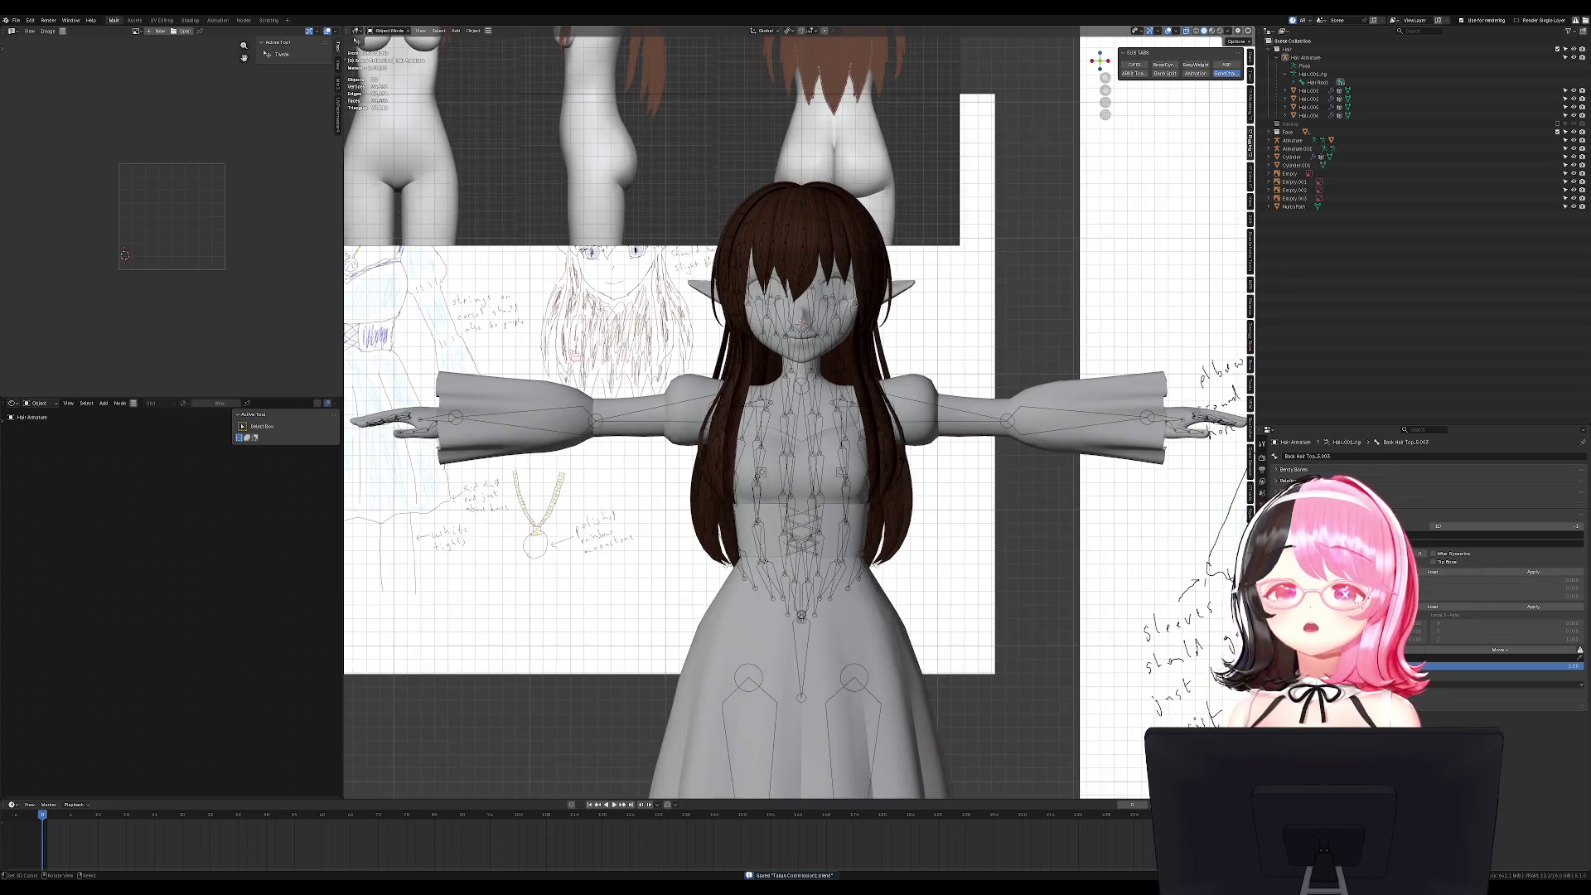
pyautogui.moveTo(844, 425)
pyautogui.keyDown('shift'); pyautogui.mouseDown(button='middle')
pyautogui.moveTo(823, 326)
pyautogui.moveTo(878, 323)
pyautogui.moveTo(998, 367)
pyautogui.mouseUp(button='middle'); pyautogui.keyUp('shift')
pyautogui.click(841, 305)
pyautogui.moveTo(939, 336); pyautogui.dragTo(723, 475, button='middle')
pyautogui.scroll(3, 729, 356)
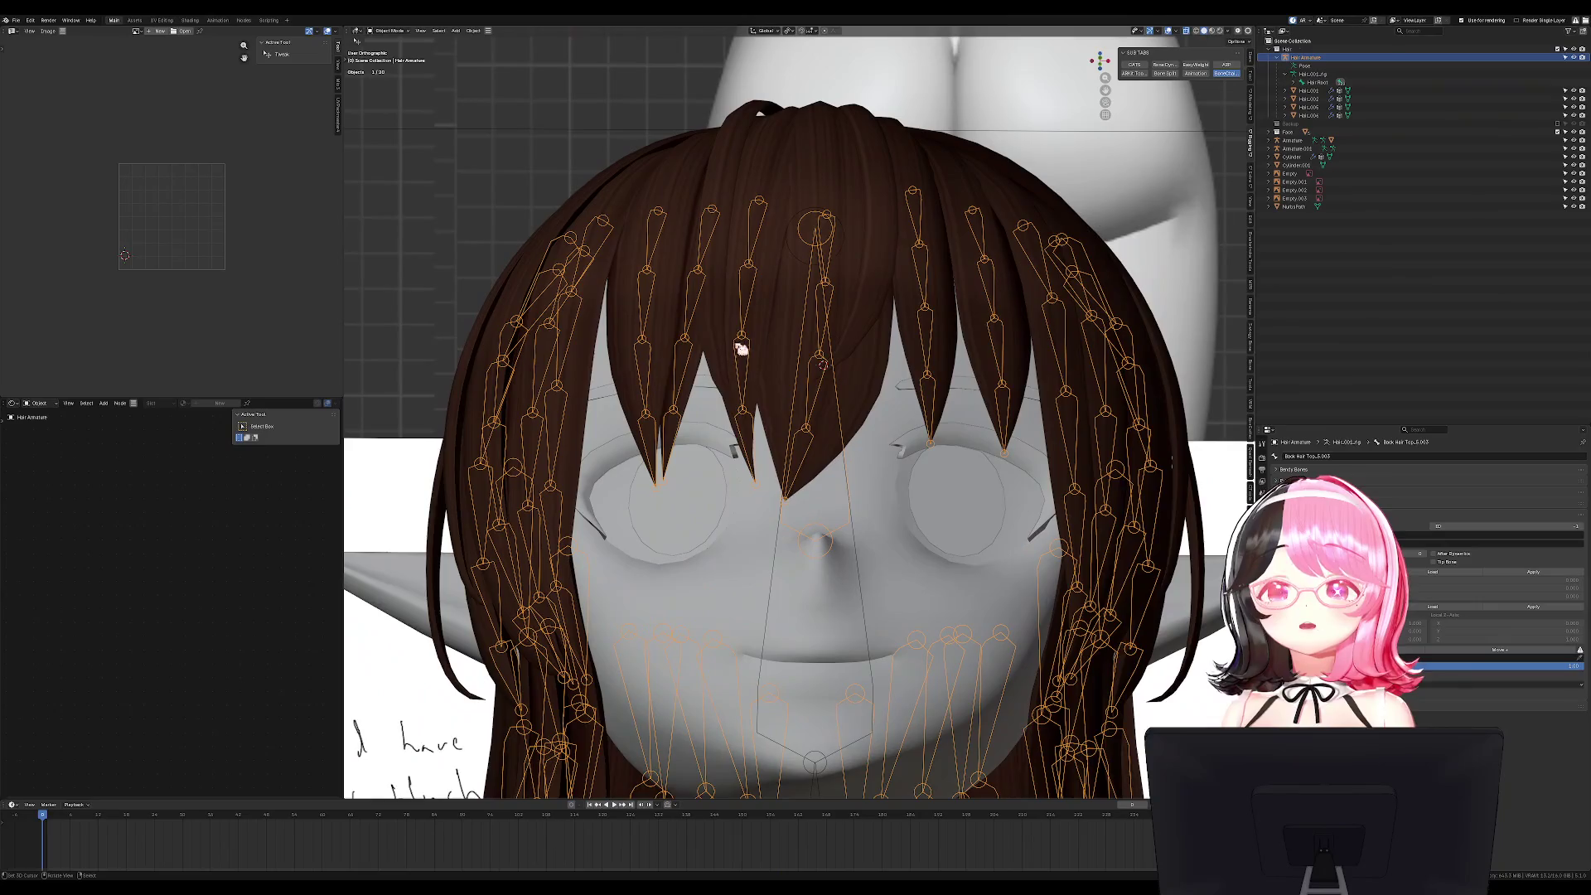
# Enter Pose Mode on the hair armature and select the Bangs_7.004 bone.
pyautogui.keyDown('shift'); pyautogui.moveTo(728, 355); pyautogui.dragTo(798, 370, button='middle'); pyautogui.keyUp('shift')
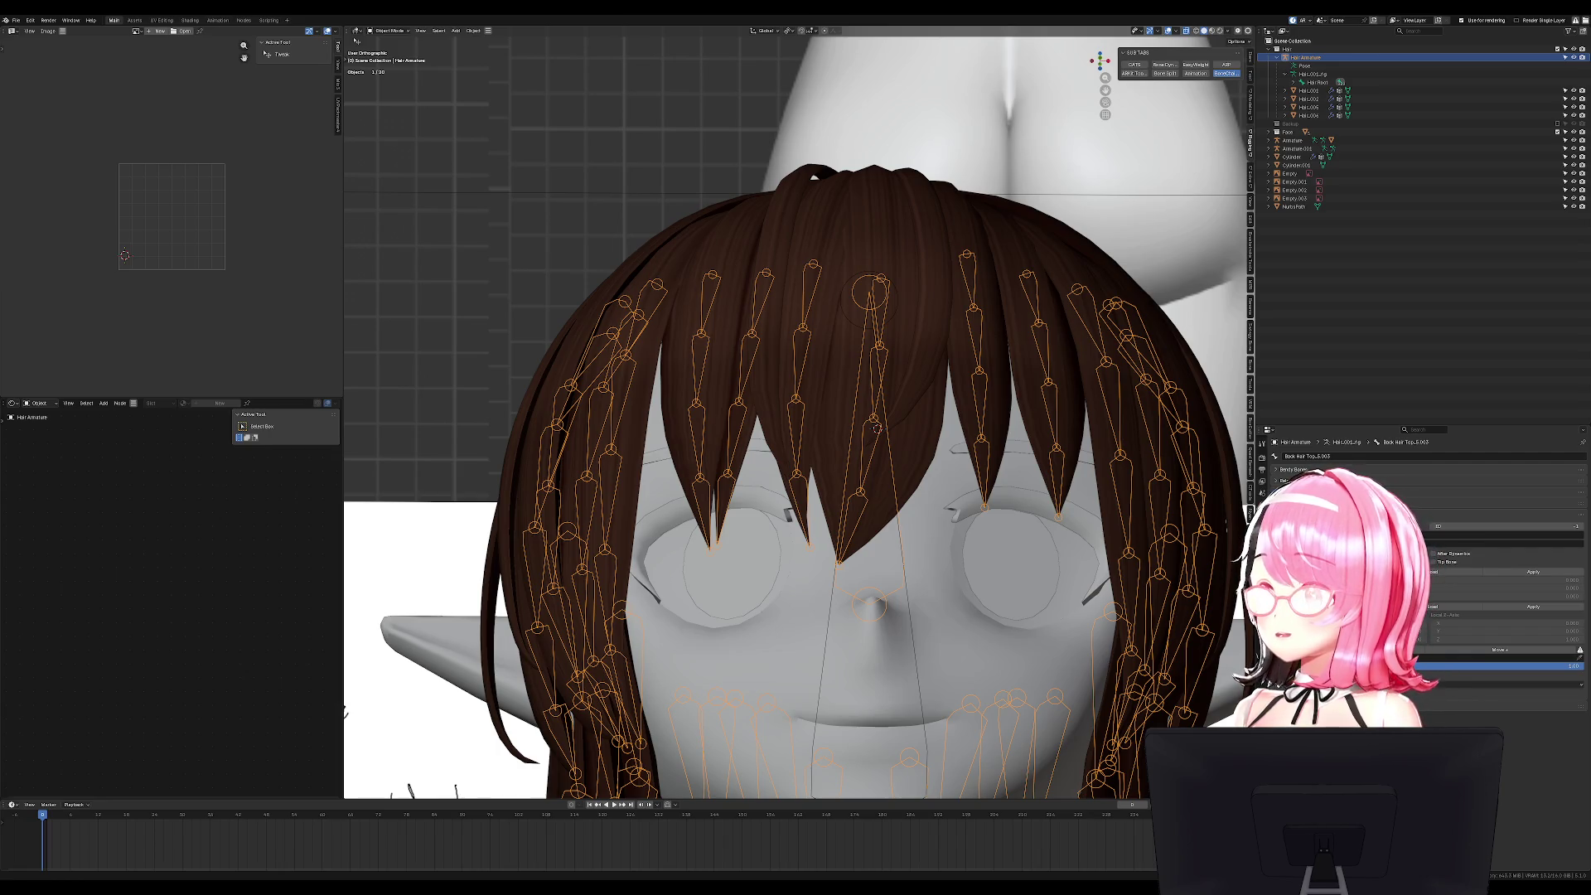
pyautogui.press('KP_1')
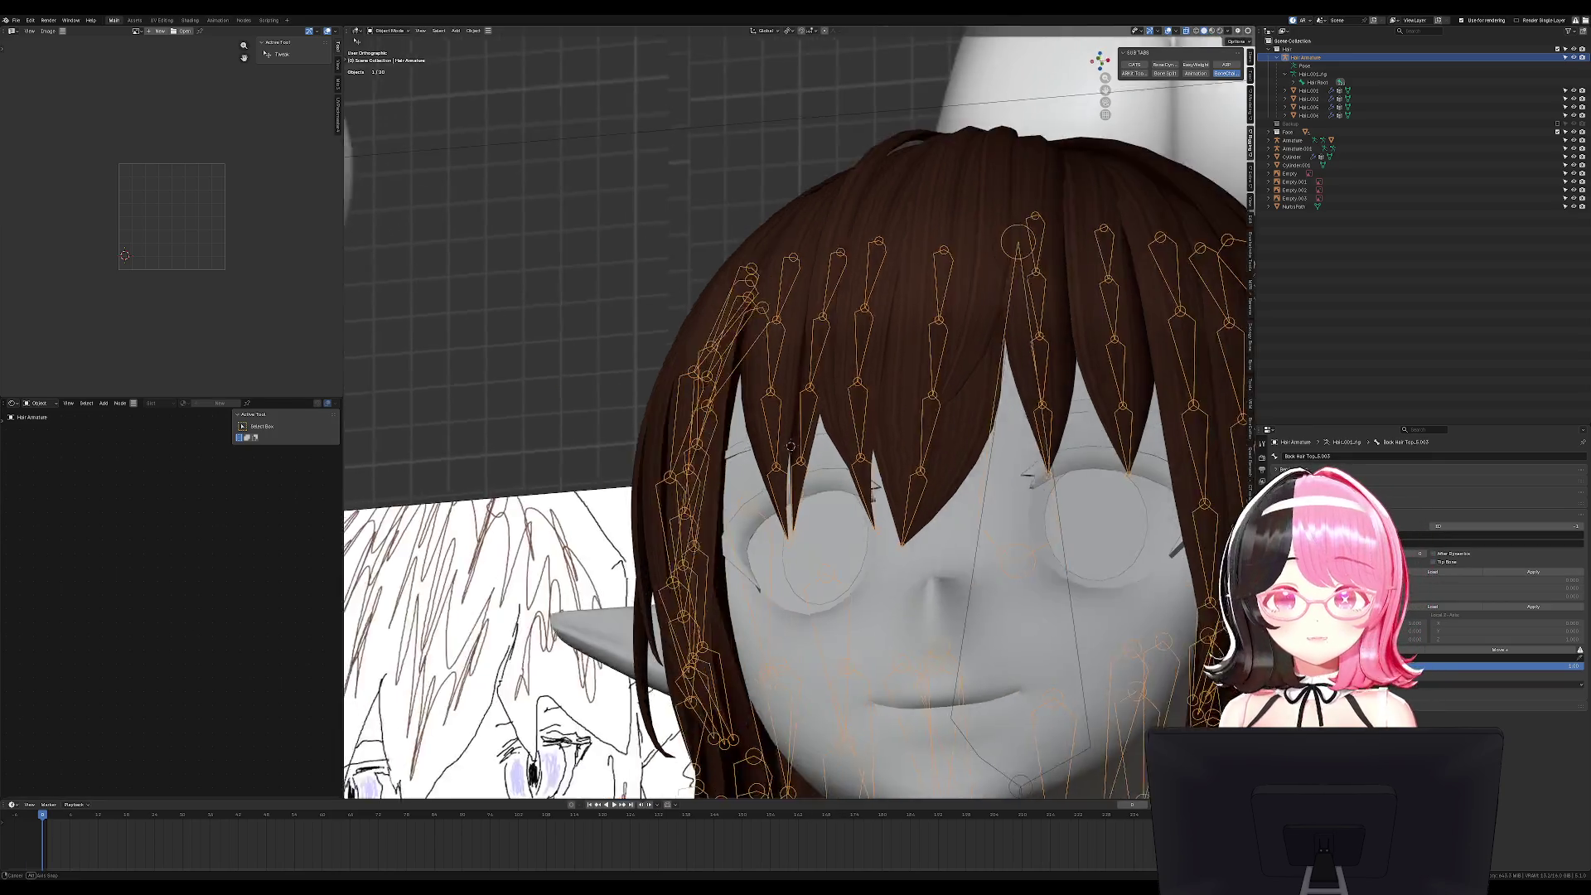
pyautogui.hotkey('ctrl', 'Tab')
pyautogui.click(810, 211)
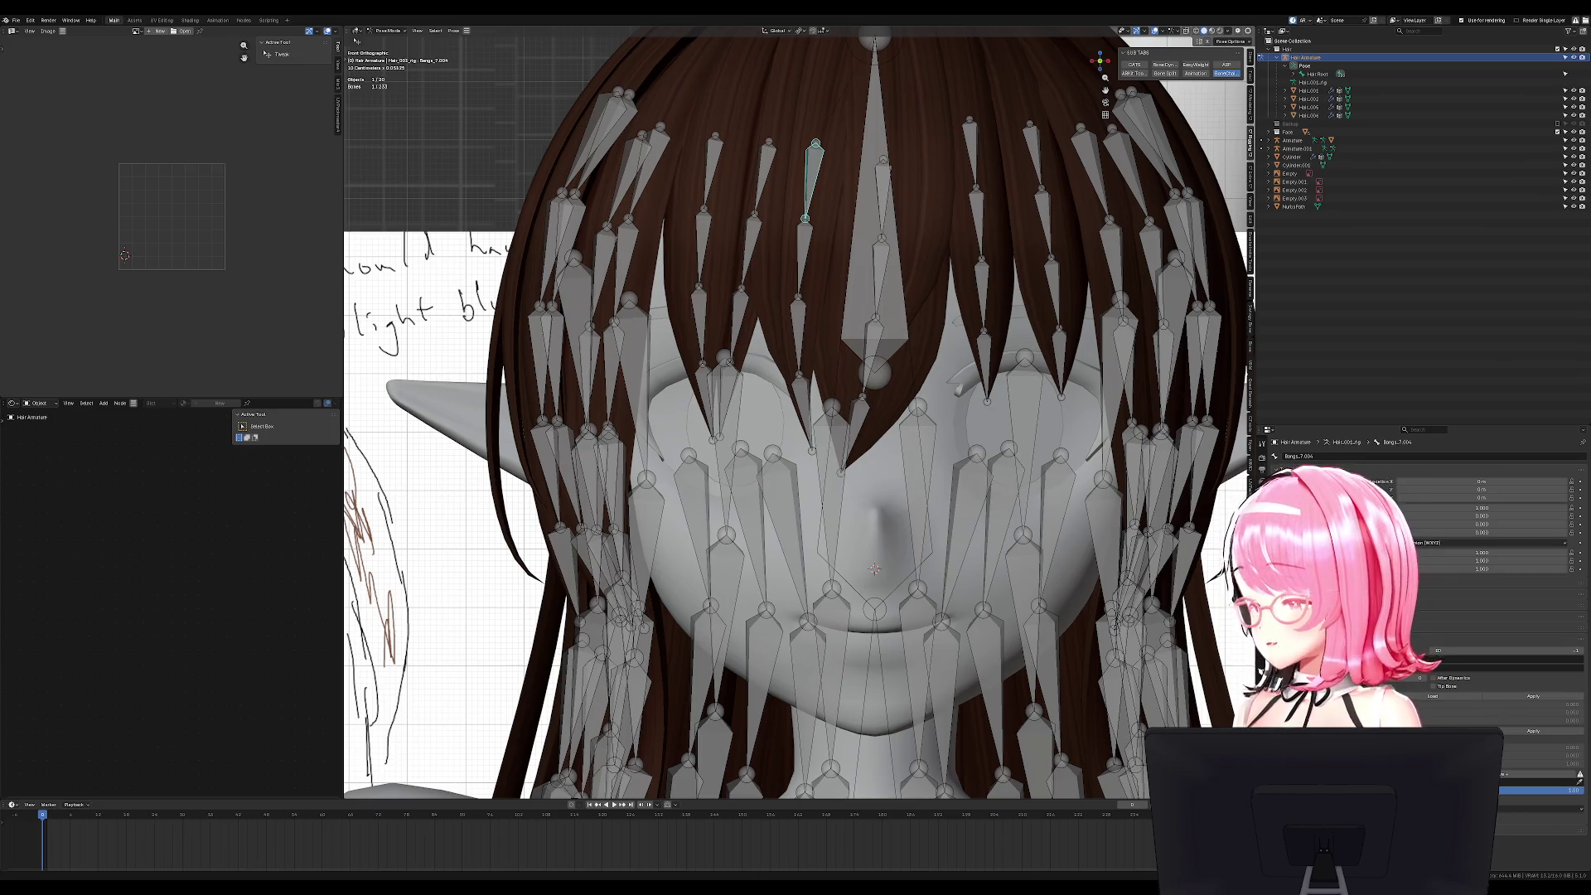
pyautogui.hotkey('ctrl', 'Tab')
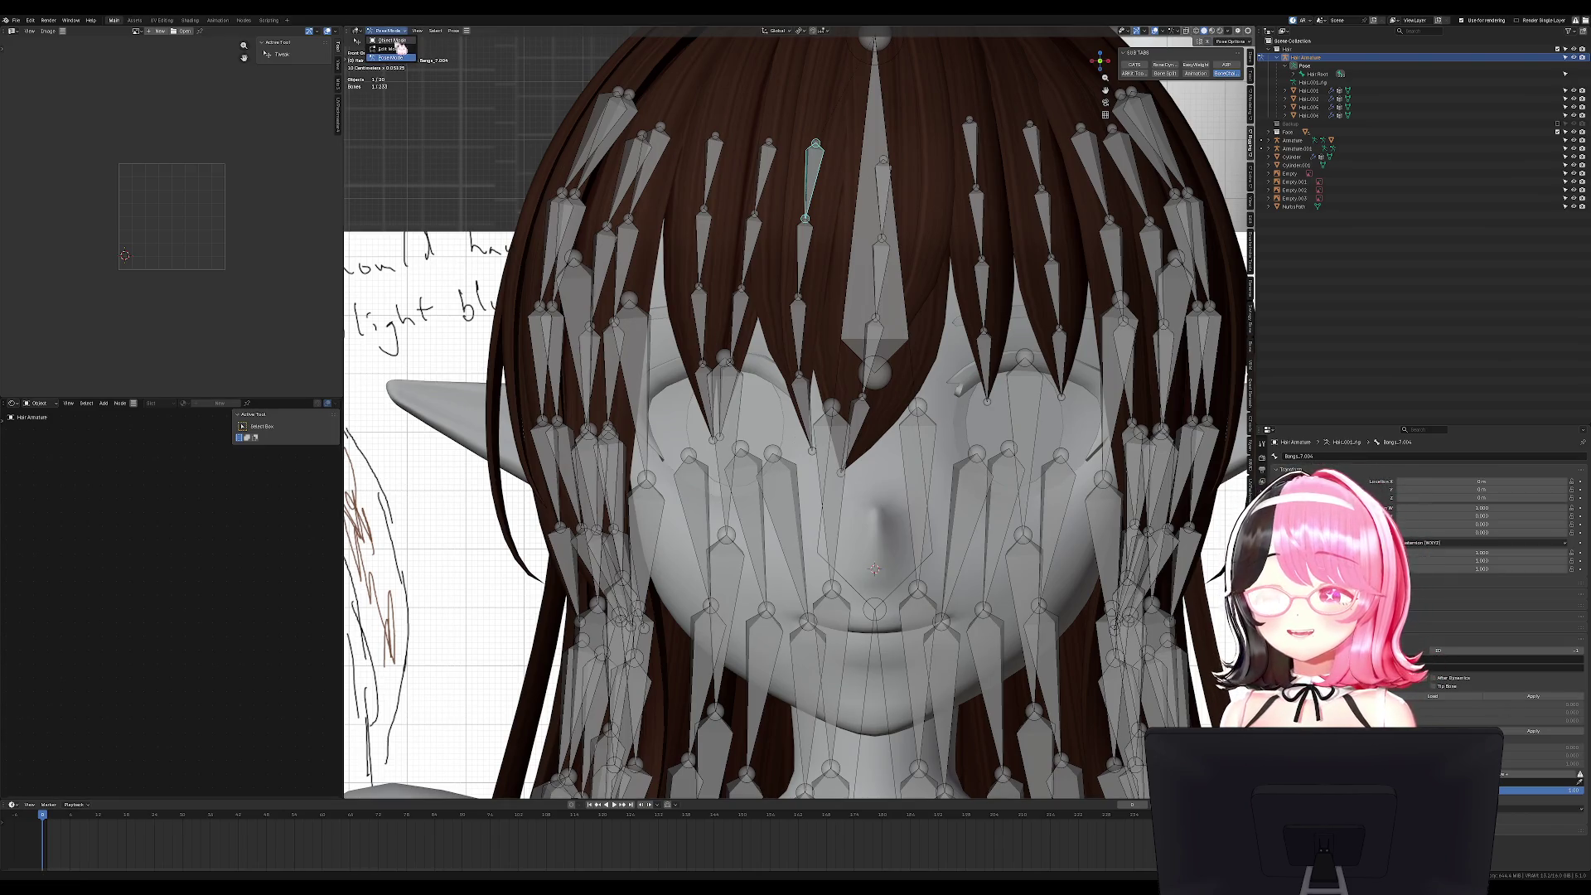
pyautogui.hotkey('ctrl', 'Tab')
# Return the armature to Object Mode and save the Takao Commission1 file.
pyautogui.scroll(-3, 927, 330)
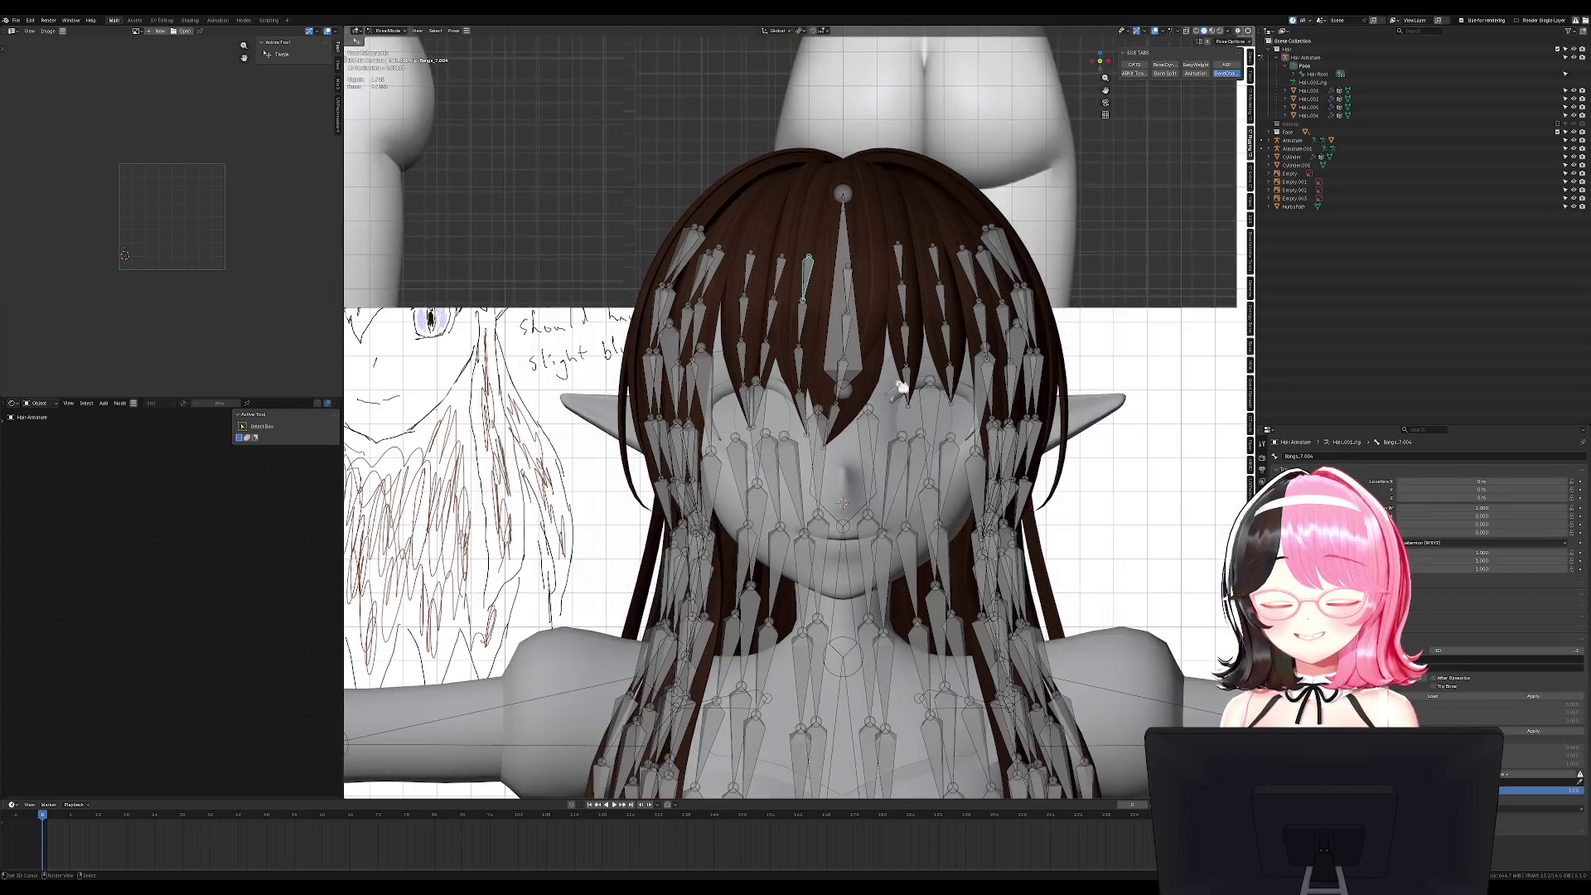
pyautogui.hotkey('ctrl', 'Tab')
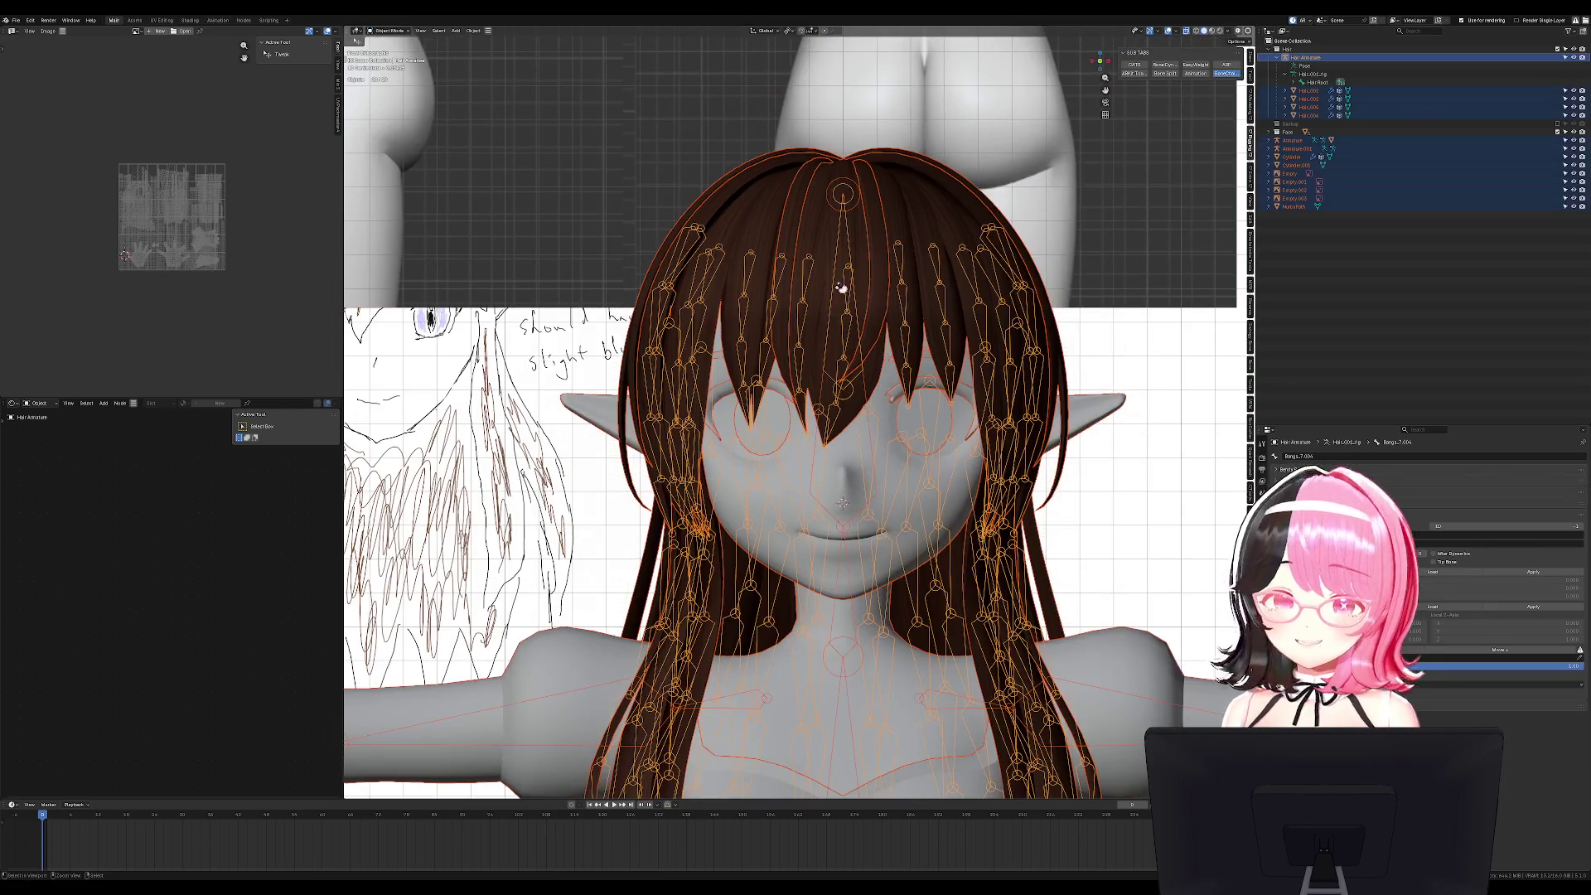
pyautogui.scroll(-1, 887, 356)
pyautogui.hotkey('ctrl', 's')
# Select all hair bones, test a move and cancel it, then save the file again in Object Mode.
pyautogui.hotkey('ctrl', 'Tab')
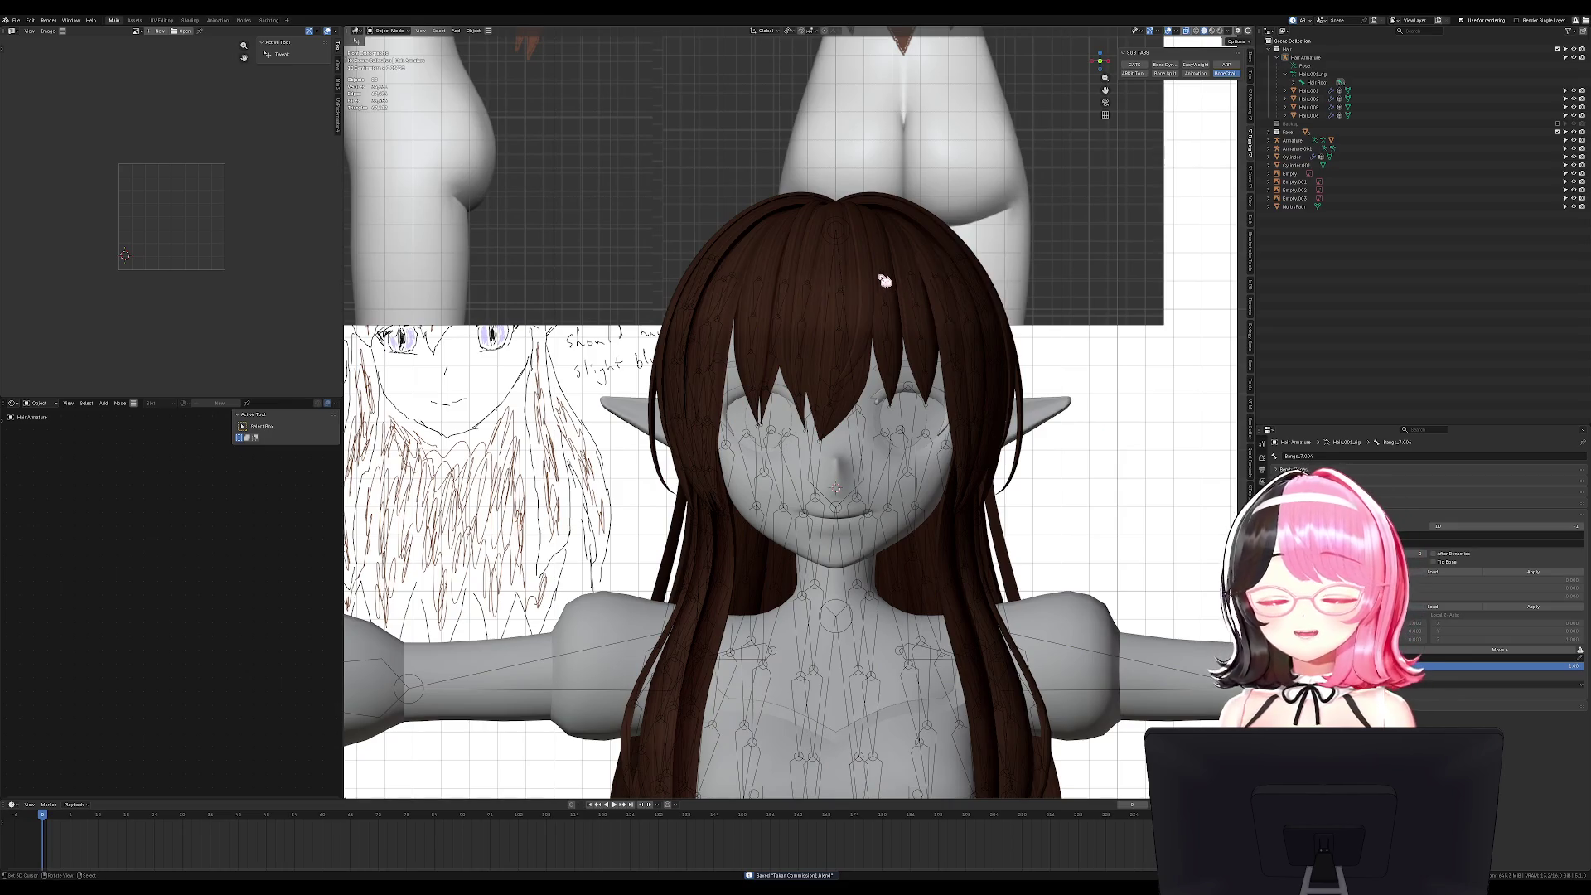
pyautogui.press('a')
pyautogui.press('g')
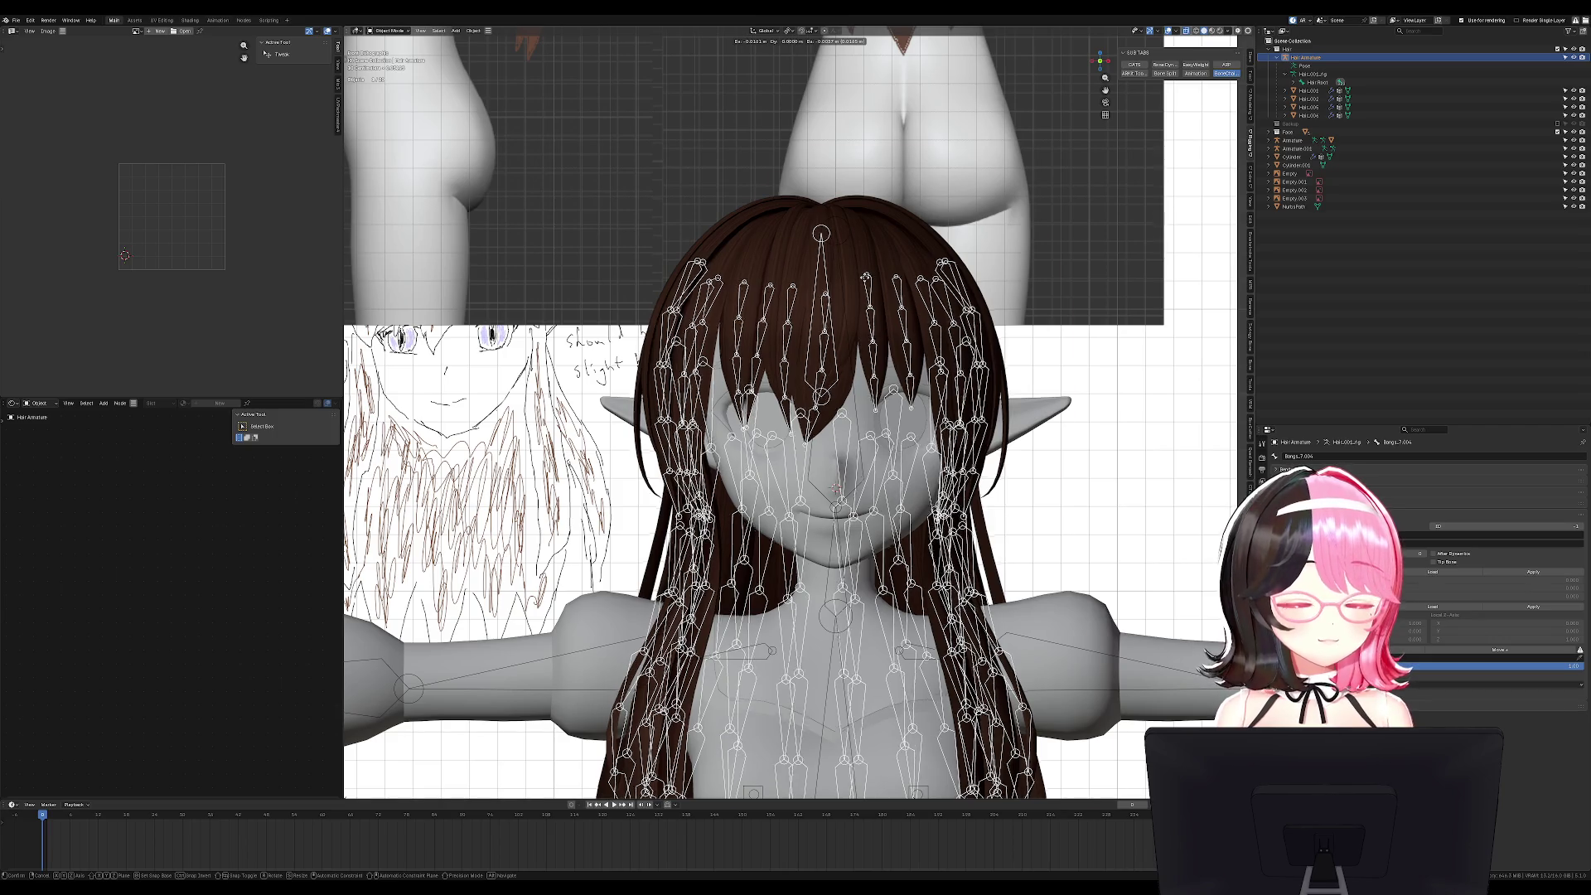
pyautogui.press('Escape')
pyautogui.hotkey('ctrl', 'Tab')
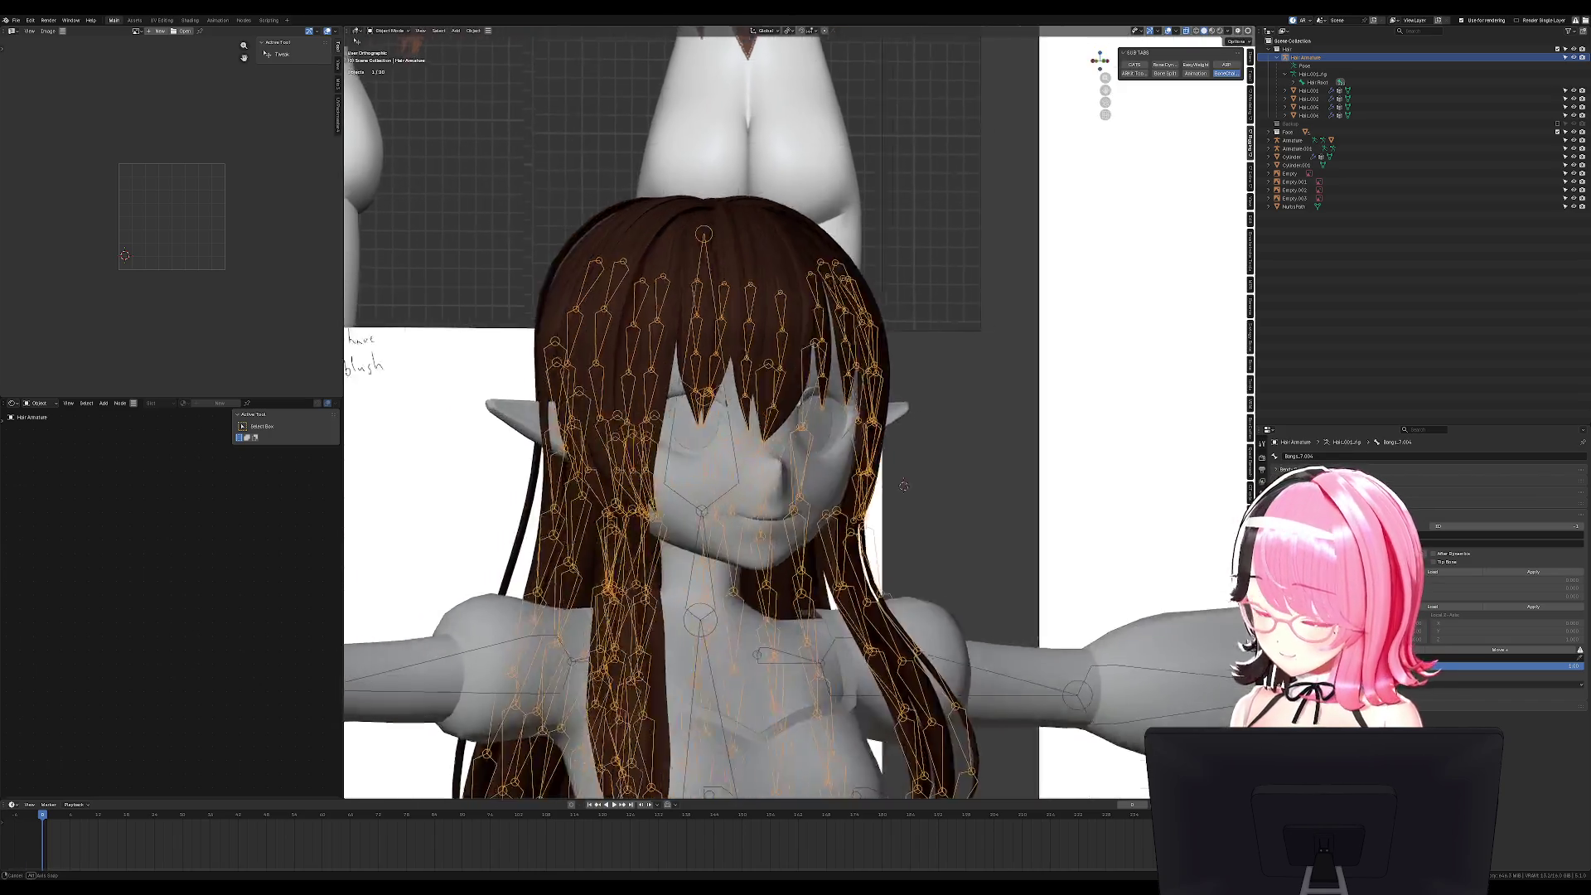
pyautogui.hotkey('ctrl', 's')
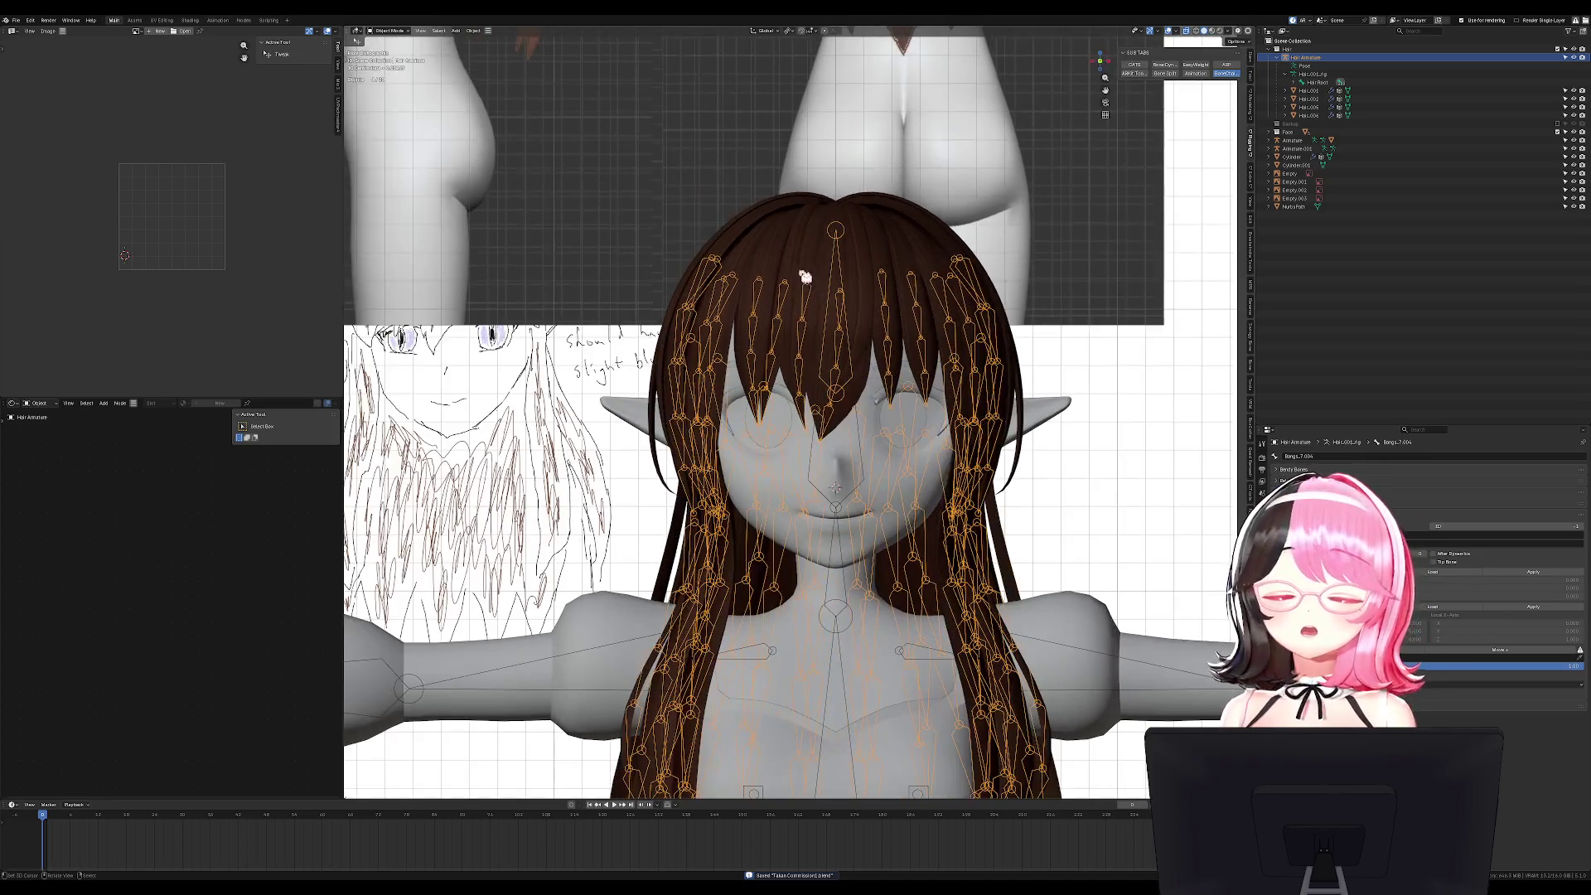
# Back in Pose Mode, select the Hair Root bone and view it from the right side.
pyautogui.hotkey('ctrl', 'Tab')
pyautogui.click(869, 232)
pyautogui.moveTo(881, 281); pyautogui.dragTo(872, 308, button='middle')
pyautogui.press('KP_3')
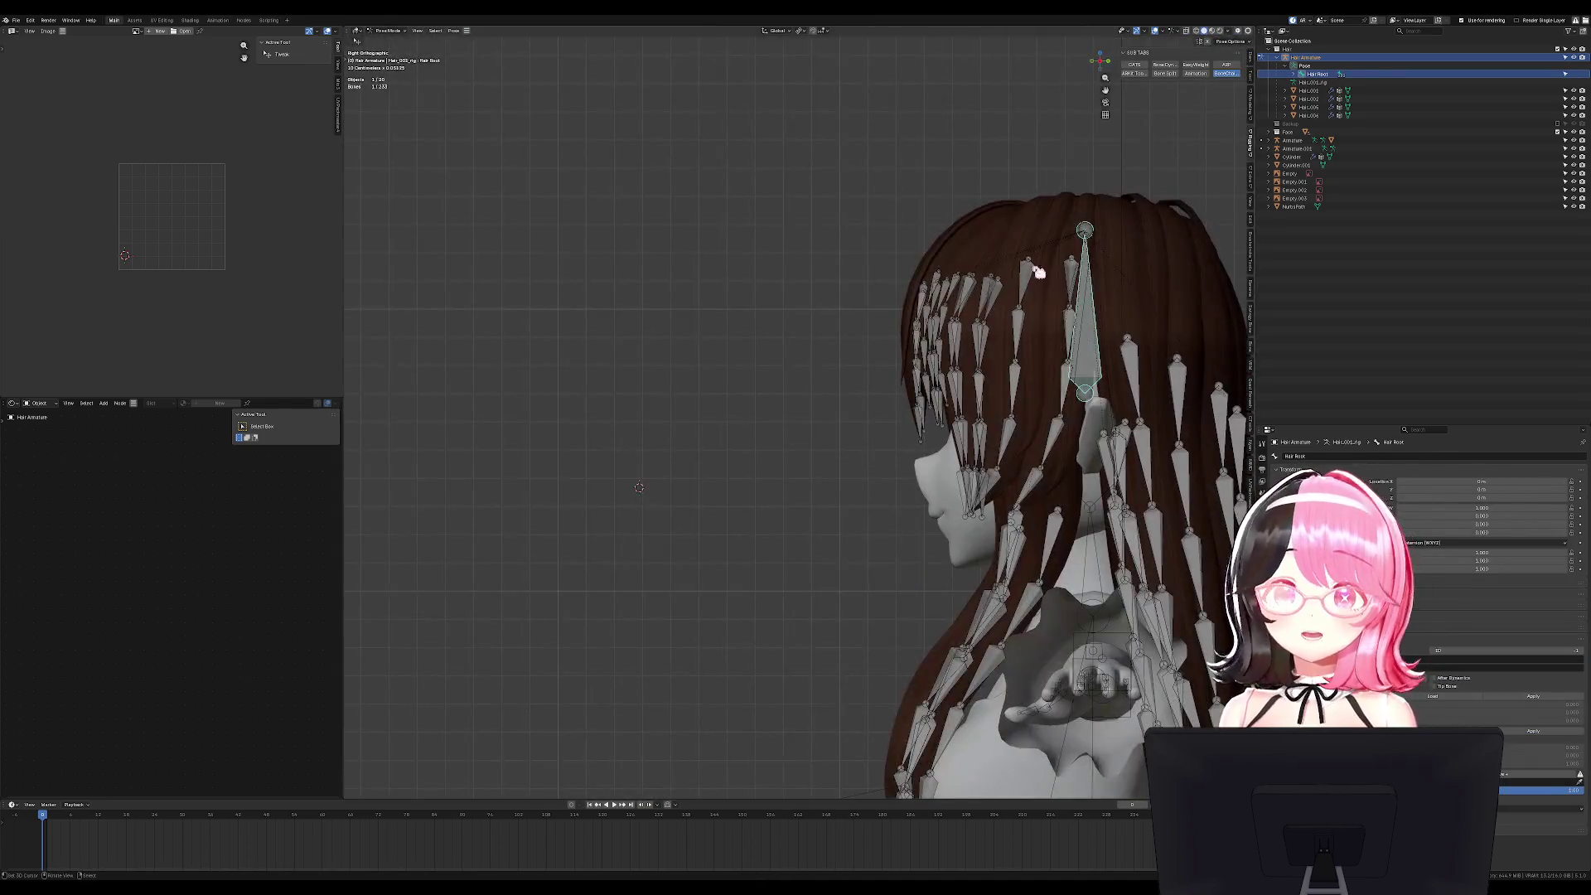
# Return to Object Mode and save the Takao Commission file.
pyautogui.hotkey('ctrl', 'Tab')
pyautogui.scroll(-3, 1083, 327)
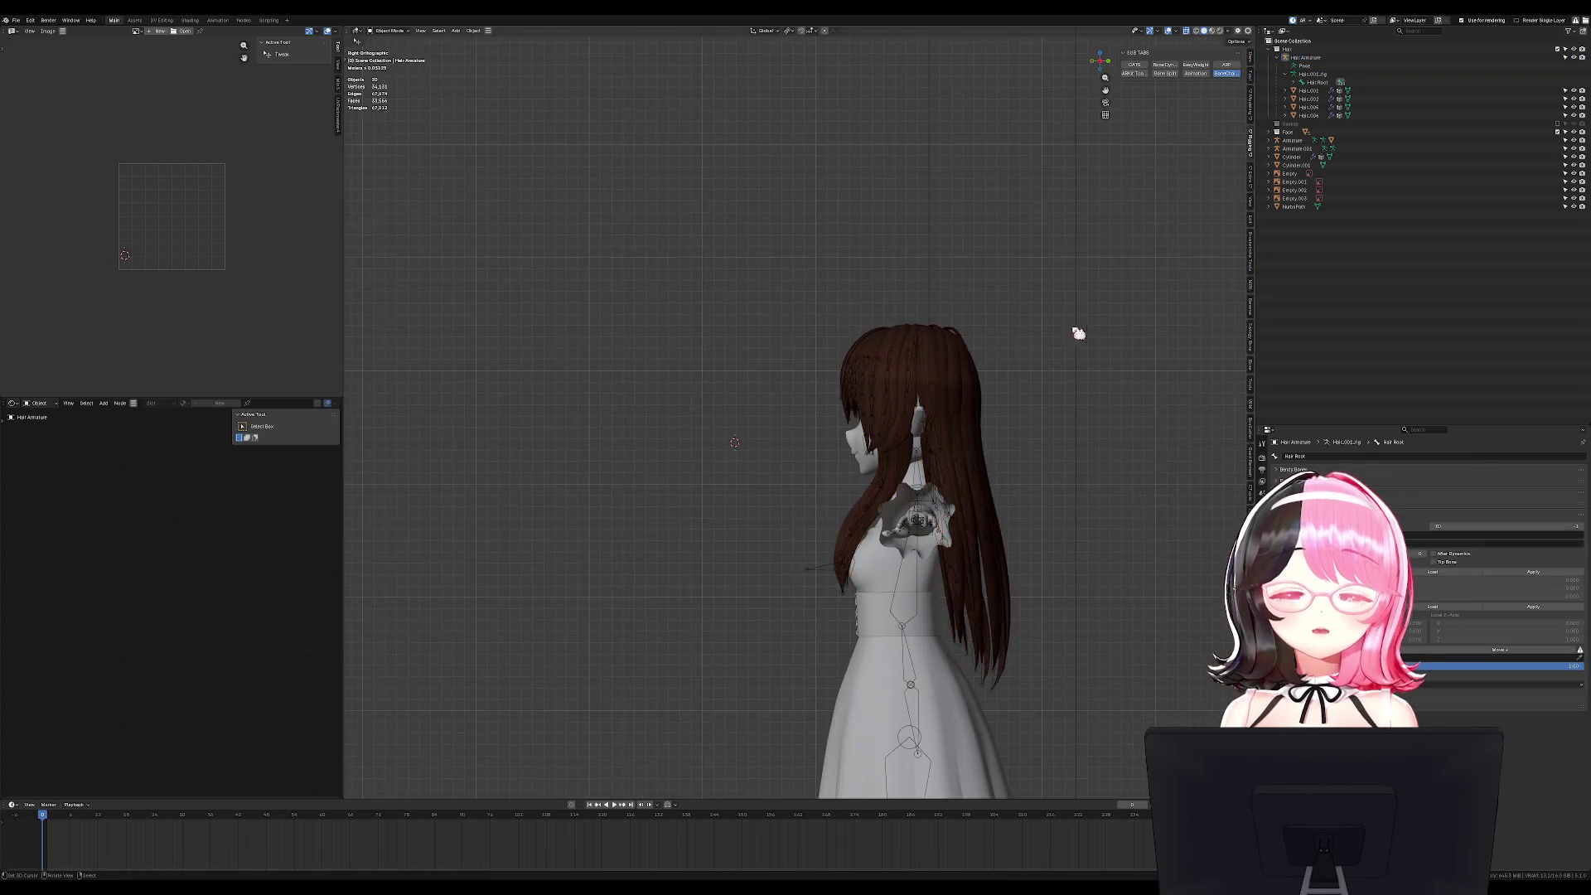
pyautogui.scroll(1, 979, 379)
pyautogui.hotkey('ctrl', 's')
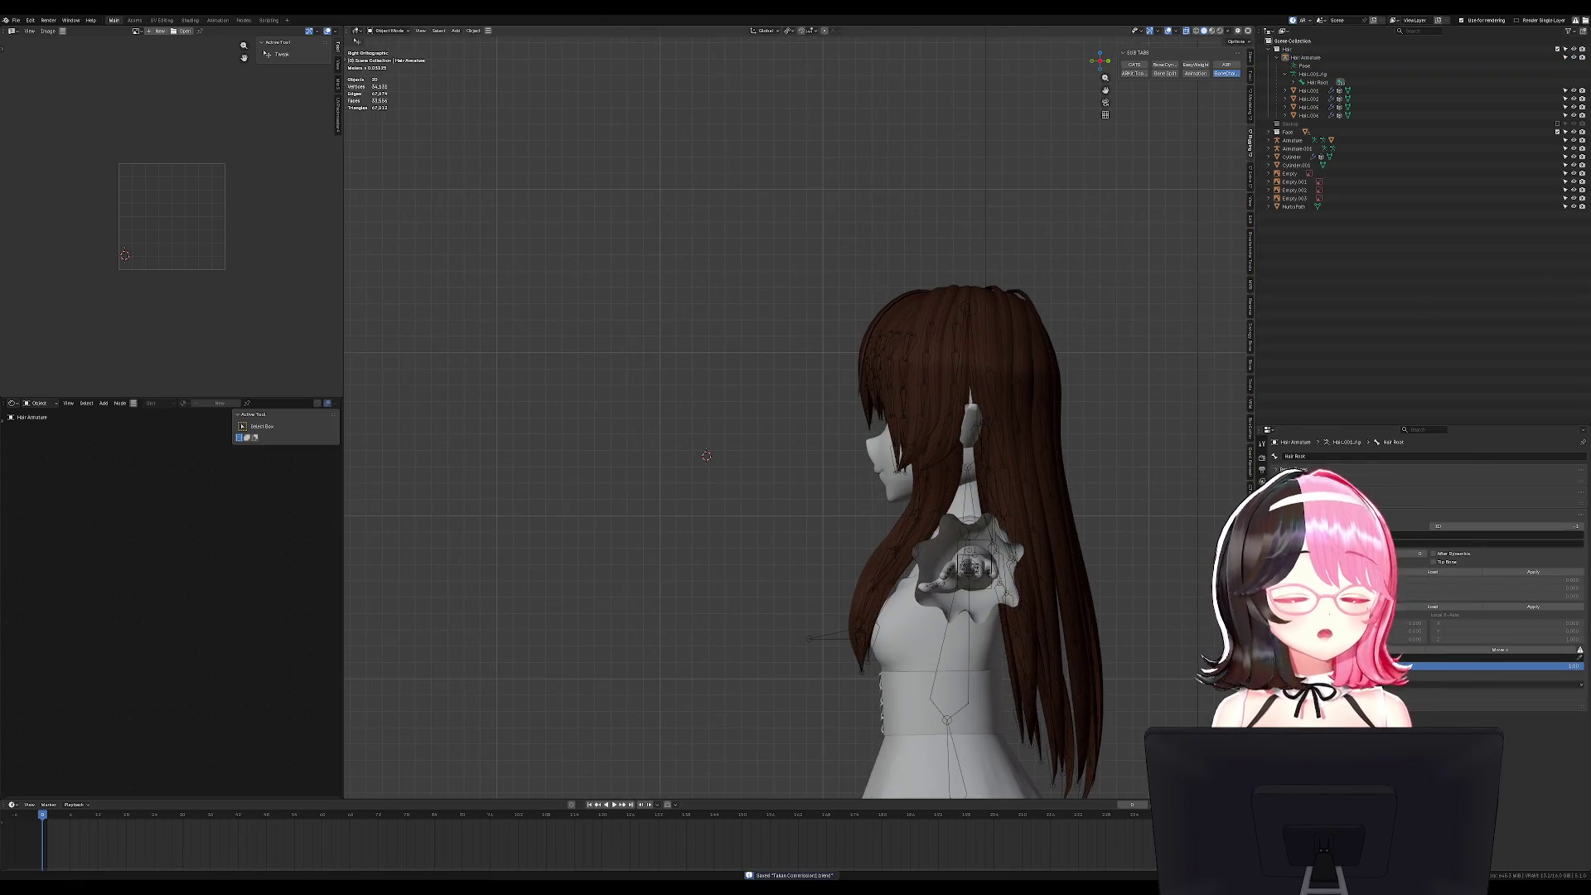
# Select the dress and sleeves mesh, then open the outfit .blend from File > Open Recent.
pyautogui.press('KP_1')
pyautogui.scroll(2, 1006, 464)
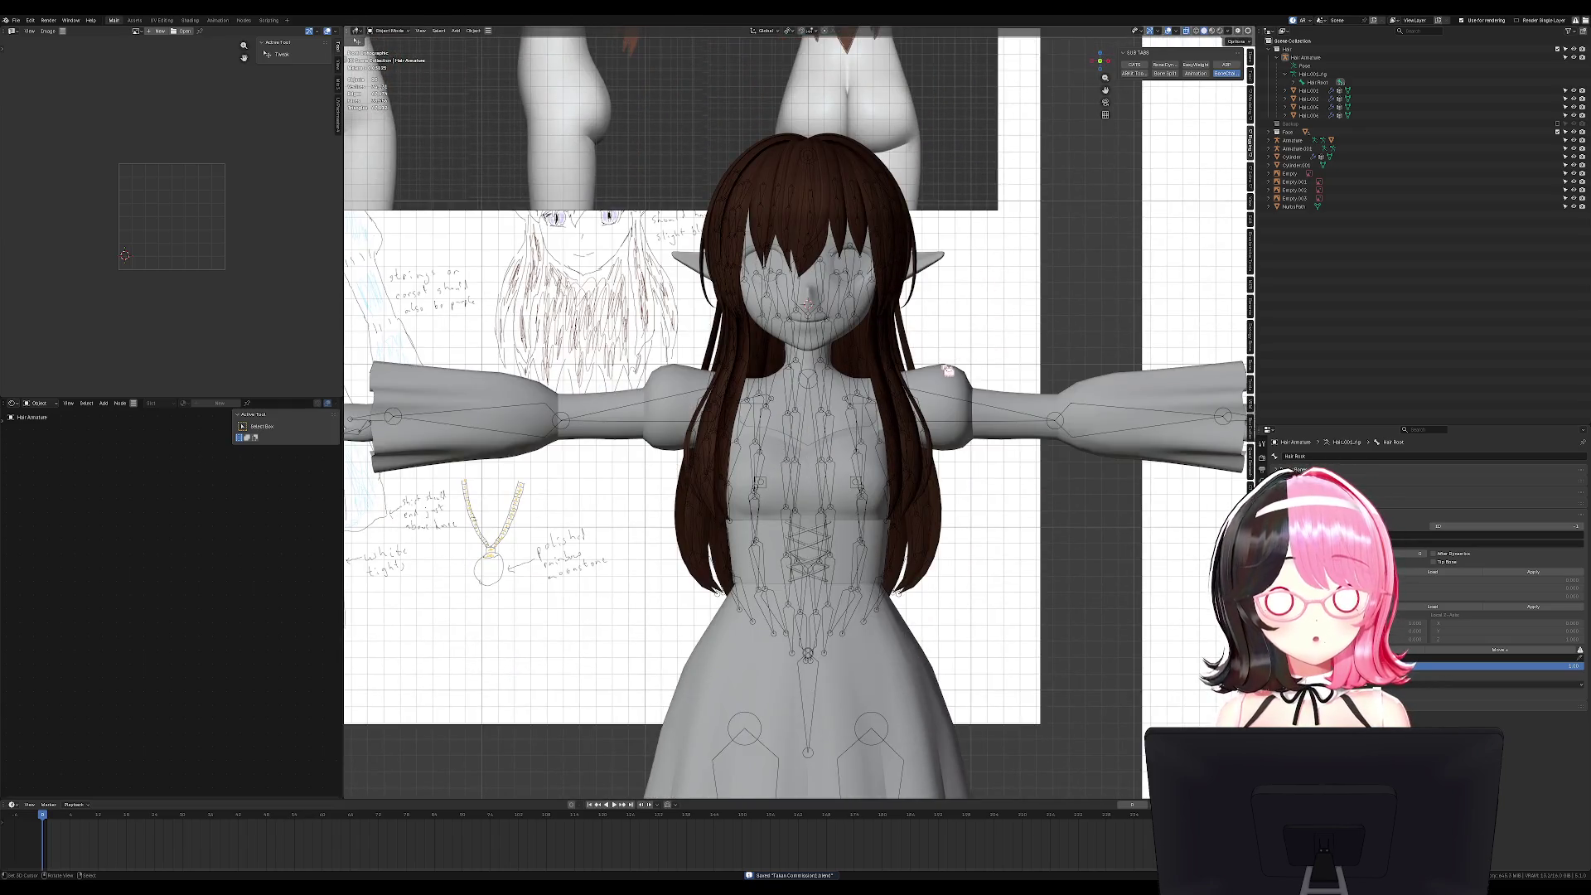
pyautogui.click(947, 370)
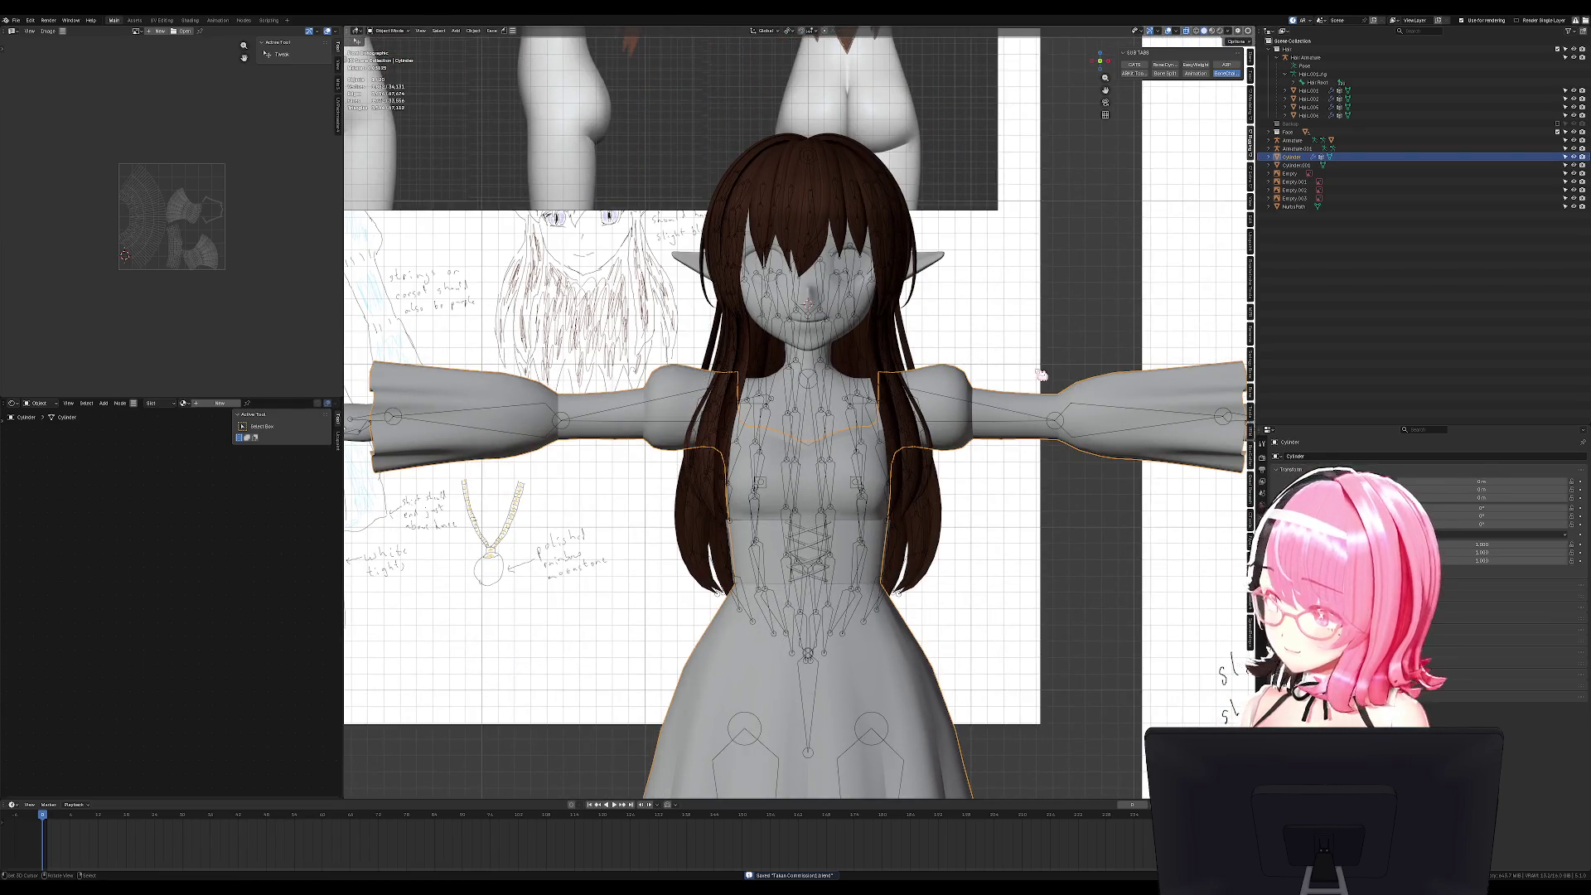
pyautogui.click(15, 20)
pyautogui.moveTo(41, 47)
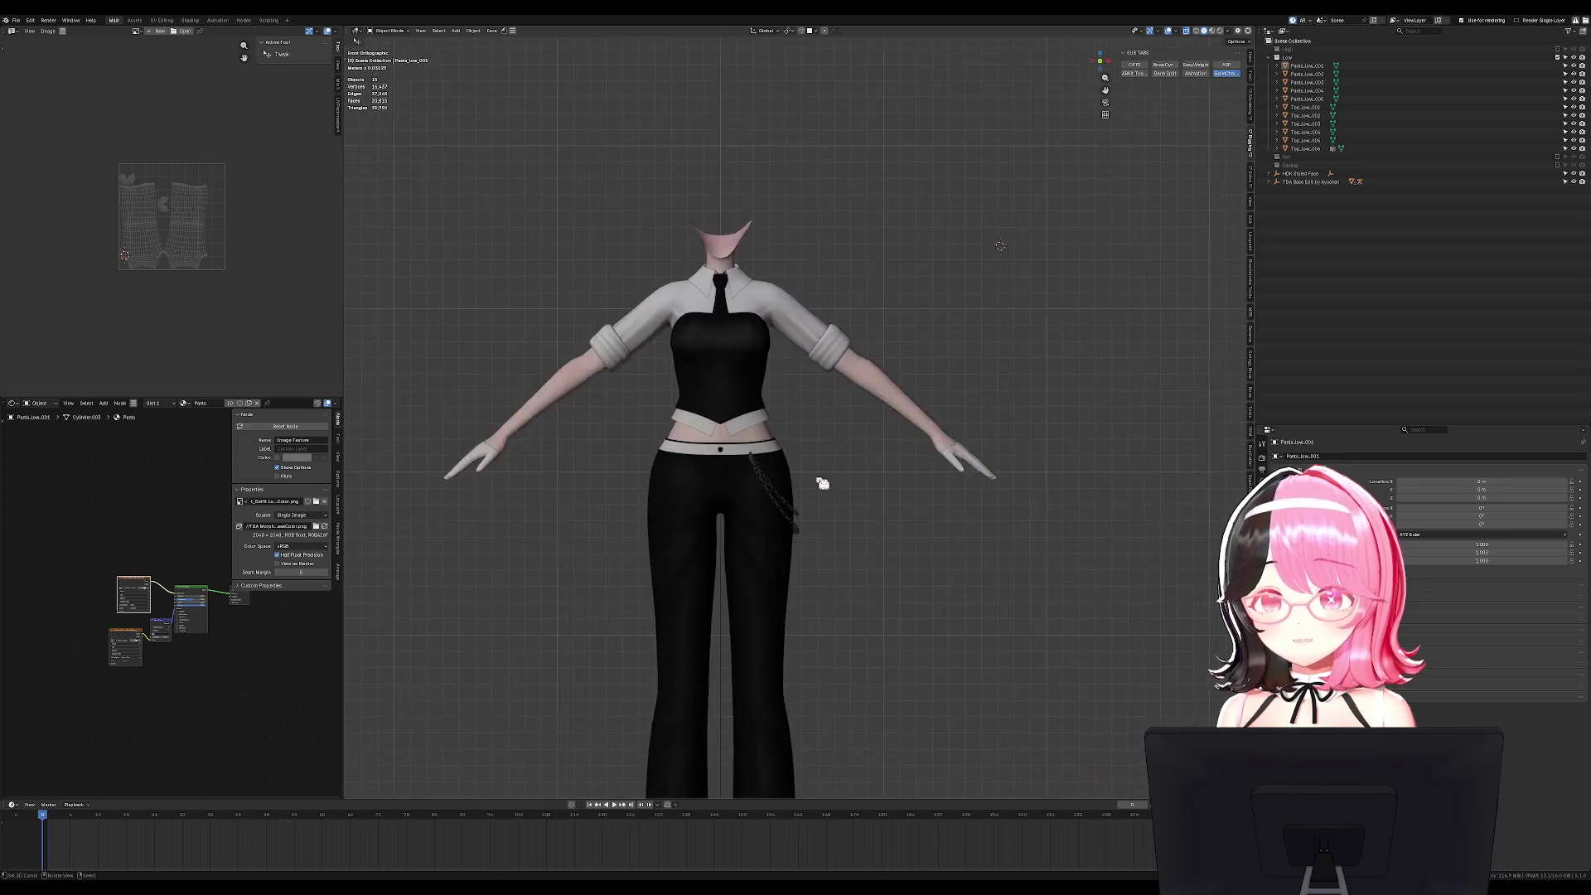
# Select Top_low_002, test-move it and cancel, then unhide the hidden white shirt with Alt+H.
pyautogui.moveTo(856, 346)
pyautogui.mouseDown(button='middle')
pyautogui.moveTo(768, 370)
pyautogui.moveTo(986, 365)
pyautogui.moveTo(869, 374)
pyautogui.mouseUp(button='middle')
pyautogui.scroll(5, 868, 375)
pyautogui.click(1052, 377)
pyautogui.press('g')
pyautogui.press('Escape')
pyautogui.scroll(-5, 1077, 389)
pyautogui.press('KP_1')
pyautogui.hotkey('alt', 'h')
# Check Top_low_001's UV seams in Edit Mode, reselect Top_low_002, and save the Boda Model 2 file.
pyautogui.moveTo(803, 331); pyautogui.dragTo(865, 348, button='middle')
pyautogui.click(878, 343)
pyautogui.press('g')
pyautogui.press('Escape')
pyautogui.press('Tab')
pyautogui.press('KP_1')
pyautogui.scroll(5, 882, 497)
pyautogui.hotkey('alt', 'a')
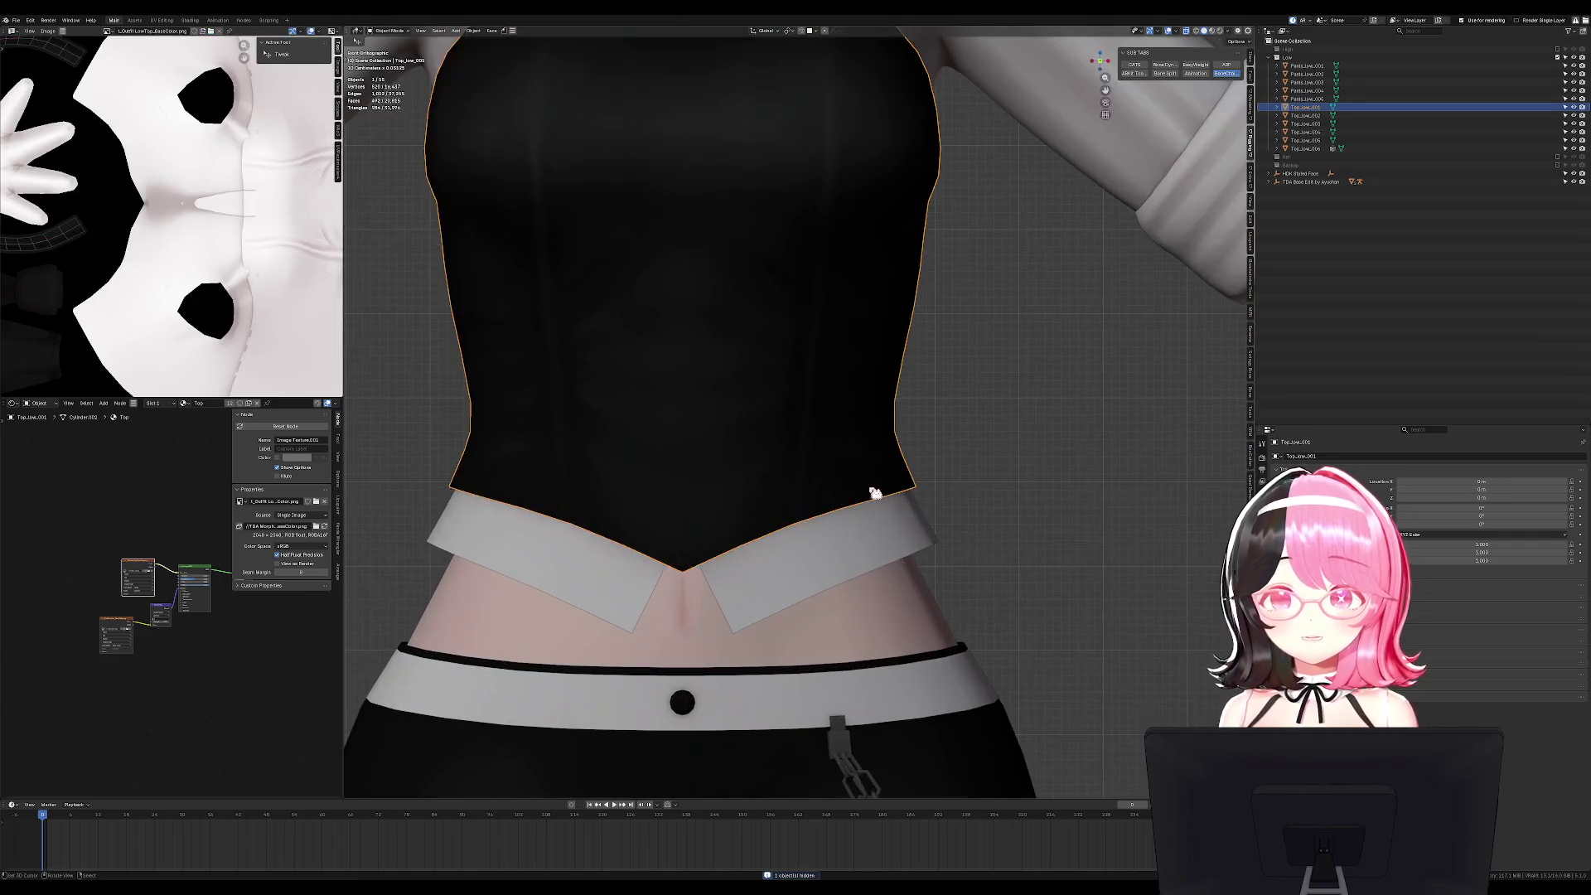
pyautogui.press('Tab')
pyautogui.click(870, 444)
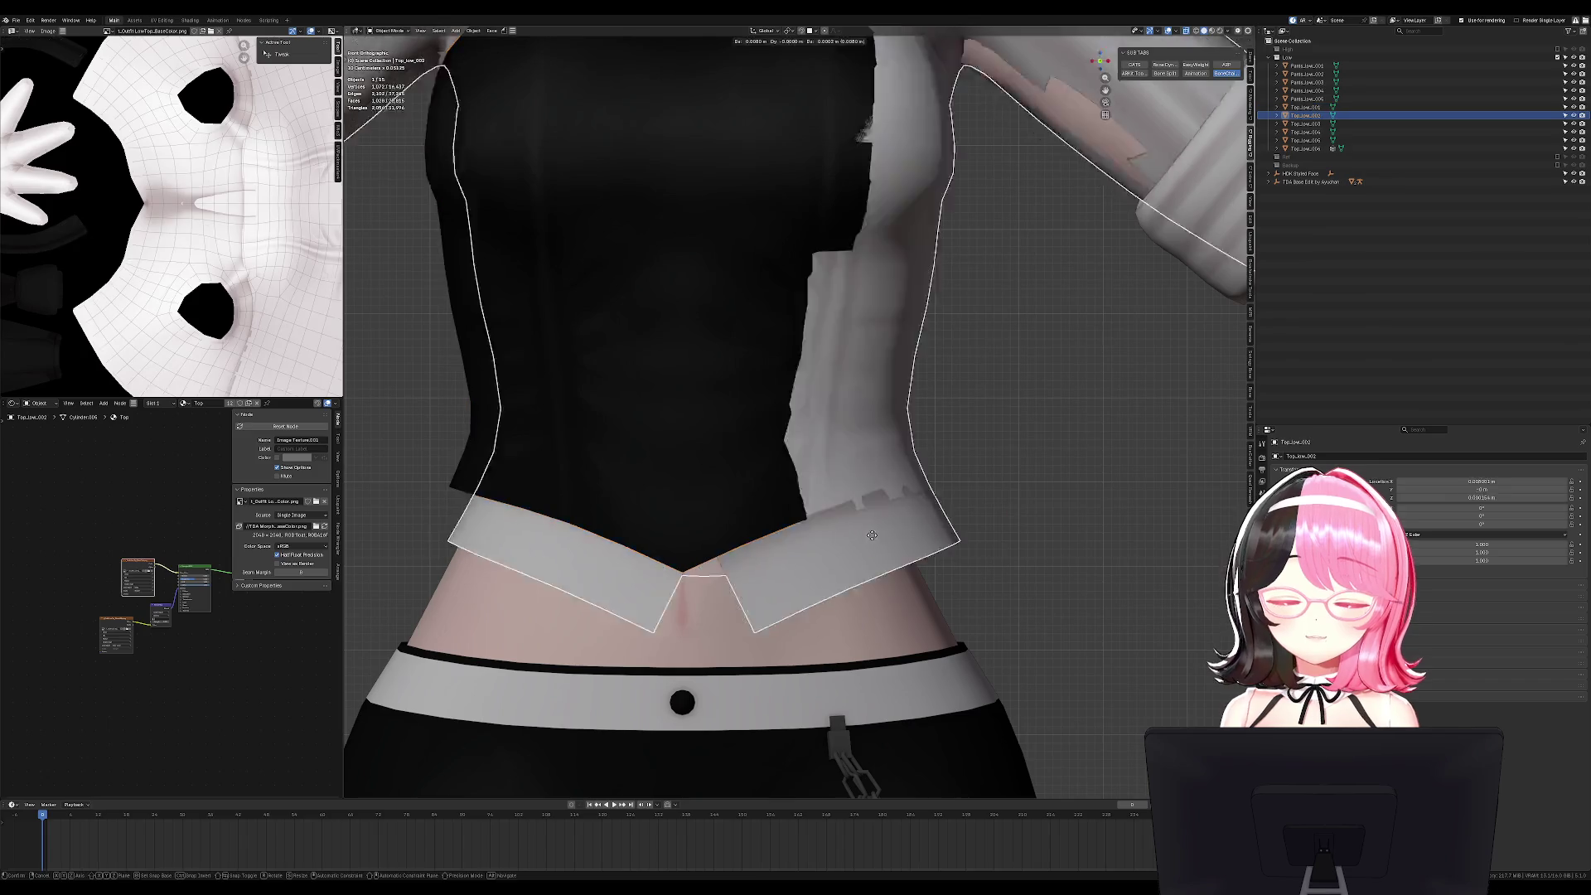
pyautogui.hotkey('ctrl', 's')
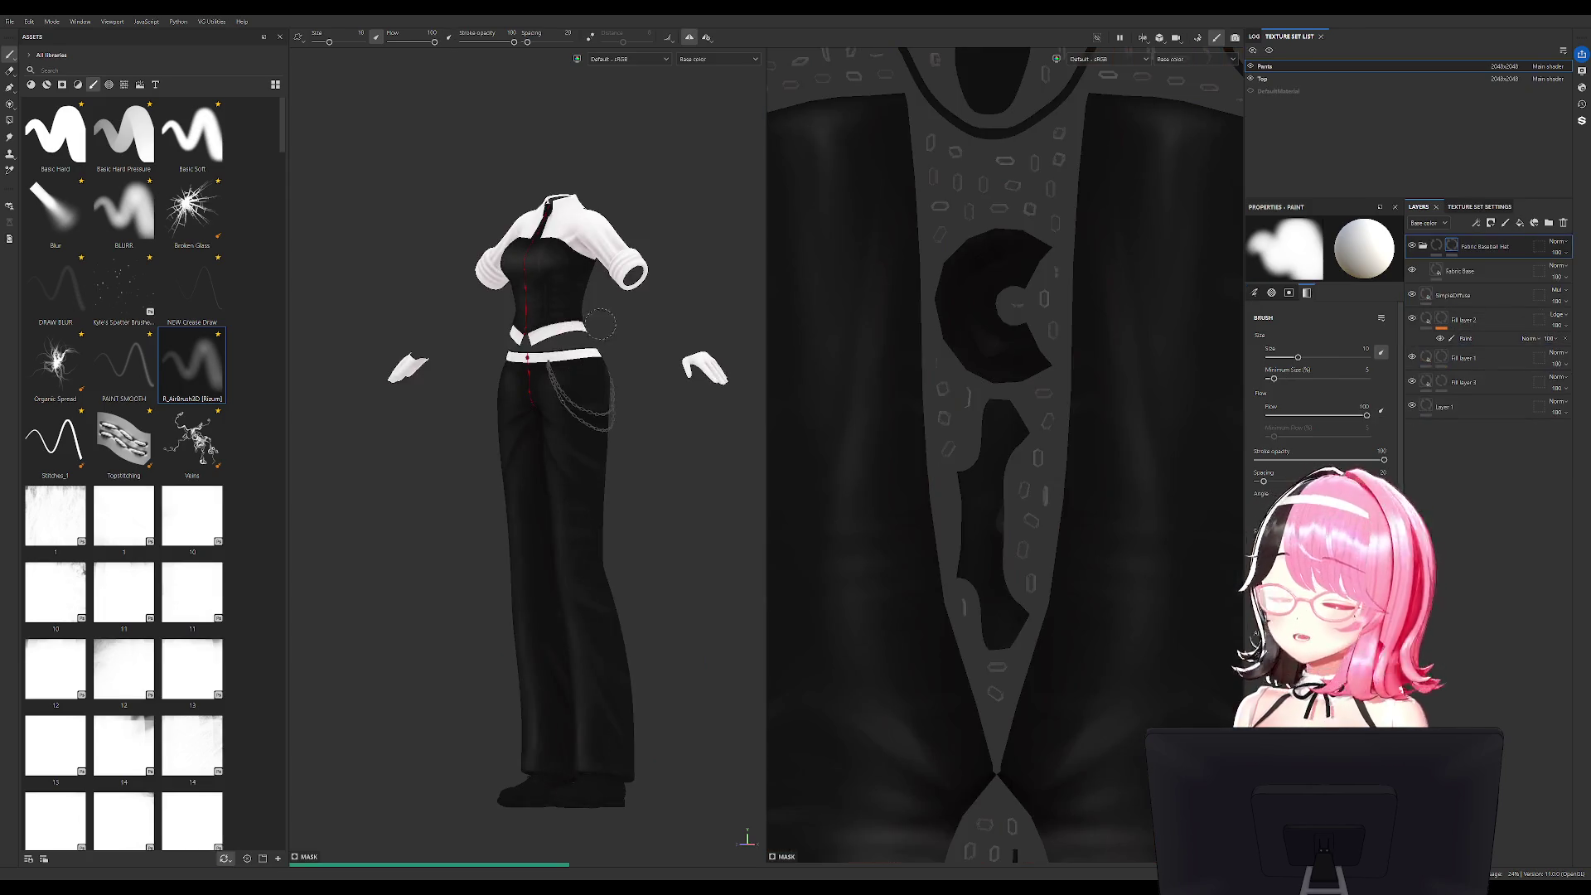
# Zoom in on the pants' waistband, preview the Iray render, then switch to Baking mode.
pyautogui.moveTo(649, 116)
pyautogui.keyDown('alt'); pyautogui.mouseDown()
pyautogui.moveTo(515, 285)
pyautogui.moveTo(450, 213)
pyautogui.moveTo(491, 274)
pyautogui.moveTo(461, 266)
pyautogui.mouseUp(); pyautogui.keyUp('alt')
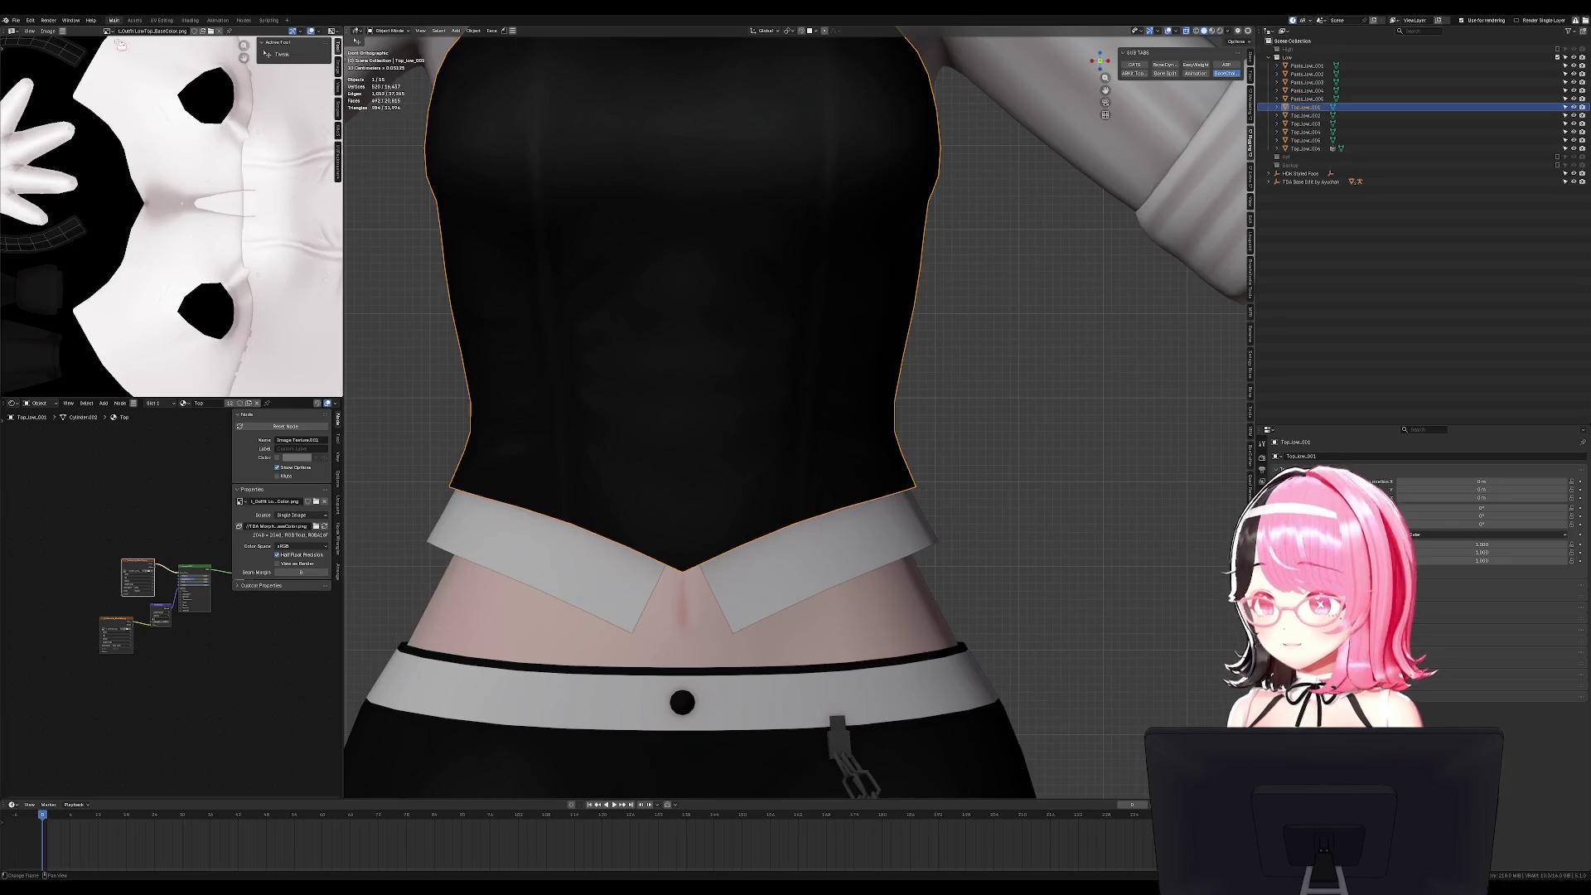
pyautogui.click(30, 20)
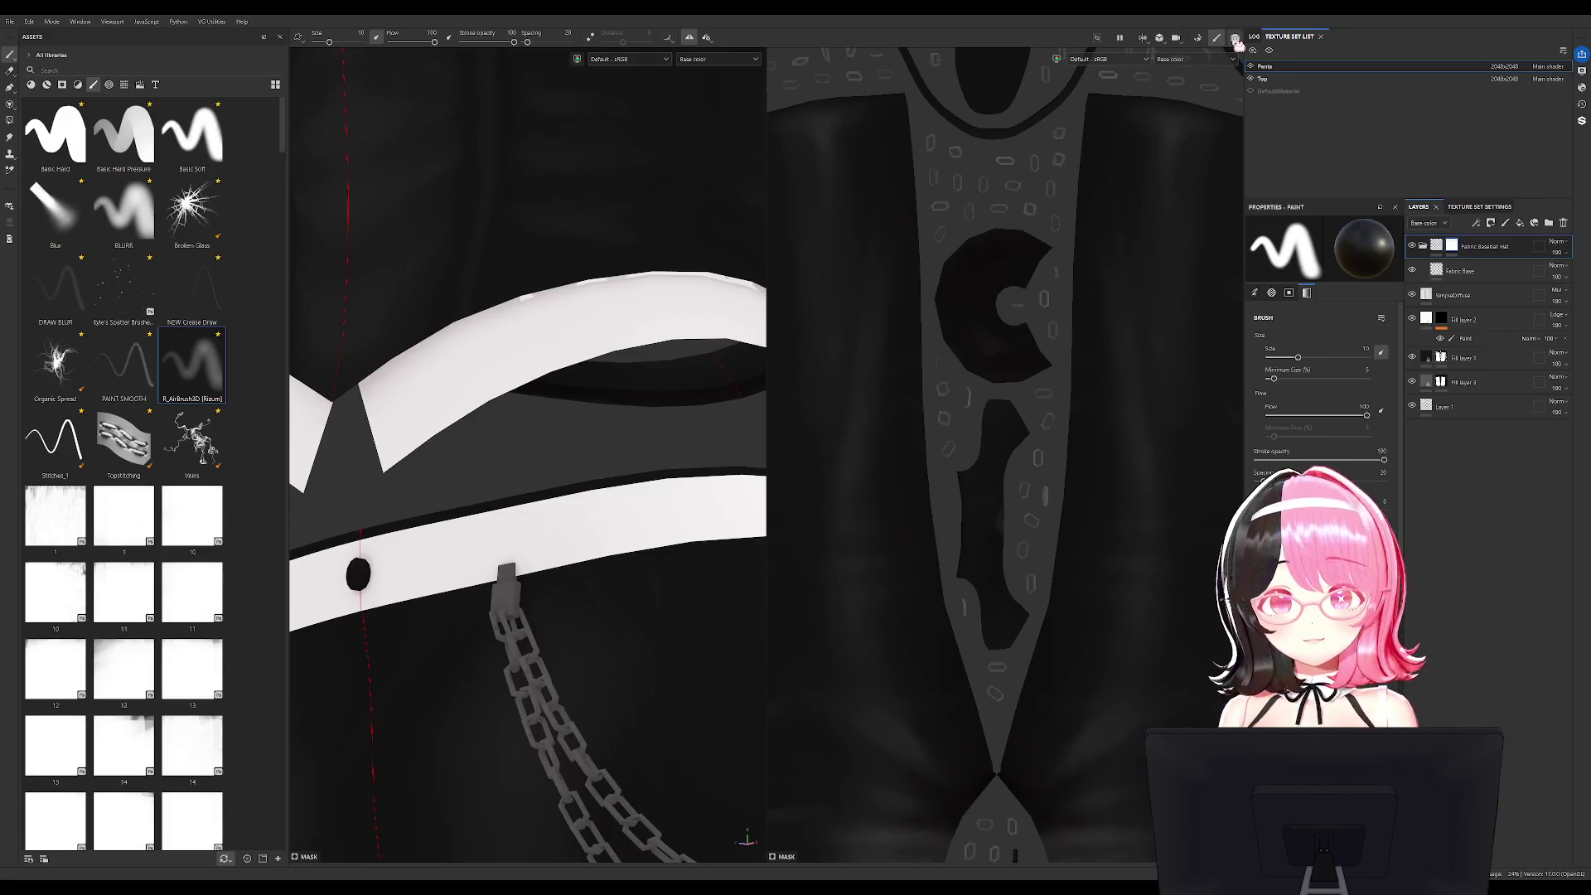
pyautogui.click(1234, 38)
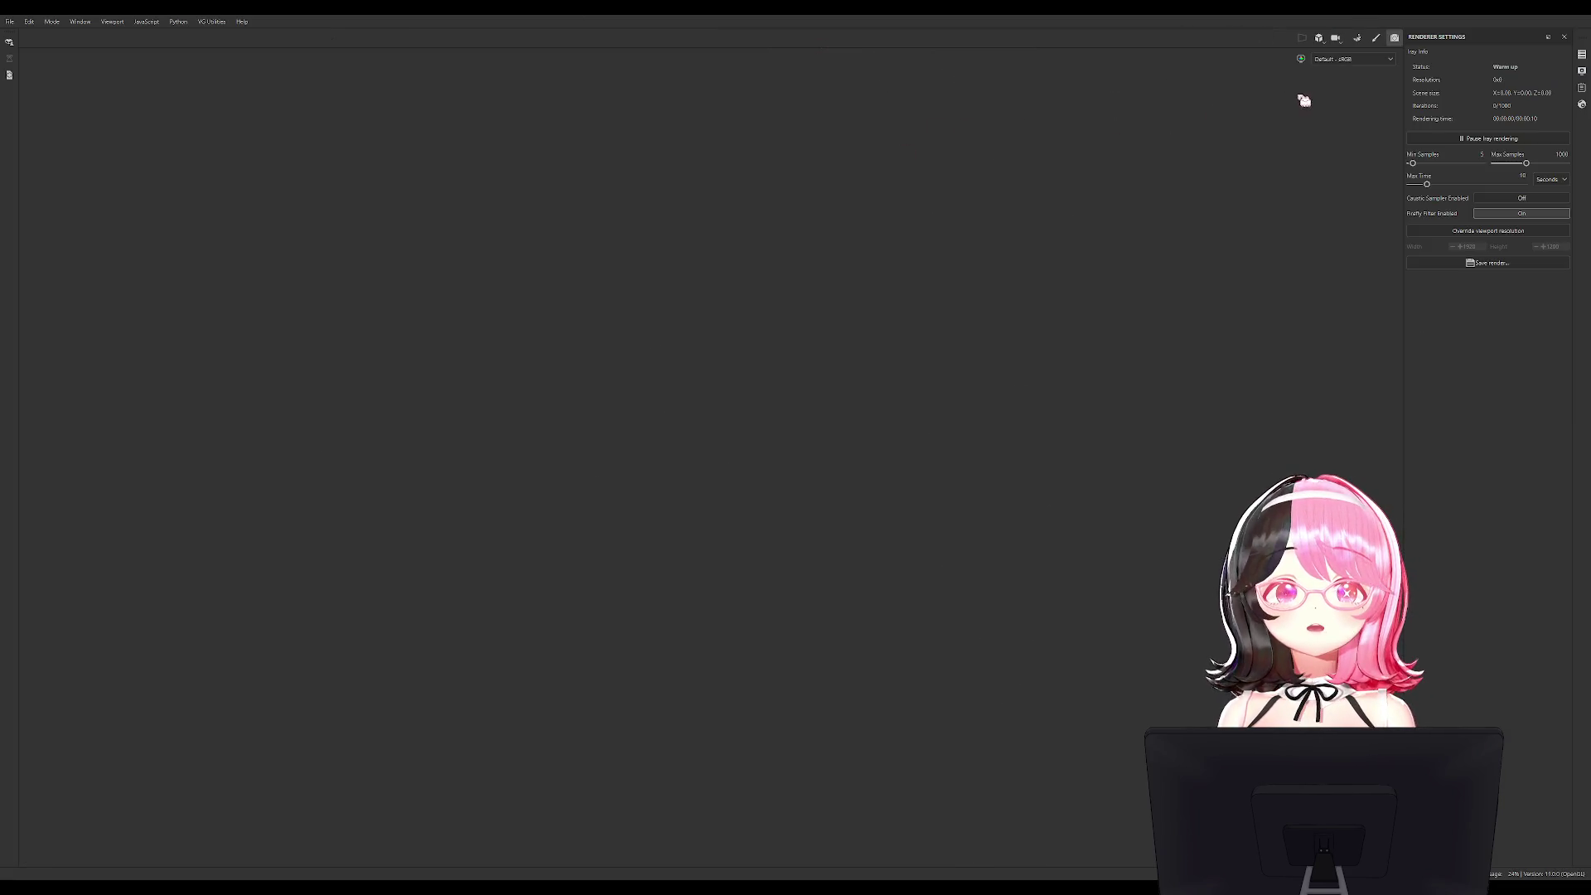
pyautogui.click(1363, 43)
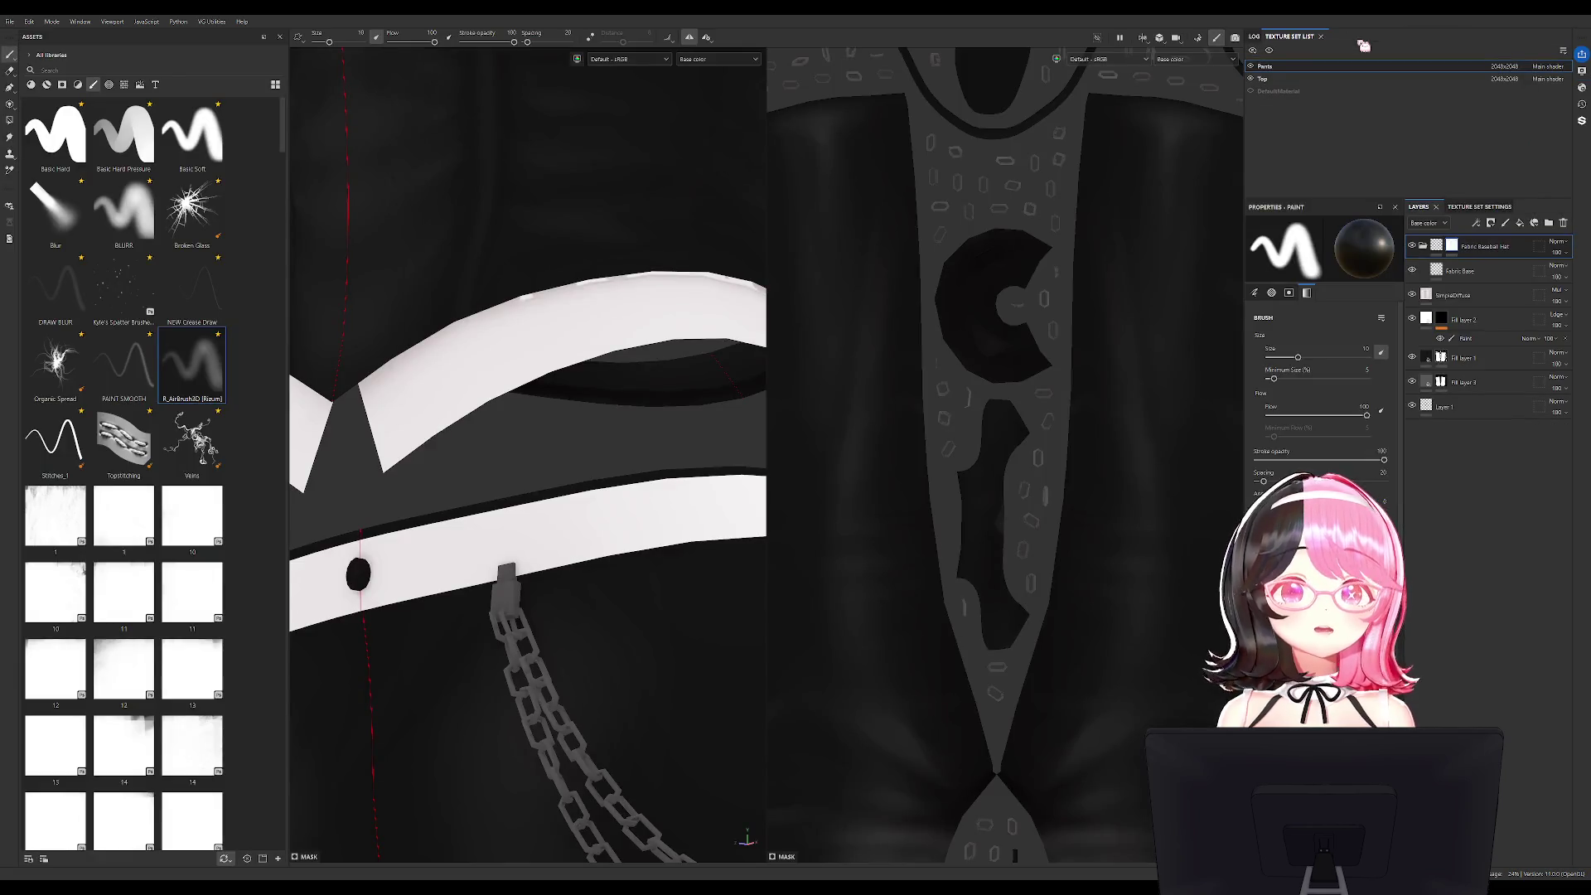
pyautogui.click(1200, 40)
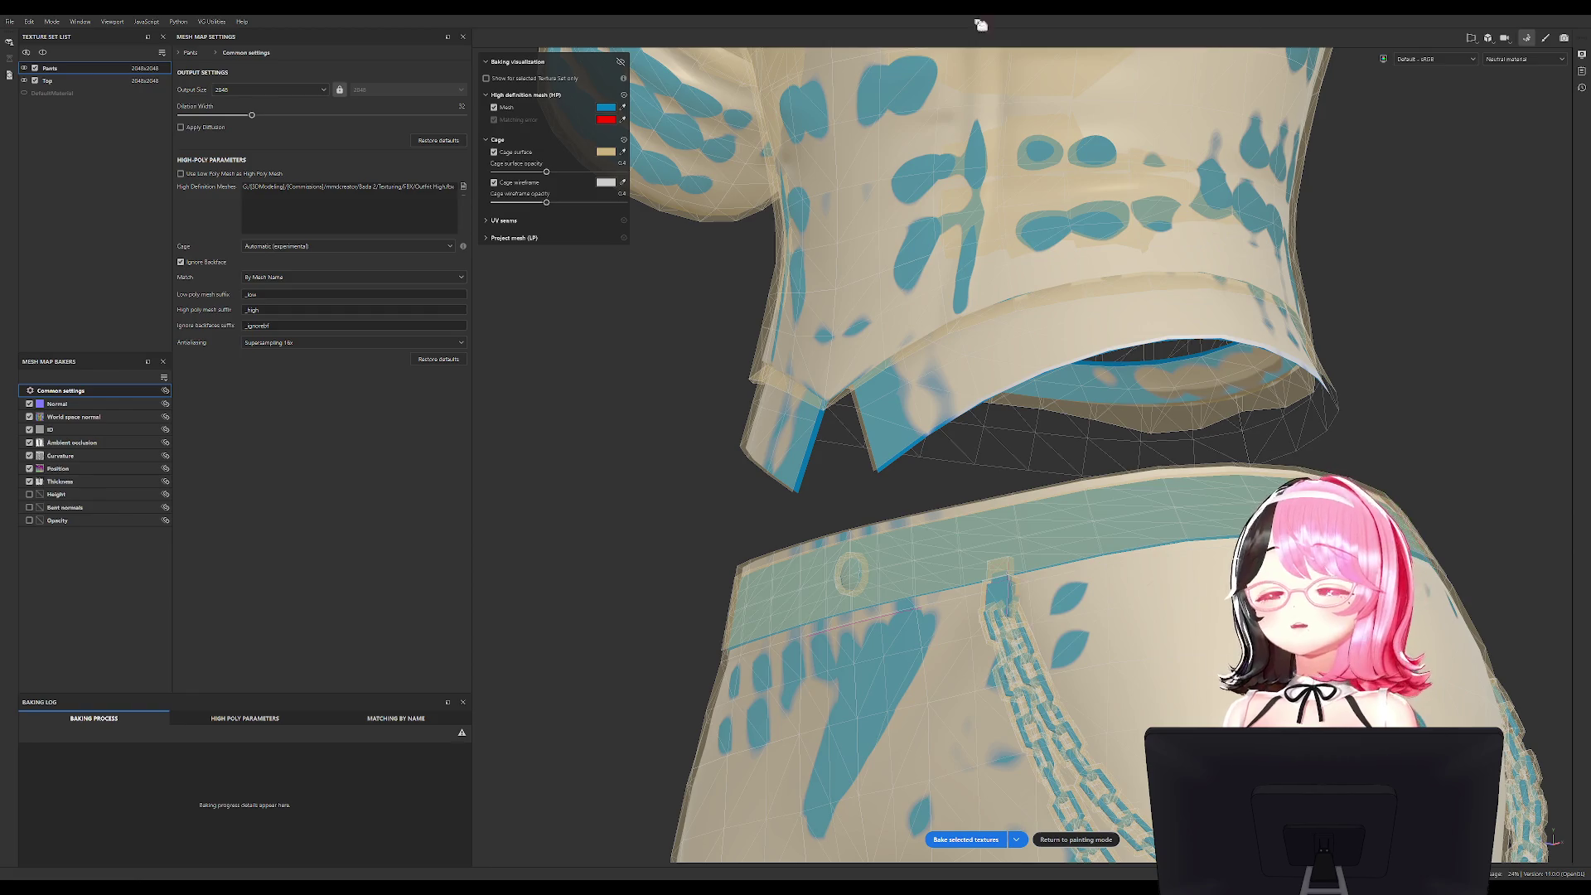
# Set the Ambient occlusion baker's Ignore Backface option to By Mesh Name.
pyautogui.click(69, 444)
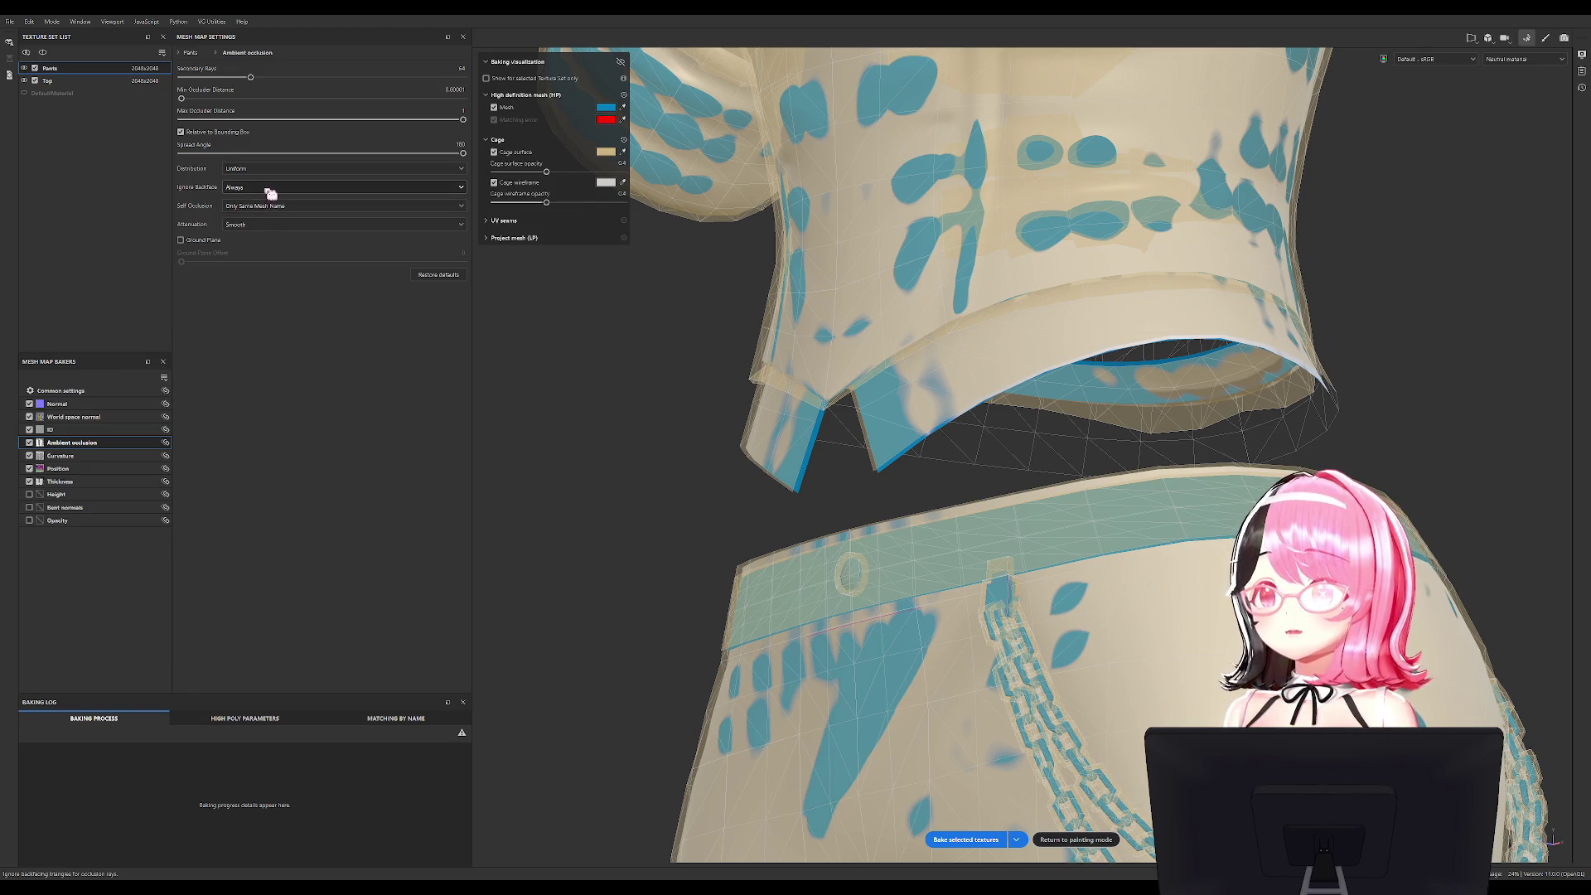
pyautogui.click(270, 192)
pyautogui.click(258, 222)
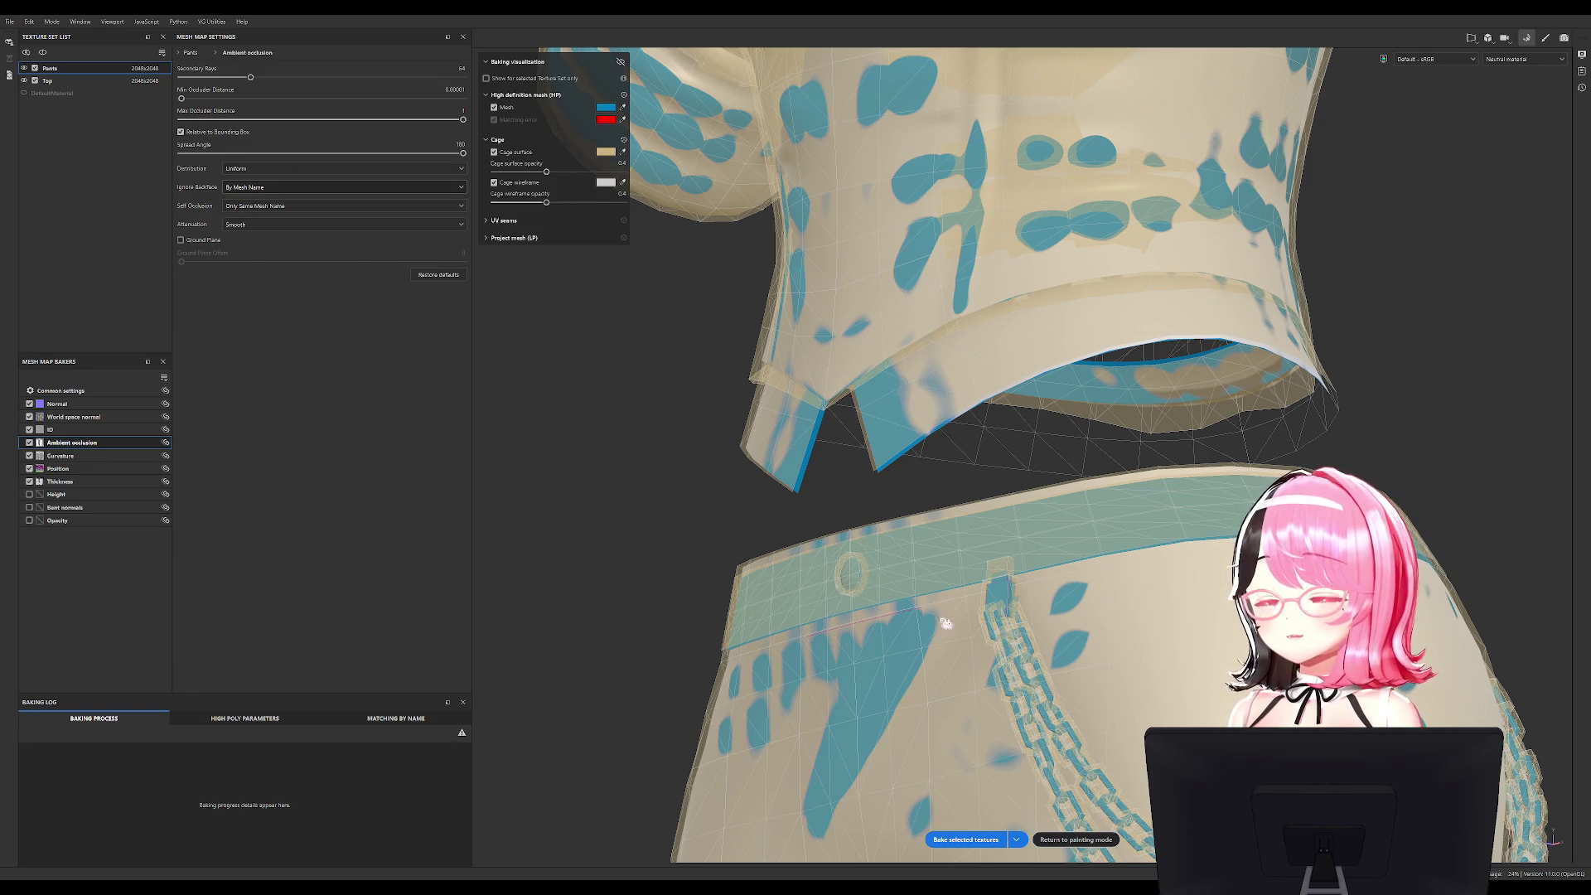
# Bake the selected Top and Pants texture sets, then return to painting mode.
pyautogui.click(980, 836)
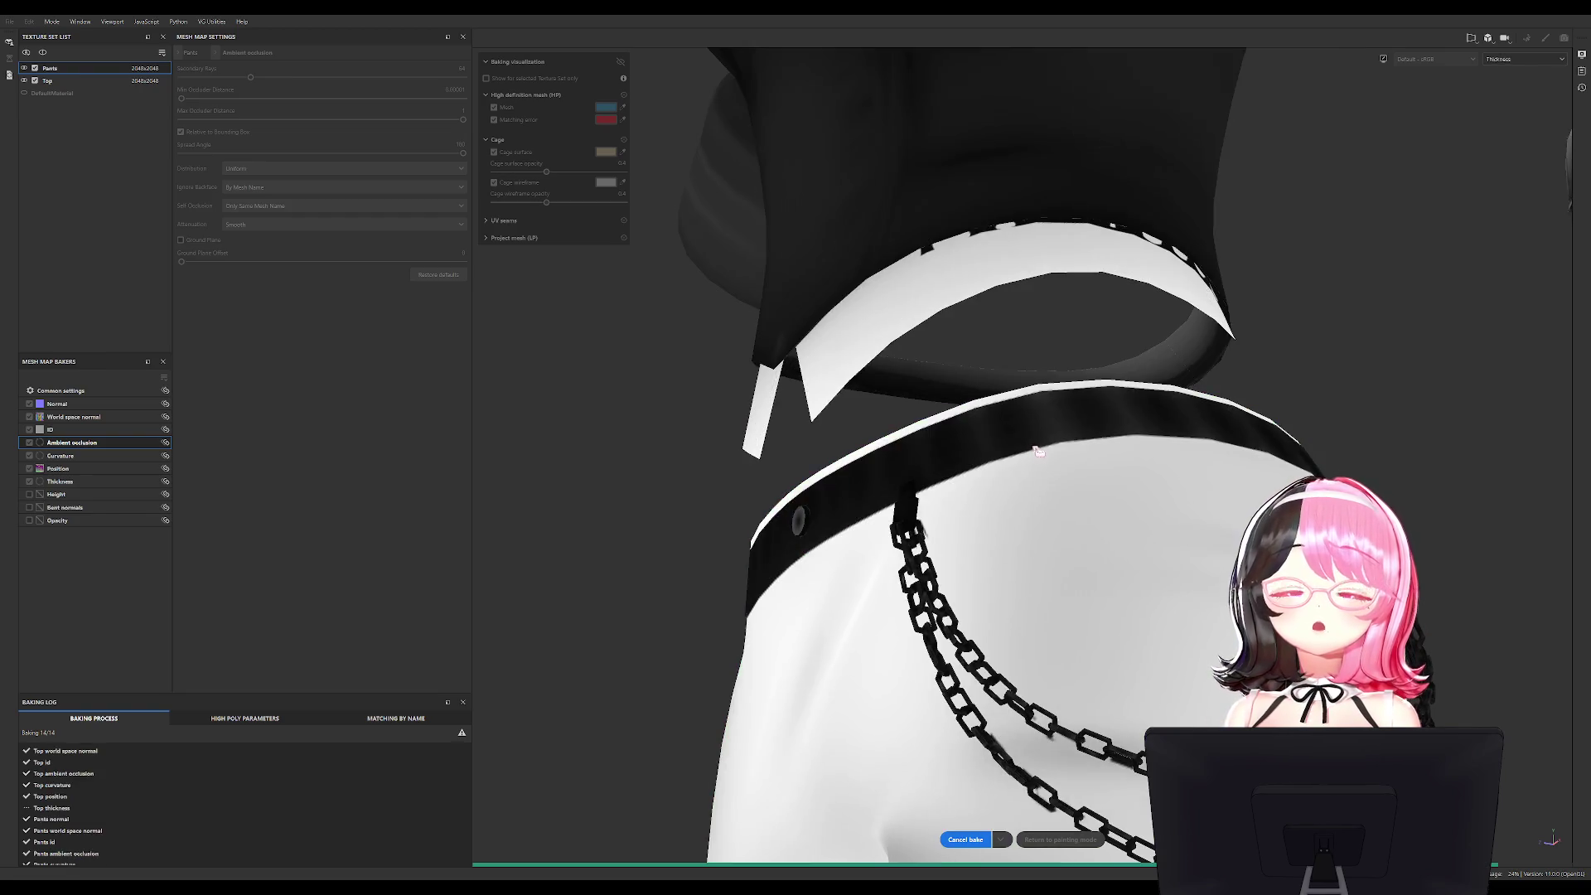
pyautogui.moveTo(1030, 512)
pyautogui.keyDown('alt'); pyautogui.mouseDown()
pyautogui.moveTo(1004, 450)
pyautogui.moveTo(1019, 376)
pyautogui.moveTo(1040, 369)
pyautogui.moveTo(1114, 417)
pyautogui.mouseUp(); pyautogui.keyUp('alt')
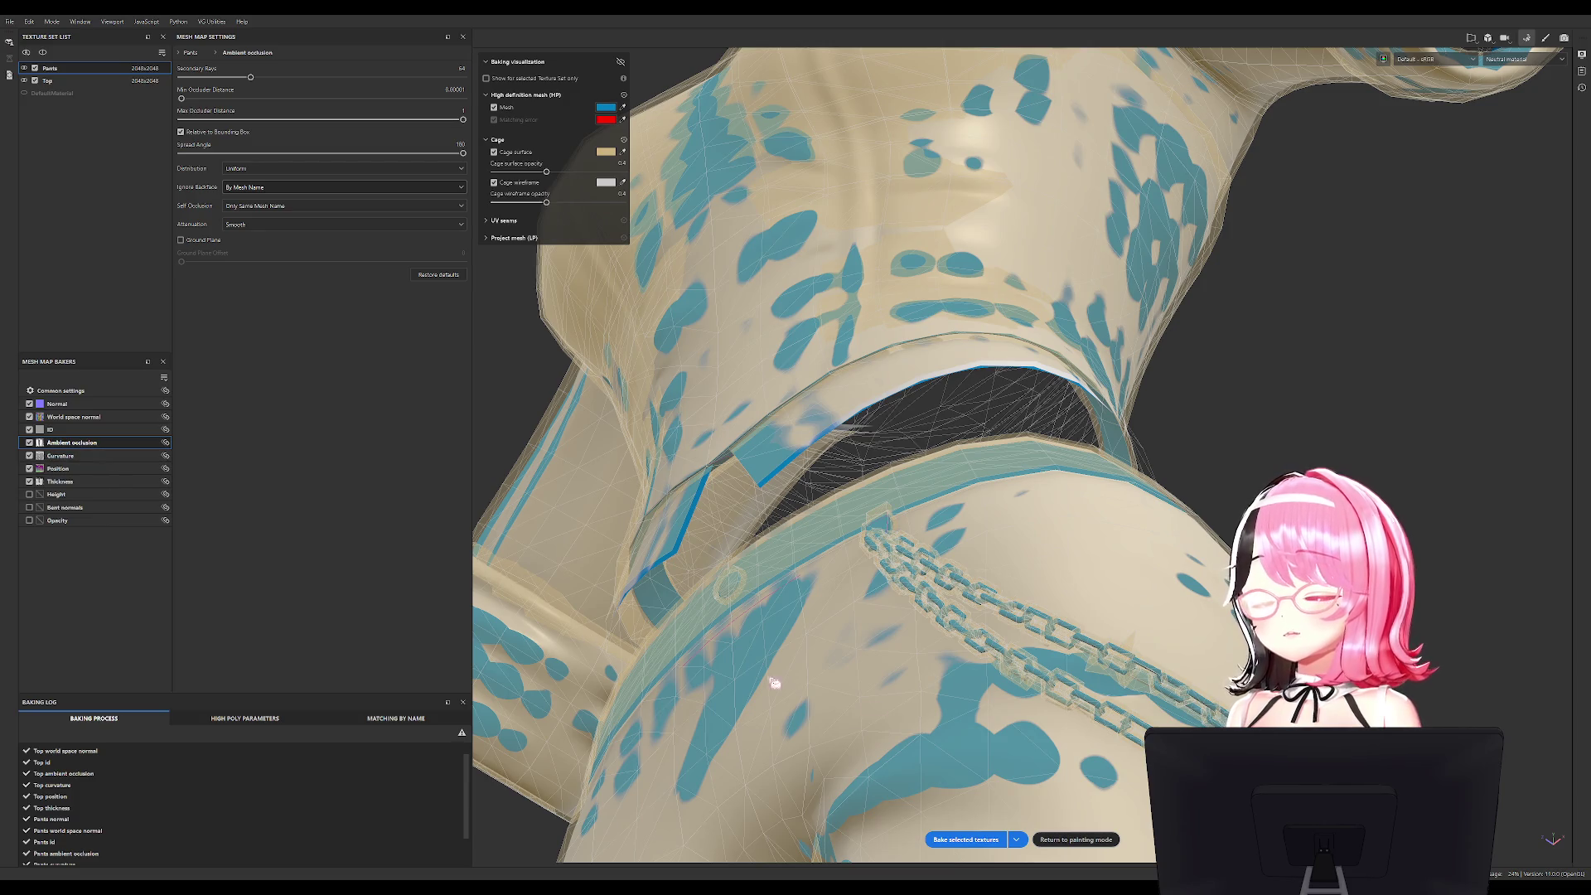
pyautogui.click(1076, 839)
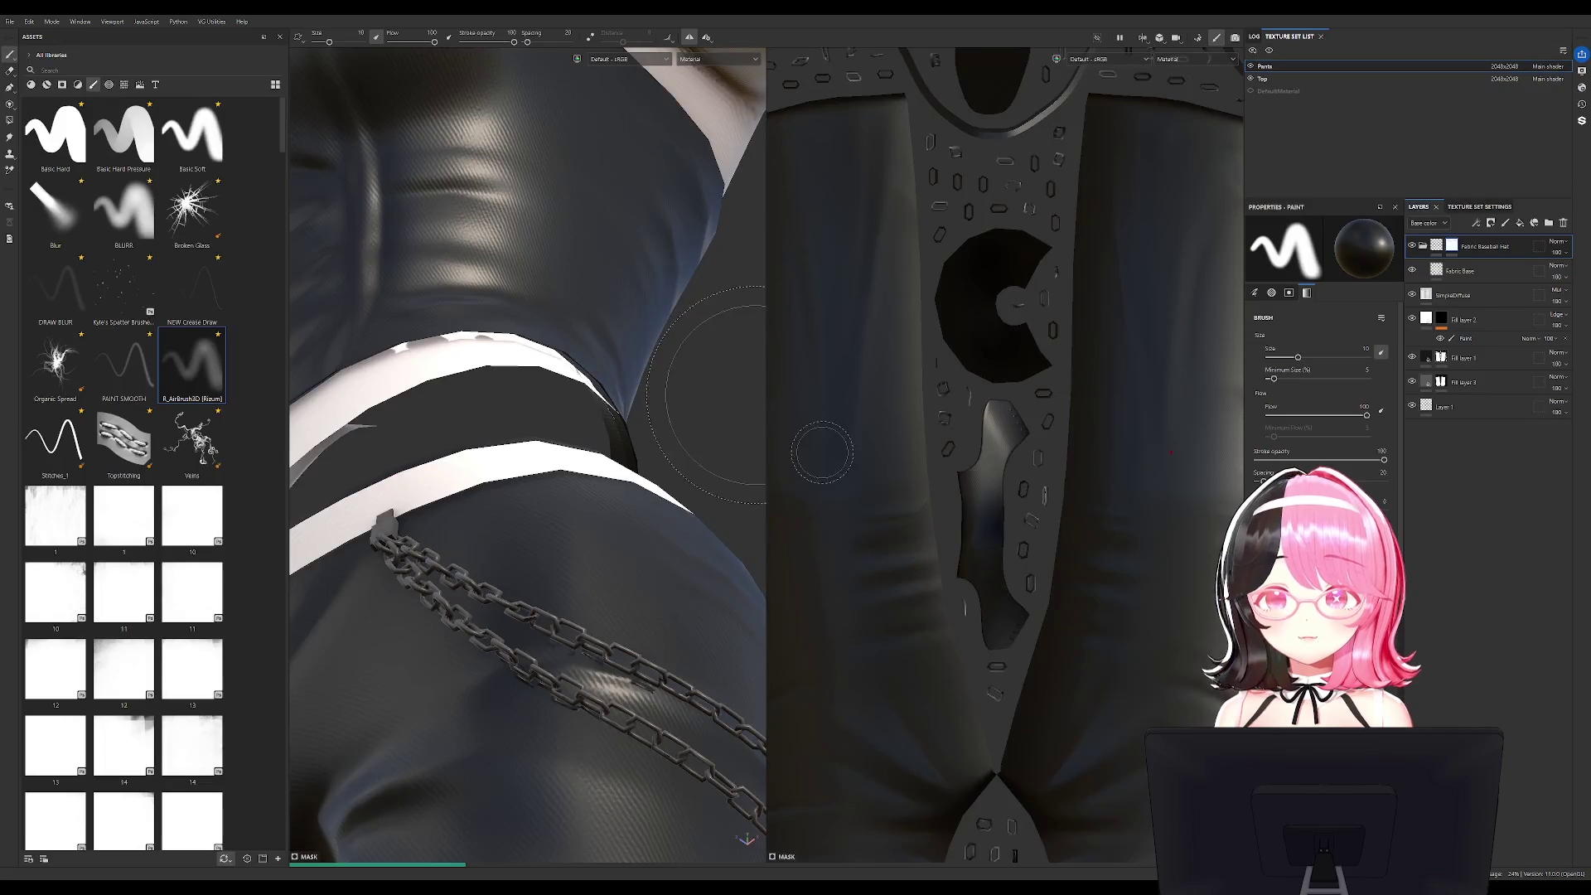
# Inspect the baked waist belts and chain, then switch to the Top texture set.
pyautogui.keyDown('alt'); pyautogui.moveTo(466, 315); pyautogui.dragTo(547, 477); pyautogui.keyUp('alt')
pyautogui.scroll(-2, 1108, 365)
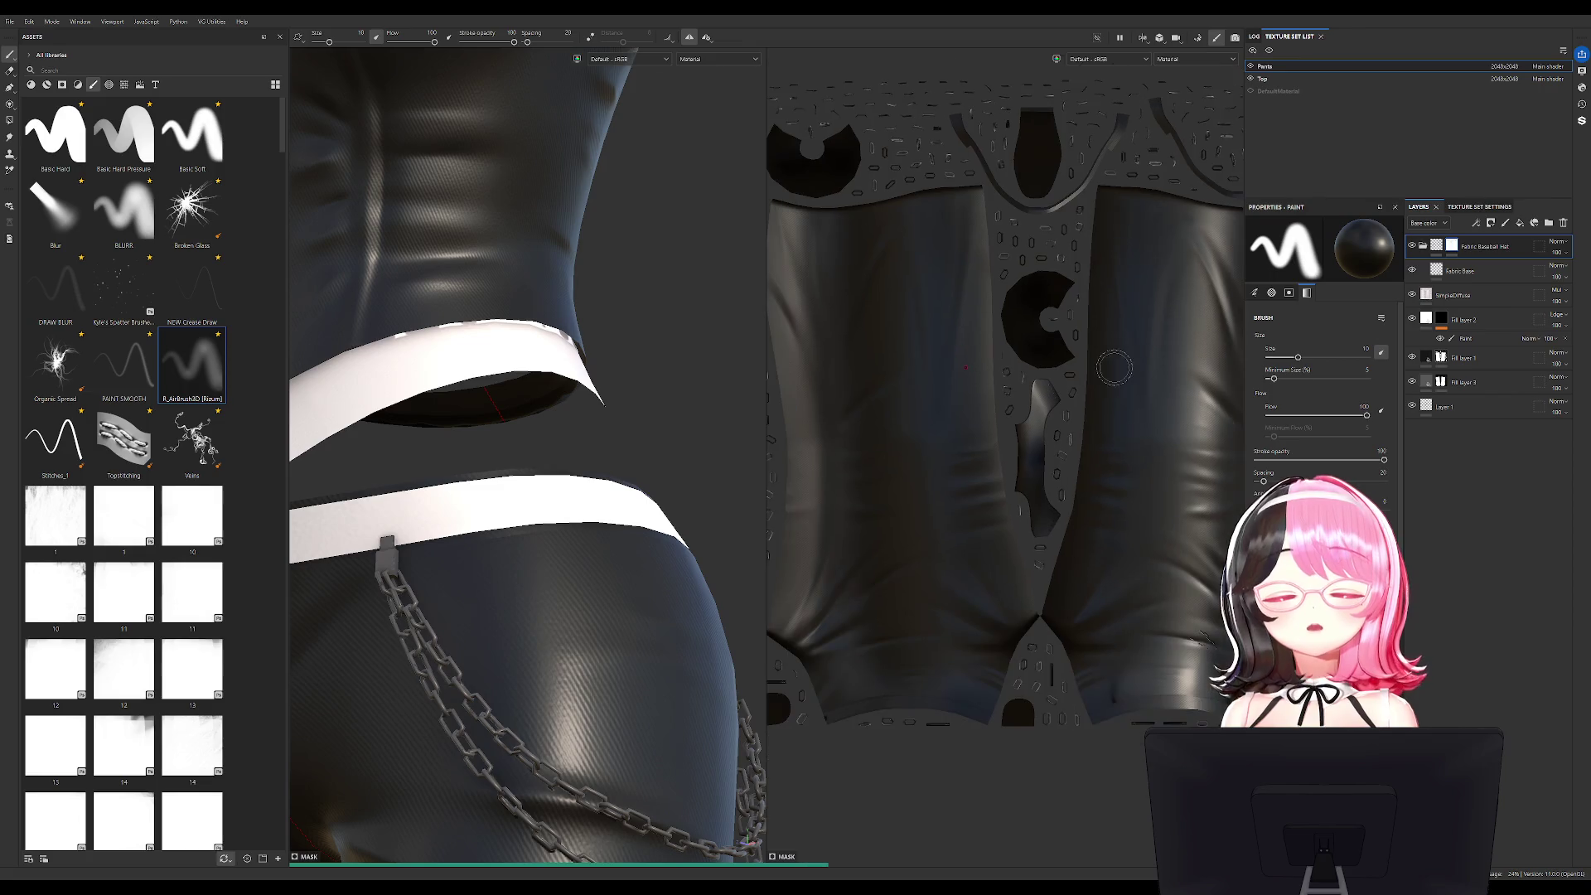
pyautogui.scroll(-2, 1109, 365)
pyautogui.click(1276, 82)
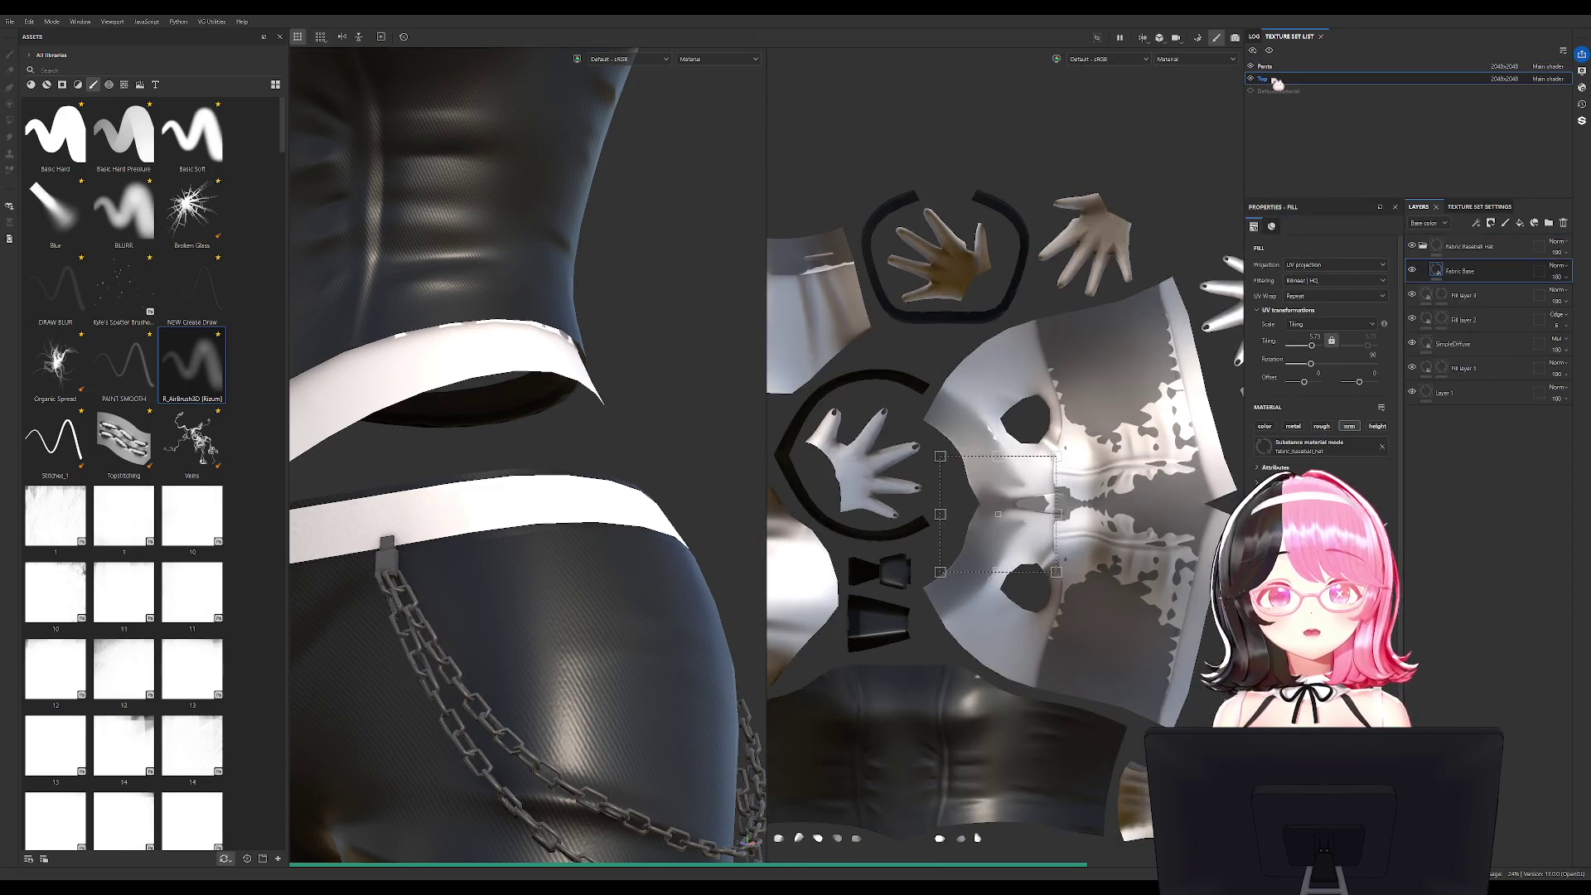
pyautogui.scroll(4, 985, 343)
pyautogui.scroll(3, 985, 344)
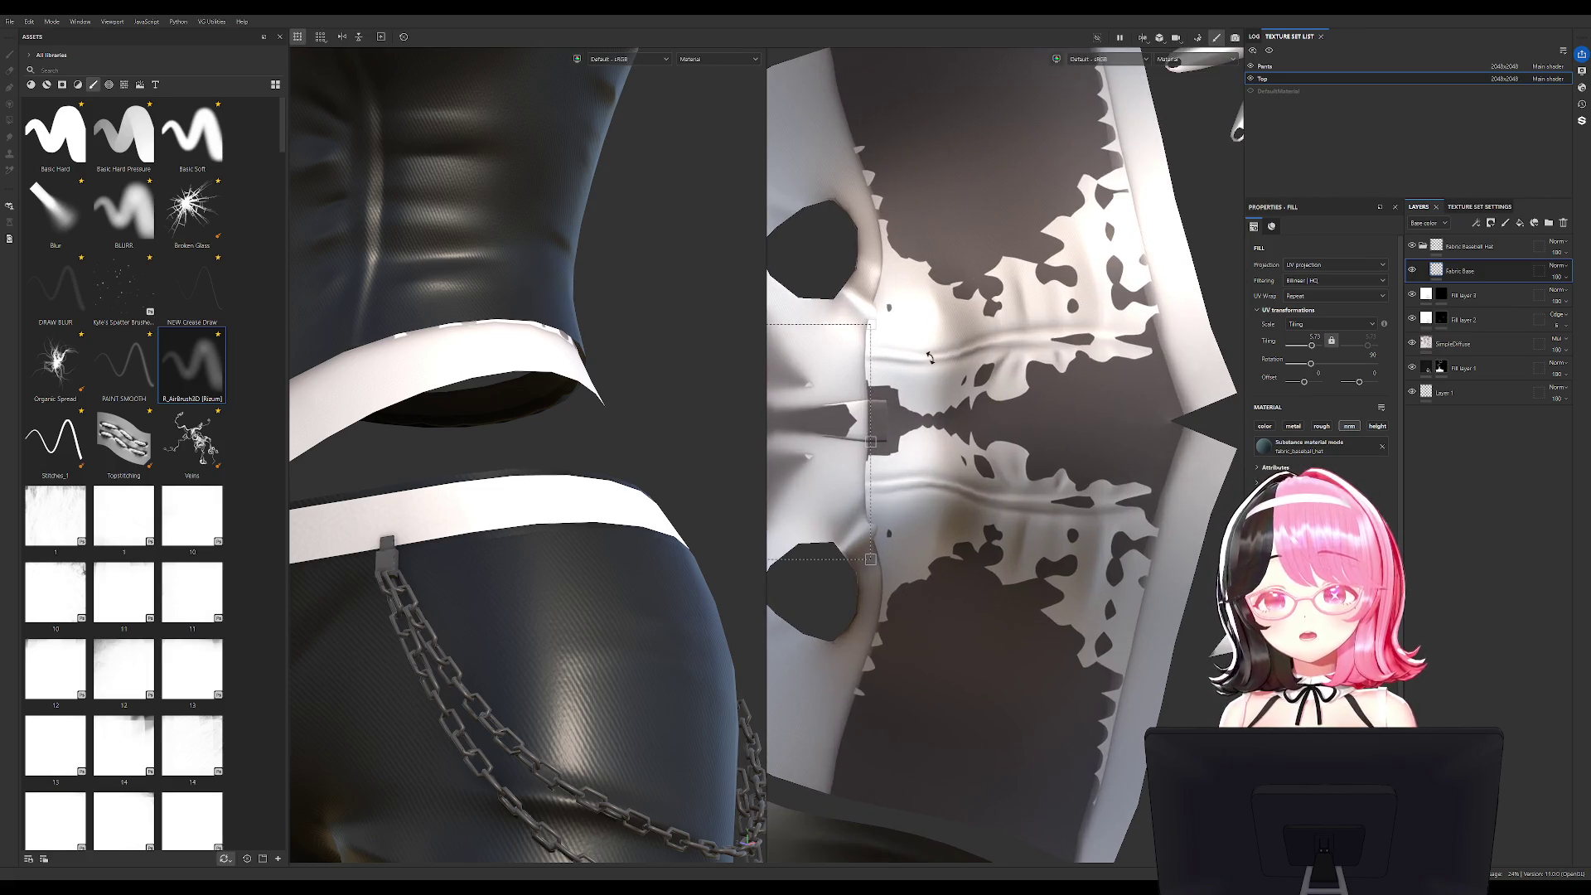
pyautogui.scroll(-5, 464, 262)
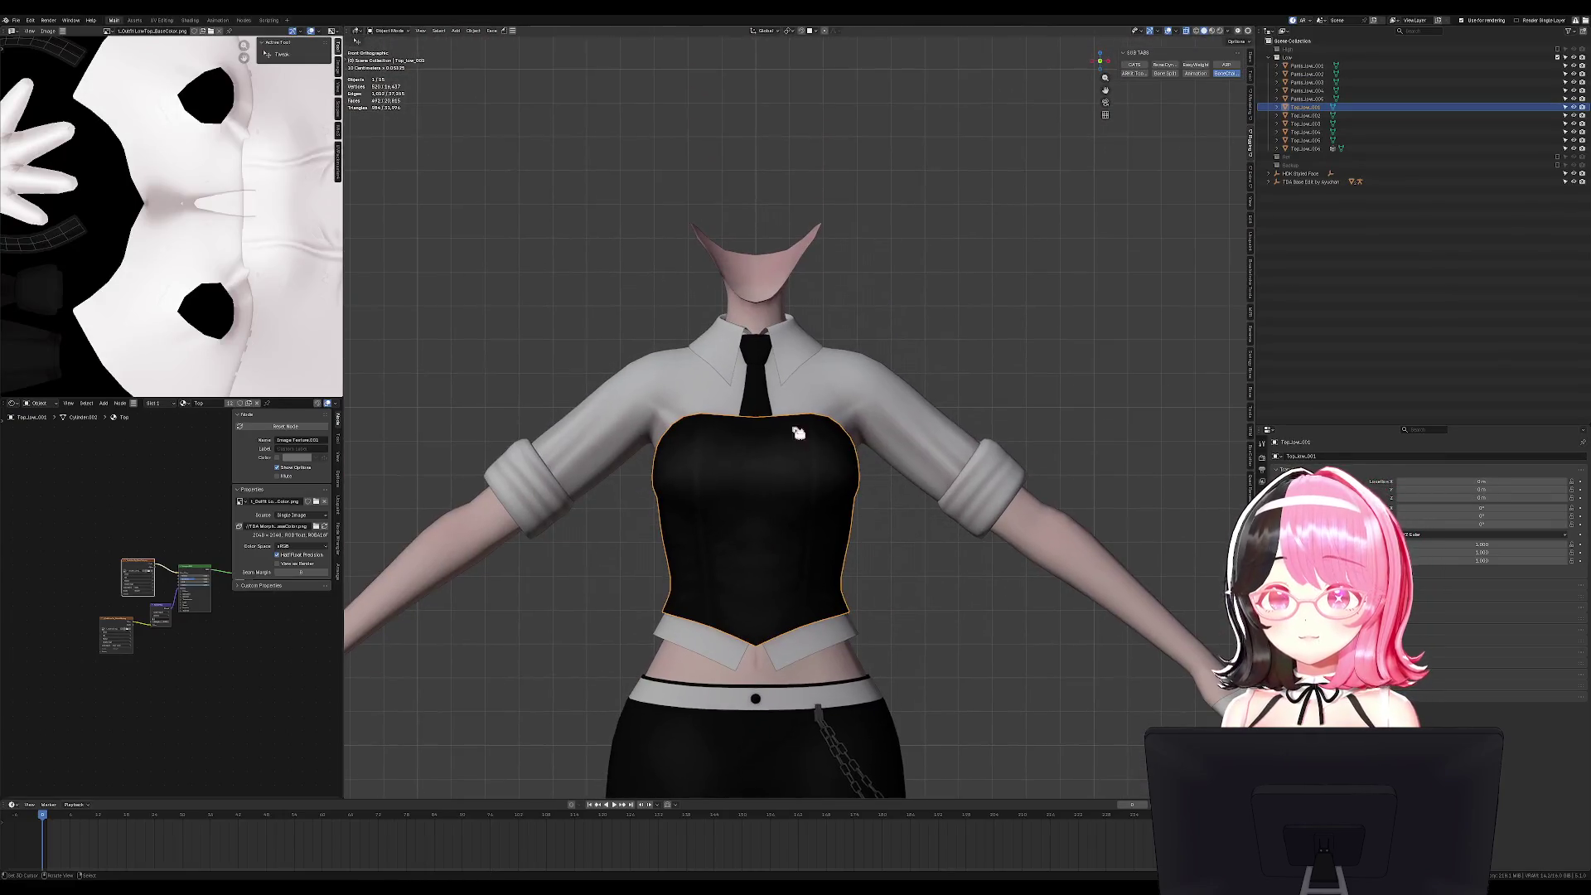
# Select the tie to check its mesh name, then go back to Baking mode.
pyautogui.click(797, 432)
pyautogui.moveTo(797, 433)
pyautogui.mouseDown(button='middle')
pyautogui.moveTo(823, 455)
pyautogui.moveTo(824, 415)
pyautogui.mouseUp(button='middle')
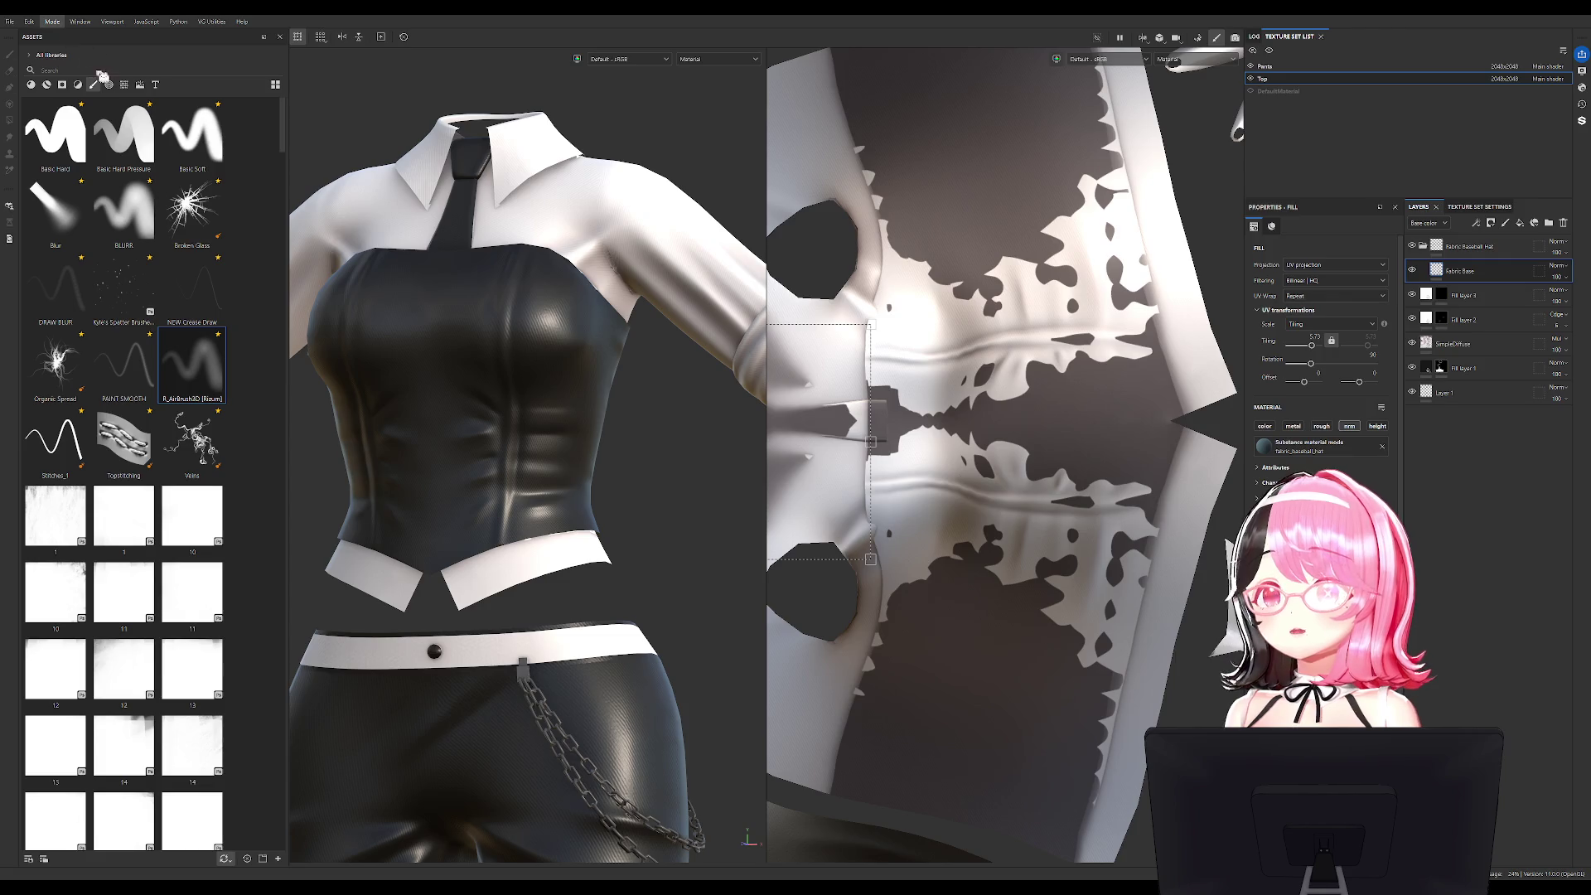
pyautogui.click(111, 102)
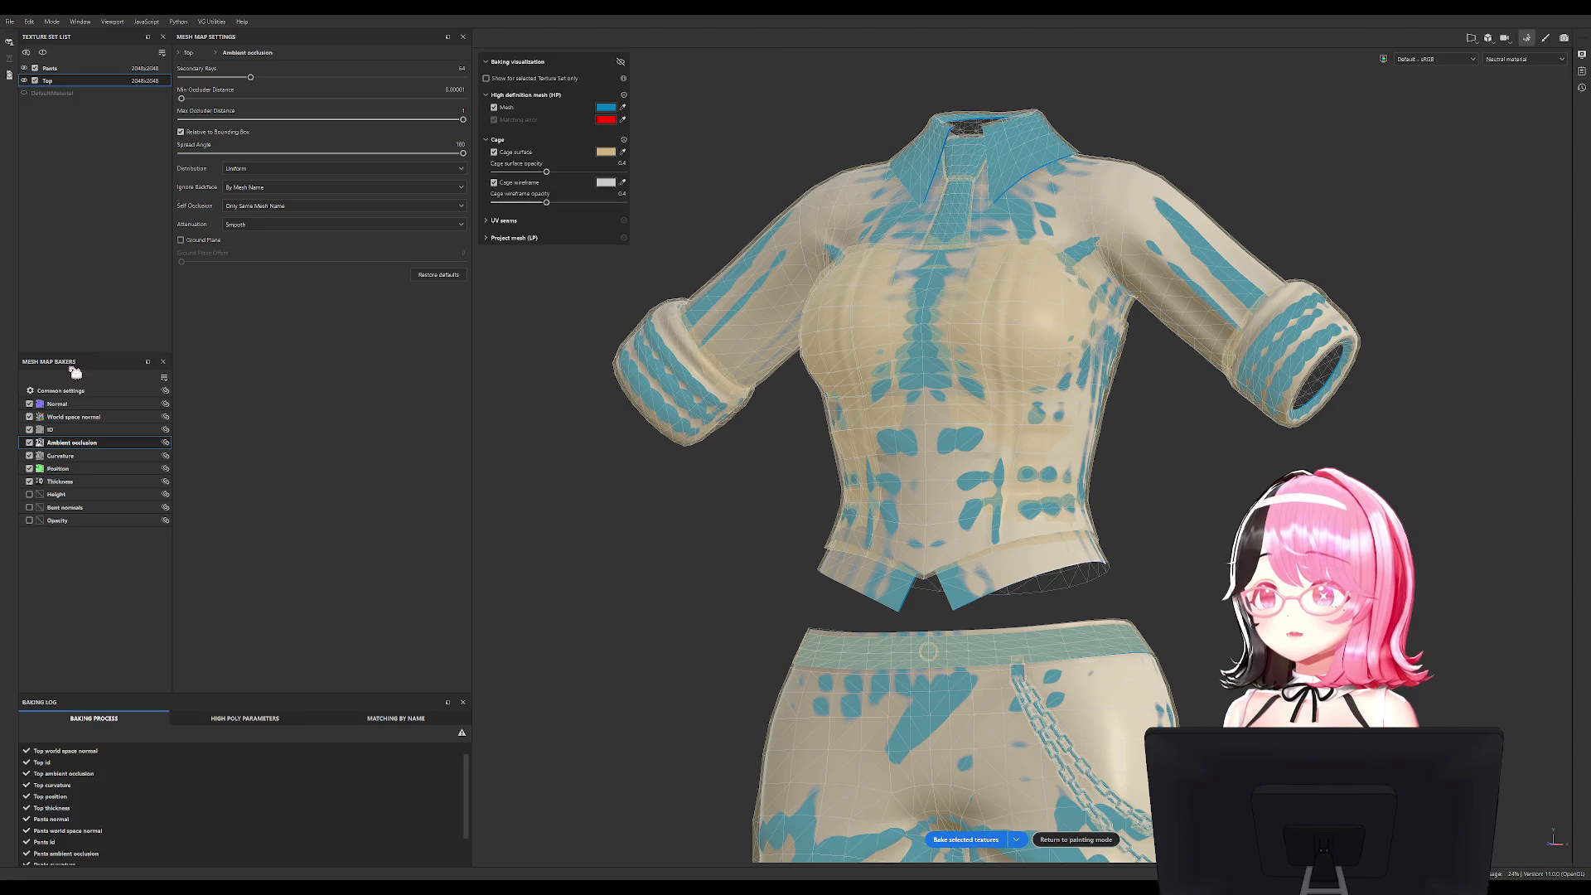
# Review the Normal and Common settings, then set the Pants curvature Method to Generate from Mesh.
pyautogui.click(58, 404)
pyautogui.click(76, 390)
pyautogui.click(51, 69)
pyautogui.click(50, 80)
pyautogui.click(56, 67)
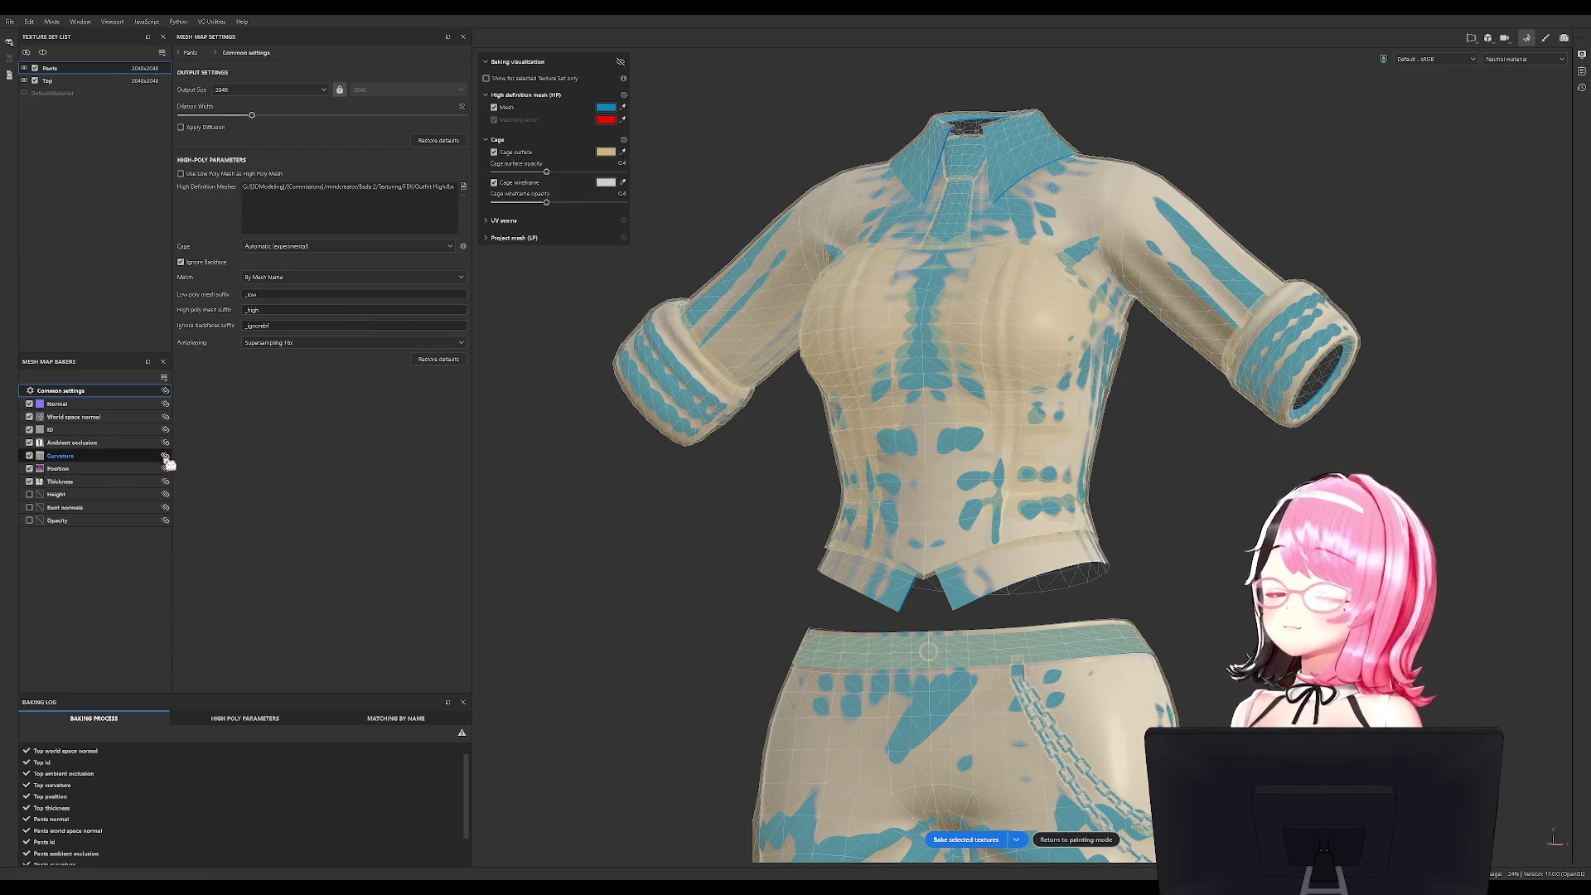
pyautogui.click(111, 456)
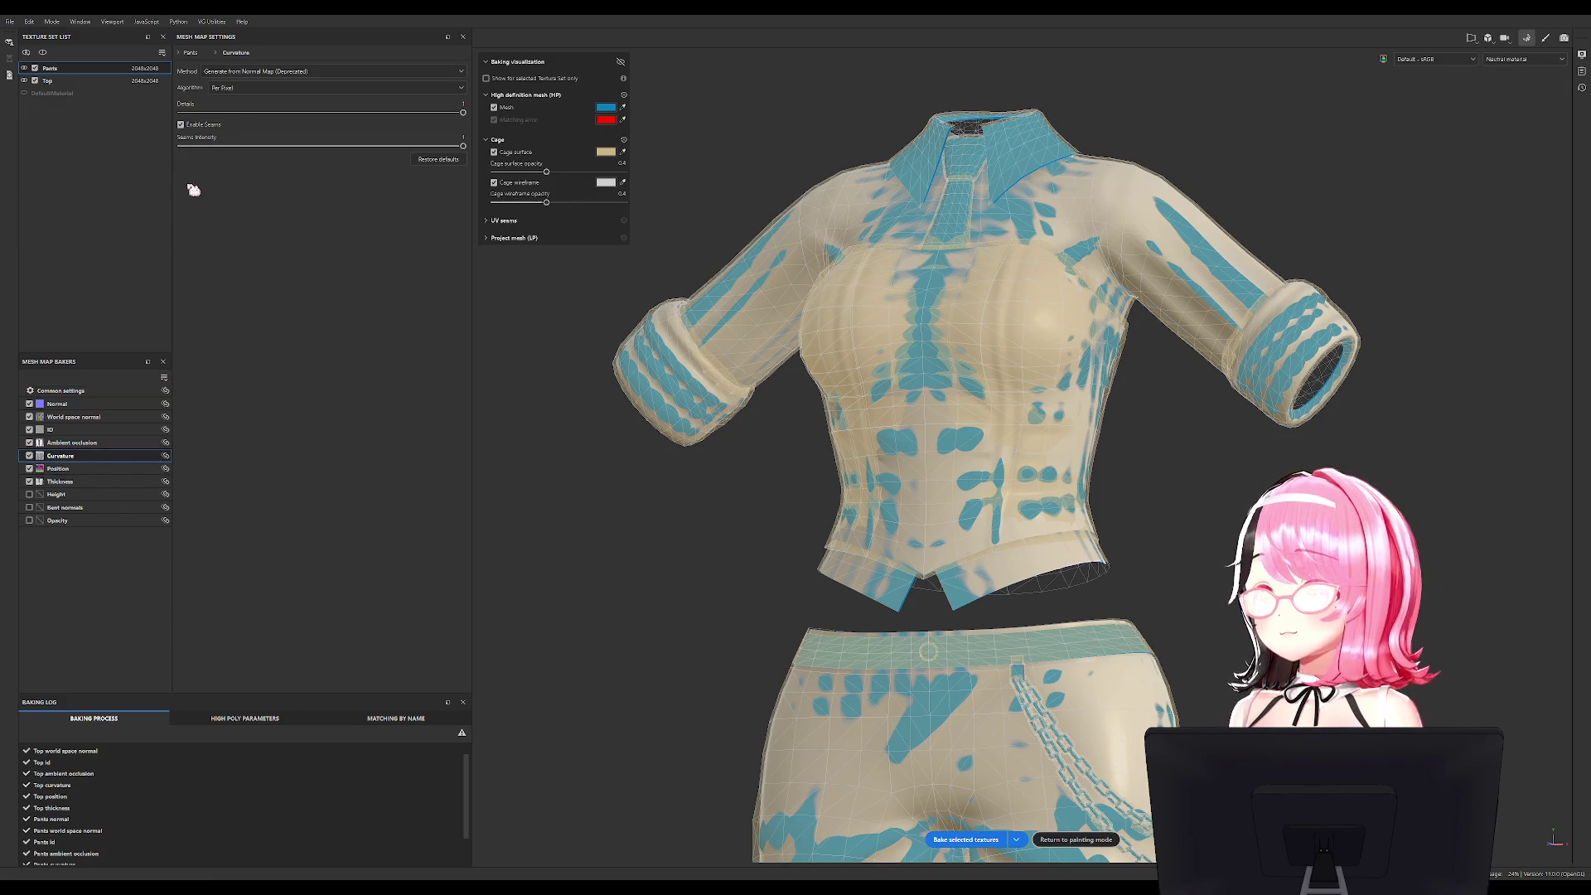
pyautogui.click(259, 72)
pyautogui.click(256, 83)
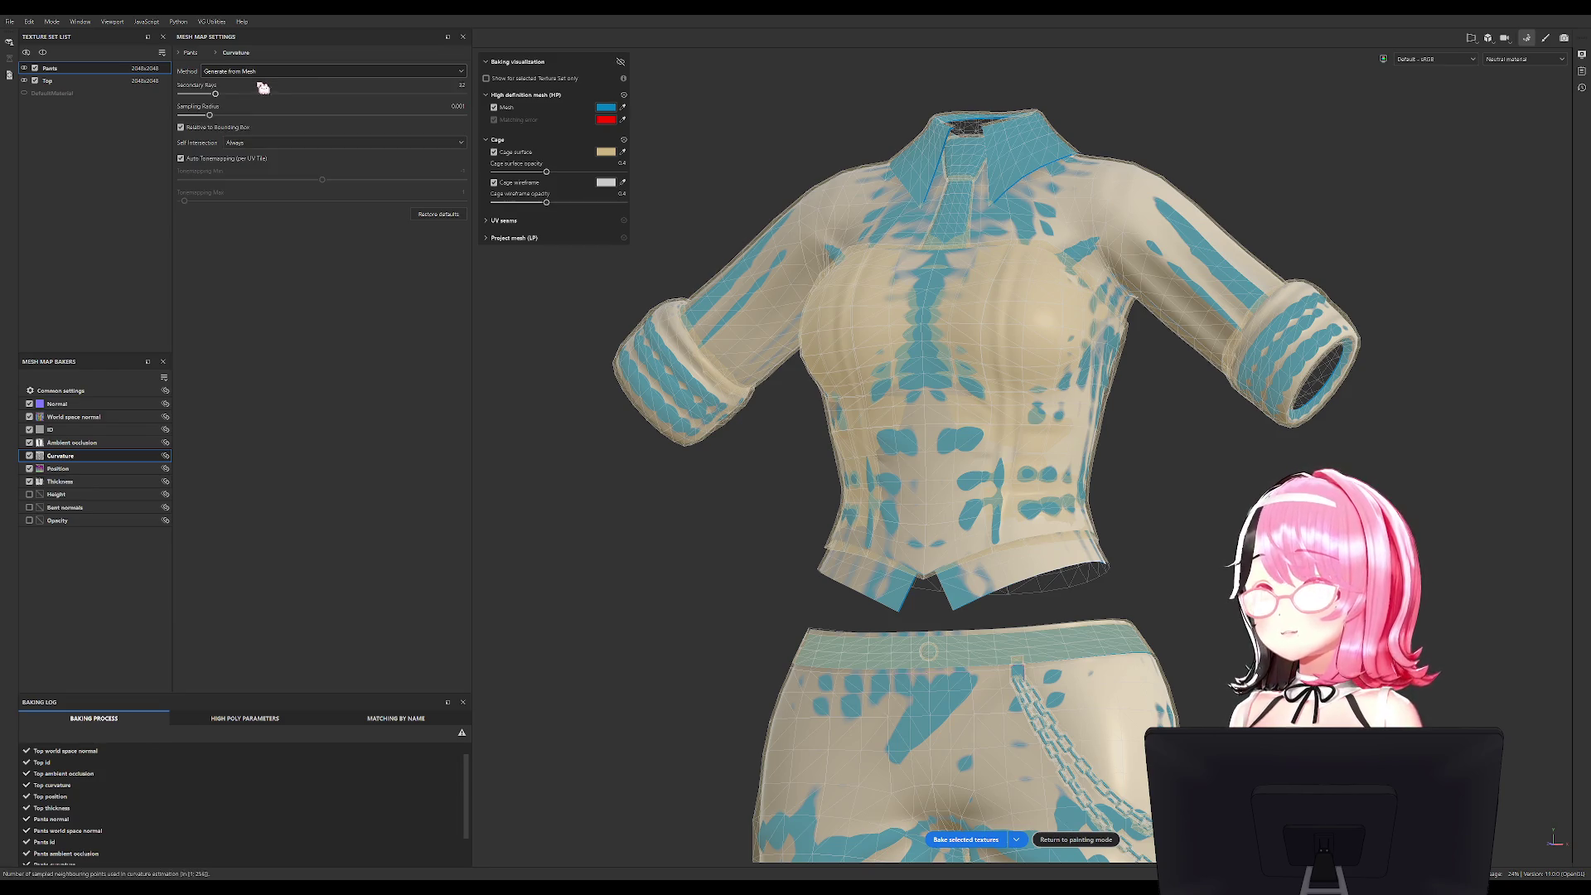
# For the Top set, set curvature to Generate from Mesh and Self Intersection to Only Same Mesh Name.
pyautogui.click(83, 81)
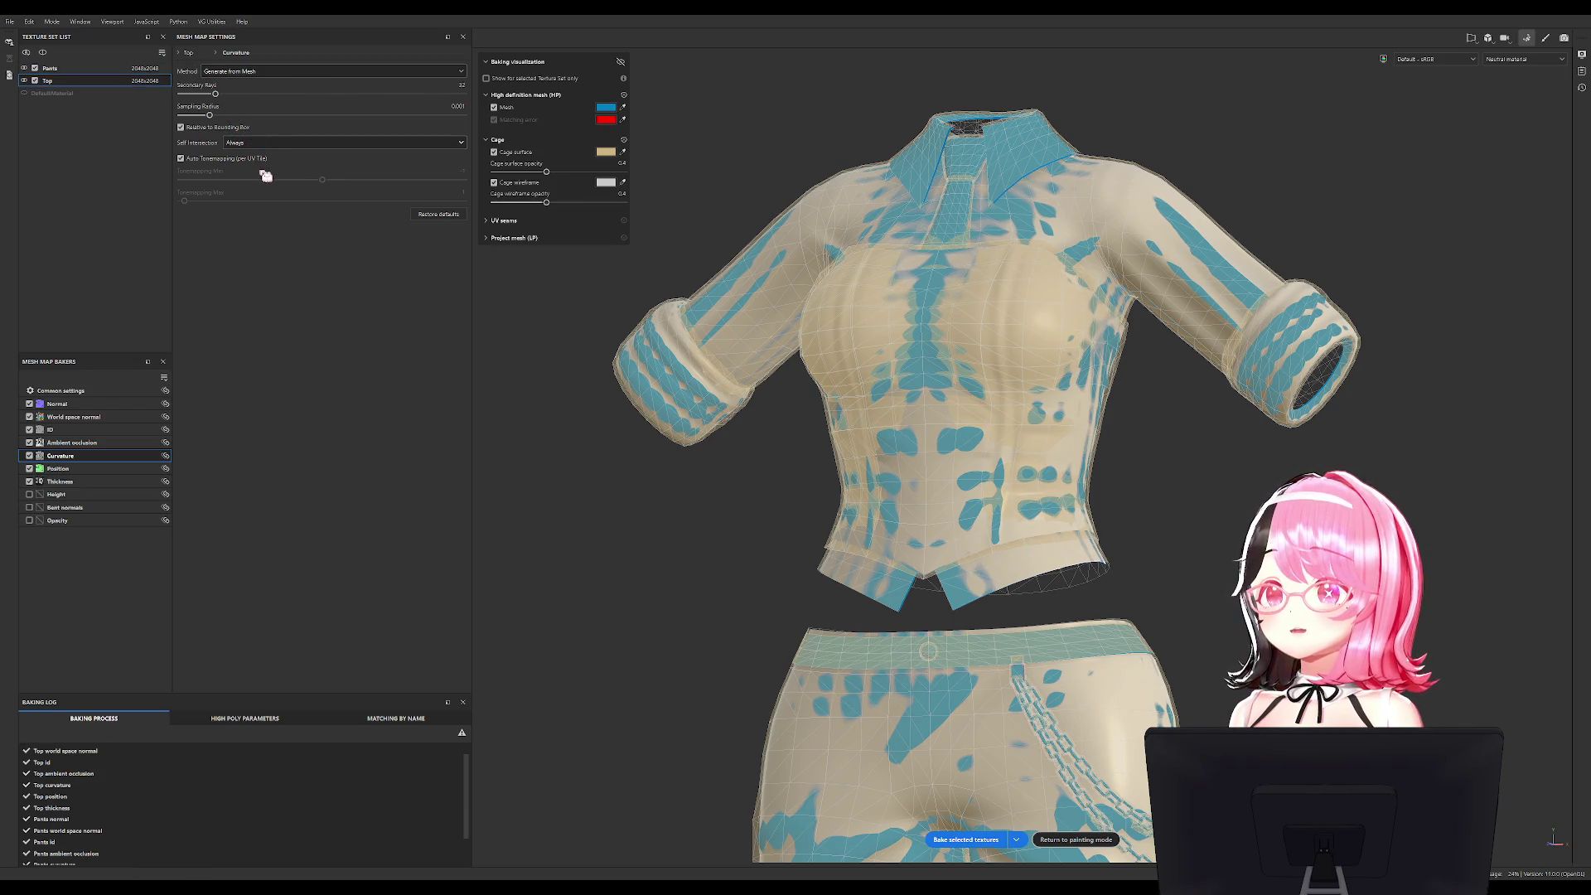
pyautogui.click(96, 464)
pyautogui.click(103, 444)
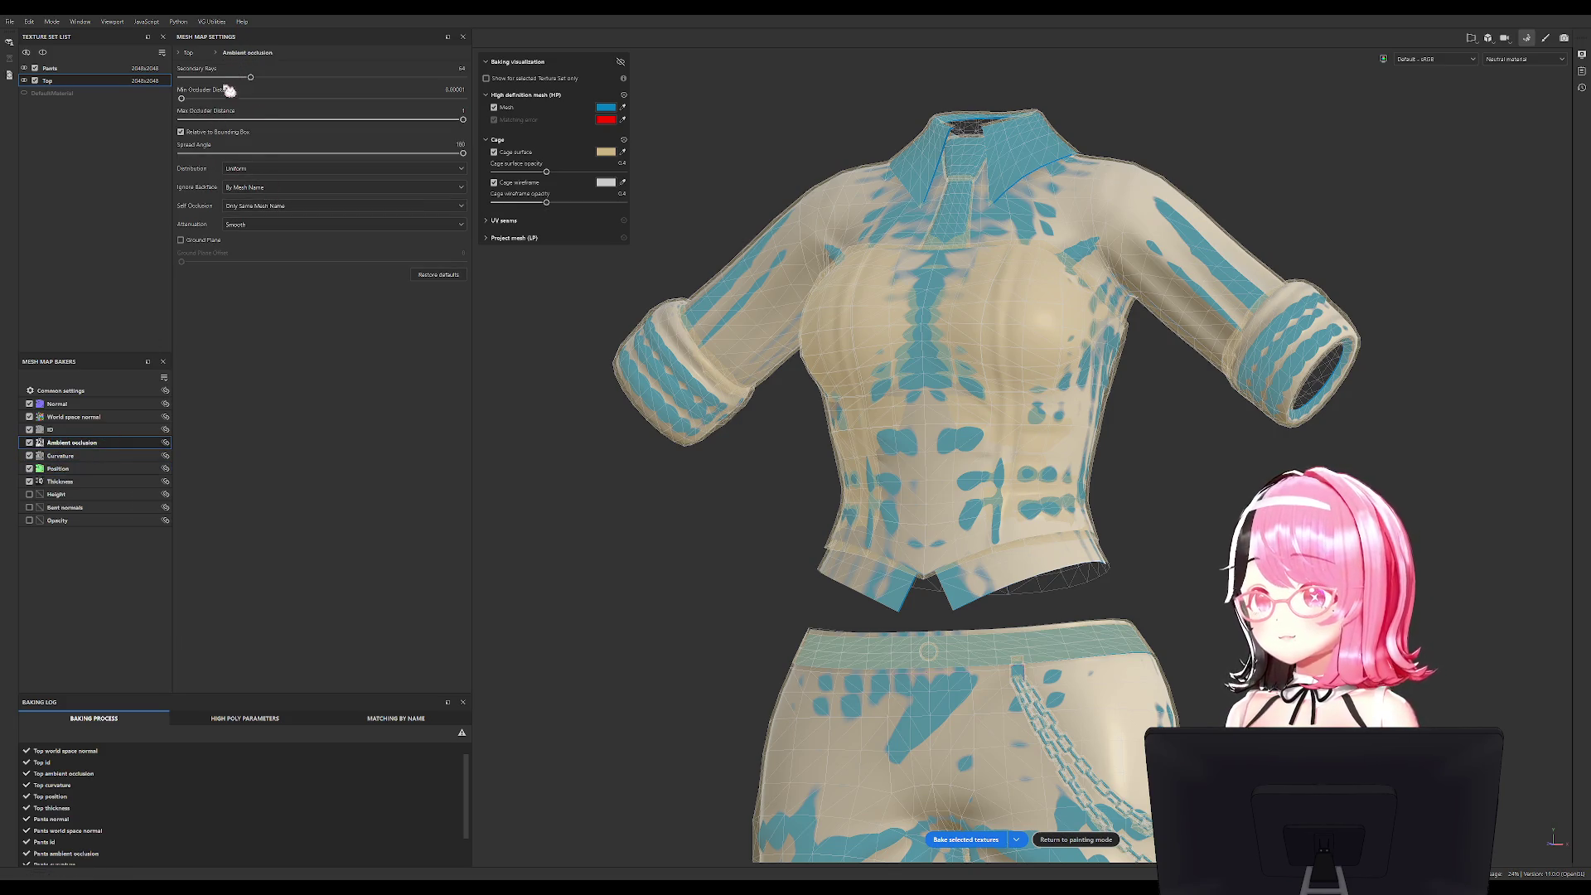
pyautogui.click(98, 456)
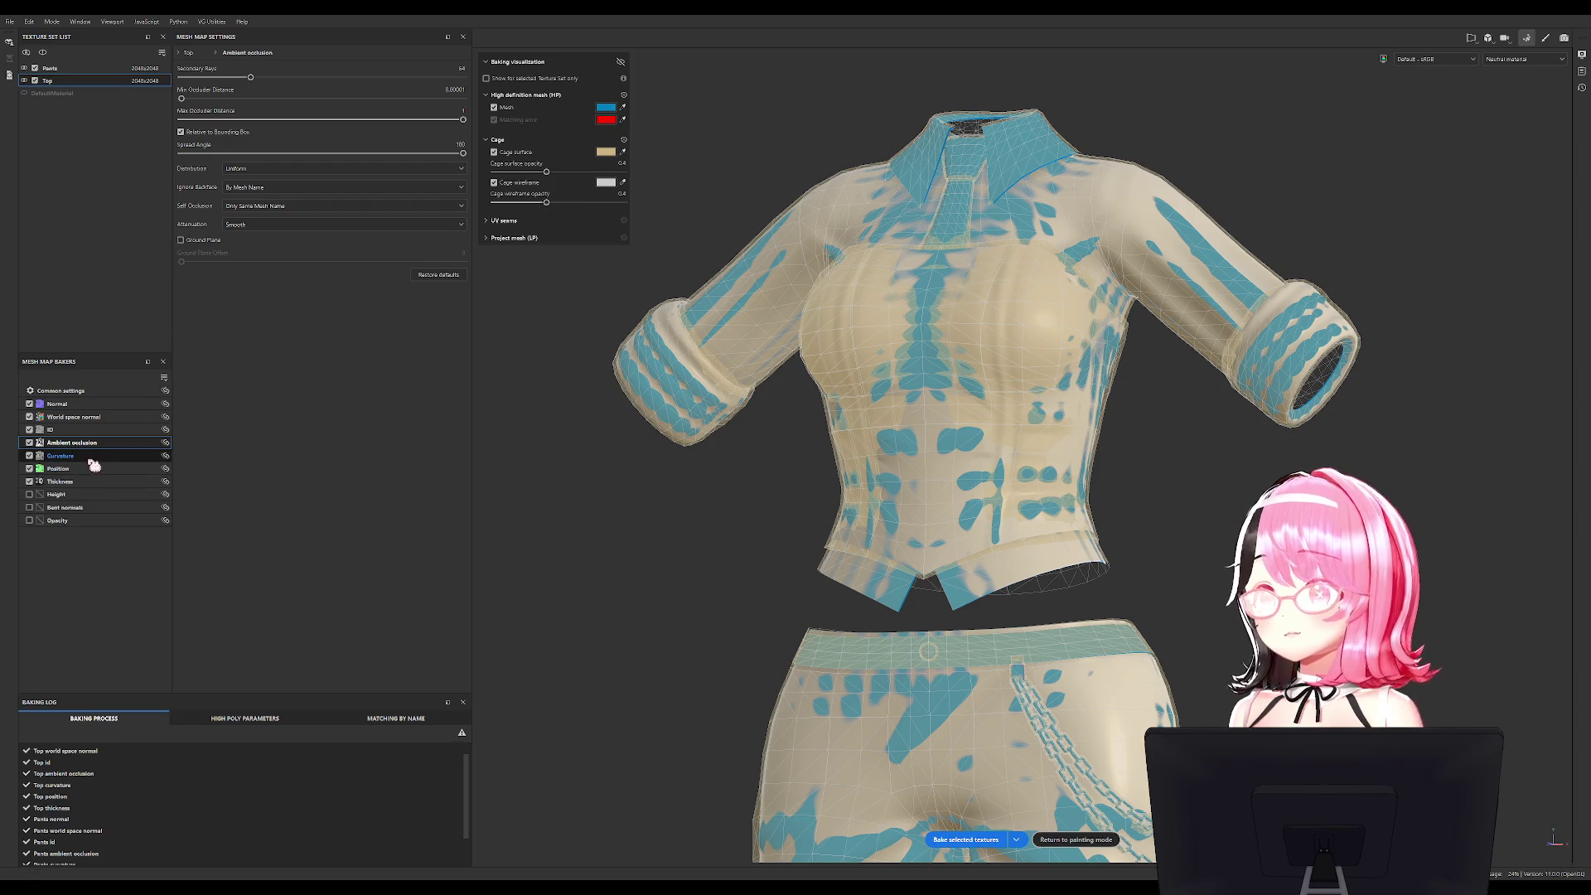
pyautogui.click(281, 73)
pyautogui.click(274, 98)
pyautogui.click(238, 72)
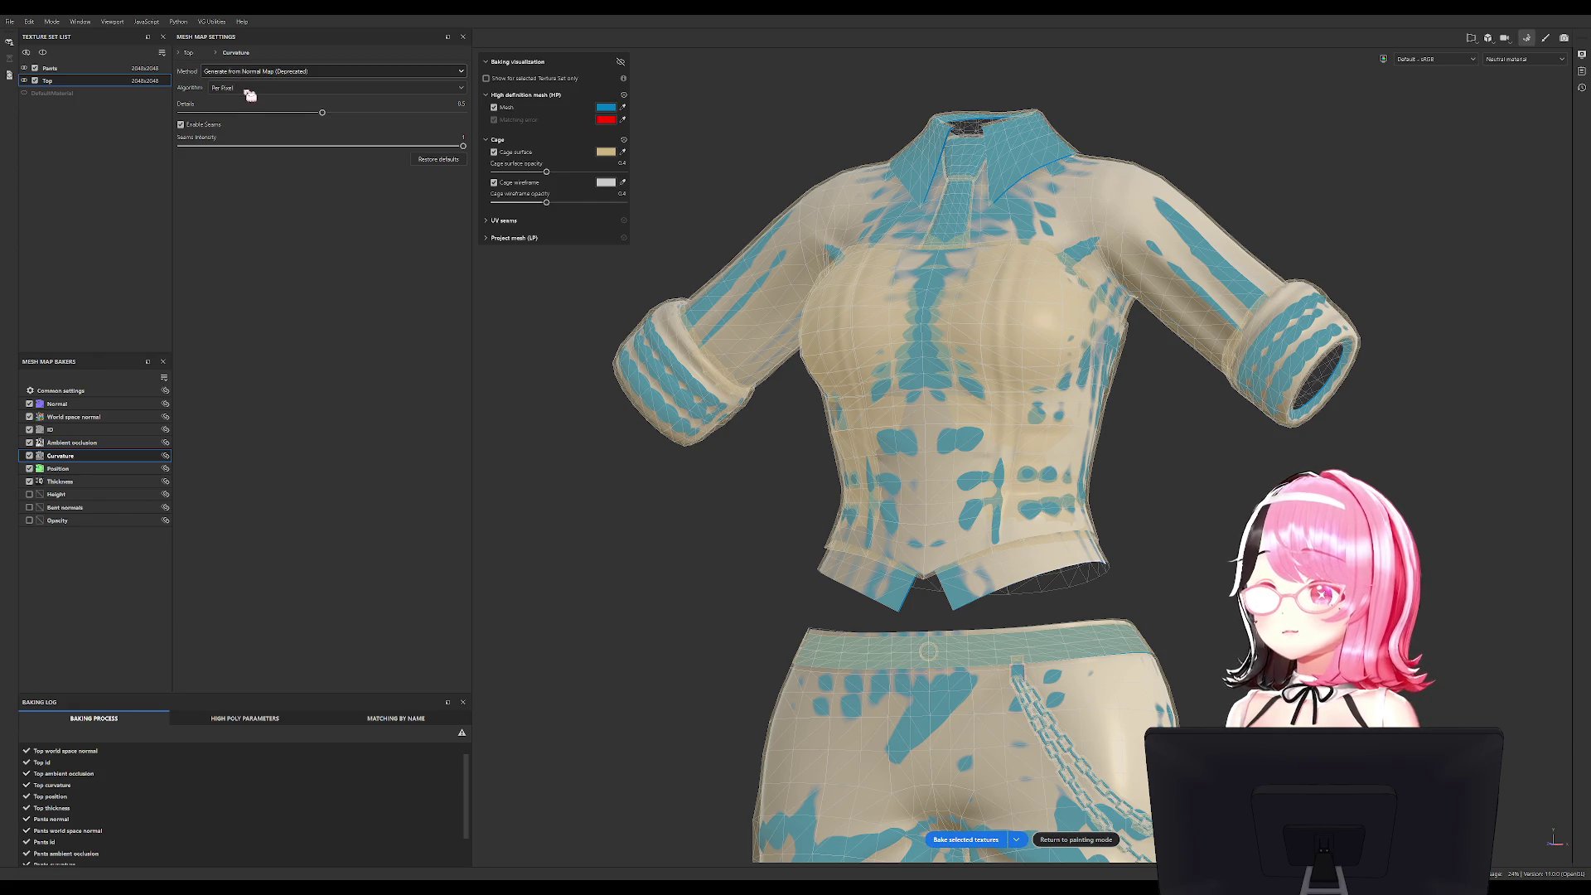
pyautogui.click(246, 88)
pyautogui.click(233, 144)
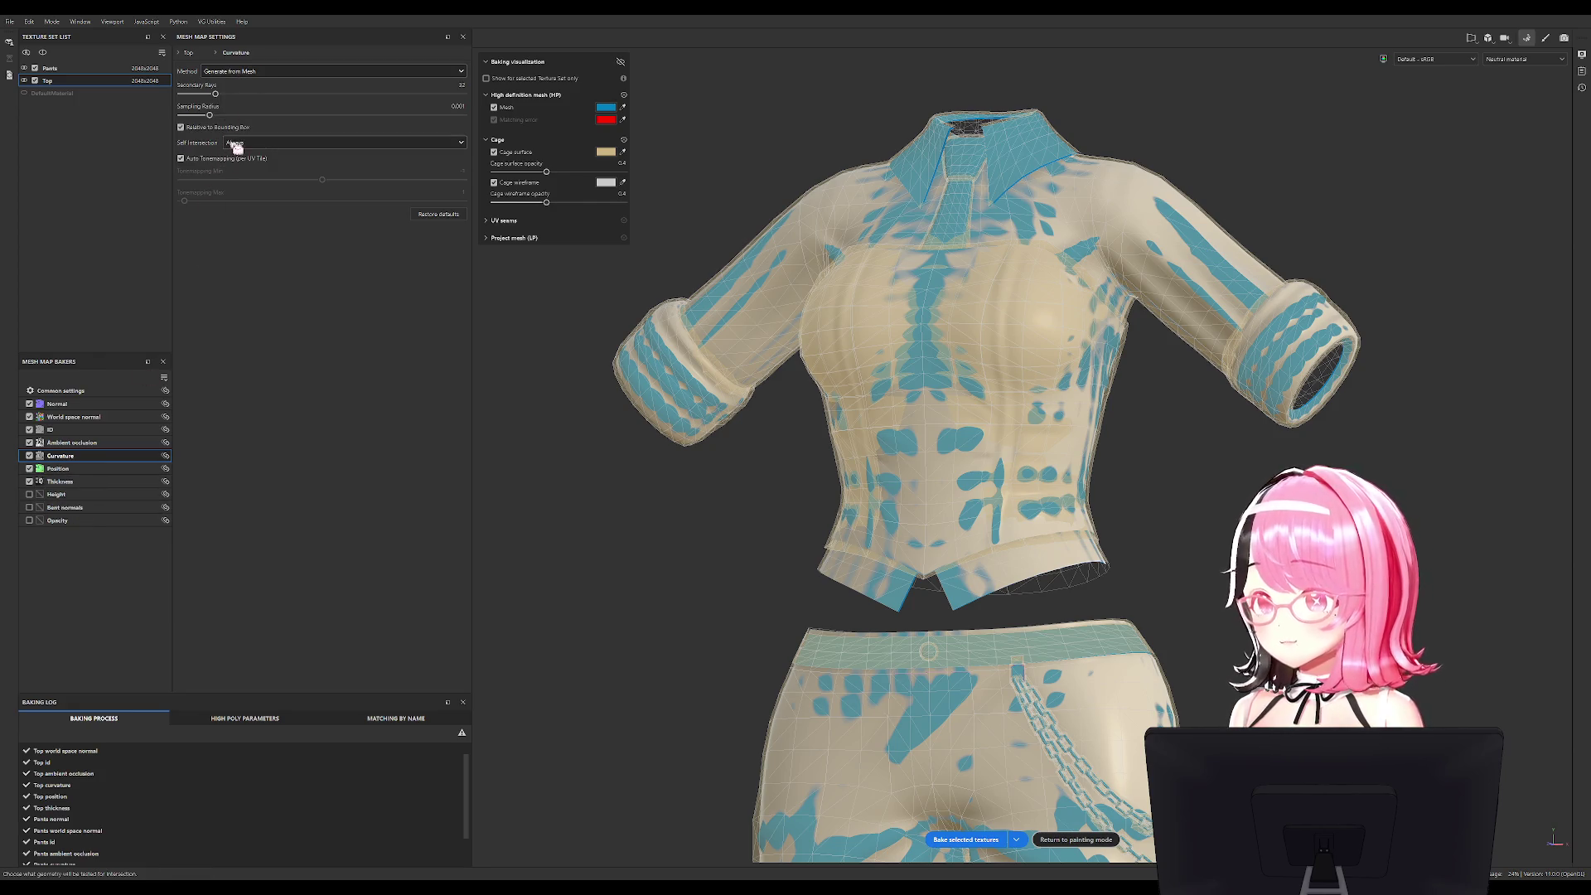
pyautogui.click(241, 166)
# Review the Position and World space normal bakers, then return to Common settings.
pyautogui.click(96, 467)
pyautogui.click(99, 483)
pyautogui.click(89, 429)
pyautogui.click(91, 419)
pyautogui.click(90, 394)
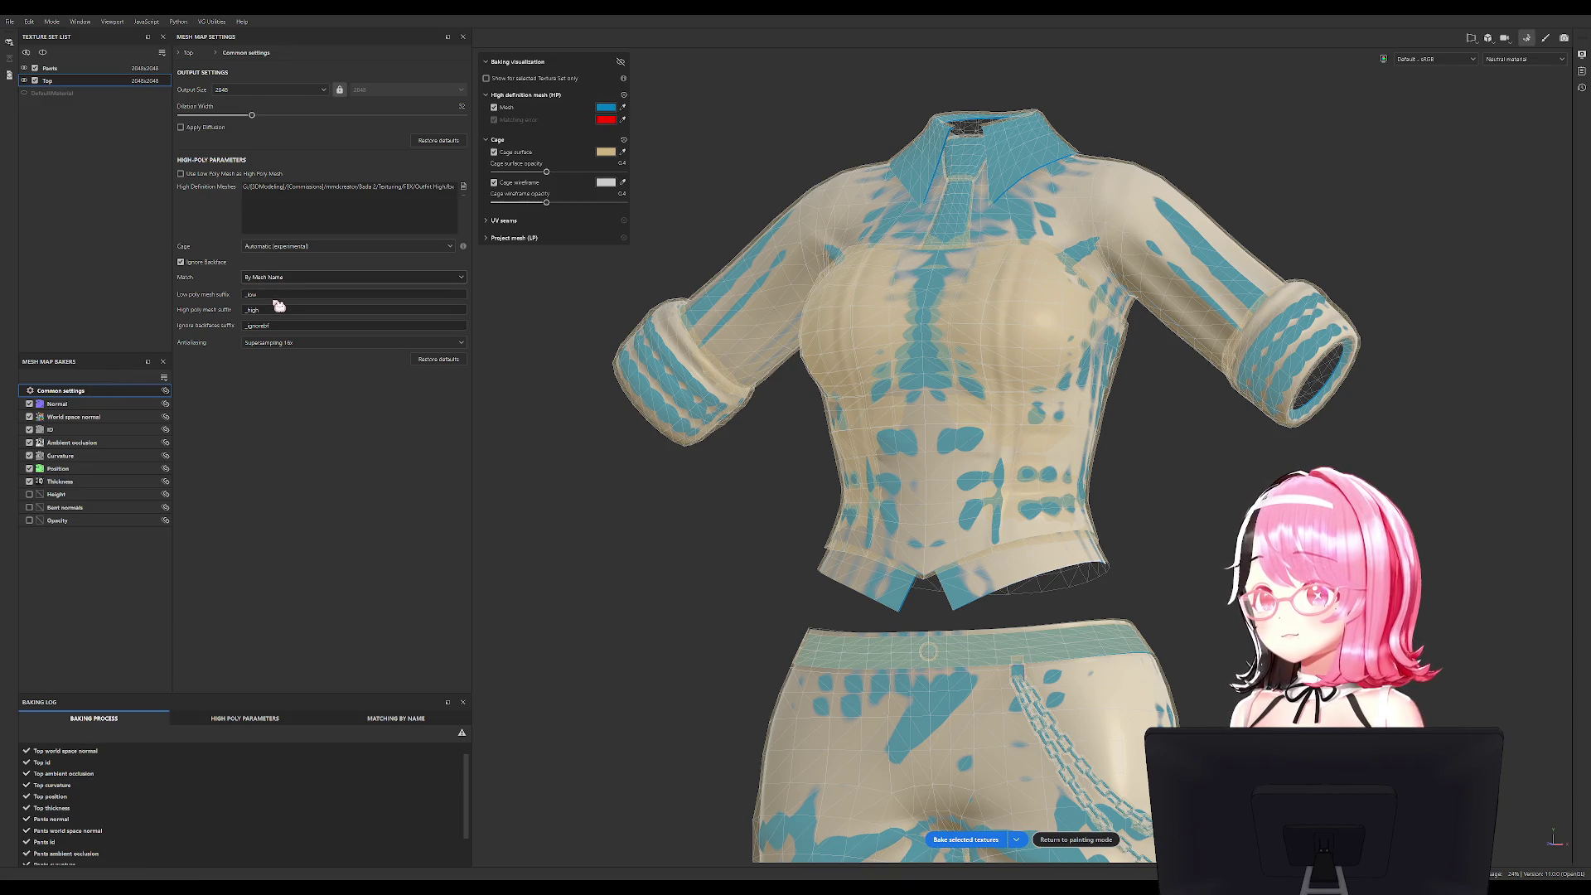
# Rebake the Top and Pants mesh maps and return to painting mode when finished.
pyautogui.click(953, 839)
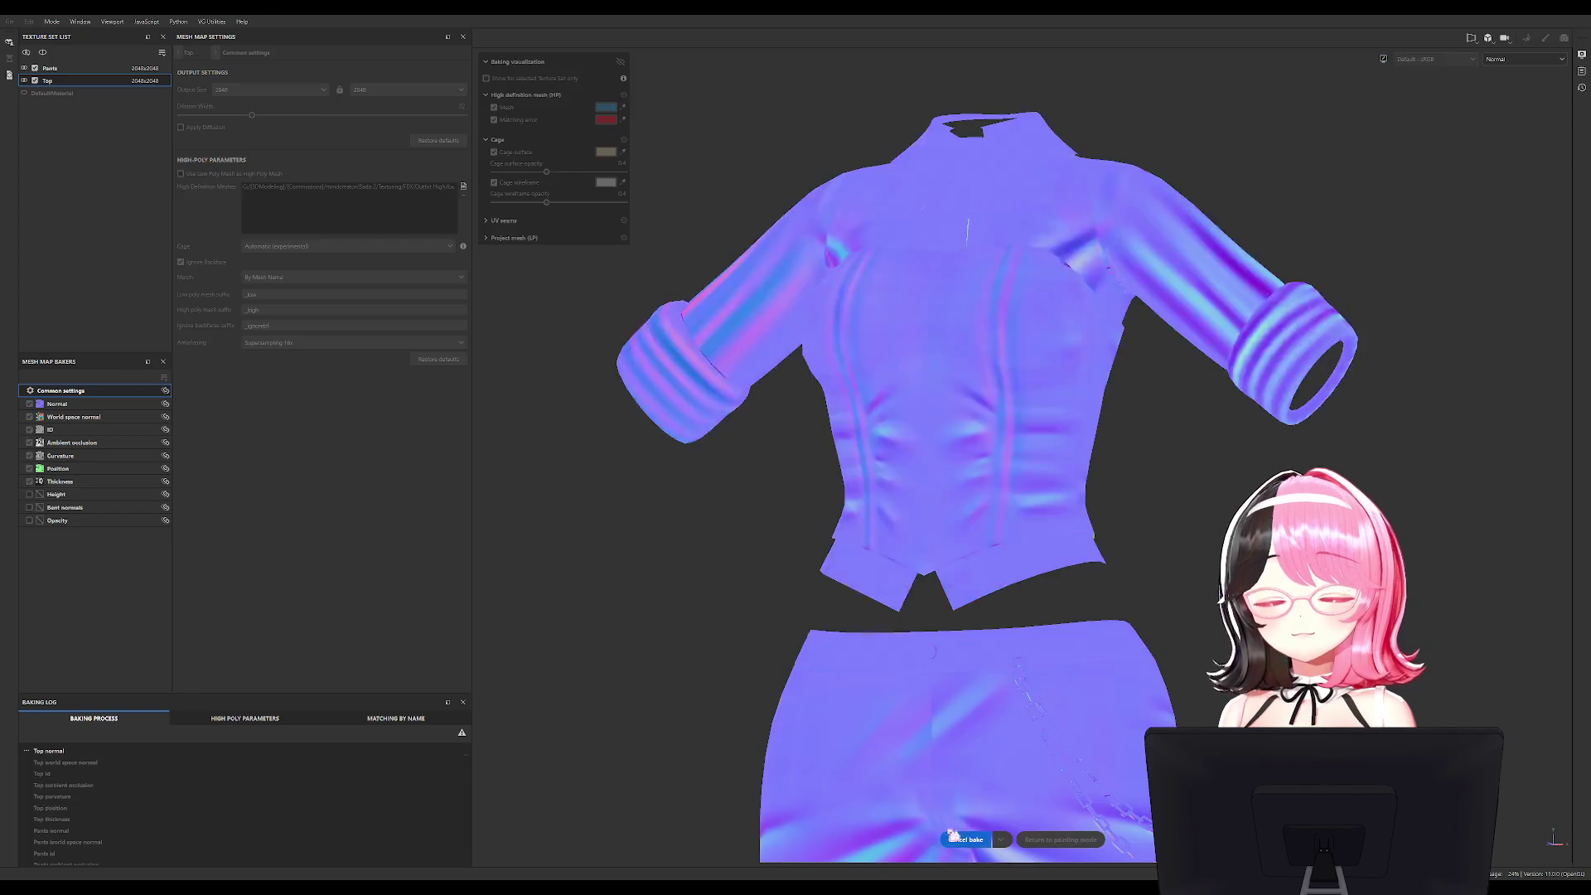
pyautogui.keyDown('alt'); pyautogui.moveTo(721, 507); pyautogui.dragTo(648, 392); pyautogui.keyUp('alt')
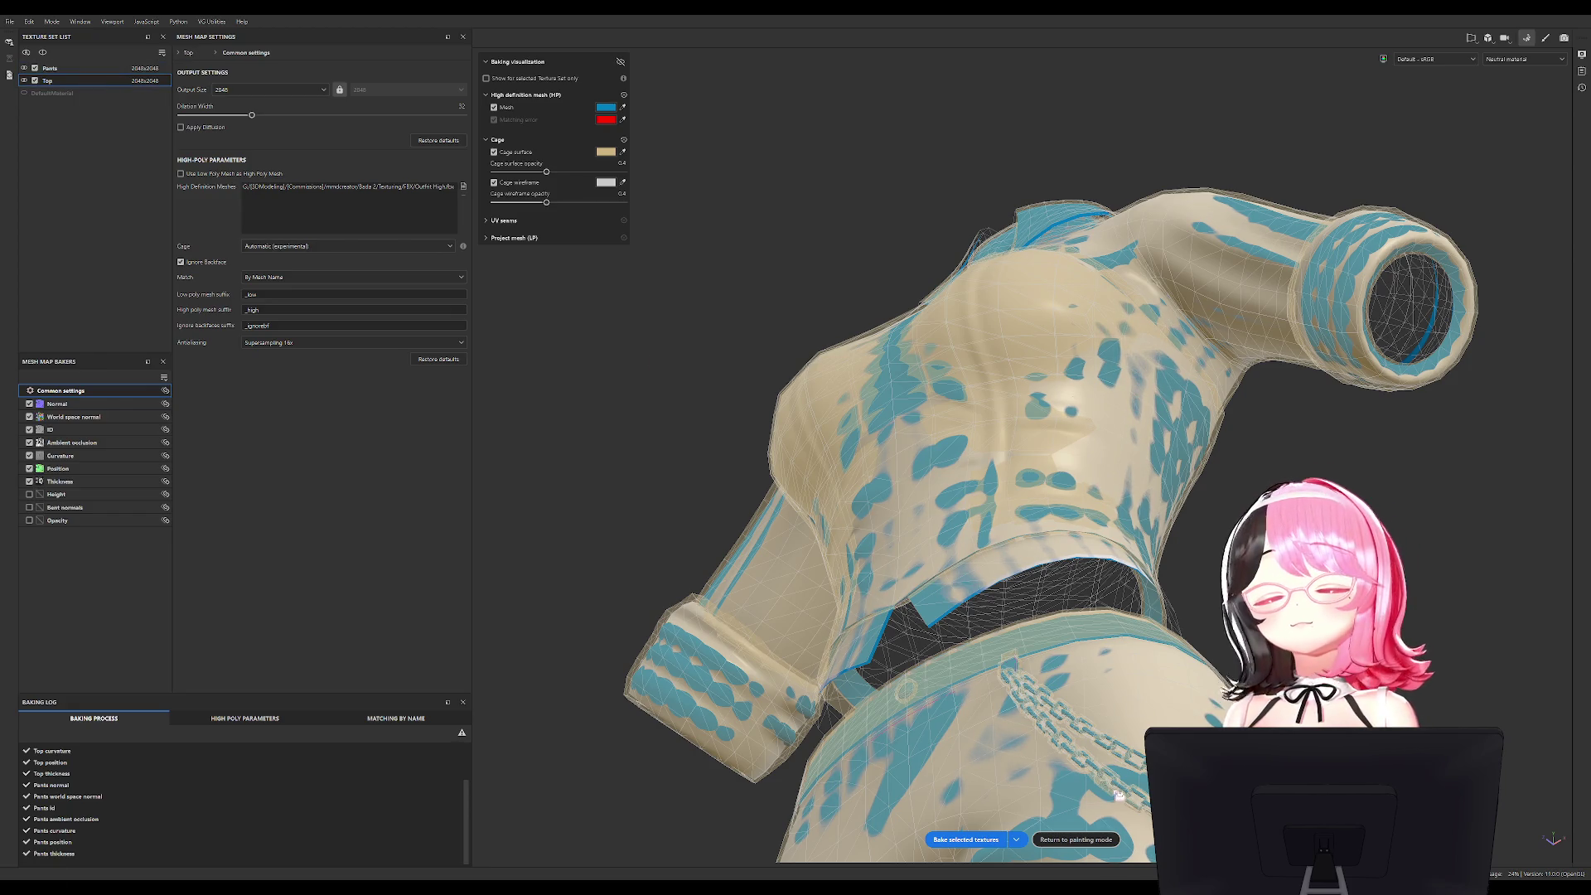
pyautogui.click(1092, 837)
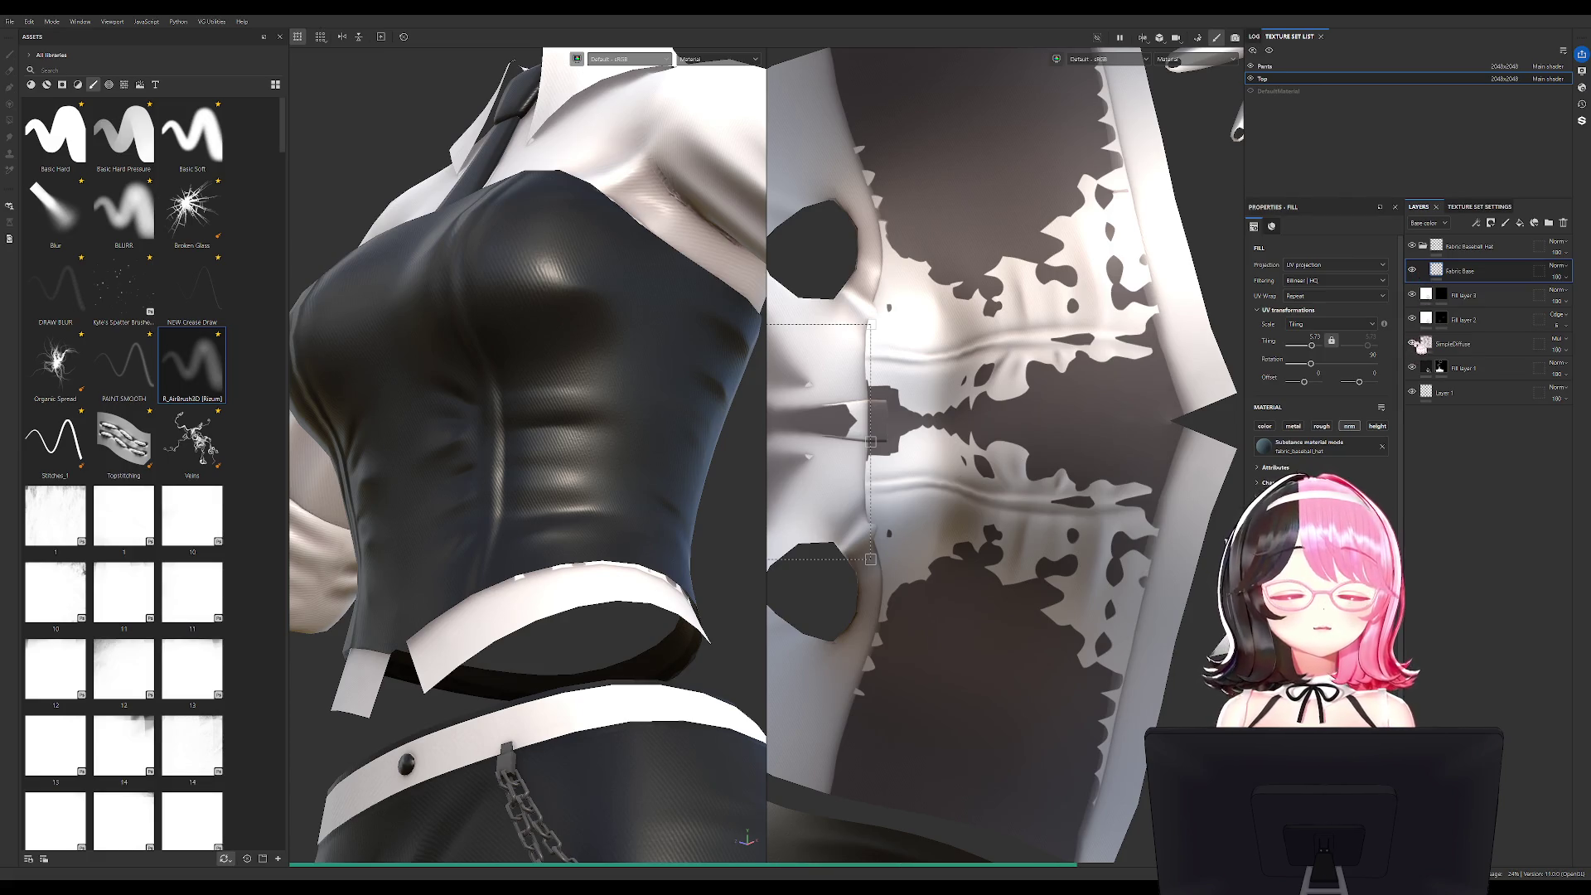
# Frame the rebaked outfit, then reopen Baking to view the low/high mesh pairs matched by name.
pyautogui.moveTo(530, 273)
pyautogui.keyDown('alt'); pyautogui.mouseDown()
pyautogui.moveTo(429, 426)
pyautogui.moveTo(419, 318)
pyautogui.moveTo(689, 281)
pyautogui.moveTo(712, 244)
pyautogui.moveTo(655, 301)
pyautogui.mouseUp(); pyautogui.keyUp('alt')
pyautogui.press('f')
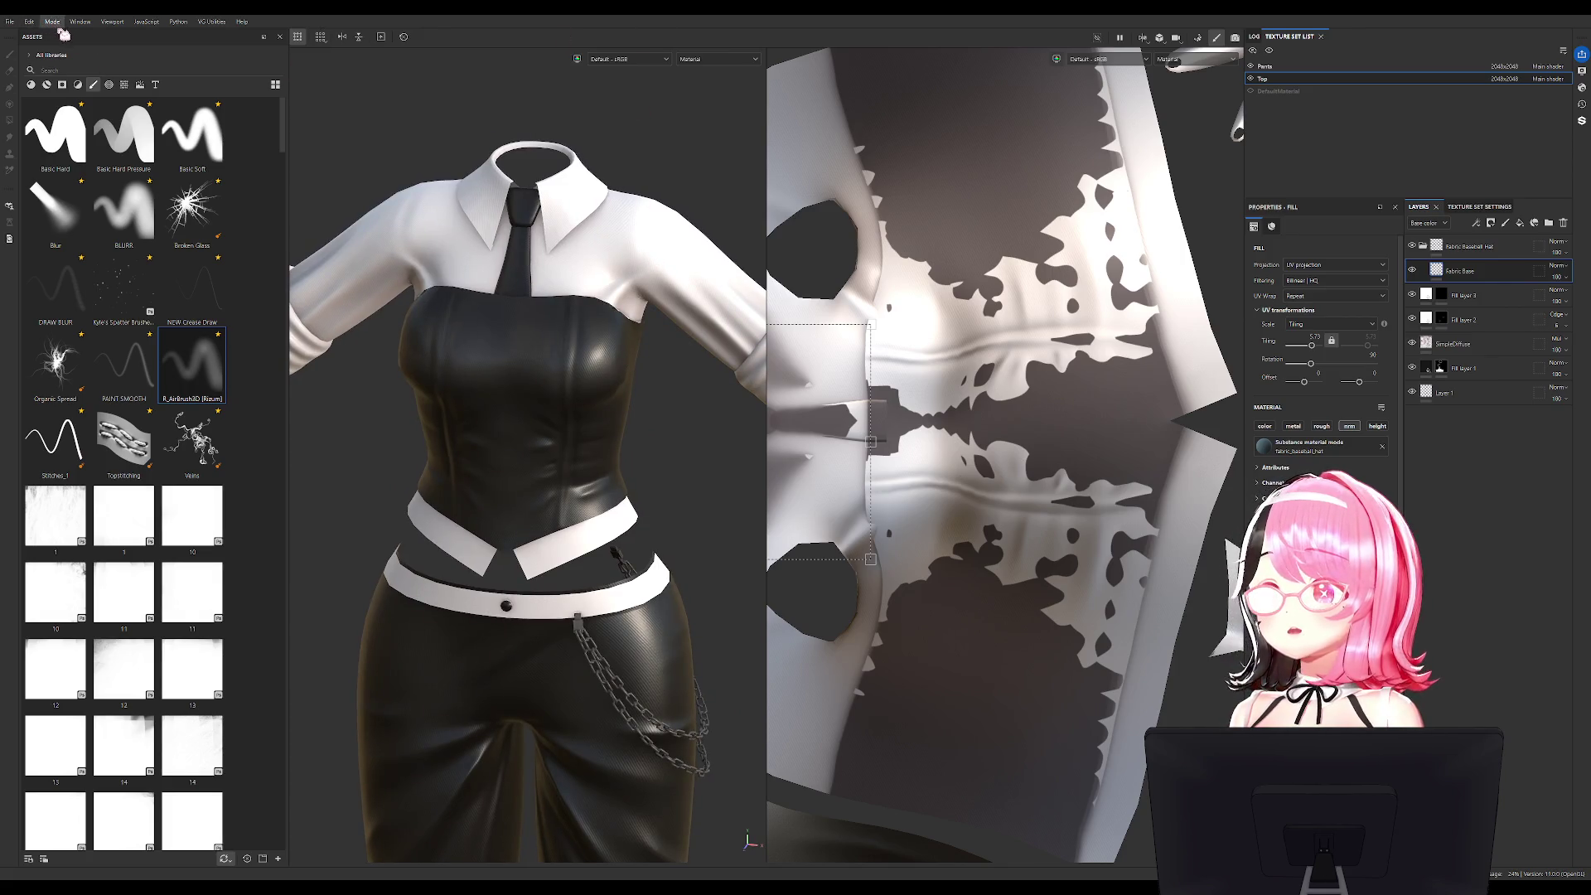
pyautogui.click(172, 102)
pyautogui.click(329, 717)
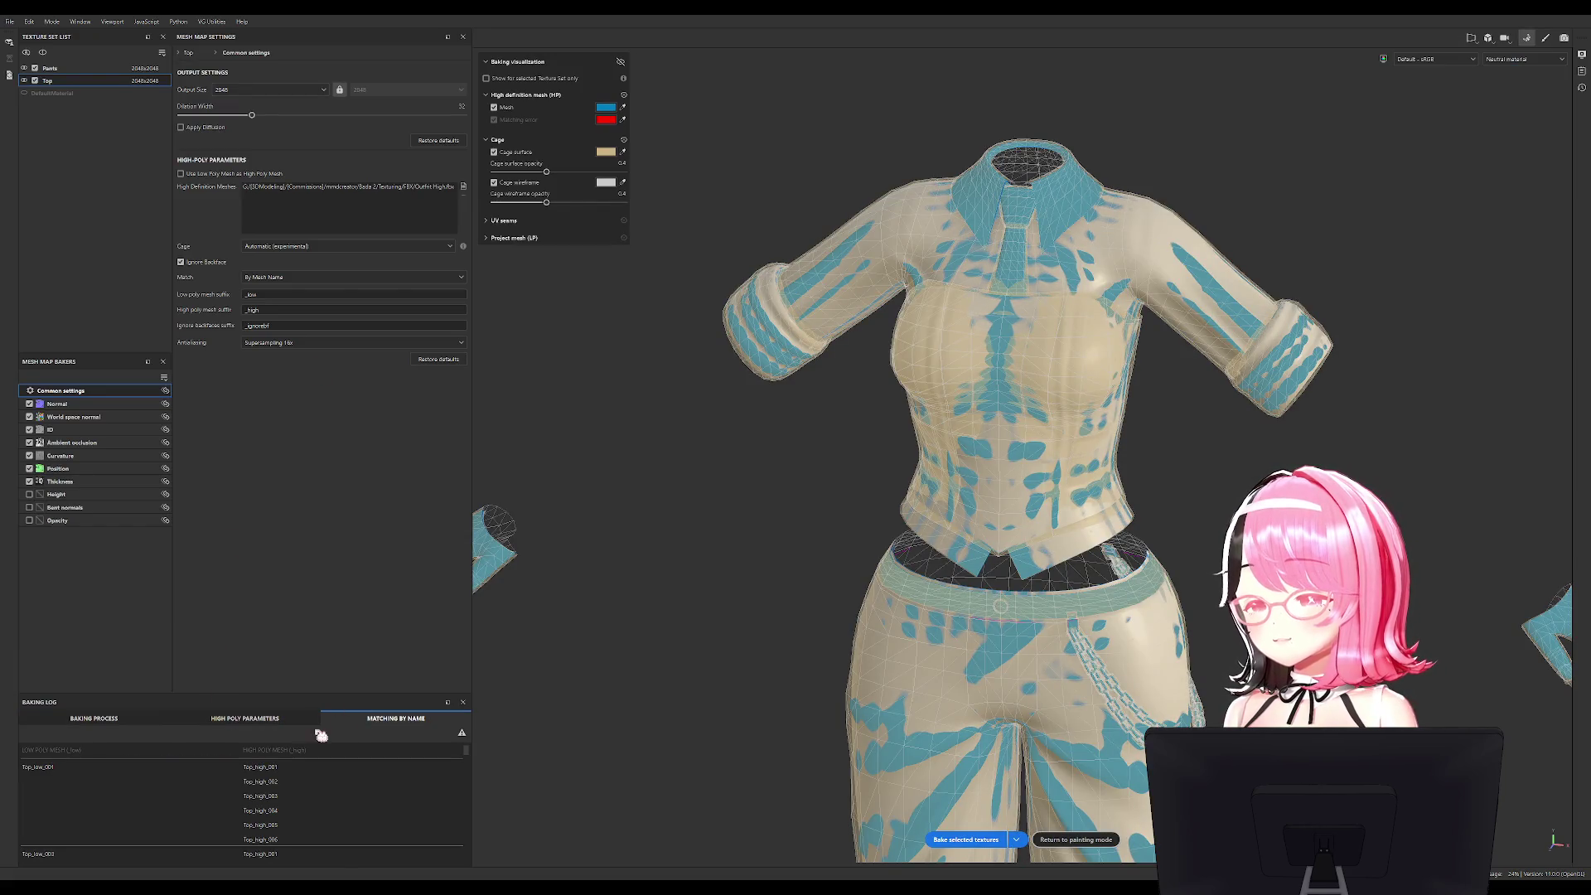
# Enlarge the Baking Log's Matching by Name list, review the mesh pairs, and return to Blender.
pyautogui.scroll(-5, 177, 844)
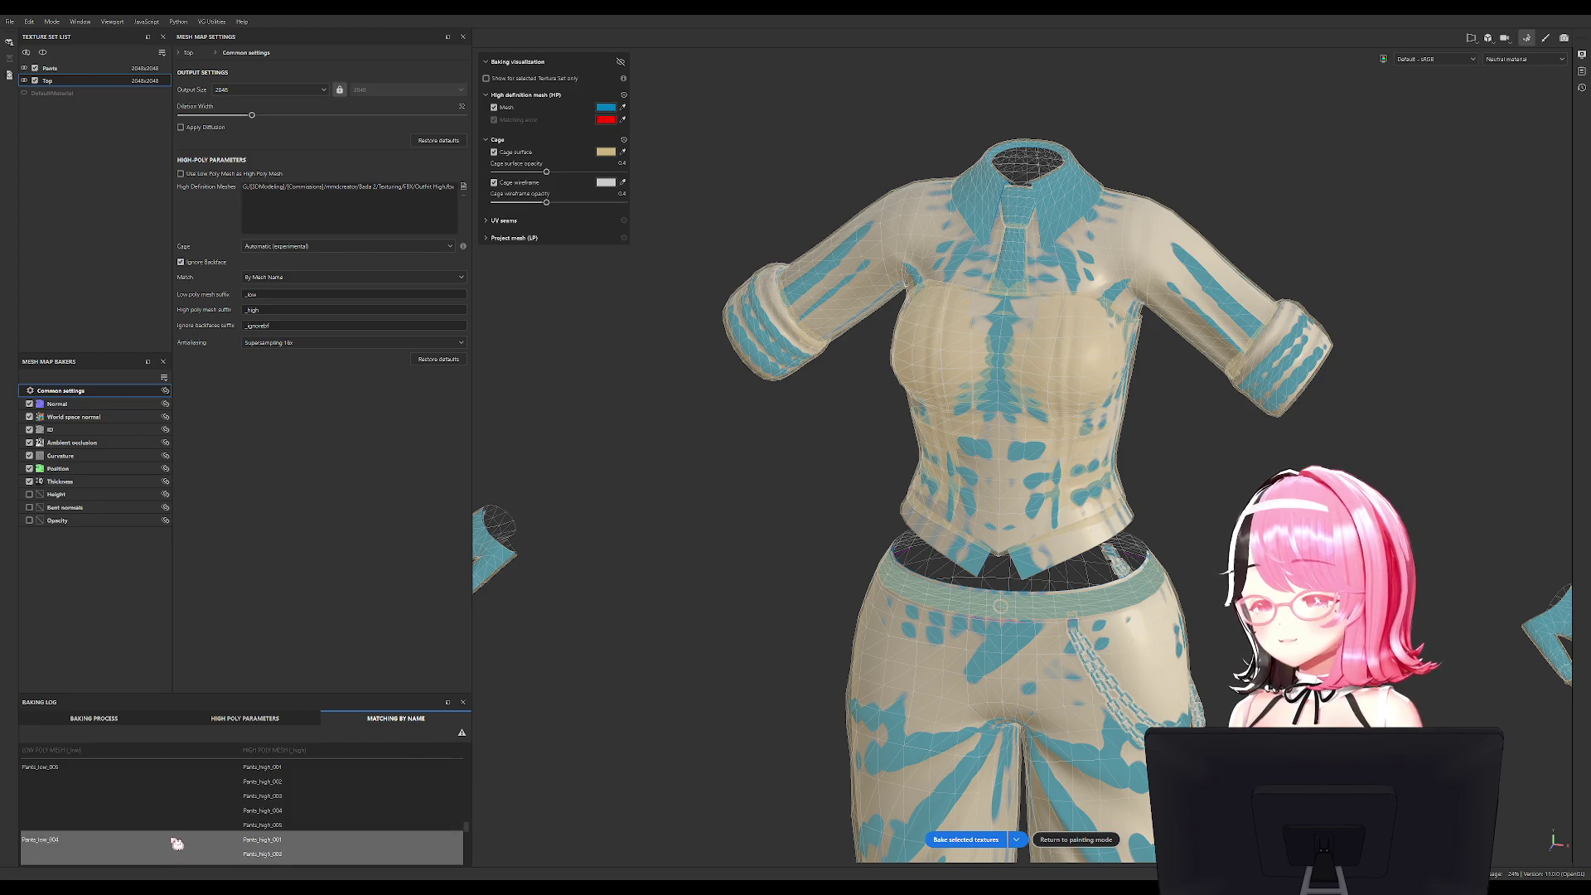
pyautogui.moveTo(276, 692)
pyautogui.mouseDown()
pyautogui.moveTo(320, 348)
pyautogui.moveTo(363, 253)
pyautogui.mouseUp()
pyautogui.scroll(5, 323, 632)
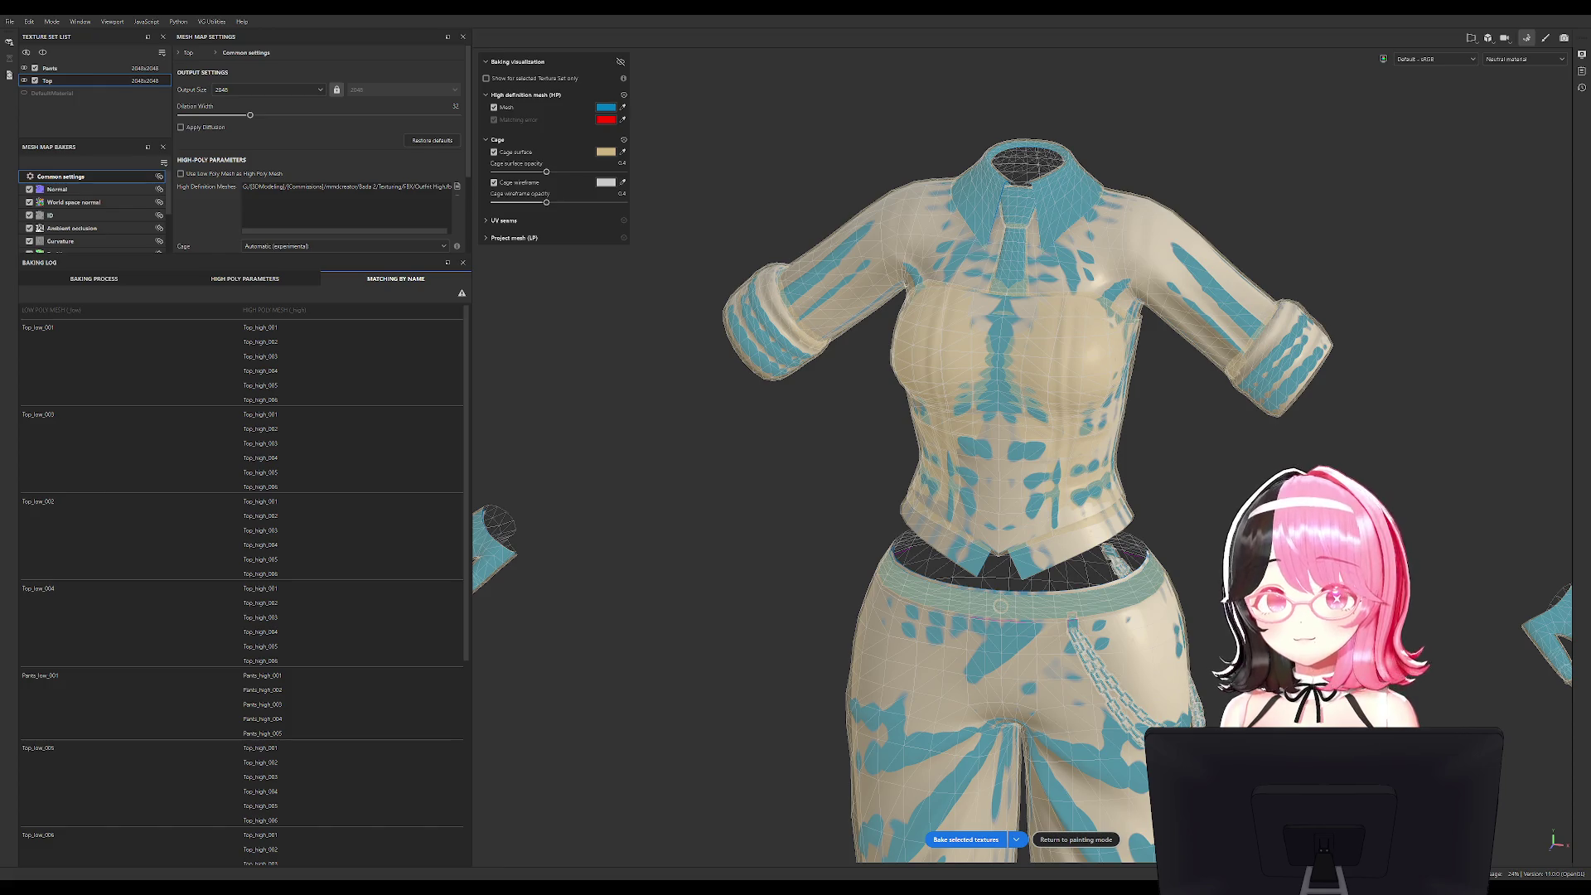
pyautogui.hotkey('alt', 'Tab')
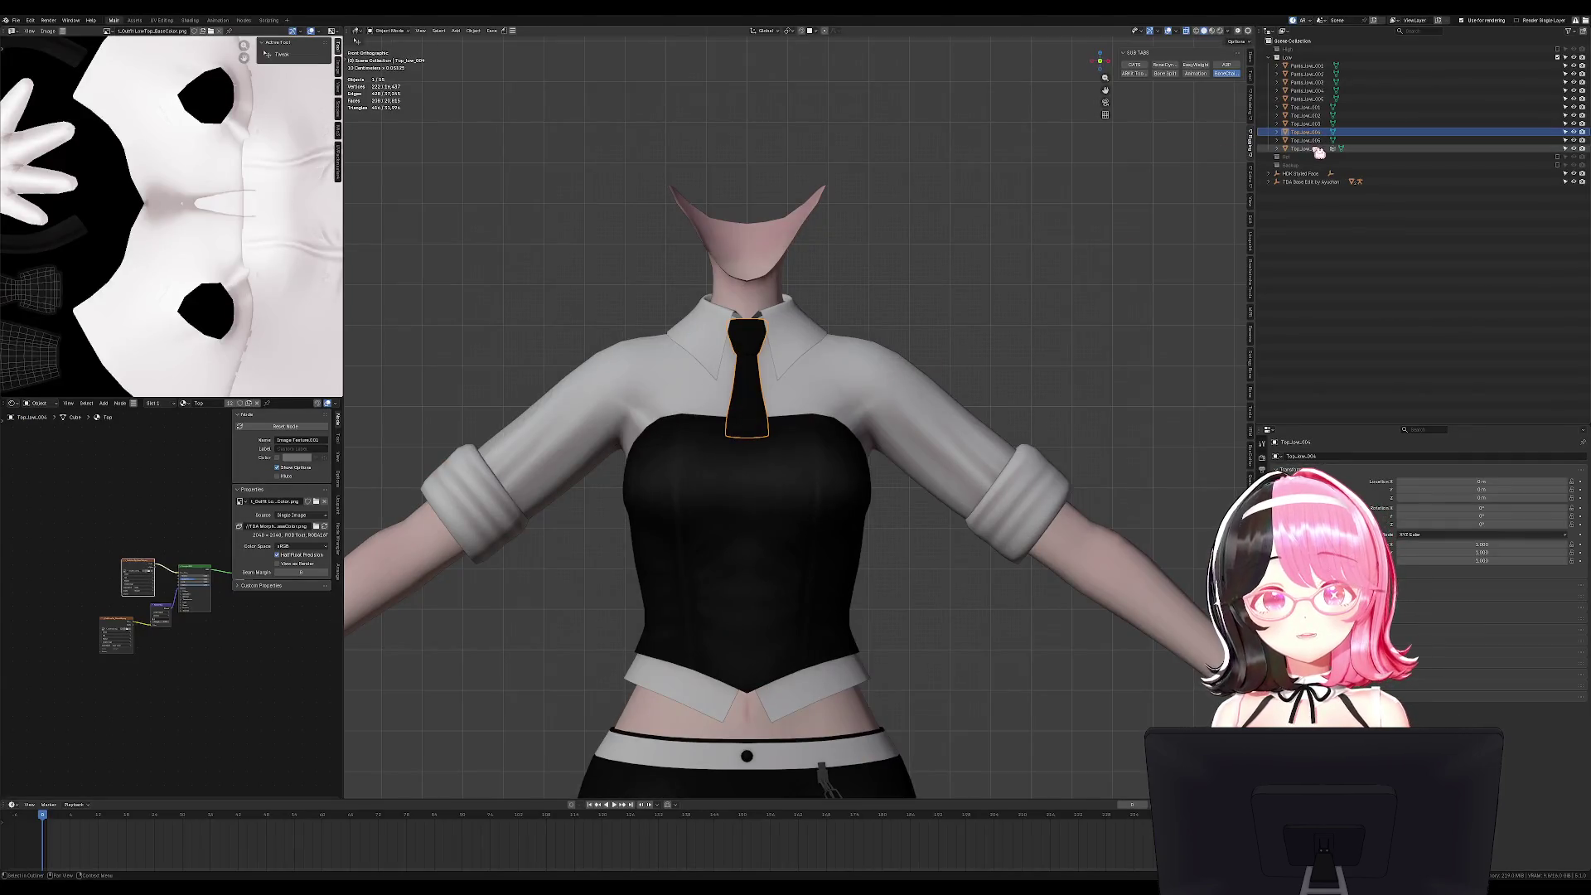
# Batch-rename the six low-poly top pieces to numbered Top low names with Replace Names.
pyautogui.click(1319, 150)
pyautogui.keyDown('shift'); pyautogui.click(1321, 109); pyautogui.keyUp('shift')
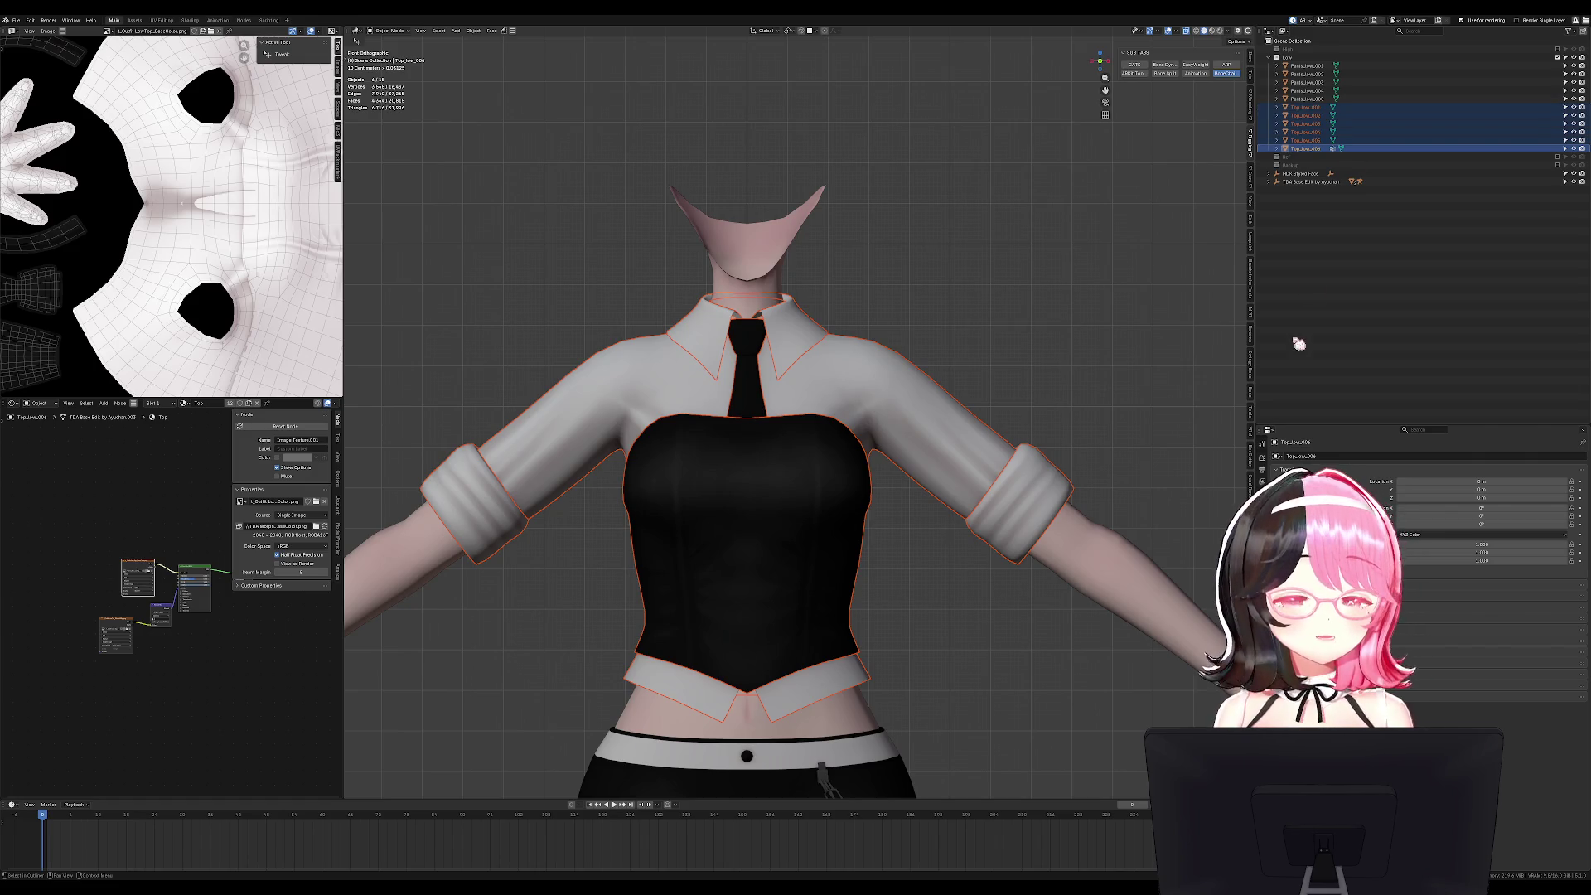
pyautogui.click(1250, 335)
pyautogui.click(1176, 136)
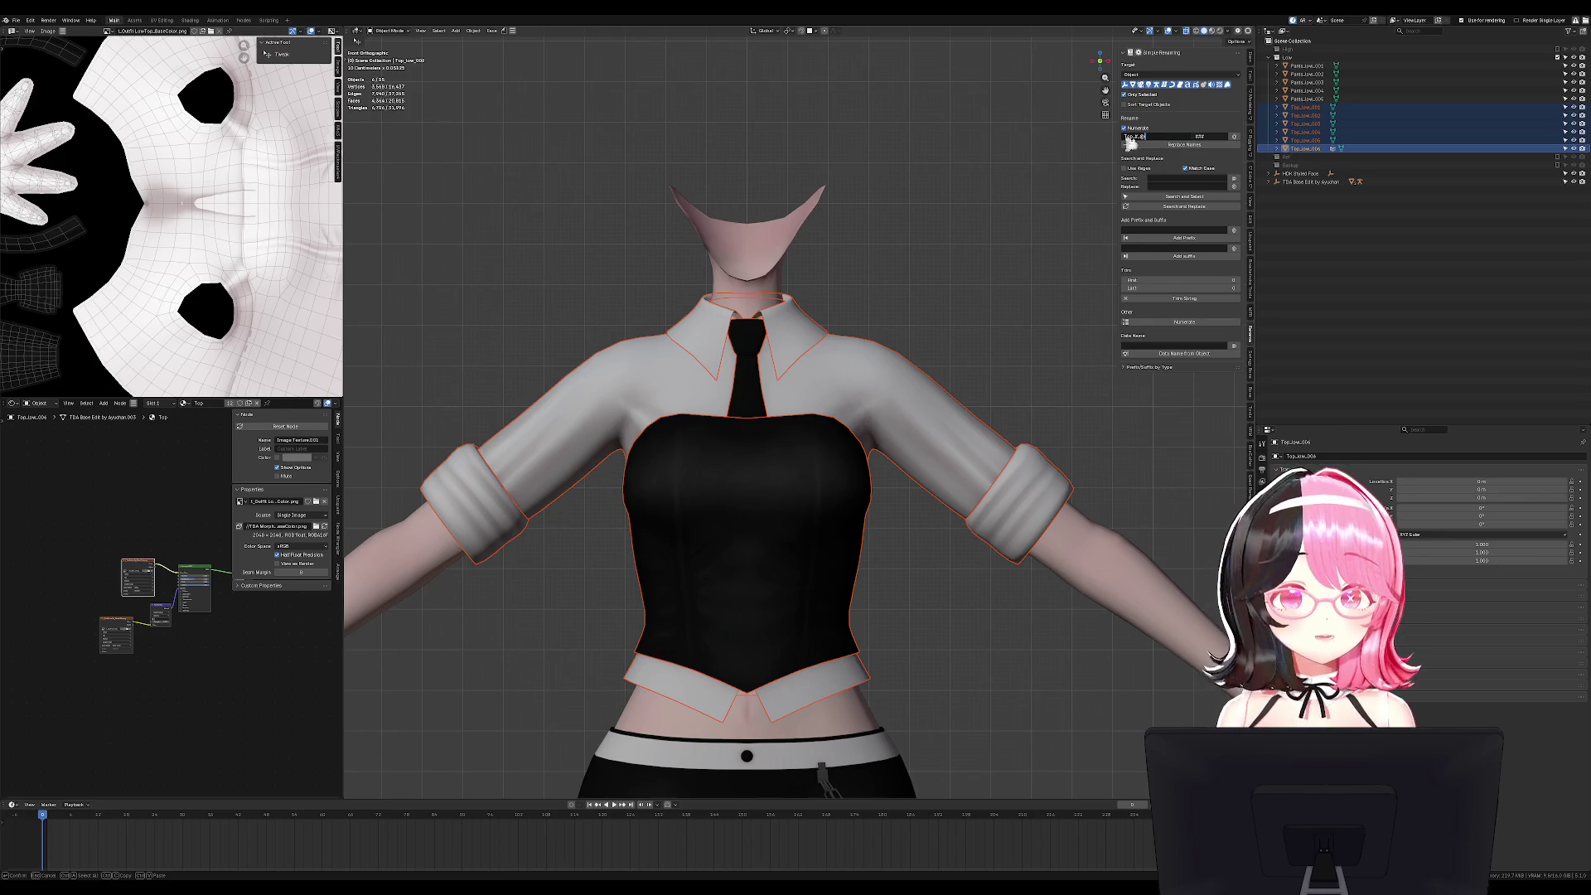
pyautogui.click(1189, 146)
pyautogui.click(1144, 136)
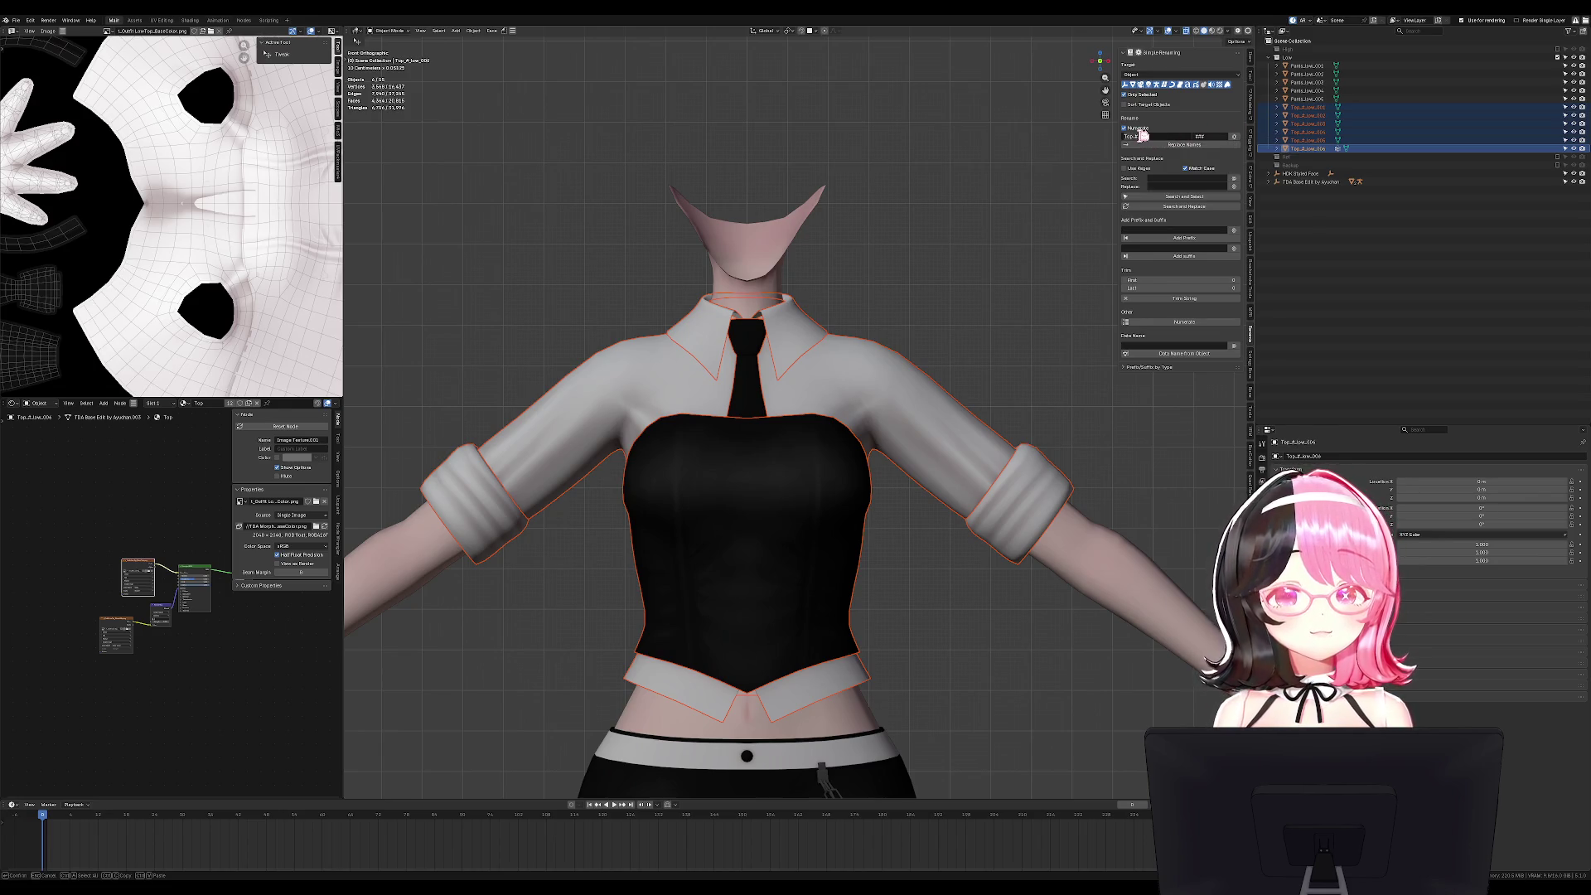
pyautogui.press('Return')
pyautogui.click(1189, 146)
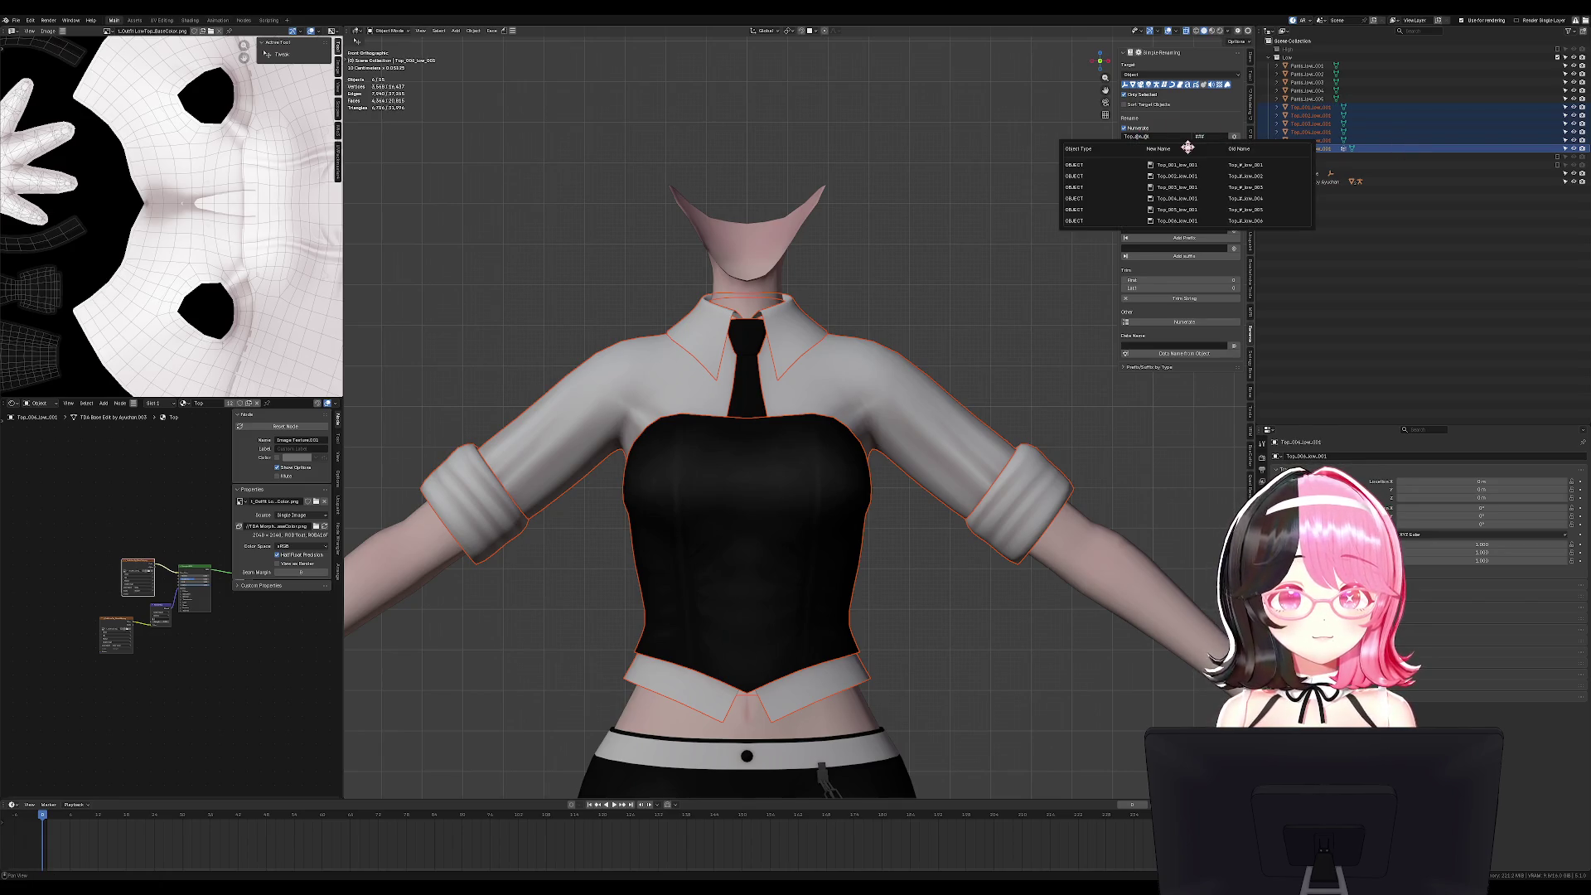
pyautogui.click(1214, 136)
pyautogui.click(1225, 145)
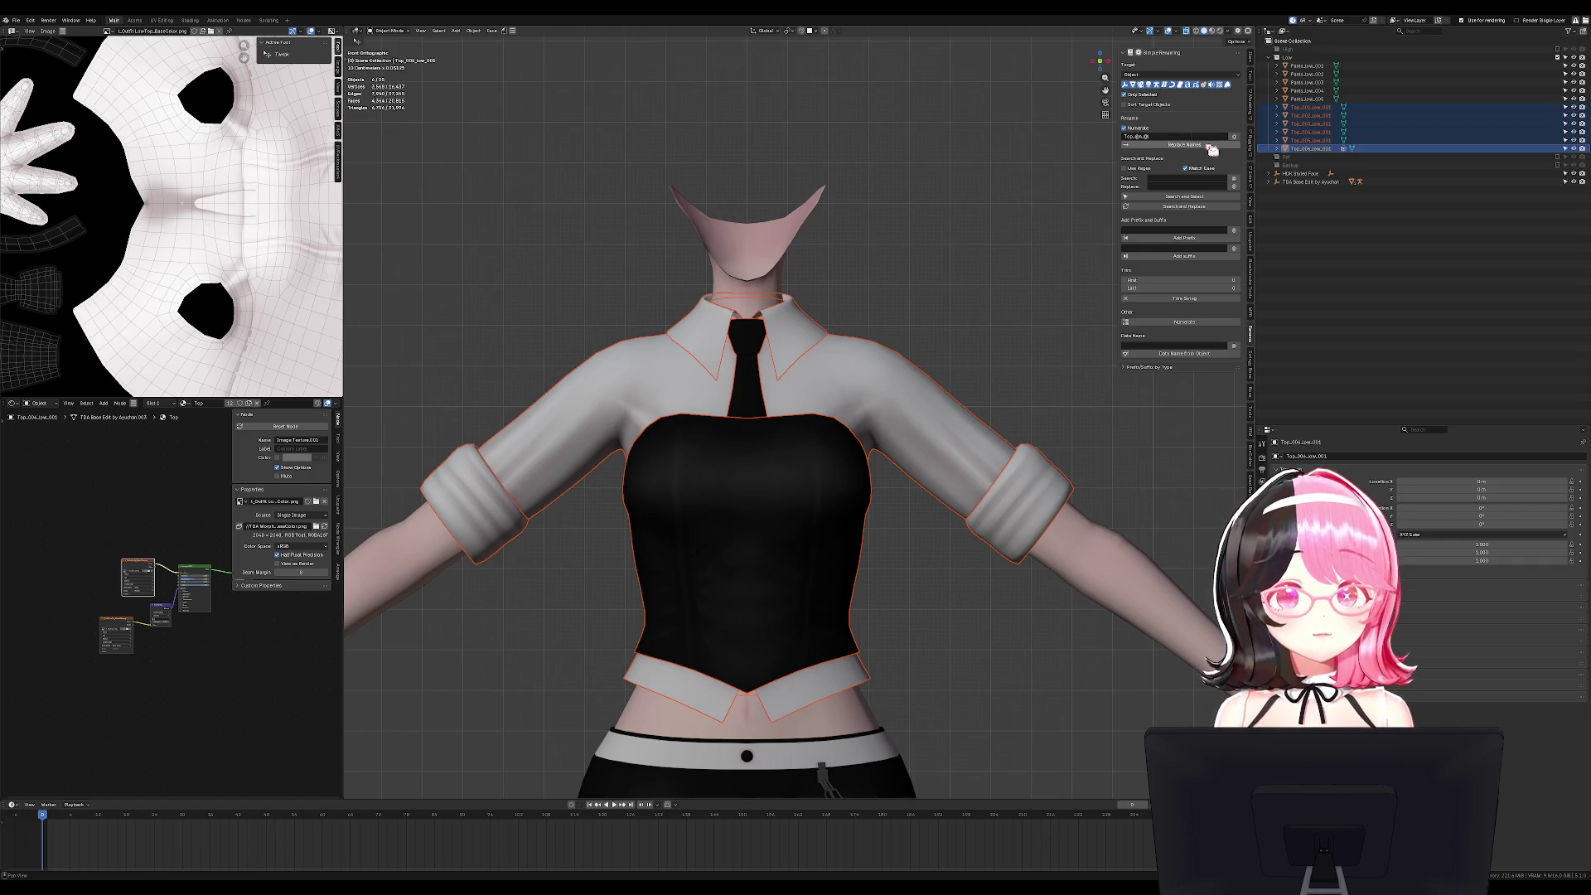
# Select the six low-poly pants pieces and begin editing their name pattern.
pyautogui.click(1309, 99)
pyautogui.keyDown('shift'); pyautogui.click(1309, 66); pyautogui.keyUp('shift')
pyautogui.click(1126, 137)
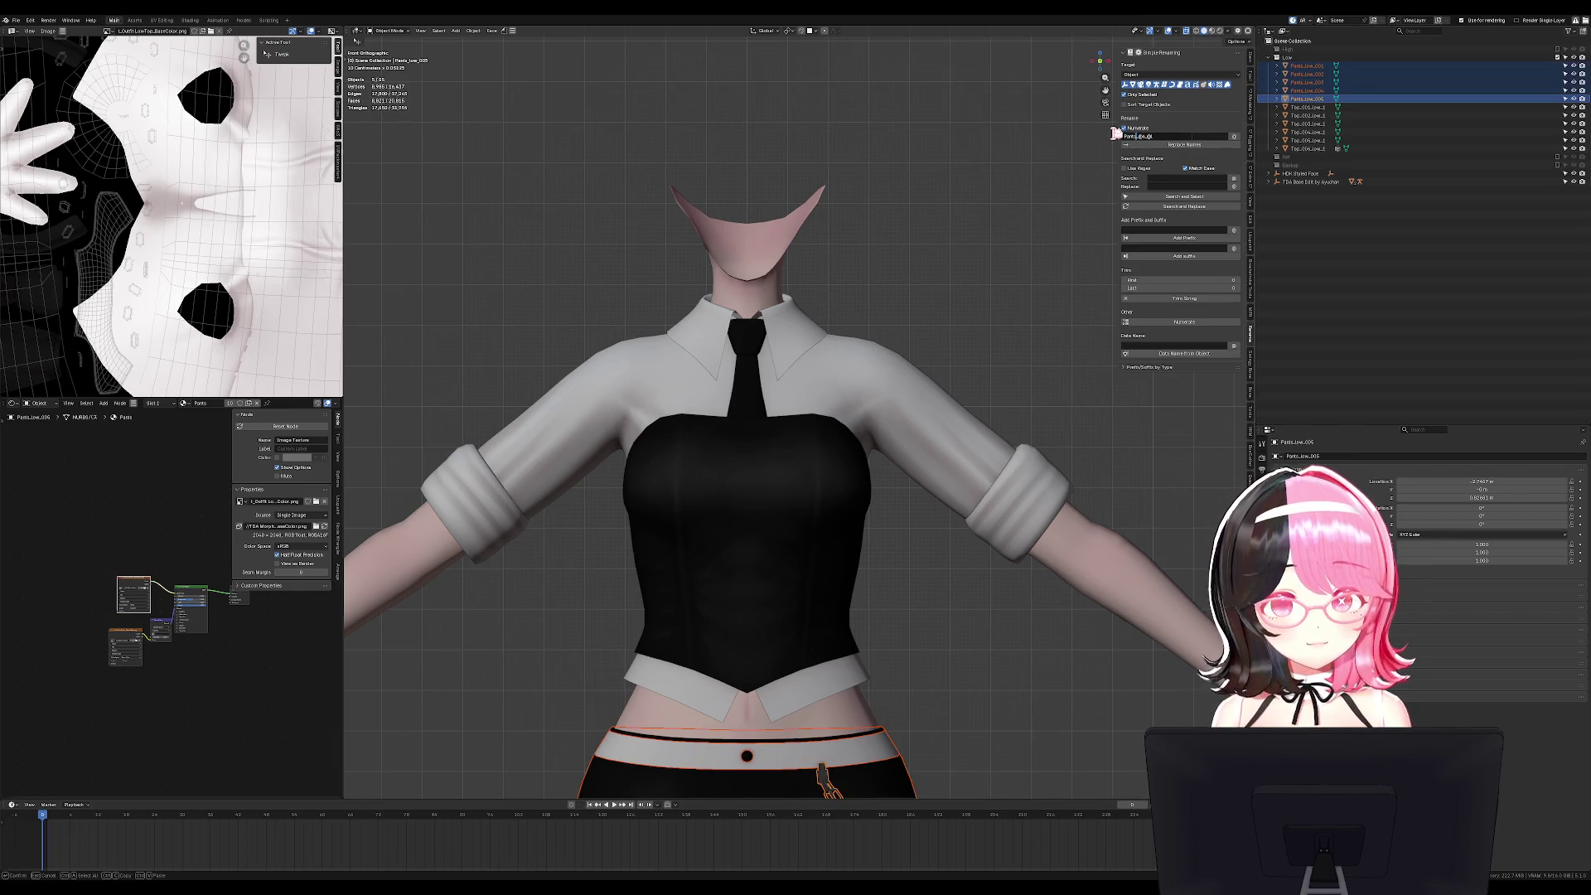
# Apply numbered Pants high names to the high-poly pants pieces and unhide the Low collection.
pyautogui.click(1173, 146)
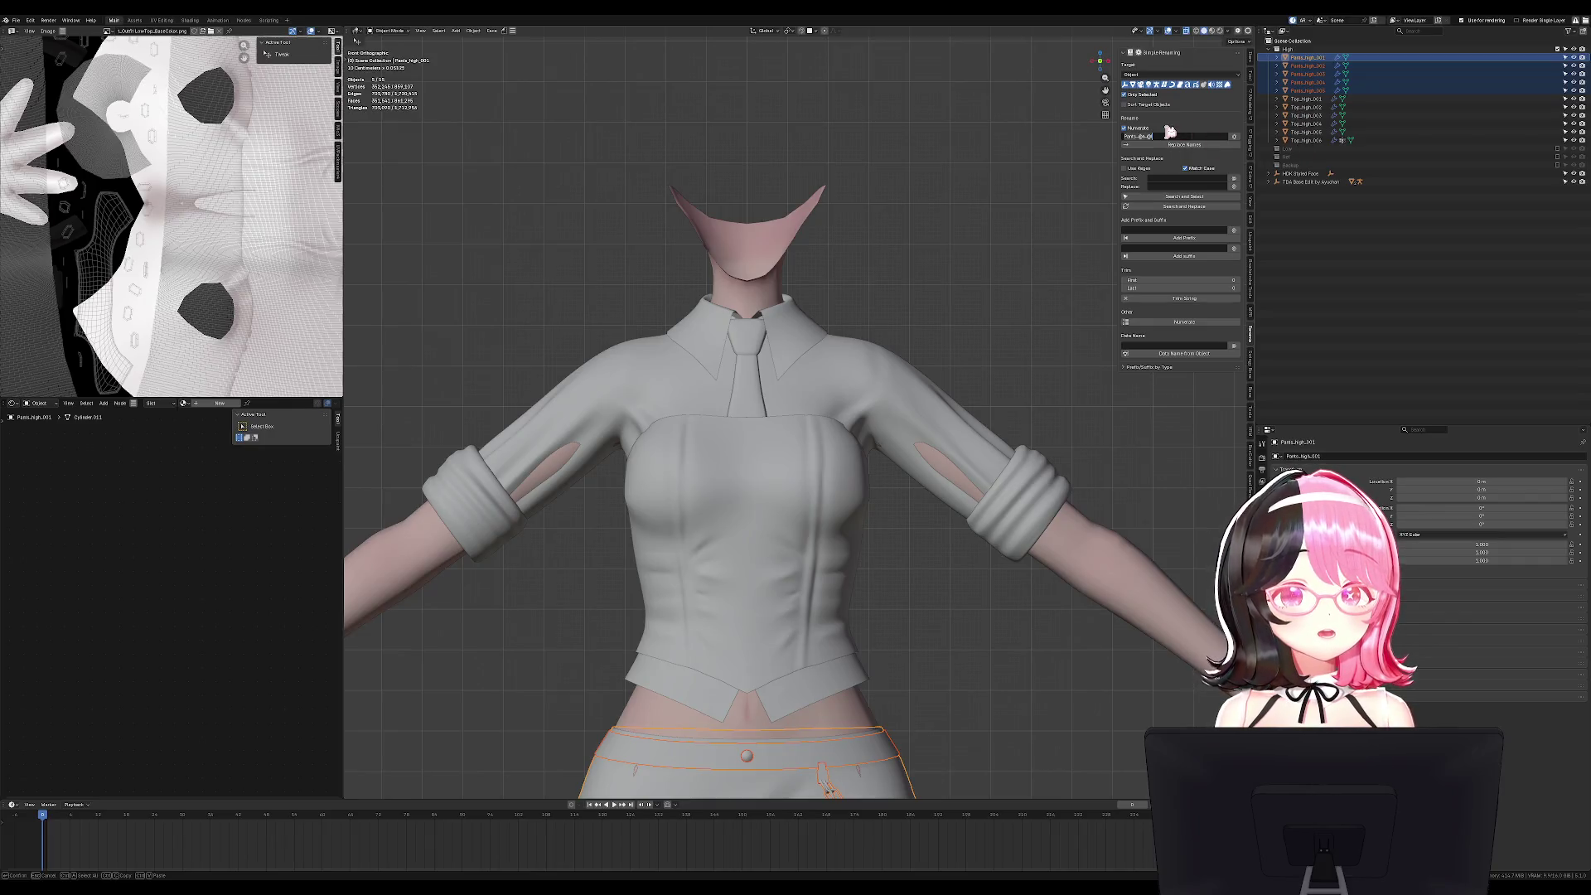
pyautogui.click(1181, 145)
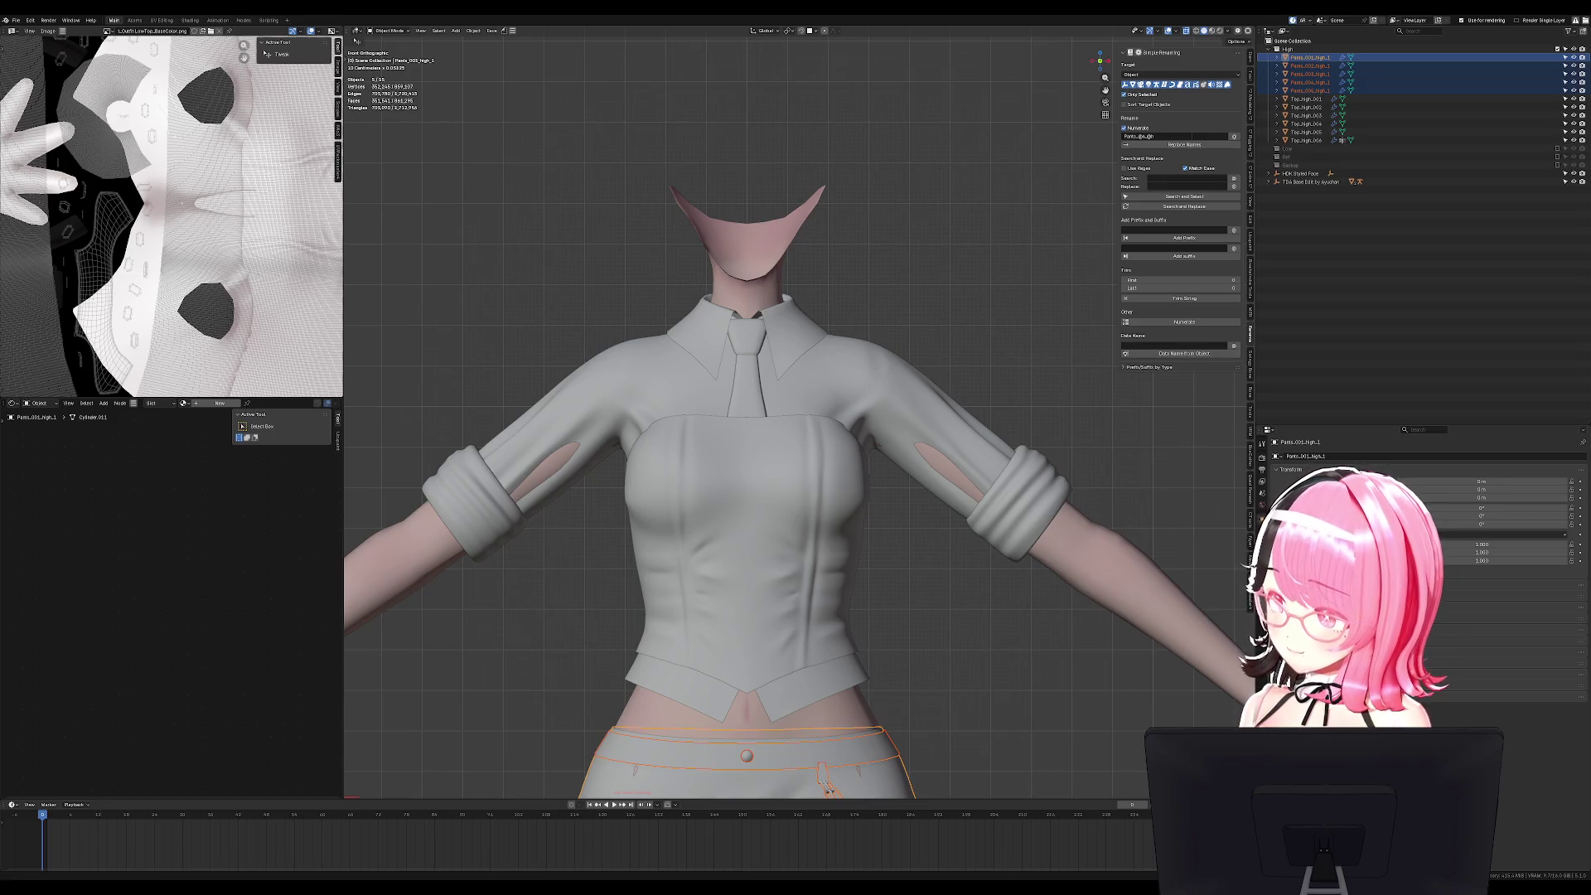
pyautogui.moveTo(745, 431); pyautogui.dragTo(917, 421, button='middle')
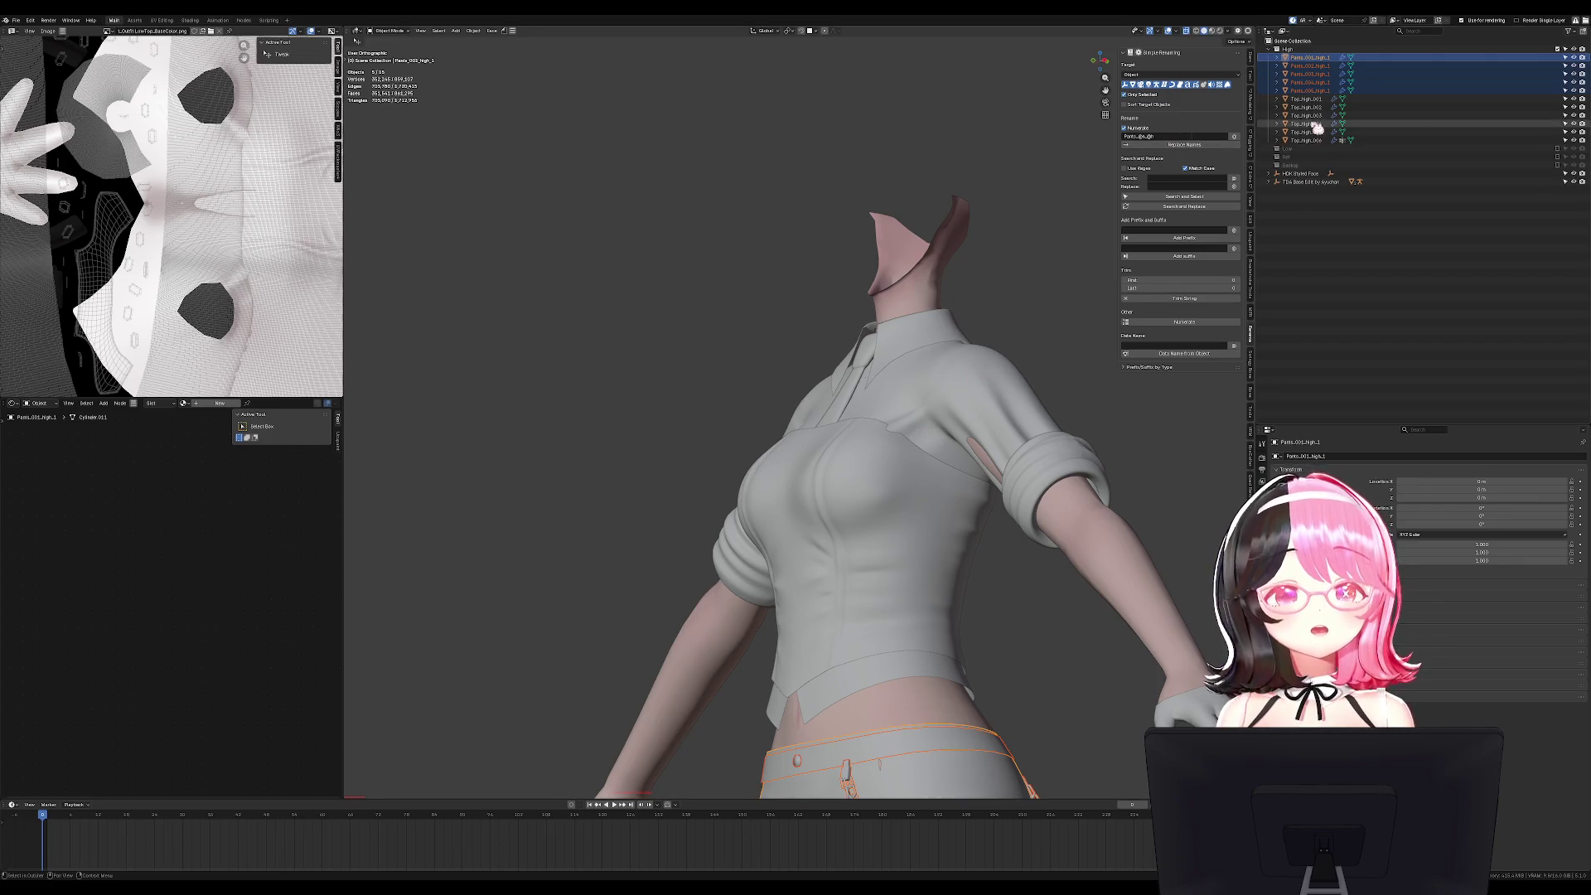
pyautogui.click(1557, 148)
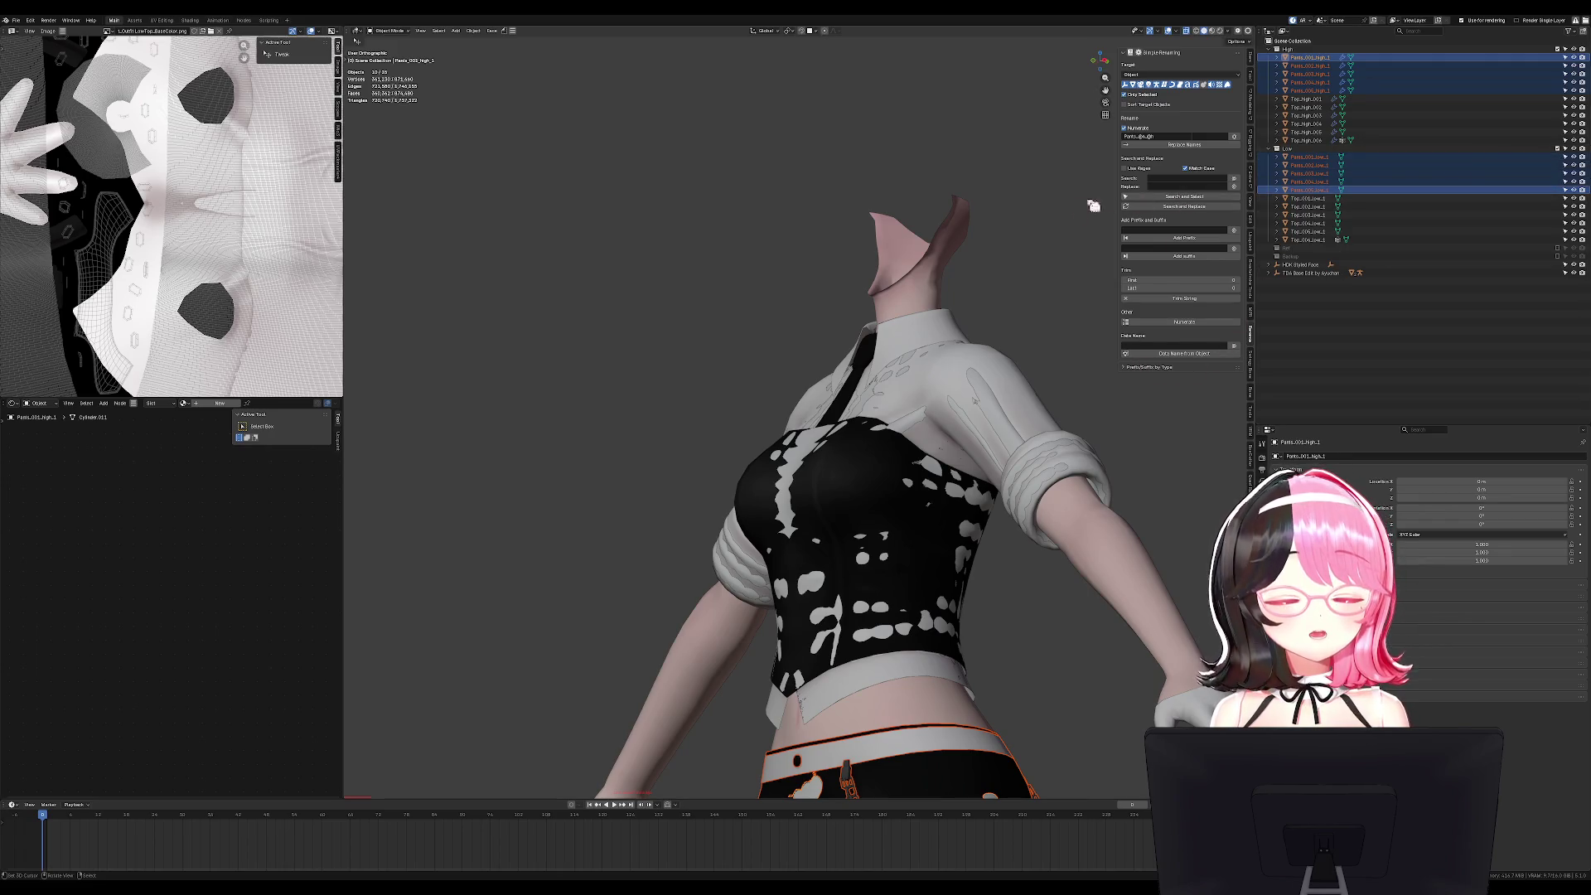
# In front view with Numerate off, rename the selected pants pieces to clean low names.
pyautogui.press('KP_1')
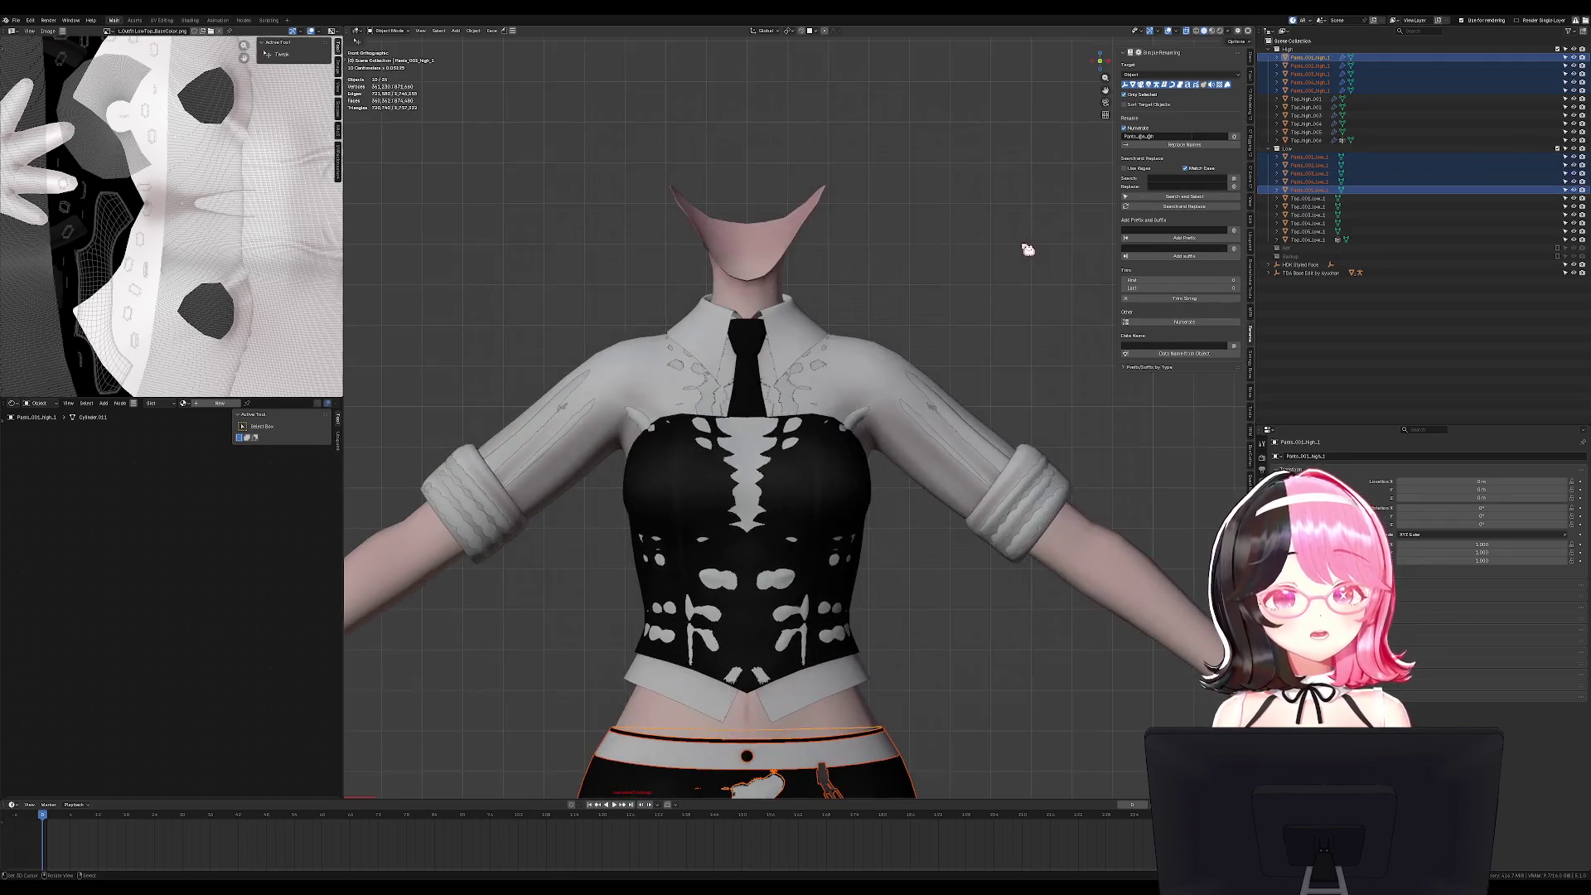
pyautogui.click(1124, 128)
pyautogui.click(1177, 146)
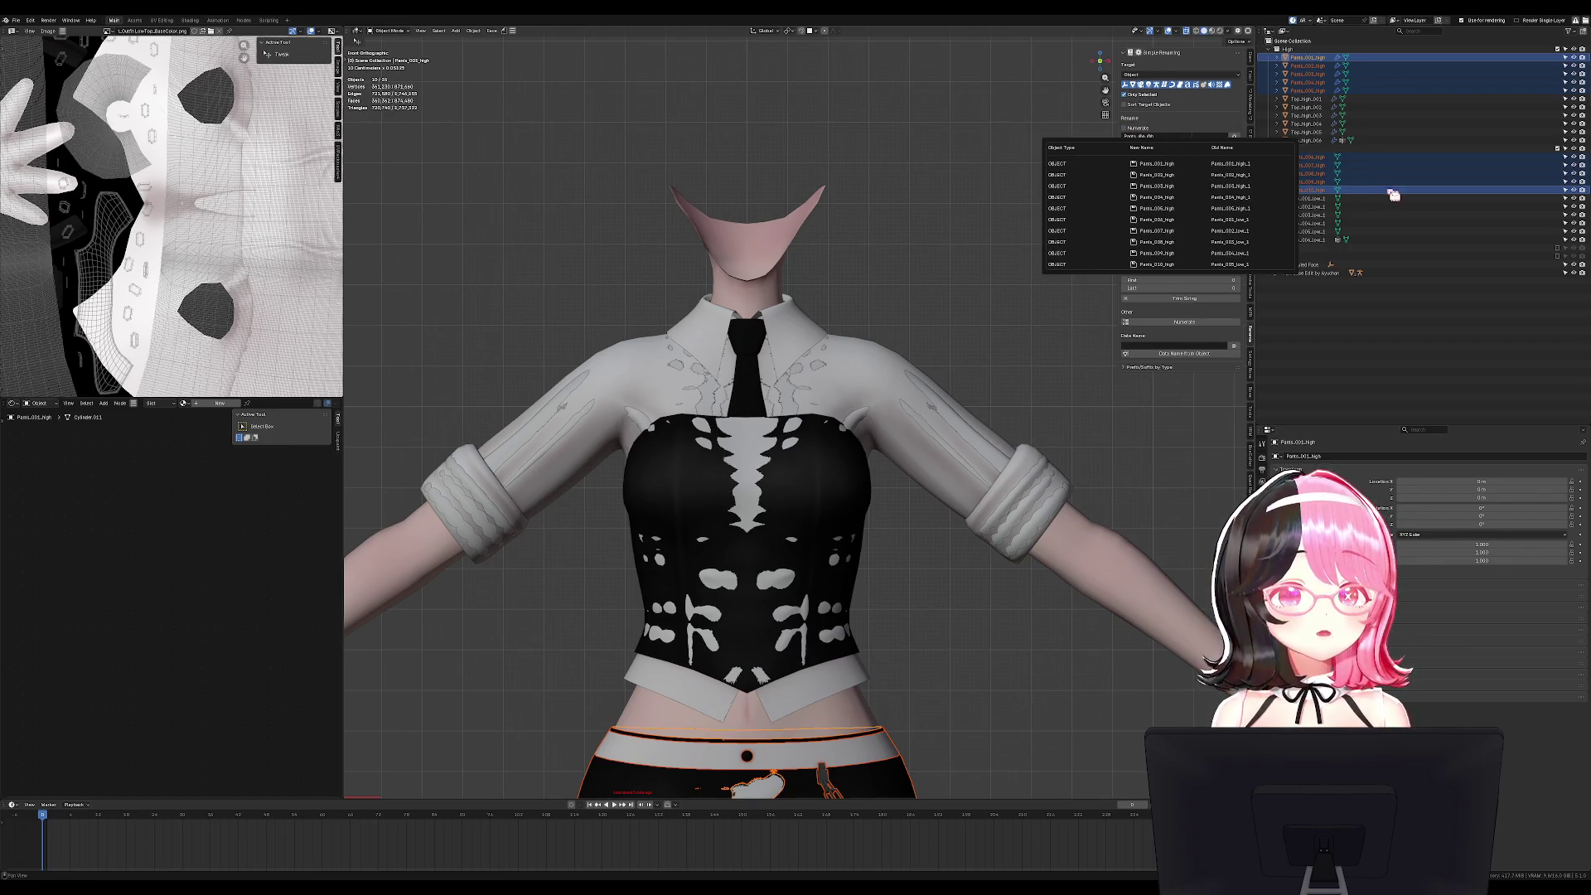
pyautogui.click(1313, 156)
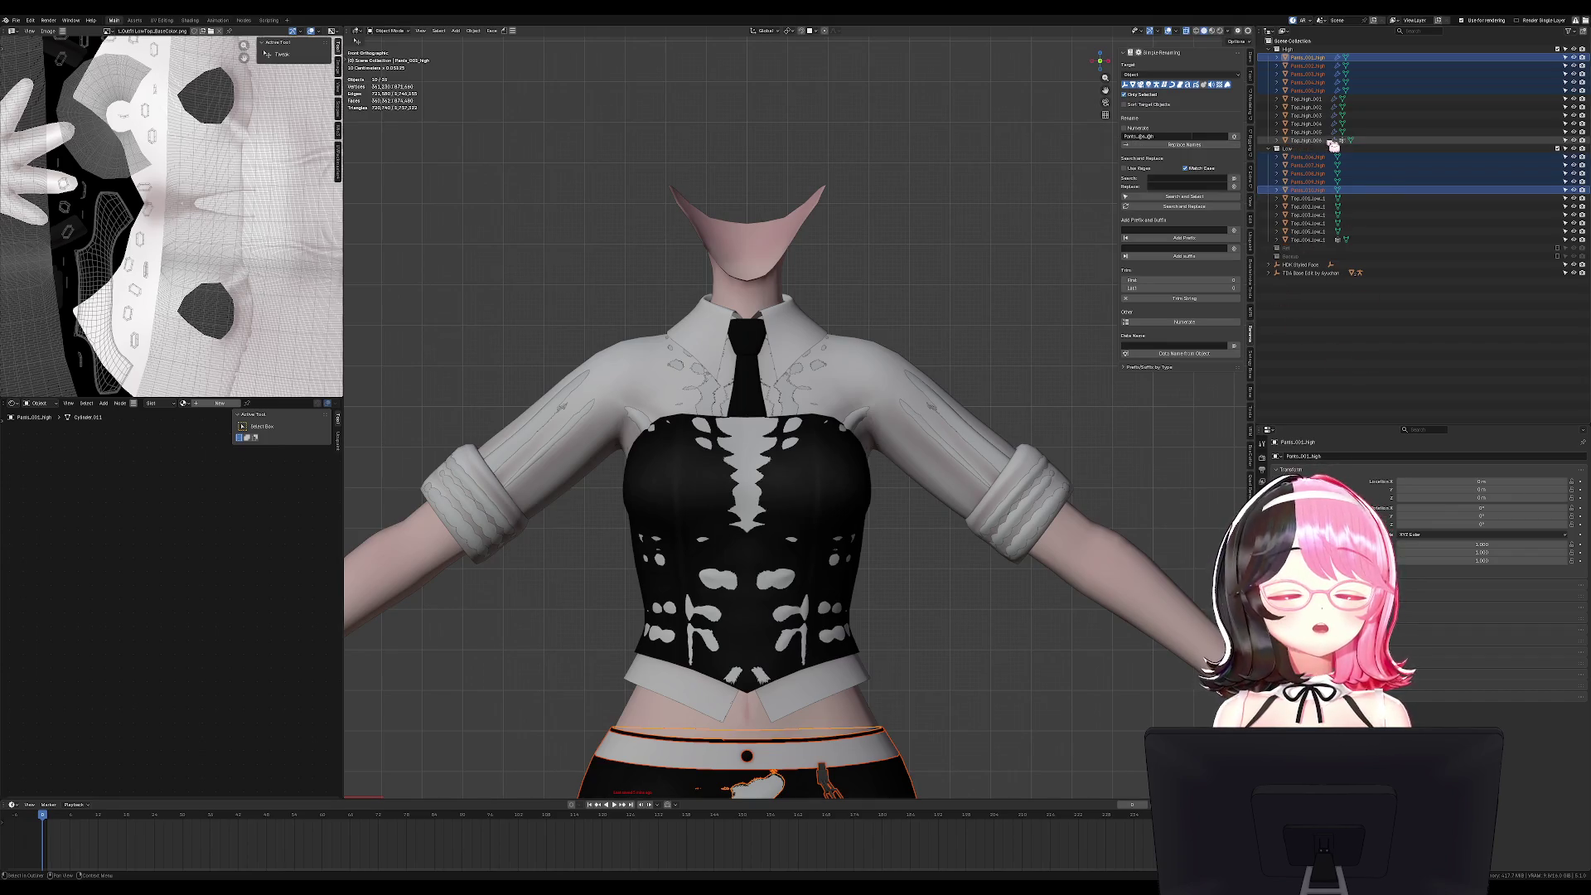
pyautogui.keyDown('shift'); pyautogui.click(1316, 191); pyautogui.keyUp('shift')
pyautogui.click(1183, 135)
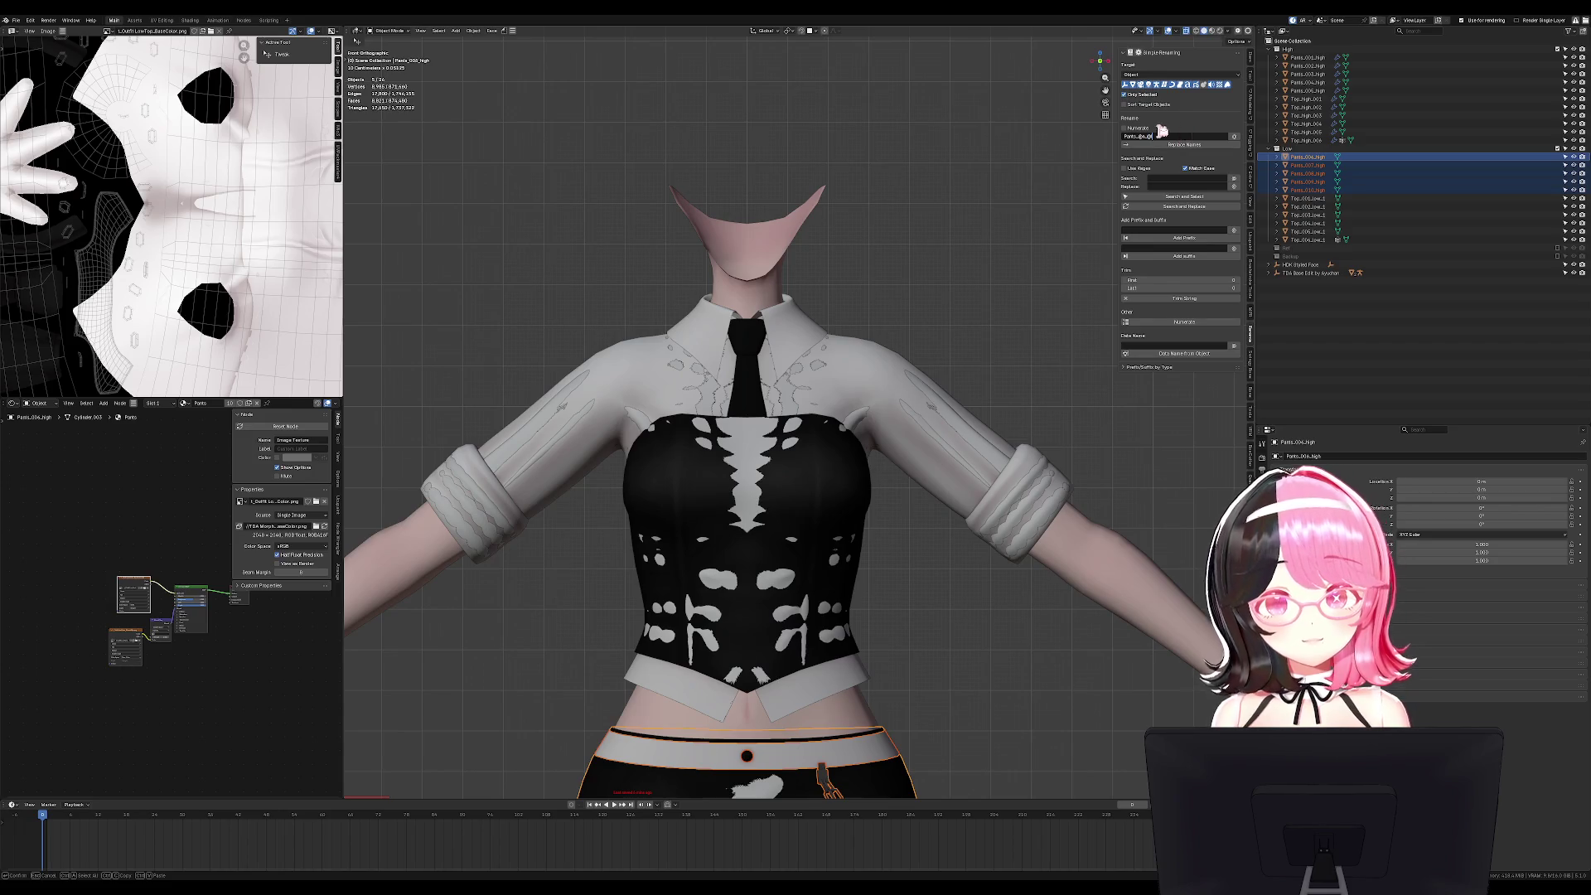
pyautogui.press('Return')
pyautogui.click(1184, 145)
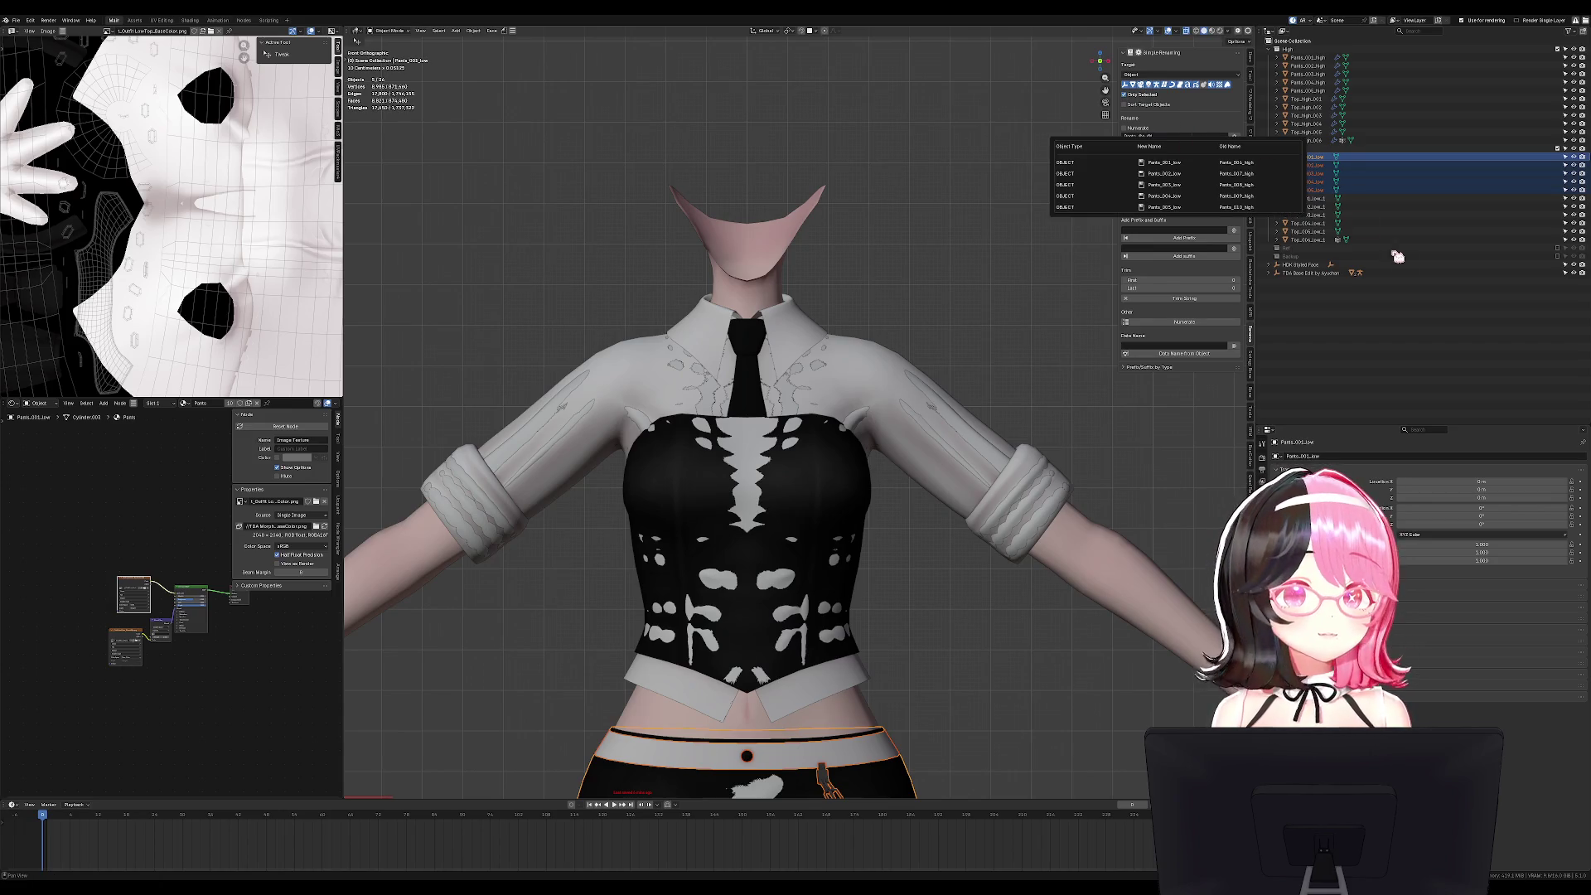
# Rename the low-poly top pieces using pattern 'Top_low_Top' without suffix, then select the high-poly top pieces.
pyautogui.click(1307, 239)
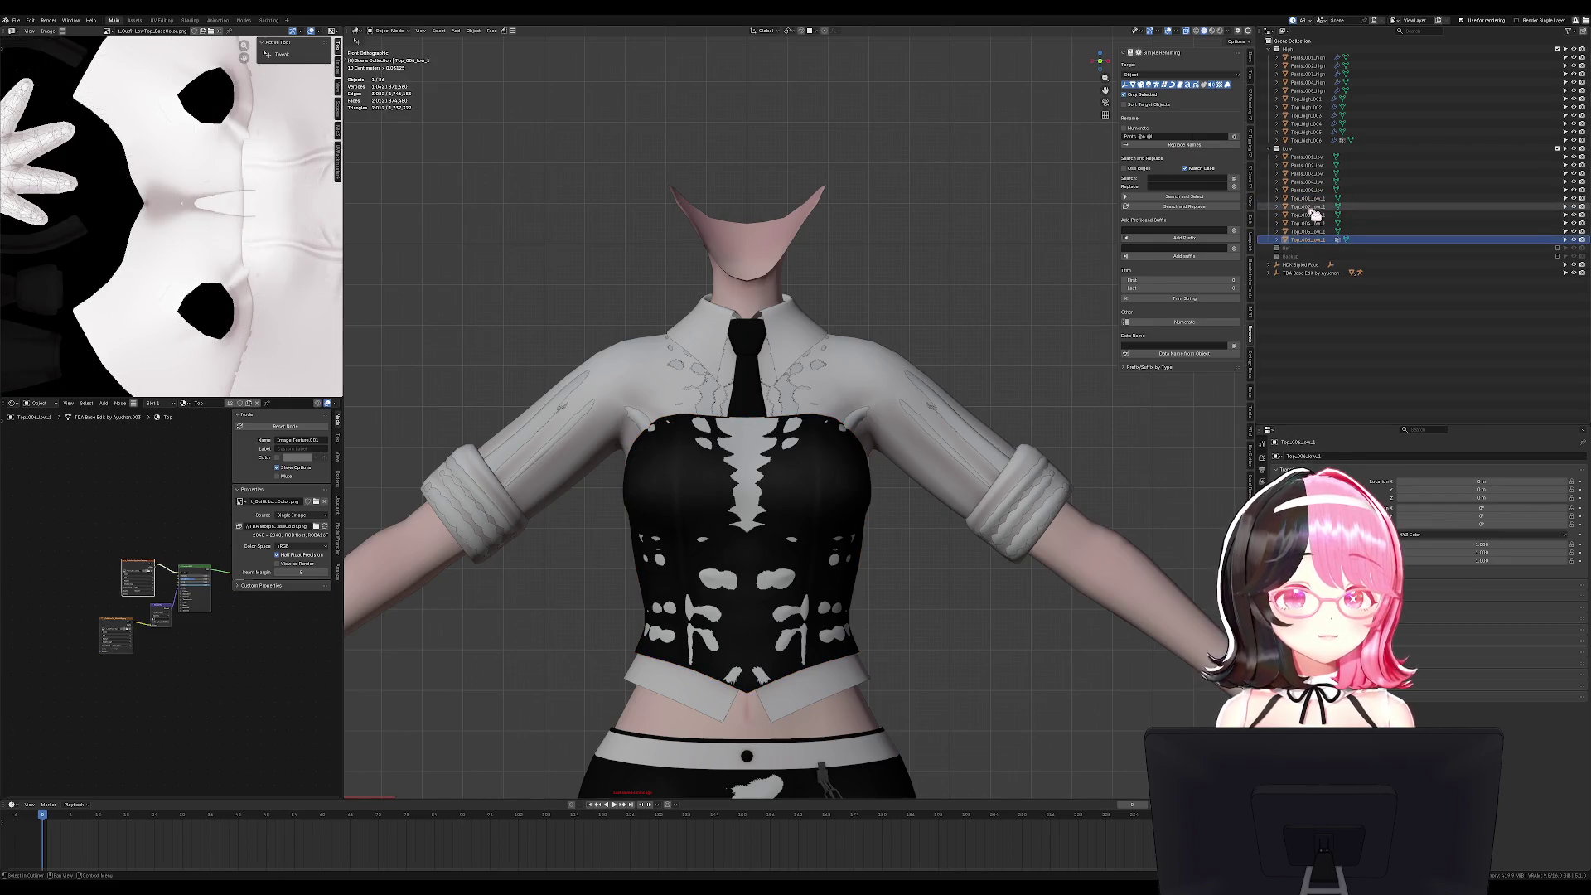
pyautogui.keyDown('shift'); pyautogui.click(1313, 199); pyautogui.keyUp('shift')
pyautogui.click(1159, 136)
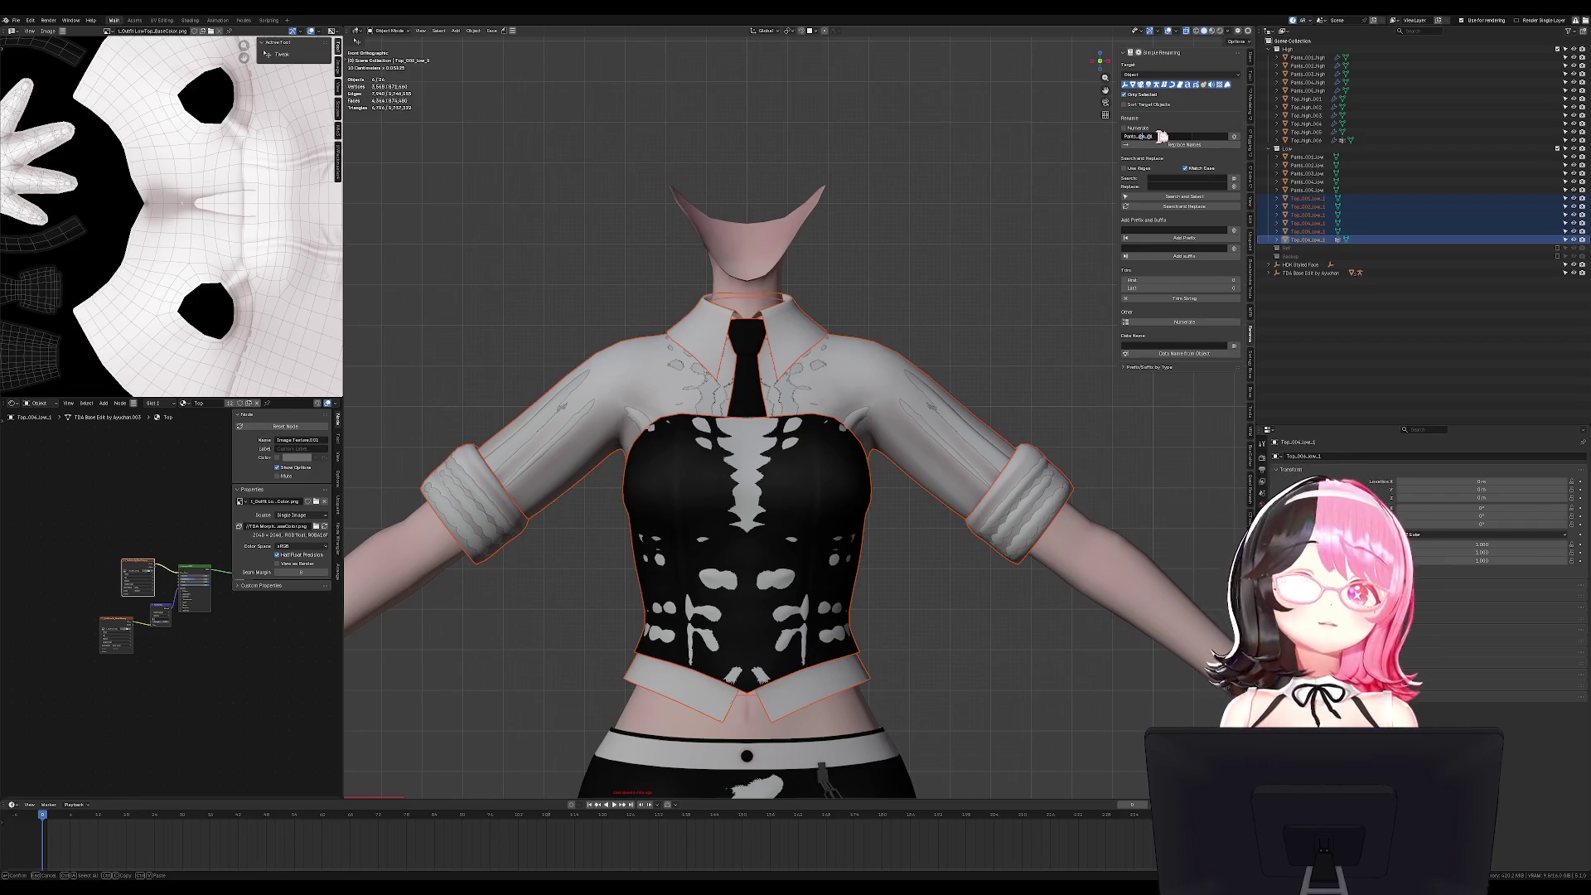
pyautogui.hotkey('ctrl', 'a')
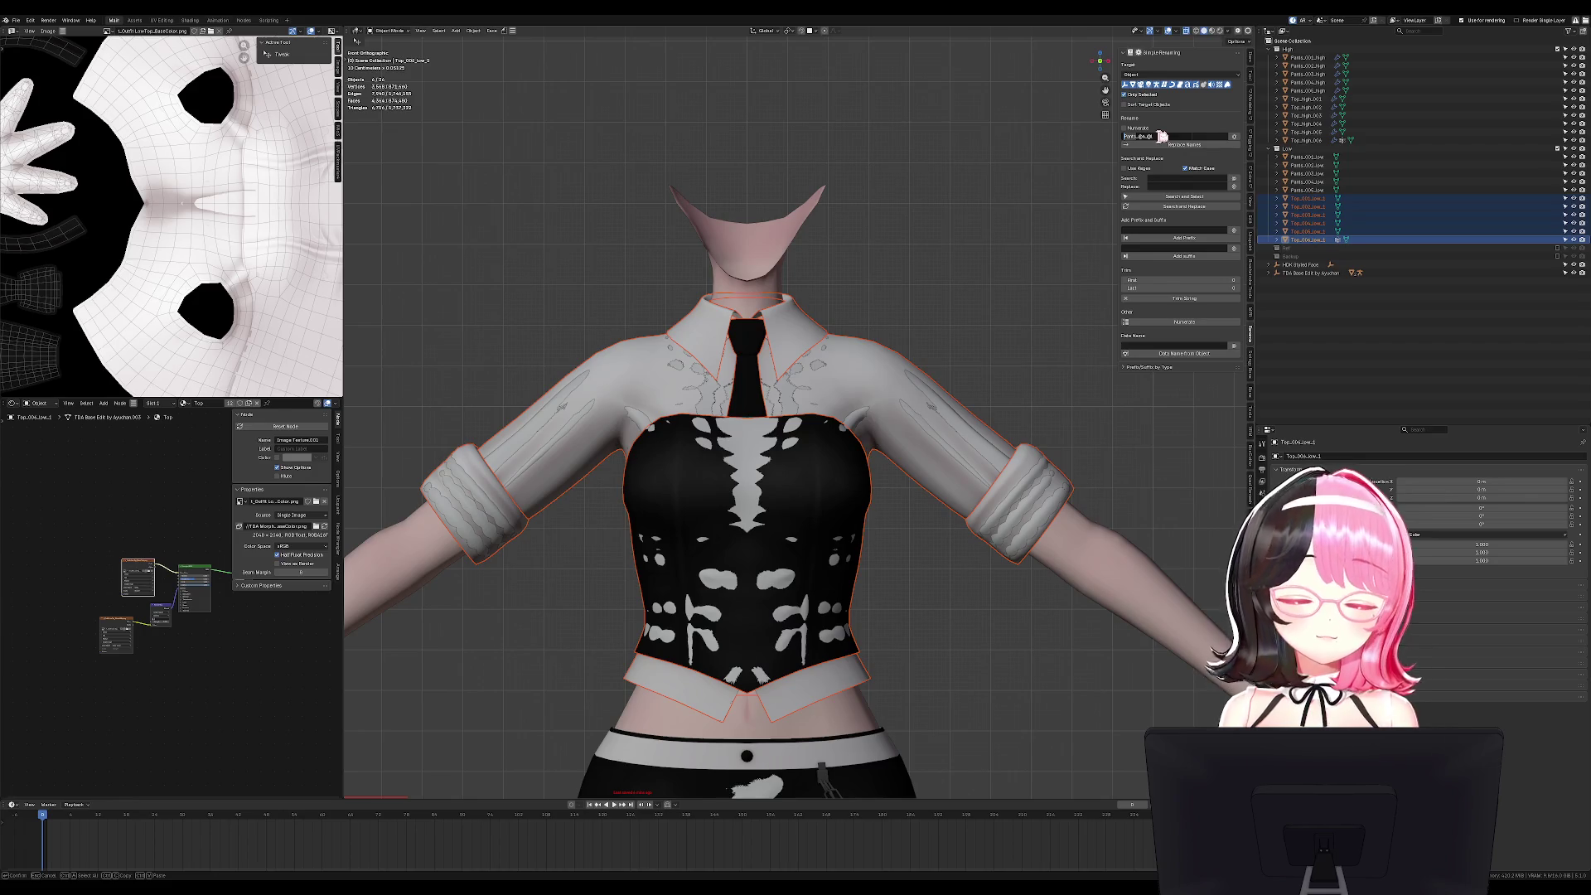
pyautogui.write('Top_low_')
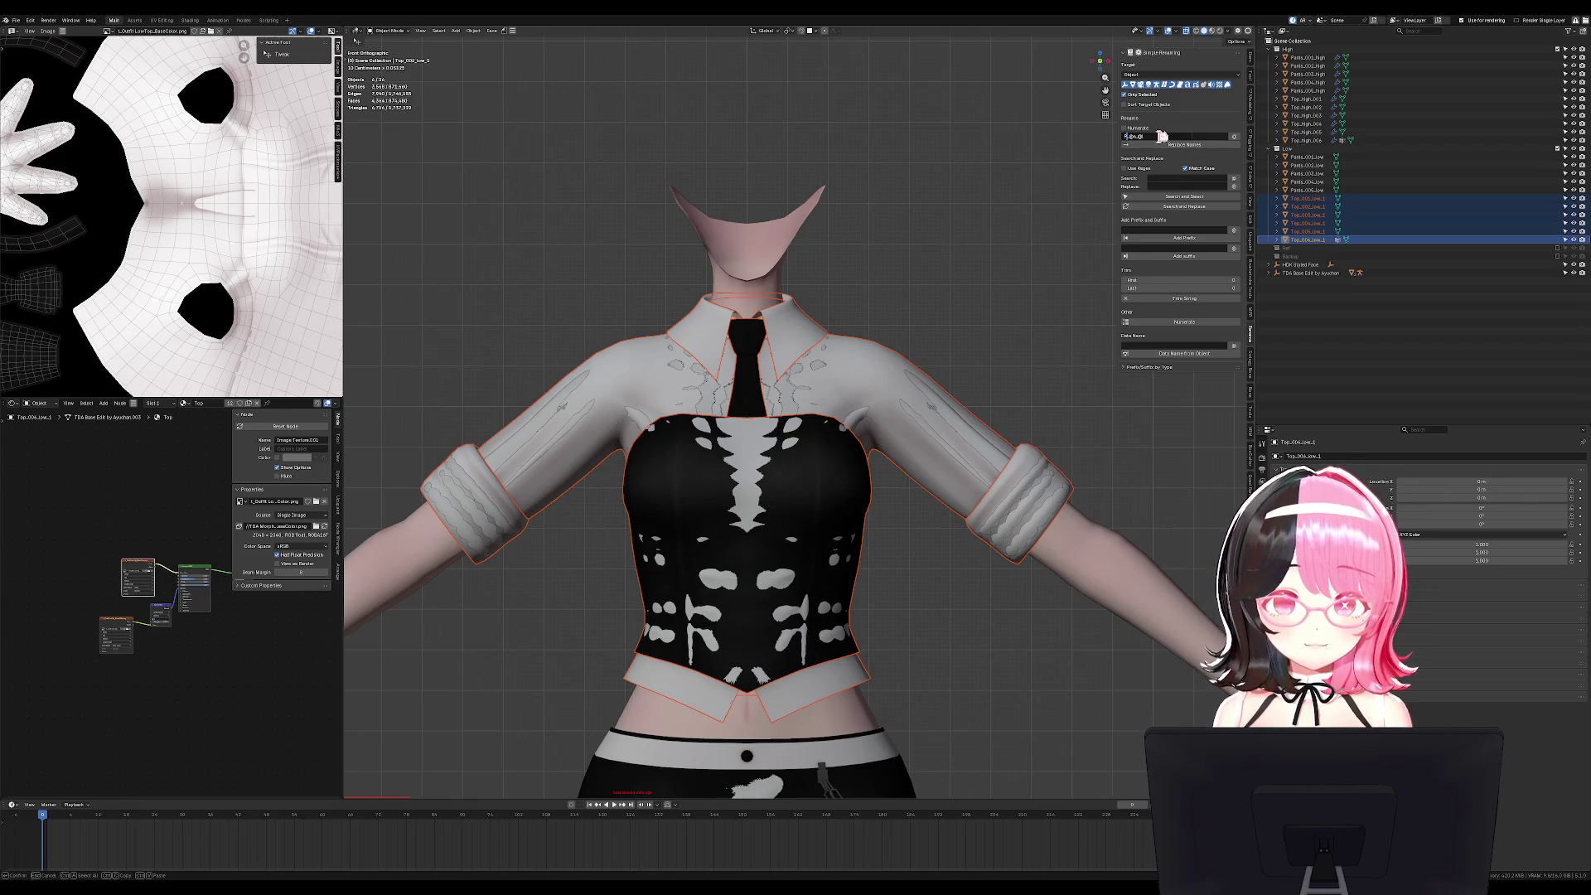
pyautogui.write('Top')
pyautogui.click(1162, 144)
pyautogui.moveTo(1323, 146); pyautogui.dragTo(1327, 99)
pyautogui.click(1170, 135)
# Rename the high-poly top pieces to numbered Top high names and select the five high-poly pants pieces.
pyautogui.press('End')
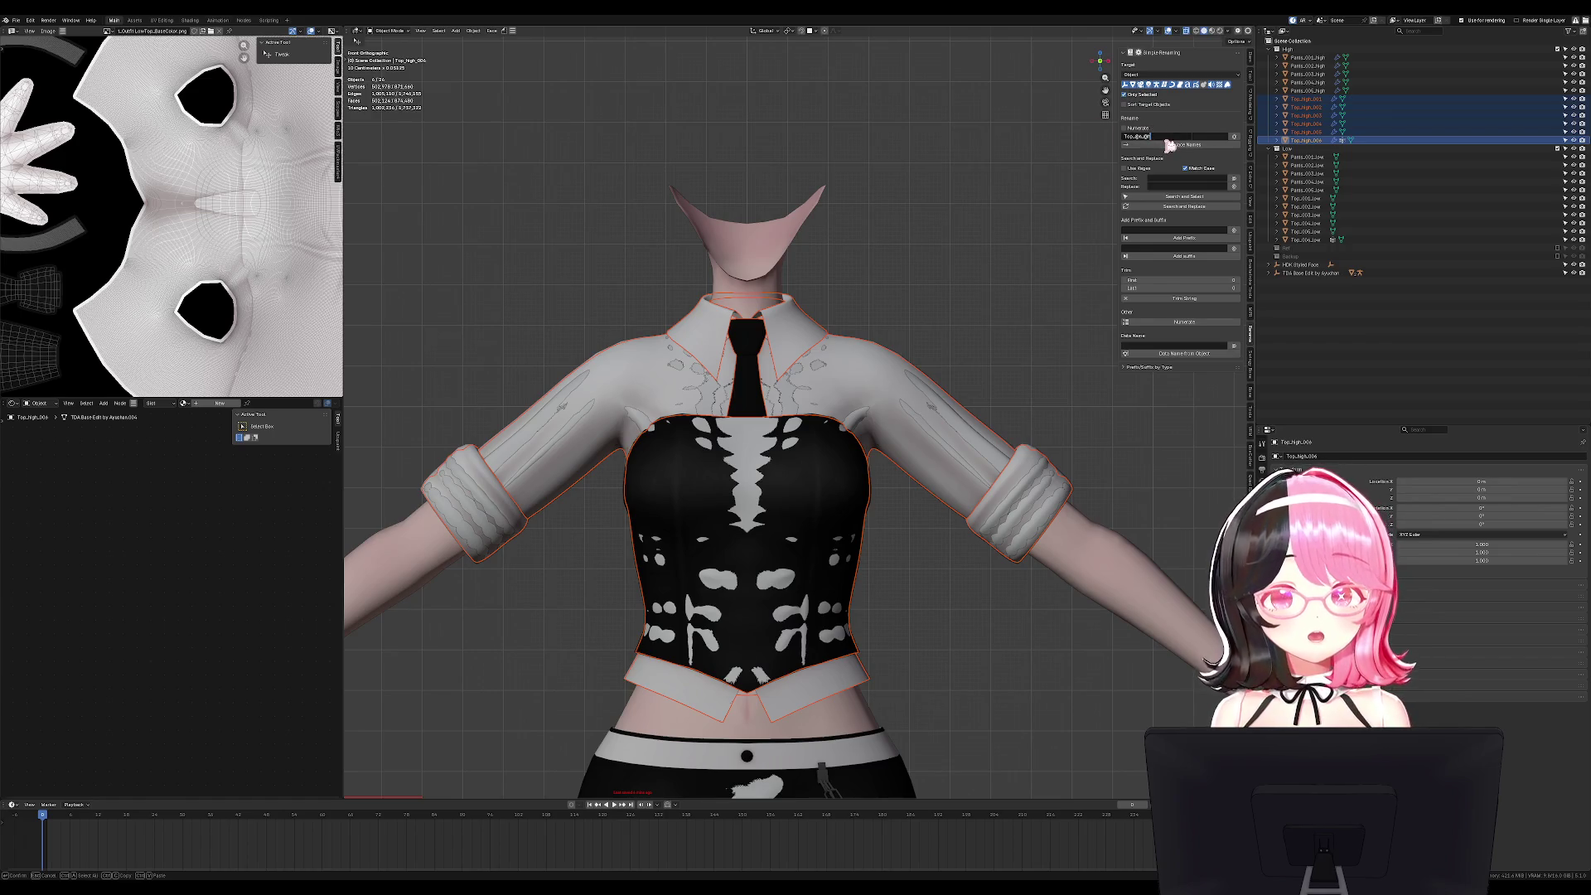
pyautogui.click(1168, 146)
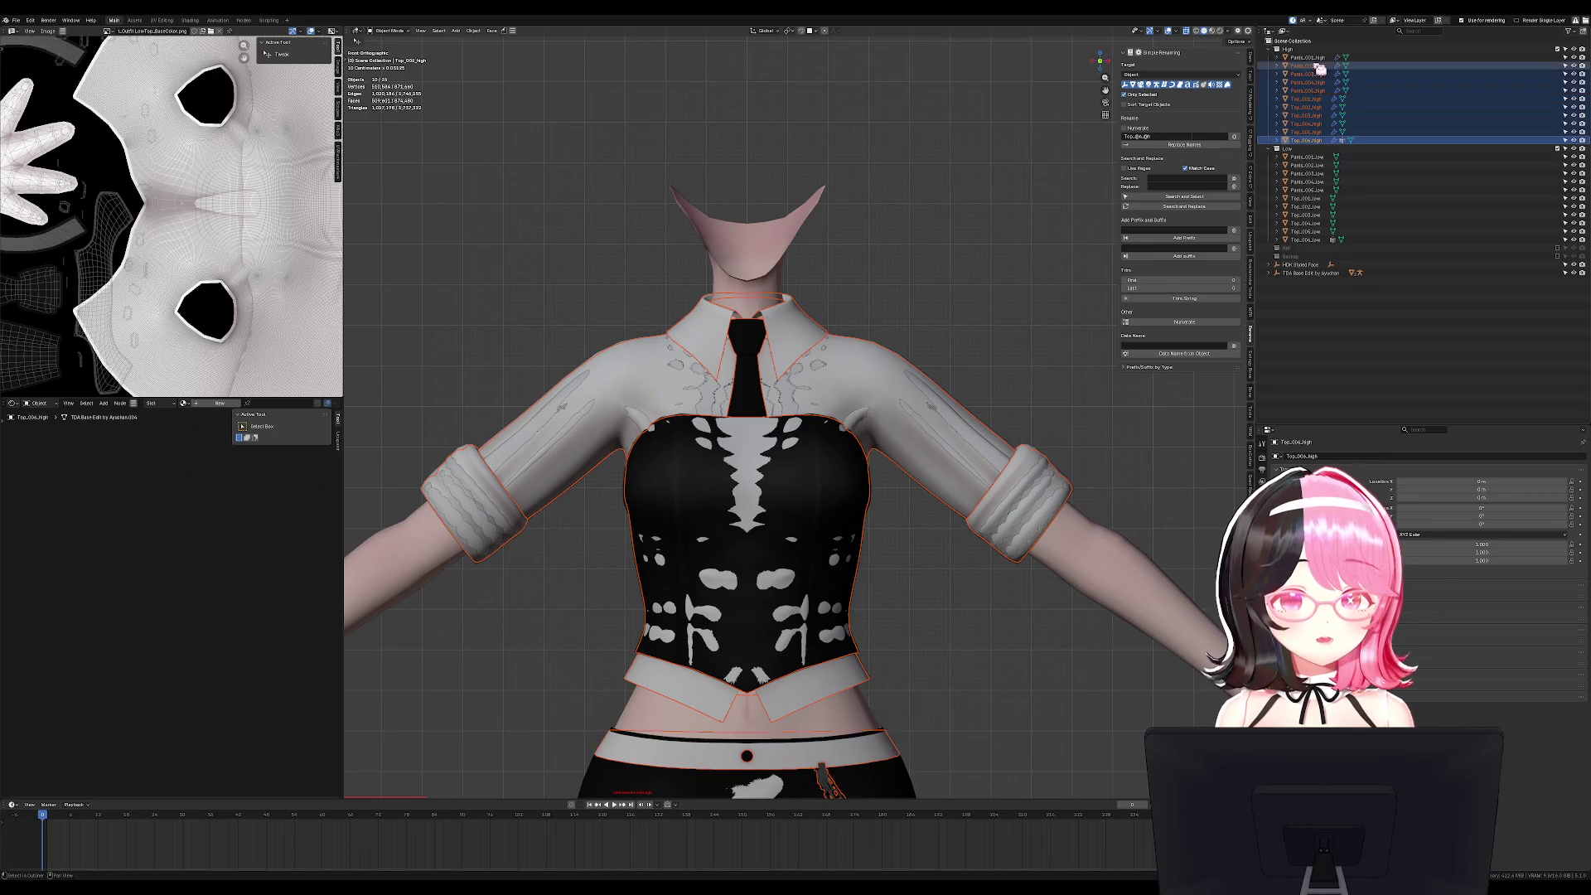
pyautogui.click(1323, 98)
pyautogui.click(1326, 90)
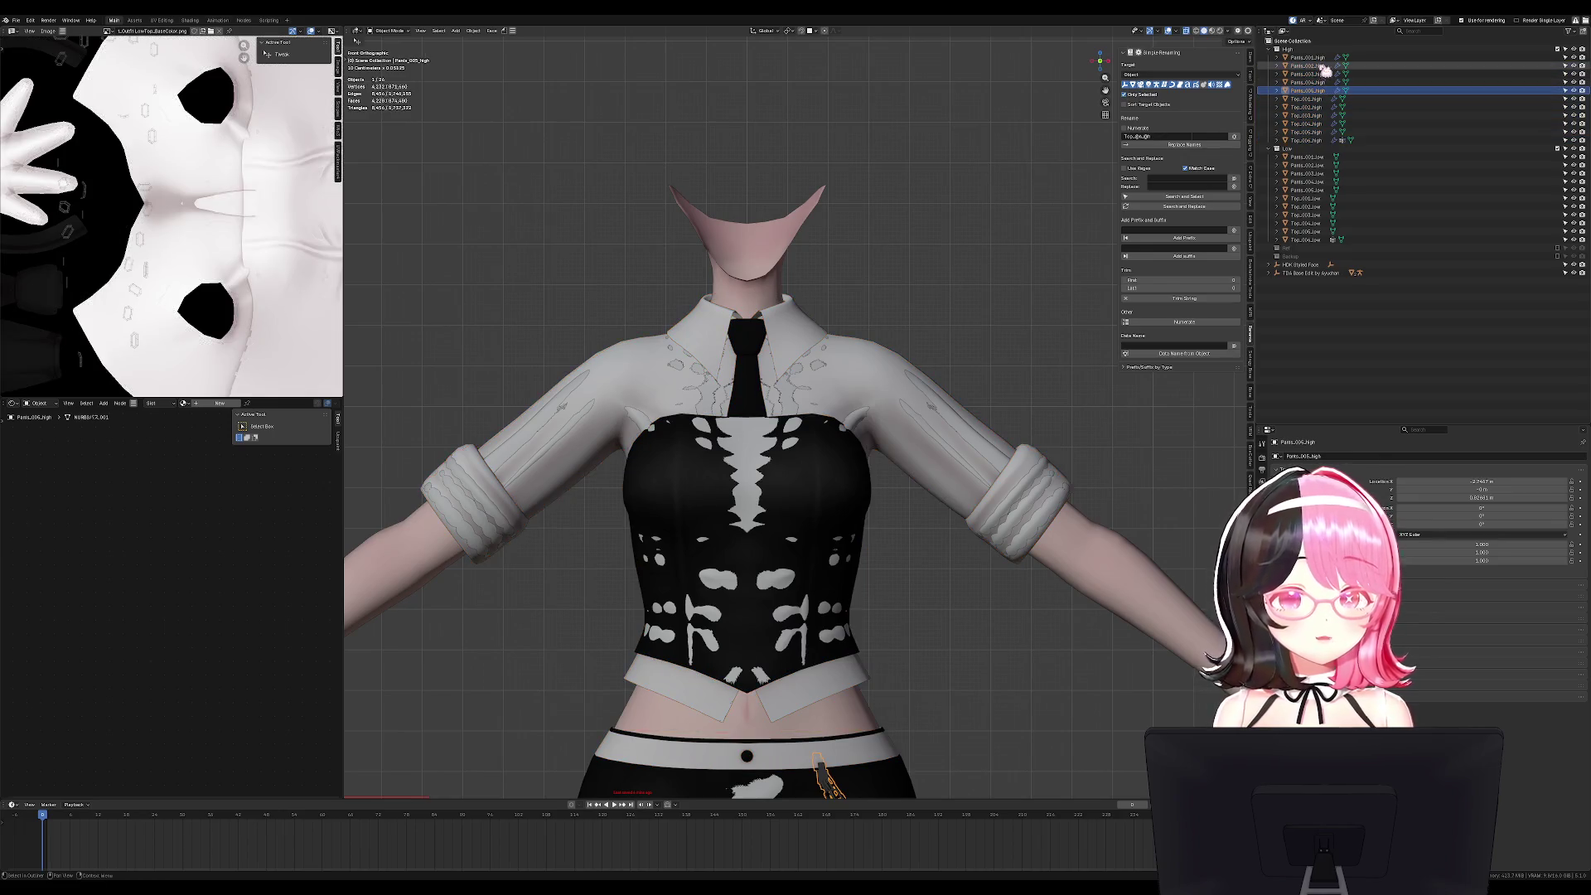
pyautogui.keyDown('shift'); pyautogui.click(1324, 58); pyautogui.keyUp('shift')
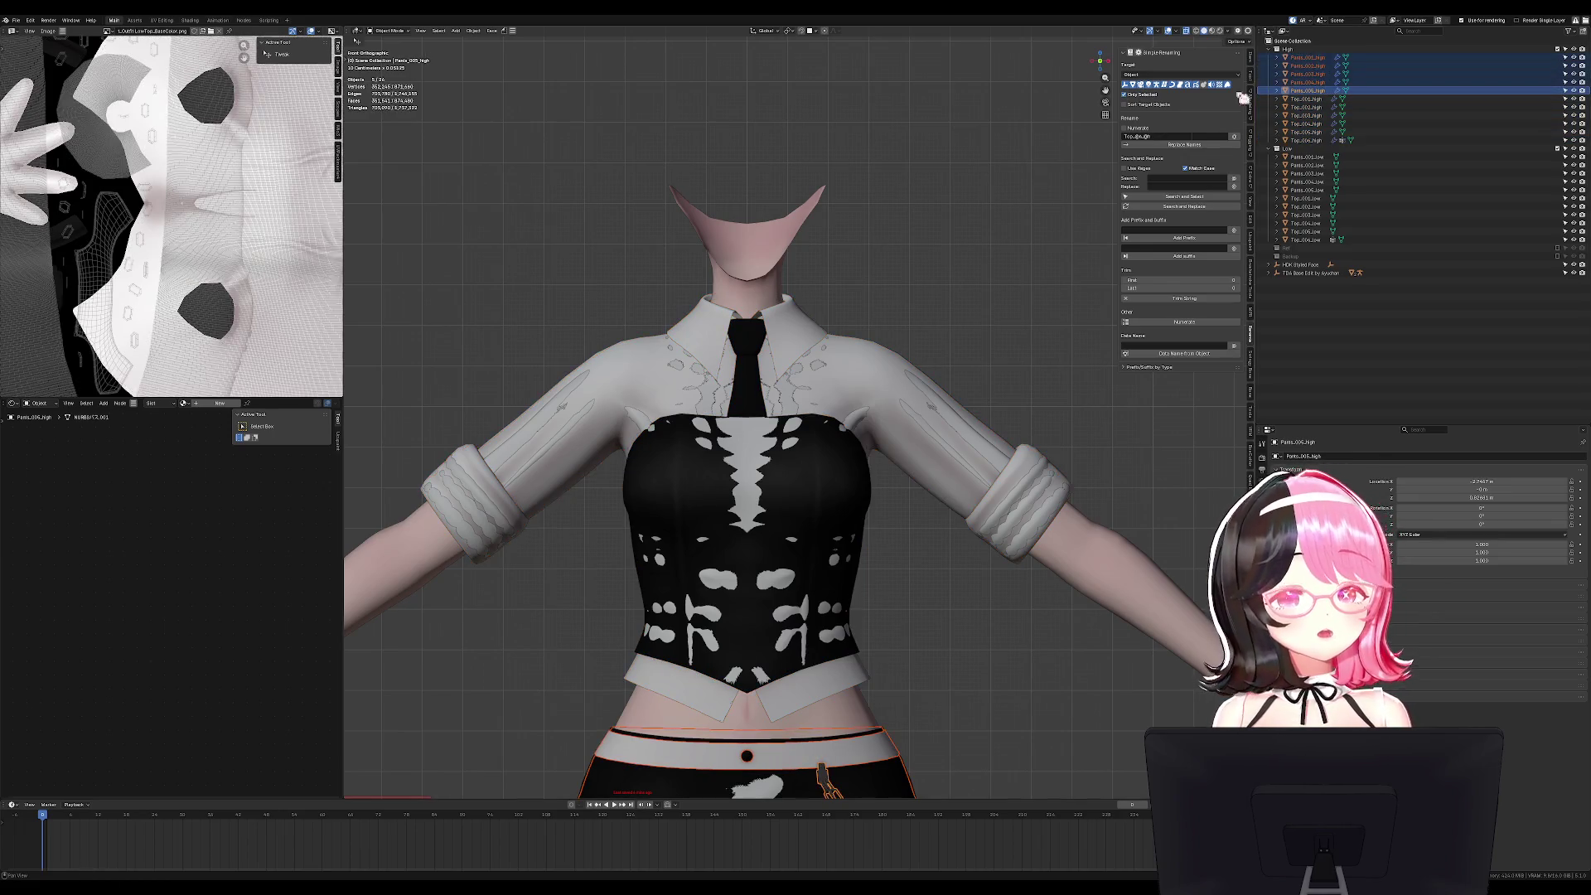
# Change the name pattern to 'Pants' for the high-poly pants and select the whole High collection.
pyautogui.doubleClick(1139, 135)
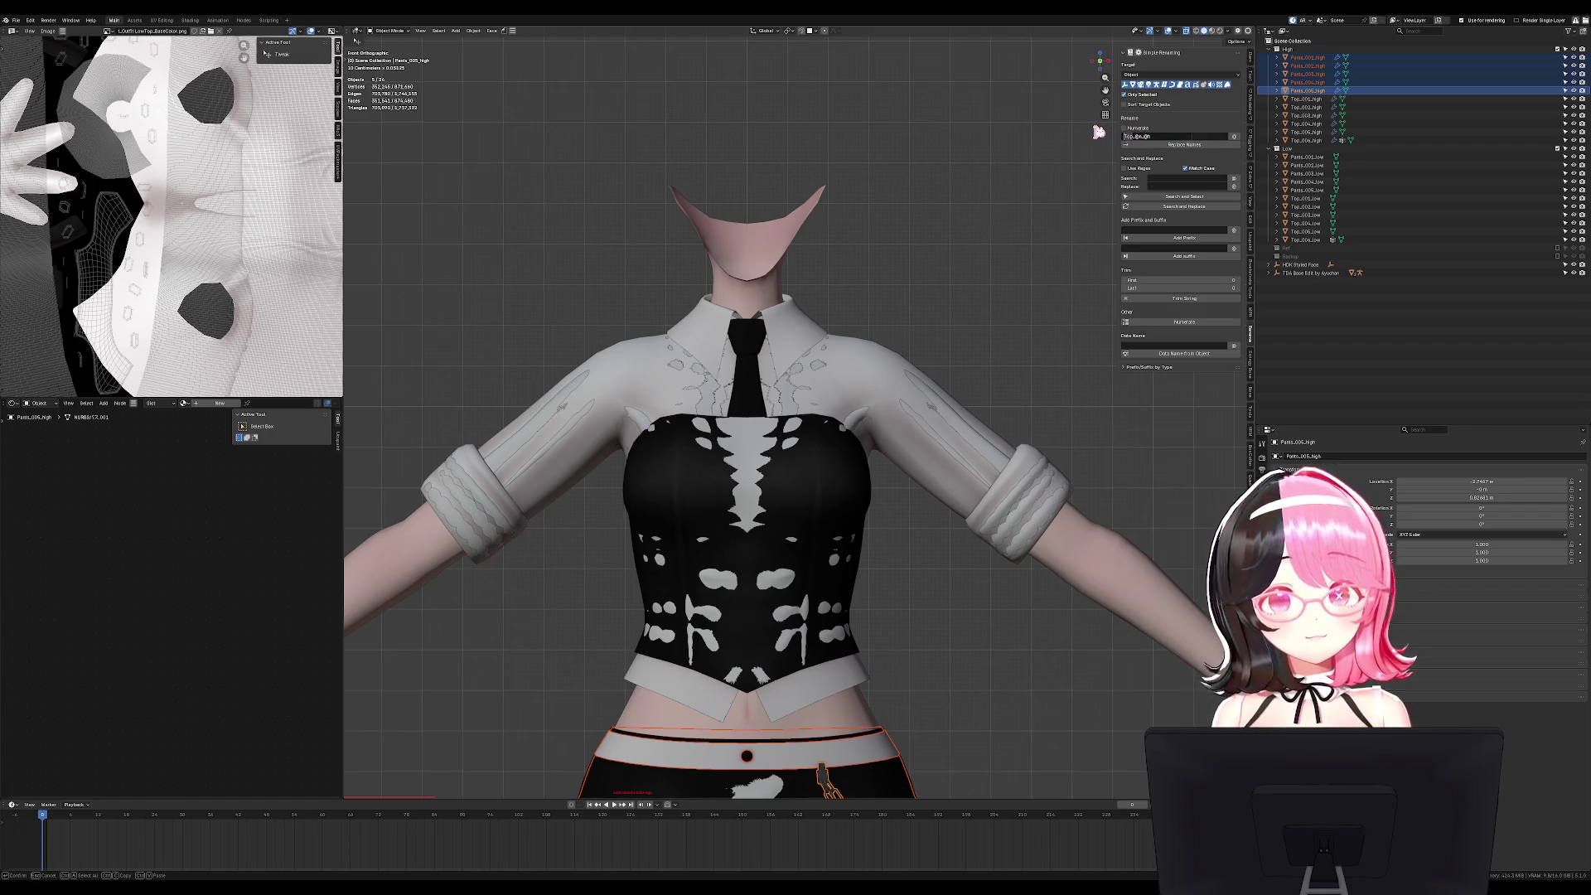
pyautogui.write('Pants')
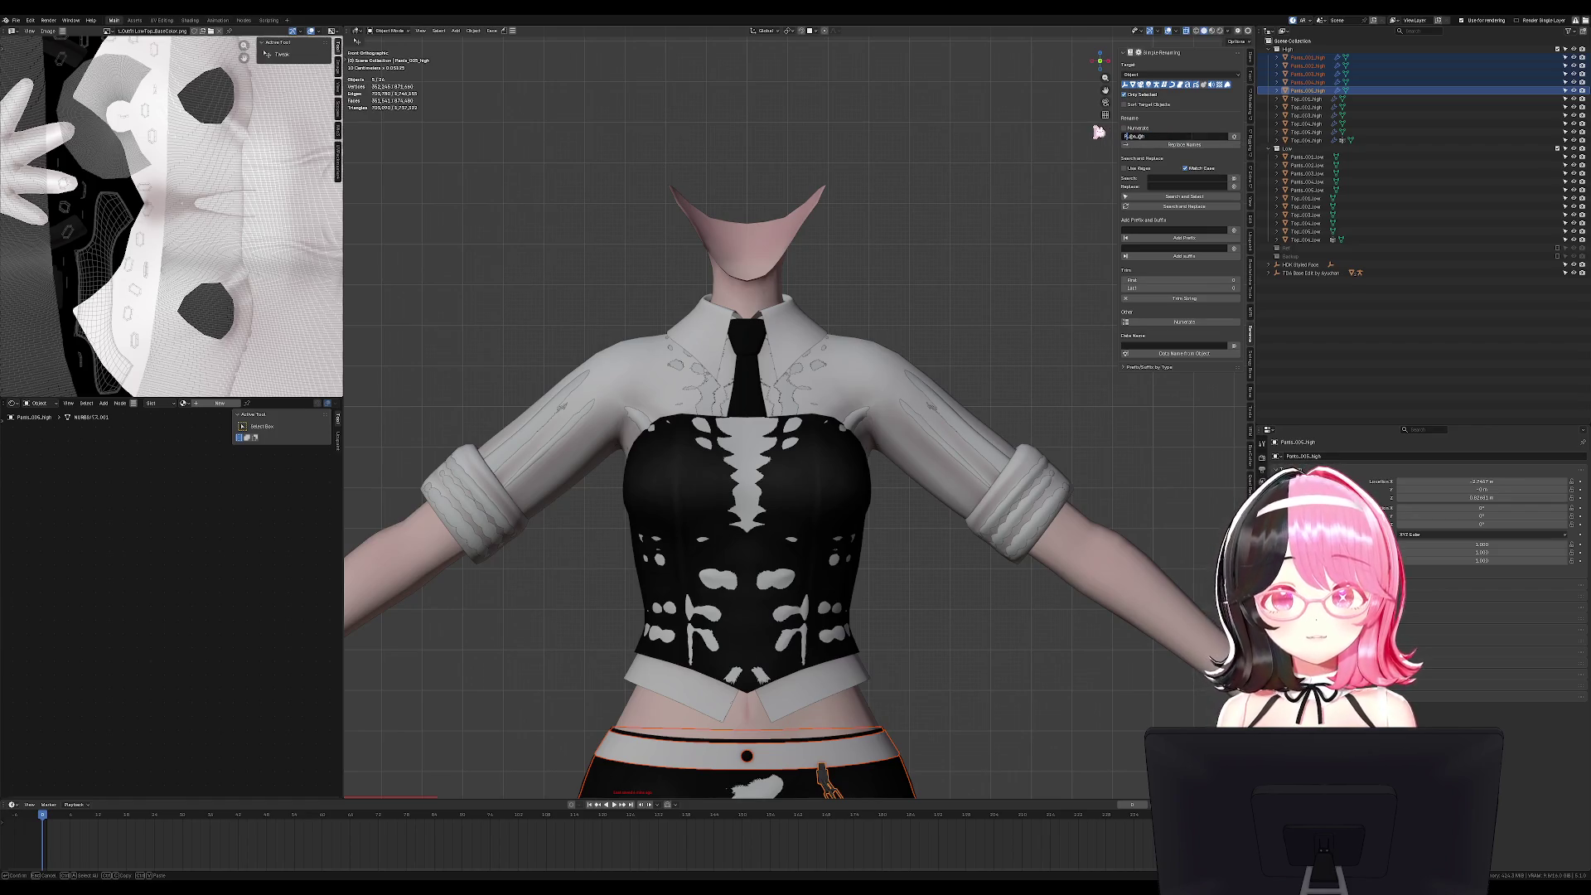
pyautogui.press('Return')
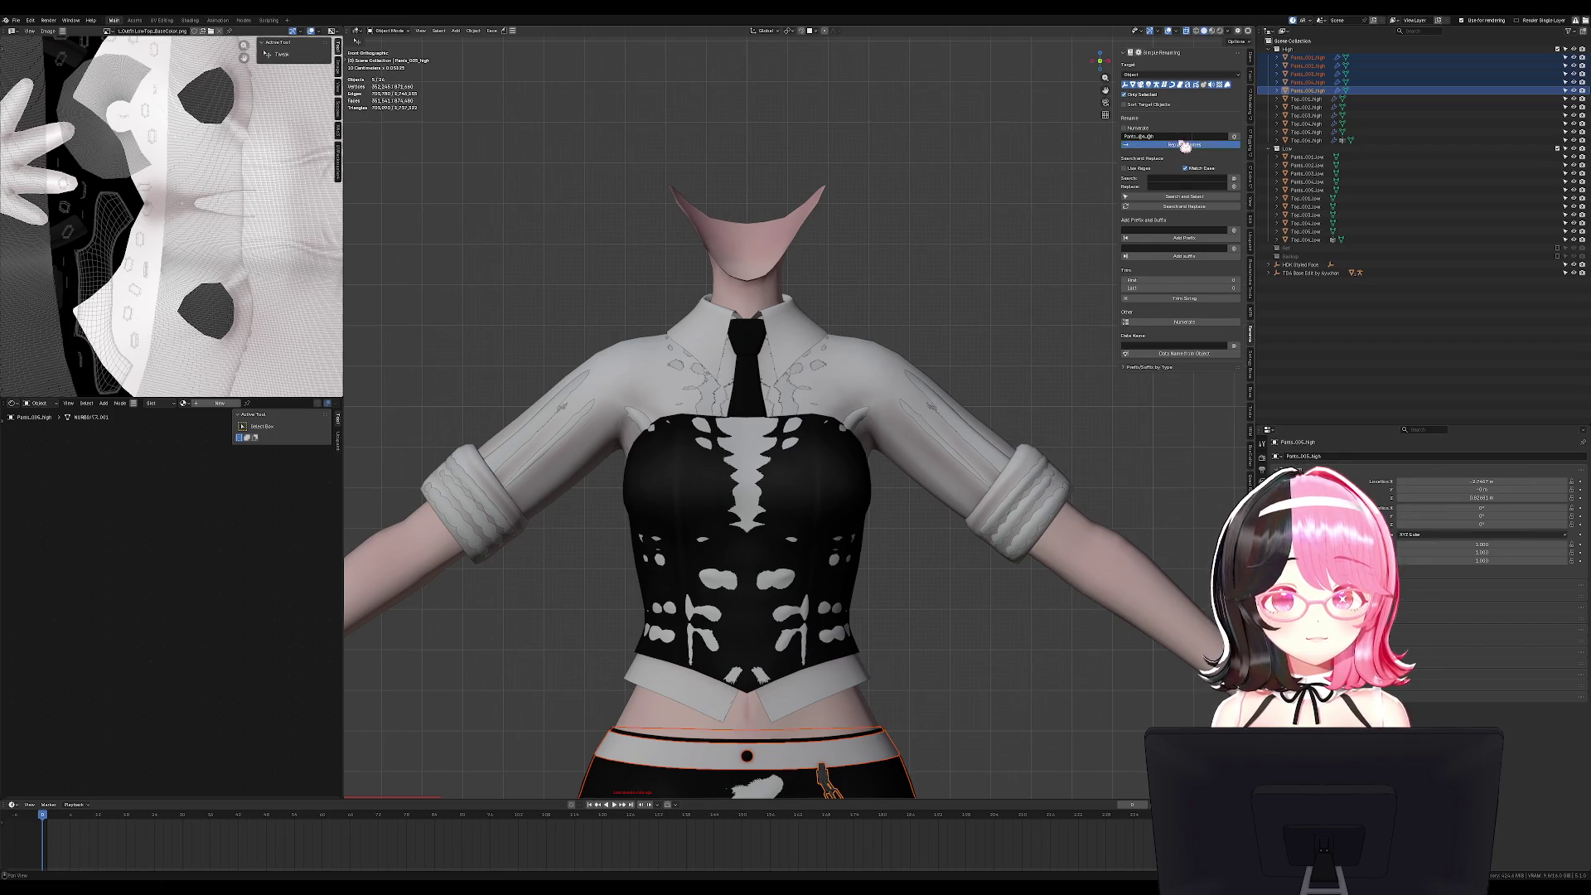
pyautogui.click(1316, 142)
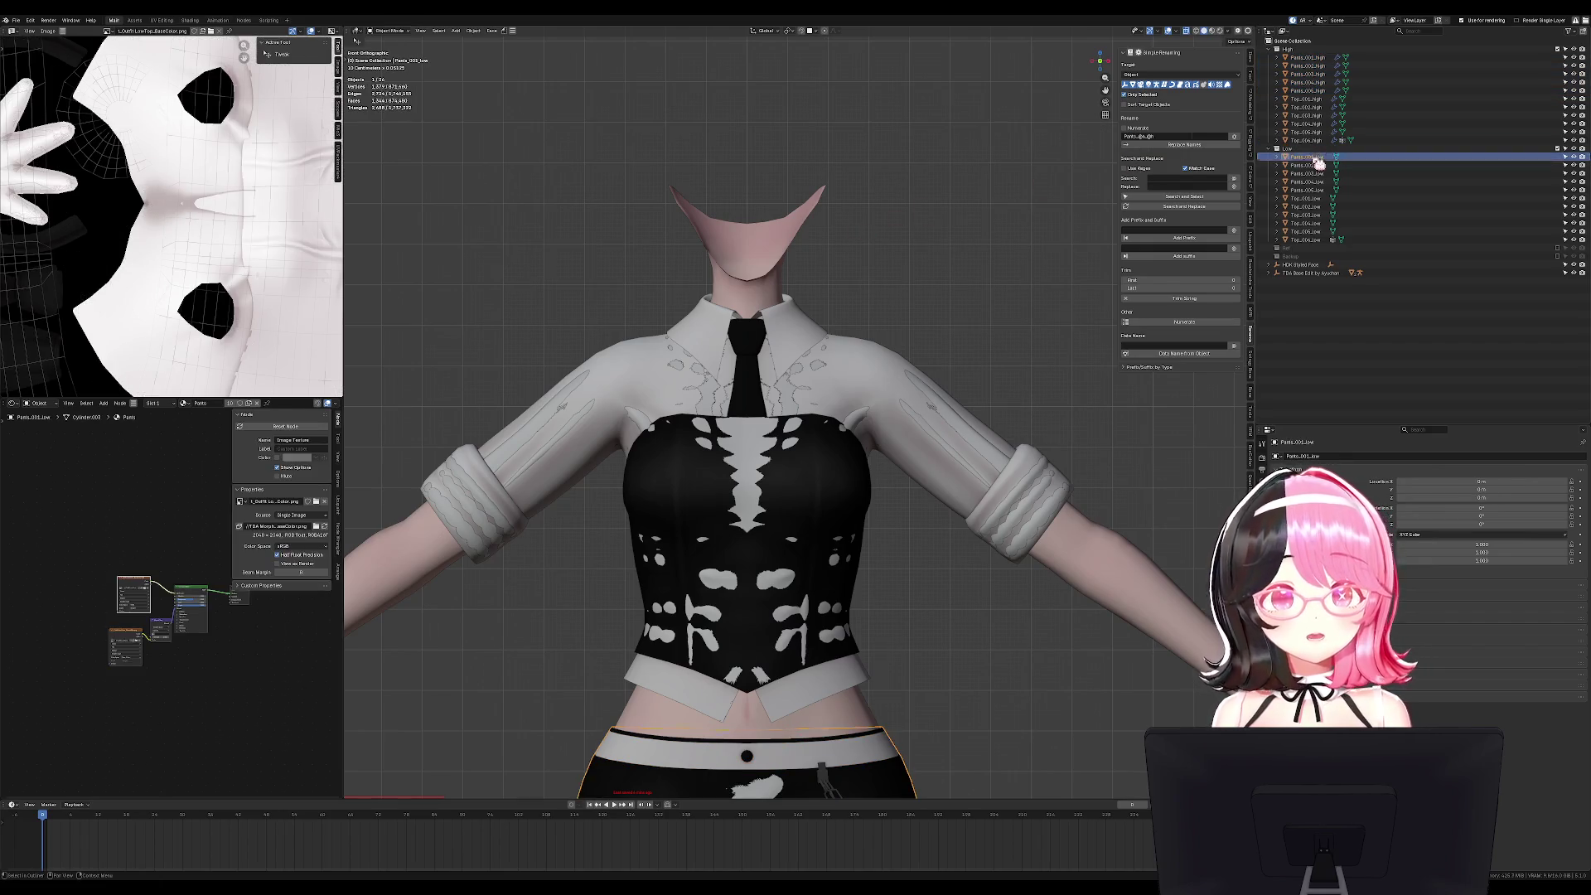
pyautogui.keyDown('shift'); pyautogui.click(1306, 58); pyautogui.keyUp('shift')
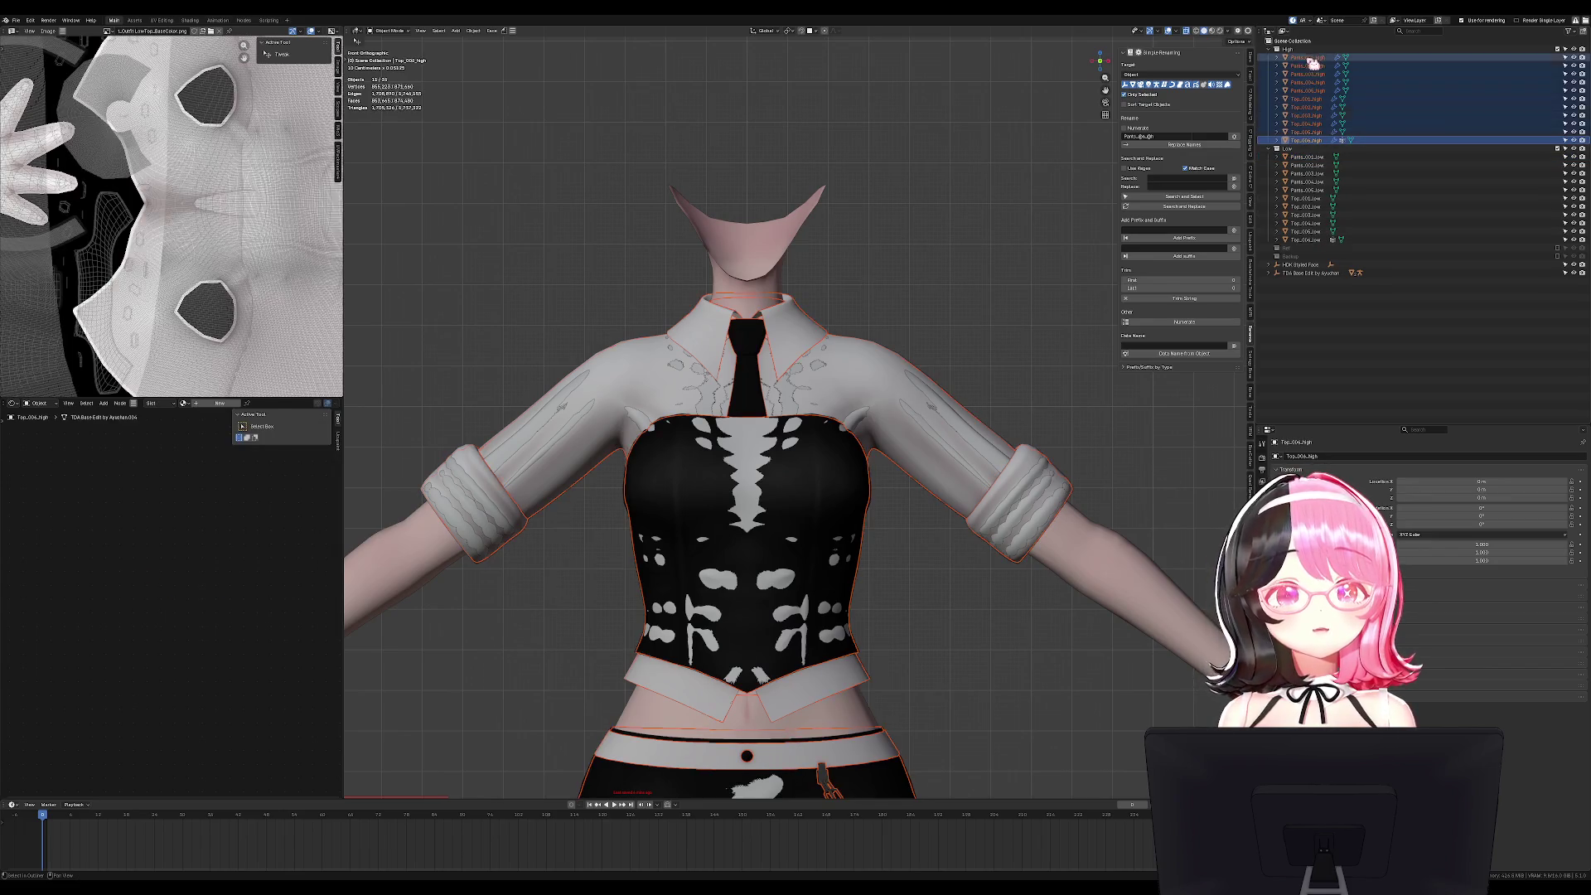
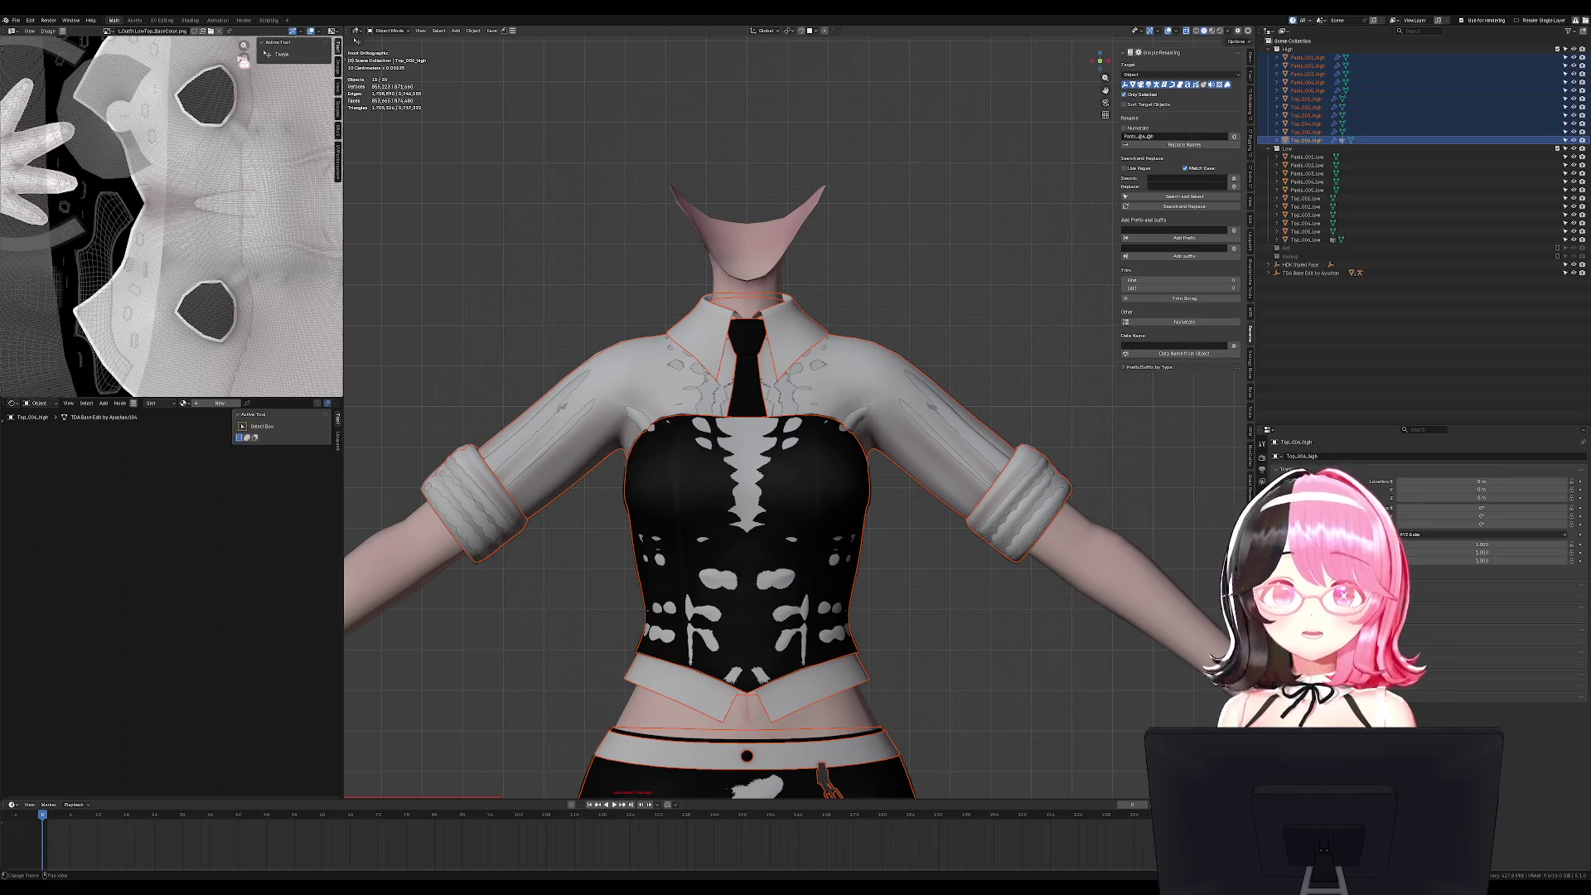
# Select all the low-poly Top and Pants objects in the Outliner, then switch to Substance Painter.
pyautogui.click(1306, 157)
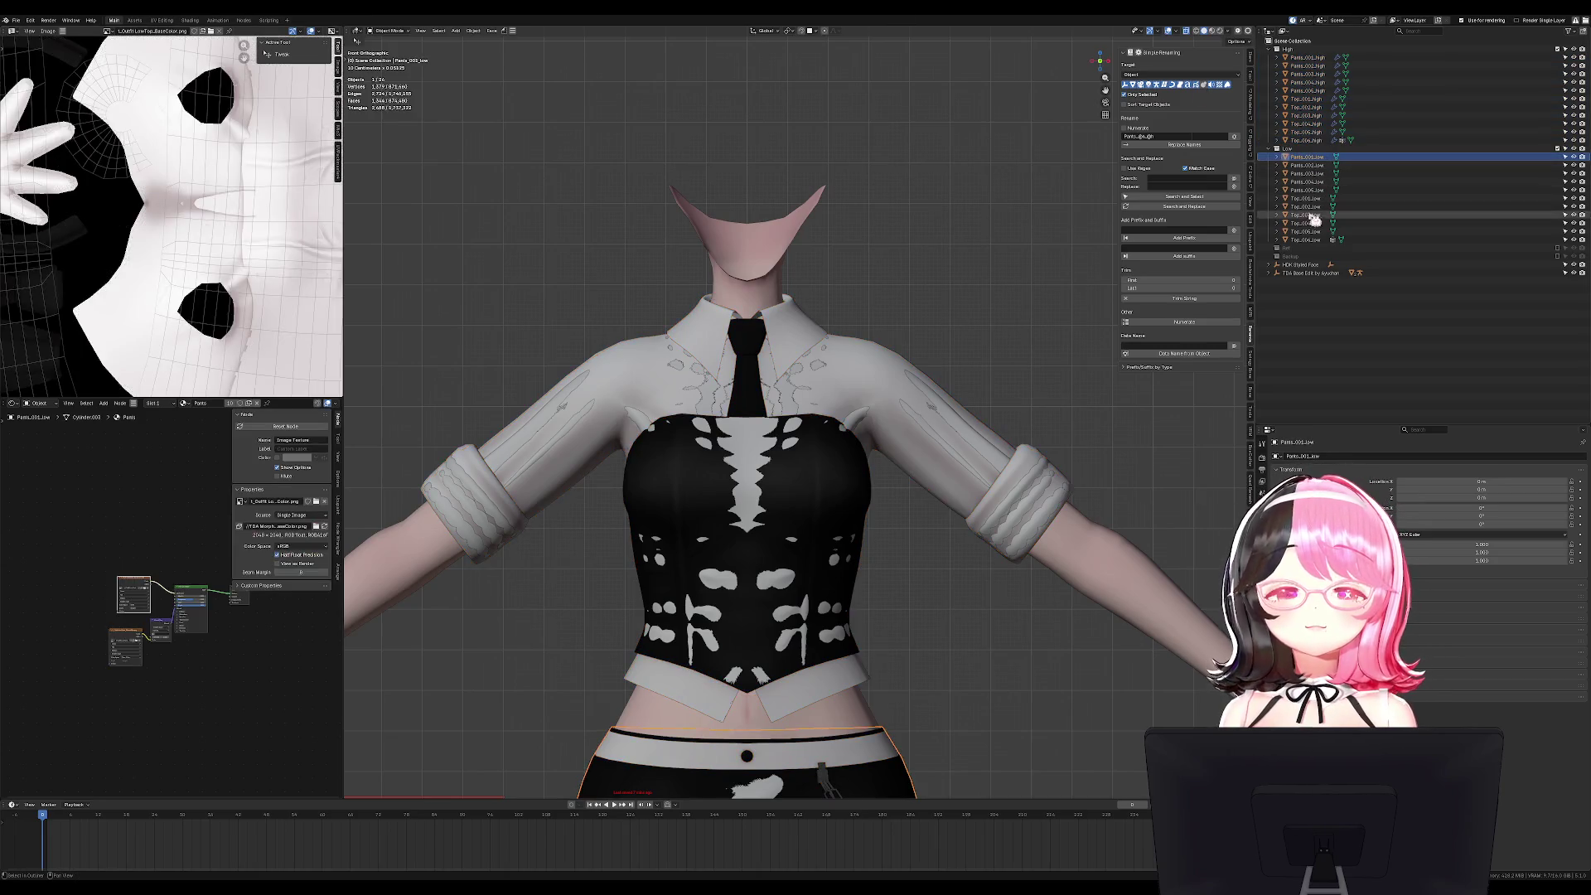
pyautogui.keyDown('shift'); pyautogui.click(1307, 239); pyautogui.keyUp('shift')
pyautogui.press('q')
pyautogui.press('Escape')
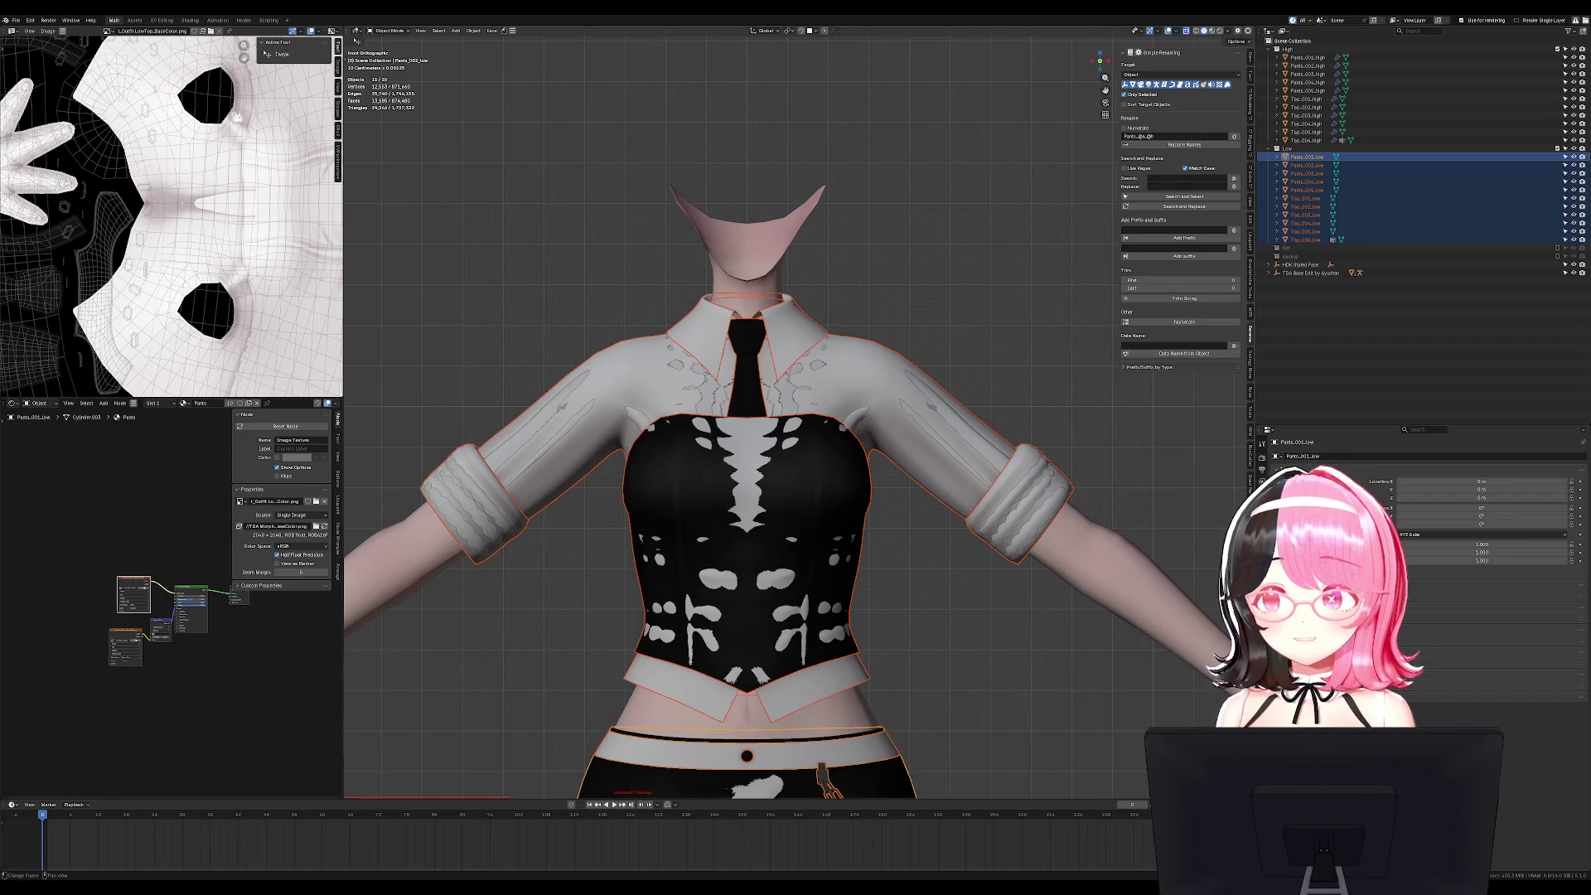
pyautogui.hotkey('alt', 'Tab')
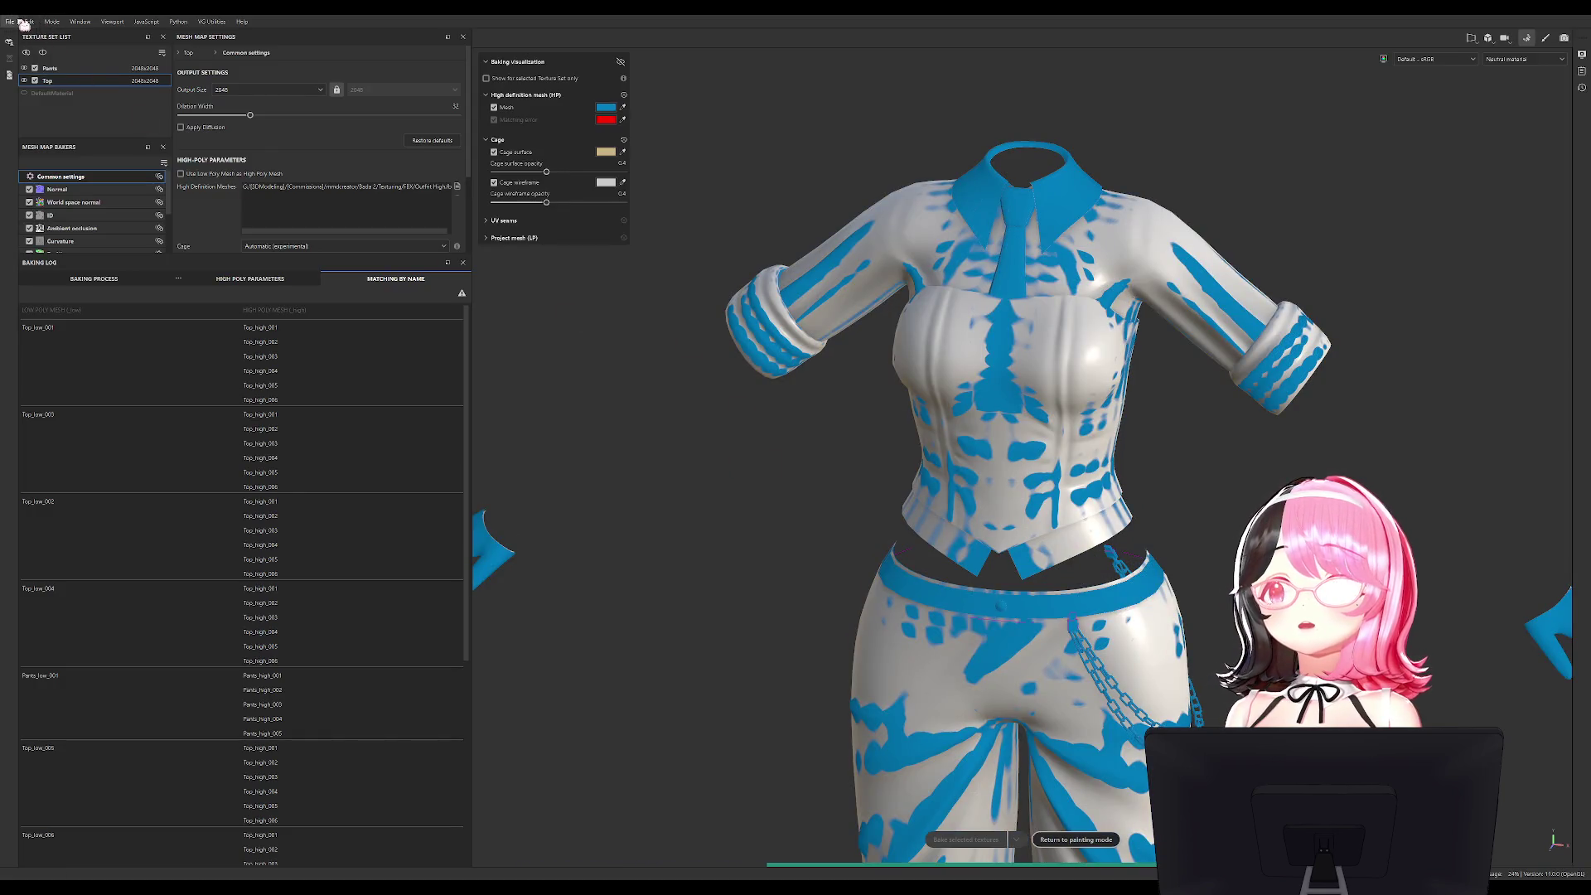
# Include the Top texture set in the bake and return to painting mode.
pyautogui.click(35, 81)
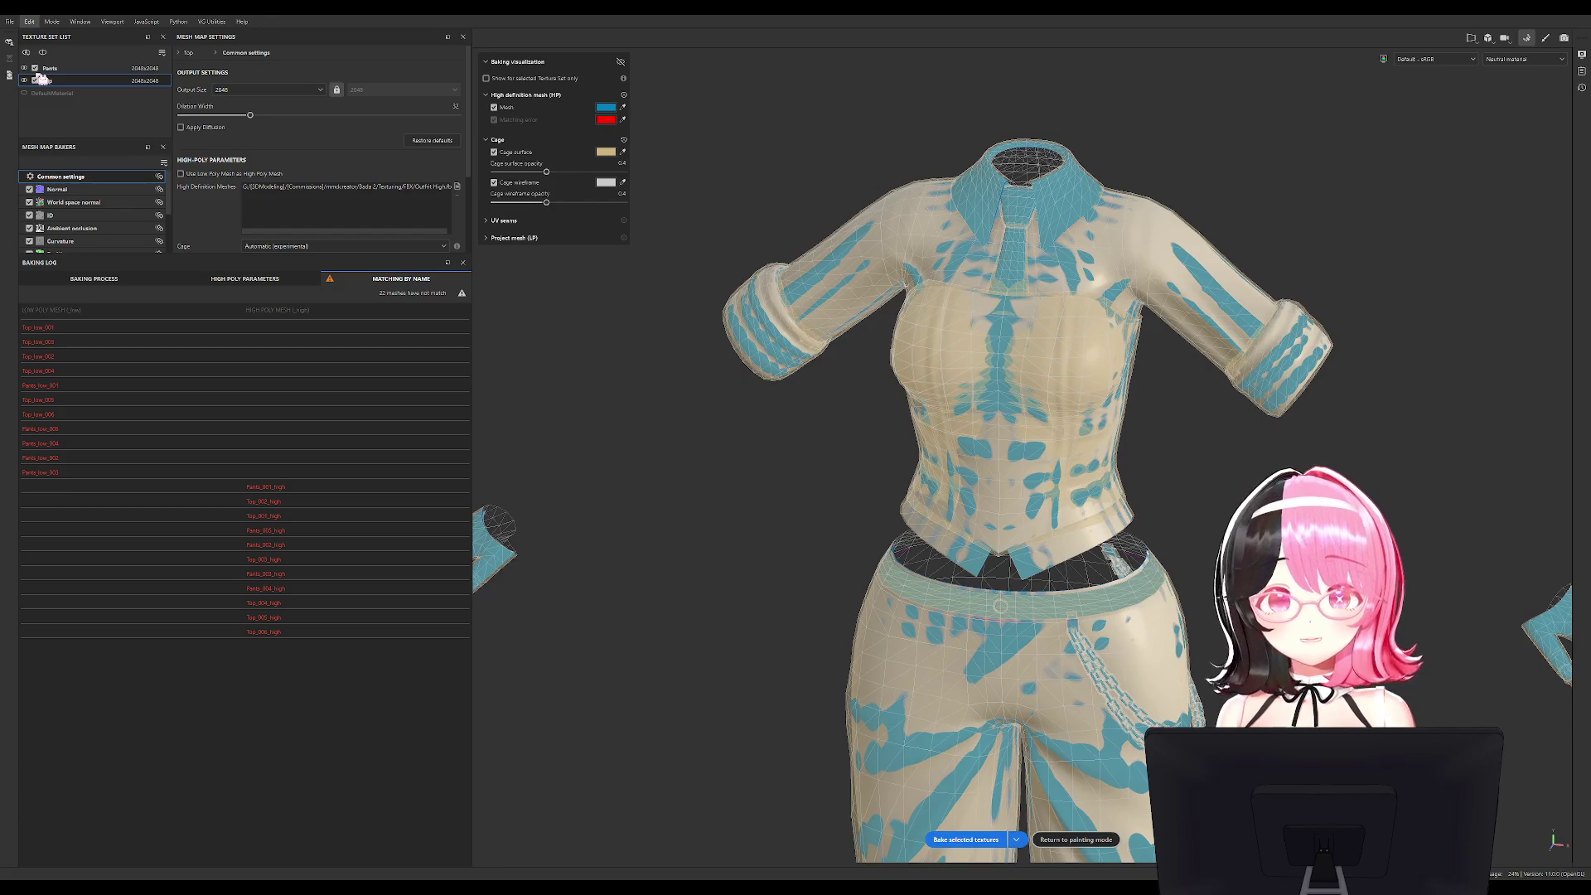
pyautogui.click(1085, 839)
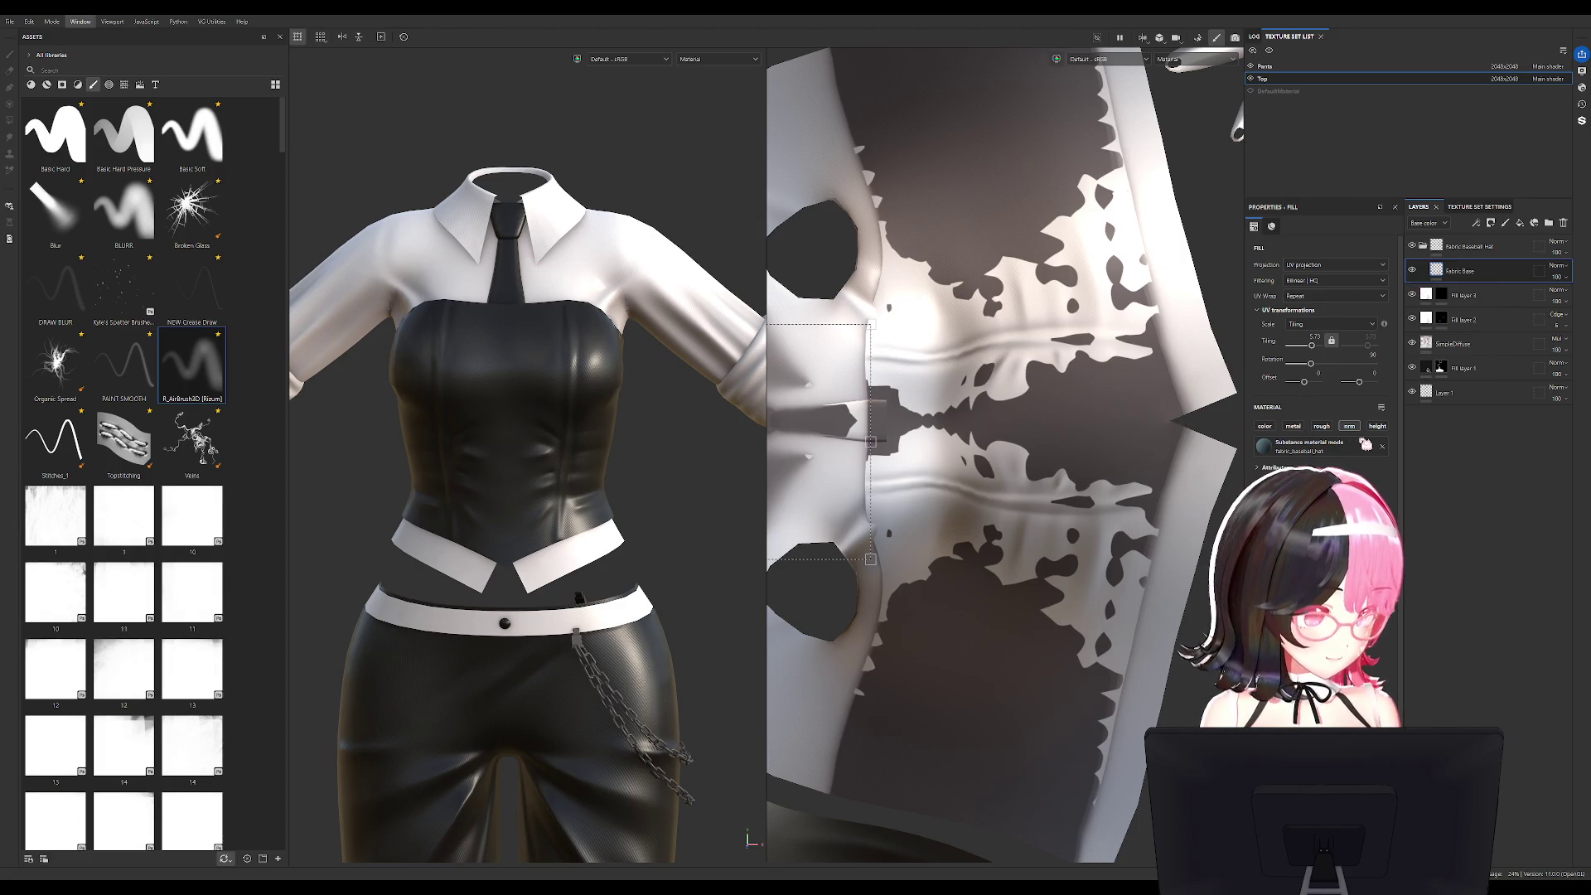
pyautogui.keyDown('alt'); pyautogui.moveTo(418, 505); pyautogui.dragTo(487, 441); pyautogui.keyUp('alt')
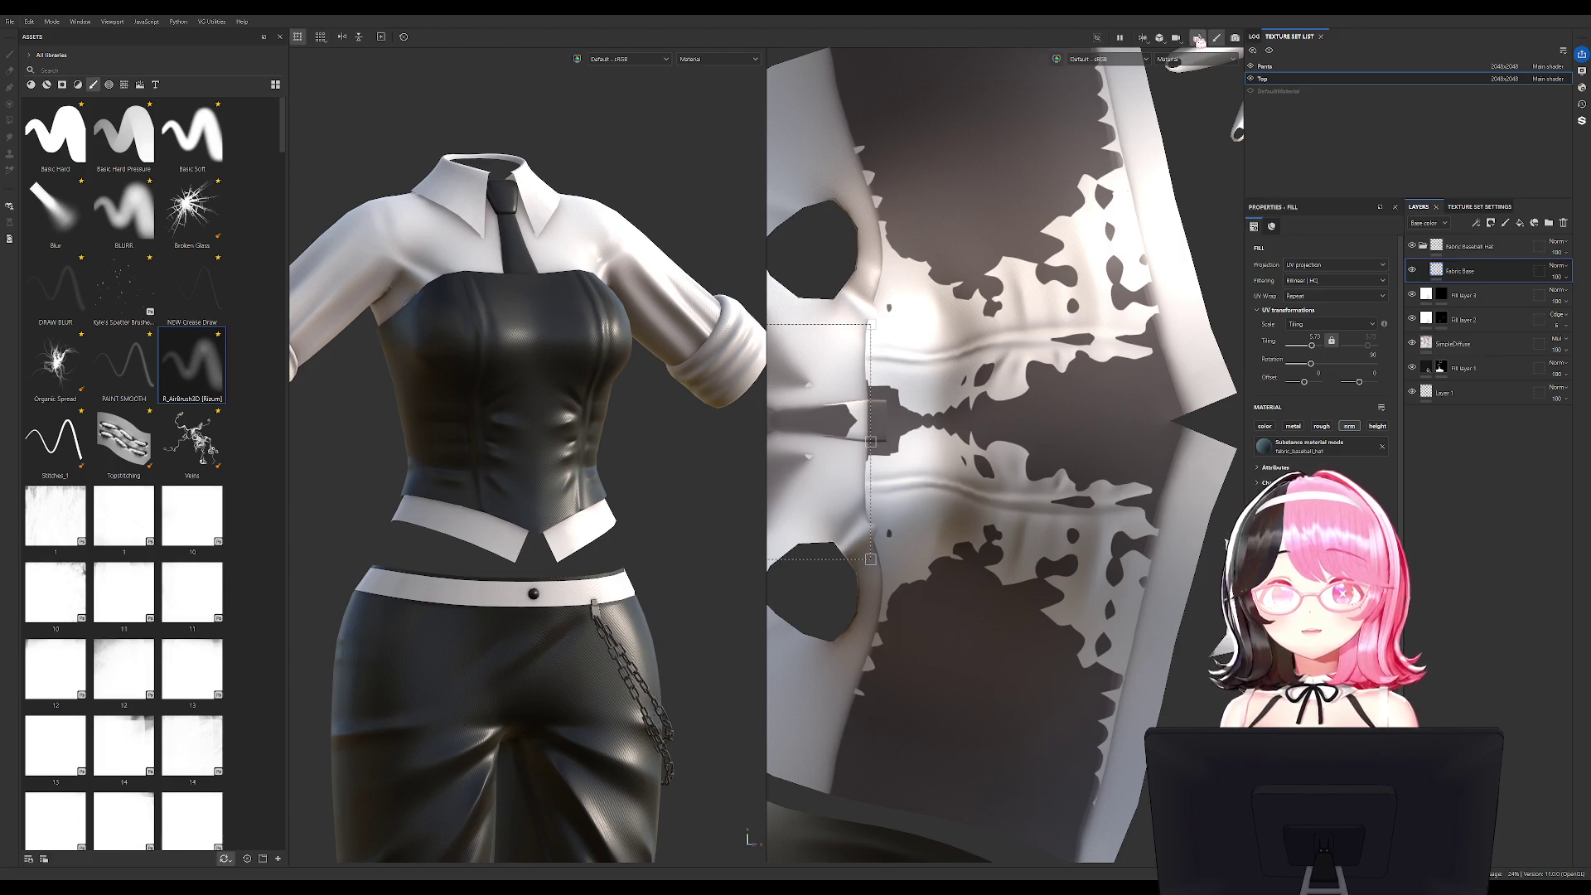
# Recheck the bake setup and the model in Blender, then group the Top layers into a folder.
pyautogui.click(1198, 39)
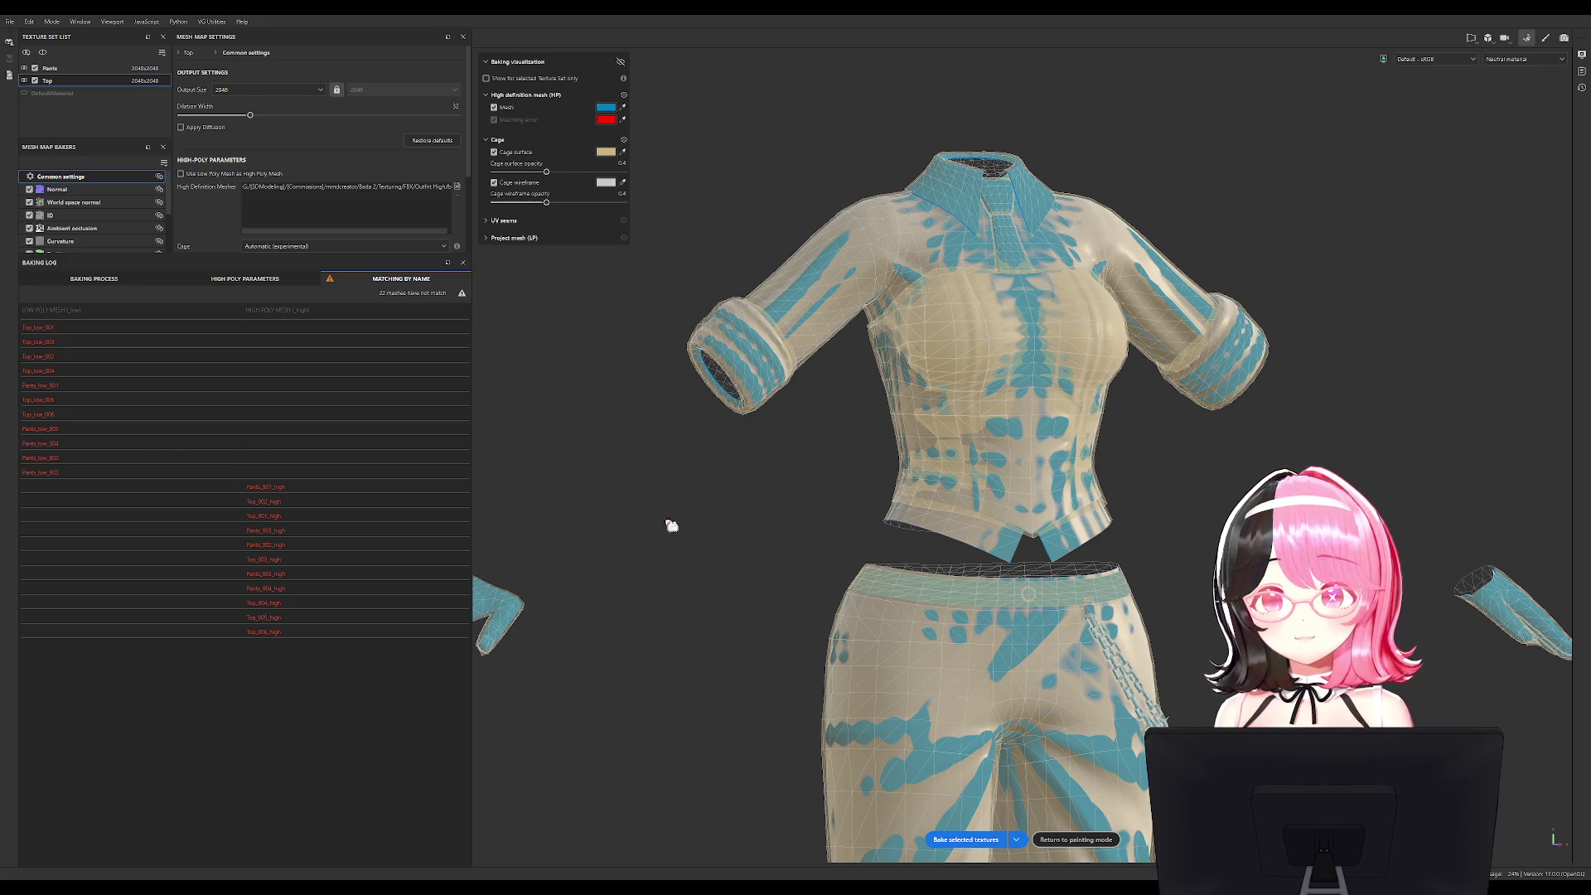
pyautogui.hotkey('alt', 'Tab')
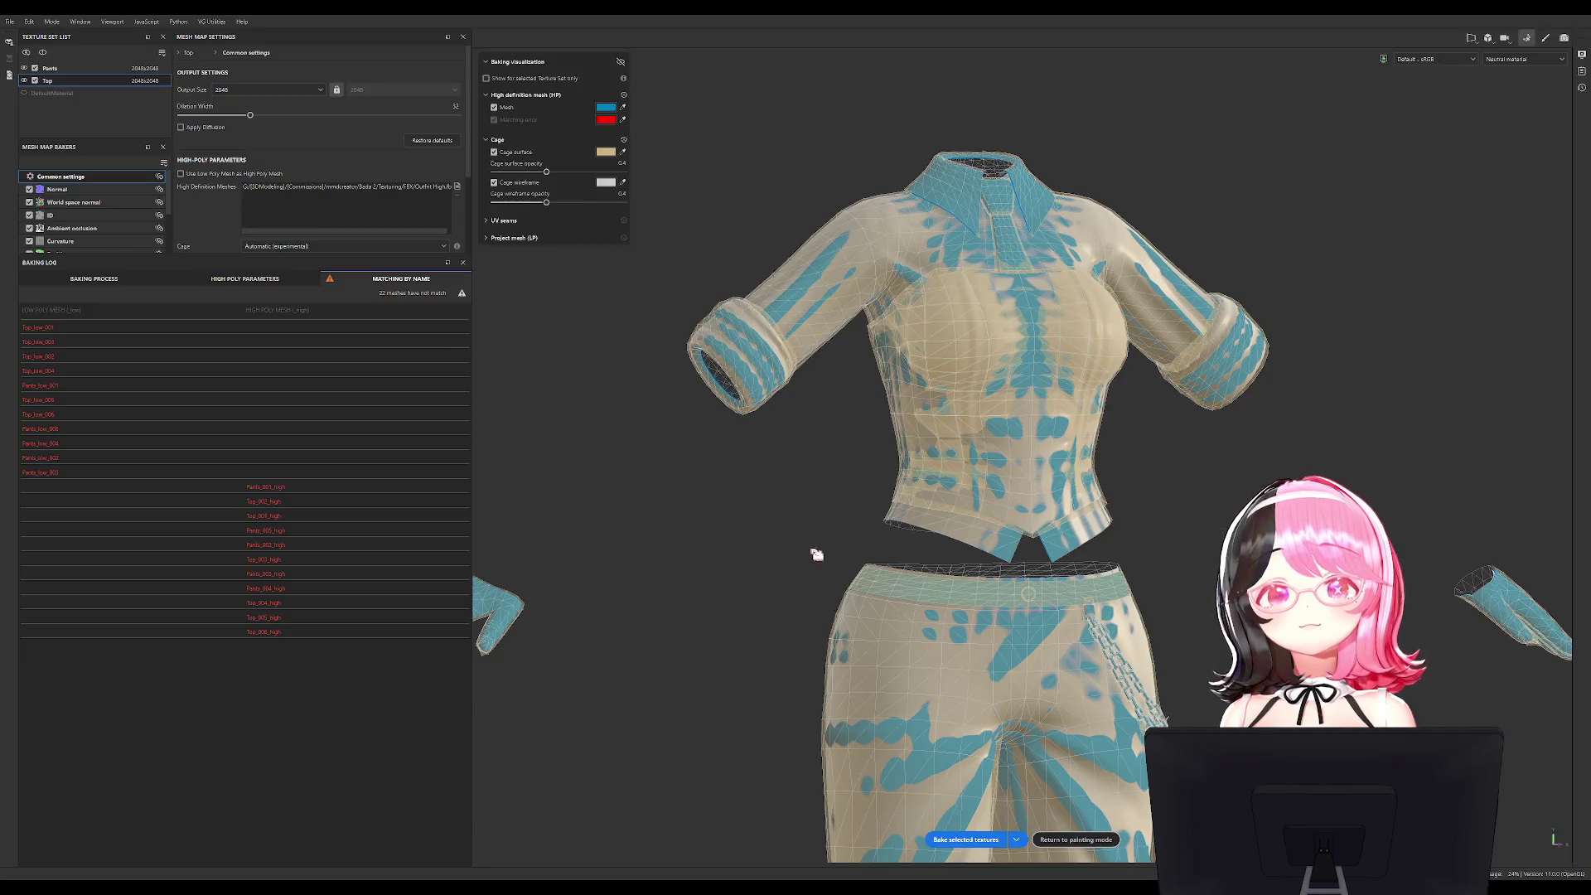
pyautogui.hotkey('ctrl', 'g')
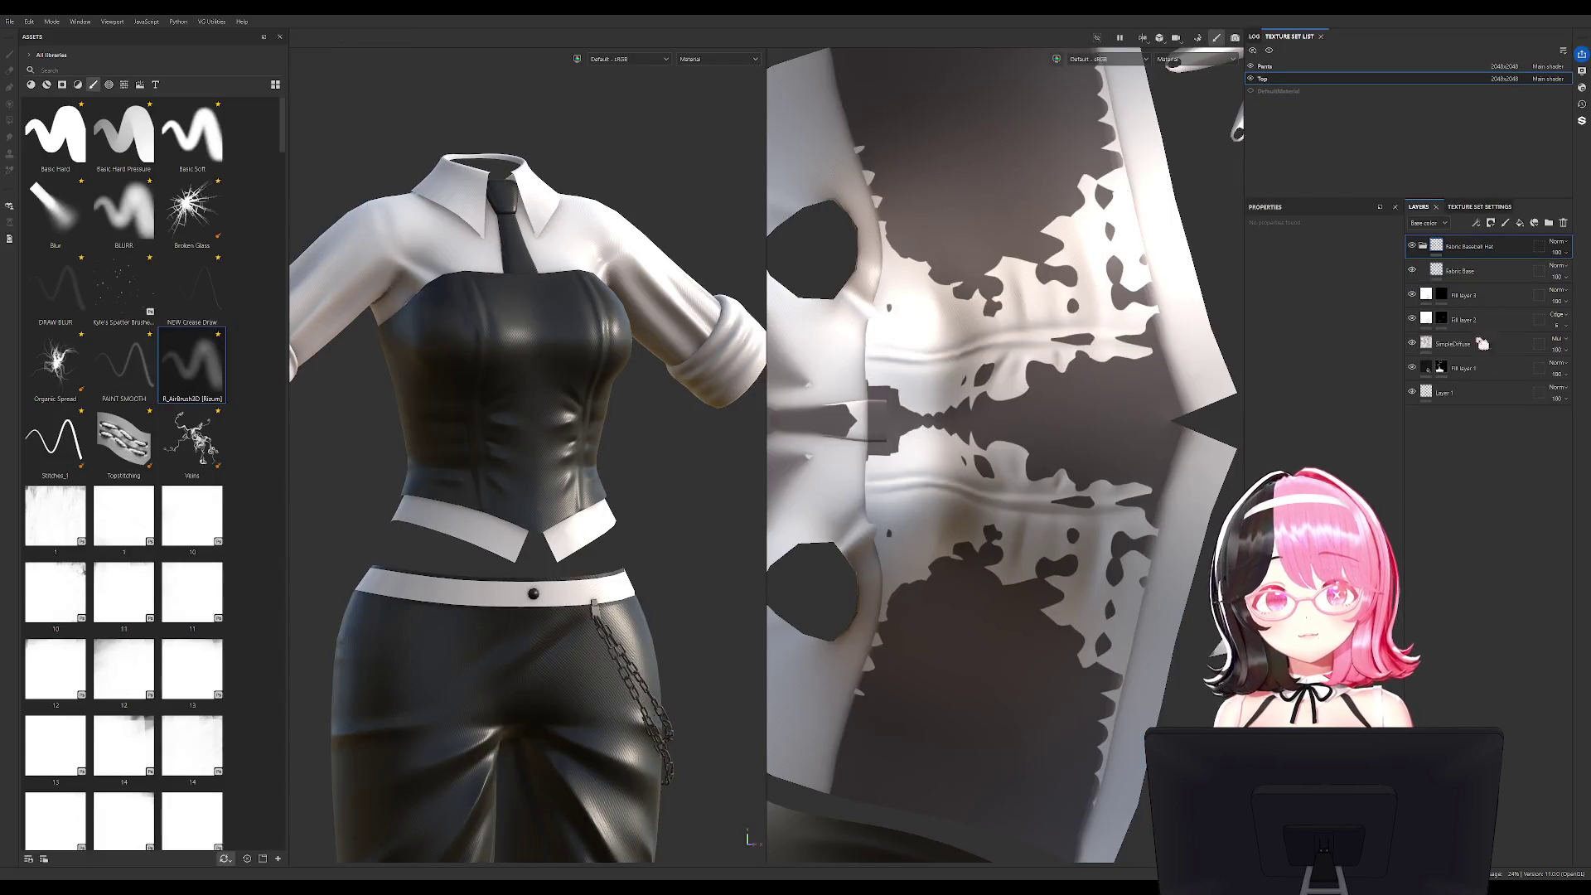
# Rename the new Top layer folder to 'Bada Model Top'.
pyautogui.click(1425, 247)
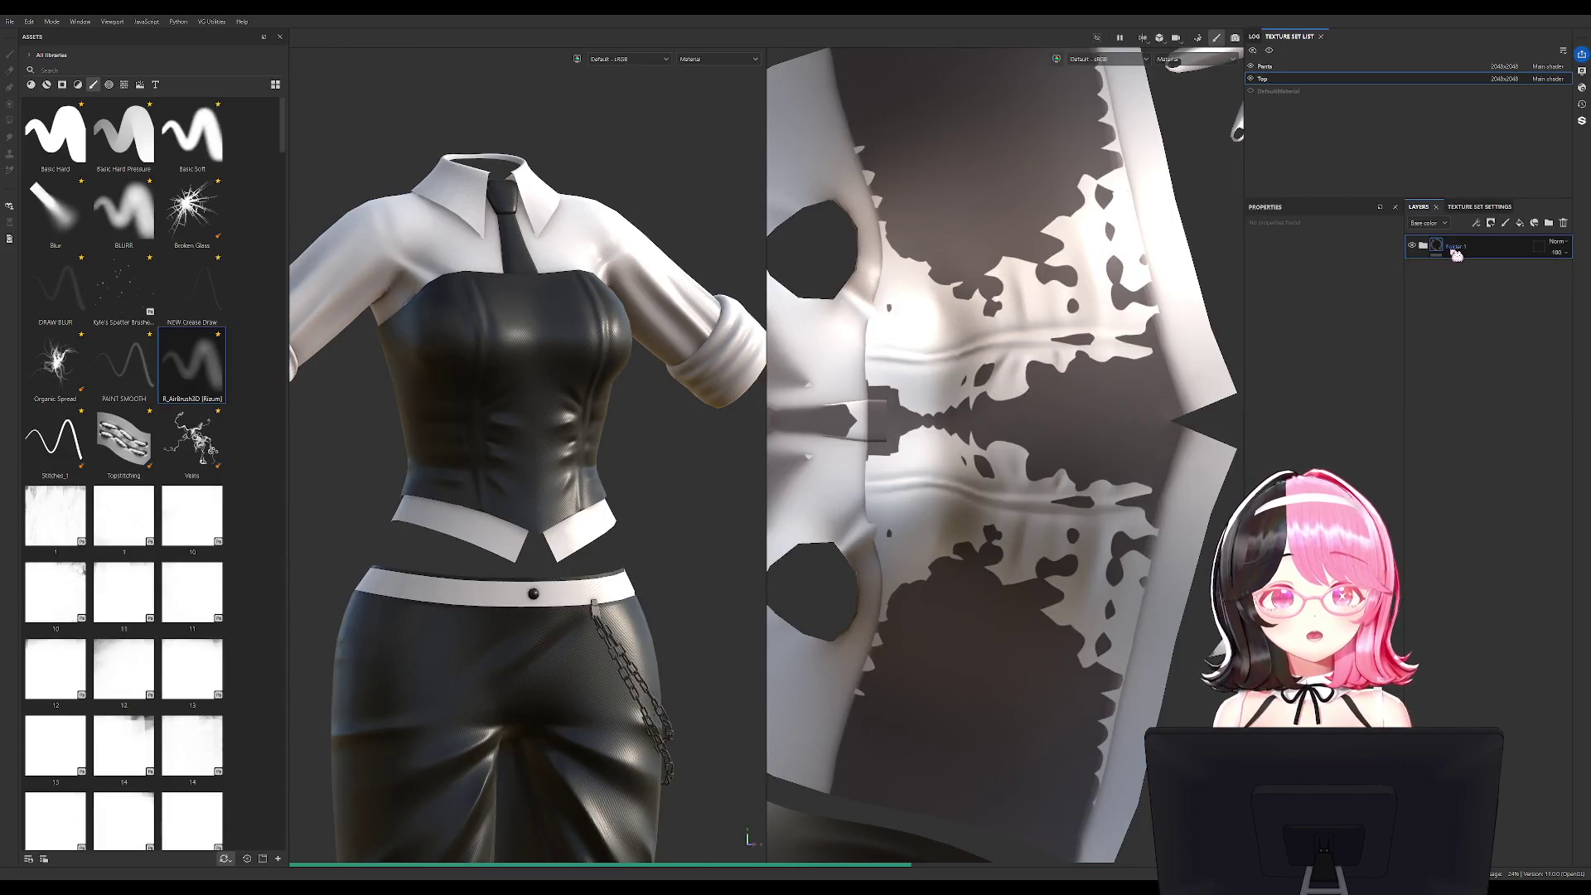
pyautogui.press('F2')
pyautogui.doubleClick(1467, 247)
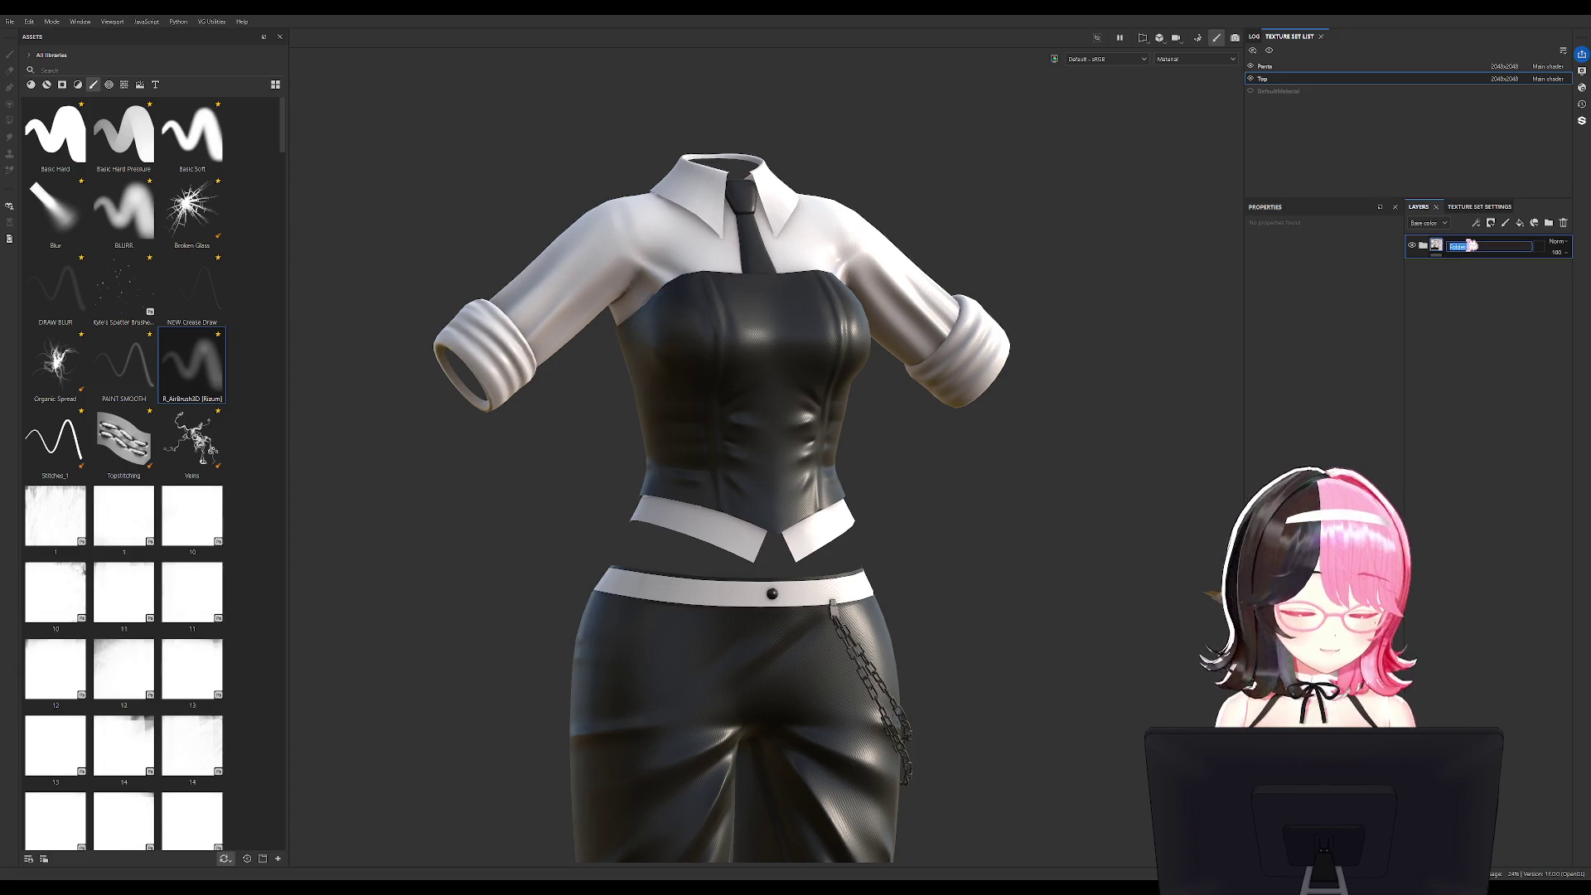
pyautogui.write('Base Ma')
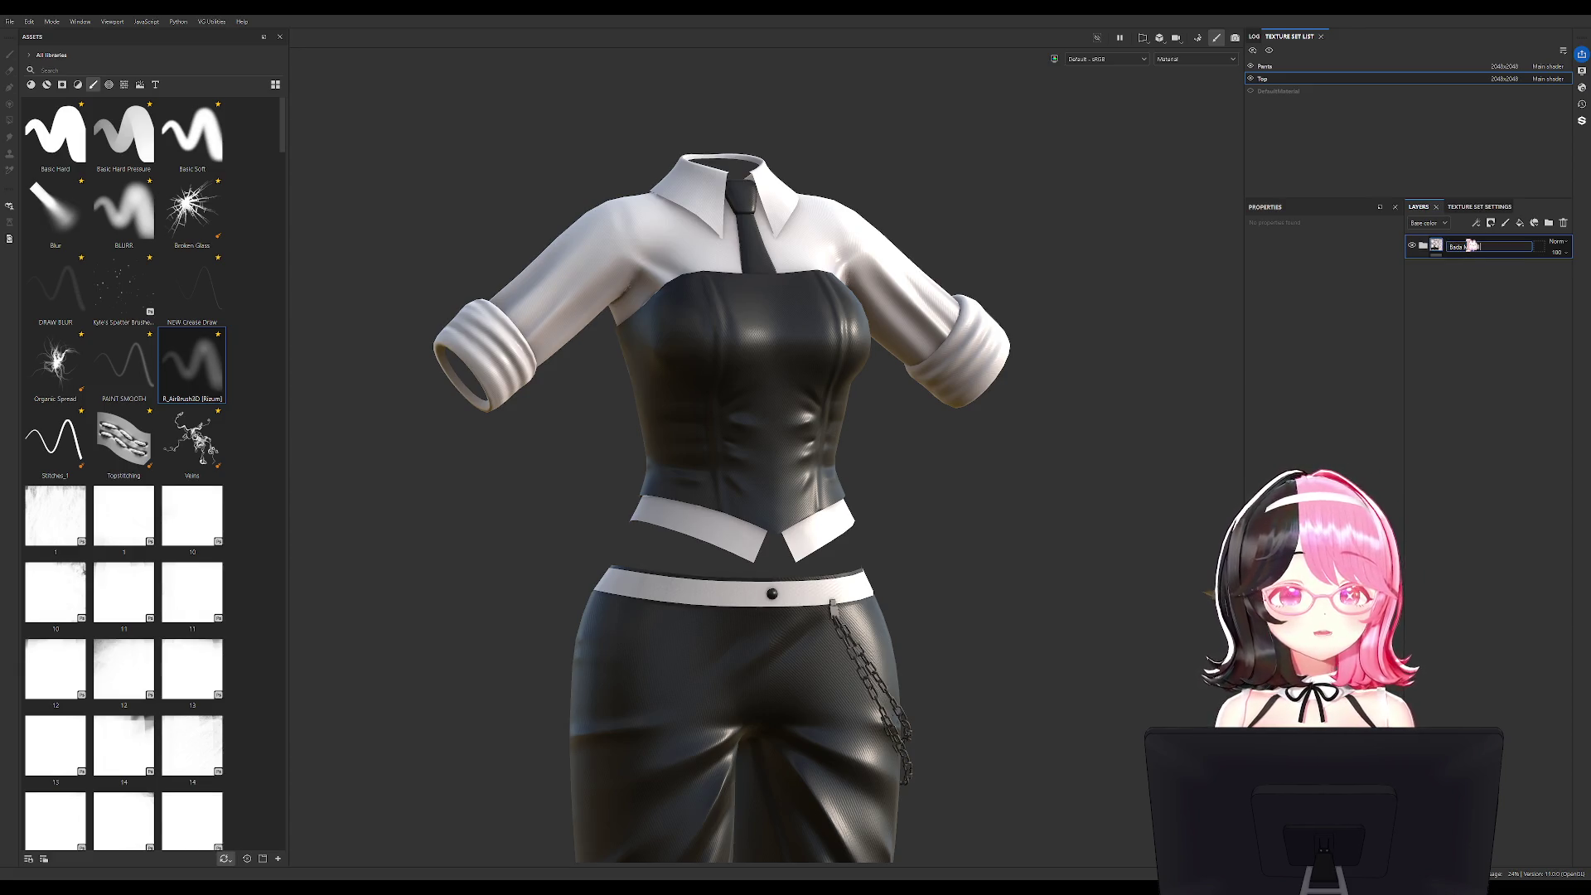
pyautogui.press('Return')
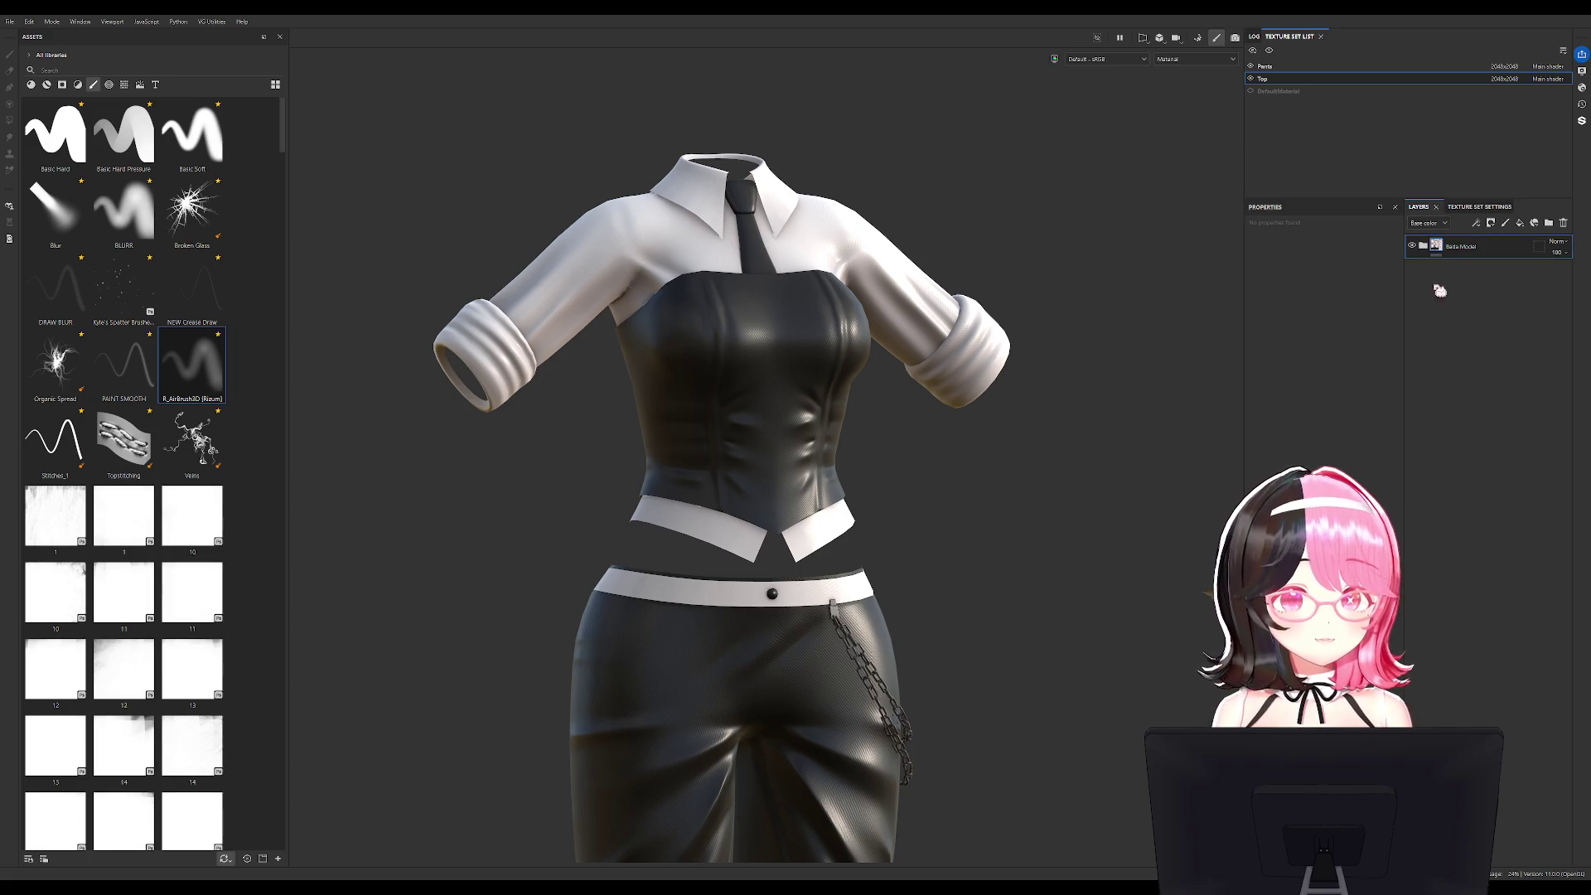
pyautogui.doubleClick(1491, 249)
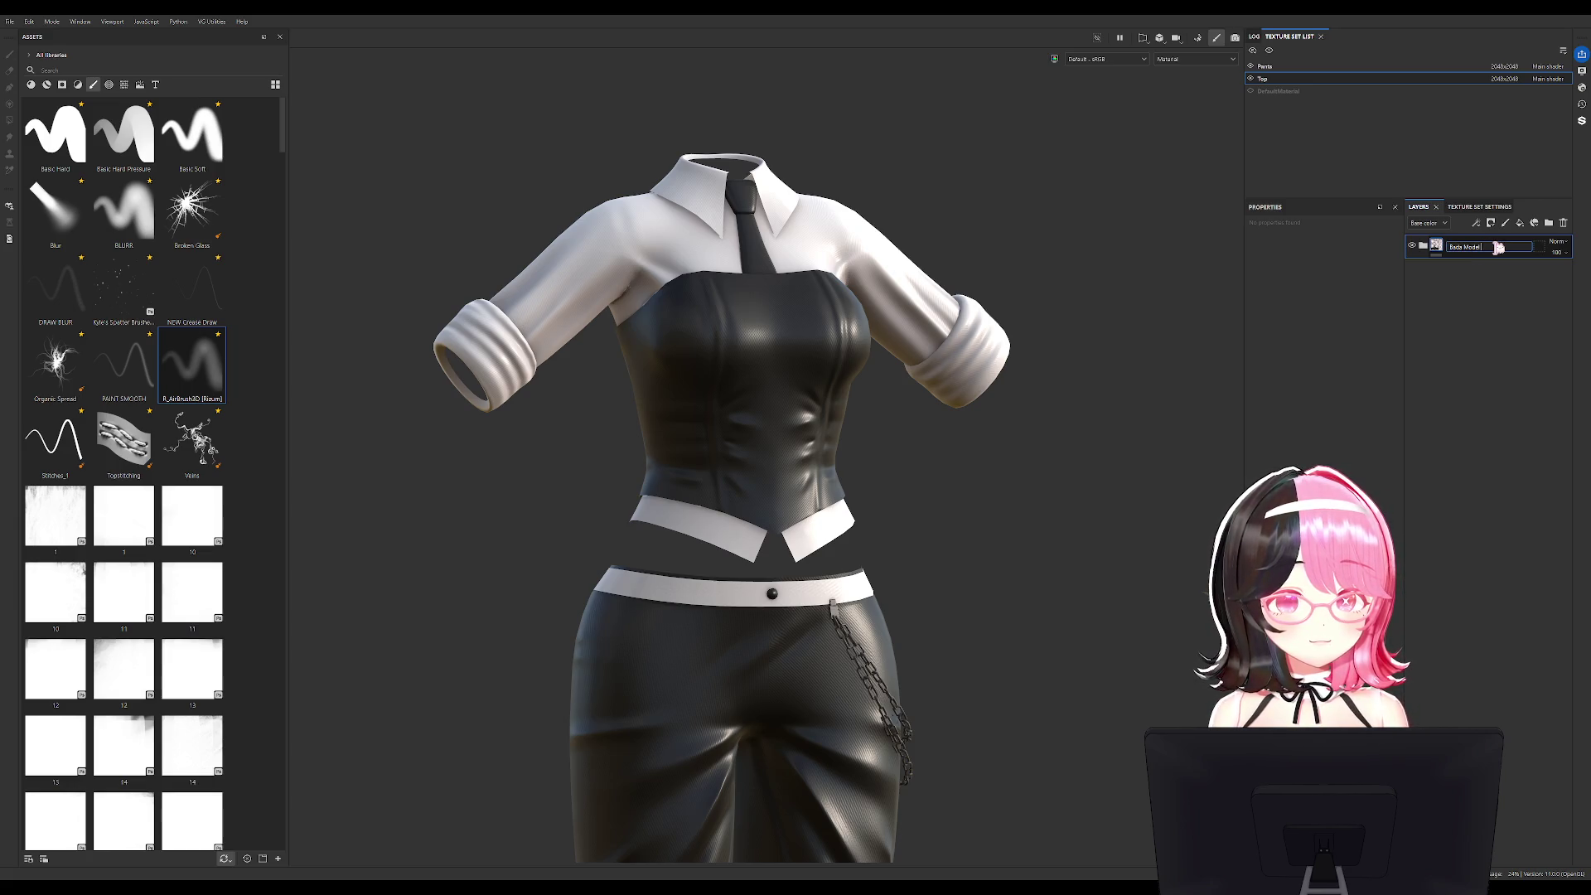
pyautogui.write('1op')
pyautogui.press('Return')
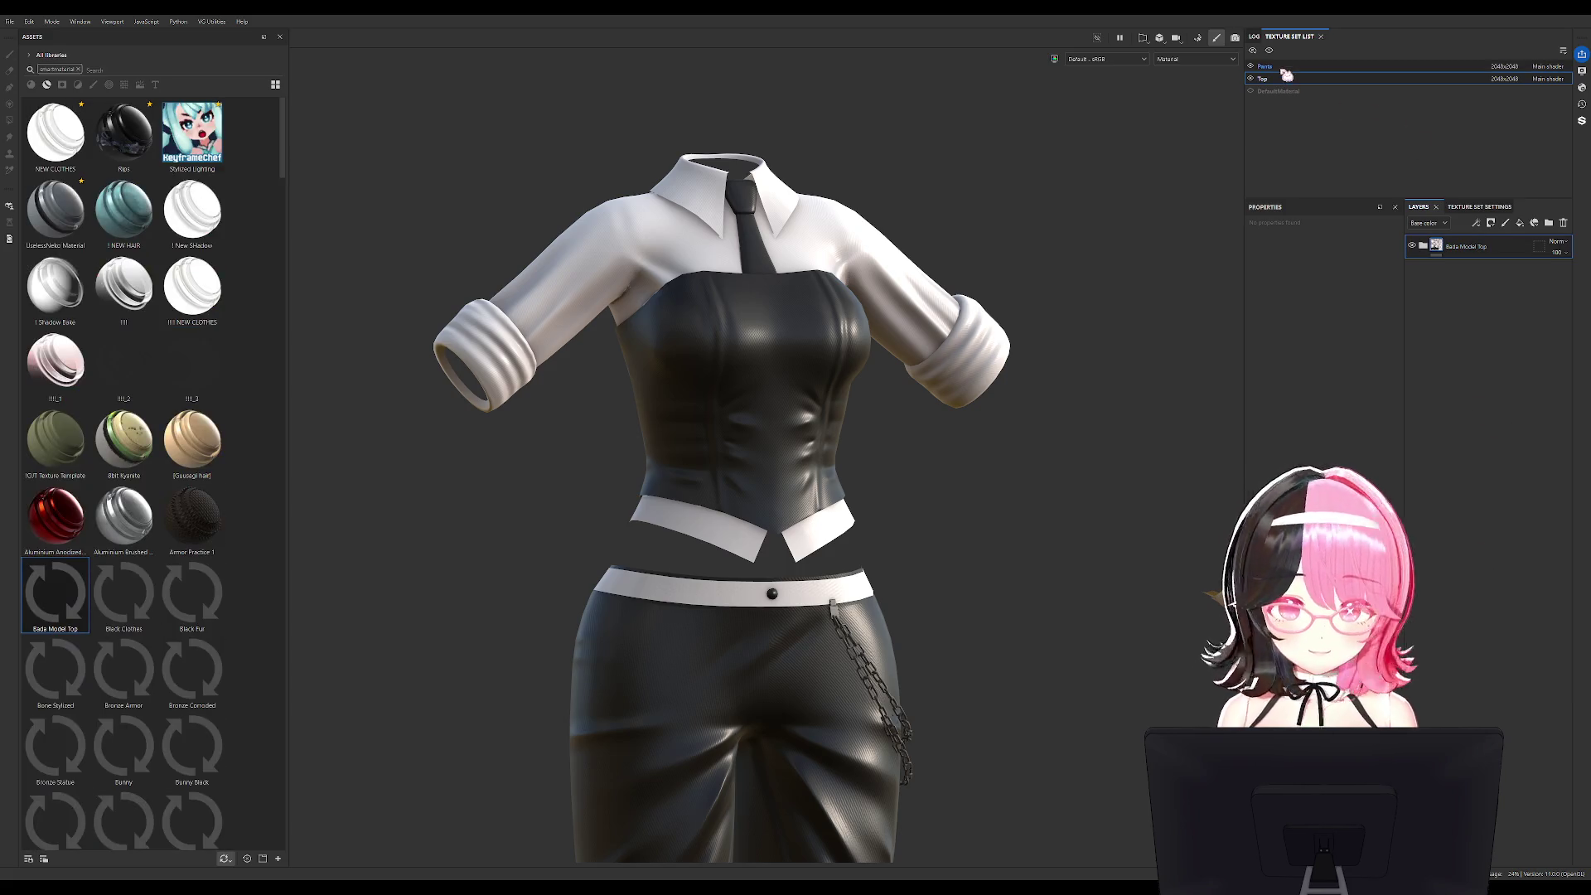
# Group all Pants texture set layers into a folder named 'Bada Model 2 Pants'.
pyautogui.click(1265, 66)
pyautogui.click(1452, 408)
pyautogui.keyDown('shift'); pyautogui.click(1458, 246); pyautogui.keyUp('shift')
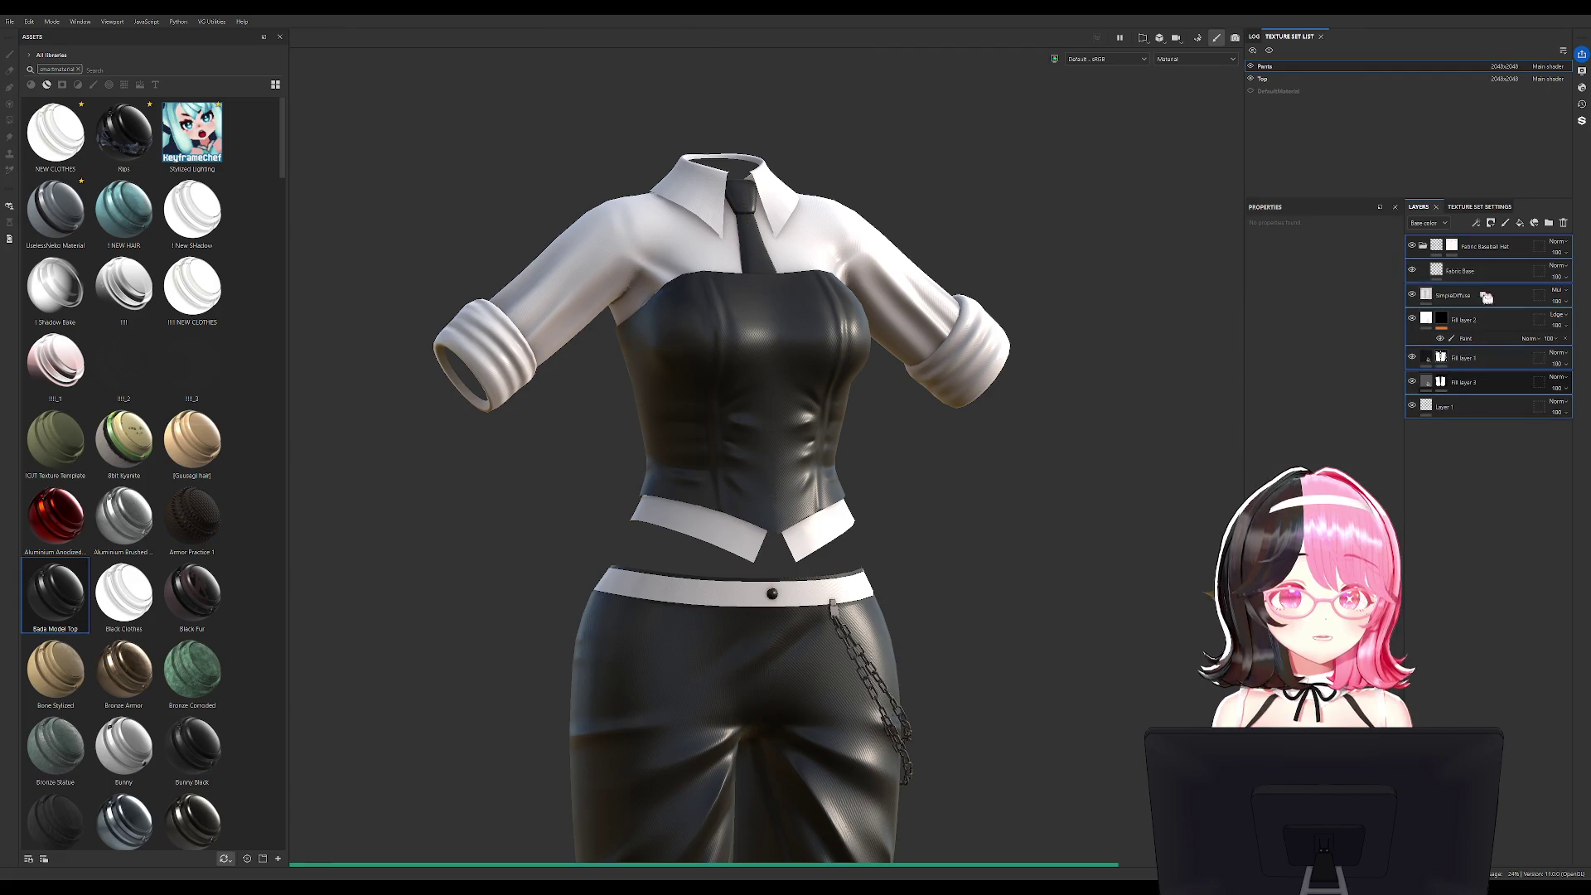
pyautogui.hotkey('ctrl', 'g')
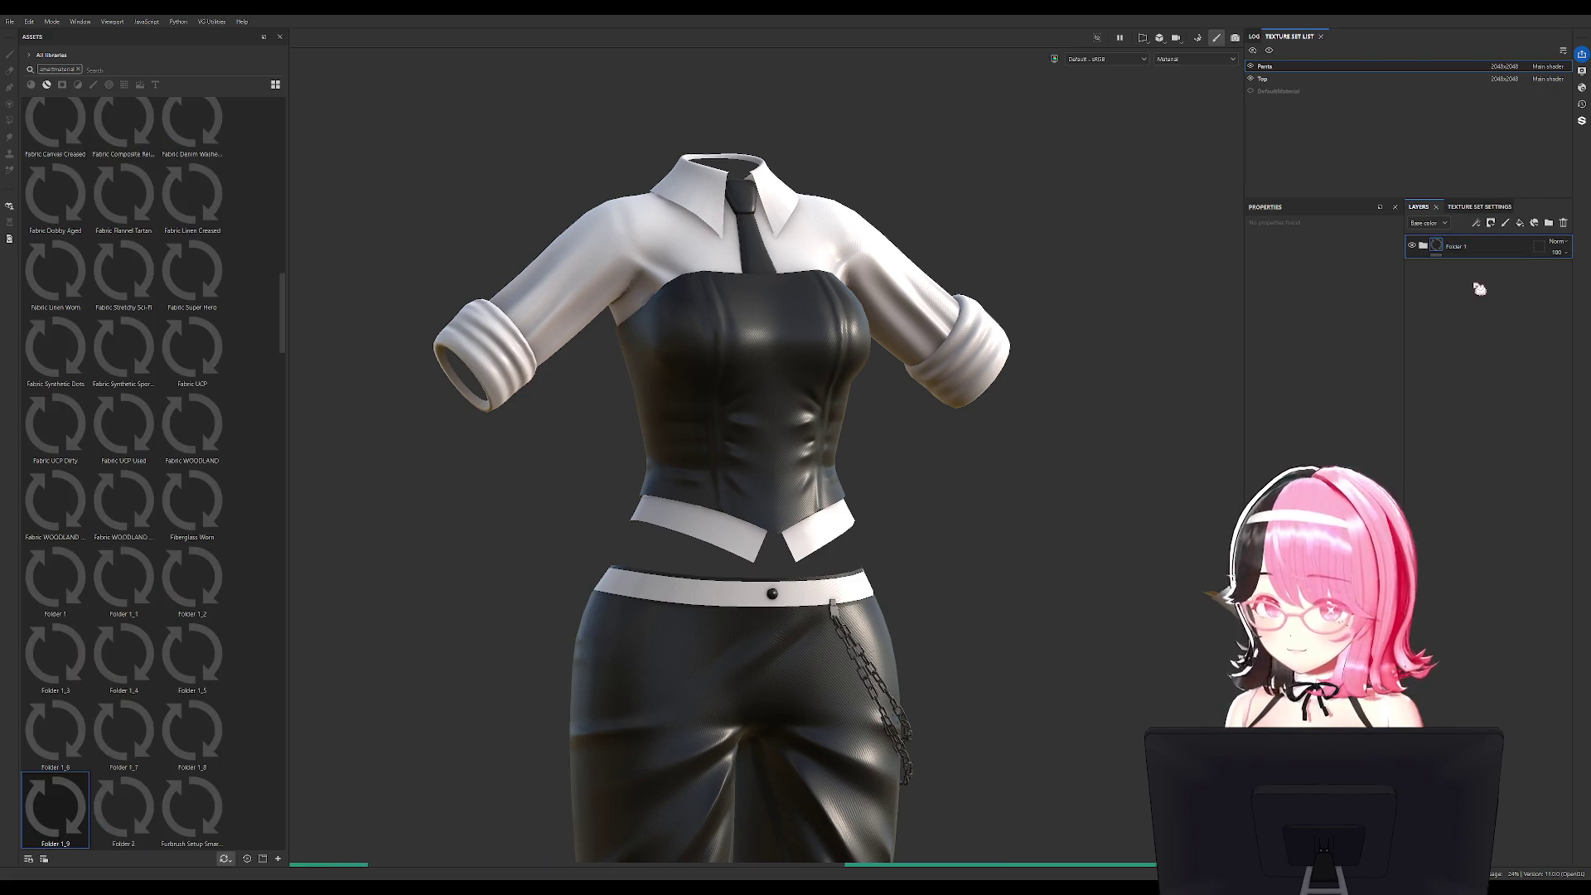
pyautogui.doubleClick(1460, 249)
pyautogui.click(1483, 261)
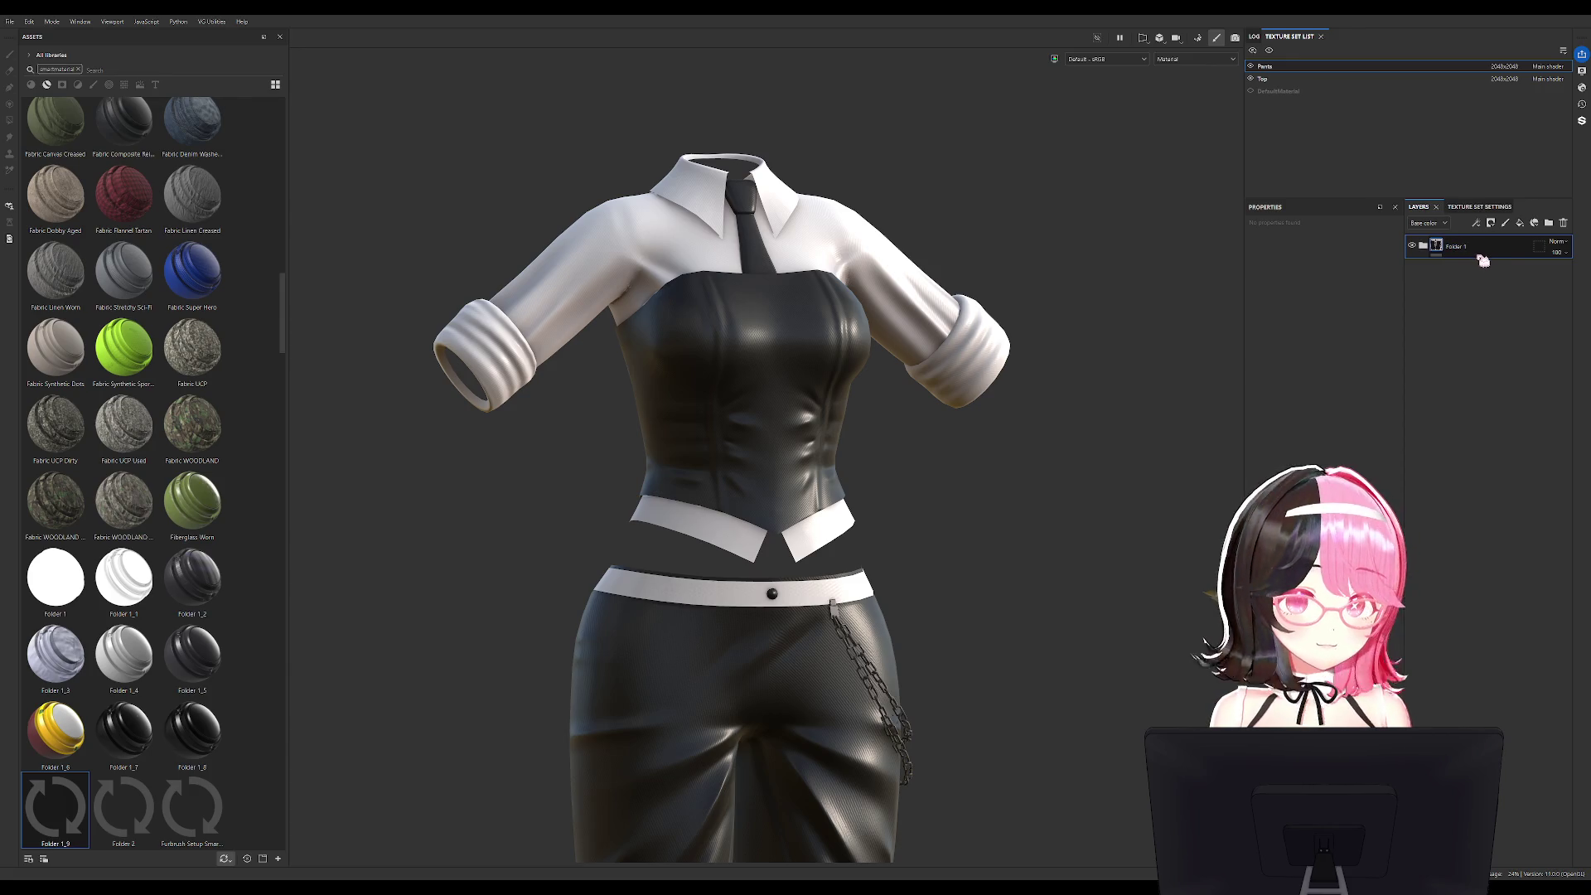
pyautogui.doubleClick(1475, 248)
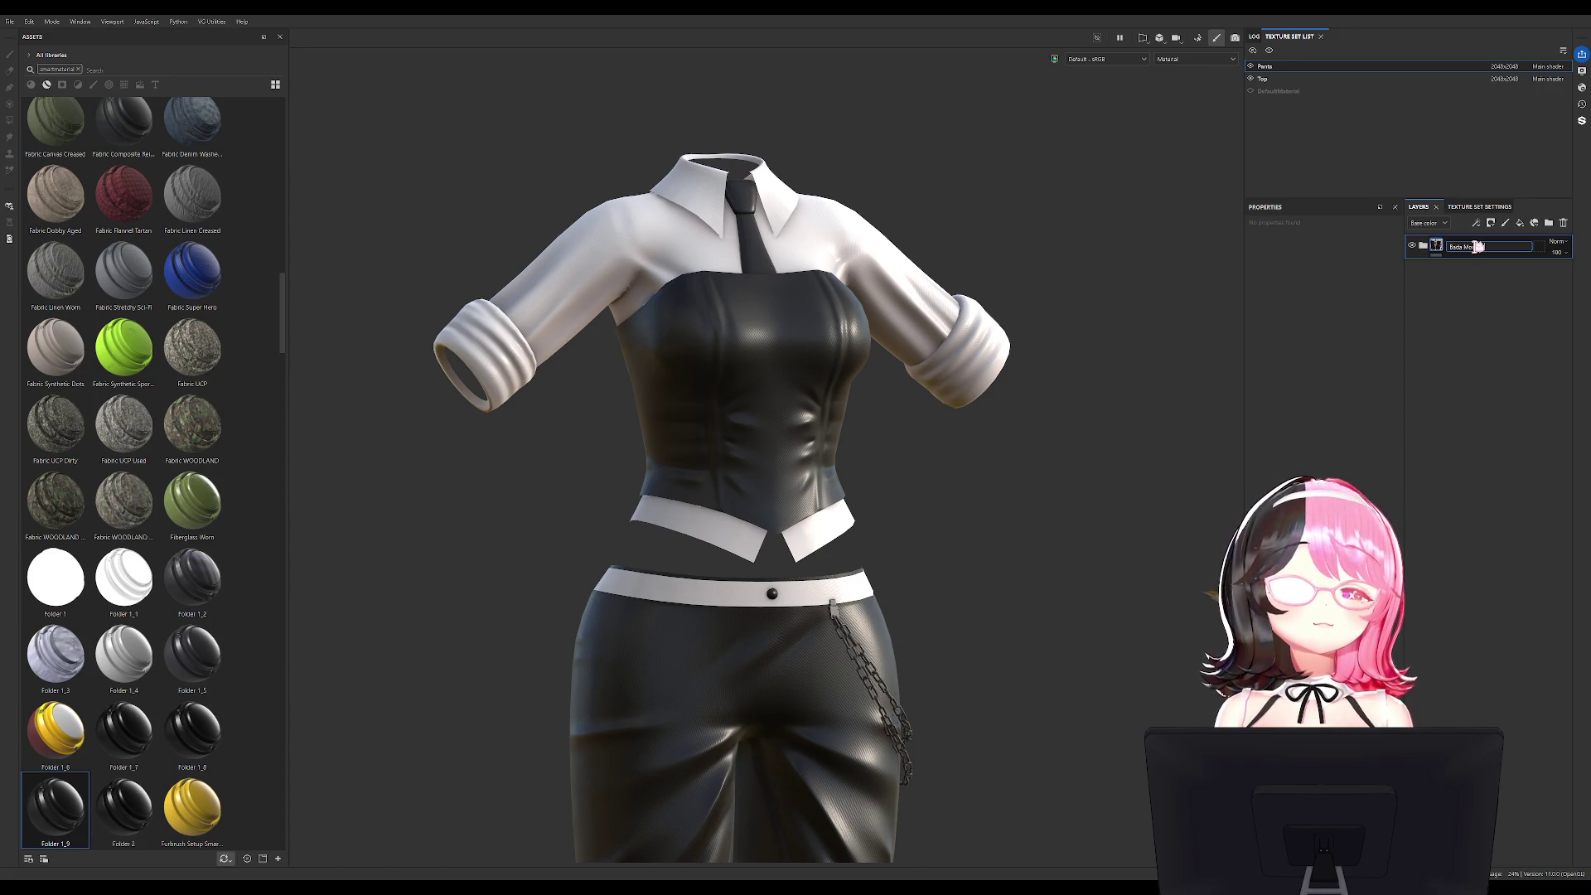
pyautogui.write('ants')
pyautogui.press('Return')
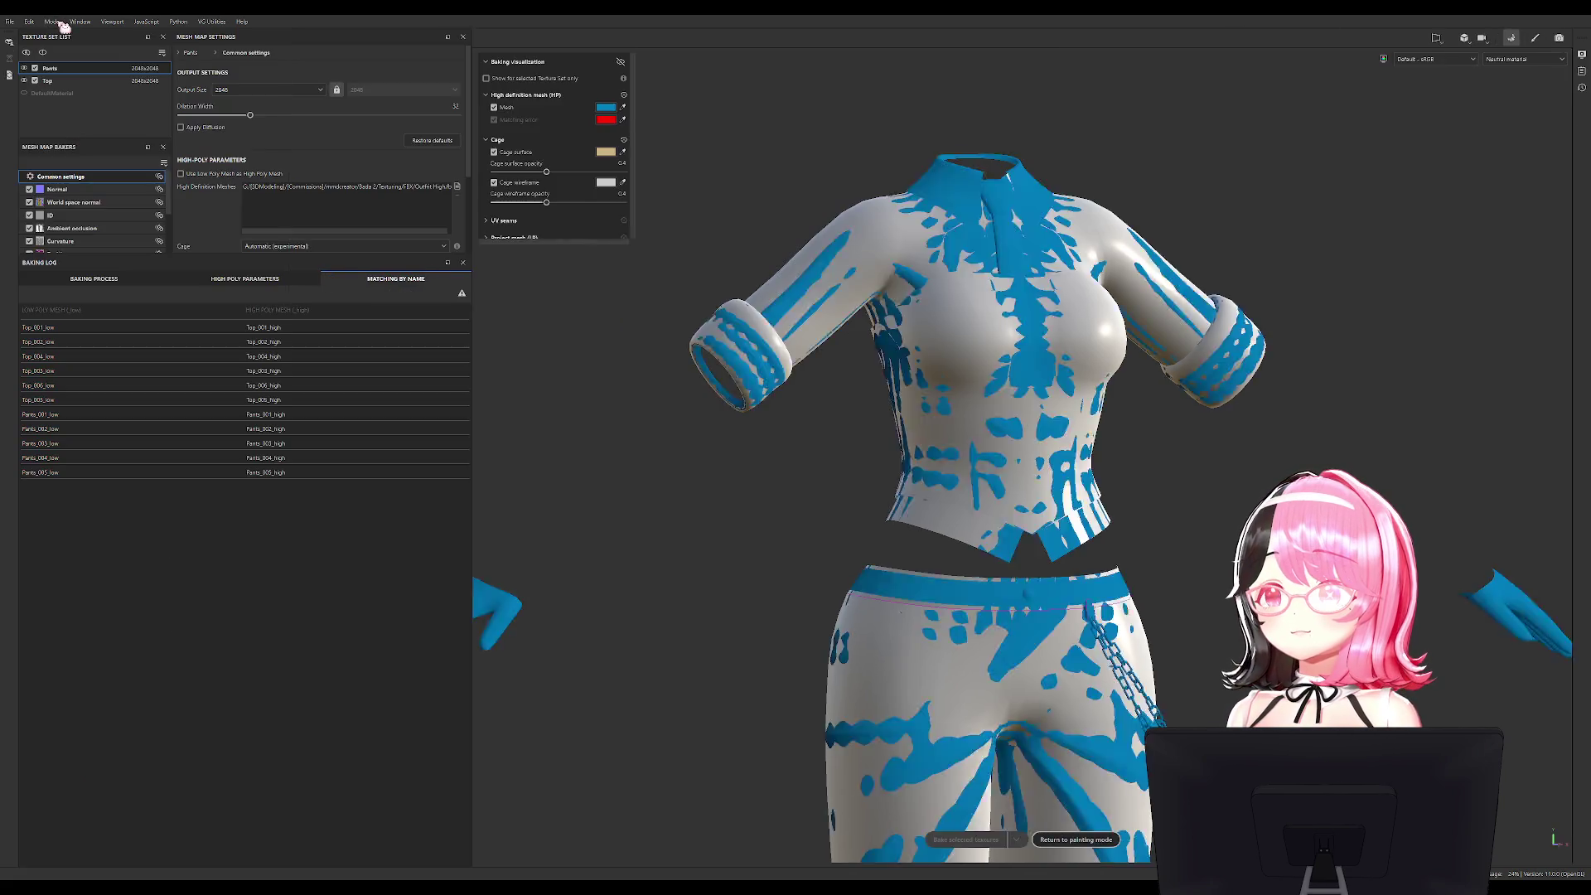
# Bake the mesh maps for the Pants and Top texture sets, watching the preview.
pyautogui.click(966, 839)
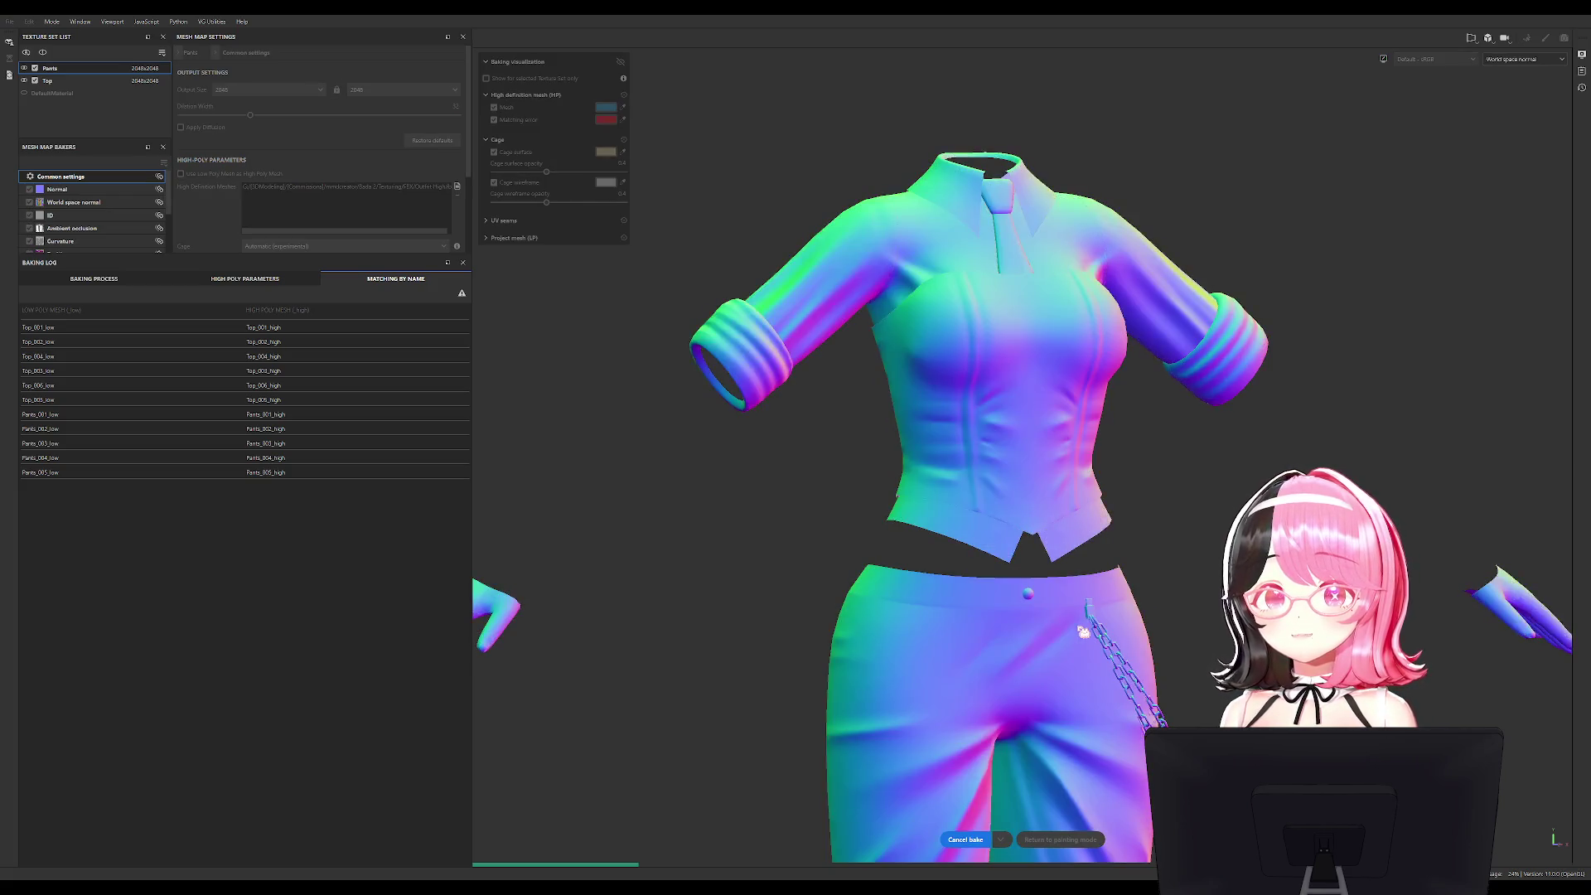
pyautogui.moveTo(859, 575)
pyautogui.keyDown('alt'); pyautogui.mouseDown()
pyautogui.moveTo(749, 575)
pyautogui.moveTo(835, 411)
pyautogui.mouseUp(); pyautogui.keyUp('alt')
pyautogui.scroll(5, 835, 411)
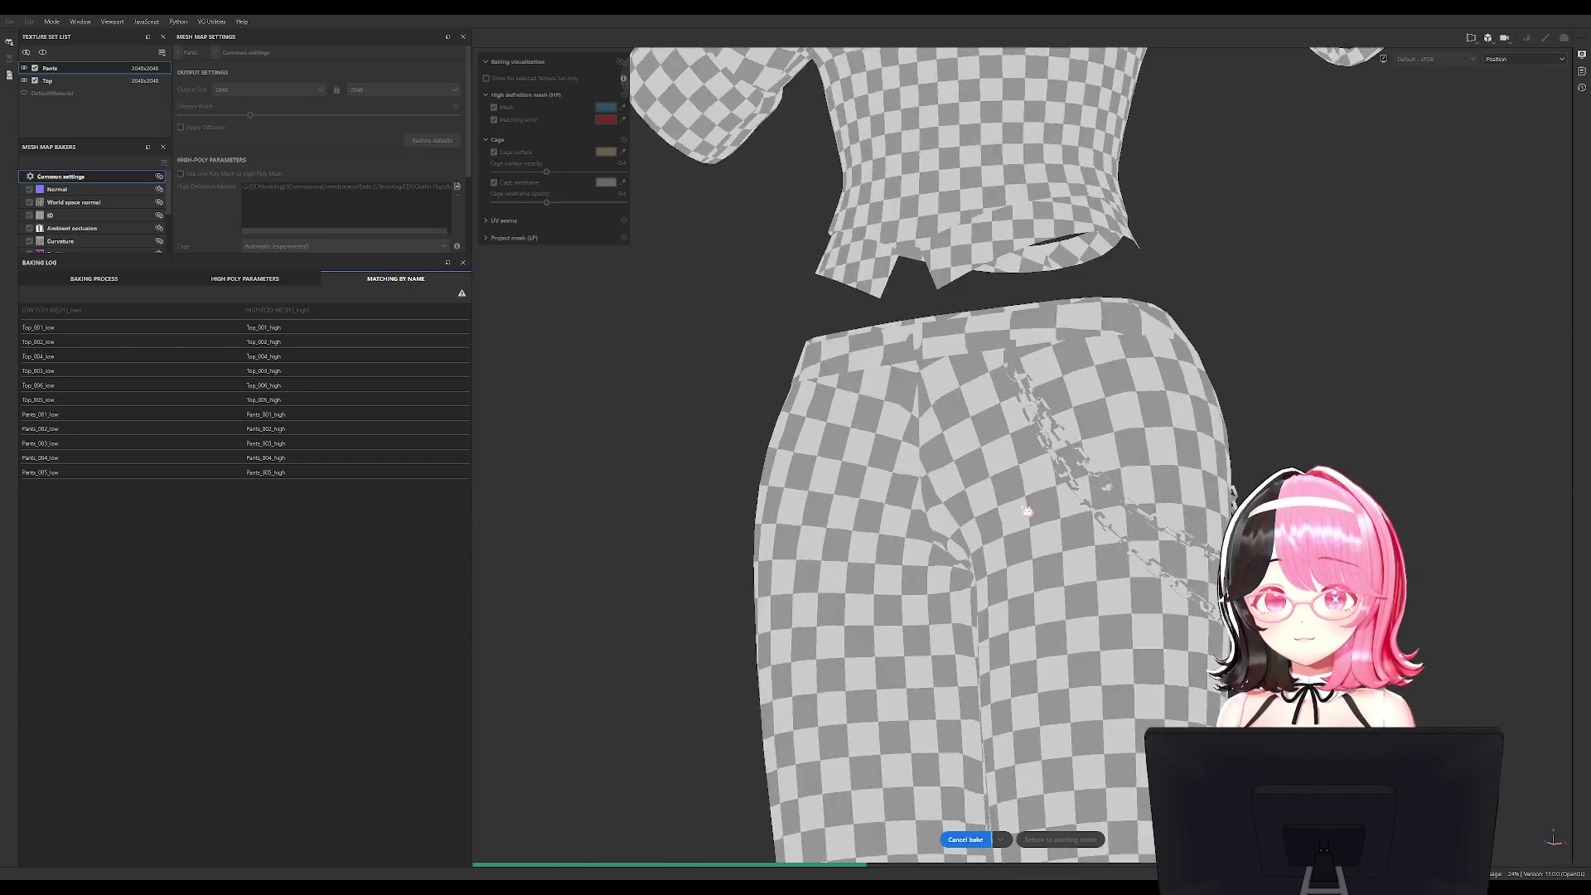
pyautogui.scroll(-3, 1009, 473)
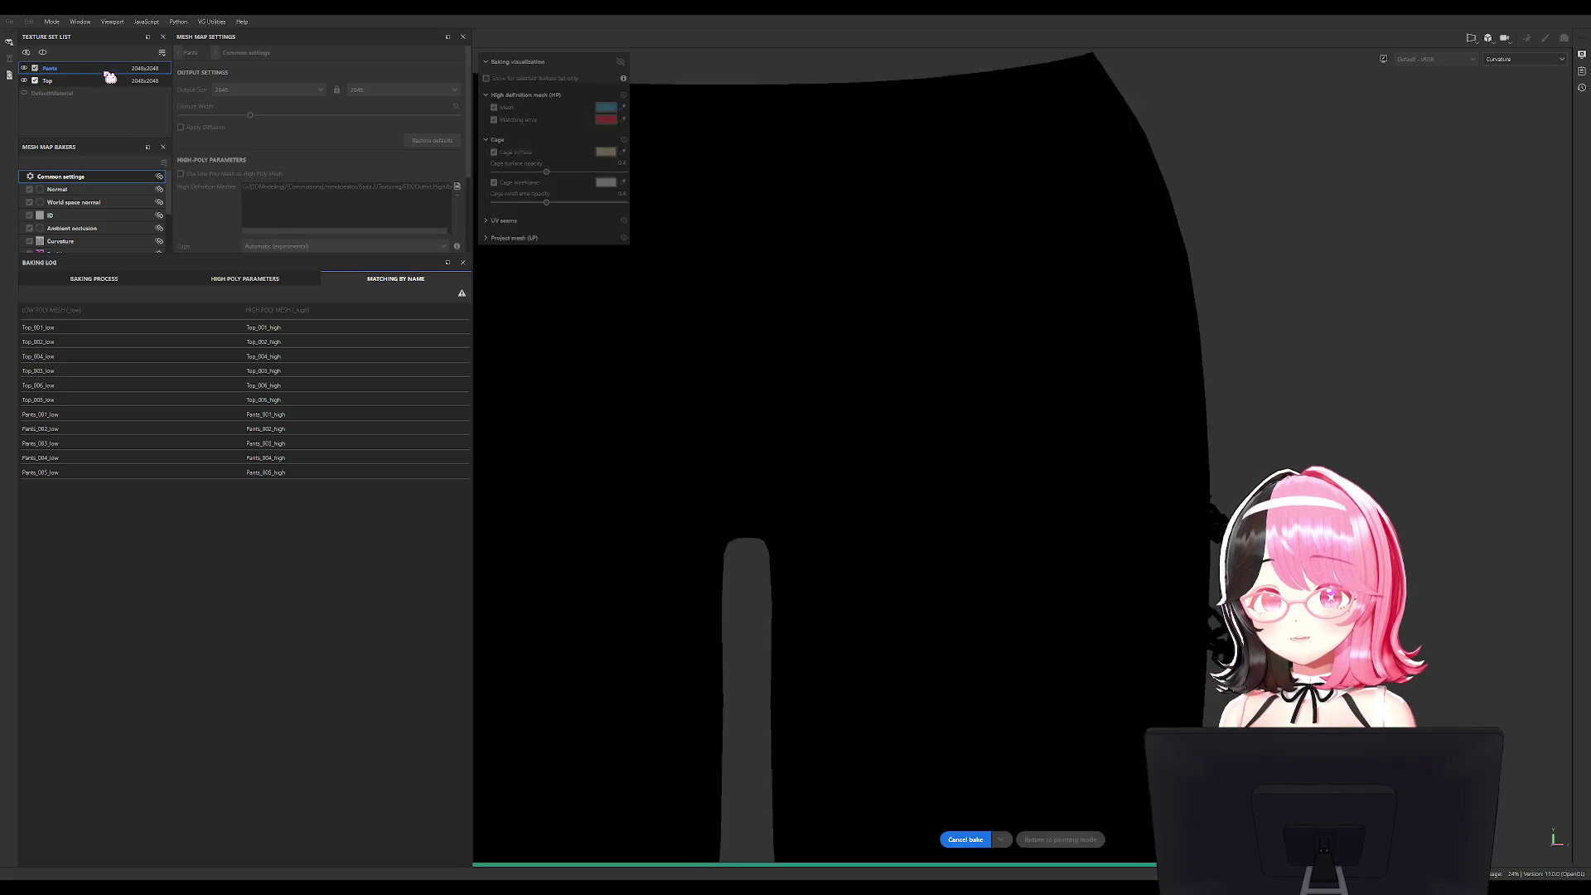
pyautogui.scroll(3, 892, 263)
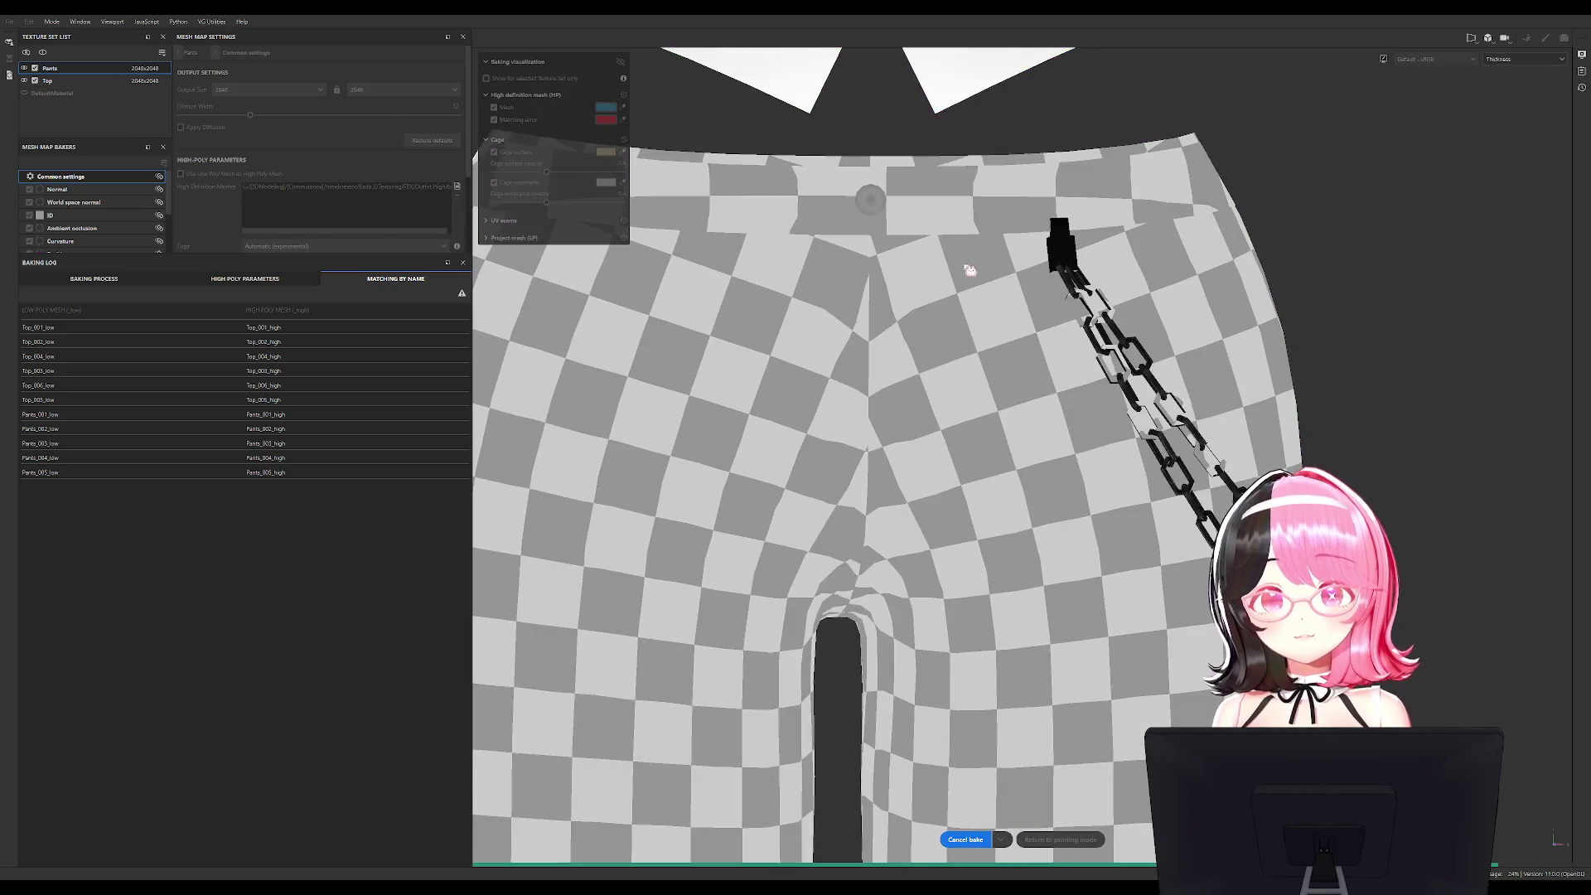
pyautogui.scroll(-1, 1107, 716)
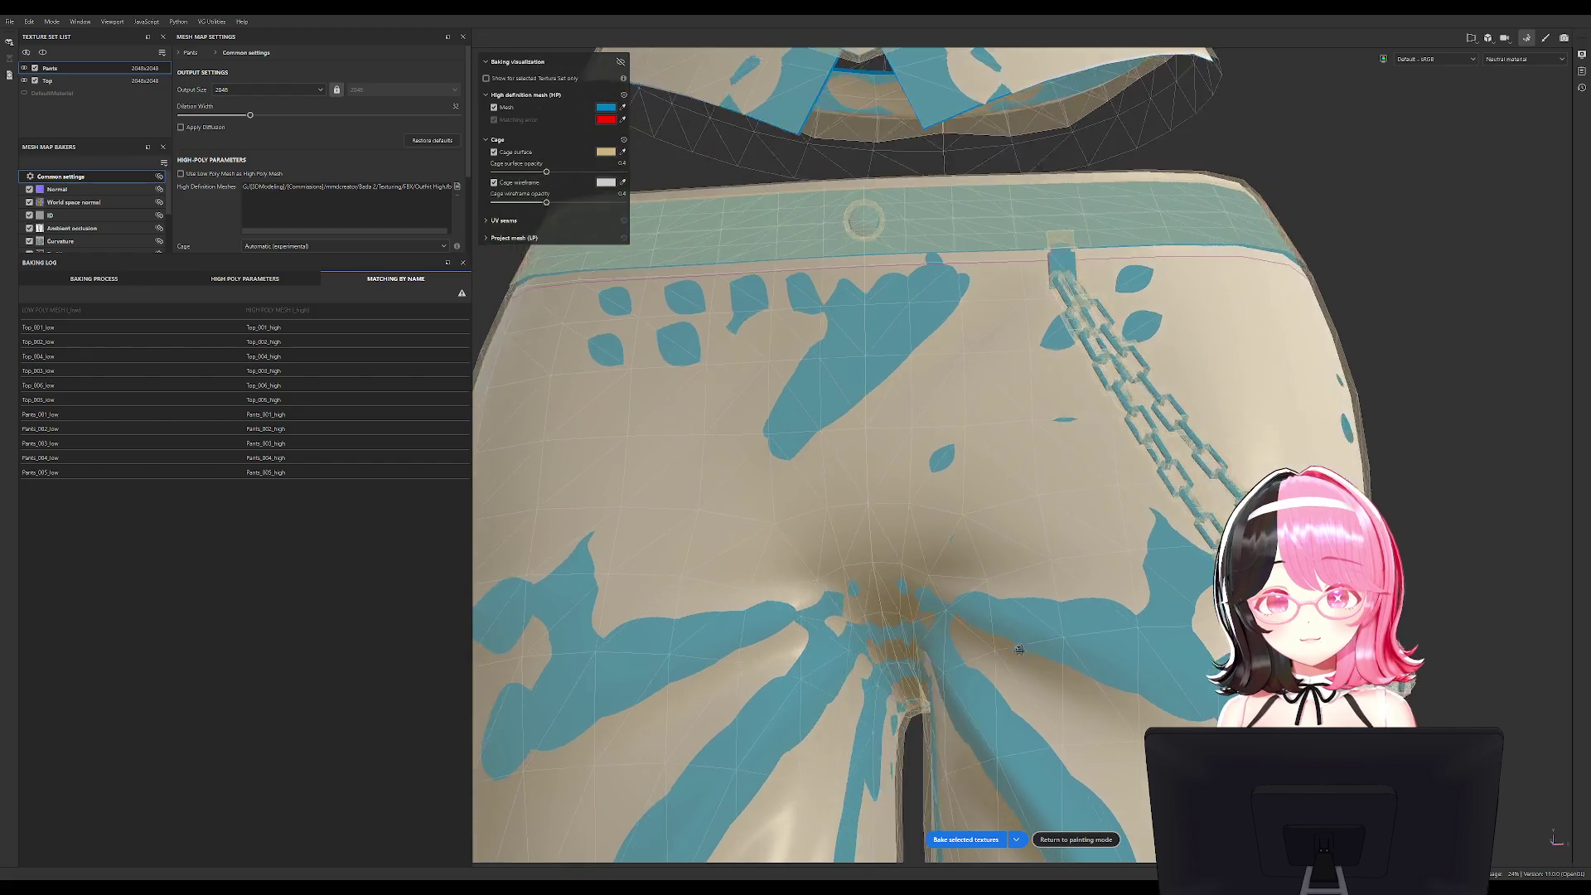
pyautogui.scroll(-5, 903, 331)
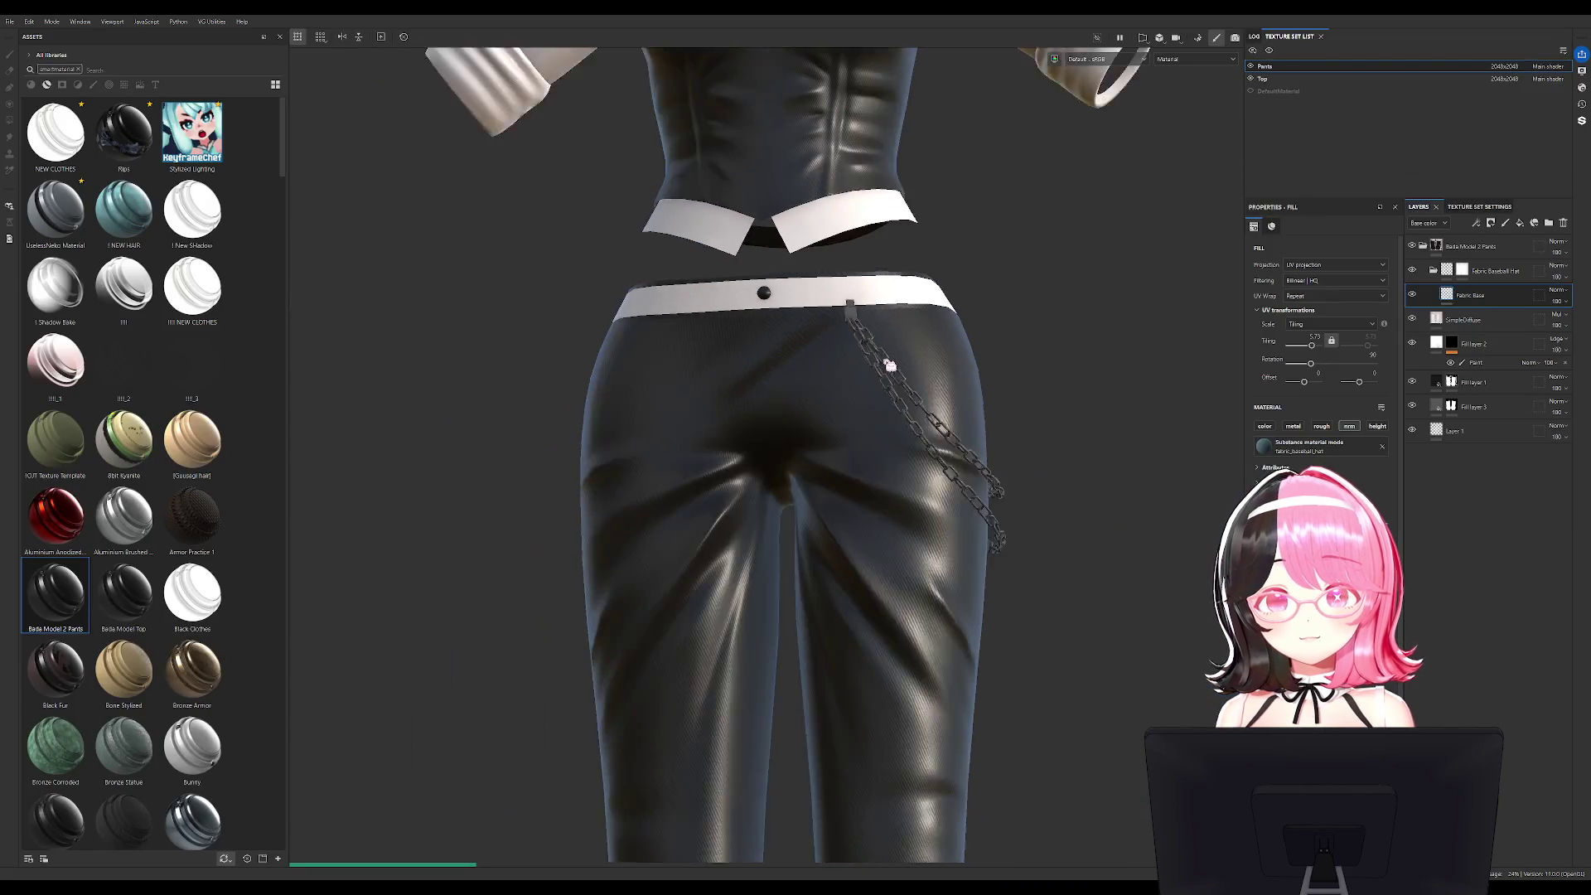
pyautogui.scroll(-3, 1033, 284)
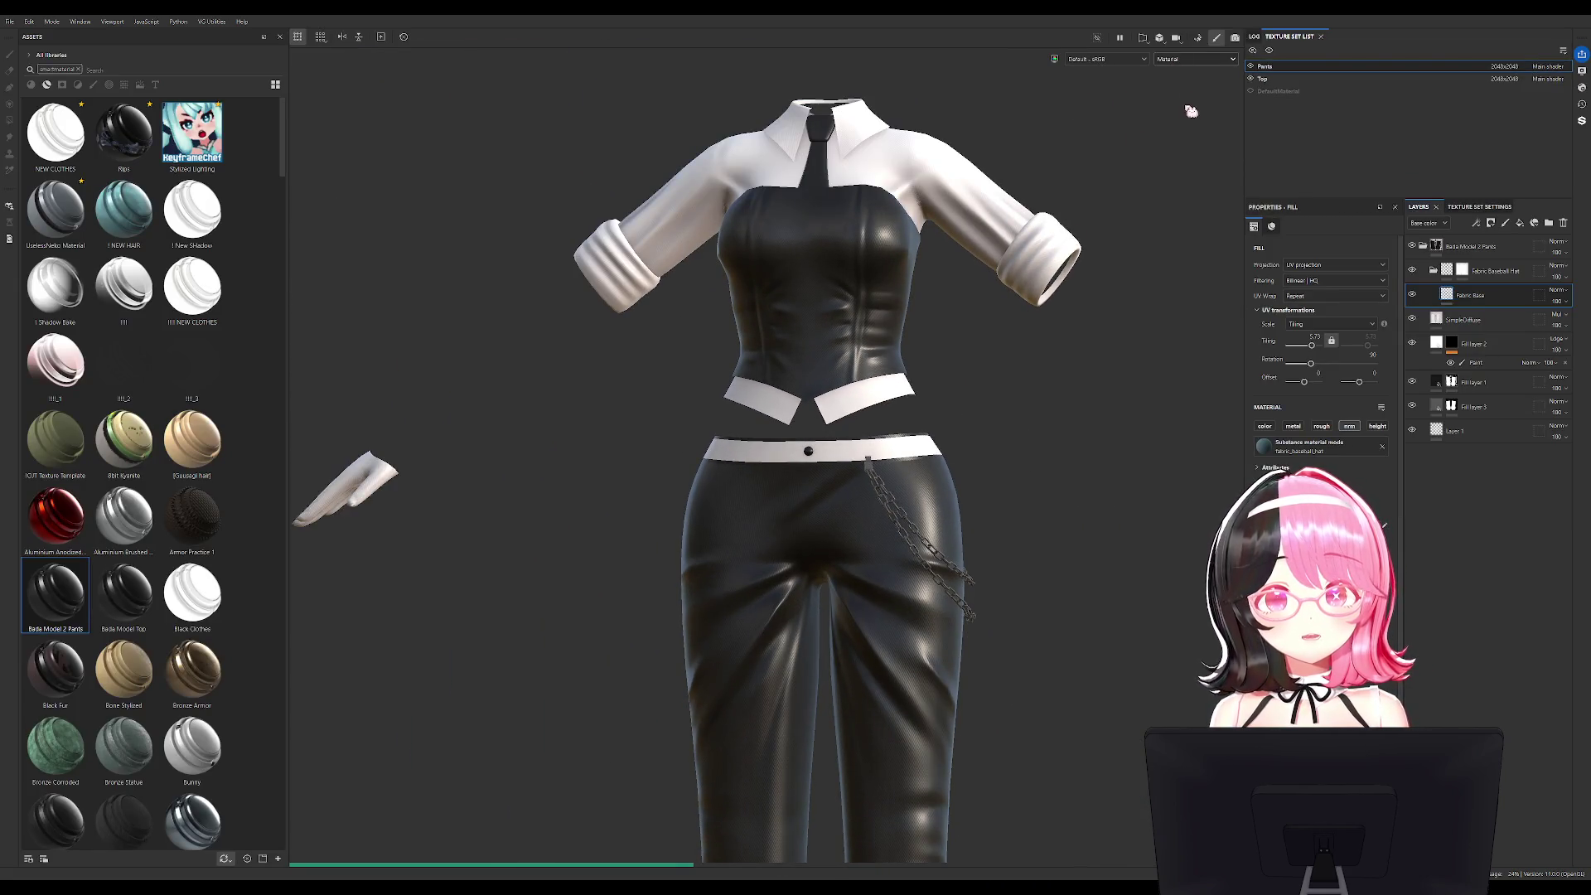
pyautogui.press('c')
pyautogui.moveTo(998, 268); pyautogui.dragTo(962, 405, button='middle')
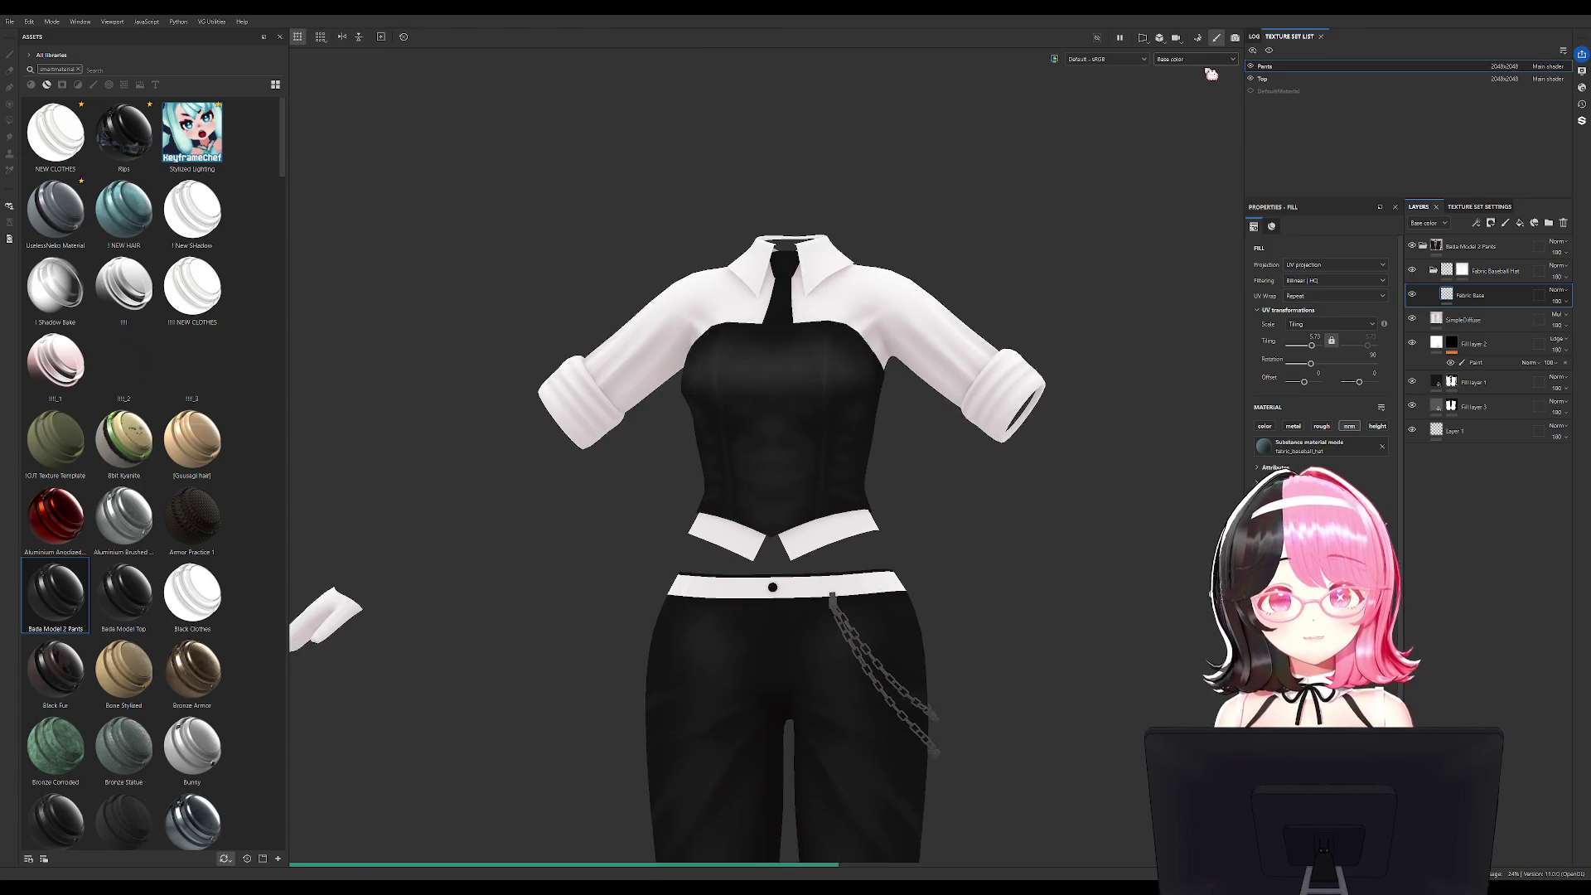
pyautogui.press('m')
pyautogui.keyDown('alt'); pyautogui.moveTo(1035, 207); pyautogui.dragTo(852, 315); pyautogui.keyUp('alt')
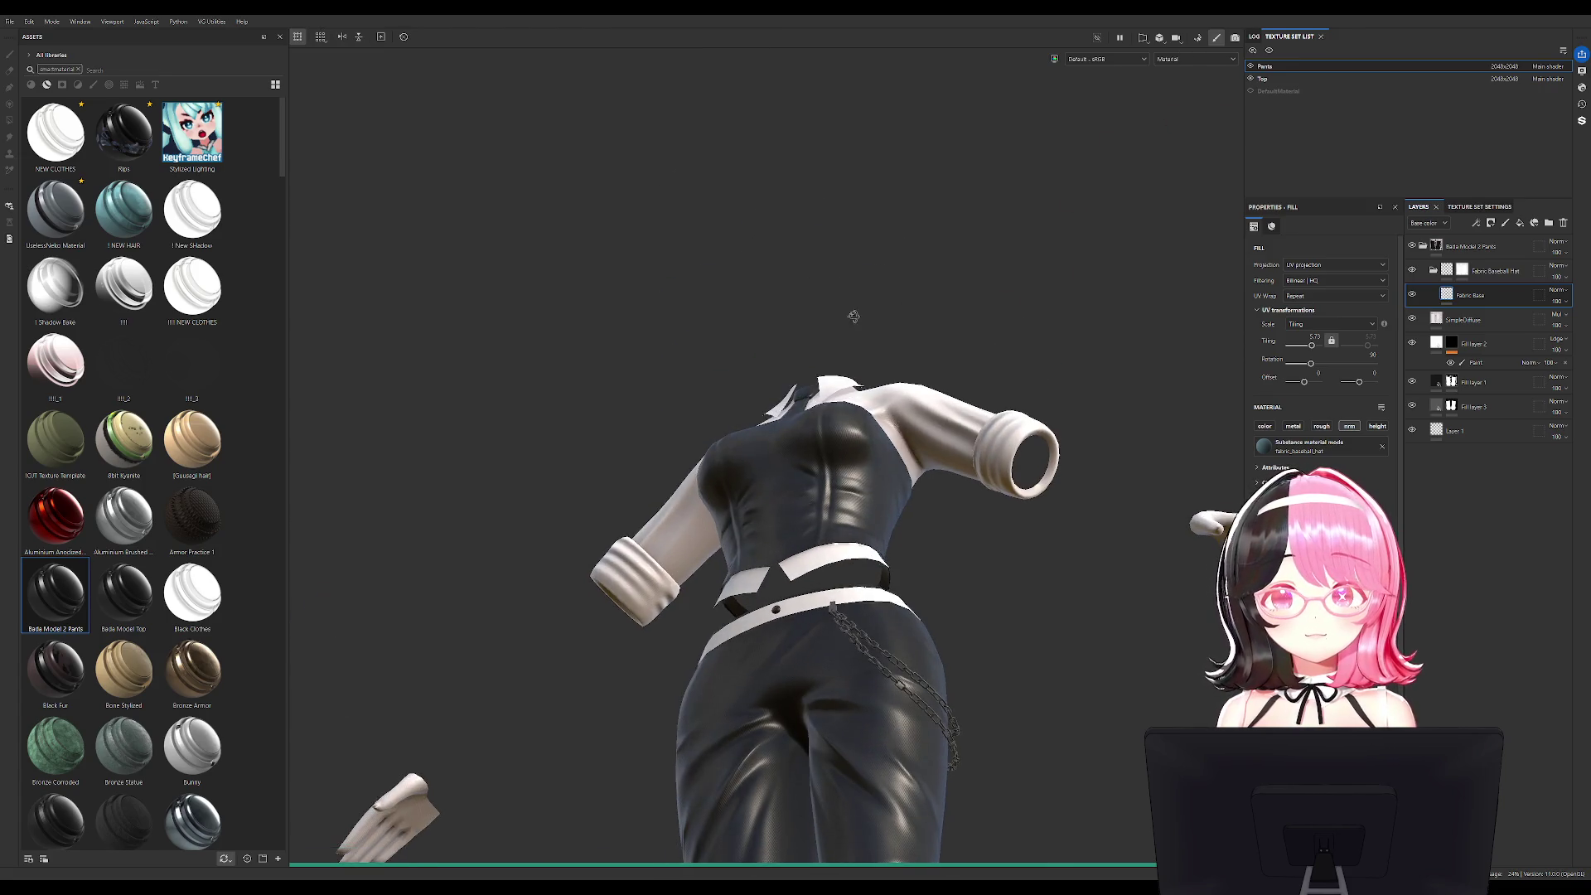
pyautogui.scroll(5, 852, 314)
pyautogui.press('f')
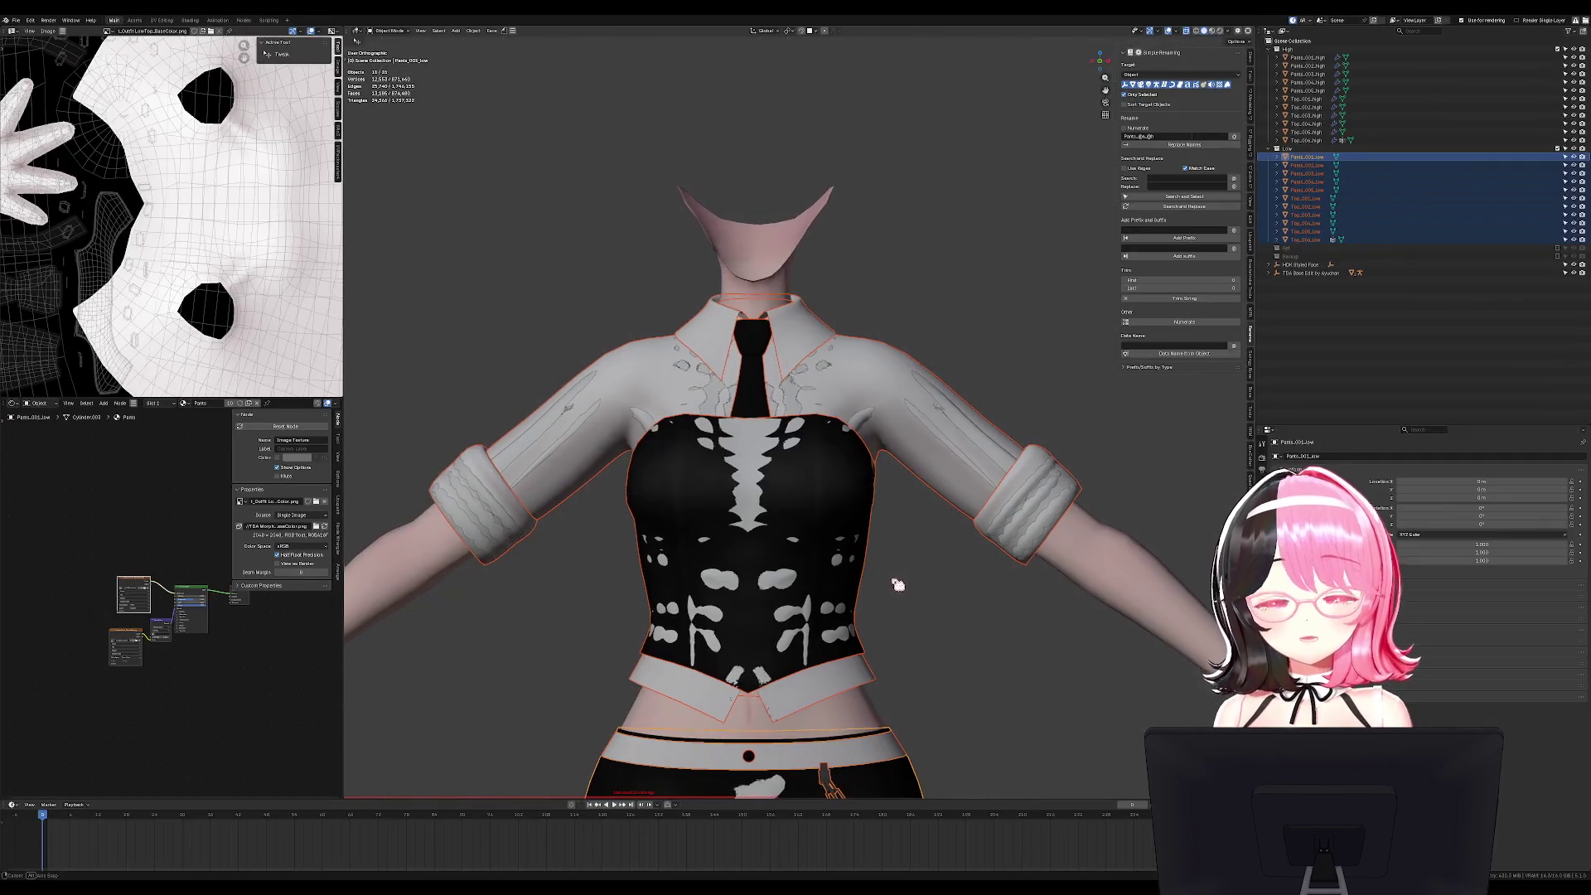
# Exclude the High collection and reveal the hidden armature bones with Alt+H.
pyautogui.click(1557, 49)
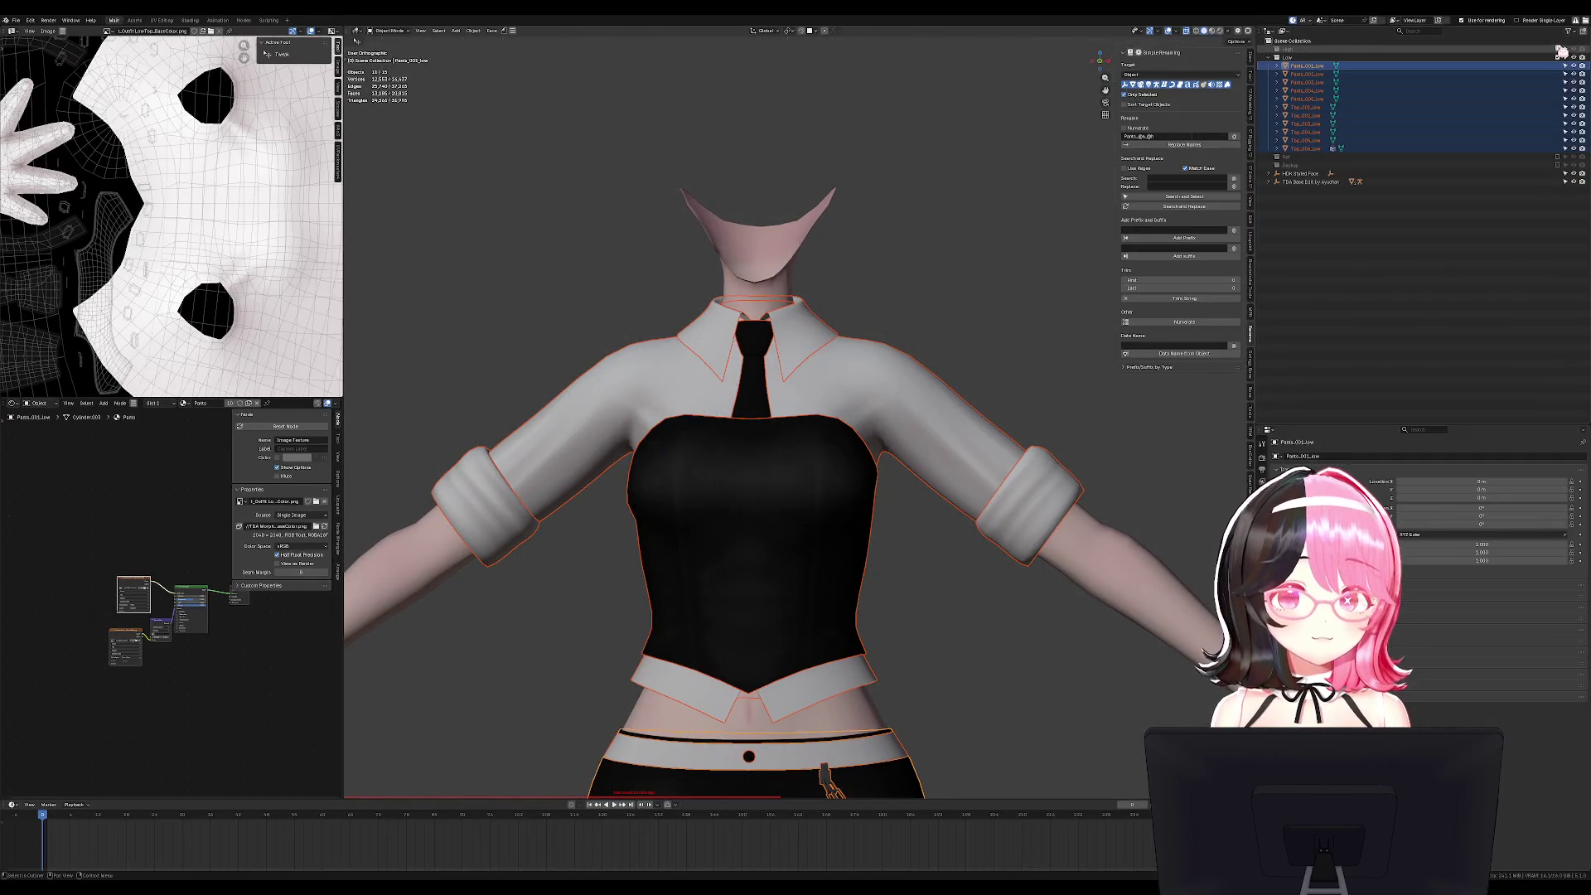
pyautogui.moveTo(787, 502)
pyautogui.mouseDown(button='middle')
pyautogui.moveTo(724, 575)
pyautogui.moveTo(719, 562)
pyautogui.moveTo(828, 482)
pyautogui.moveTo(899, 557)
pyautogui.moveTo(929, 507)
pyautogui.moveTo(880, 284)
pyautogui.mouseUp(button='middle')
pyautogui.click(879, 284)
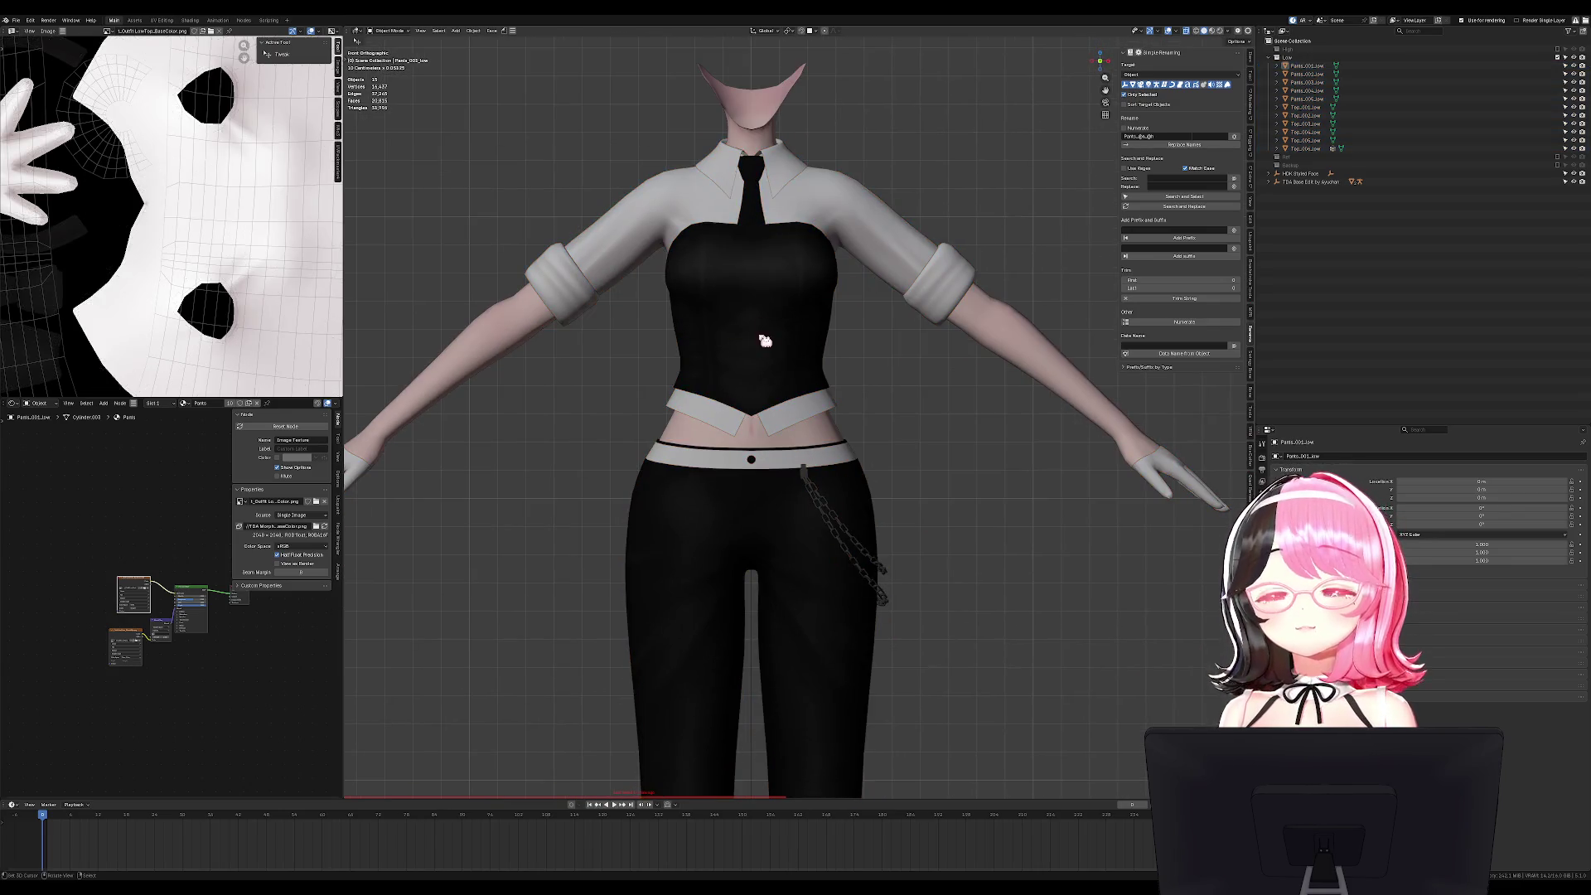
pyautogui.scroll(-3, 763, 333)
pyautogui.hotkey('alt', 'h')
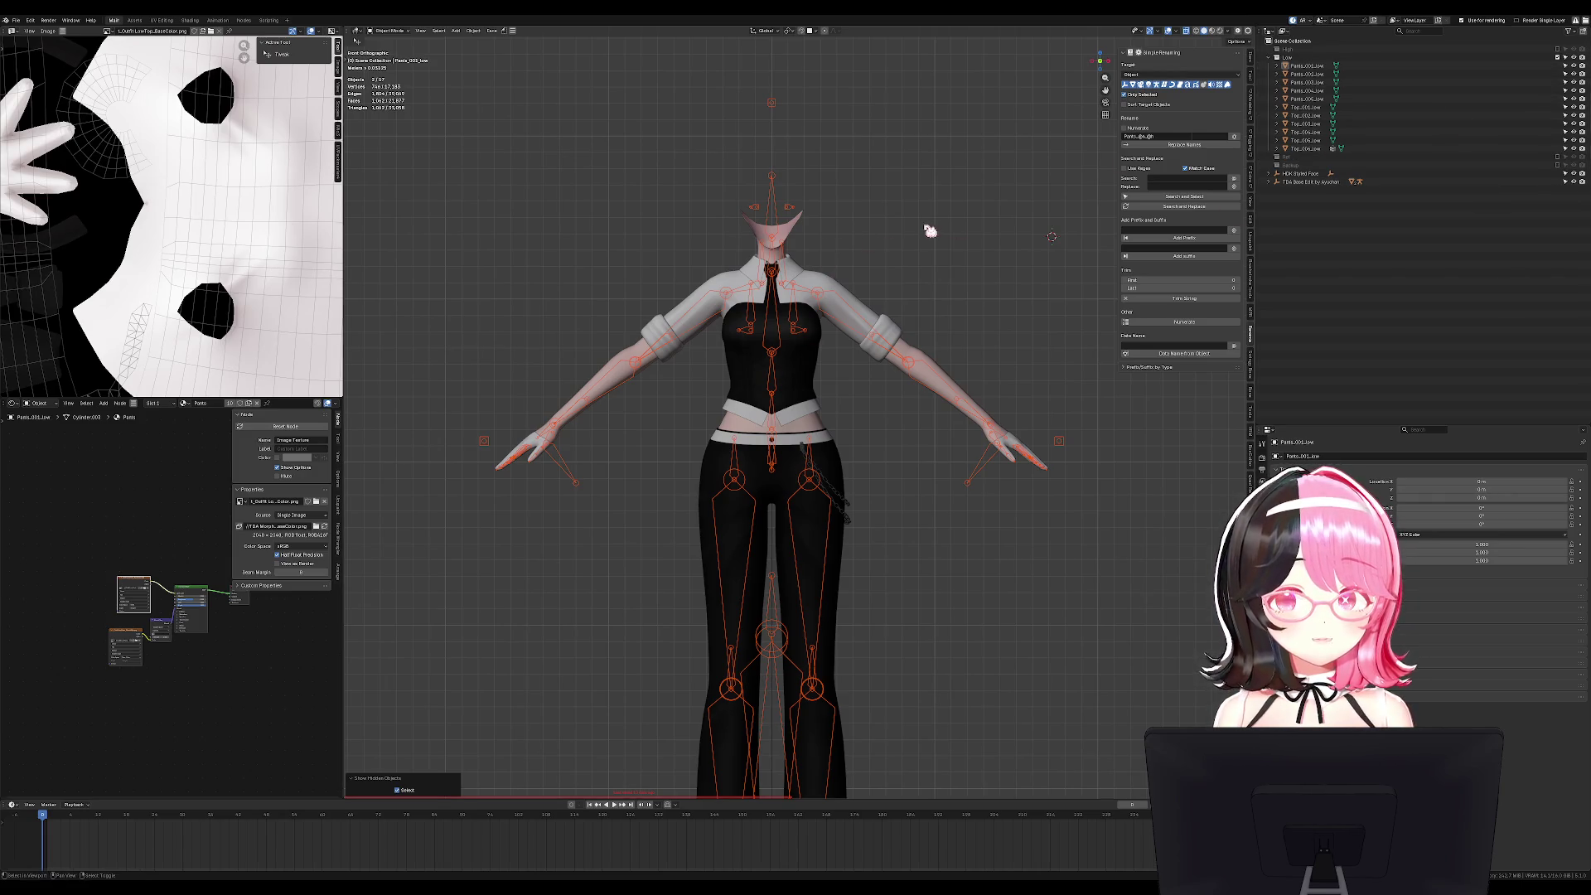
pyautogui.keyDown('shift'); pyautogui.moveTo(930, 230); pyautogui.dragTo(970, 305, button='middle'); pyautogui.keyUp('shift')
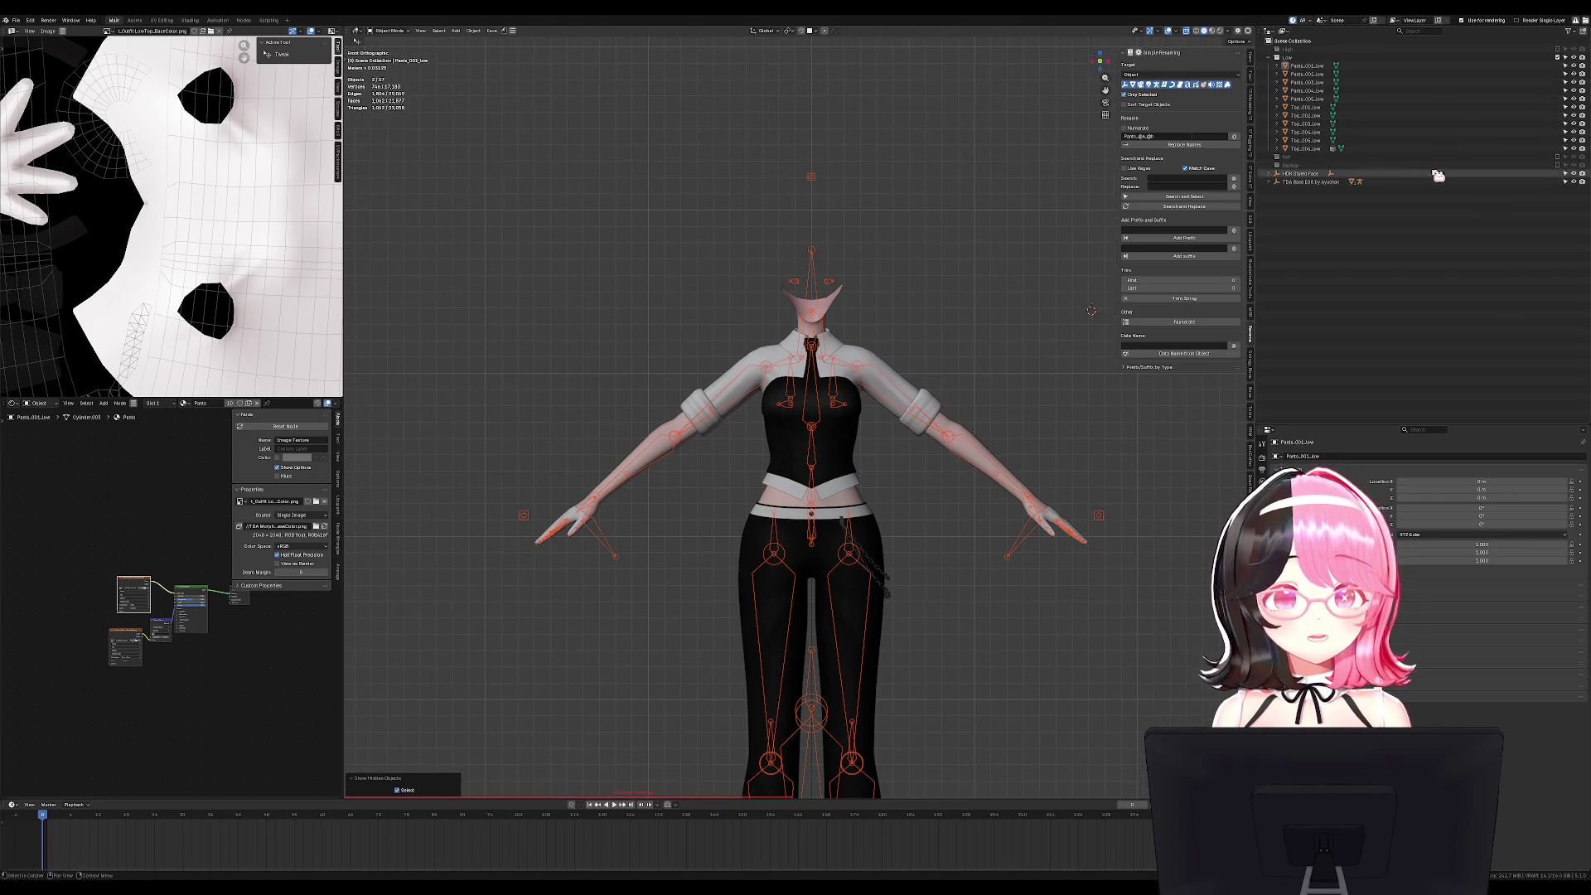
# Toggle the Backup collection on and off, switch to front view, and clear the selection.
pyautogui.click(1564, 166)
pyautogui.click(1564, 166)
pyautogui.moveTo(1054, 263); pyautogui.dragTo(858, 278, button='middle')
pyautogui.hotkey('alt', 'a')
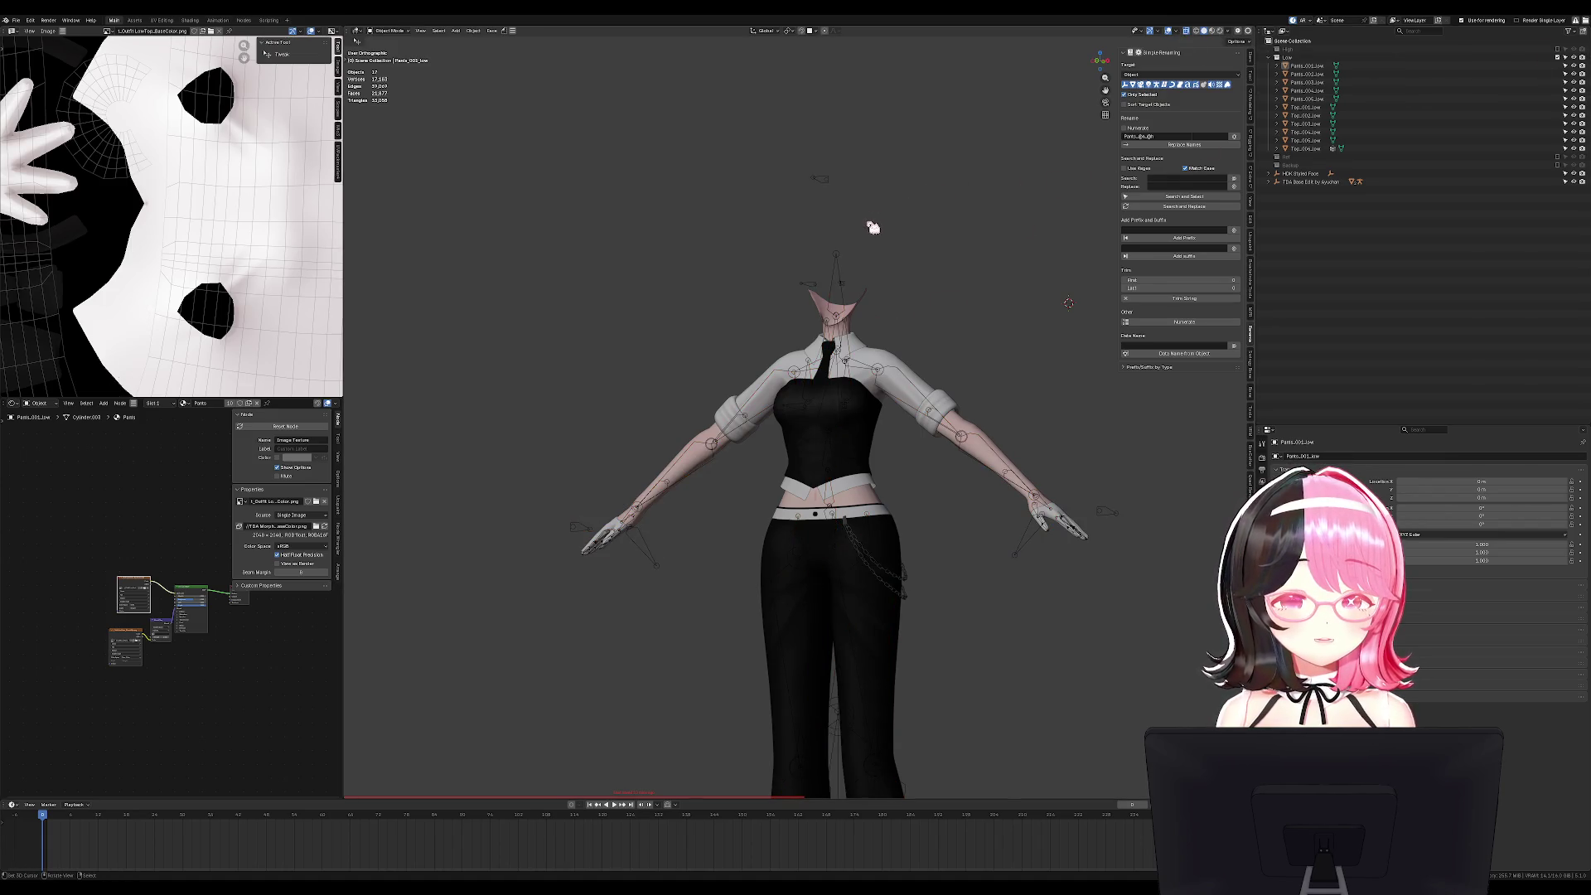
pyautogui.press('KP_1')
pyautogui.scroll(-2, 861, 240)
pyautogui.press('a')
pyautogui.scroll(1, 866, 263)
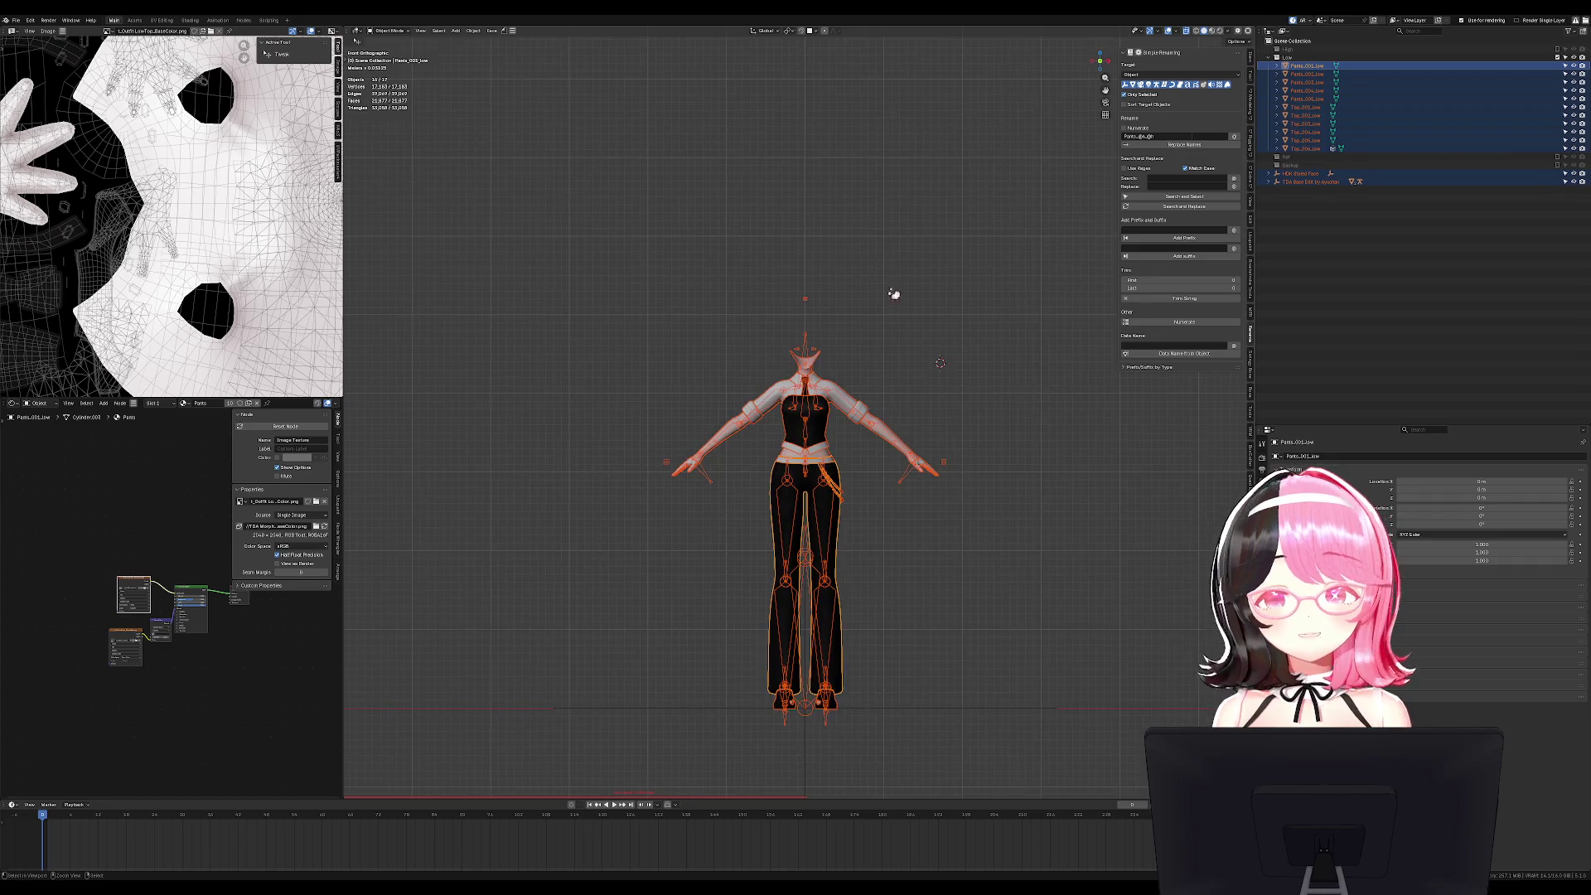
pyautogui.scroll(6, 984, 507)
pyautogui.hotkey('alt', 'a')
# Save Boda Model 2.blend and create a new General scene.
pyautogui.hotkey('ctrl', 's')
pyautogui.hotkey('ctrl', 'n')
pyautogui.click(906, 290)
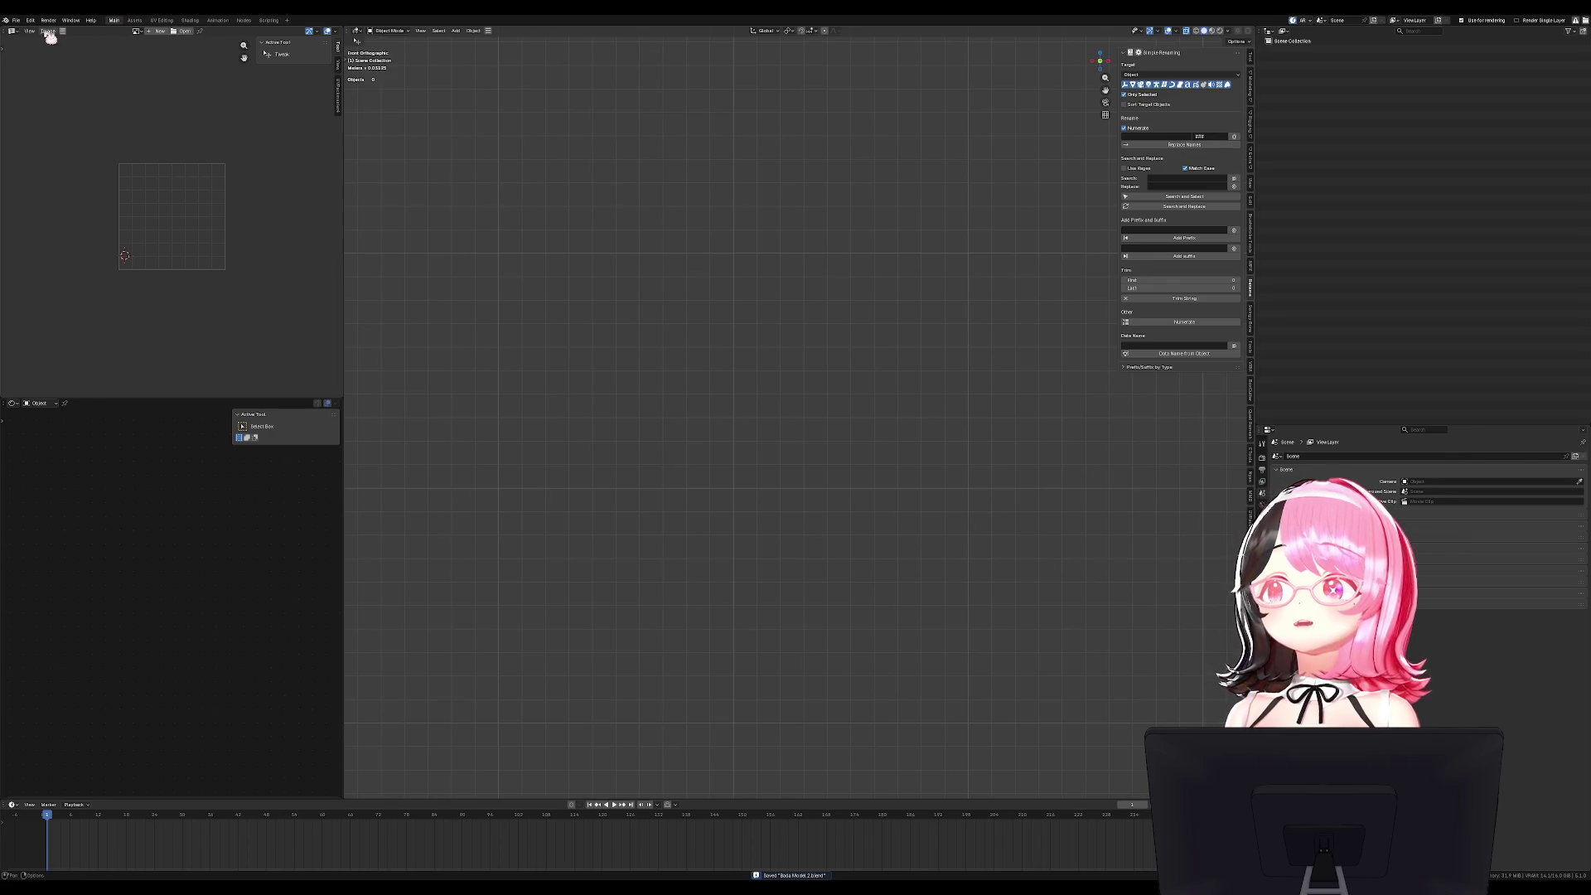
# Browse the File menu's import options for the base body, then close the menu.
pyautogui.click(15, 20)
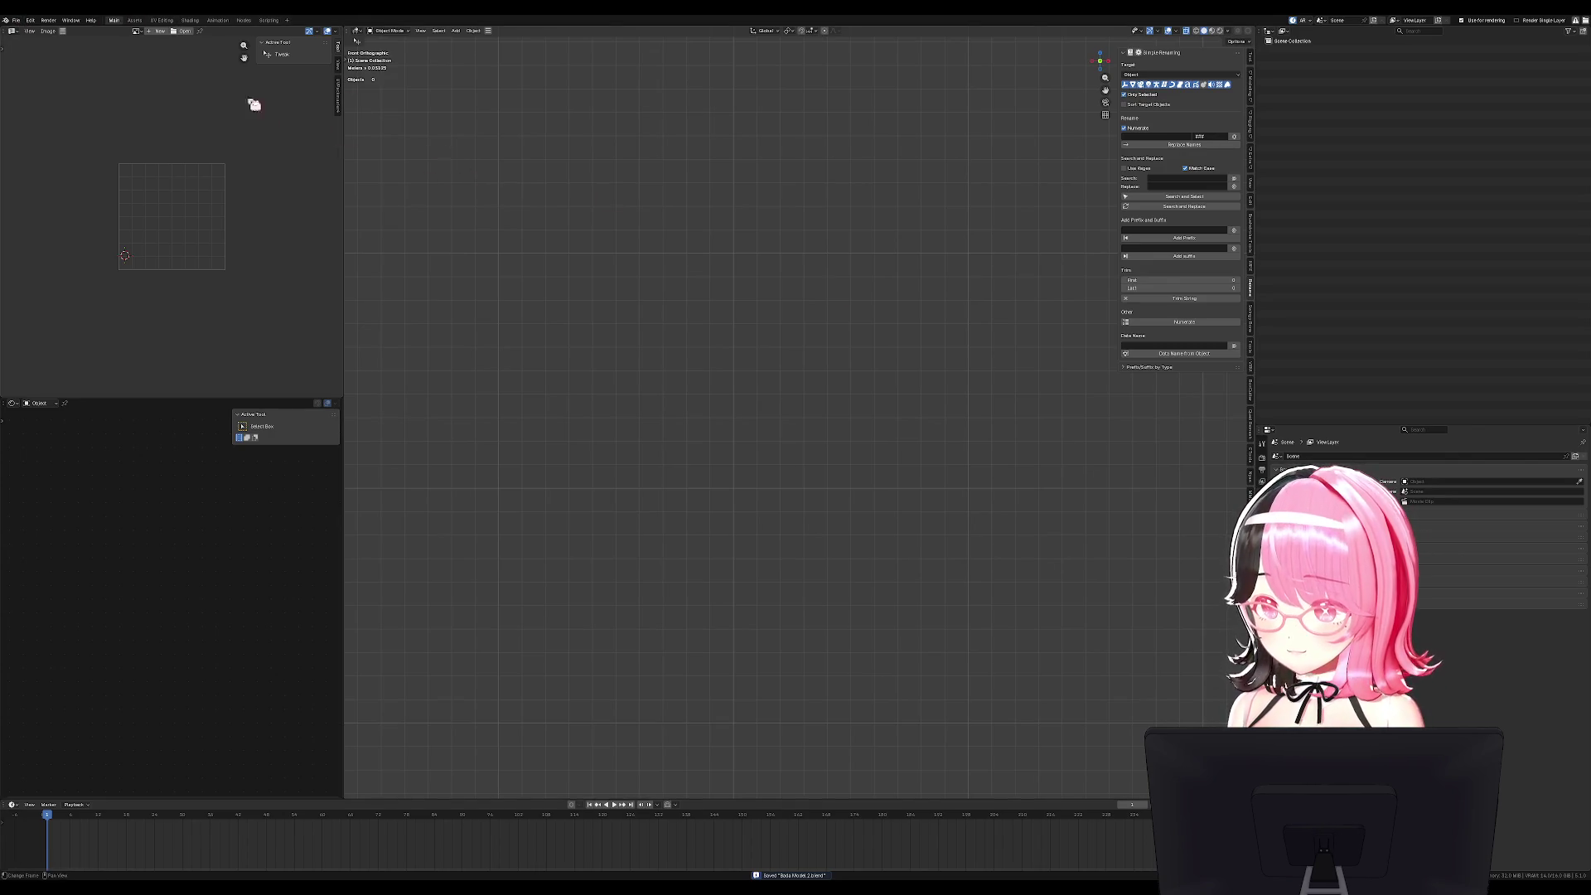
pyautogui.click(16, 20)
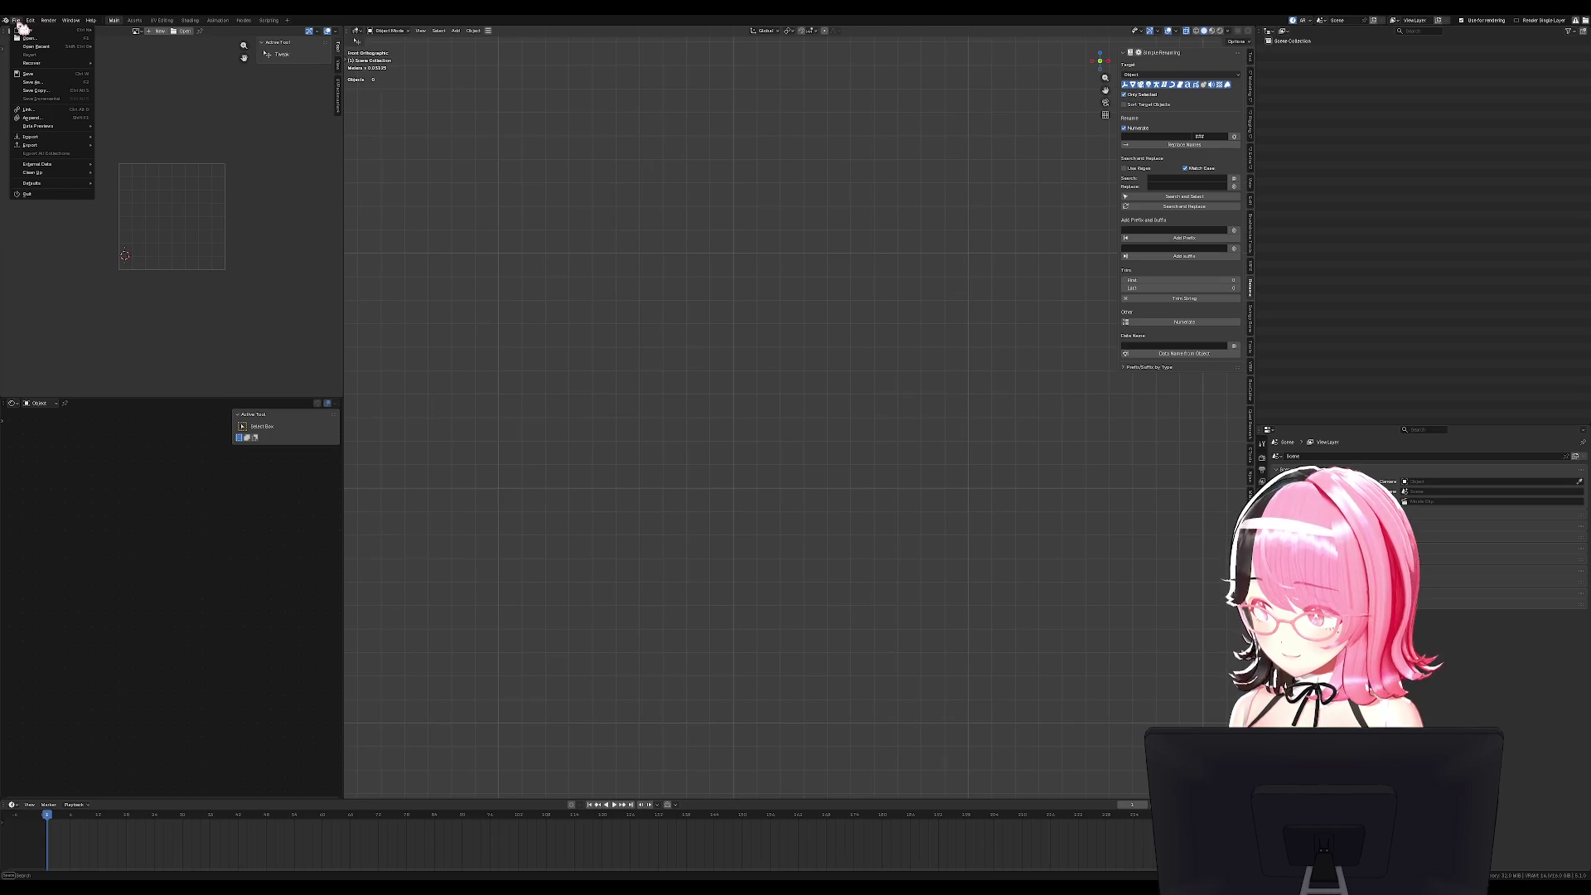
pyautogui.moveTo(29, 31)
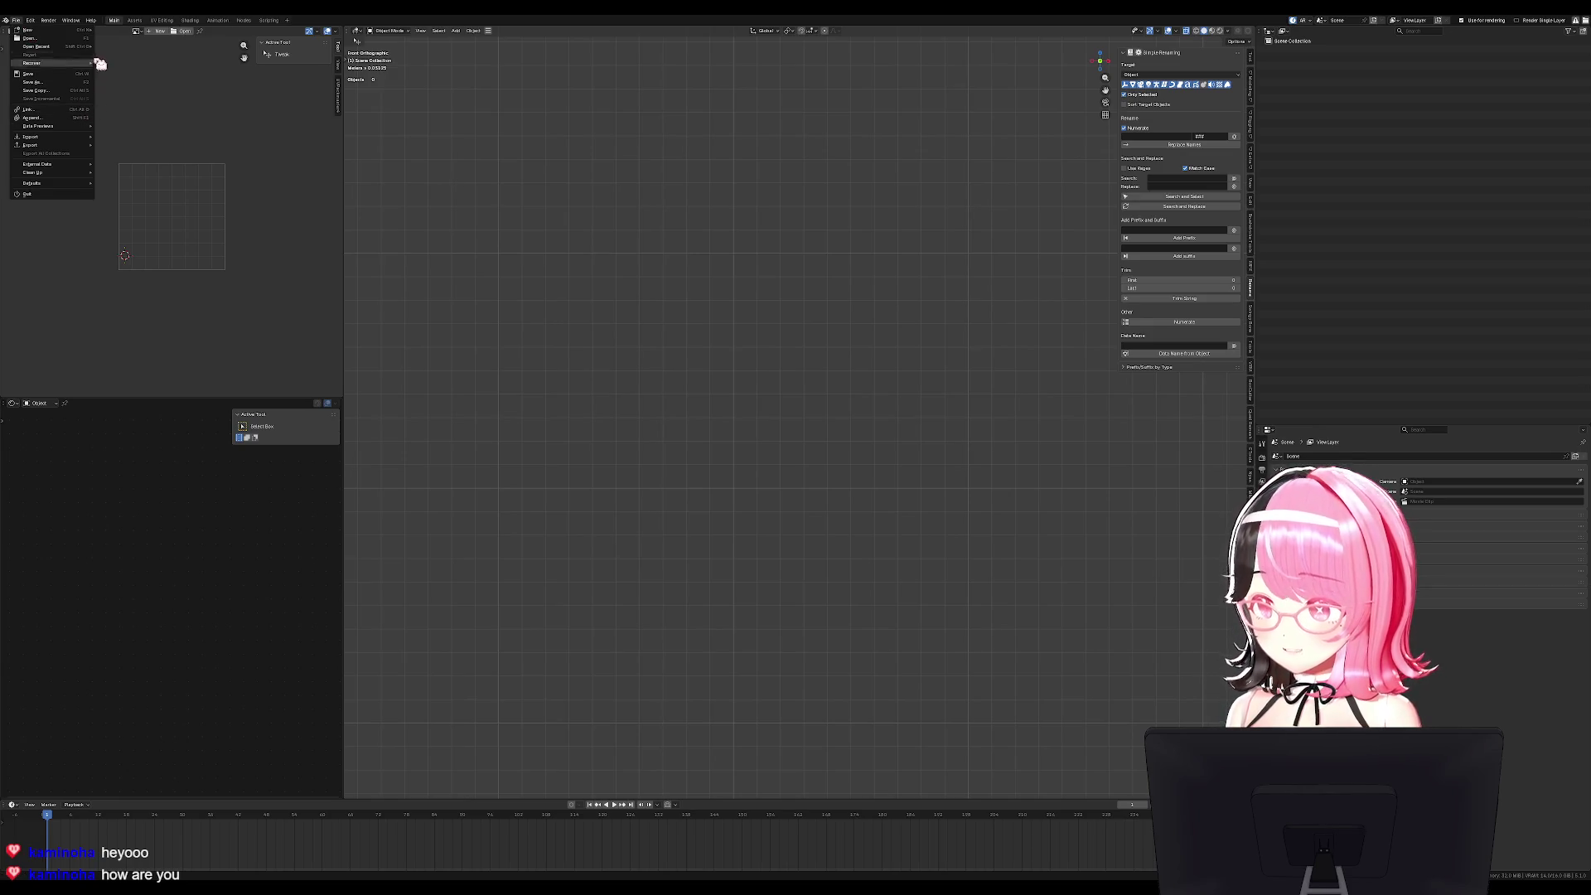
pyautogui.moveTo(53, 137)
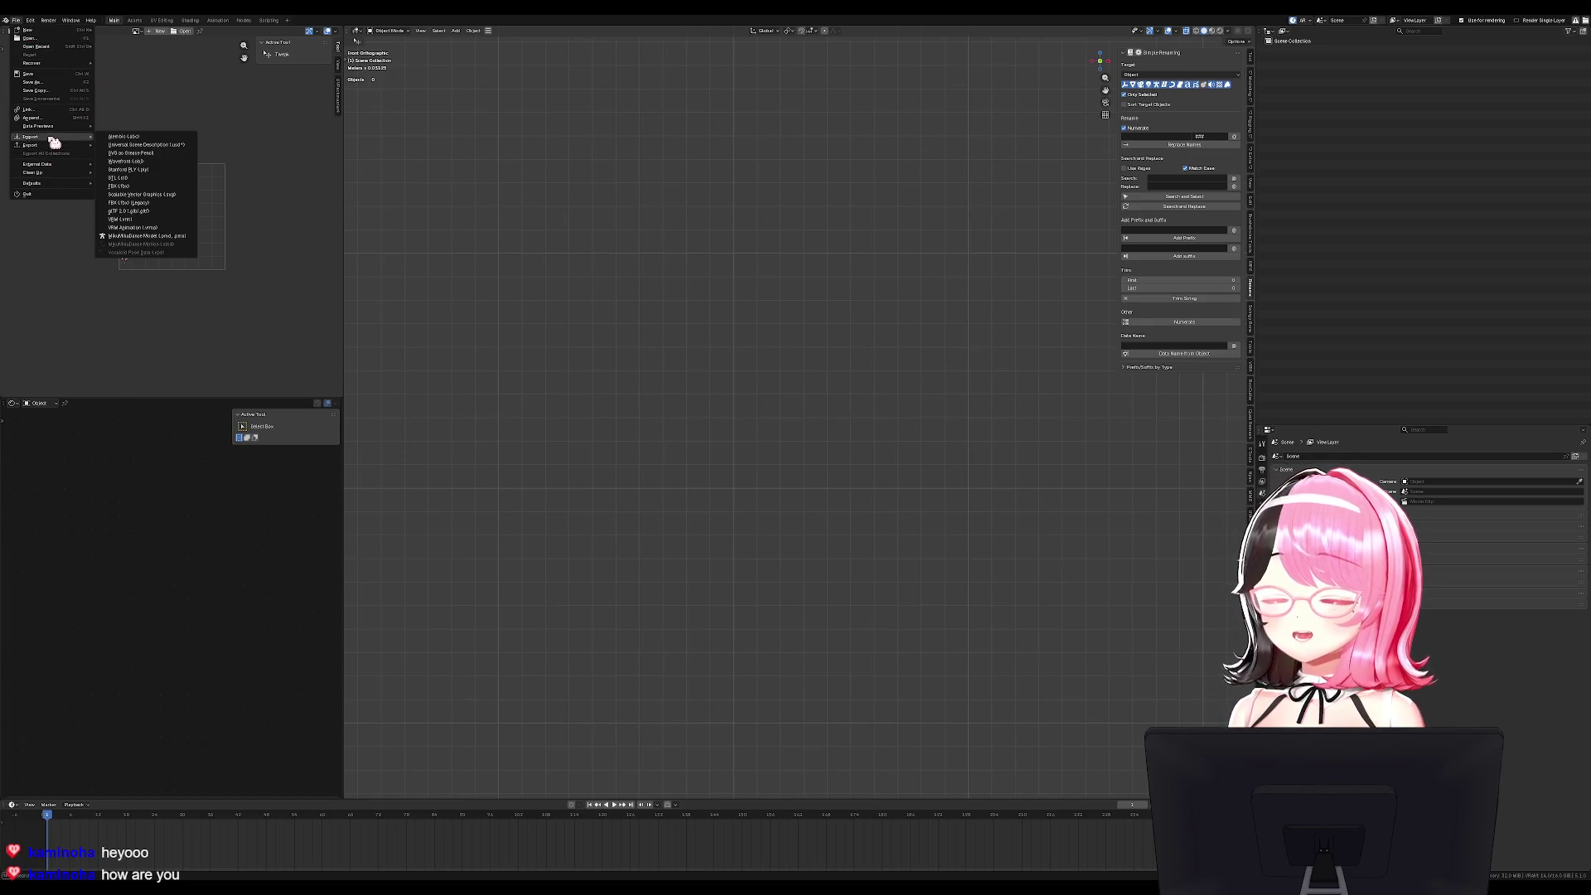
pyautogui.press('Escape')
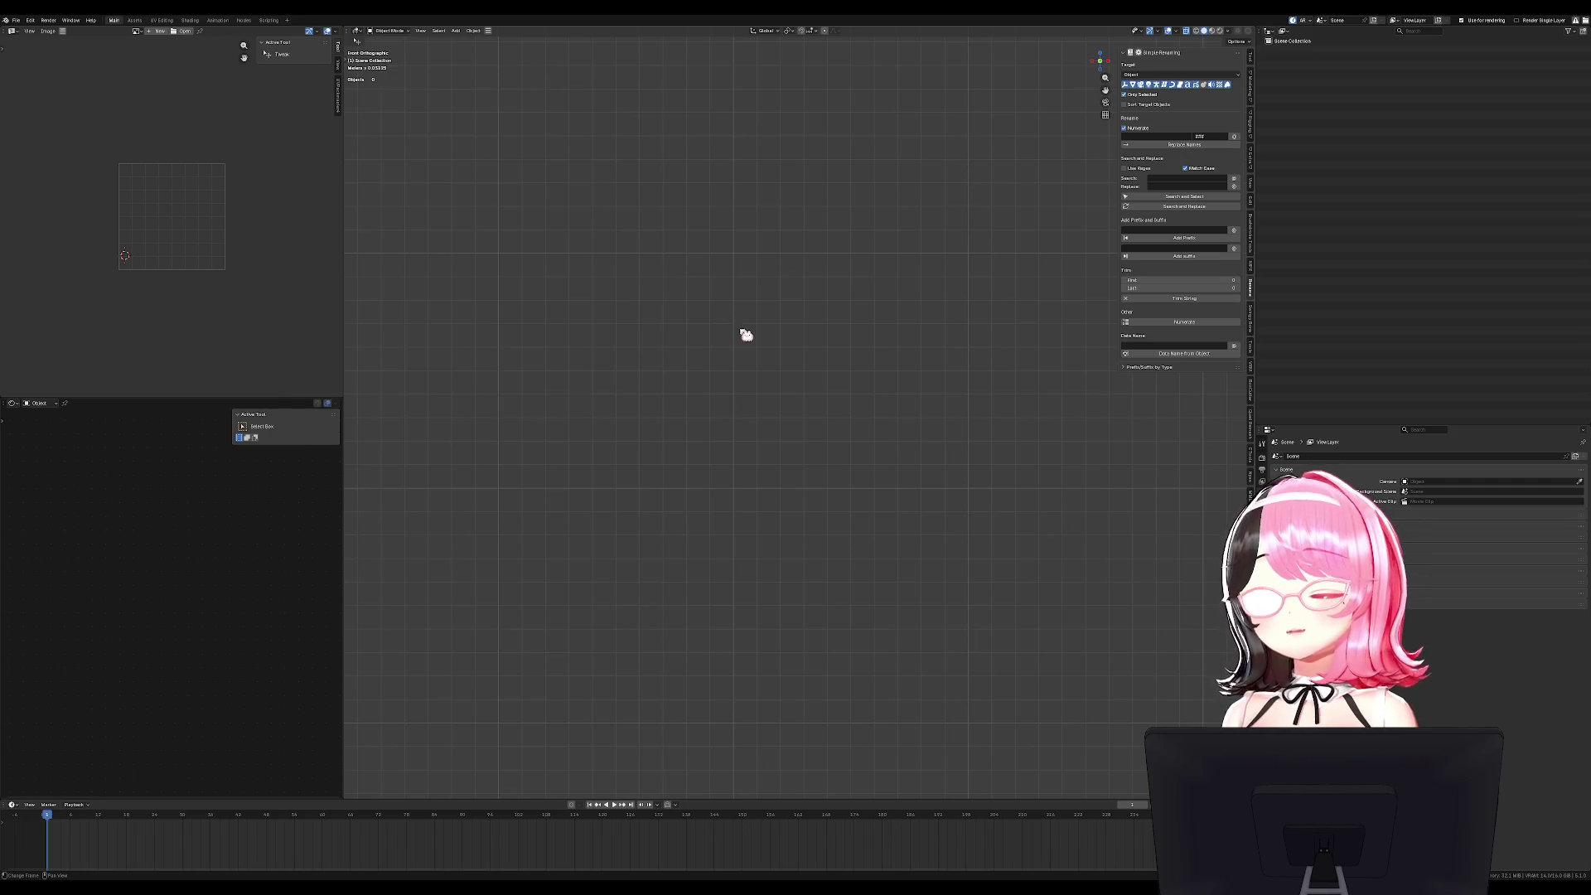
pyautogui.moveTo(796, 258); pyautogui.dragTo(798, 223, button='middle')
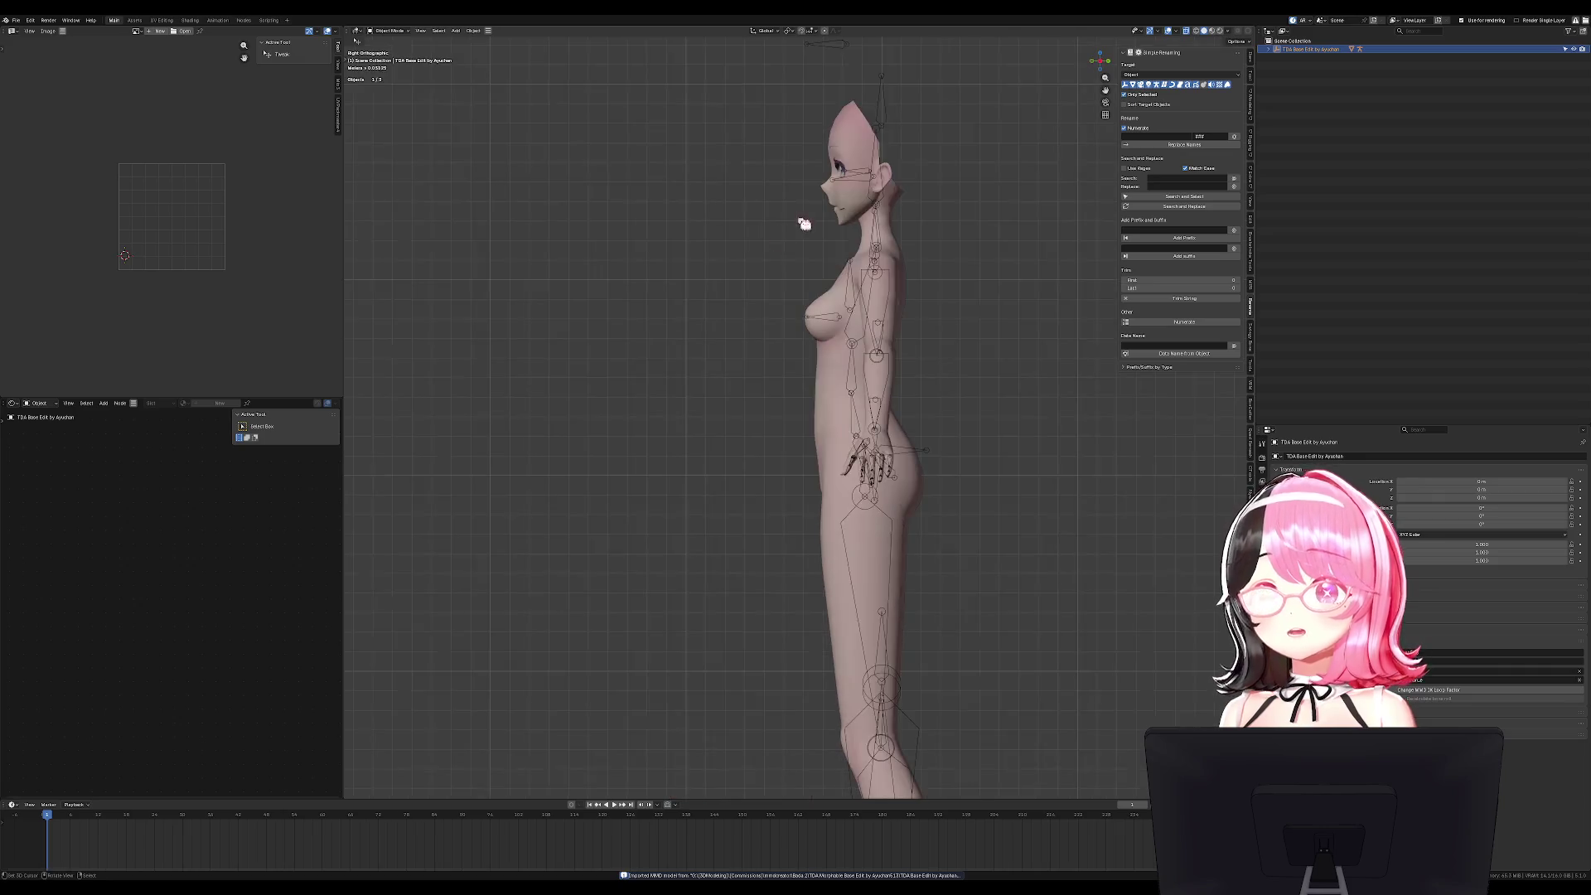
# In front view, set viewport lighting to Studio with a light preset and turn on specular lighting.
pyautogui.scroll(5, 829, 298)
pyautogui.moveTo(873, 365); pyautogui.dragTo(859, 438, button='middle')
pyautogui.press('KP_1')
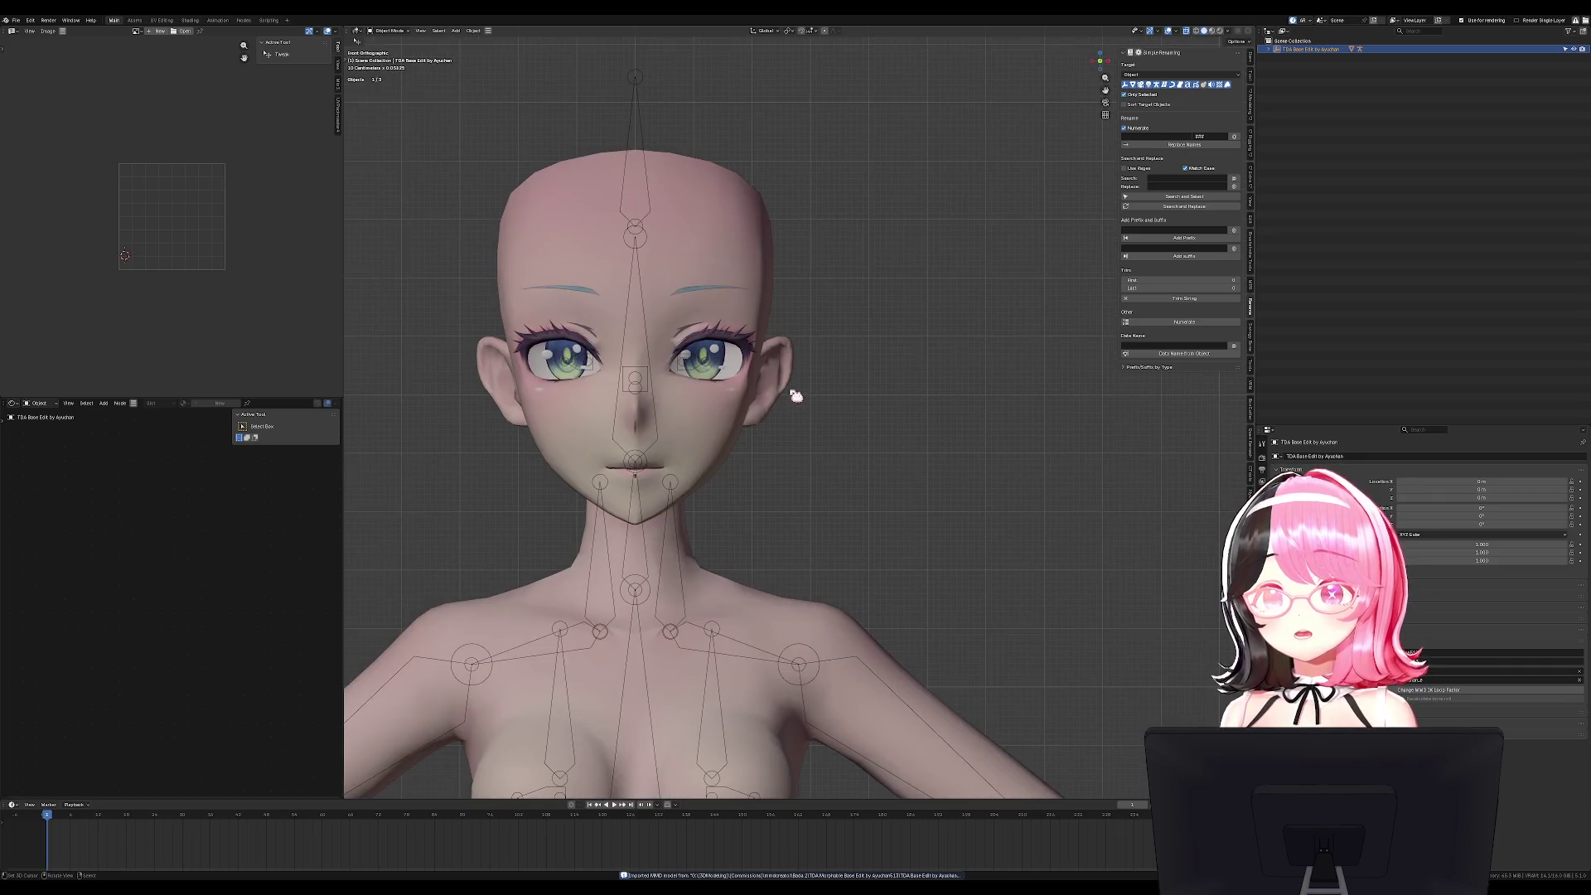
pyautogui.click(1228, 30)
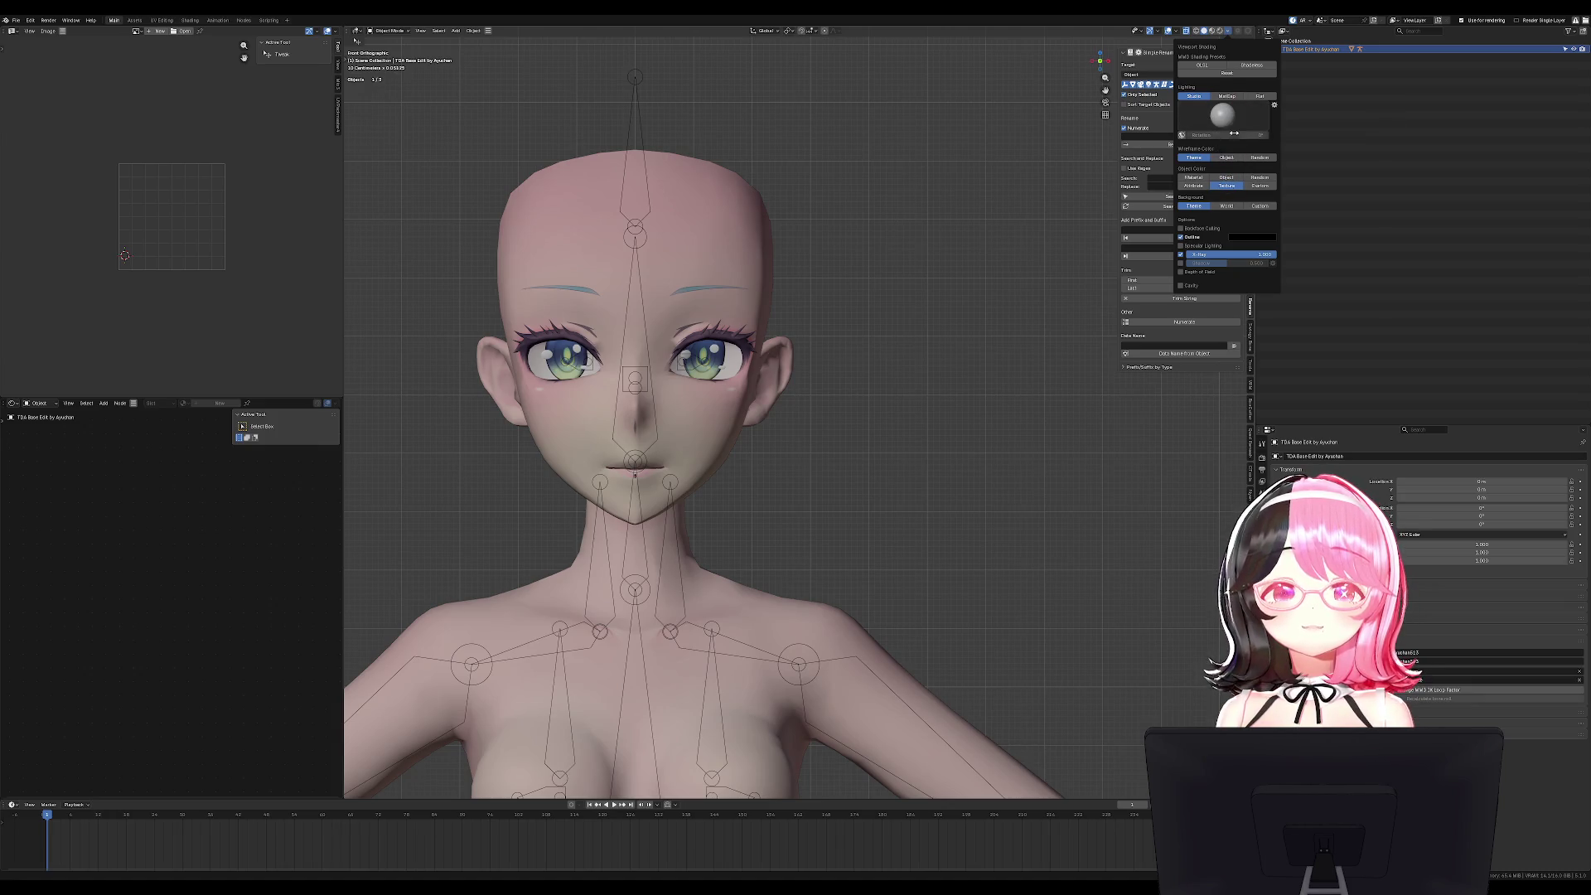
pyautogui.click(1253, 96)
pyautogui.click(1228, 96)
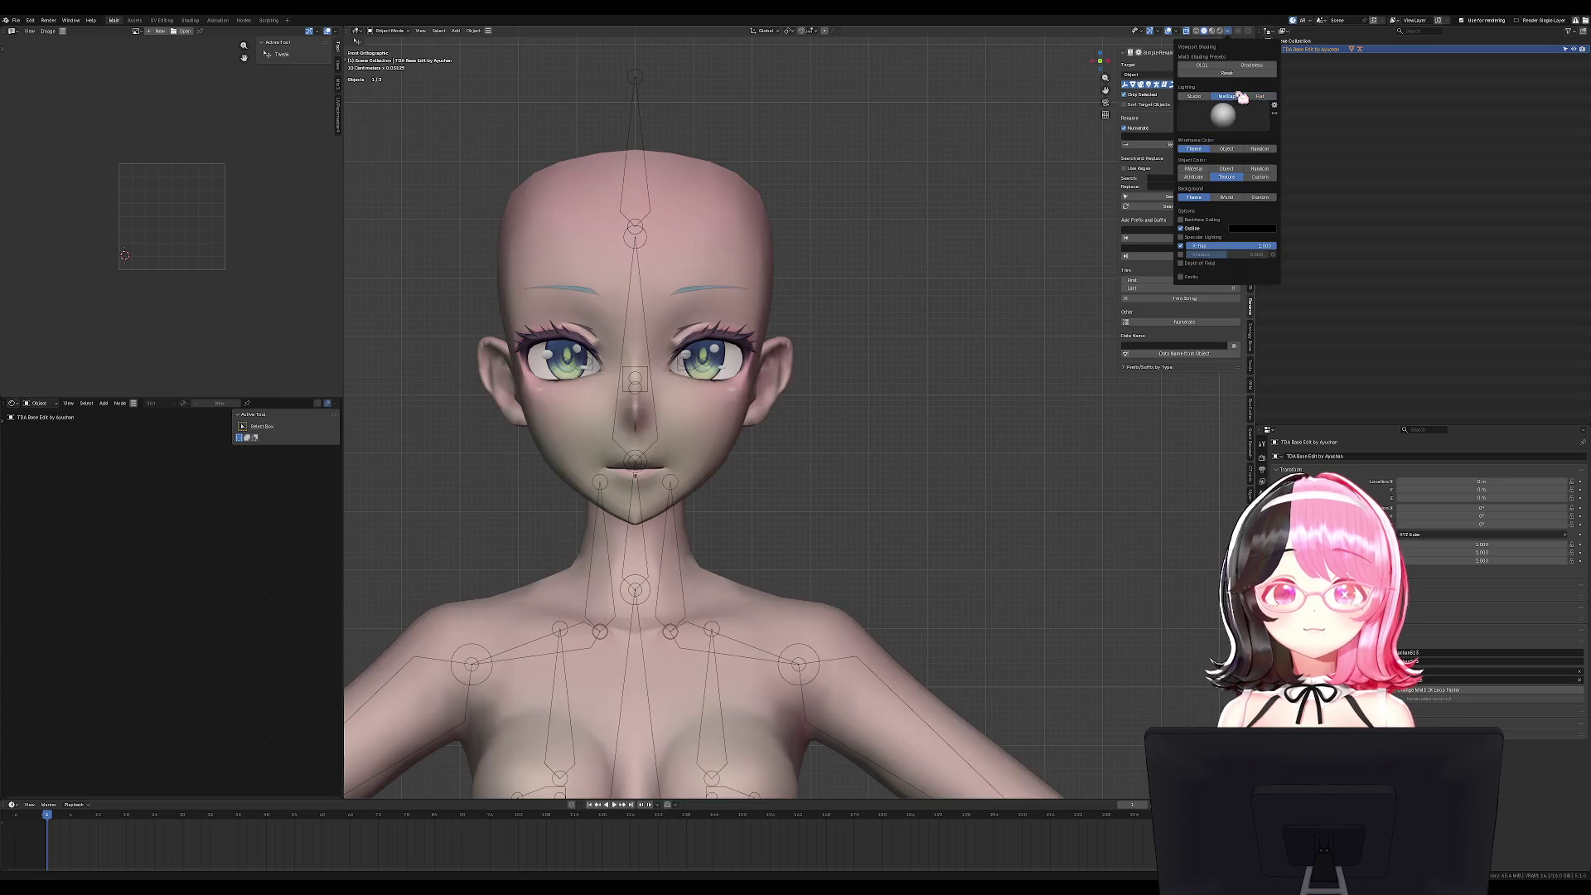
pyautogui.click(1193, 96)
pyautogui.click(1223, 115)
pyautogui.click(1266, 145)
pyautogui.click(1191, 247)
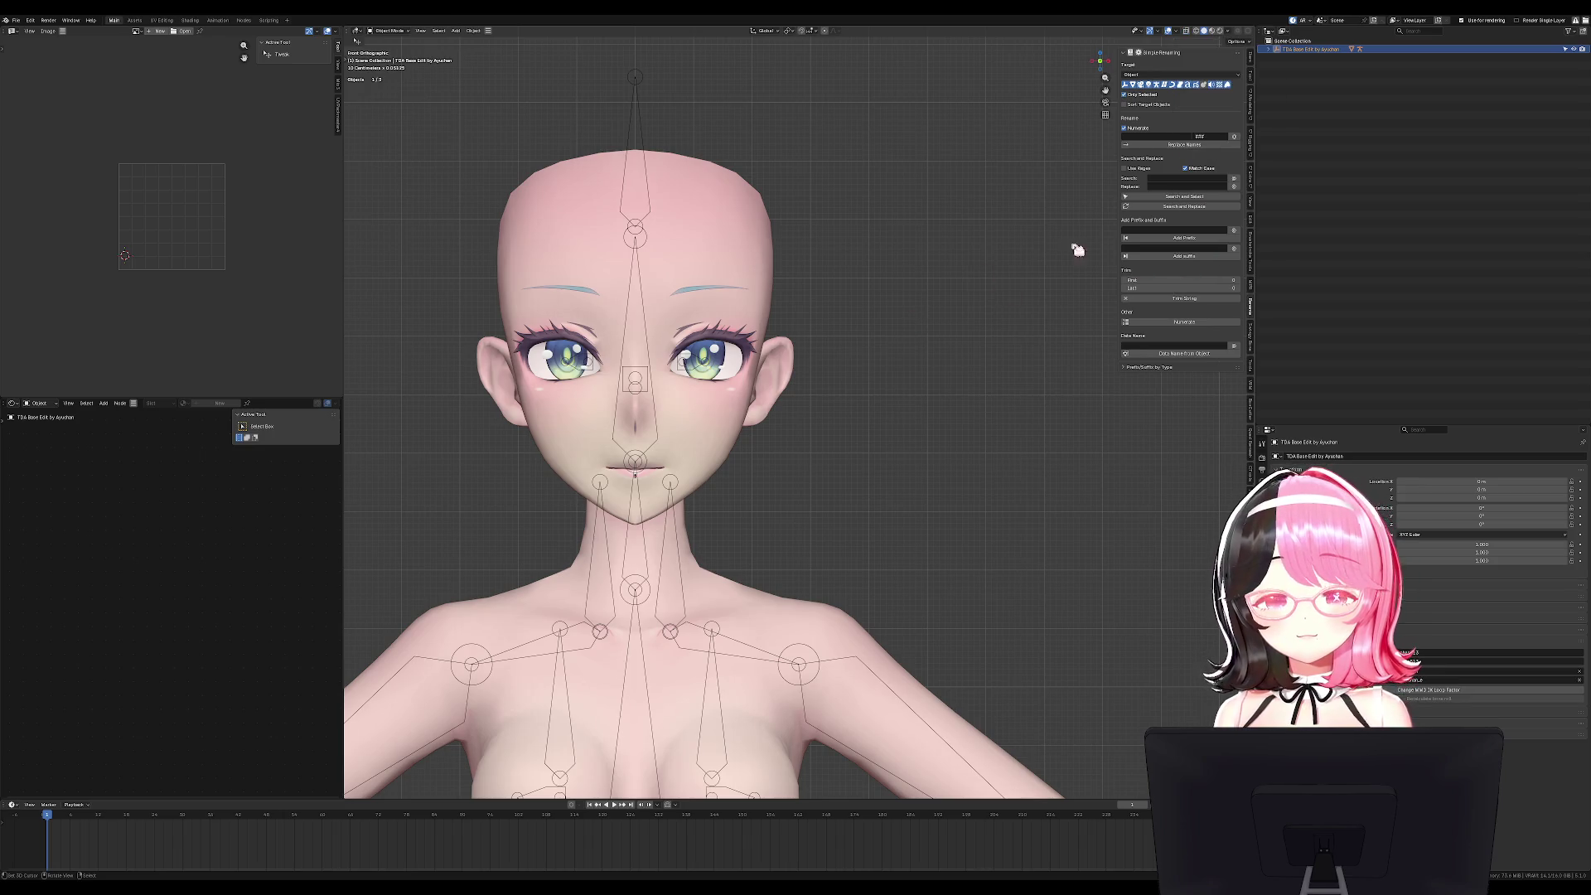
pyautogui.click(1230, 32)
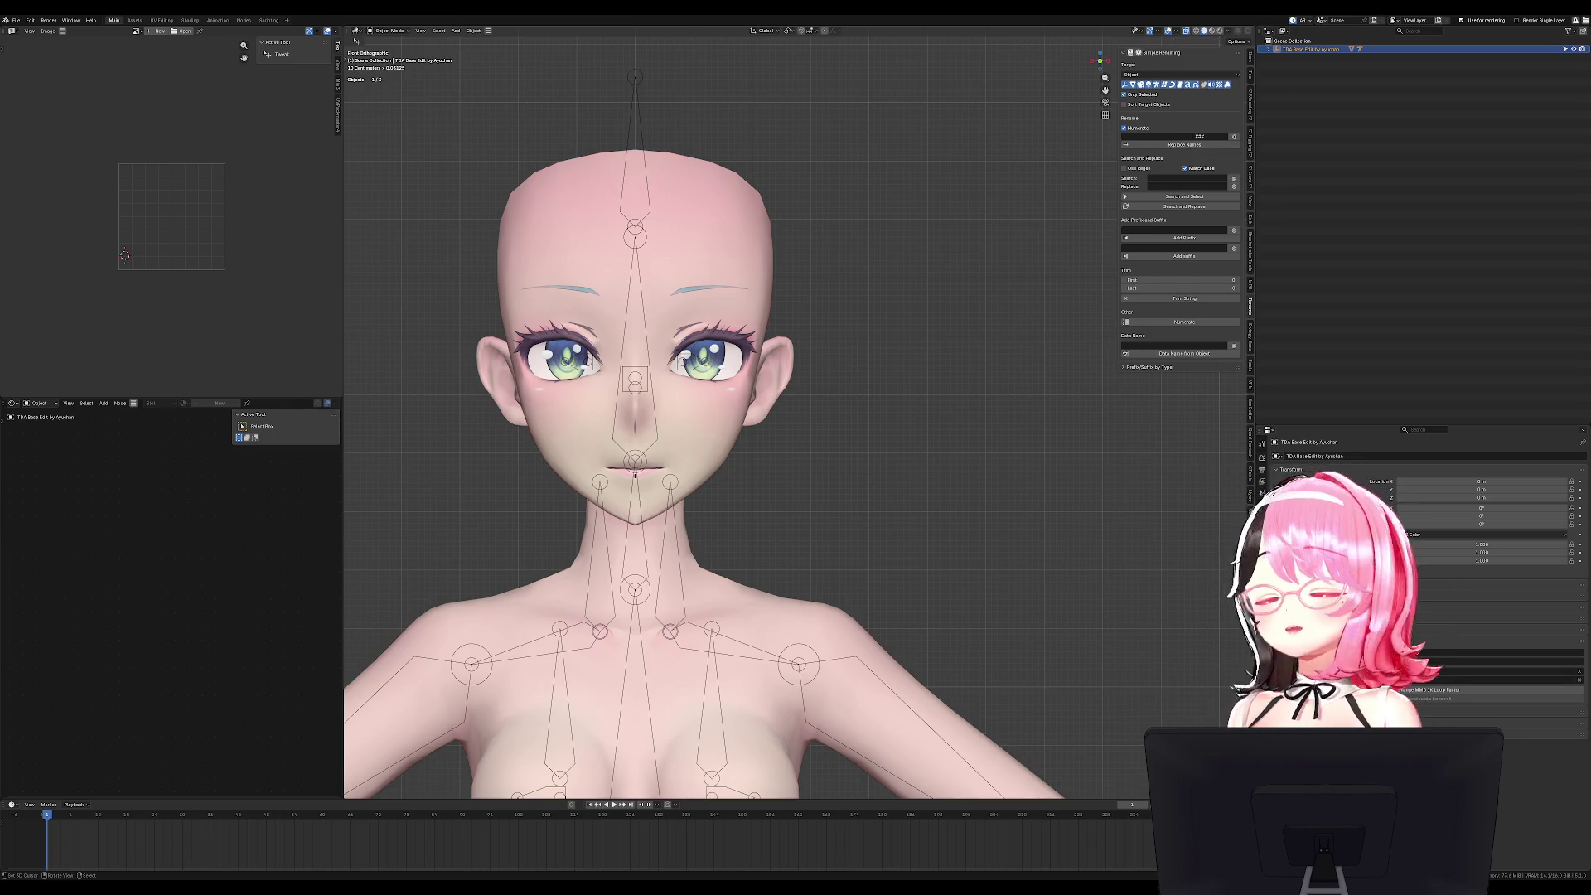
# From the right side view, add a NURBS Path curve via Shift+A > Curve.
pyautogui.press('KP_3')
pyautogui.hotkey('shift', 'a')
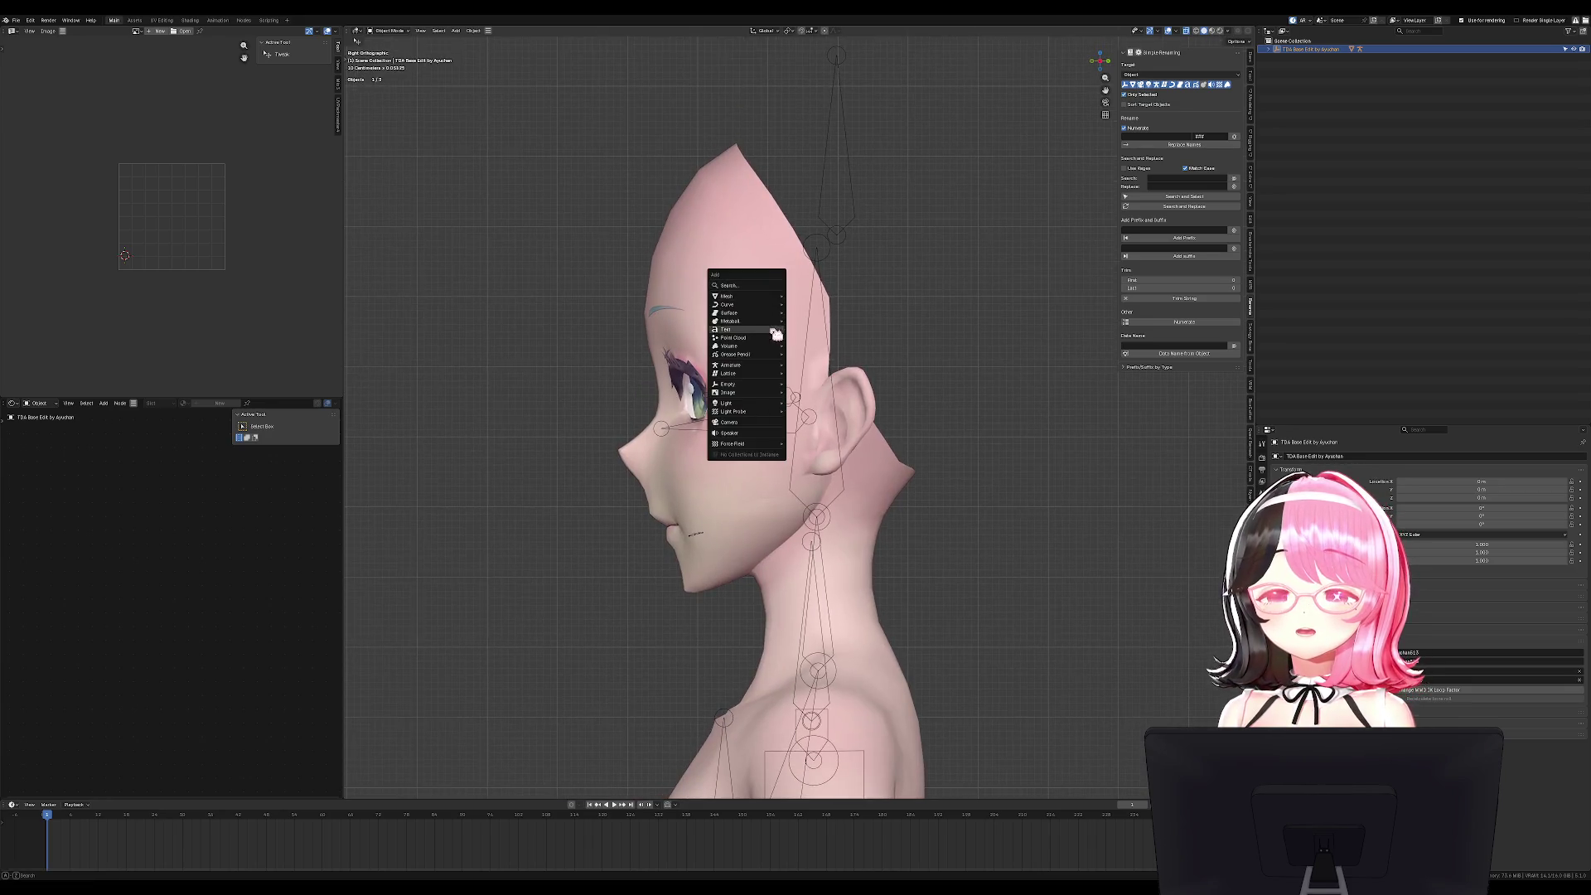
pyautogui.hotkey('shift', 'a')
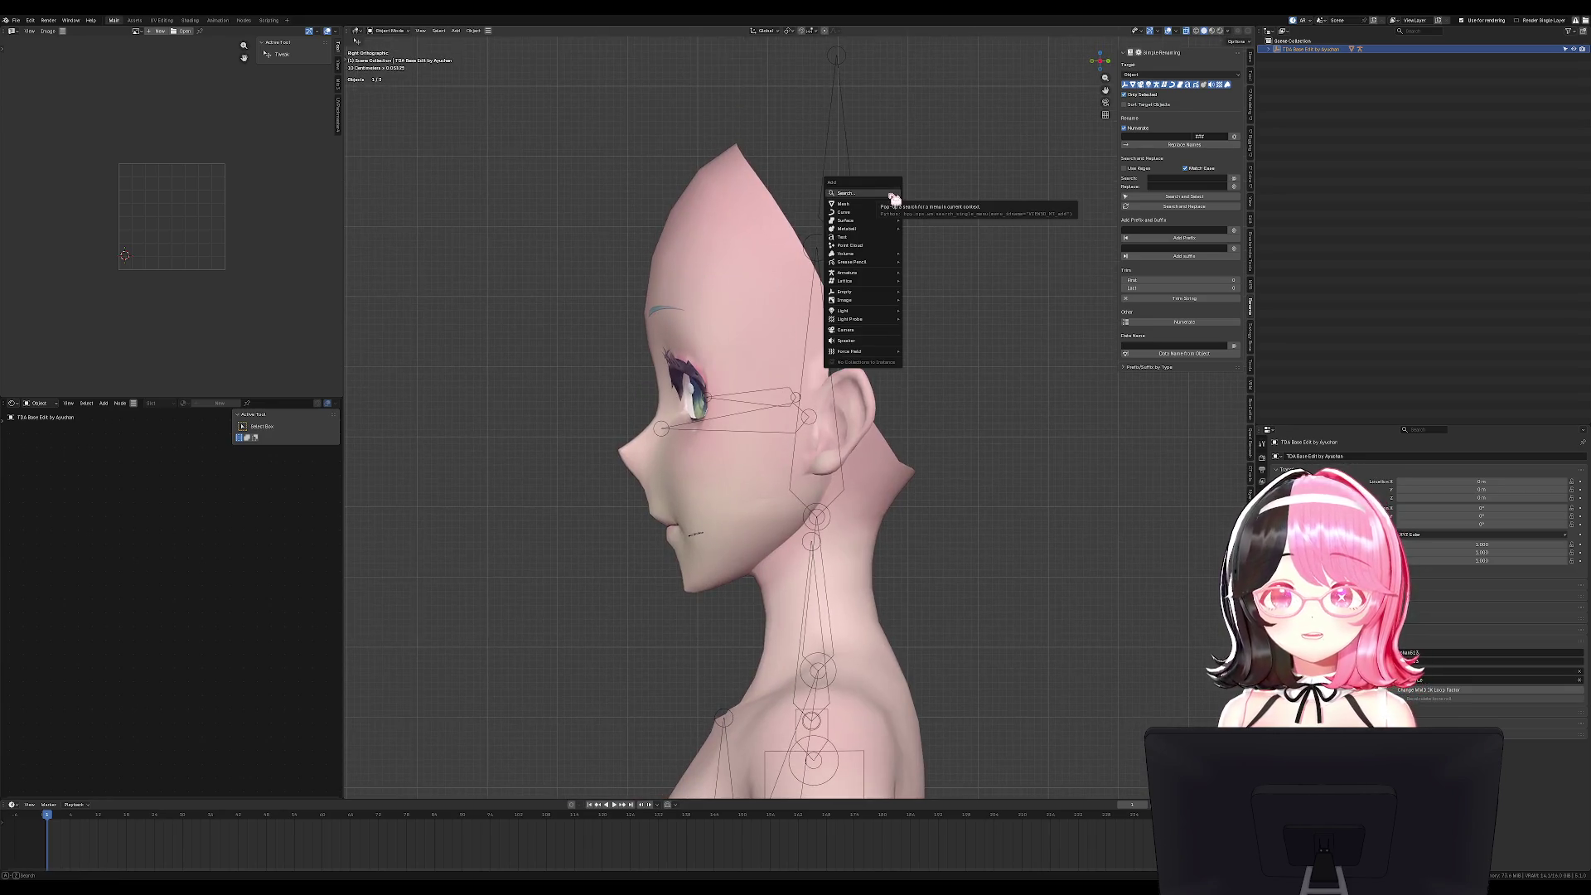
pyautogui.moveTo(872, 281)
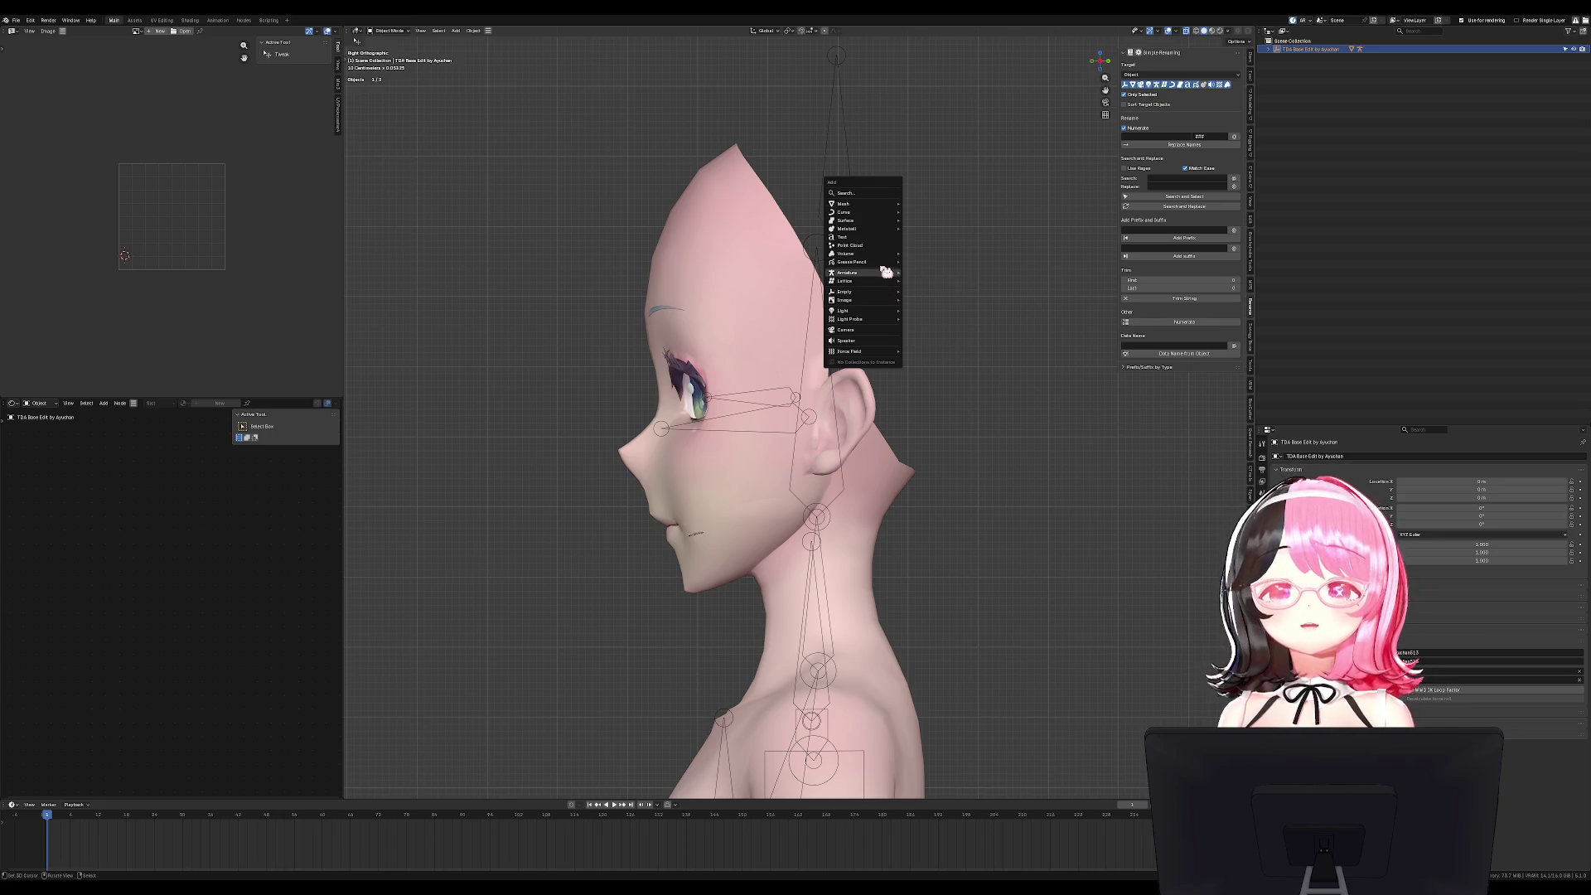
pyautogui.moveTo(892, 257)
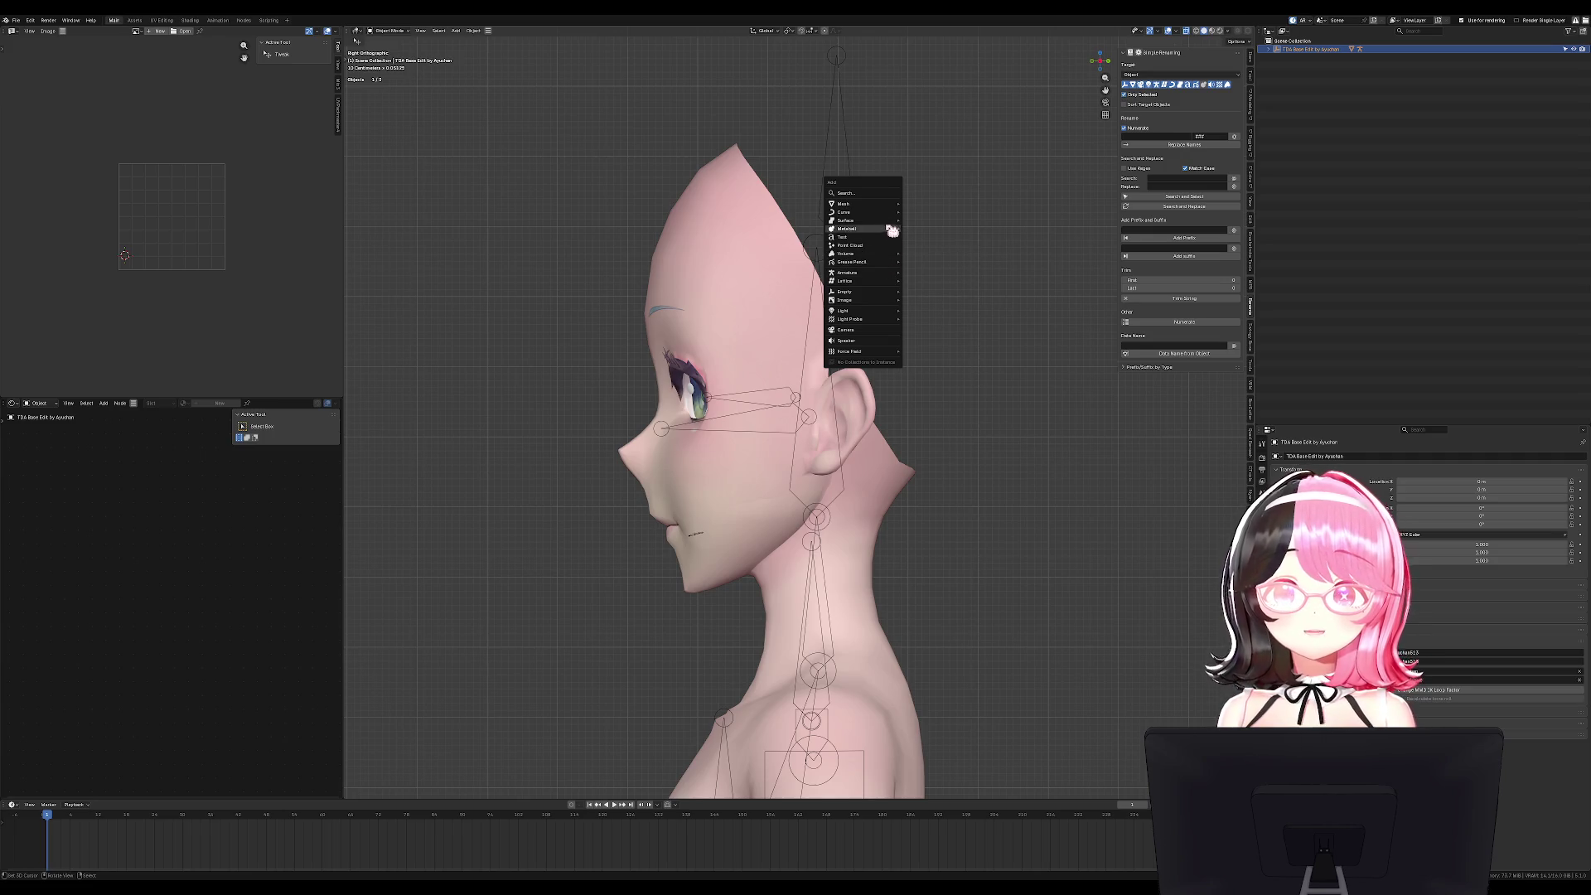
pyautogui.moveTo(893, 216)
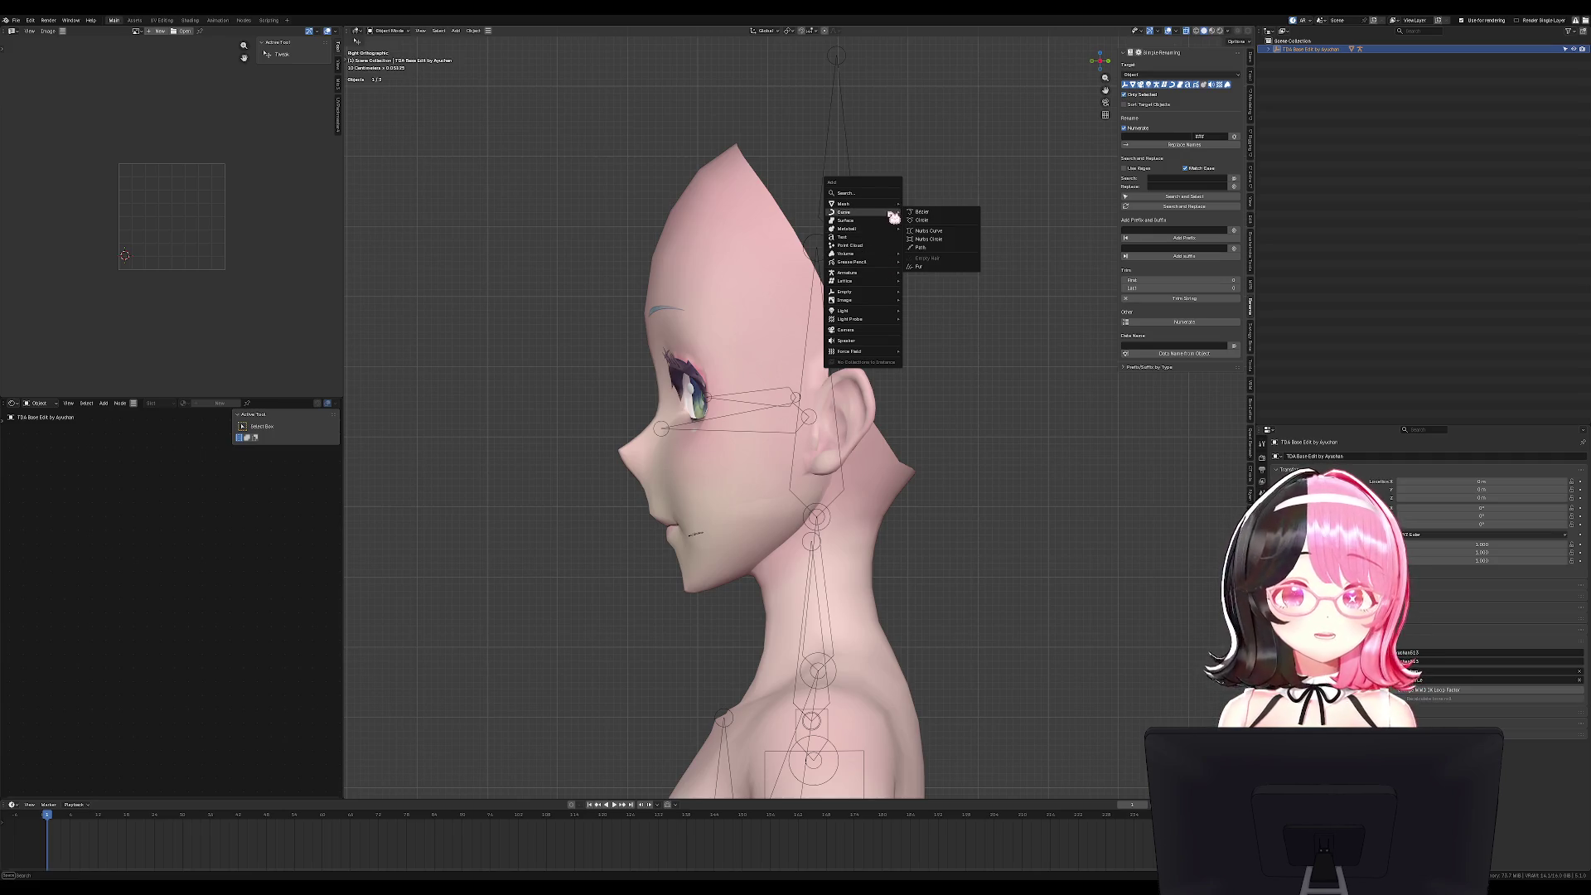
pyautogui.click(925, 253)
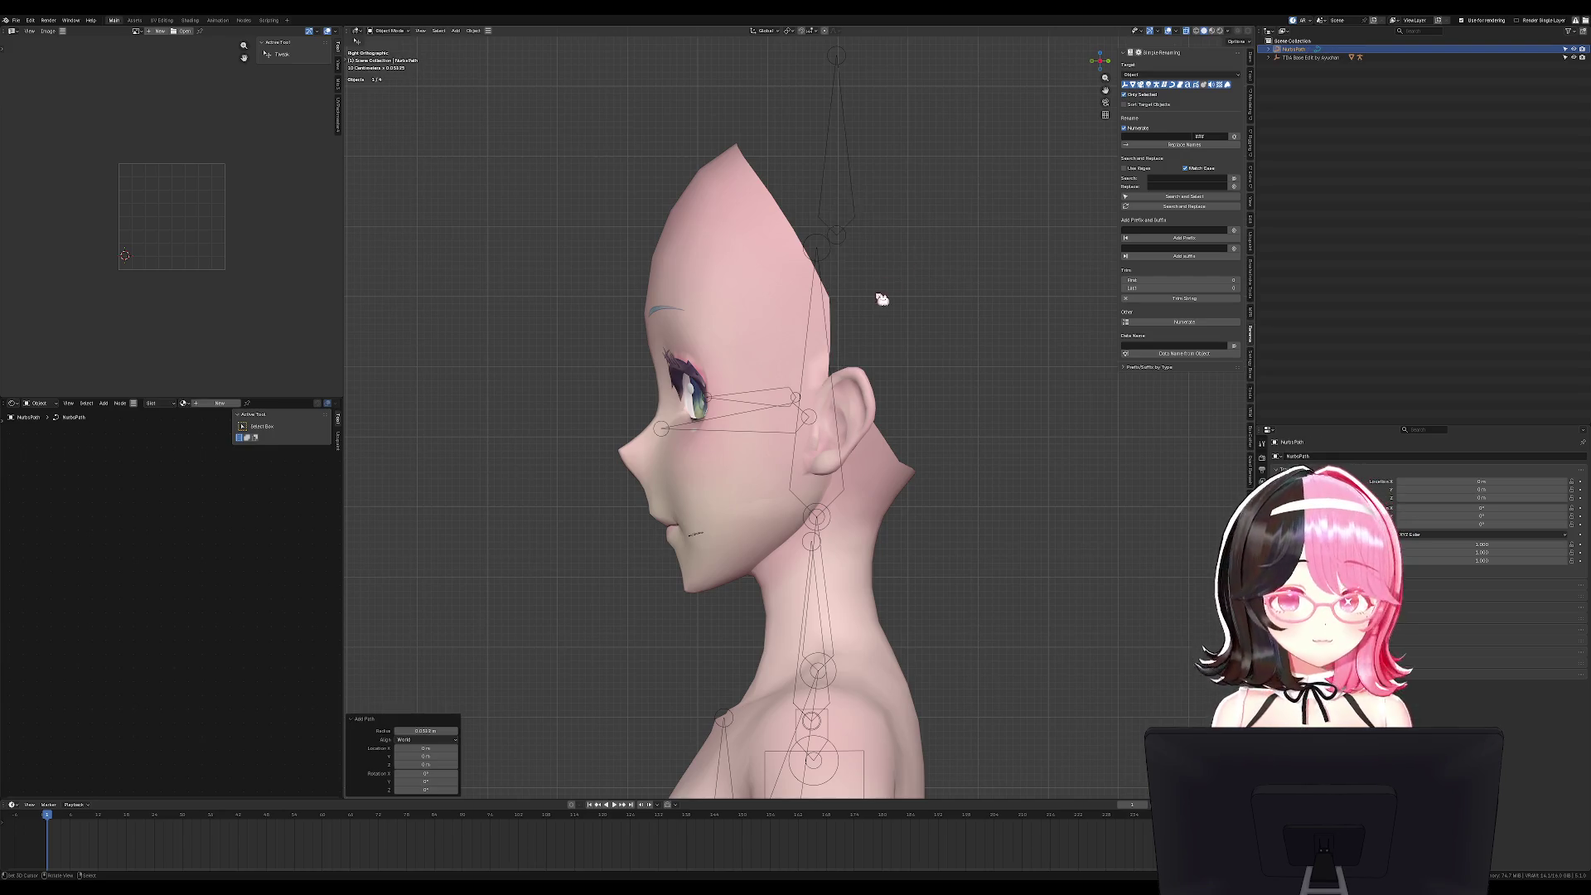
# Move the NurbsPath's points up along Z so the curve sits above the head.
pyautogui.scroll(-5, 875, 580)
pyautogui.scroll(-8, 866, 582)
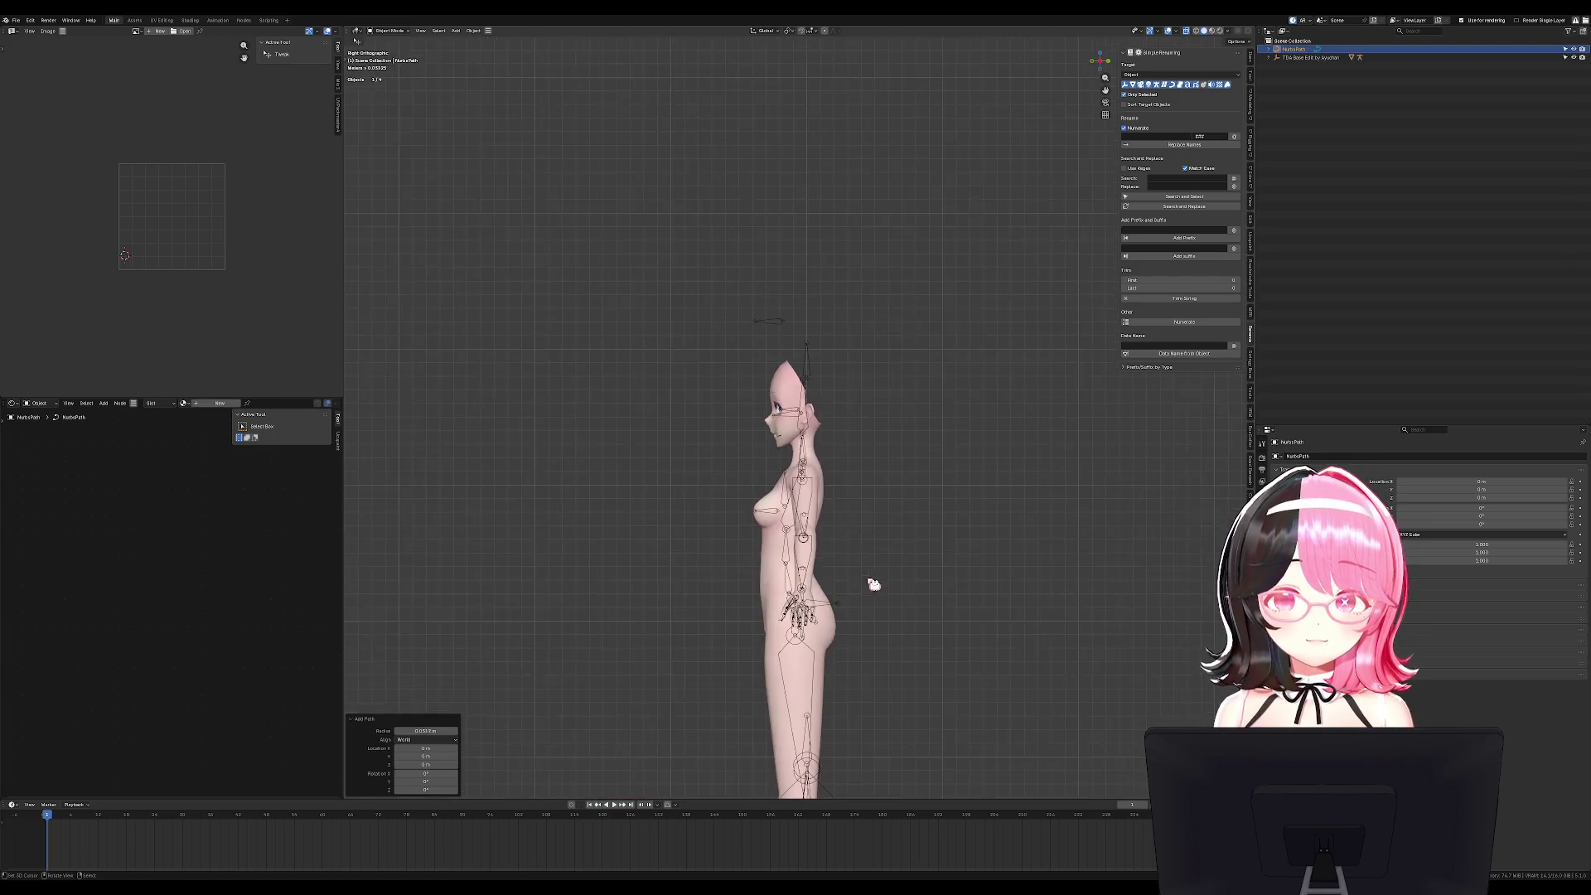
pyautogui.press('Tab')
pyautogui.press('g')
pyautogui.press('z')
pyautogui.click(878, 420)
pyautogui.press('KP_1')
pyautogui.scroll(1, 877, 421)
pyautogui.scroll(10, 877, 420)
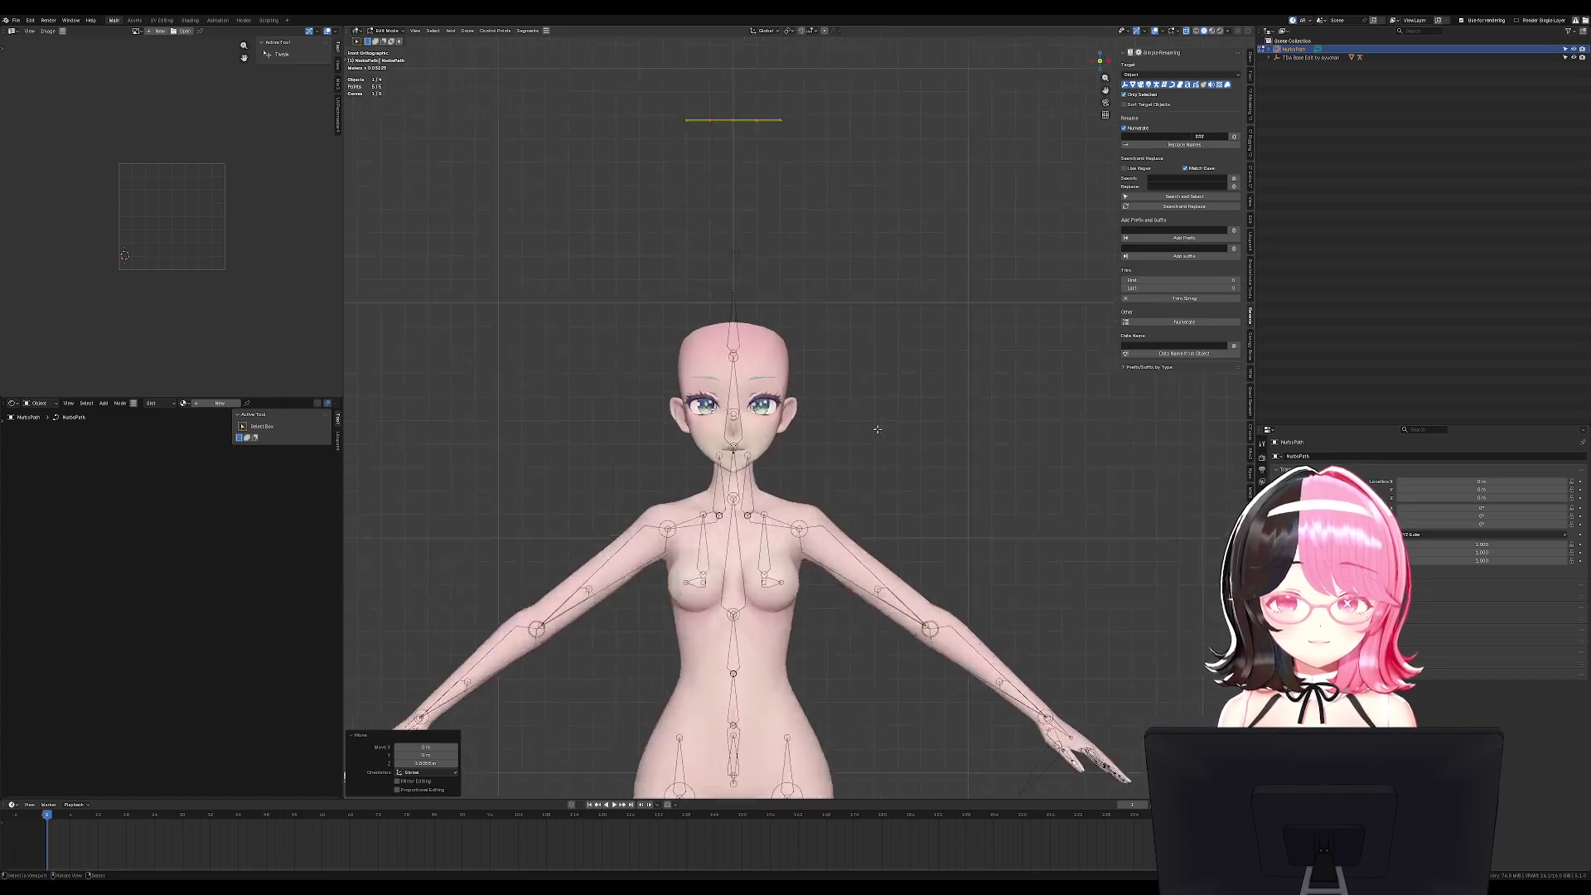
pyautogui.press('Tab')
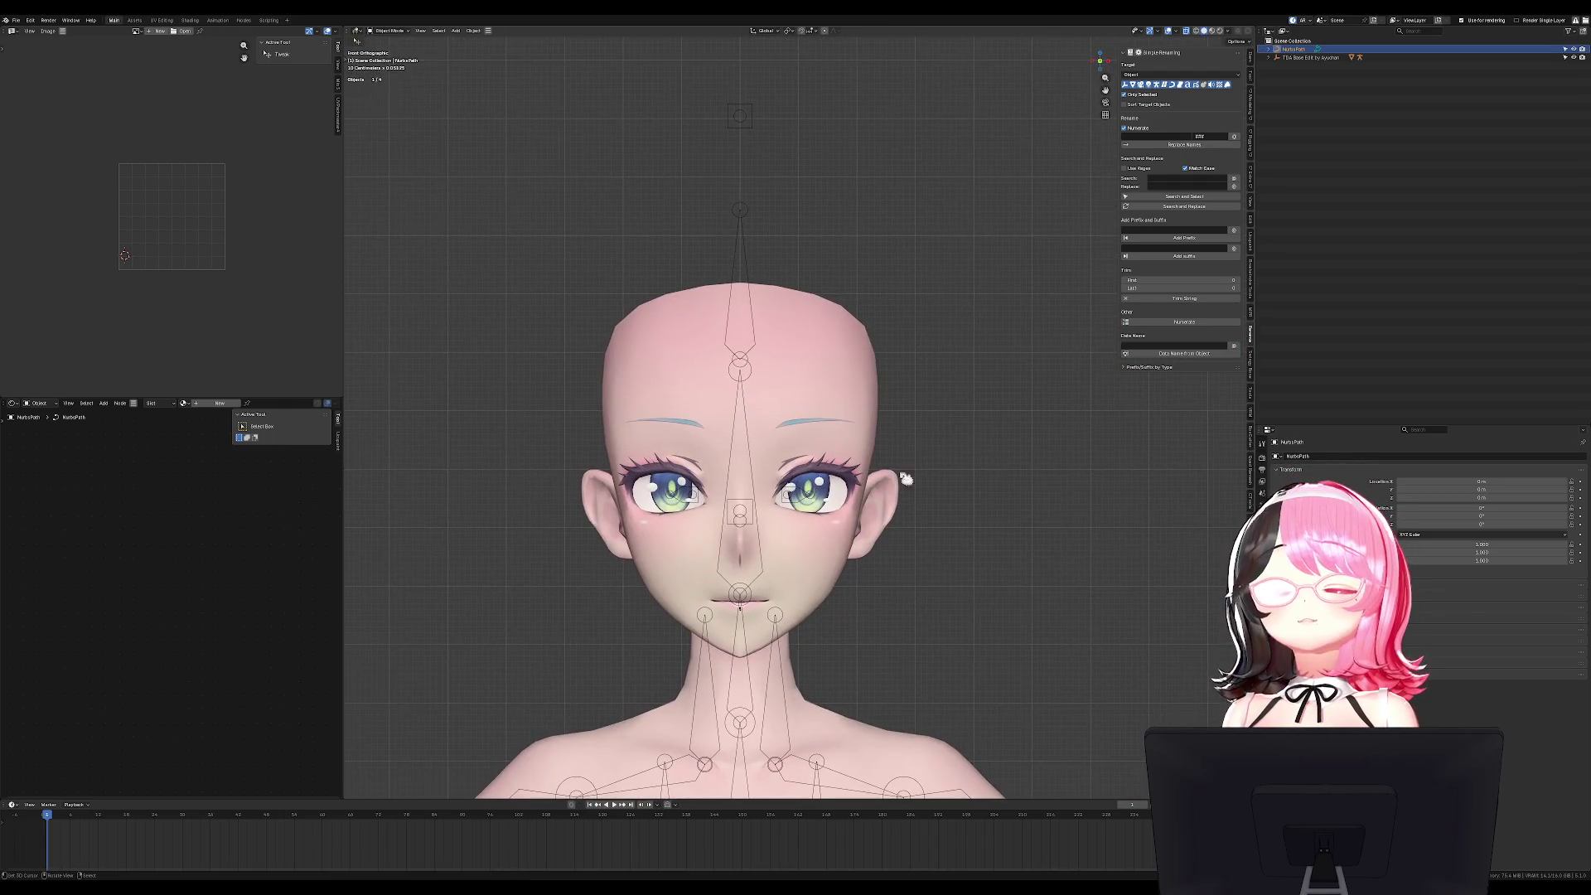
# Circle-select the body mesh below the neck and legs in Edit Mode and delete those vertices.
pyautogui.click(729, 646)
pyautogui.press('Tab')
pyautogui.press('KP_3')
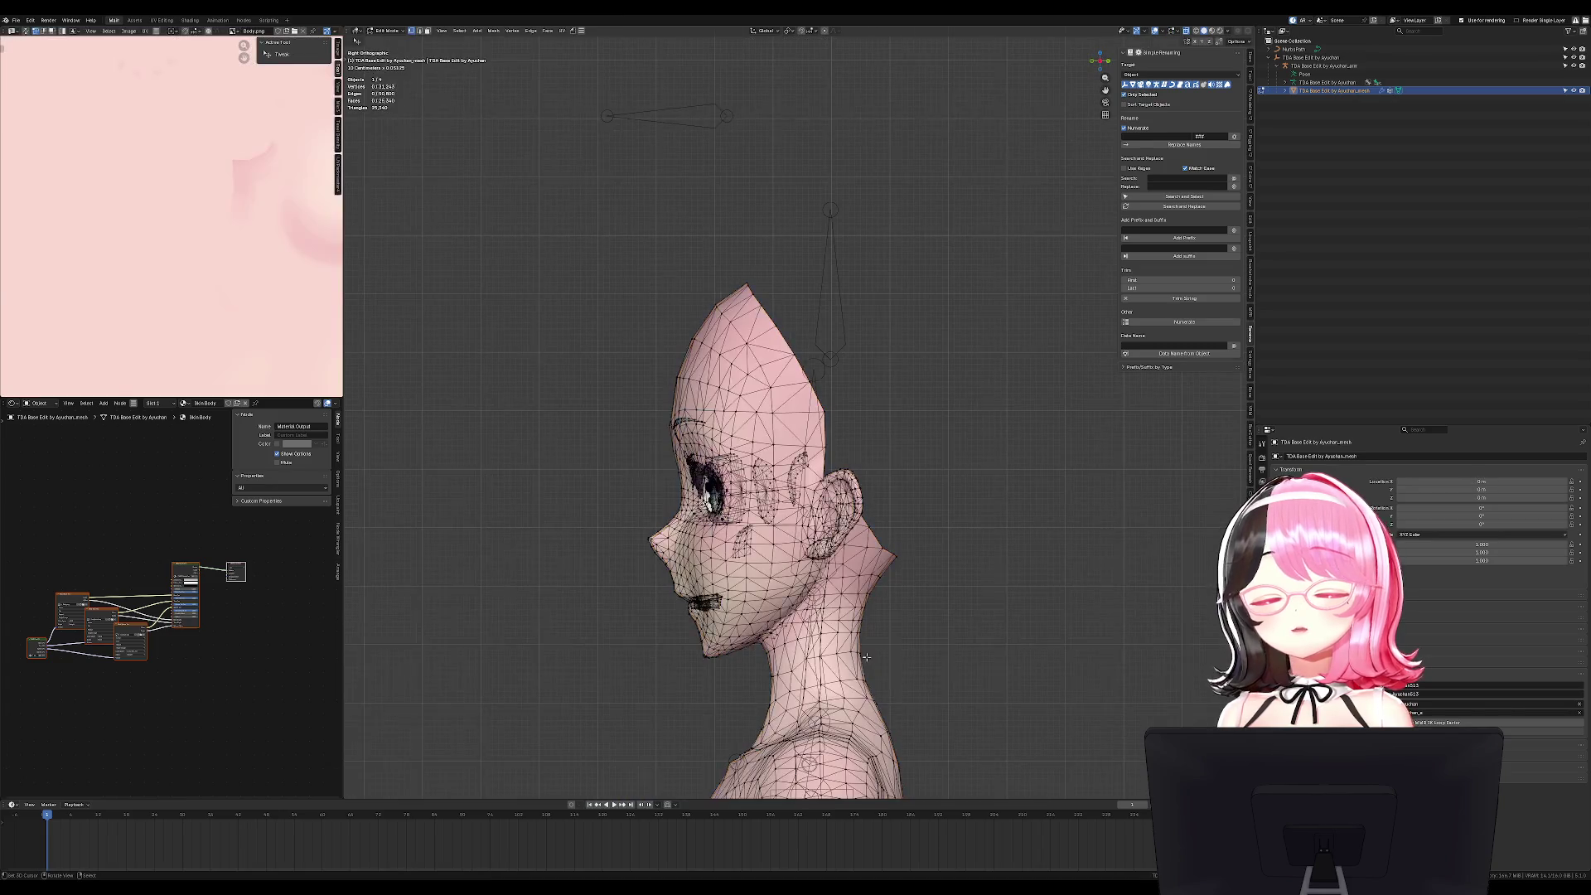
pyautogui.press('c')
pyautogui.moveTo(893, 713); pyautogui.dragTo(803, 730)
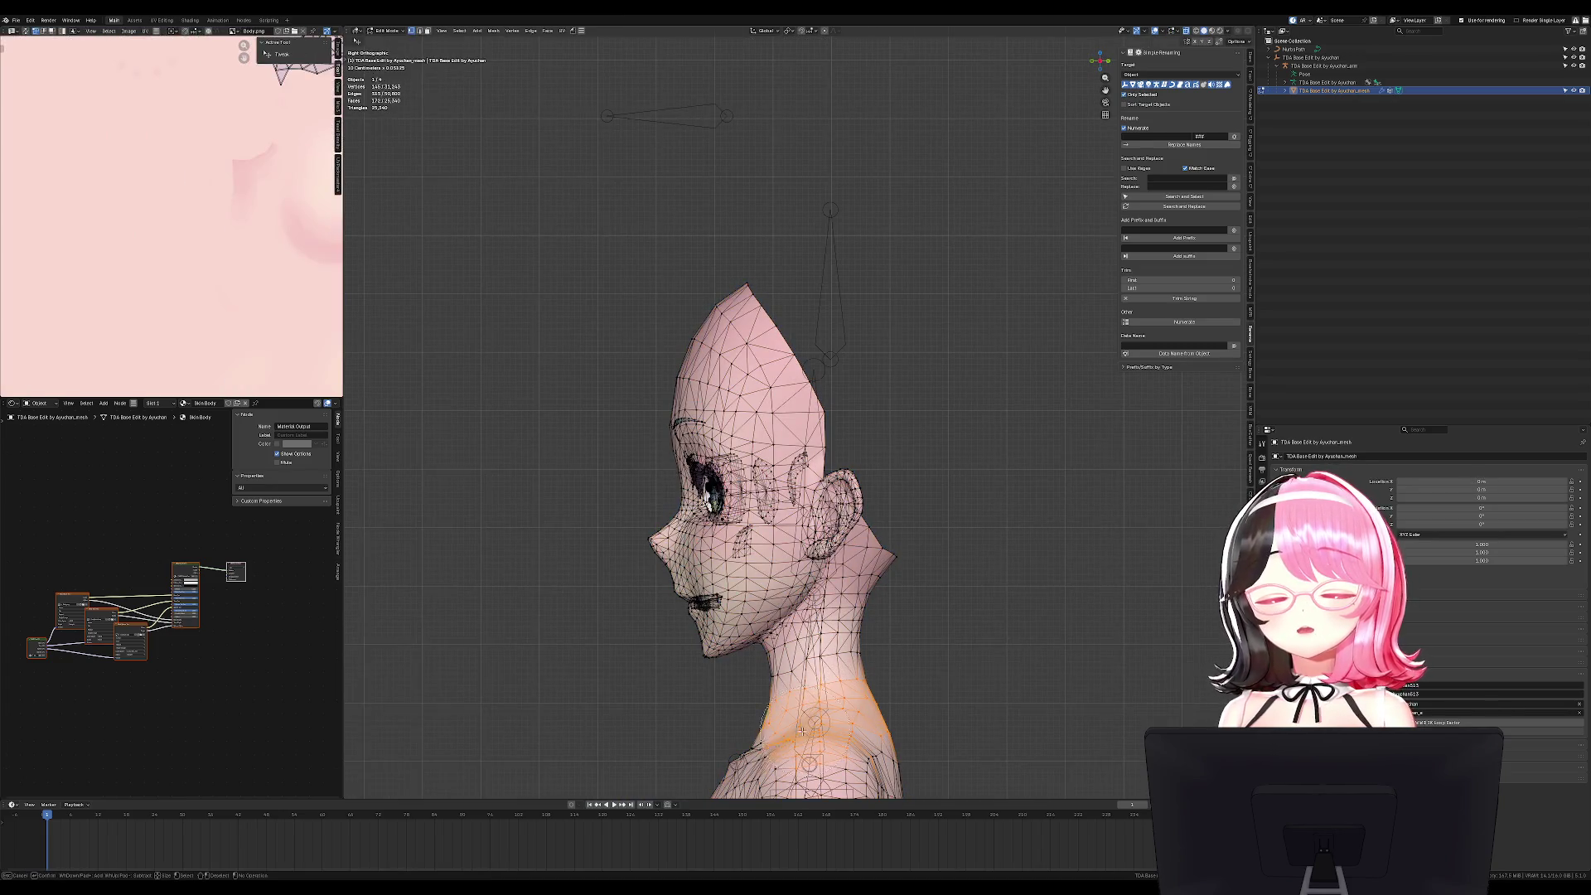
pyautogui.scroll(-7, 804, 730)
pyautogui.moveTo(816, 530)
pyautogui.mouseDown()
pyautogui.moveTo(828, 579)
pyautogui.moveTo(794, 568)
pyautogui.moveTo(796, 729)
pyautogui.mouseUp()
pyautogui.scroll(-2, 796, 729)
pyautogui.moveTo(787, 464); pyautogui.dragTo(807, 746)
pyautogui.press('Escape')
pyautogui.press('x')
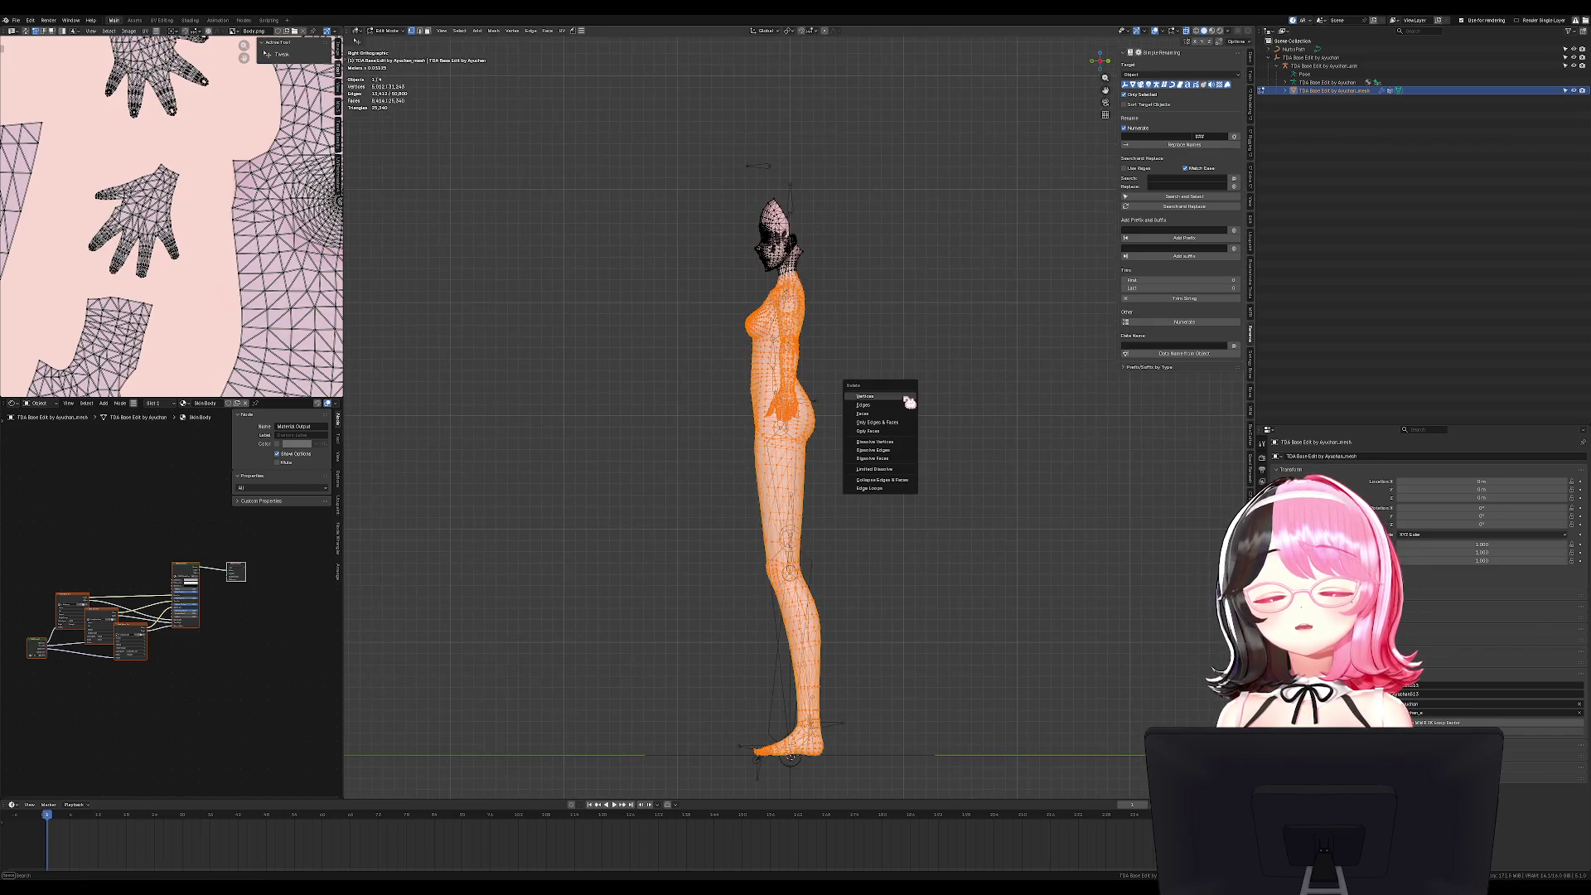
pyautogui.click(879, 415)
# Return to Object Mode in front view, then hide and unhide the armature.
pyautogui.press('Tab')
pyautogui.press('KP_1')
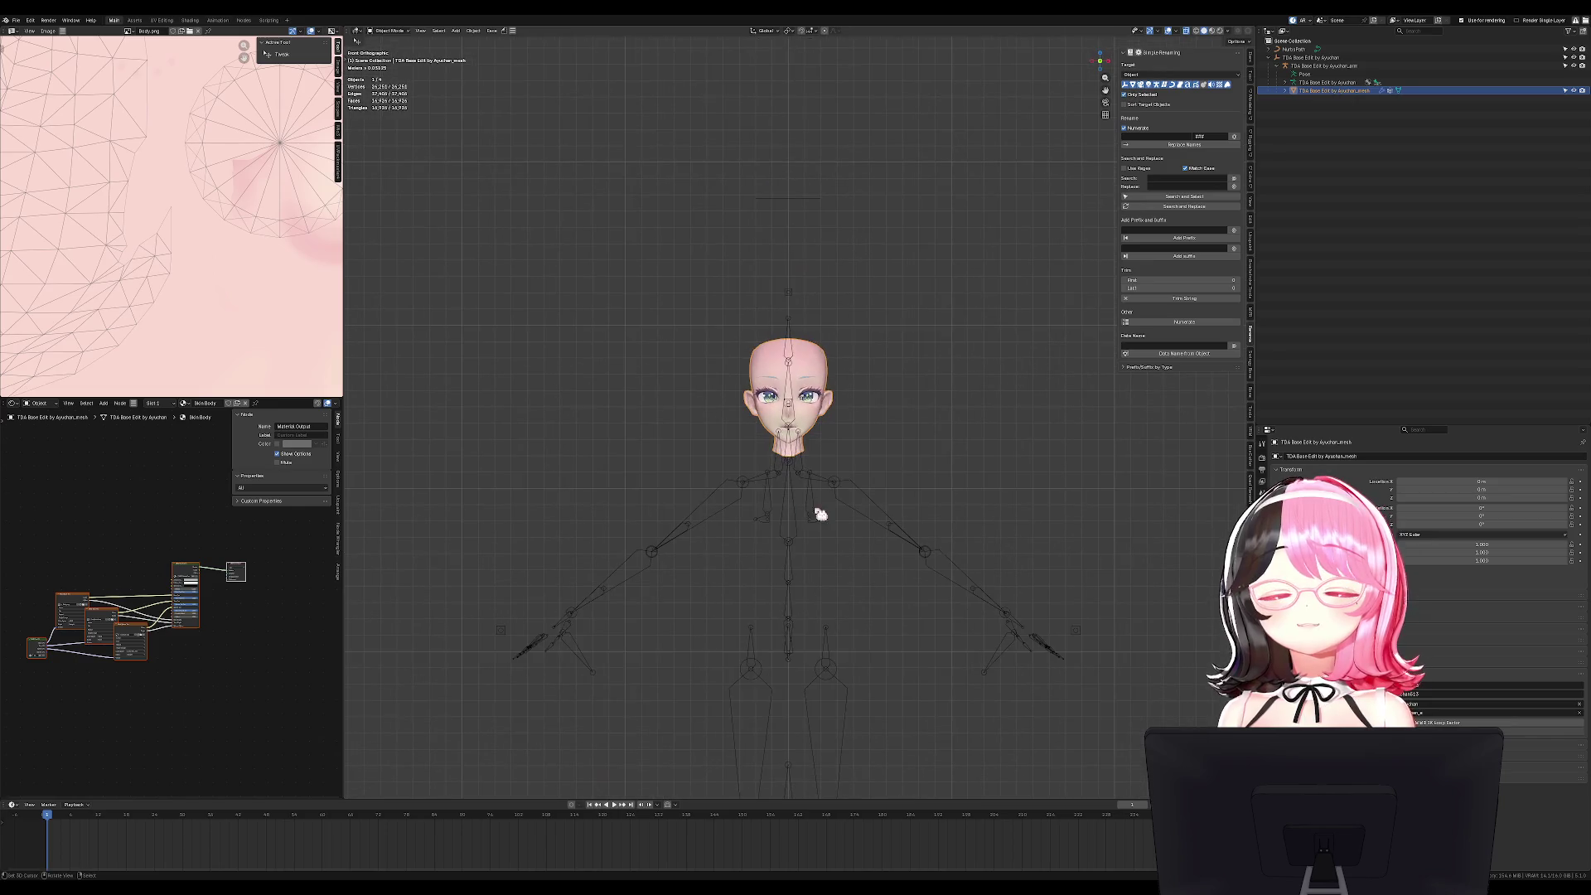
pyautogui.click(831, 487)
pyautogui.press('h')
pyautogui.hotkey('alt', 'h')
pyautogui.scroll(-1, 902, 356)
# Rotate and shrink the NurbsPath in Edit Mode.
pyautogui.scroll(-1, 924, 377)
pyautogui.click(815, 313)
pyautogui.press('Tab')
pyautogui.press('r')
pyautogui.click(835, 420)
pyautogui.press('s')
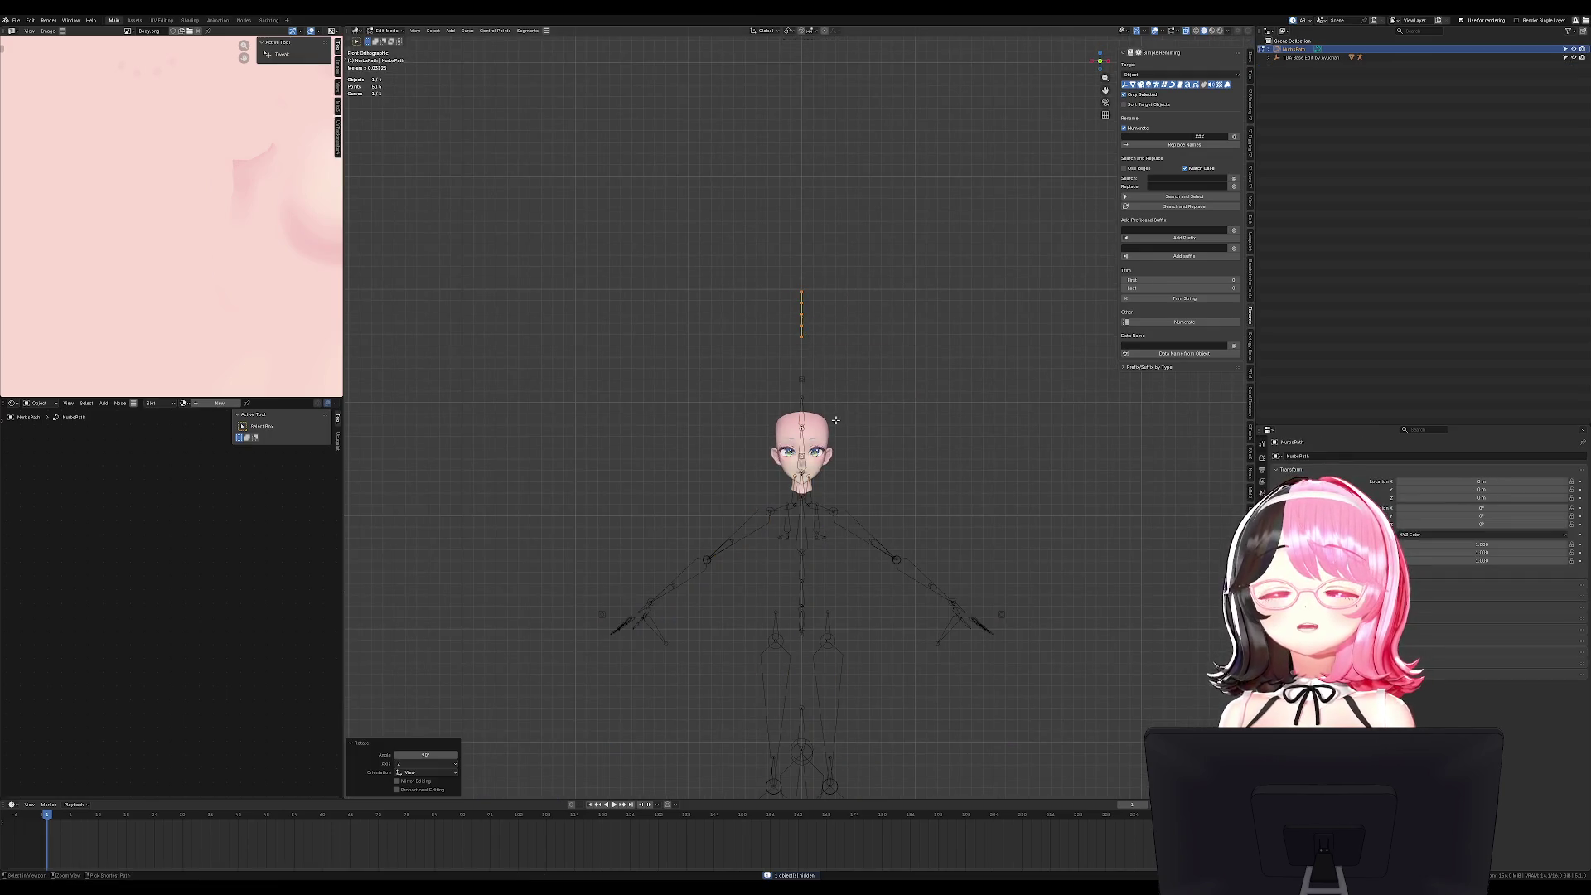
pyautogui.click(952, 376)
# From the side view, resize and rotate the curve into place above the forehead.
pyautogui.press('KP_3')
pyautogui.press('s')
pyautogui.click(932, 356)
pyautogui.press('r')
pyautogui.click(857, 451)
pyautogui.press('g')
pyautogui.click(803, 438)
pyautogui.scroll(4, 803, 437)
pyautogui.hotkey('alt', 'a')
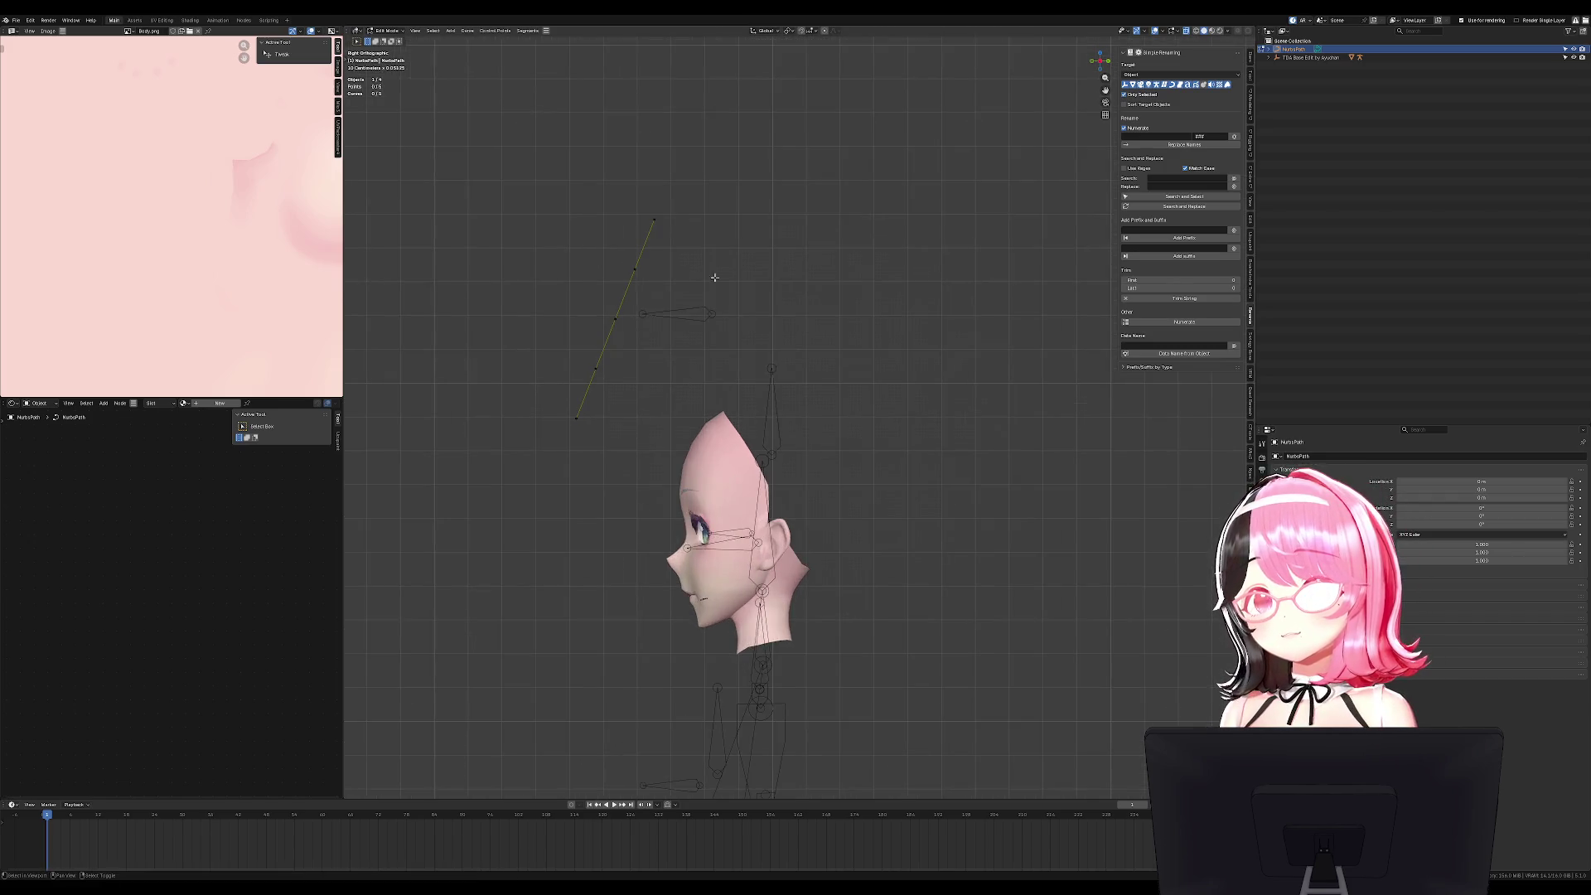
# Slightly rescale the whole curve, undoing and redoing the change.
pyautogui.press('a')
pyautogui.press('s')
pyautogui.click(607, 409)
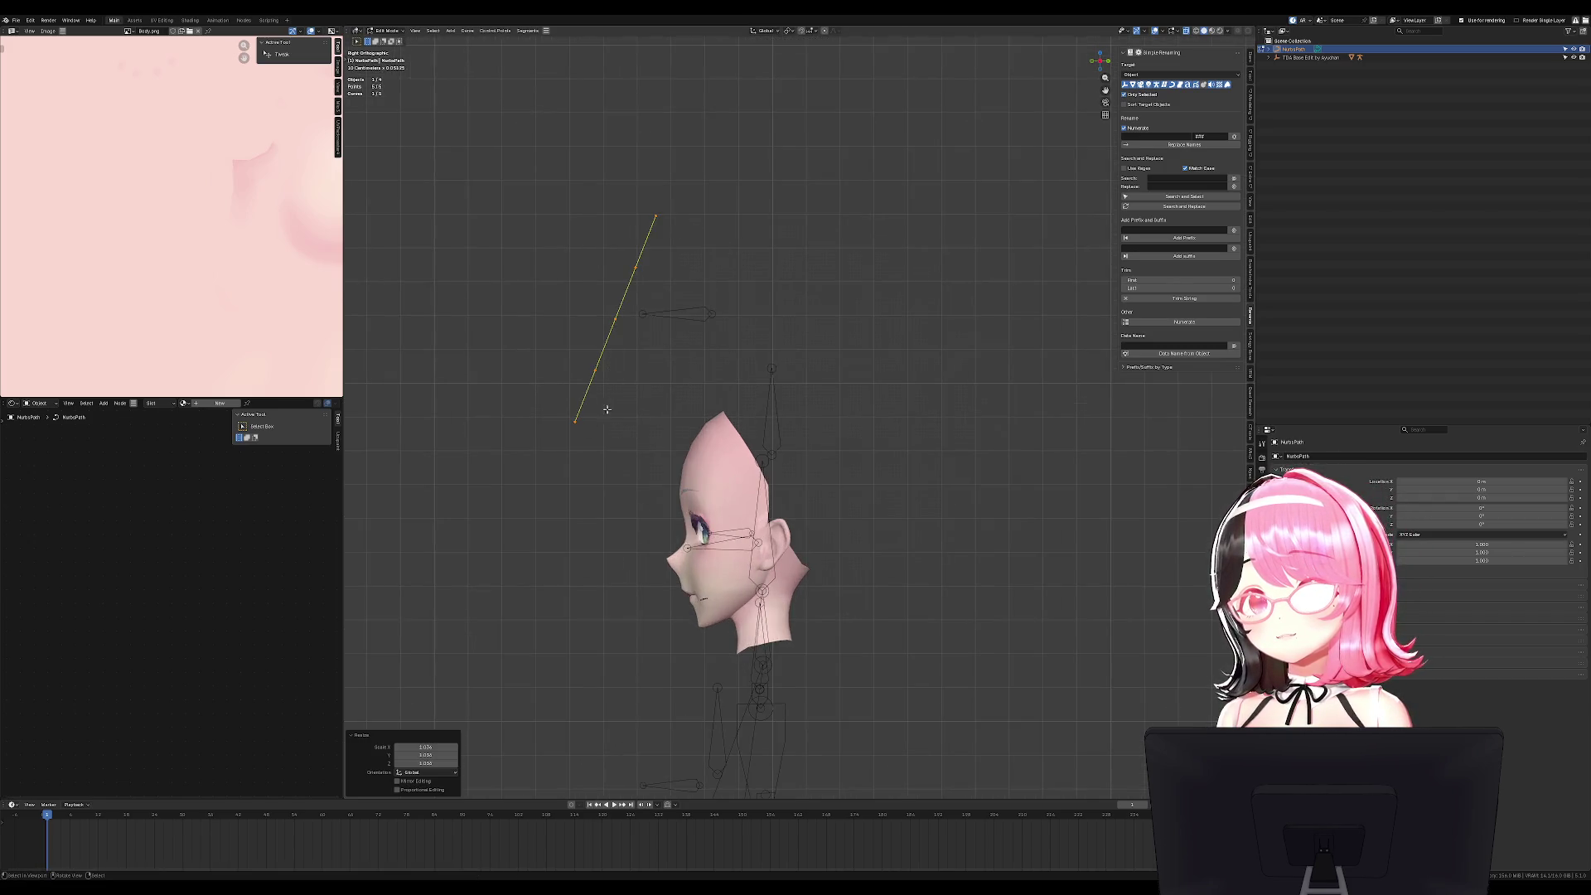
pyautogui.hotkey('ctrl', 'z')
pyautogui.hotkey('ctrl', 'z')
pyautogui.hotkey('ctrl', 'shift', 'z')
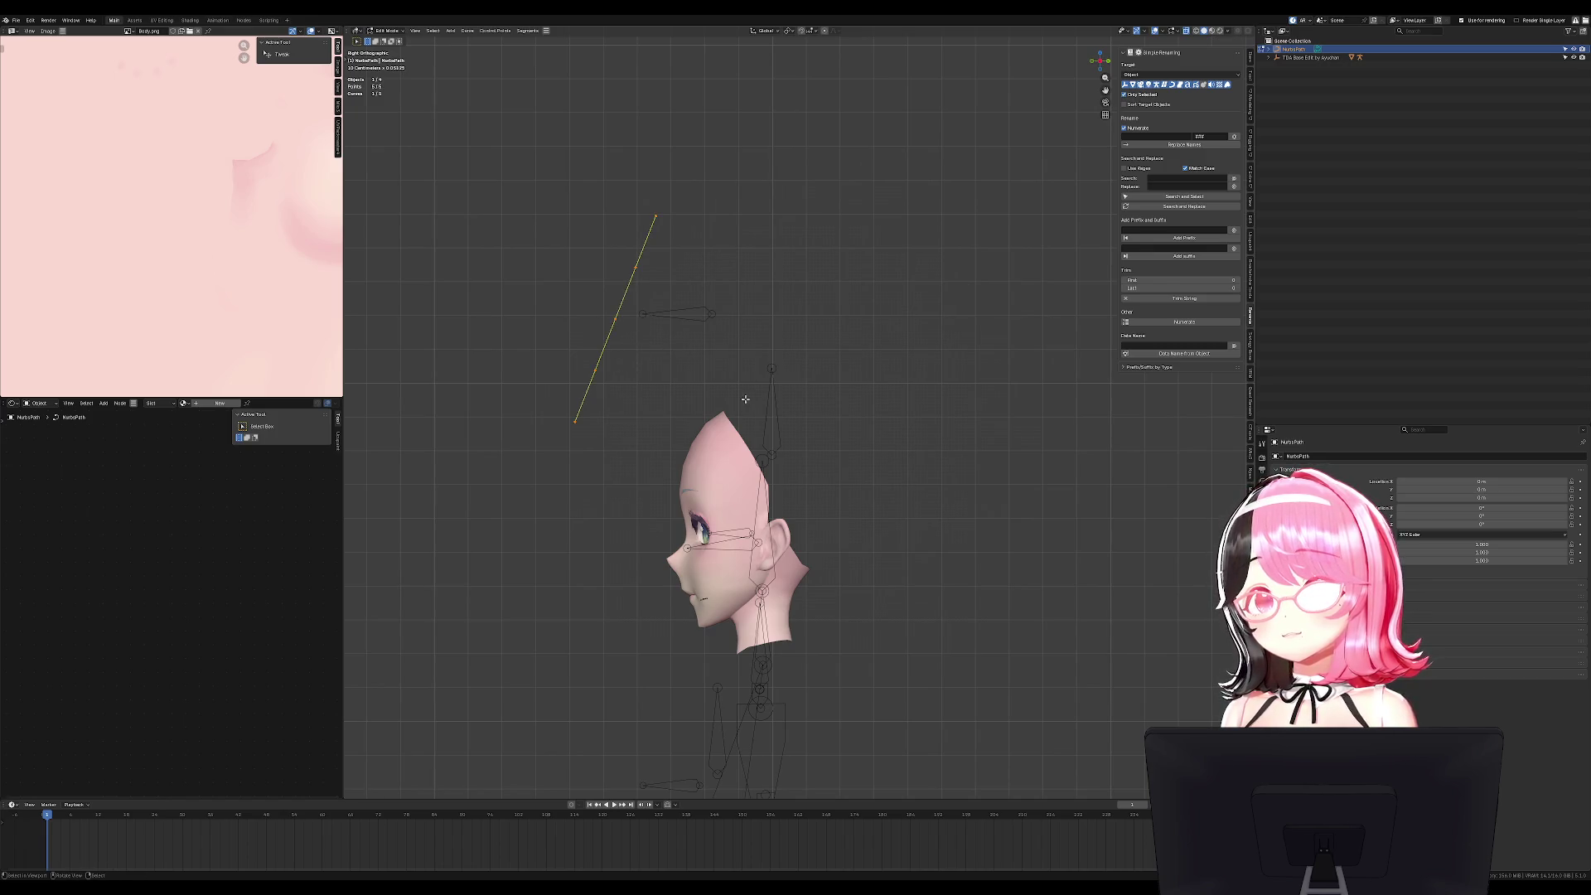
# Pull the curve's top endpoint with Sharp proportional editing to bend it into an arc.
pyautogui.click(656, 217)
pyautogui.click(827, 33)
pyautogui.click(824, 31)
pyautogui.click(833, 30)
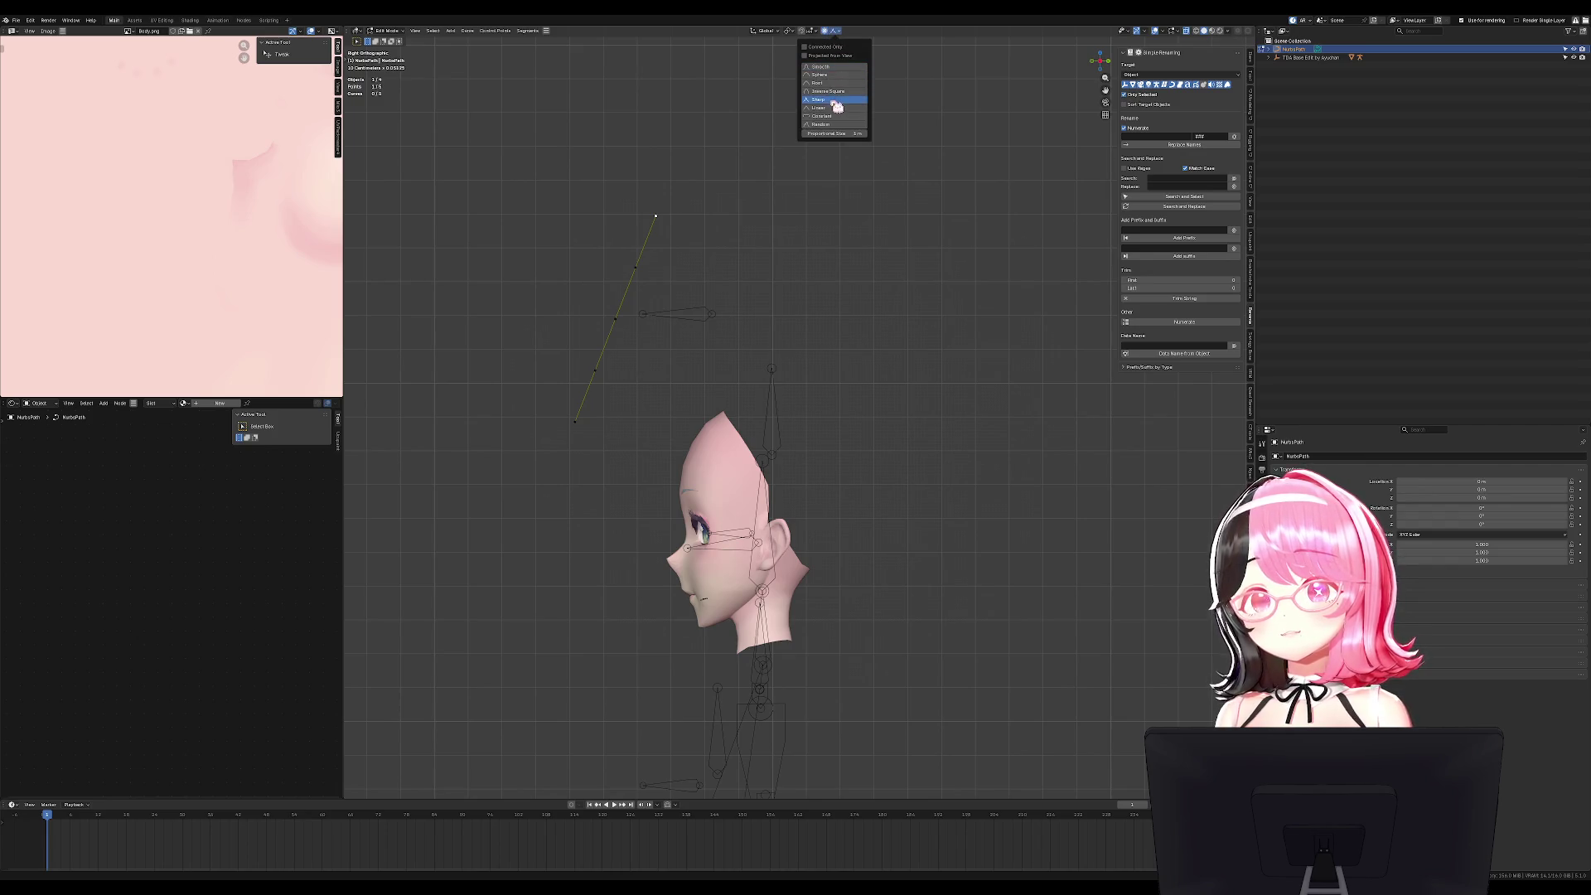
pyautogui.click(838, 100)
pyautogui.press('g')
pyautogui.scroll(6, 794, 354)
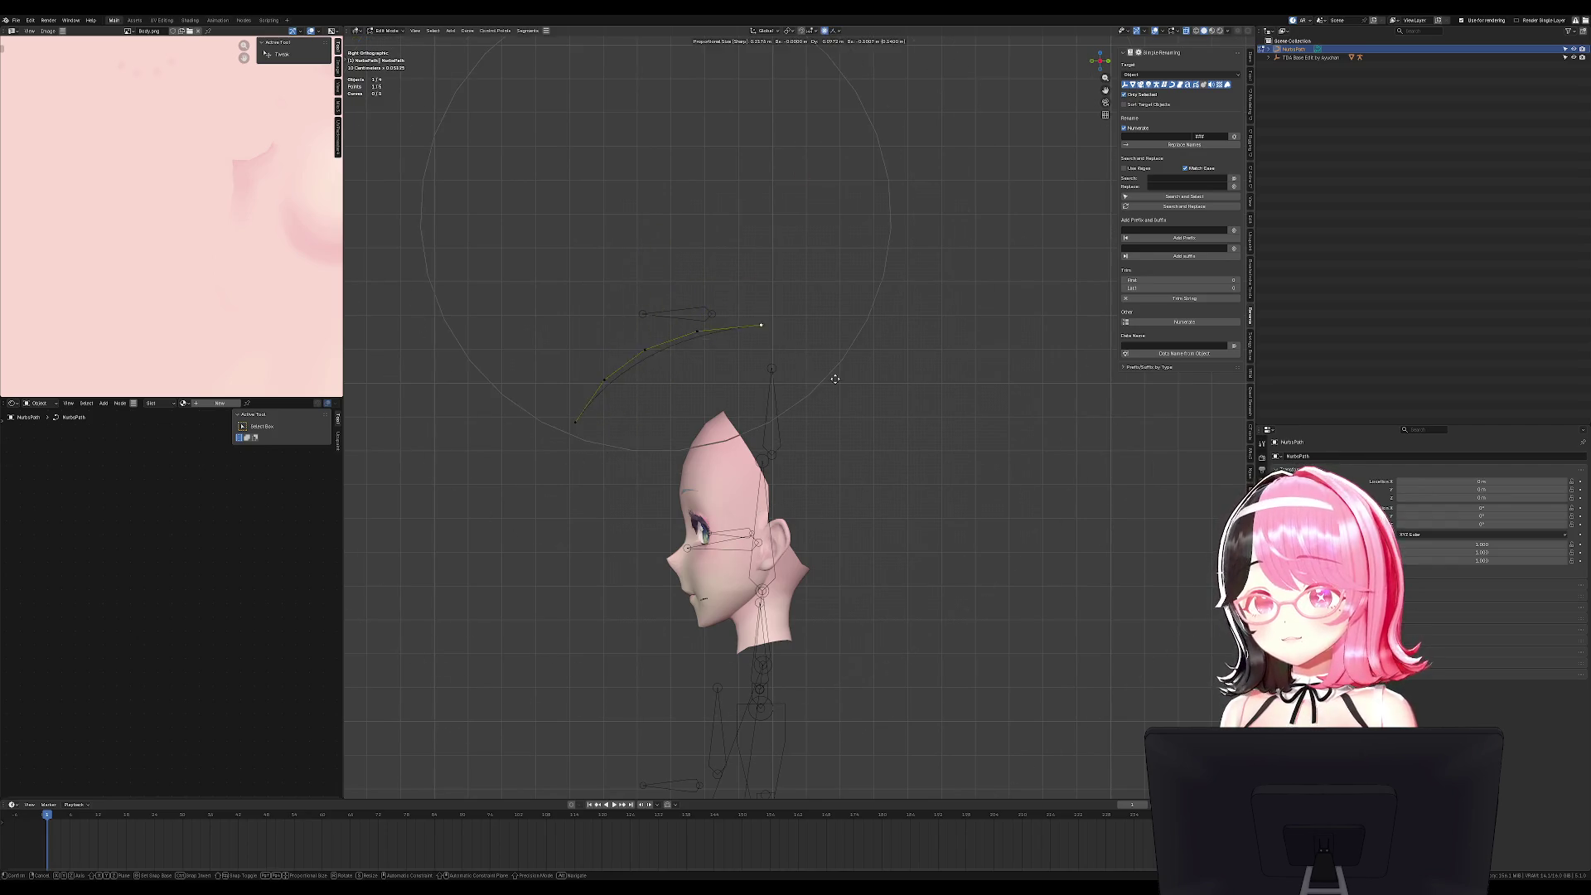
pyautogui.click(654, 462)
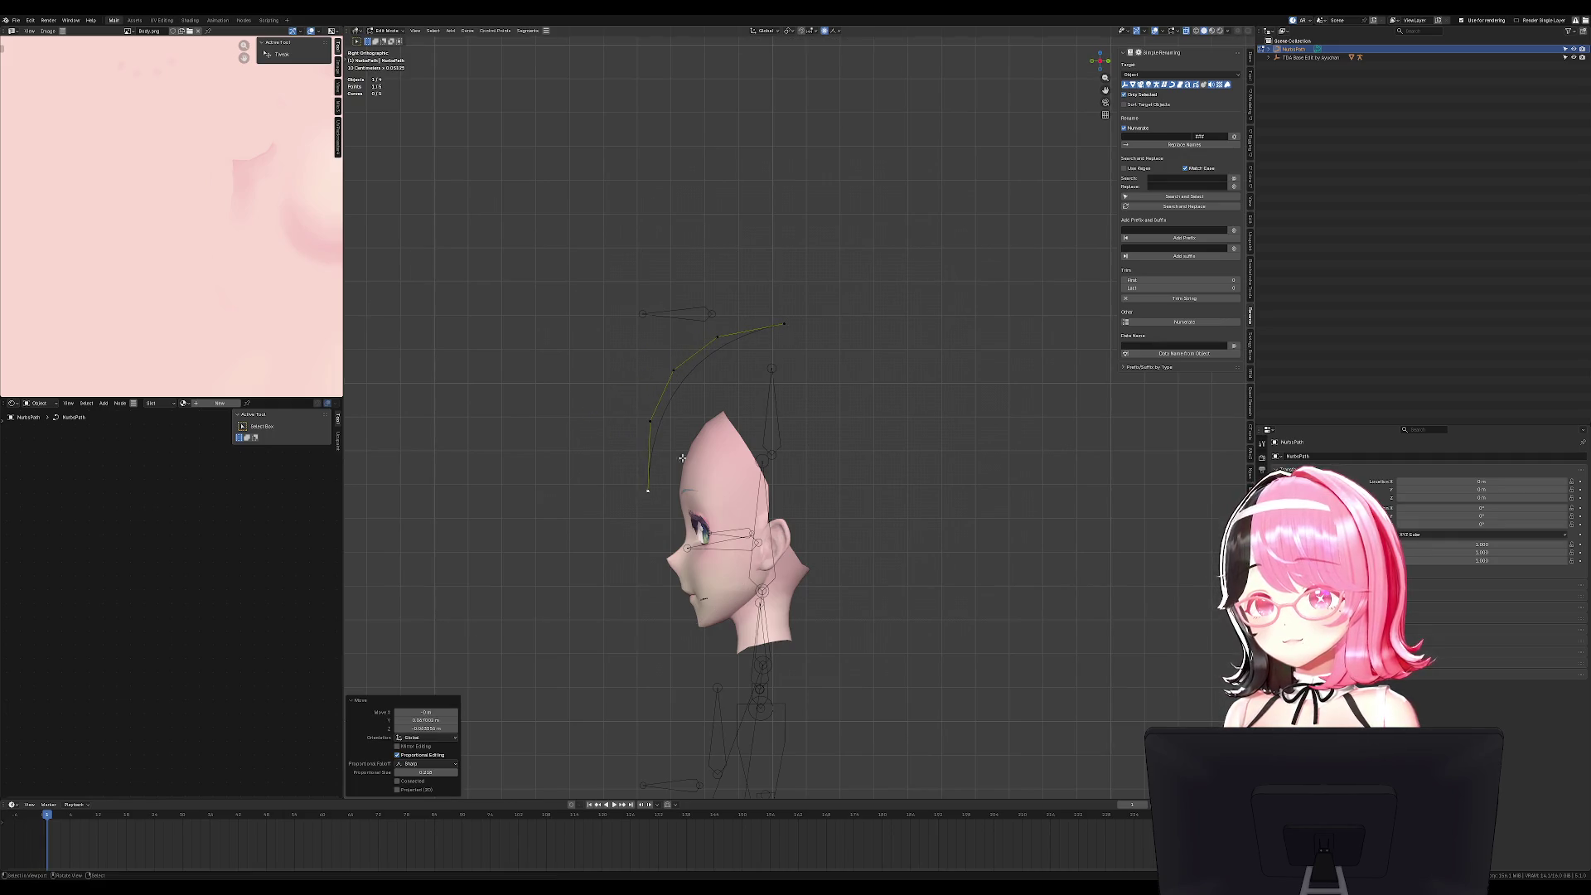
# Check the arc from front and side, then rescale the whole curve.
pyautogui.press('KP_1')
pyautogui.press('Tab')
pyautogui.press('KP_3')
pyautogui.press('Tab')
pyautogui.press('a')
pyautogui.press('s')
pyautogui.click(901, 337)
pyautogui.press('Tab')
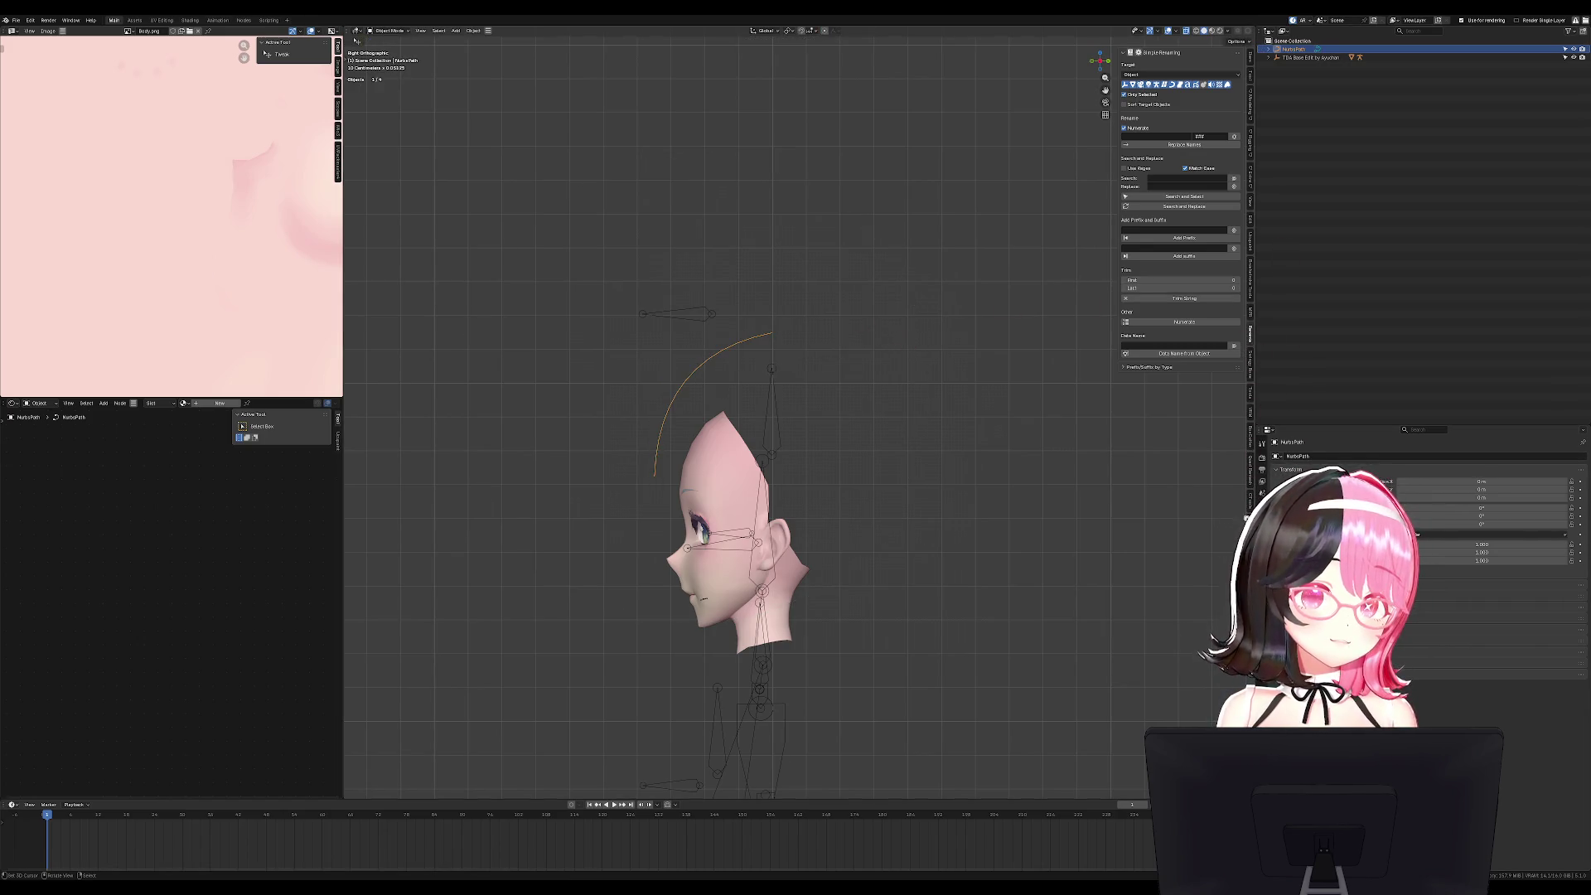
pyautogui.click(1251, 149)
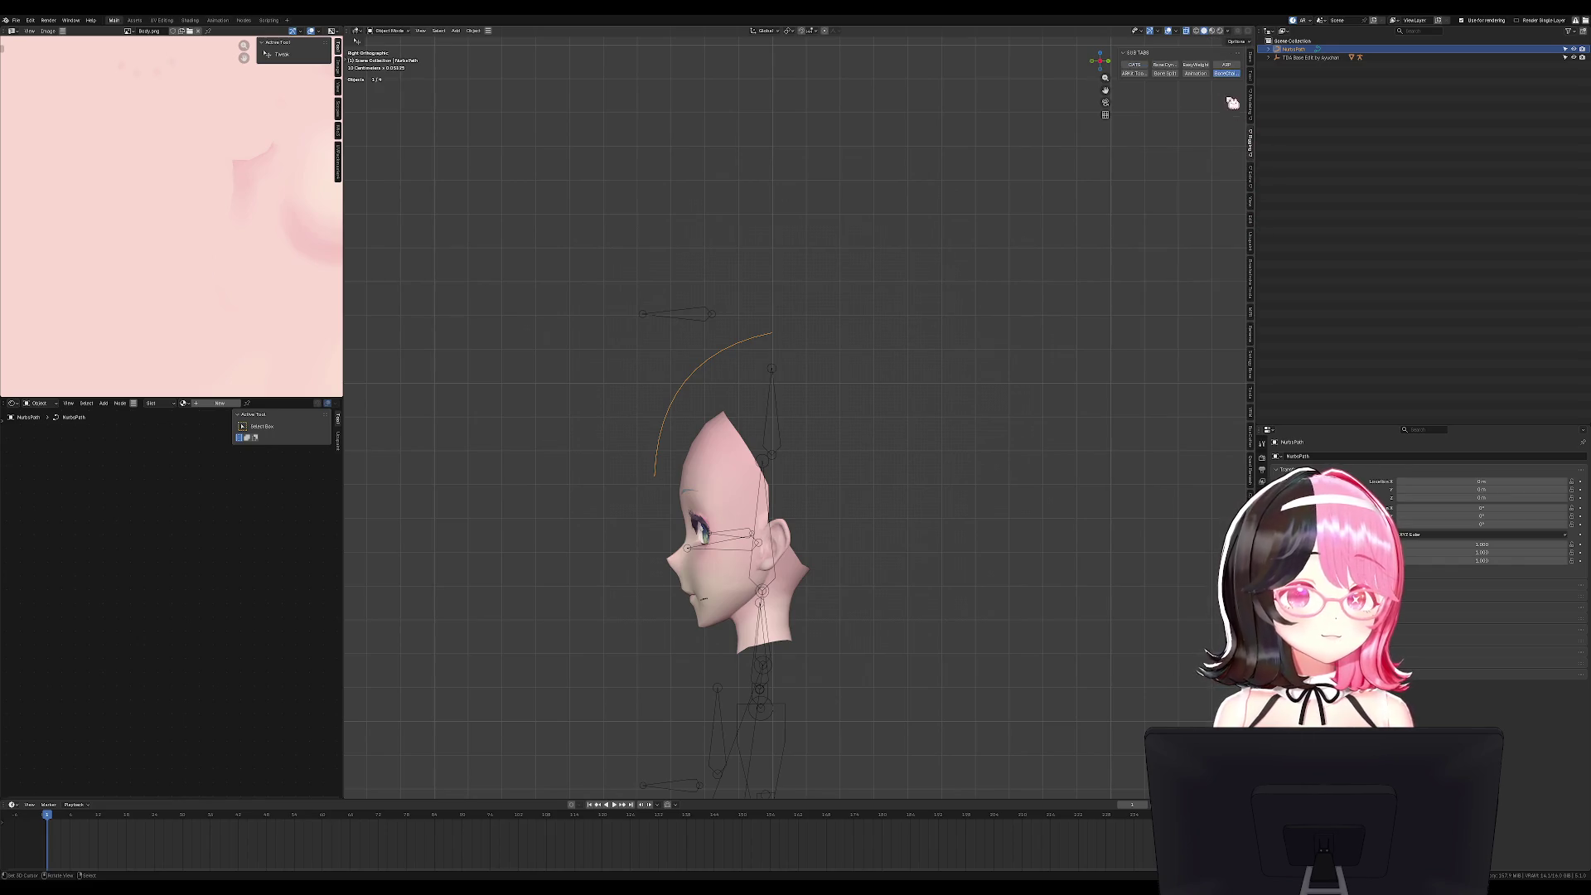
# Open the Stylized hair tools under the add-on's Modeling section in the sidebar.
pyautogui.click(1165, 74)
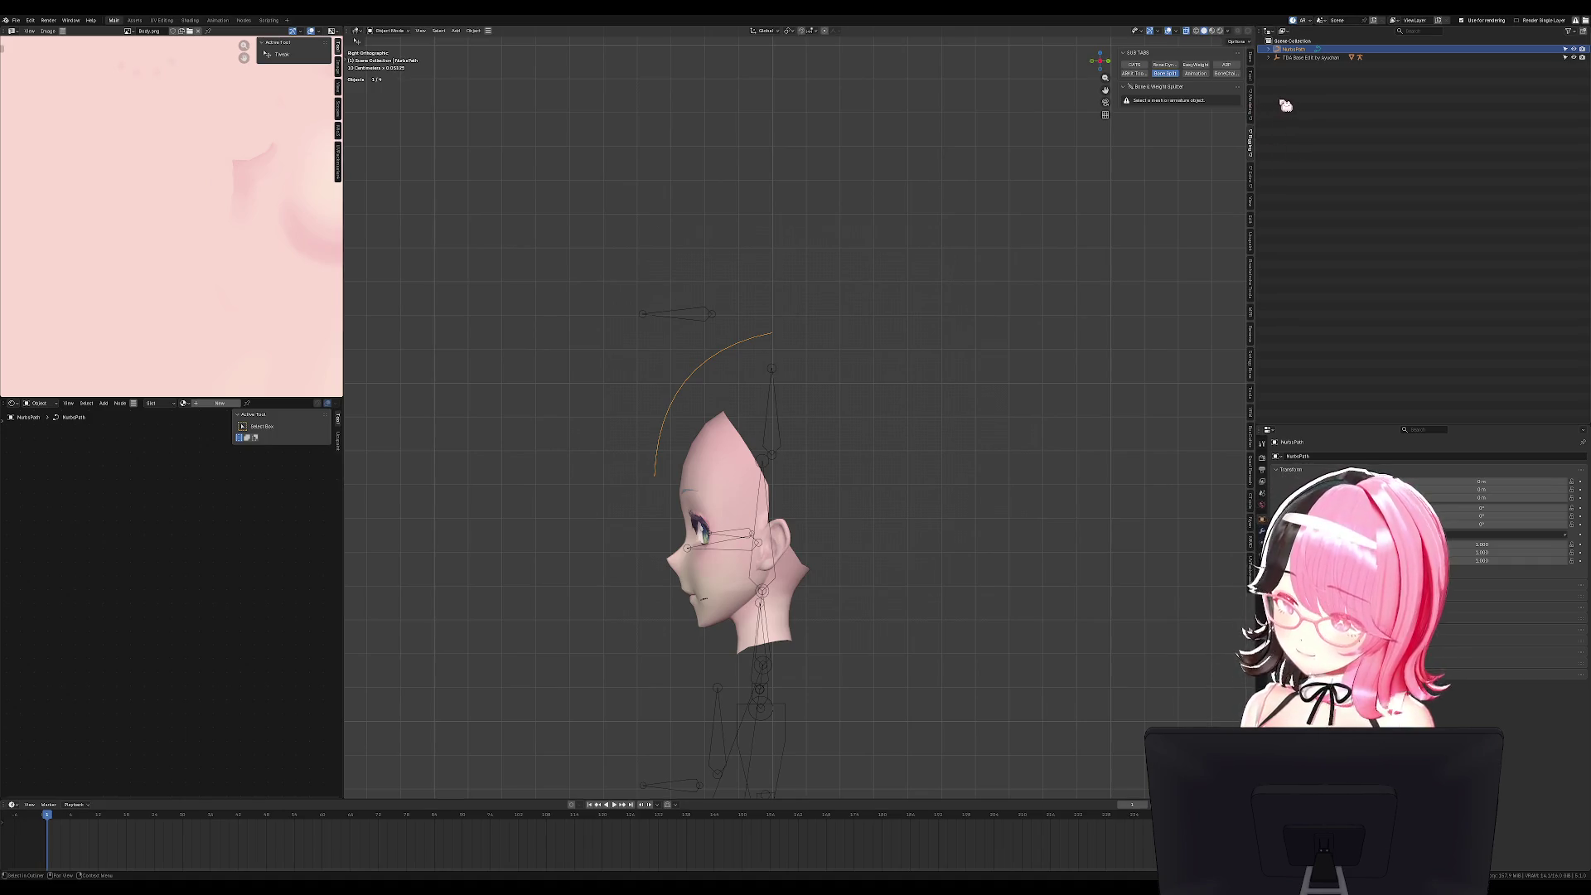
pyautogui.click(1248, 103)
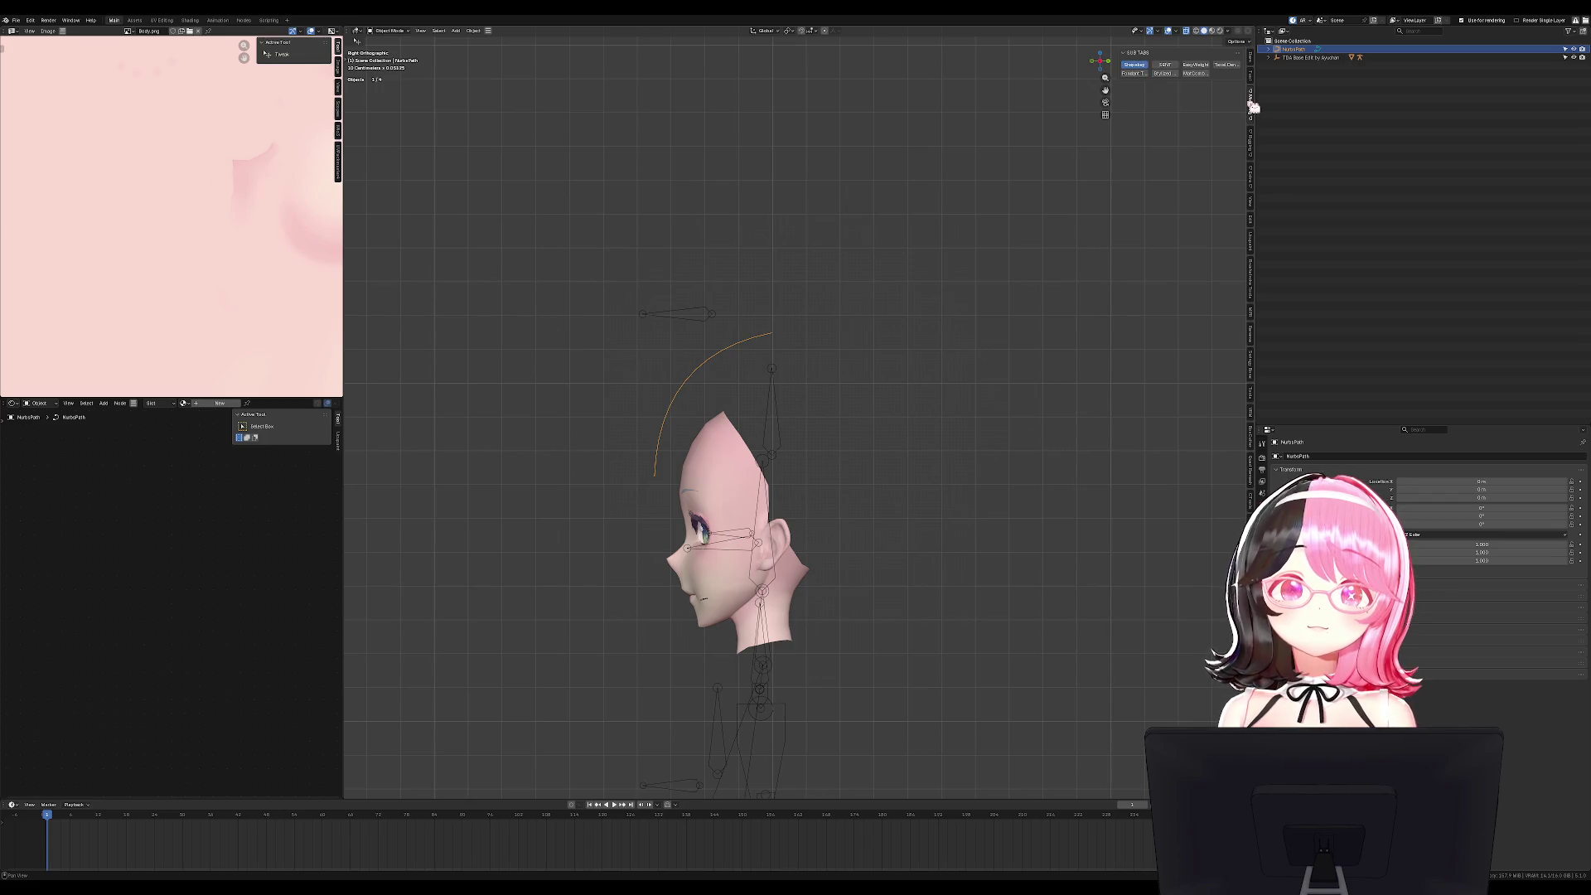
pyautogui.click(1173, 73)
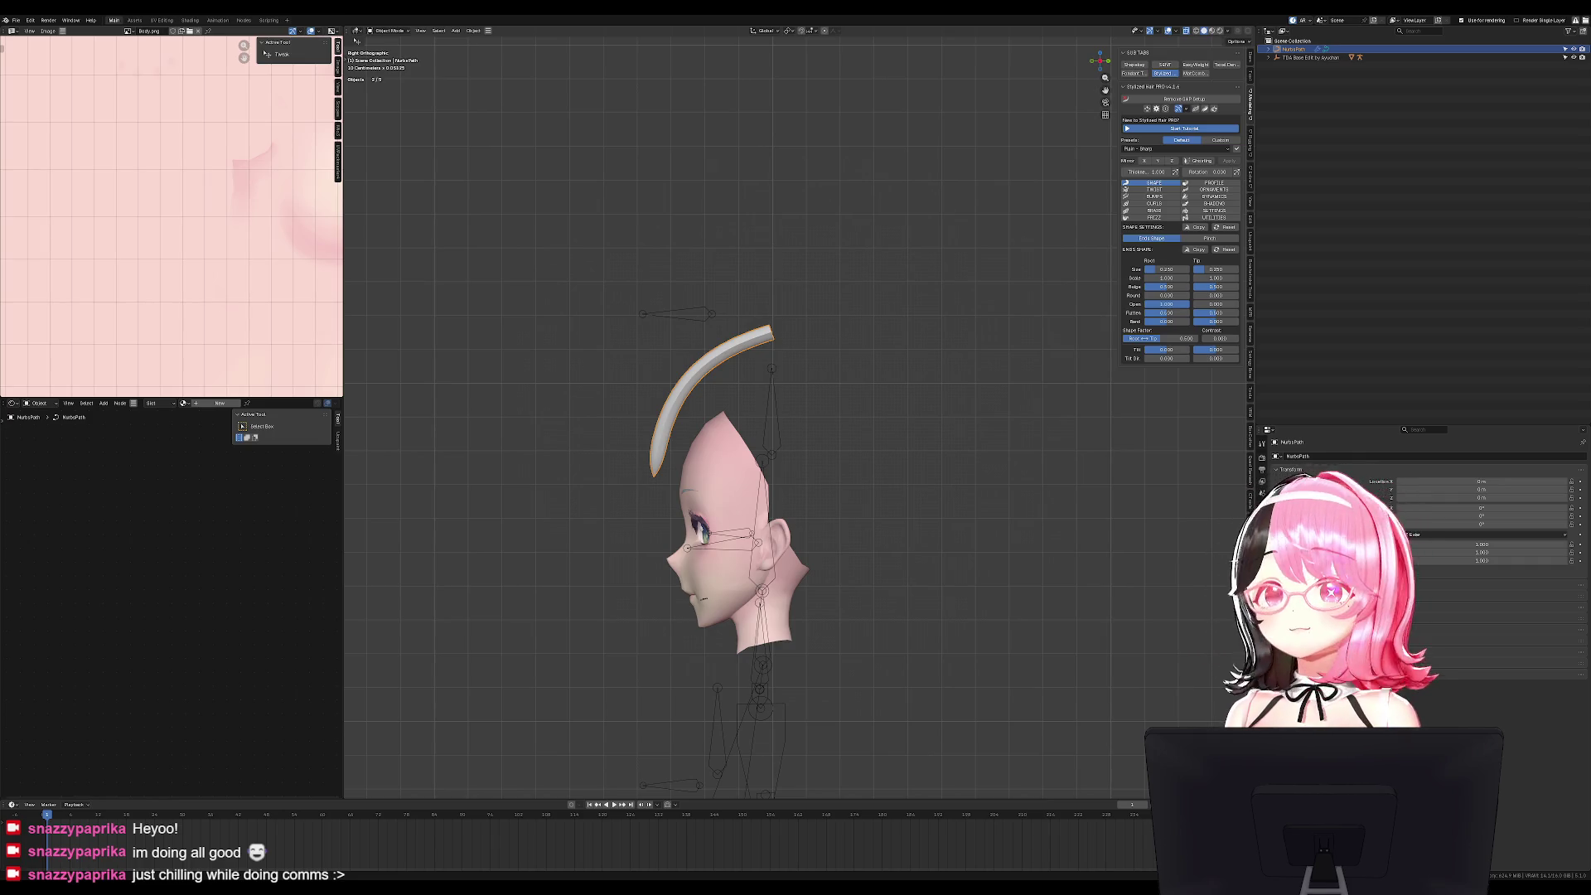
# Move the hair strand's tip point to a new position.
pyautogui.scroll(2, 844, 367)
pyautogui.press('Tab')
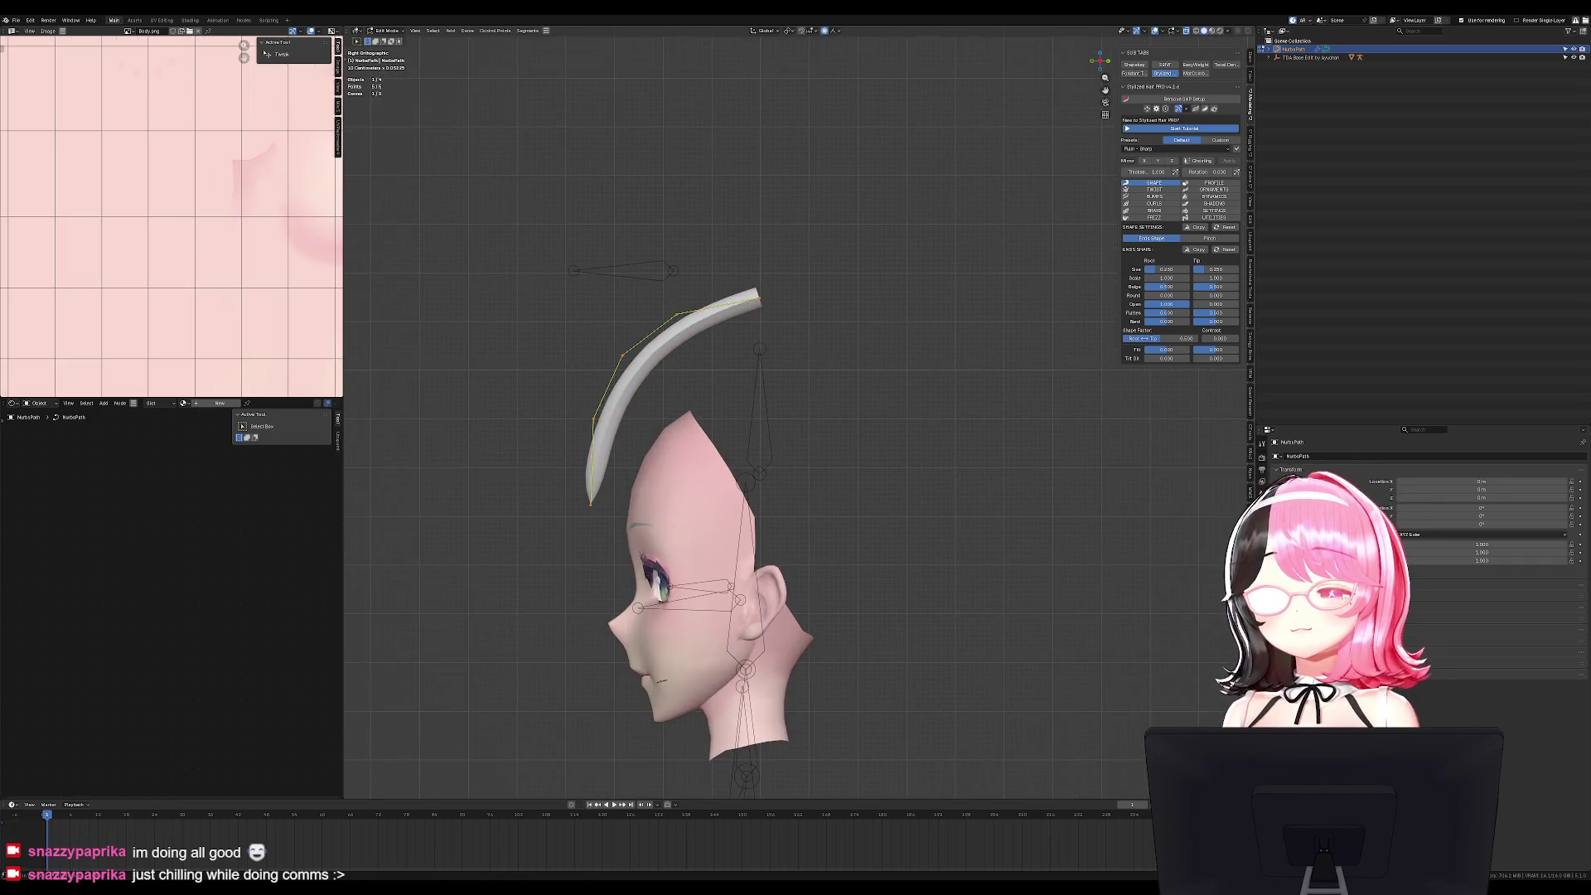
pyautogui.click(758, 296)
pyautogui.press('g')
pyautogui.click(738, 309)
# Scale the whole strand to 0.870, then to 1.073.
pyautogui.press('a')
pyautogui.press('s')
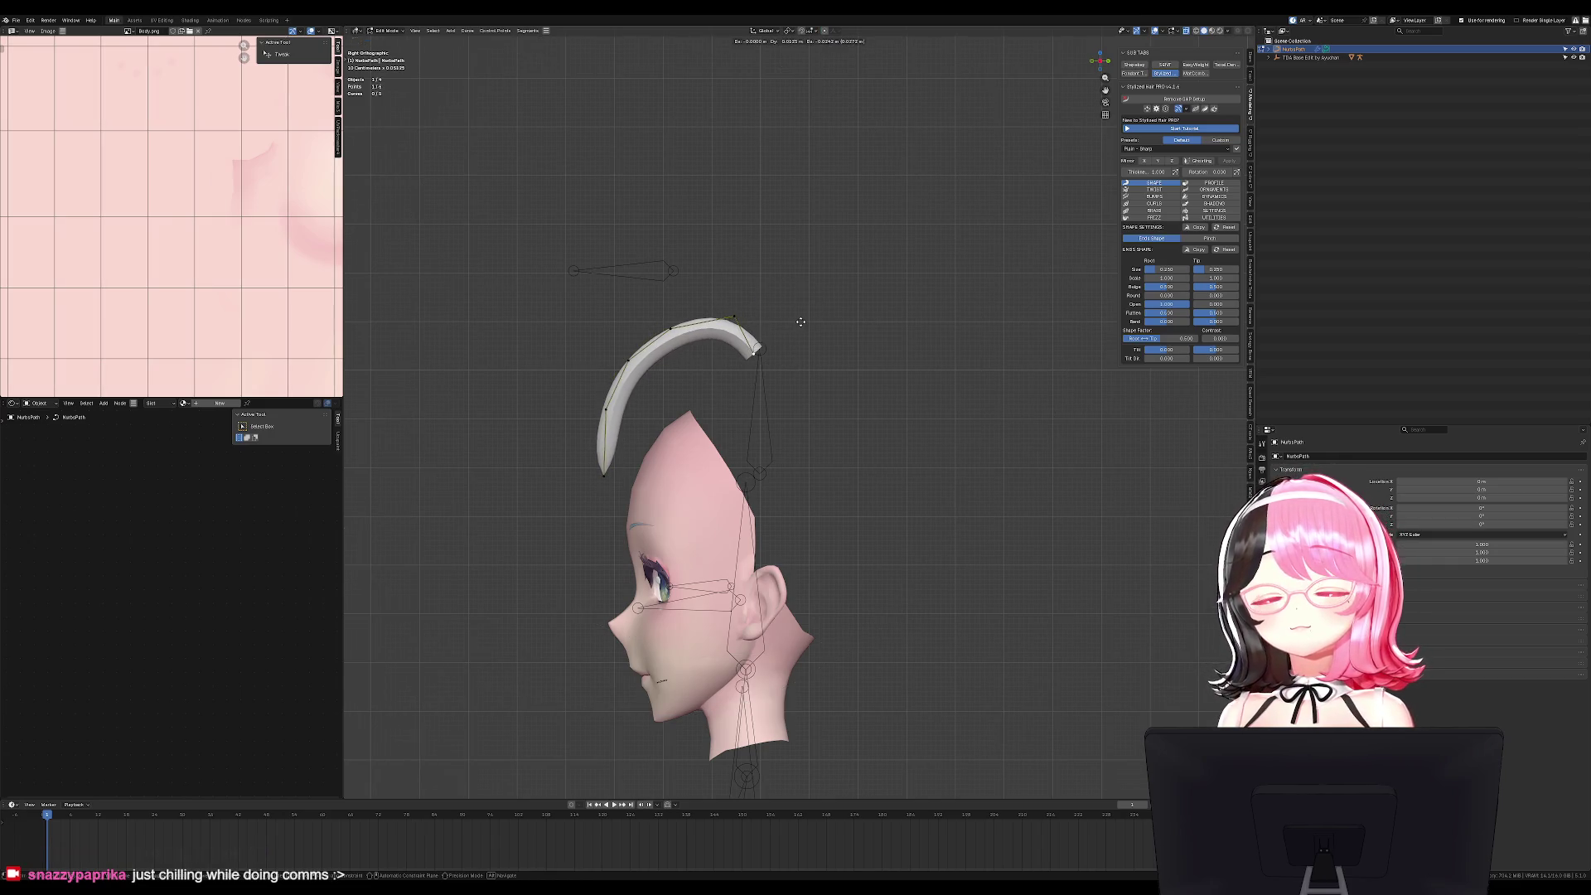
pyautogui.click(822, 322)
pyautogui.press('s')
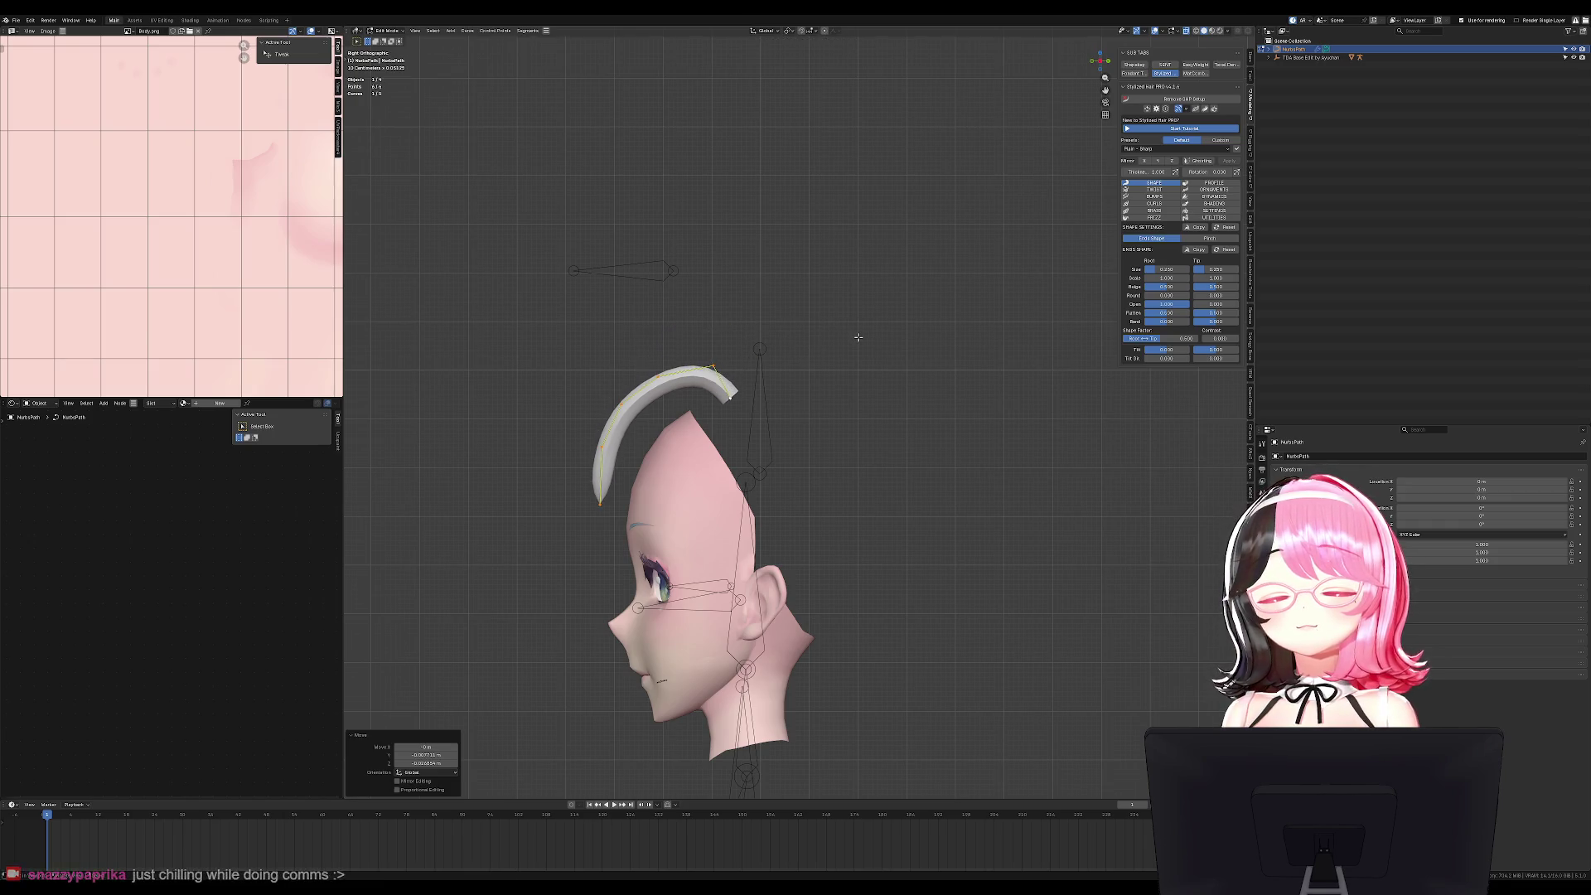
pyautogui.click(875, 335)
# Check the reshaped strand from the front view.
pyautogui.press('Tab')
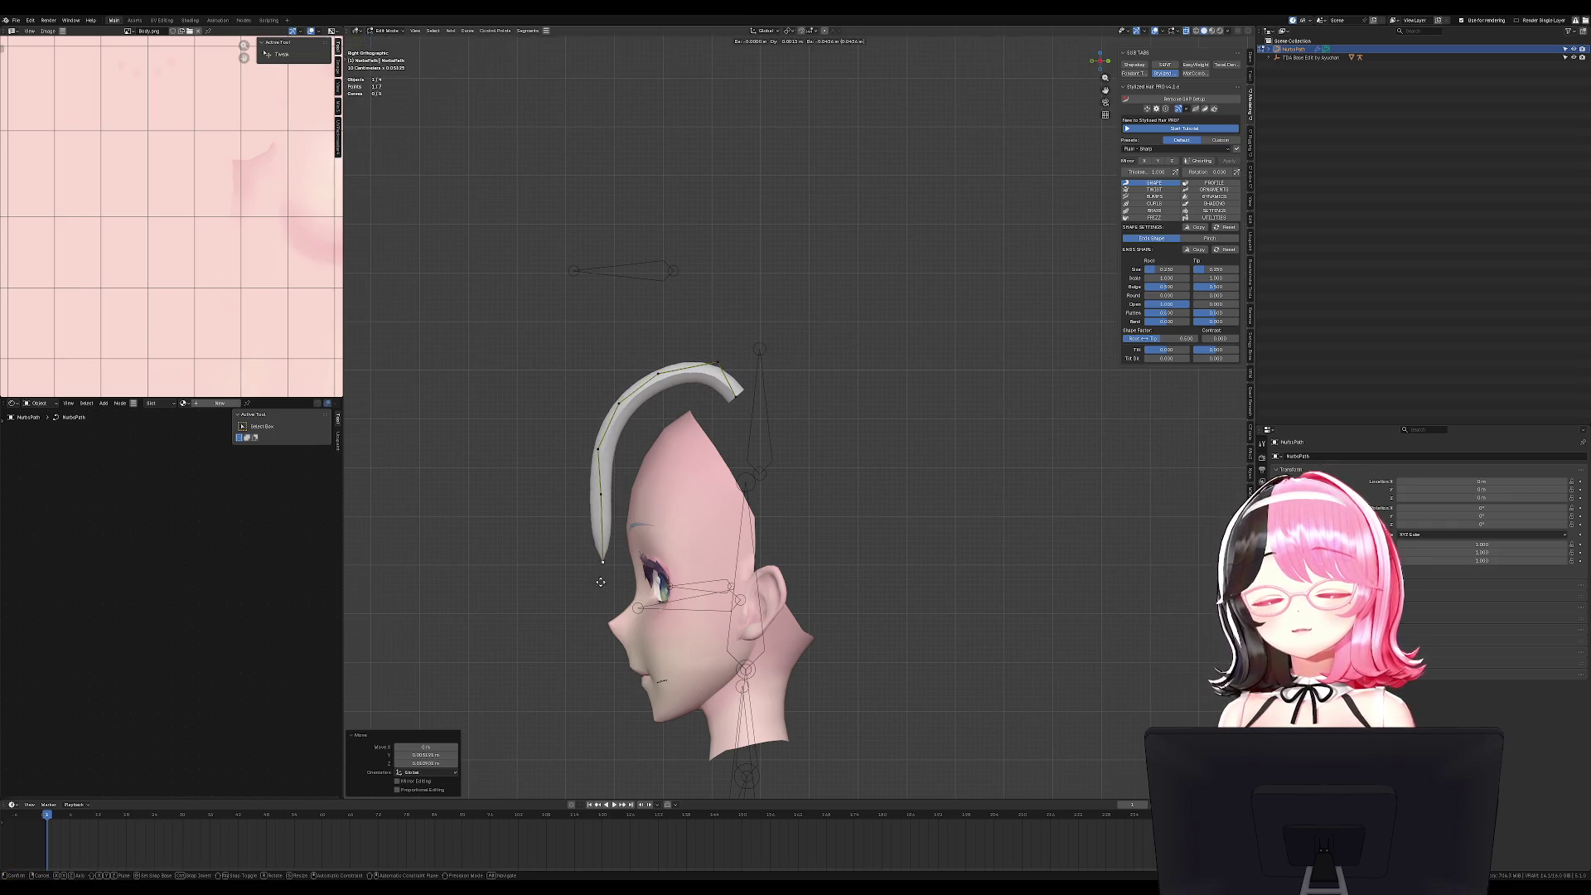
pyautogui.press('KP_1')
pyautogui.press('Tab')
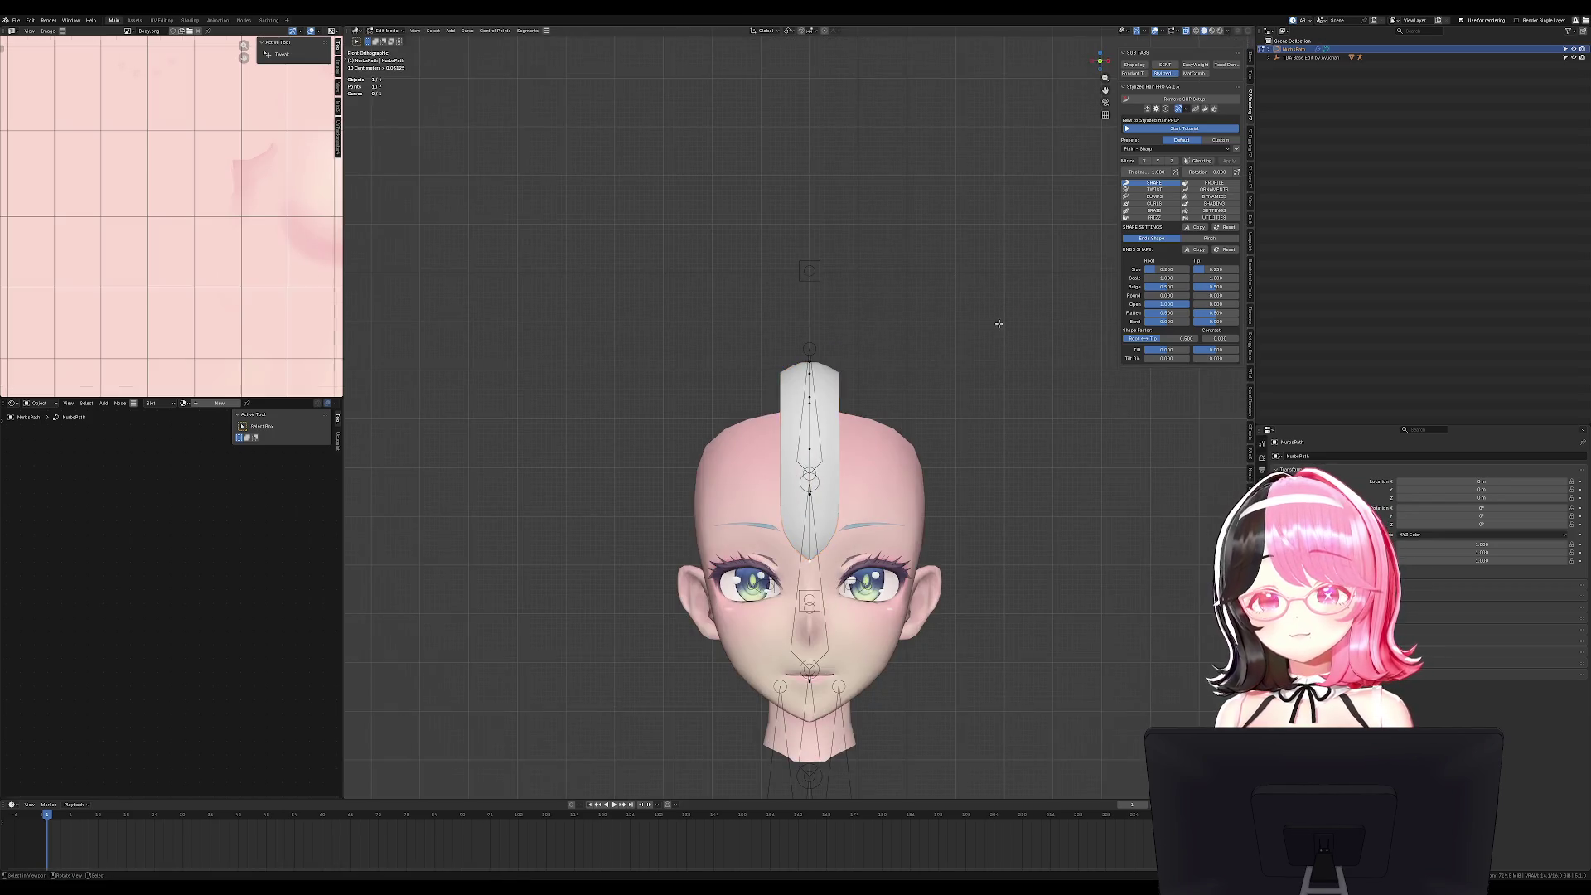
pyautogui.scroll(2, 936, 342)
pyautogui.press('Tab')
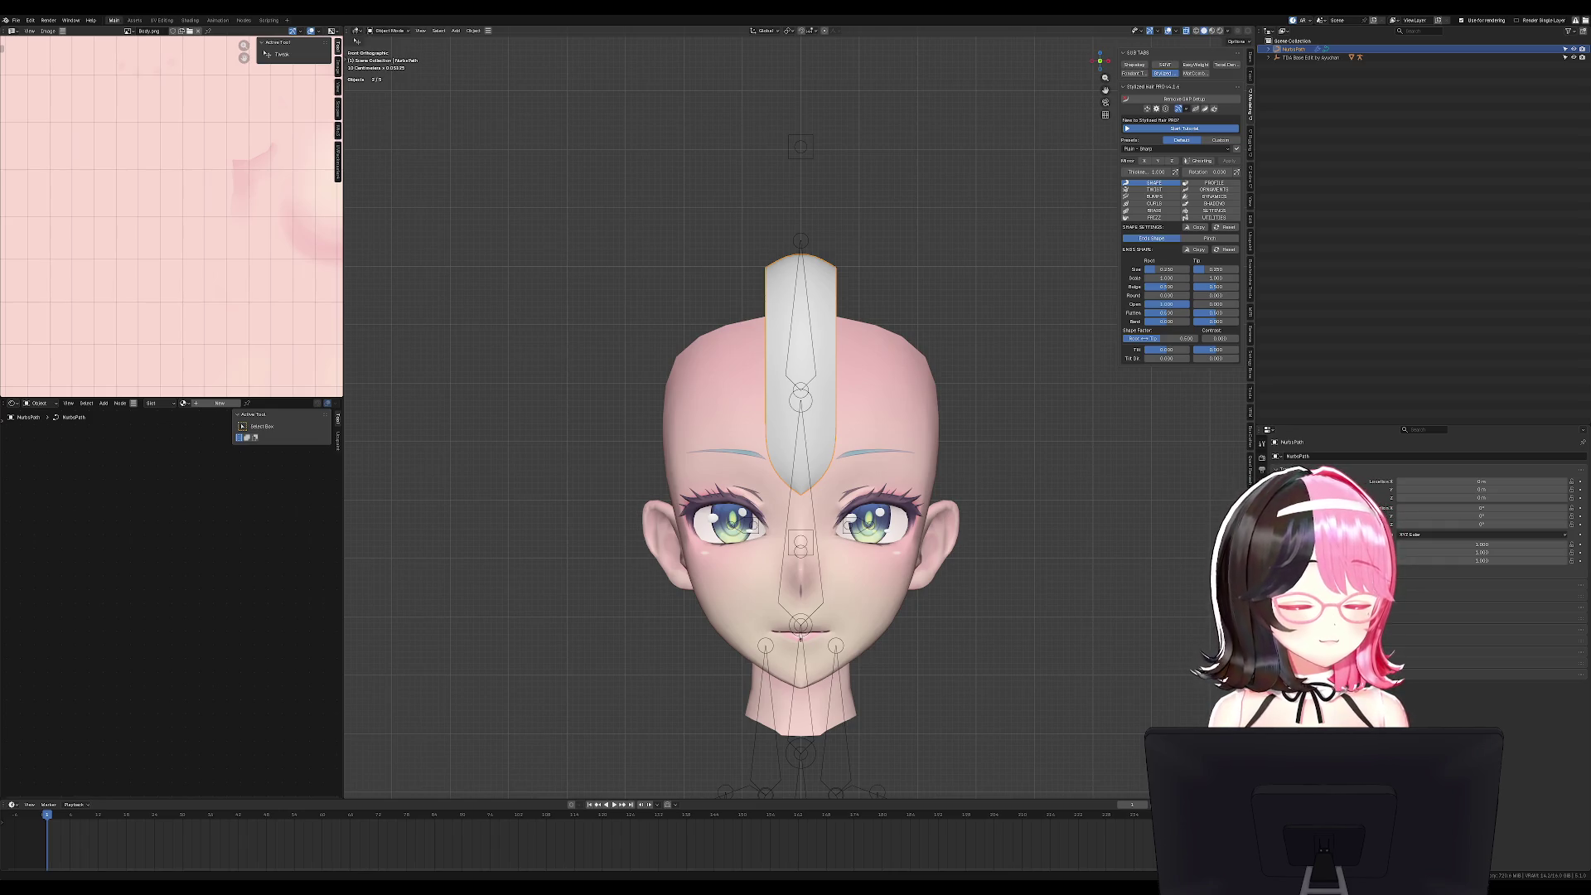
# Change the strand's curve resolution and check it from the side.
pyautogui.scroll(3, 931, 312)
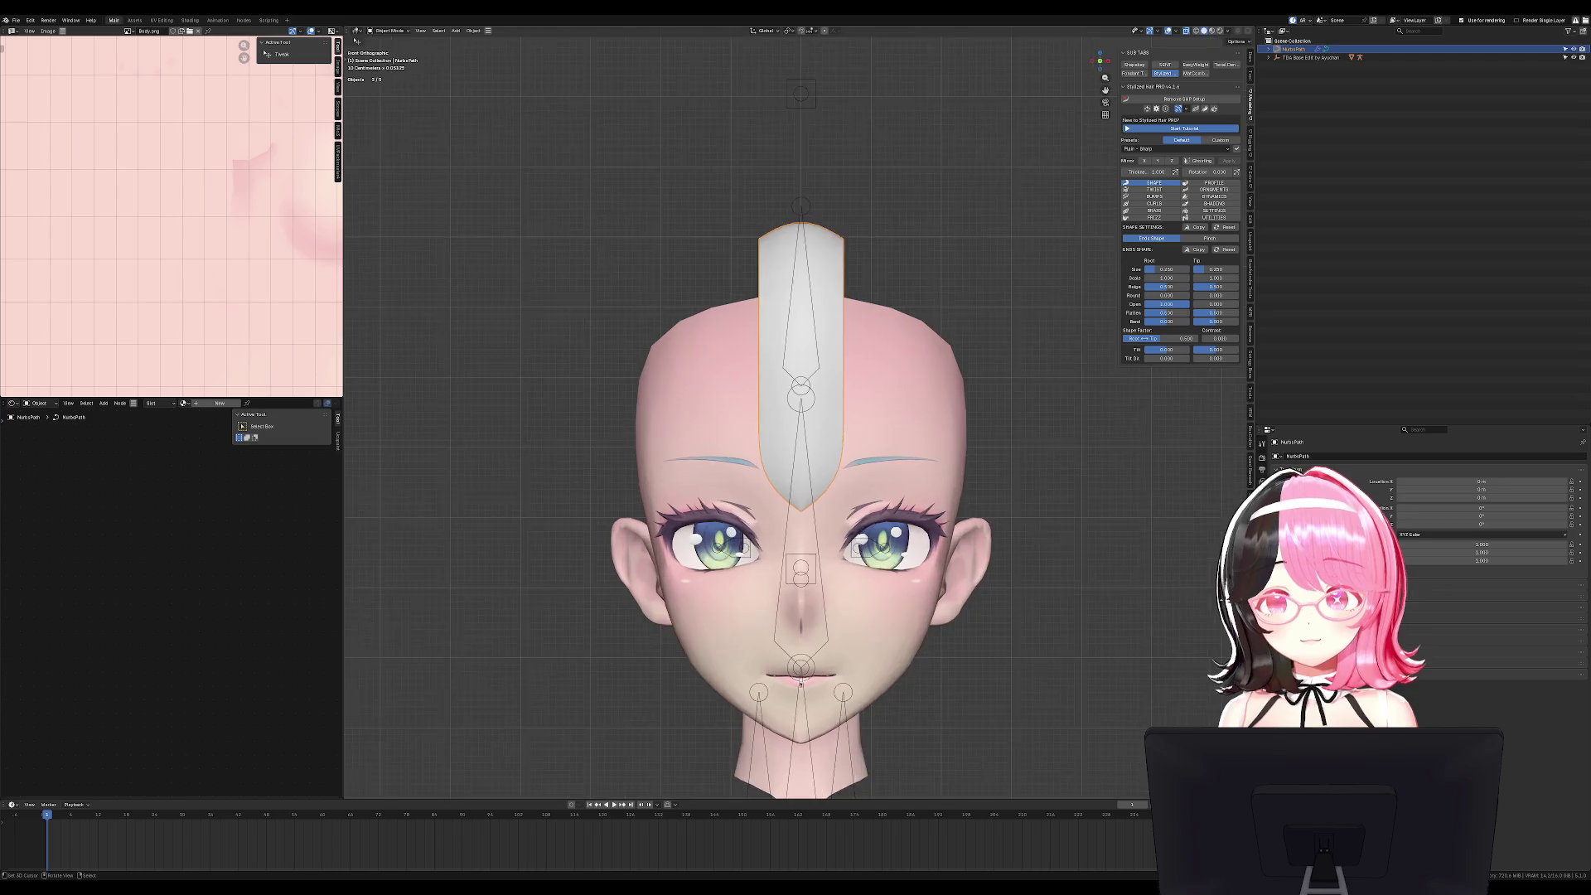
pyautogui.click(1213, 211)
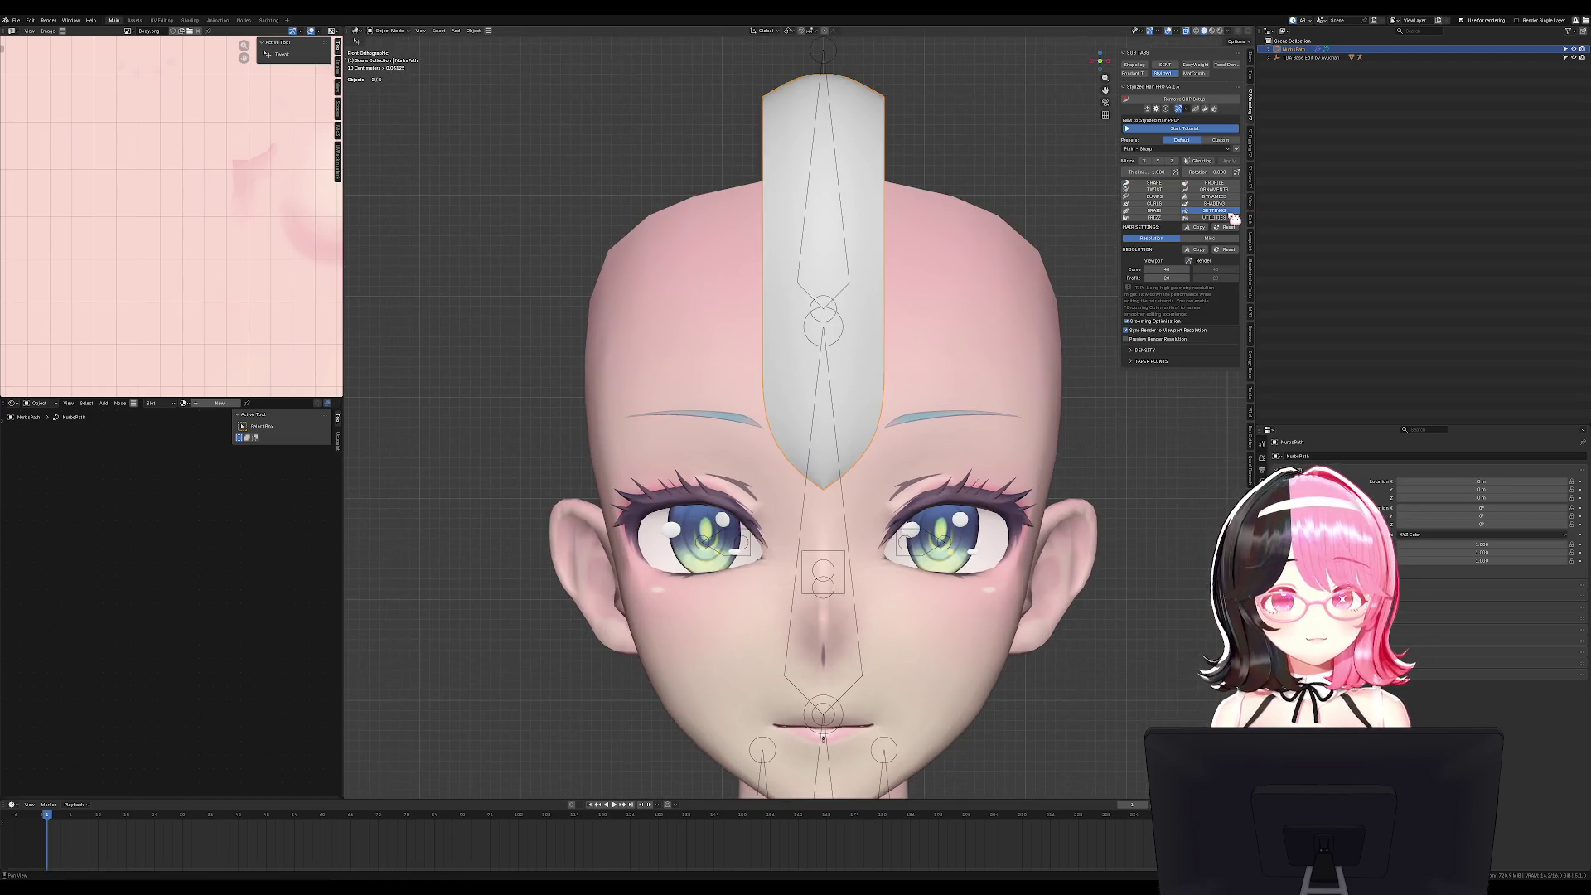
pyautogui.moveTo(1167, 269)
pyautogui.mouseDown()
pyautogui.moveTo(1192, 269)
pyautogui.moveTo(1152, 278)
pyautogui.mouseUp()
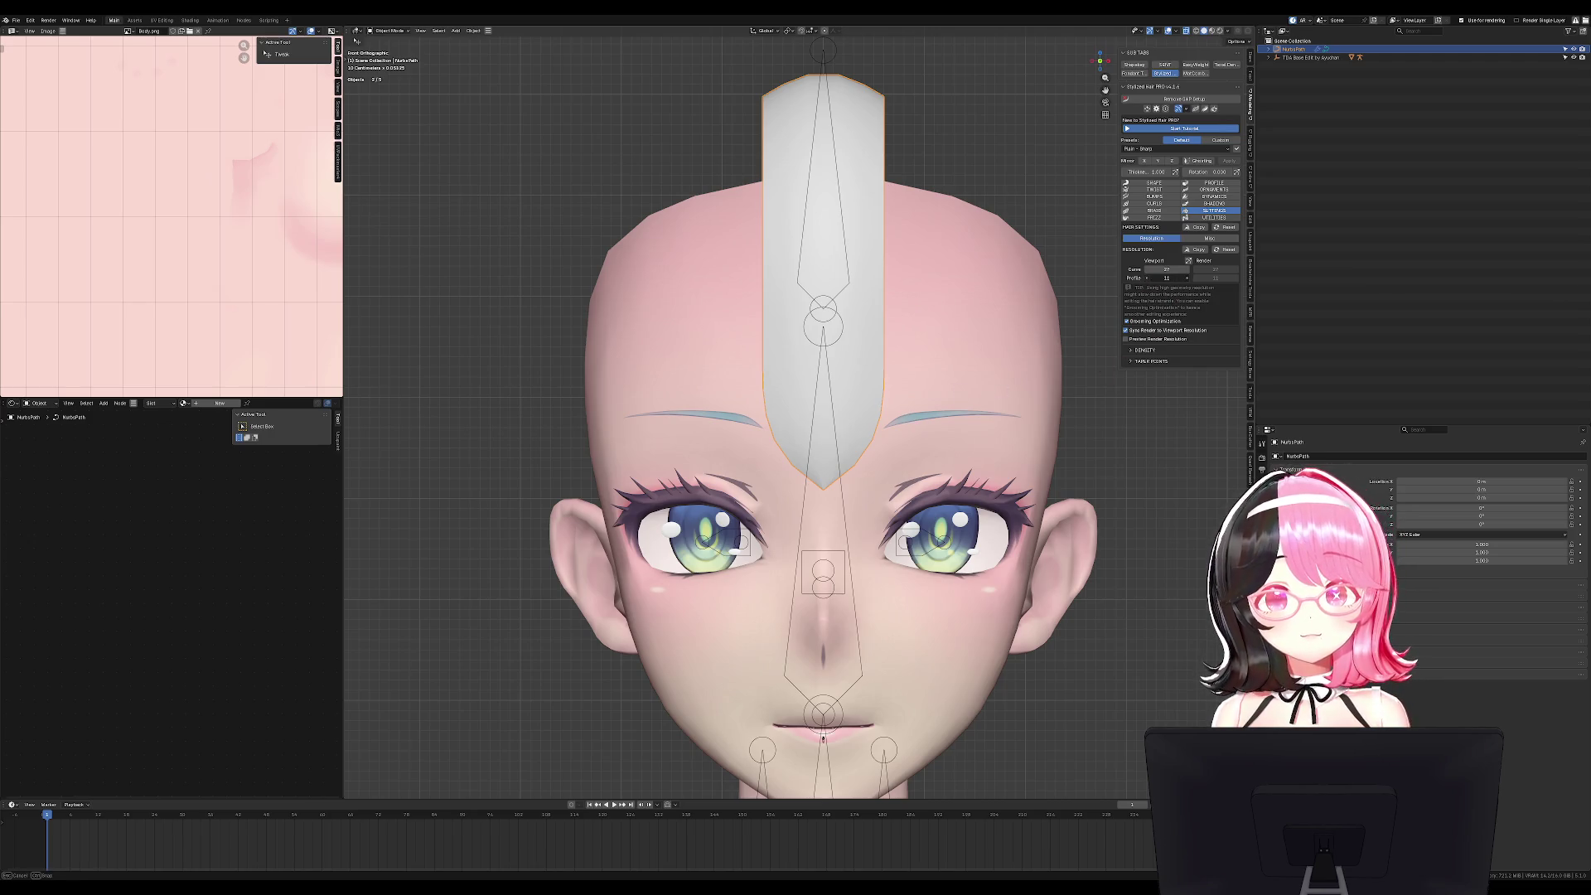
pyautogui.press('Tab')
pyautogui.press('KP_3')
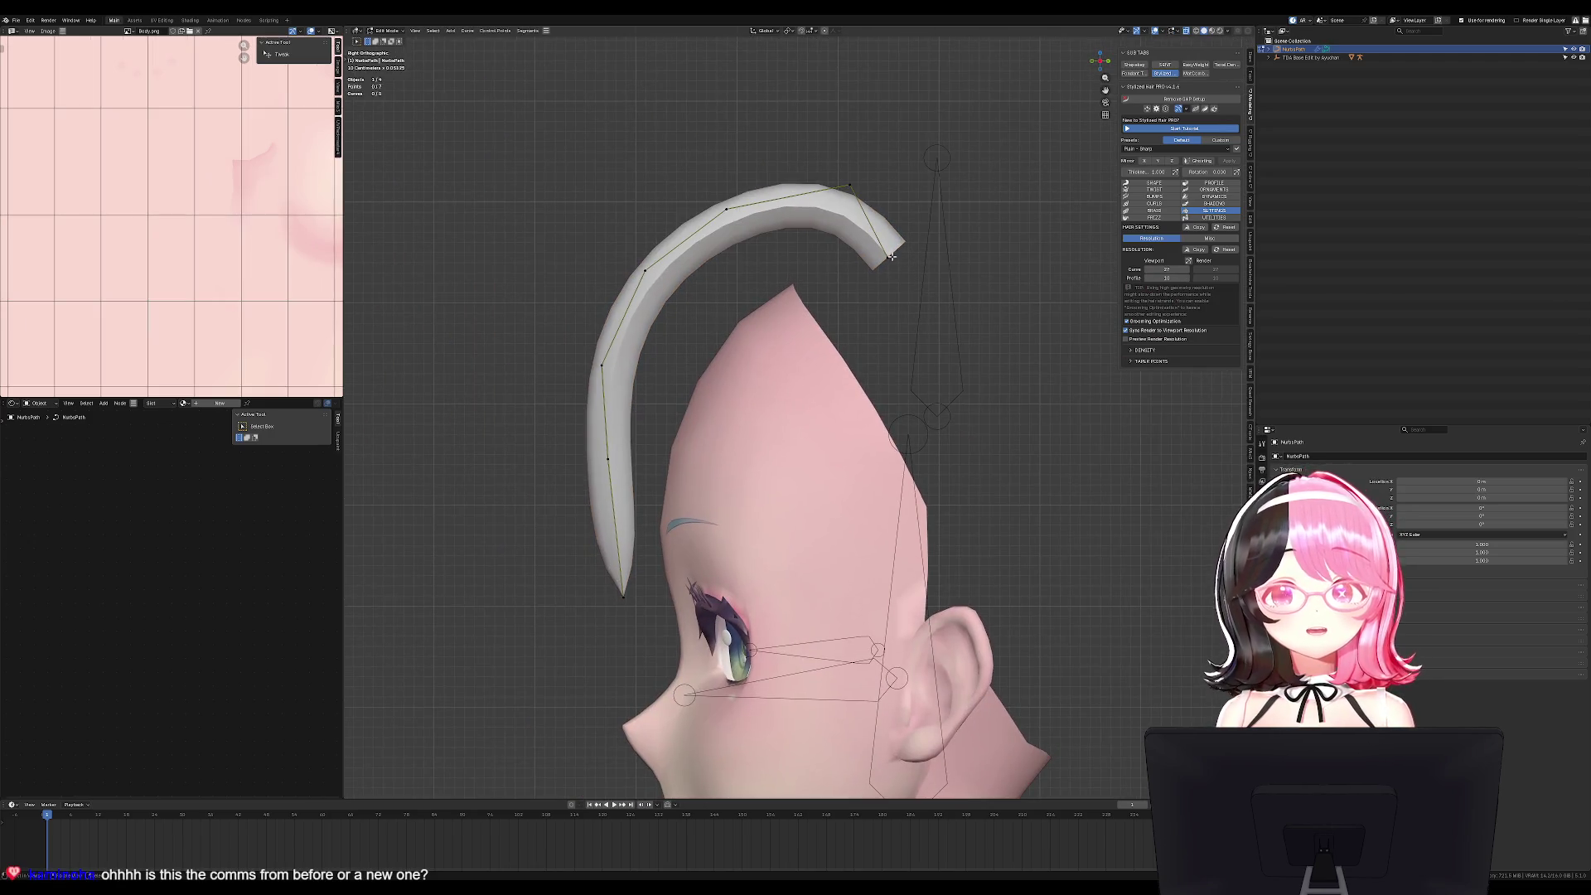
pyautogui.press('Tab')
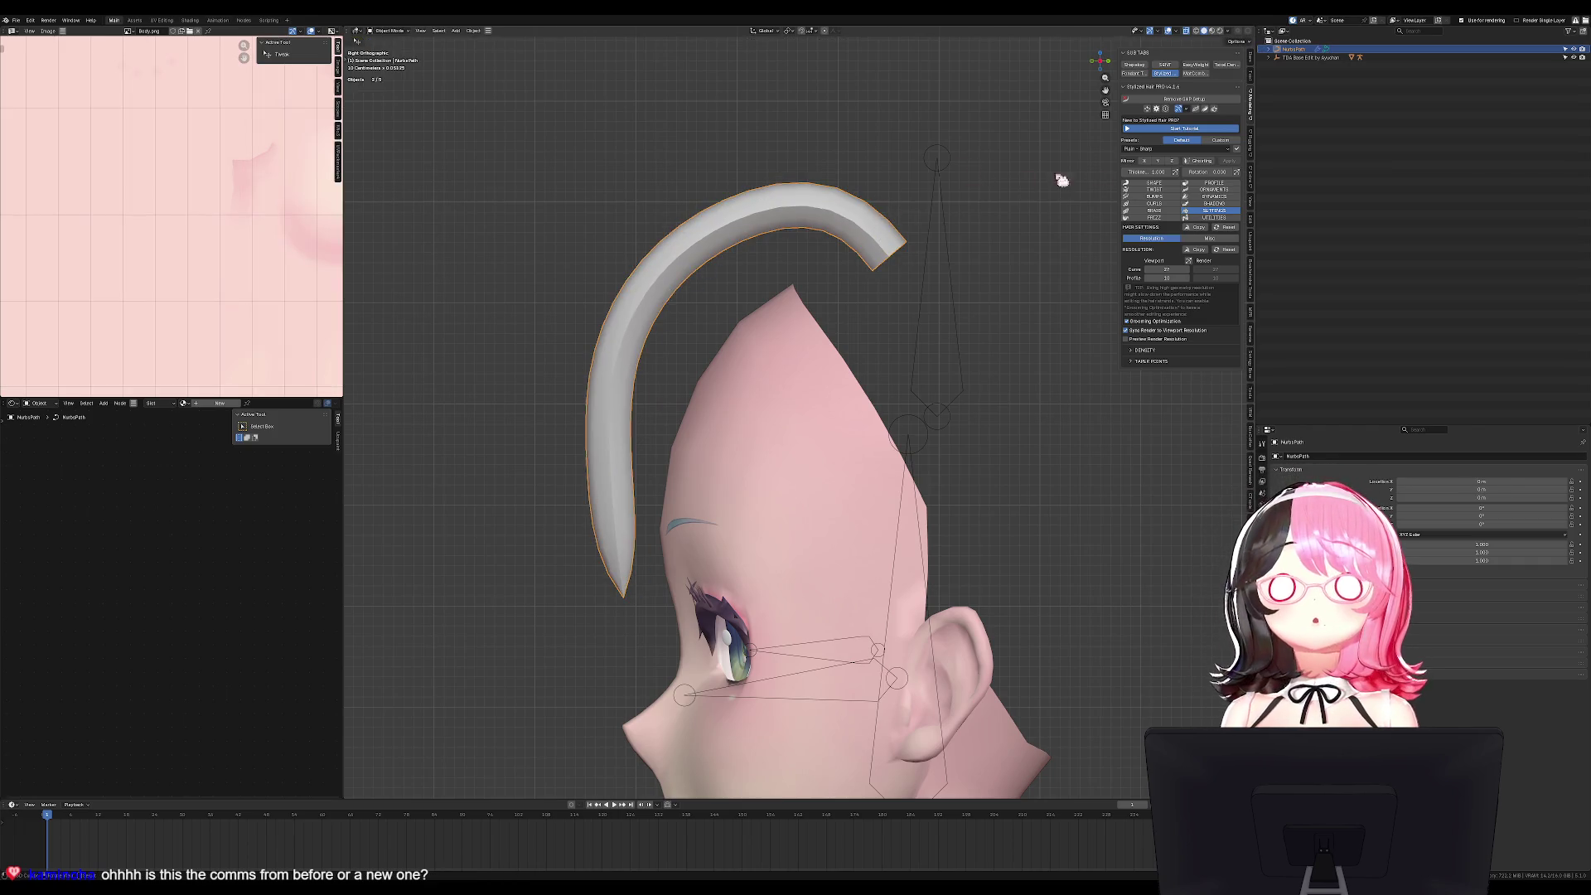
# Show thickness handles along the strand and try widening it, cancelling the attempt.
pyautogui.click(1194, 111)
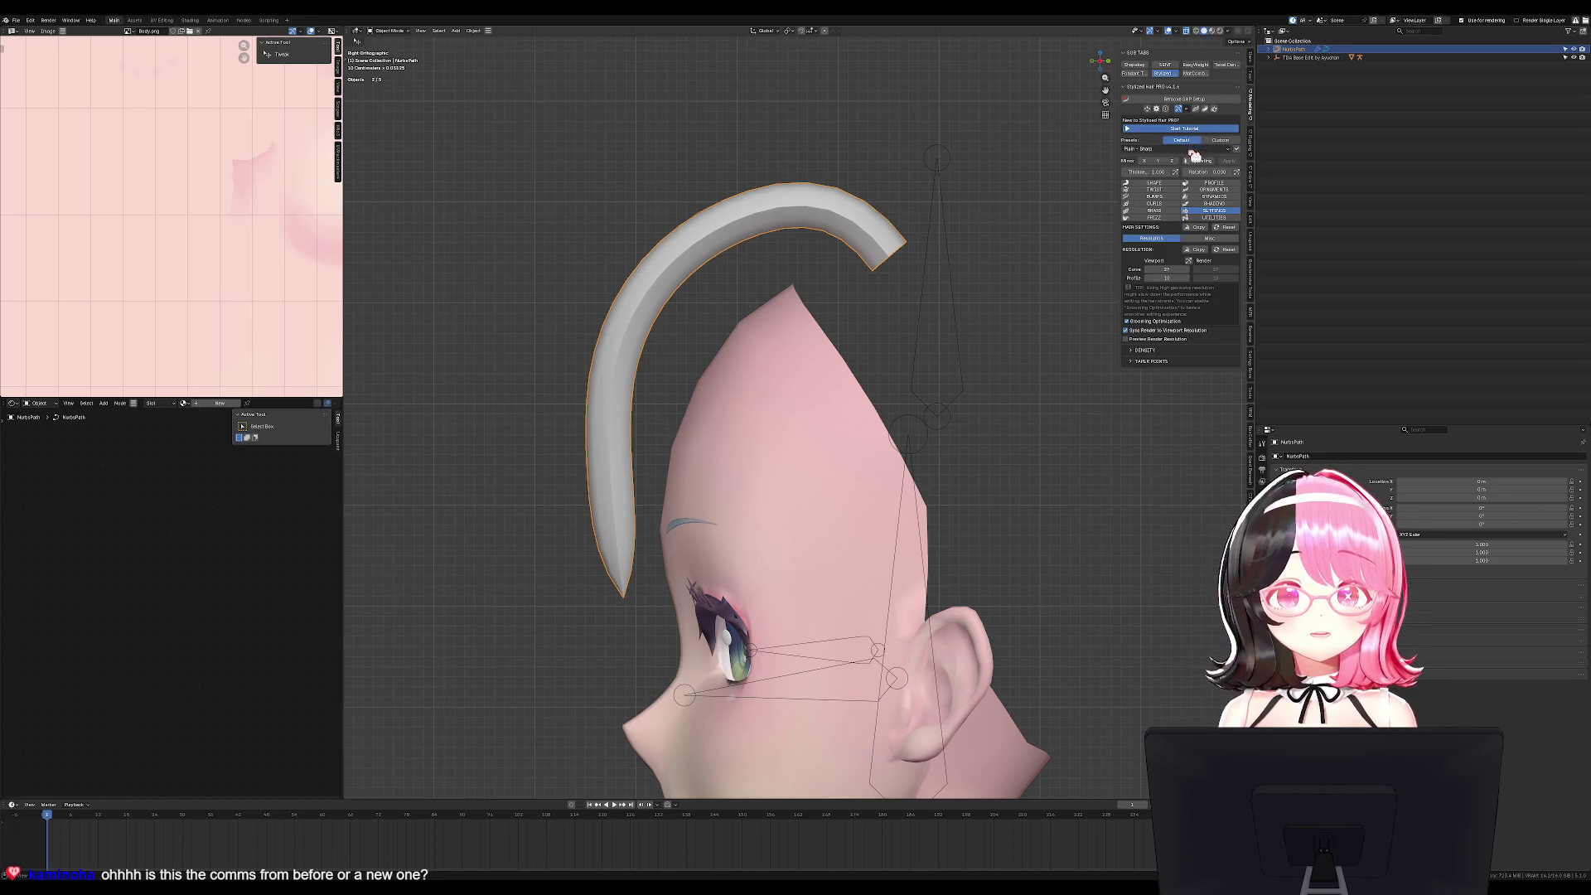
pyautogui.click(1175, 171)
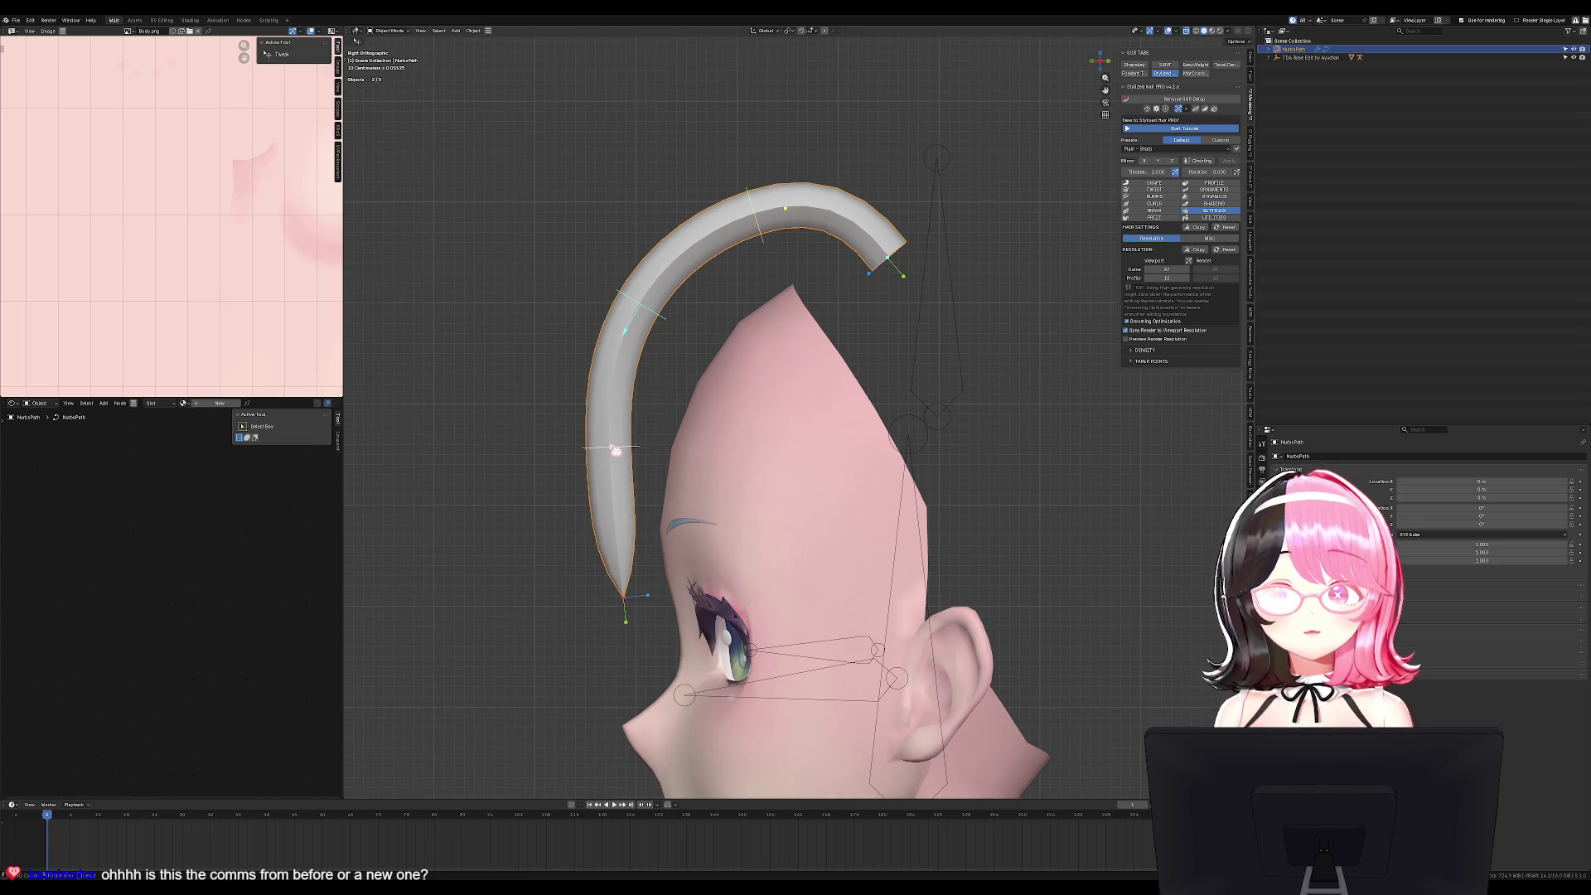
pyautogui.press('KP_1')
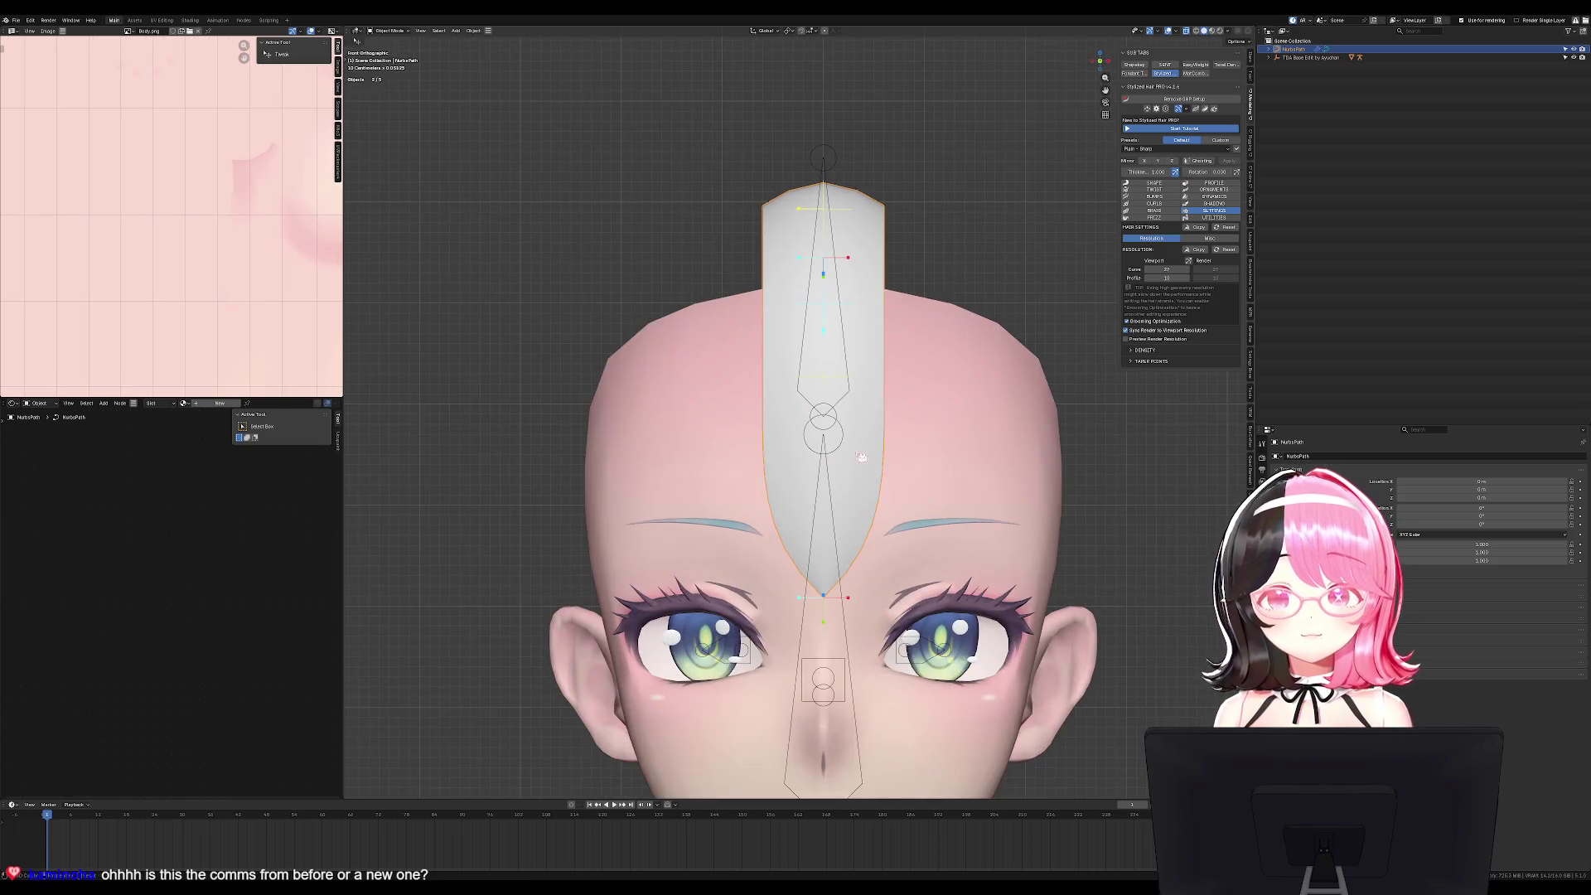
pyautogui.moveTo(824, 597); pyautogui.dragTo(832, 588)
pyautogui.moveTo(832, 588); pyautogui.dragTo(693, 635, button='middle')
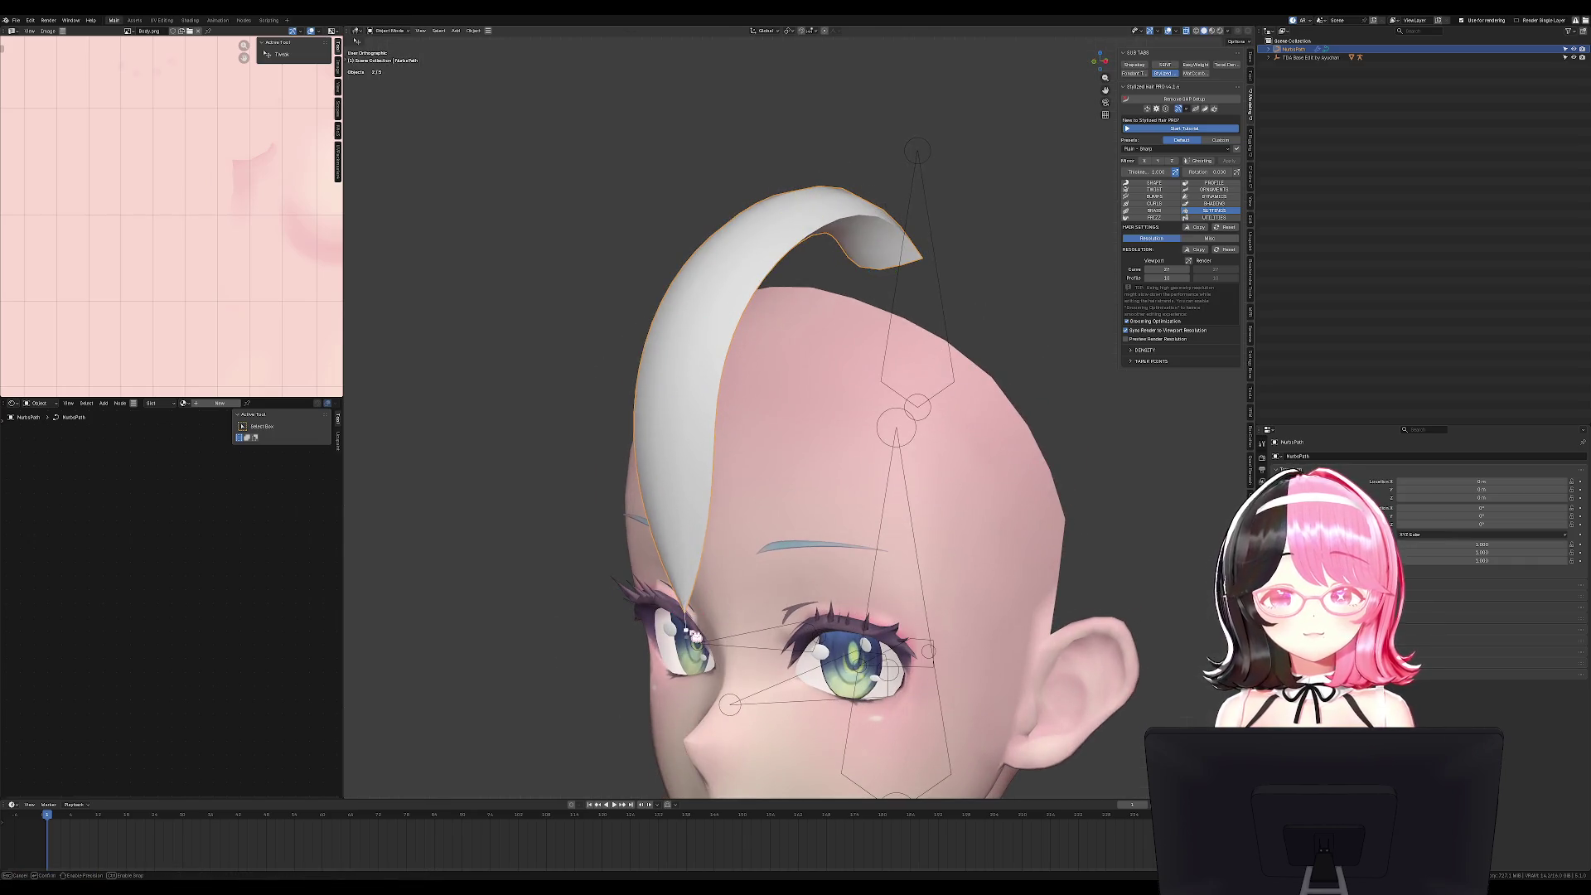
pyautogui.moveTo(698, 633); pyautogui.dragTo(669, 617)
pyautogui.rightClick(670, 617)
pyautogui.moveTo(813, 605); pyautogui.dragTo(758, 588, button='middle')
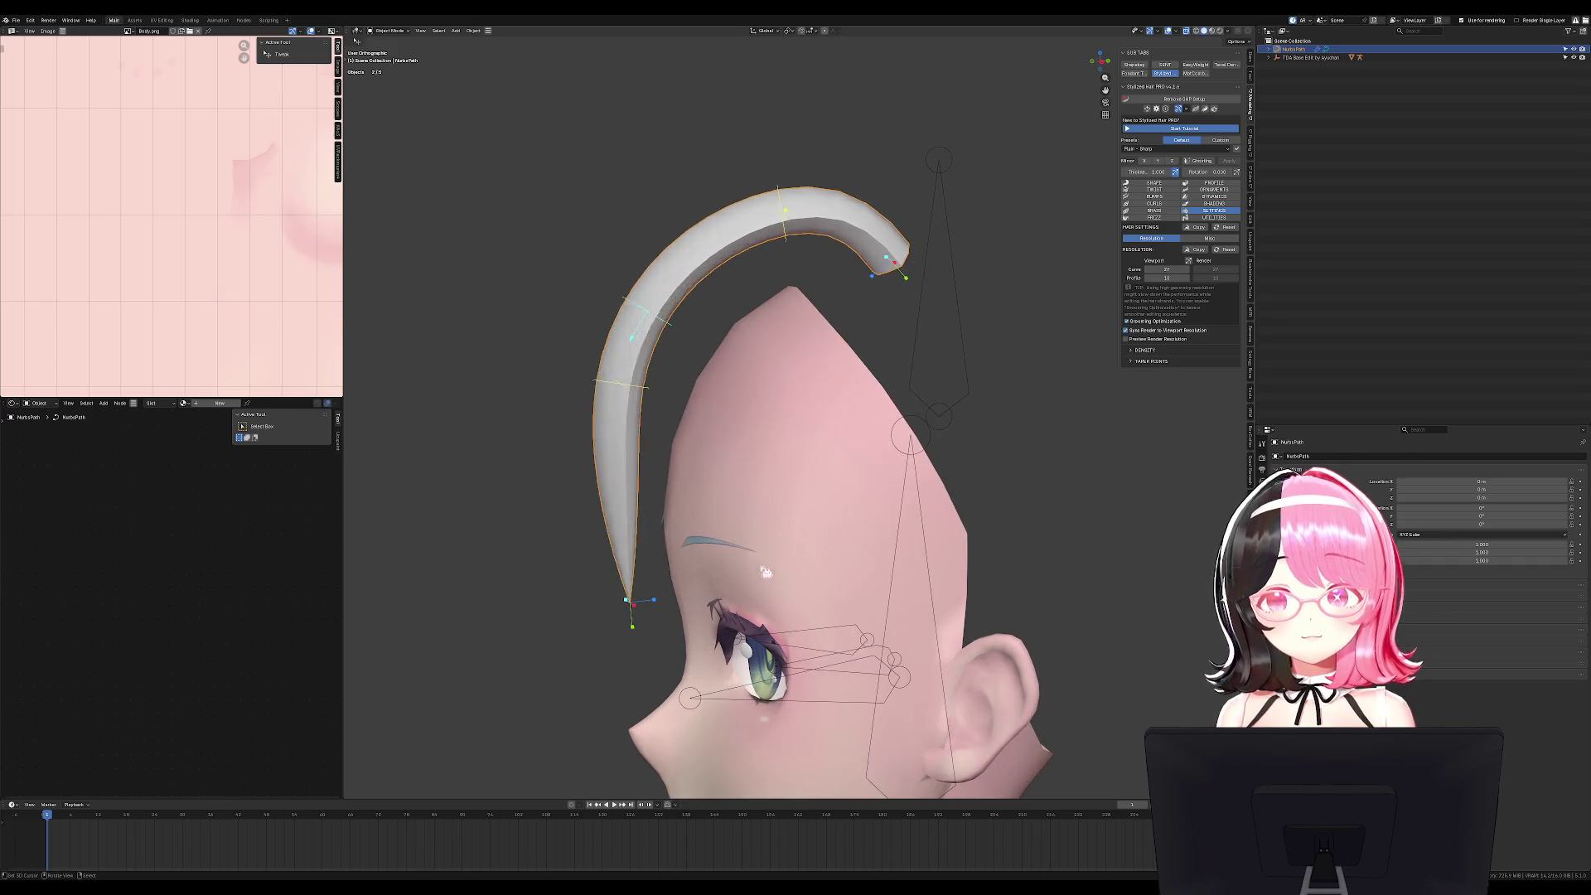
pyautogui.press('KP_1')
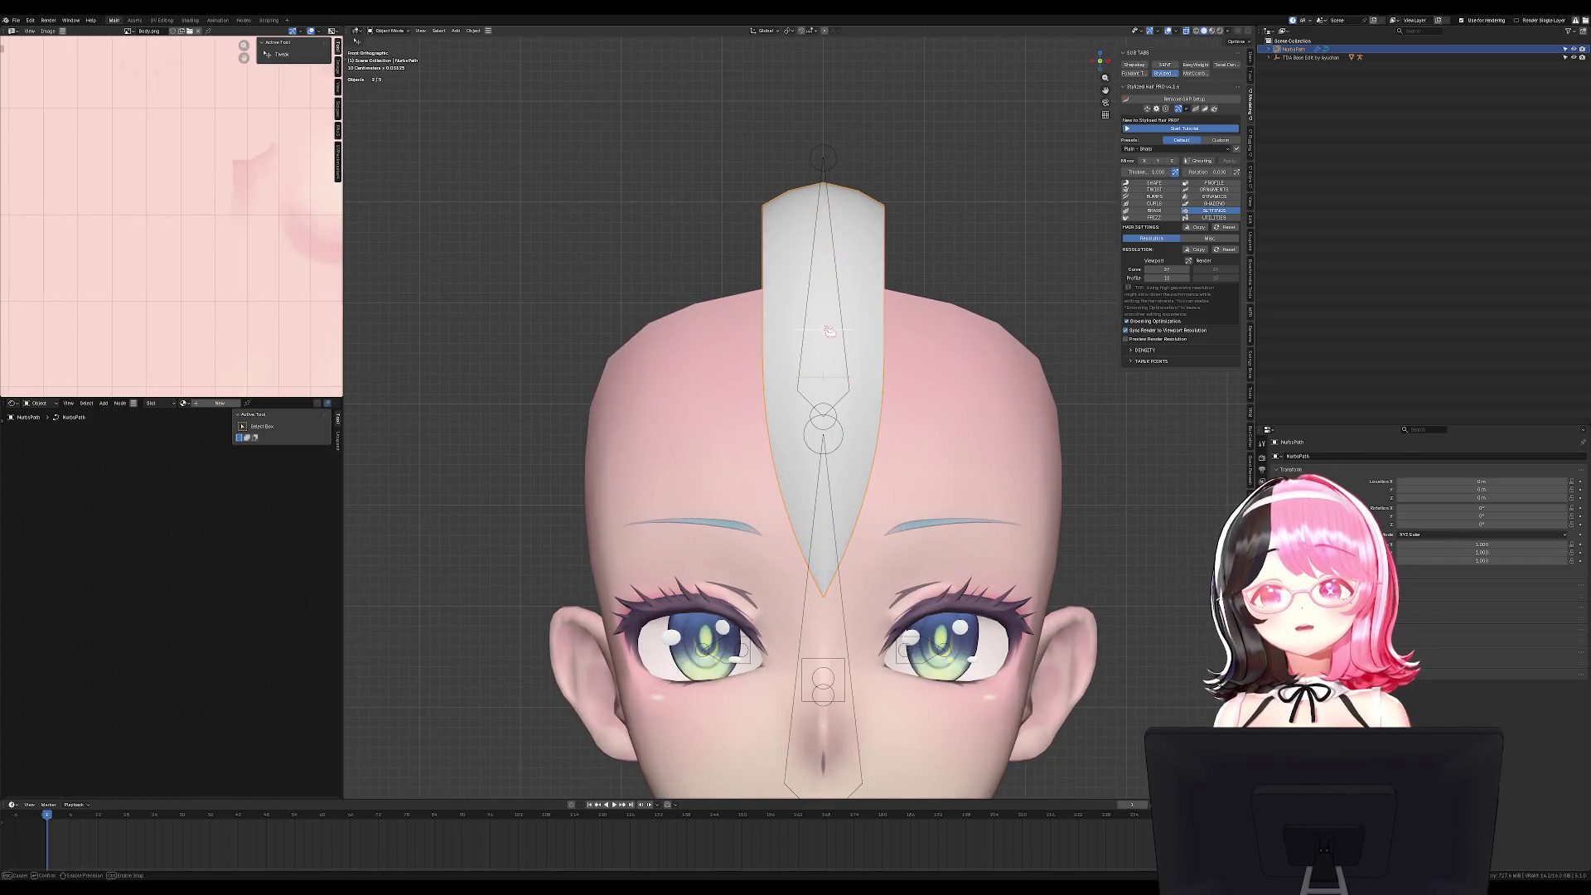
# Confirm the strand width, rescale the strand, and return to the front view.
pyautogui.click(810, 411)
pyautogui.moveTo(838, 259)
pyautogui.mouseDown(button='middle')
pyautogui.moveTo(842, 369)
pyautogui.moveTo(869, 276)
pyautogui.mouseUp(button='middle')
pyautogui.press('s')
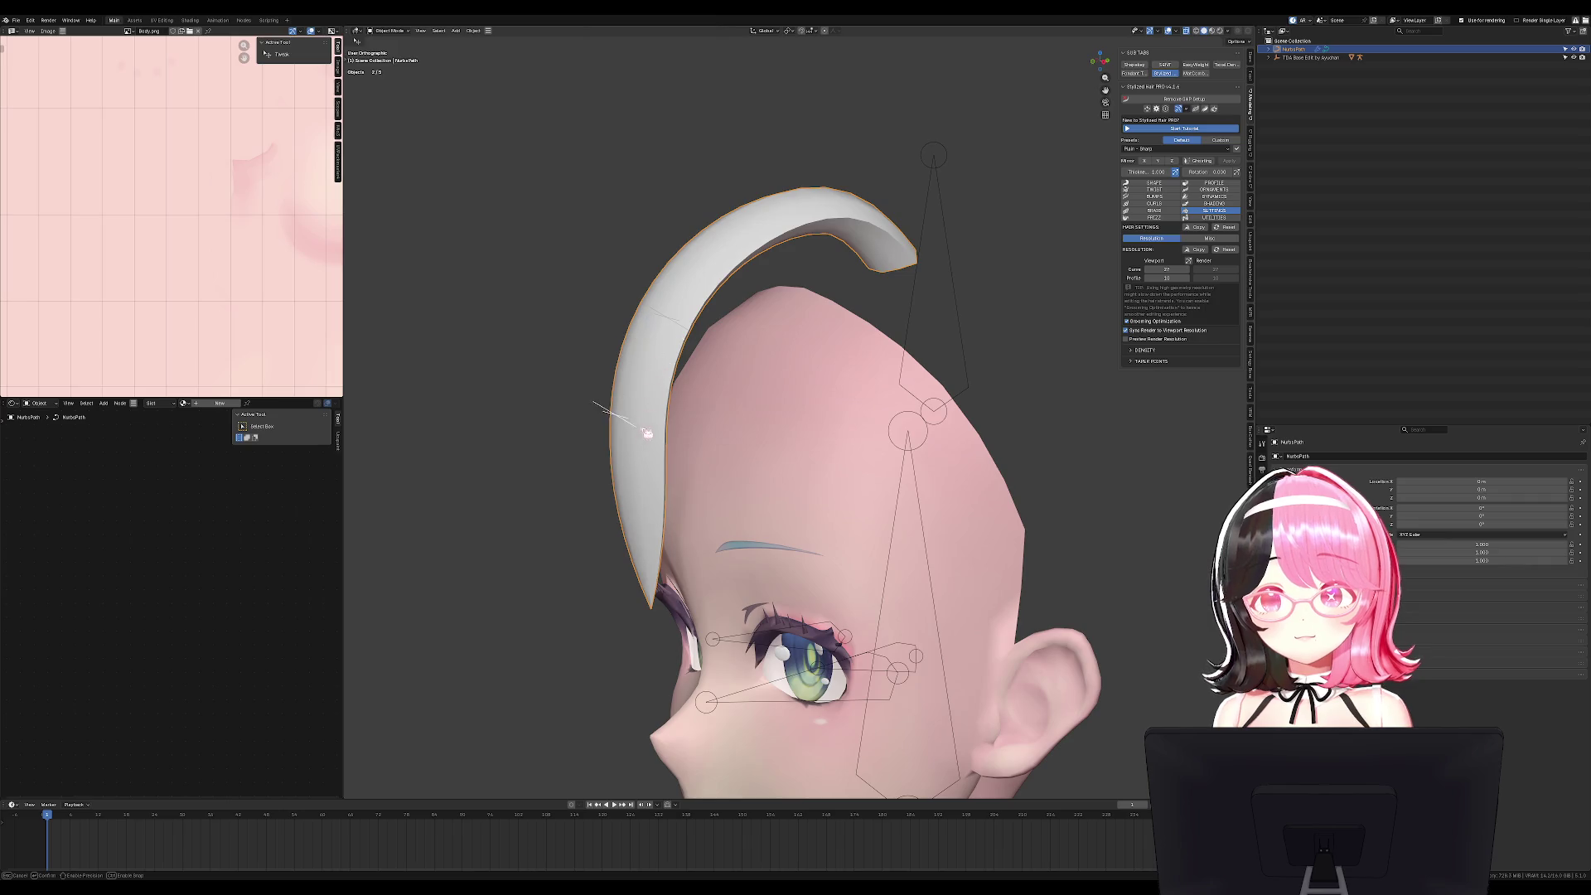
pyautogui.click(712, 271)
pyautogui.press('KP_1')
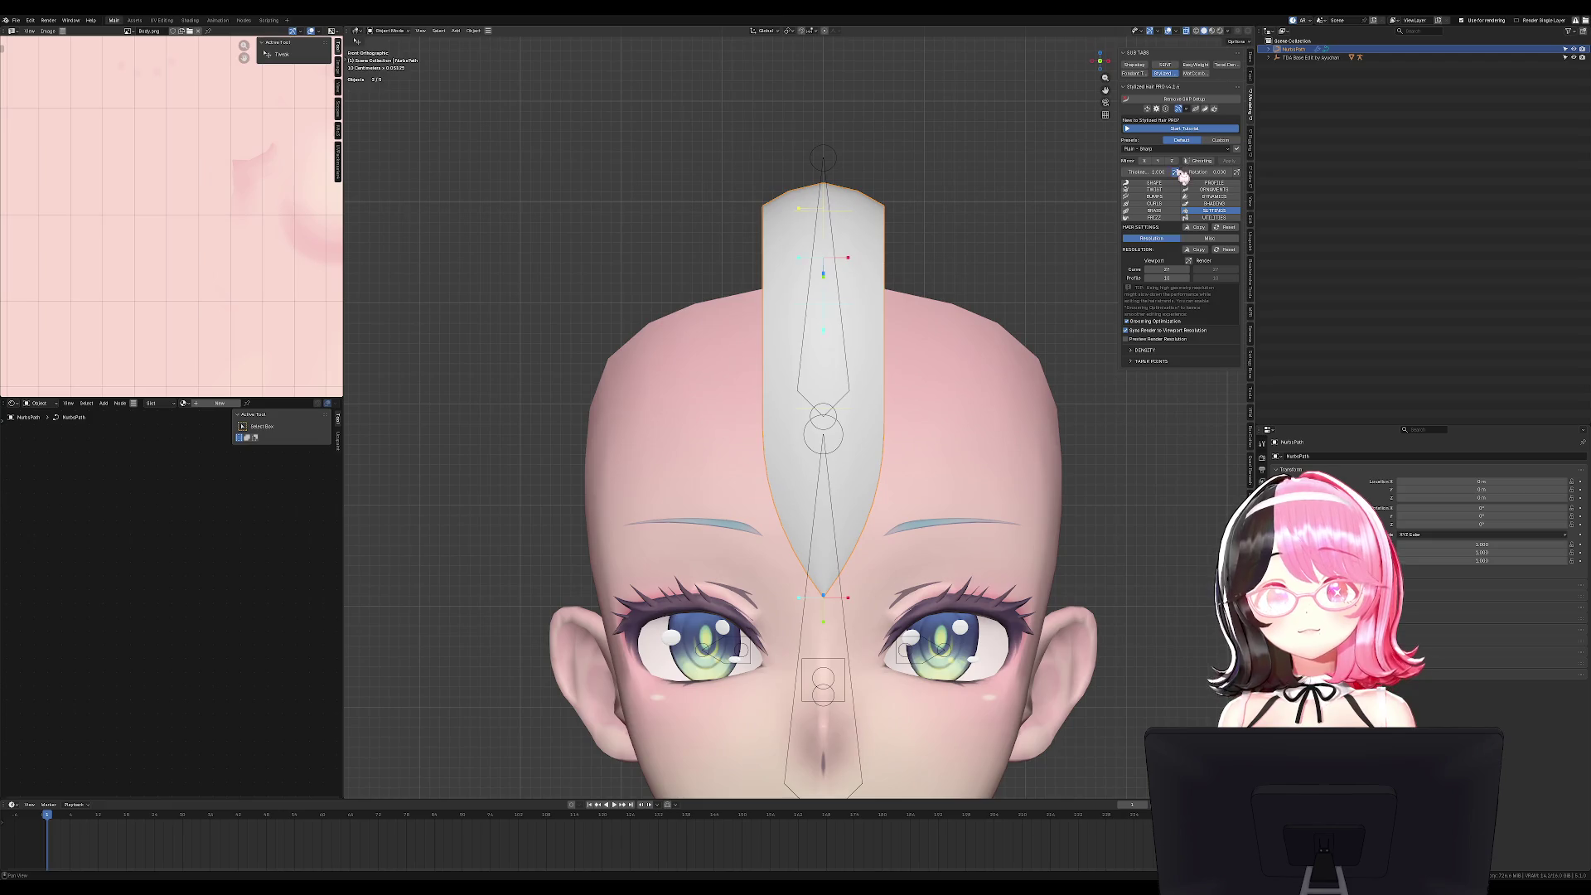
# Move the strand's end point and extrude a new tip down across the face.
pyautogui.scroll(-1, 921, 470)
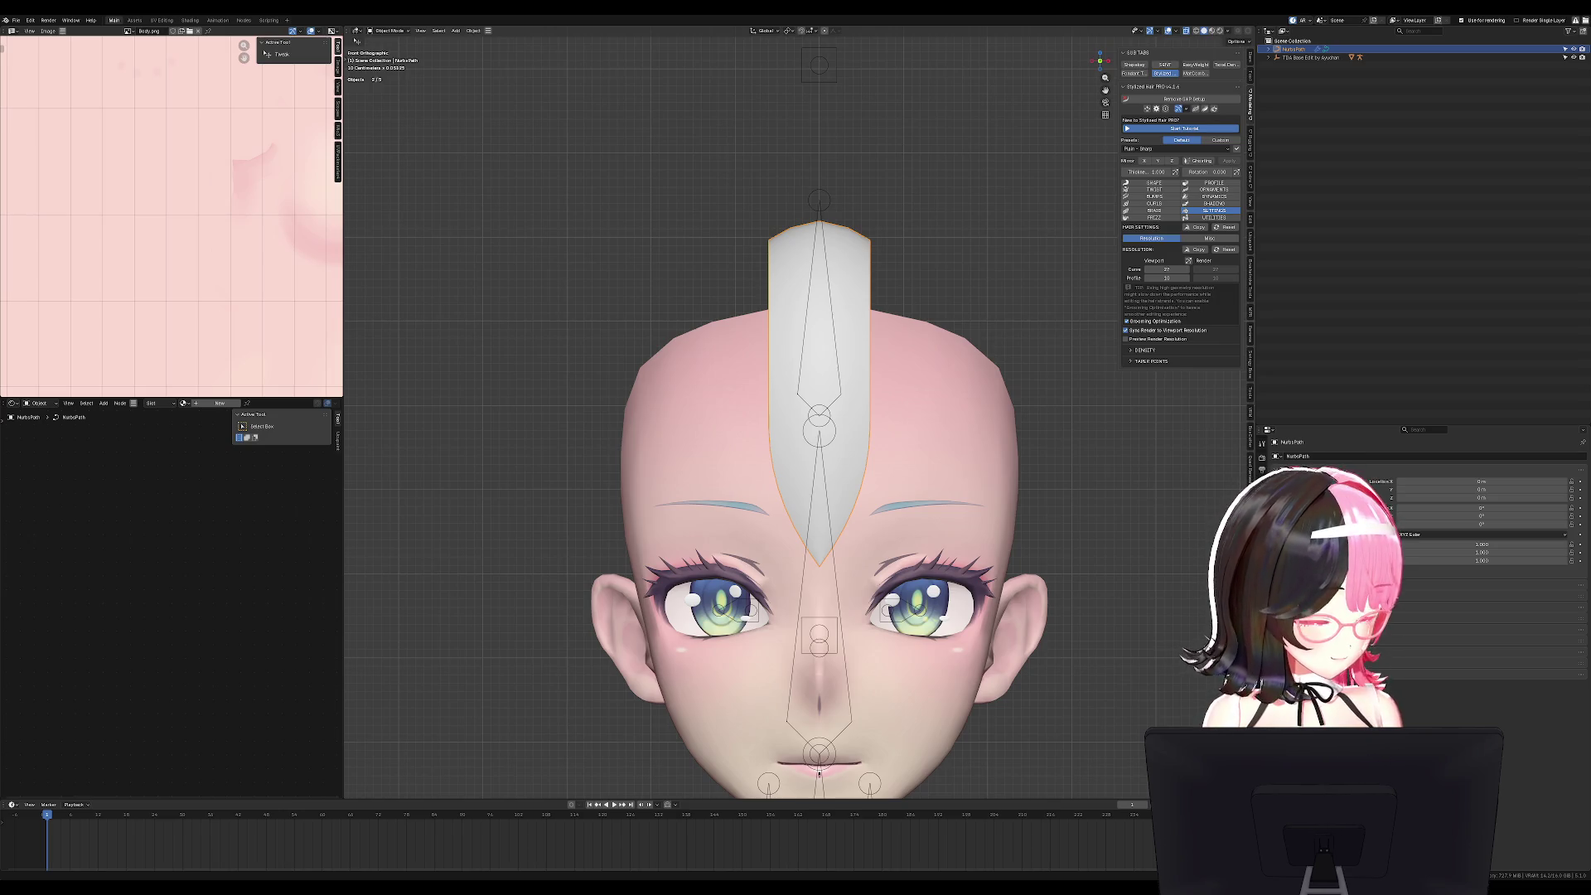
pyautogui.press('Tab')
pyautogui.moveTo(819, 772); pyautogui.dragTo(678, 445, button='middle')
pyautogui.click(671, 429)
pyautogui.press('g')
pyautogui.click(673, 435)
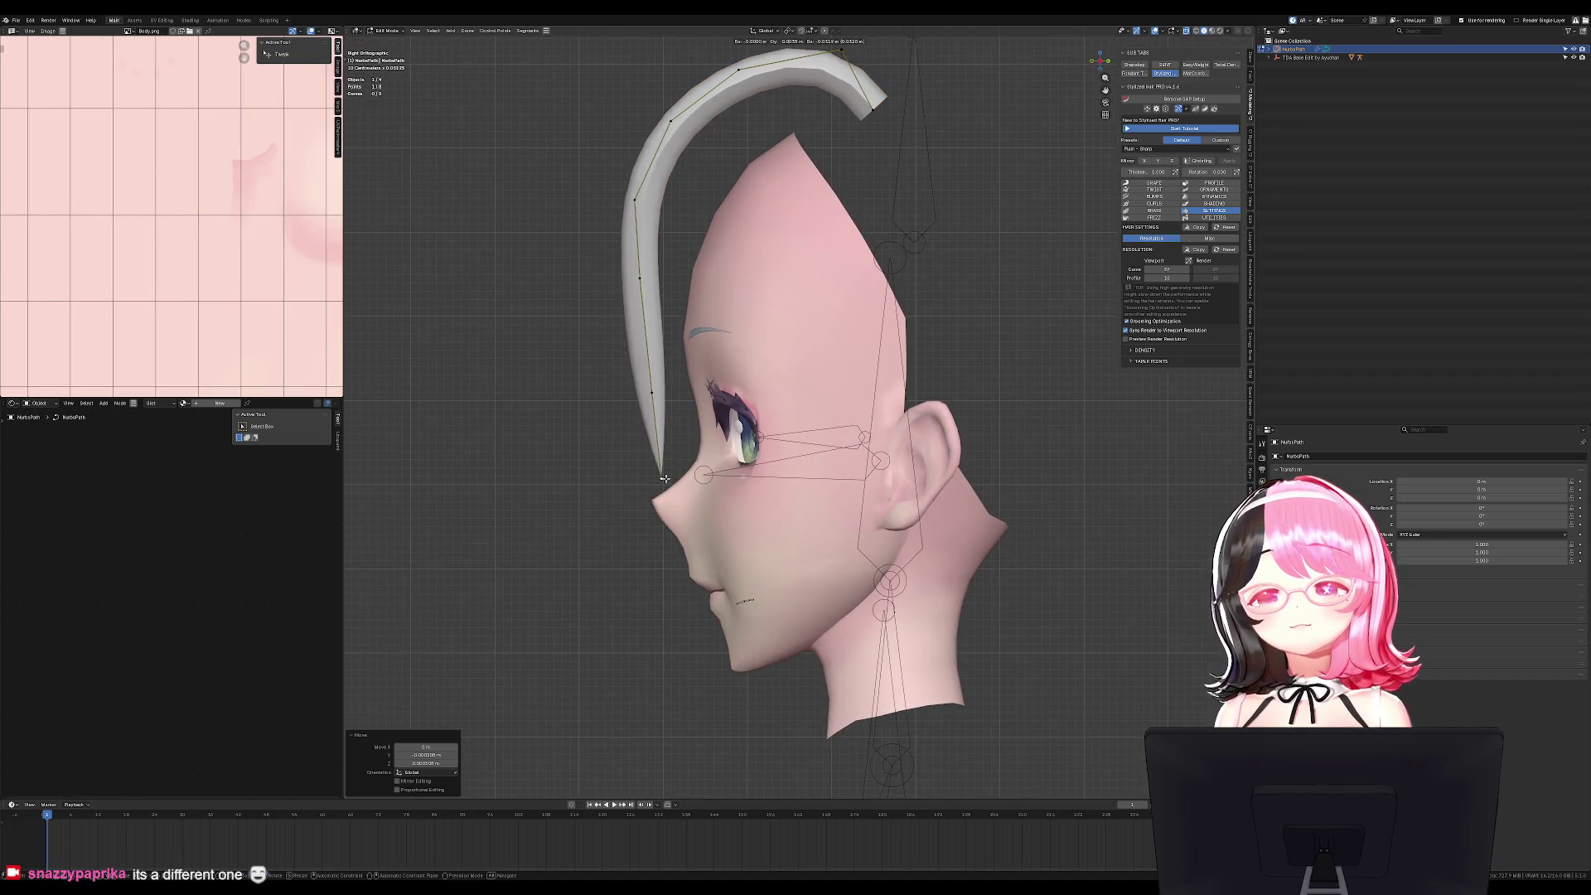
pyautogui.press('KP_1')
pyautogui.press('e')
pyautogui.click(931, 511)
# Raise the middle curve points to bend the strand.
pyautogui.click(822, 391)
pyautogui.press('g')
pyautogui.click(816, 364)
pyautogui.press('g')
pyautogui.click(816, 331)
pyautogui.moveTo(816, 331); pyautogui.dragTo(833, 319, button='middle')
pyautogui.press('Tab')
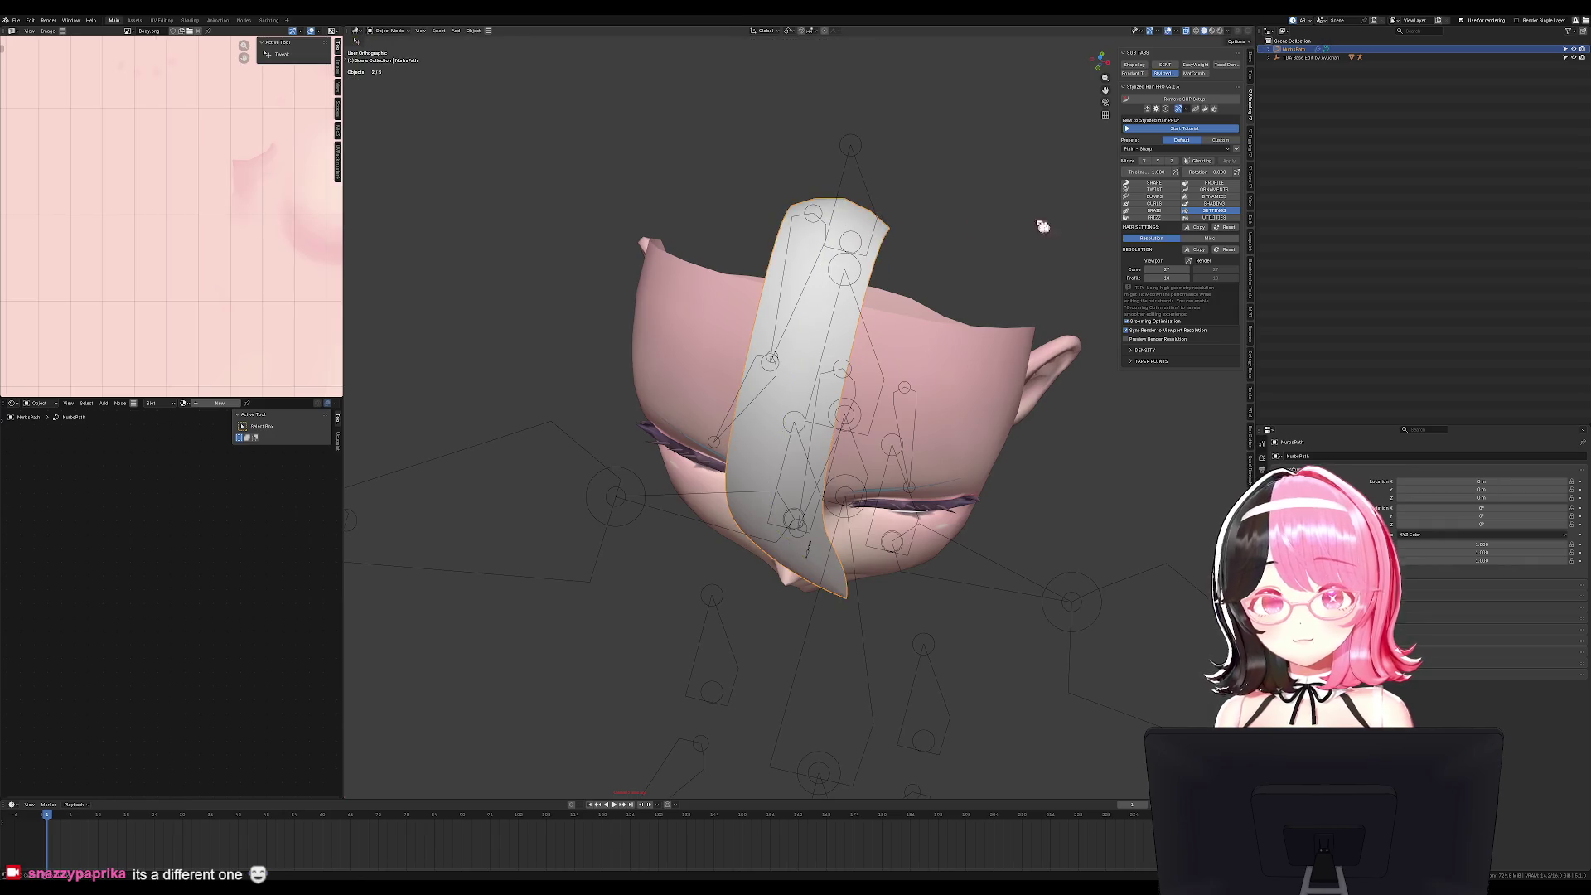
# Thicken the strand at its root by raising Root Size to 0.377.
pyautogui.click(1213, 184)
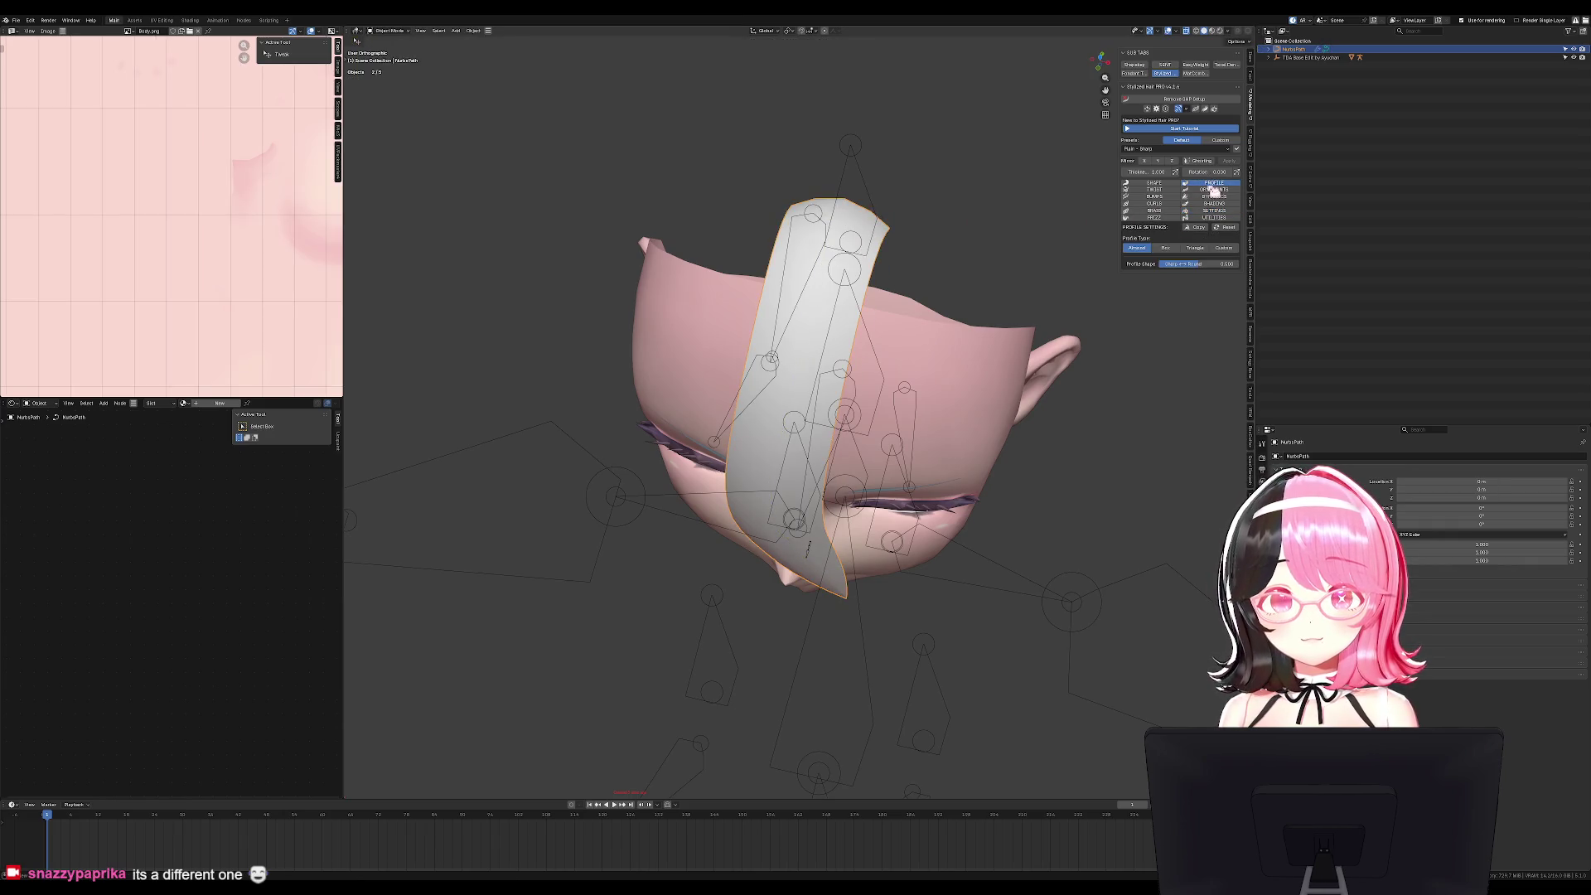
pyautogui.click(1154, 183)
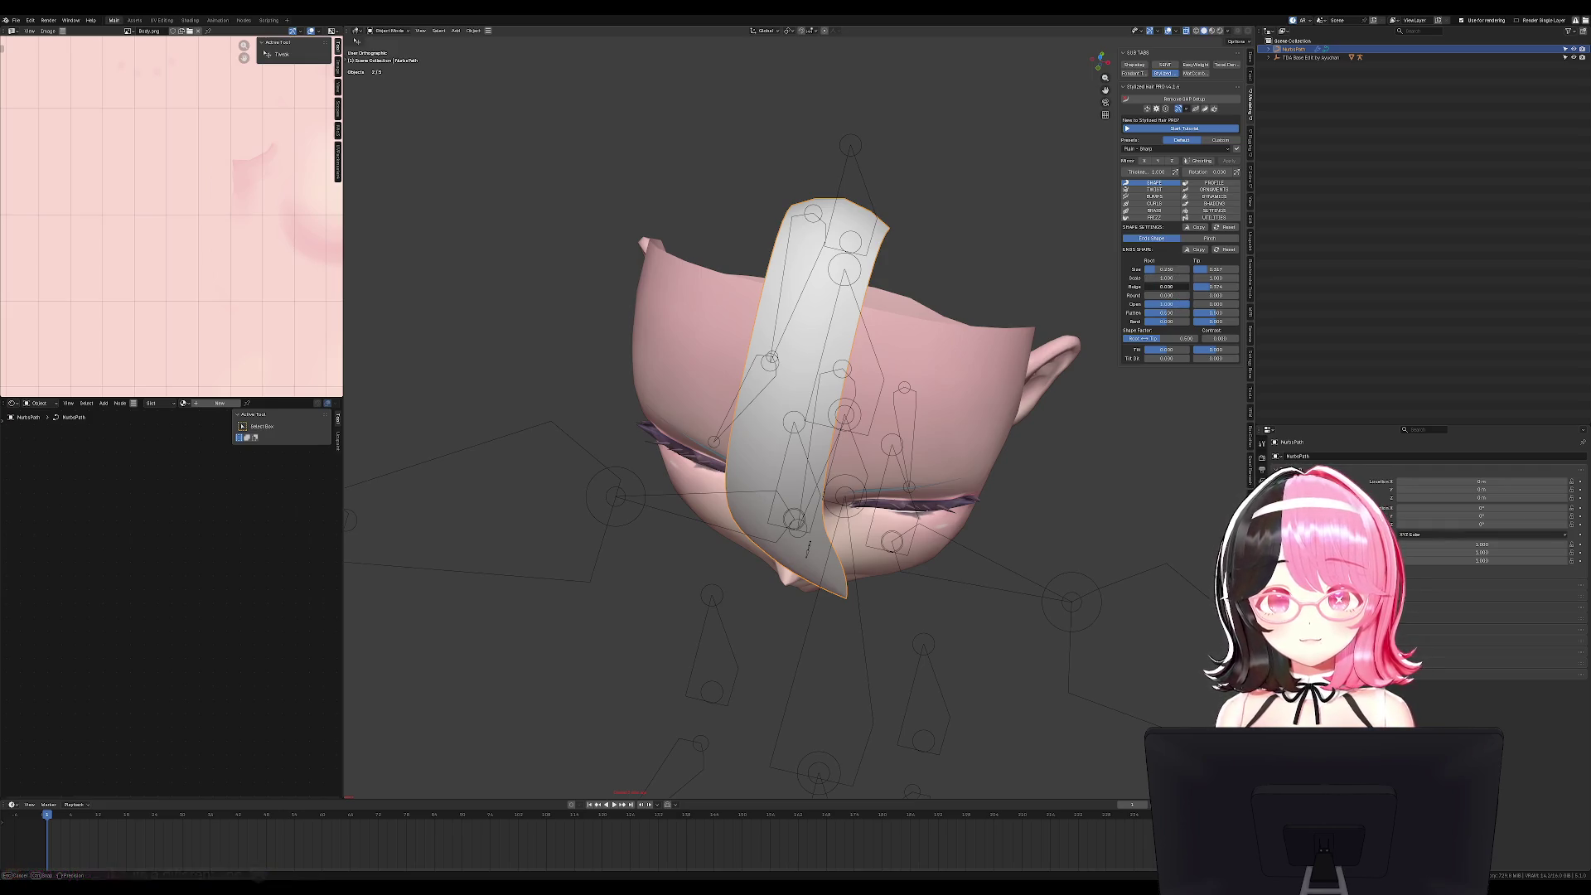
pyautogui.moveTo(1119, 311); pyautogui.dragTo(1091, 231, button='middle')
pyautogui.keyDown('shift'); pyautogui.moveTo(870, 153); pyautogui.dragTo(929, 228, button='middle'); pyautogui.keyUp('shift')
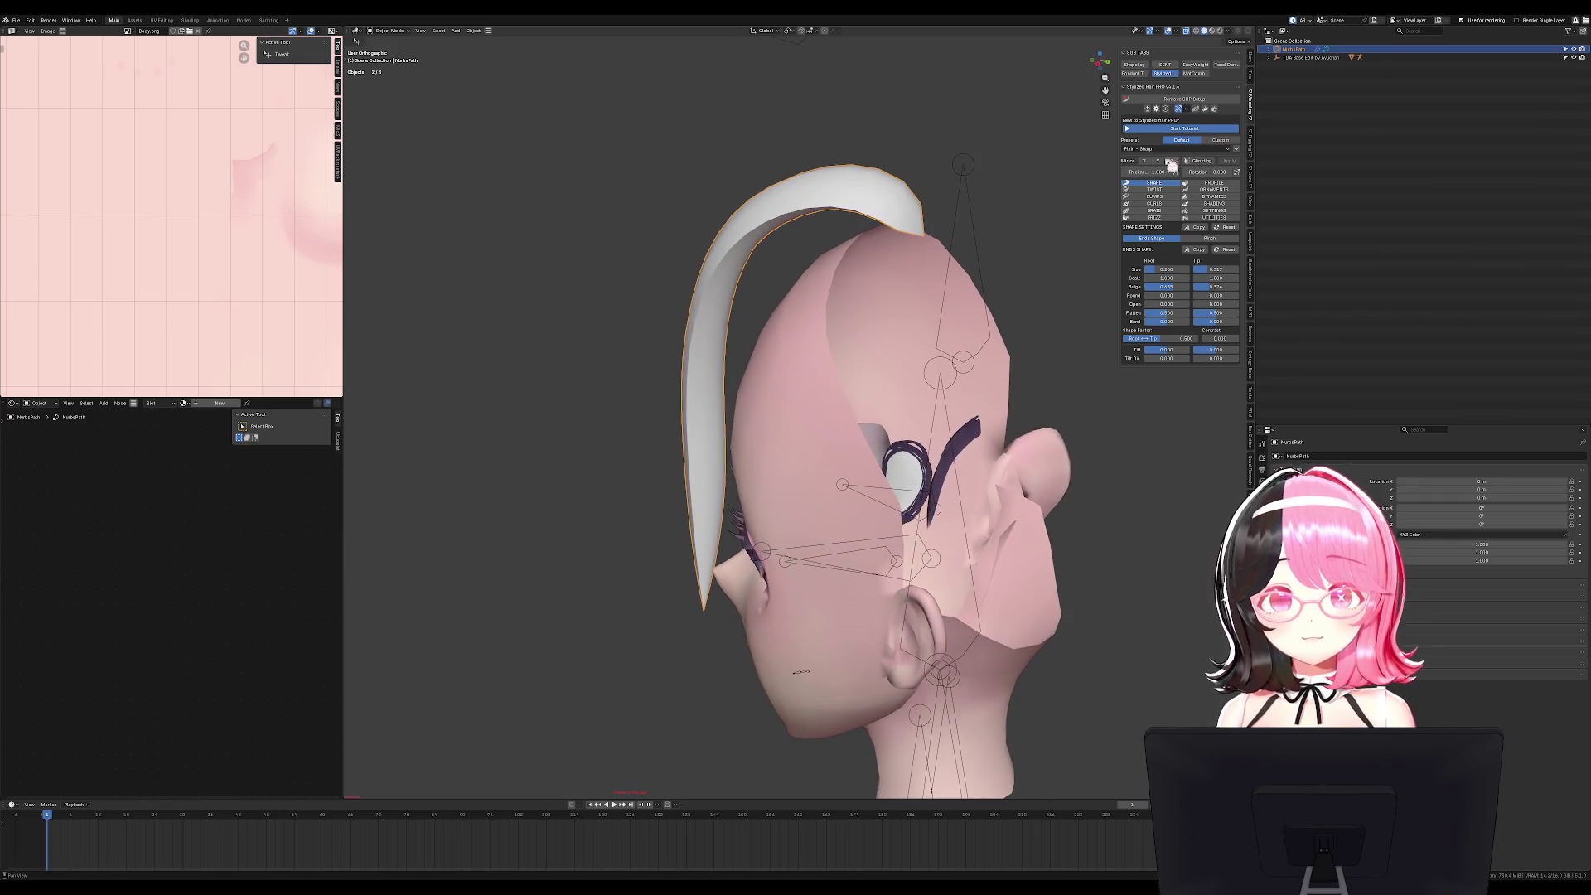
pyautogui.moveTo(814, 199); pyautogui.dragTo(837, 211)
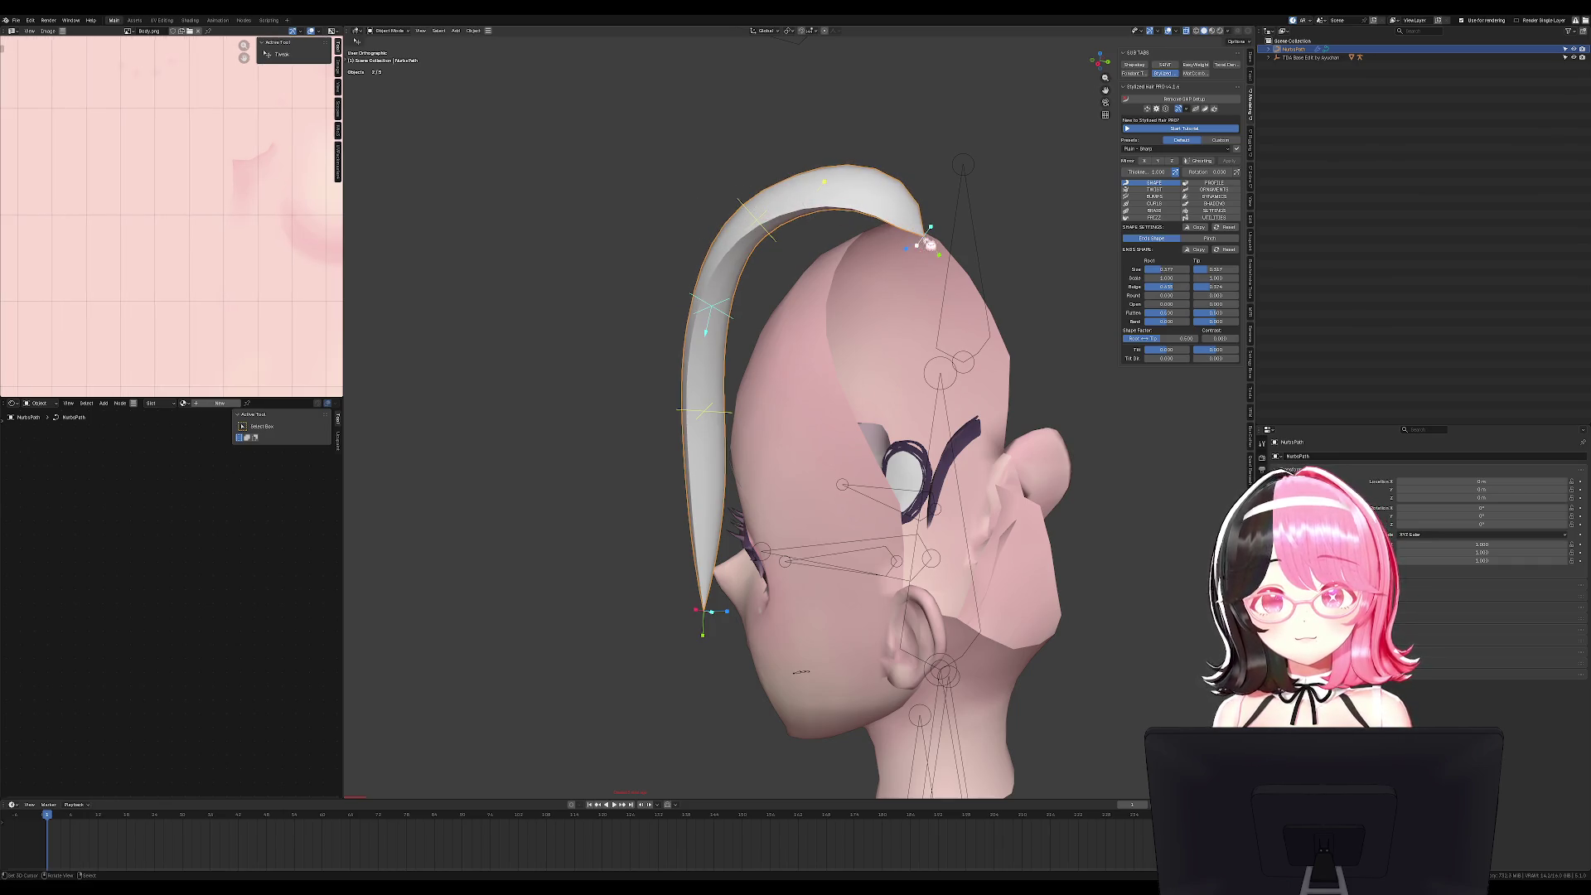
pyautogui.moveTo(939, 259); pyautogui.dragTo(878, 375, button='middle')
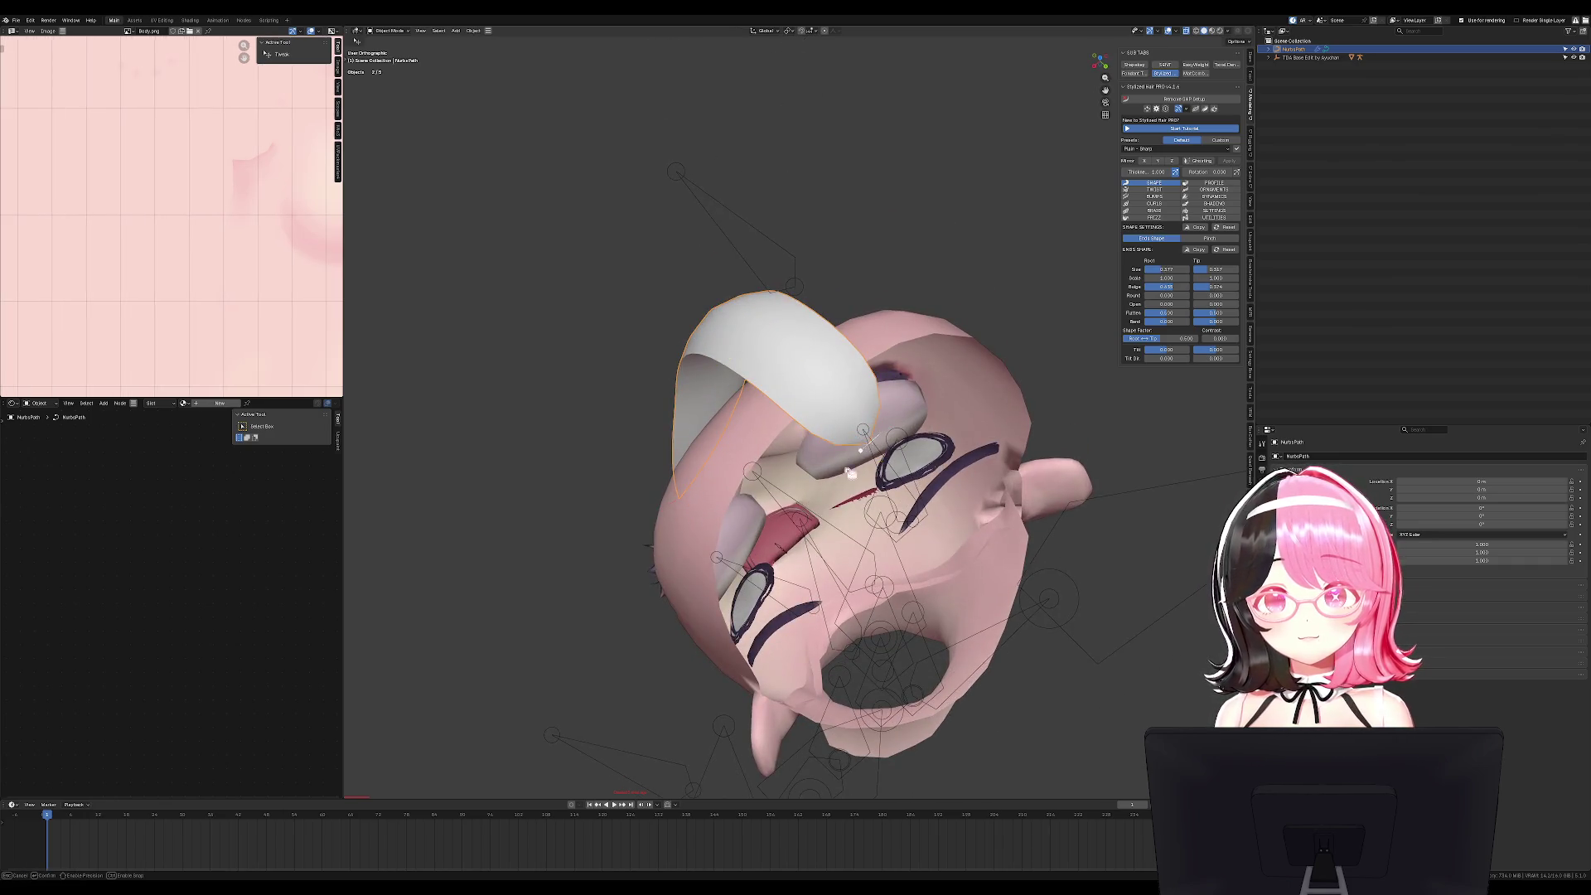
pyautogui.moveTo(864, 443)
pyautogui.moveTo(864, 443); pyautogui.dragTo(874, 448)
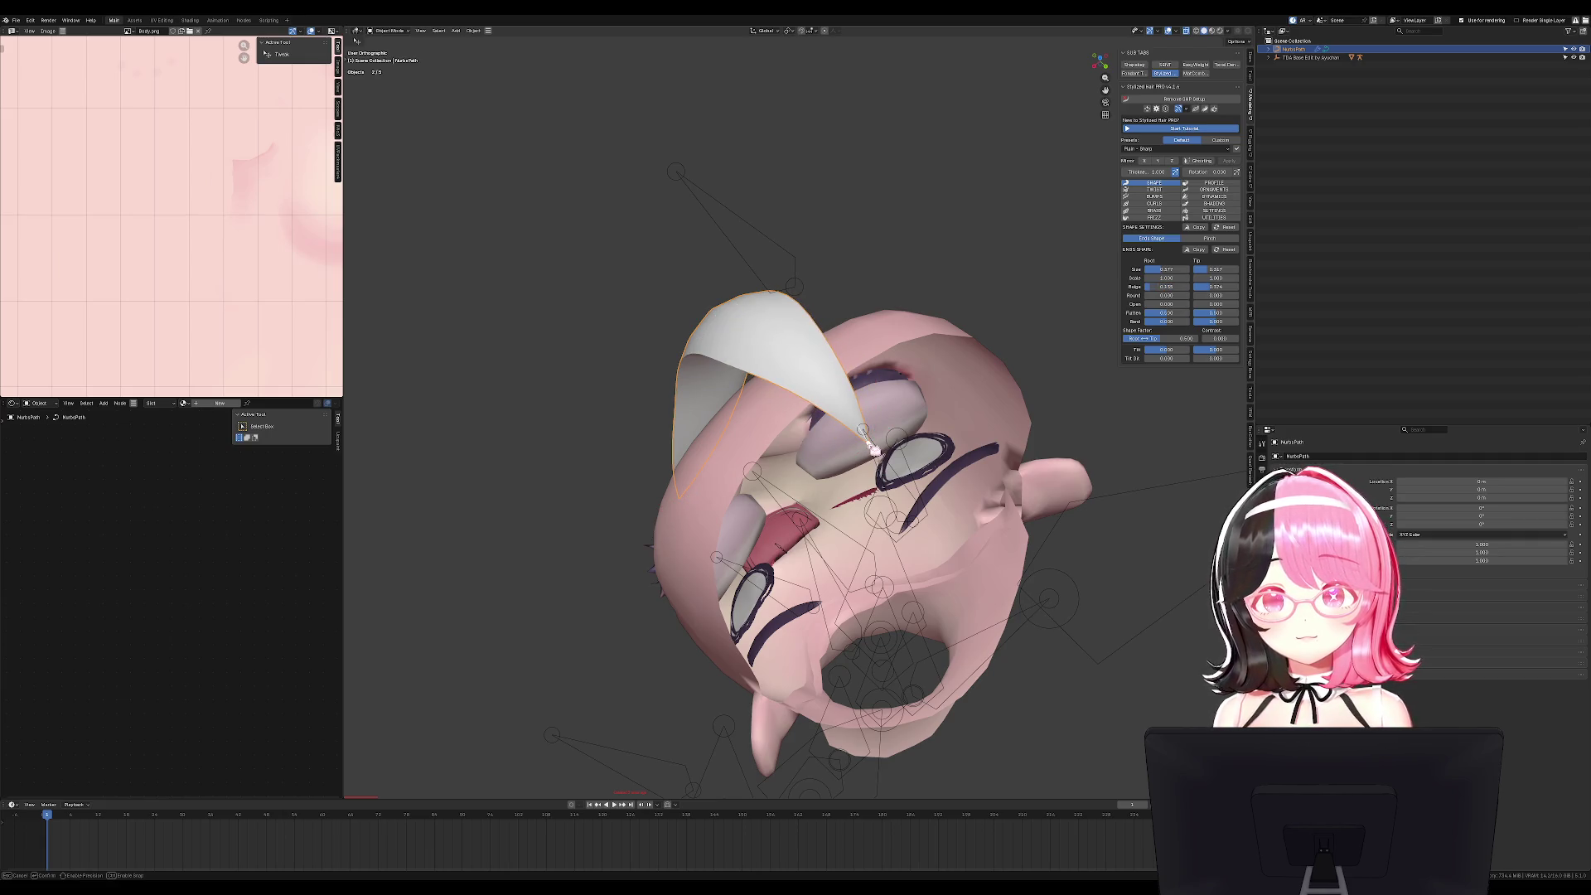
pyautogui.press('KP_1')
# Set the strand's Root Open to 0.277 after cancelling a trial move.
pyautogui.press('g')
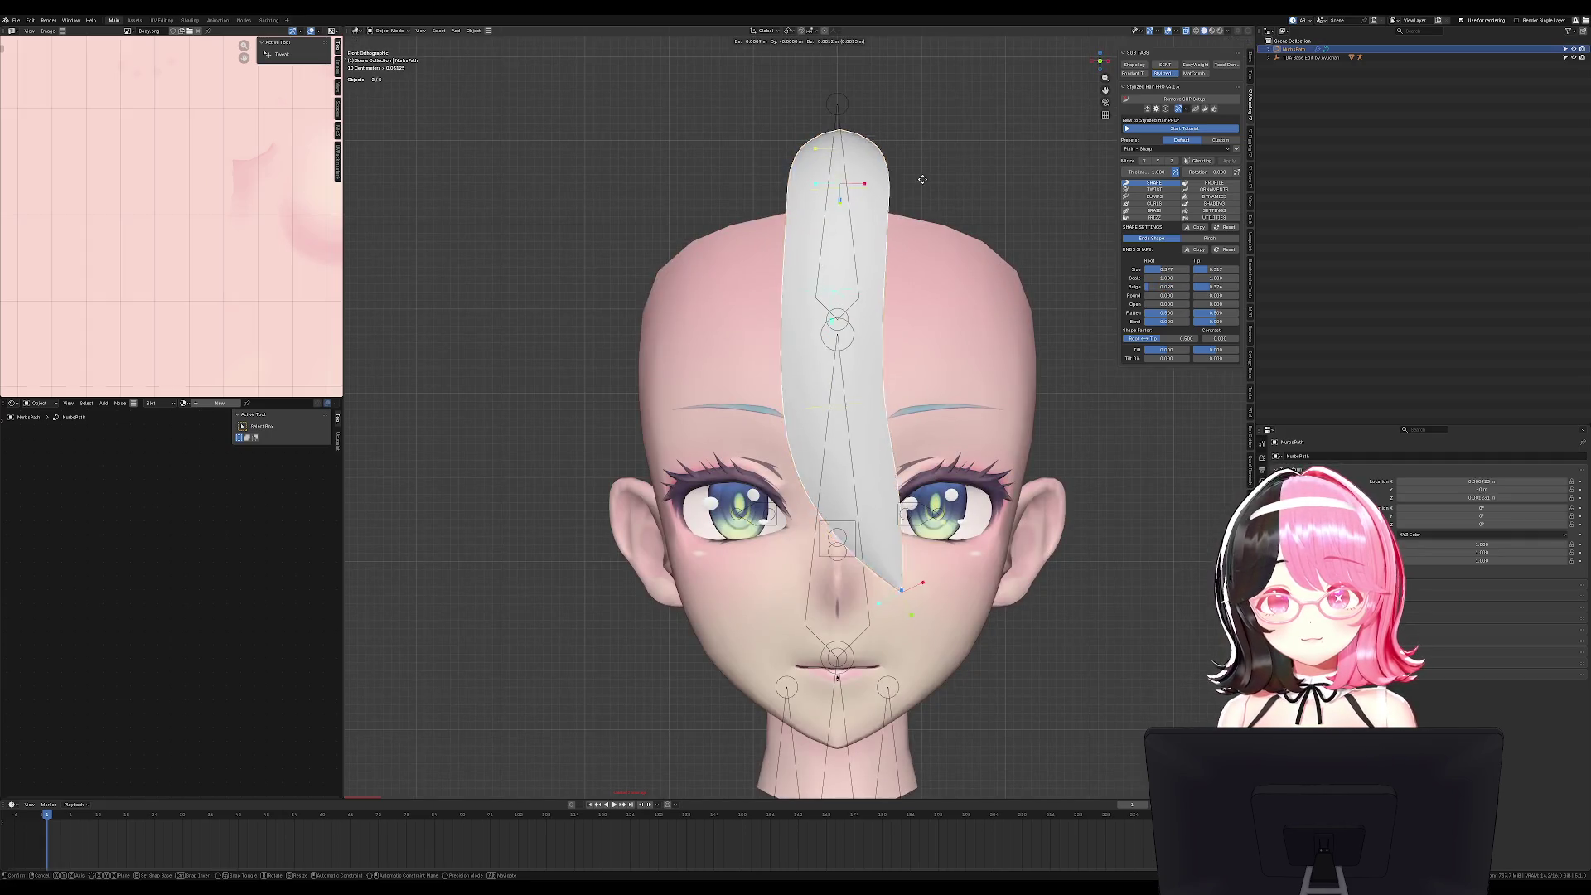
pyautogui.press('KP_3')
pyautogui.click(880, 172)
pyautogui.moveTo(883, 211)
pyautogui.mouseDown(button='middle')
pyautogui.moveTo(812, 174)
pyautogui.moveTo(949, 132)
pyautogui.mouseUp(button='middle')
pyautogui.press('g')
pyautogui.press('Escape')
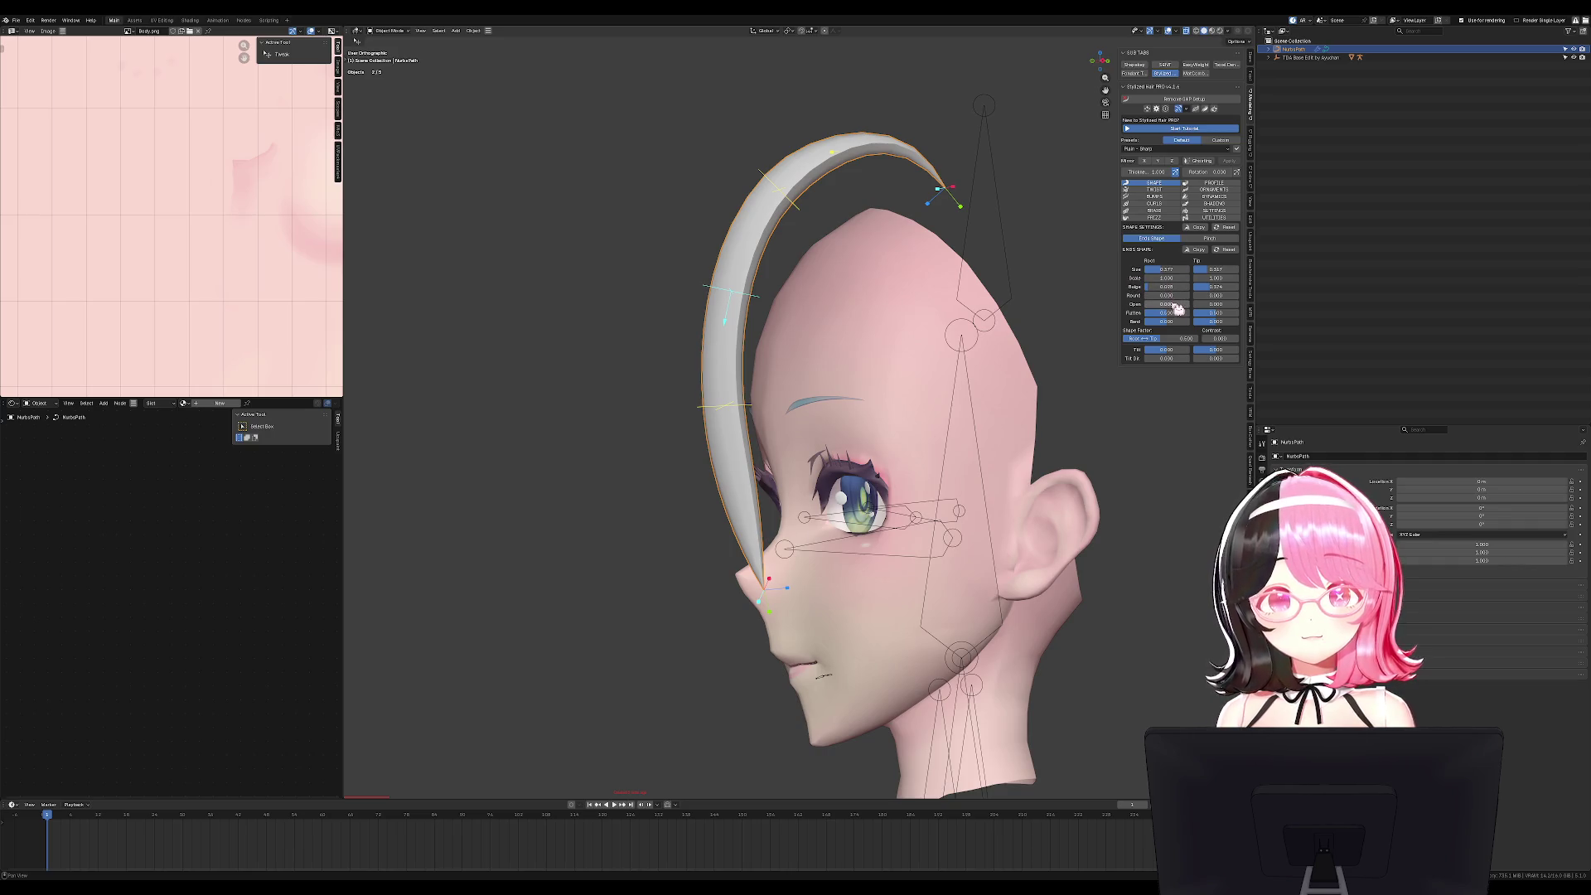
pyautogui.moveTo(1174, 305); pyautogui.dragTo(1197, 305)
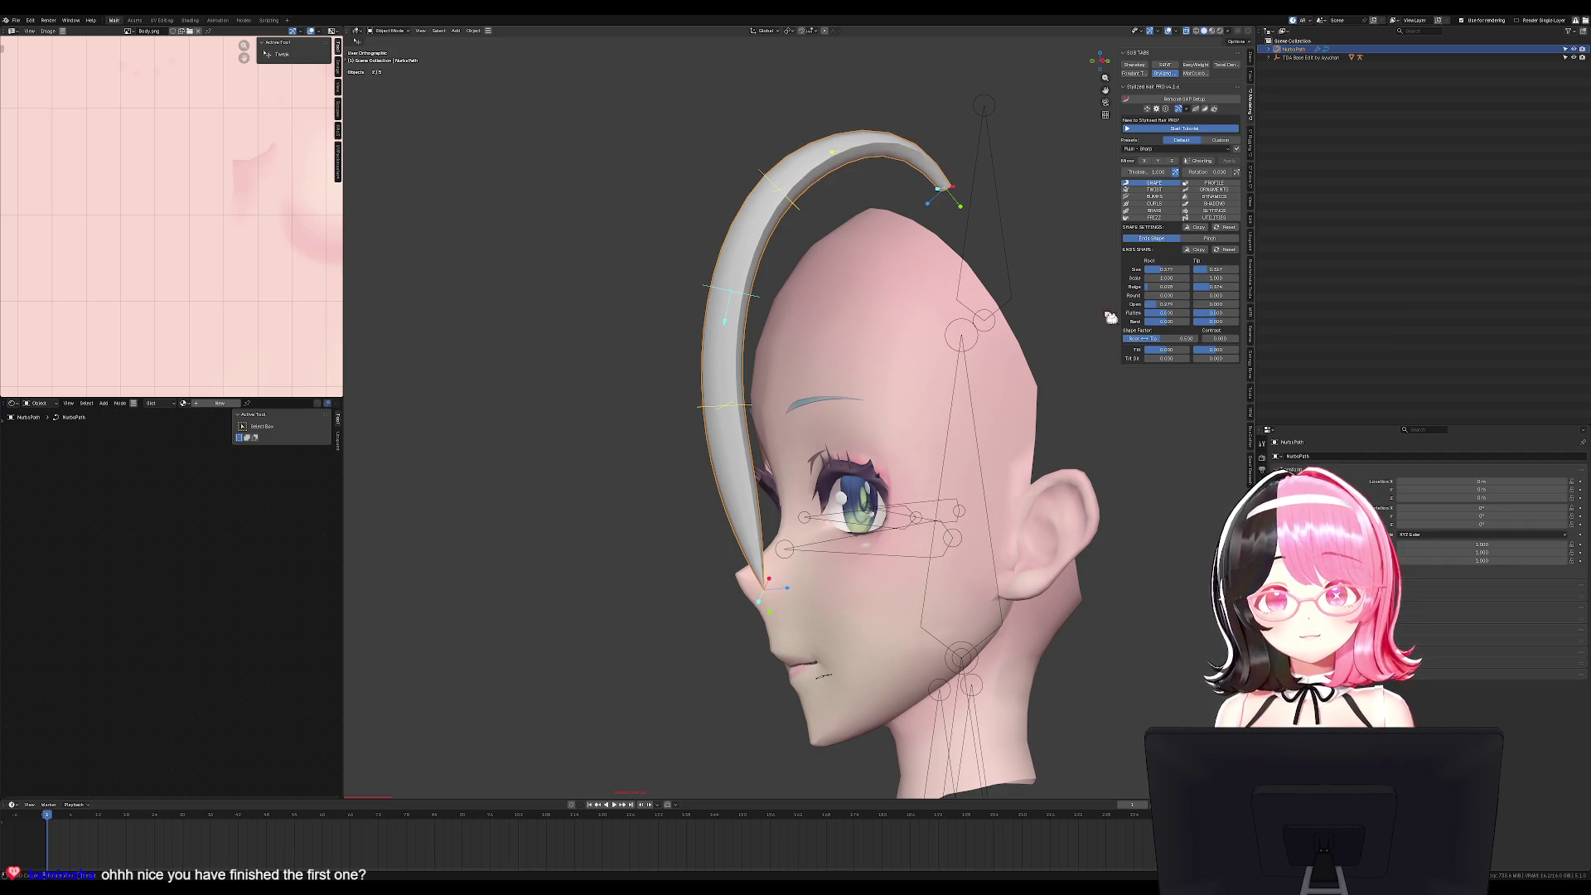
pyautogui.hotkey('alt', 'a')
pyautogui.moveTo(870, 306)
pyautogui.mouseDown(button='middle')
pyautogui.moveTo(953, 307)
pyautogui.moveTo(827, 305)
pyautogui.mouseUp(button='middle')
pyautogui.press('KP_3')
# Rotate the strand's curve around the face, then undo the rotation.
pyautogui.click(715, 479)
pyautogui.press('Tab')
pyautogui.press('r')
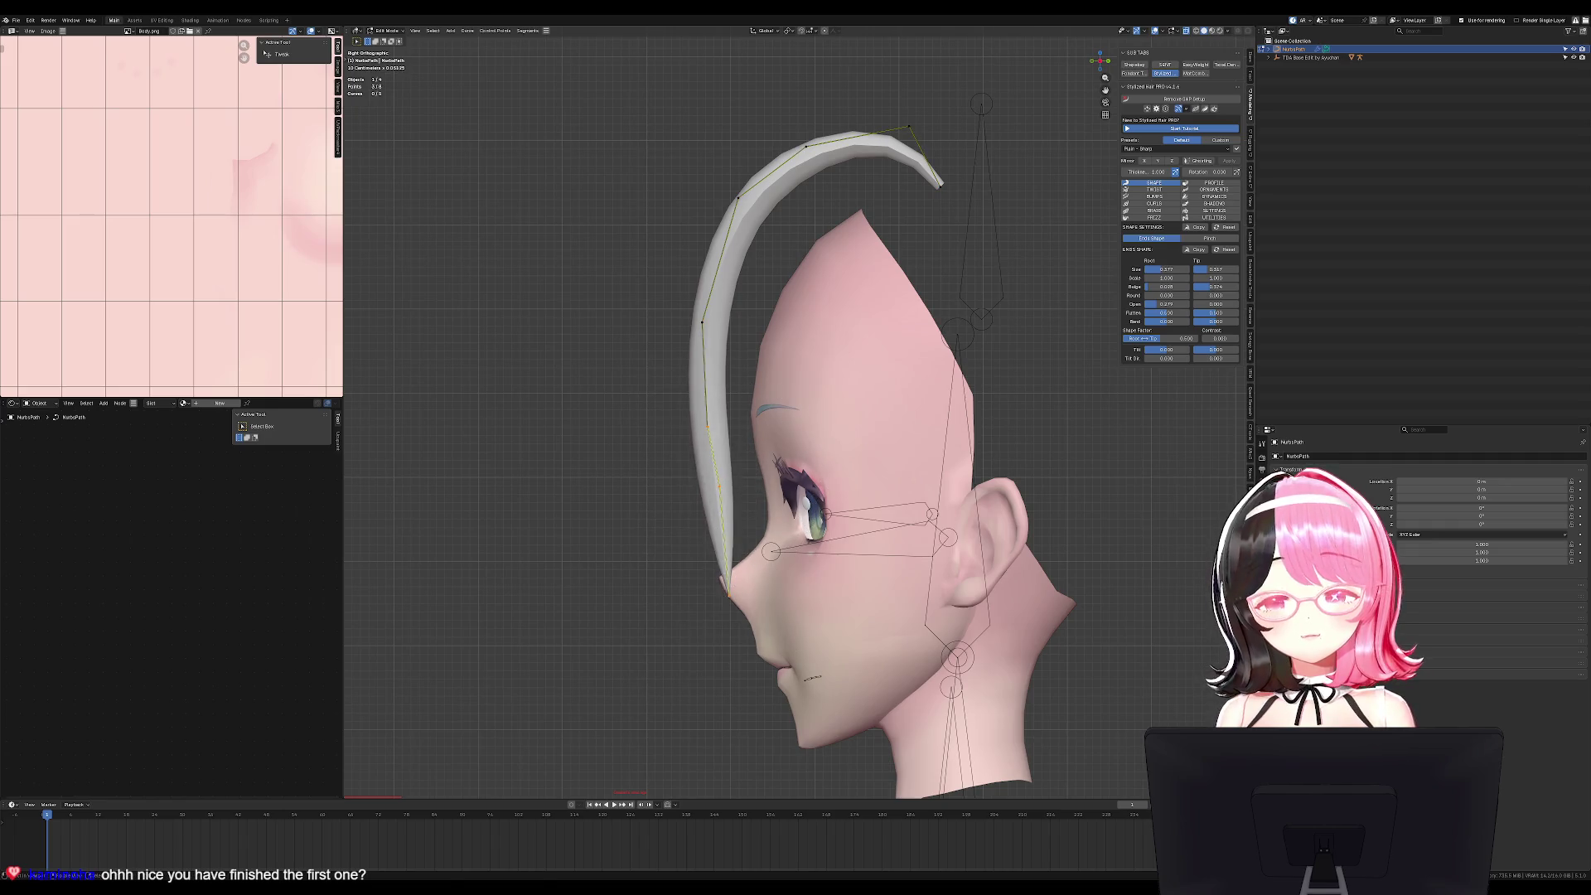
pyautogui.click(880, 536)
pyautogui.hotkey('ctrl', 'z')
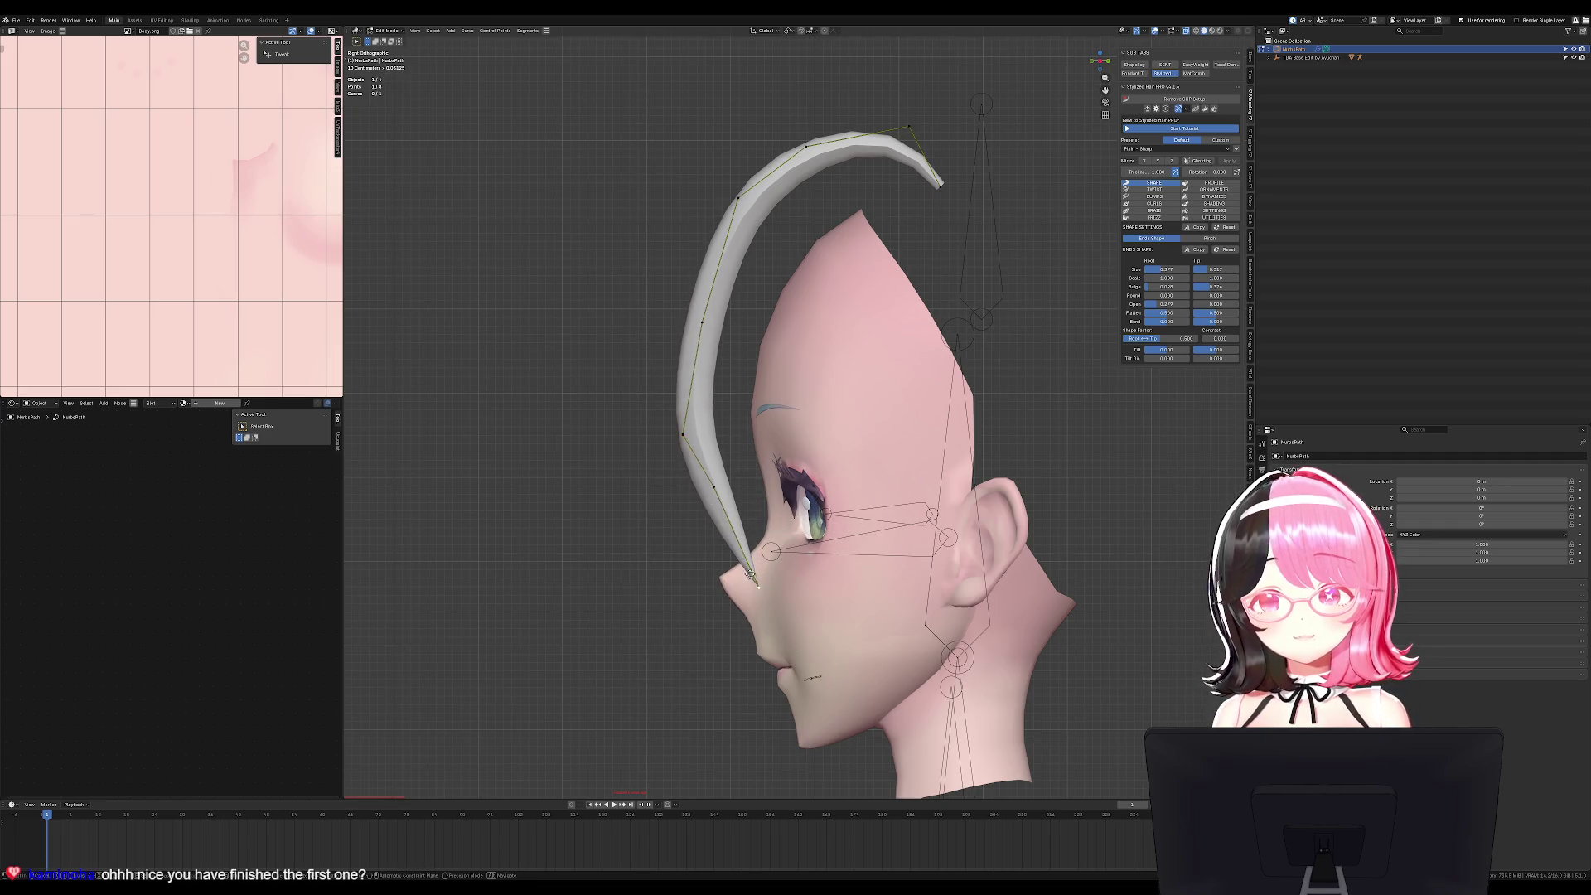
# Reposition the control points so the strand hugs the forehead with a flatter upper arc.
pyautogui.moveTo(712, 489); pyautogui.dragTo(716, 511)
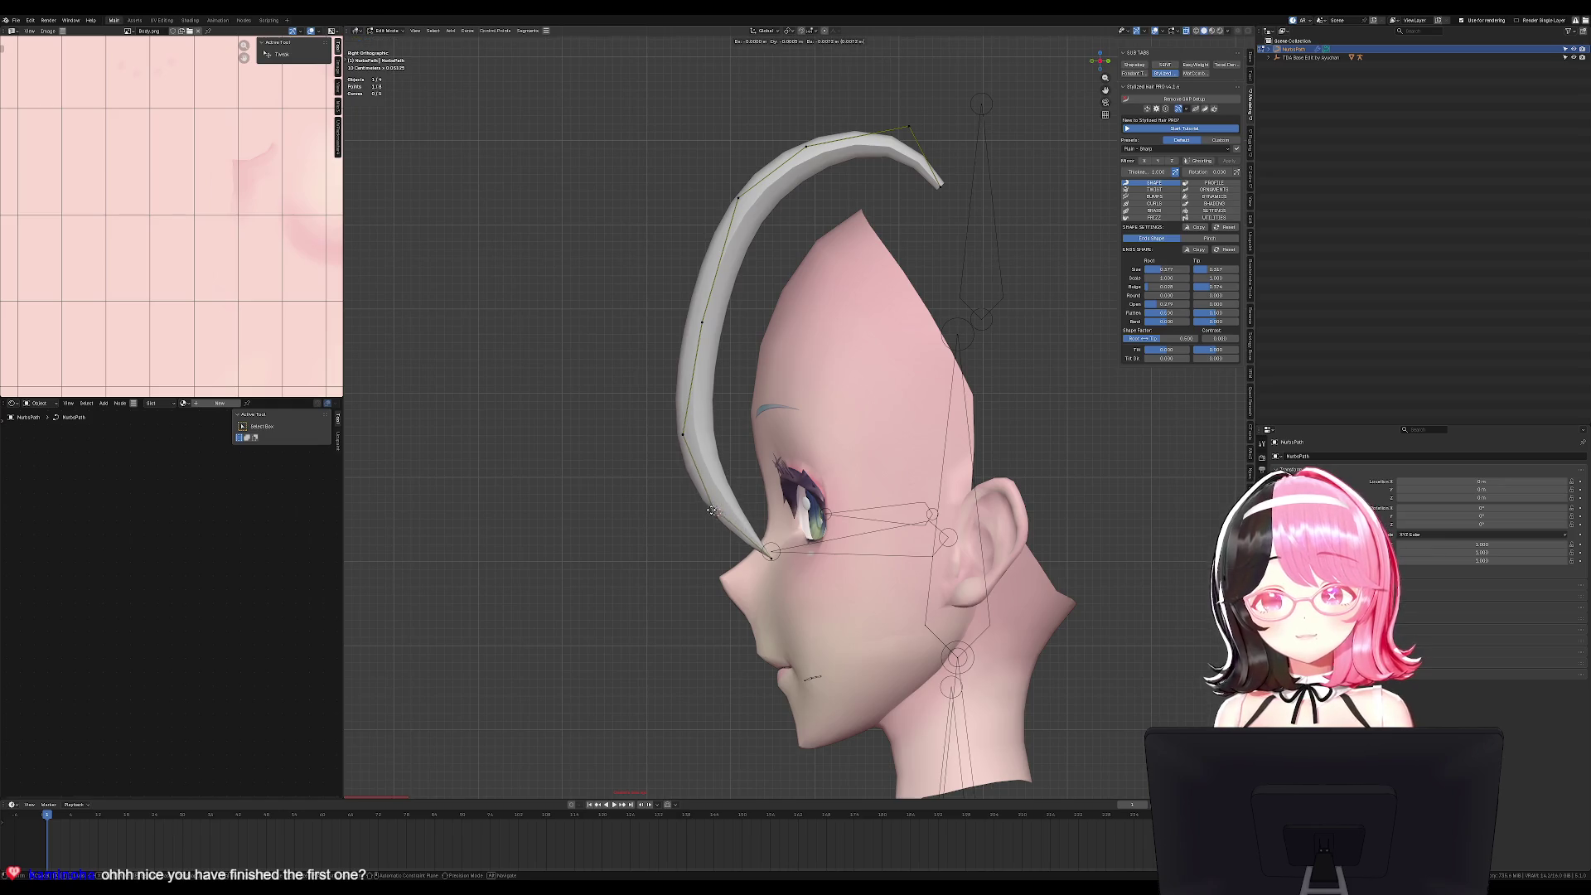
pyautogui.moveTo(682, 433); pyautogui.dragTo(690, 414)
pyautogui.moveTo(703, 323); pyautogui.dragTo(717, 333)
pyautogui.moveTo(738, 197)
pyautogui.mouseDown()
pyautogui.moveTo(730, 166)
pyautogui.moveTo(818, 167)
pyautogui.mouseUp()
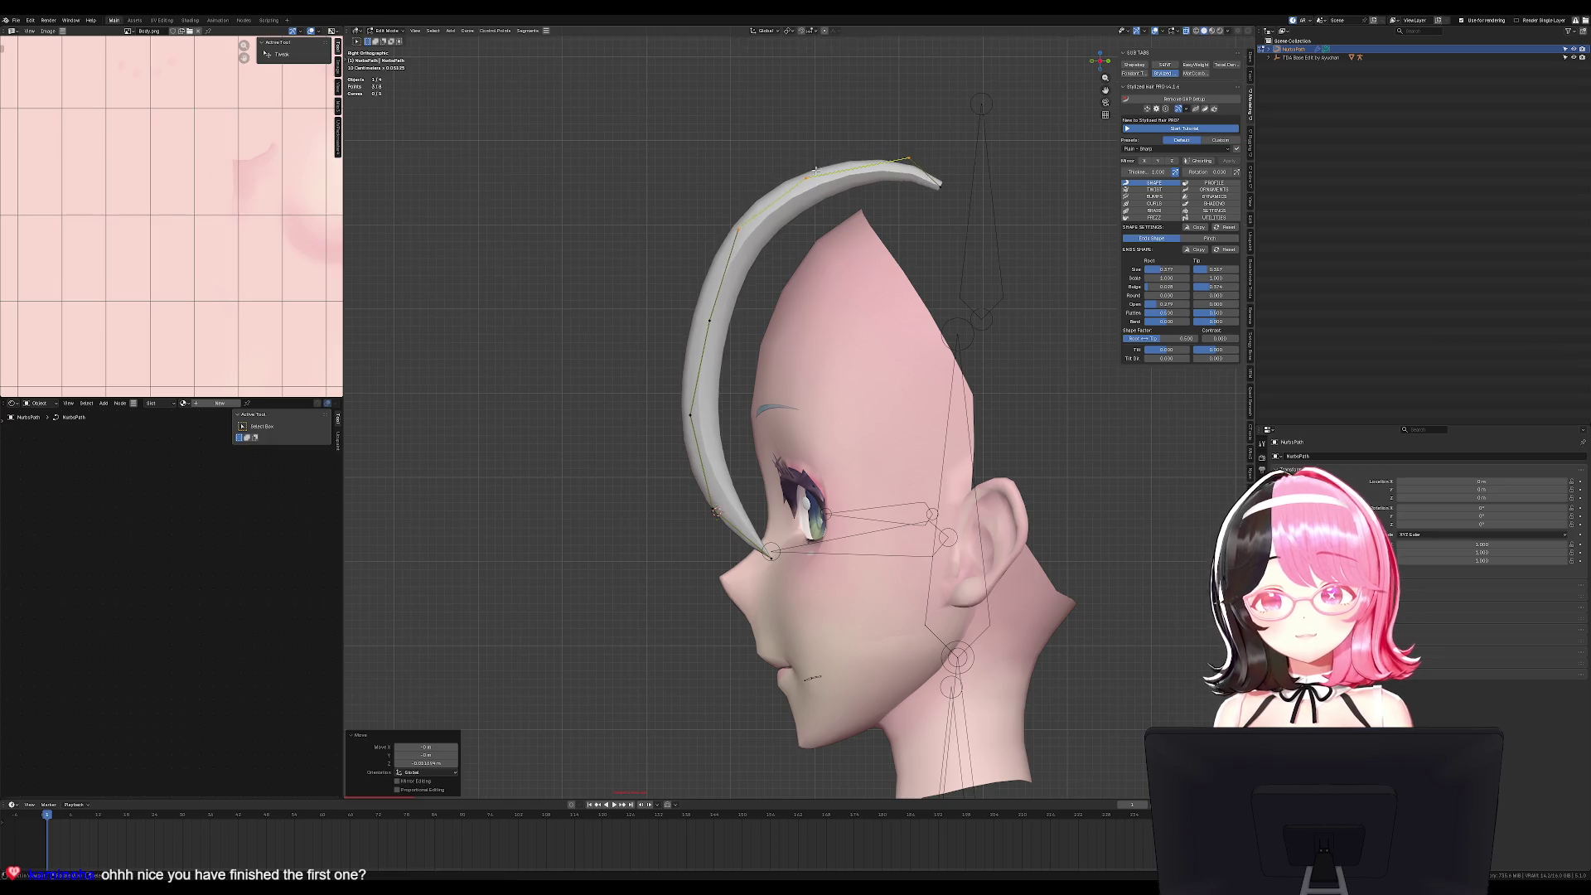
pyautogui.press('KP_1')
pyautogui.press('Tab')
pyautogui.moveTo(994, 249); pyautogui.dragTo(1065, 273, button='middle')
pyautogui.press('KP_1')
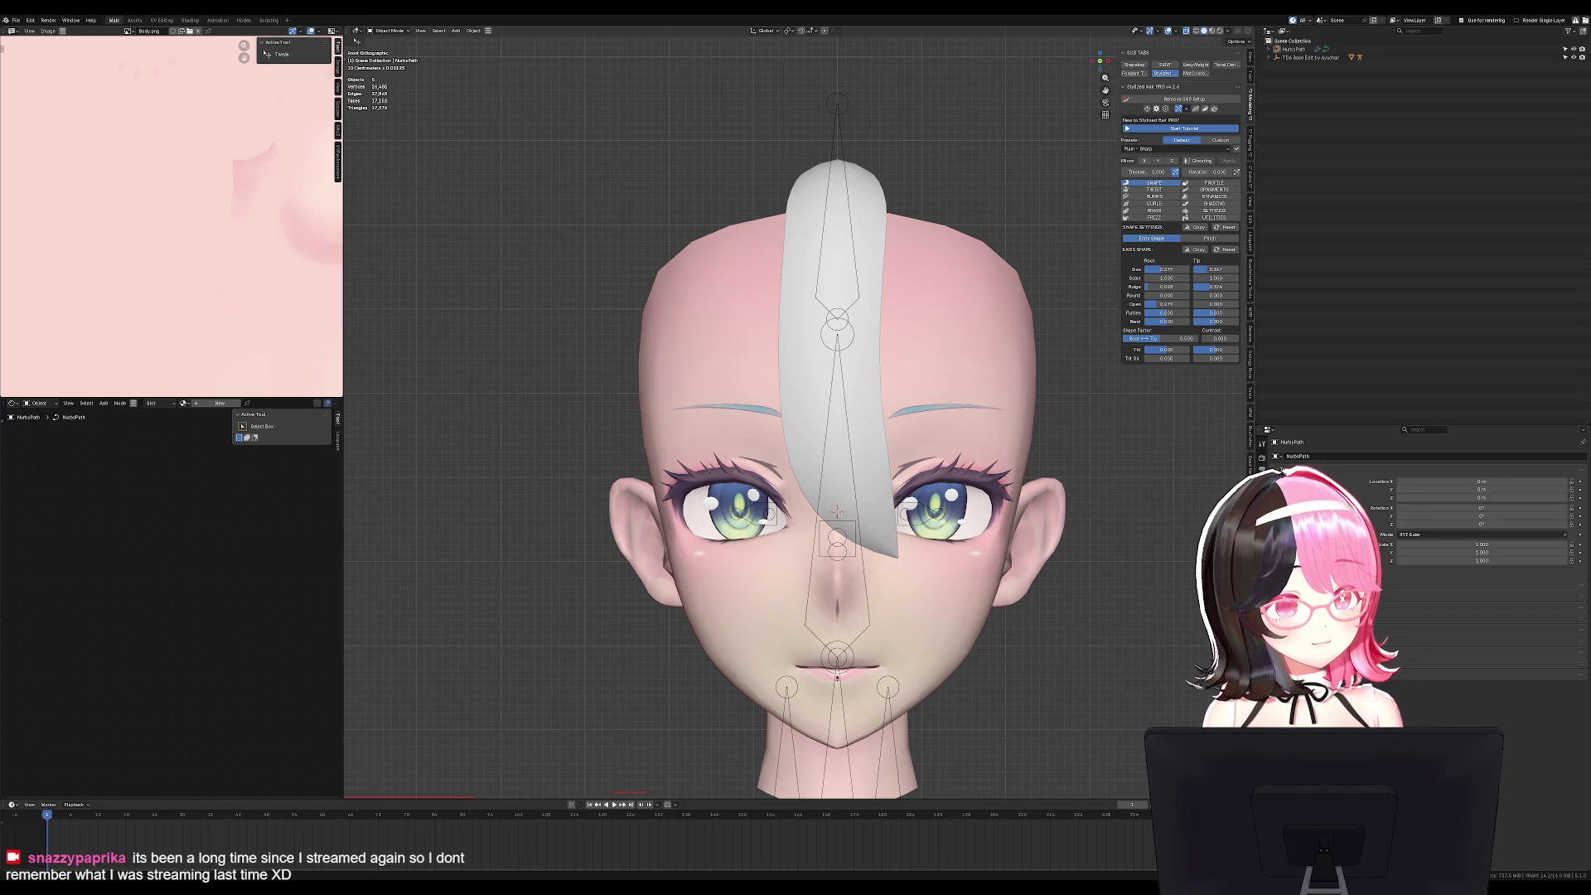
# Select the hair strand's tip and narrow its tip bulge to 0.320.
pyautogui.click(861, 466)
pyautogui.press('Tab')
pyautogui.click(898, 559)
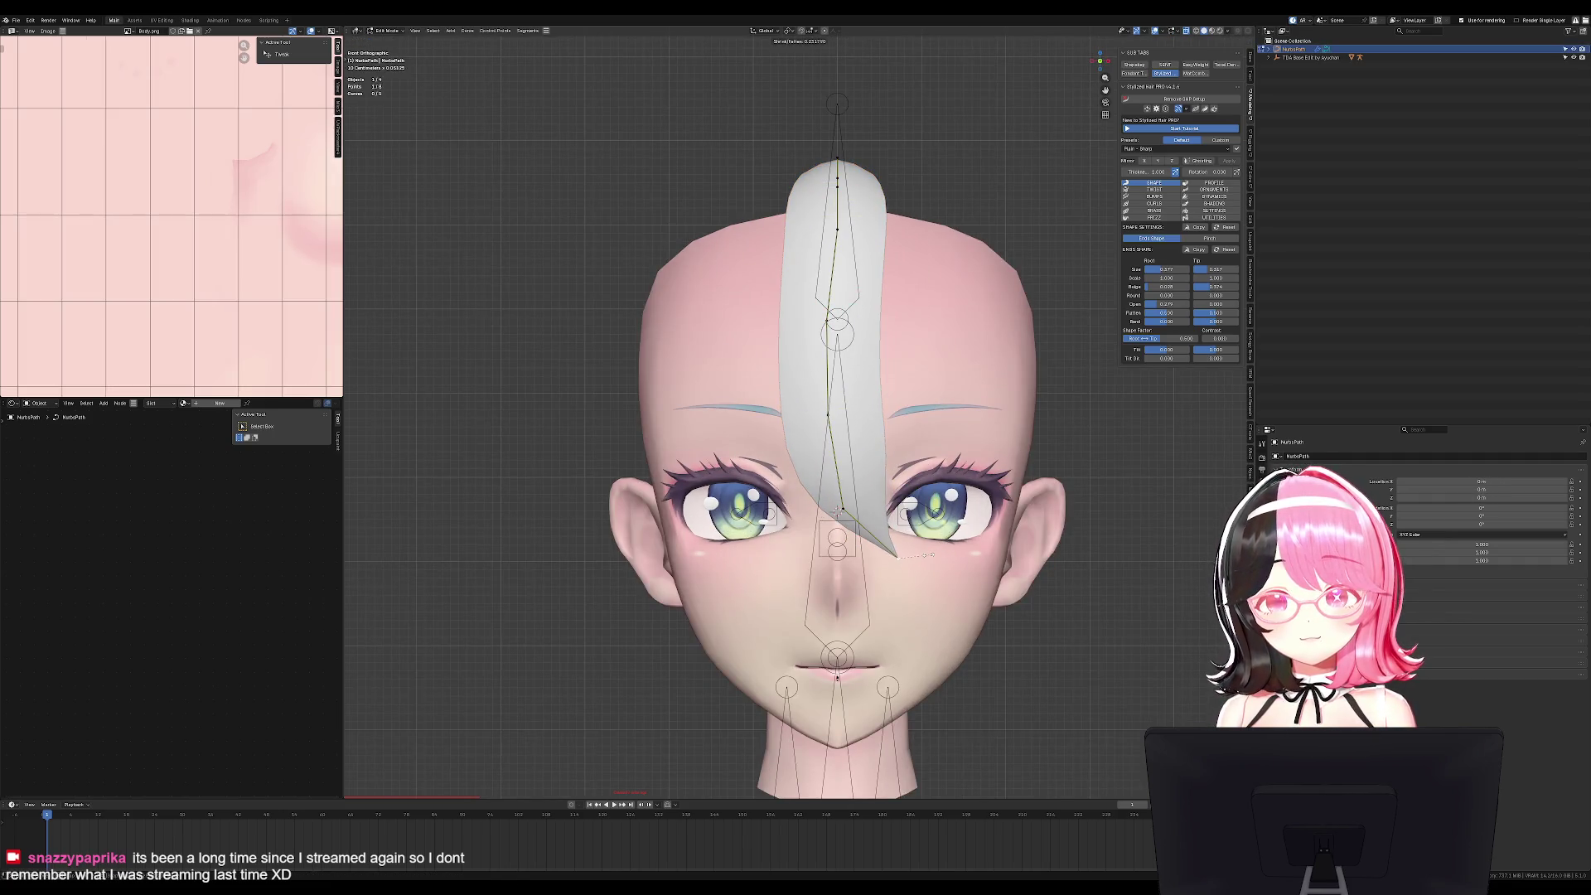
pyautogui.press('Tab')
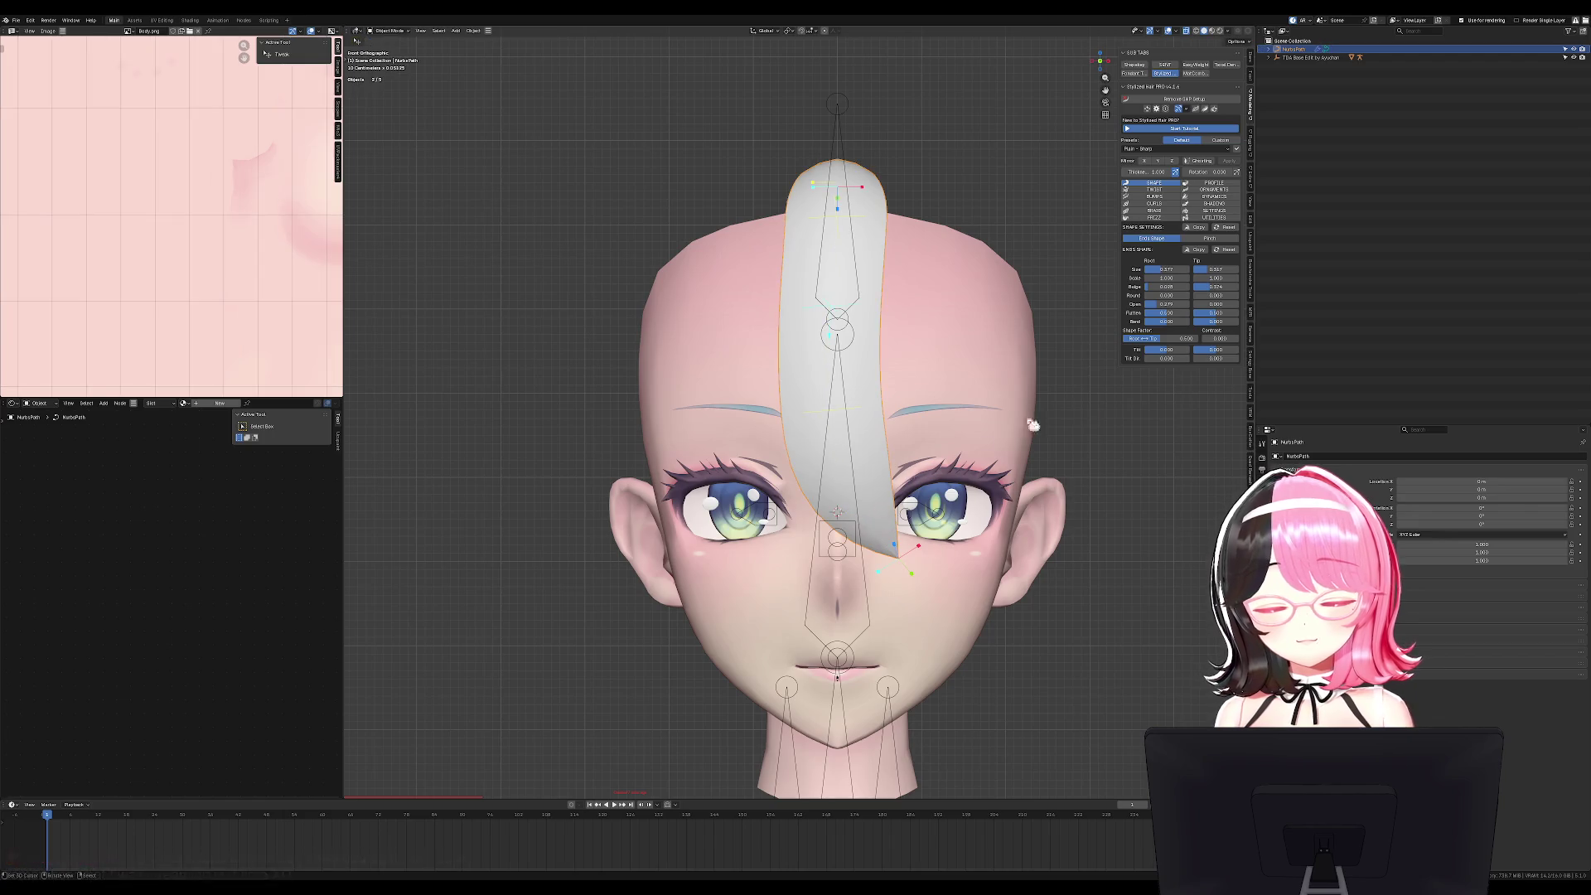
pyautogui.moveTo(1229, 292); pyautogui.dragTo(1102, 368)
# Inspect the strand from the side and front views, toggling in and out of point editing.
pyautogui.press('KP_3')
pyautogui.press('g')
pyautogui.press('Escape')
pyautogui.moveTo(980, 164); pyautogui.dragTo(997, 288, button='middle')
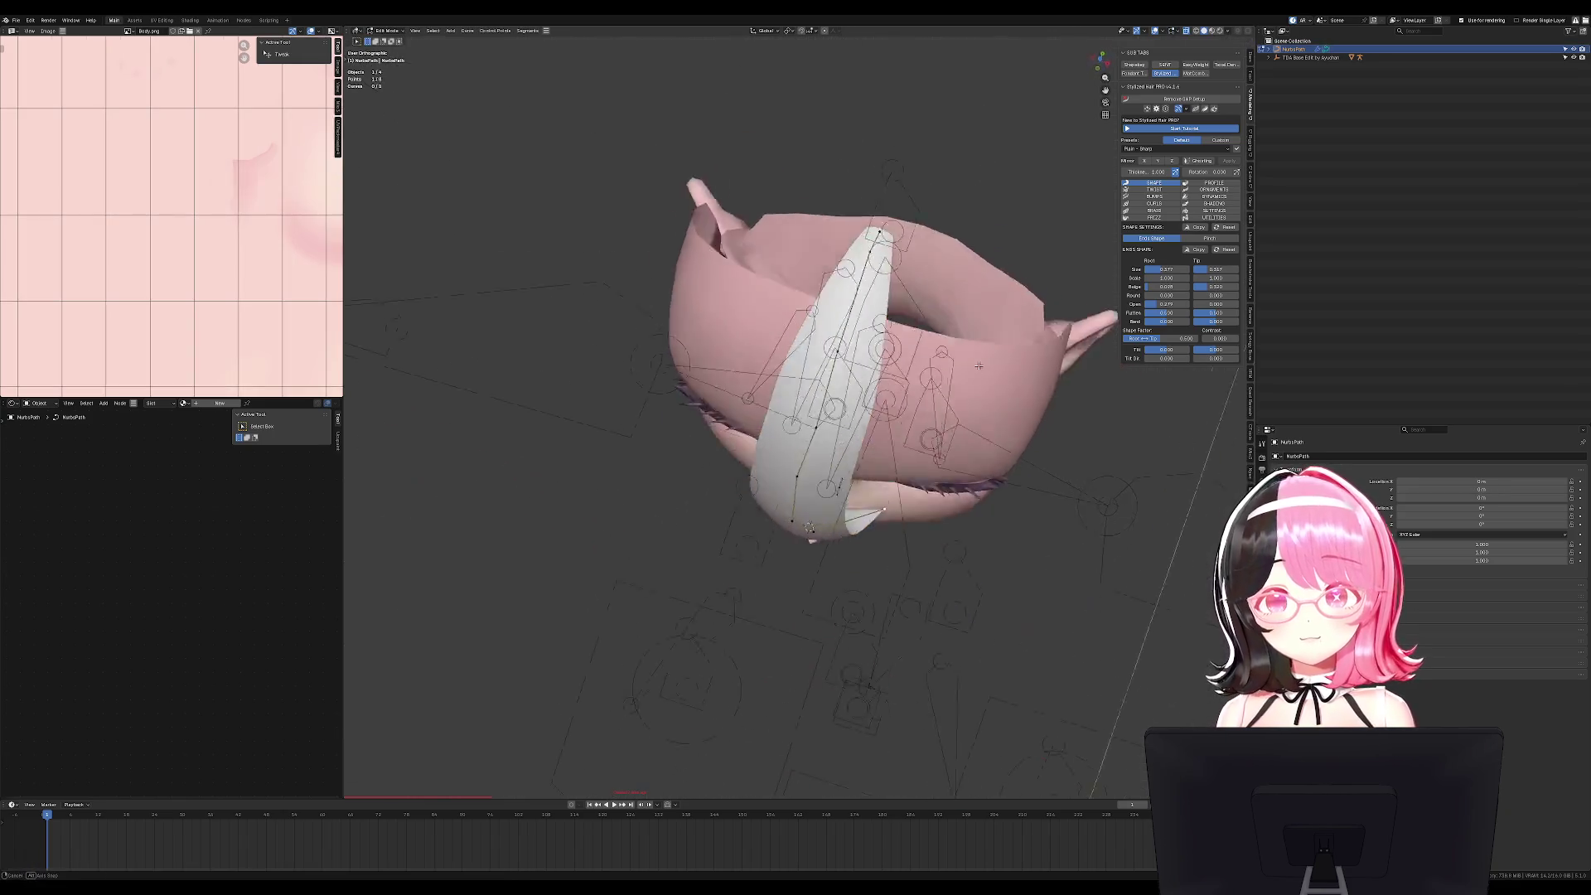
pyautogui.press('KP_1')
pyautogui.press('Tab')
pyautogui.press('Tab')
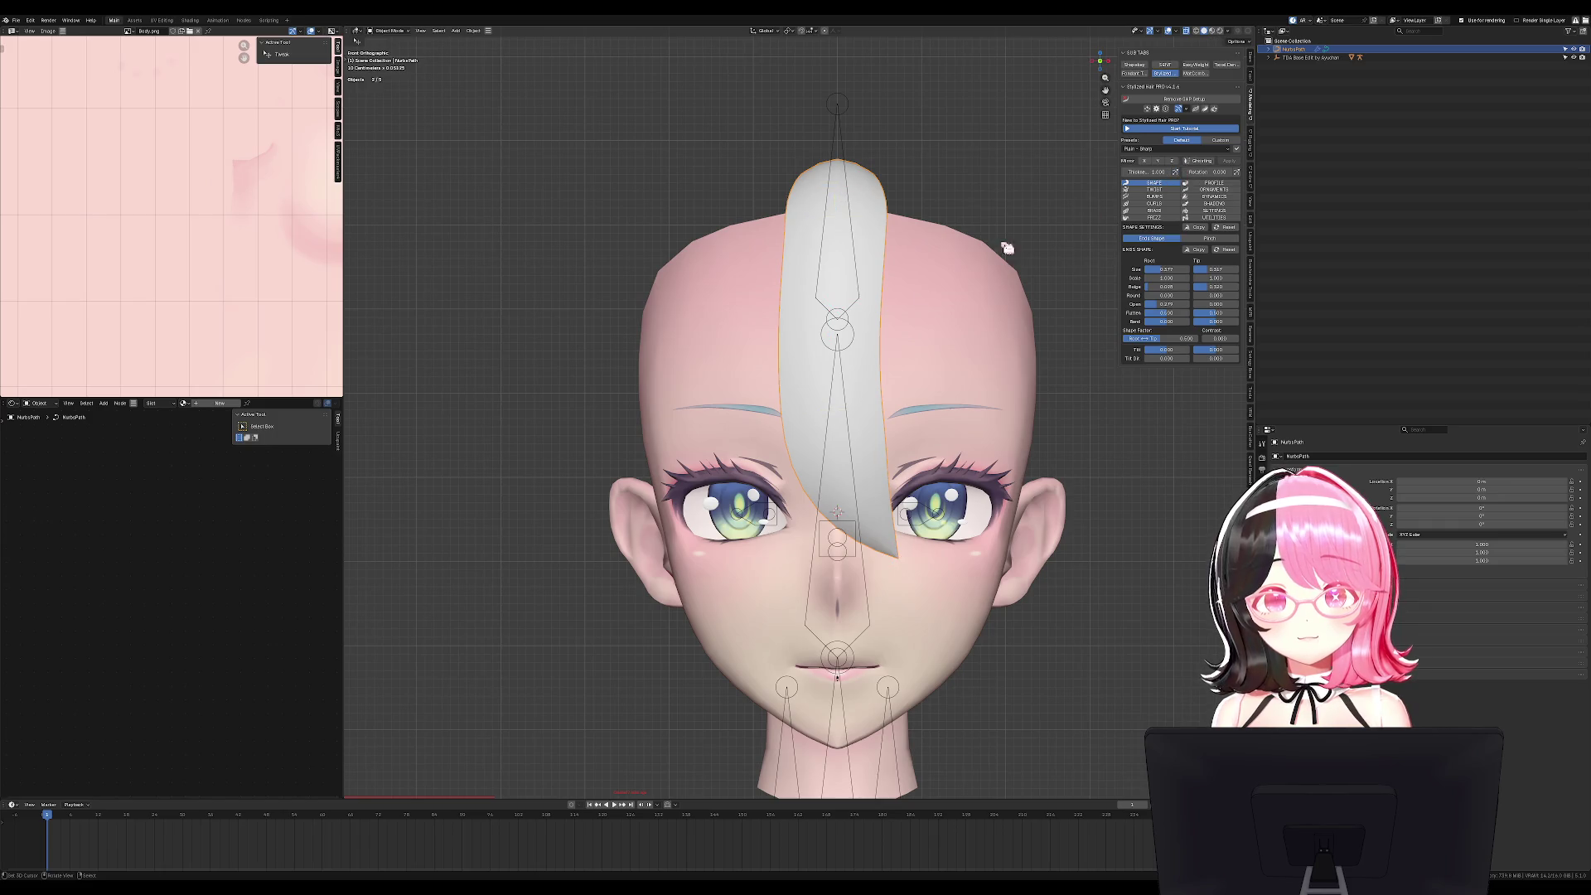
pyautogui.moveTo(1128, 314); pyautogui.dragTo(919, 524, button='middle')
pyautogui.press('KP_1')
pyautogui.press('Tab')
pyautogui.press('KP_3')
pyautogui.press('g')
pyautogui.press('Escape')
# Select all the strand's points, rotate them and nudge the strand into position.
pyautogui.press('a')
pyautogui.press('c')
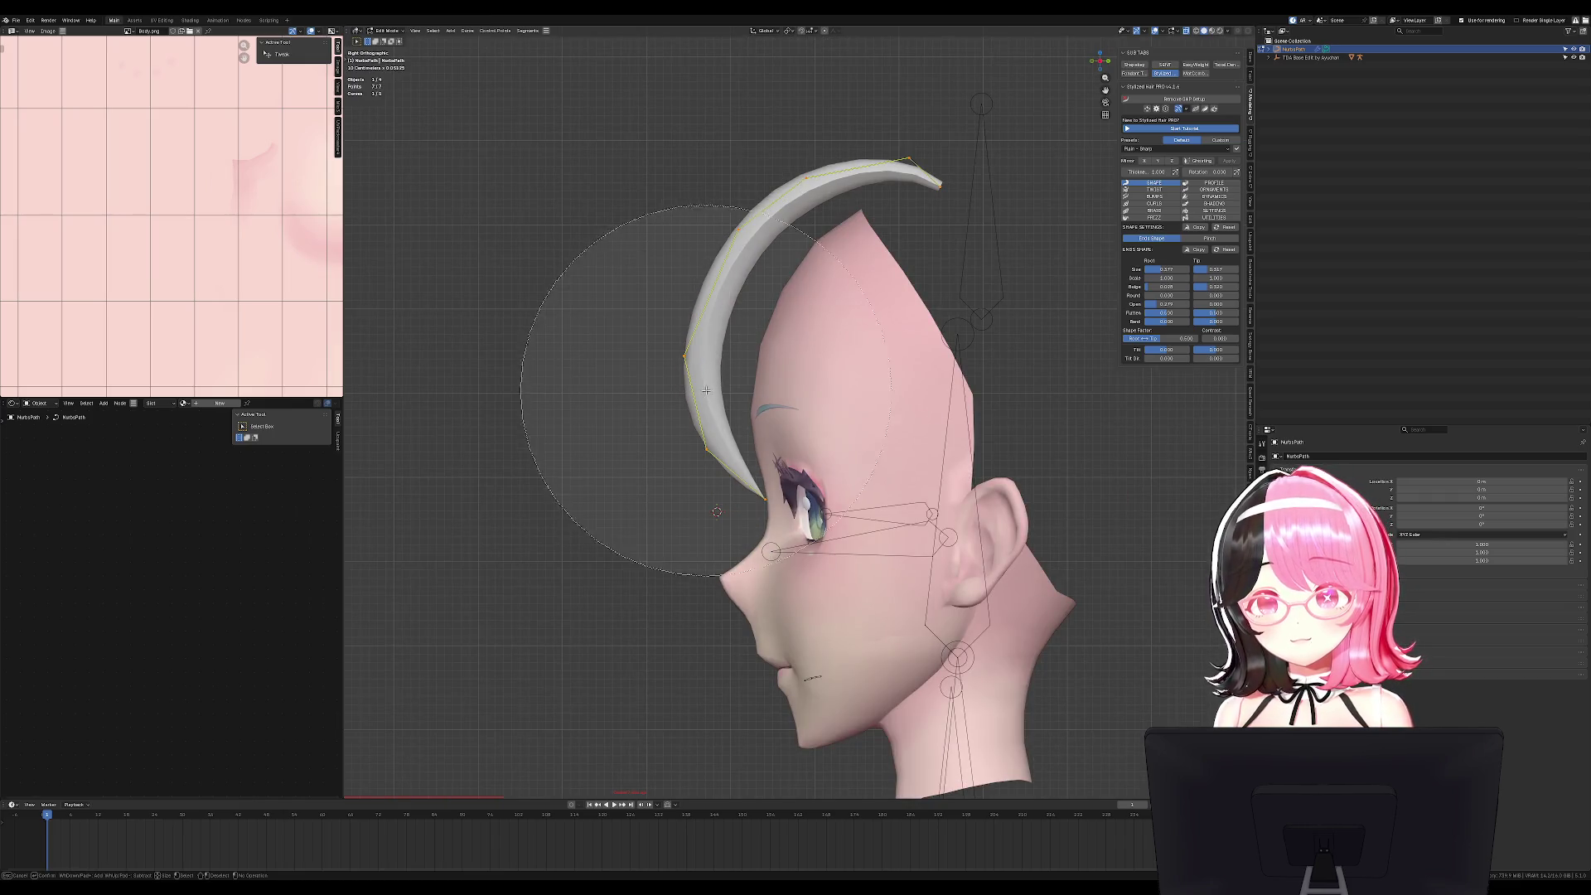
pyautogui.press('Escape')
pyautogui.press('r')
pyautogui.click(836, 470)
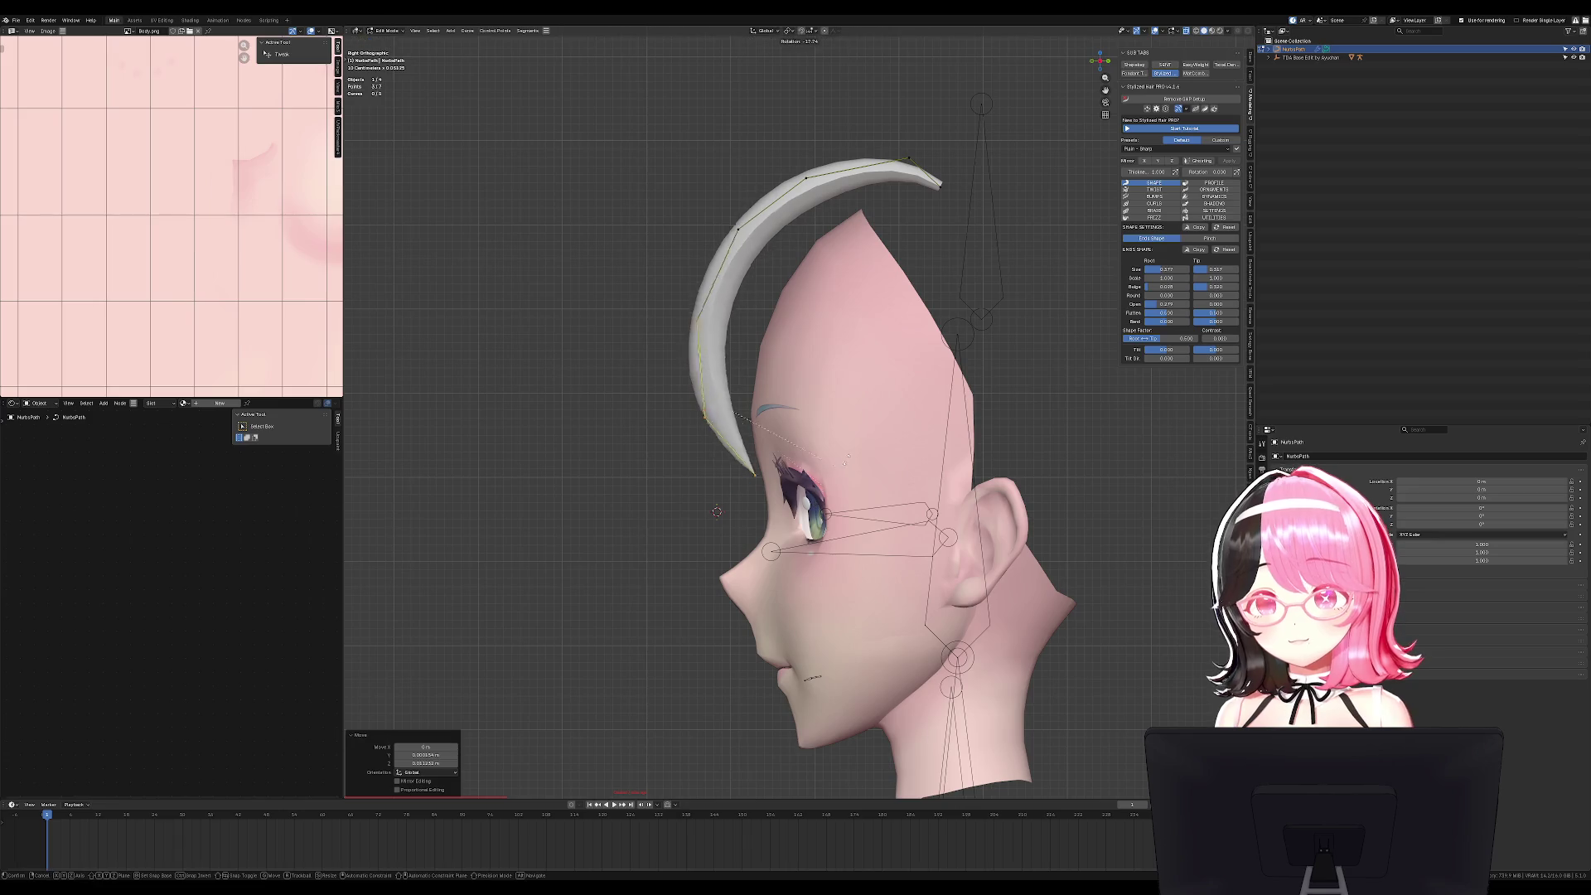
pyautogui.press('g')
pyautogui.click(838, 468)
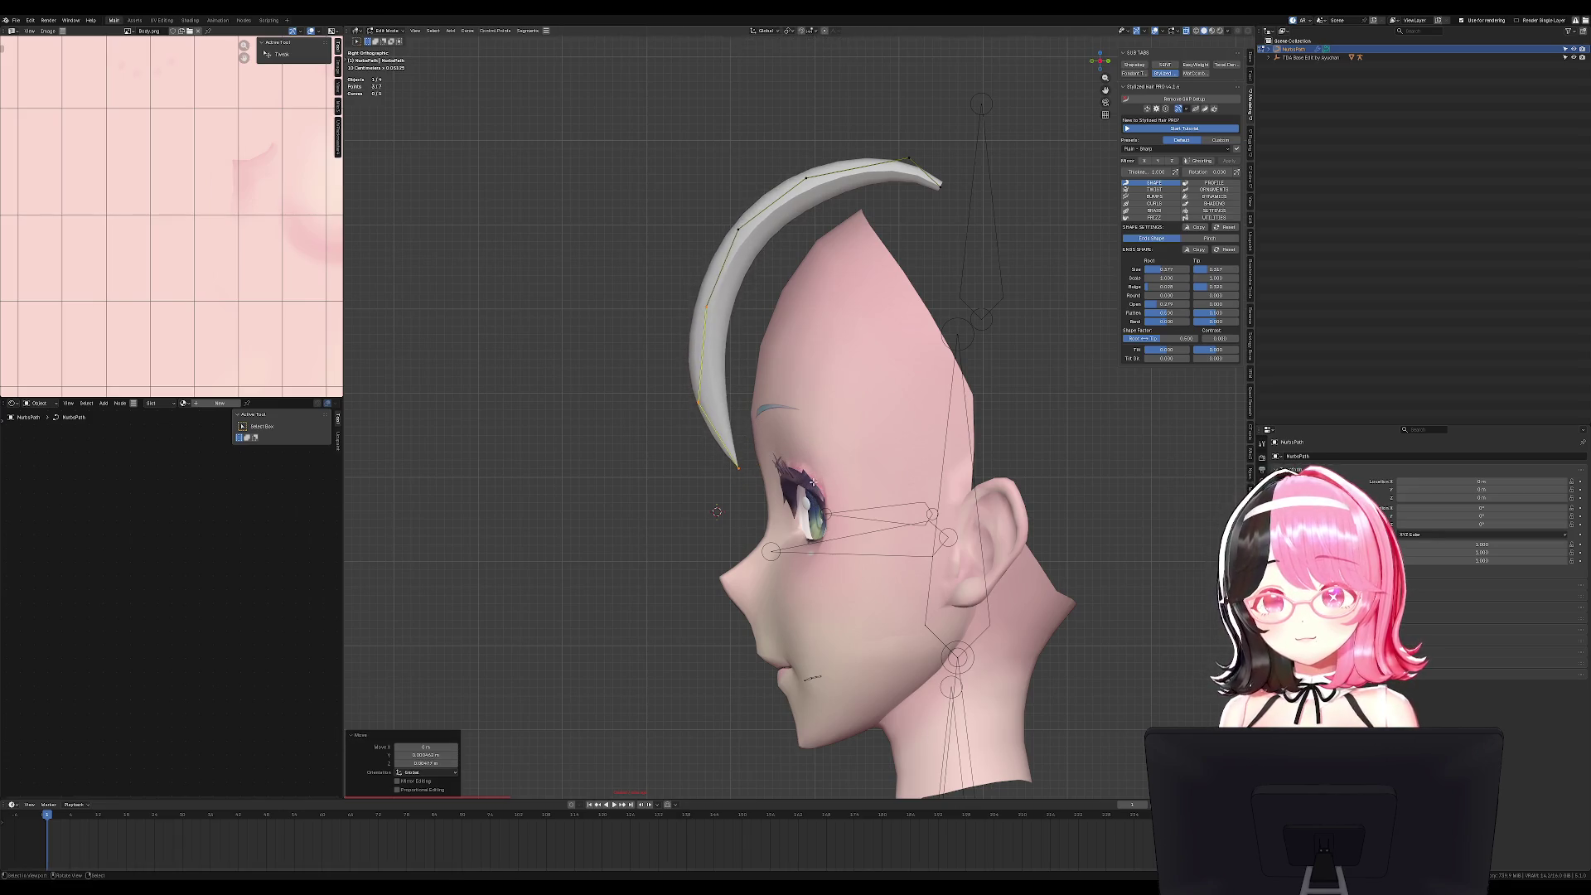
# In front view, thin the strand and raise its lower point to sweep toward the brow.
pyautogui.press('KP_1')
pyautogui.hotkey('alt', 's')
pyautogui.click(982, 441)
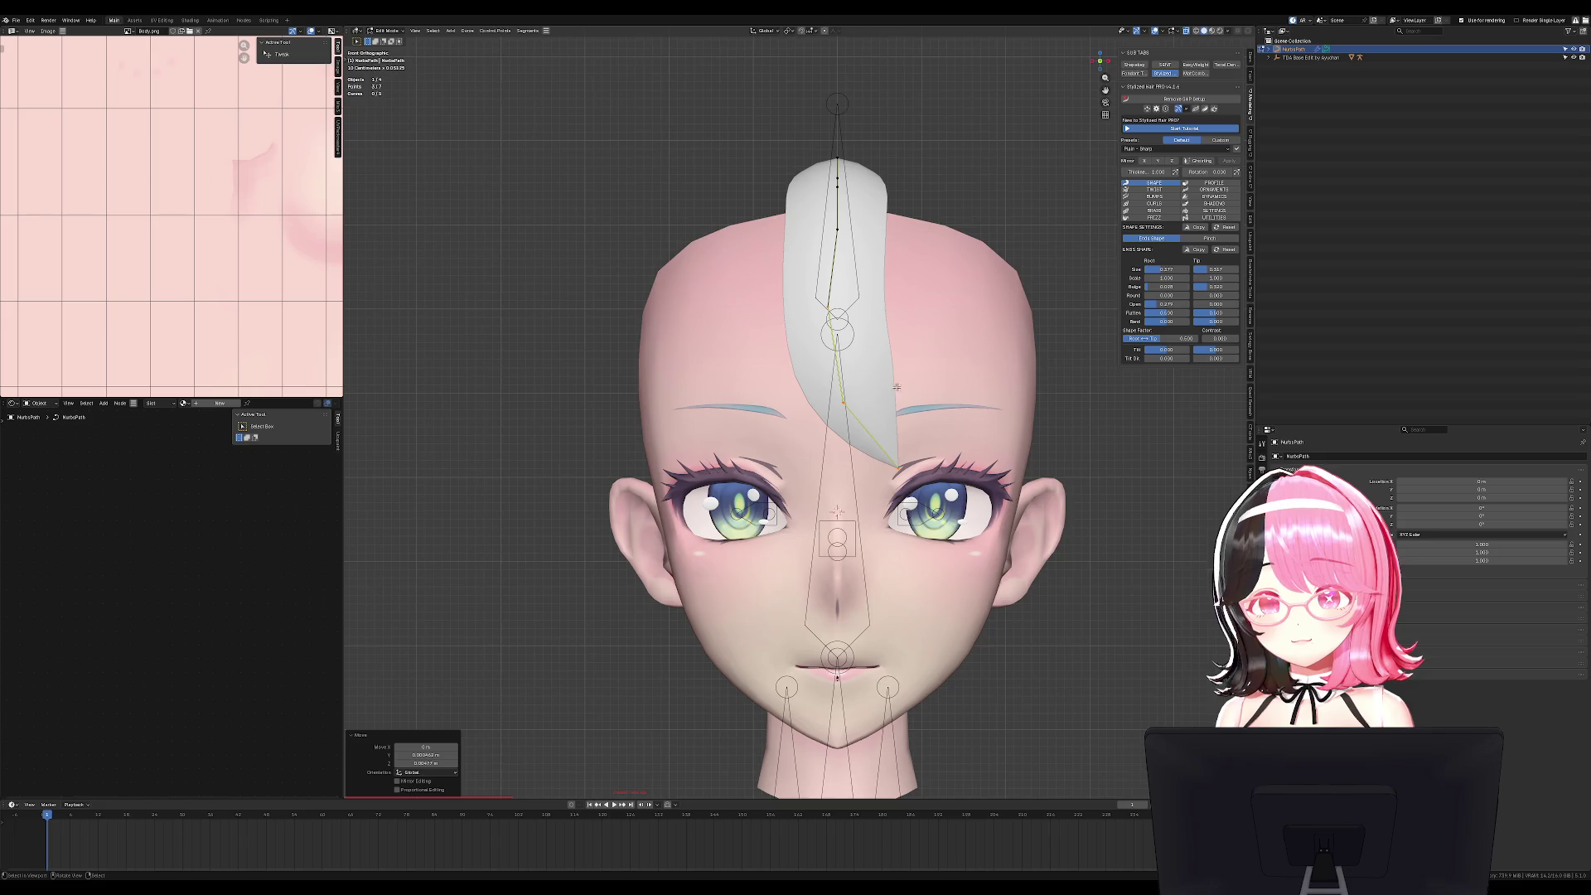
pyautogui.press('g')
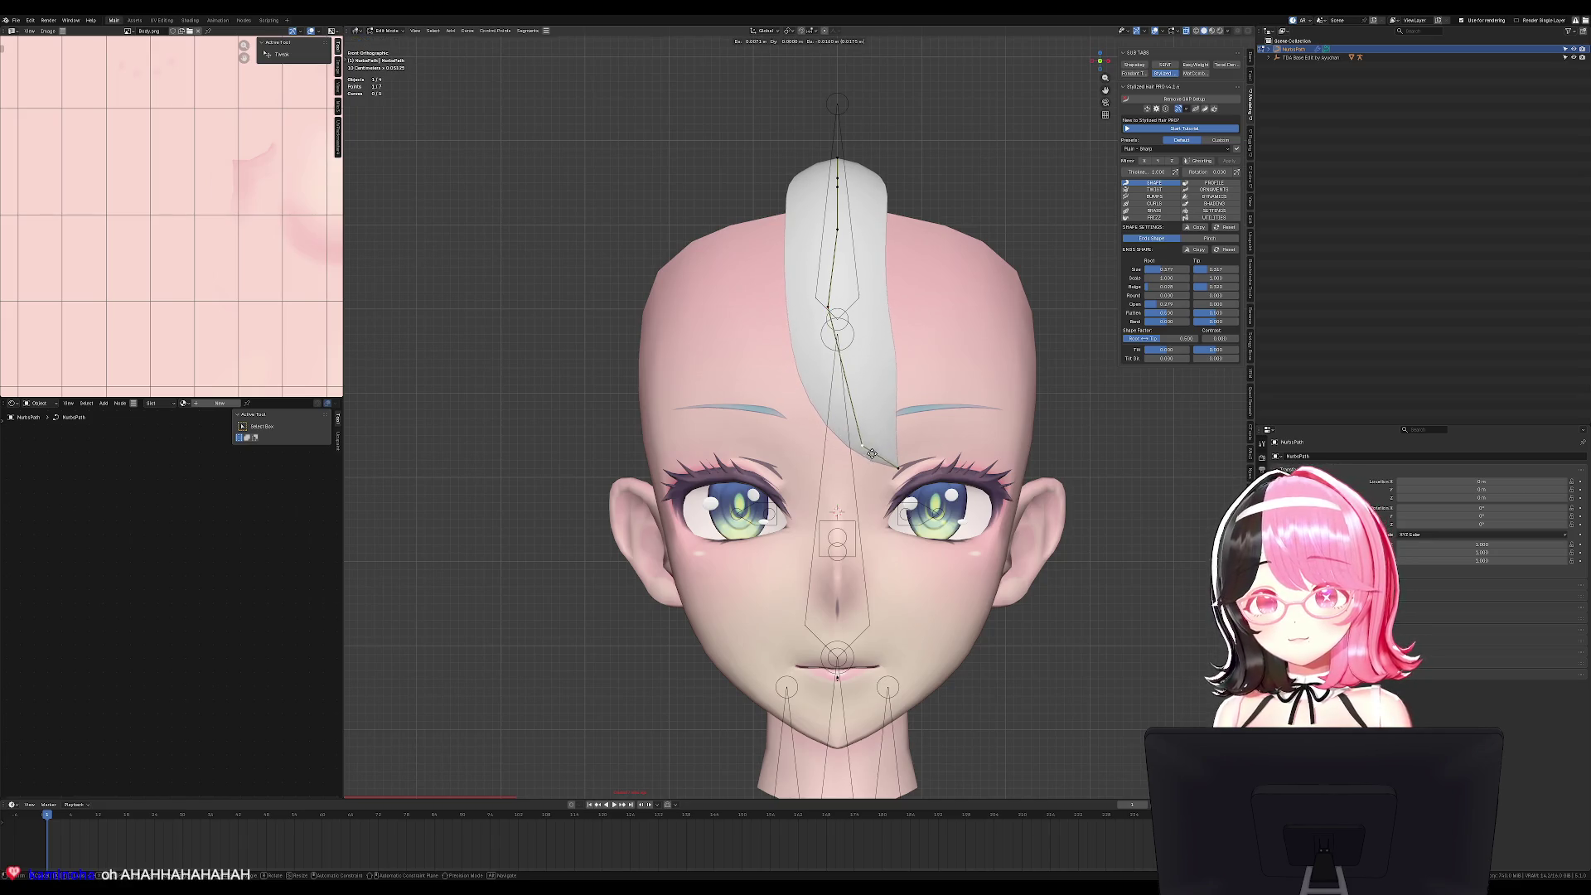
pyautogui.click(840, 426)
pyautogui.press('Tab')
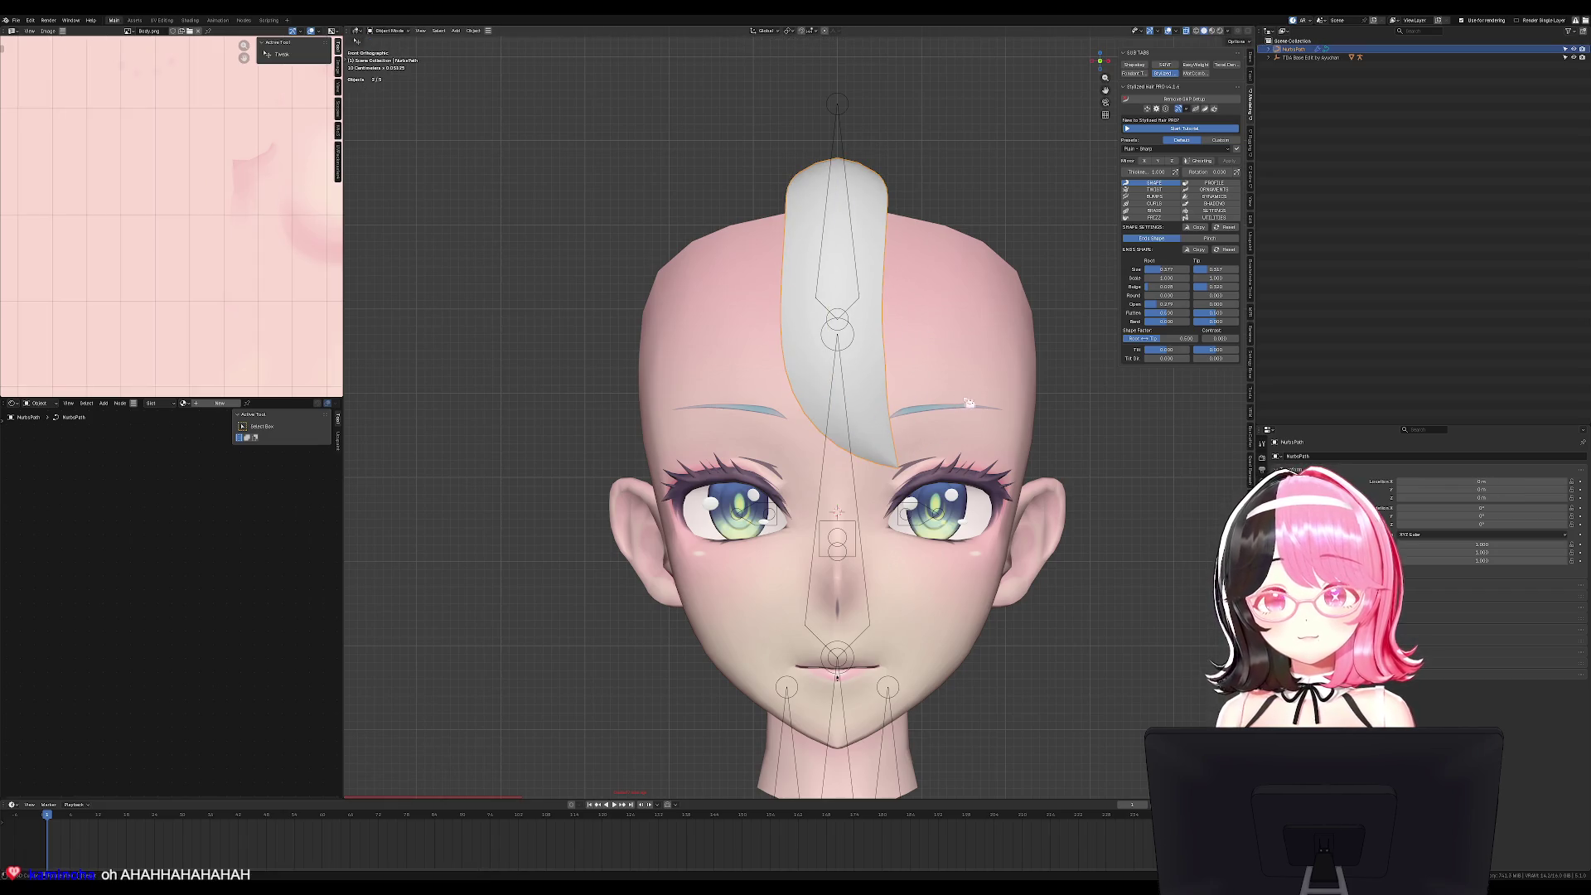
pyautogui.press('Tab')
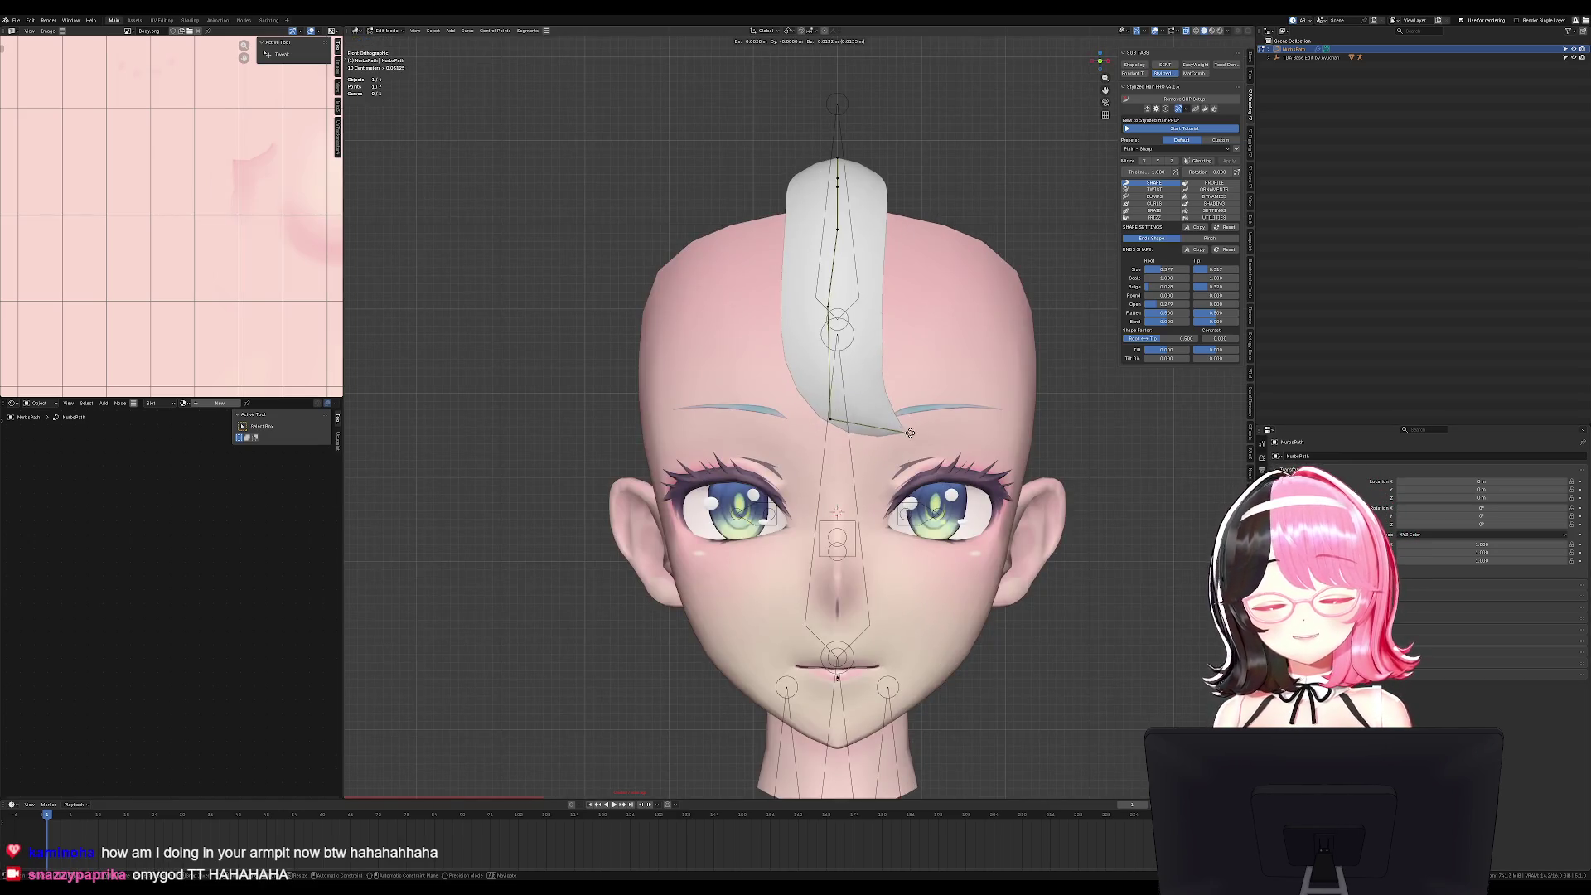
# Duplicate the whole strand, then rotate and move the copy to the right.
pyautogui.press('a')
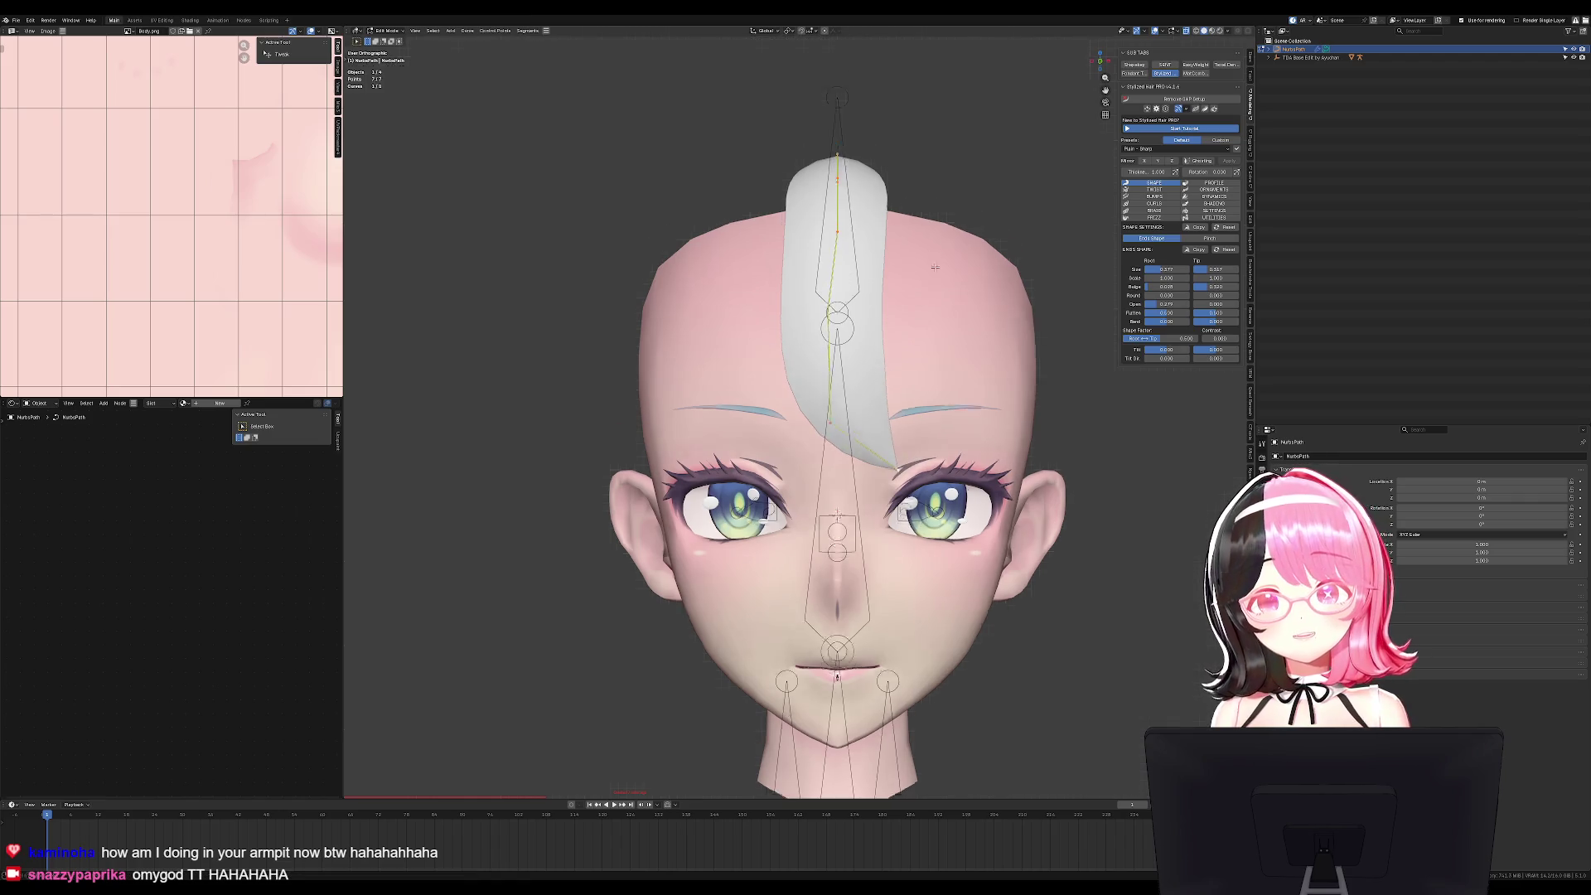
pyautogui.moveTo(934, 262); pyautogui.dragTo(878, 166, button='middle')
pyautogui.hotkey('shift', 'd')
pyautogui.press('Escape')
pyautogui.press('c')
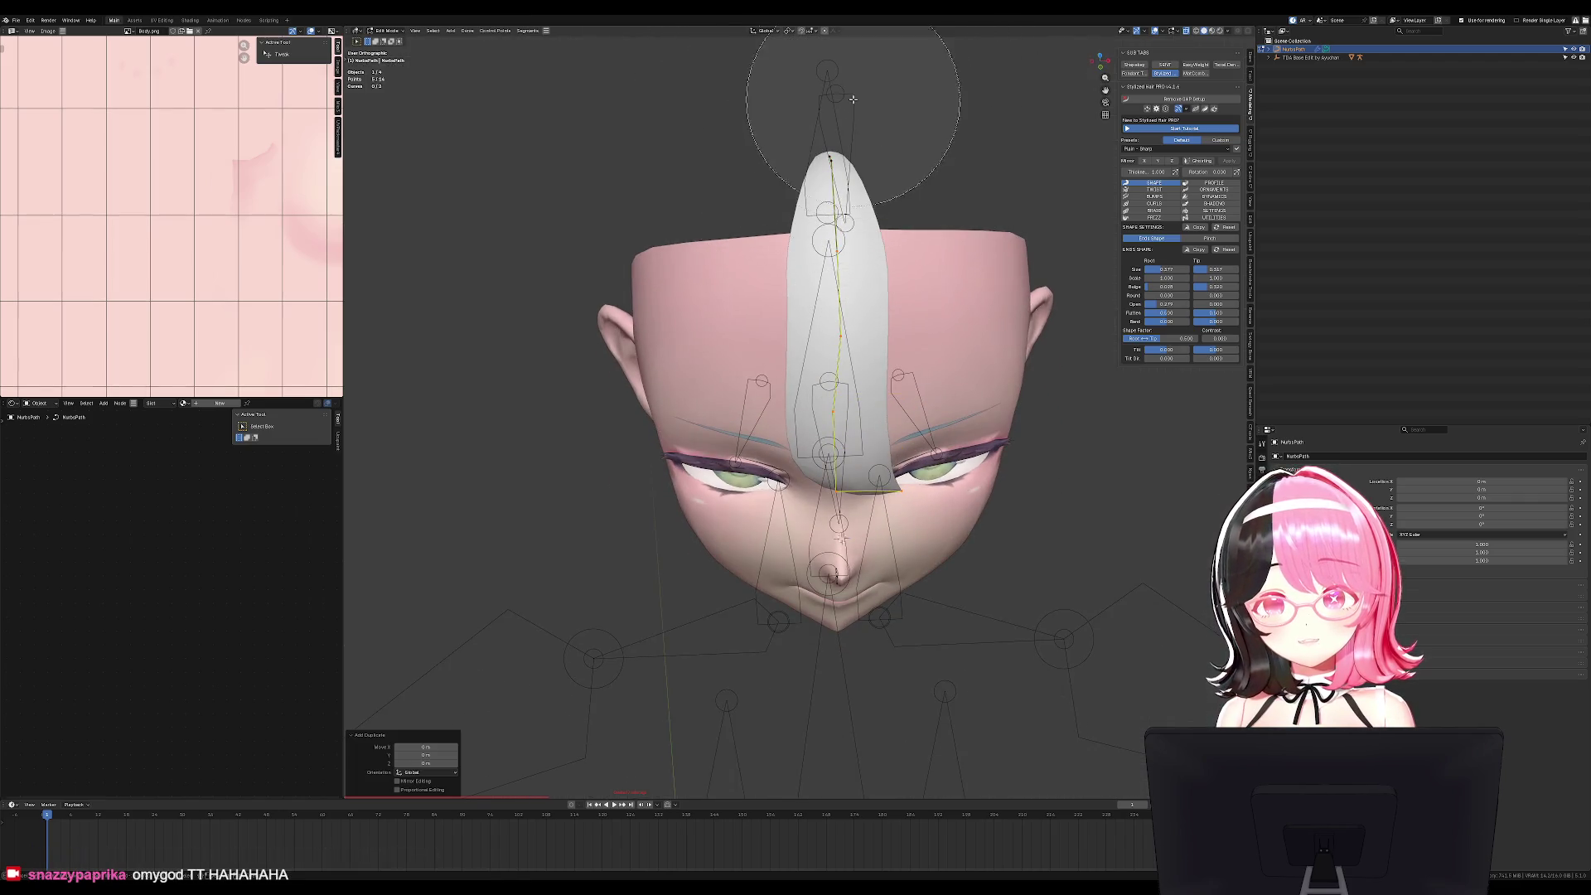
pyautogui.press('g')
pyautogui.press('KP_1')
pyautogui.press('r')
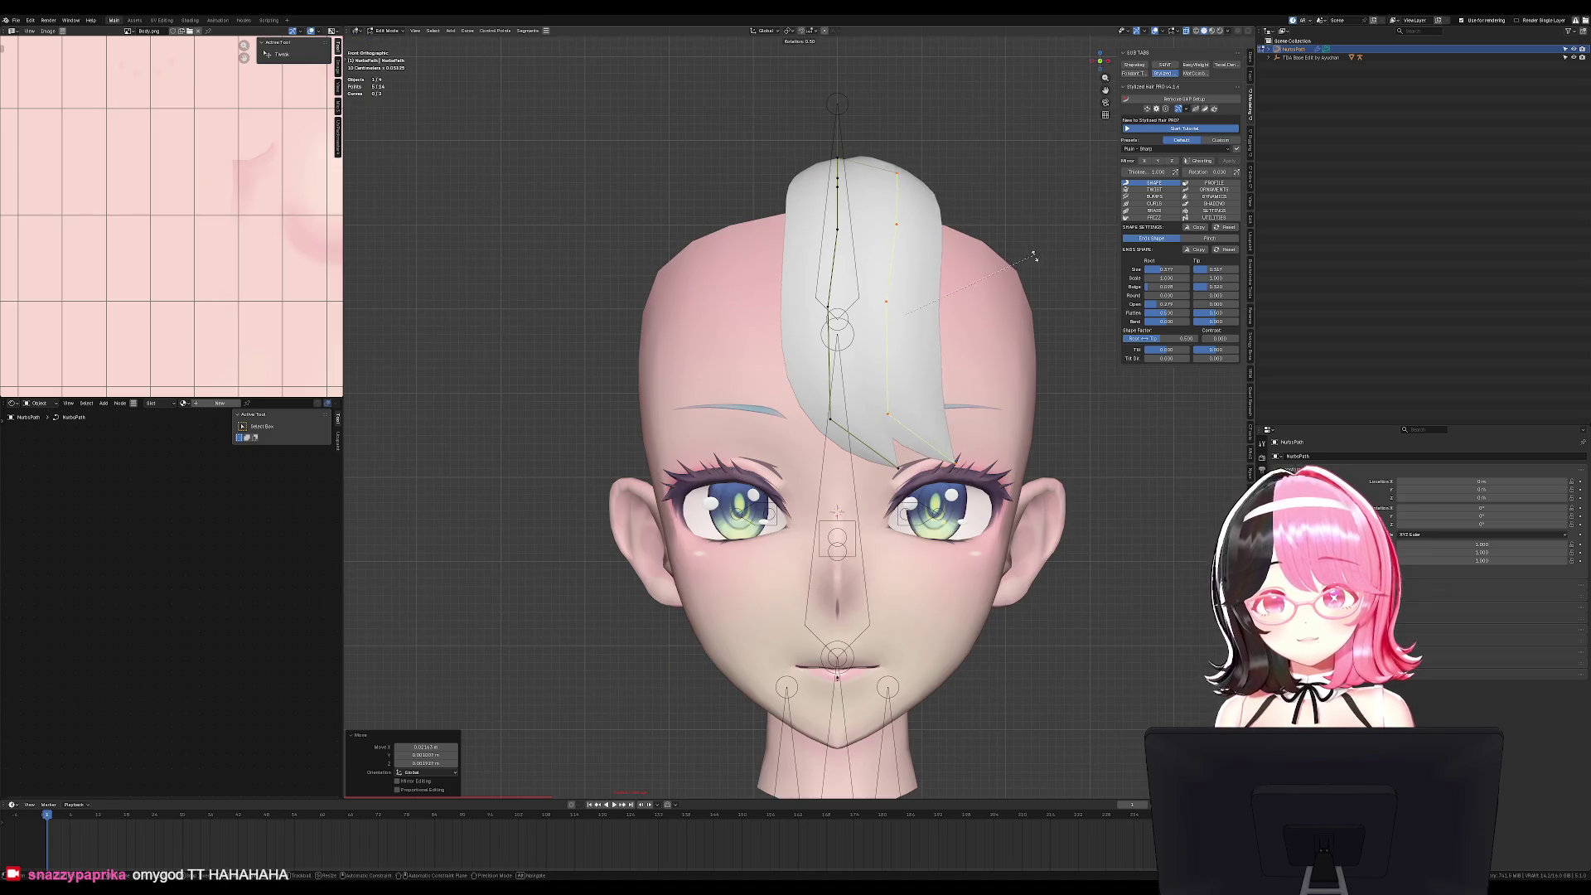
pyautogui.press('g')
pyautogui.click(1031, 257)
# Reframe the head and drop the new strand's tip lower and to the left.
pyautogui.moveTo(1031, 257)
pyautogui.mouseDown(button='middle')
pyautogui.moveTo(869, 237)
pyautogui.moveTo(1072, 235)
pyautogui.mouseUp(button='middle')
pyautogui.press('Tab')
pyautogui.press('KP_1')
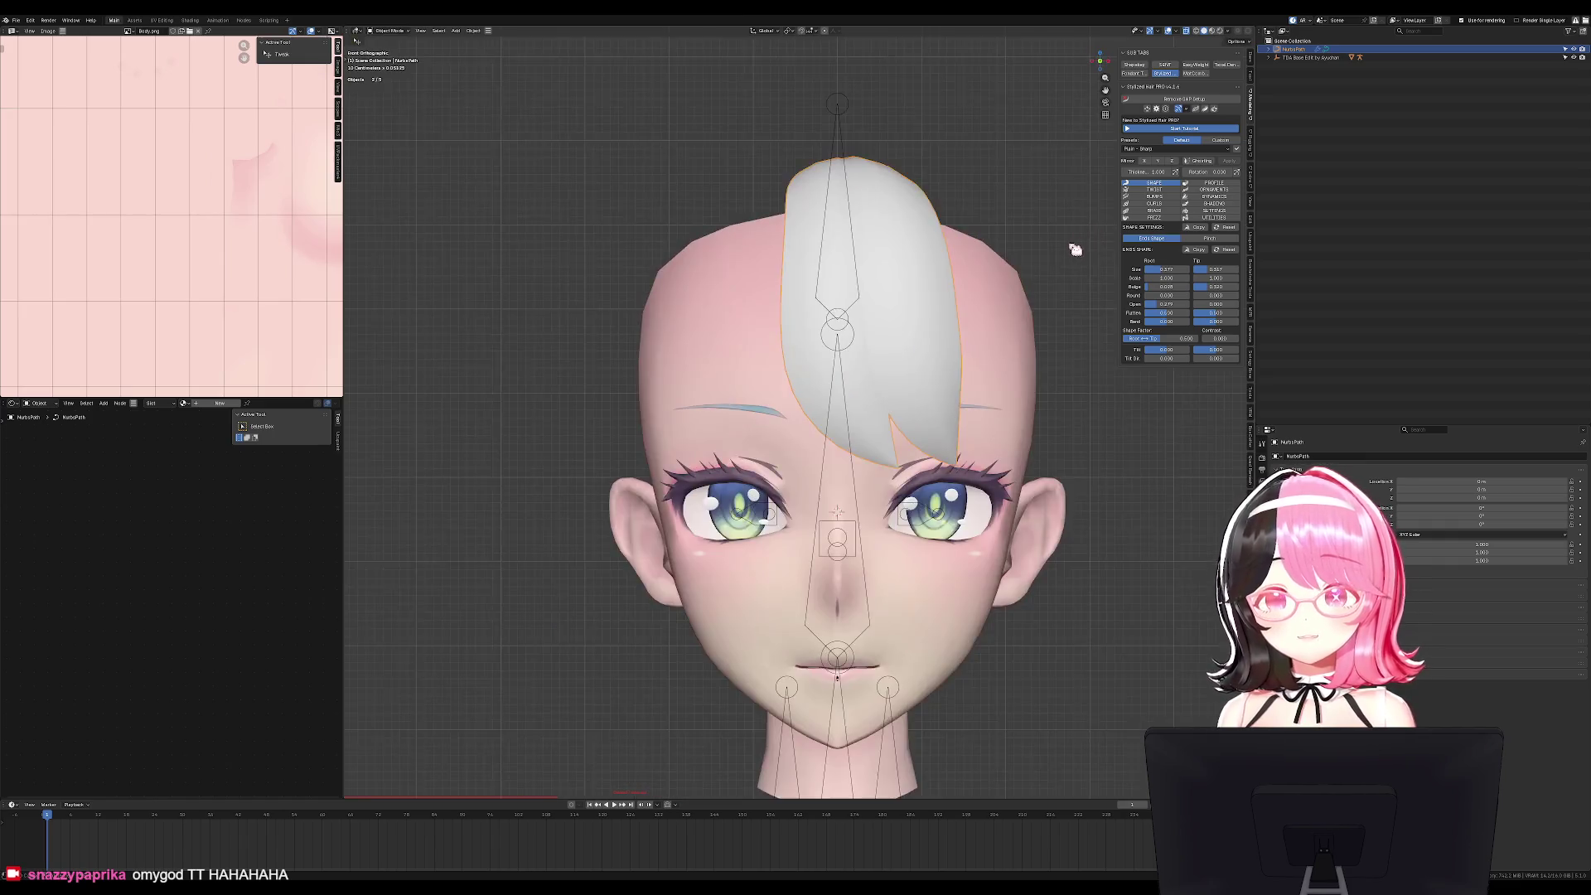
pyautogui.scroll(-2, 1074, 247)
pyautogui.keyDown('shift'); pyautogui.moveTo(919, 443); pyautogui.dragTo(877, 393, button='middle'); pyautogui.keyUp('shift')
pyautogui.scroll(2, 854, 386)
pyautogui.press('Tab')
pyautogui.click(890, 389)
pyautogui.press('g')
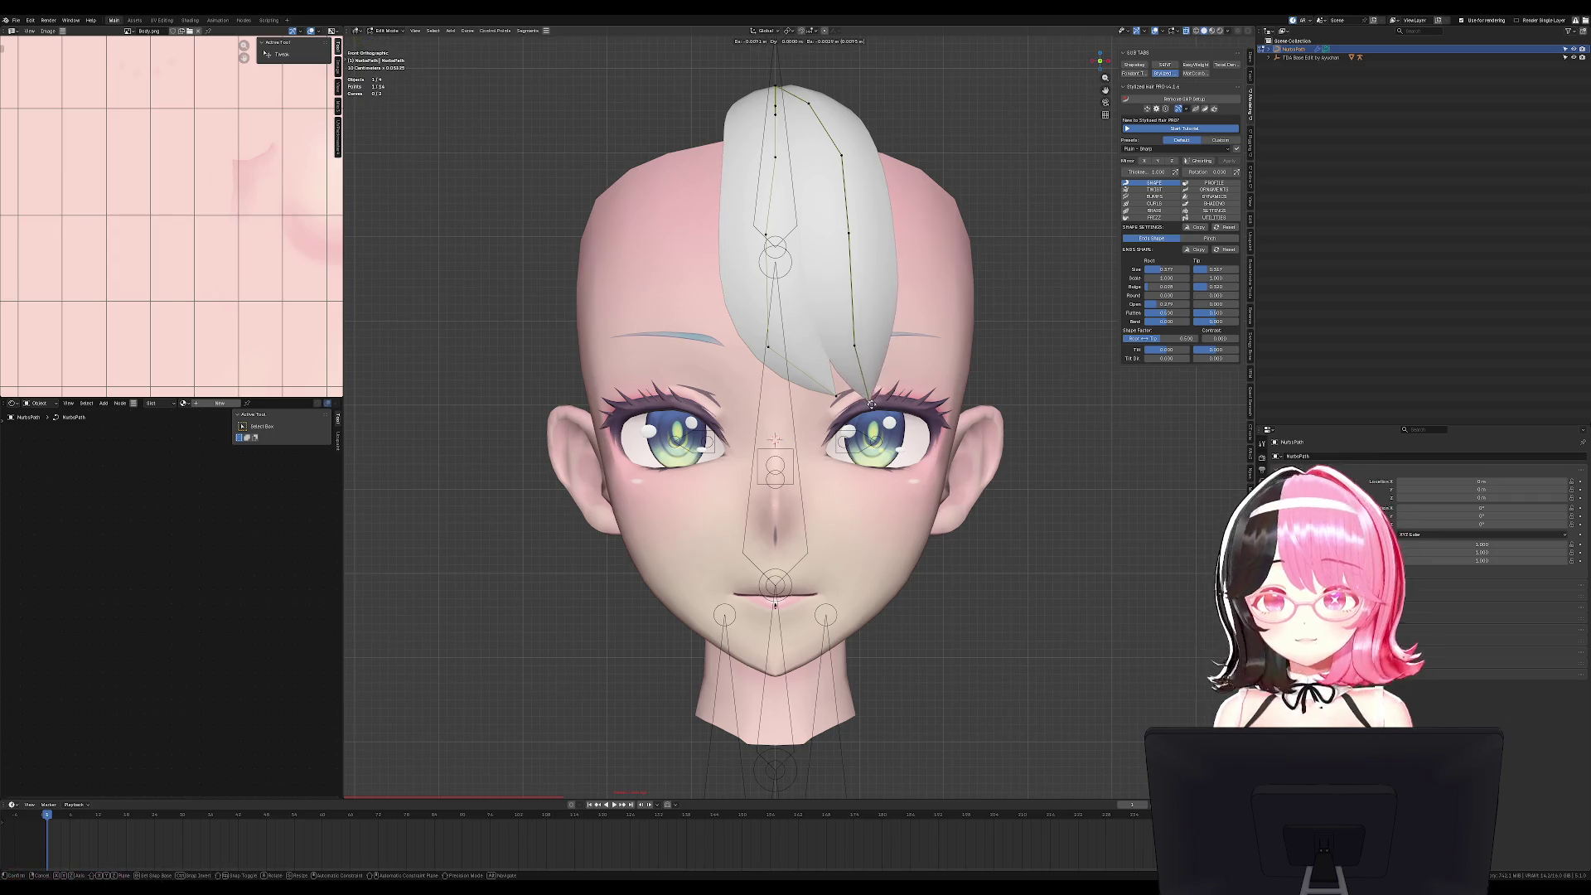
pyautogui.click(867, 399)
# From top view, duplicate the strand again and swing it further right around the head.
pyautogui.moveTo(867, 400); pyautogui.dragTo(881, 457, button='middle')
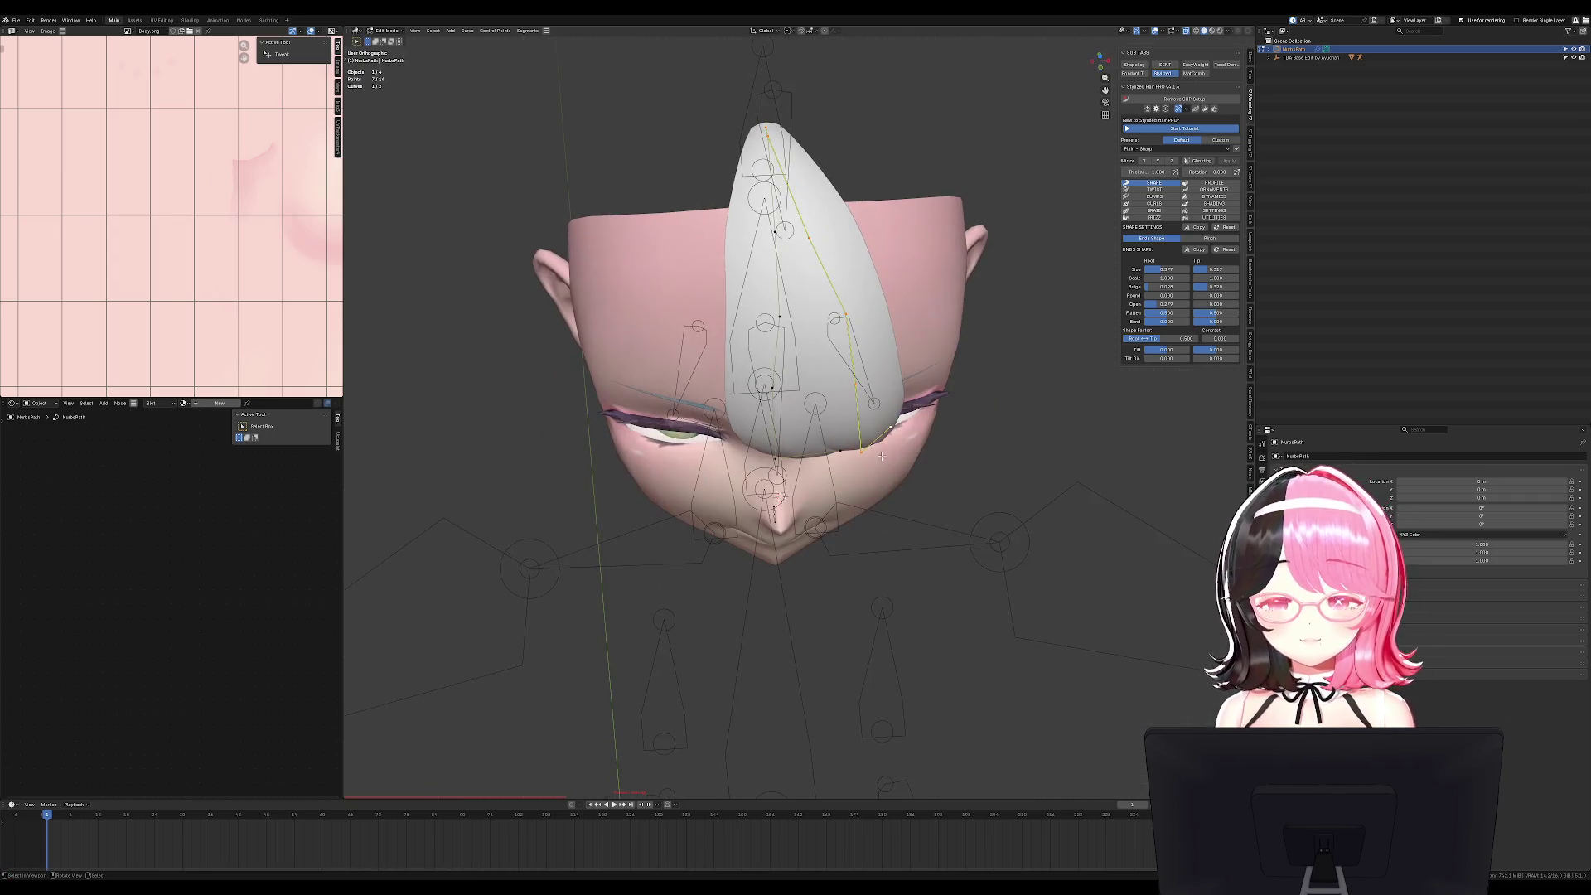
pyautogui.press('KP_7')
pyautogui.hotkey('shift', 'd')
pyautogui.click(828, 244)
pyautogui.press('r')
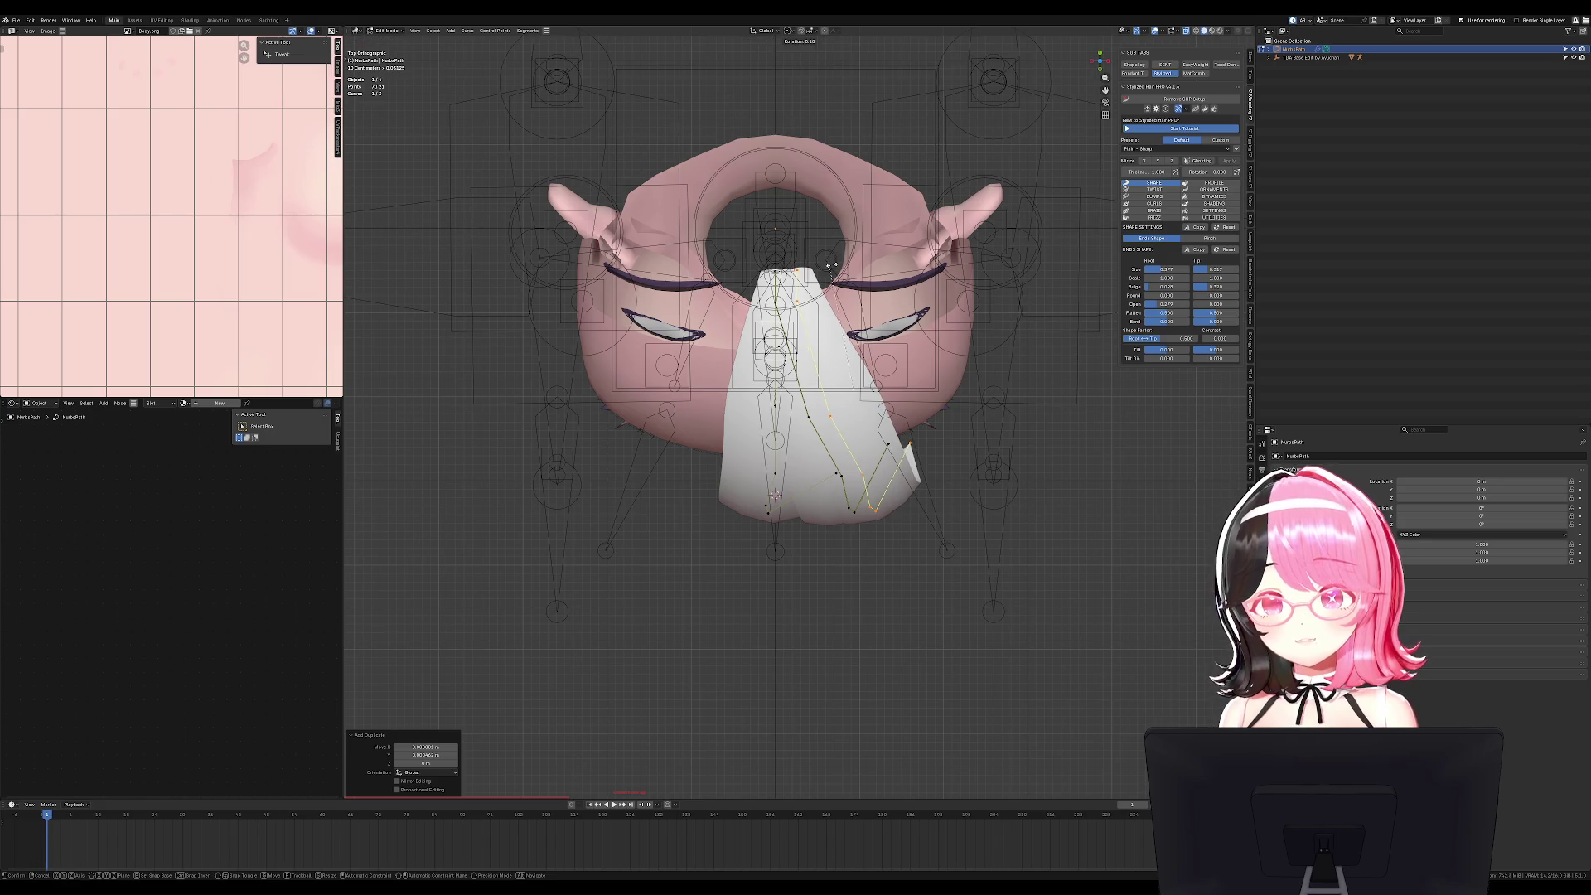
pyautogui.click(861, 215)
pyautogui.click(862, 216)
pyautogui.press('KP_1')
pyautogui.press('g')
pyautogui.click(853, 273)
# Move this strand's tip near the ear and extrude a new tip down to the jaw.
pyautogui.click(888, 400)
pyautogui.press('g')
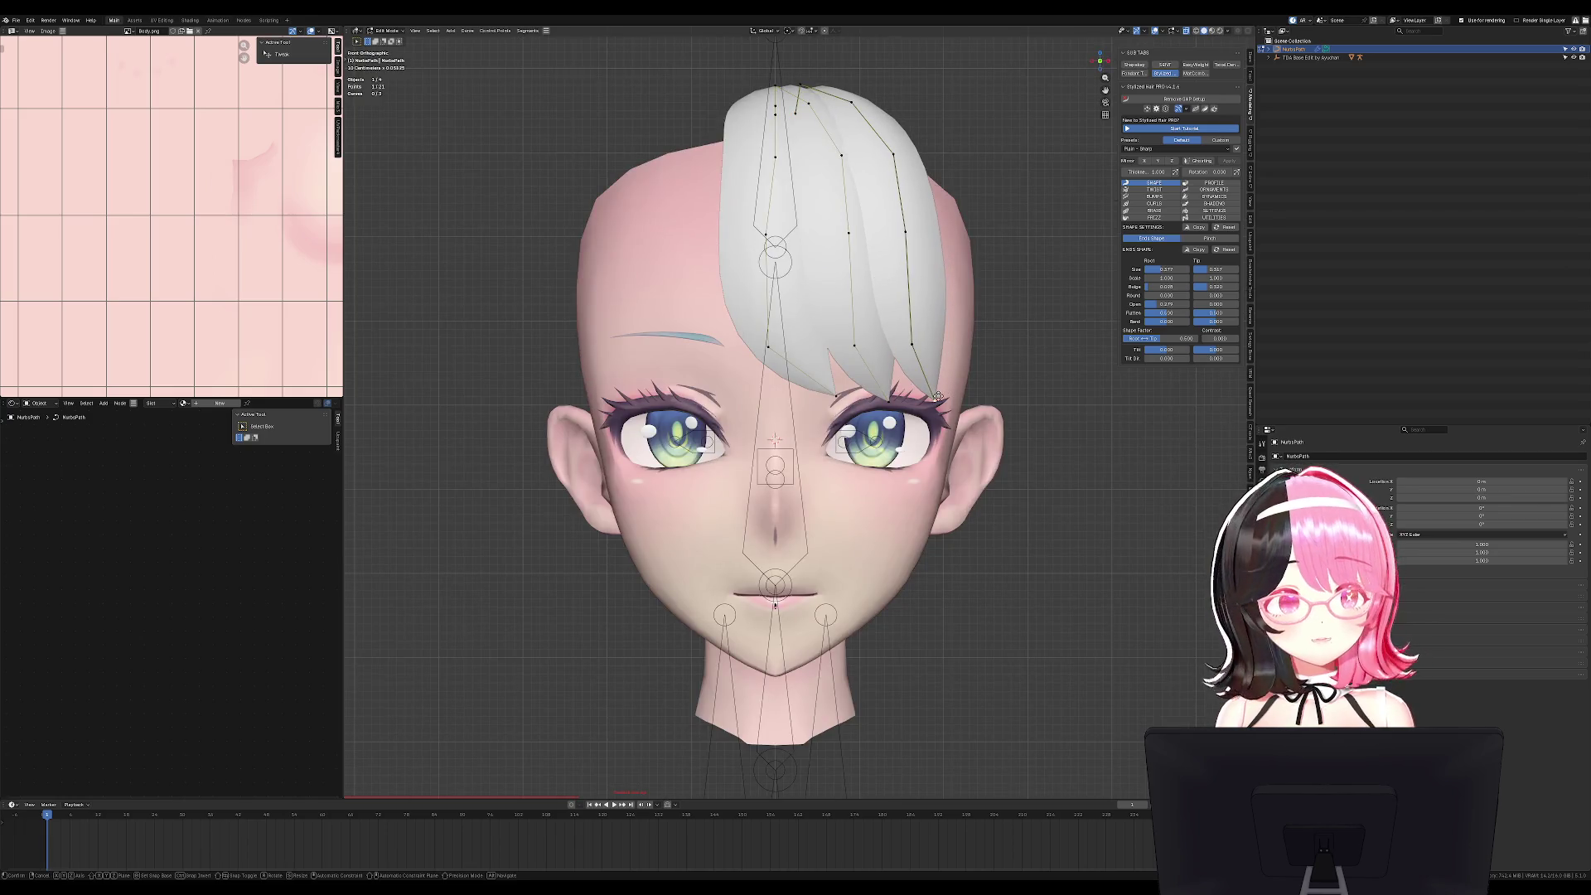
pyautogui.click(949, 430)
pyautogui.press('e')
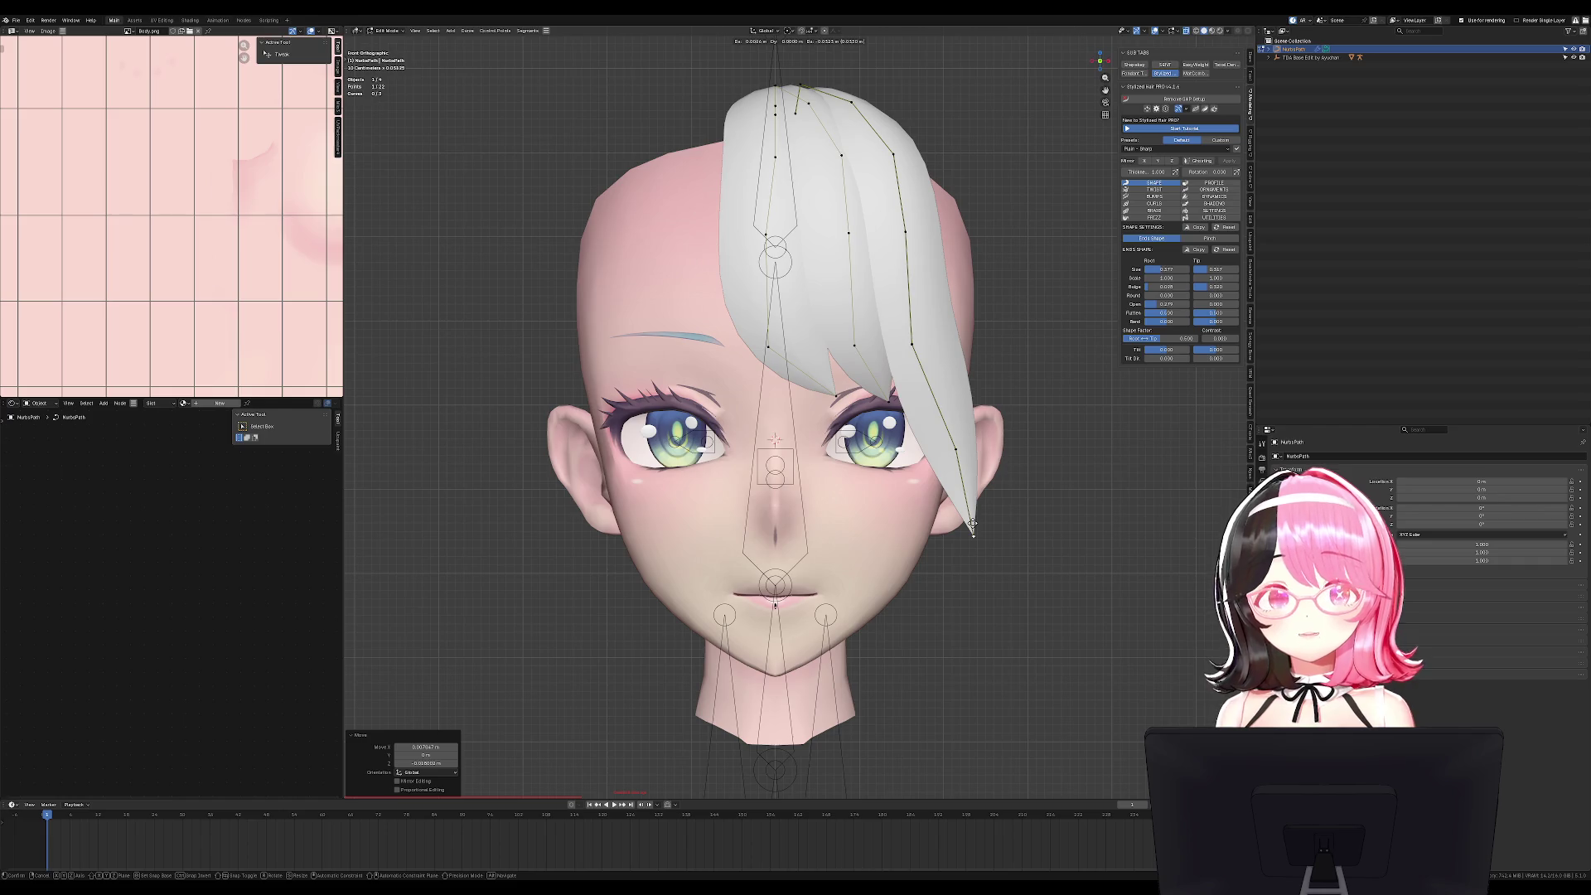
pyautogui.click(951, 576)
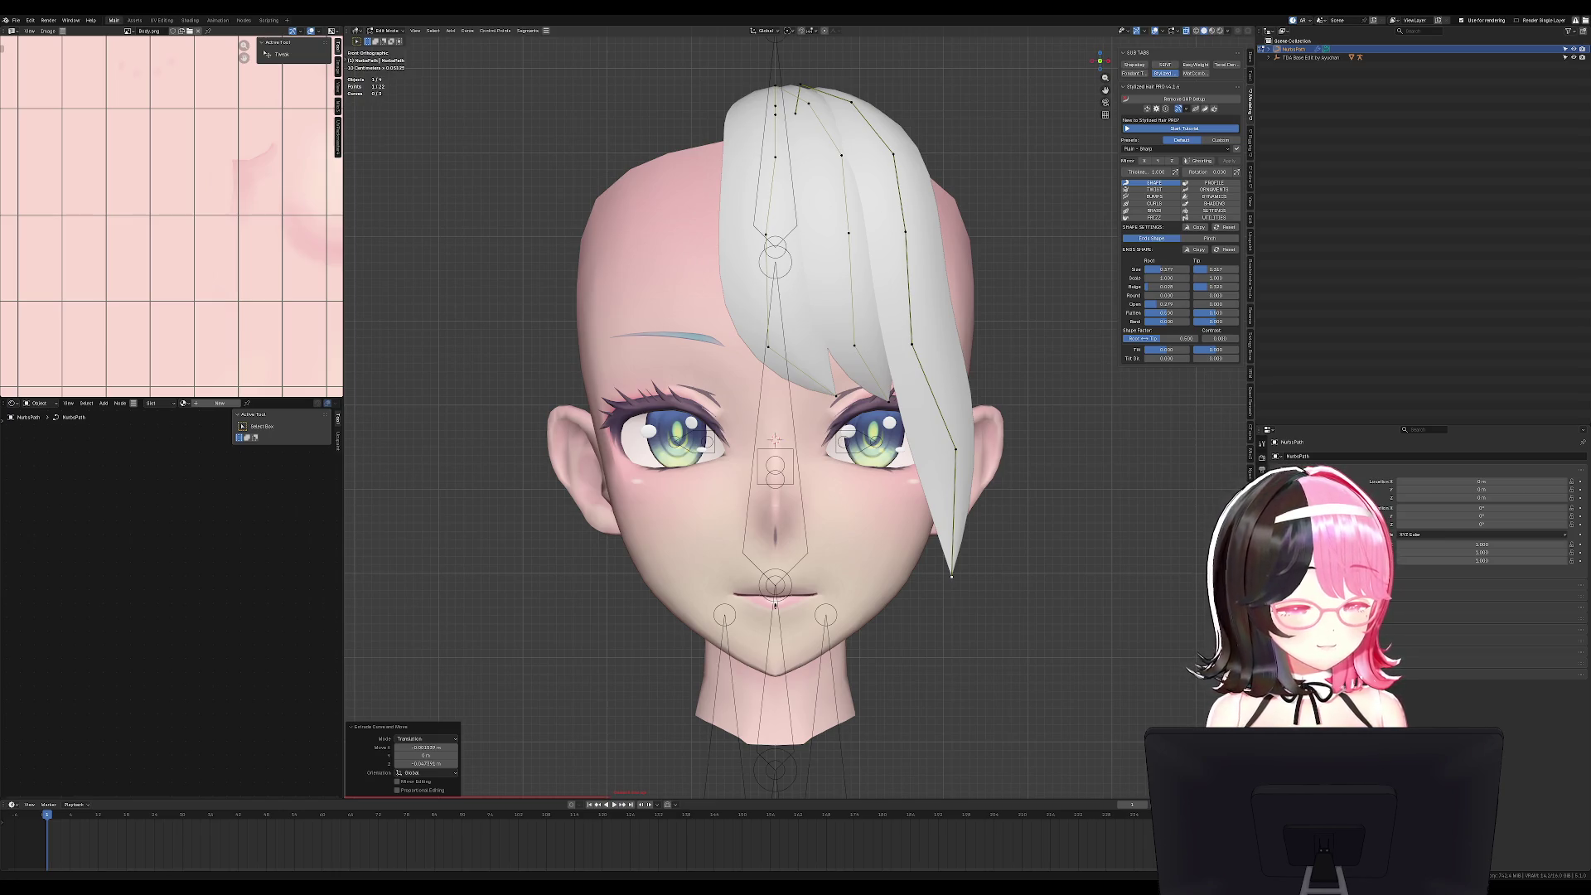
# Move the long strand's middle point and tip inward from front and three-quarter views.
pyautogui.moveTo(775, 605)
pyautogui.mouseDown(button='middle')
pyautogui.moveTo(1033, 415)
pyautogui.moveTo(970, 434)
pyautogui.mouseUp(button='middle')
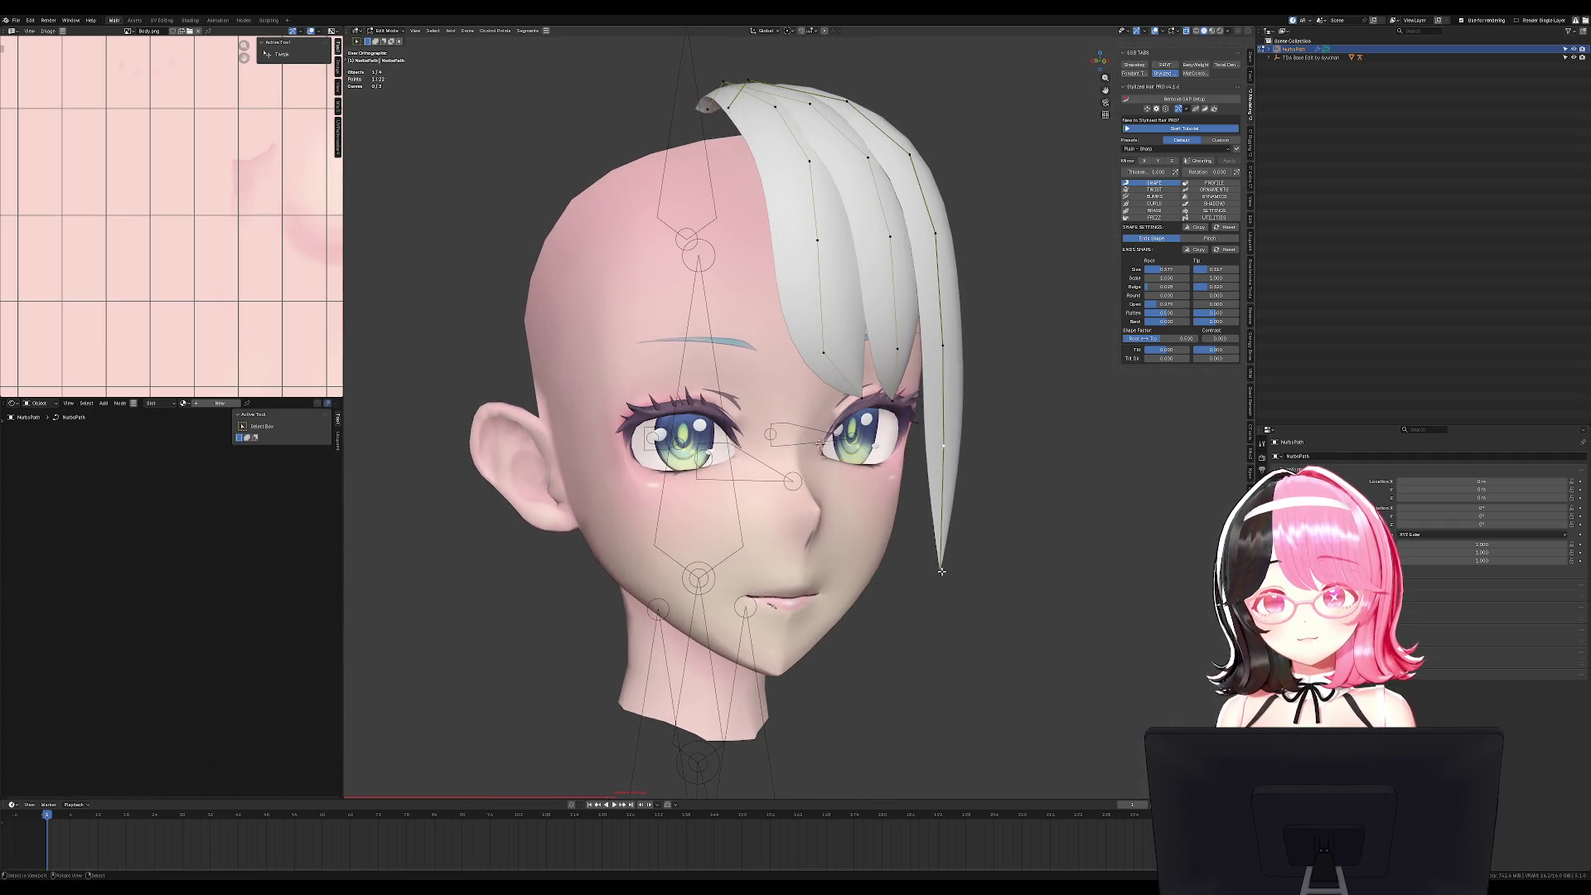
pyautogui.press('KP_1')
pyautogui.press('g')
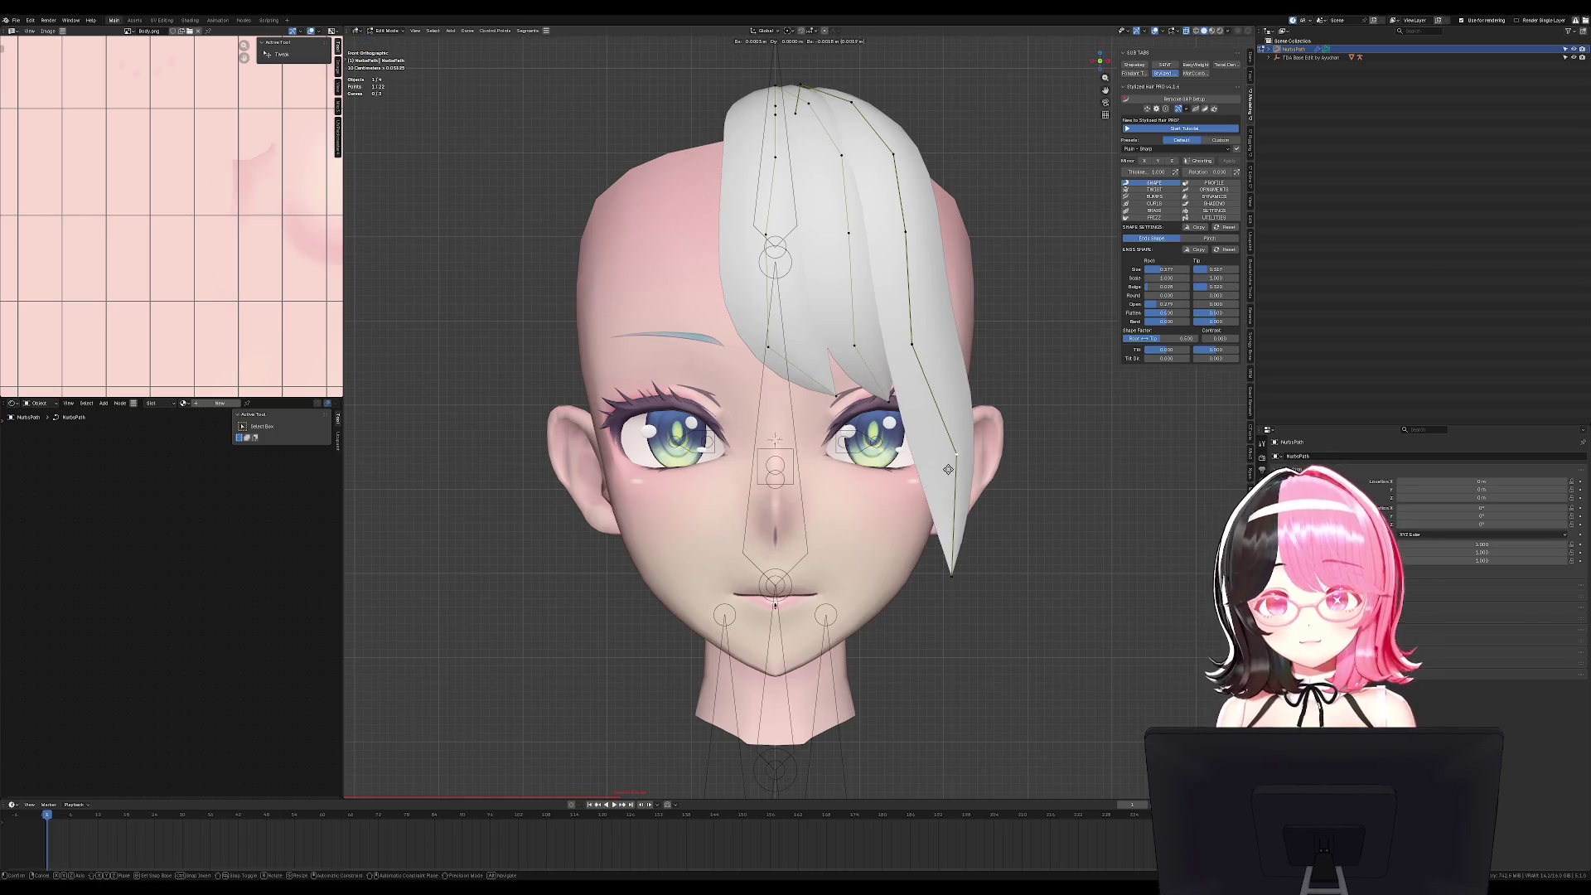
pyautogui.click(944, 464)
pyautogui.moveTo(944, 464)
pyautogui.mouseDown(button='middle')
pyautogui.moveTo(1019, 401)
pyautogui.moveTo(934, 550)
pyautogui.mouseUp(button='middle')
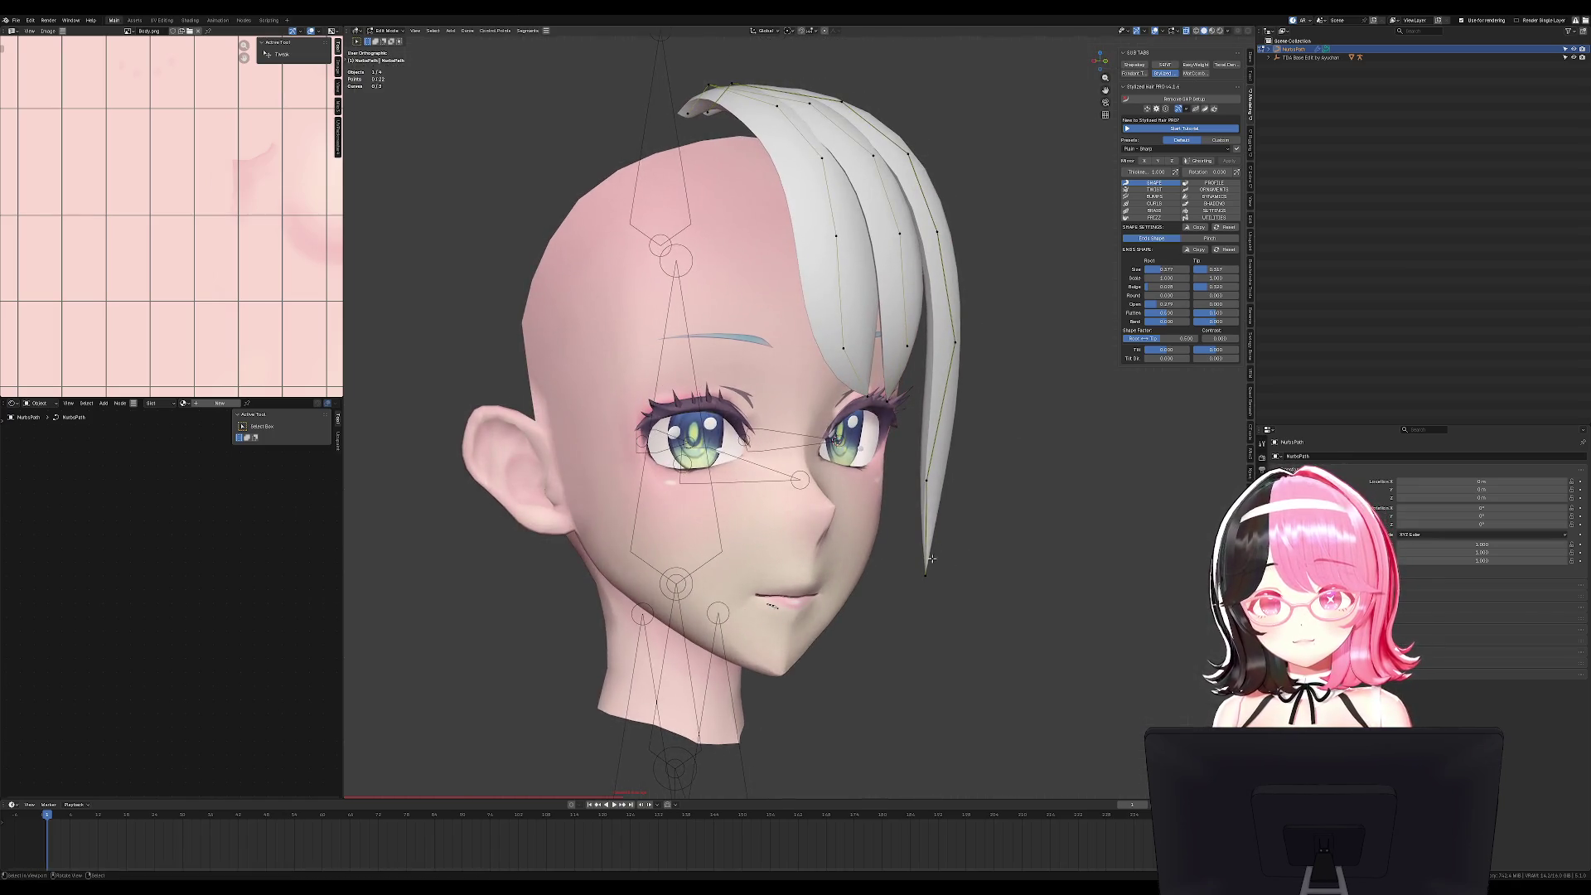
pyautogui.press('g')
pyautogui.press('g')
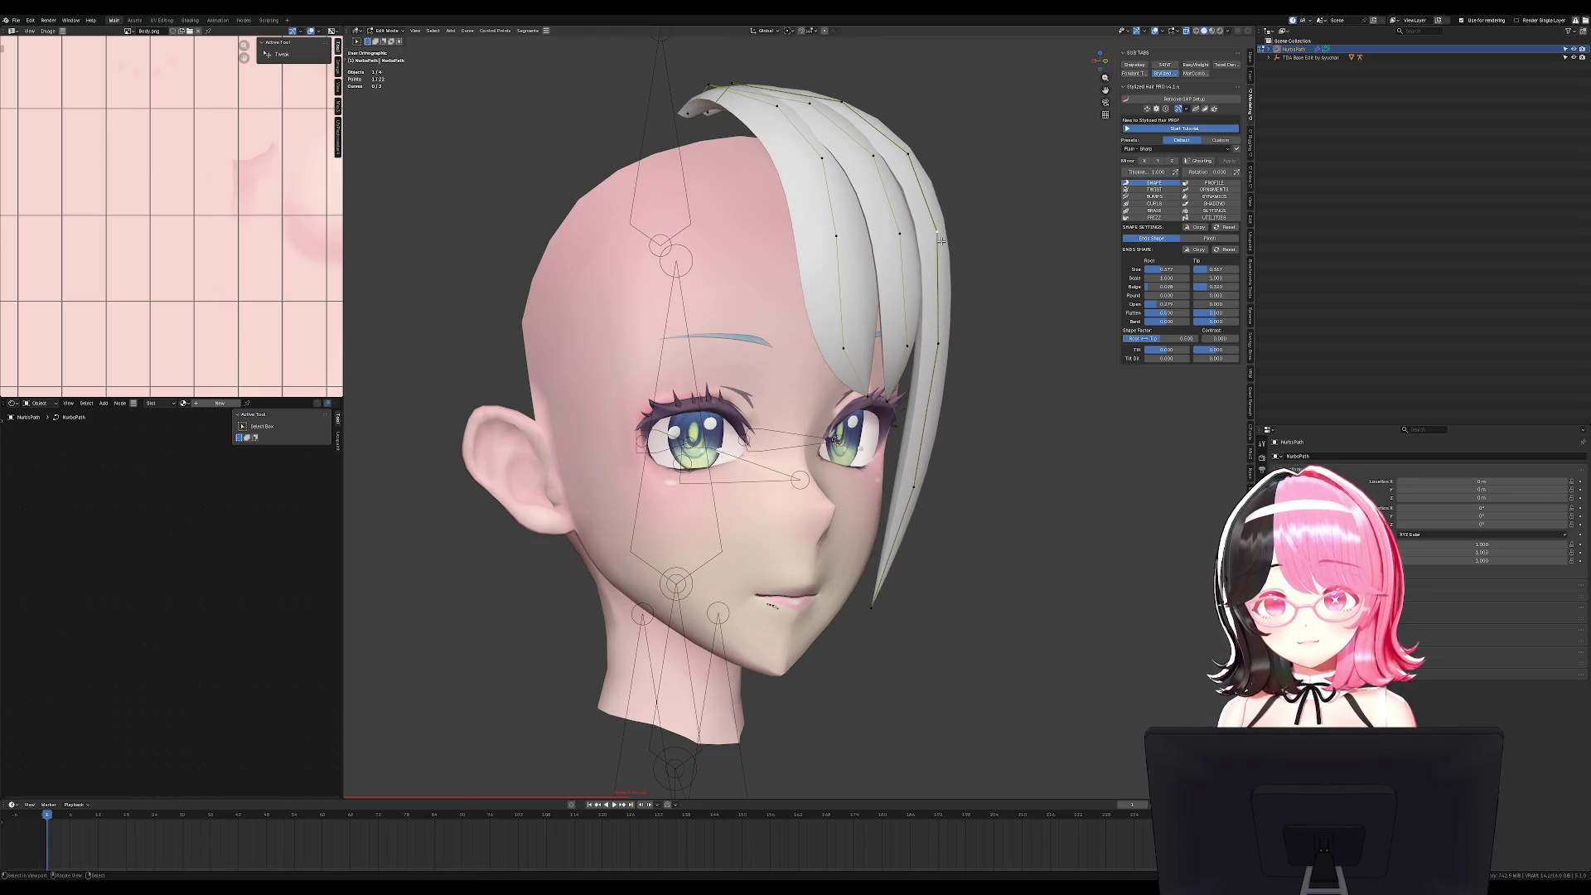
pyautogui.click(961, 402)
# Check the strand from the side, then nudge its points again so it hugs the cheek.
pyautogui.press('Tab')
pyautogui.press('KP_1')
pyautogui.moveTo(961, 402)
pyautogui.mouseDown(button='middle')
pyautogui.moveTo(920, 398)
pyautogui.moveTo(936, 364)
pyautogui.mouseUp(button='middle')
pyautogui.press('KP_1')
pyautogui.press('g')
pyautogui.press('Escape')
pyautogui.press('Tab')
pyautogui.press('g')
pyautogui.click(920, 383)
pyautogui.press('g')
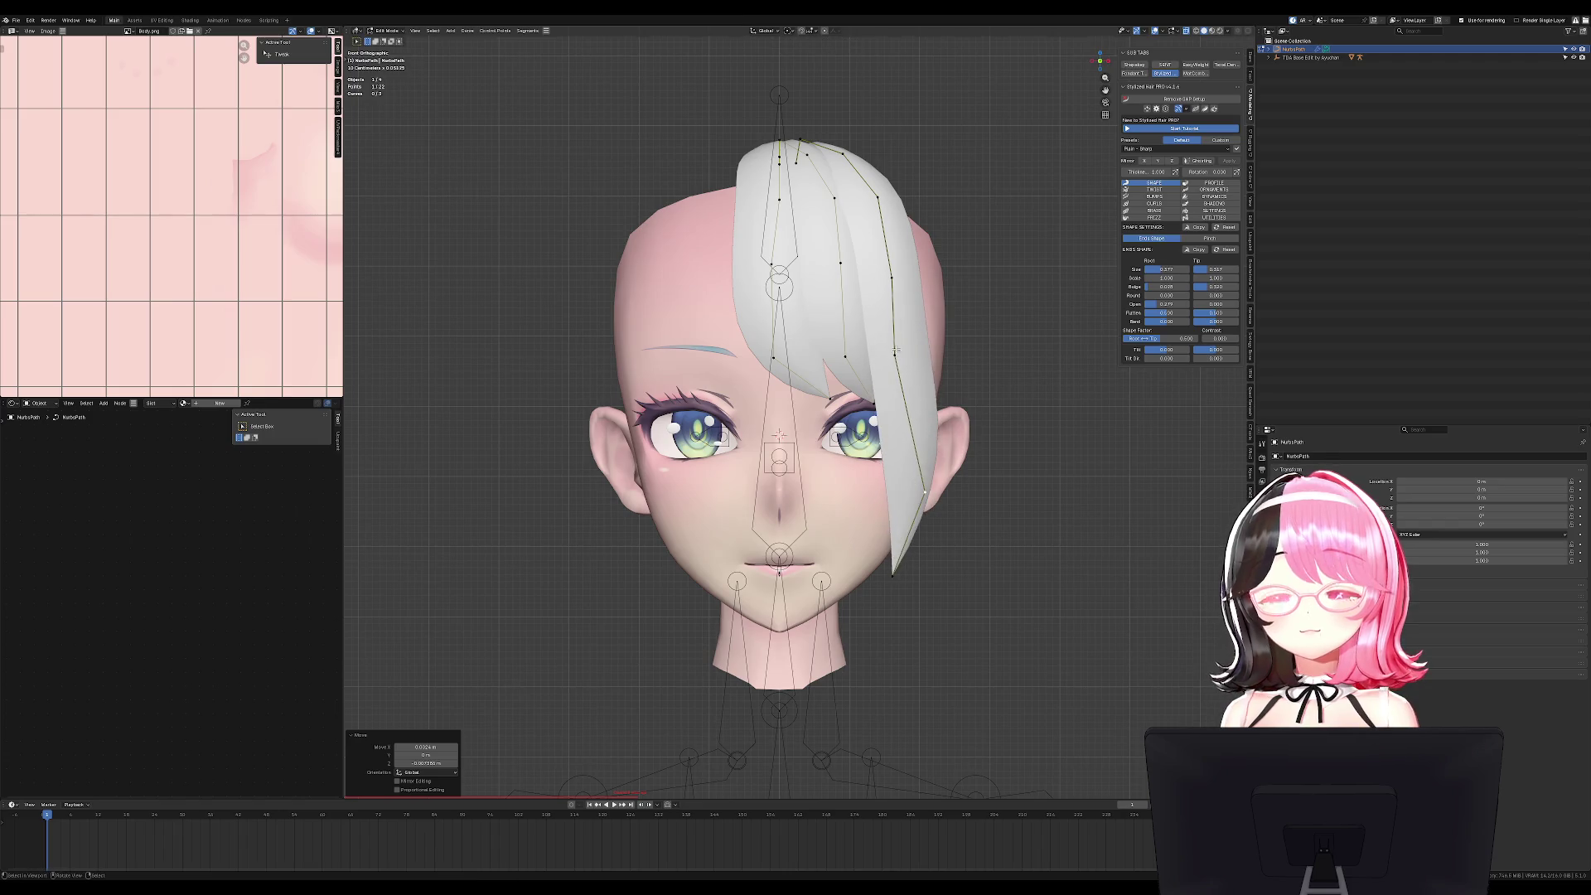
pyautogui.click(928, 405)
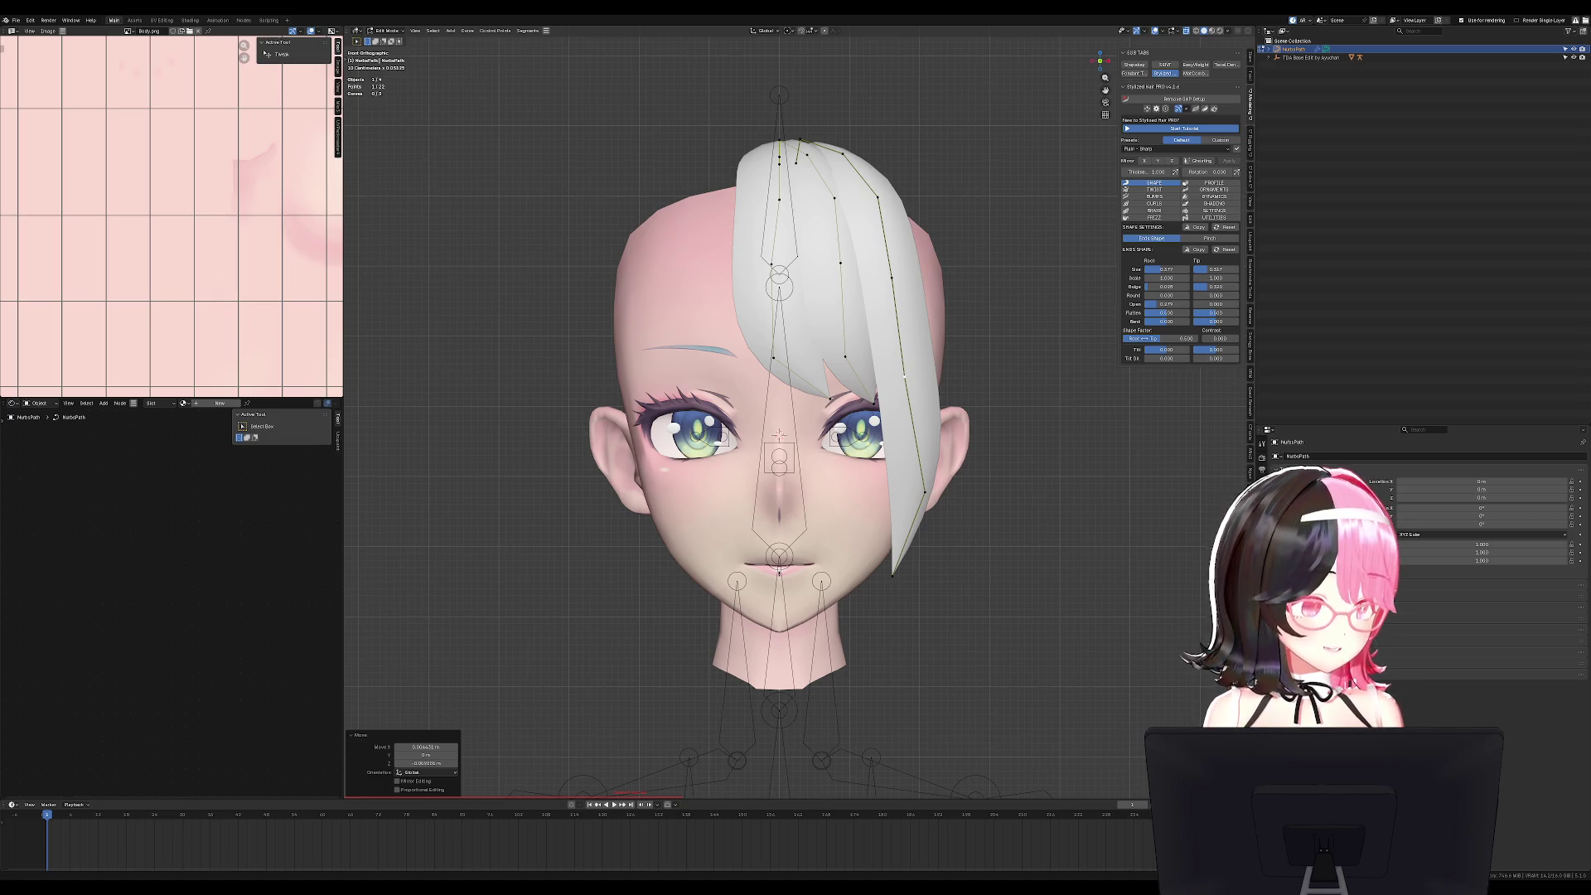
pyautogui.moveTo(928, 390)
pyautogui.mouseDown(button='middle')
pyautogui.moveTo(878, 390)
pyautogui.moveTo(978, 390)
pyautogui.moveTo(978, 464)
pyautogui.moveTo(1019, 431)
pyautogui.mouseUp(button='middle')
# Select all the strand's points, duplicate them, and rotate and nudge the copy.
pyautogui.press('KP_1')
pyautogui.hotkey('ctrl', 'l')
pyautogui.hotkey('shift', 'd')
pyautogui.press('r')
pyautogui.click(1049, 424)
pyautogui.press('g')
pyautogui.click(894, 243)
# Brush-select the new strand's points, then move and rotate it into place on the right.
pyautogui.press('c')
pyautogui.press('KP_1')
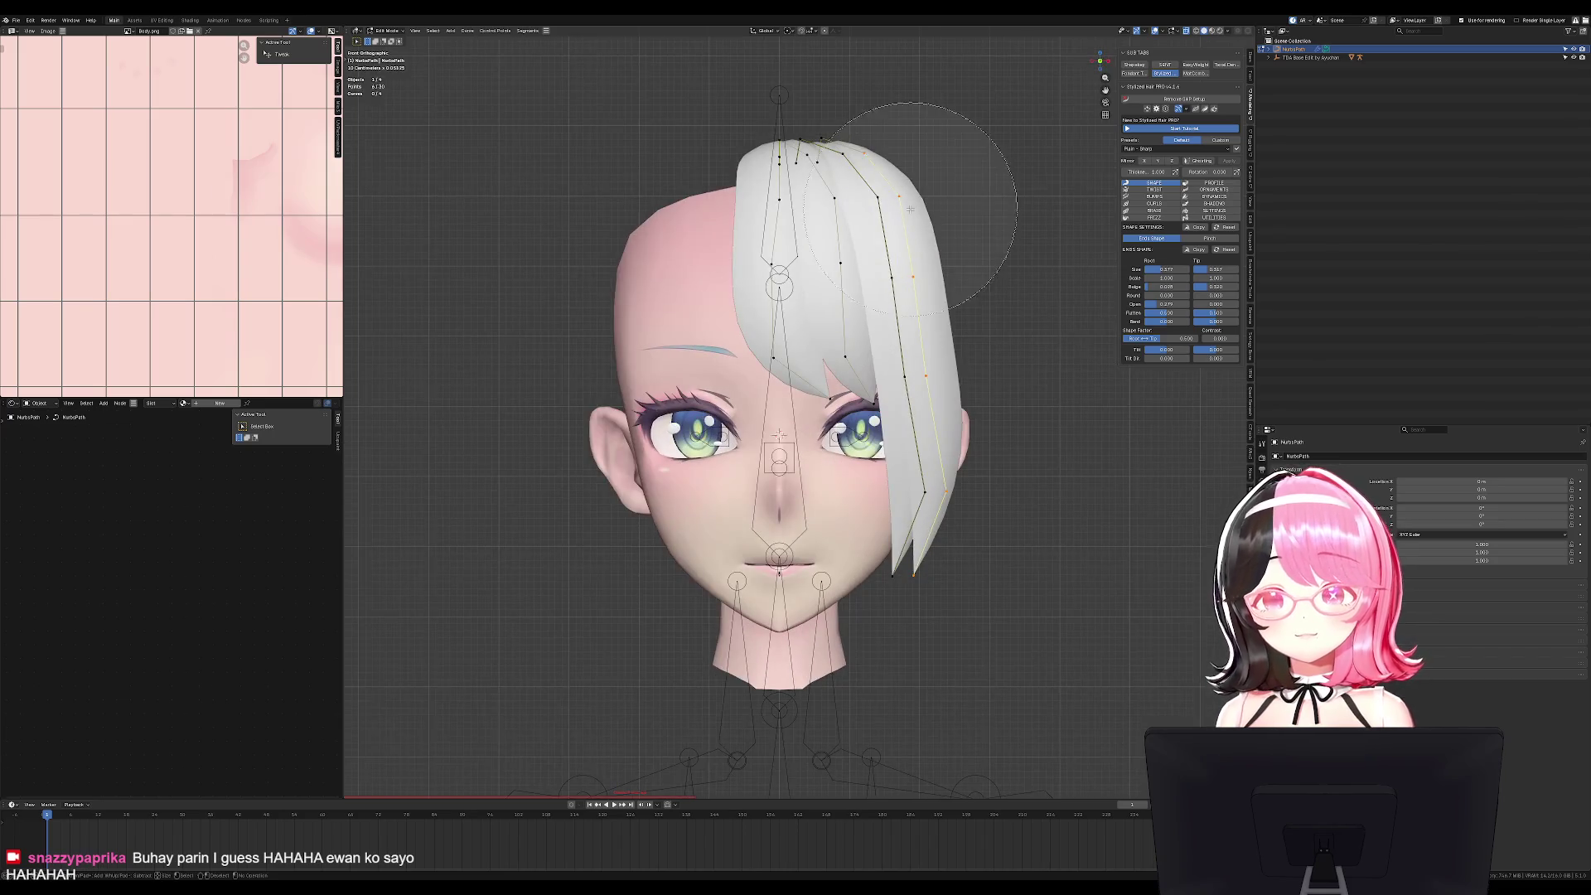
pyautogui.press('Escape')
pyautogui.press('g')
pyautogui.click(1023, 377)
pyautogui.press('r')
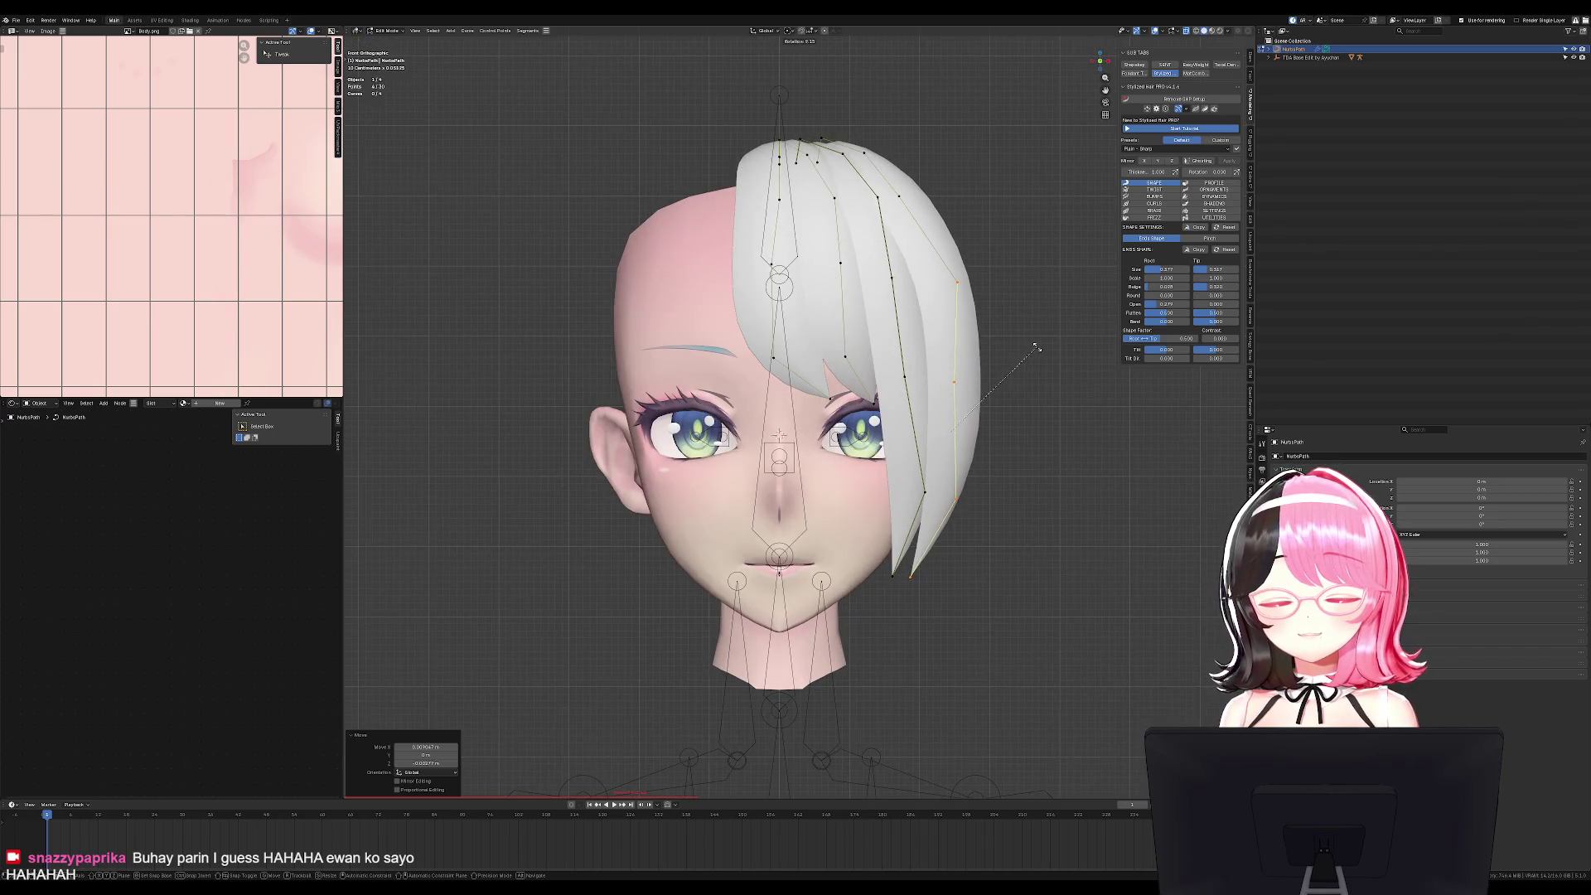
pyautogui.click(1026, 455)
pyautogui.press('Tab')
# Move a control point up and right, twist the strand there with Ctrl+T, and reposition it.
pyautogui.moveTo(1026, 455)
pyautogui.mouseDown(button='middle')
pyautogui.moveTo(1069, 455)
pyautogui.moveTo(991, 464)
pyautogui.moveTo(1016, 479)
pyautogui.moveTo(962, 197)
pyautogui.mouseUp(button='middle')
pyautogui.press('Tab')
pyautogui.press('g')
pyautogui.click(1005, 483)
pyautogui.press('KP_1')
pyautogui.click(915, 315)
pyautogui.press('g')
pyautogui.click(998, 304)
pyautogui.hotkey('ctrl', 't')
pyautogui.click(1002, 305)
pyautogui.press('g')
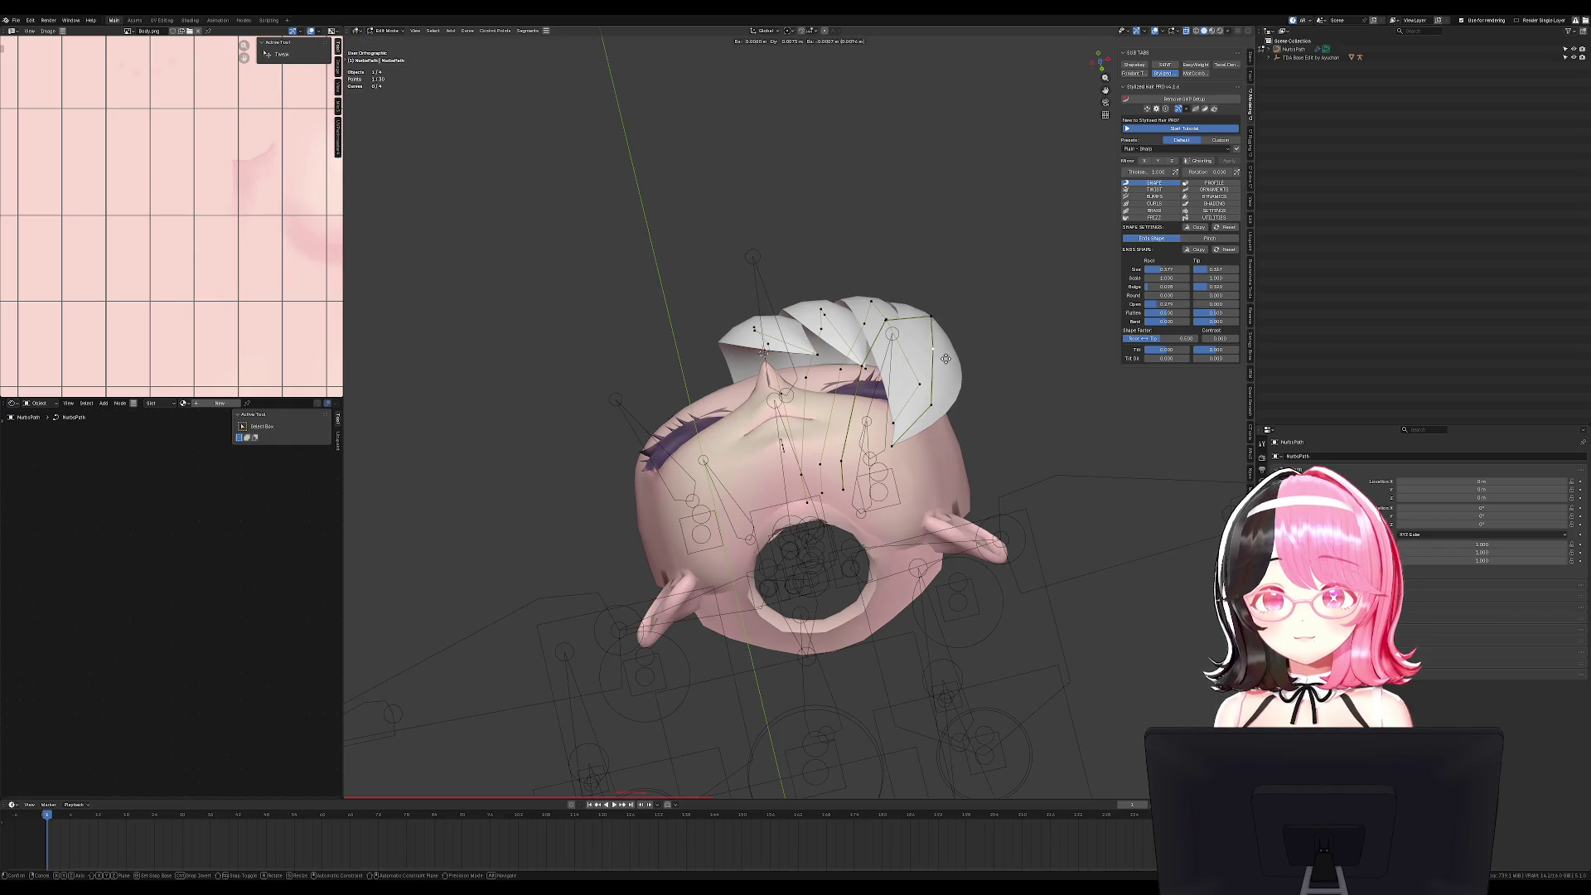
pyautogui.click(945, 358)
# Twist the points near the strand's top, then return to Object Mode to view the hair.
pyautogui.press('KP_1')
pyautogui.moveTo(973, 390); pyautogui.dragTo(1033, 401, button='middle')
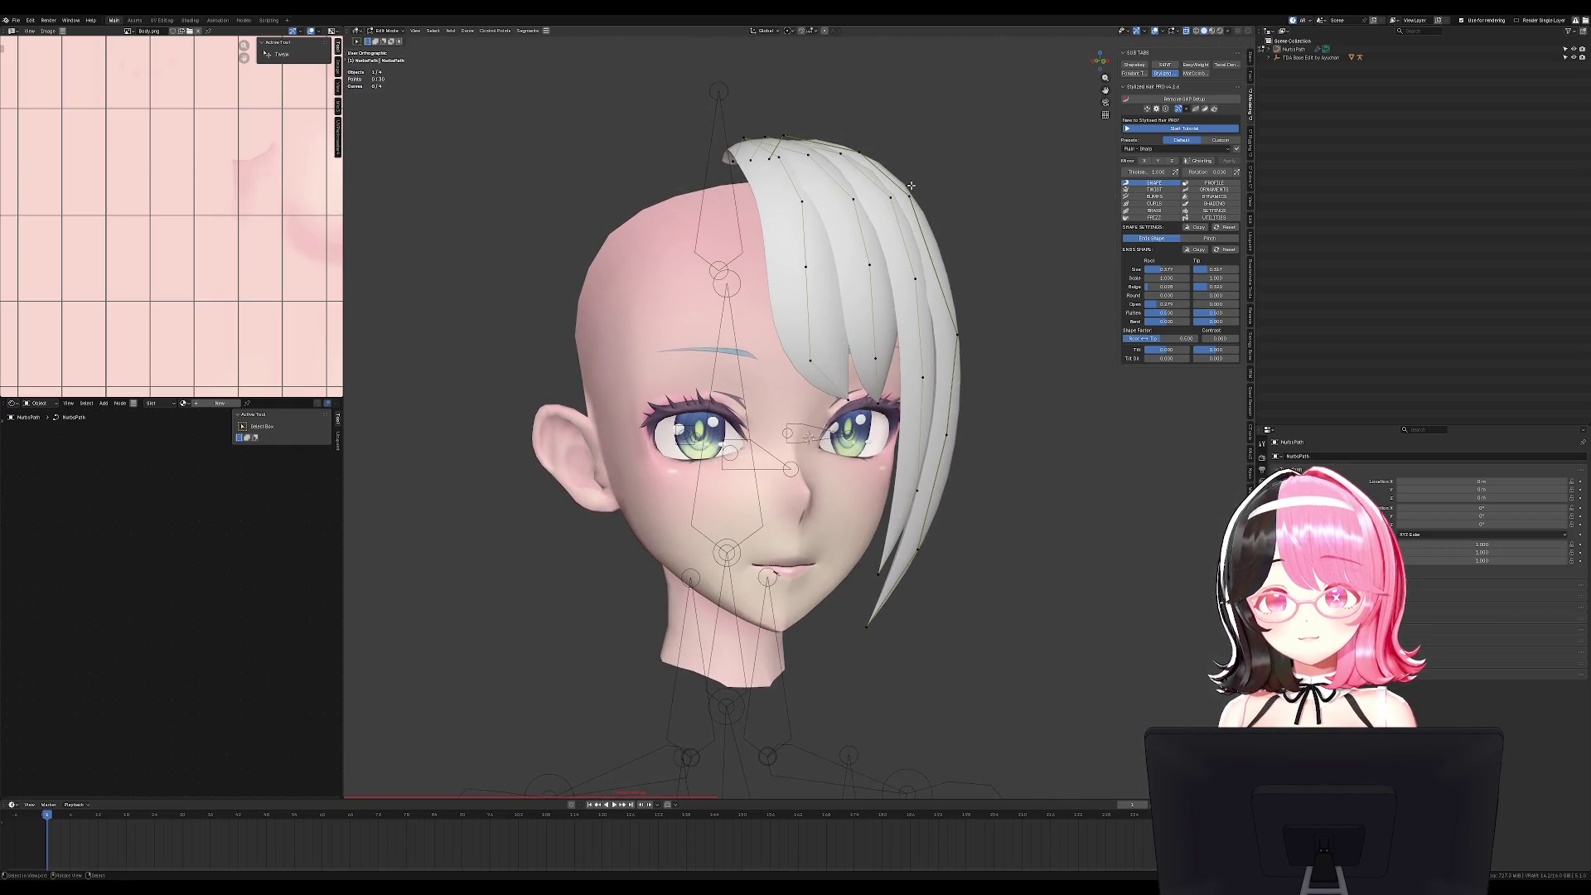
pyautogui.click(908, 196)
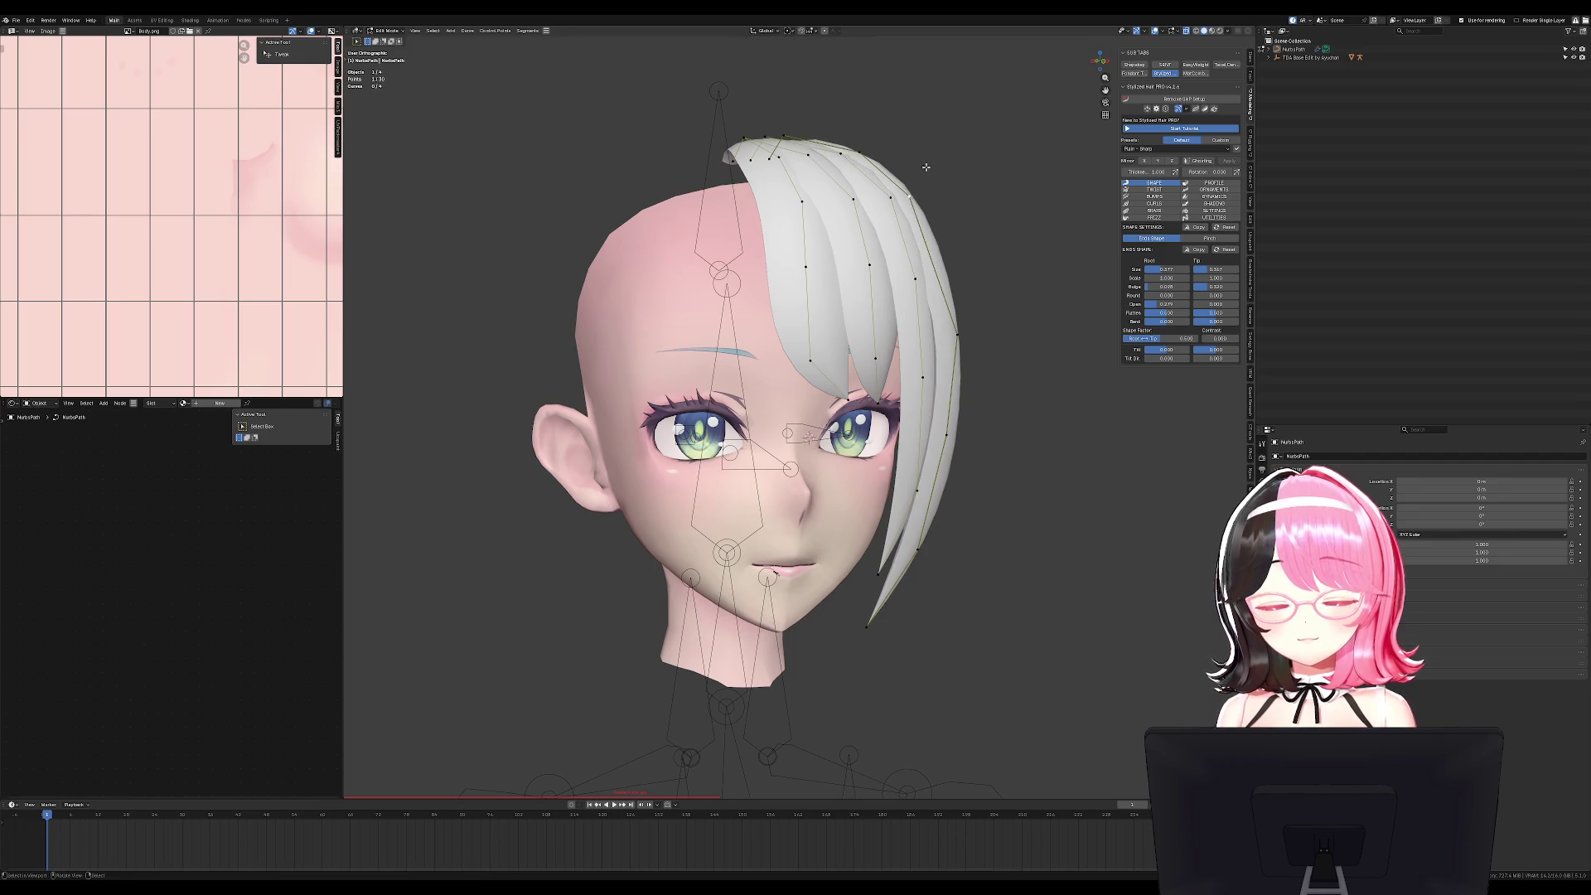
pyautogui.moveTo(922, 165); pyautogui.dragTo(953, 315, button='middle')
pyautogui.hotkey('ctrl', 't')
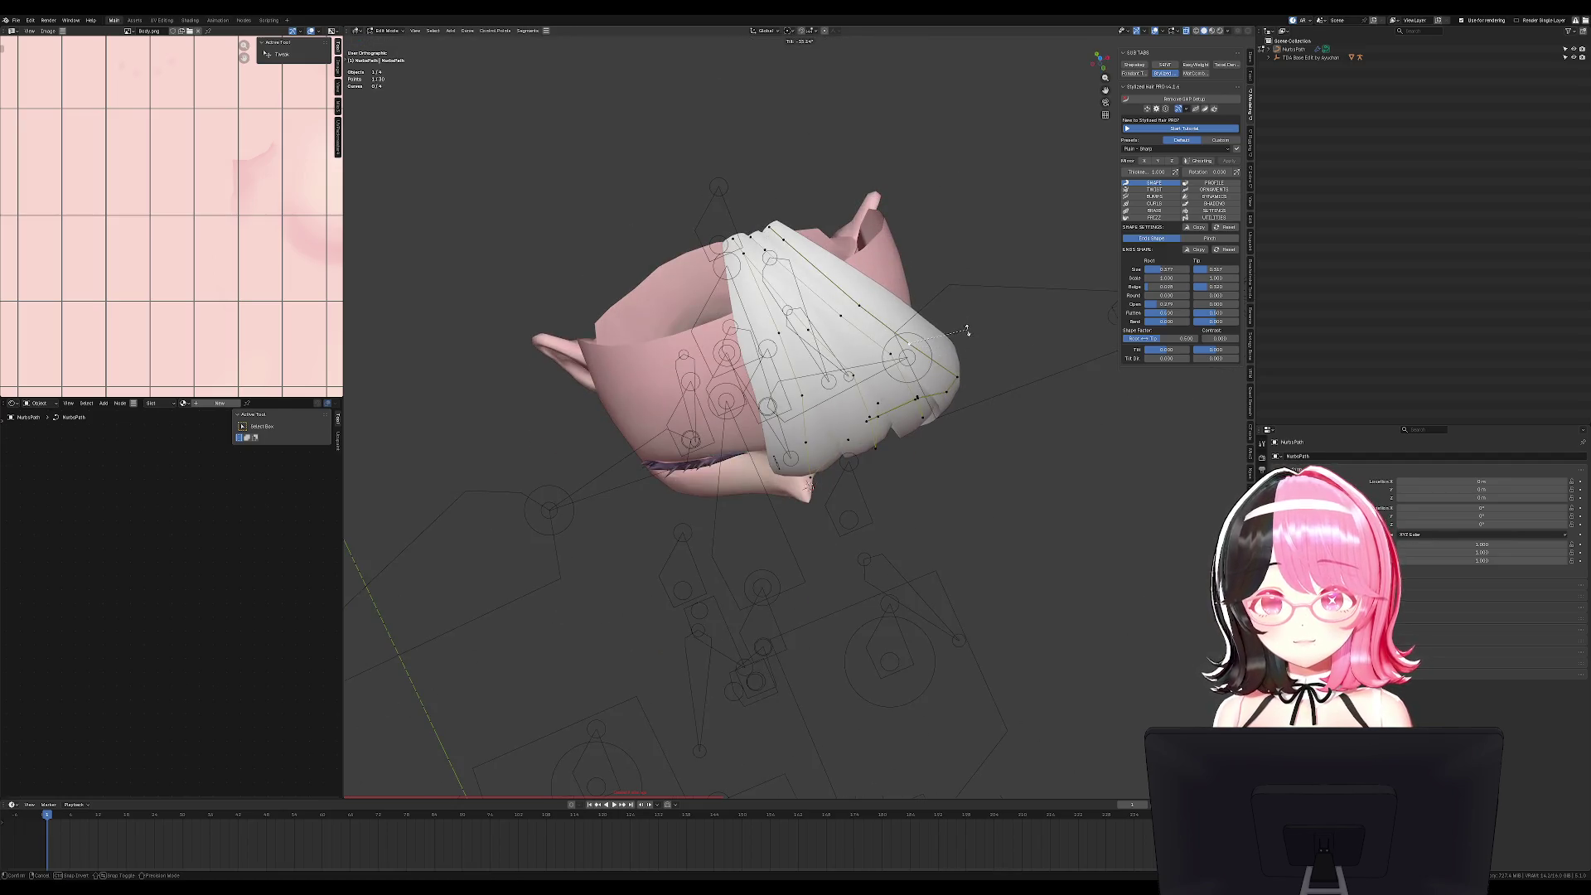
pyautogui.click(871, 289)
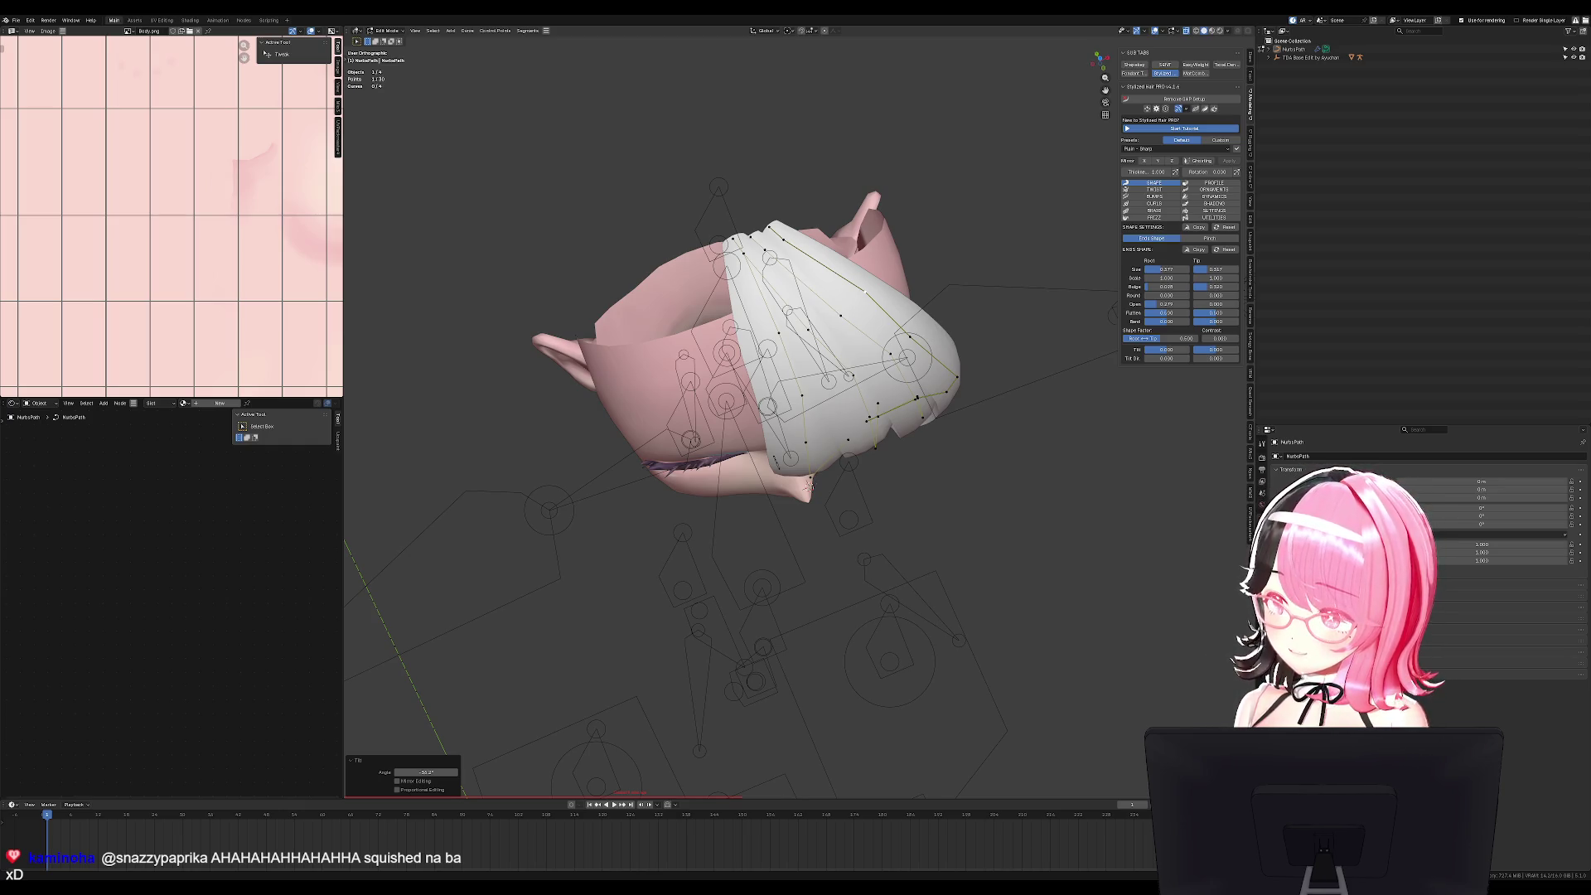
pyautogui.press('KP_1')
pyautogui.press('Tab')
pyautogui.scroll(4, 775, 605)
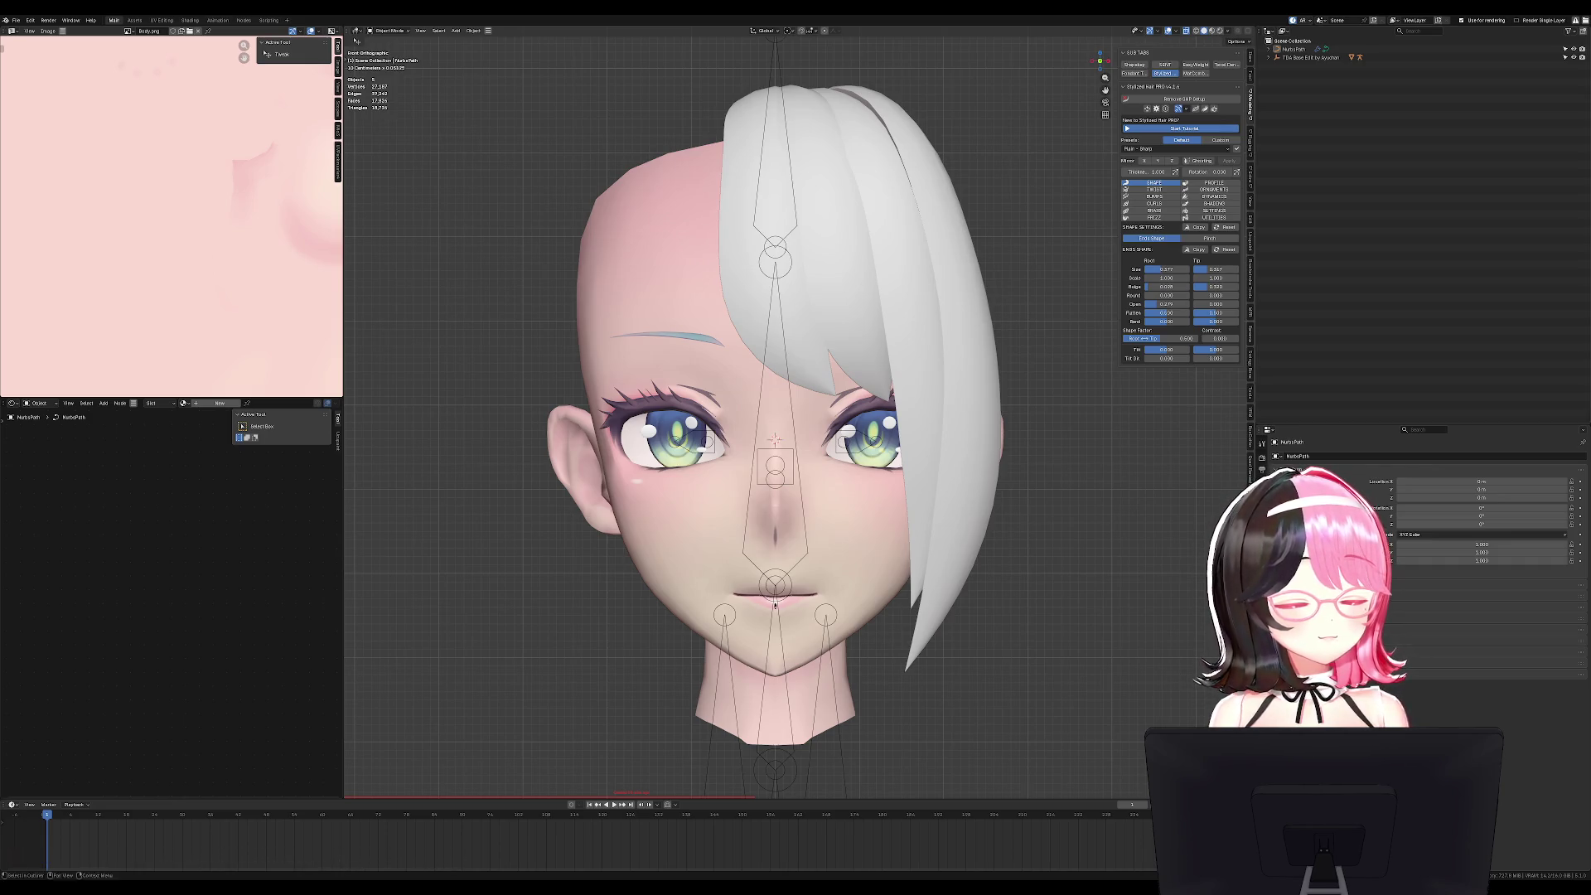
# Select the central hair strand and all of its points in Edit Mode.
pyautogui.moveTo(774, 605); pyautogui.dragTo(987, 334, button='middle')
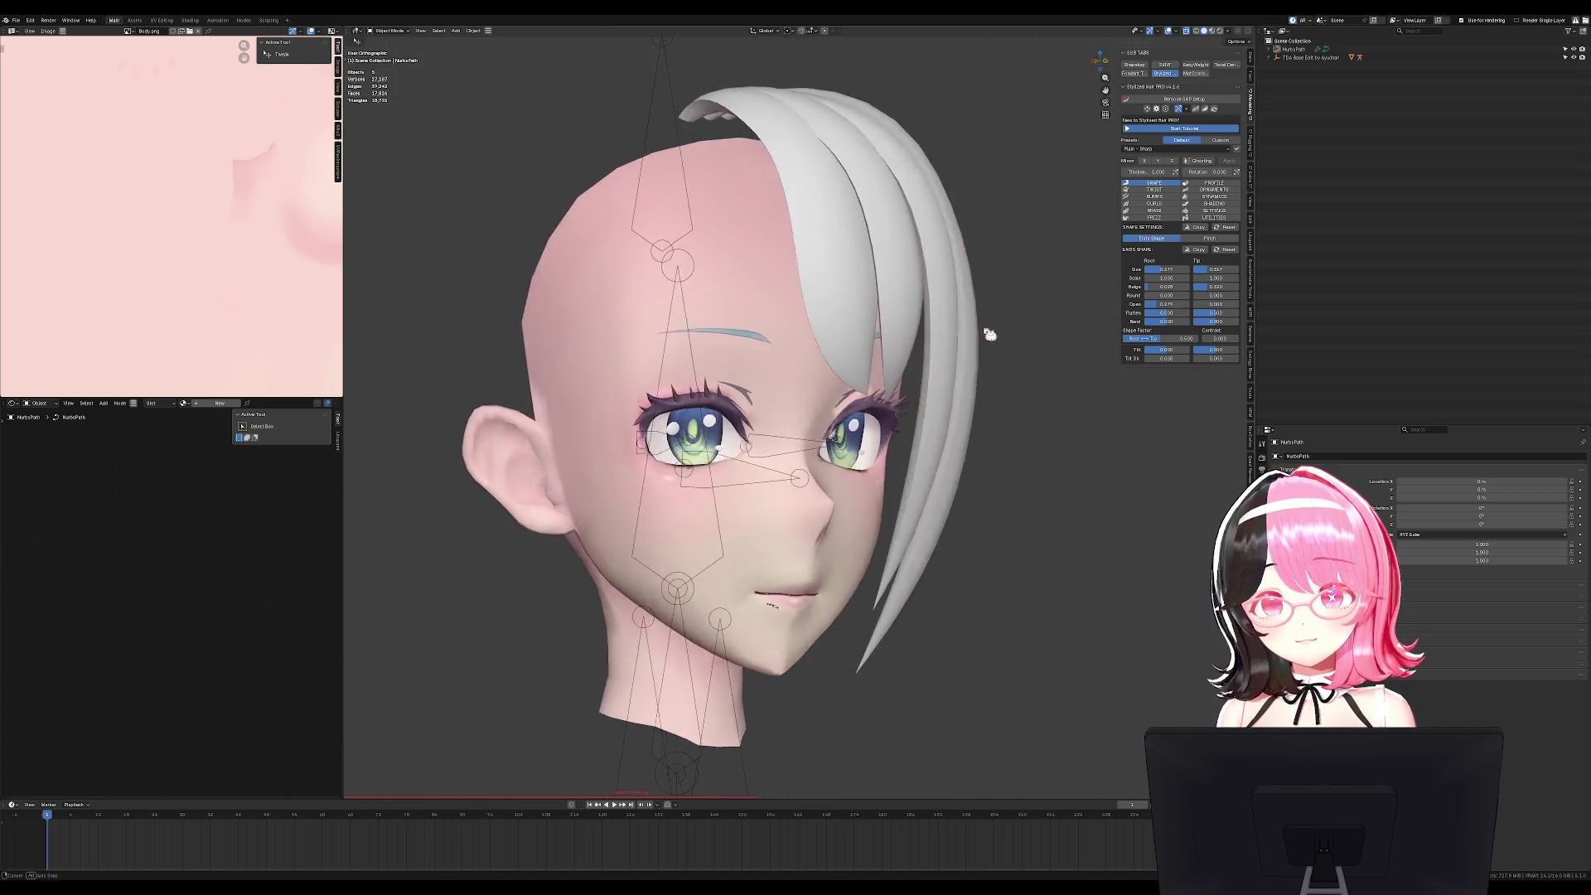
pyautogui.press('KP_1')
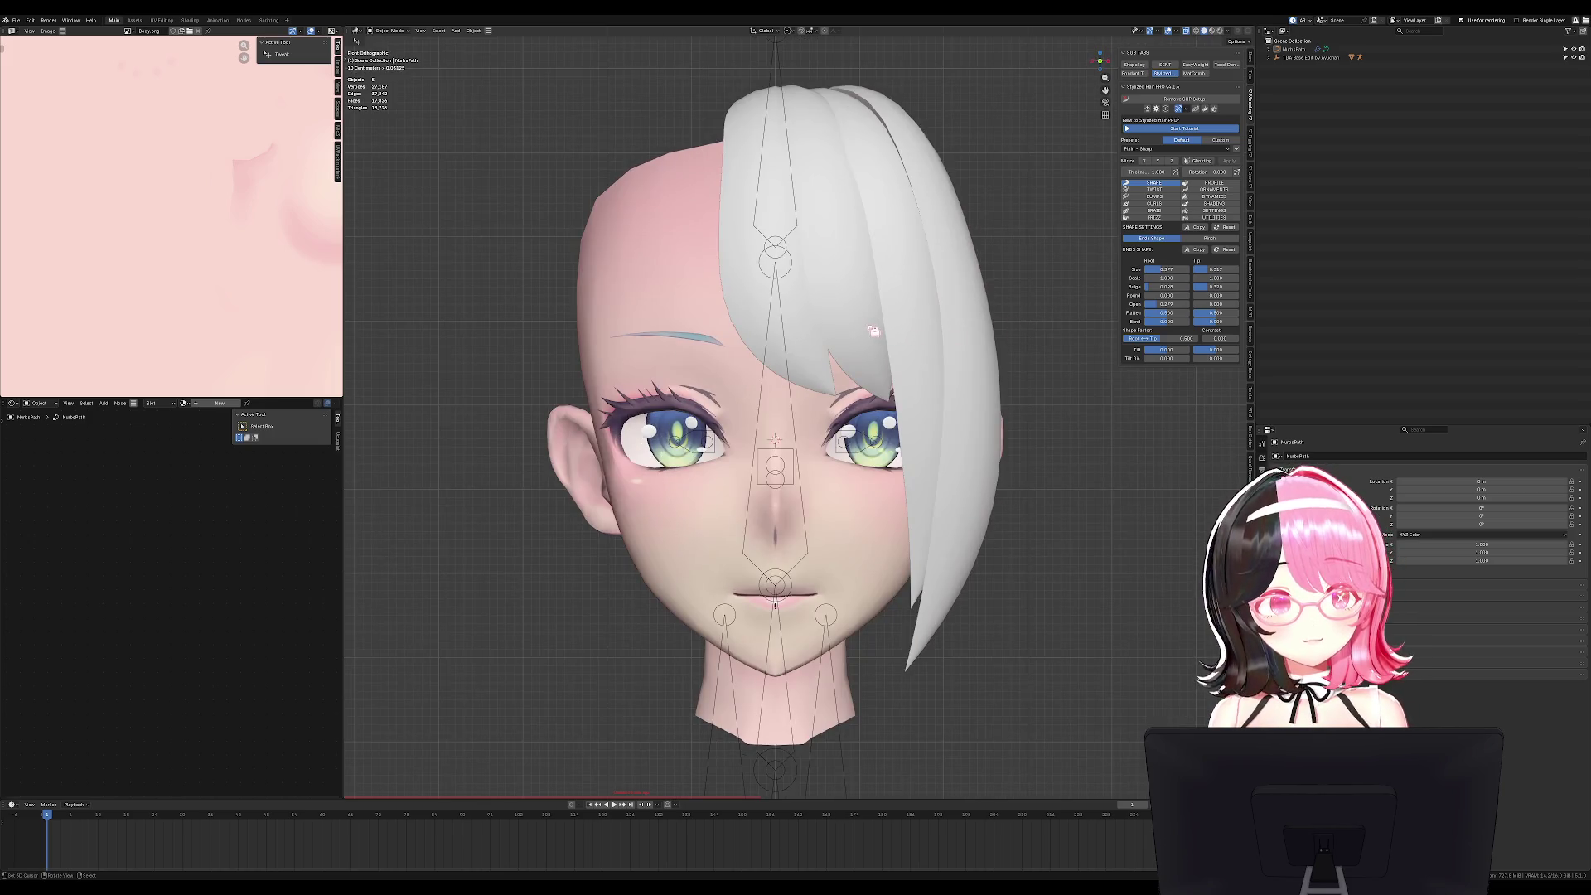
pyautogui.click(801, 285)
pyautogui.press('Tab')
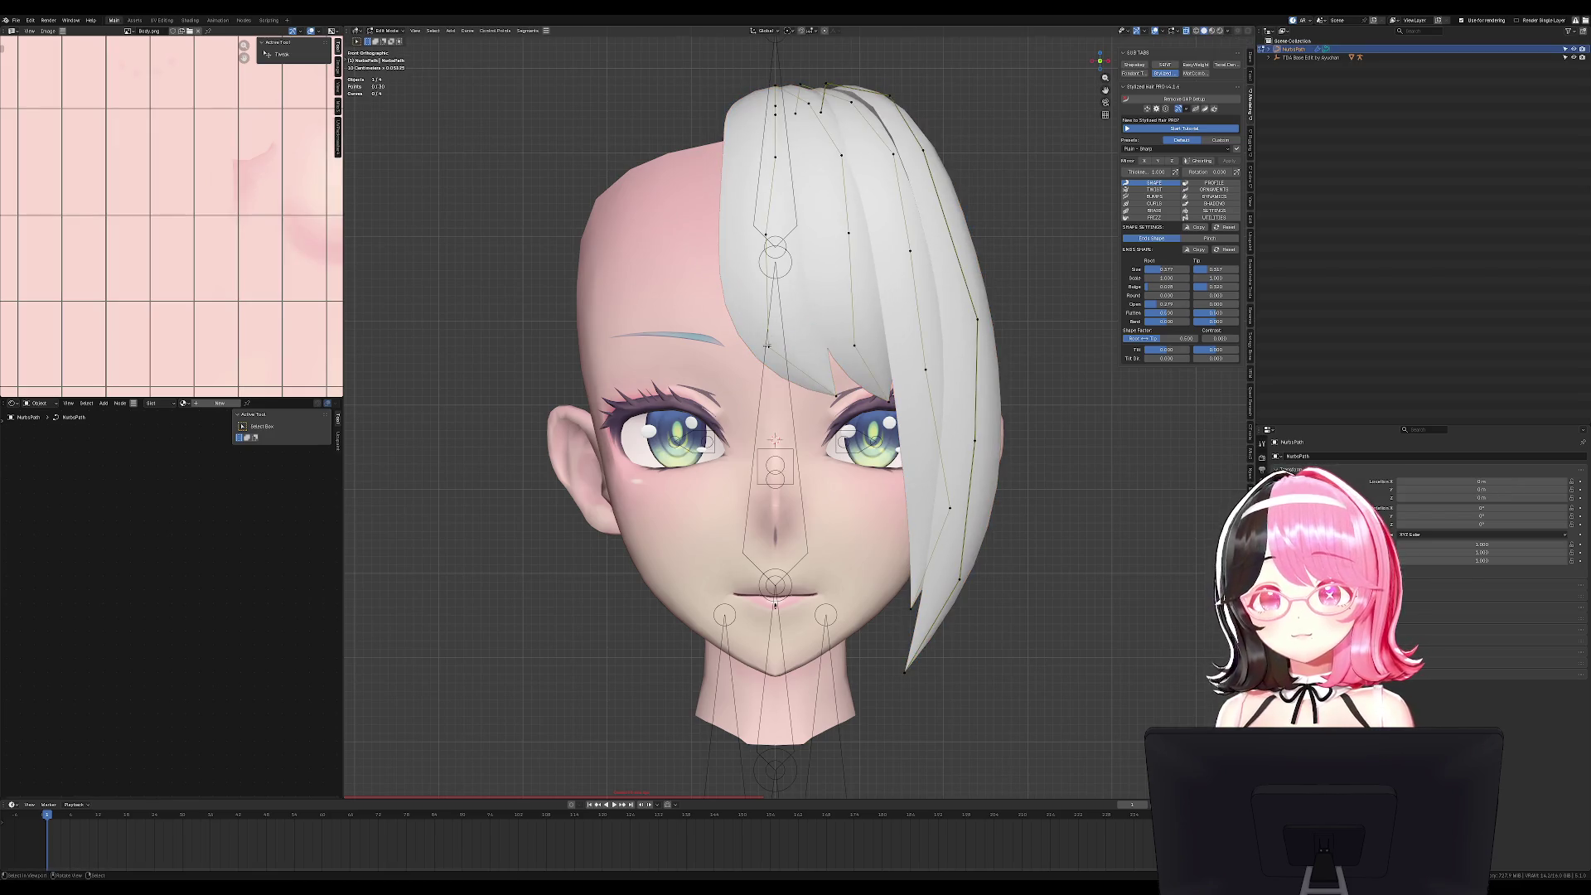
pyautogui.press('l')
pyautogui.moveTo(767, 348); pyautogui.dragTo(895, 358, button='middle')
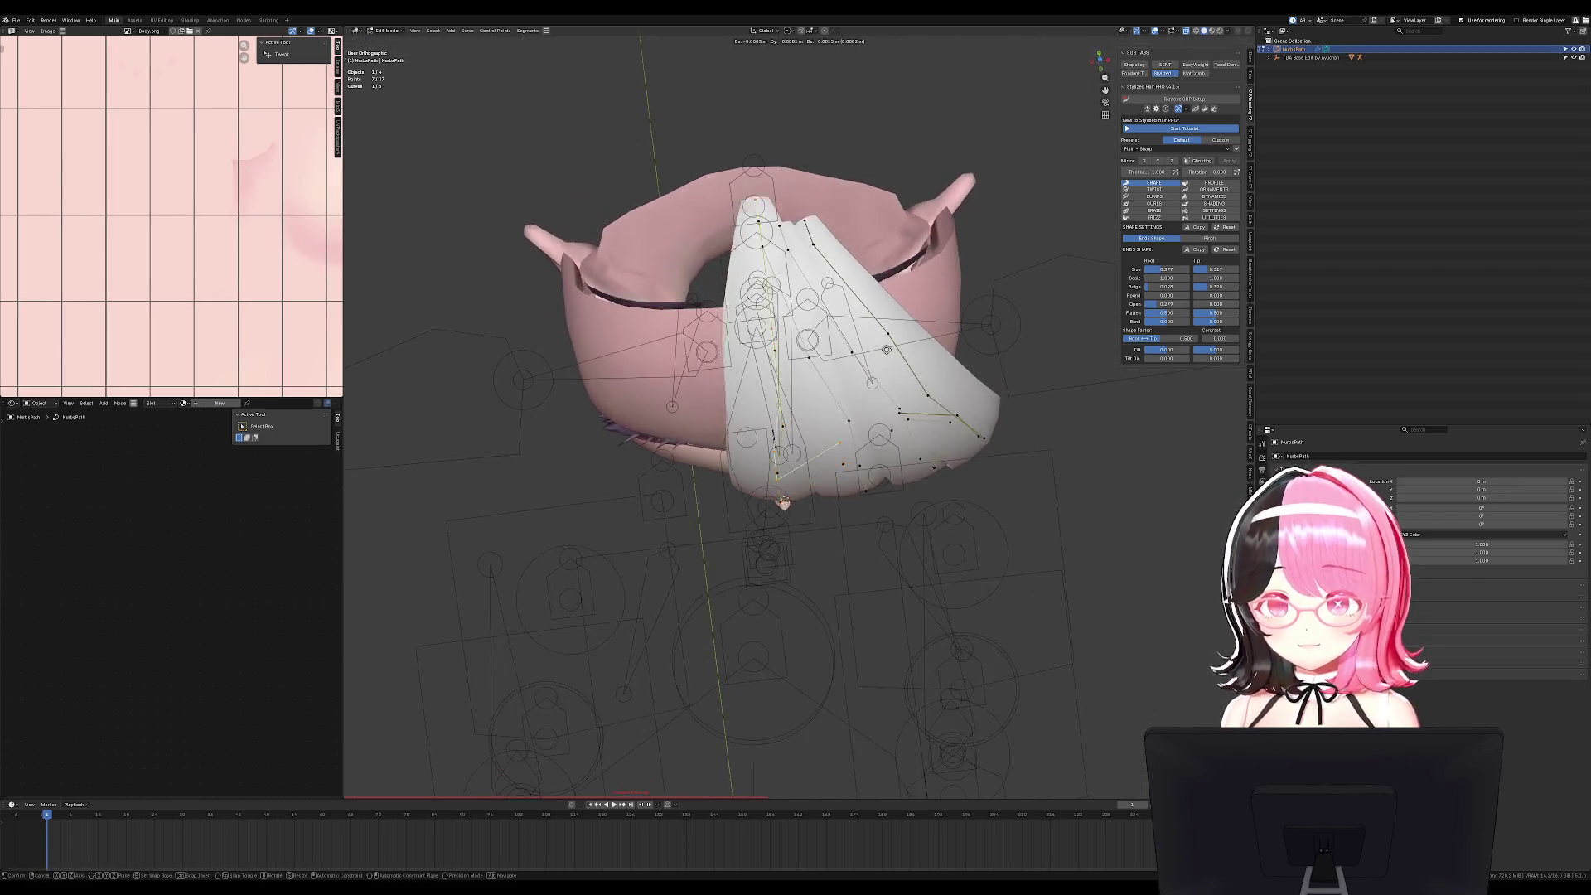
# Duplicate the strand, rotate and shift the copy around the head, and narrow it slightly.
pyautogui.hotkey('shift', 'd')
pyautogui.press('Escape')
pyautogui.press('r')
pyautogui.click(899, 362)
pyautogui.press('g')
pyautogui.click(872, 366)
pyautogui.press('KP_1')
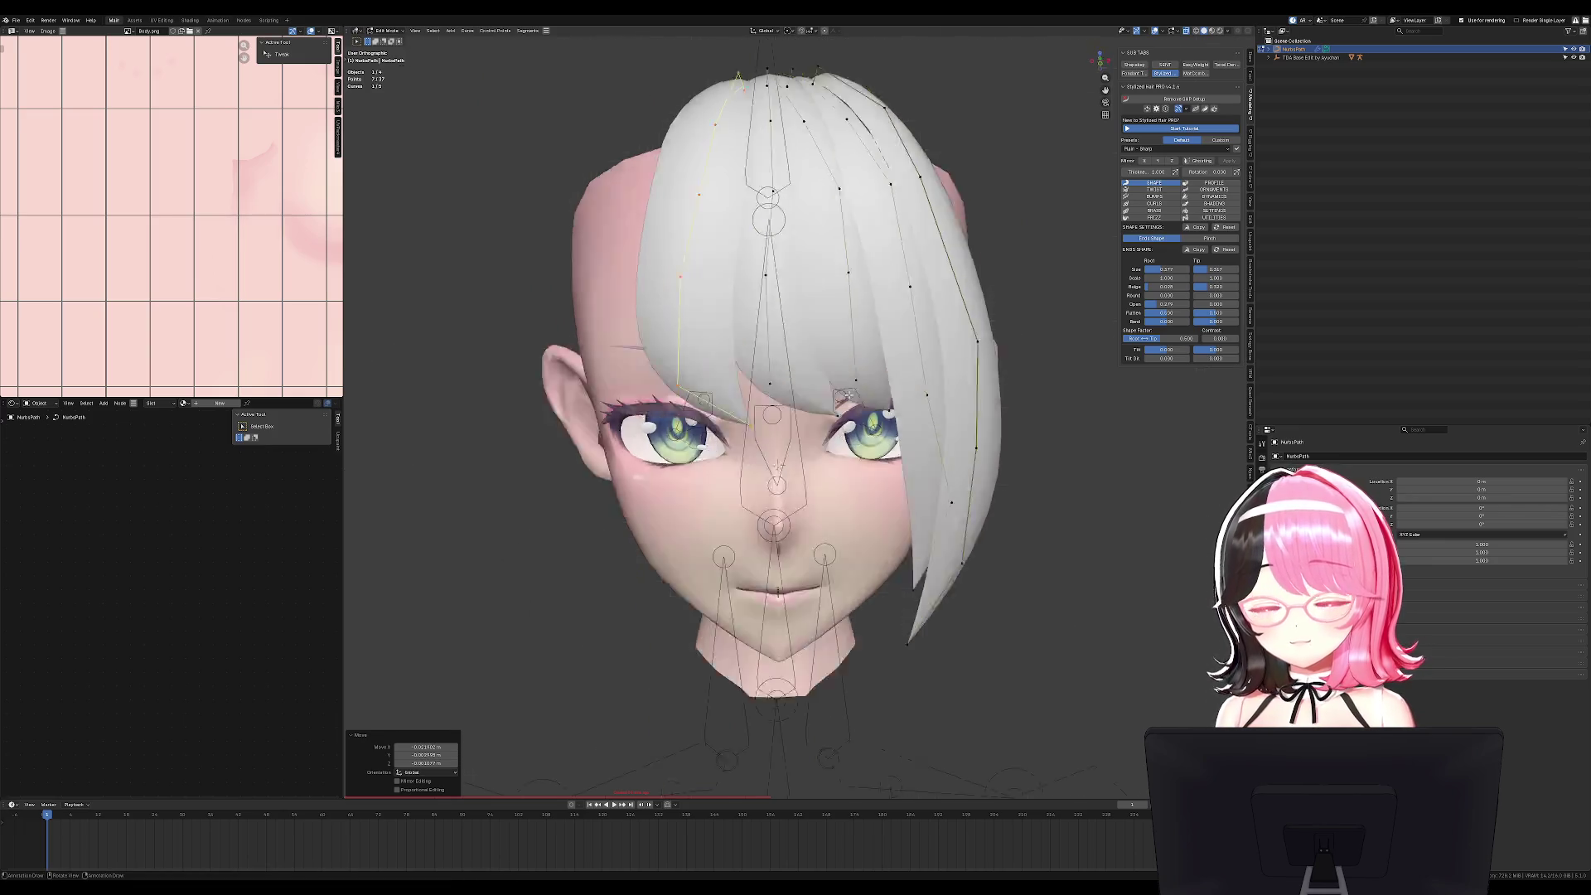
pyautogui.hotkey('alt', 's')
pyautogui.click(838, 377)
# Pull the left strand's tip point downward.
pyautogui.click(756, 408)
pyautogui.press('g')
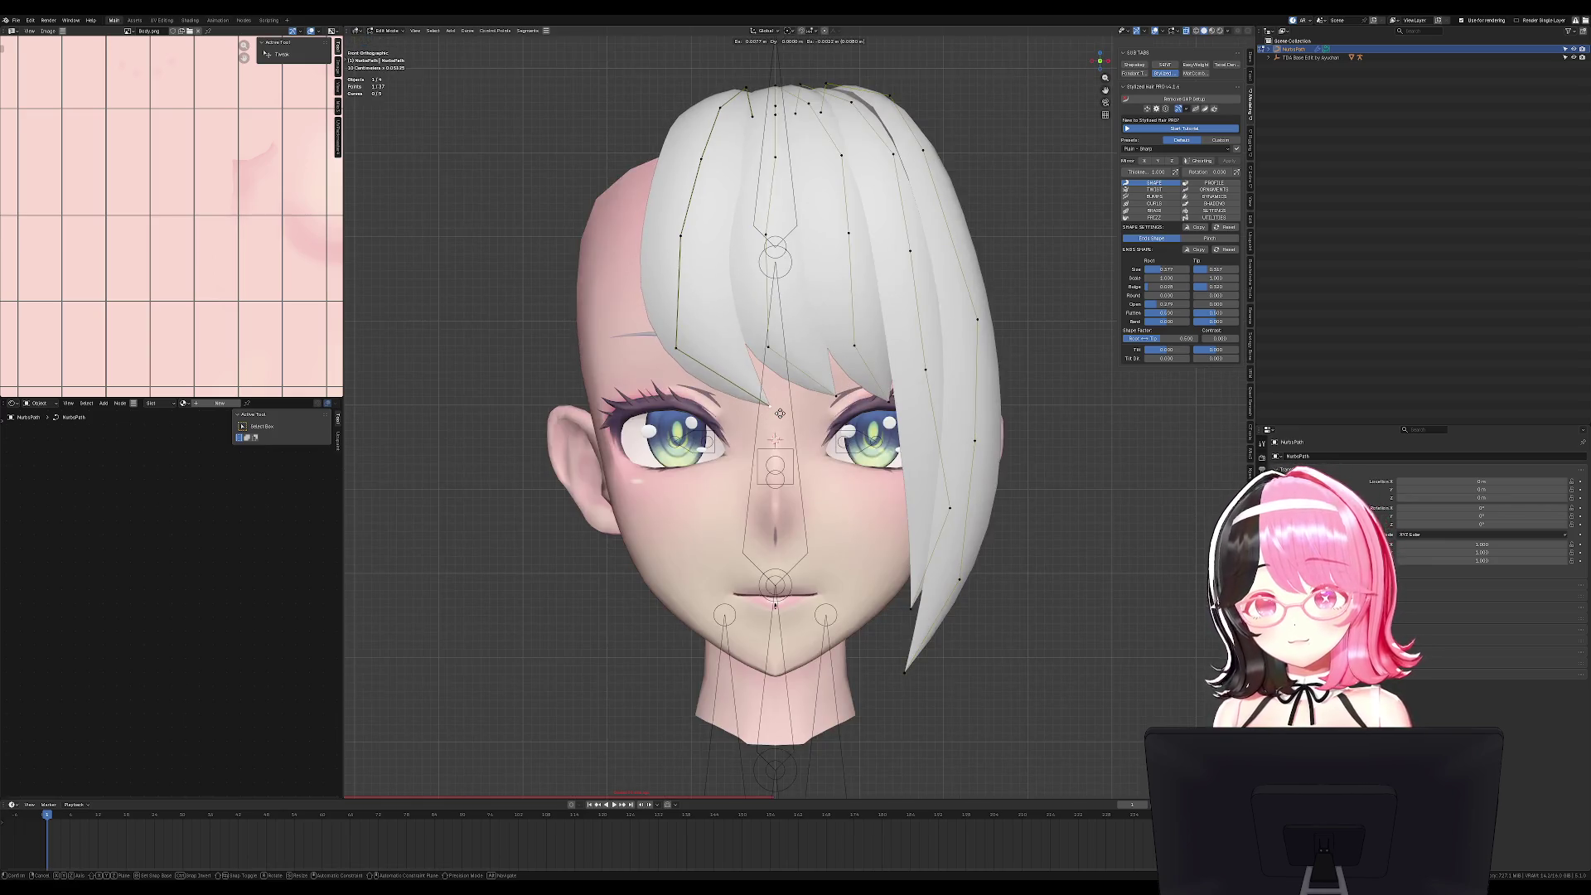
pyautogui.click(750, 454)
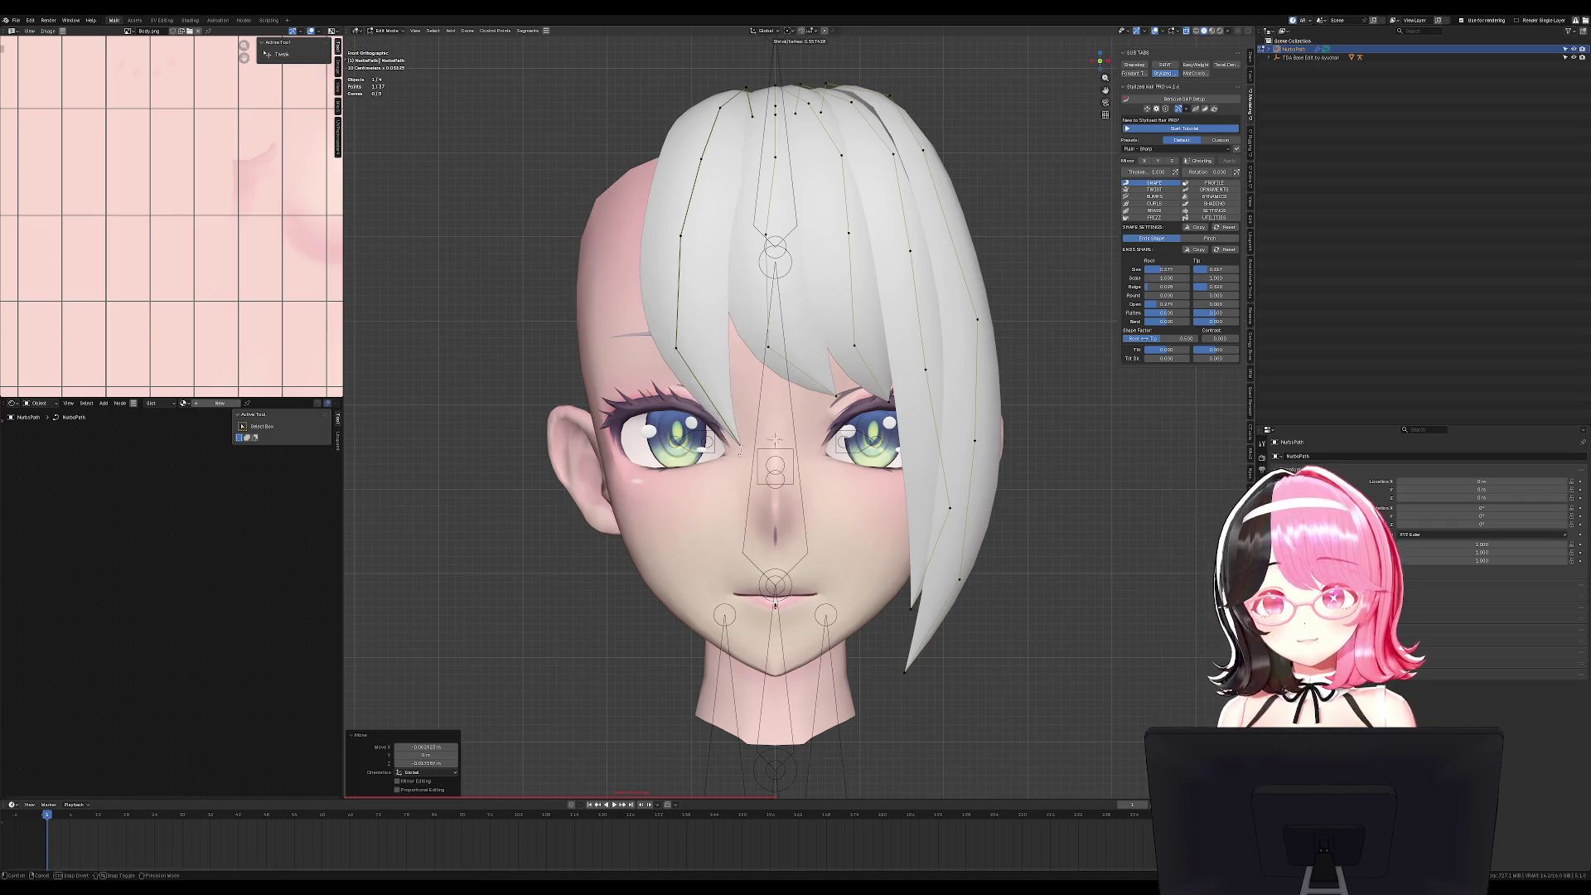
pyautogui.click(693, 346)
# Duplicate the whole left strand and rotate the copy into place.
pyautogui.press('l')
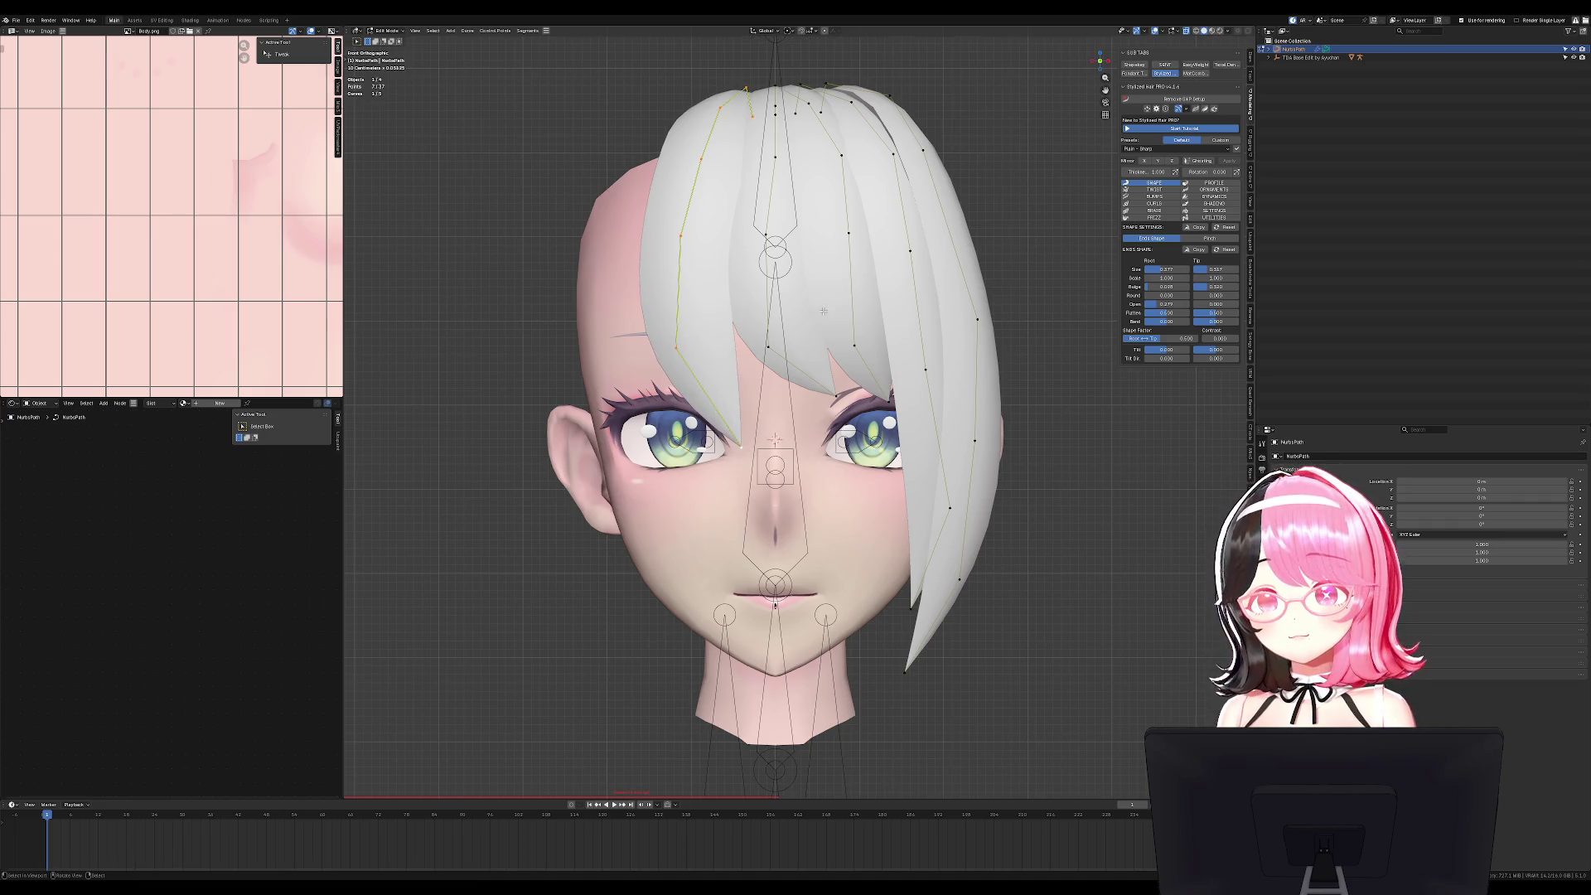
pyautogui.moveTo(683, 344); pyautogui.dragTo(795, 398, button='middle')
pyautogui.hotkey('shift', 'd')
pyautogui.press('r')
pyautogui.click(809, 414)
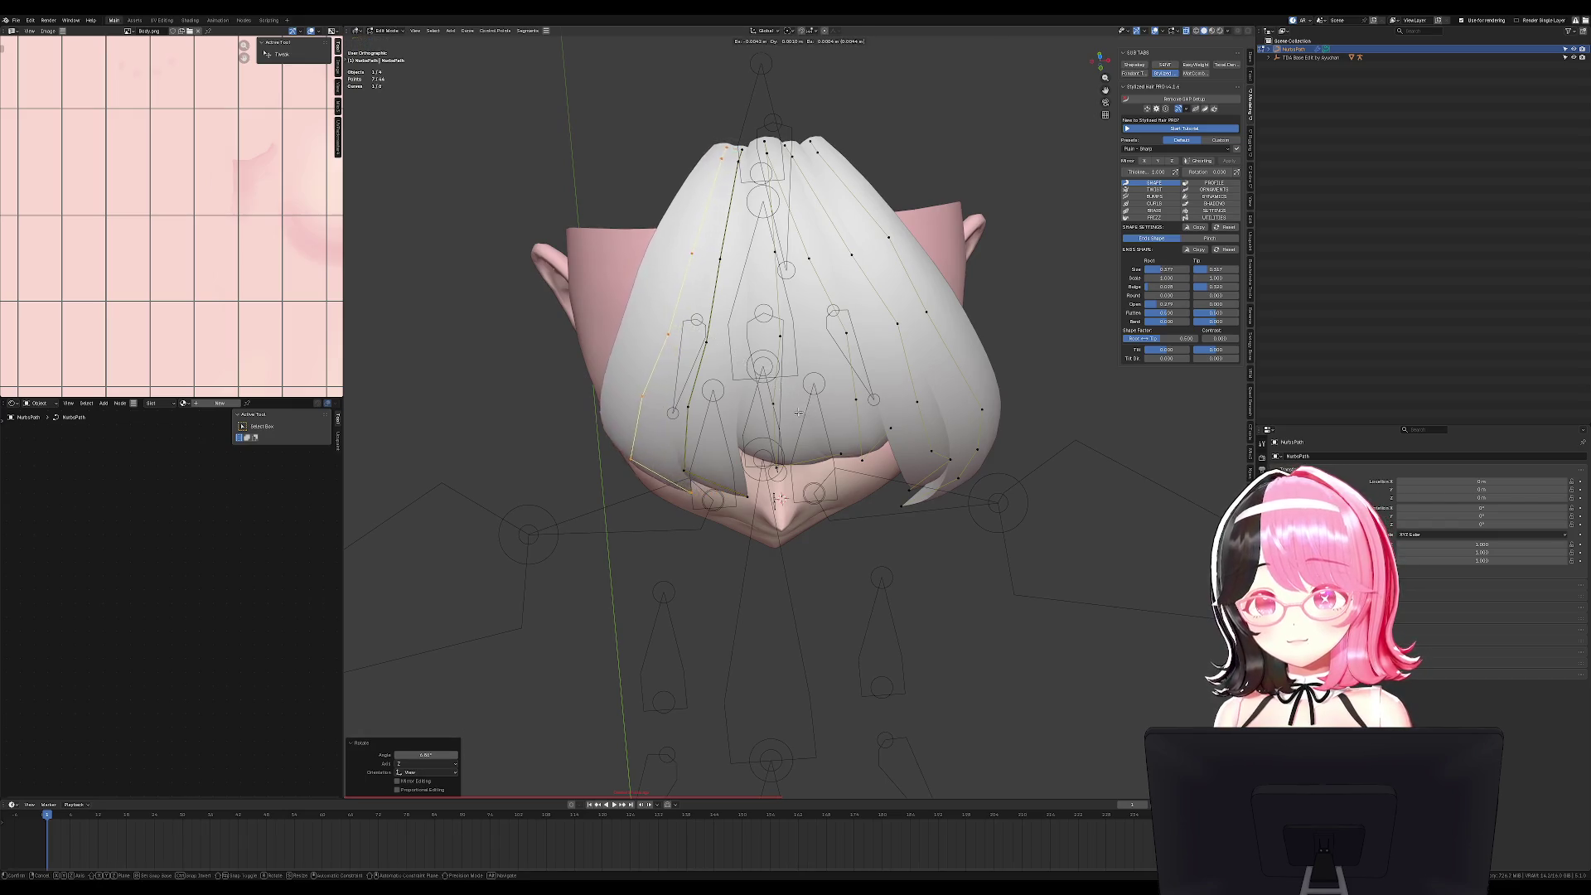
pyautogui.press('KP_1')
# Cancel a stray point move, undo it, and deselect all points in see-through view.
pyautogui.click(775, 605)
pyautogui.press('g')
pyautogui.press('Escape')
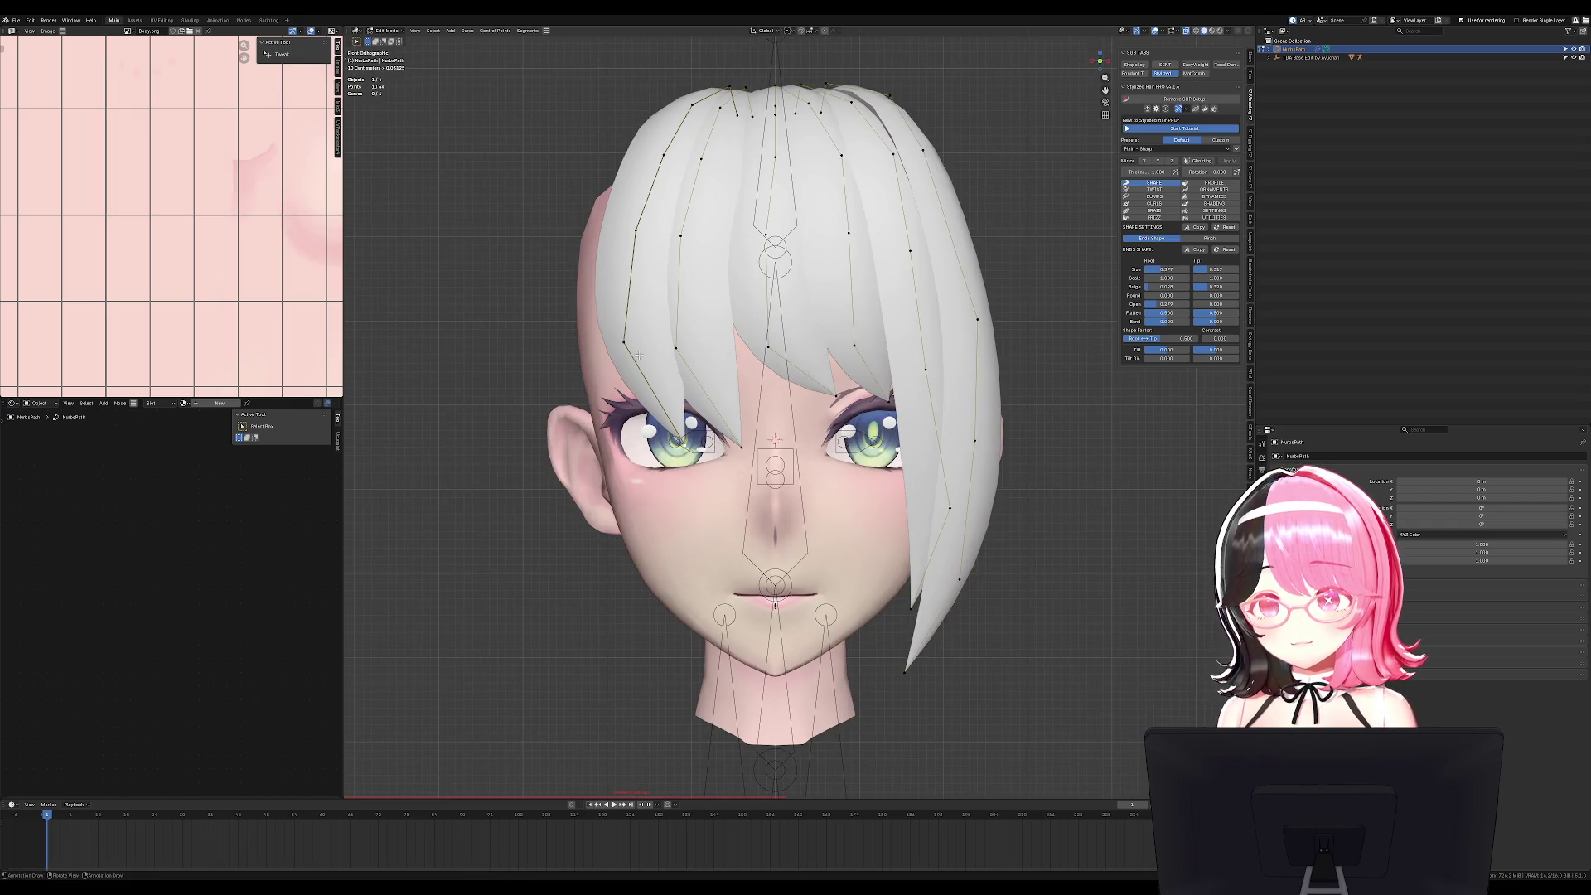
pyautogui.hotkey('ctrl', 'z')
pyautogui.hotkey('alt', 'a')
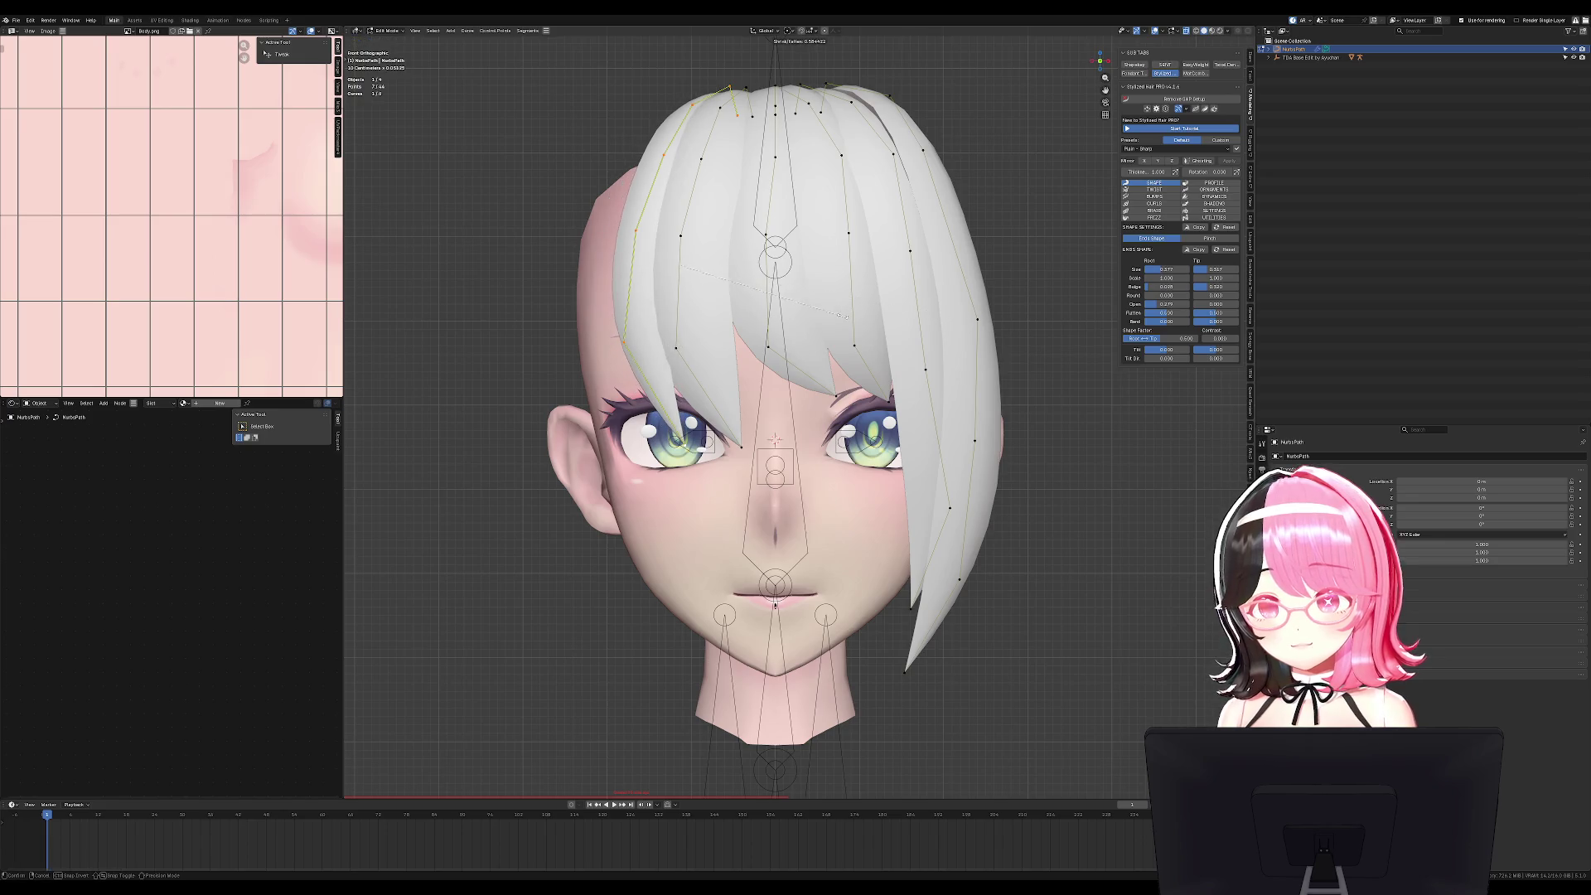
pyautogui.hotkey('shift', 'z')
pyautogui.hotkey('shift', 'z')
pyautogui.moveTo(897, 315); pyautogui.dragTo(911, 397, button='middle')
pyautogui.hotkey('ctrl', 'z')
# Duplicate the seven-point strand, rotate it about 6.58°, and shift it sideways.
pyautogui.hotkey('shift', 'd')
pyautogui.click(922, 434)
pyautogui.press('r')
pyautogui.click(915, 454)
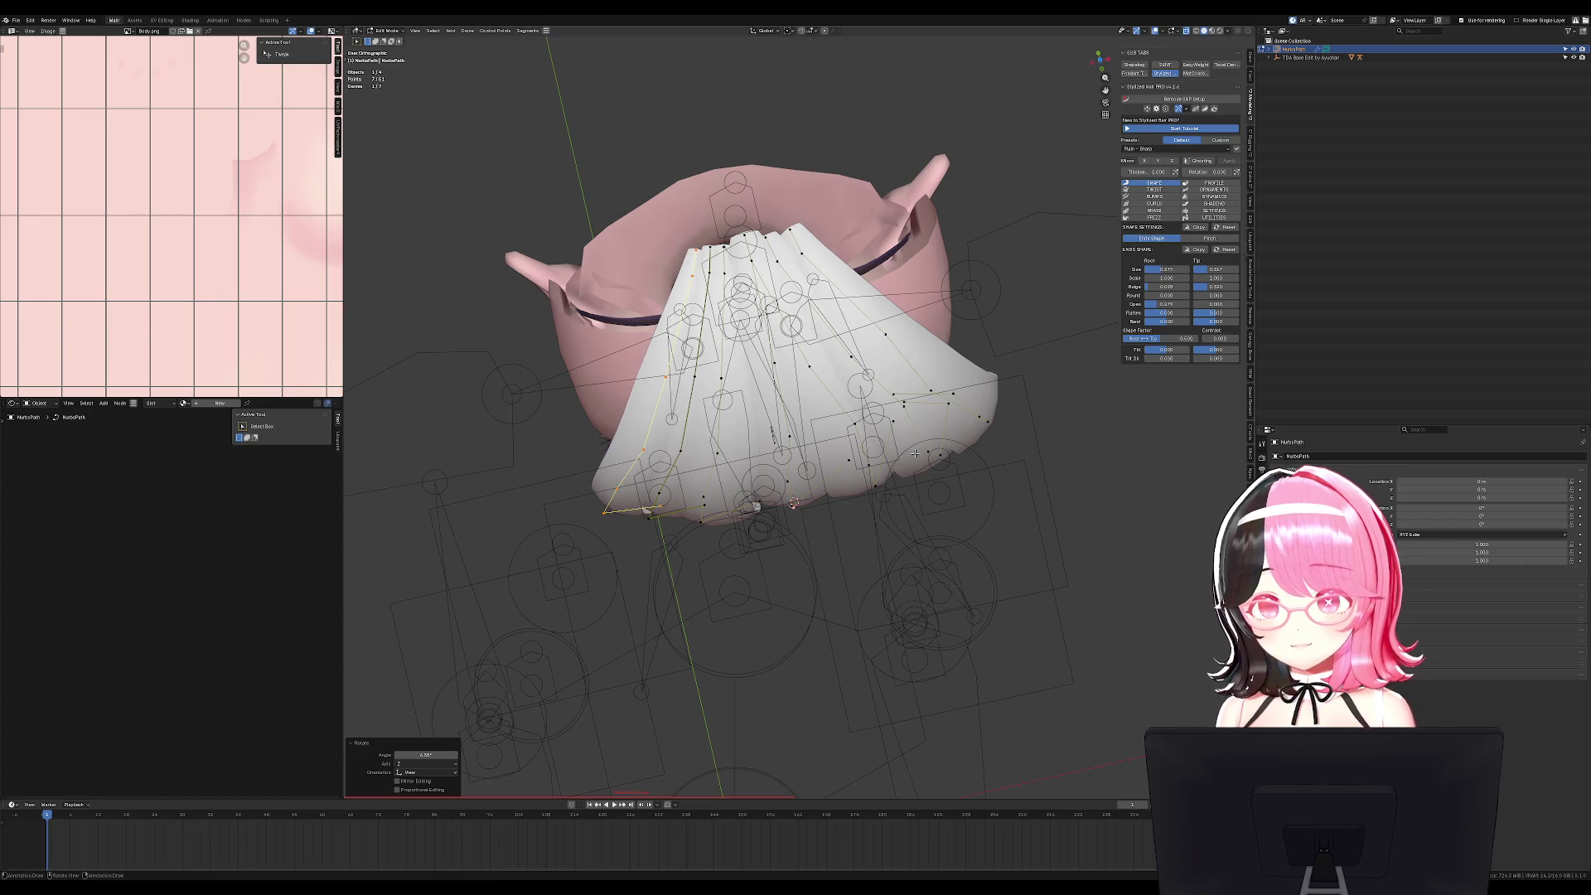
pyautogui.press('KP_1')
pyautogui.press('g')
pyautogui.click(685, 374)
# Extrude the new strand's end into a tip reaching down near the eye.
pyautogui.click(584, 340)
pyautogui.press('e')
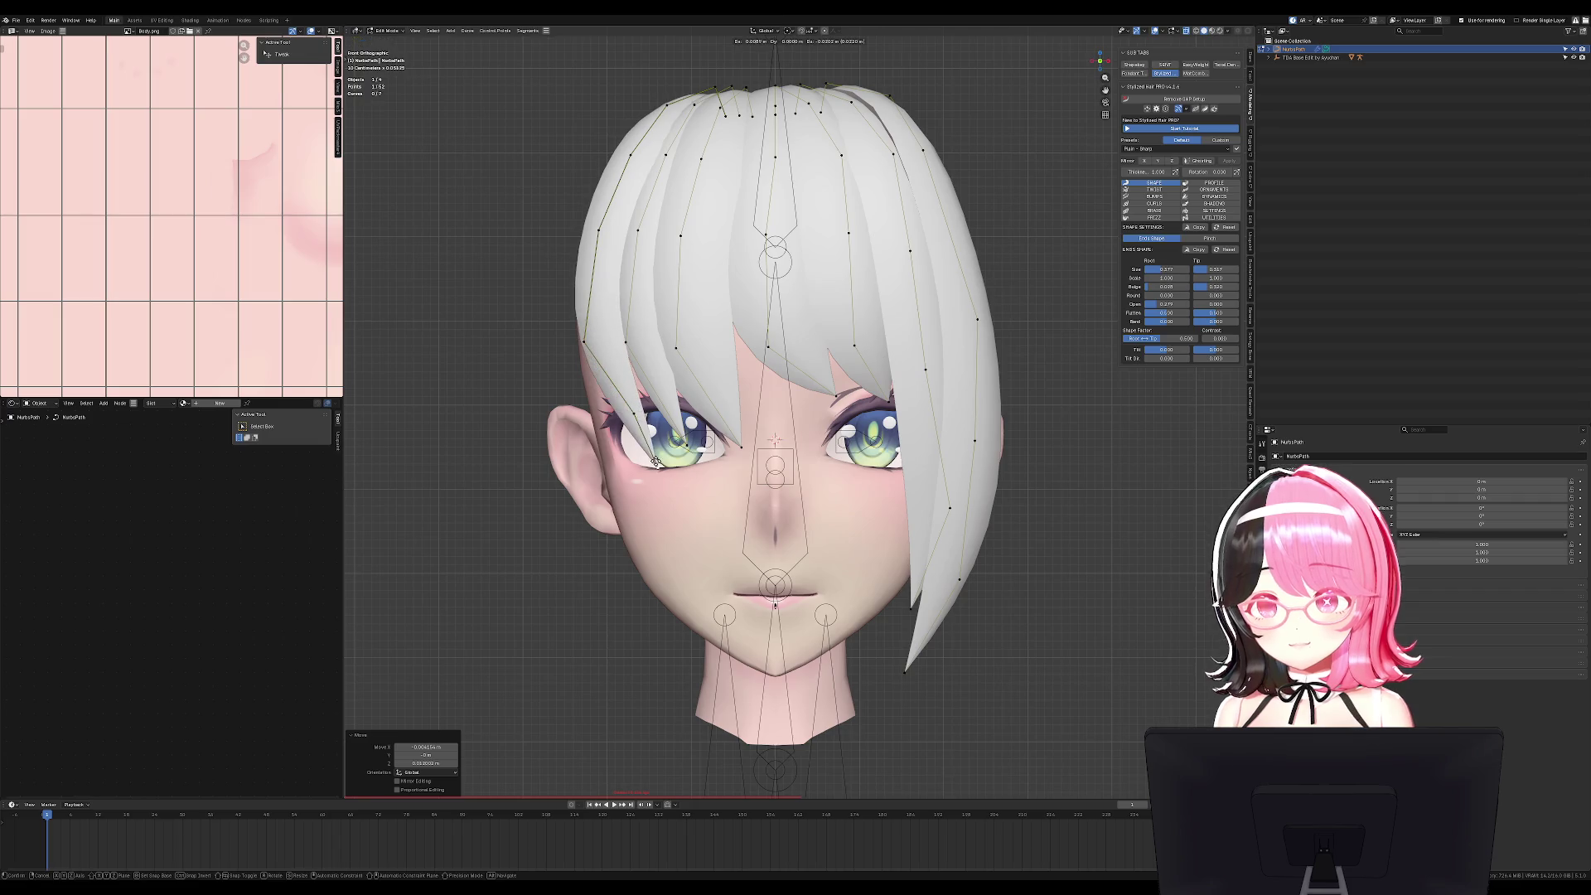
pyautogui.click(657, 458)
pyautogui.scroll(-1, 657, 457)
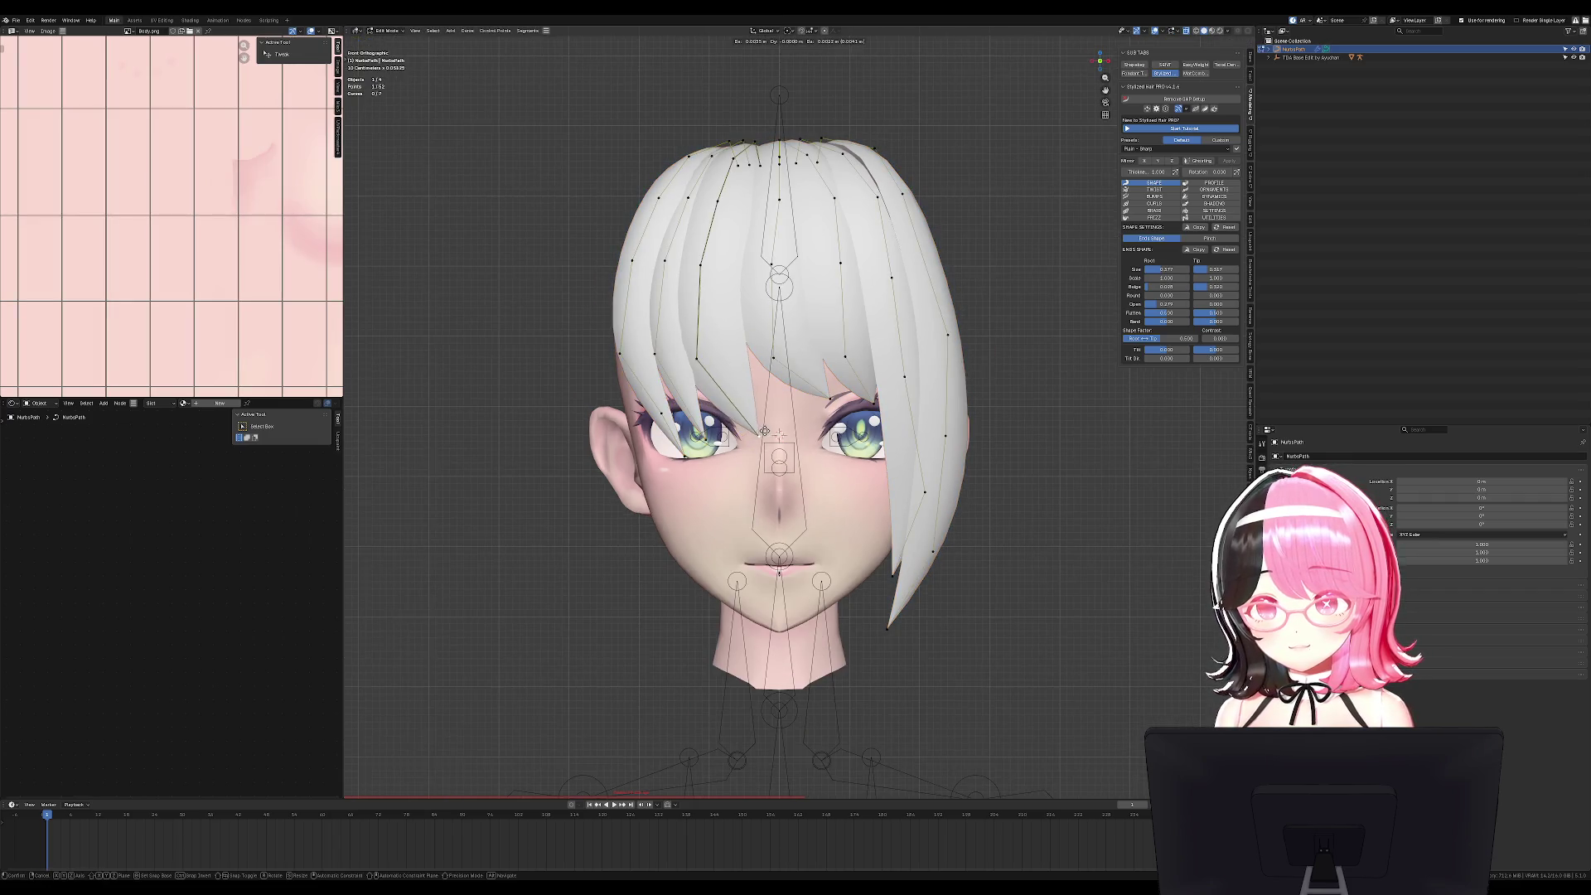
pyautogui.press('g')
pyautogui.click(831, 410)
pyautogui.press('g')
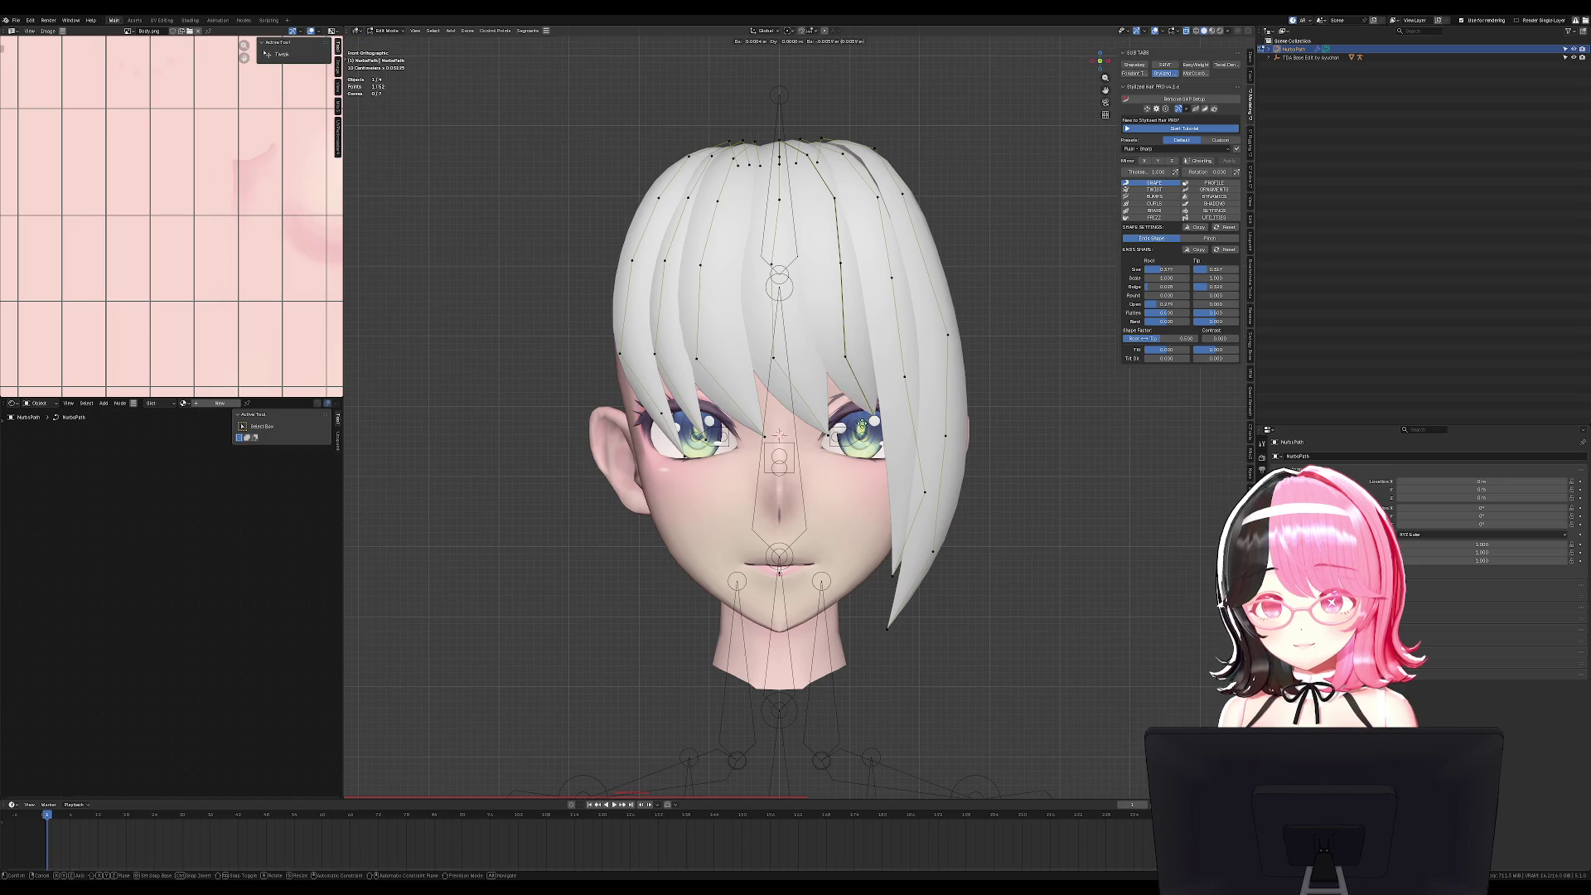
pyautogui.click(866, 434)
pyautogui.press('Tab')
pyautogui.moveTo(865, 434)
pyautogui.mouseDown(button='middle')
pyautogui.moveTo(948, 433)
pyautogui.moveTo(938, 381)
pyautogui.mouseUp(button='middle')
pyautogui.click(932, 377)
# With proportional editing on, pull the hair curve toward the face from both side profiles.
pyautogui.press('Tab')
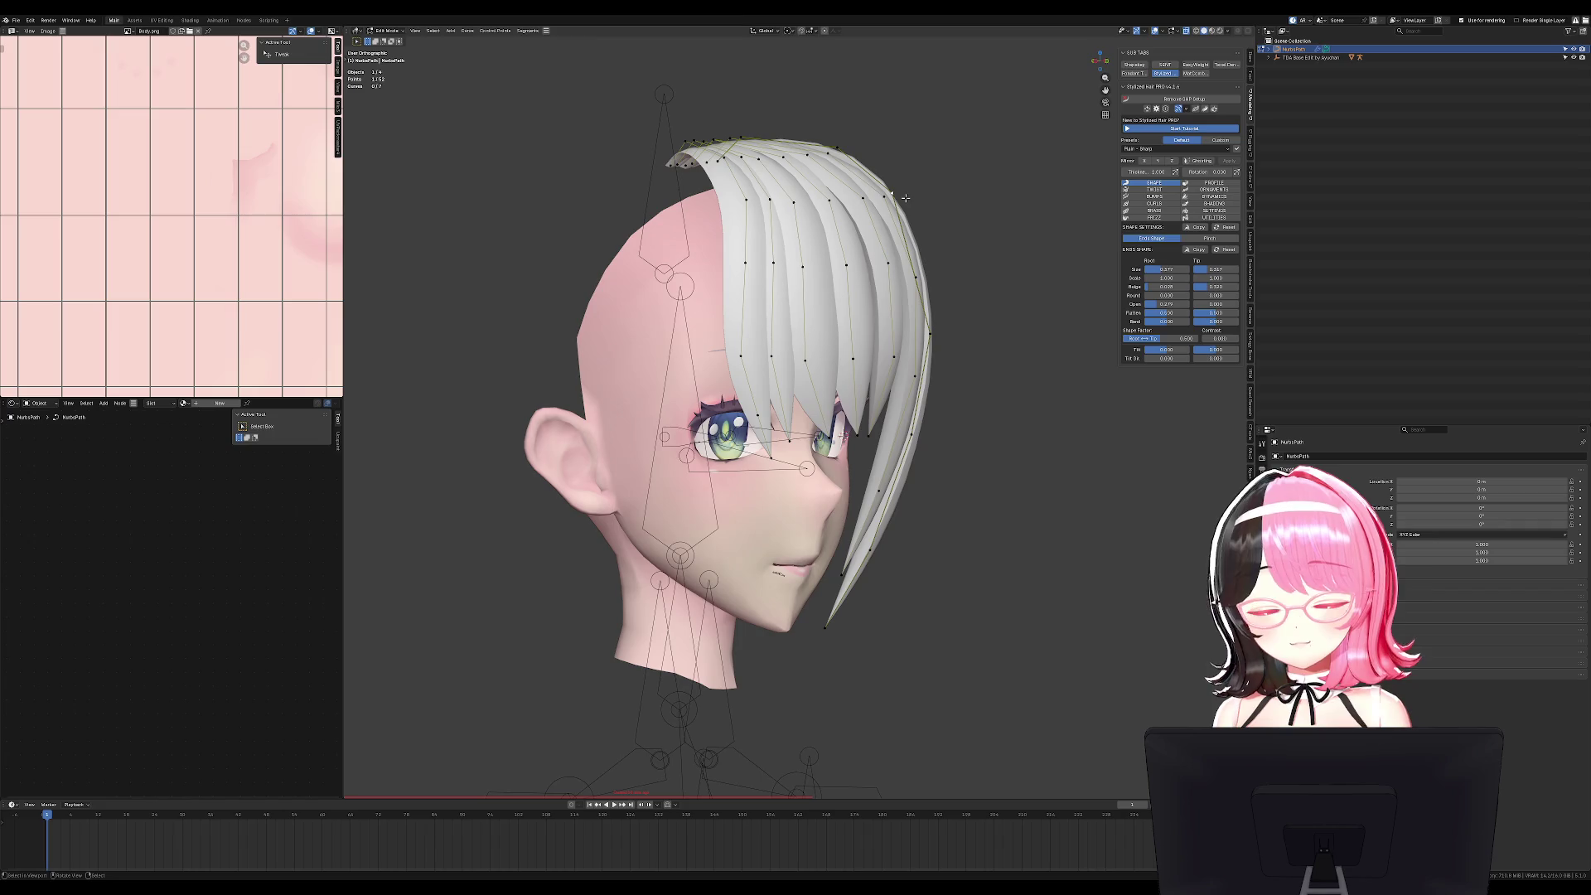
pyautogui.click(838, 33)
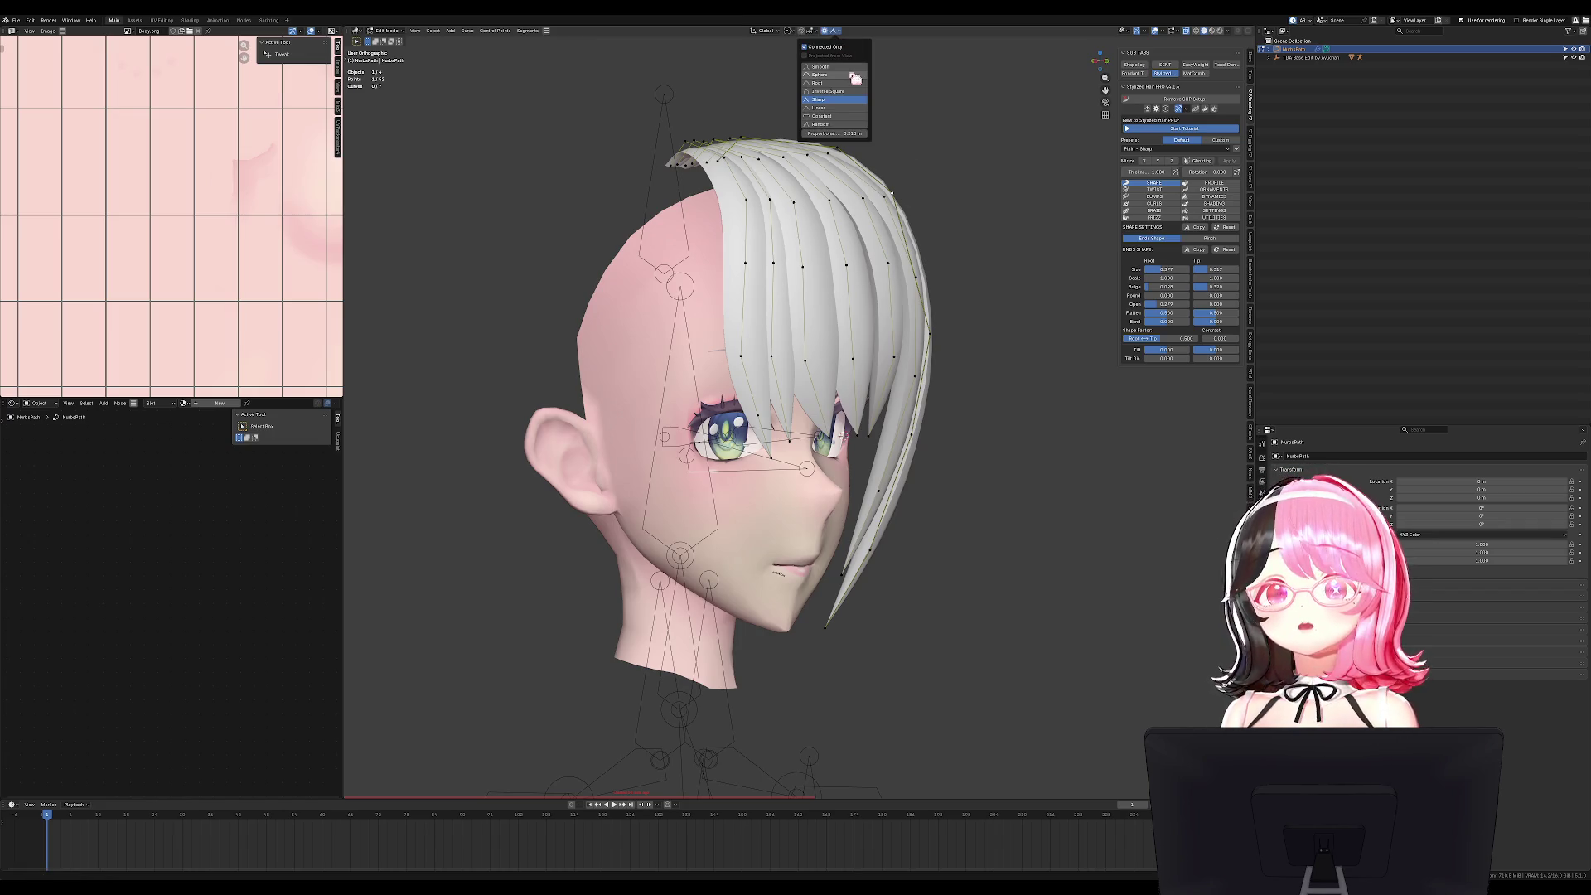
pyautogui.moveTo(974, 189); pyautogui.dragTo(967, 185, button='middle')
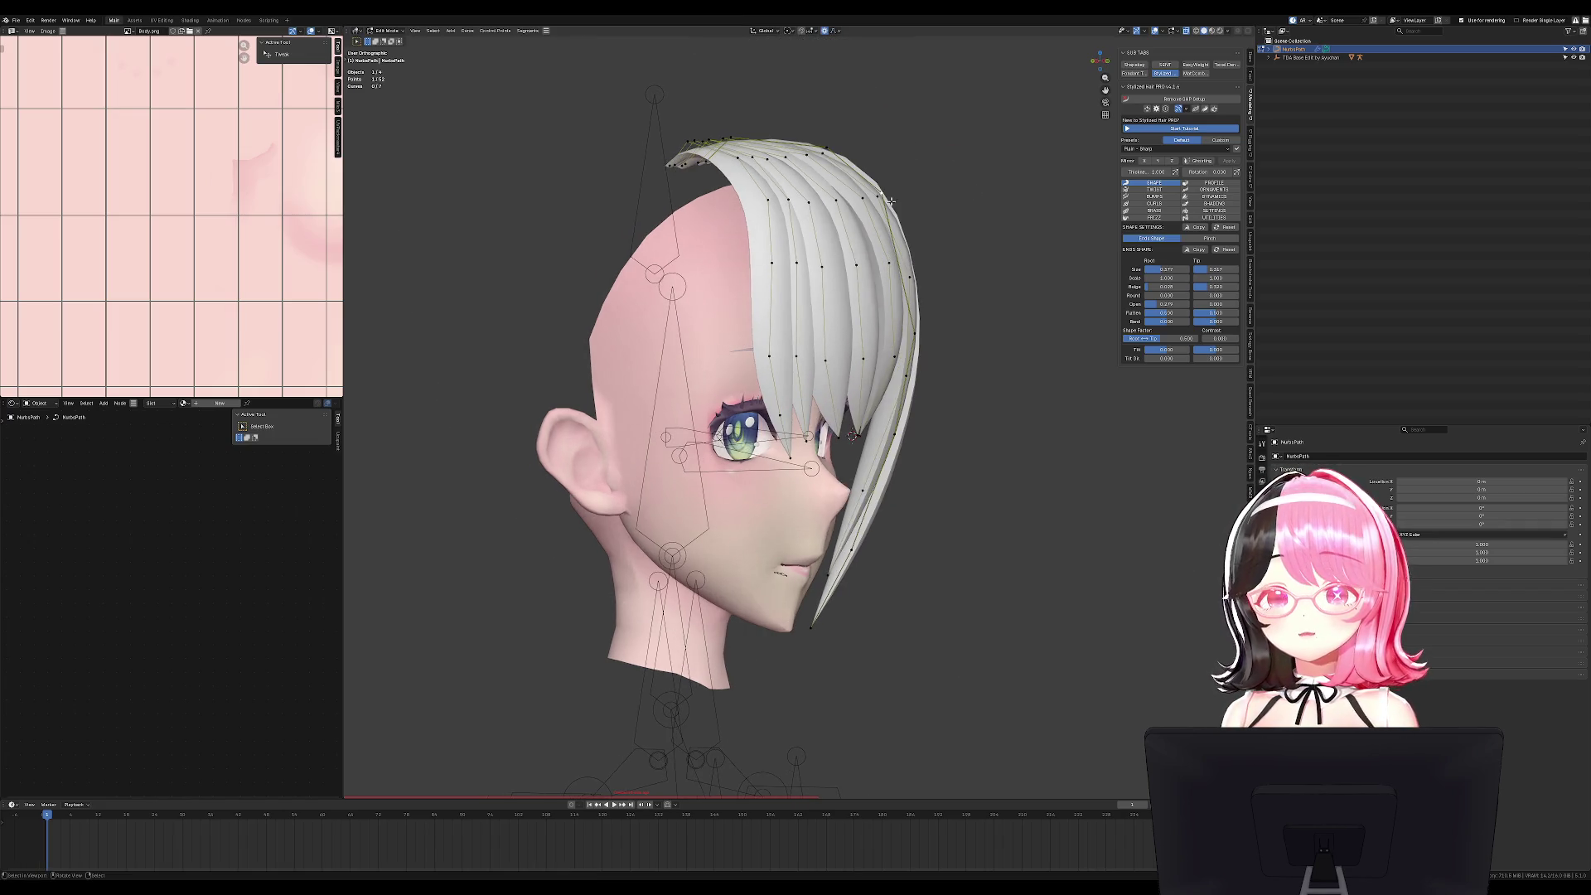
pyautogui.click(839, 33)
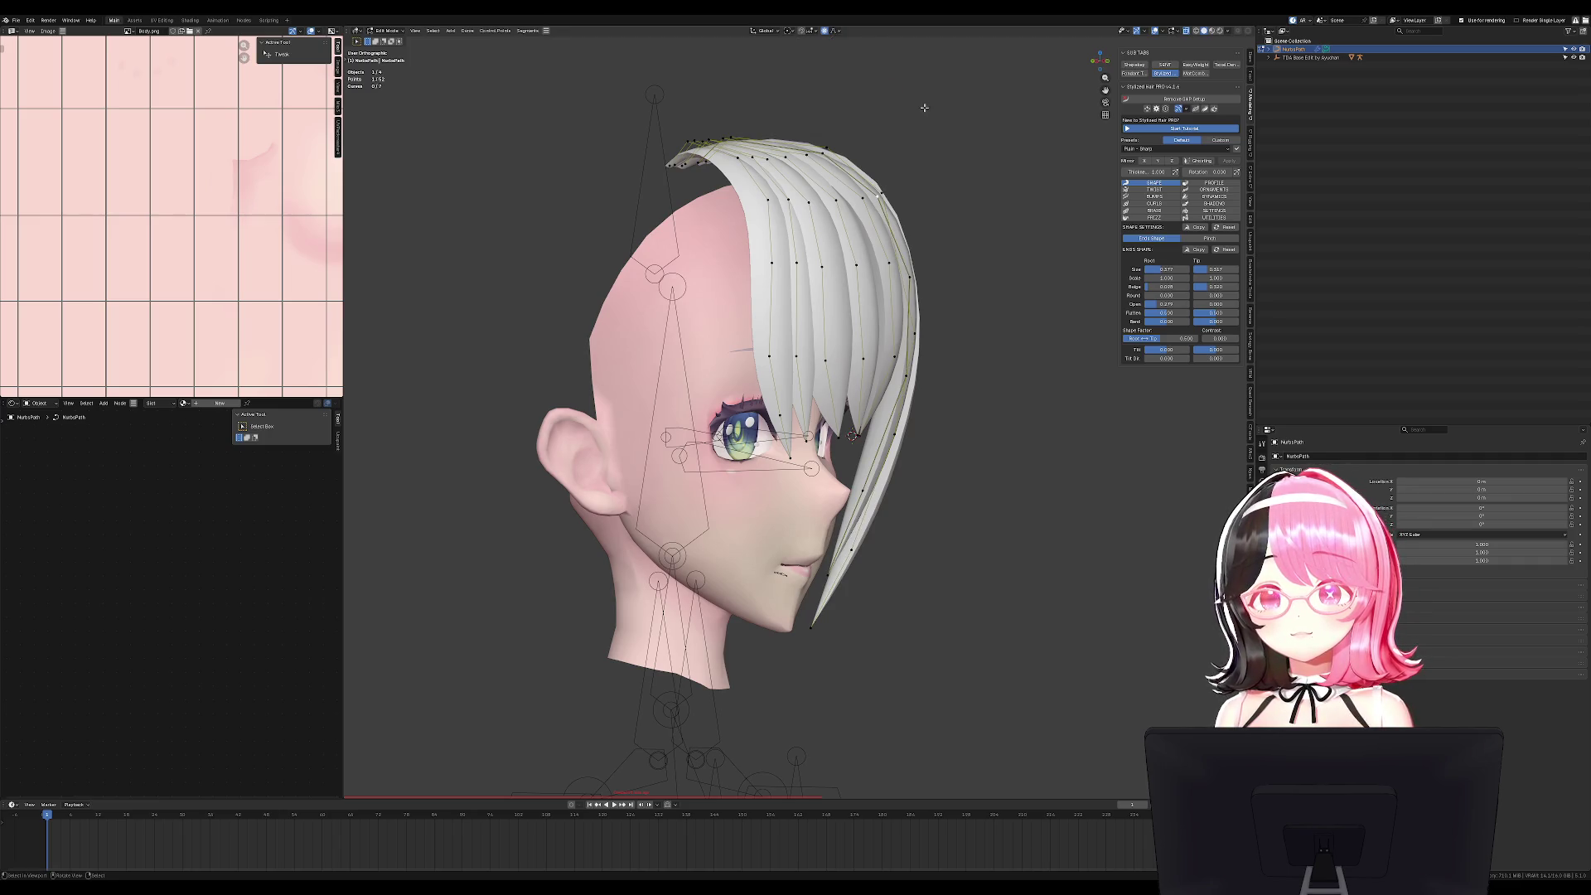
pyautogui.press('g')
pyautogui.scroll(2, 939, 171)
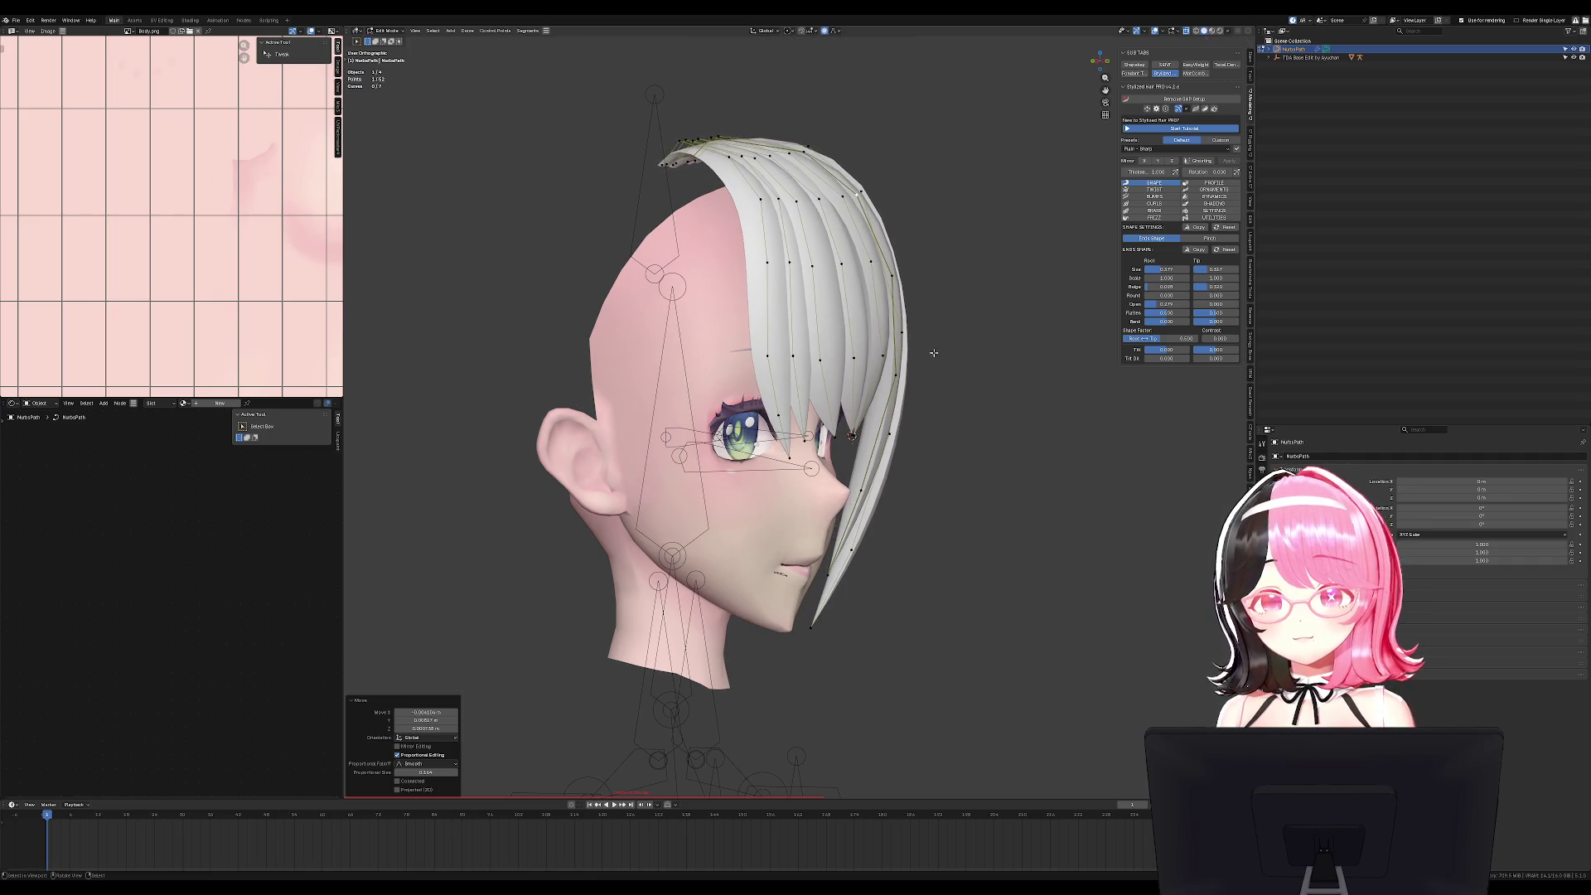
pyautogui.click(910, 456)
pyautogui.moveTo(910, 456); pyautogui.dragTo(691, 310, button='middle')
pyautogui.press('g')
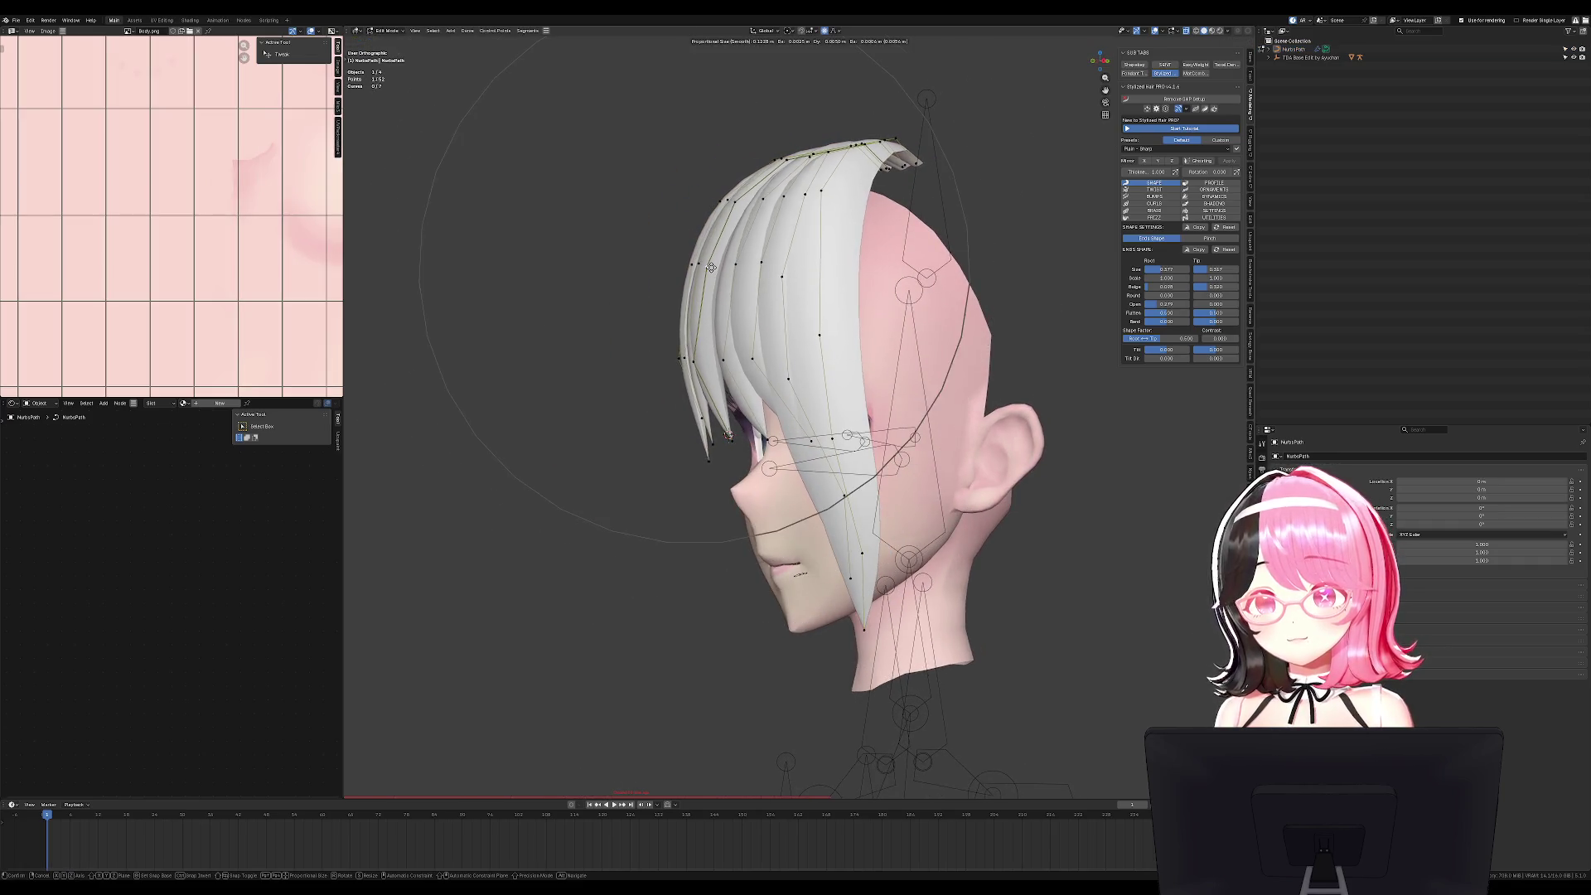
pyautogui.click(808, 296)
pyautogui.press('Tab')
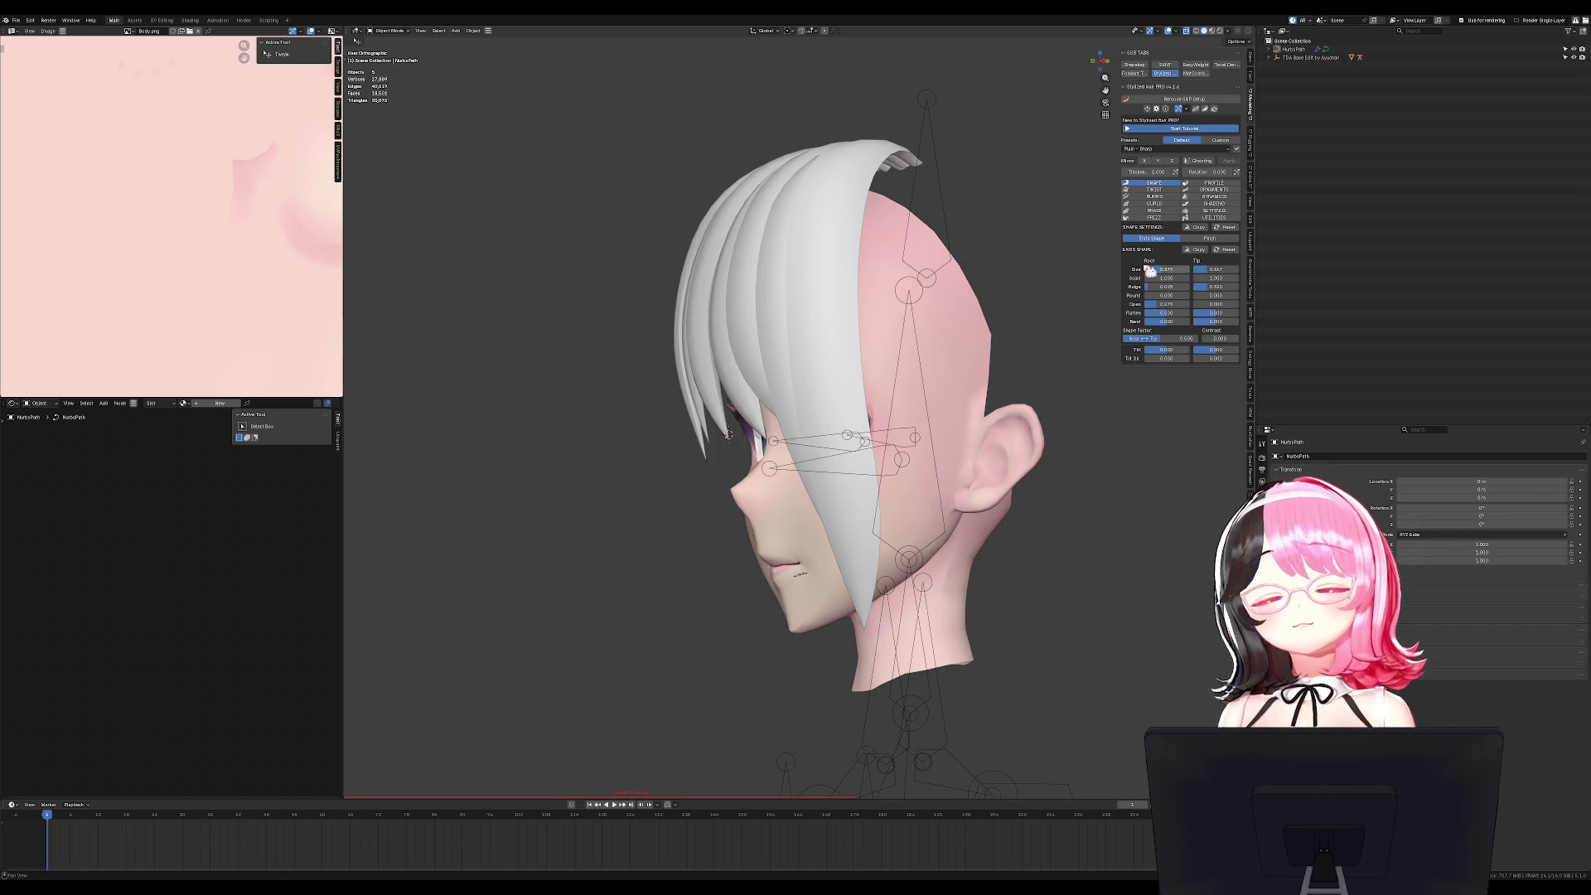
# Rotate the right hair strand slightly in Edit Mode.
pyautogui.press('KP_1')
pyautogui.press('Tab')
pyautogui.moveTo(862, 357)
pyautogui.mouseDown(button='middle')
pyautogui.moveTo(920, 534)
pyautogui.moveTo(1005, 532)
pyautogui.mouseUp(button='middle')
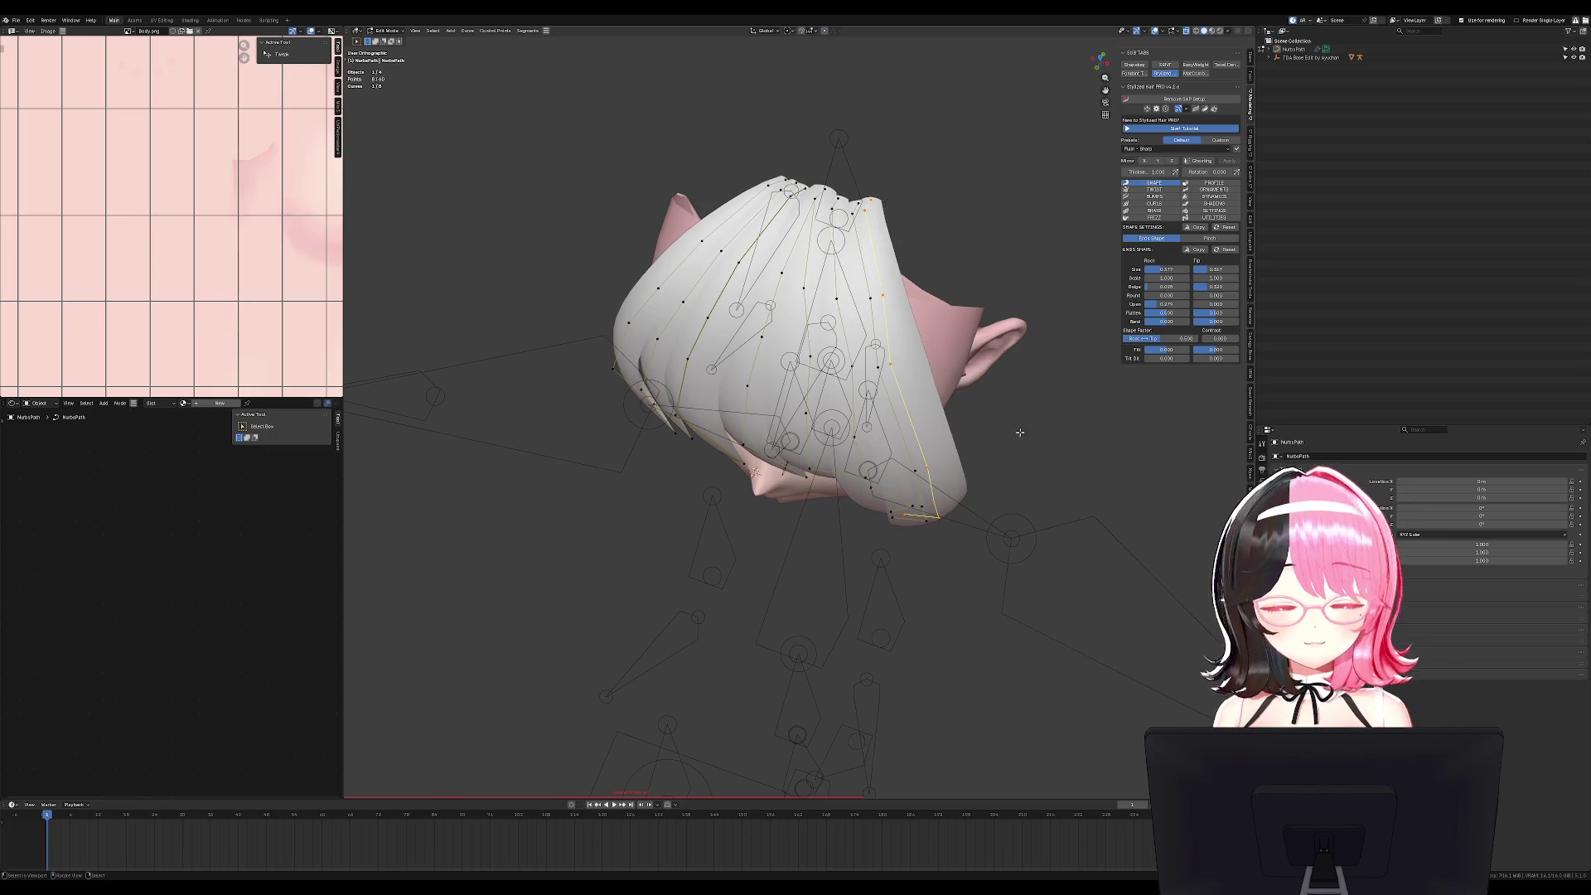
pyautogui.press('r')
pyautogui.click(1030, 458)
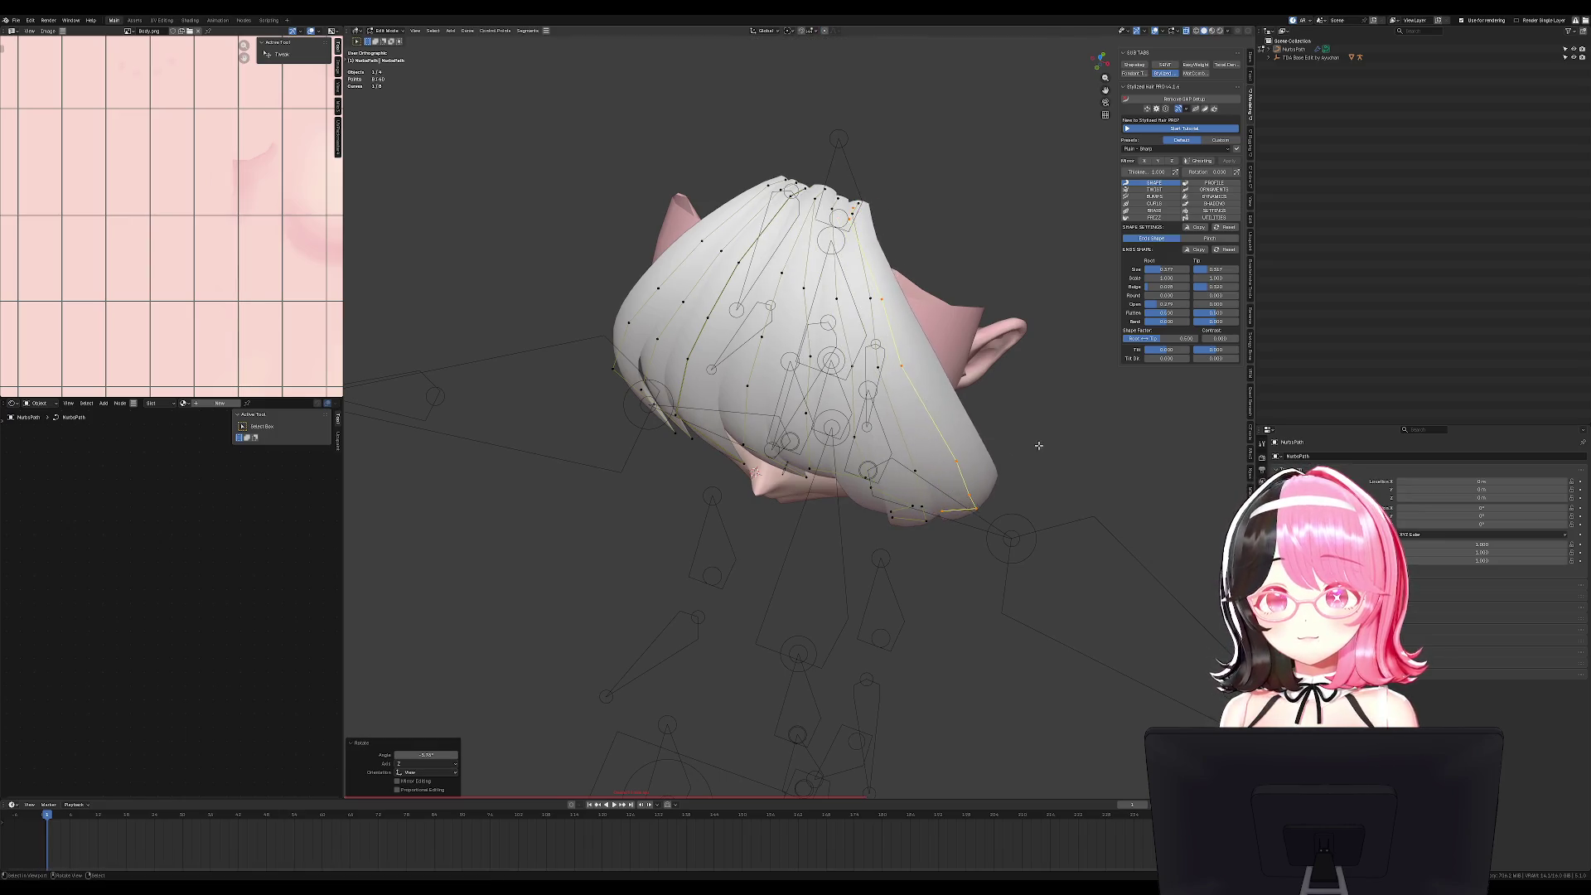
pyautogui.press('KP_1')
# Shift the right strand's tip point to the left.
pyautogui.click(980, 338)
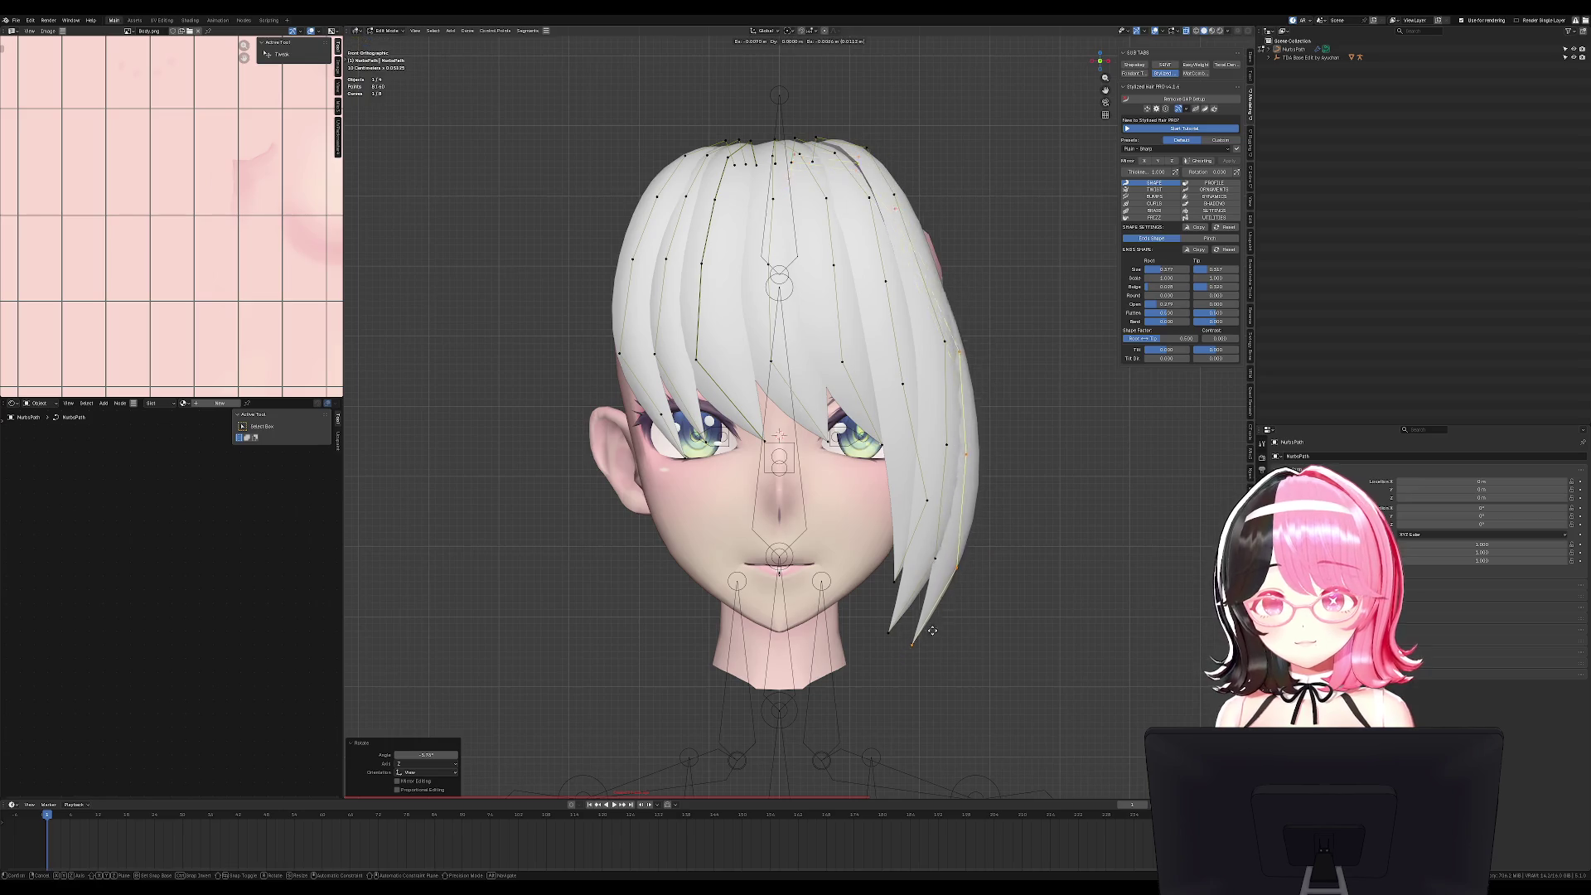
pyautogui.press('g')
pyautogui.click(958, 341)
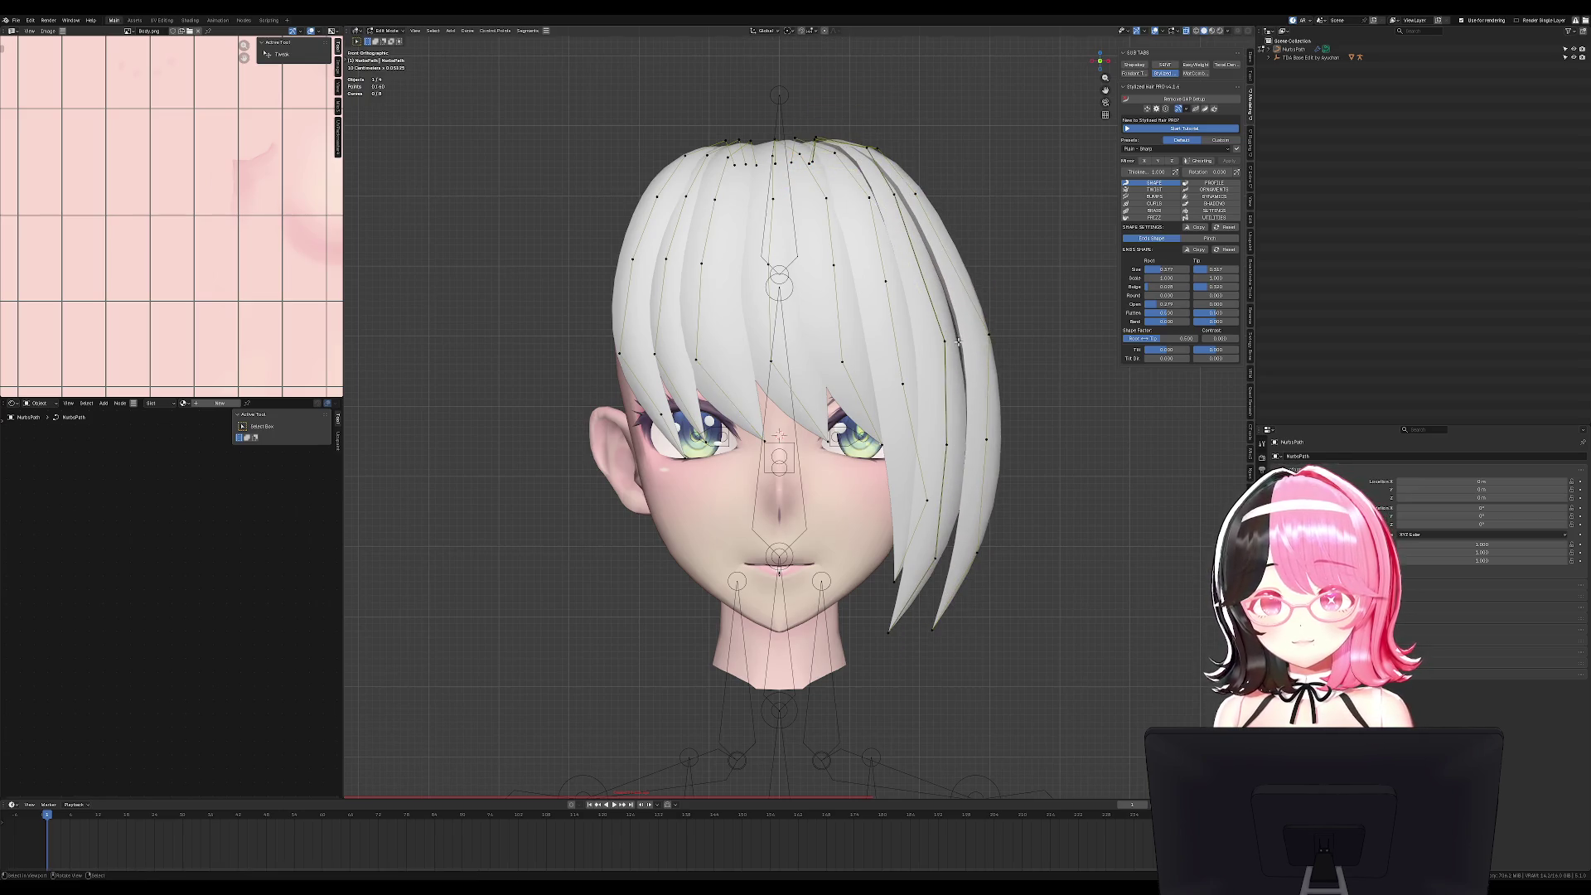
pyautogui.press('g')
pyautogui.click(961, 341)
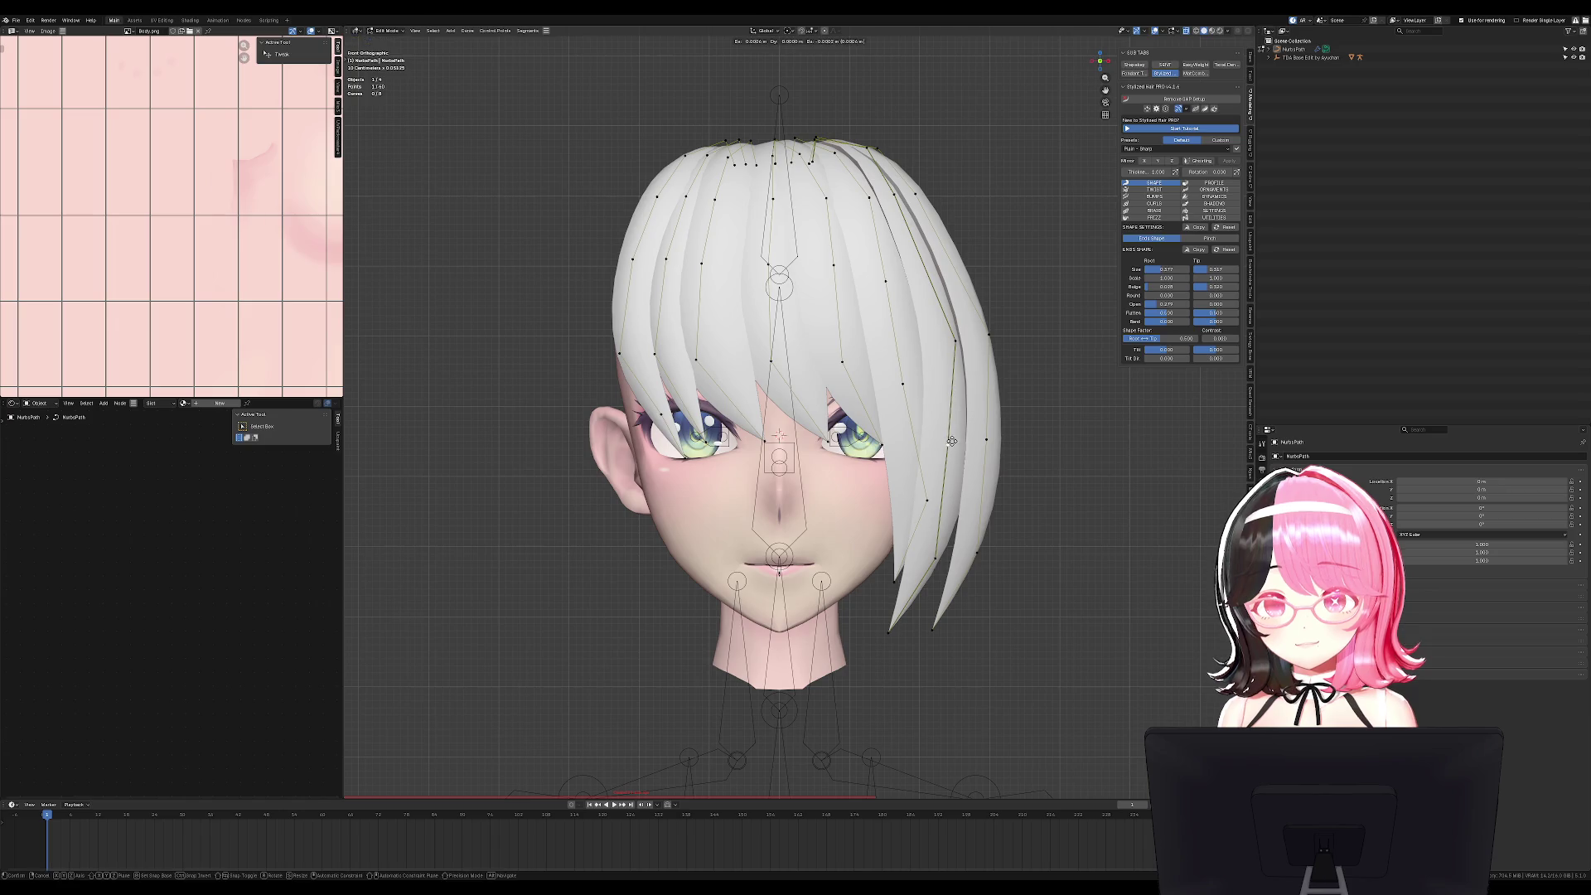
# Box-select the strand roots across the top and squeeze them narrower along X.
pyautogui.press('c')
pyautogui.moveTo(930, 66)
pyautogui.mouseDown()
pyautogui.moveTo(662, 83)
pyautogui.moveTo(870, 83)
pyautogui.mouseUp()
pyautogui.press('Escape')
pyautogui.press('s')
pyautogui.press('x')
pyautogui.click(794, 72)
pyautogui.press('g')
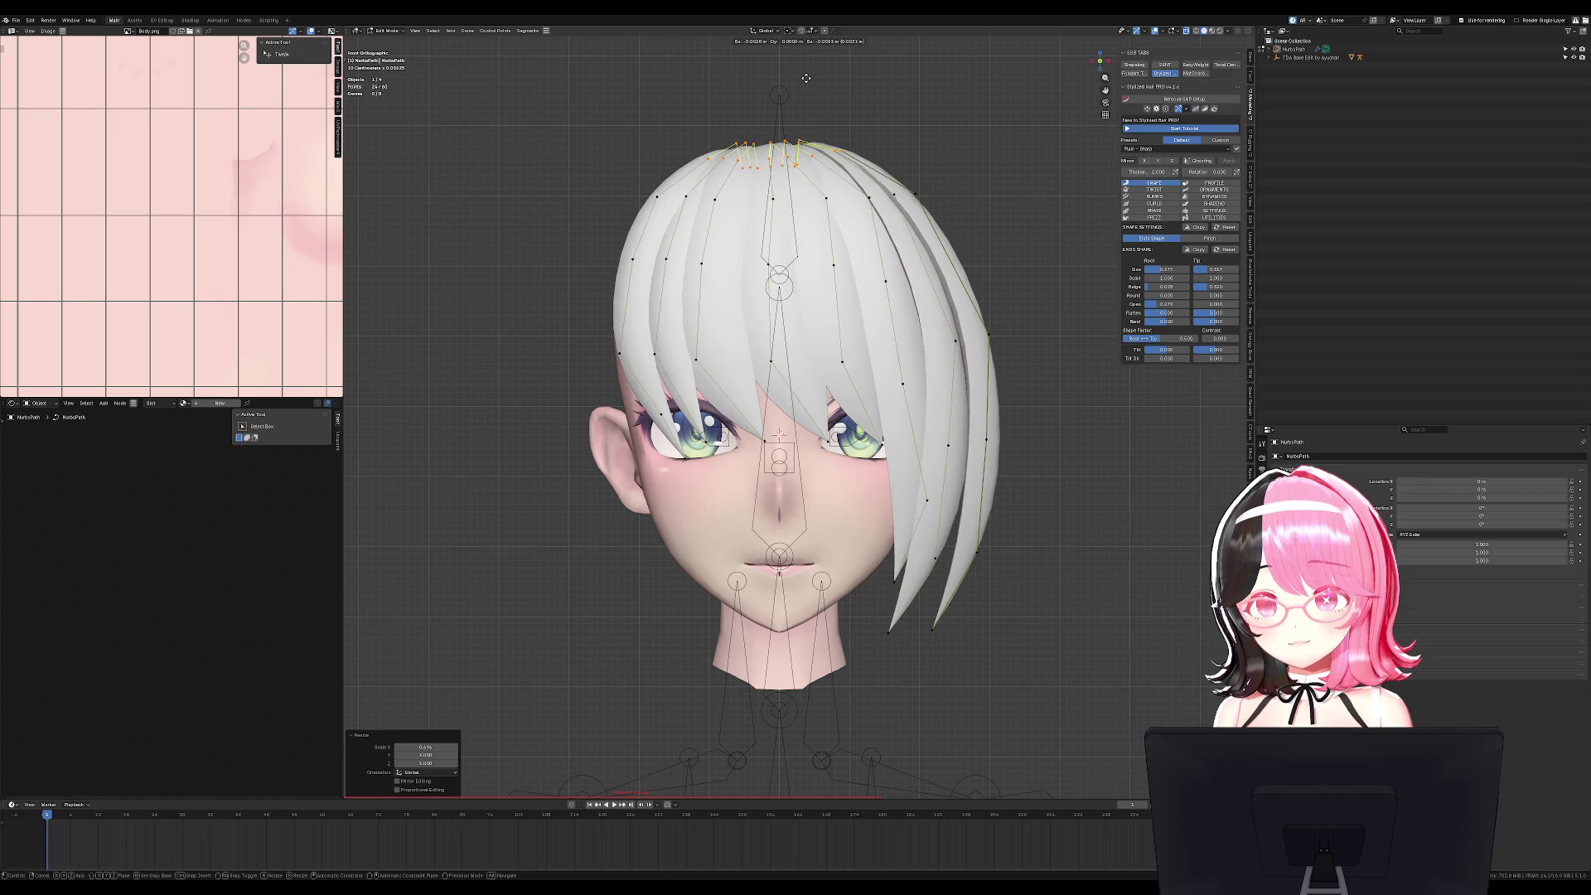
pyautogui.click(800, 74)
# Tilt the hair strand by 17.4° with Ctrl+T.
pyautogui.press('Tab')
pyautogui.scroll(-3, 828, 373)
pyautogui.press('a')
pyautogui.moveTo(829, 373)
pyautogui.mouseDown(button='middle')
pyautogui.moveTo(956, 373)
pyautogui.moveTo(916, 355)
pyautogui.moveTo(953, 355)
pyautogui.mouseUp(button='middle')
pyautogui.hotkey('ctrl', 'z')
pyautogui.press('g')
pyautogui.press('Escape')
pyautogui.press('Tab')
pyautogui.hotkey('ctrl', 't')
pyautogui.click(947, 413)
pyautogui.press('KP_1')
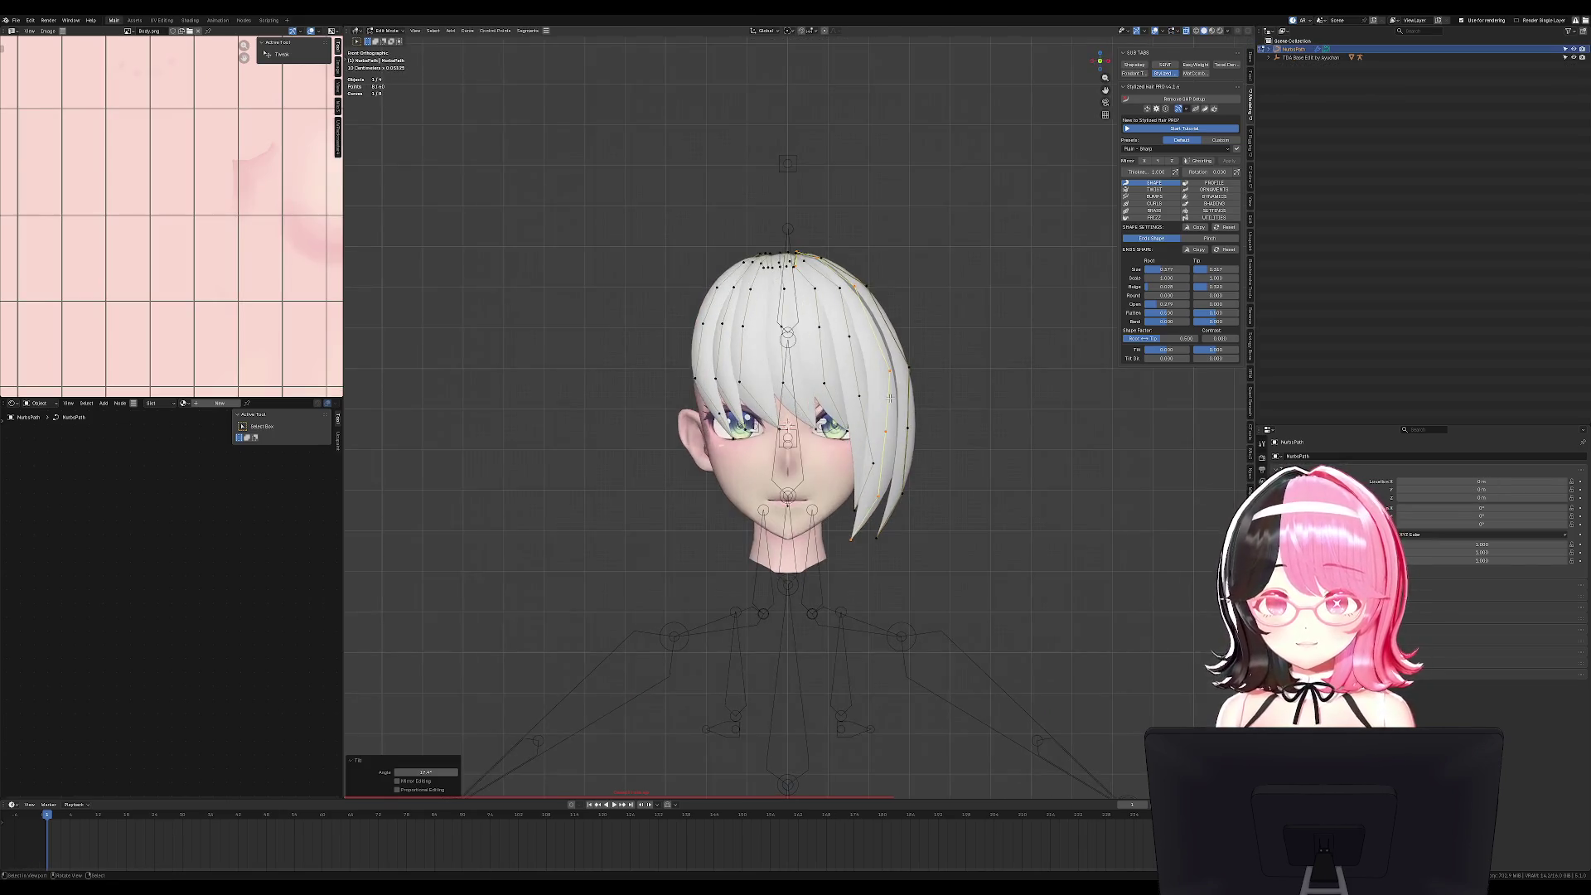
# Brush-select a few right-strand points and nudge them.
pyautogui.hotkey('ctrl', 't')
pyautogui.press('Escape')
pyautogui.press('c')
pyautogui.press('Escape')
pyautogui.press('g')
pyautogui.click(953, 531)
# Rotate the selected points about 15.5° in the right side view.
pyautogui.press('KP_3')
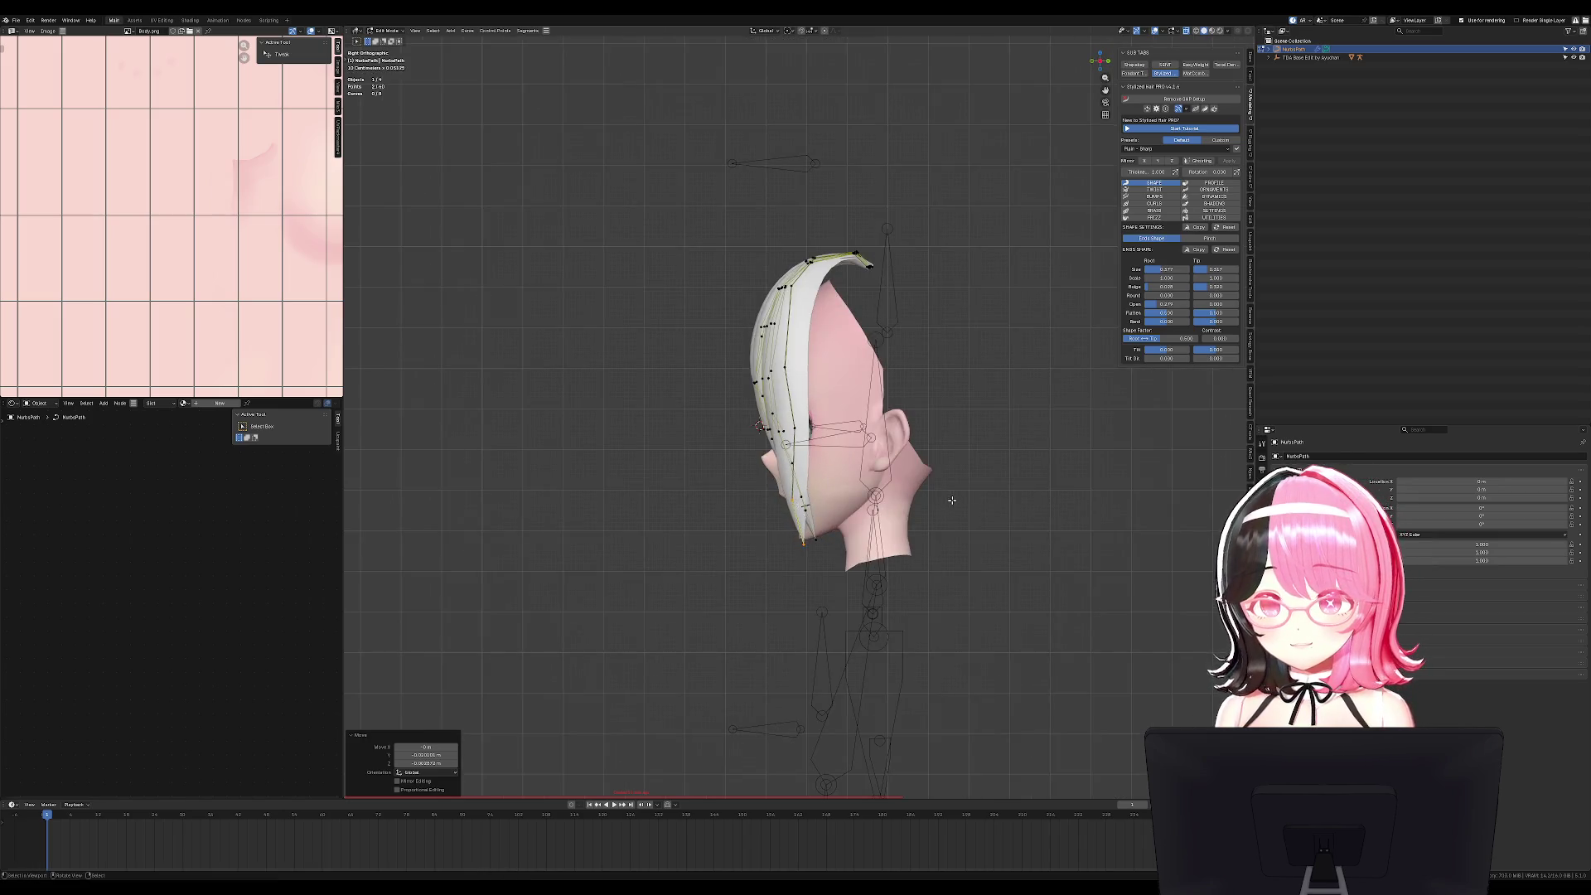
pyautogui.press('KP_1')
pyautogui.press('r')
pyautogui.press('Return')
pyautogui.press('KP_3')
pyautogui.press('r')
pyautogui.press('Return')
pyautogui.press('Tab')
pyautogui.press('KP_1')
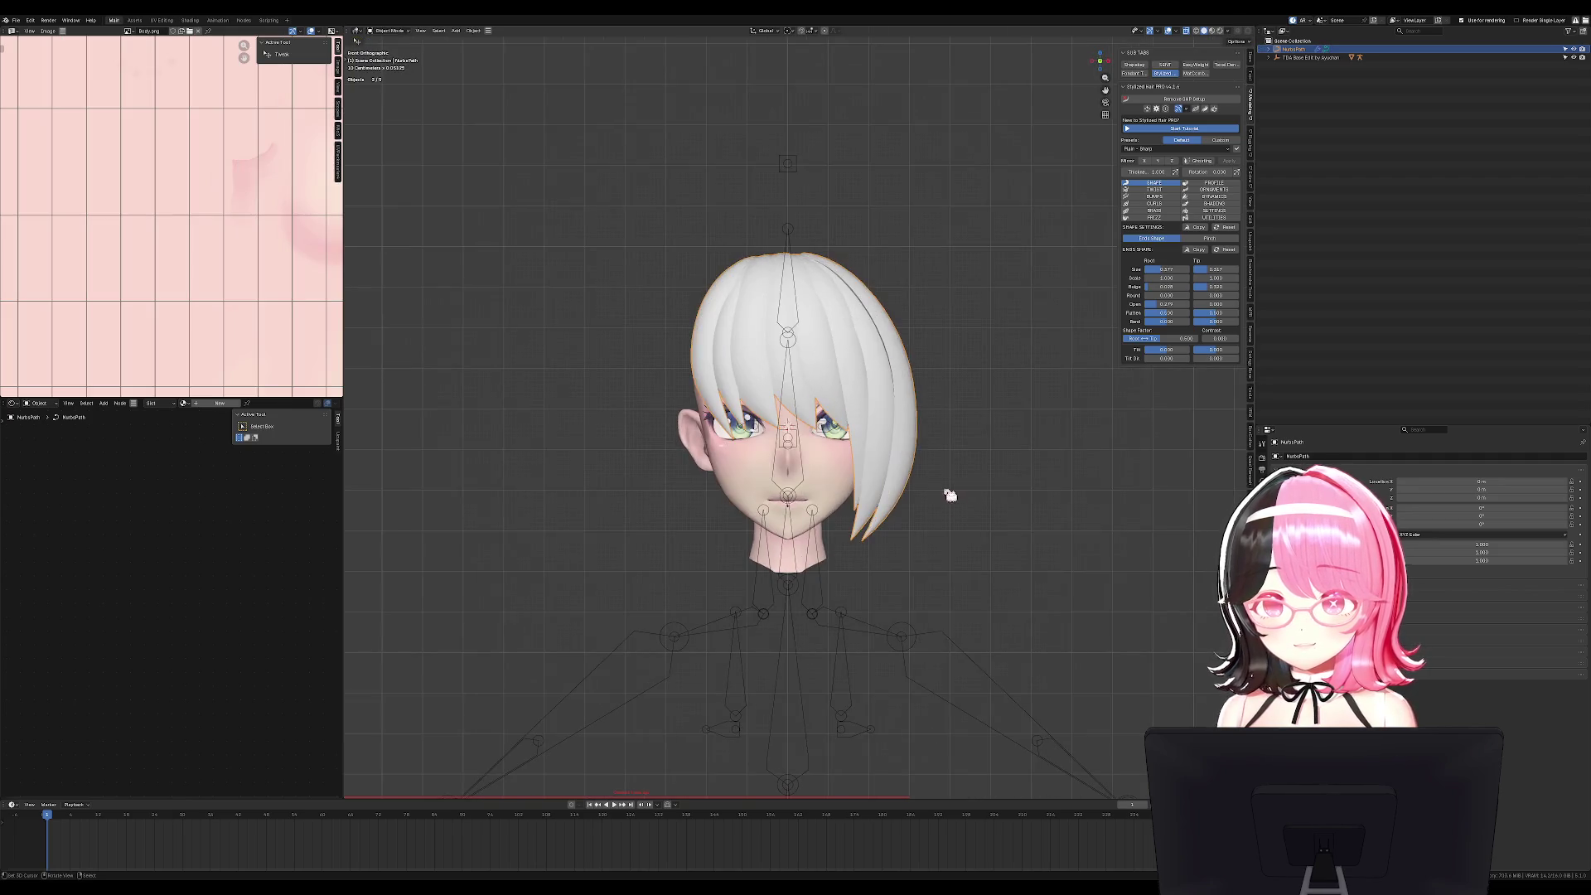
# Move two points of the right strand inward toward the cheek.
pyautogui.press('Tab')
pyautogui.click(953, 372)
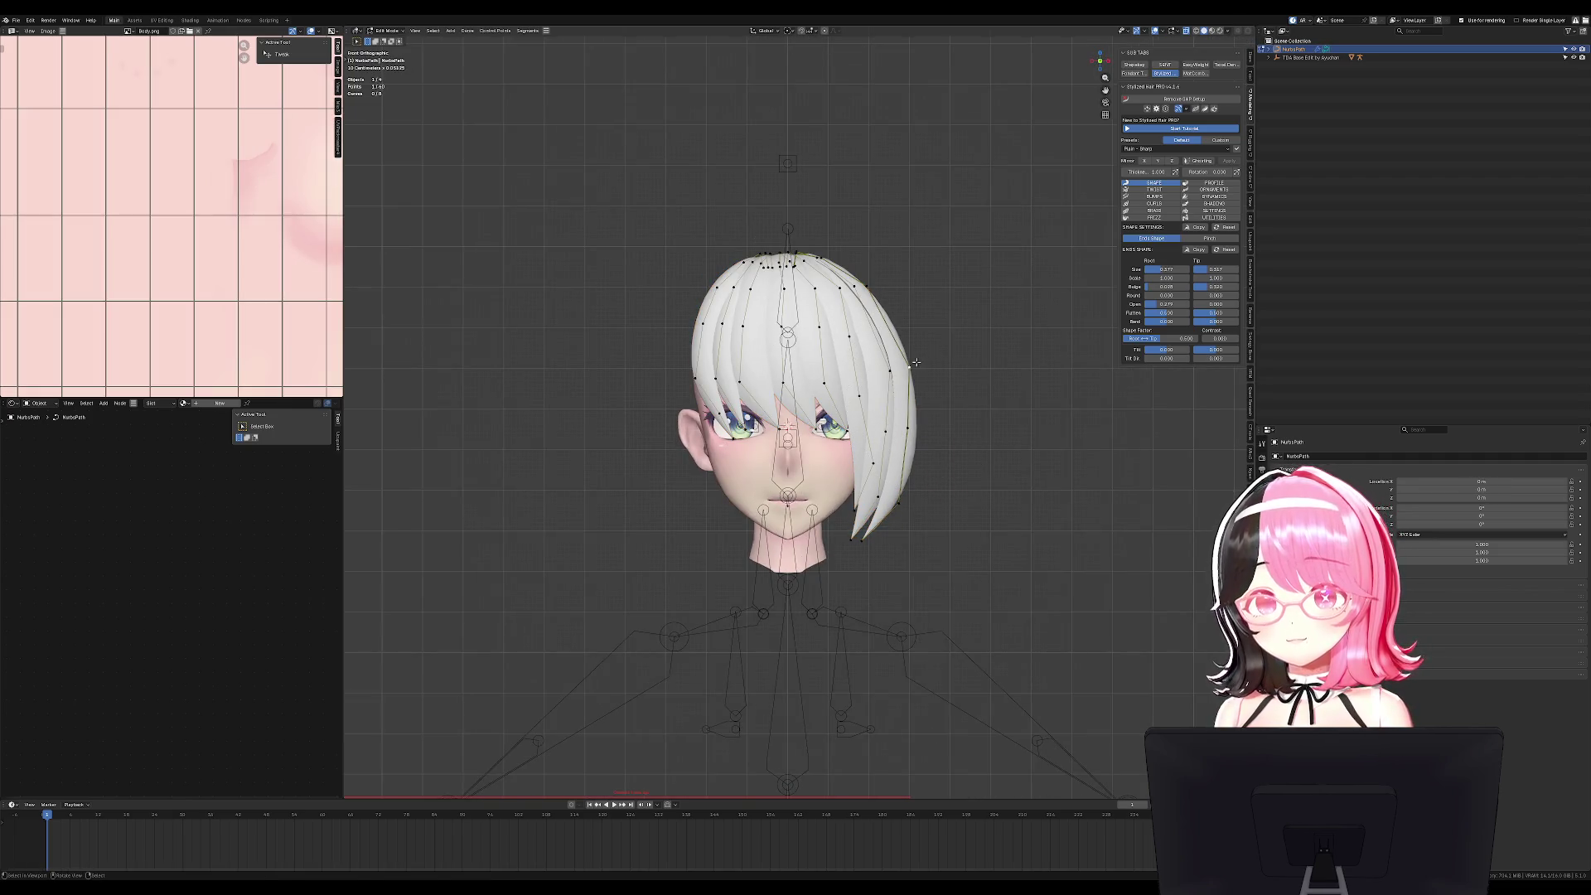
pyautogui.click(914, 363)
pyautogui.press('g')
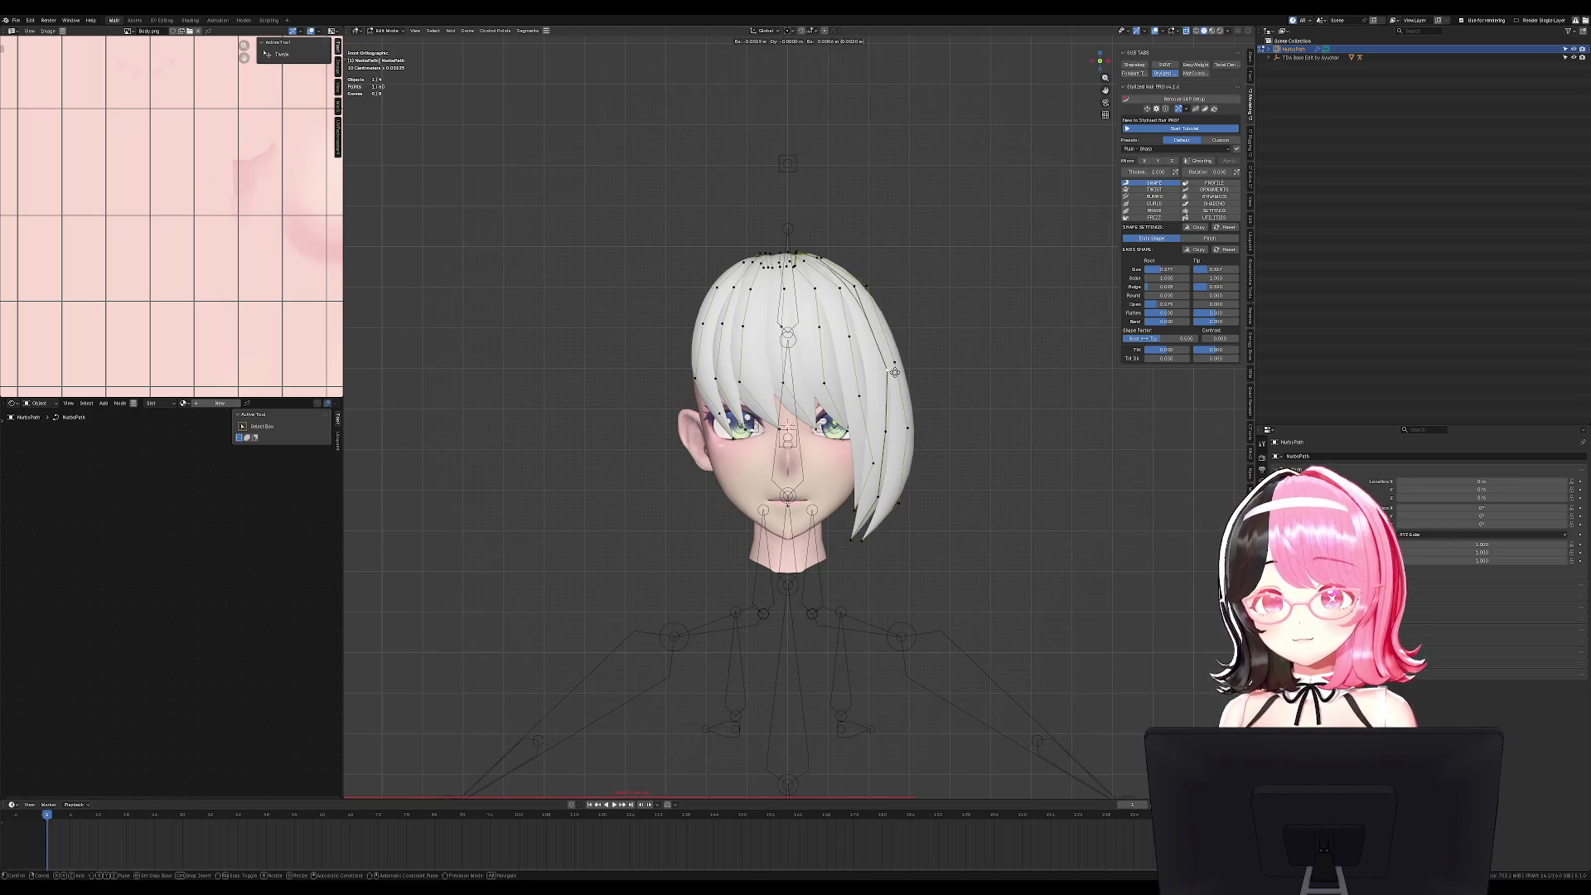
pyautogui.click(889, 363)
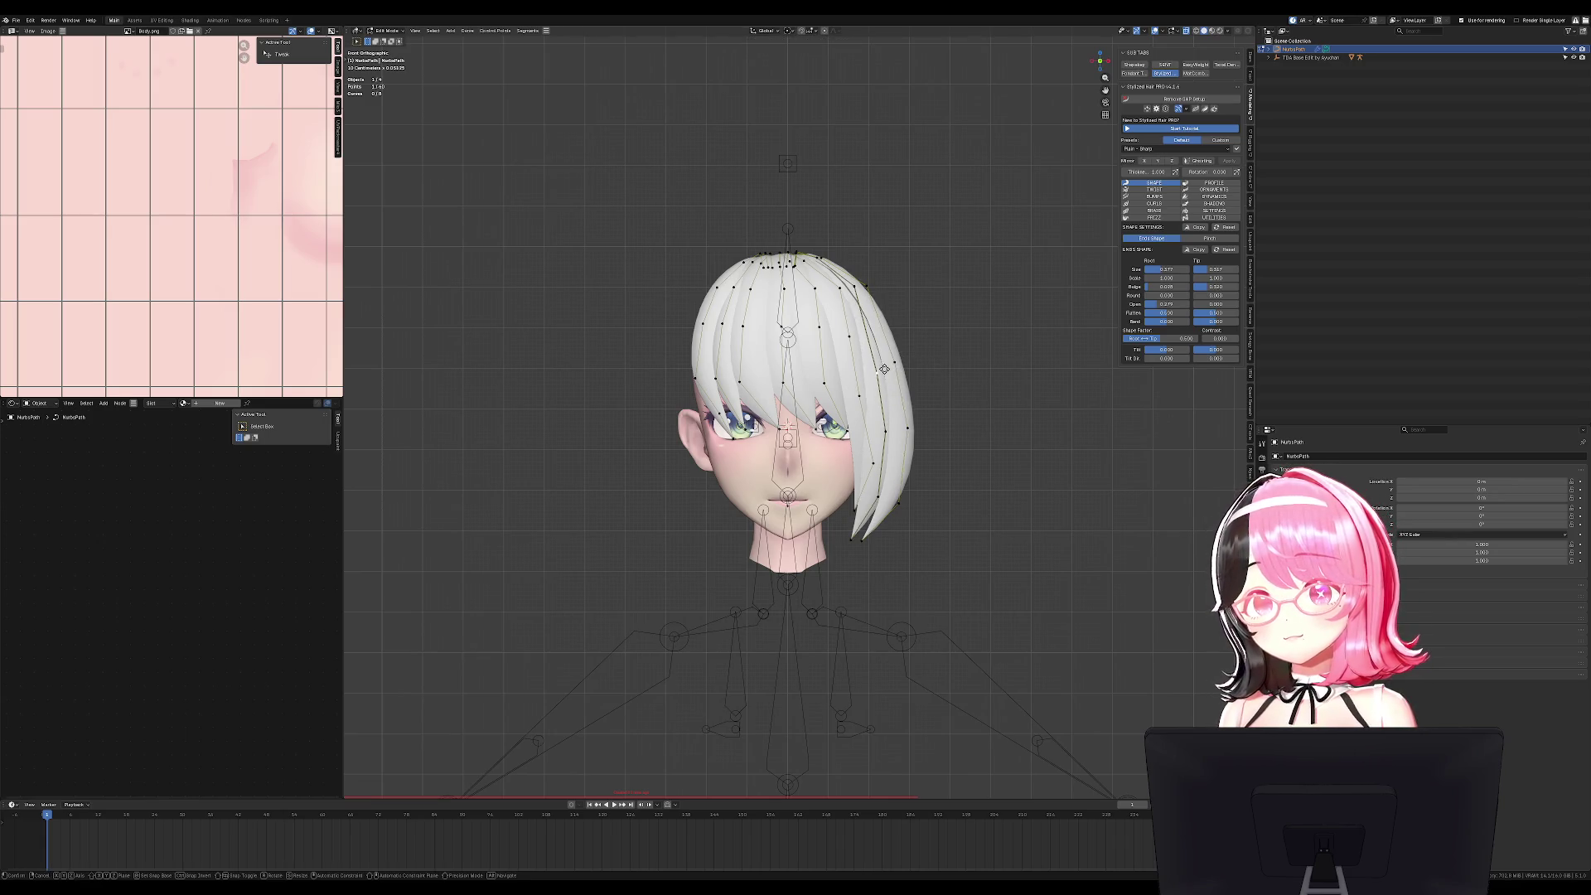
pyautogui.keyDown('shift'); pyautogui.click(861, 288); pyautogui.keyUp('shift')
pyautogui.press('g')
pyautogui.click(860, 293)
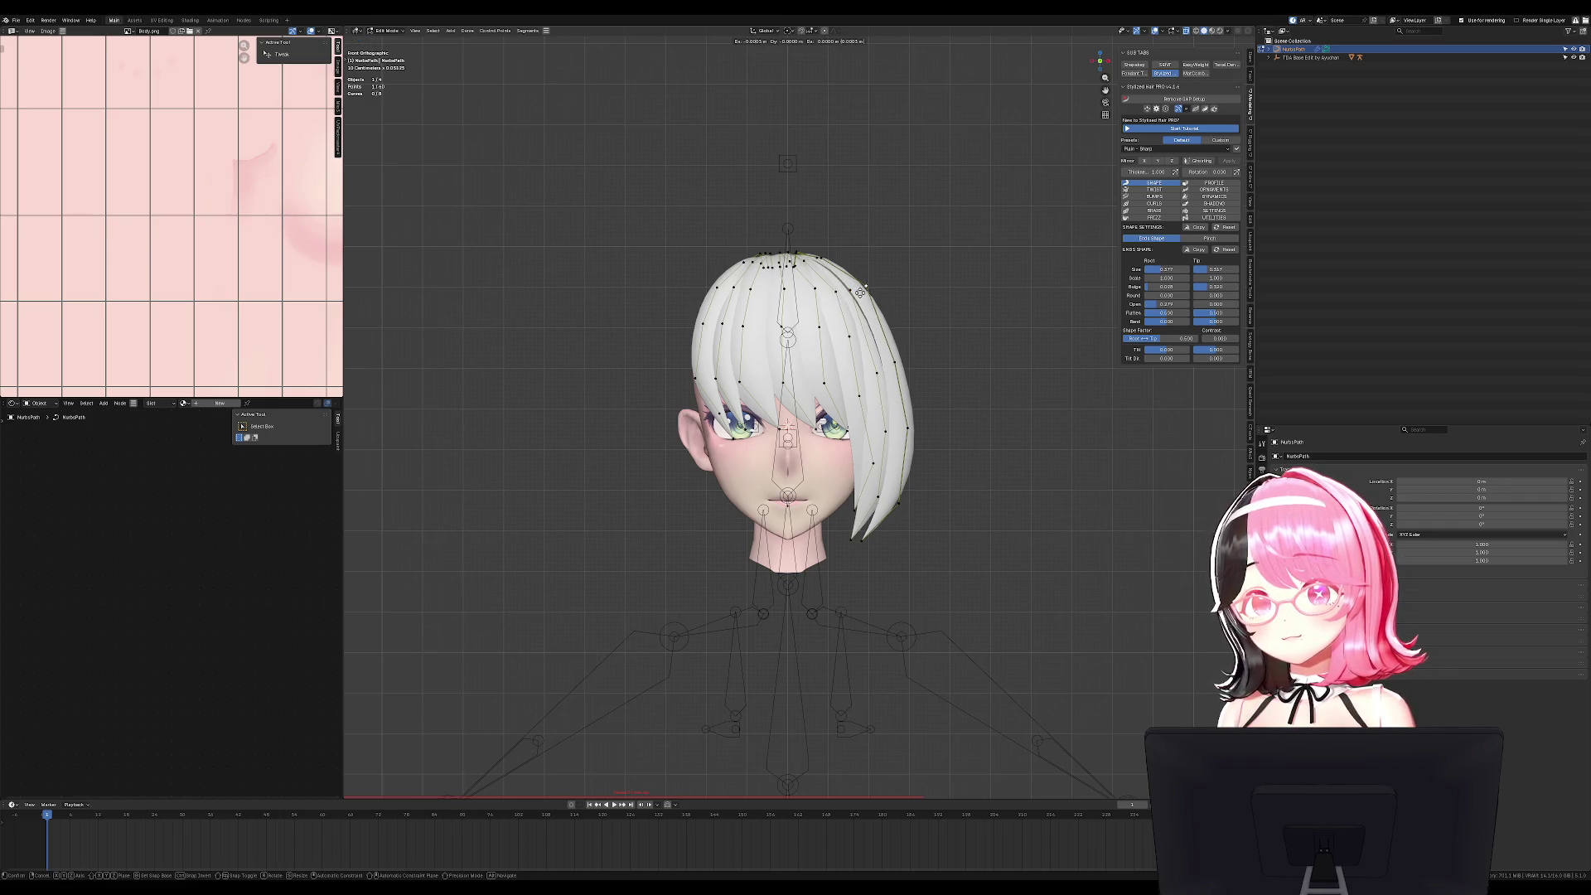
pyautogui.press('Tab')
pyautogui.scroll(-2, 887, 385)
# Move the selected hair points, checking them in front and side views.
pyautogui.press('Tab')
pyautogui.press('KP_1')
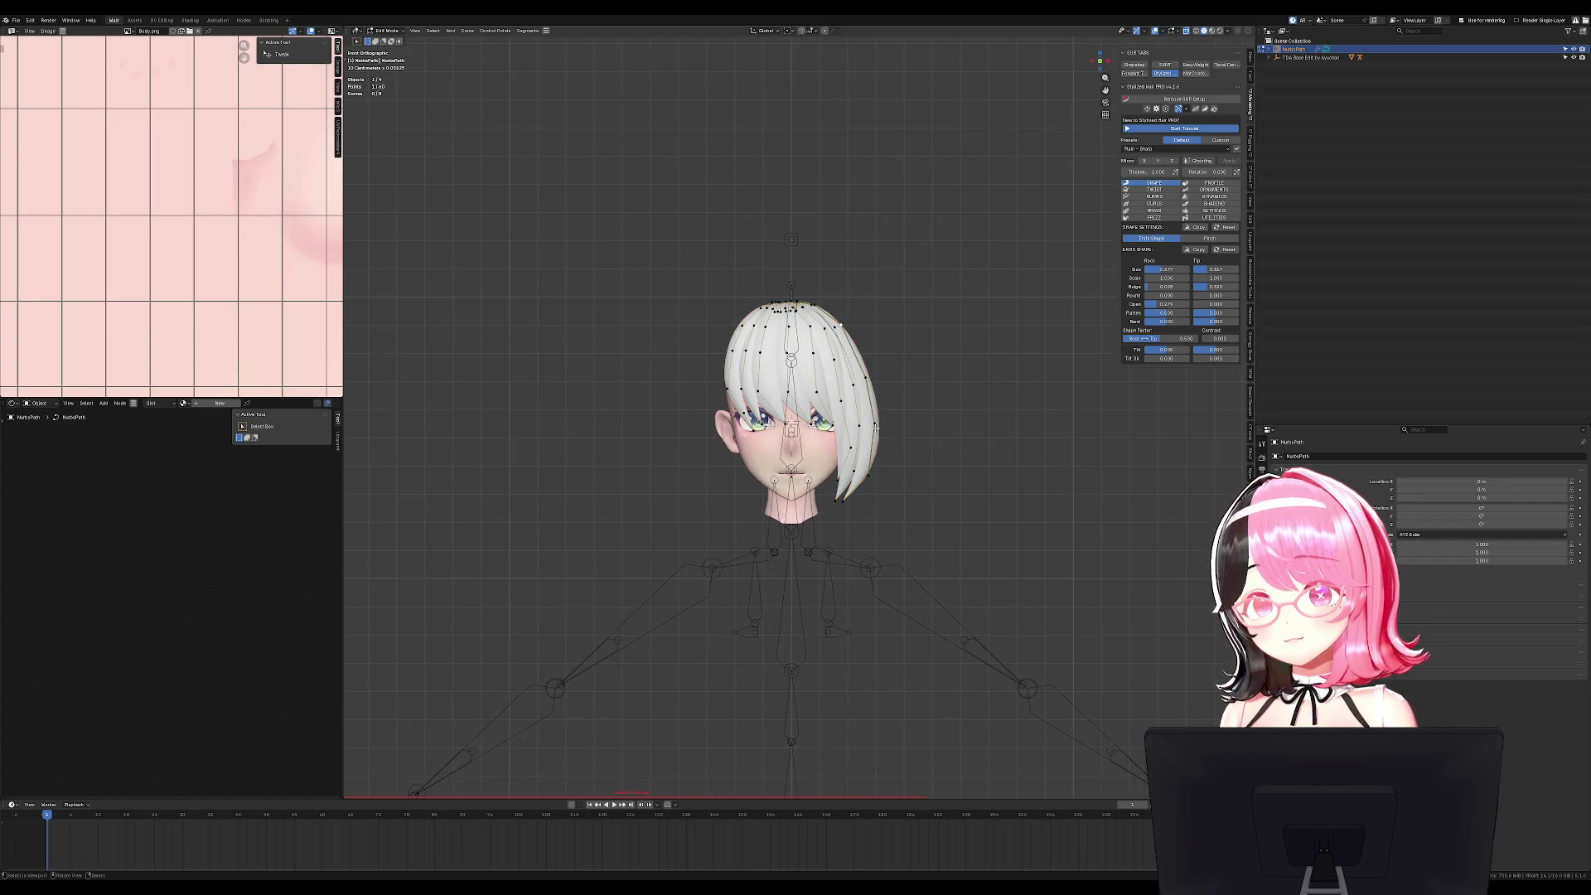
pyautogui.press('g')
pyautogui.press('KP_3')
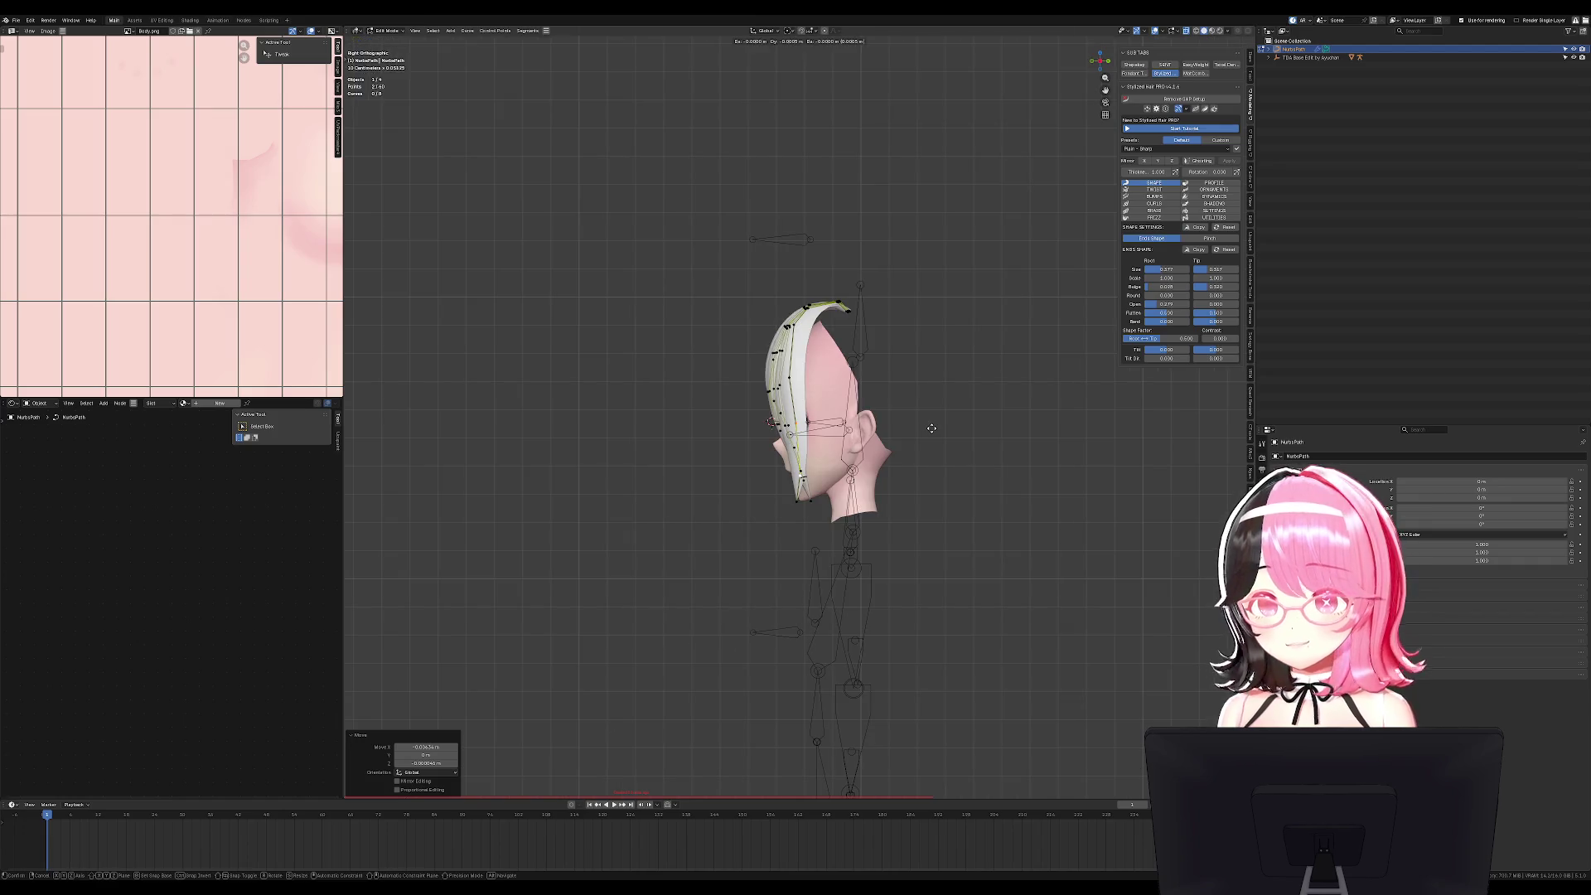
pyautogui.press('KP_1')
pyautogui.click(930, 433)
pyautogui.press('Tab')
pyautogui.moveTo(931, 433); pyautogui.dragTo(991, 439, button='middle')
pyautogui.press('Tab')
pyautogui.scroll(6, 991, 444)
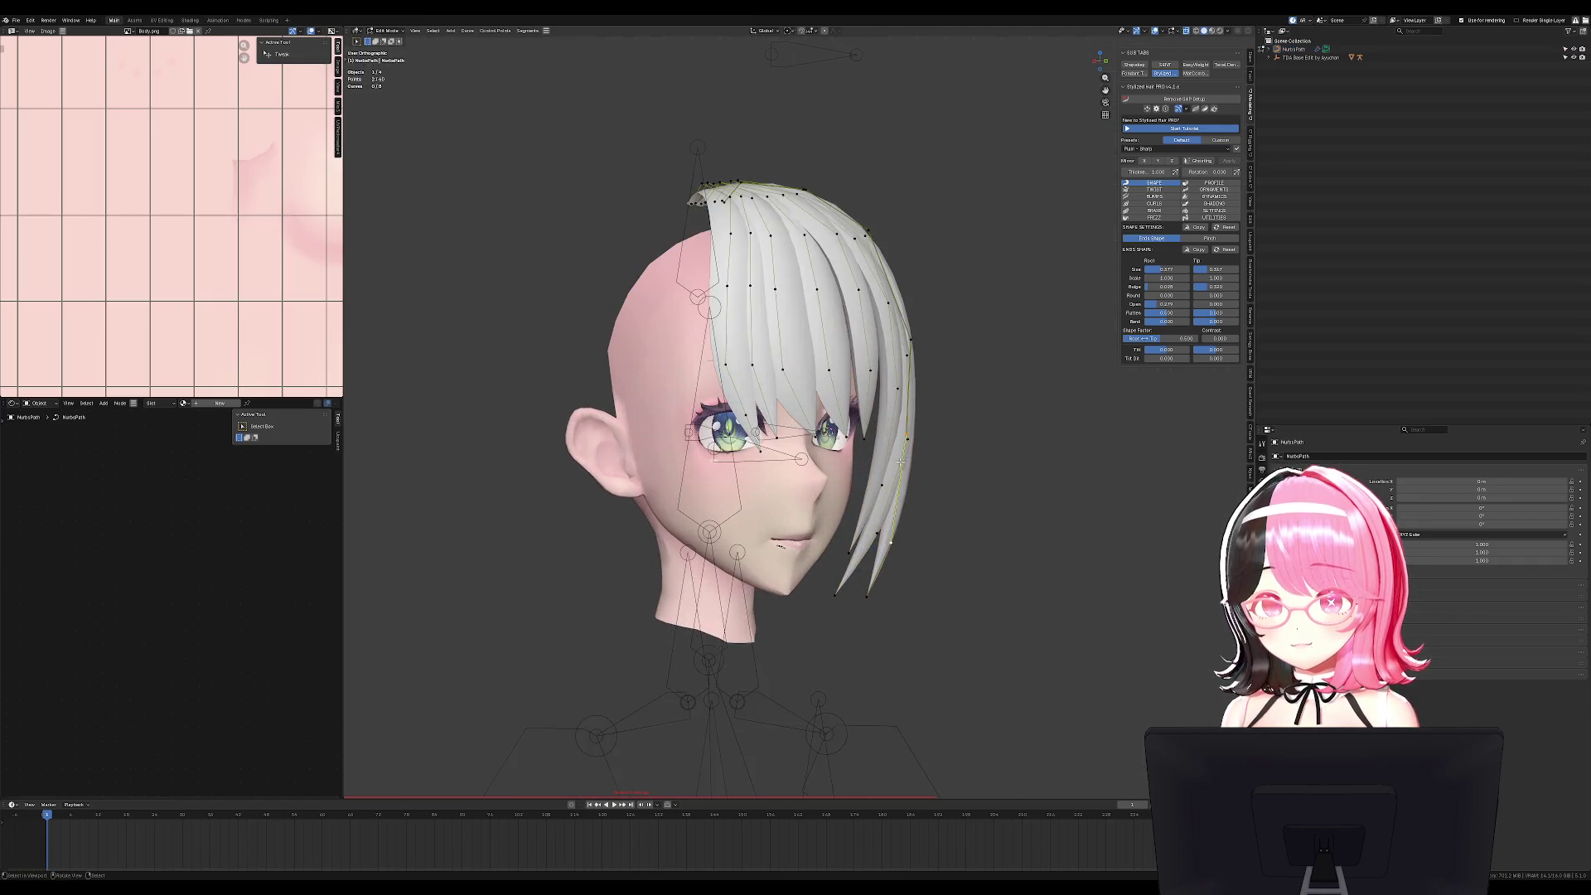
# Circle-select the right strand's control points and move them to hug the cheek.
pyautogui.press('c')
pyautogui.moveTo(911, 487); pyautogui.dragTo(901, 517)
pyautogui.press('g')
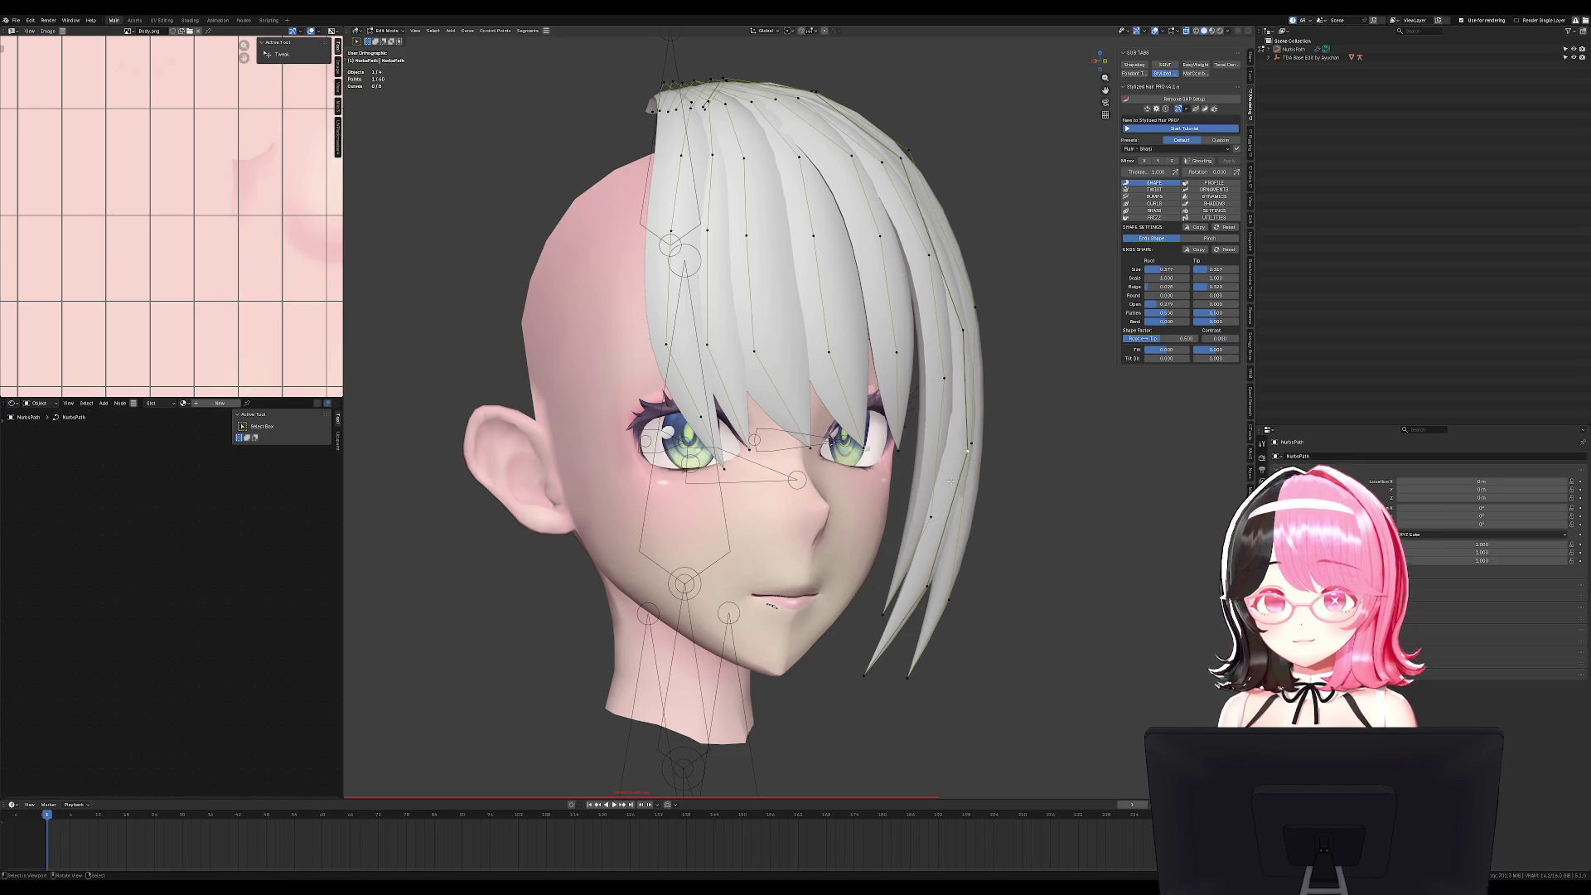
pyautogui.click(953, 503)
pyautogui.press('KP_1')
pyautogui.moveTo(966, 472)
pyautogui.mouseDown(button='middle')
pyautogui.moveTo(912, 472)
pyautogui.moveTo(942, 472)
pyautogui.mouseUp(button='middle')
pyautogui.press('KP_1')
pyautogui.scroll(3, 877, 469)
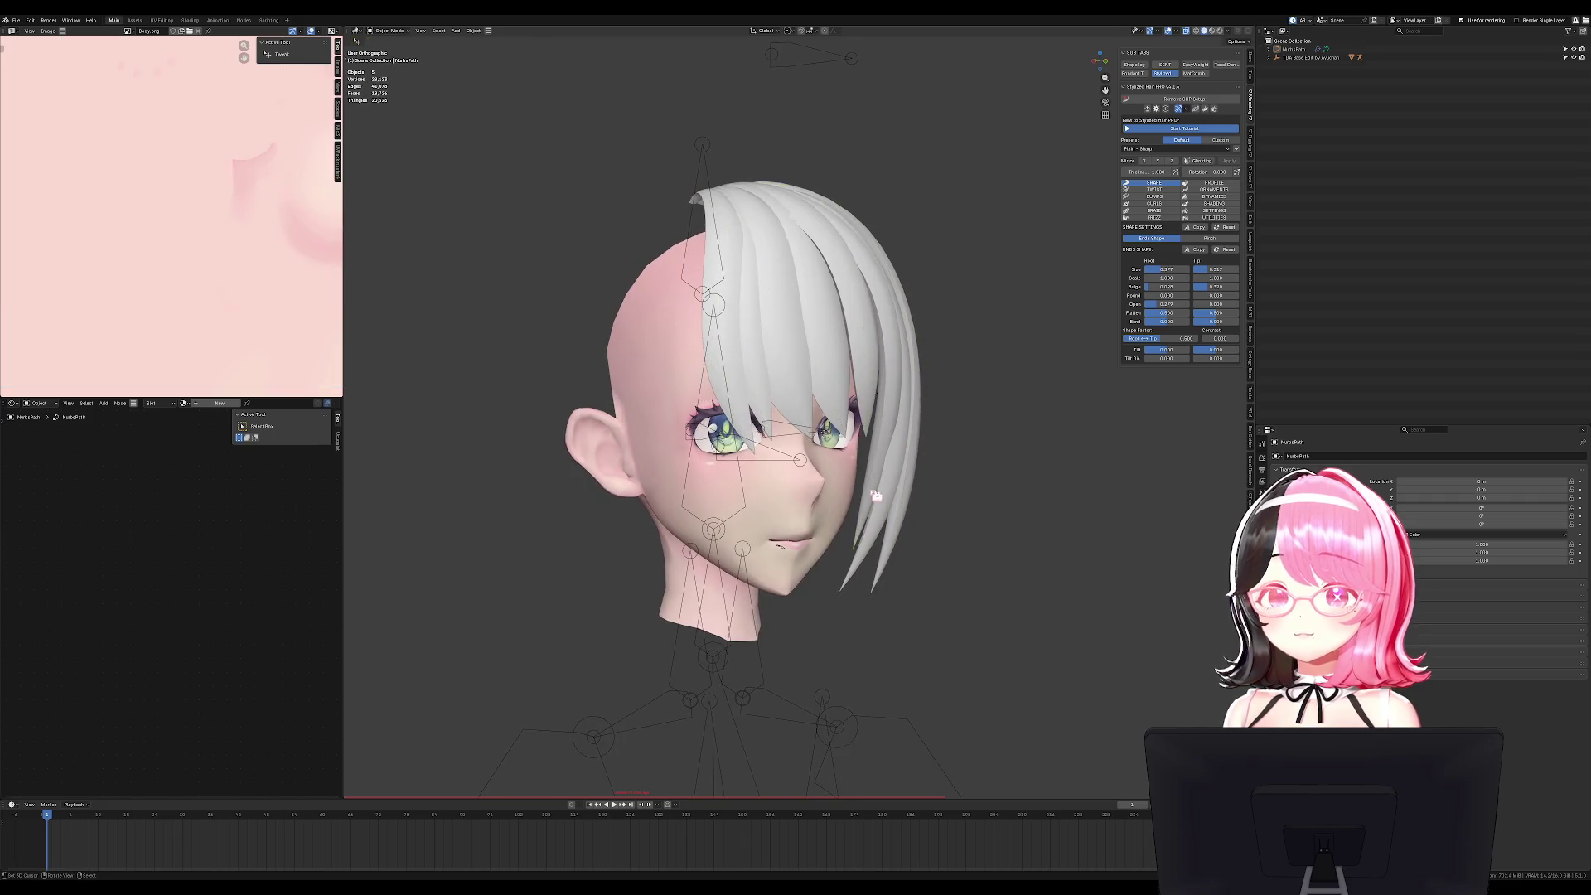
# Rotate the selected hair strand into place, then return to the front view.
pyautogui.moveTo(856, 547)
pyautogui.mouseDown(button='middle')
pyautogui.moveTo(966, 481)
pyautogui.moveTo(1040, 494)
pyautogui.moveTo(1122, 472)
pyautogui.moveTo(990, 472)
pyautogui.mouseUp(button='middle')
pyautogui.press('r')
pyautogui.click(965, 480)
pyautogui.press('Tab')
pyautogui.scroll(-3, 1040, 489)
pyautogui.scroll(2, 1040, 487)
pyautogui.press('KP_1')
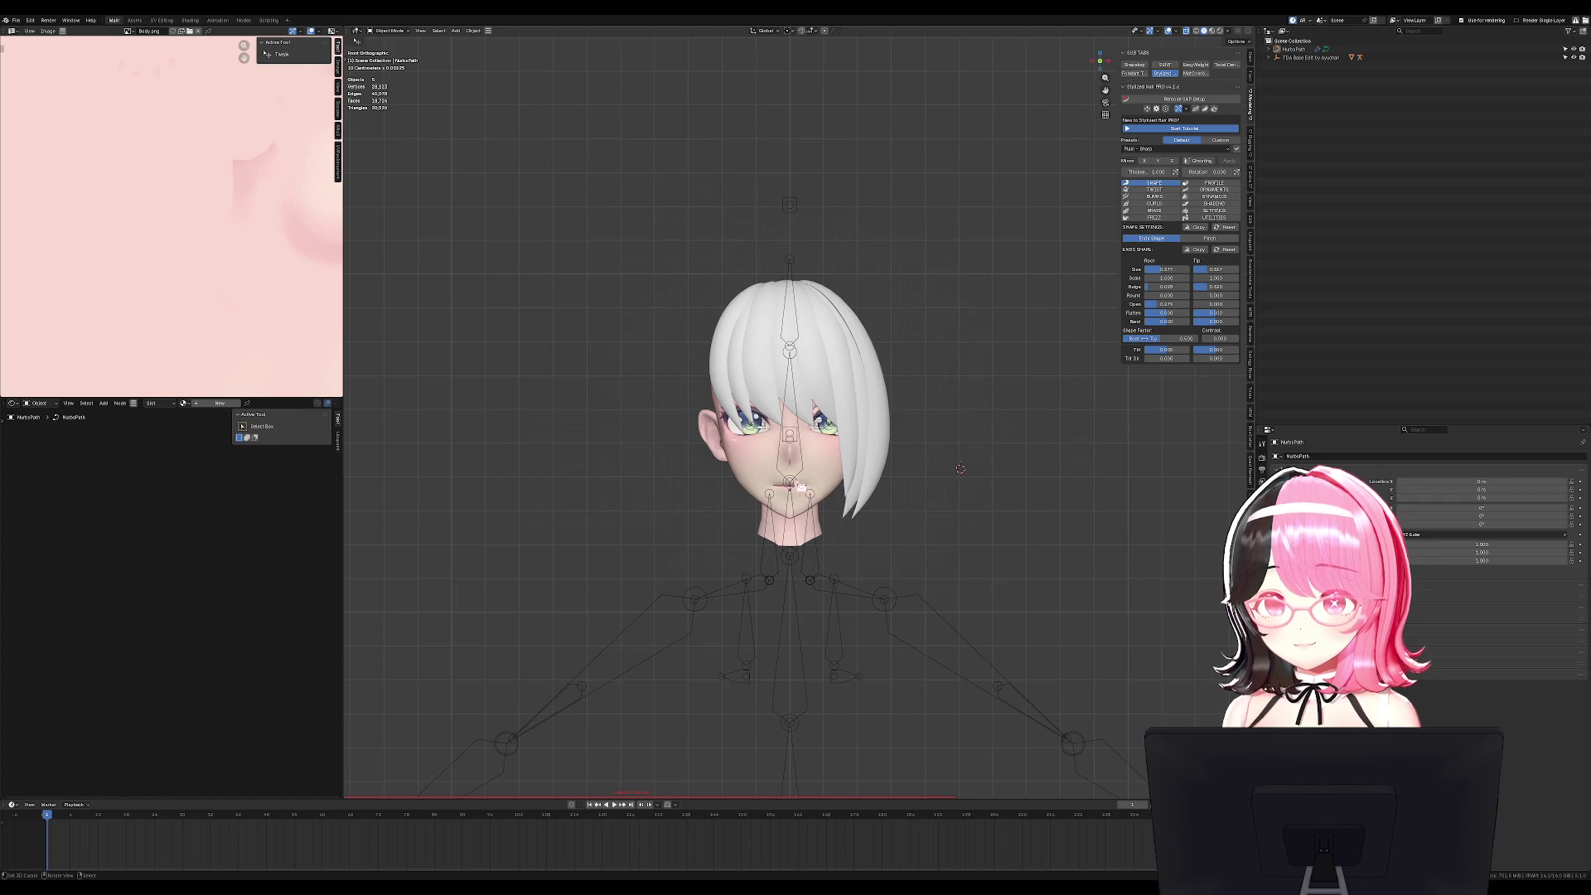
# Hide the armature and select the hair curve object.
pyautogui.click(801, 489)
pyautogui.press('h')
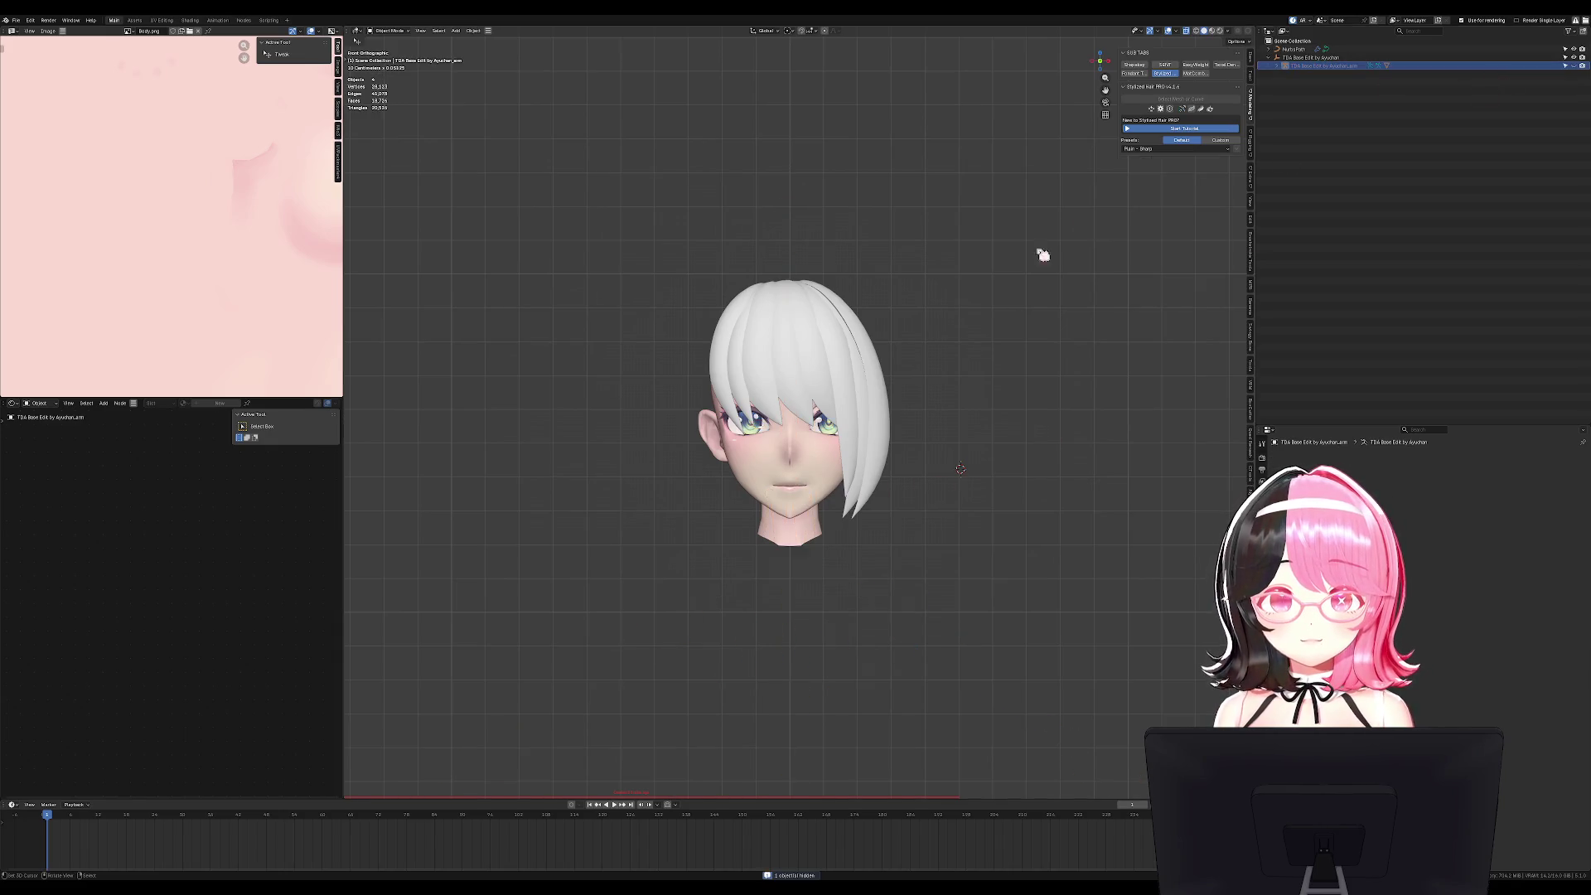
pyautogui.scroll(4, 959, 372)
pyautogui.click(955, 292)
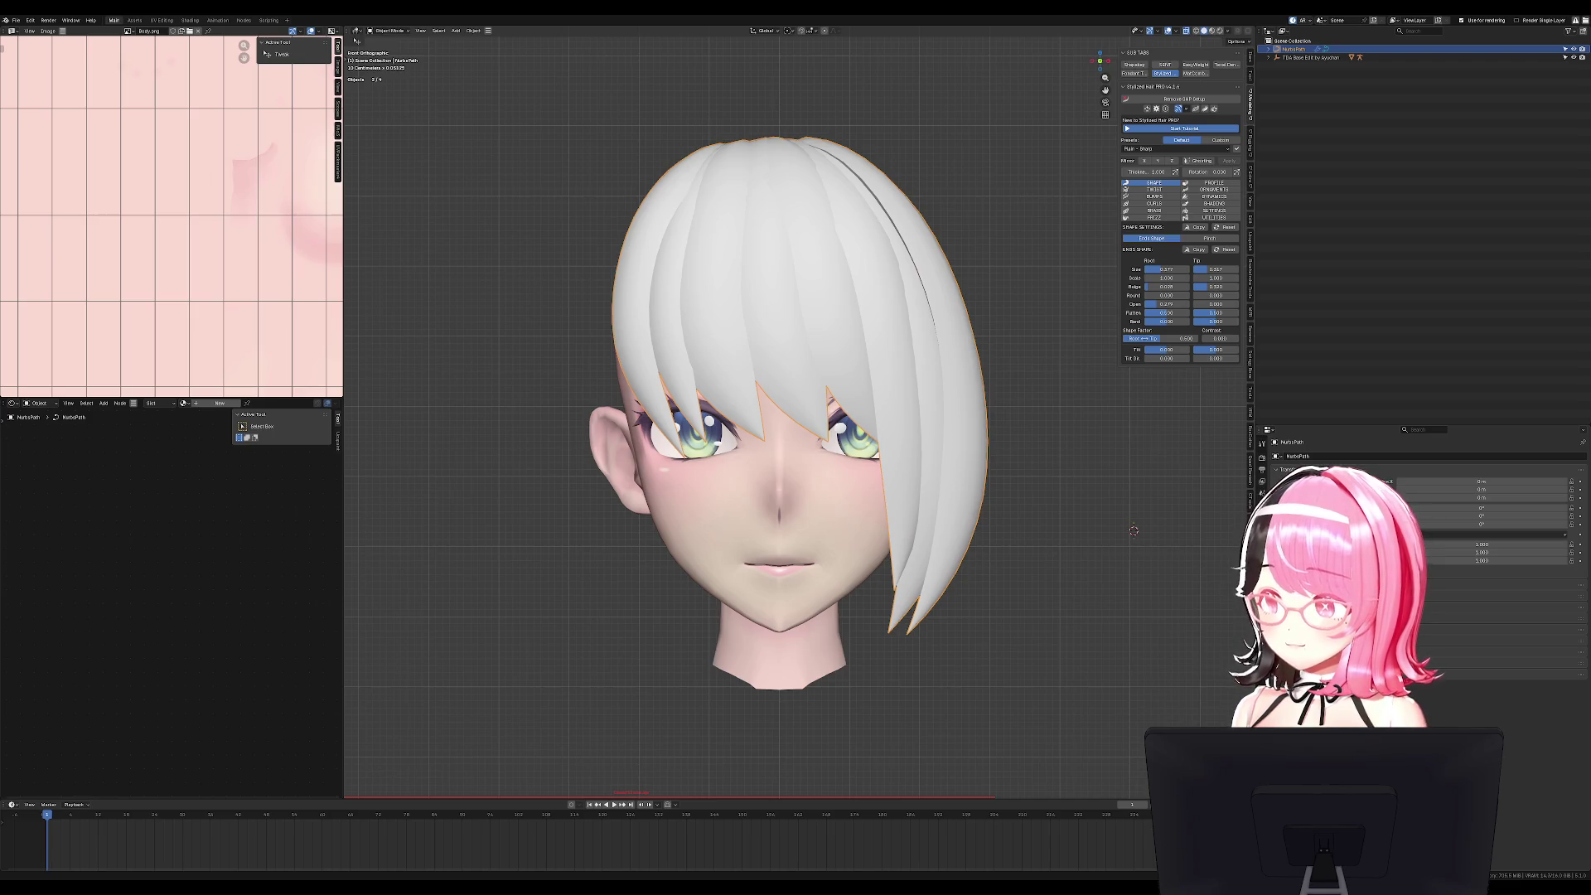
# Tilt the left hair strand's control points with Ctrl+T to twist it.
pyautogui.press('Tab')
pyautogui.scroll(3, 623, 479)
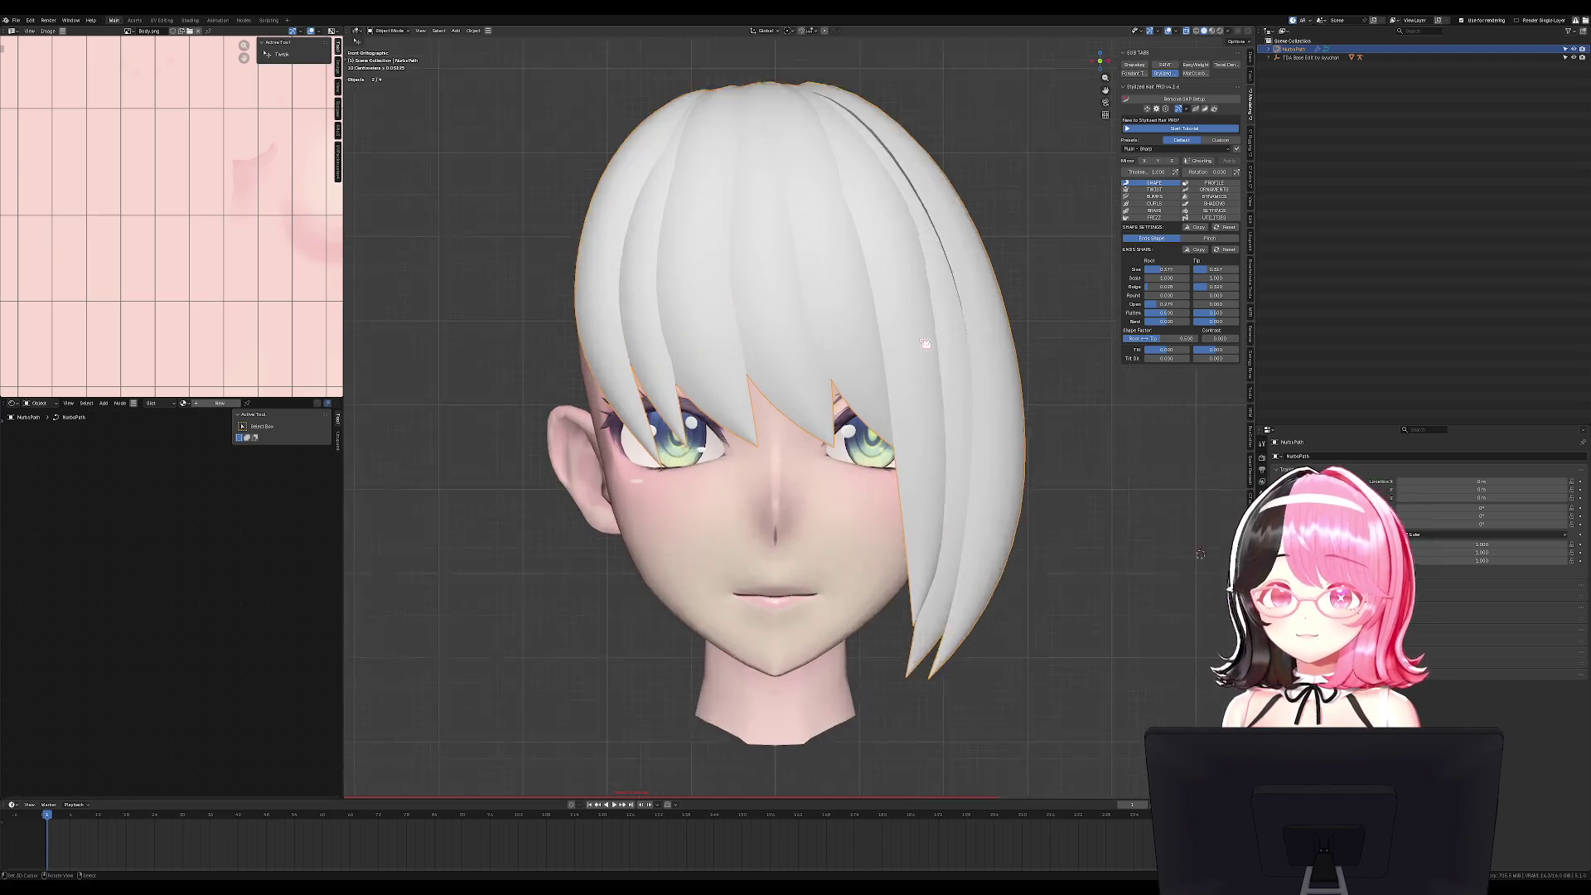
pyautogui.hotkey('ctrl', 't')
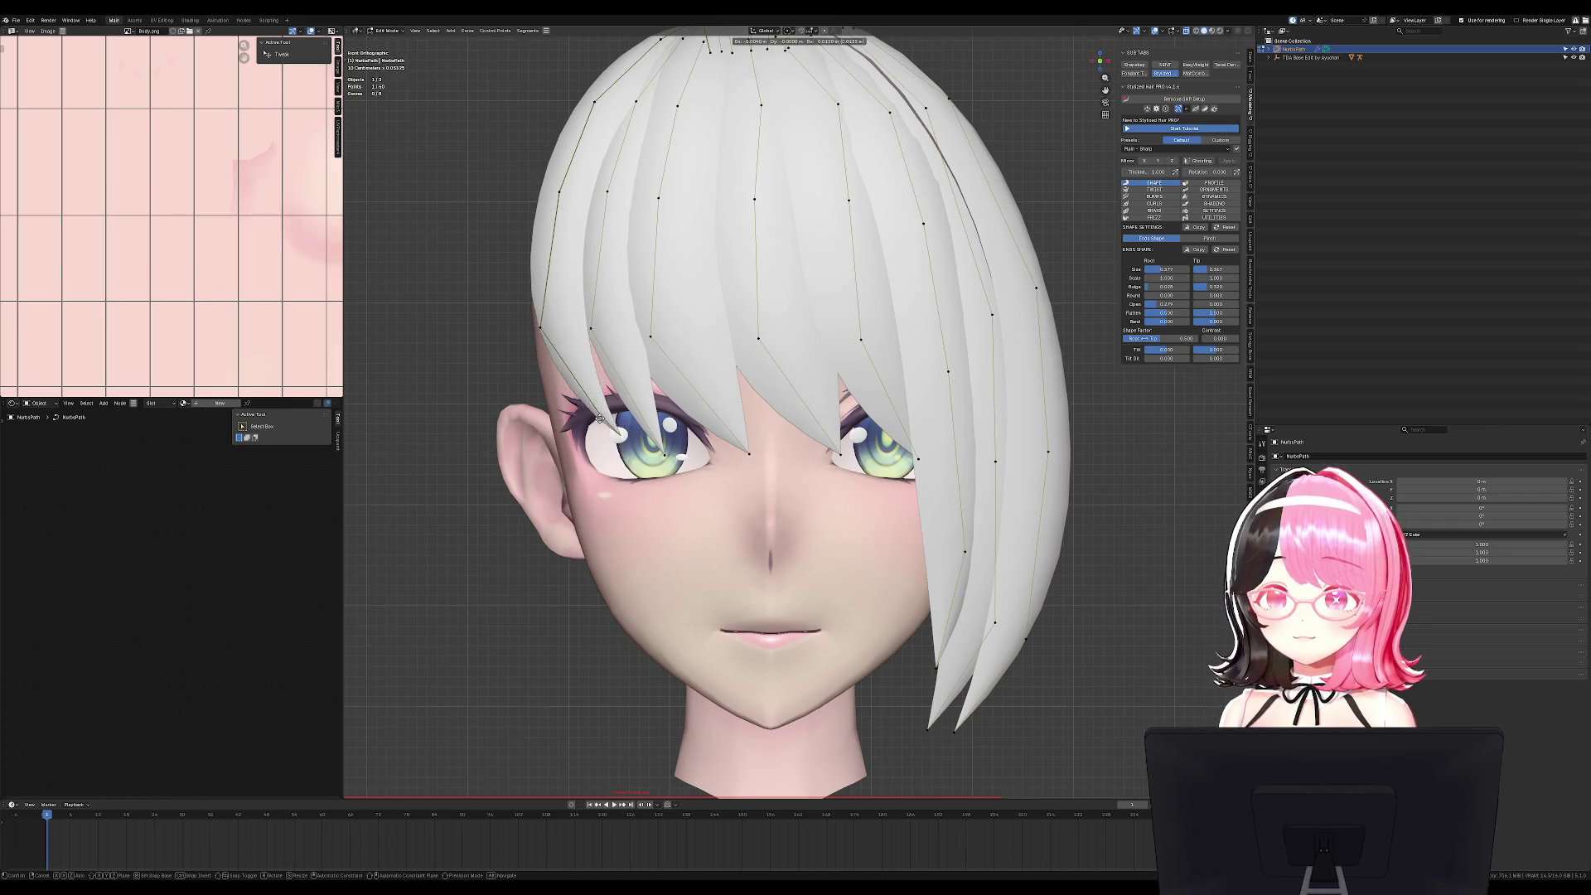
pyautogui.click(775, 325)
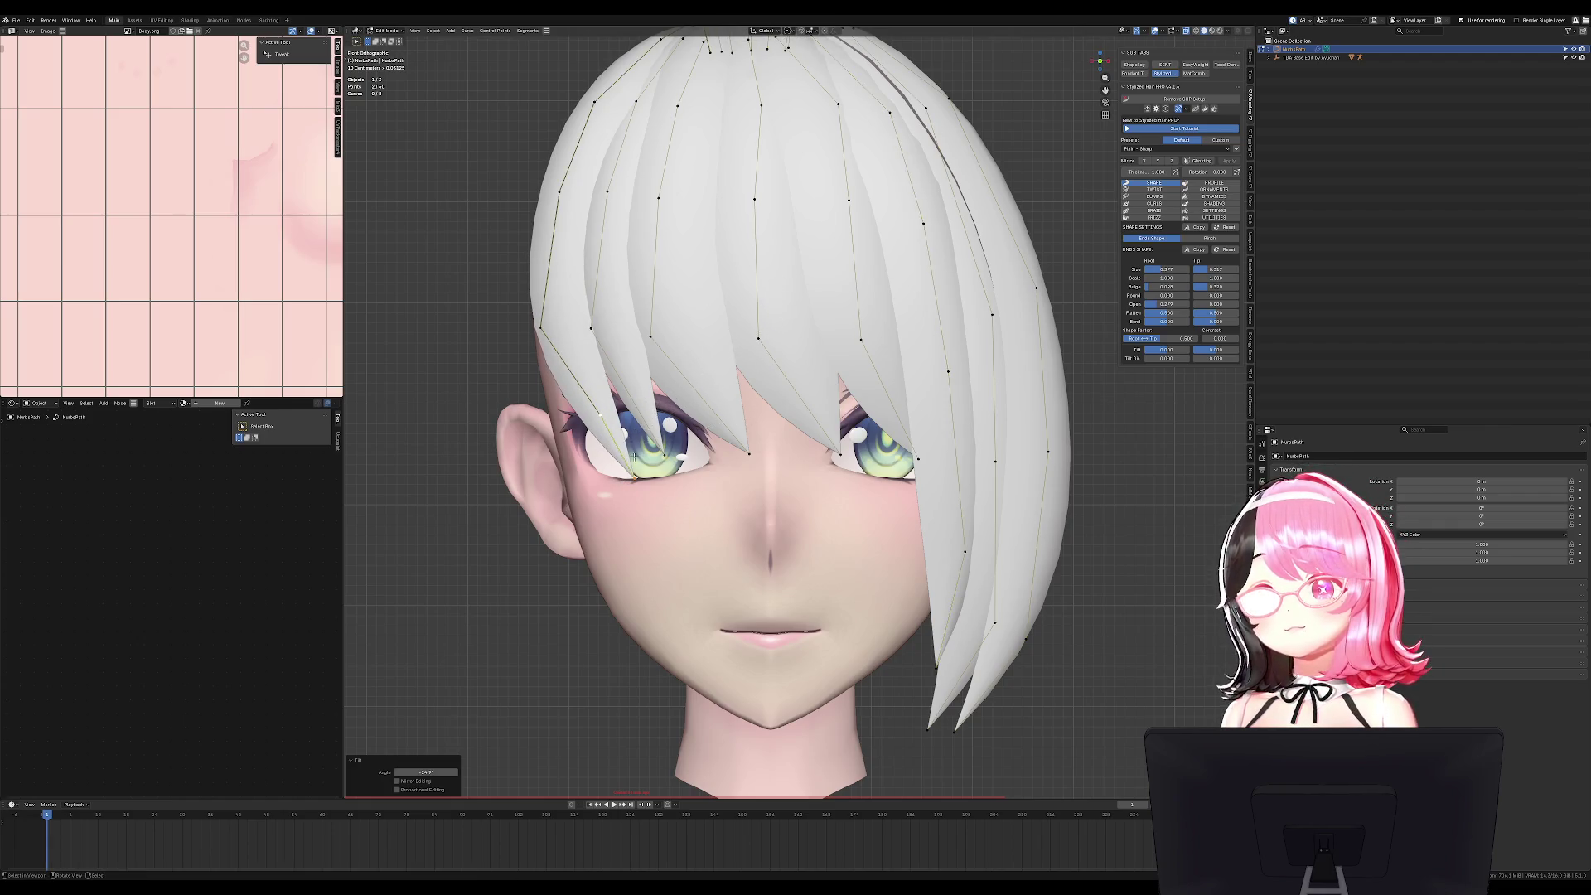
pyautogui.click(601, 341)
pyautogui.hotkey('ctrl', 't')
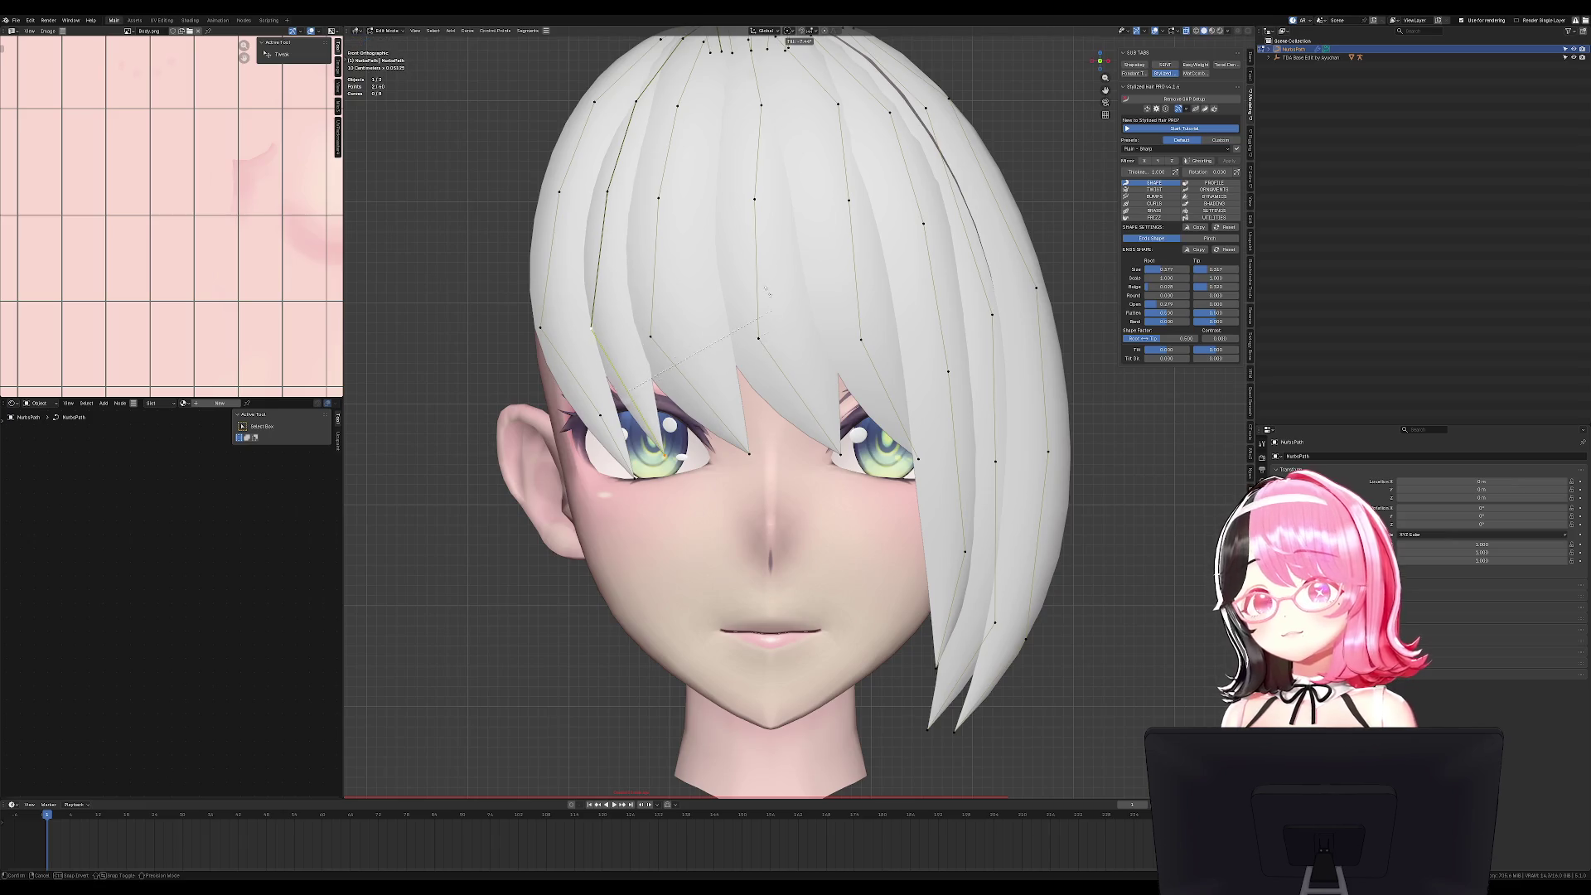
pyautogui.click(630, 348)
pyautogui.keyDown('shift'); pyautogui.click(758, 340); pyautogui.keyUp('shift')
pyautogui.press('g')
pyautogui.rightClick(758, 353)
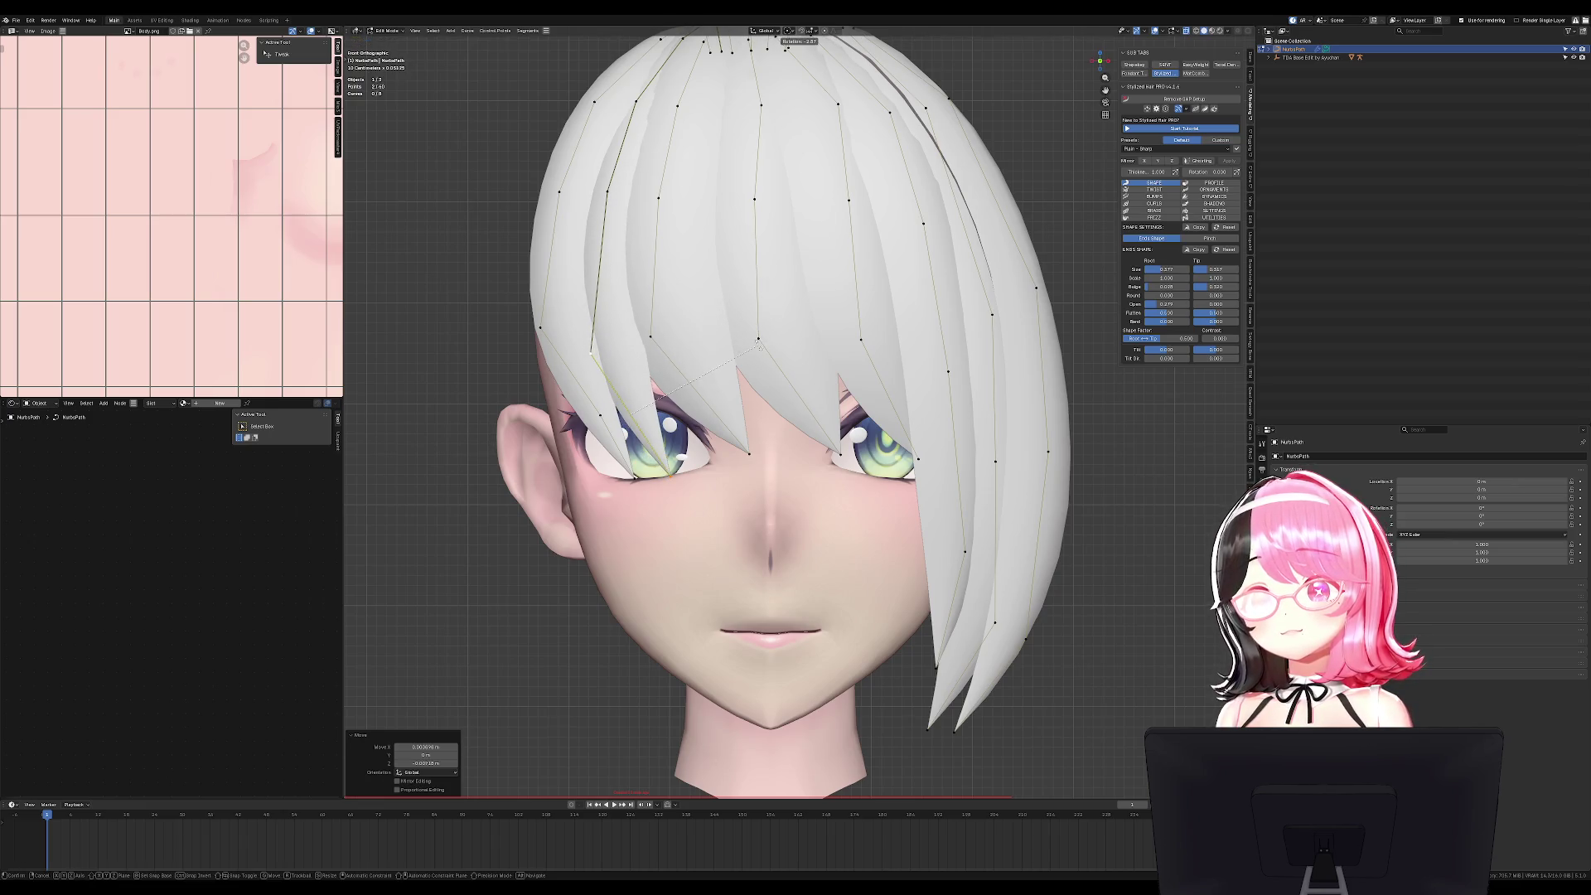
pyautogui.click(623, 367)
pyautogui.press('Tab')
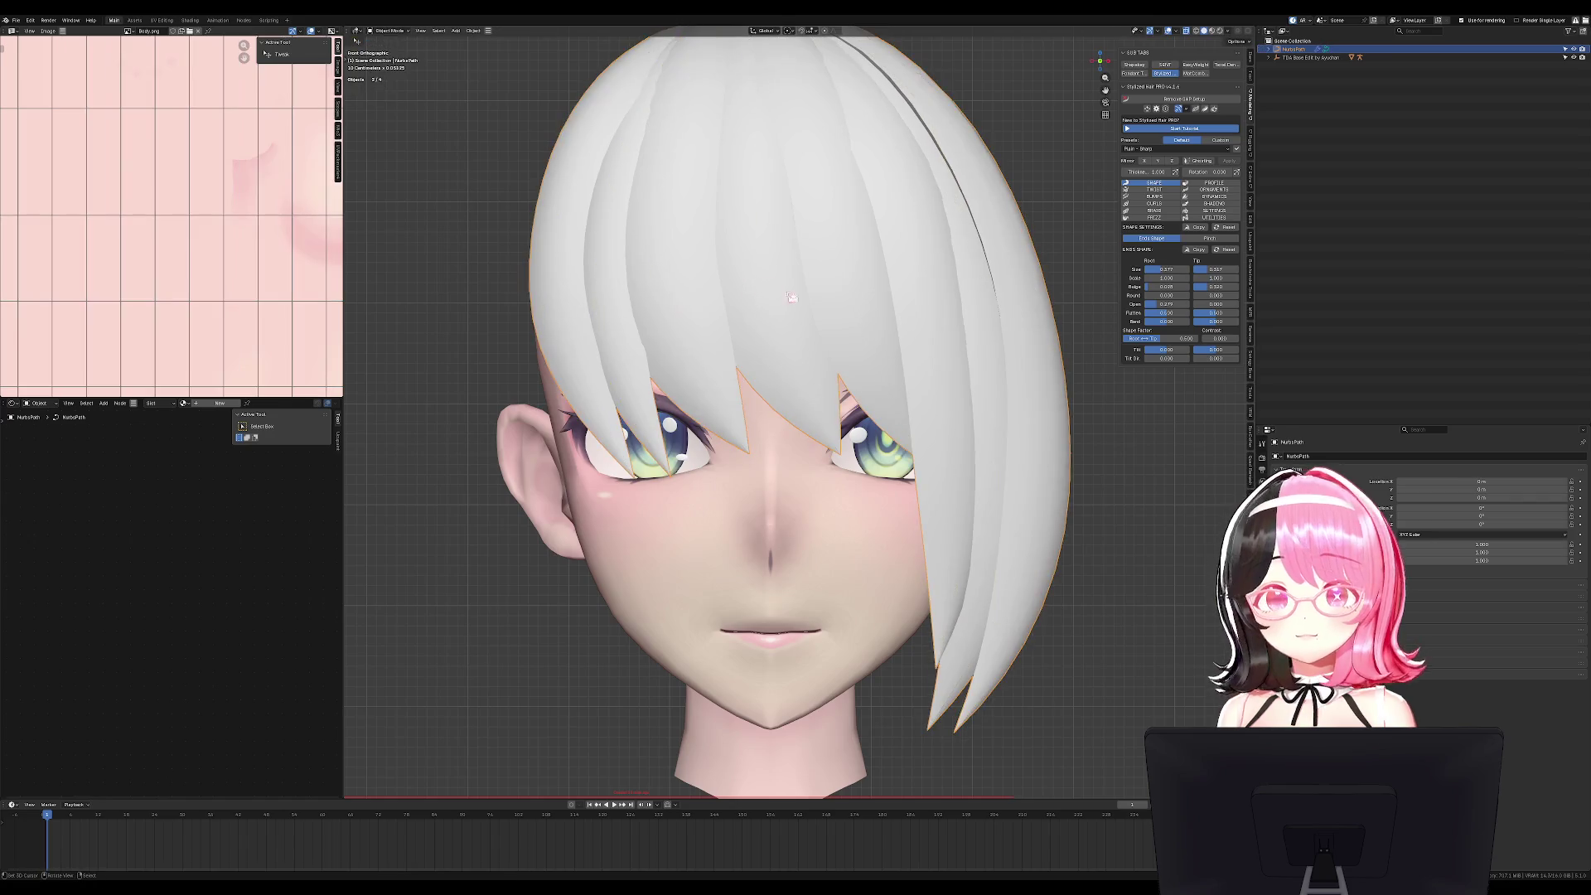
# Check the hair's generation settings, then nudge a top-right control point.
pyautogui.click(1226, 212)
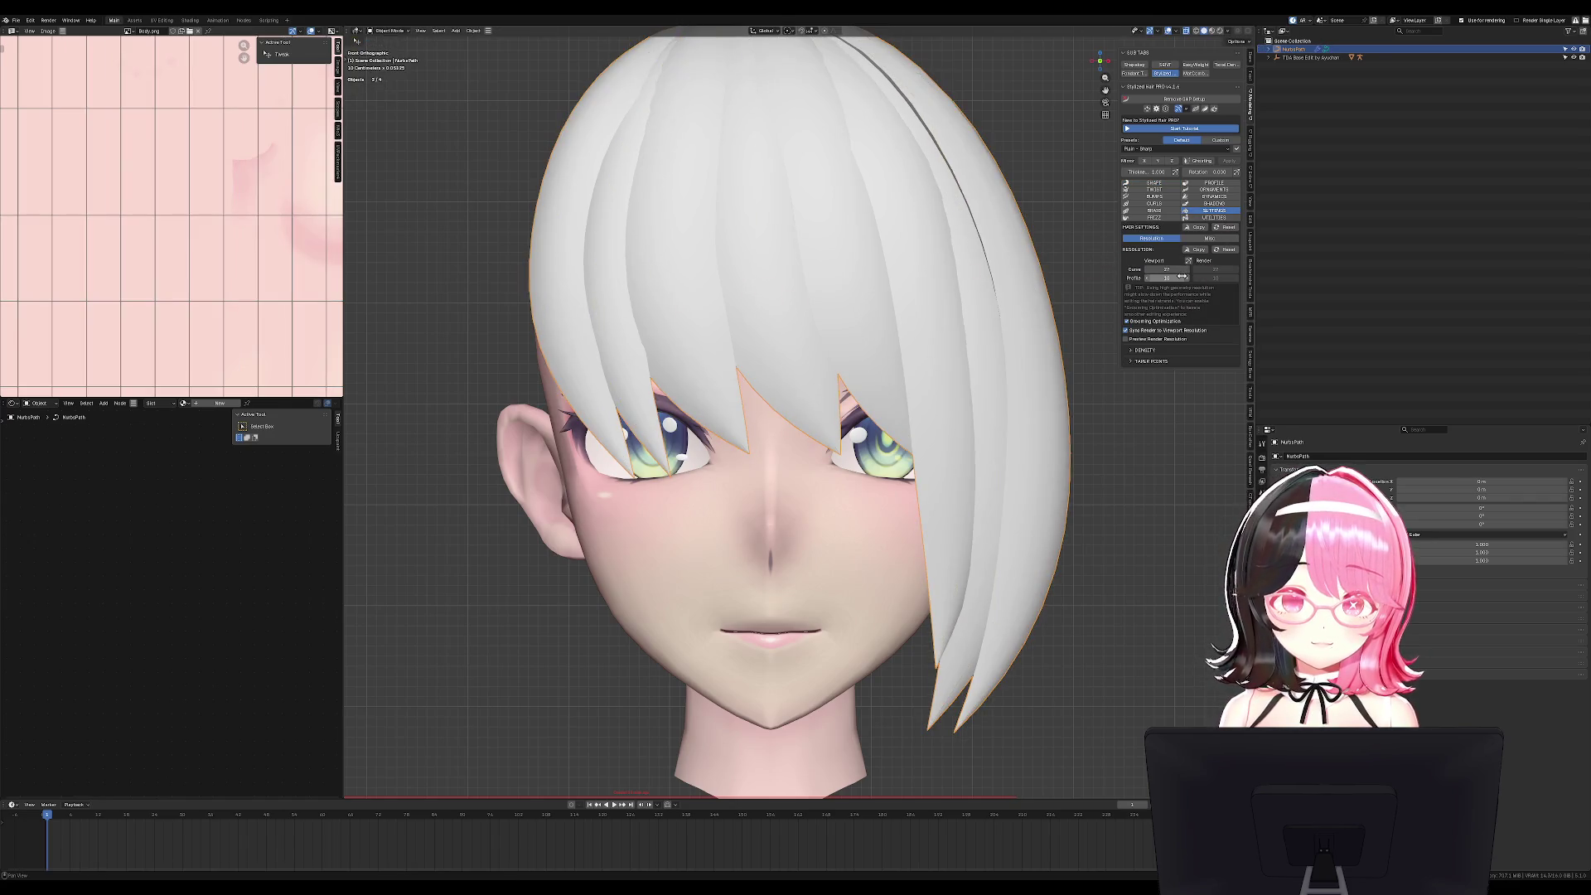
pyautogui.scroll(-5, 977, 356)
pyautogui.click(947, 373)
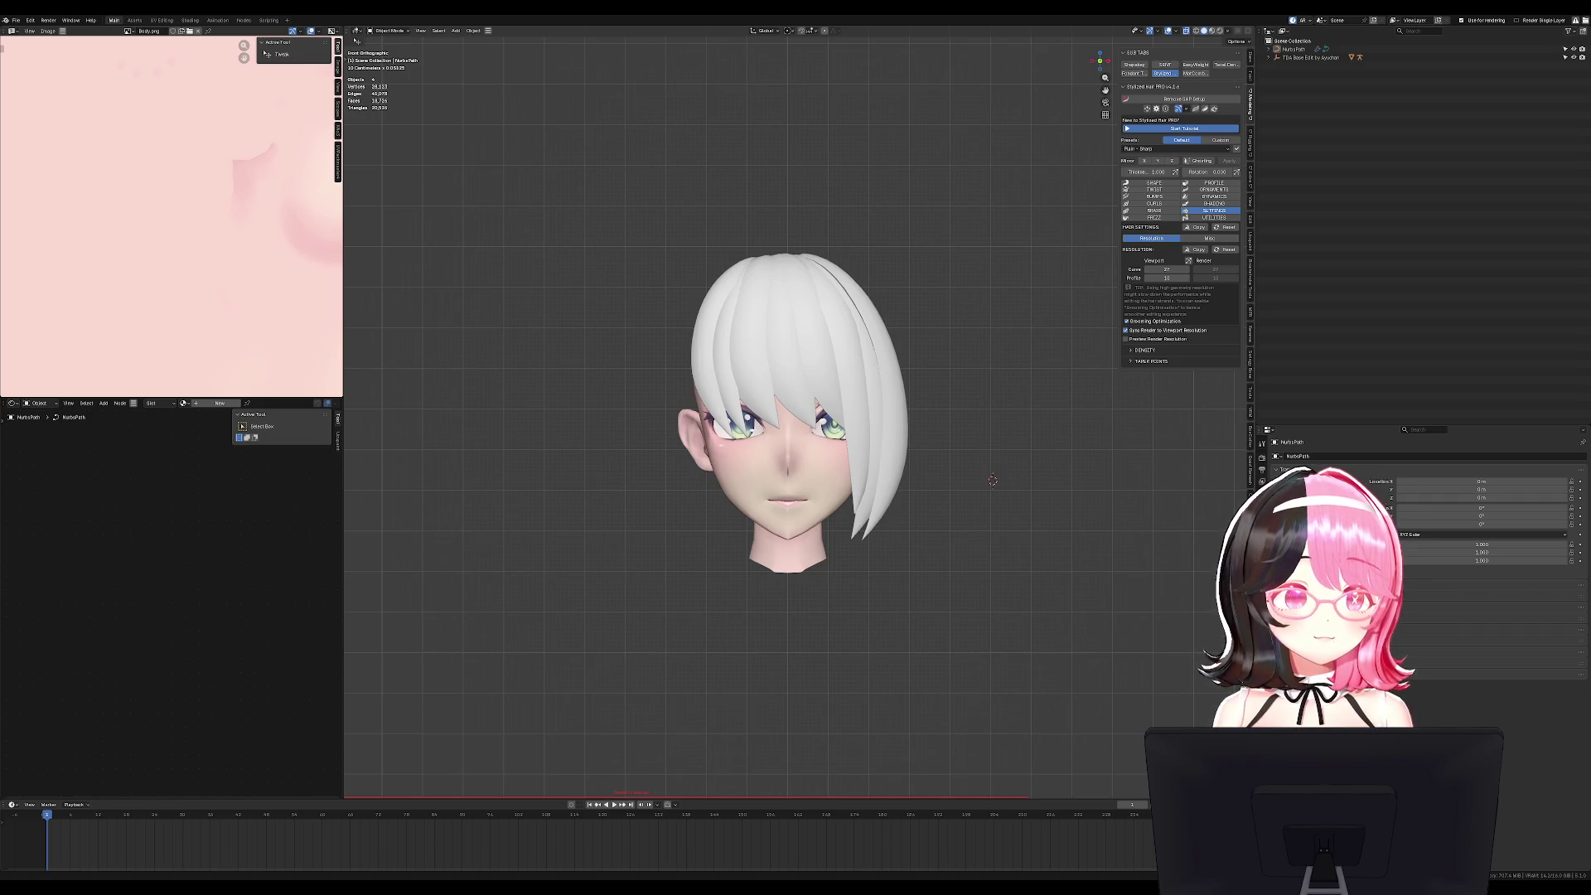
pyautogui.click(886, 385)
pyautogui.press('Tab')
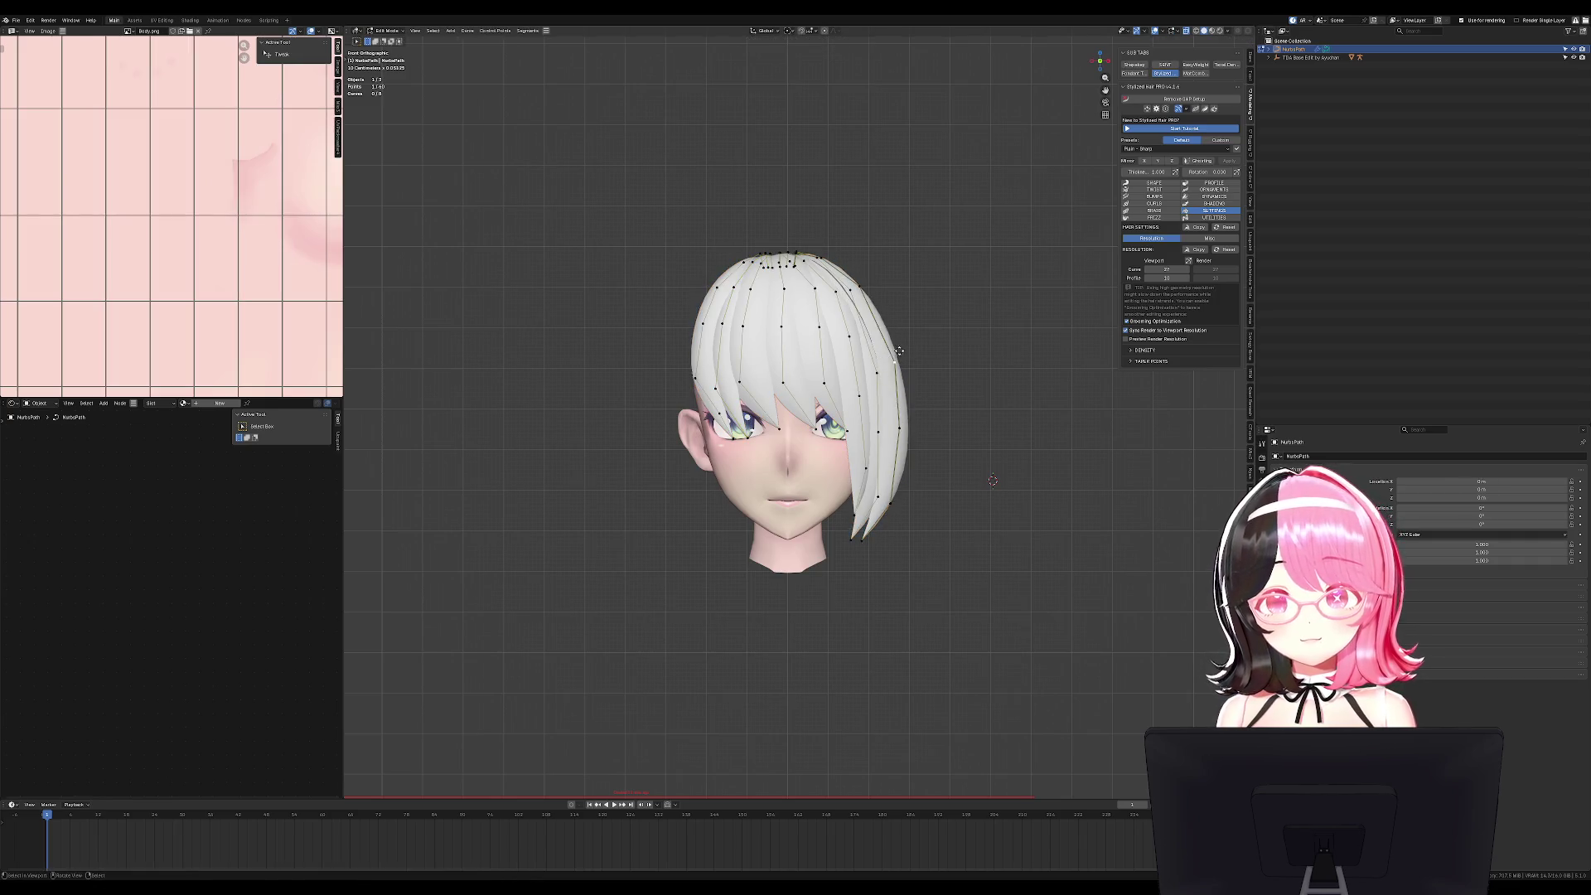
pyautogui.click(862, 290)
pyautogui.moveTo(861, 290); pyautogui.dragTo(864, 287)
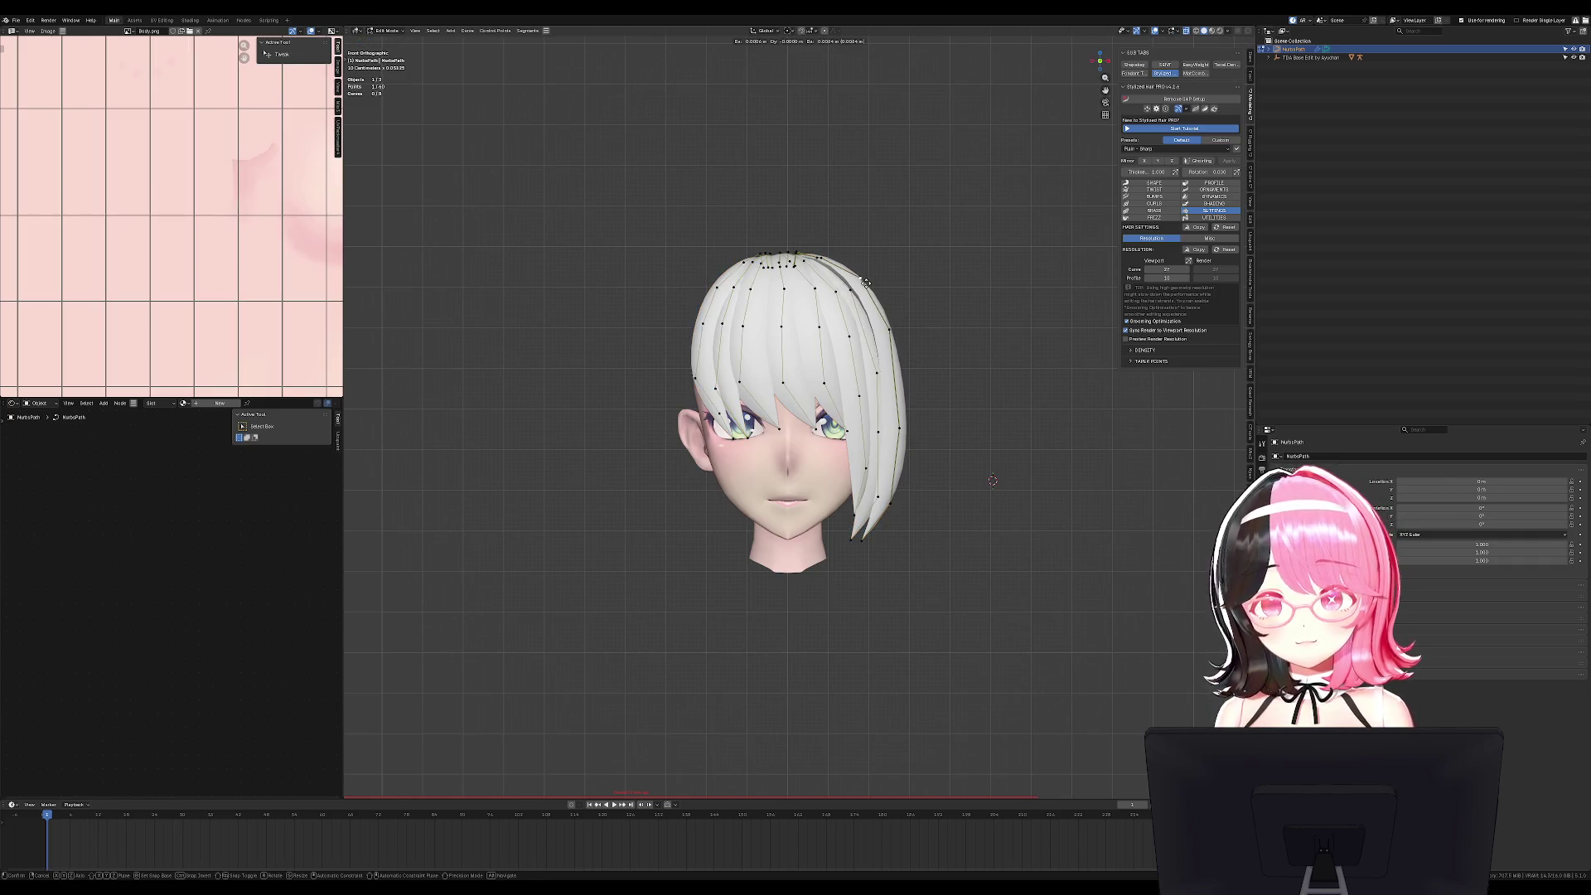
# Move the right hair strand left and down in front view.
pyautogui.moveTo(865, 287)
pyautogui.mouseDown(button='middle')
pyautogui.moveTo(828, 295)
pyautogui.moveTo(871, 308)
pyautogui.moveTo(820, 315)
pyautogui.moveTo(862, 263)
pyautogui.moveTo(830, 288)
pyautogui.mouseUp(button='middle')
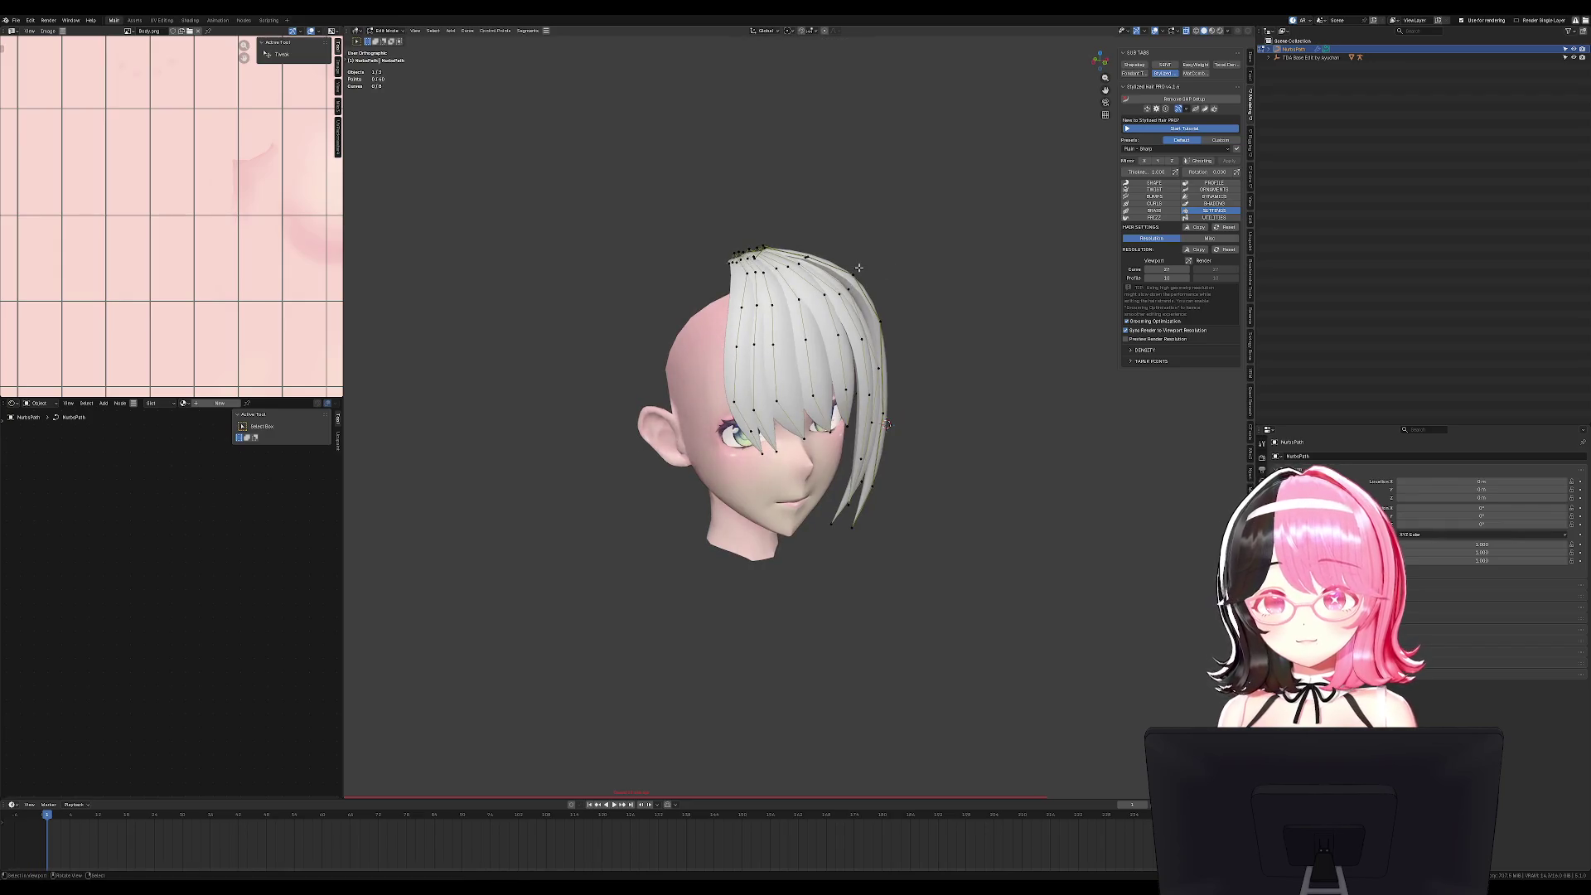
pyautogui.click(943, 365)
pyautogui.press('KP_1')
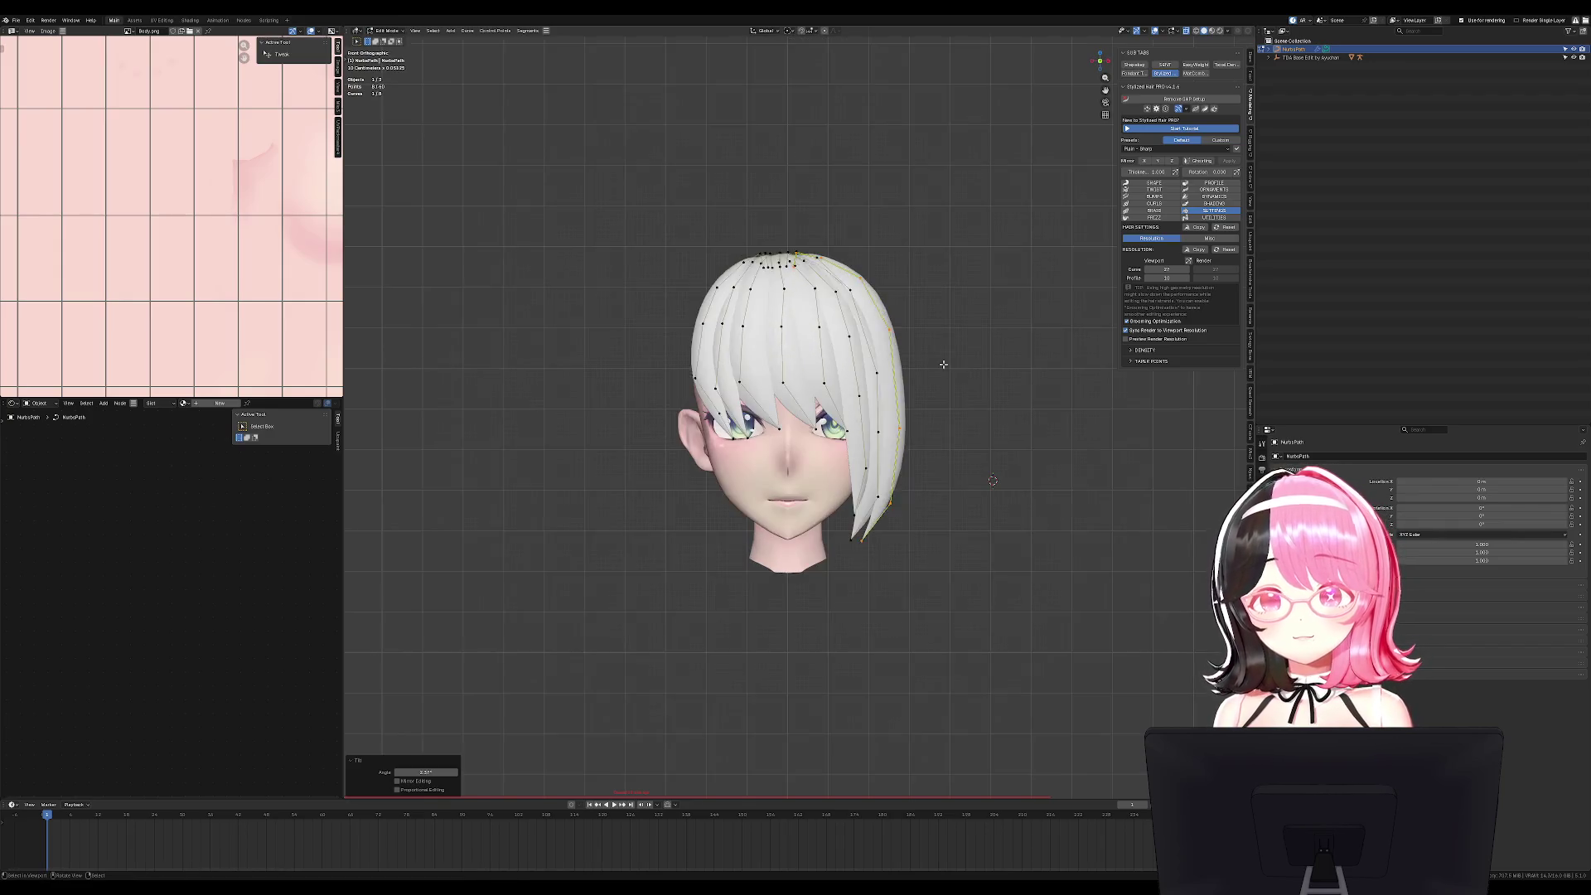
pyautogui.press('g')
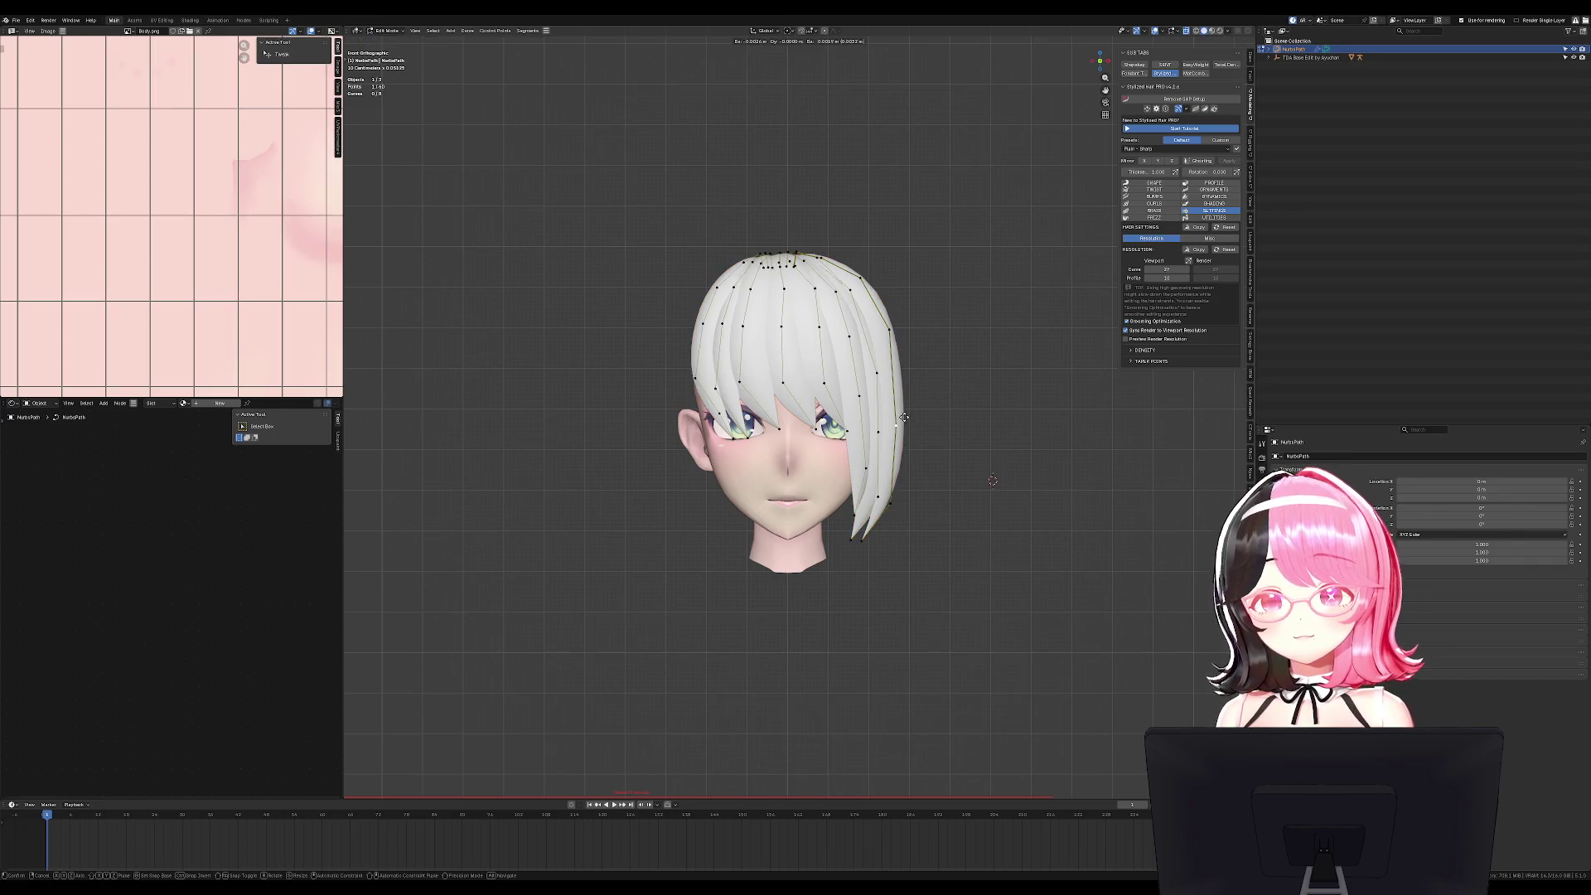
pyautogui.click(884, 505)
pyautogui.press('Tab')
# Select the side strand's tip from side view and move it down.
pyautogui.moveTo(899, 497); pyautogui.dragTo(365, 490, button='middle')
pyautogui.press('KP_1')
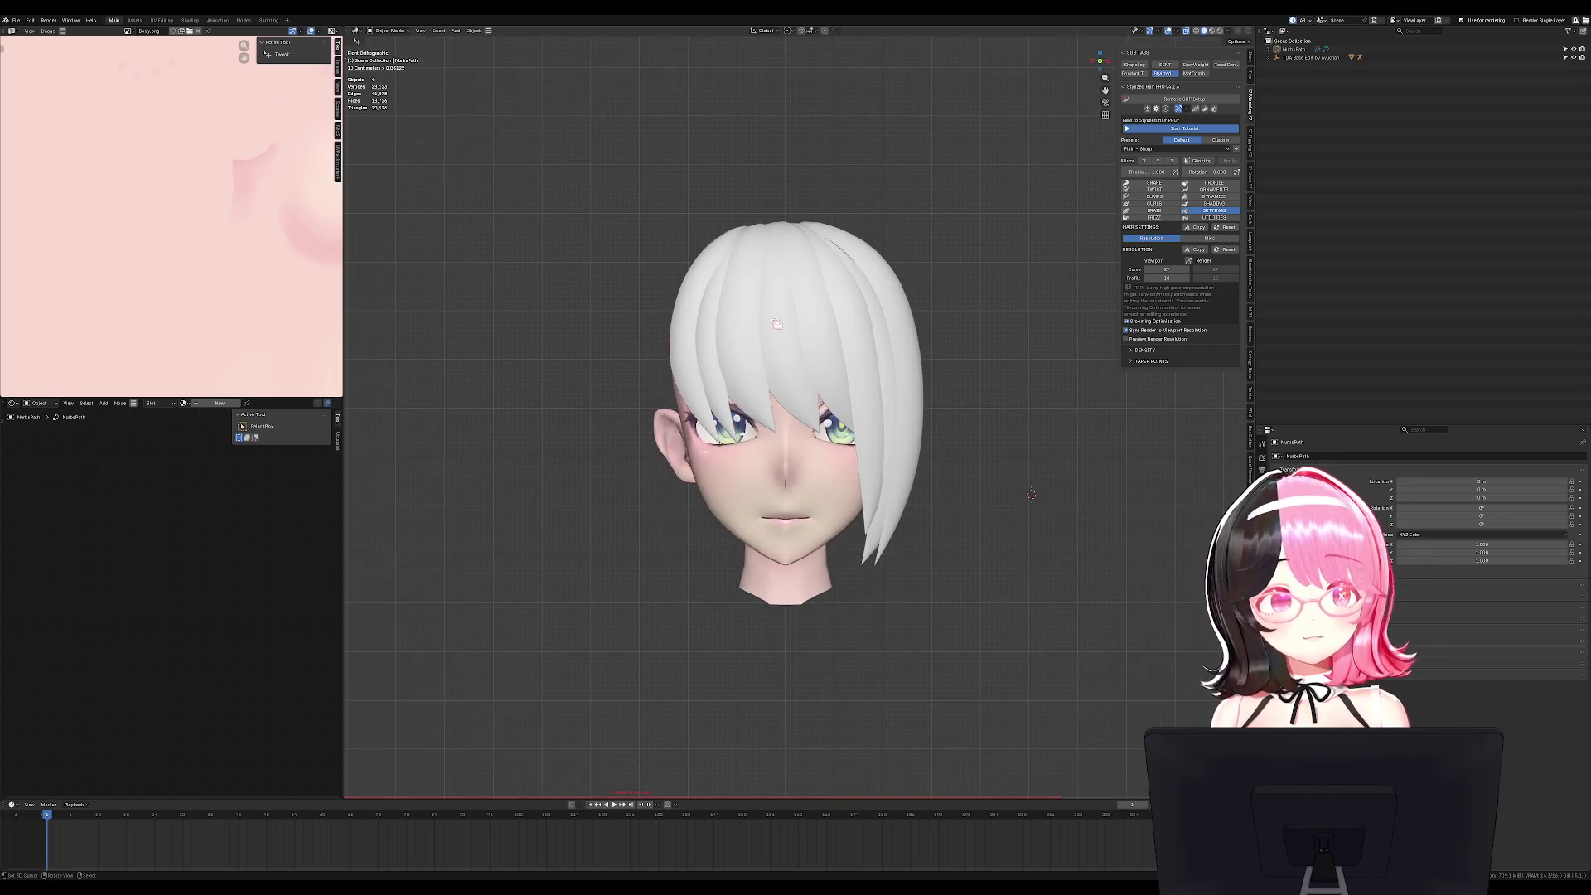
pyautogui.press('Tab')
pyautogui.press('KP_3')
pyautogui.press('c')
pyautogui.rightClick(884, 214)
pyautogui.press('g')
pyautogui.keyDown('alt'); pyautogui.moveTo(888, 227); pyautogui.dragTo(905, 273, button='middle'); pyautogui.keyUp('alt')
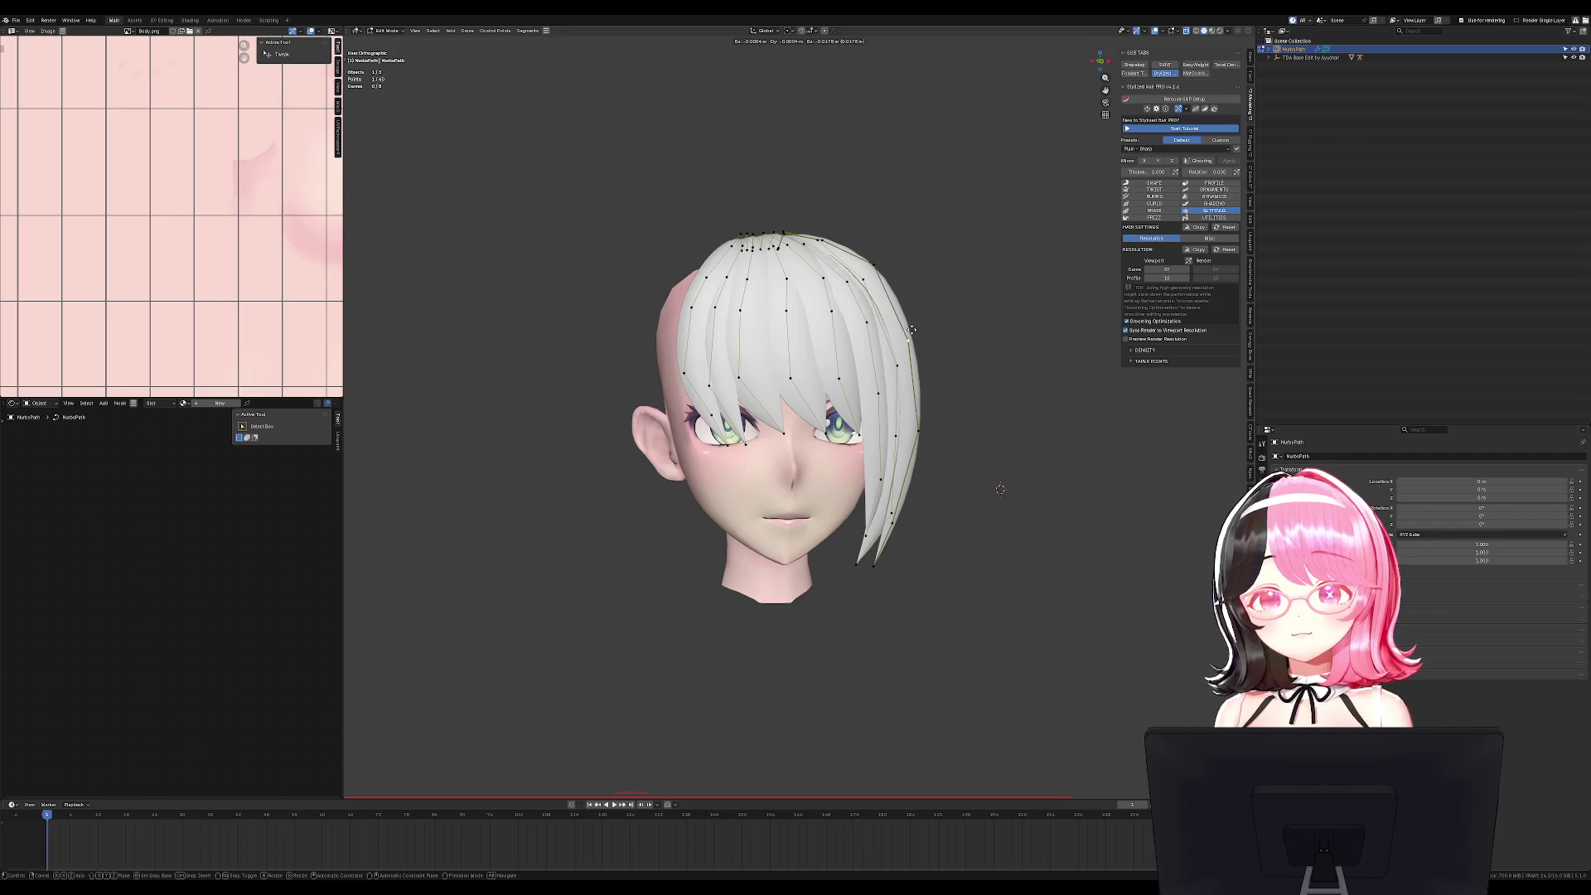
pyautogui.click(891, 366)
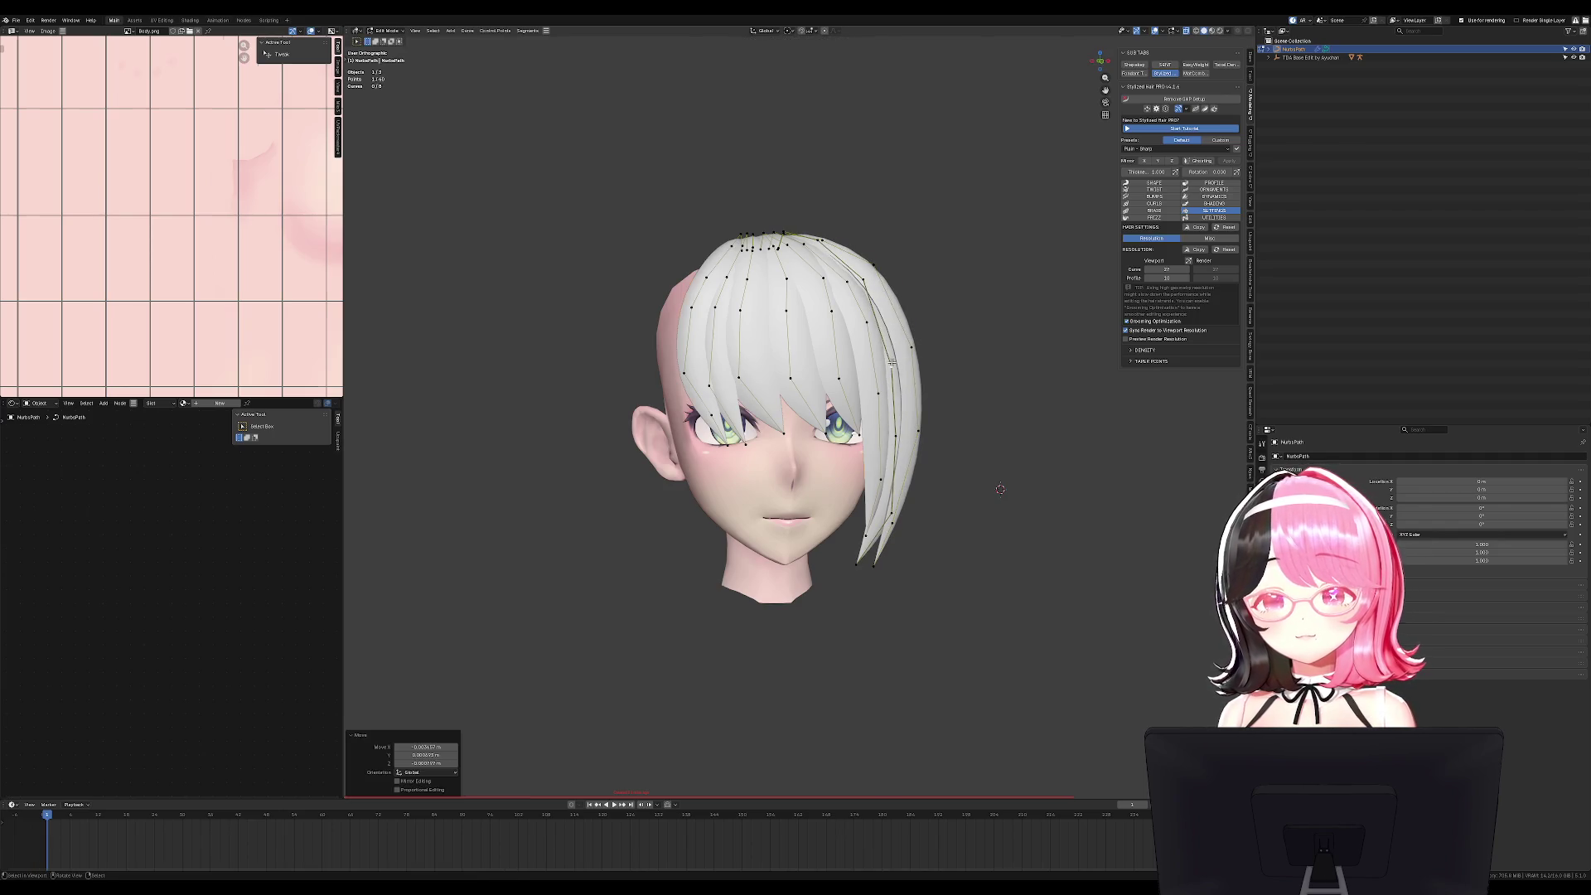
pyautogui.press('Tab')
pyautogui.press('KP_1')
pyautogui.scroll(-3, 904, 371)
# Duplicate a hair strand and mirror the copy across the X axis.
pyautogui.press('Tab')
pyautogui.scroll(3, 774, 439)
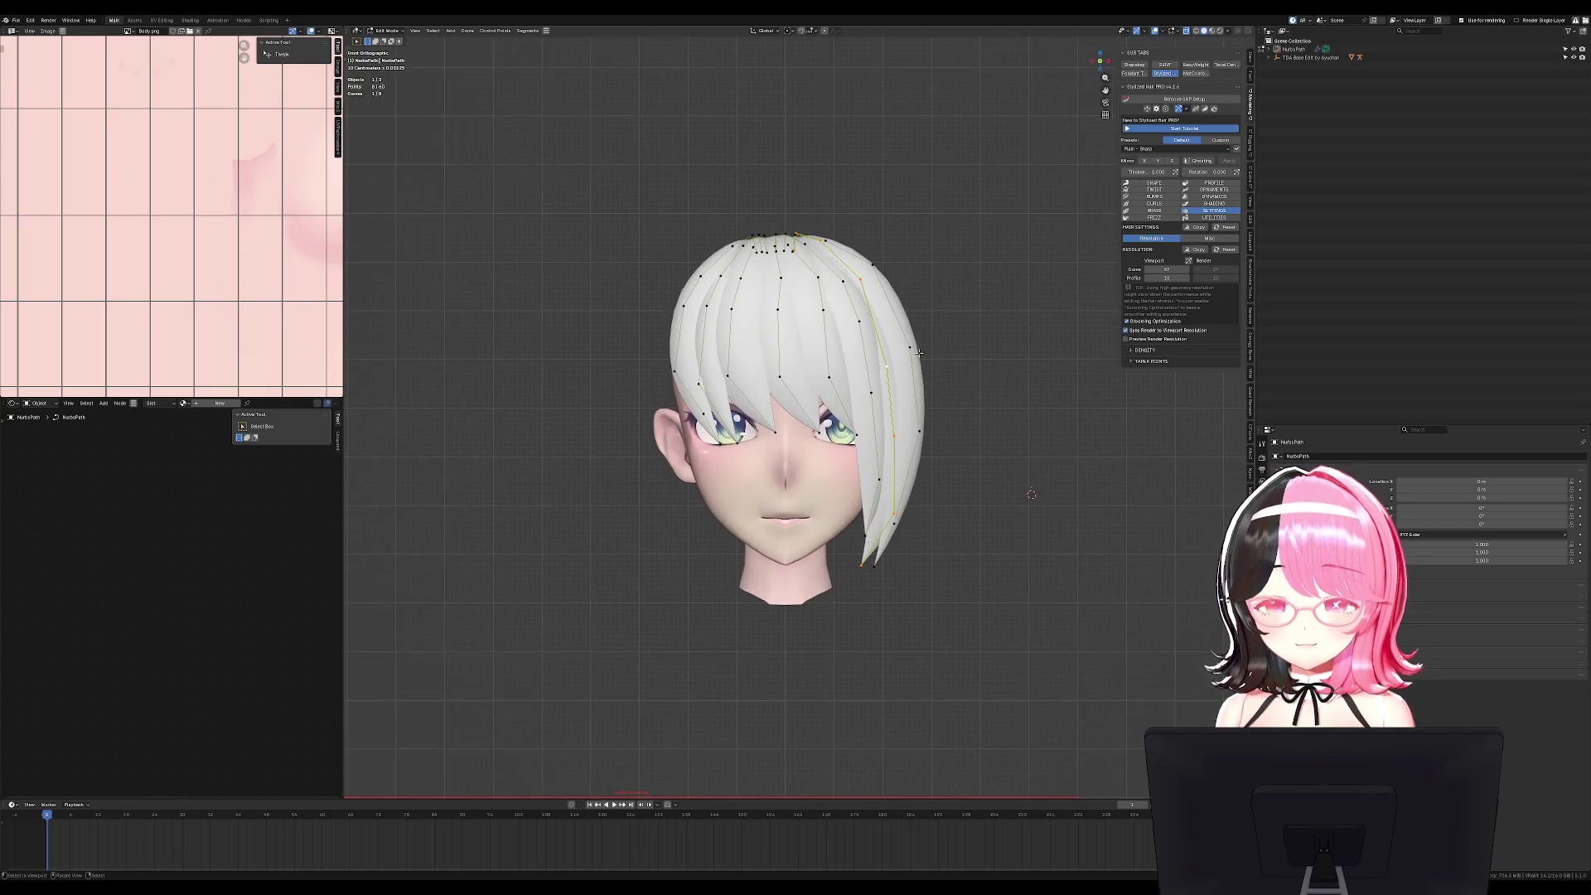
pyautogui.hotkey('shift', 'd')
pyautogui.press('Escape')
pyautogui.hotkey('ctrl', 'm')
# Move the mirrored strand copy along X onto the head's left side.
pyautogui.press('x')
pyautogui.press('g')
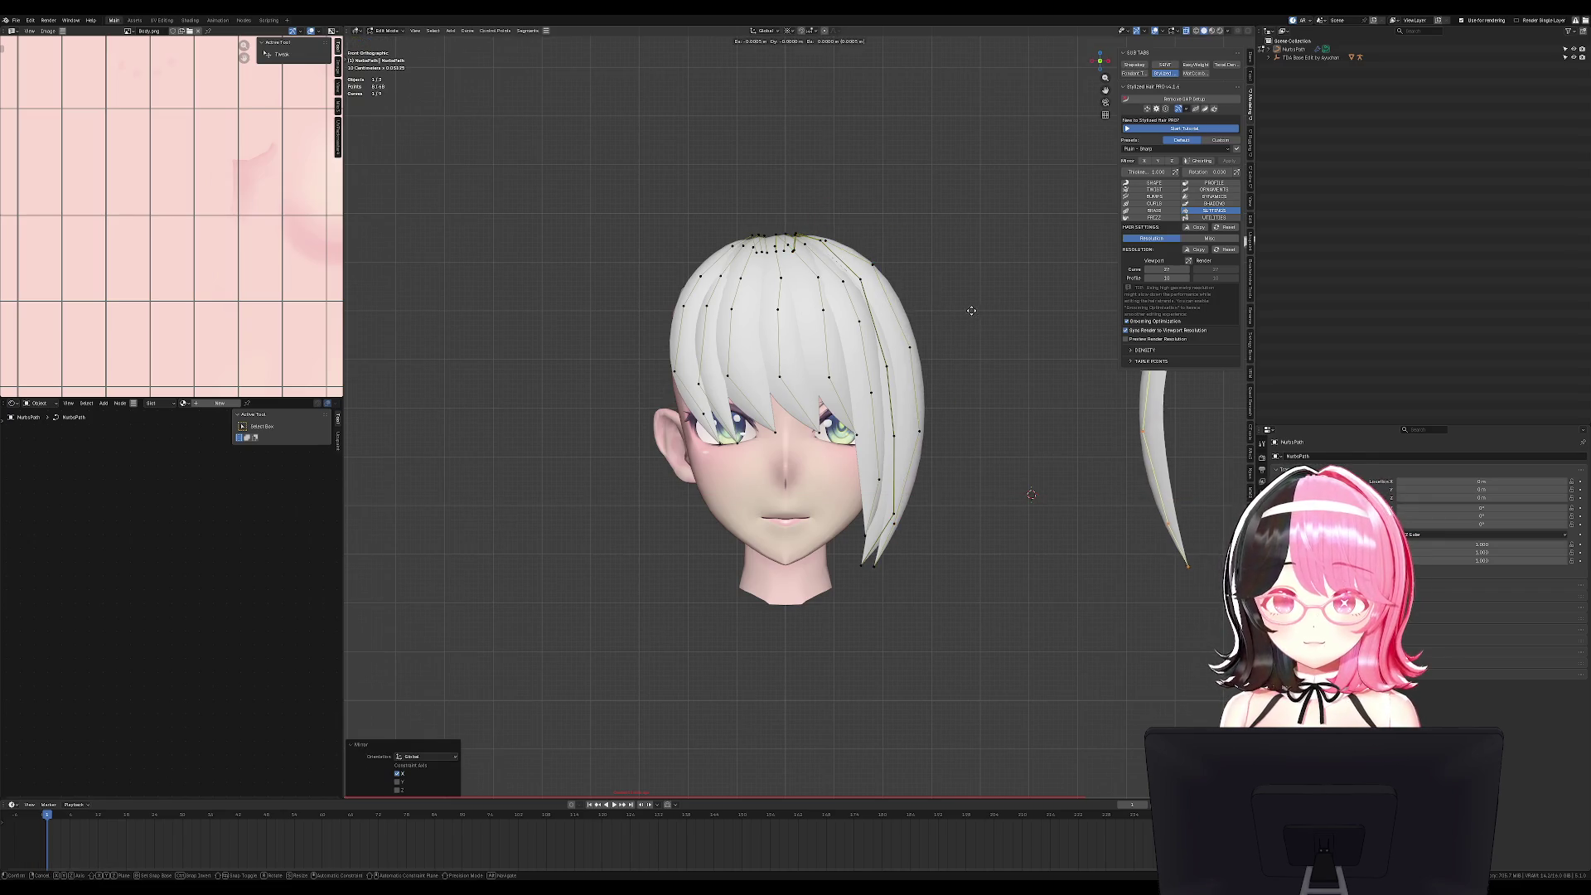
pyautogui.press('x')
pyautogui.click(488, 322)
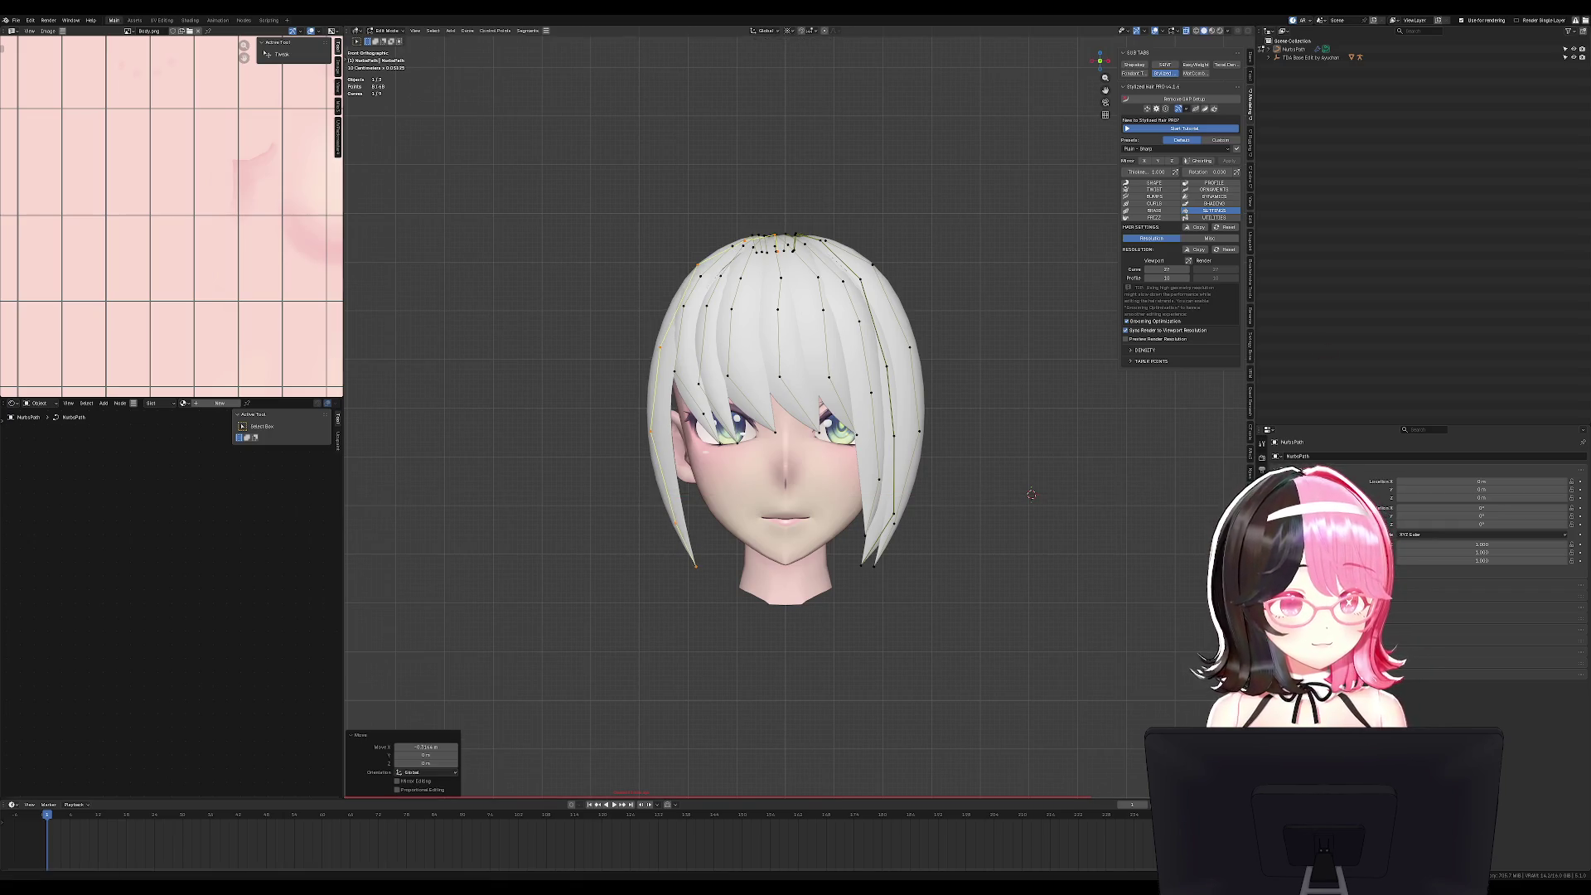
pyautogui.moveTo(1031, 495)
pyautogui.mouseDown(button='middle')
pyautogui.moveTo(1048, 485)
pyautogui.moveTo(952, 416)
pyautogui.moveTo(1022, 490)
pyautogui.mouseUp(button='middle')
pyautogui.press('g')
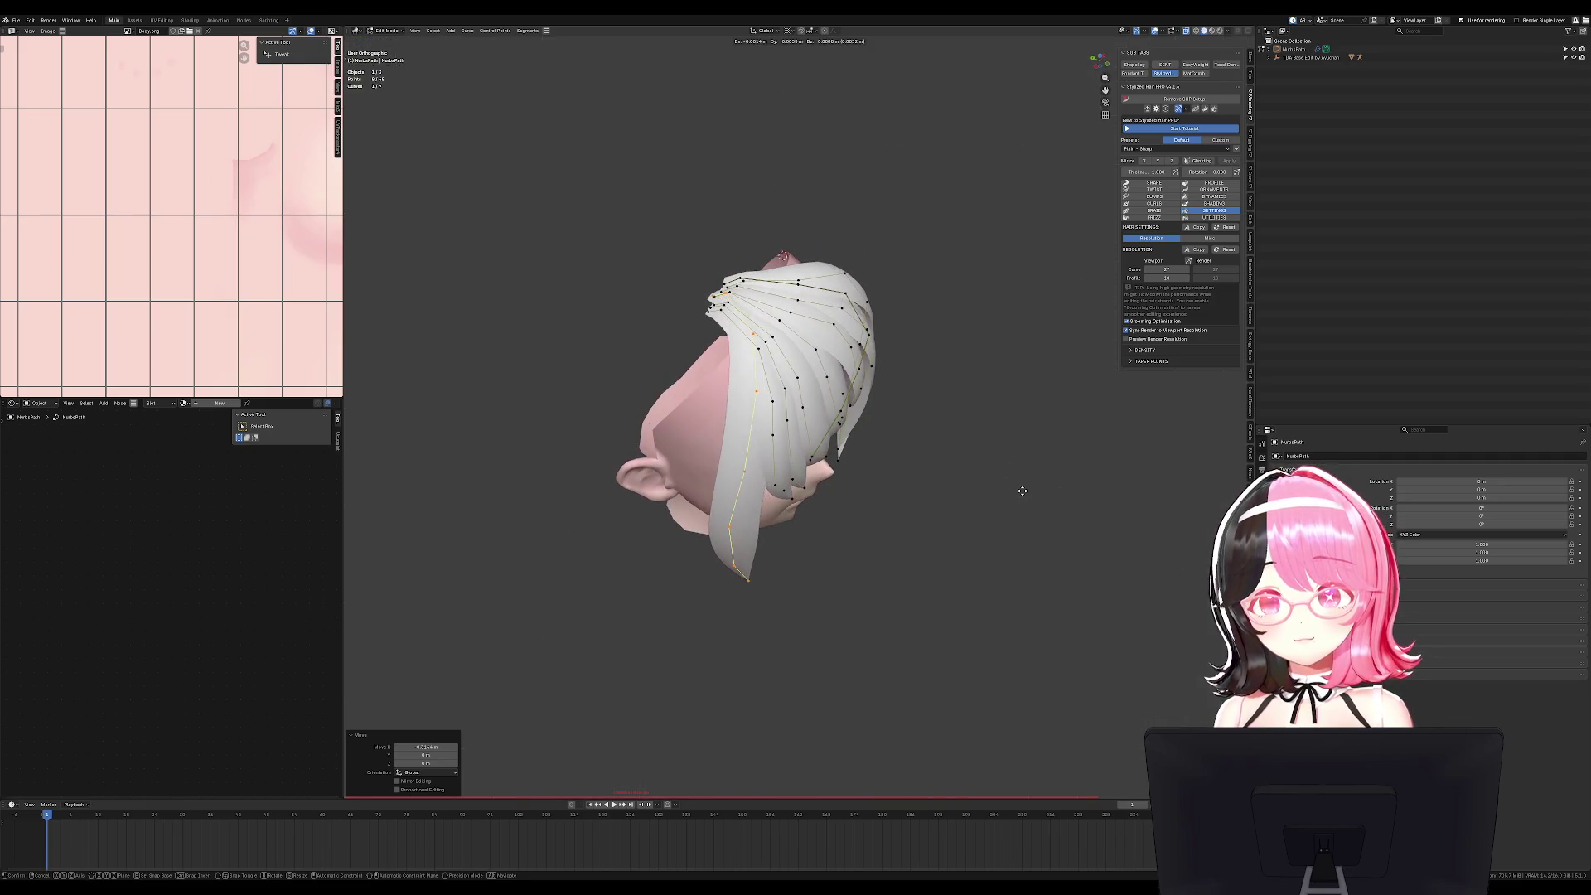
pyautogui.click(989, 476)
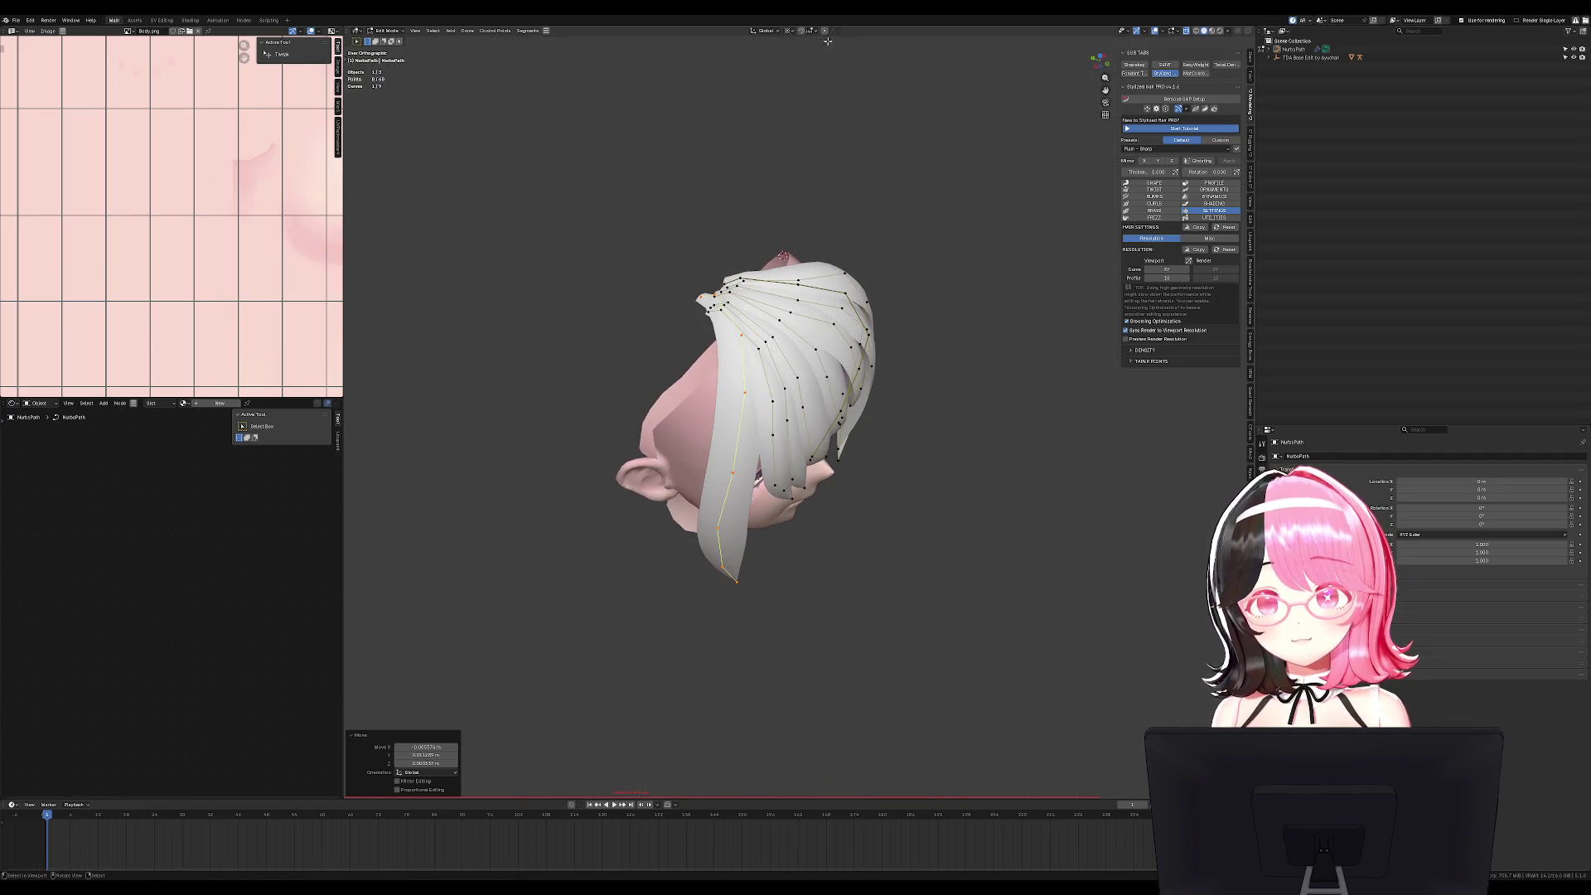
# Set the pivot to Median Point and rotate the strand into position.
pyautogui.click(790, 29)
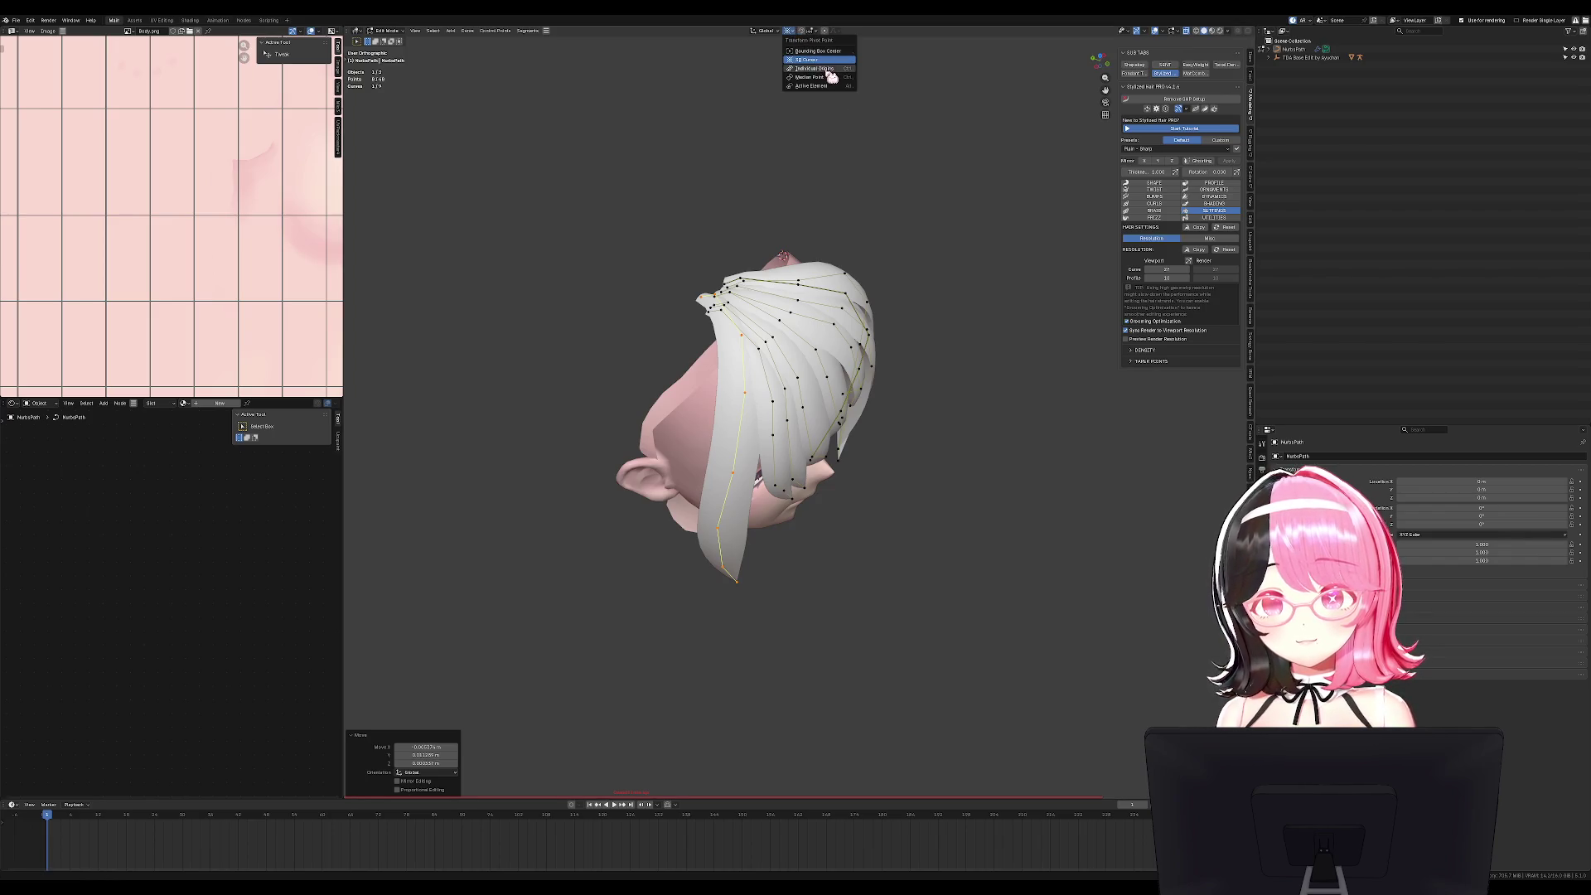
pyautogui.click(832, 78)
pyautogui.moveTo(861, 274); pyautogui.dragTo(876, 372, button='middle')
pyautogui.press('r')
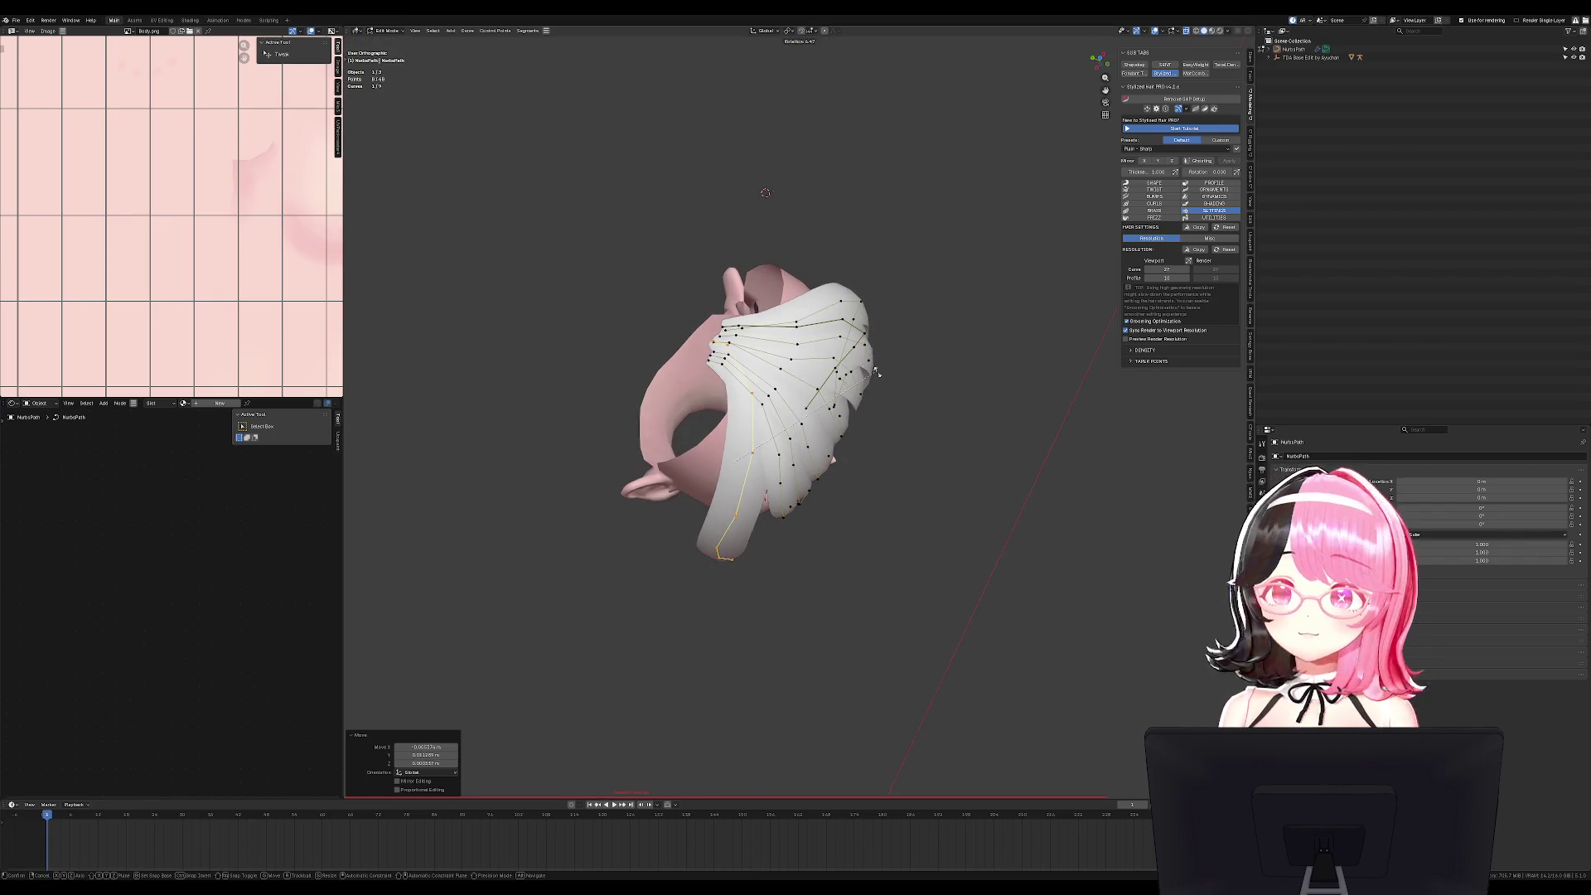
pyautogui.press('KP_1')
pyautogui.press('g')
pyautogui.press('Escape')
pyautogui.moveTo(851, 356); pyautogui.dragTo(928, 414, button='middle')
# Duplicate the strand, shorten the copy along Y, and position it.
pyautogui.hotkey('shift', 'd')
pyautogui.click(932, 418)
pyautogui.press('s')
pyautogui.press('y')
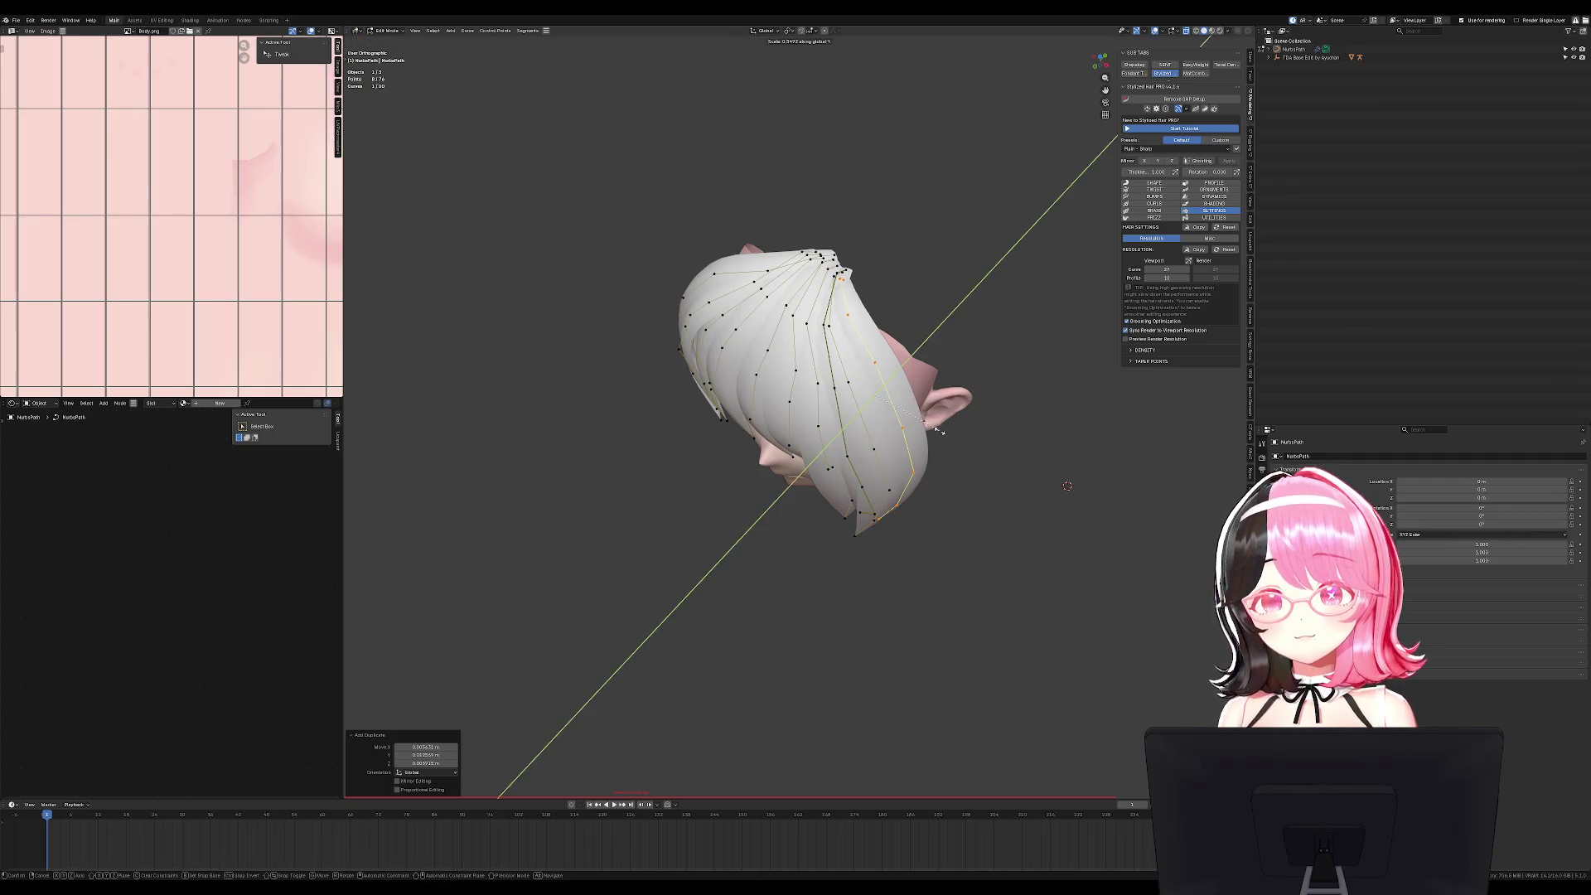
pyautogui.click(945, 427)
pyautogui.press('KP_3')
pyautogui.press('g')
pyautogui.click(953, 430)
# Scale the duplicate strand further along Y and reposition it.
pyautogui.press('s')
pyautogui.press('y')
pyautogui.click(1007, 410)
pyautogui.press('g')
pyautogui.click(980, 403)
pyautogui.moveTo(980, 403); pyautogui.dragTo(1120, 411, button='middle')
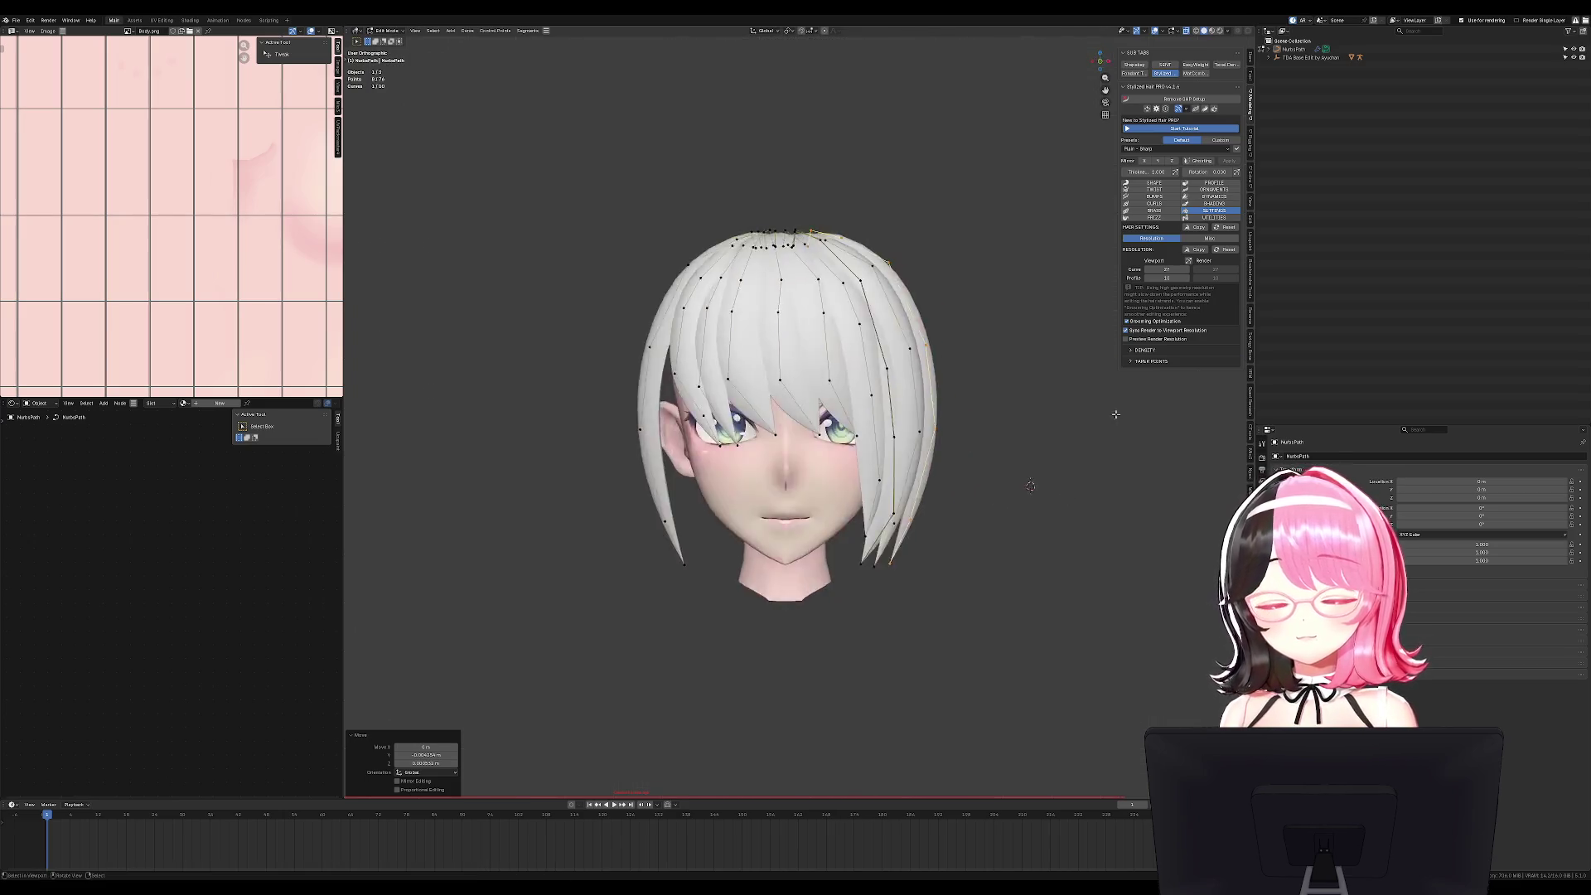
pyautogui.press('KP_3')
# Move the strand's tip point higher and to the right.
pyautogui.click(820, 563)
pyautogui.moveTo(821, 563); pyautogui.dragTo(933, 582, button='middle')
pyautogui.press('g')
pyautogui.click(940, 550)
# Use Sharp proportional falloff to pull the nearby strand points into shape.
pyautogui.click(834, 33)
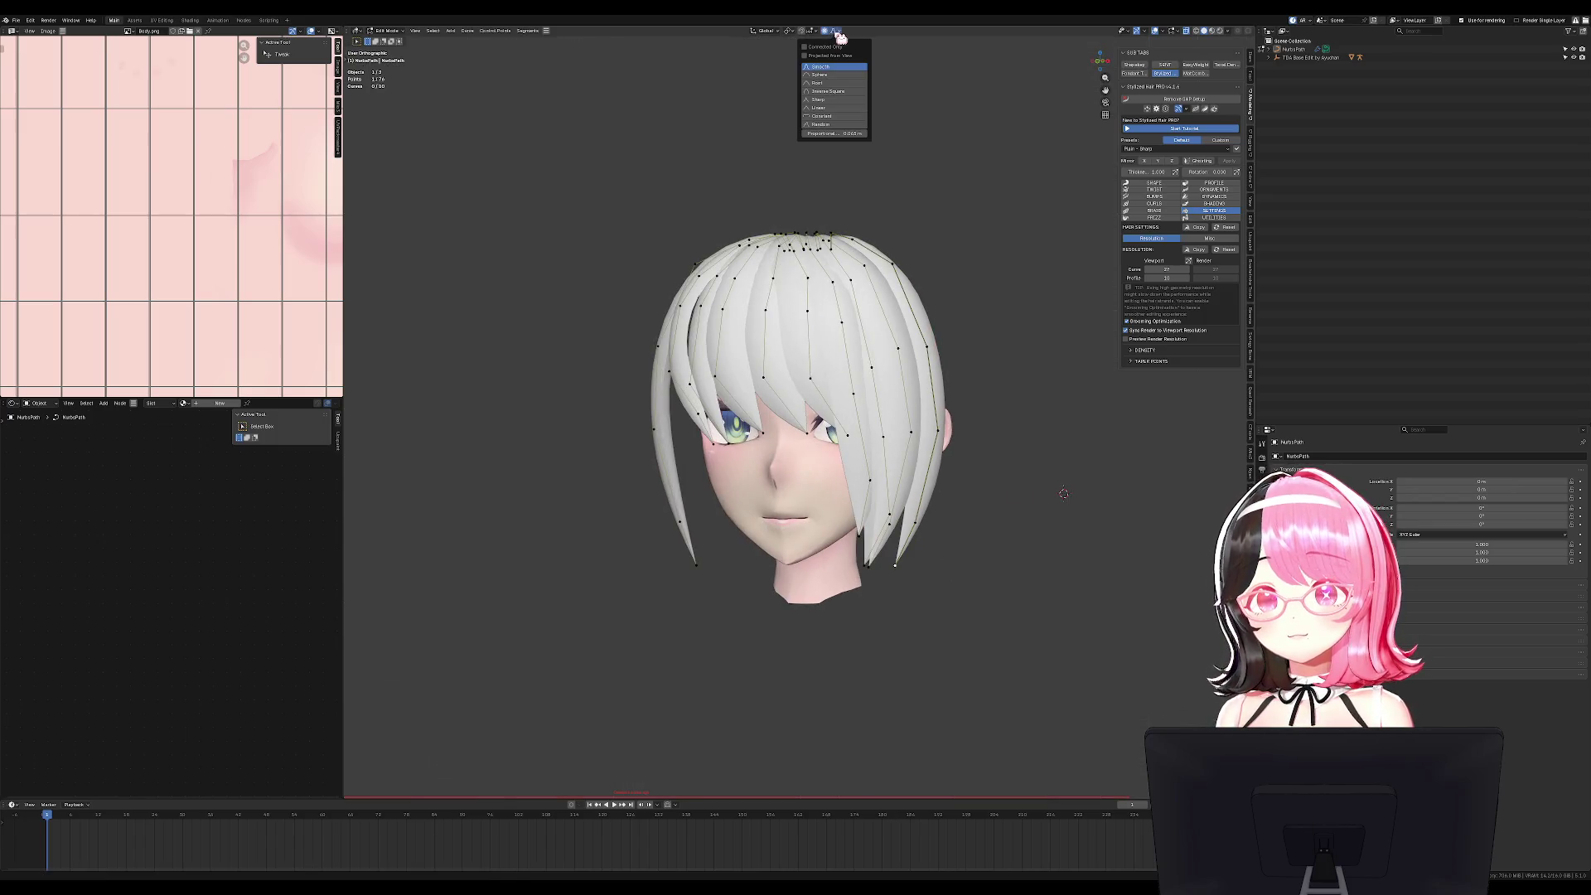
pyautogui.click(827, 105)
pyautogui.press('g')
pyautogui.moveTo(828, 249)
pyautogui.mouseDown(button='middle')
pyautogui.moveTo(936, 414)
pyautogui.moveTo(911, 434)
pyautogui.moveTo(835, 432)
pyautogui.moveTo(875, 353)
pyautogui.mouseUp(button='middle')
pyautogui.click(954, 435)
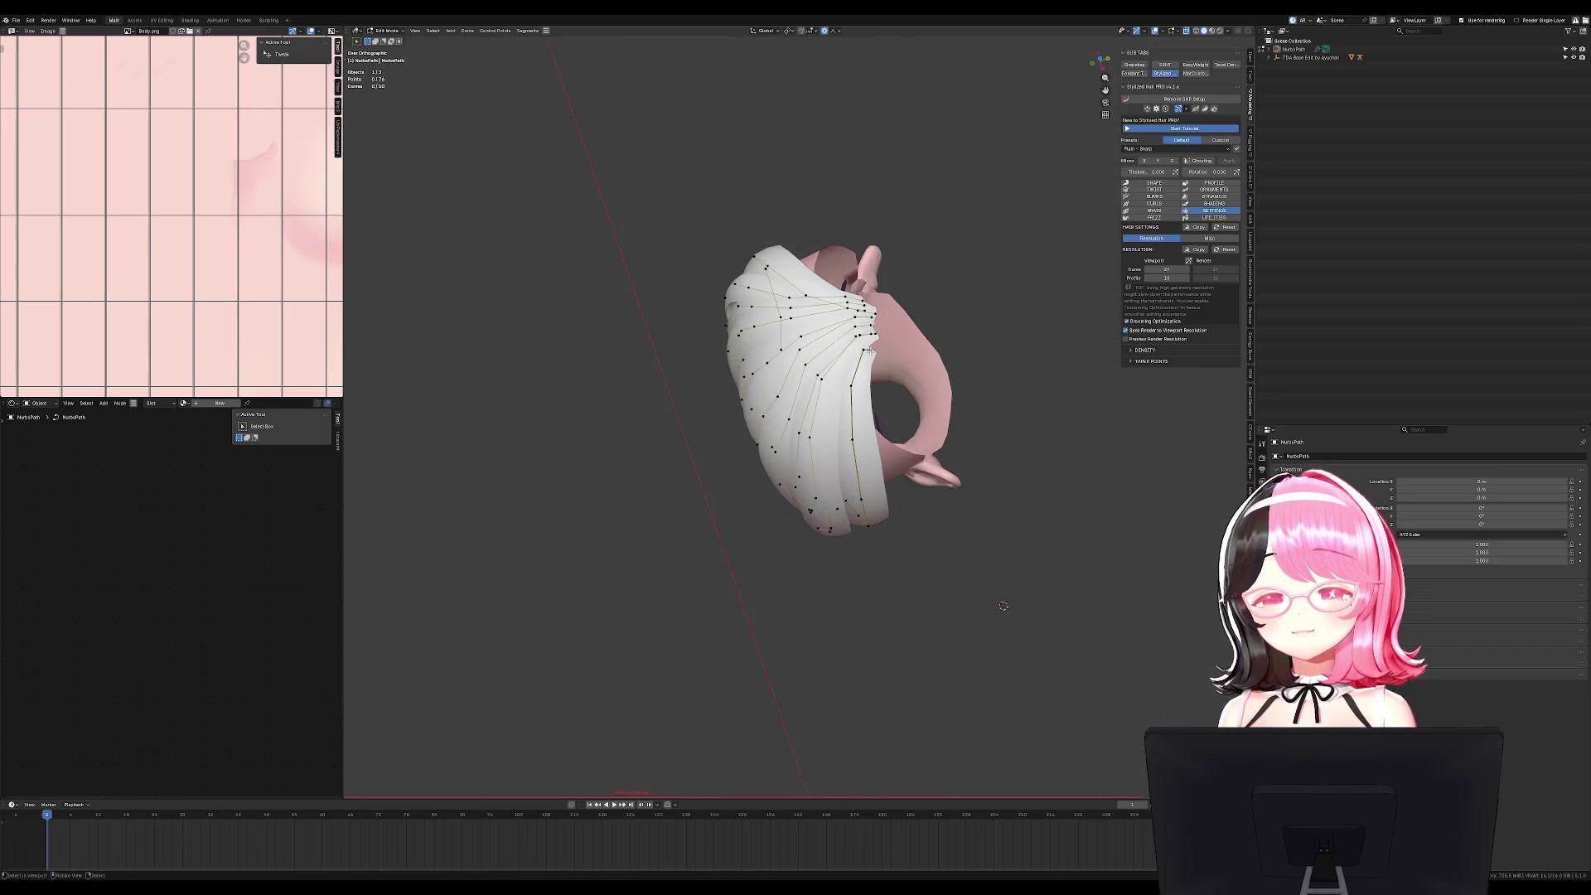
pyautogui.scroll(3, 869, 351)
pyautogui.press('g')
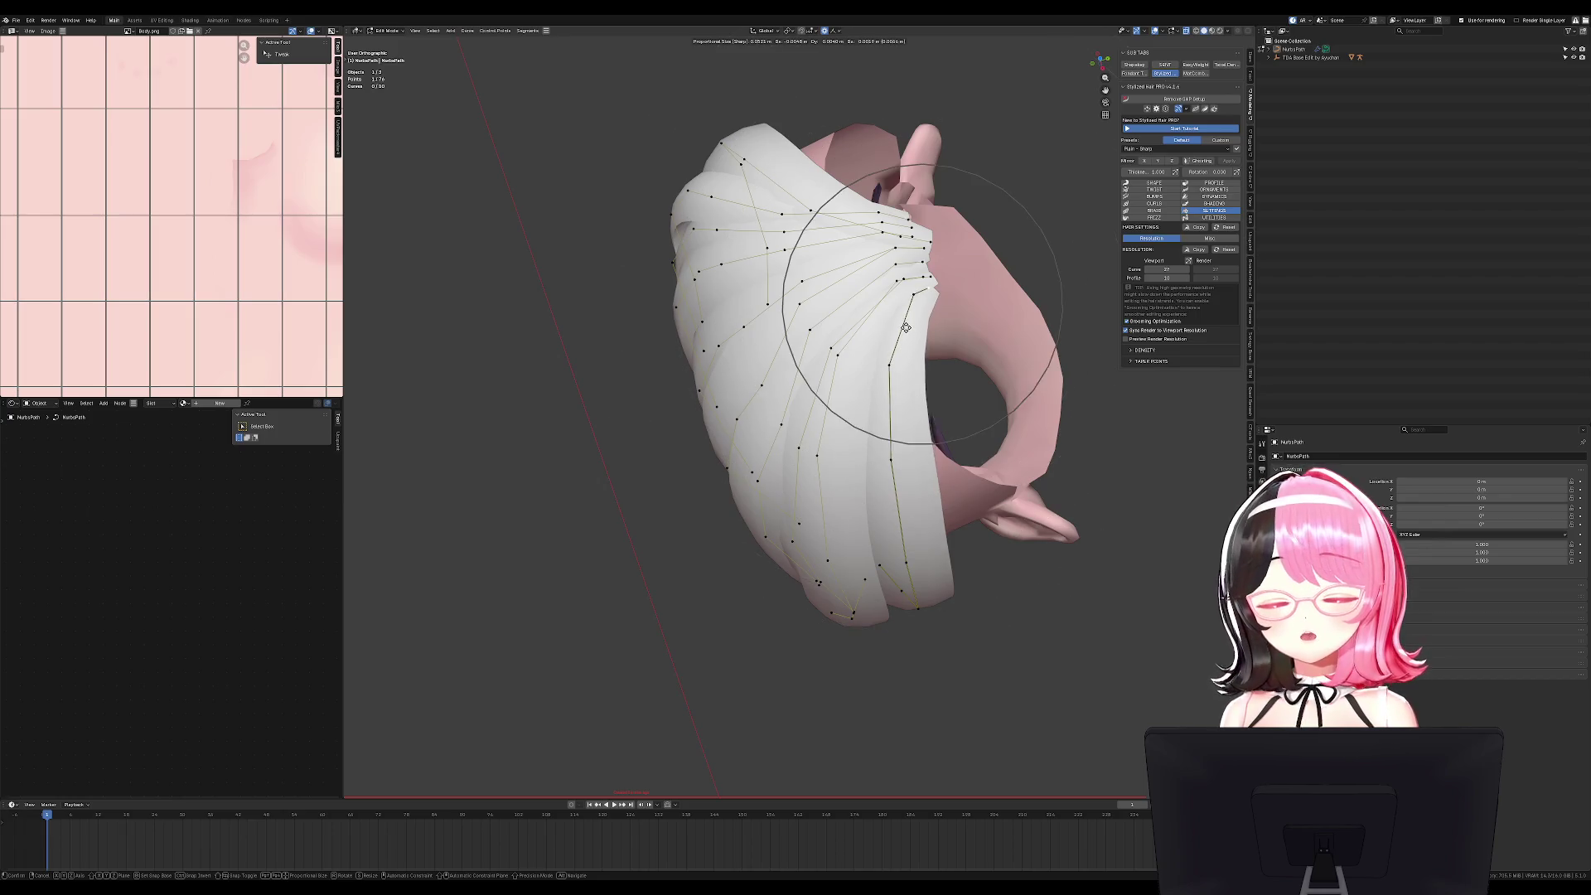
pyautogui.click(906, 328)
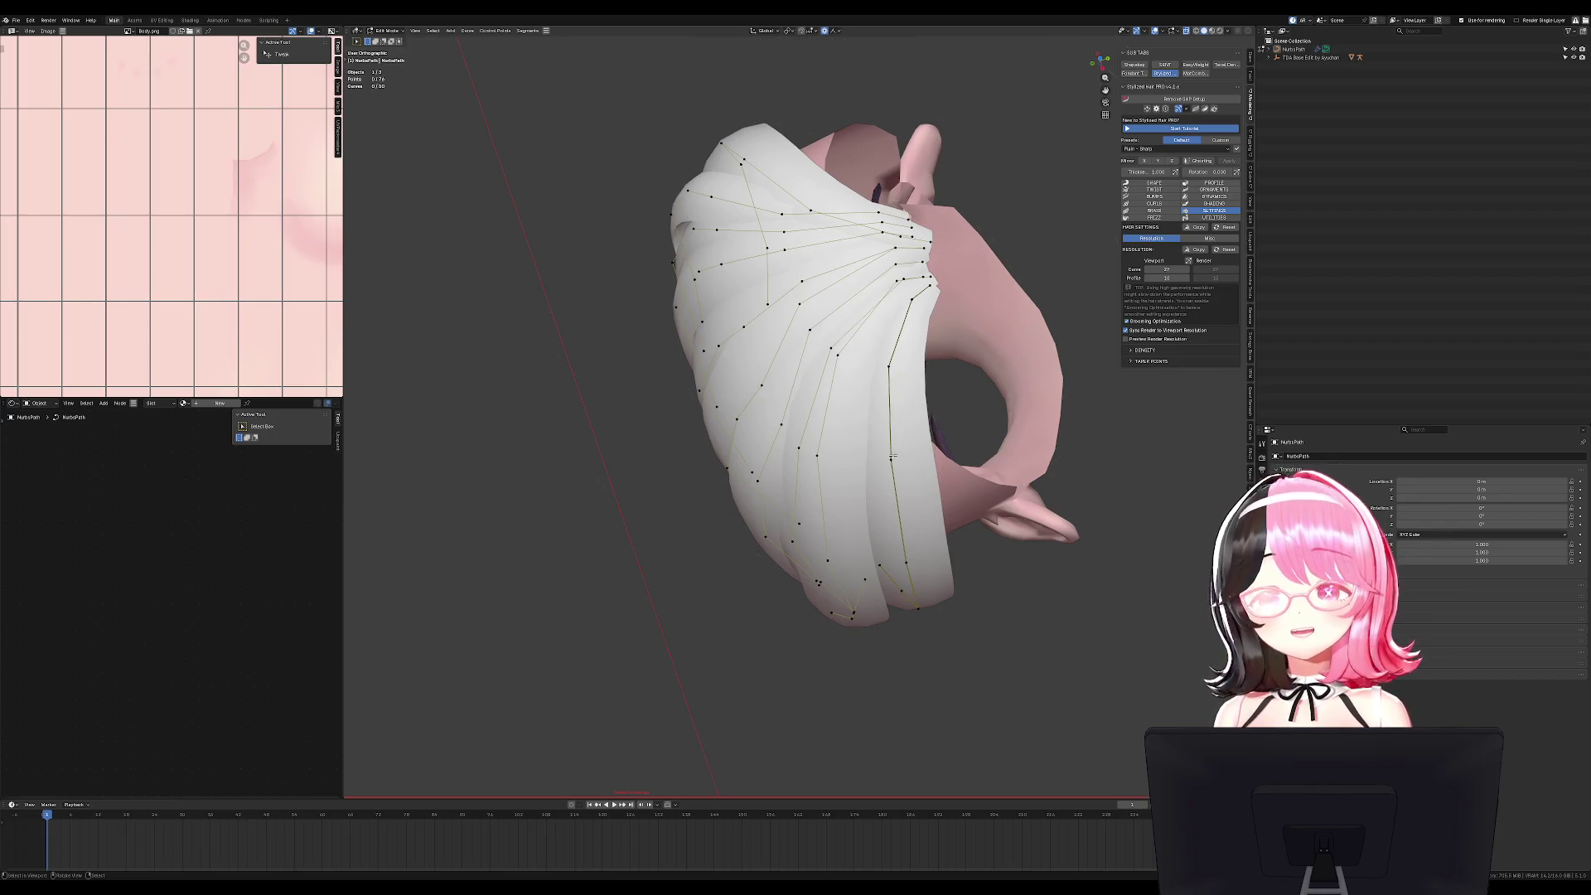
# Tilt the strand -25°, scale it to 0.429 on Y, and shift it right.
pyautogui.hotkey('ctrl', 't')
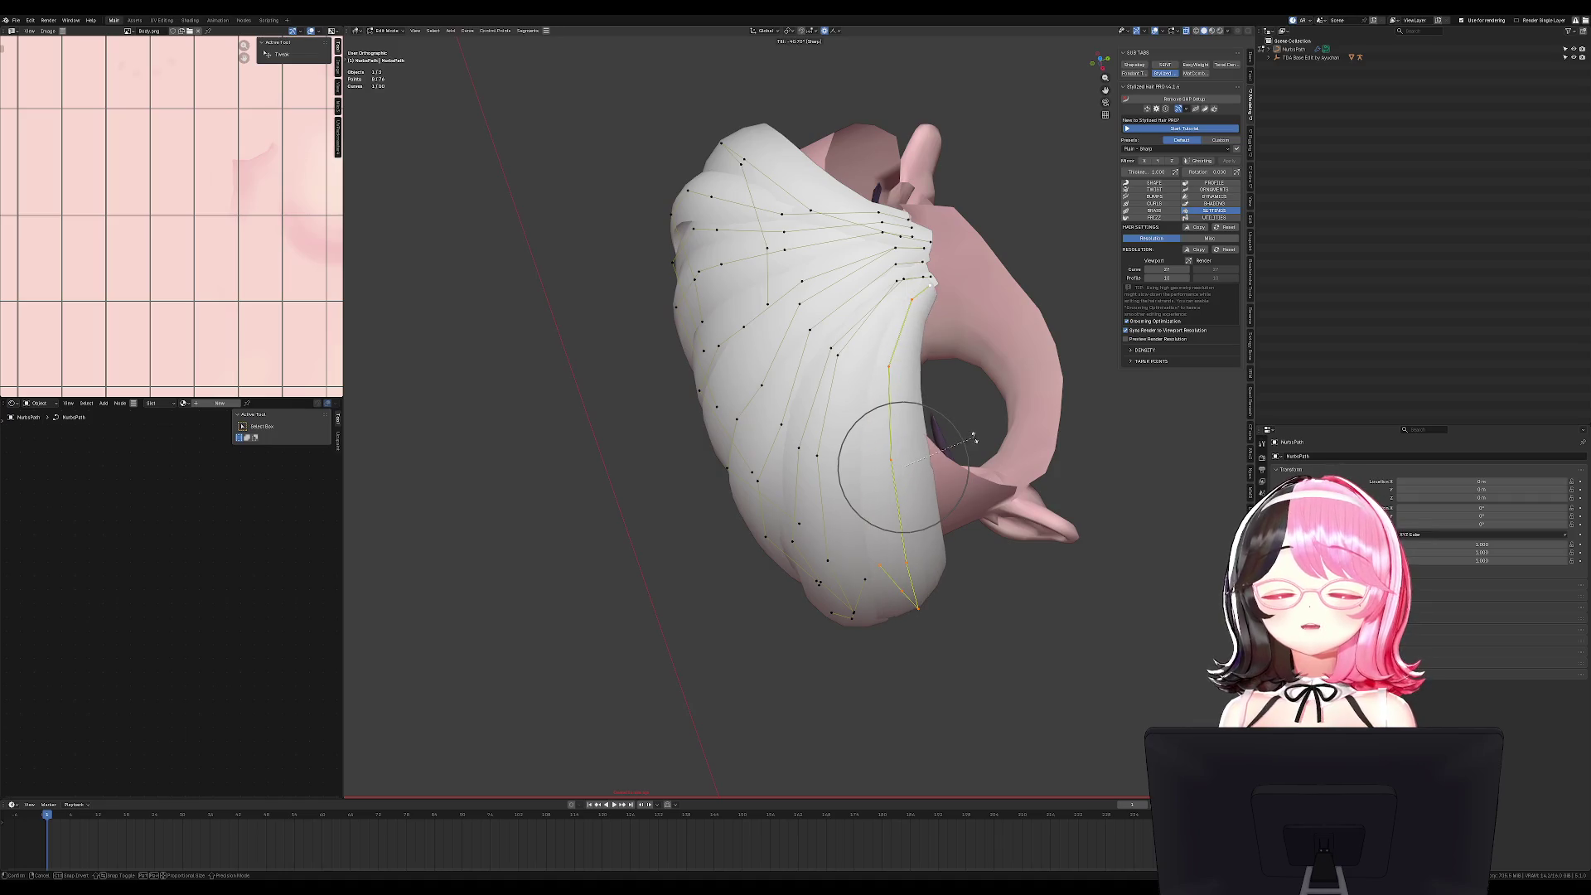
pyautogui.click(972, 456)
pyautogui.press('KP_3')
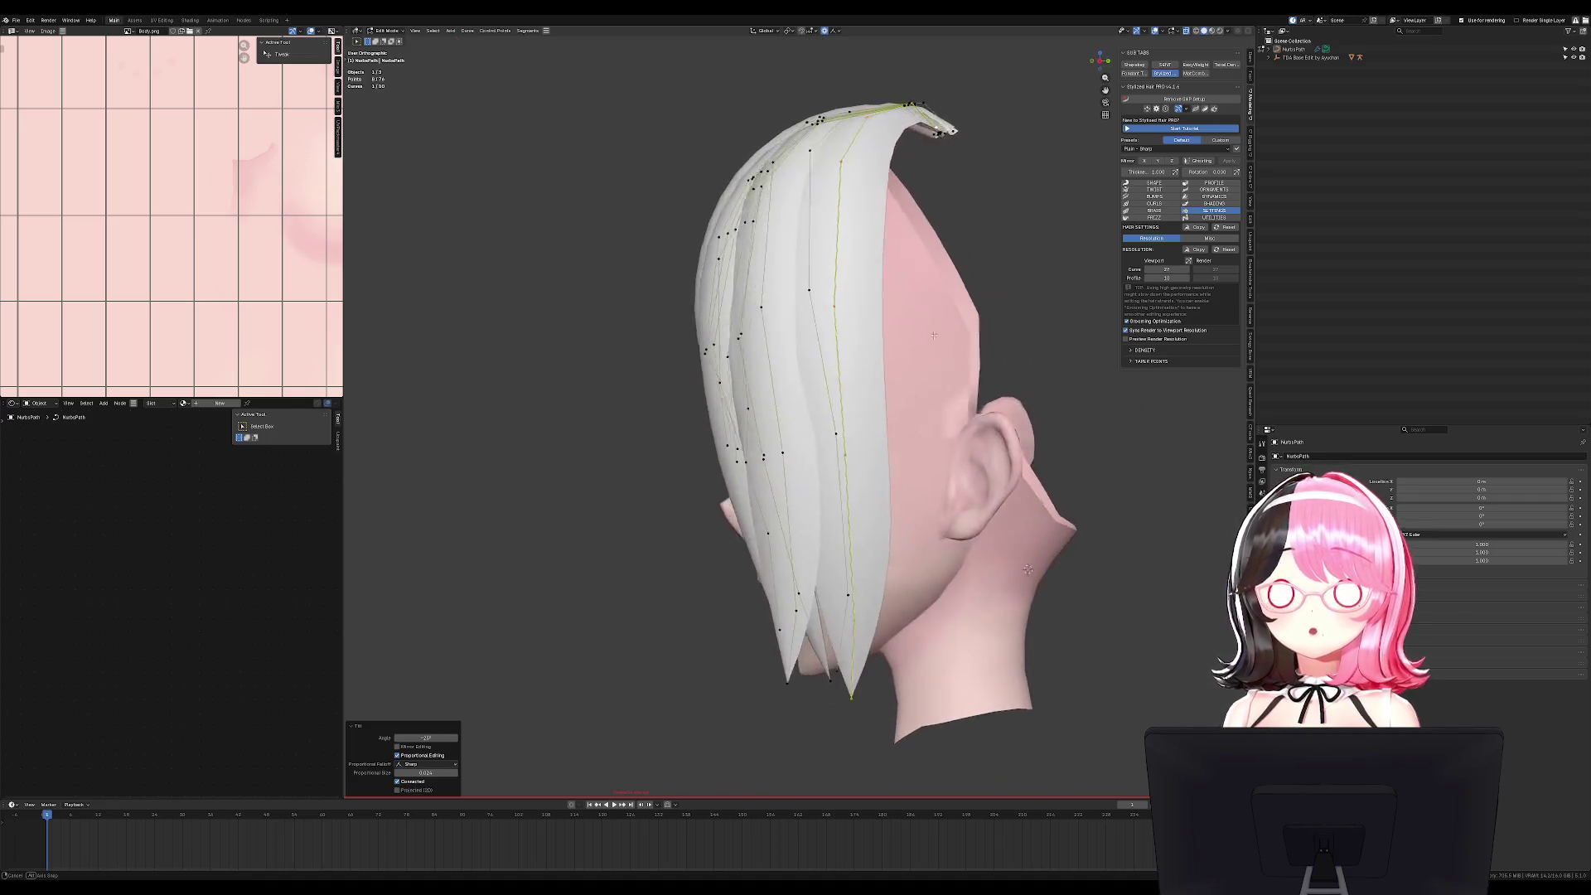
pyautogui.press('s')
pyautogui.press('y')
pyautogui.click(953, 398)
pyautogui.press('g')
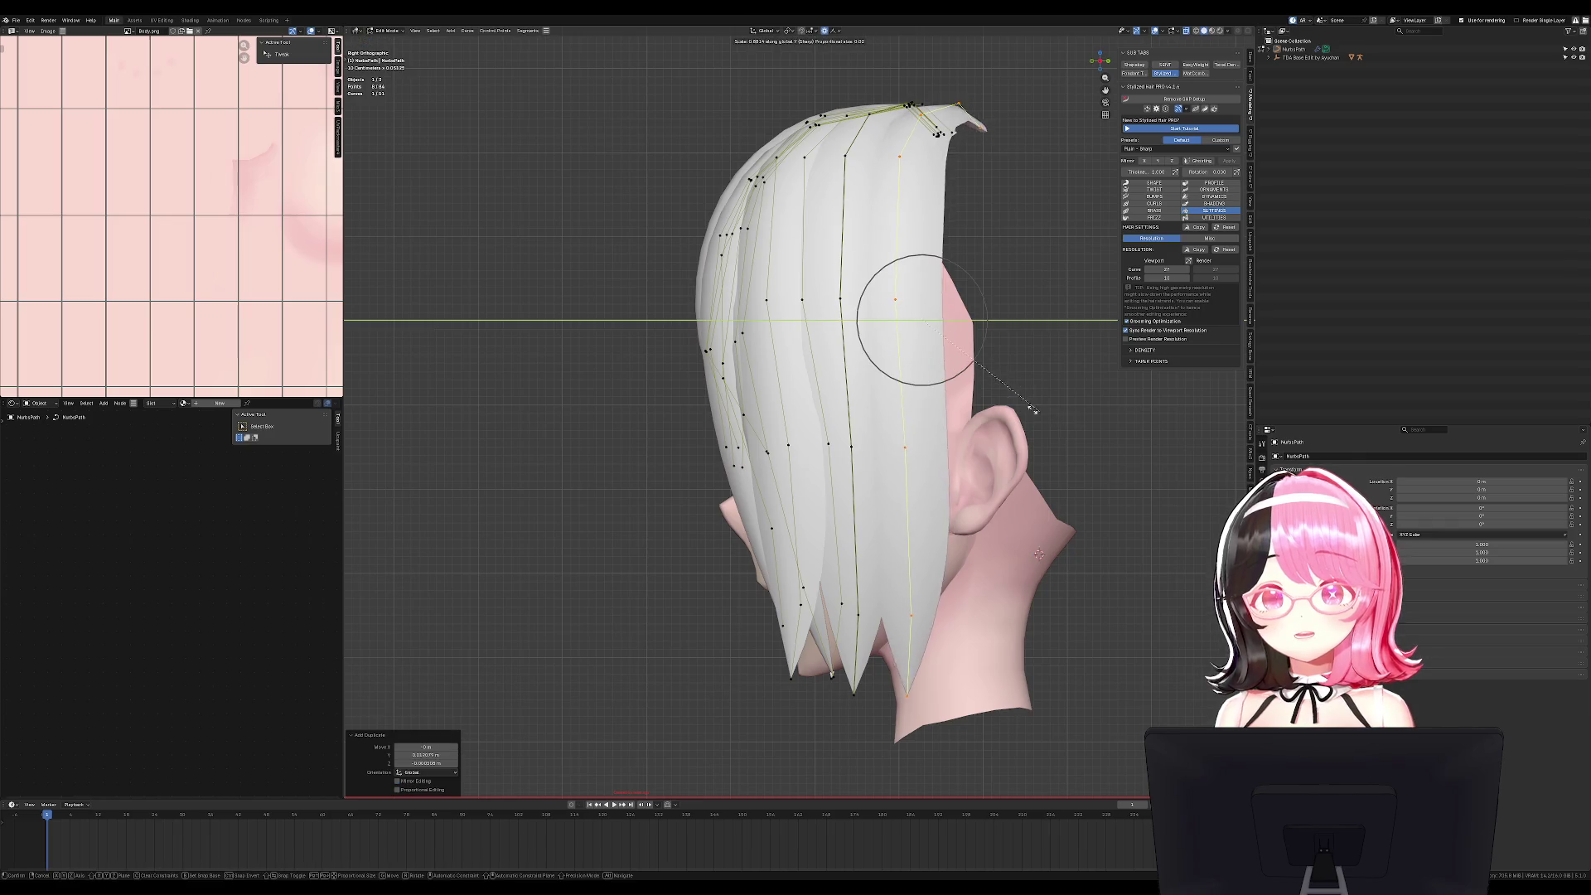
pyautogui.click(937, 405)
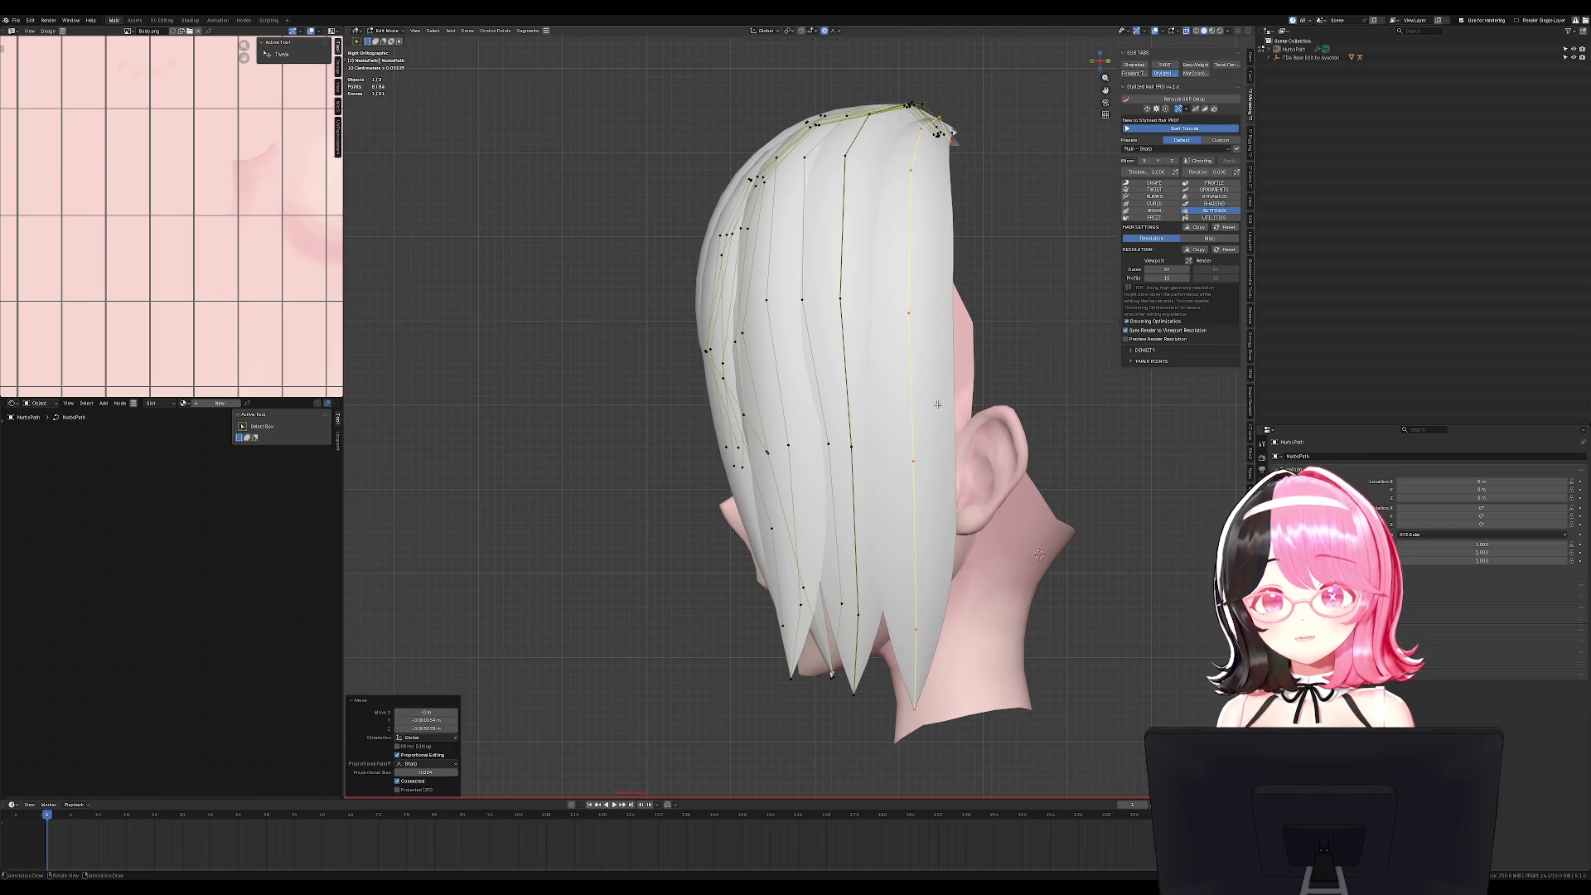
# Move a single strand point outward in front view and leave Edit Mode.
pyautogui.click(915, 710)
pyautogui.press('KP_1')
pyautogui.press('g')
pyautogui.click(970, 712)
pyautogui.press('Tab')
pyautogui.scroll(-3, 951, 647)
pyautogui.moveTo(951, 647)
pyautogui.mouseDown(button='middle')
pyautogui.moveTo(1022, 646)
pyautogui.moveTo(989, 652)
pyautogui.mouseUp(button='middle')
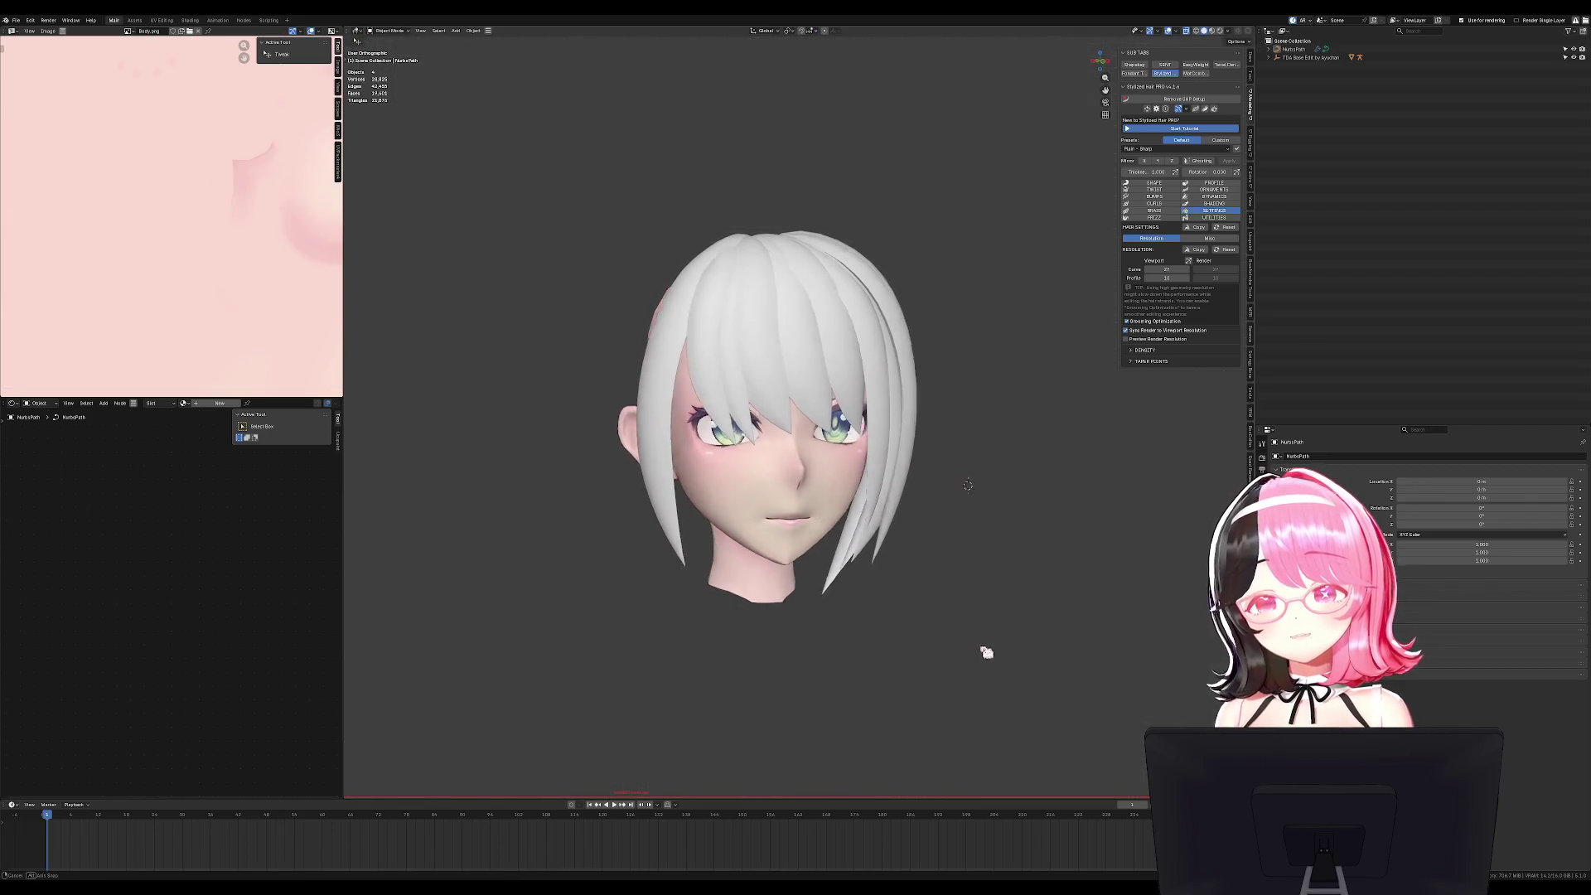
# Delete the hair strand object, then undo back to point editing.
pyautogui.press('KP_1')
pyautogui.press('Tab')
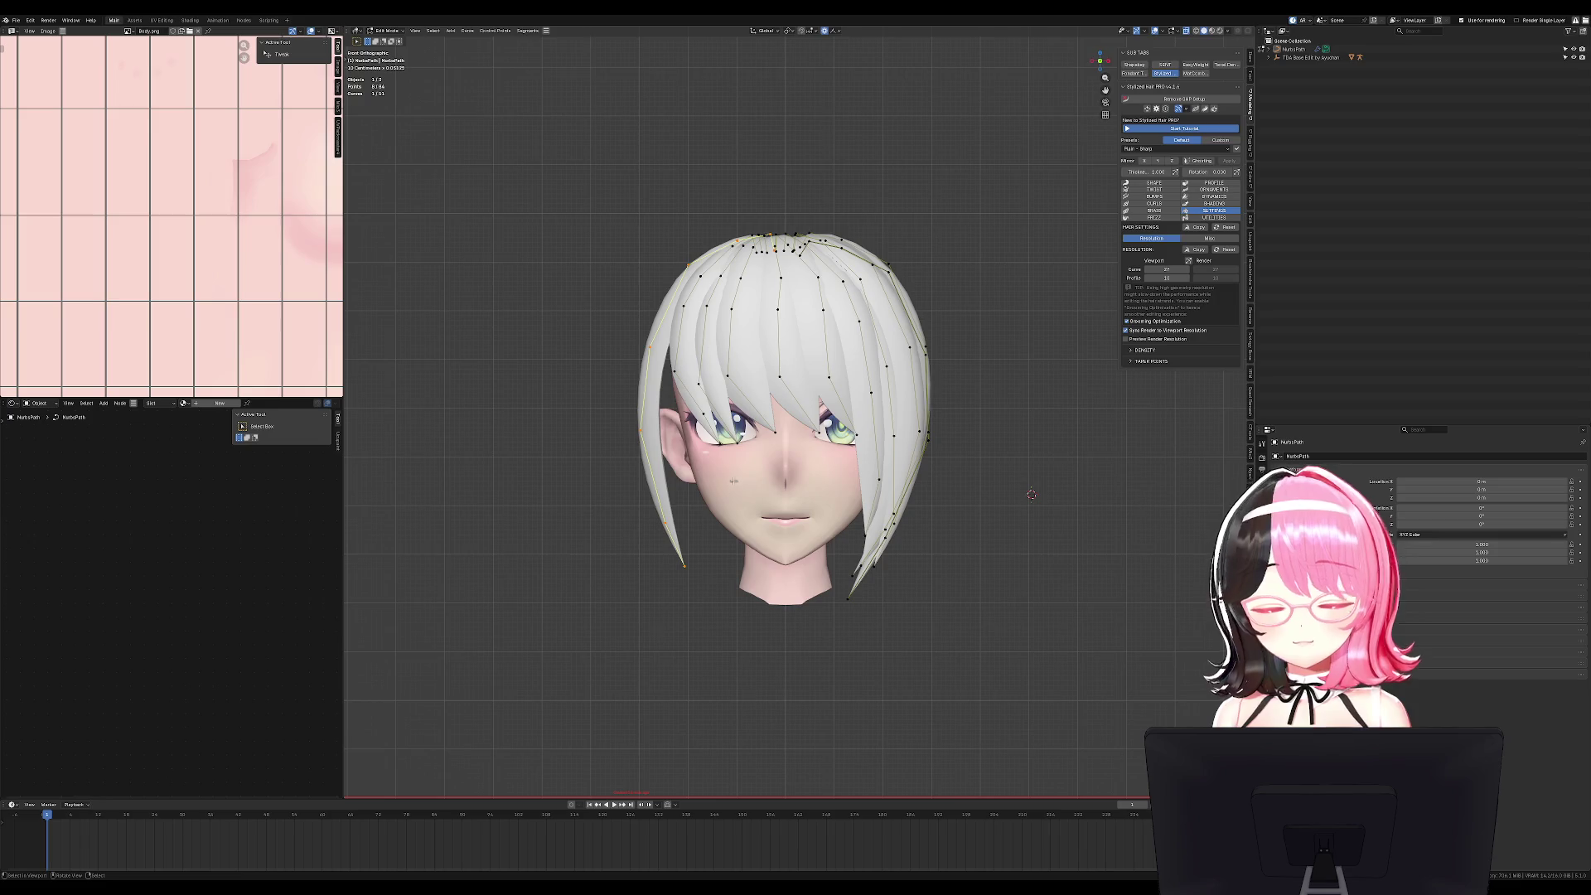
pyautogui.press('Tab')
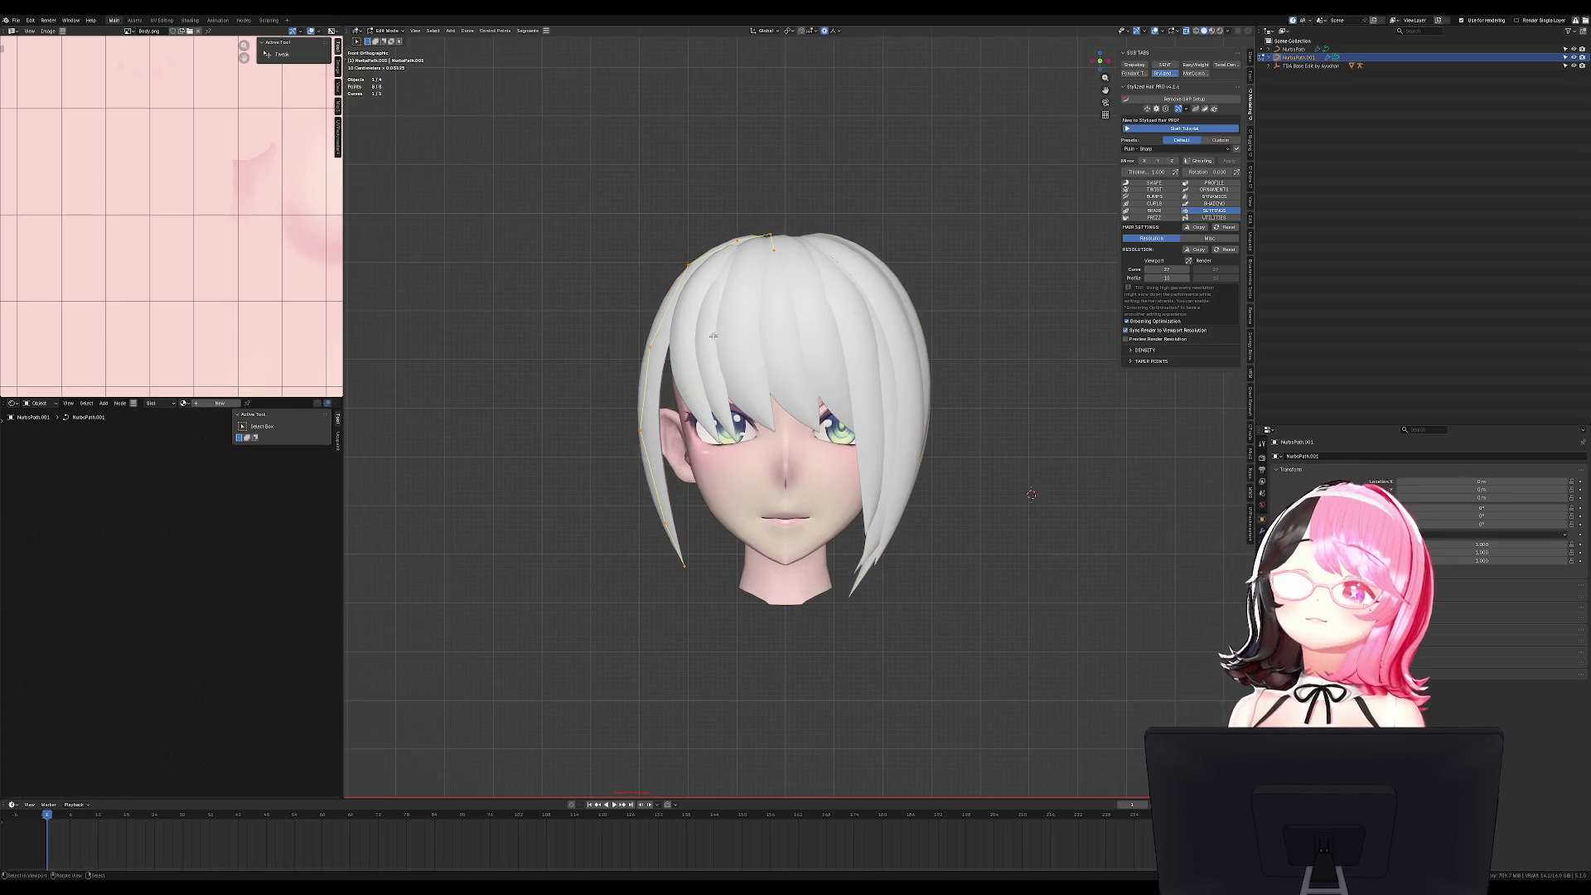
pyautogui.press('Delete')
pyautogui.hotkey('ctrl', 'z')
pyautogui.hotkey('ctrl', 'z')
pyautogui.press('g')
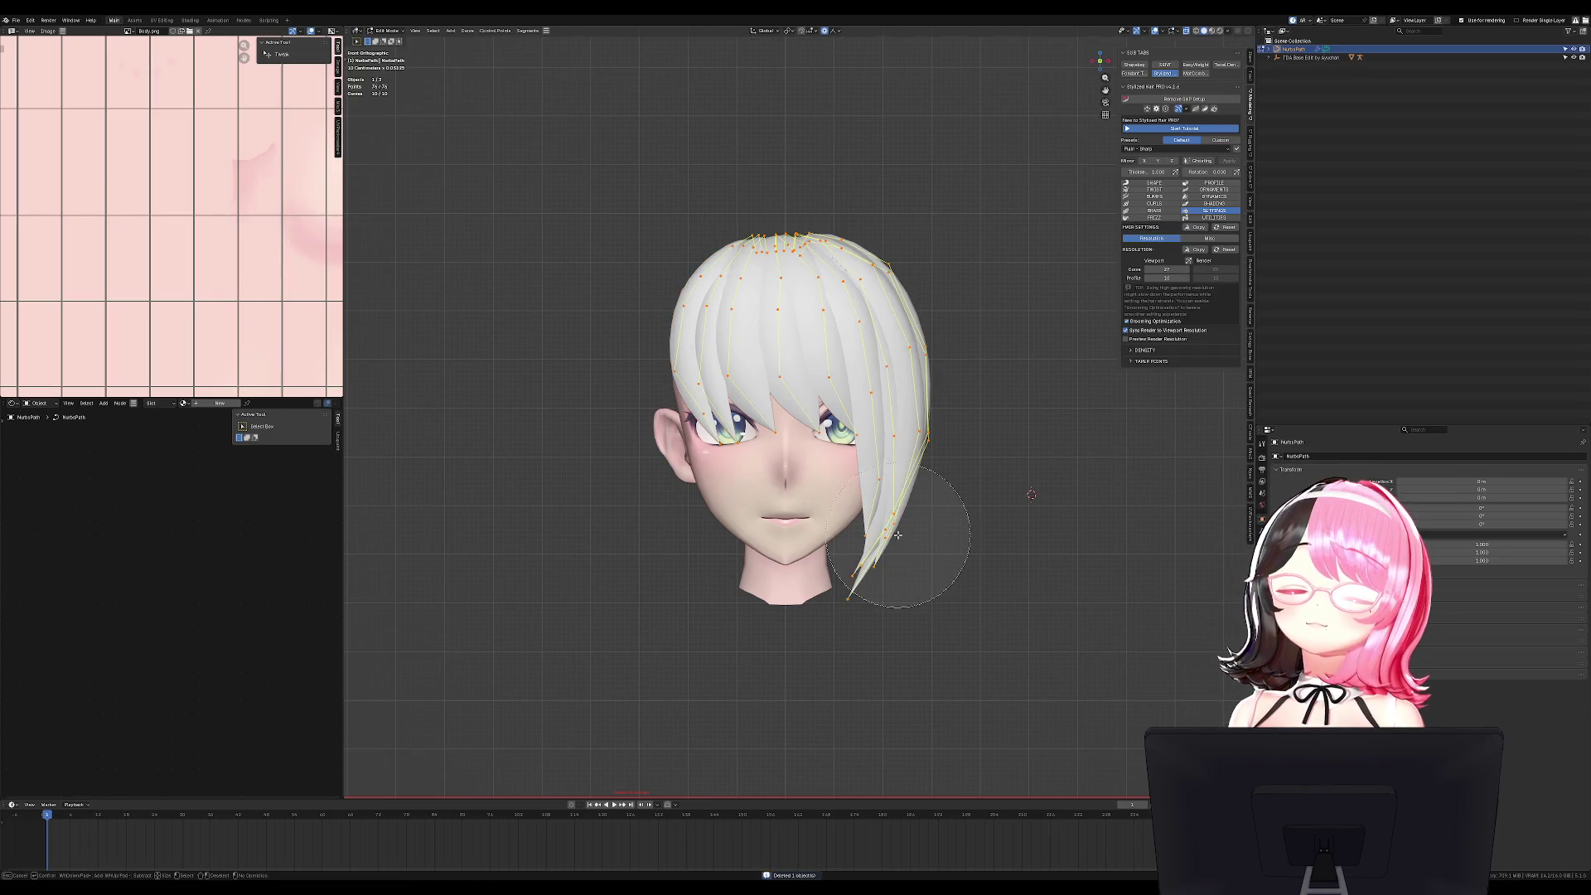
pyautogui.press('Escape')
# Separate the chosen strand into NurbsPath.001 and enable Mirror X on it.
pyautogui.press('l')
pyautogui.press('p')
pyautogui.keyDown('shift'); pyautogui.rightClick(954, 425); pyautogui.keyUp('shift')
pyautogui.press('Tab')
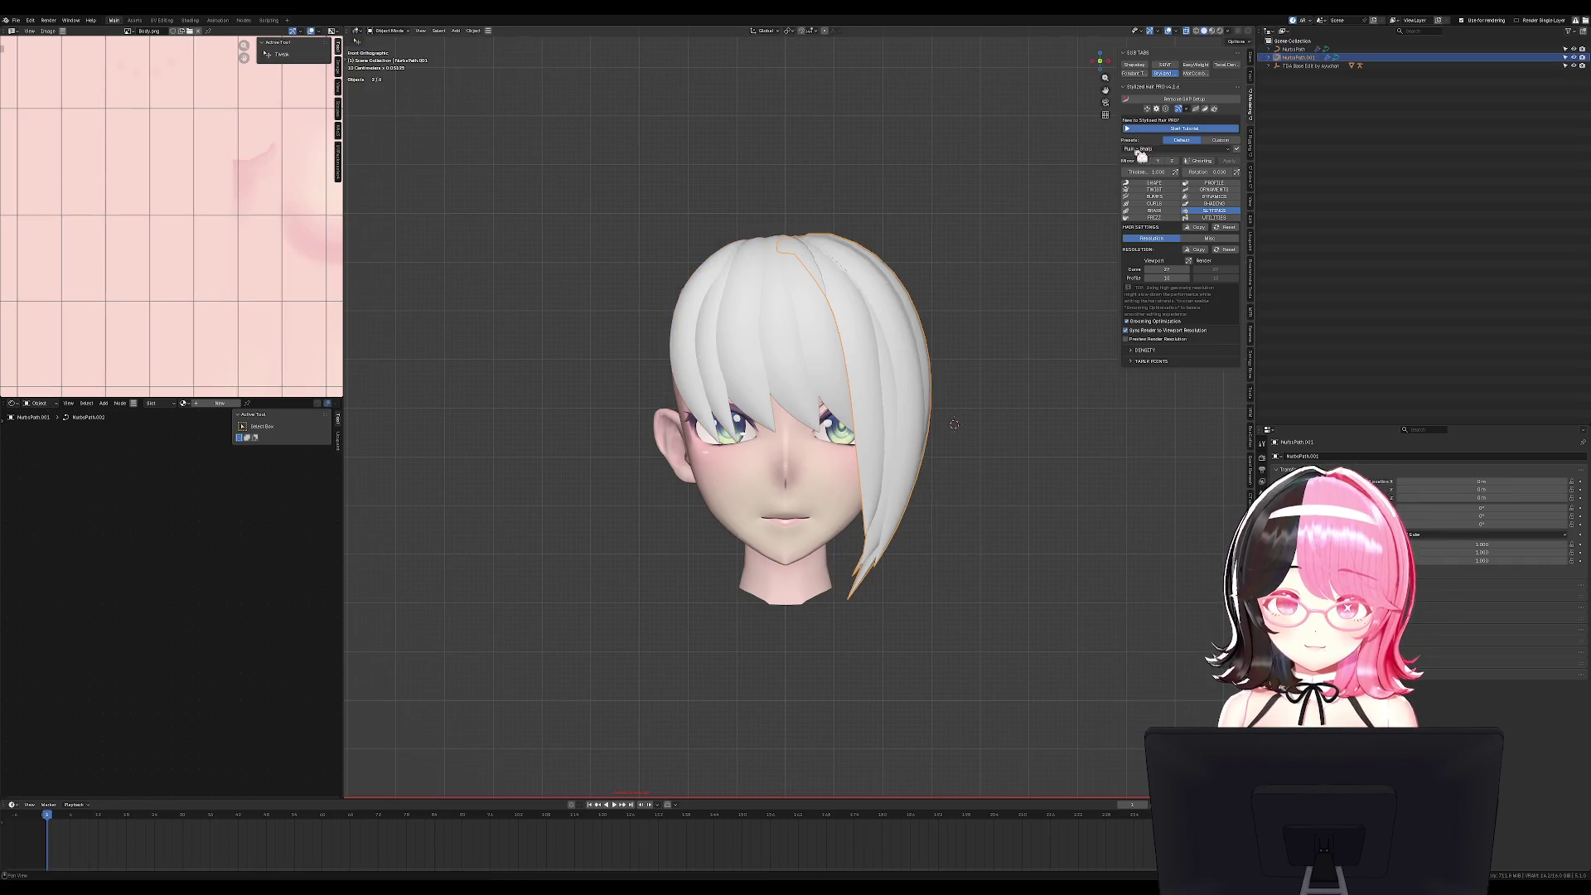
pyautogui.click(1144, 162)
pyautogui.moveTo(862, 348)
pyautogui.mouseDown(button='middle')
pyautogui.moveTo(760, 349)
pyautogui.moveTo(858, 358)
pyautogui.mouseUp(button='middle')
pyautogui.moveTo(876, 437)
pyautogui.mouseDown(button='middle')
pyautogui.moveTo(878, 452)
pyautogui.moveTo(831, 467)
pyautogui.moveTo(839, 446)
pyautogui.moveTo(861, 452)
pyautogui.moveTo(829, 447)
pyautogui.moveTo(891, 437)
pyautogui.mouseUp(button='middle')
# Rotate and move the new strand's root points into place over the hair.
pyautogui.press('Tab')
pyautogui.hotkey('alt', 'a')
pyautogui.press('c')
pyautogui.click(864, 468)
pyautogui.press('r')
pyautogui.press('KP_1')
pyautogui.press('g')
pyautogui.click(961, 424)
pyautogui.hotkey('ctrl', 'z')
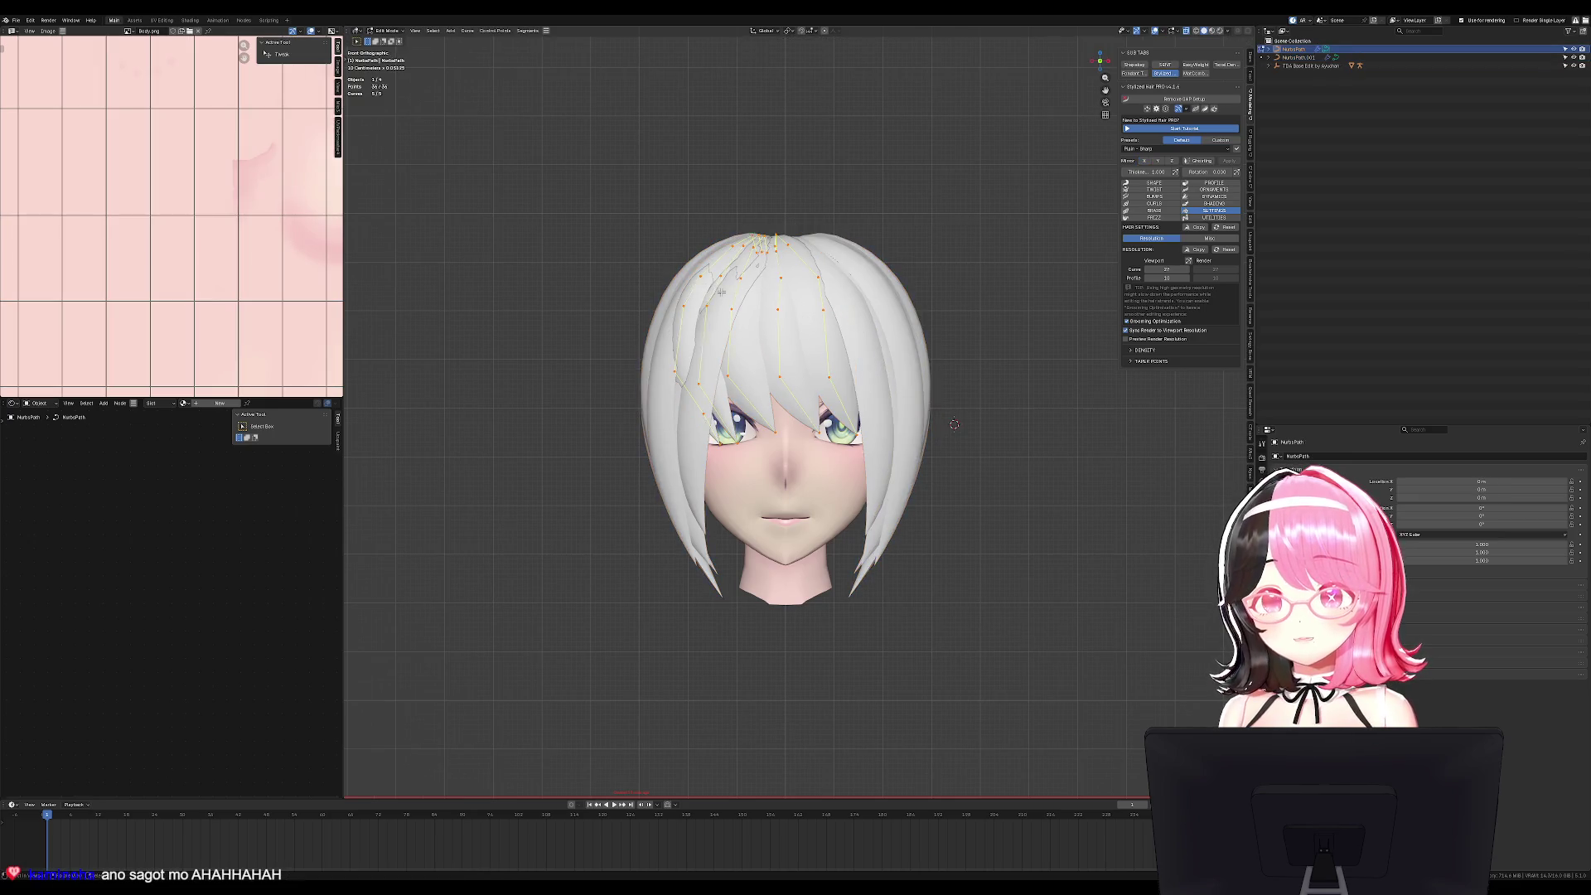
pyautogui.click(687, 312)
# Nudge one strand point slightly, then move the strand's top point upward.
pyautogui.moveTo(702, 362); pyautogui.dragTo(709, 358, button='middle')
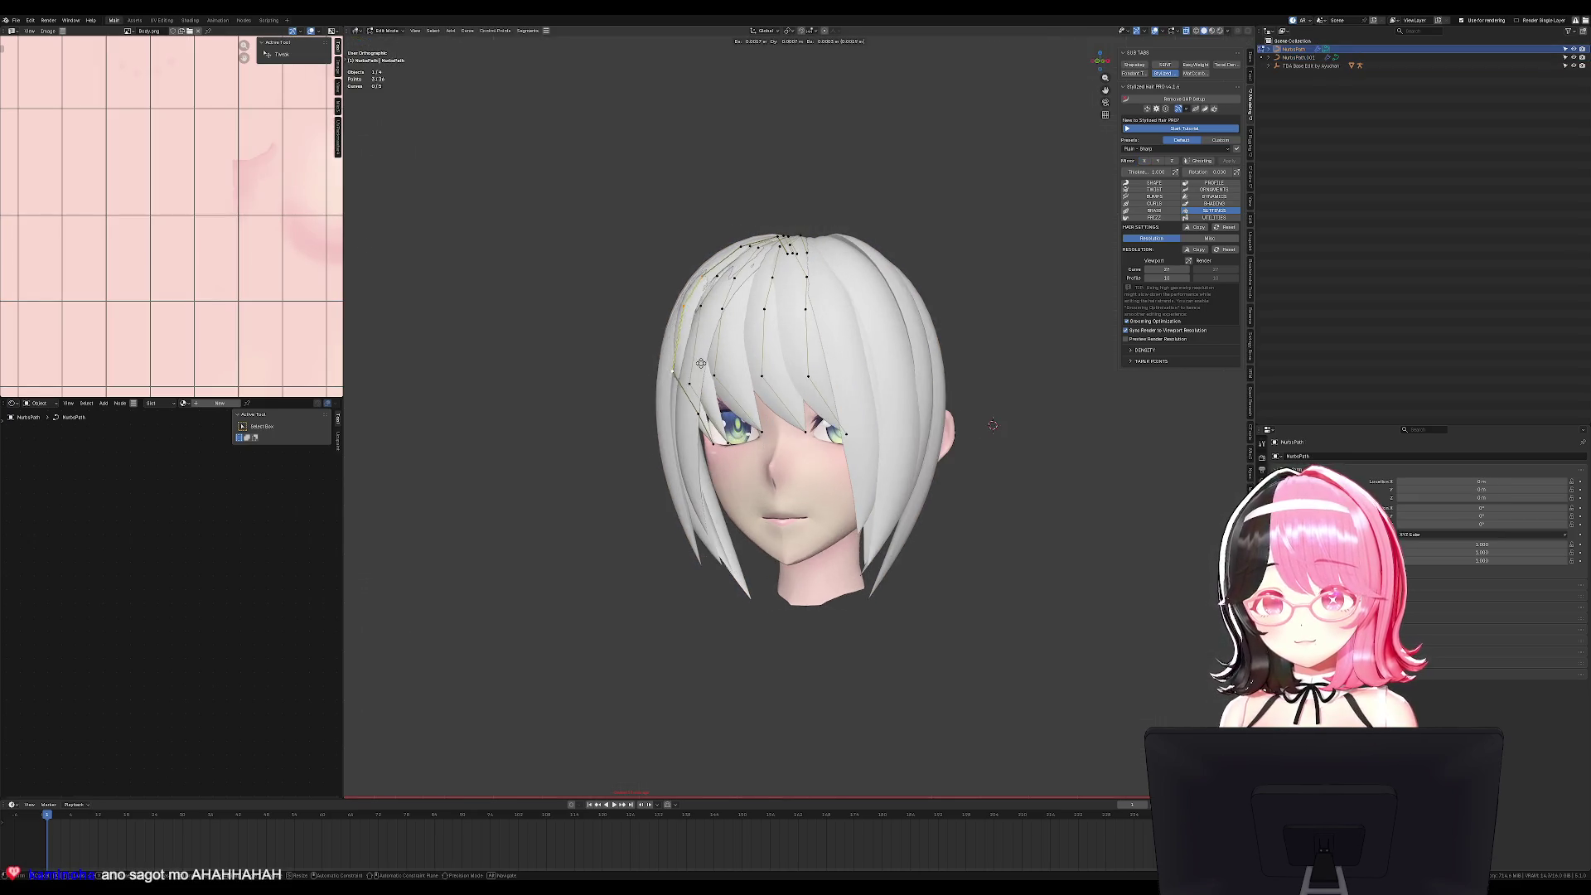
pyautogui.press('g')
pyautogui.click(710, 358)
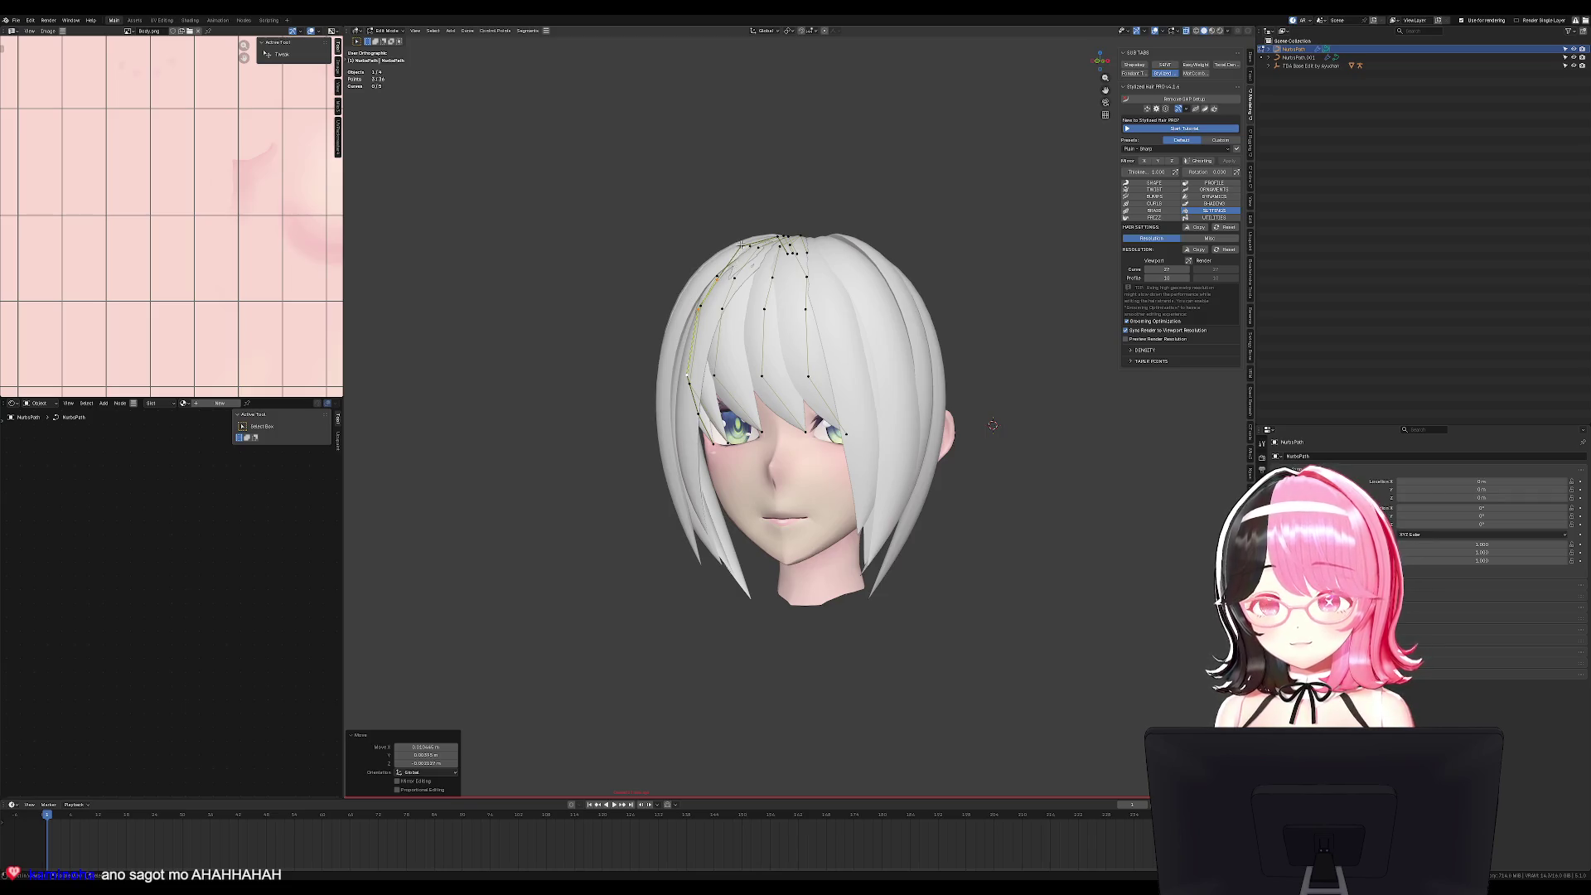
pyautogui.click(739, 240)
pyautogui.press('g')
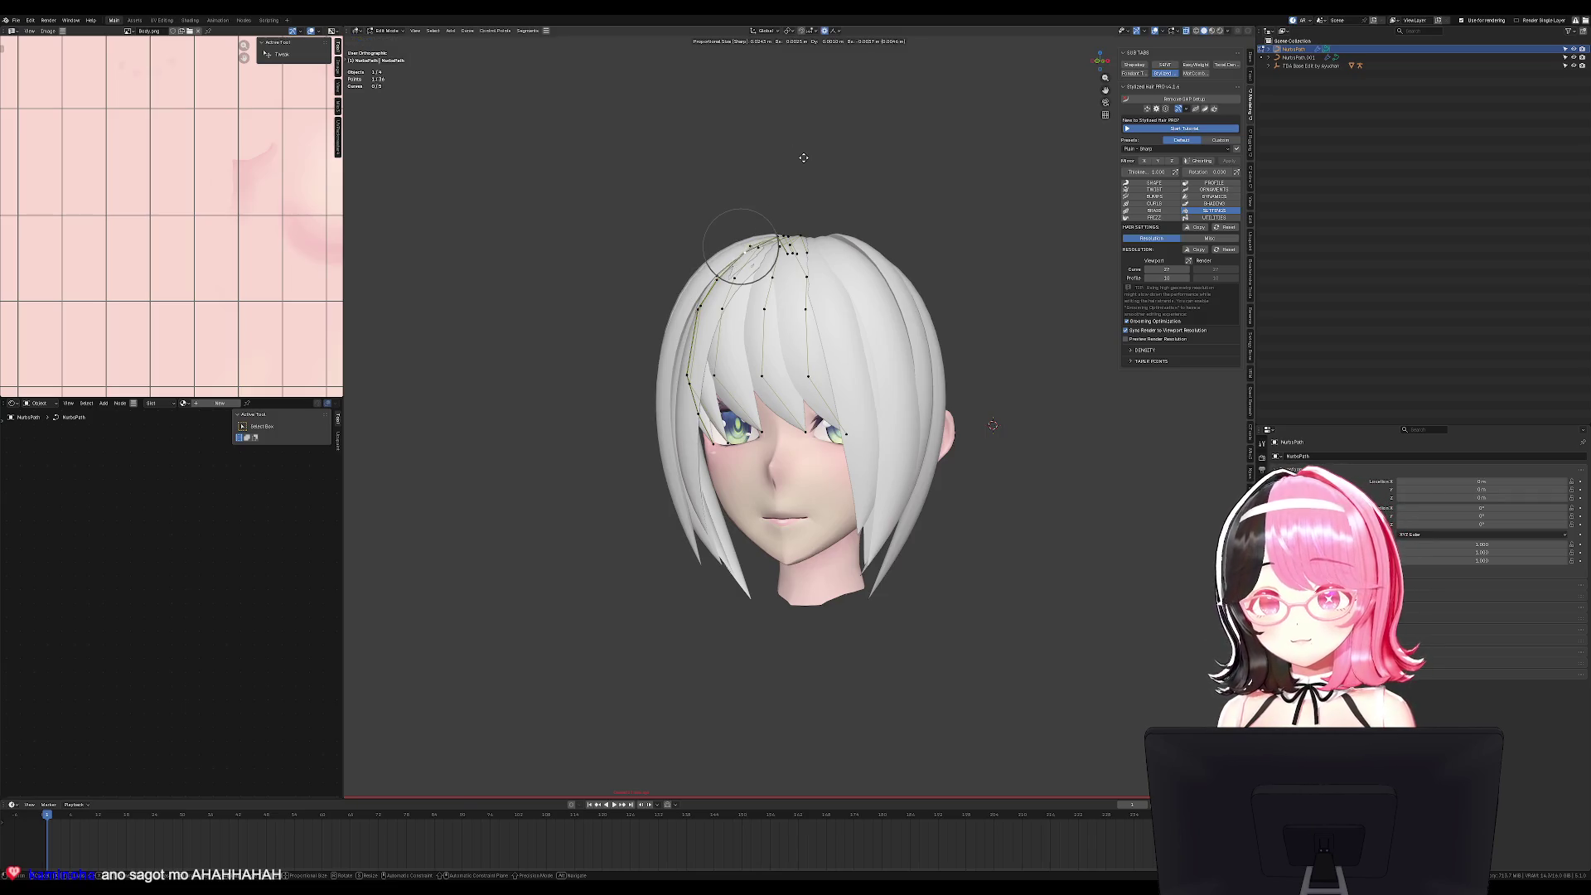
pyautogui.click(801, 157)
# Switch proportional falloff to Smooth and proportionally reshape the top front strands.
pyautogui.click(835, 30)
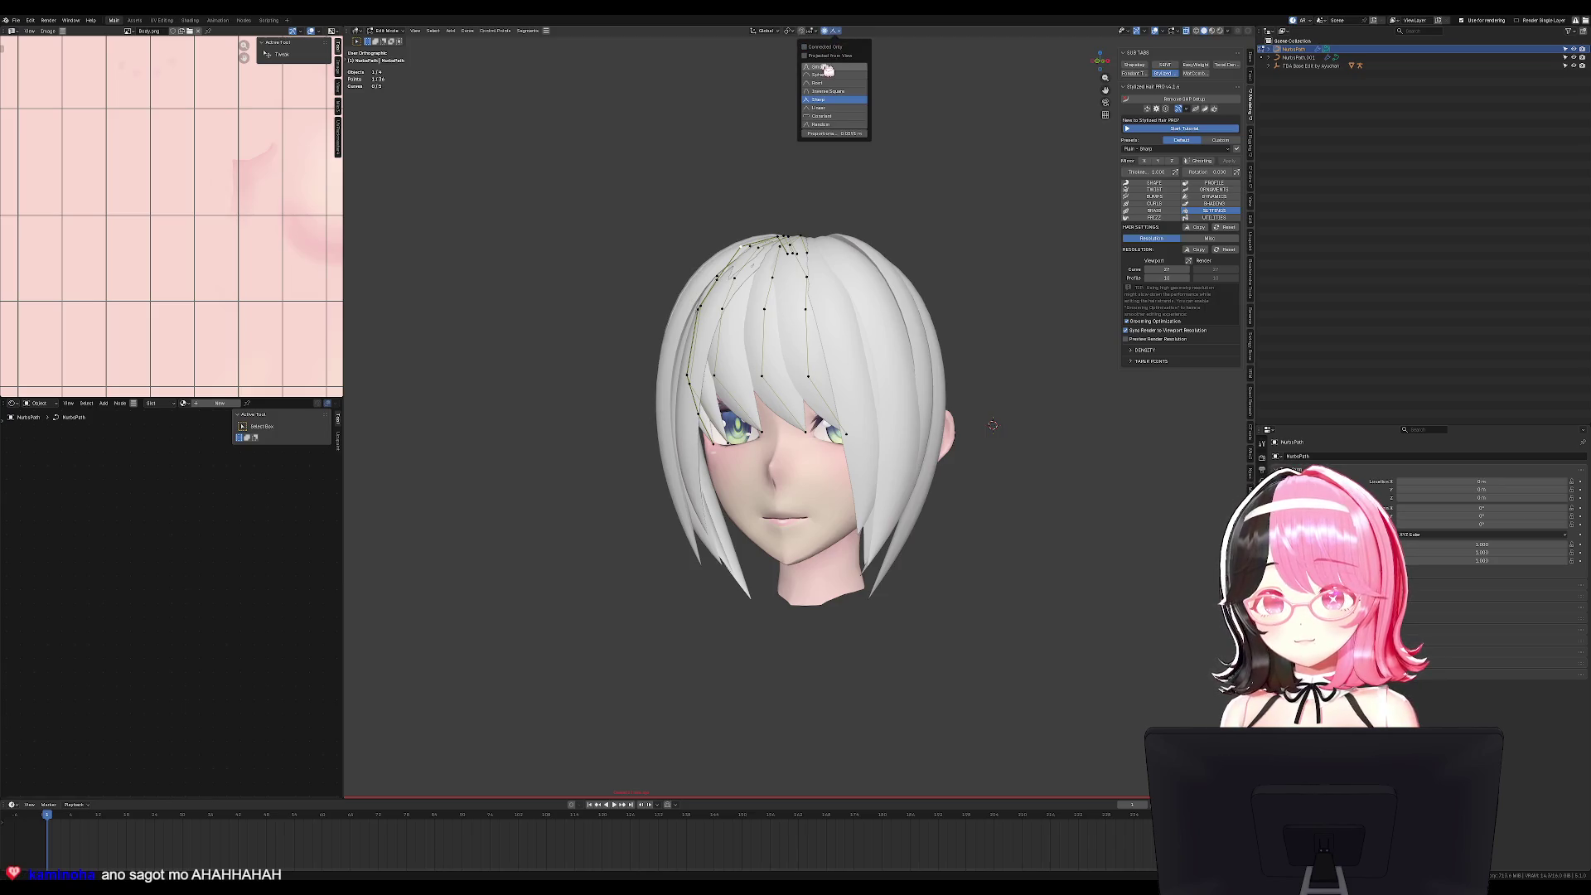
pyautogui.click(803, 68)
pyautogui.scroll(2, 739, 320)
pyautogui.press('g')
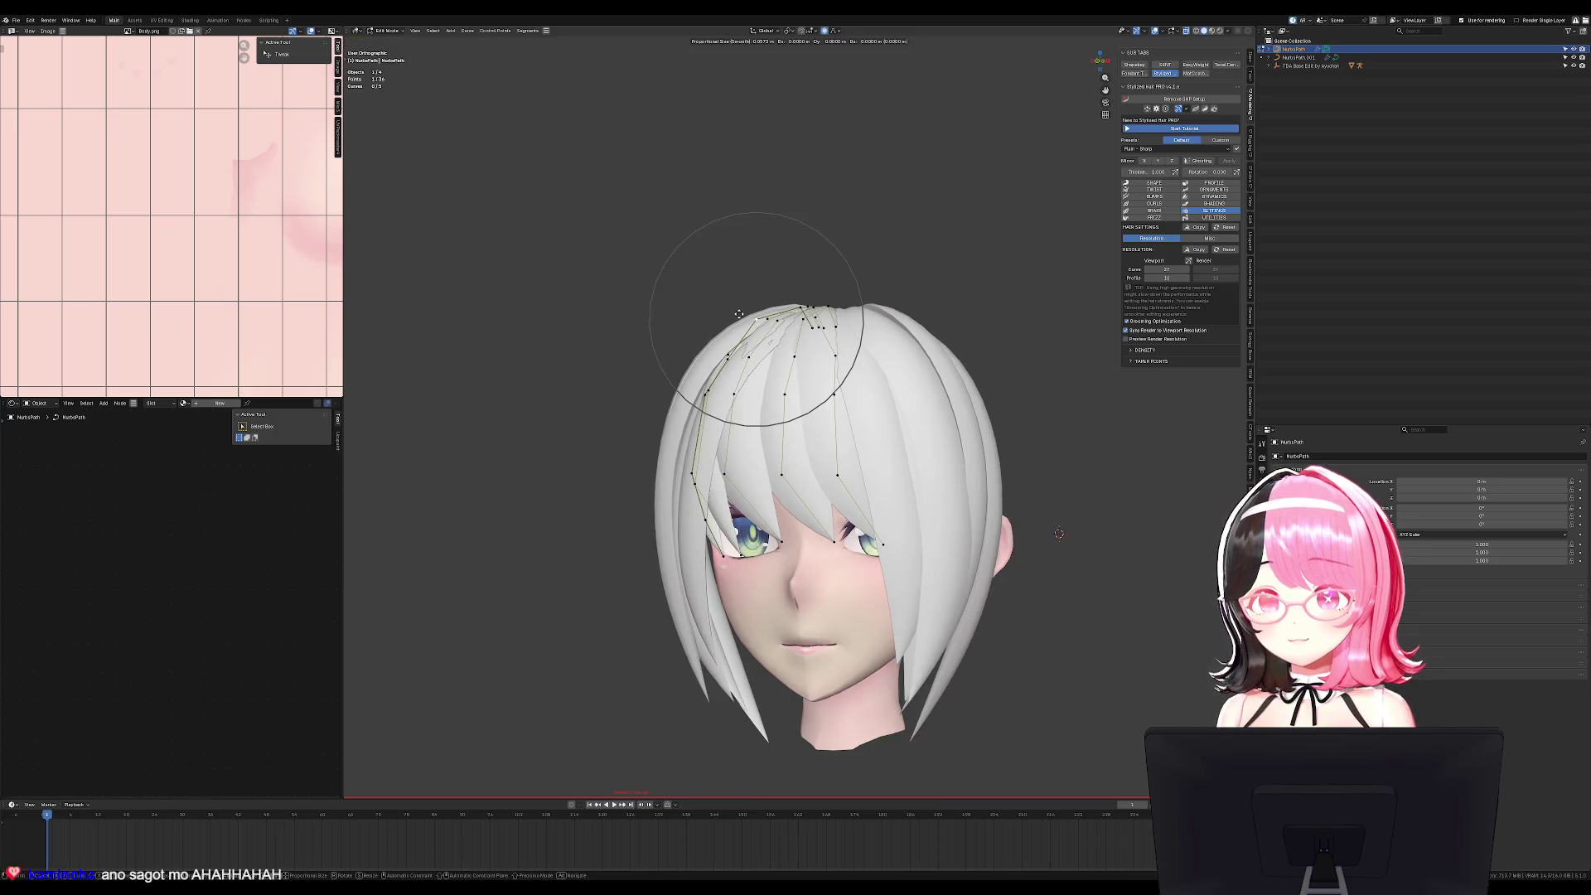
pyautogui.scroll(-8, 738, 319)
pyautogui.click(738, 322)
# Check the reshaped hair in Object Mode from the front and side.
pyautogui.moveTo(738, 321)
pyautogui.mouseDown(button='middle')
pyautogui.moveTo(832, 327)
pyautogui.moveTo(839, 350)
pyautogui.mouseUp(button='middle')
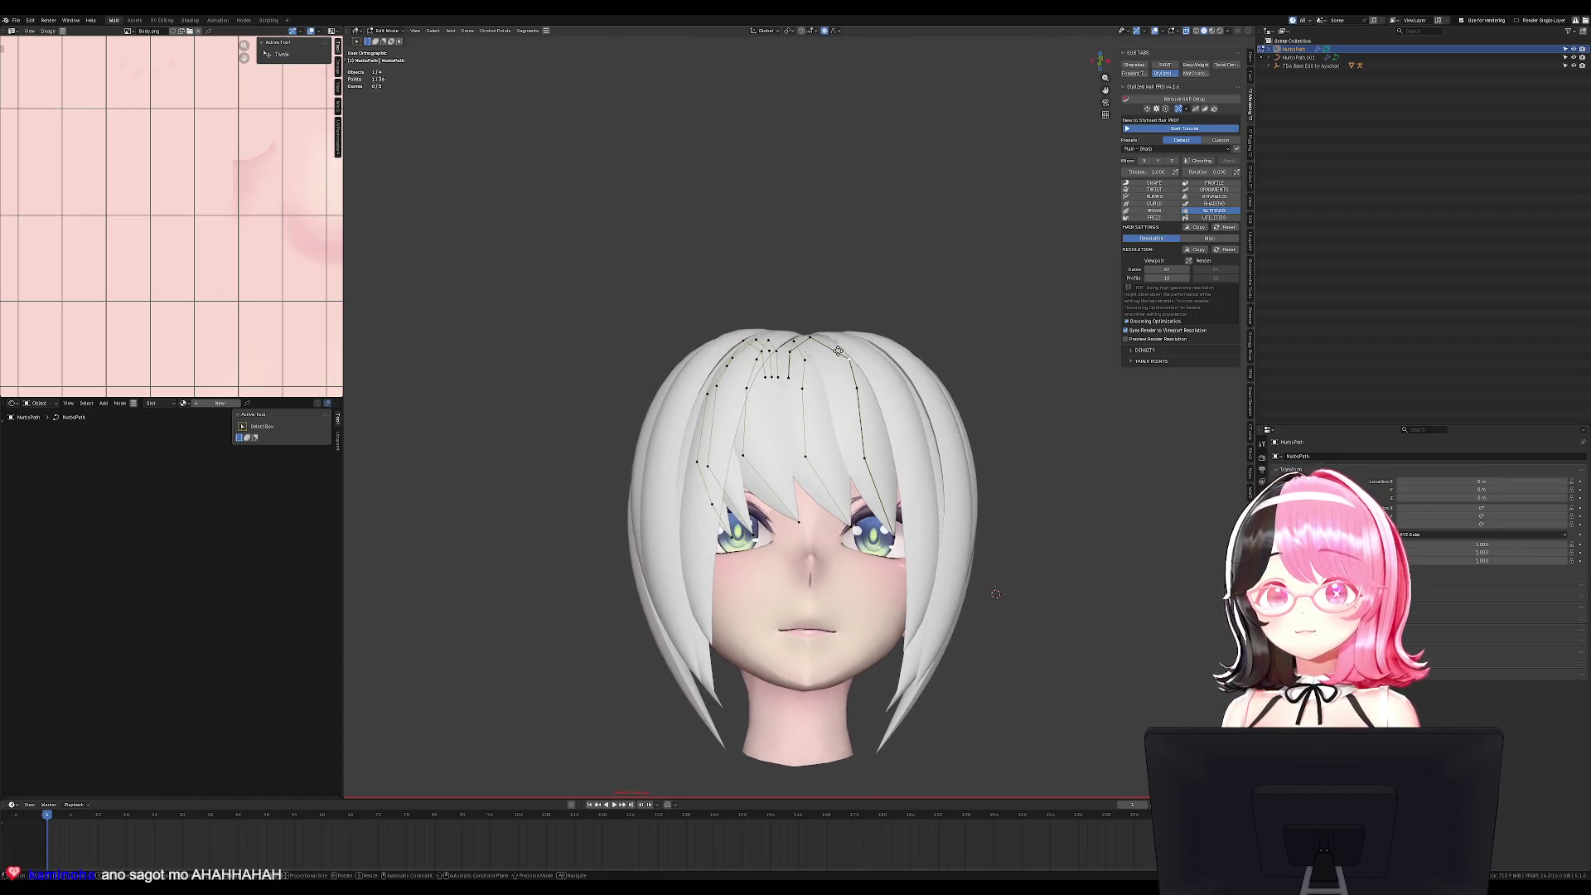
pyautogui.press('Tab')
pyautogui.press('KP_1')
pyautogui.scroll(-2, 879, 406)
pyautogui.moveTo(879, 406)
pyautogui.mouseDown(button='middle')
pyautogui.moveTo(944, 409)
pyautogui.moveTo(823, 576)
pyautogui.mouseUp(button='middle')
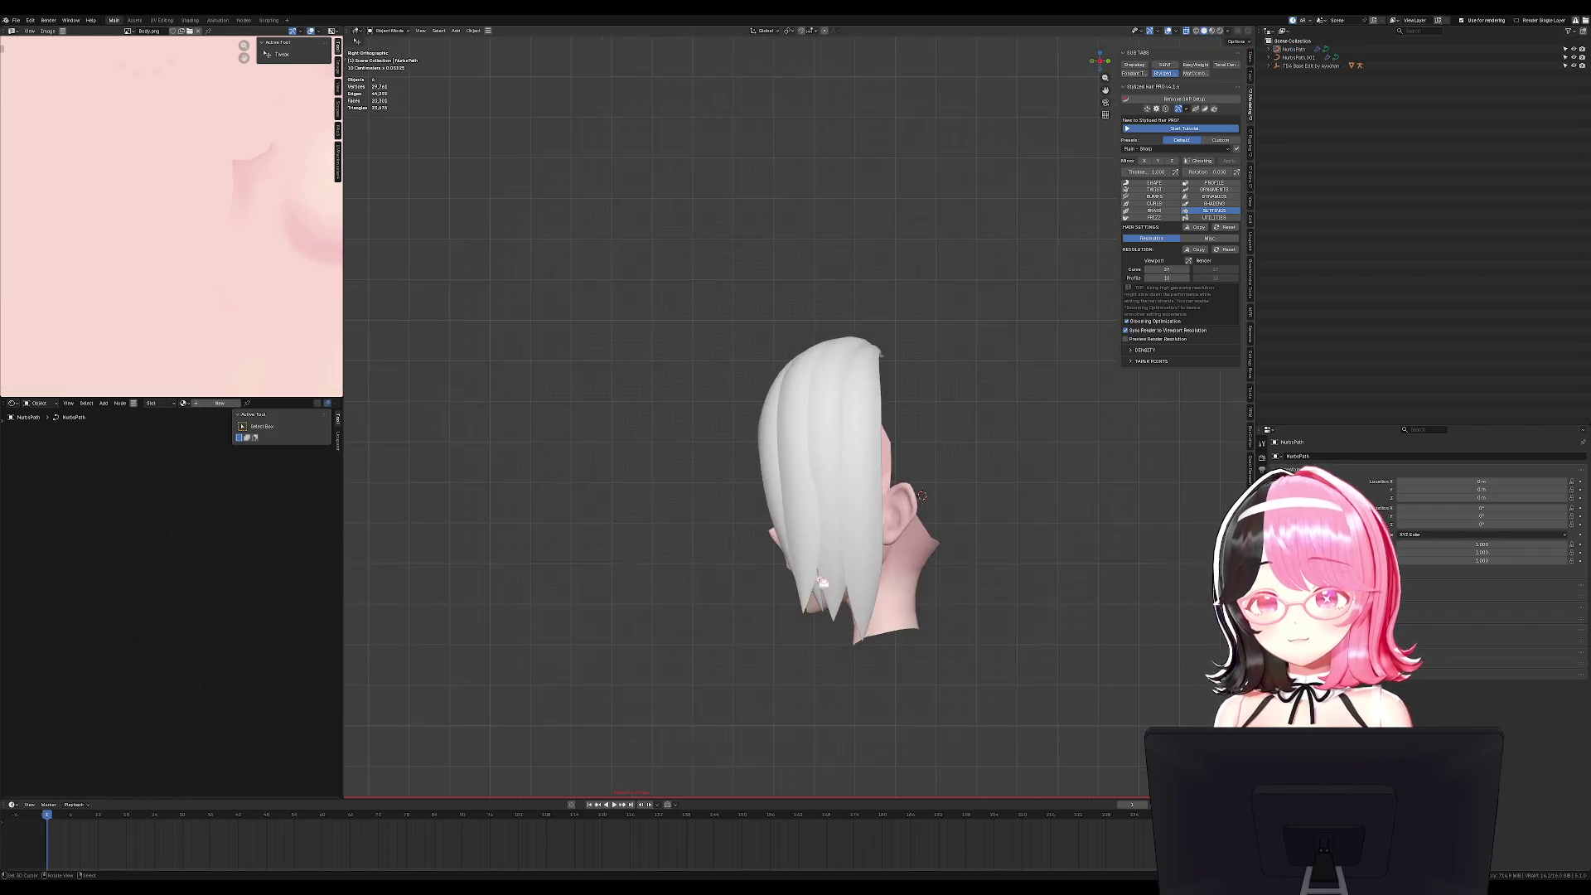
# Rotate the selected strands about 39.6° and proportionally shift them into place.
pyautogui.press('Tab')
pyautogui.scroll(2, 820, 588)
pyautogui.press('Escape')
pyautogui.press('Tab')
pyautogui.press('r')
pyautogui.click(767, 649)
pyautogui.press('g')
pyautogui.click(792, 652)
pyautogui.press('Tab')
# Proportionally move the NurbsPath hair's control points, checking front and side views.
pyautogui.moveTo(792, 652)
pyautogui.mouseDown(button='middle')
pyautogui.moveTo(994, 646)
pyautogui.moveTo(1012, 631)
pyautogui.mouseUp(button='middle')
pyautogui.press('KP_1')
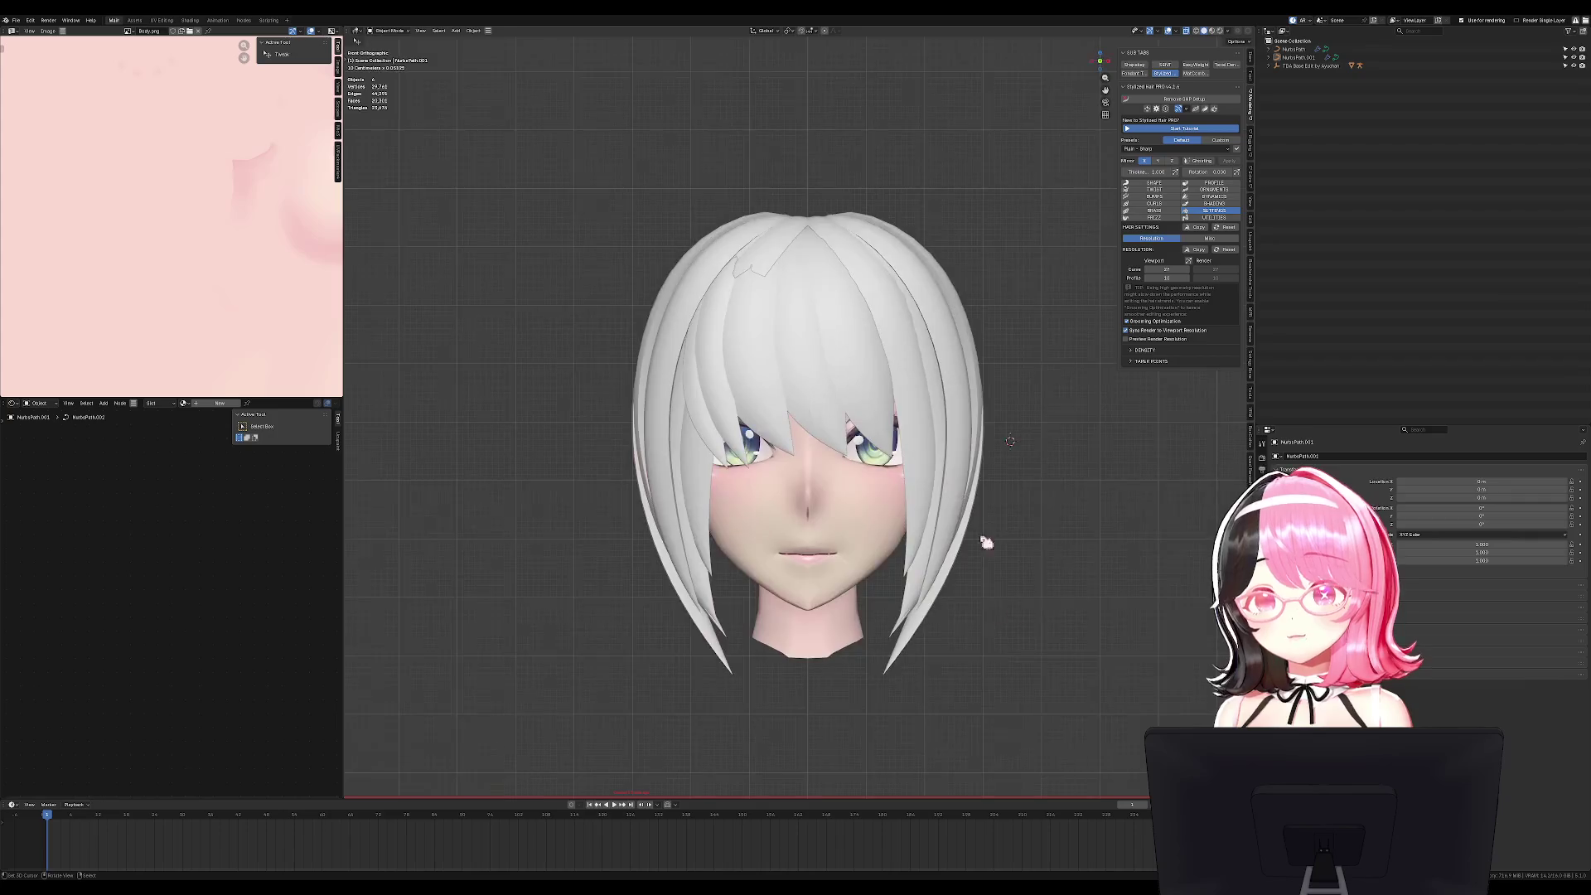
pyautogui.click(788, 316)
pyautogui.press('Tab')
pyautogui.moveTo(788, 316)
pyautogui.mouseDown(button='middle')
pyautogui.moveTo(816, 348)
pyautogui.moveTo(768, 434)
pyautogui.mouseUp(button='middle')
pyautogui.press('g')
pyautogui.press('KP_1')
pyautogui.press('KP_3')
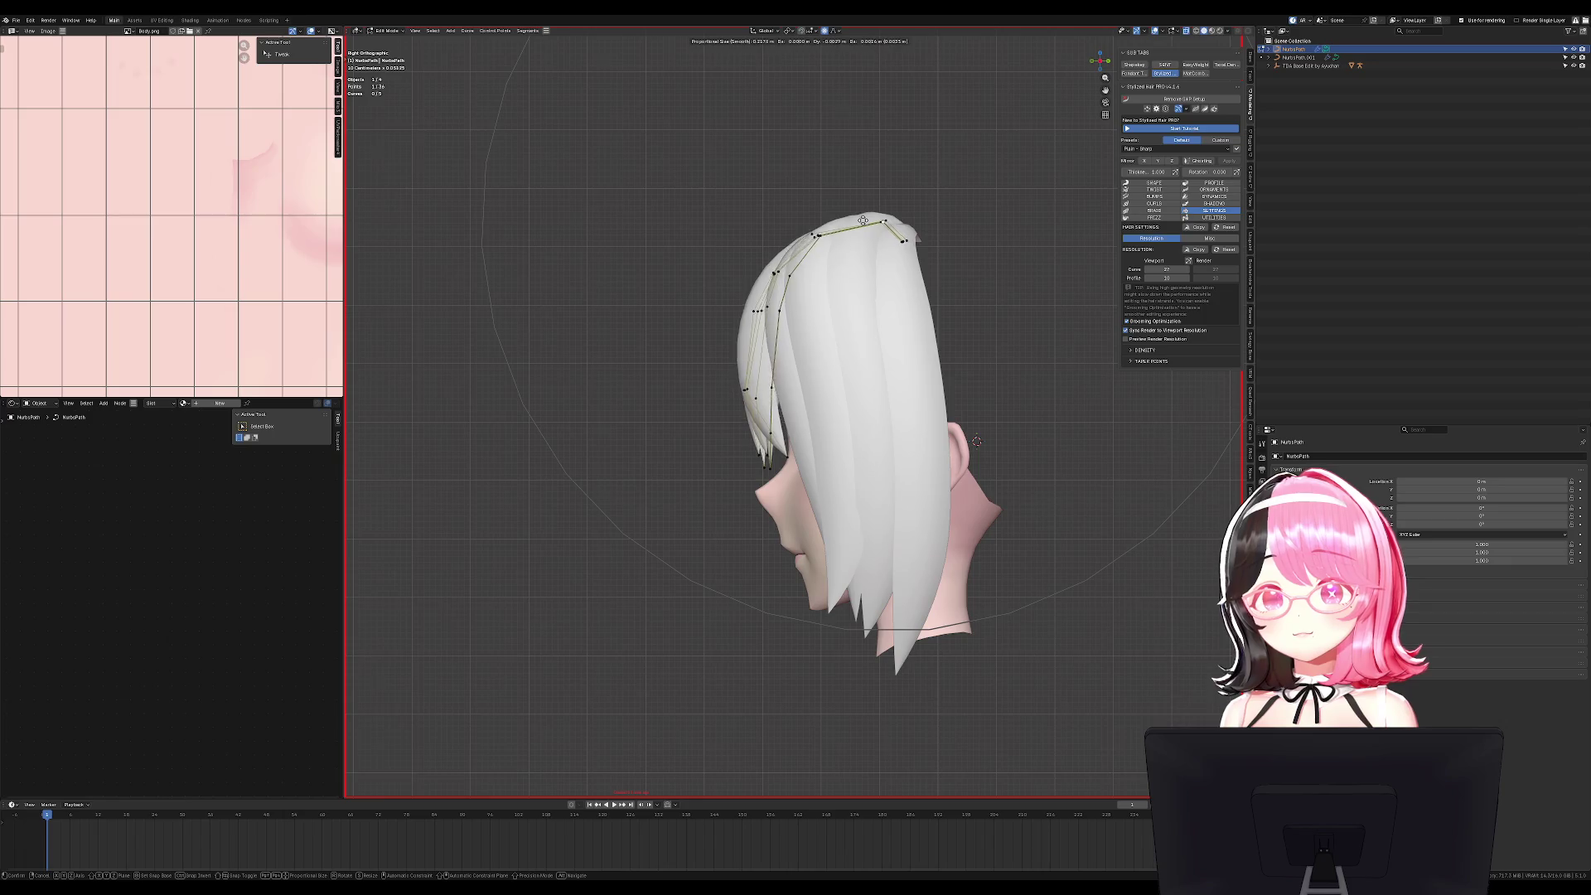
pyautogui.click(859, 214)
pyautogui.press('Tab')
# Make a final proportional tweak to the hair points and review the head from the front.
pyautogui.press('KP_1')
pyautogui.moveTo(936, 318)
pyautogui.mouseDown(button='middle')
pyautogui.moveTo(995, 320)
pyautogui.moveTo(795, 439)
pyautogui.moveTo(786, 171)
pyautogui.mouseUp(button='middle')
pyautogui.press('Tab')
pyautogui.press('g')
pyautogui.click(786, 172)
pyautogui.press('Tab')
pyautogui.press('KP_1')
pyautogui.scroll(-3, 912, 390)
pyautogui.moveTo(912, 390)
pyautogui.mouseDown(button='middle')
pyautogui.moveTo(966, 387)
pyautogui.moveTo(905, 387)
pyautogui.mouseUp(button='middle')
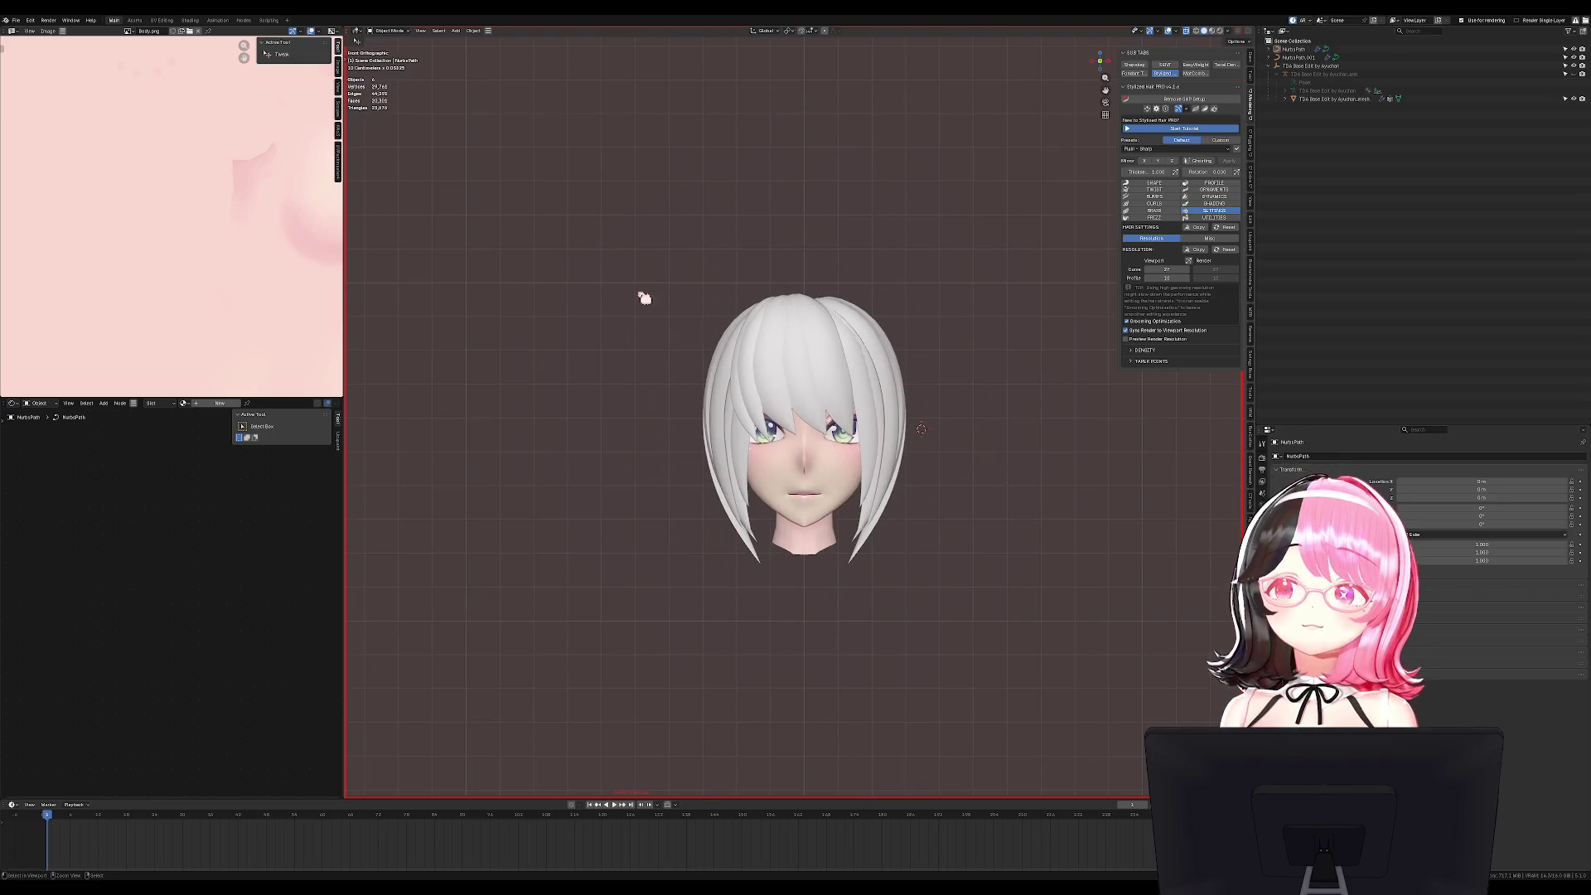
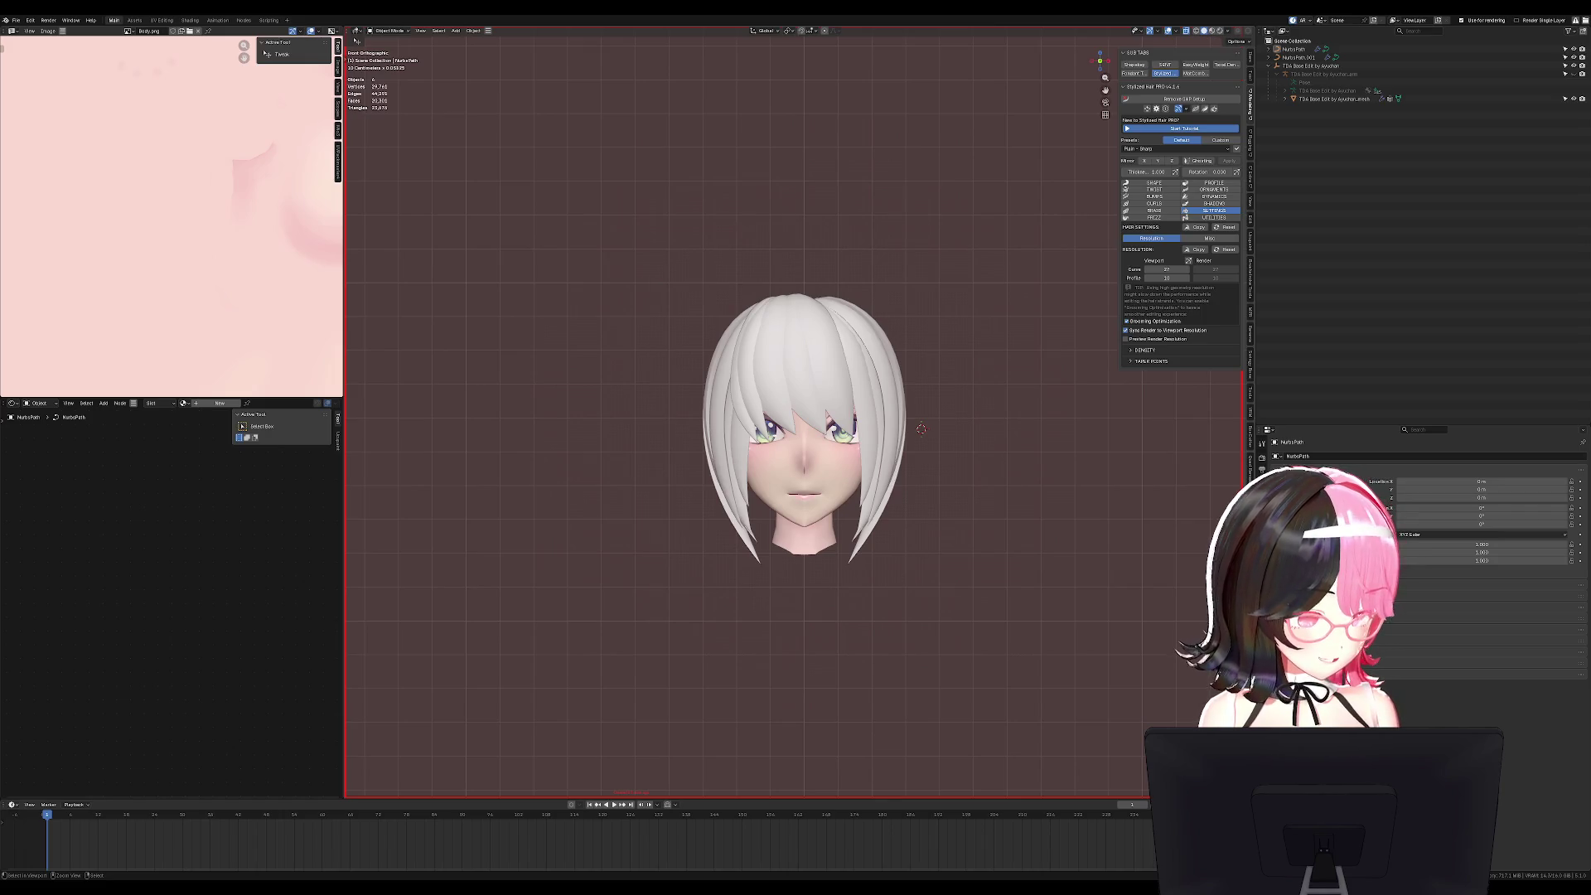
# Save the hair file and pull the top strand points up toward the crown with proportional editing.
pyautogui.hotkey('ctrl', 's')
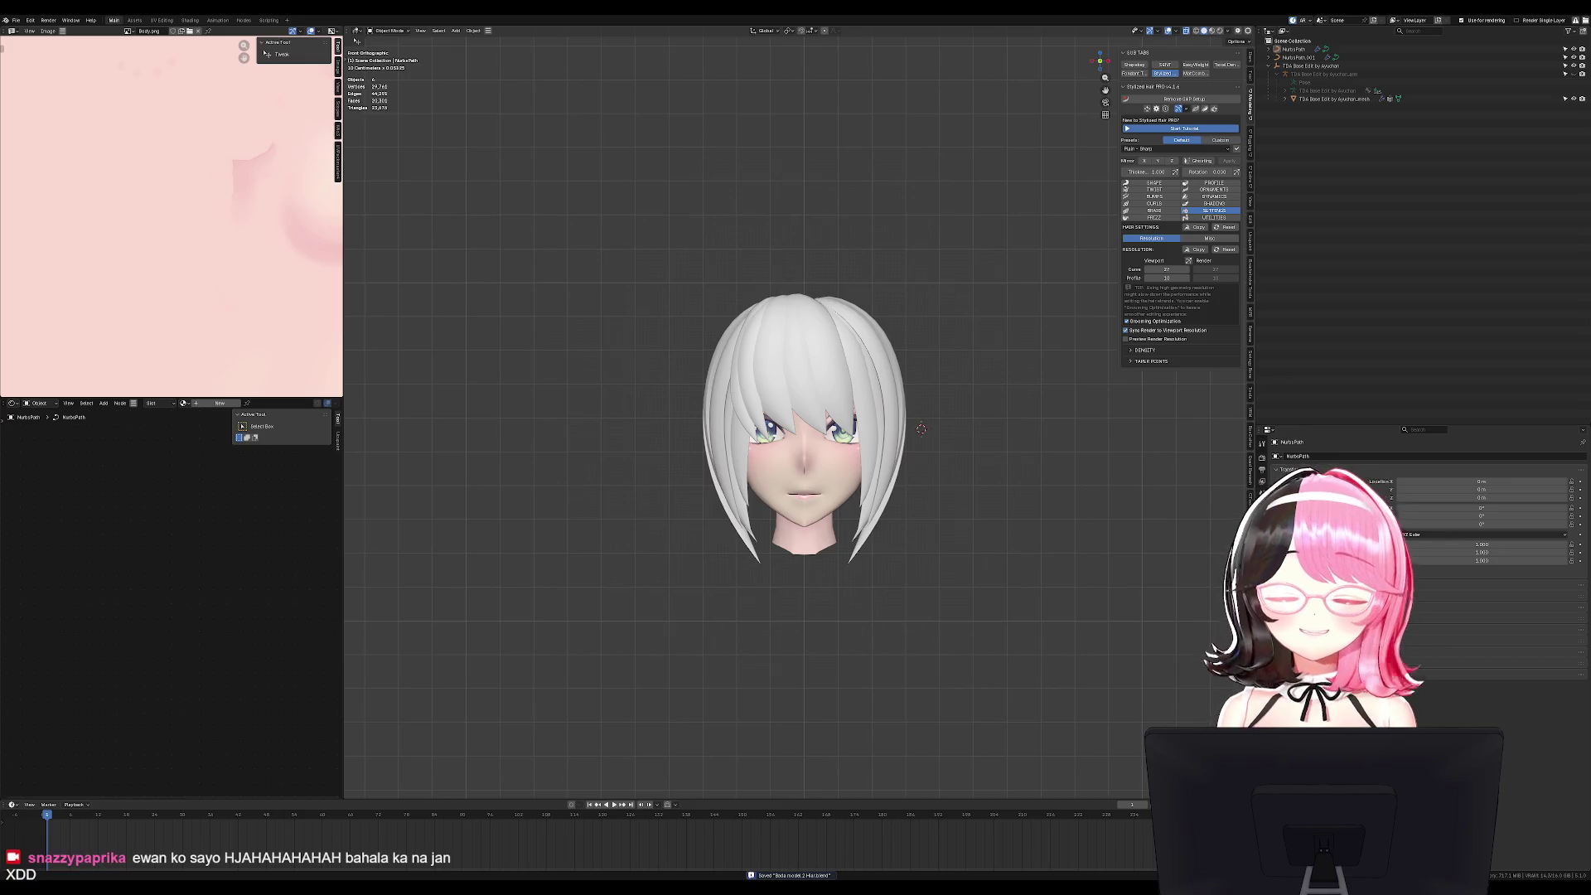
pyautogui.press('Tab')
pyautogui.scroll(5, 943, 469)
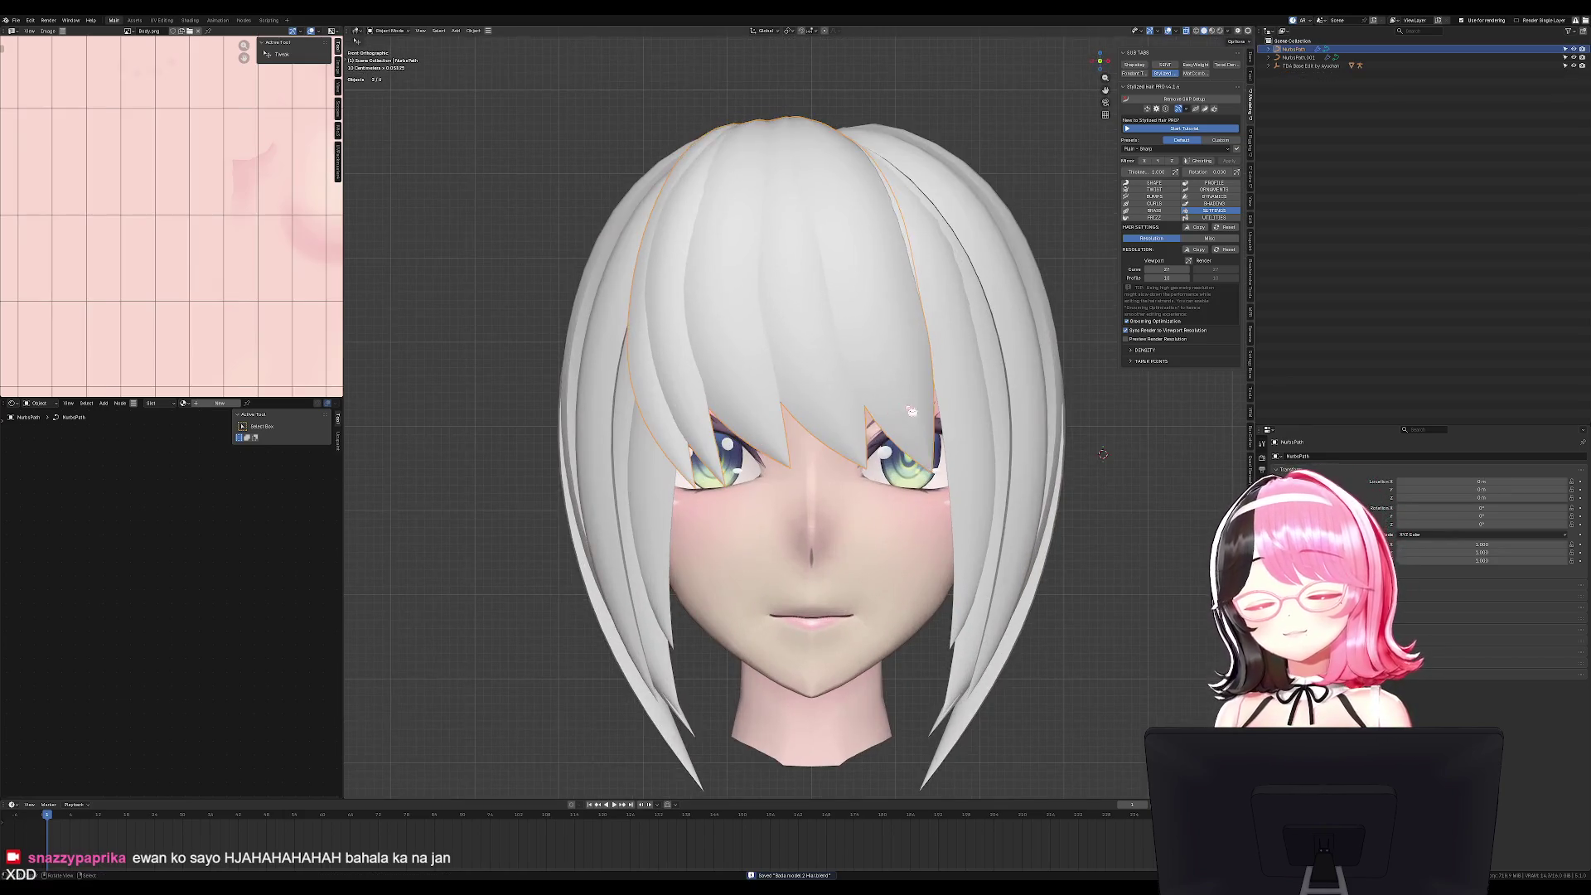
pyautogui.moveTo(915, 396); pyautogui.dragTo(1019, 463, button='middle')
pyautogui.press('g')
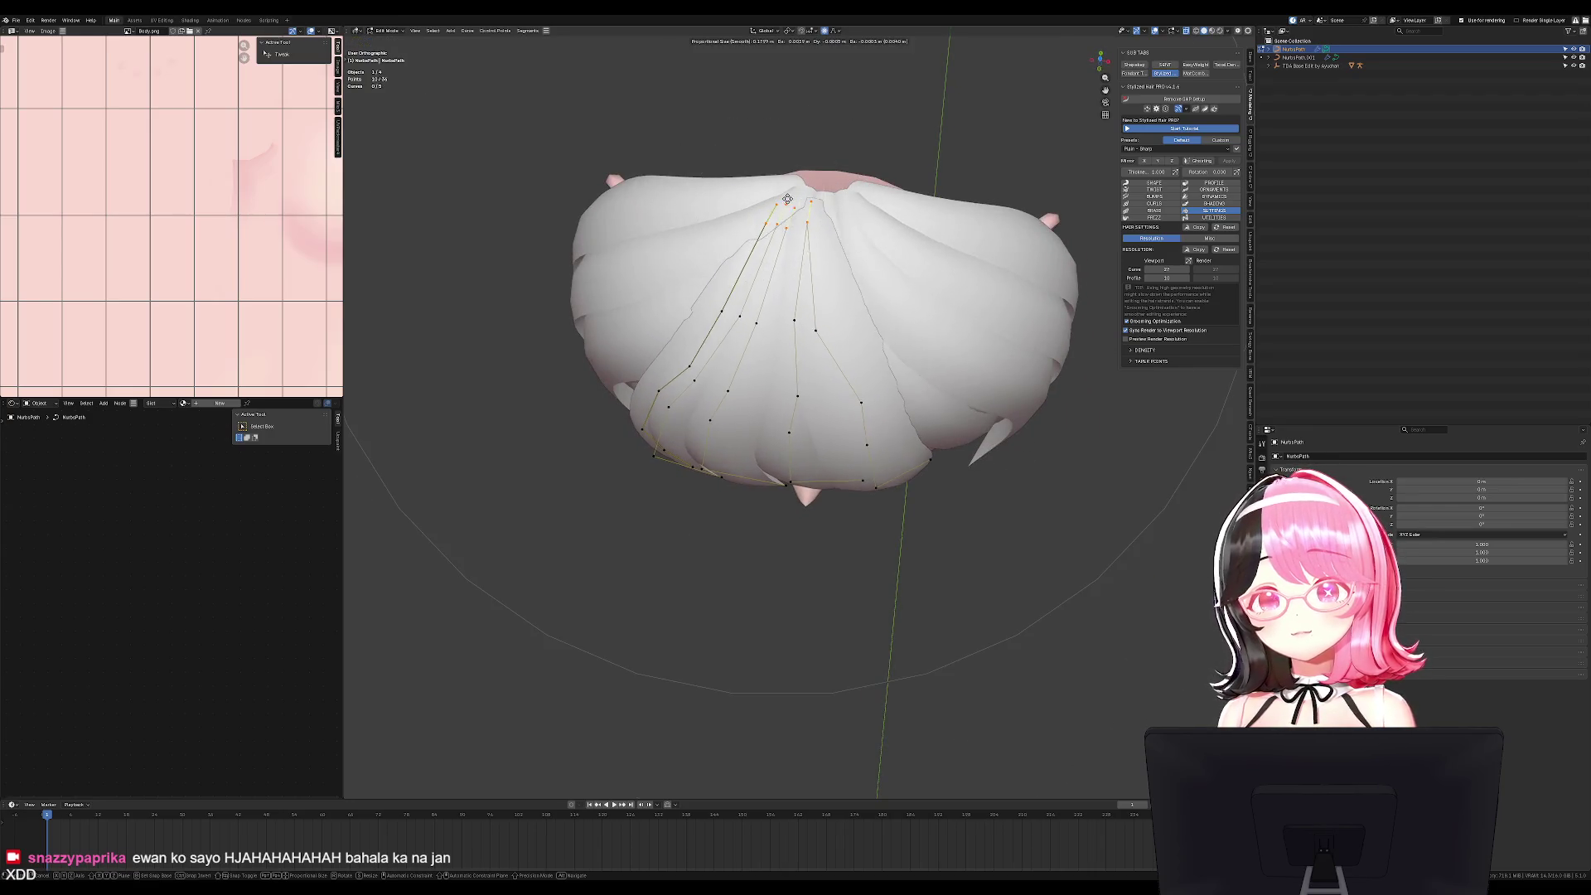
pyautogui.scroll(3, 800, 194)
pyautogui.click(800, 195)
pyautogui.press('KP_1')
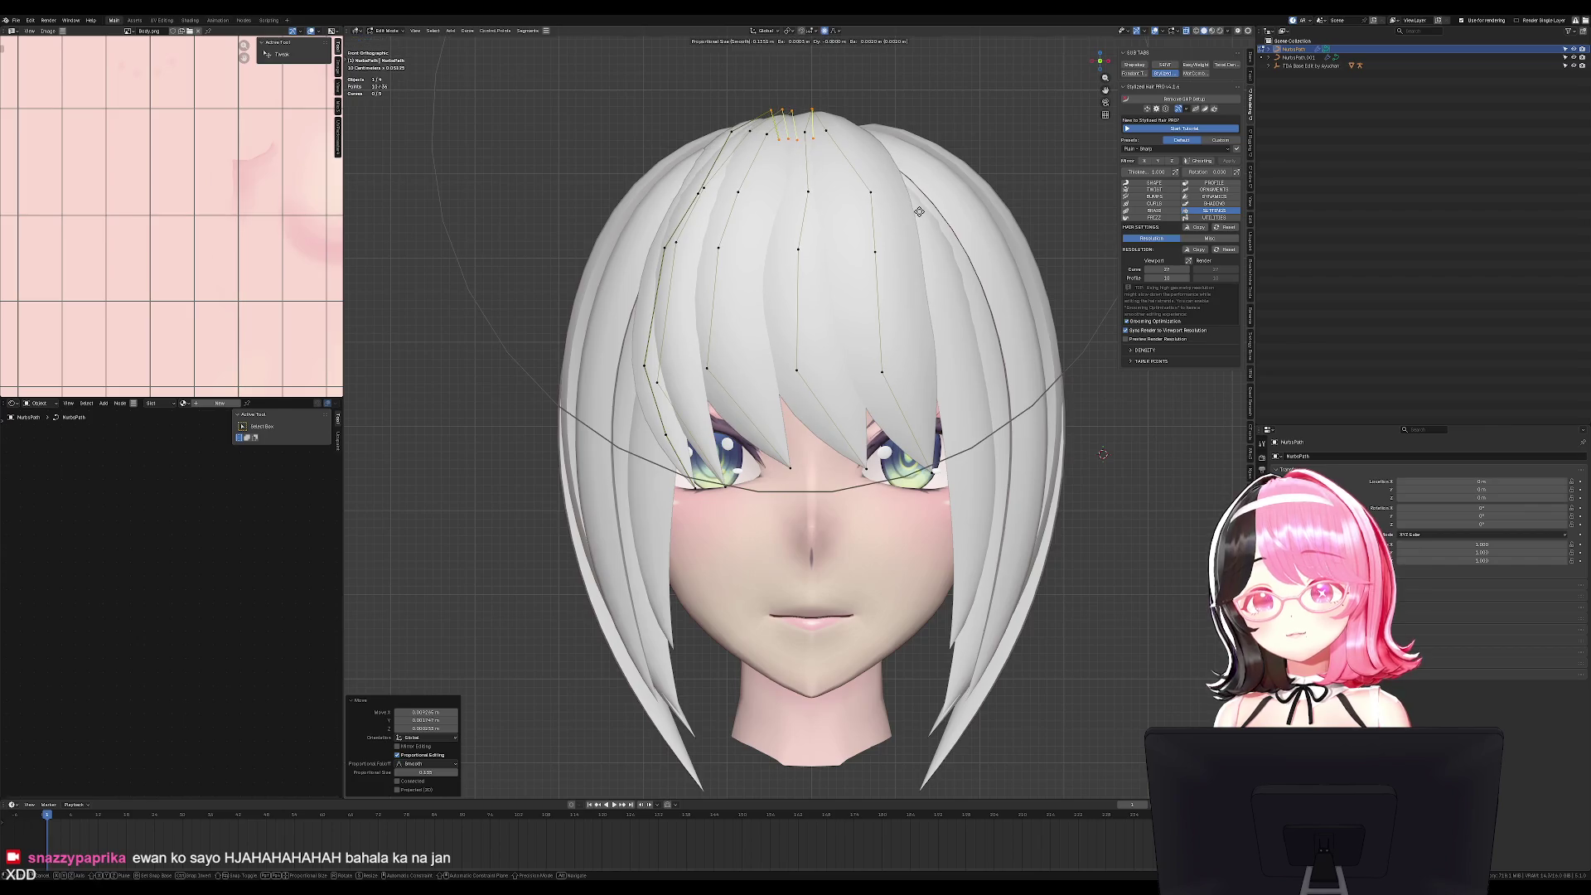
# Select a left strand point, then leave curve editing and deselect the hair strands.
pyautogui.click(713, 200)
pyautogui.moveTo(713, 201)
pyautogui.mouseDown(button='middle')
pyautogui.moveTo(970, 390)
pyautogui.moveTo(1041, 313)
pyautogui.mouseUp(button='middle')
pyautogui.press('Tab')
pyautogui.press('KP_1')
pyautogui.scroll(-3, 907, 343)
pyautogui.hotkey('alt', 'a')
pyautogui.press('KP_1')
# Select the whole right-side strand and move it slightly, undoing a trial rotation.
pyautogui.press('Tab')
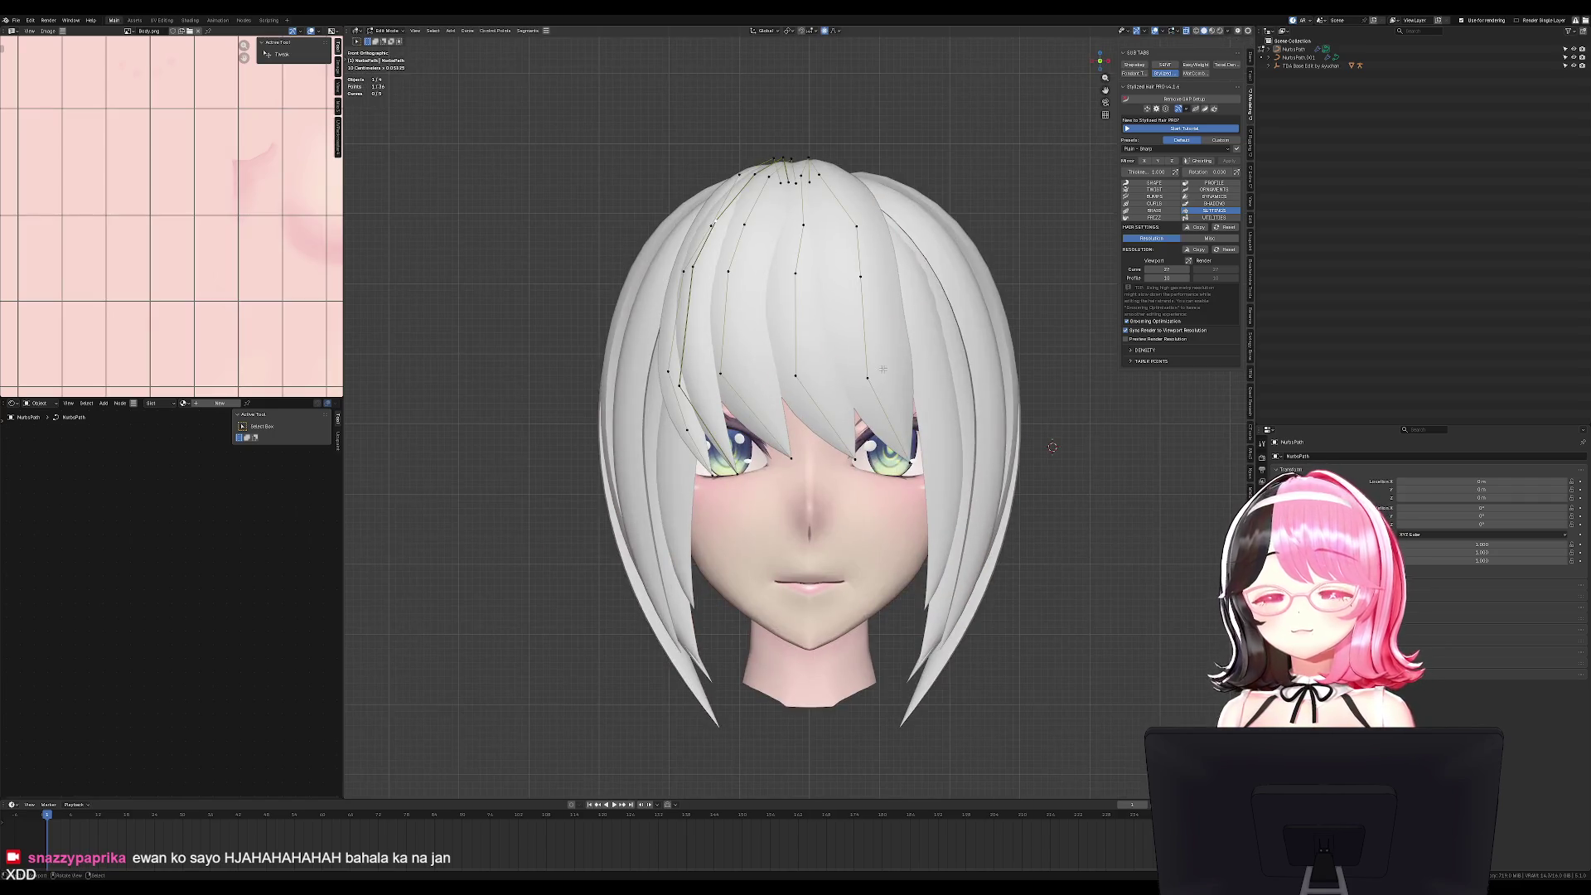
pyautogui.press('l')
pyautogui.moveTo(876, 381); pyautogui.dragTo(994, 373, button='middle')
pyautogui.press('g')
pyautogui.click(1018, 388)
pyautogui.press('r')
pyautogui.click(1027, 369)
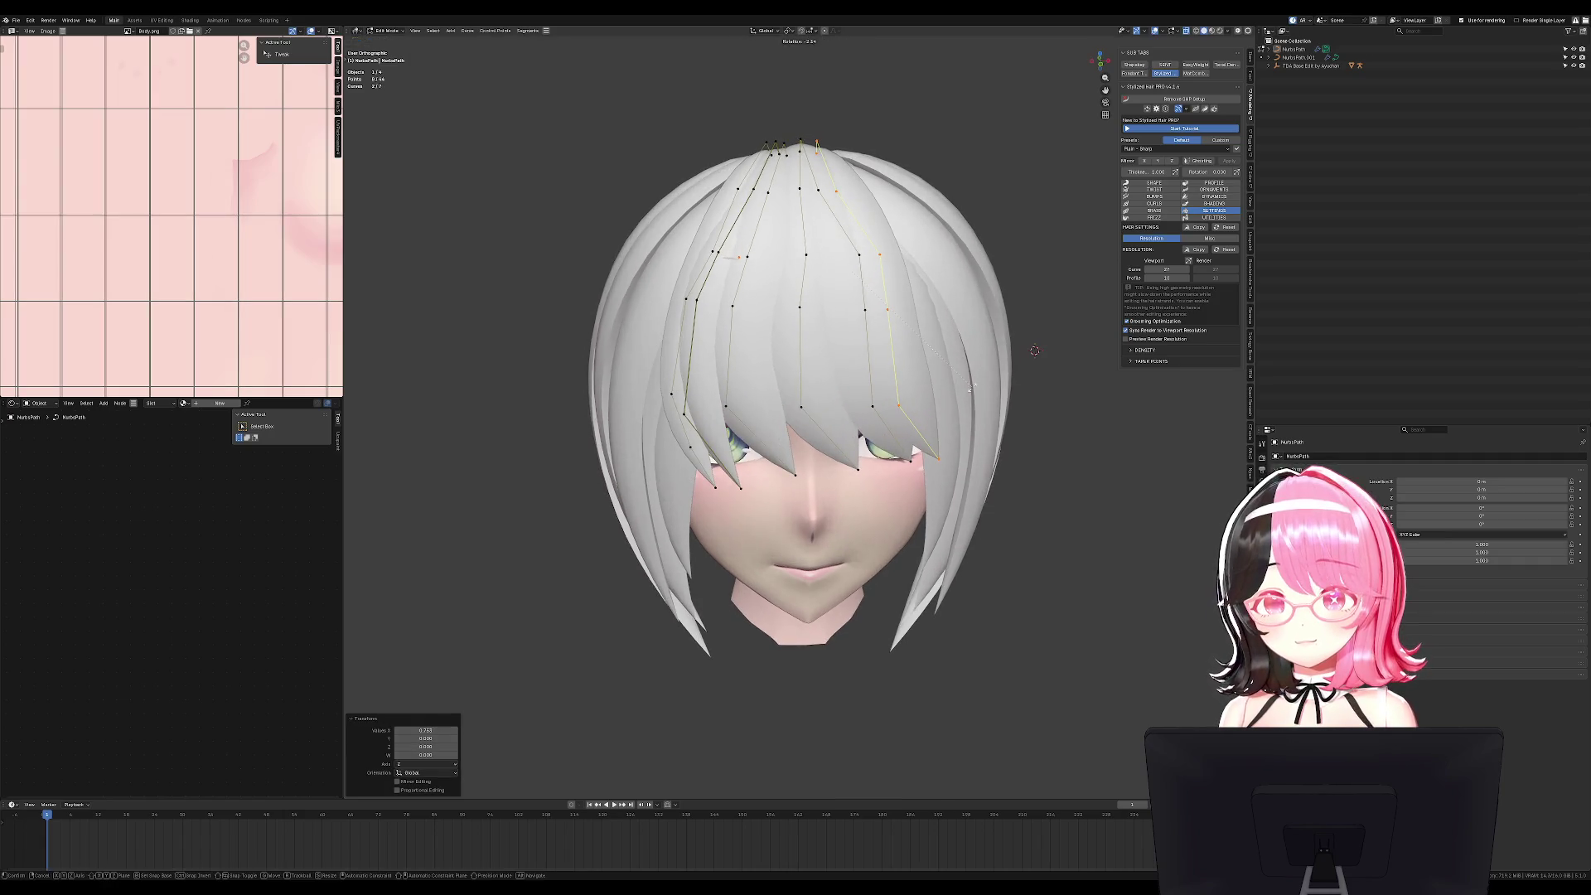
pyautogui.hotkey('alt', 's')
pyautogui.press('Escape')
pyautogui.hotkey('ctrl', 'z')
pyautogui.hotkey('alt', 'a')
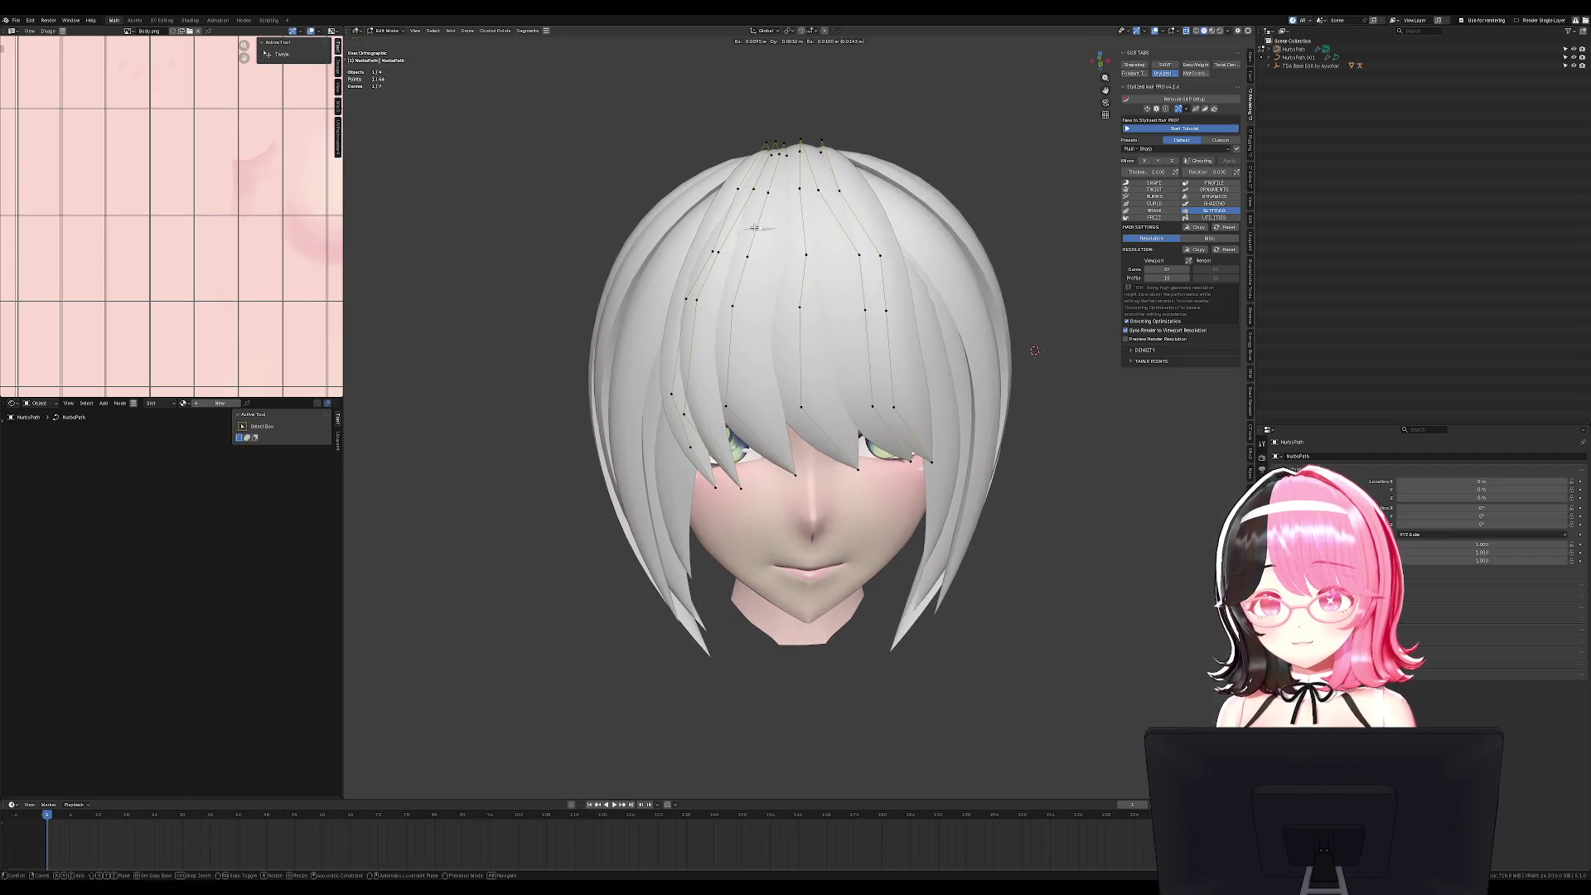
# Rotate the right strand and slim it with Alt+S, nudging one point into place.
pyautogui.moveTo(841, 180); pyautogui.dragTo(985, 287, button='middle')
pyautogui.press('r')
pyautogui.press('r')
pyautogui.click(1012, 302)
pyautogui.press('r')
pyautogui.press('r')
pyautogui.click(1021, 306)
pyautogui.hotkey('alt', 's')
pyautogui.click(994, 305)
pyautogui.hotkey('alt', 's')
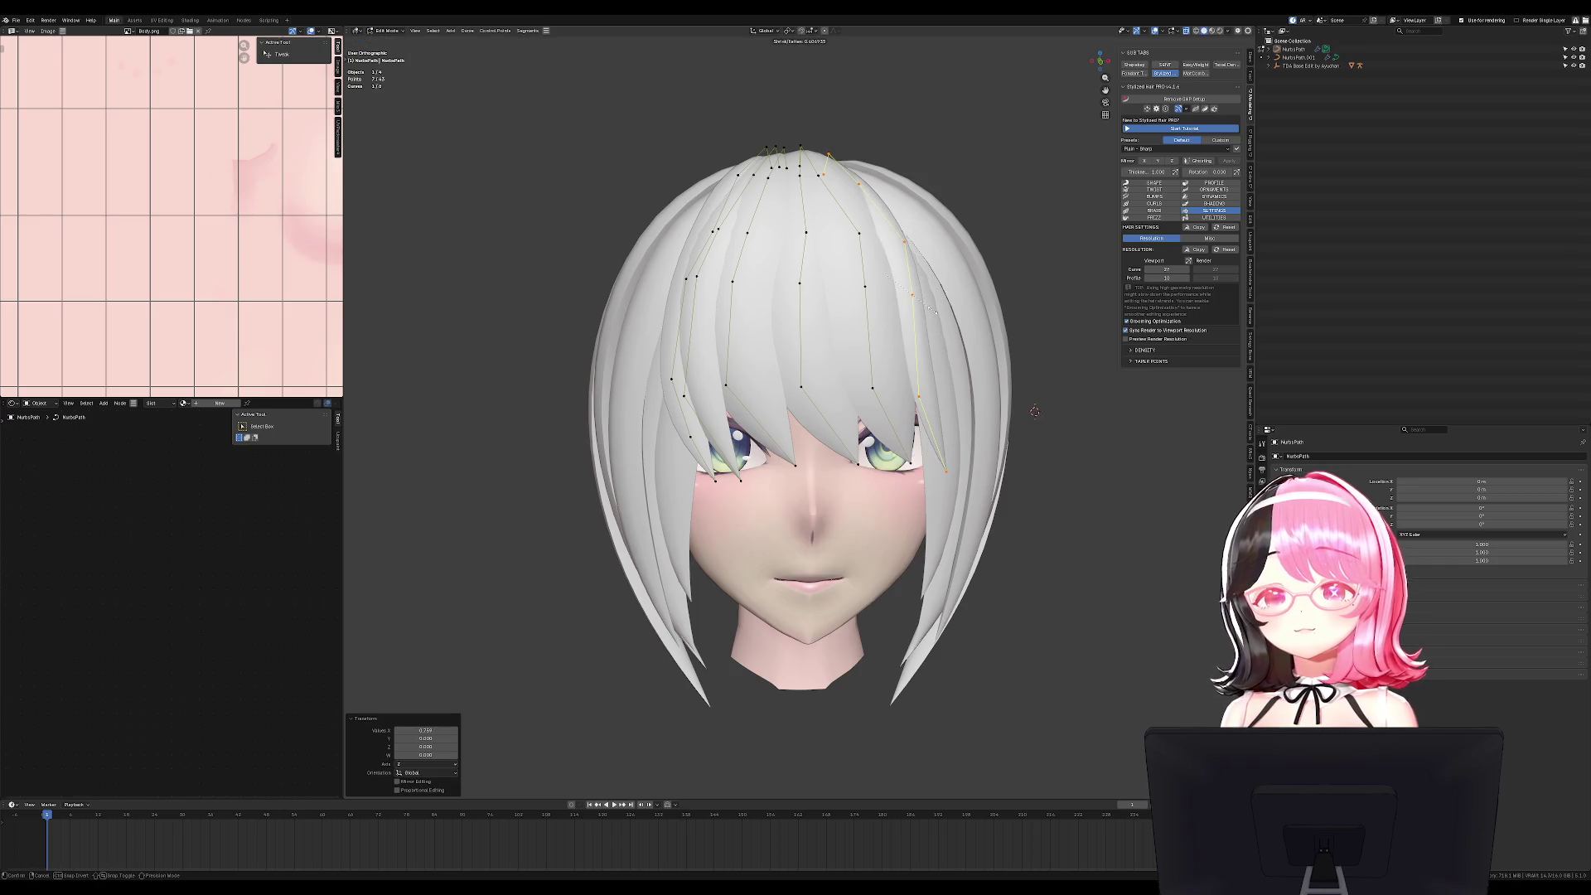
pyautogui.click(935, 309)
pyautogui.moveTo(940, 469); pyautogui.dragTo(943, 474)
# Exit Edit Mode, switch to the right side view, and unhide the armature.
pyautogui.press('KP_1')
pyautogui.press('Tab')
pyautogui.scroll(-3, 916, 455)
pyautogui.moveTo(877, 483)
pyautogui.mouseDown(button='middle')
pyautogui.moveTo(1248, 478)
pyautogui.moveTo(1001, 480)
pyautogui.mouseUp(button='middle')
pyautogui.press('KP_3')
pyautogui.hotkey('alt', 'h')
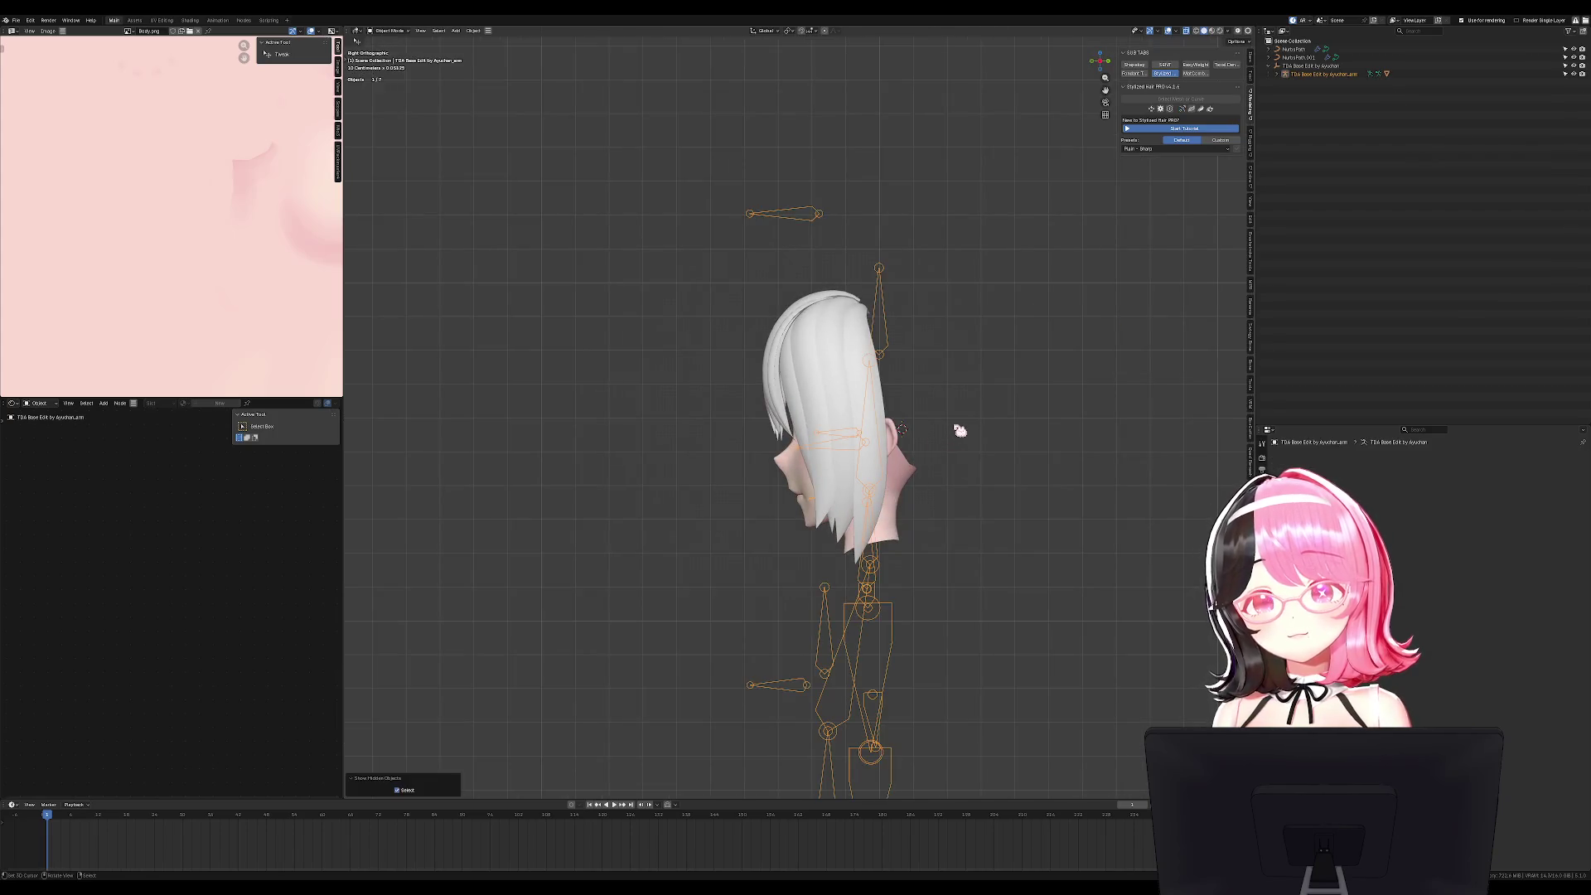
# Duplicate the NurbsPath.001 strand's points and place the copy behind the head.
pyautogui.press('KP_1')
pyautogui.press('KP_3')
pyautogui.click(873, 316)
pyautogui.press('Tab')
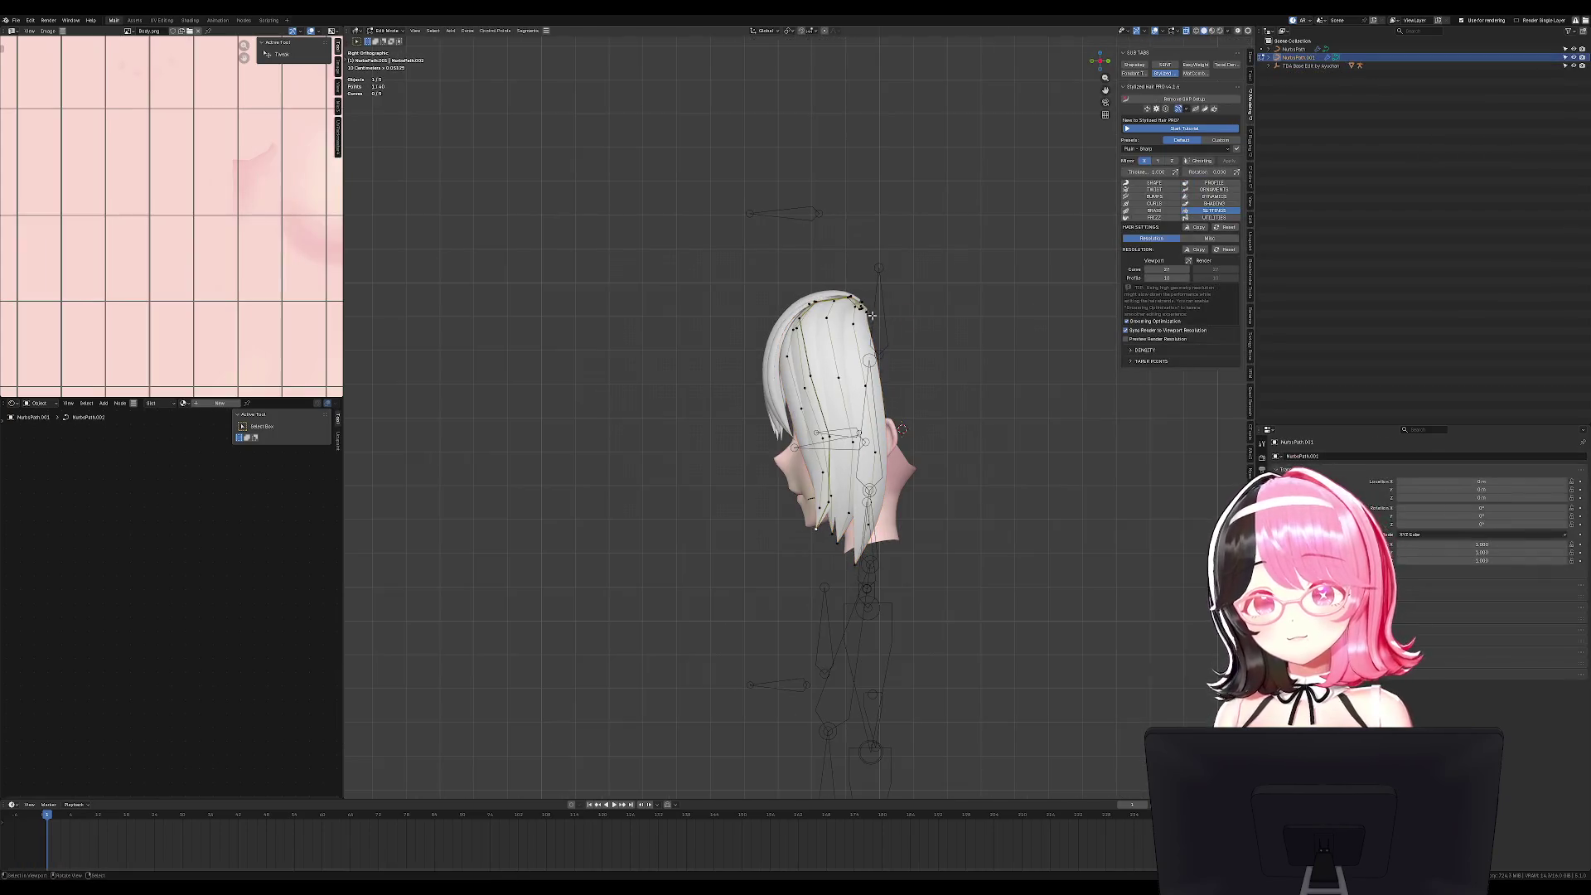
pyautogui.hotkey('shift', 'd')
pyautogui.click(967, 323)
# Enlarge the duplicate, stretch it along Y, and settle it against the back of the head.
pyautogui.press('s')
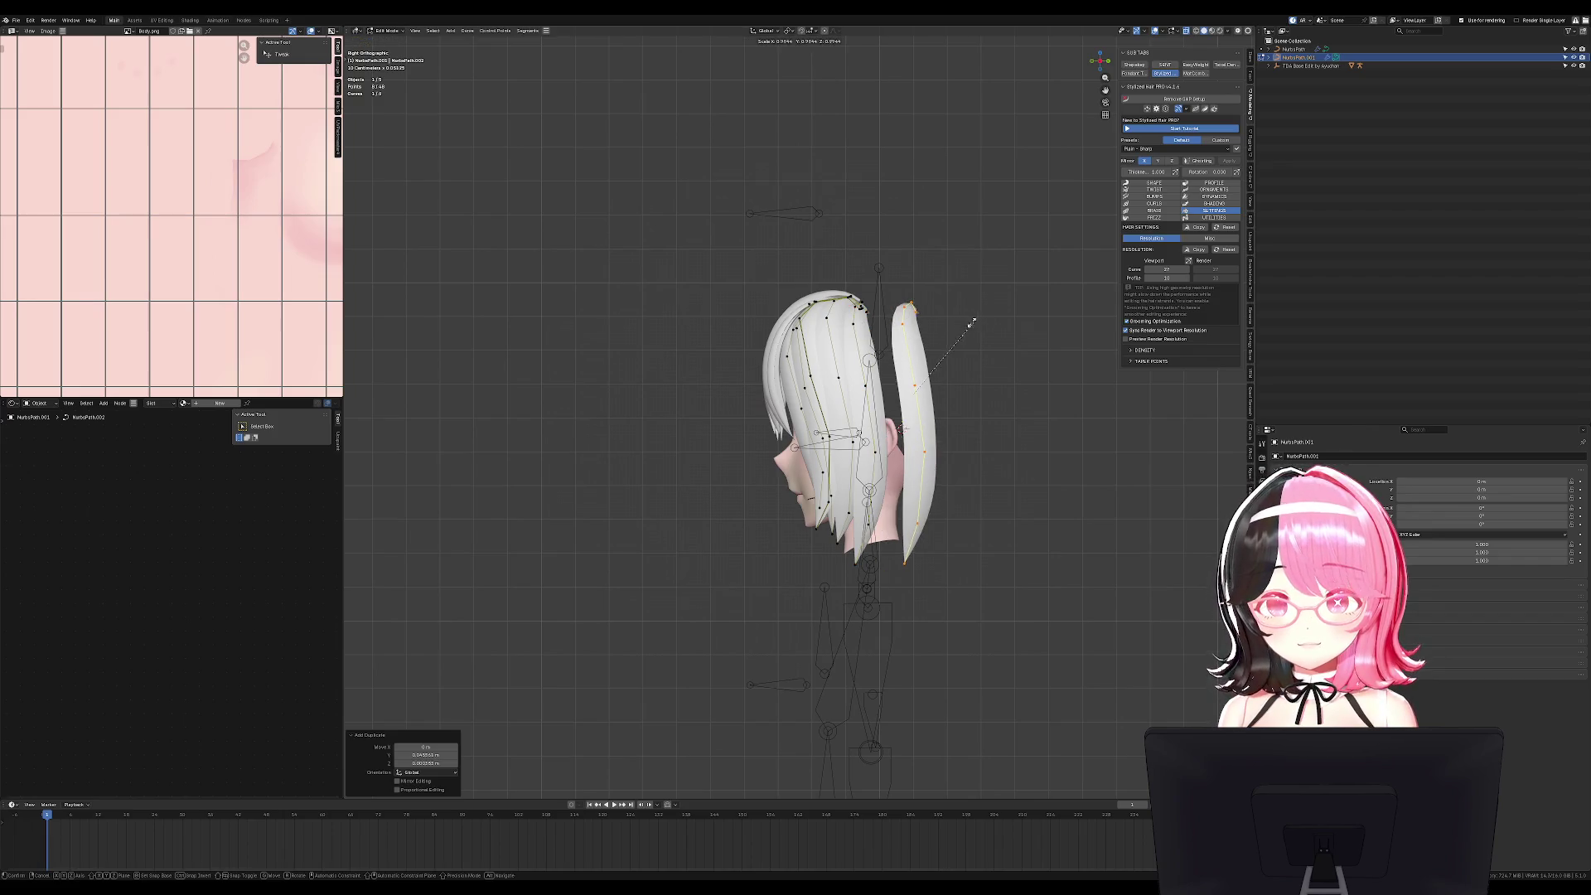
pyautogui.click(1091, 404)
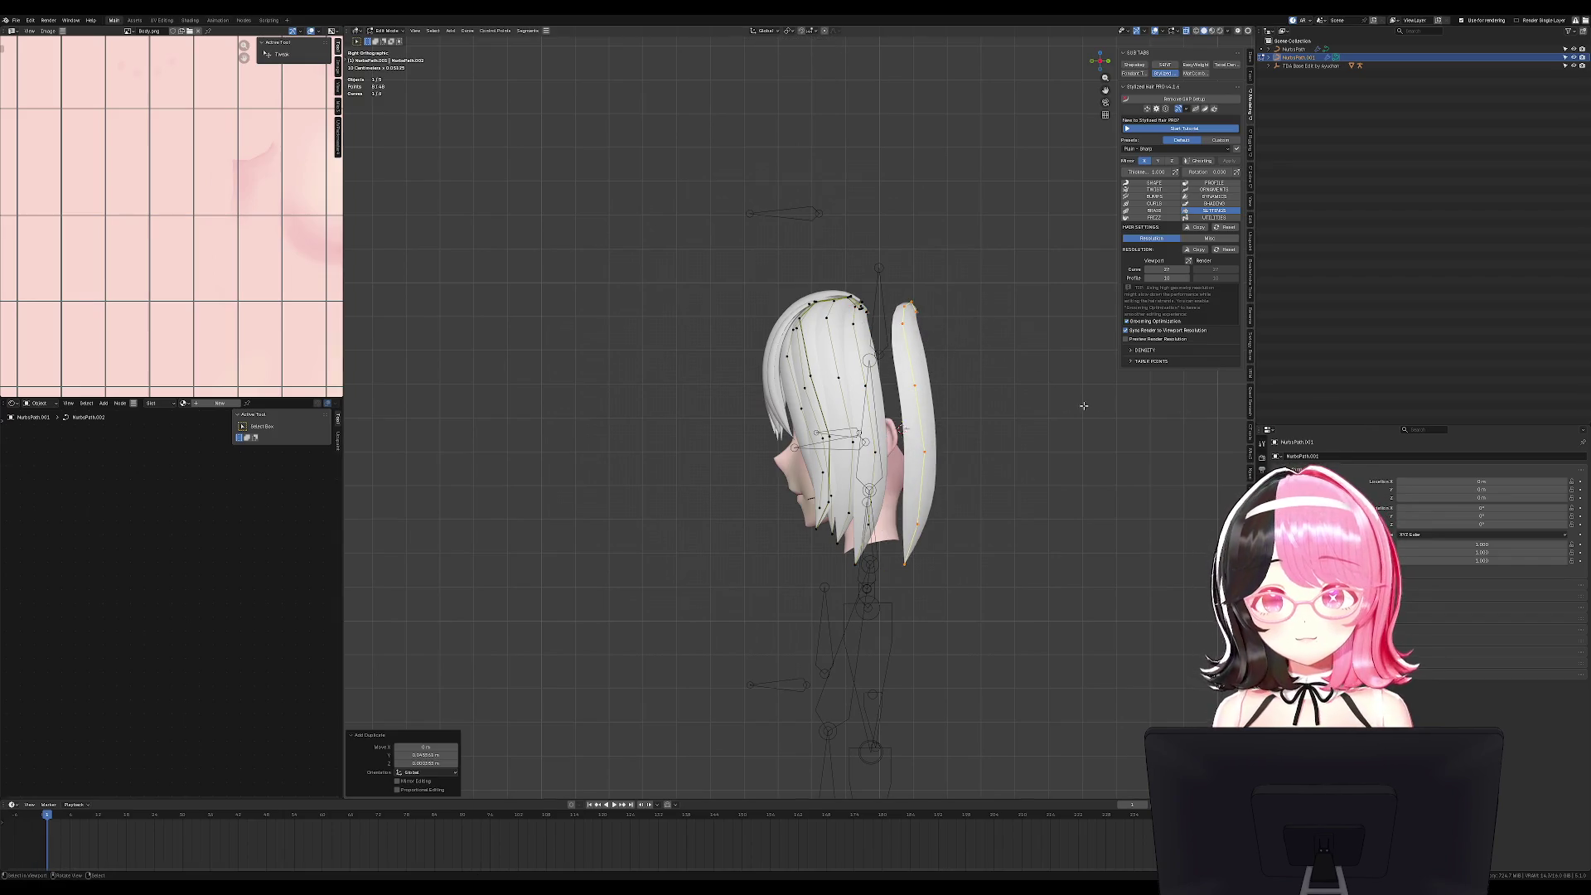
pyautogui.press('s')
pyautogui.press('y')
pyautogui.click(953, 380)
pyautogui.press('g')
pyautogui.click(967, 353)
pyautogui.press('g')
pyautogui.click(963, 356)
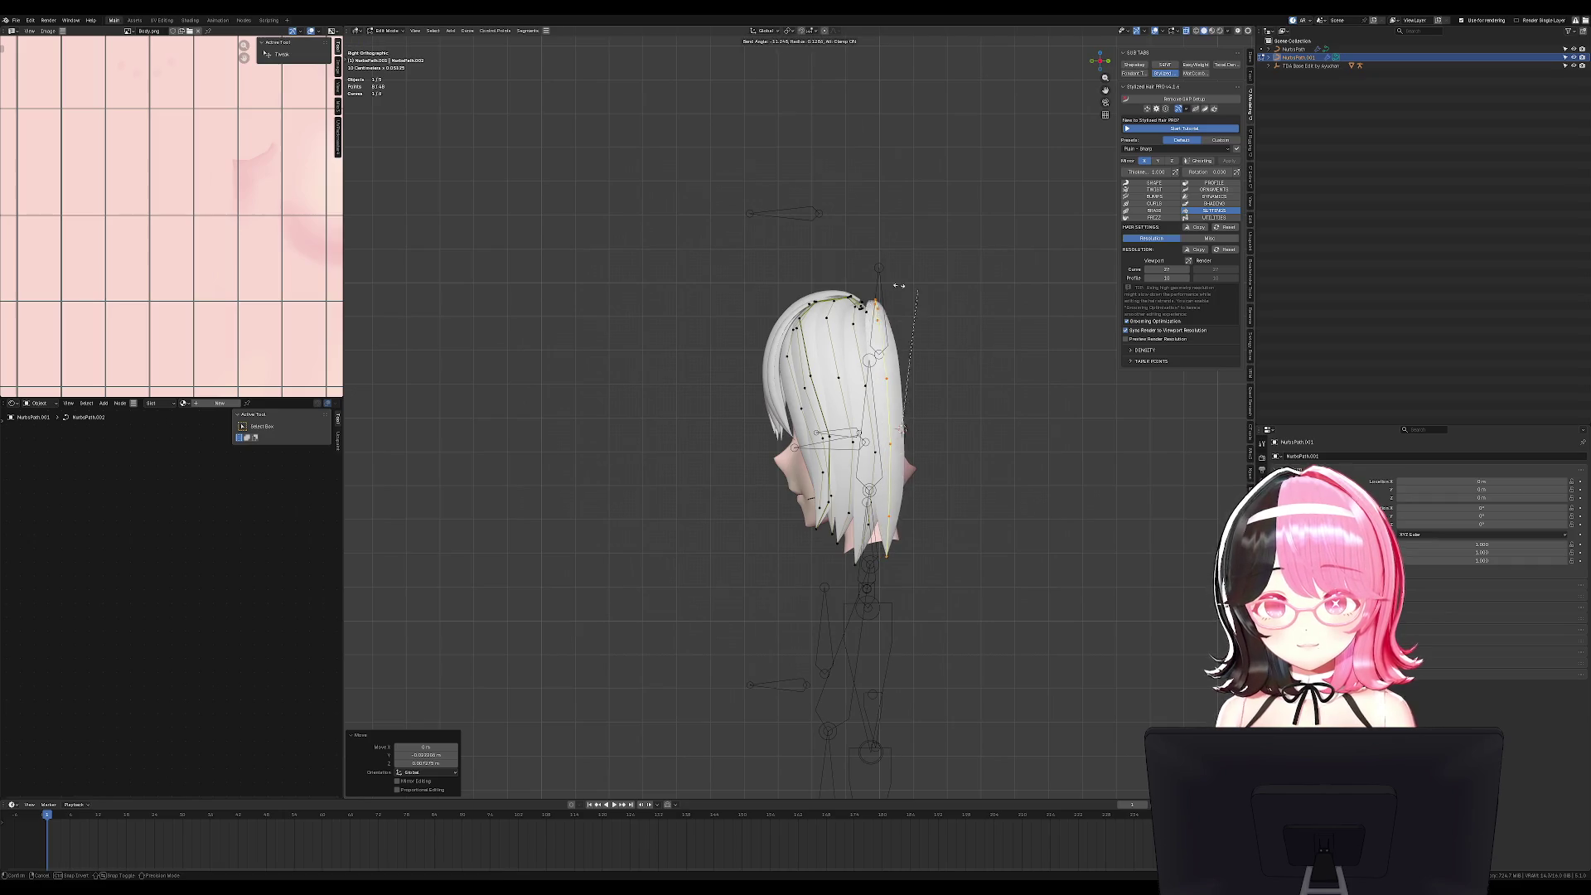
# Separate the new strand into its own object, then tilt and thicken it.
pyautogui.moveTo(891, 573)
pyautogui.mouseDown(button='middle')
pyautogui.moveTo(959, 579)
pyautogui.moveTo(880, 519)
pyautogui.moveTo(918, 397)
pyautogui.moveTo(982, 408)
pyautogui.moveTo(971, 418)
pyautogui.mouseUp(button='middle')
pyautogui.scroll(2, 894, 534)
pyautogui.click(918, 397)
pyautogui.press('p')
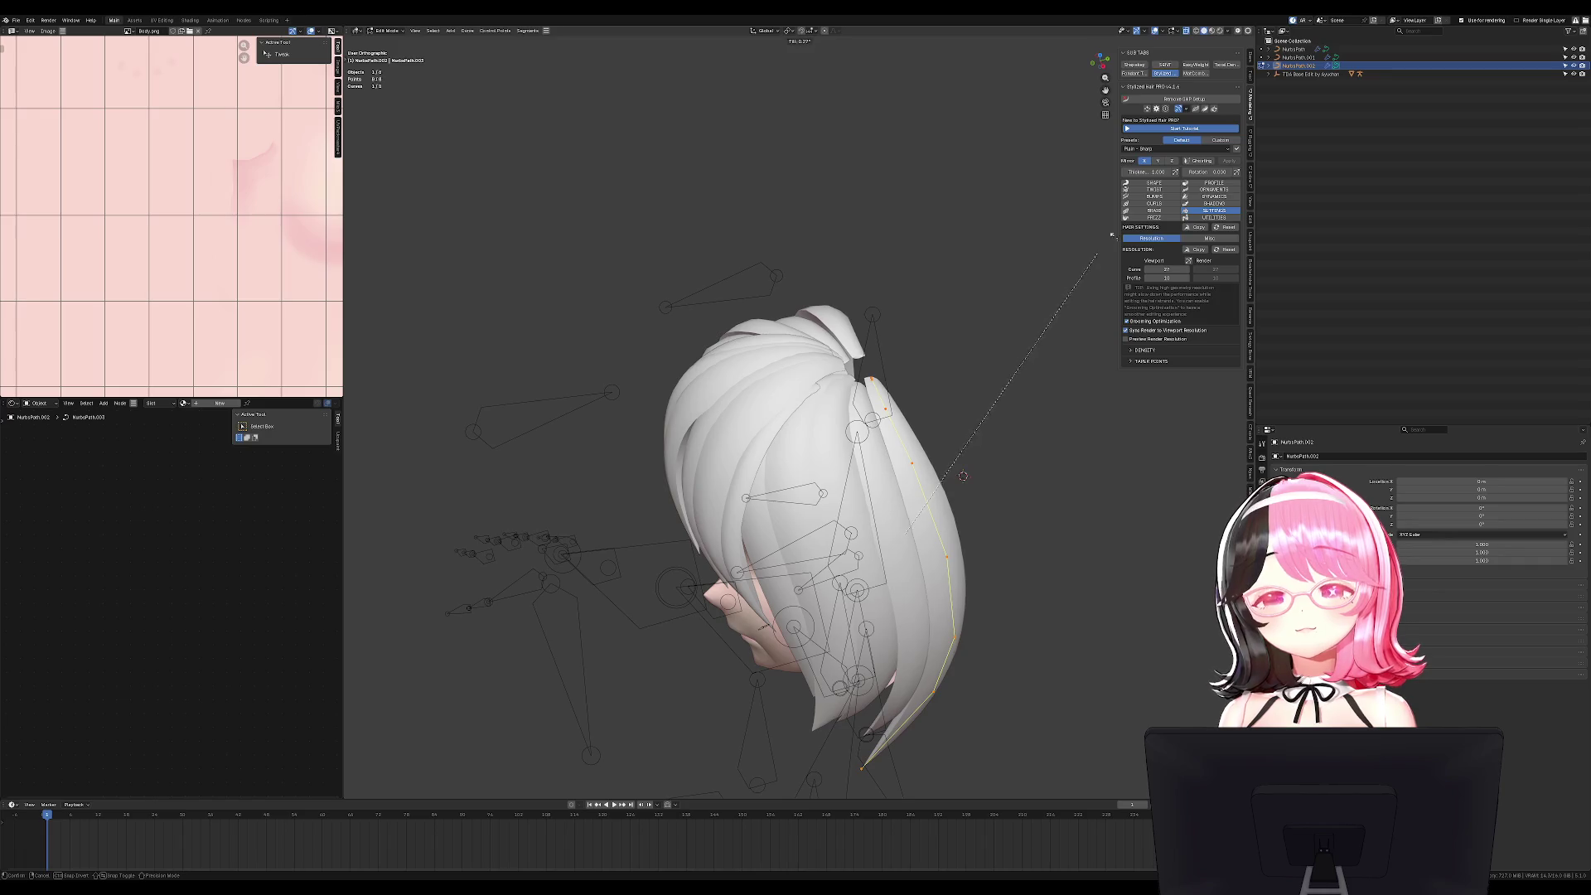
pyautogui.click(1093, 374)
pyautogui.hotkey('alt', 's')
pyautogui.click(1108, 466)
# Move the selected strand points into place and exit curve editing.
pyautogui.moveTo(1108, 467); pyautogui.dragTo(828, 397, button='middle')
pyautogui.press('g')
pyautogui.click(816, 302)
pyautogui.press('Tab')
pyautogui.moveTo(816, 302)
pyautogui.mouseDown(button='middle')
pyautogui.moveTo(870, 280)
pyautogui.moveTo(930, 381)
pyautogui.moveTo(1019, 405)
pyautogui.moveTo(1136, 396)
pyautogui.moveTo(356, 408)
pyautogui.moveTo(740, 500)
pyautogui.moveTo(878, 381)
pyautogui.mouseUp(button='middle')
# Select another hair strand and nudge its points slightly.
pyautogui.click(739, 499)
pyautogui.press('Tab')
pyautogui.press('g')
pyautogui.click(886, 375)
pyautogui.press('KP_3')
pyautogui.press('Tab')
pyautogui.moveTo(915, 387)
pyautogui.mouseDown(button='middle')
pyautogui.moveTo(1005, 415)
pyautogui.moveTo(985, 427)
pyautogui.moveTo(1036, 414)
pyautogui.mouseUp(button='middle')
pyautogui.press('Tab')
pyautogui.press('Tab')
# Reshape the back strand NurbsPath.001 by brush-selecting and moving its points.
pyautogui.click(1168, 183)
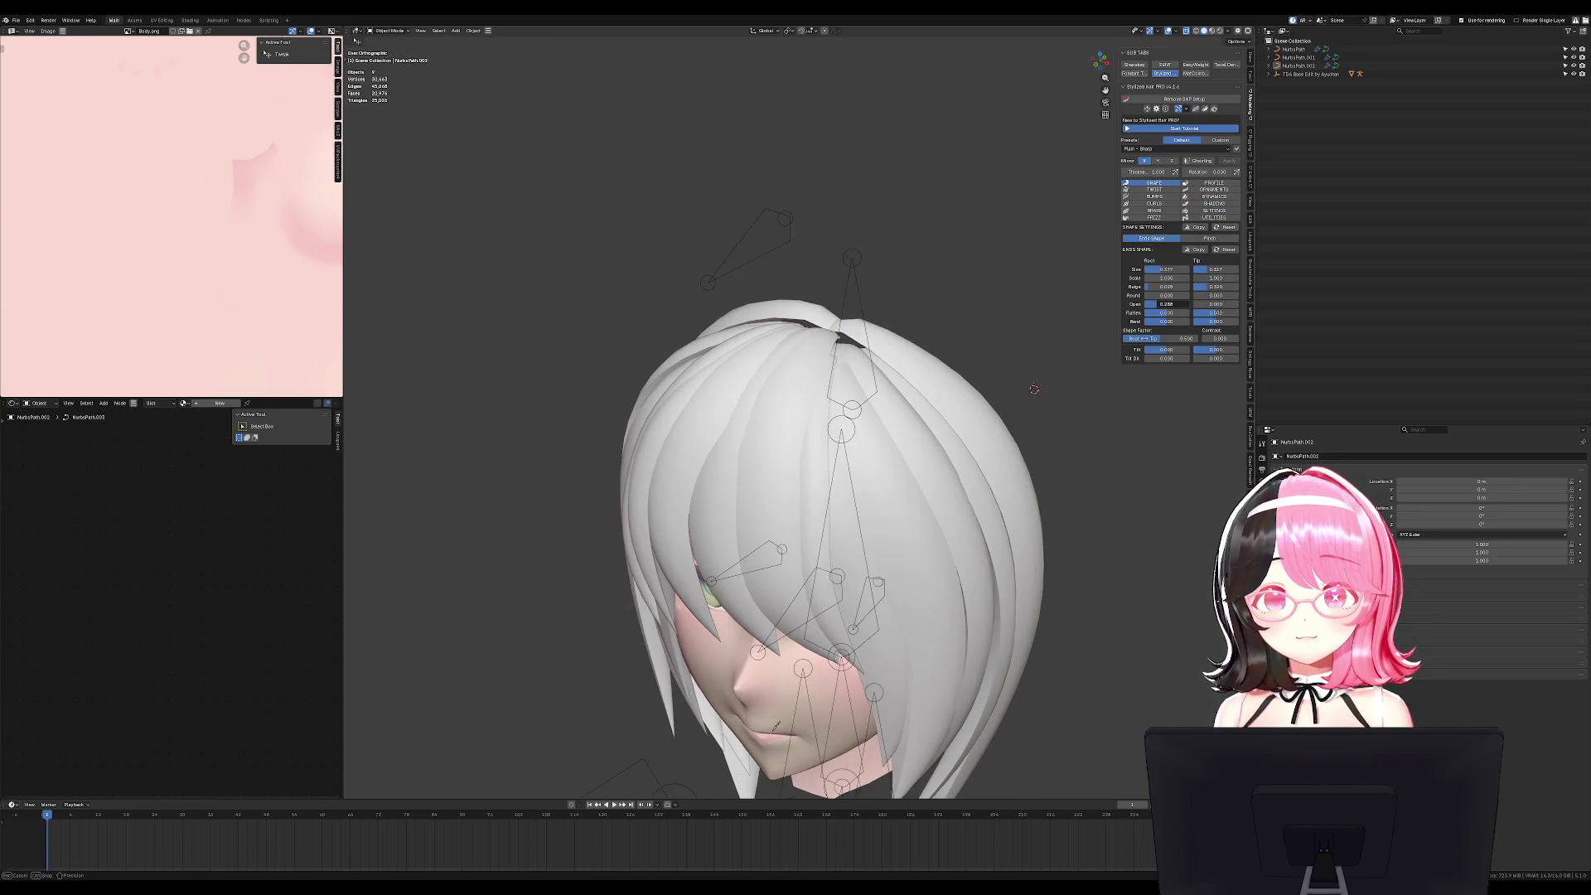
pyautogui.press('Tab')
pyautogui.moveTo(966, 340)
pyautogui.mouseDown(button='middle')
pyautogui.moveTo(833, 359)
pyautogui.moveTo(885, 387)
pyautogui.mouseUp(button='middle')
pyautogui.press('c')
pyautogui.press('g')
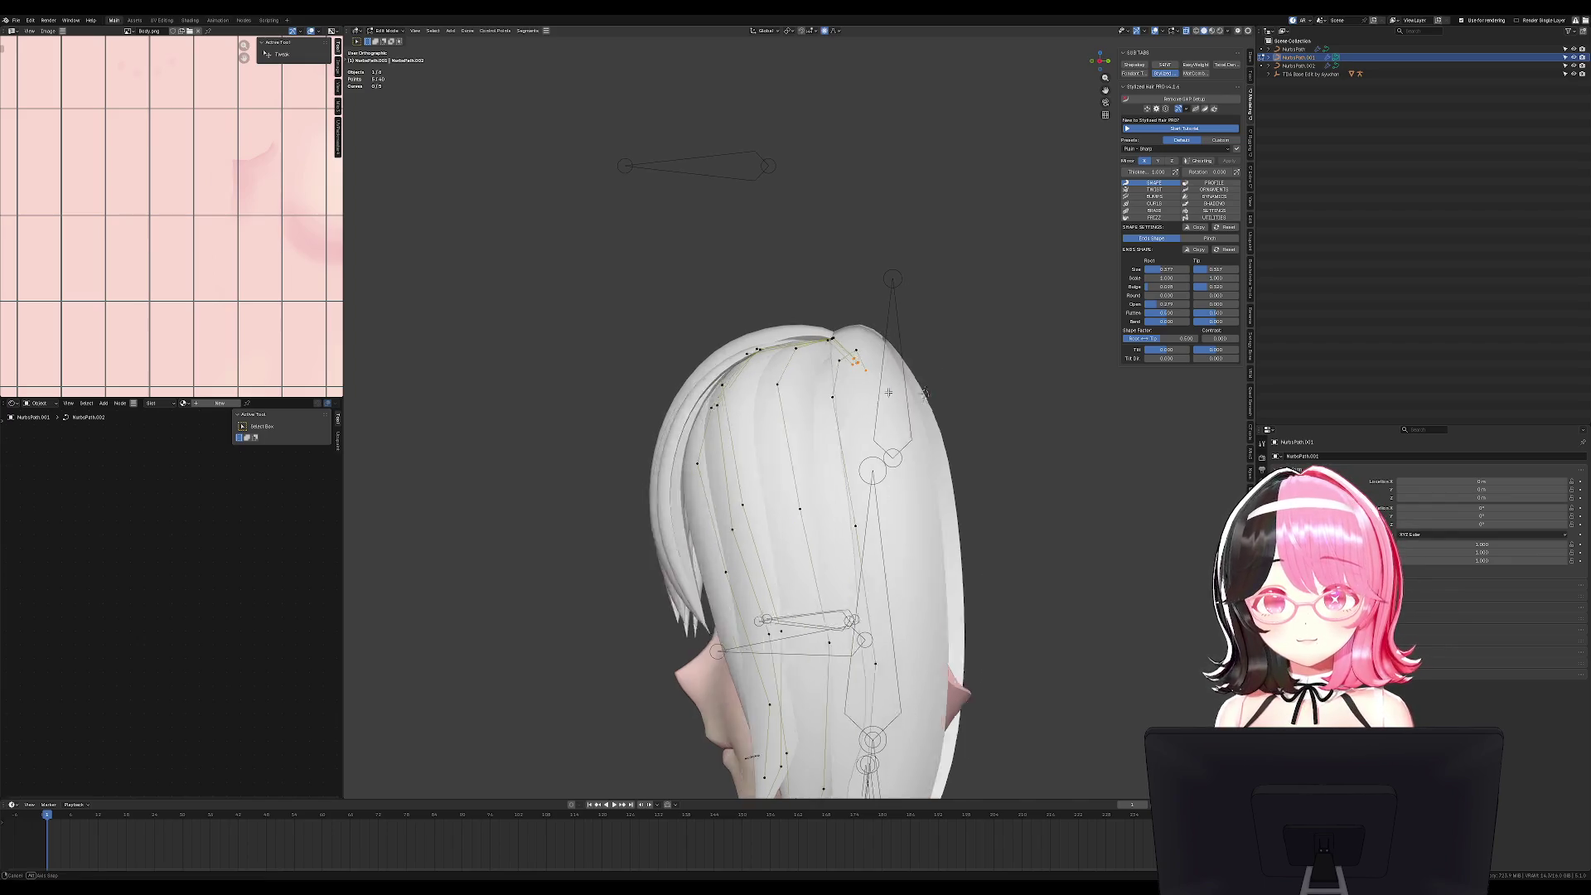
pyautogui.scroll(4, 887, 385)
pyautogui.click(899, 392)
pyautogui.press('Tab')
# Select the NurbsPath.002 strand and hide the armature.
pyautogui.moveTo(899, 392)
pyautogui.mouseDown(button='middle')
pyautogui.moveTo(1002, 473)
pyautogui.moveTo(1015, 433)
pyautogui.moveTo(977, 415)
pyautogui.mouseUp(button='middle')
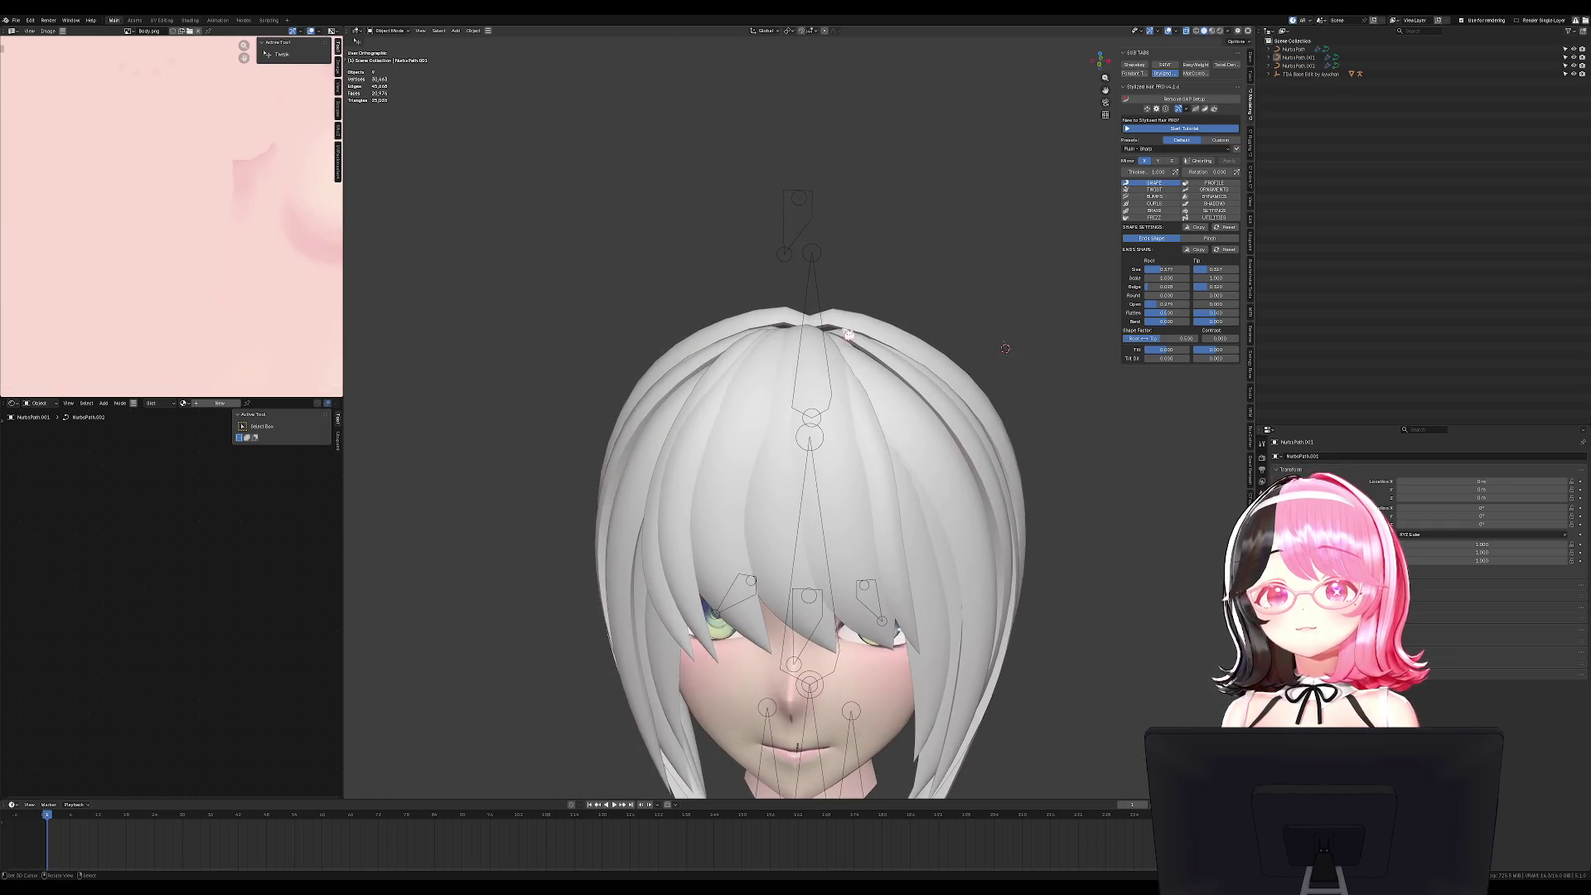
pyautogui.scroll(-6, 848, 334)
pyautogui.moveTo(881, 365)
pyautogui.mouseDown(button='middle')
pyautogui.moveTo(1004, 366)
pyautogui.moveTo(929, 406)
pyautogui.mouseUp(button='middle')
pyautogui.scroll(3, 928, 406)
pyautogui.click(938, 395)
pyautogui.moveTo(829, 424); pyautogui.dragTo(853, 427, button='middle')
pyautogui.press('h')
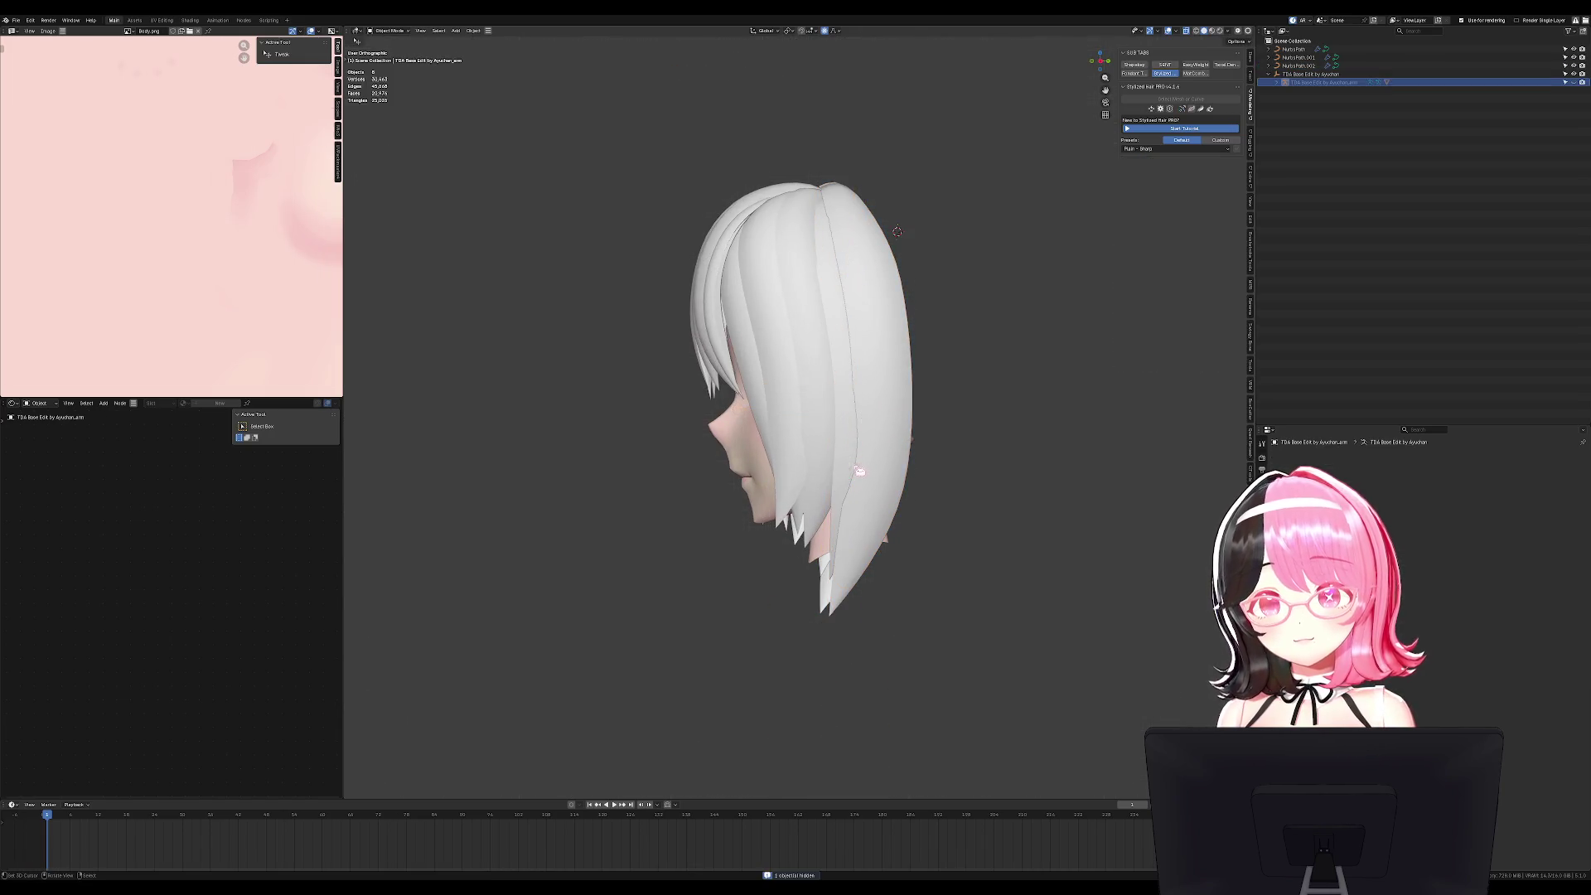
pyautogui.moveTo(982, 286); pyautogui.dragTo(1033, 248, button='middle')
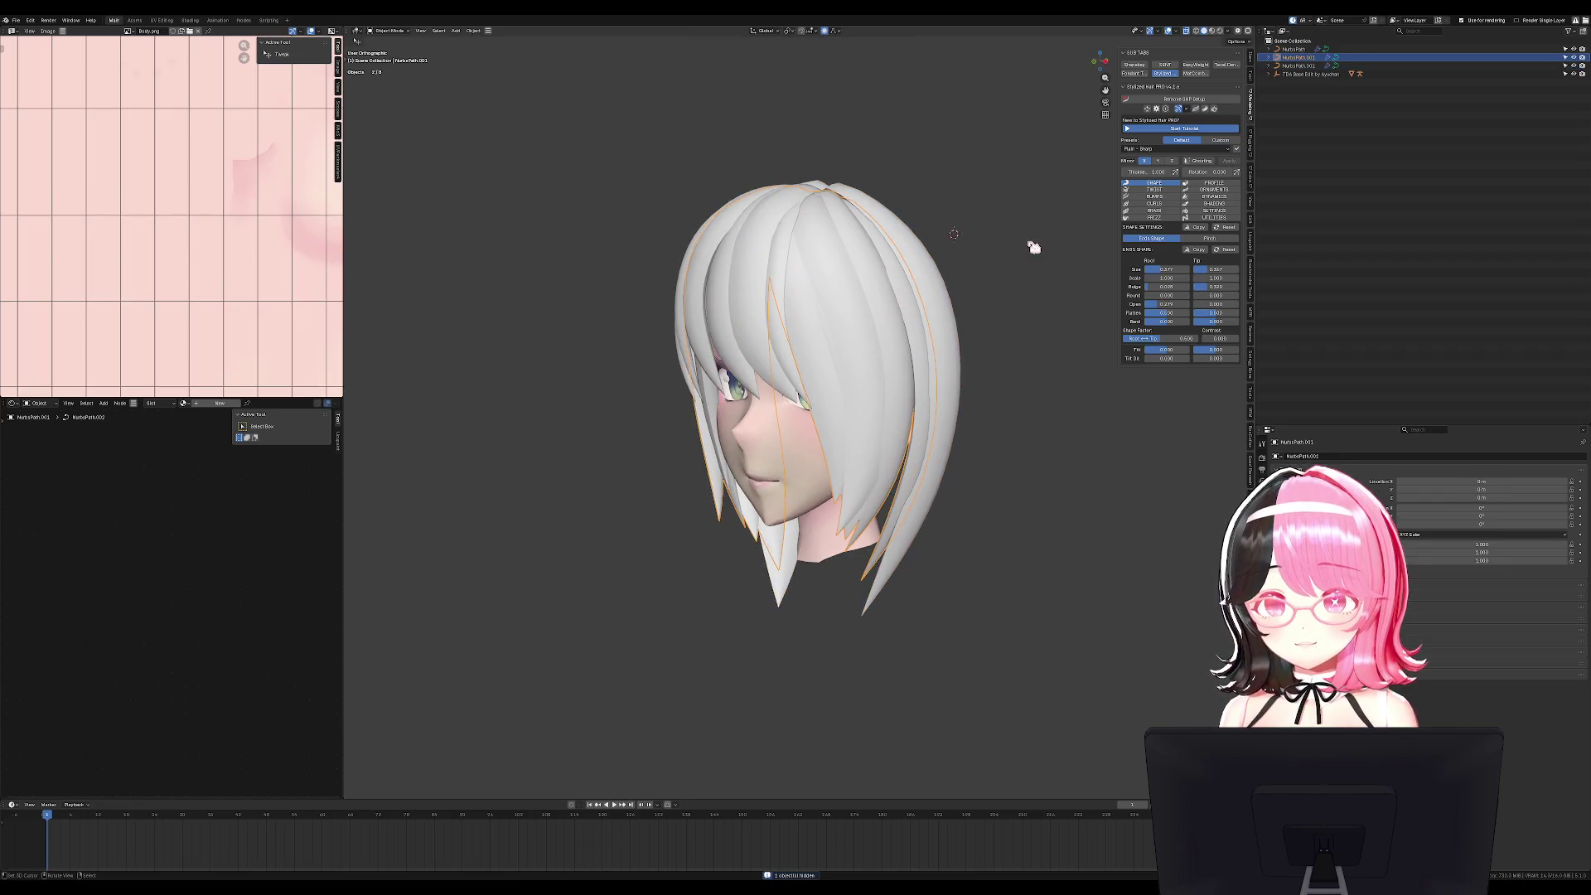
# In the Stylized Hair FRIZZ settings, set Split Tip to 0.844.
pyautogui.click(1213, 217)
pyautogui.click(1154, 213)
pyautogui.click(1154, 183)
pyautogui.click(1218, 183)
pyautogui.click(1214, 190)
pyautogui.click(1154, 217)
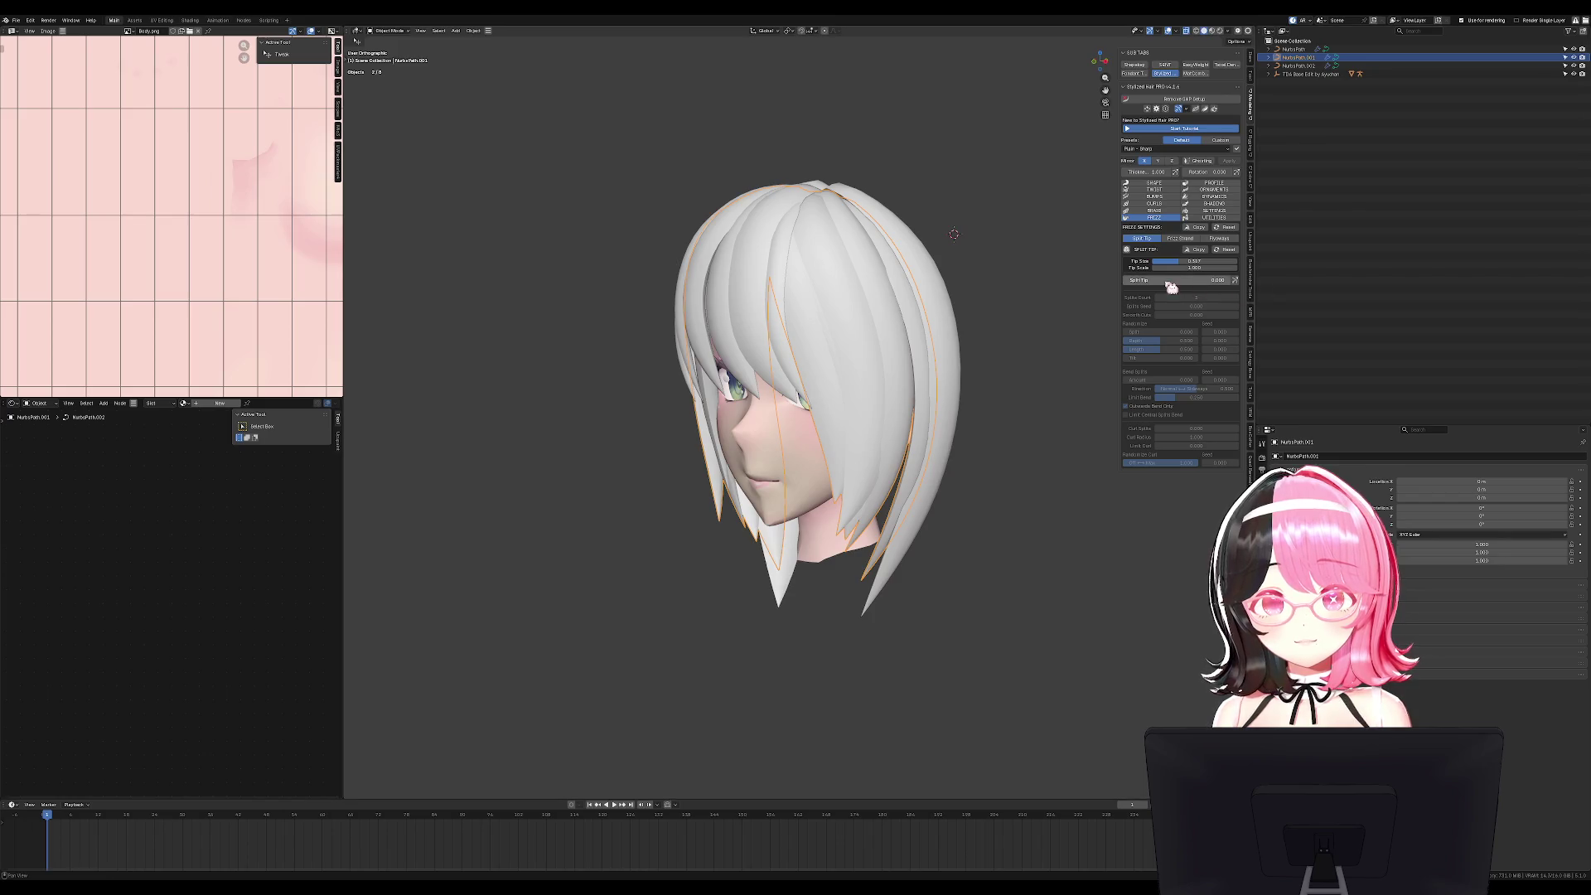
pyautogui.moveTo(1177, 280); pyautogui.dragTo(1222, 280)
# Select the main front hair and increase its Split Tip and Splits Count.
pyautogui.moveTo(953, 373)
pyautogui.mouseDown(button='middle')
pyautogui.moveTo(1040, 383)
pyautogui.moveTo(1011, 383)
pyautogui.moveTo(903, 290)
pyautogui.mouseUp(button='middle')
pyautogui.hotkey('ctrl', 'z')
pyautogui.press('g')
pyautogui.rightClick(891, 281)
pyautogui.moveTo(1176, 280); pyautogui.dragTo(1218, 280)
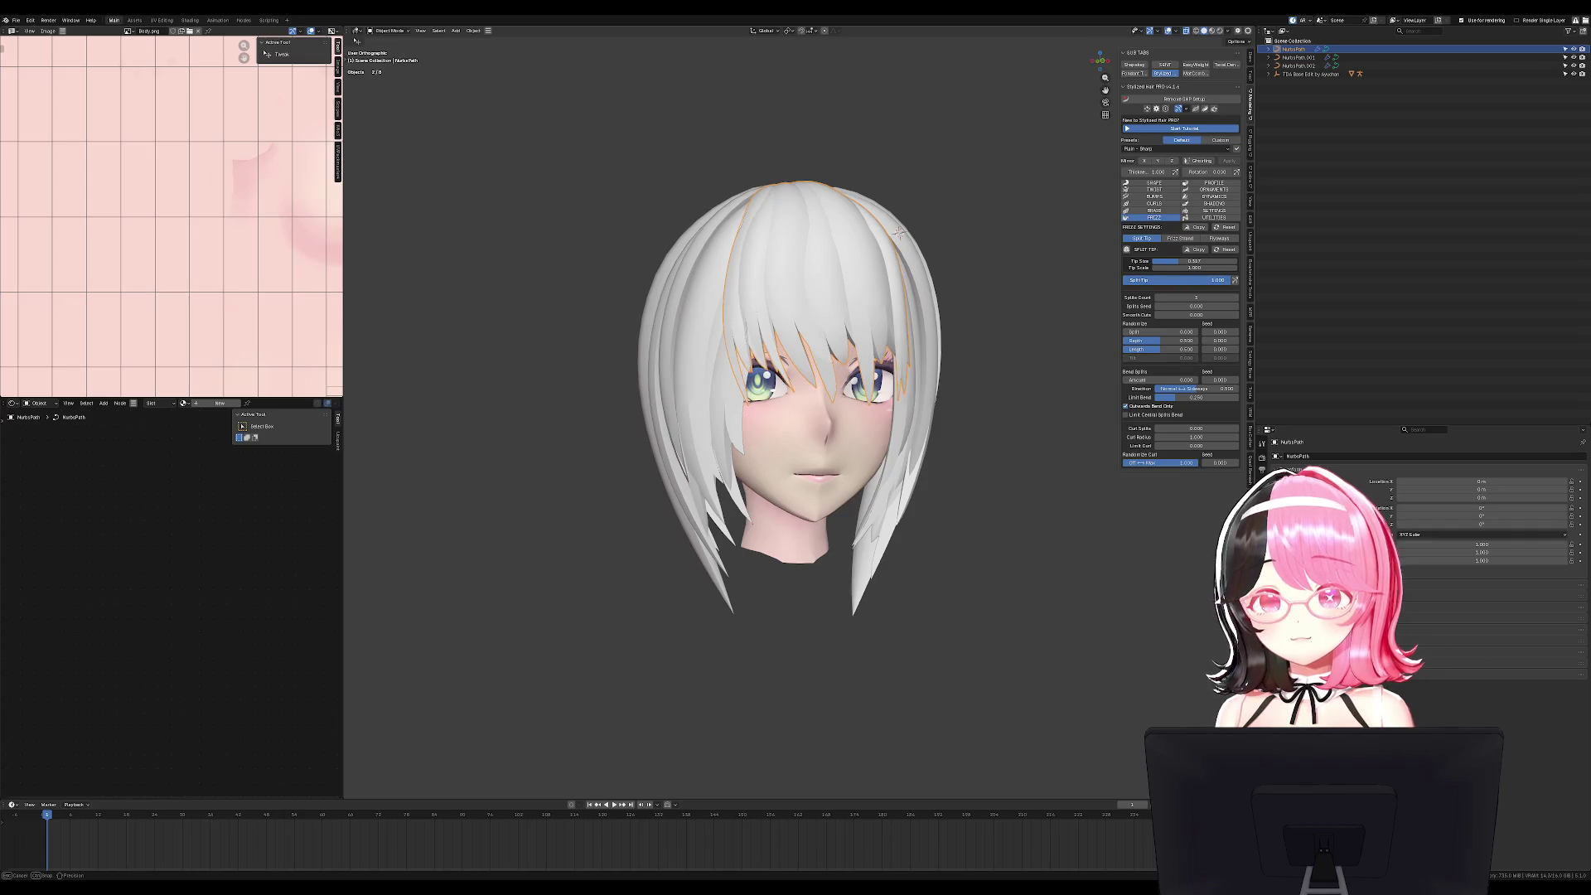
pyautogui.moveTo(899, 232); pyautogui.dragTo(924, 232, button='middle')
pyautogui.moveTo(1189, 298)
pyautogui.mouseDown()
pyautogui.moveTo(1174, 302)
pyautogui.moveTo(1245, 305)
pyautogui.moveTo(1108, 357)
pyautogui.mouseUp()
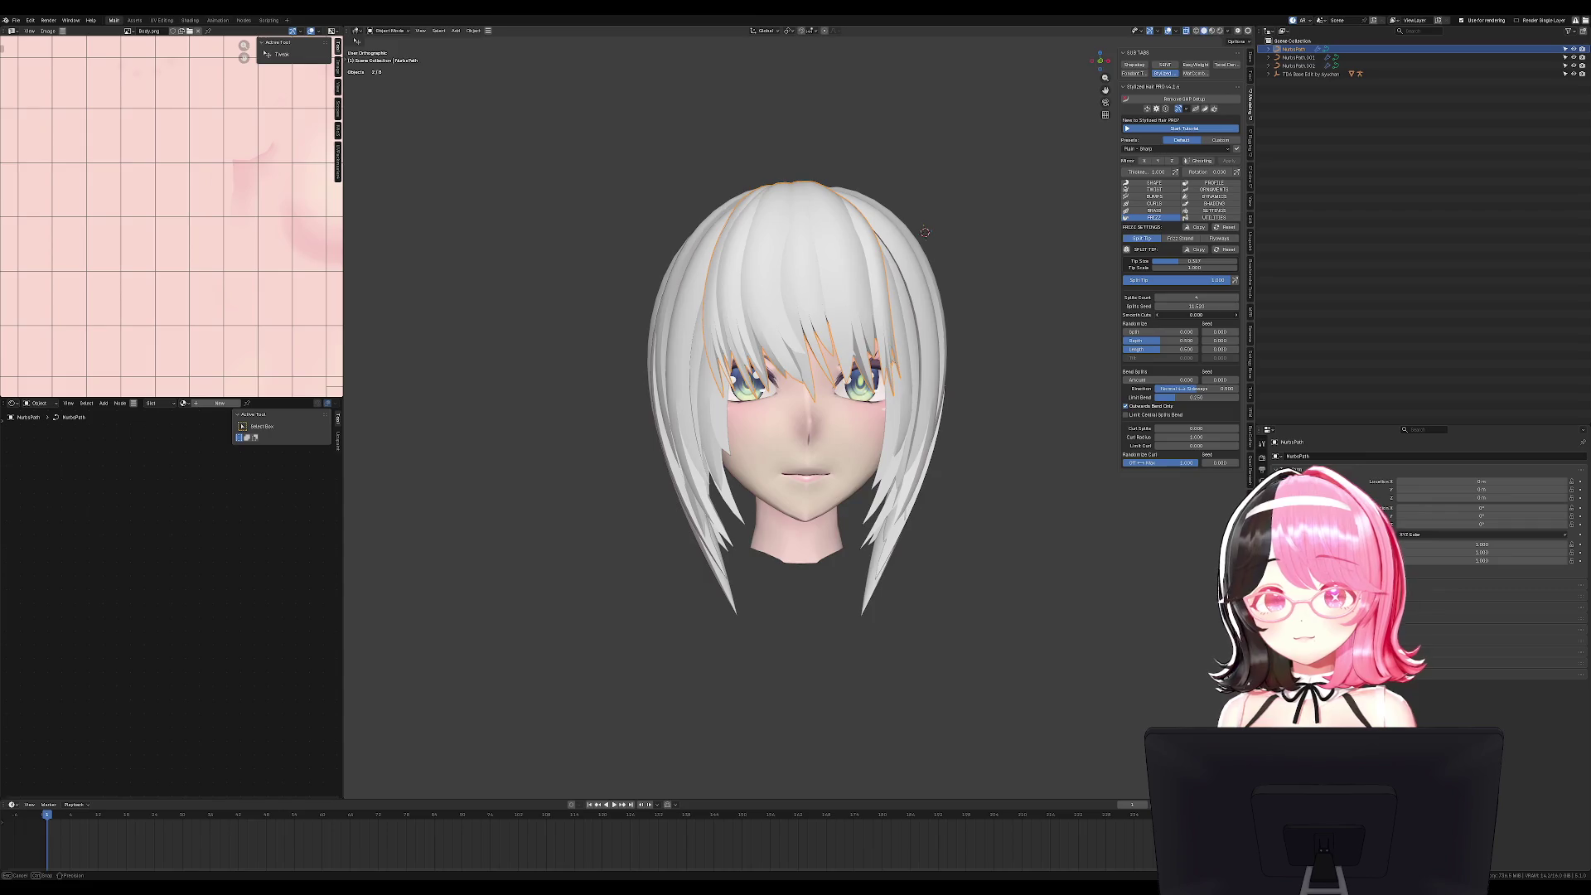
# Deselect the hair and inspect the split tips from a three-quarter left view.
pyautogui.click(1015, 433)
pyautogui.moveTo(1016, 433)
pyautogui.mouseDown(button='middle')
pyautogui.moveTo(966, 451)
pyautogui.moveTo(930, 380)
pyautogui.mouseUp(button='middle')
pyautogui.click(843, 328)
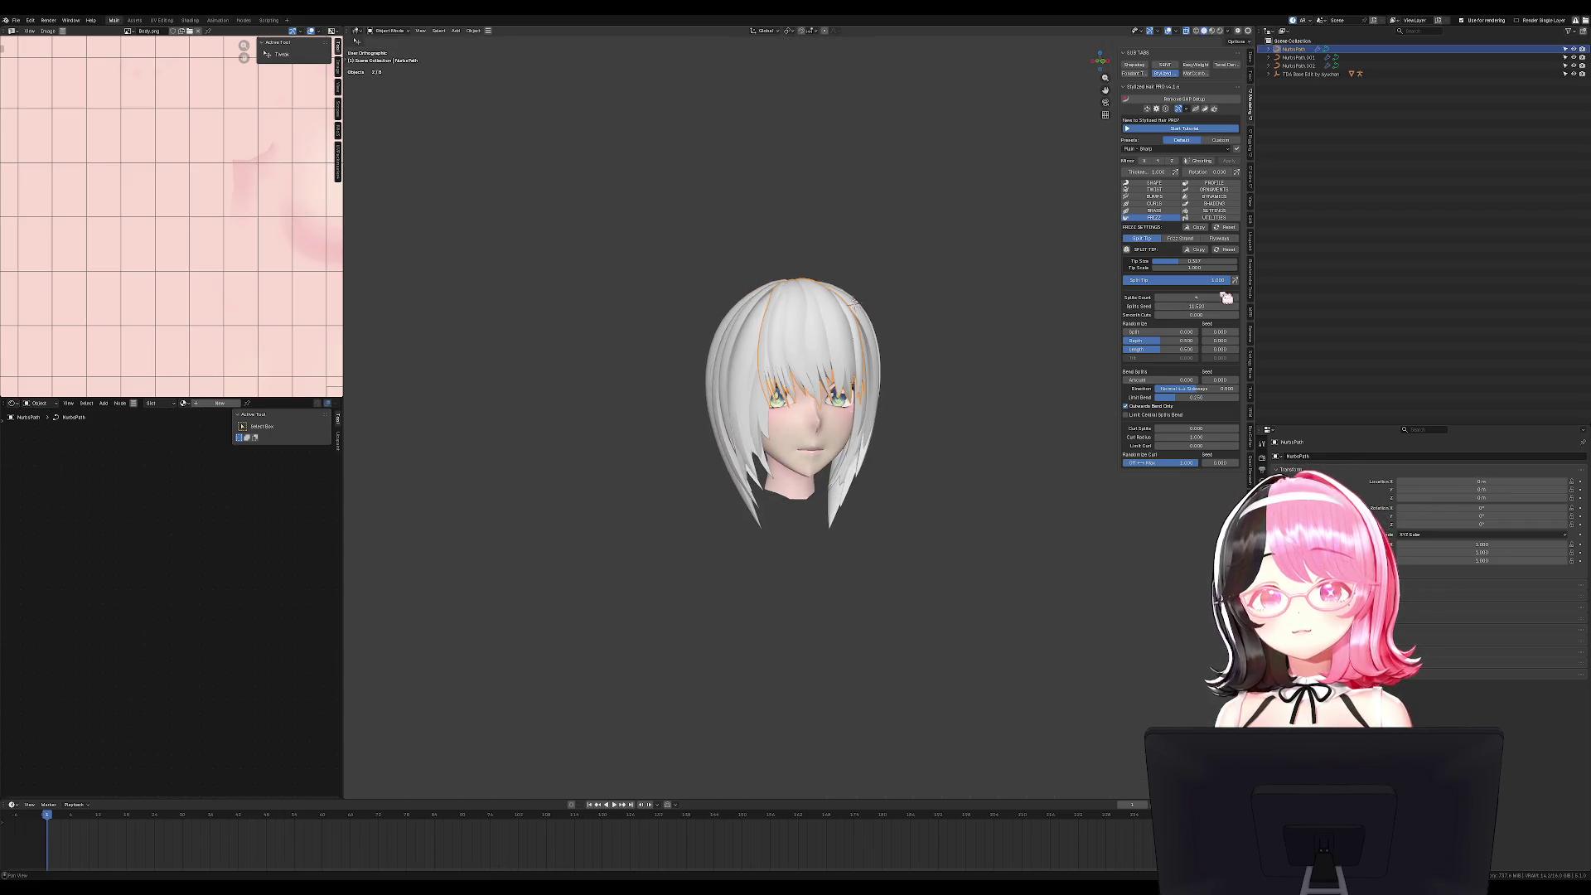
pyautogui.hotkey('alt', 'a')
pyautogui.scroll(2, 735, 423)
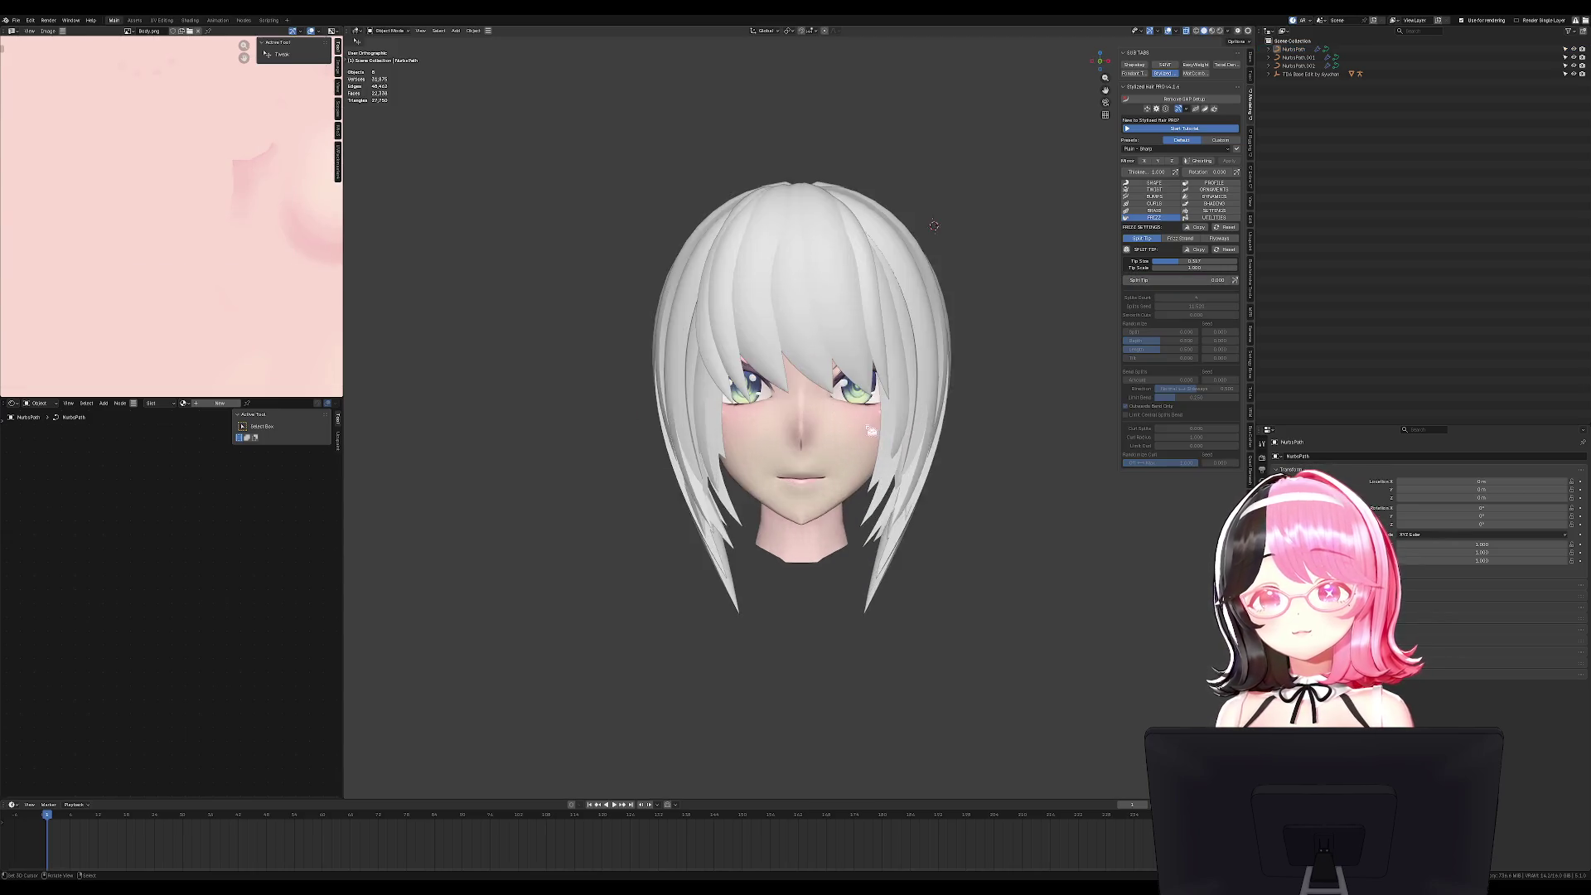
# Set NurbsPath.002's Split Tip to 1.000 and its split depth to about 0.788.
pyautogui.moveTo(836, 418); pyautogui.dragTo(734, 424, button='middle')
pyautogui.click(880, 465)
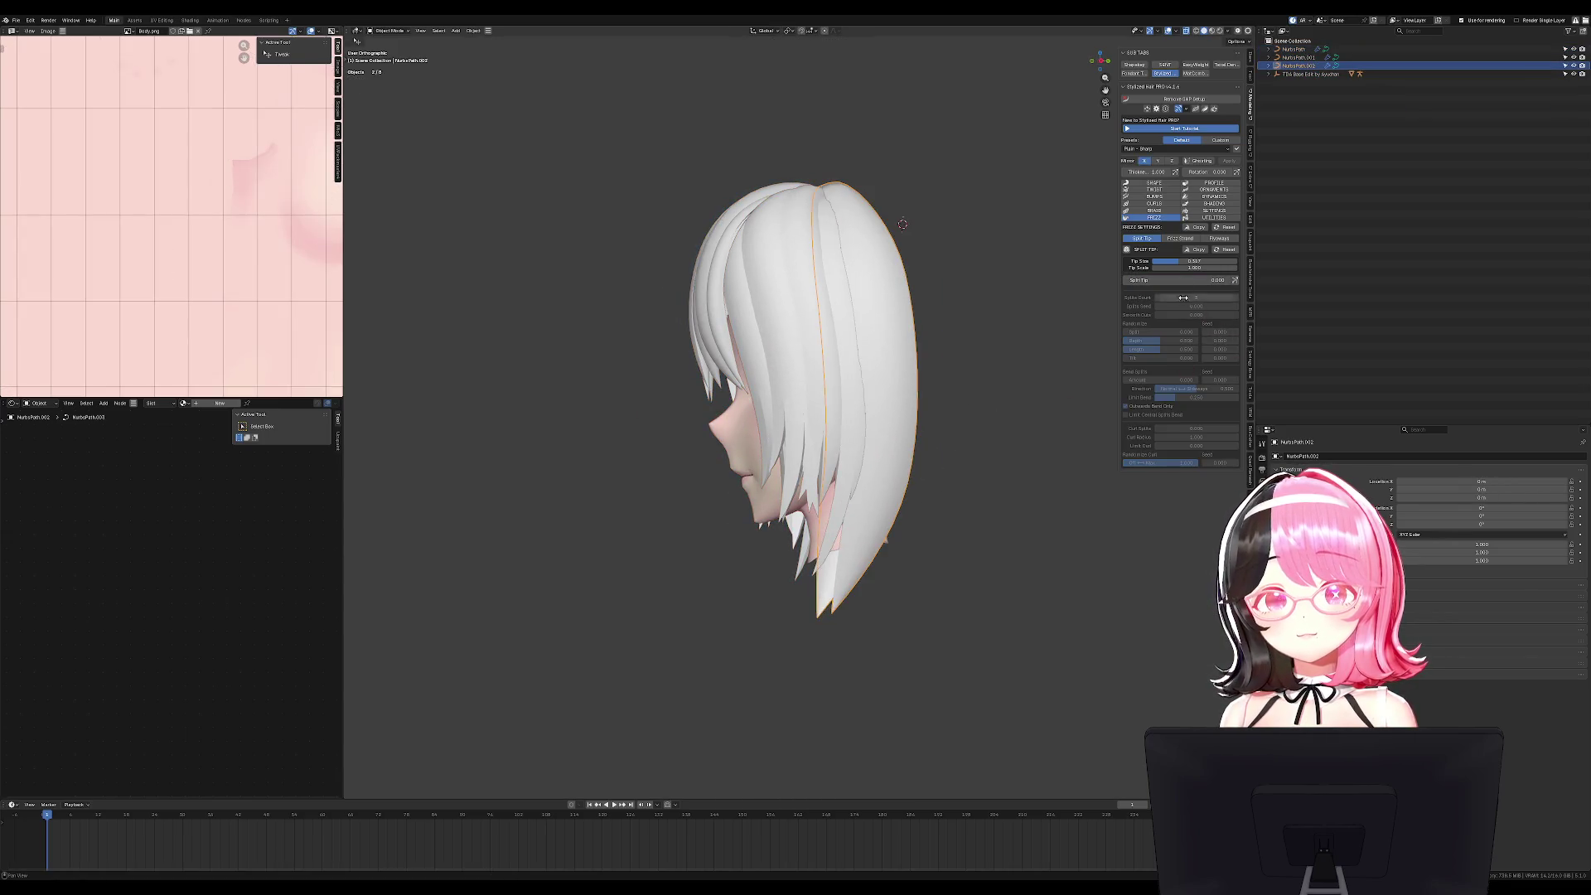
pyautogui.moveTo(1164, 280); pyautogui.dragTo(1232, 284)
pyautogui.moveTo(1233, 284)
pyautogui.mouseDown(button='middle')
pyautogui.moveTo(1038, 394)
pyautogui.moveTo(1164, 383)
pyautogui.mouseUp(button='middle')
pyautogui.click(1024, 402)
pyautogui.moveTo(1168, 341)
pyautogui.mouseDown()
pyautogui.moveTo(1189, 341)
pyautogui.moveTo(1126, 340)
pyautogui.moveTo(1155, 354)
pyautogui.moveTo(1127, 340)
pyautogui.mouseUp()
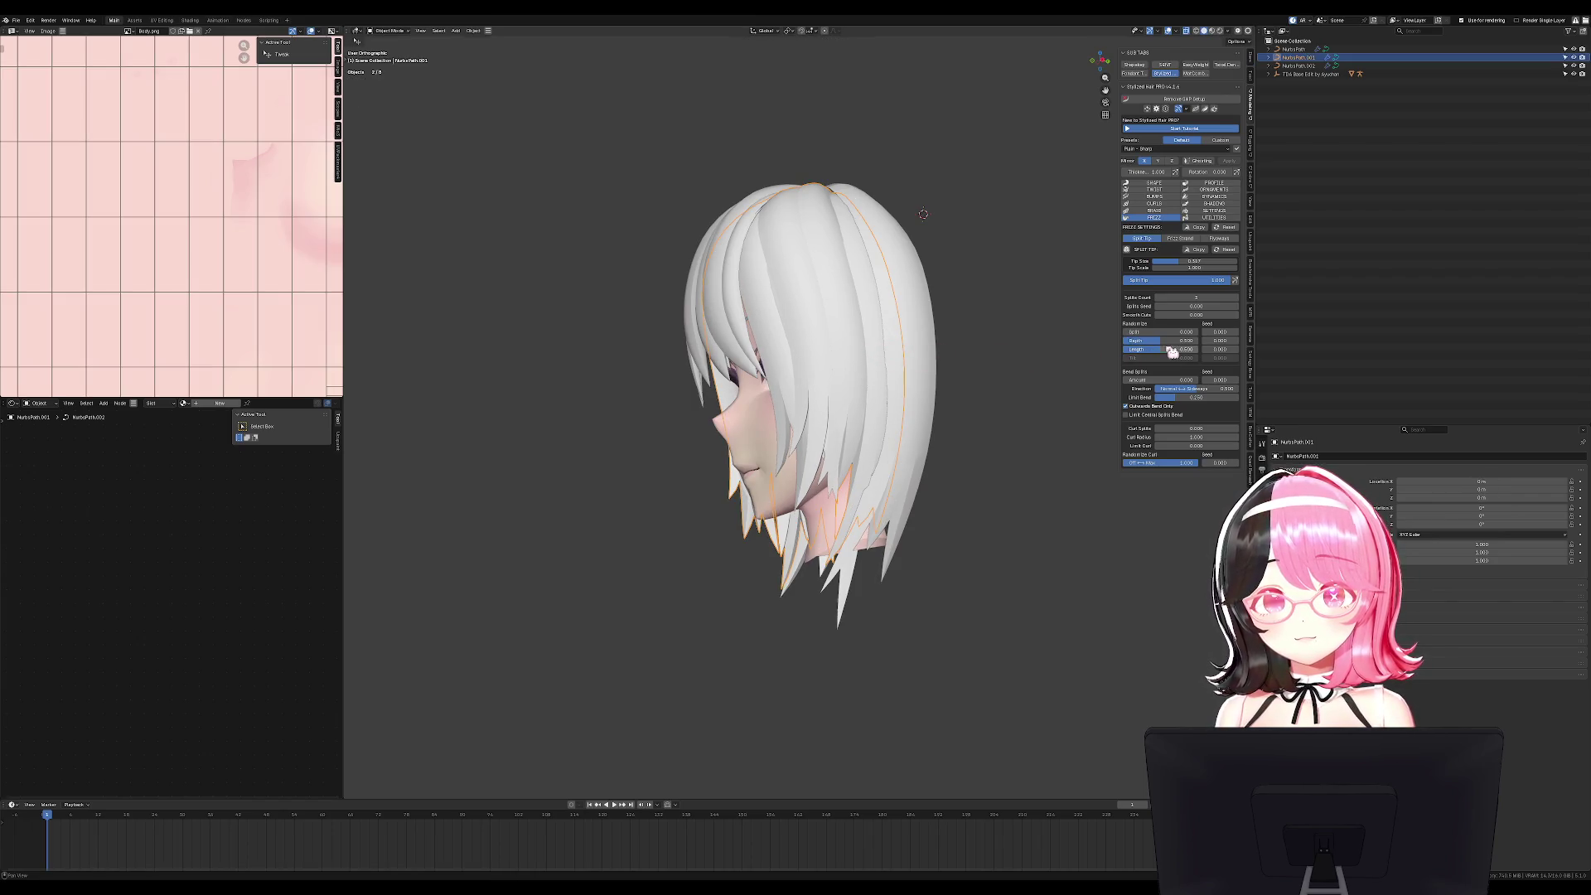
pyautogui.moveTo(994, 380)
pyautogui.mouseDown(button='middle')
pyautogui.moveTo(927, 401)
pyautogui.moveTo(991, 415)
pyautogui.moveTo(933, 415)
pyautogui.moveTo(903, 439)
pyautogui.moveTo(1058, 451)
pyautogui.moveTo(851, 431)
pyautogui.mouseUp(button='middle')
# Set NurbsPath.001's Split Tip to 1.000 and orbit to inspect the hair.
pyautogui.click(991, 415)
pyautogui.scroll(-3, 903, 439)
pyautogui.scroll(3, 1002, 444)
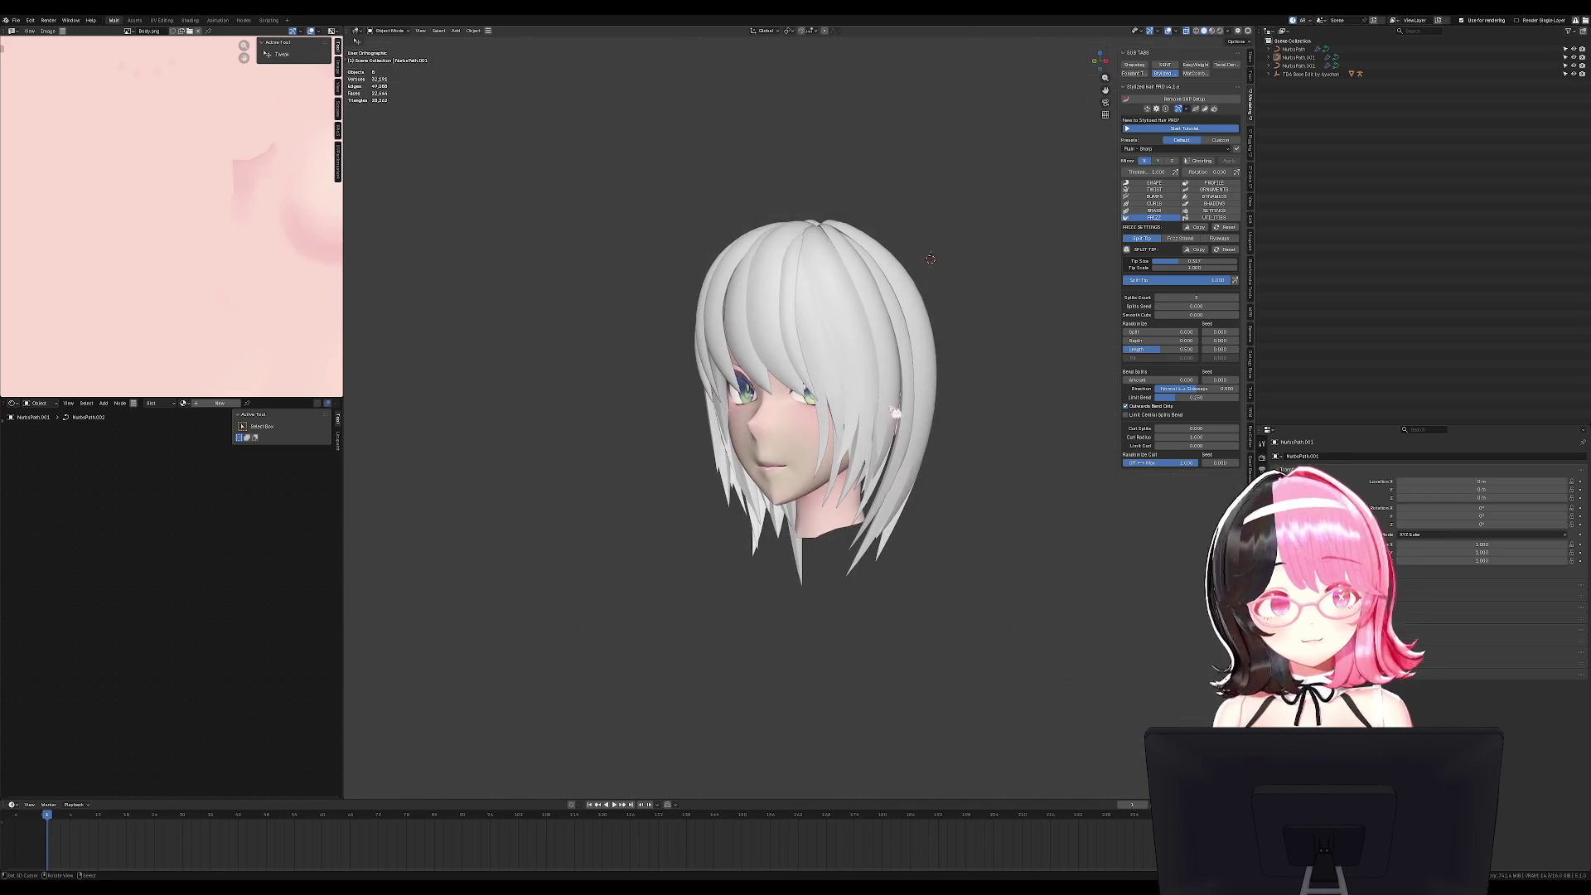
pyautogui.click(867, 391)
pyautogui.moveTo(1193, 333)
pyautogui.mouseDown()
pyautogui.moveTo(1226, 332)
pyautogui.moveTo(1127, 349)
pyautogui.moveTo(1199, 389)
pyautogui.mouseUp()
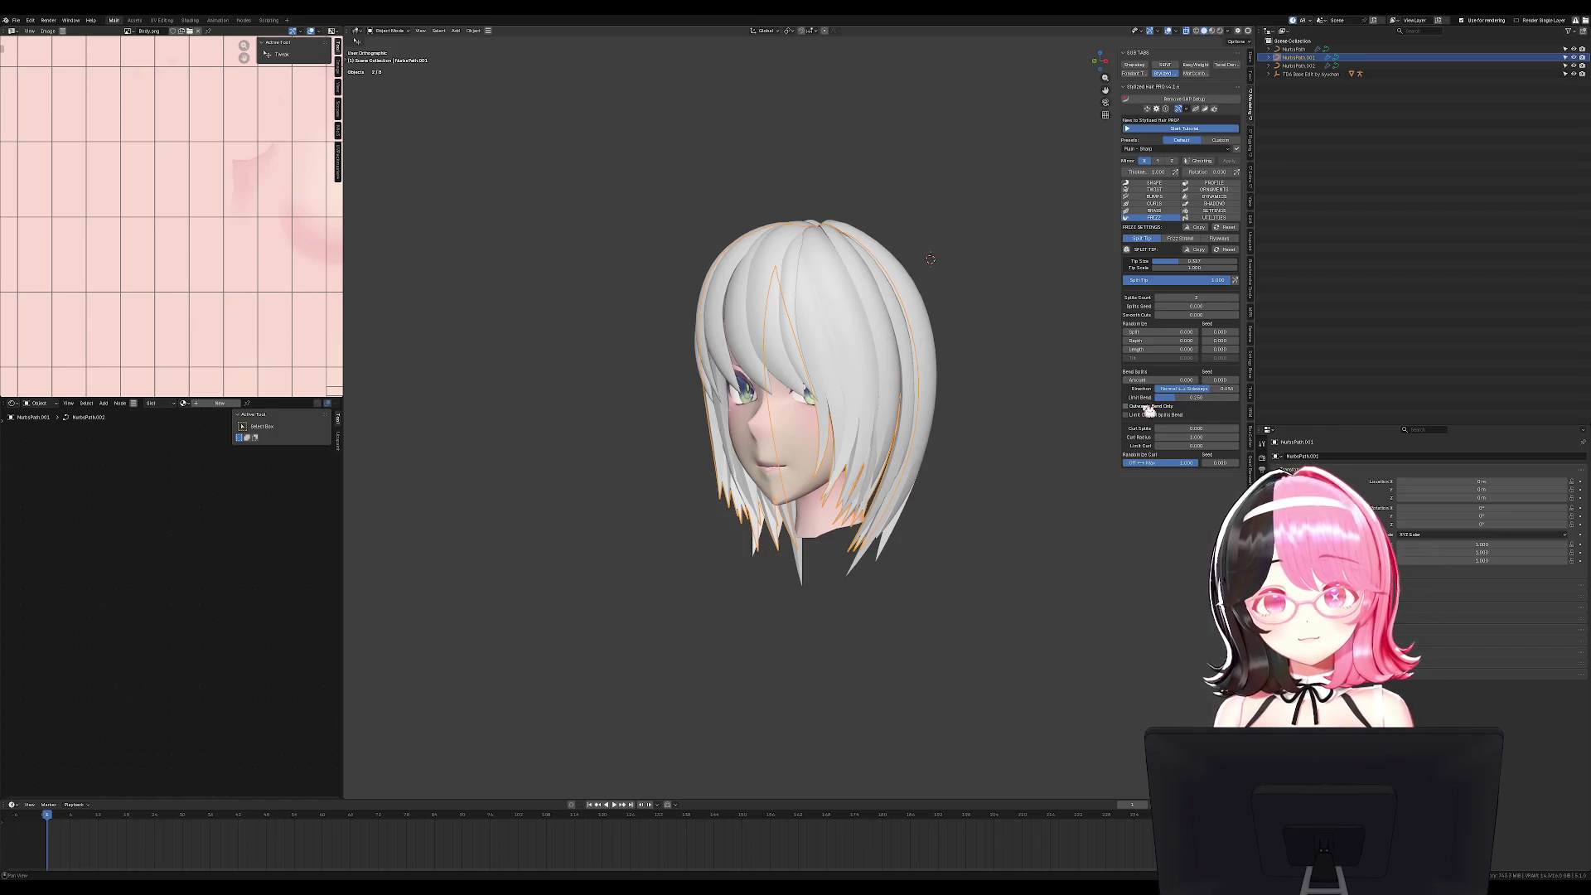
pyautogui.moveTo(1077, 419); pyautogui.dragTo(901, 411, button='middle')
pyautogui.click(901, 412)
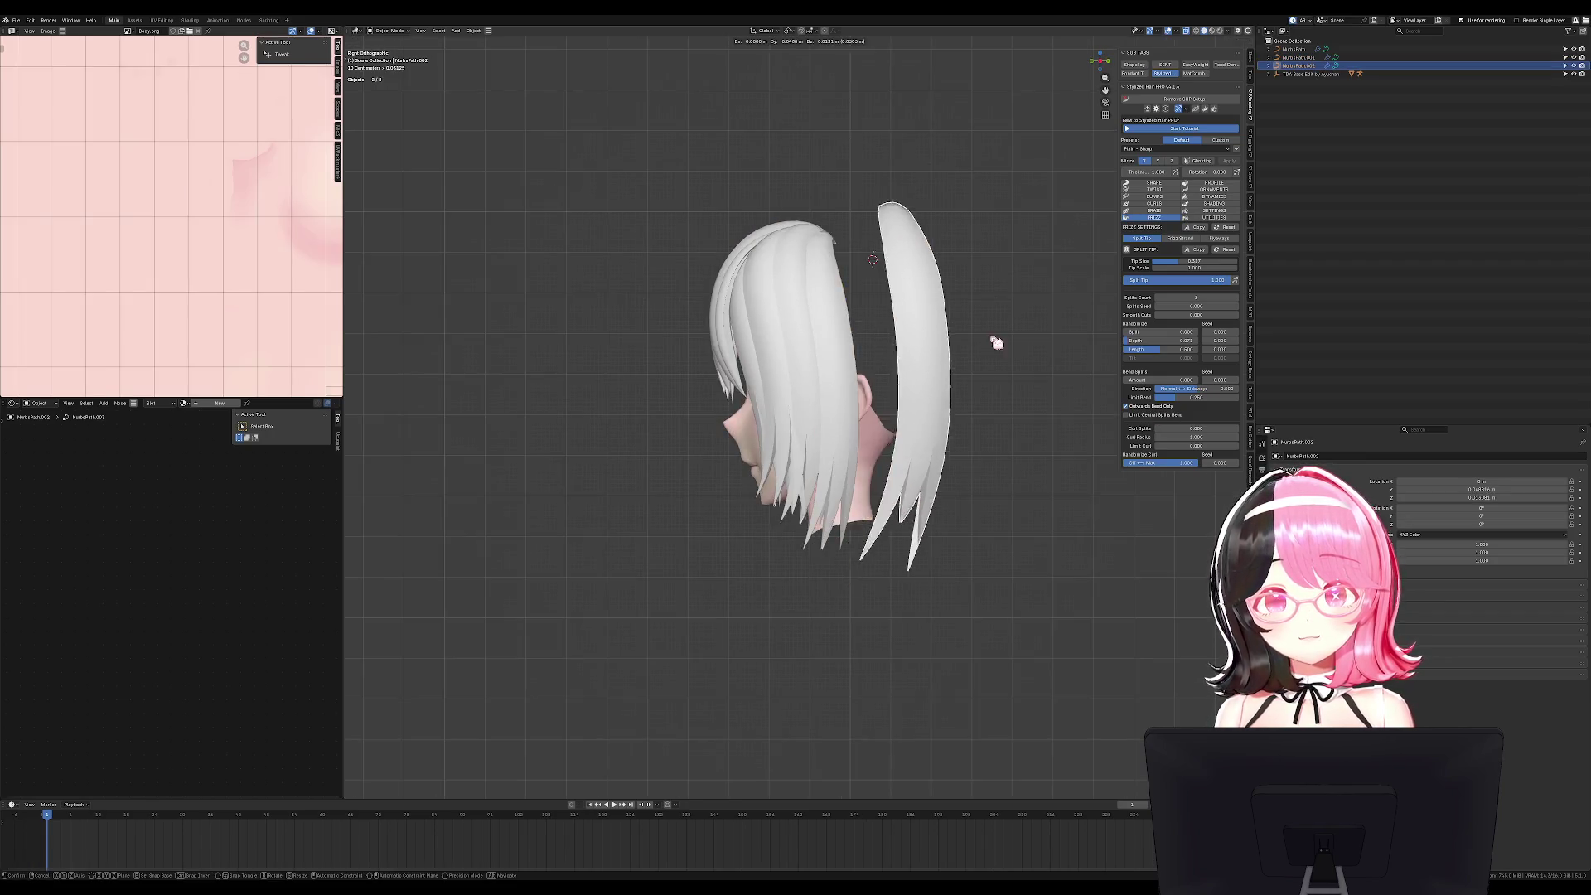
# Reshuffle NurbsPath.002's split seed, duplicate the strand, and bend the copy's lower points down and back.
pyautogui.press('Tab')
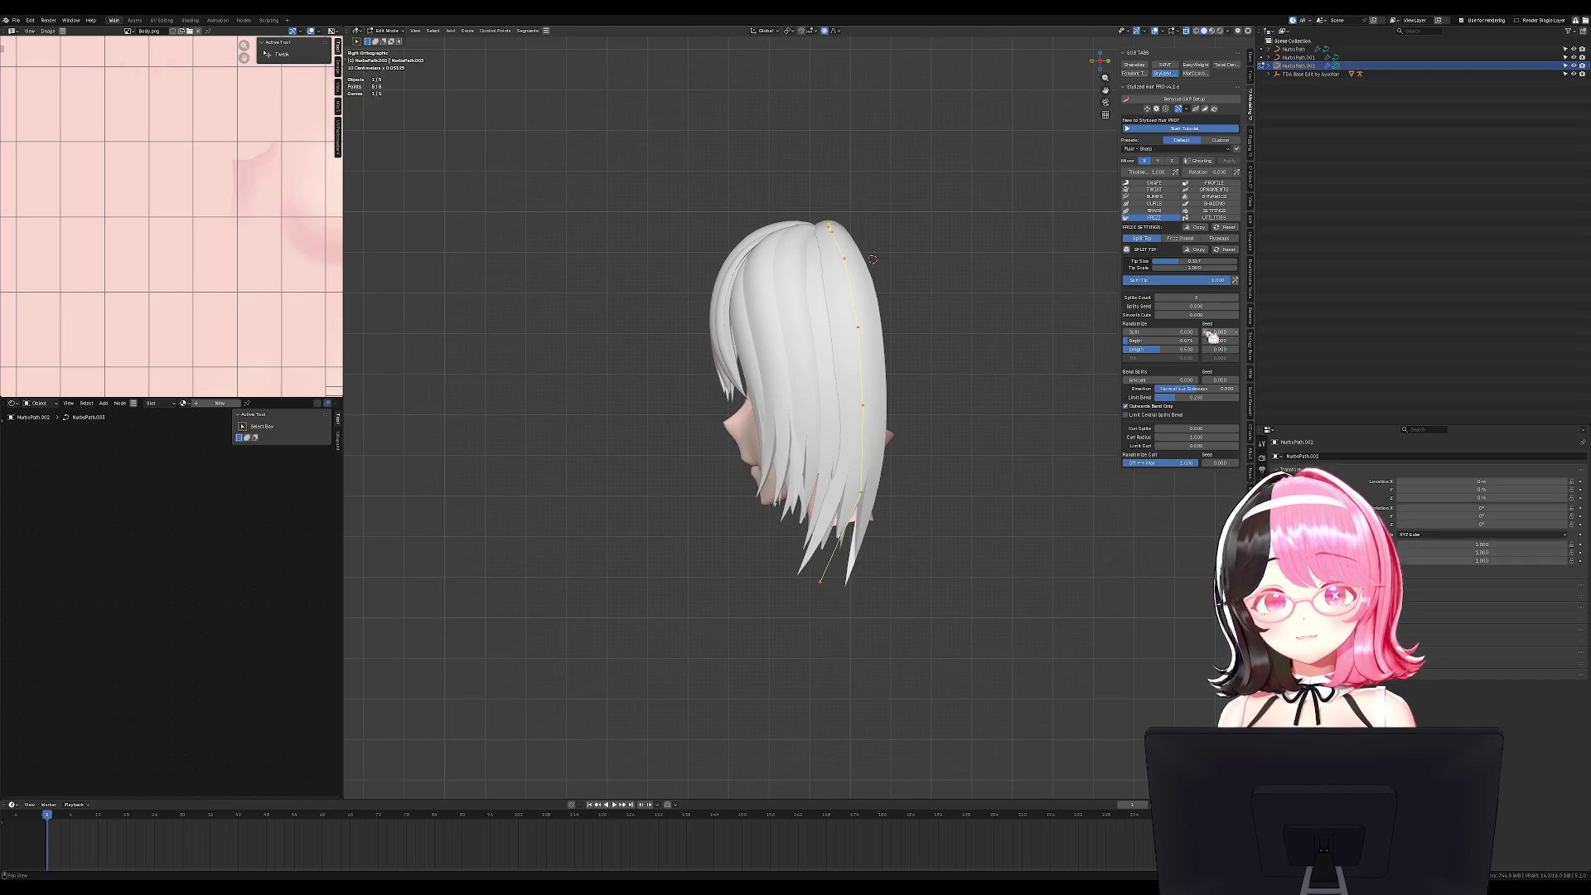
pyautogui.moveTo(1197, 306)
pyautogui.mouseDown()
pyautogui.moveTo(1222, 306)
pyautogui.moveTo(1197, 306)
pyautogui.mouseUp()
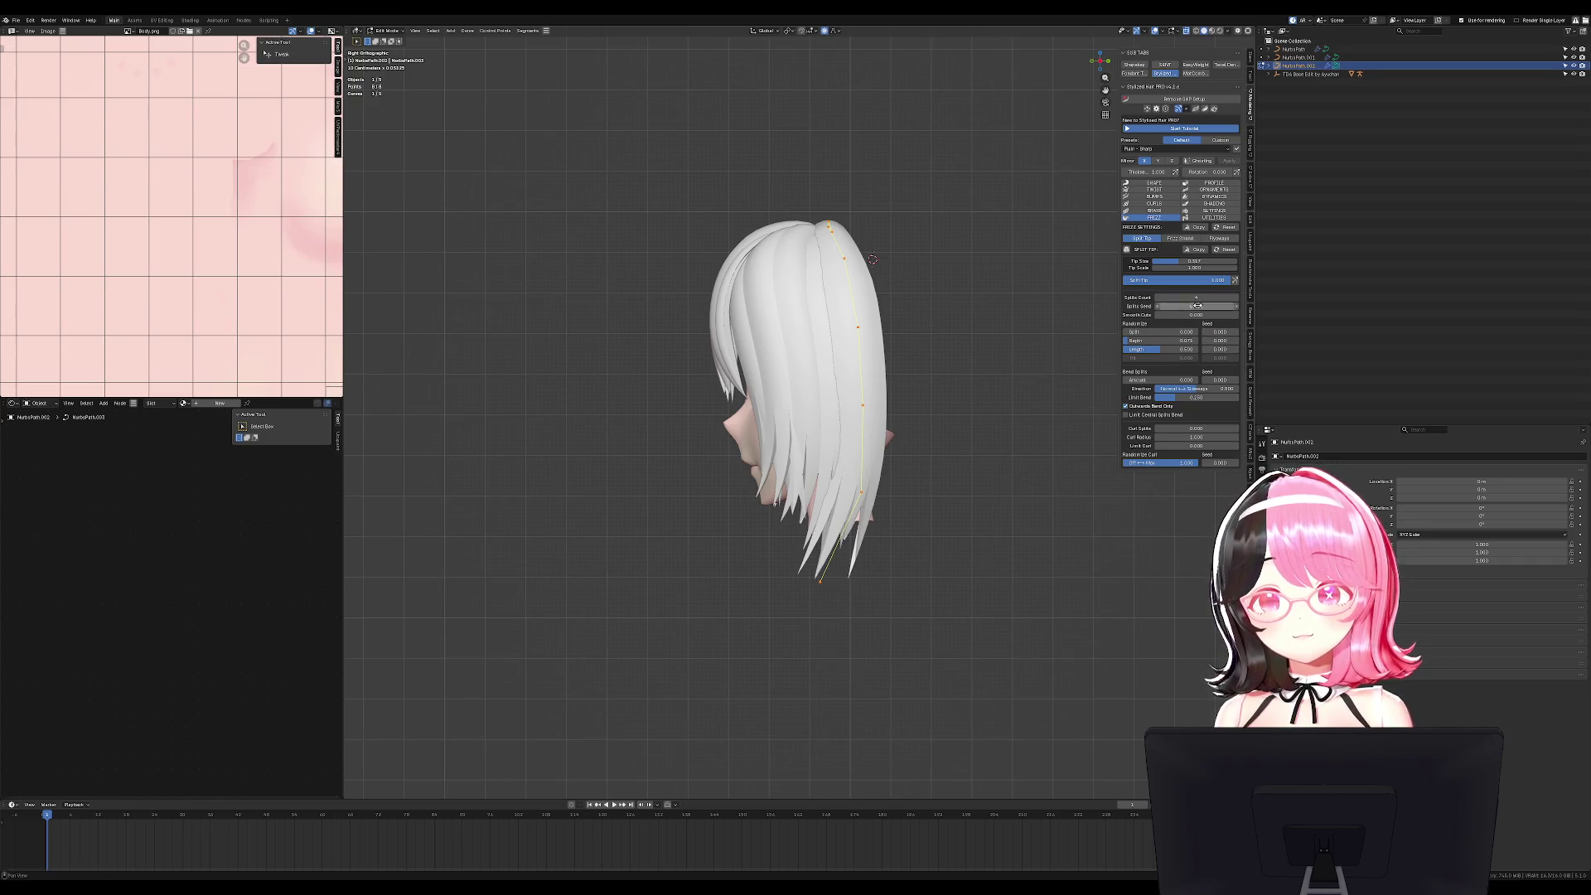
pyautogui.hotkey('shift', 'd')
pyautogui.click(994, 373)
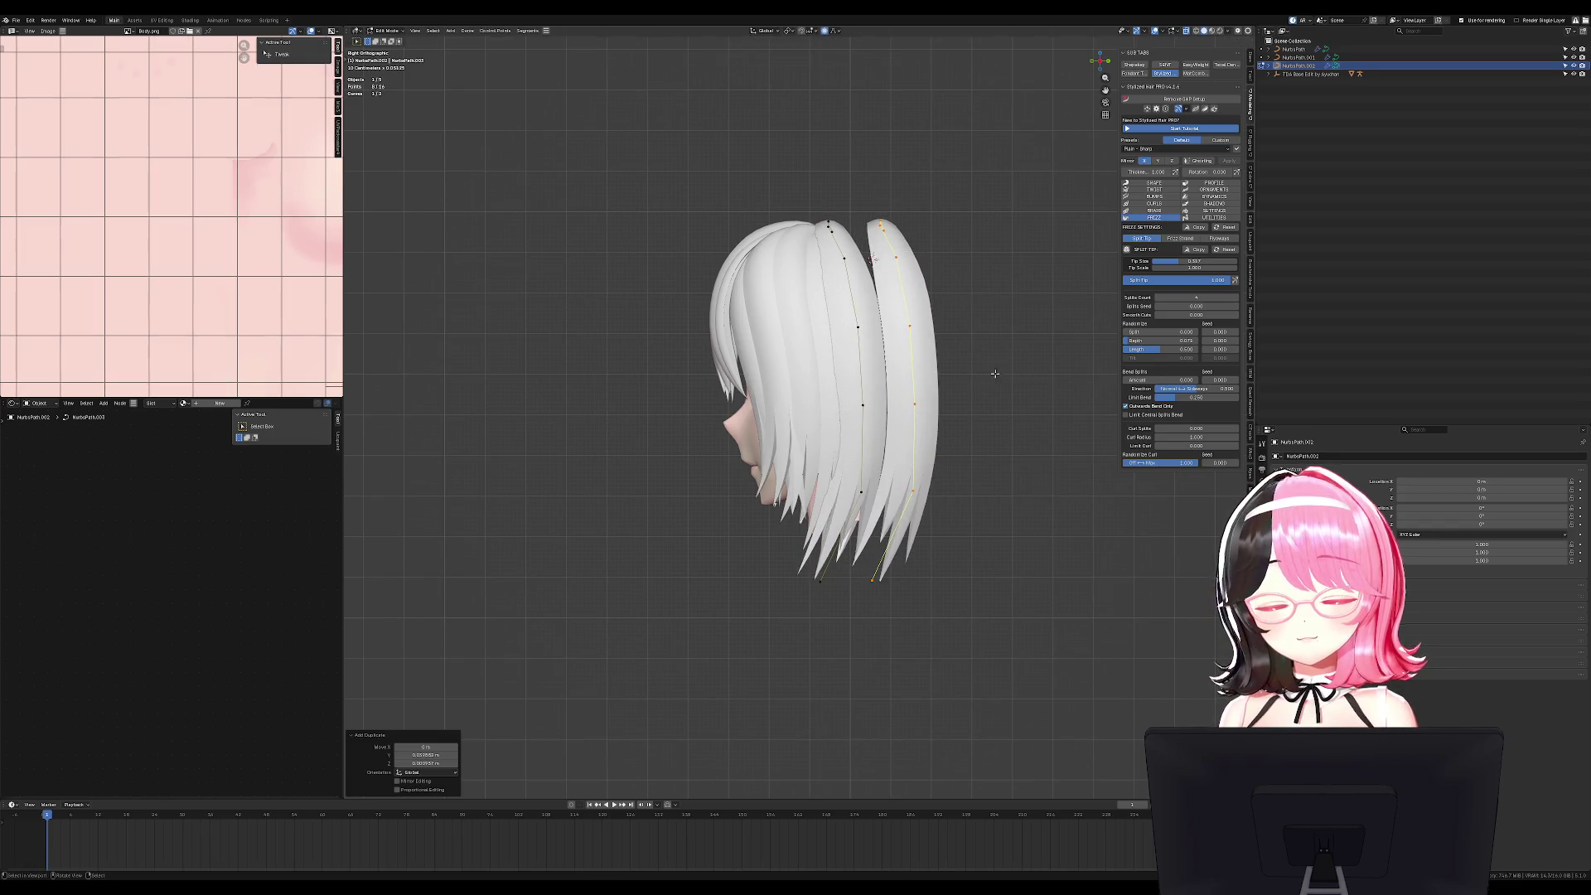
pyautogui.click(1036, 314)
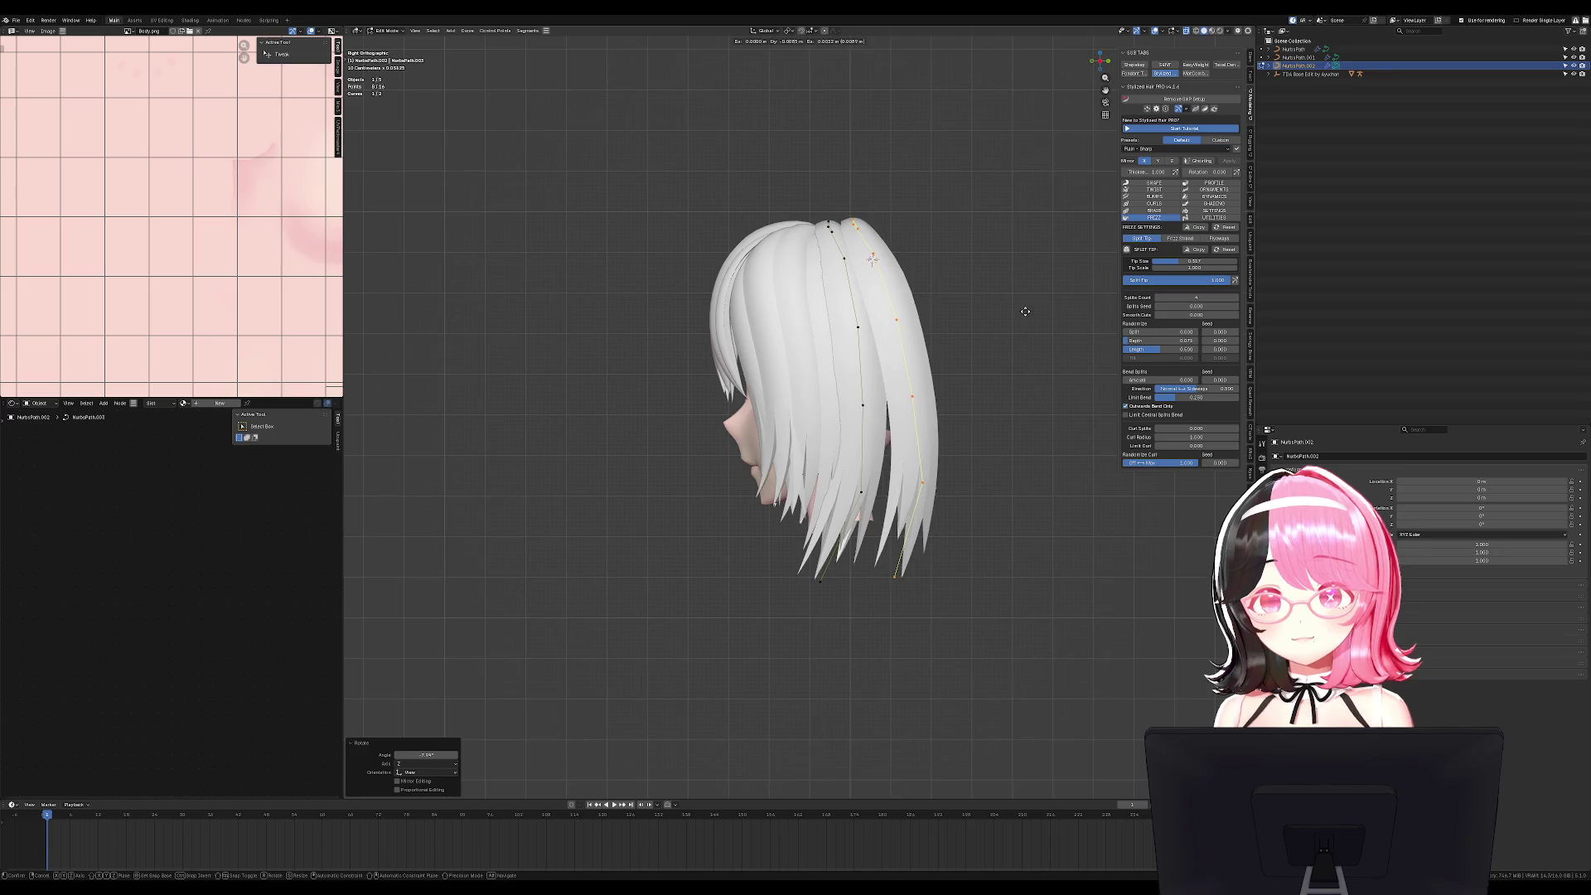
pyautogui.moveTo(891, 577); pyautogui.dragTo(876, 598)
pyautogui.click(929, 587)
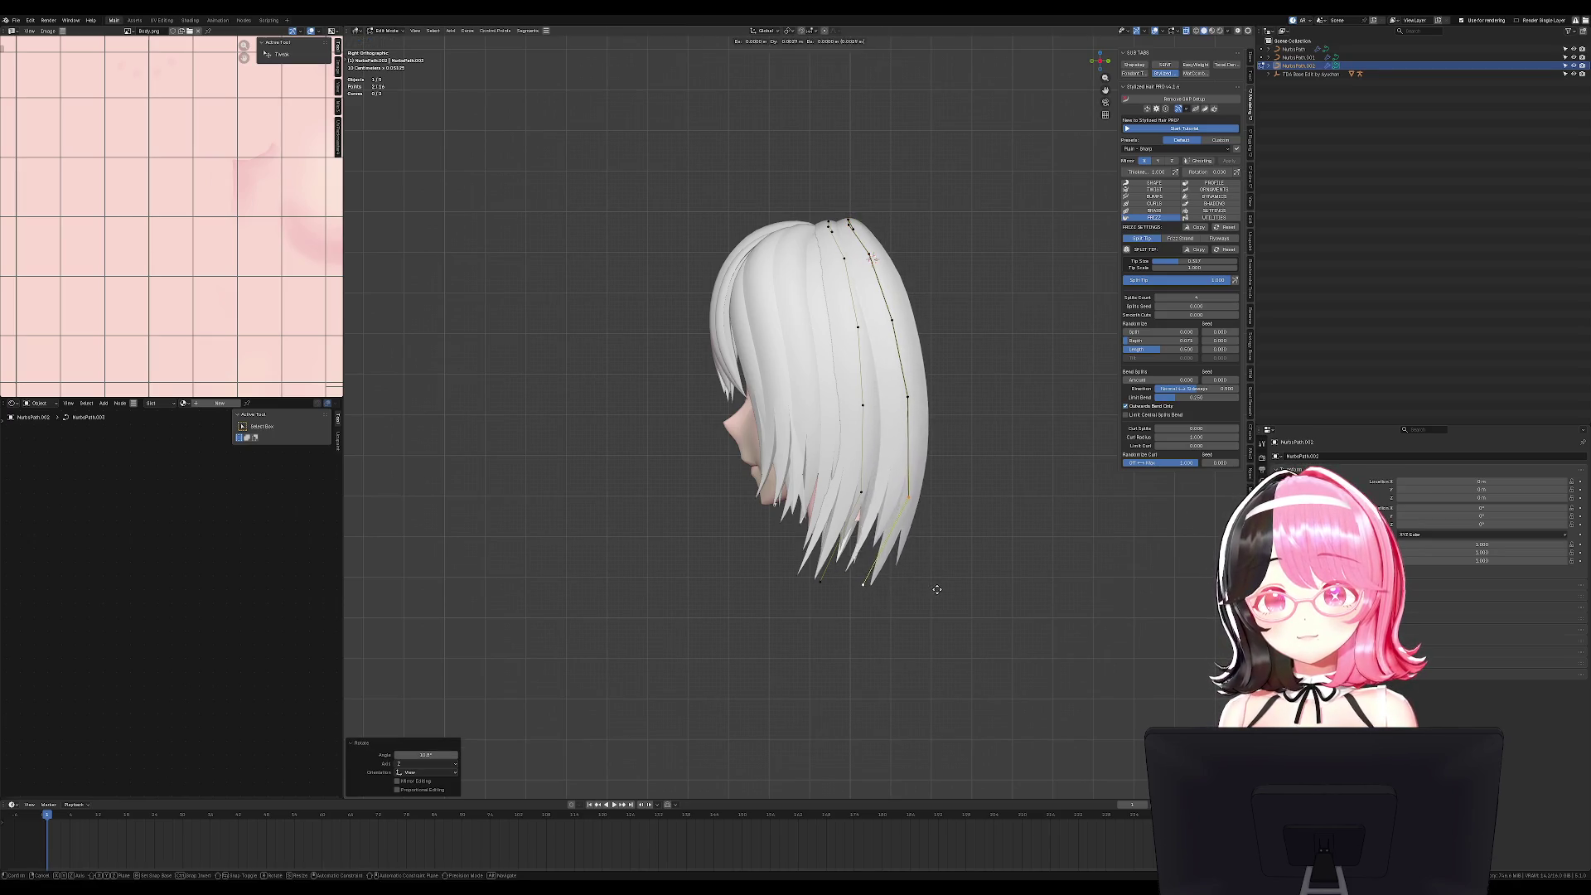
# Move NurbsPath.003's control points to a new position, checked from the front and an angle.
pyautogui.press('KP_1')
pyautogui.moveTo(951, 582)
pyautogui.mouseDown(button='middle')
pyautogui.moveTo(1005, 589)
pyautogui.moveTo(988, 588)
pyautogui.moveTo(939, 476)
pyautogui.moveTo(978, 431)
pyautogui.moveTo(1005, 455)
pyautogui.mouseUp(button='middle')
pyautogui.press('Tab')
pyautogui.click(947, 450)
pyautogui.press('Tab')
pyautogui.press('g')
pyautogui.click(1009, 487)
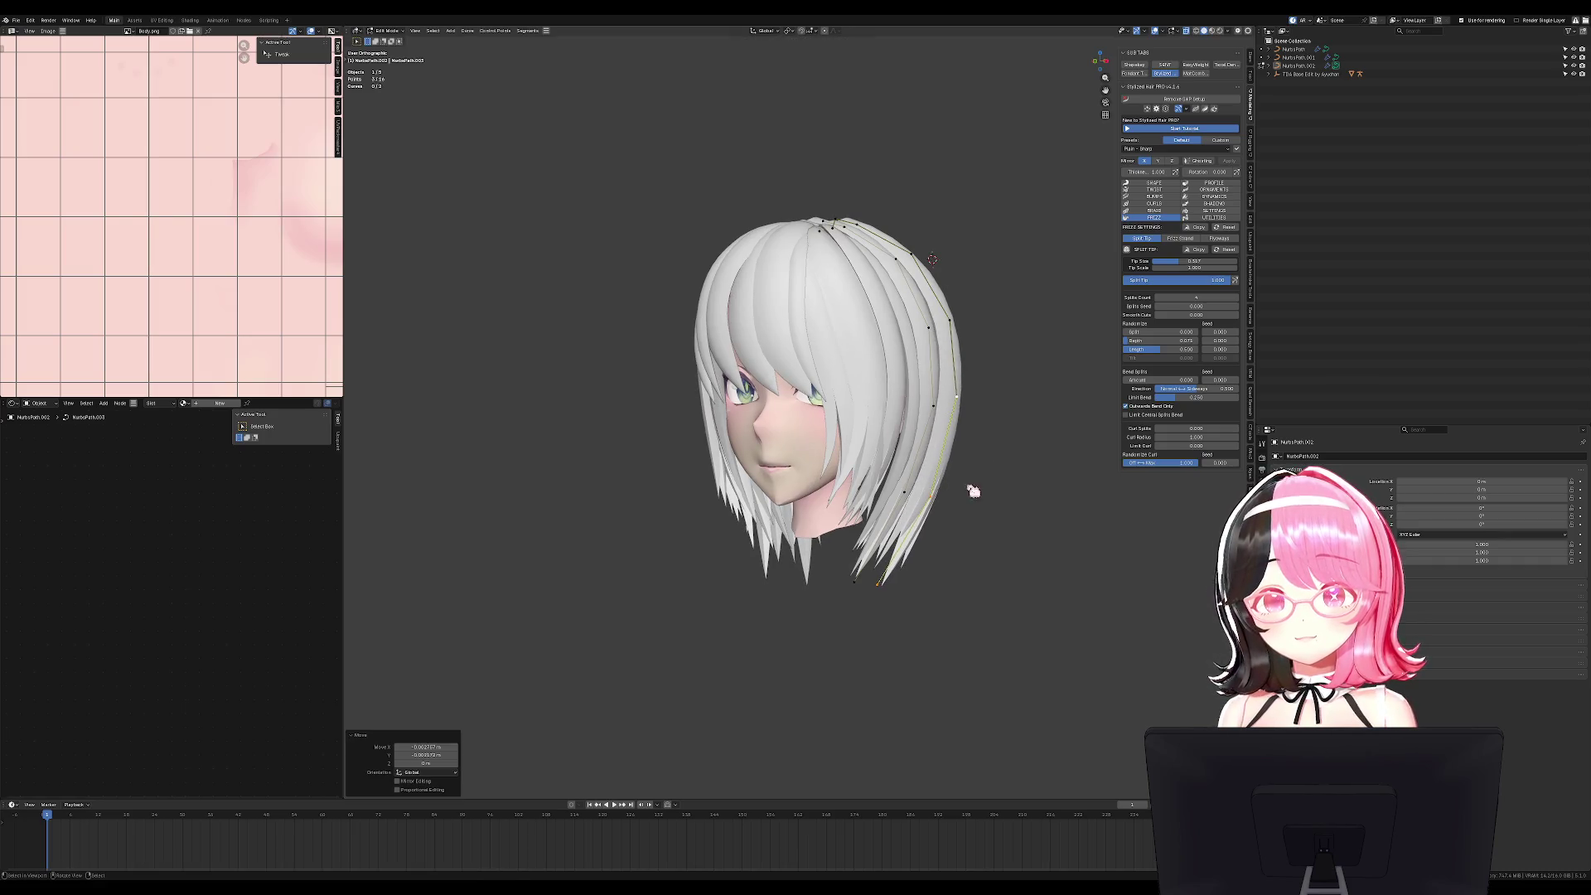
pyautogui.press('Tab')
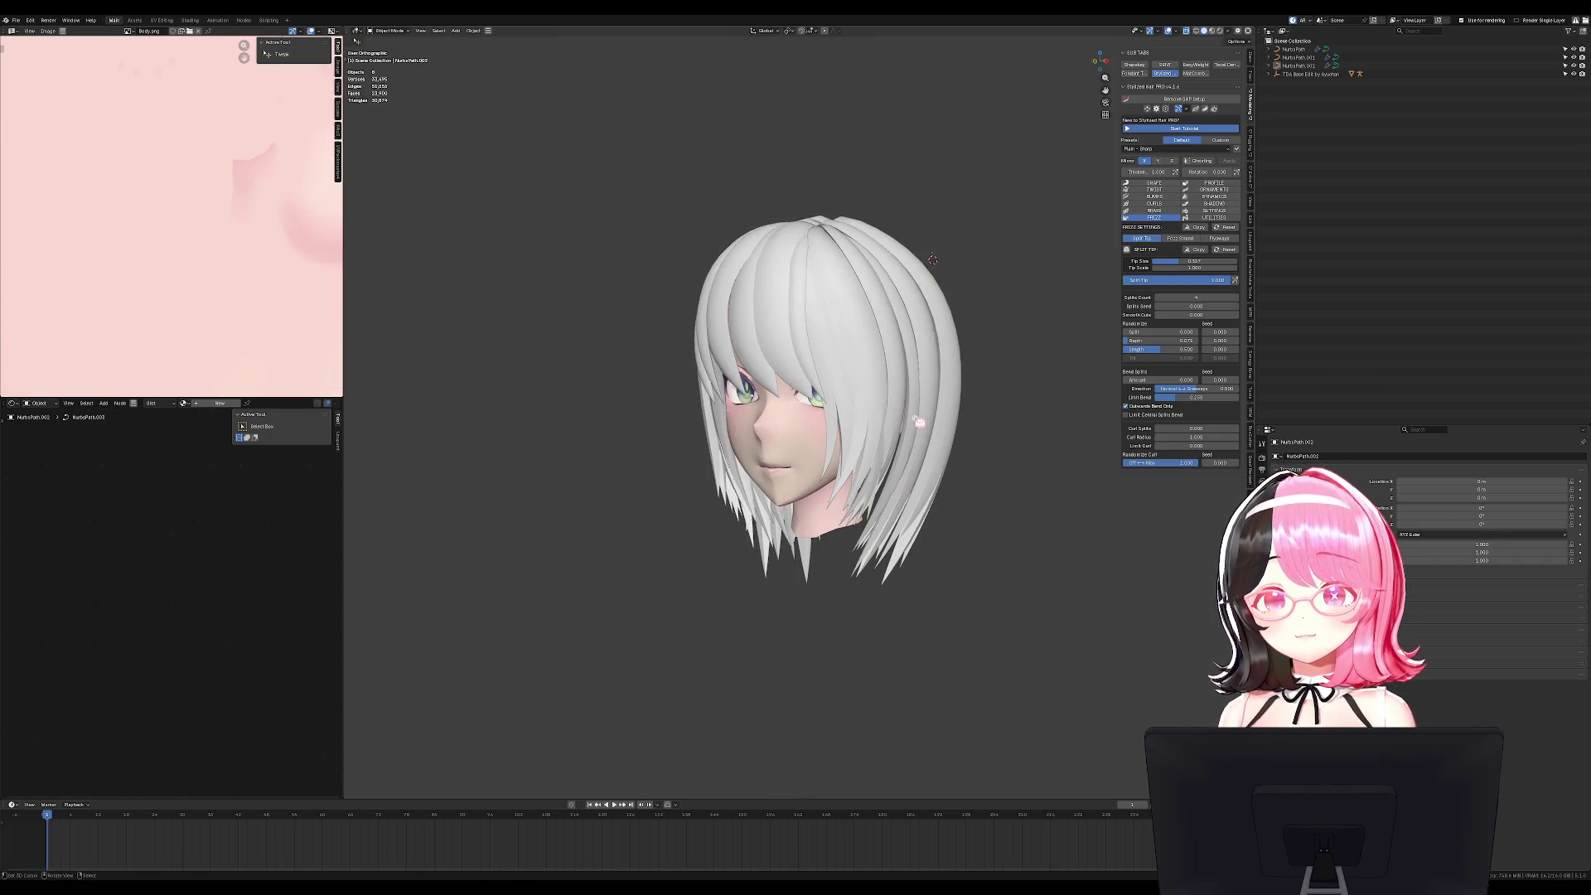
# Nudge NurbsPath.001's control points slightly.
pyautogui.click(920, 425)
pyautogui.press('Tab')
pyautogui.press('g')
pyautogui.click(940, 428)
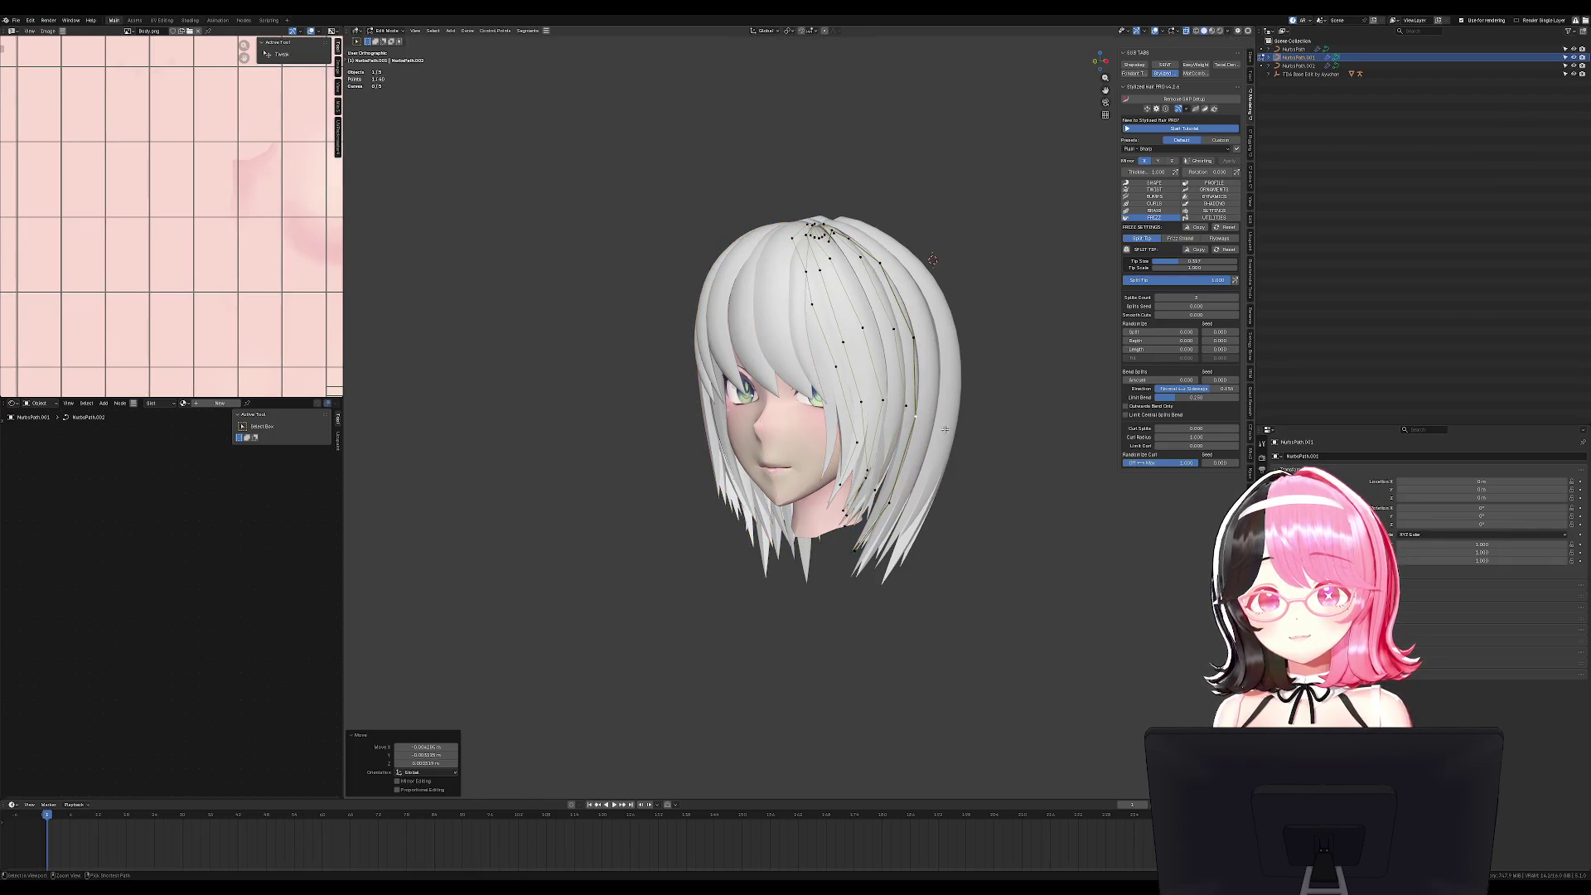
# Rotate the NurbsPath.002 strand about 30 degrees in right-side view.
pyautogui.press('Tab')
pyautogui.press('KP_3')
pyautogui.click(944, 452)
pyautogui.press('Tab')
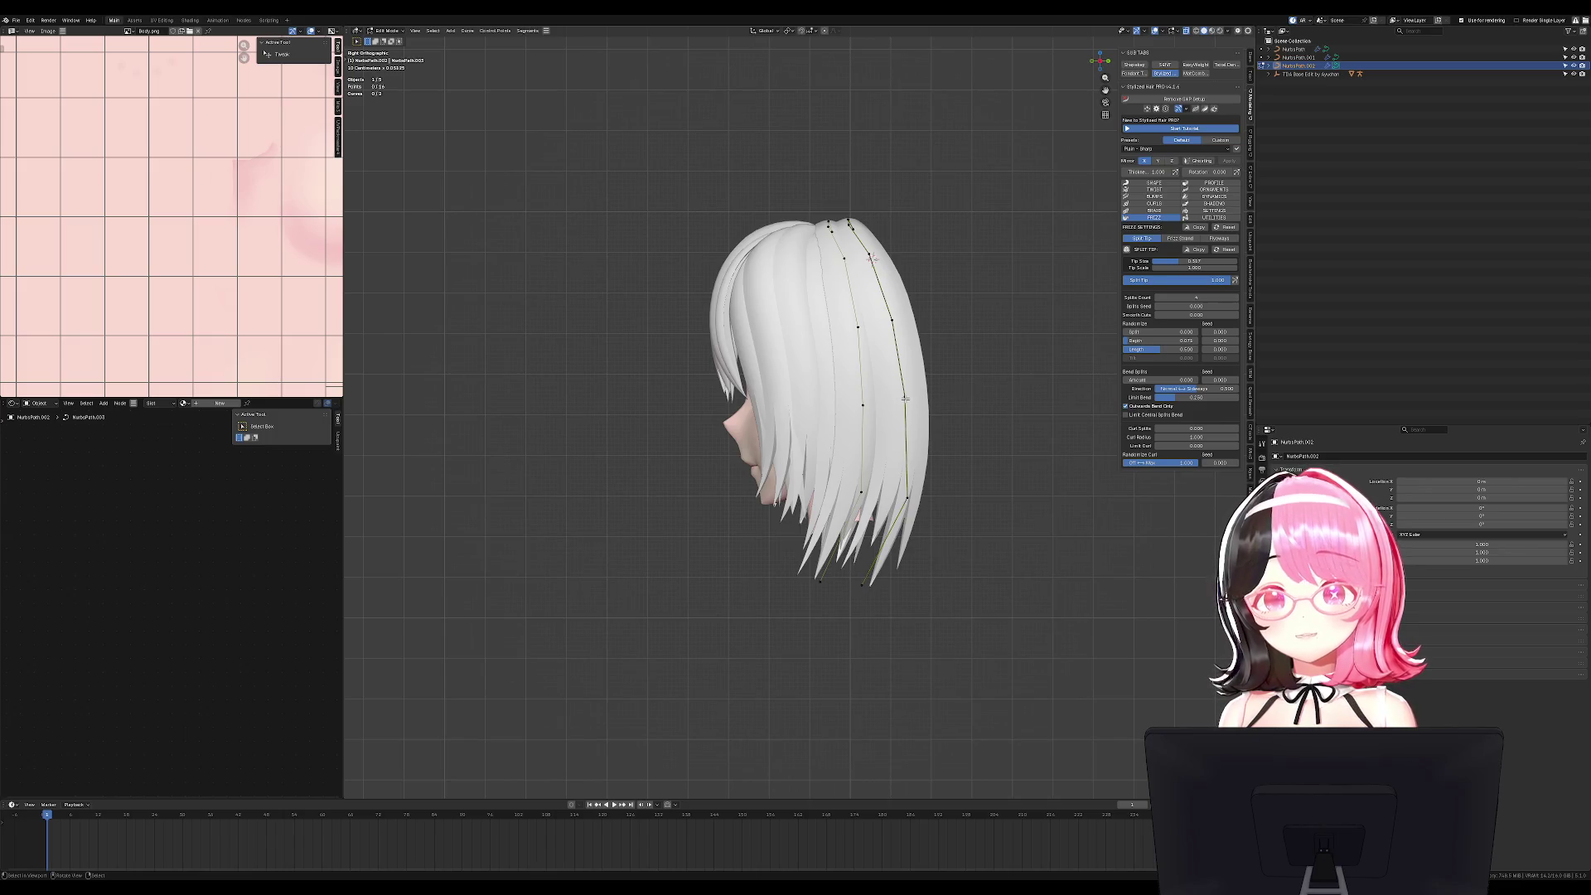
pyautogui.press('r')
pyautogui.click(965, 448)
pyautogui.moveTo(965, 447)
pyautogui.mouseDown(button='middle')
pyautogui.moveTo(1066, 593)
pyautogui.moveTo(1033, 586)
pyautogui.moveTo(1058, 557)
pyautogui.moveTo(1031, 515)
pyautogui.mouseUp(button='middle')
pyautogui.press('g')
pyautogui.rightClick(1005, 593)
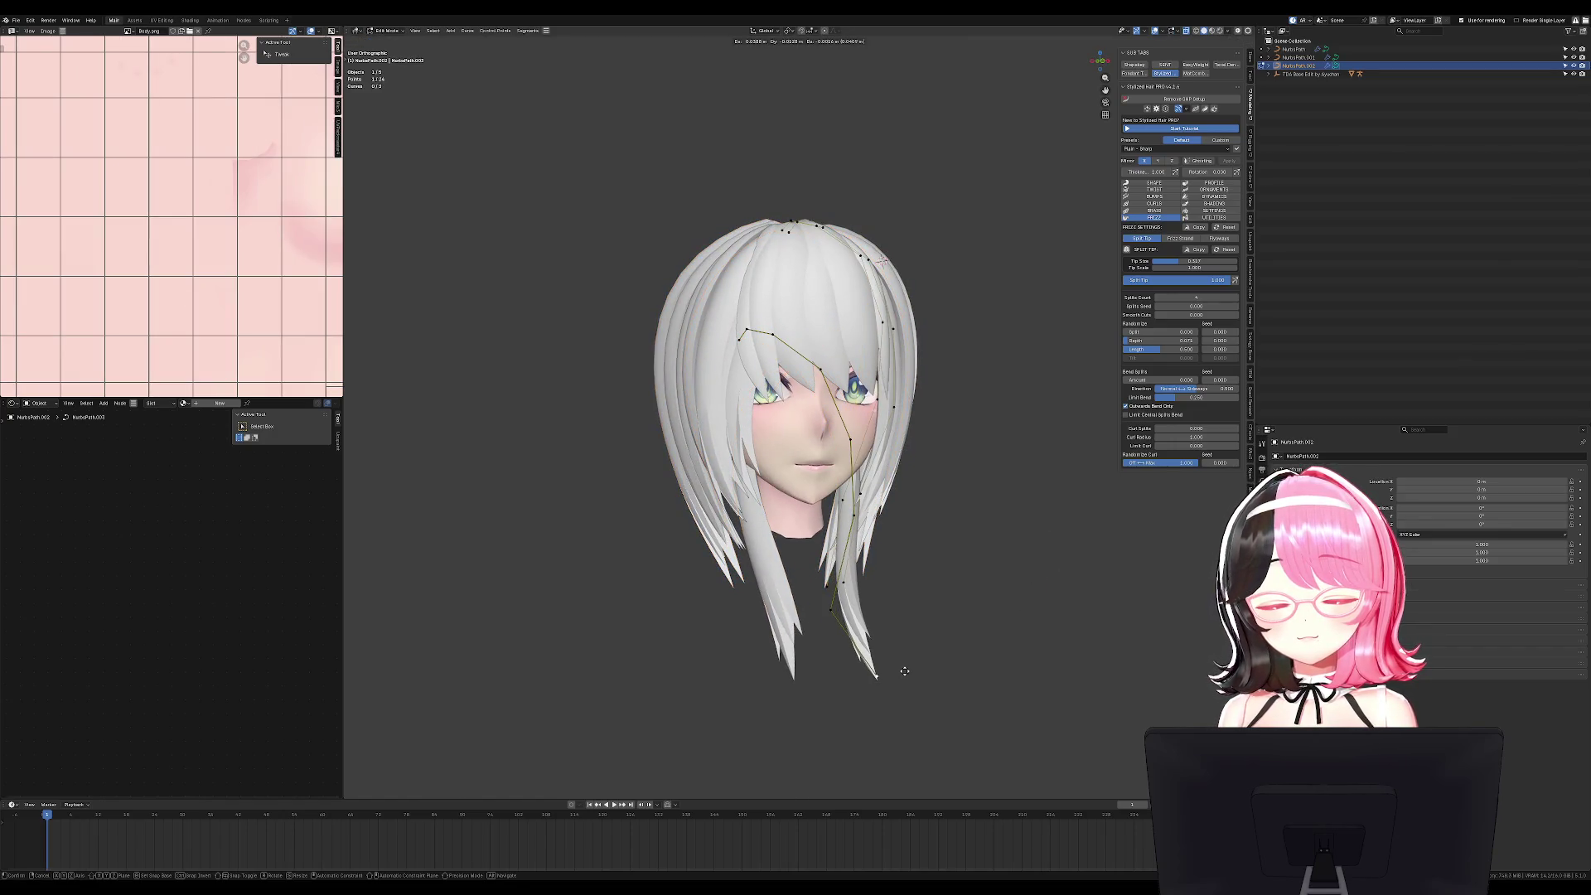
# Add a new front strand, rotate it with soft falloff, and slide it right so the tips uncross.
pyautogui.press('Tab')
pyautogui.moveTo(844, 667)
pyautogui.mouseDown(button='middle')
pyautogui.moveTo(870, 573)
pyautogui.moveTo(1027, 526)
pyautogui.mouseUp(button='middle')
pyautogui.press('Tab')
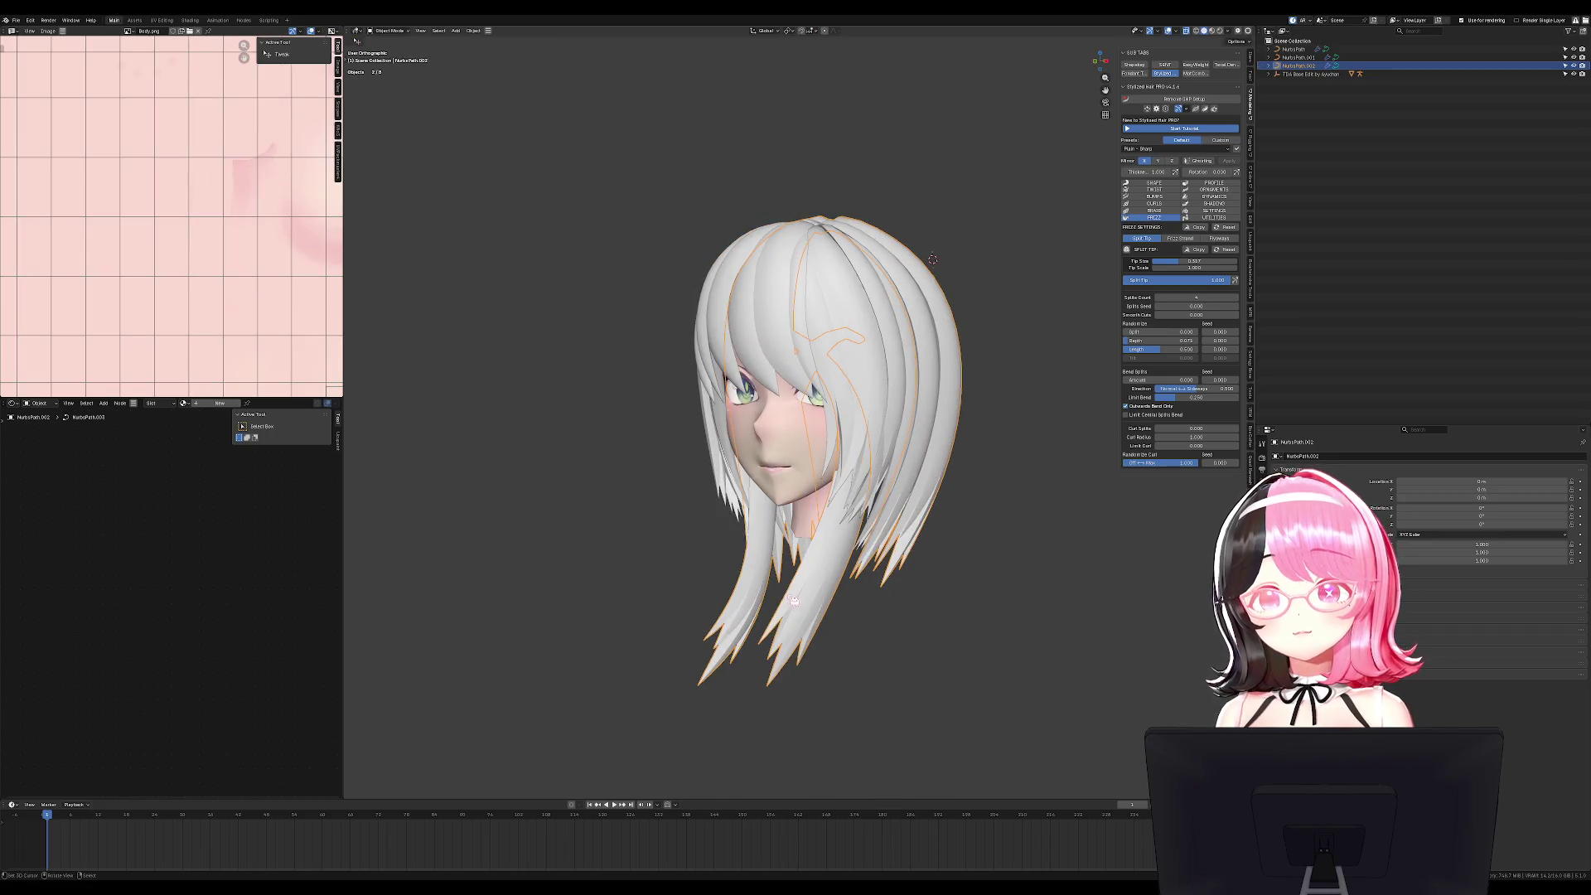
pyautogui.press('KP_1')
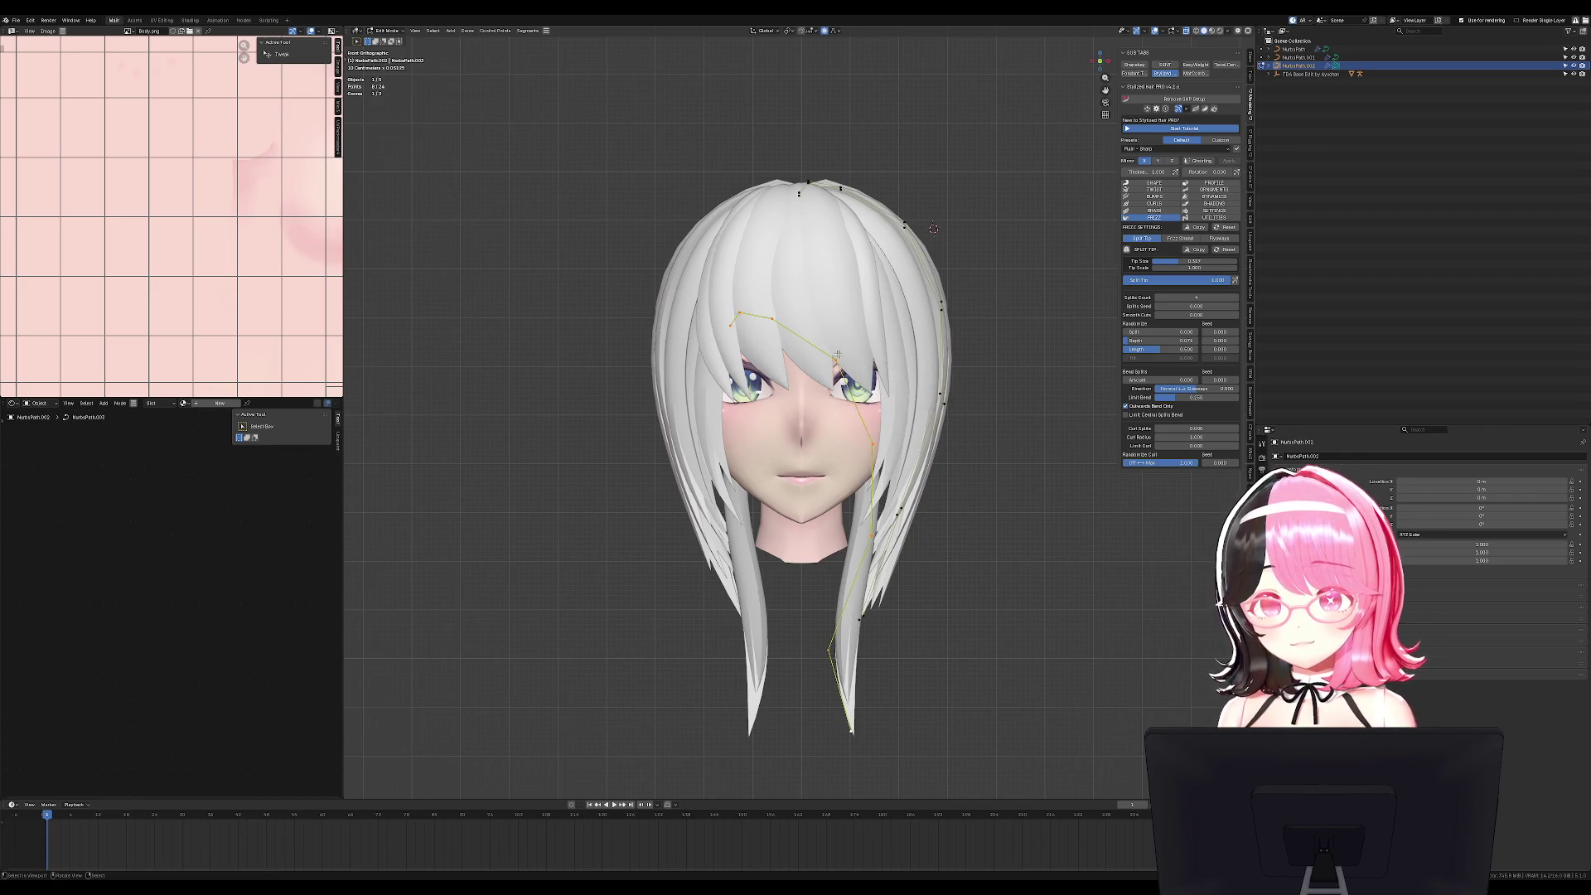
pyautogui.press('p')
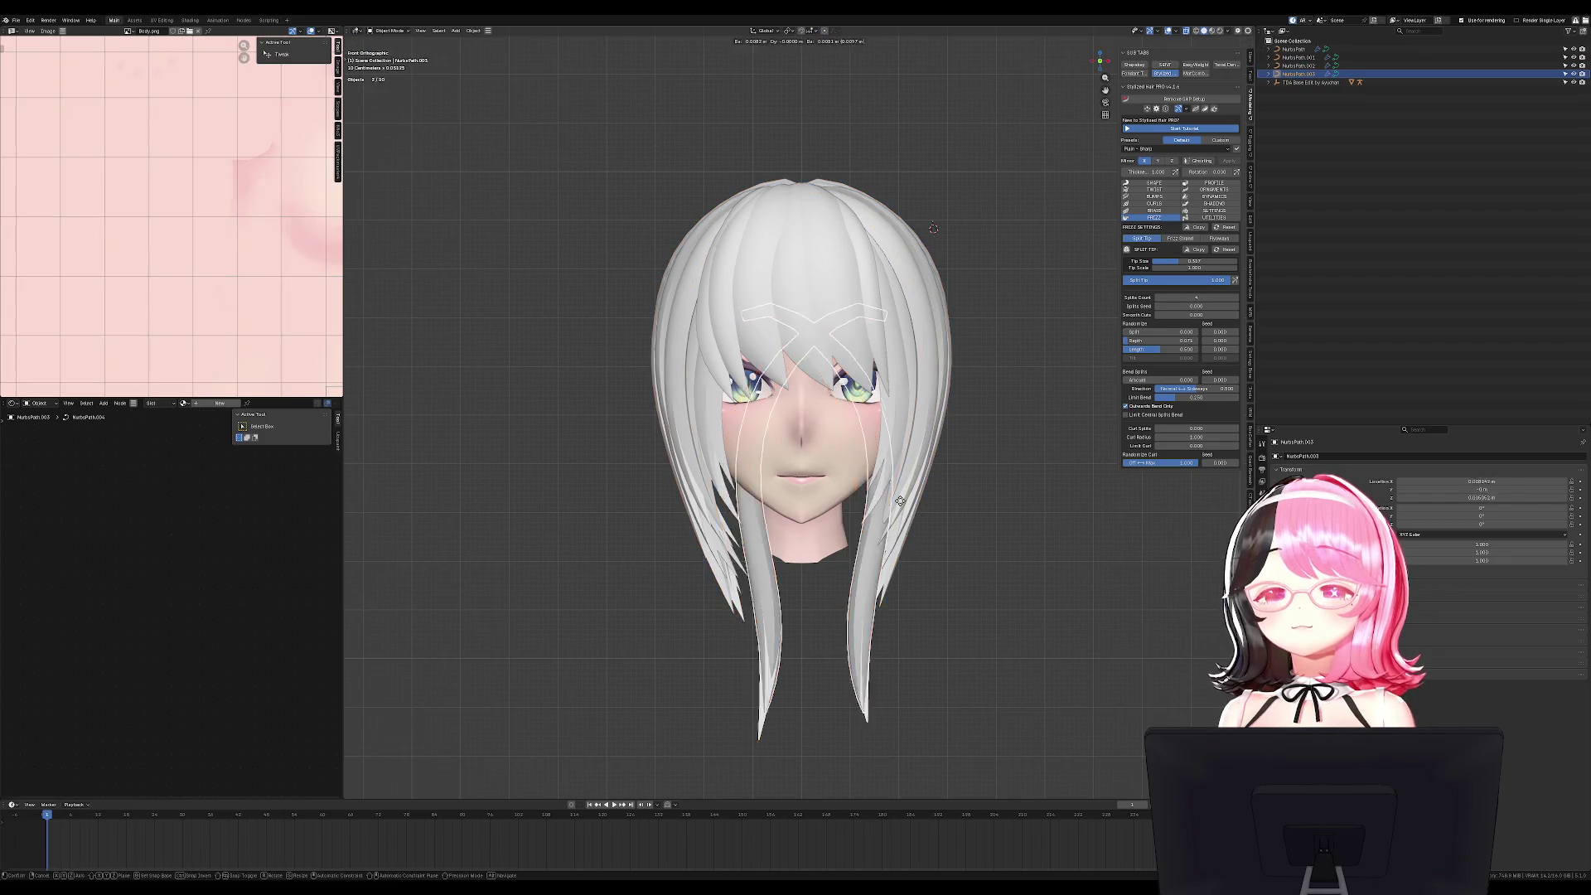
pyautogui.press('a')
pyautogui.press('r')
pyautogui.click(1021, 584)
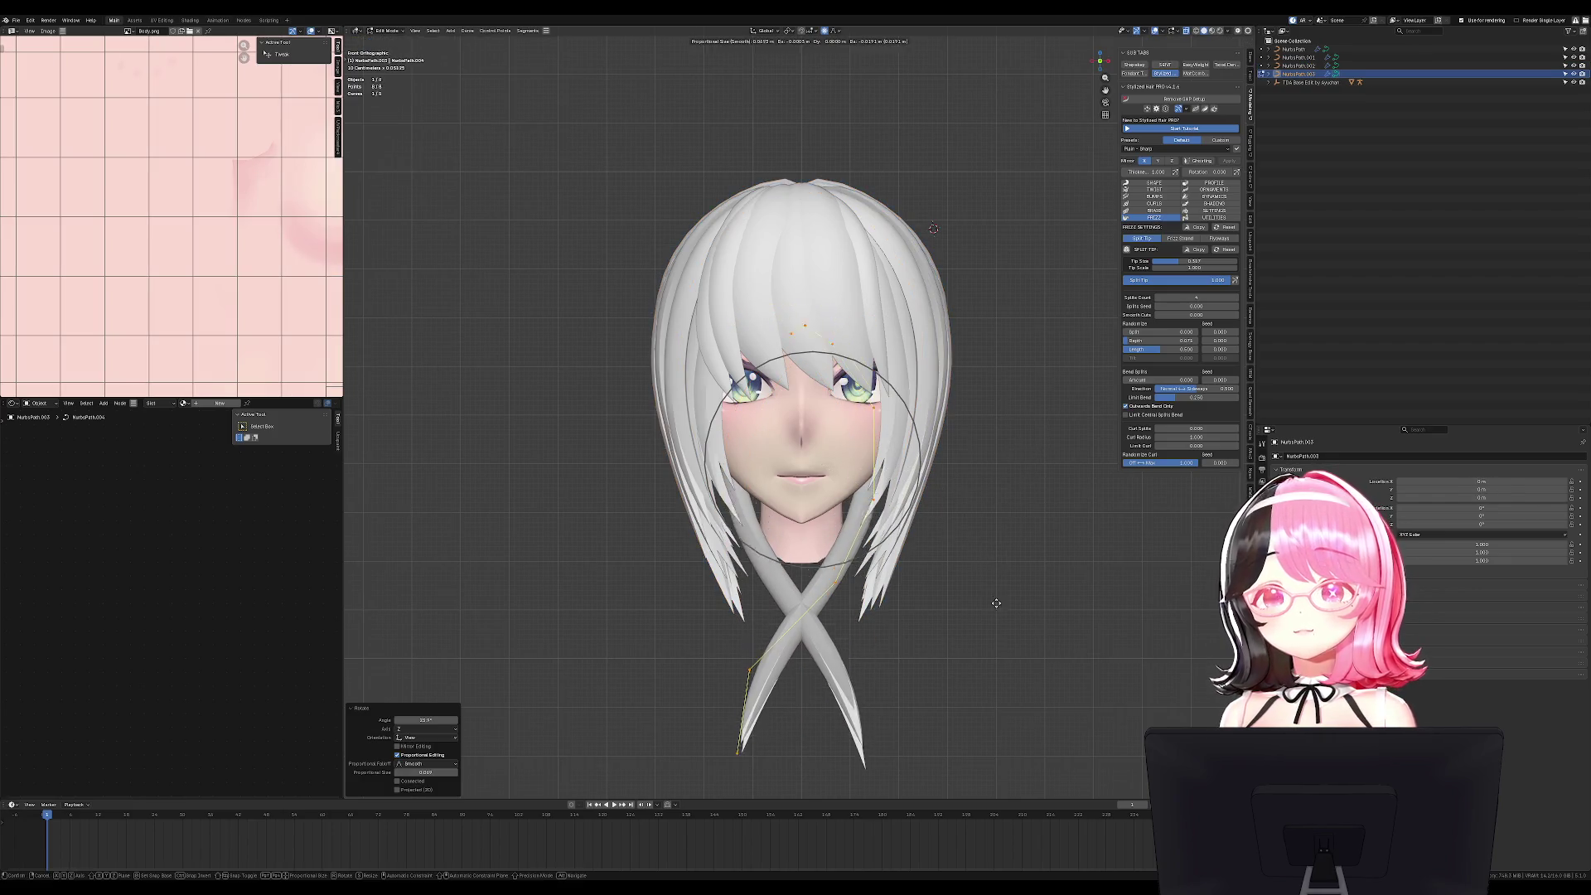
pyautogui.press('g')
pyautogui.click(914, 590)
# Tilt the new strand by about -50 degrees and reposition it.
pyautogui.hotkey('ctrl', 't')
pyautogui.click(1008, 390)
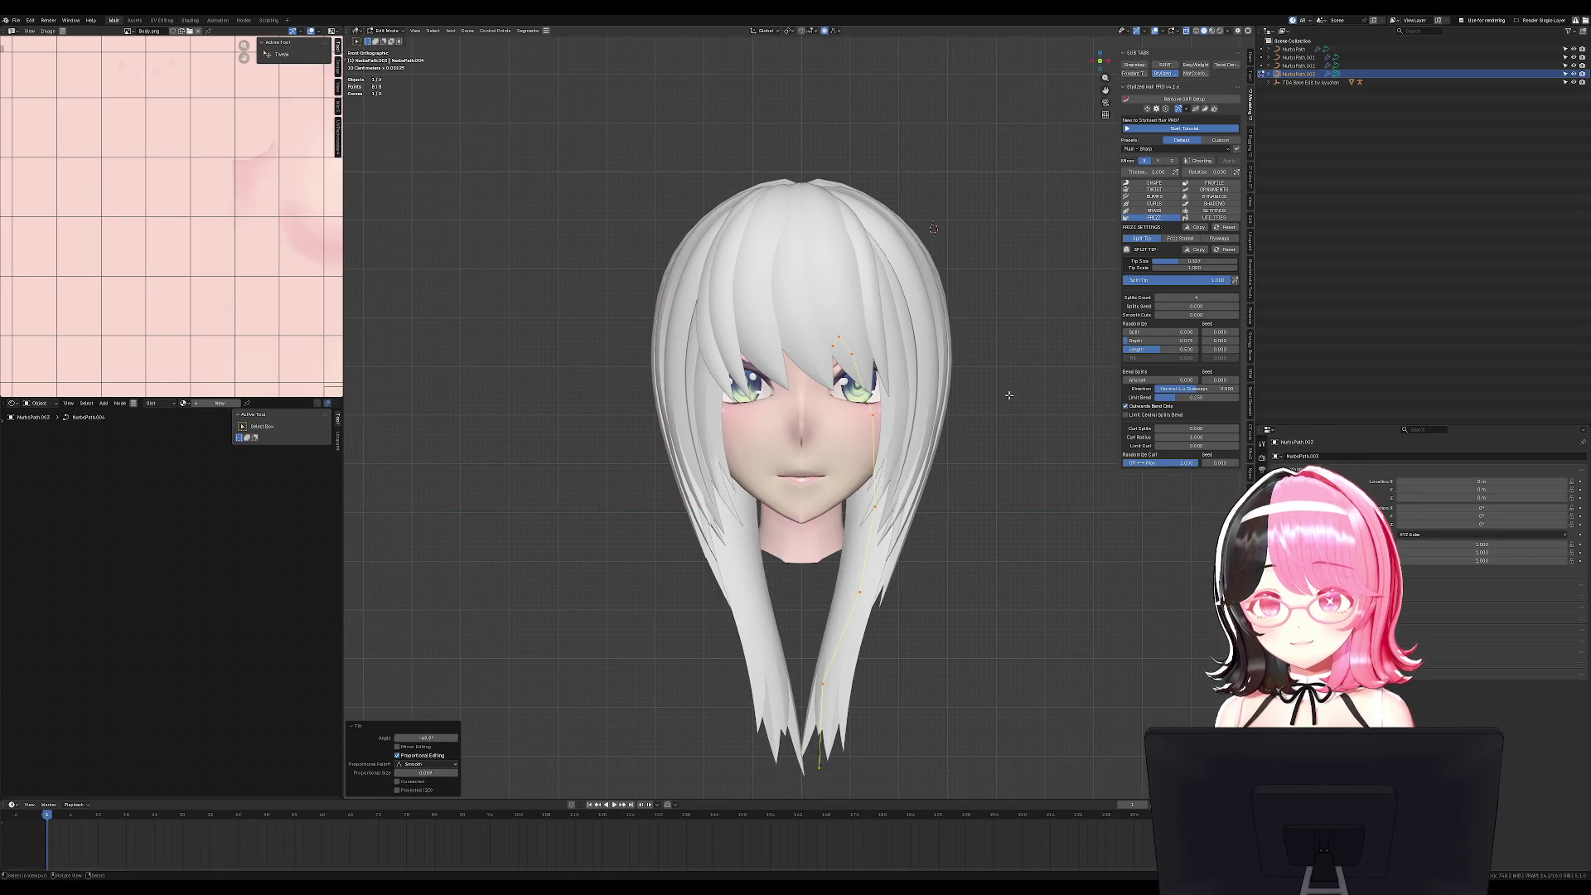
pyautogui.press('g')
pyautogui.click(1023, 426)
pyautogui.click(855, 690)
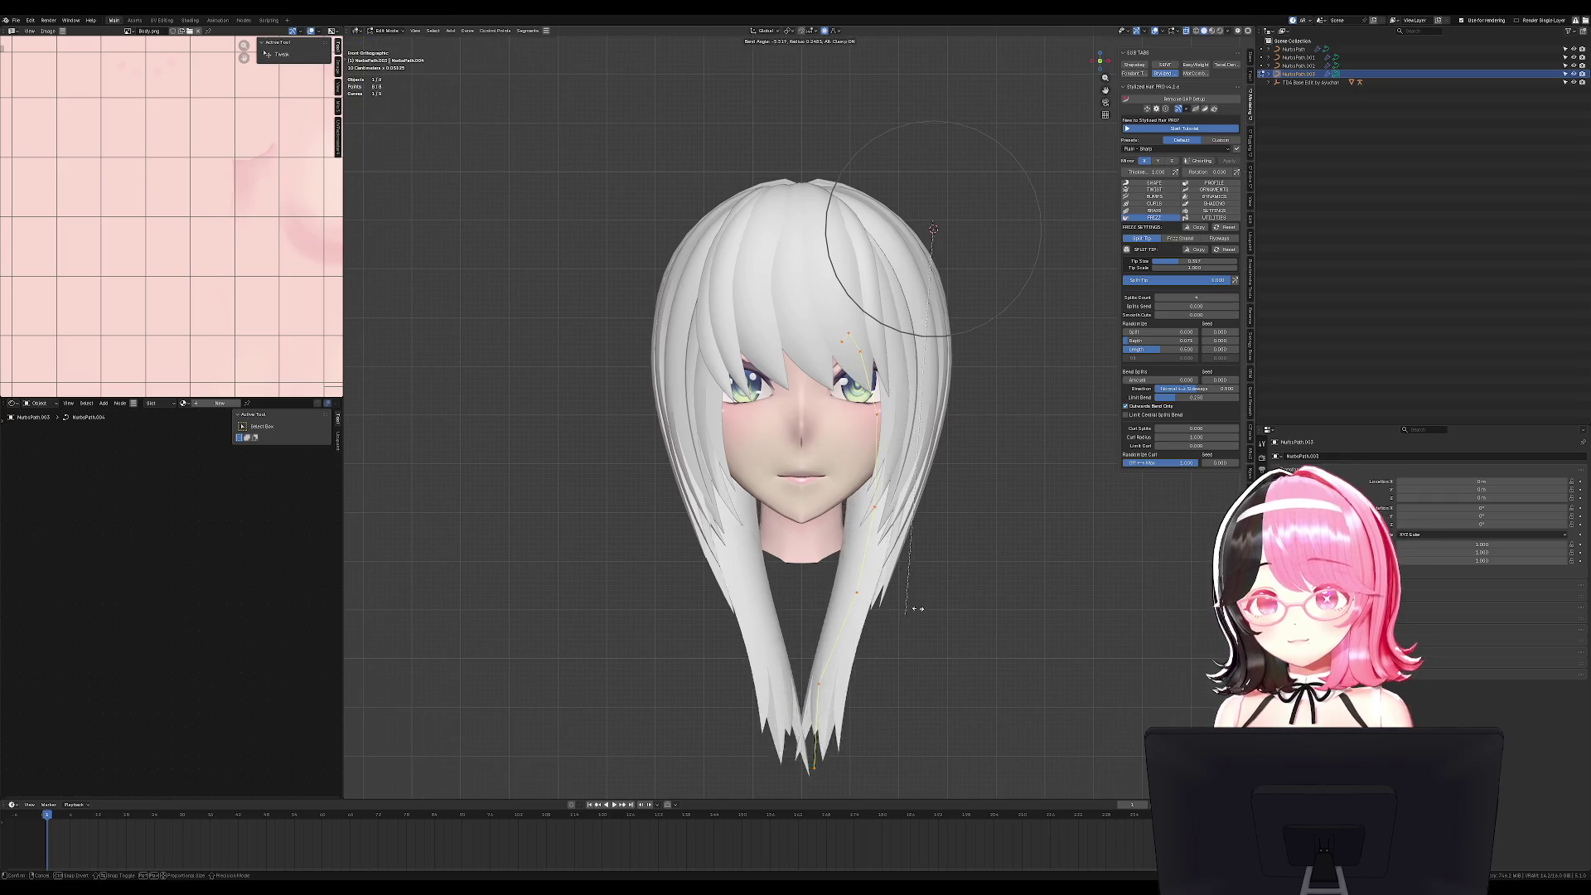
pyautogui.click(925, 643)
pyautogui.scroll(2, 925, 643)
pyautogui.keyDown('shift'); pyautogui.moveTo(925, 643); pyautogui.dragTo(930, 427, button='middle'); pyautogui.keyUp('shift')
# Move the strand's tip point up and left, then taper it to a point.
pyautogui.click(829, 580)
pyautogui.press('g')
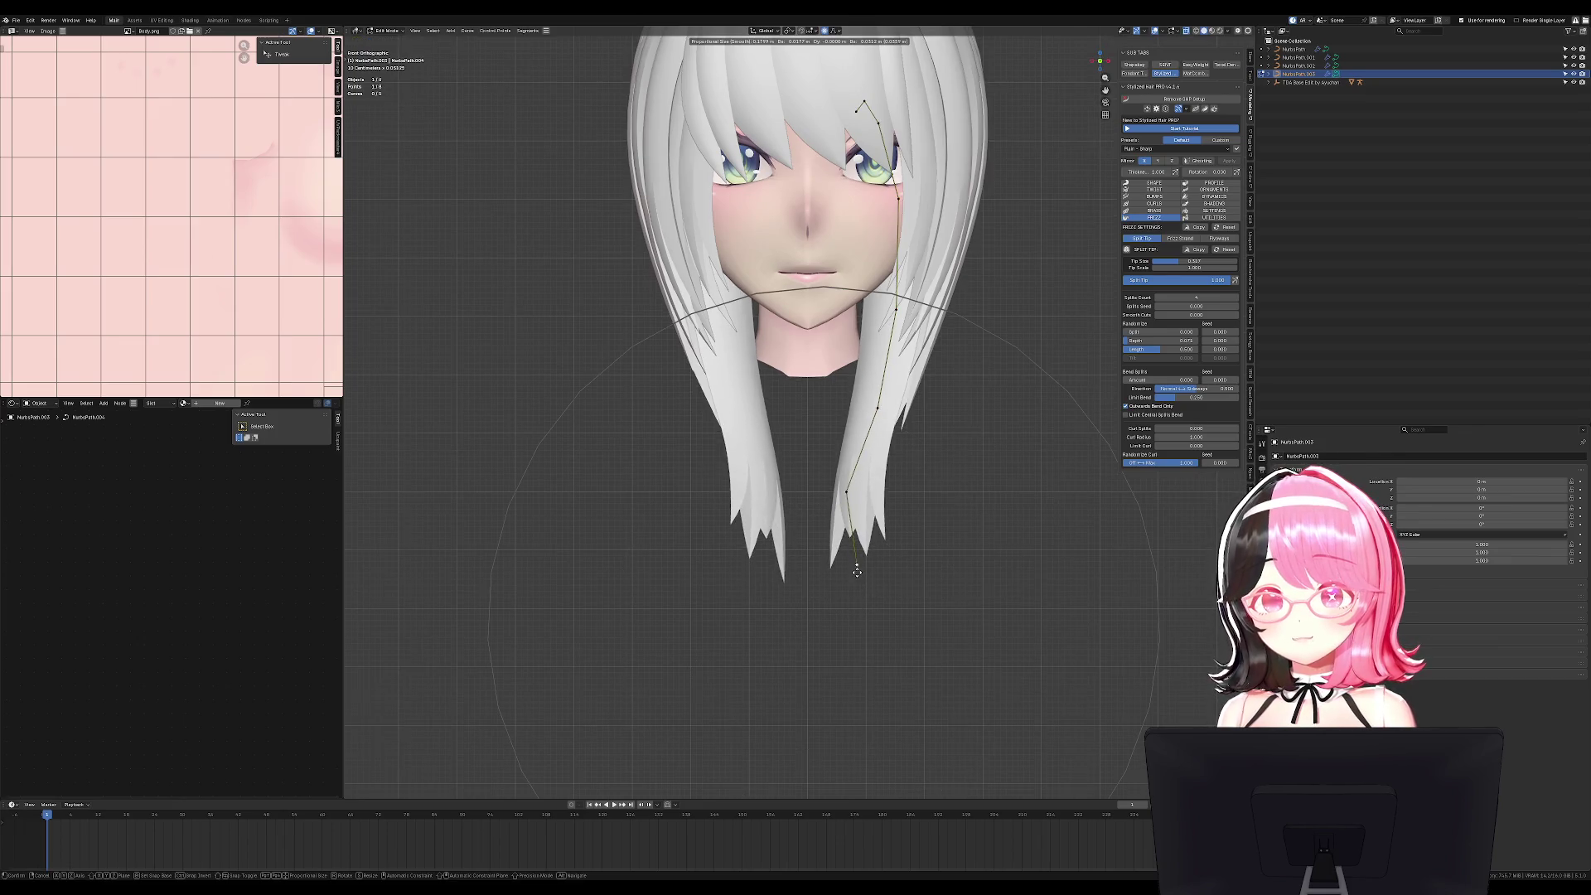
pyautogui.click(840, 569)
pyautogui.hotkey('alt', 's')
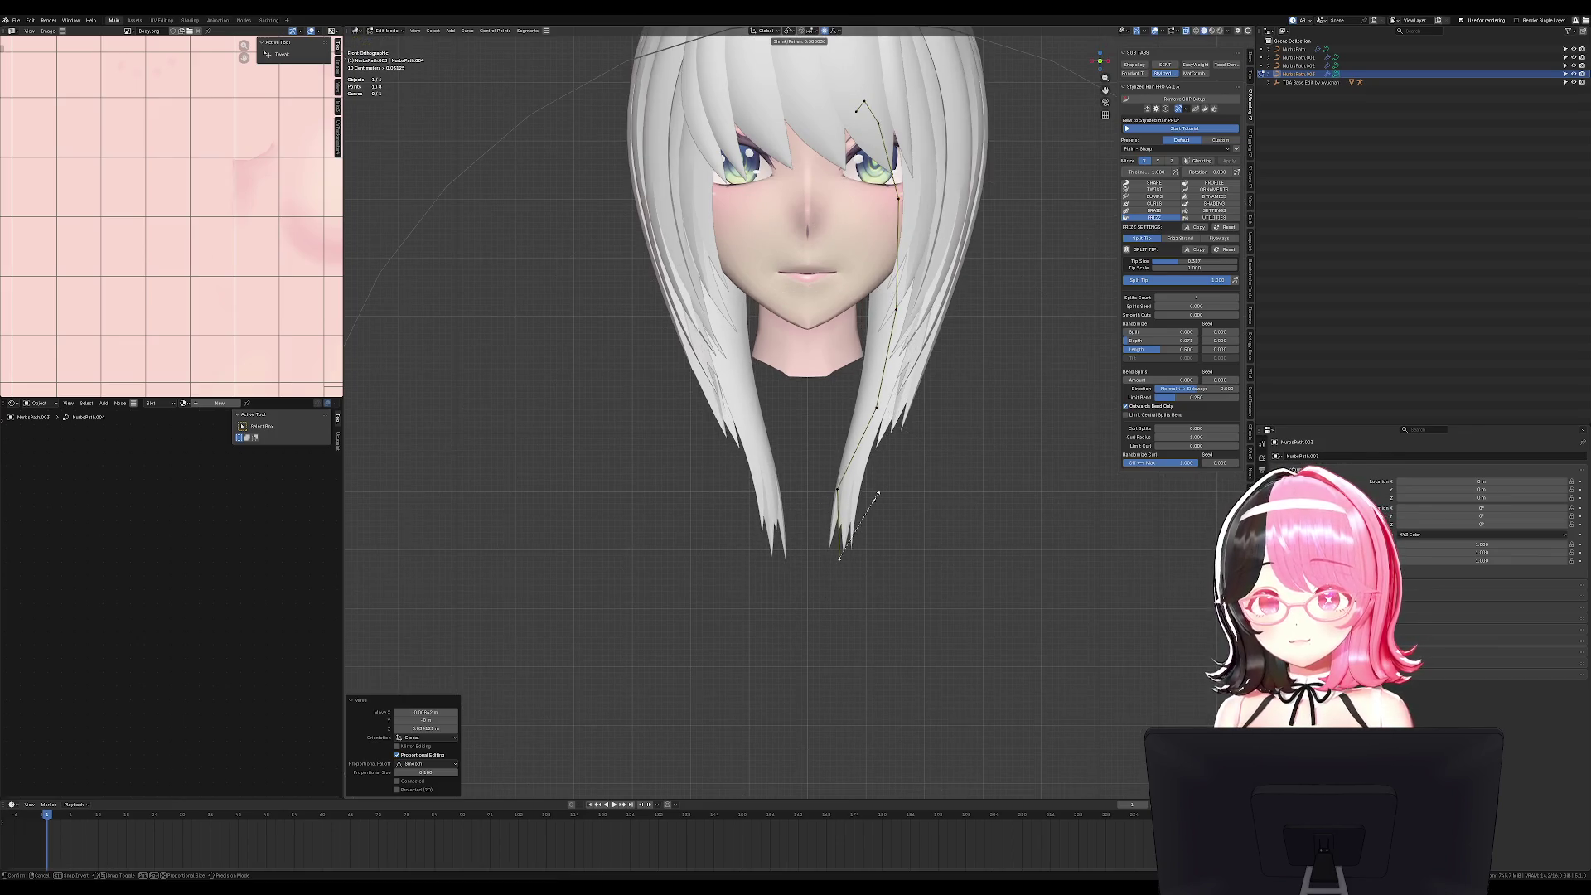
pyautogui.click(878, 497)
# Swing the strand's lower end forward in right-side view, then review it at three-quarter view.
pyautogui.moveTo(878, 497); pyautogui.dragTo(789, 483, button='middle')
pyautogui.press('KP_3')
pyautogui.press('r')
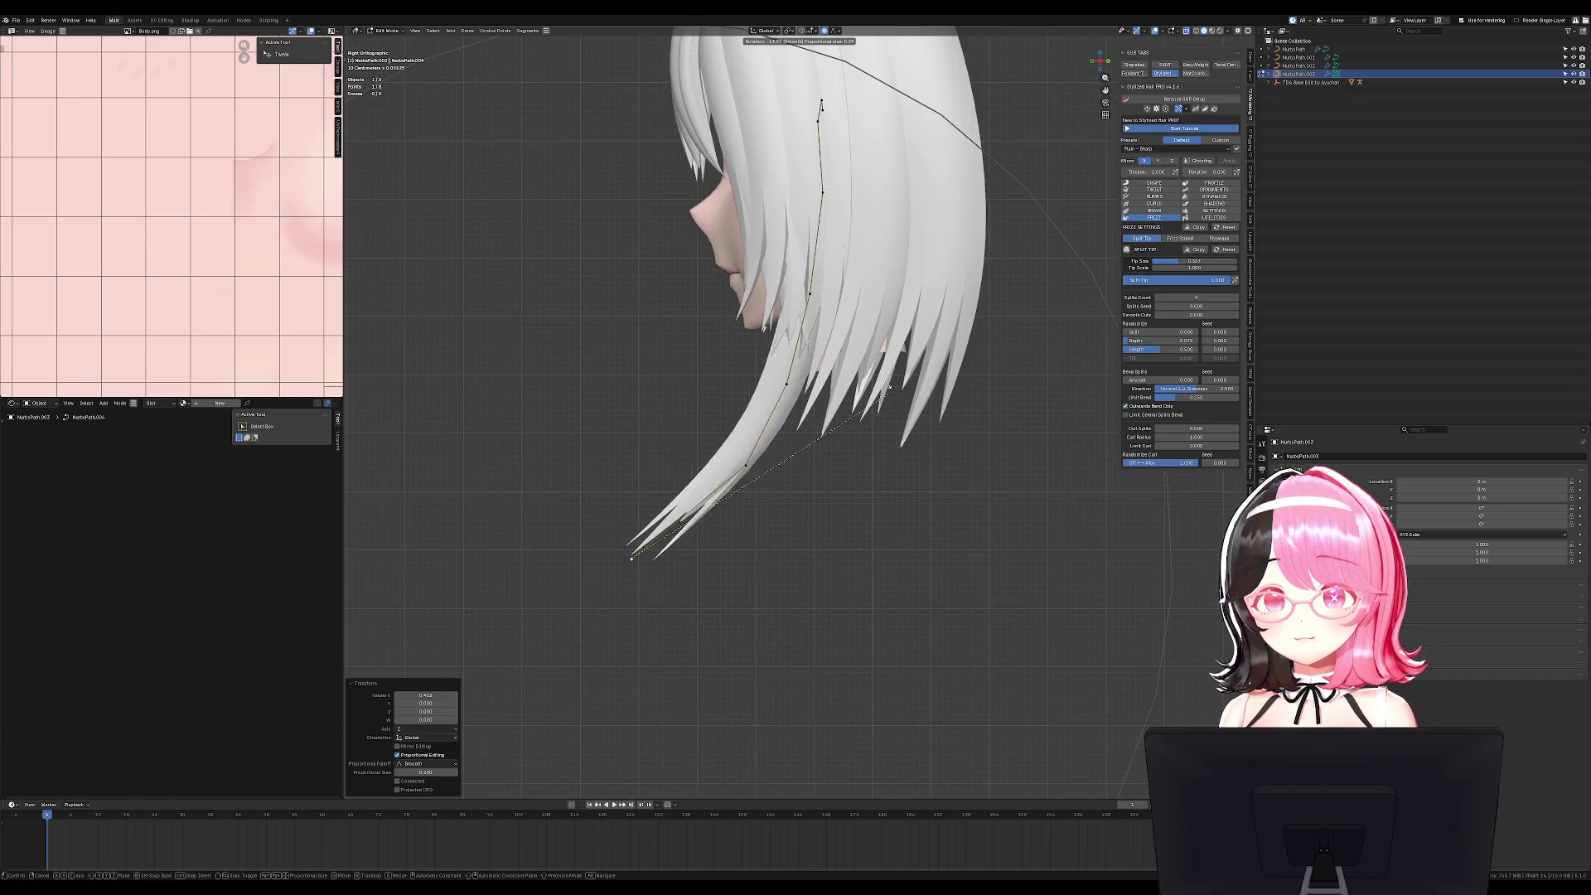
pyautogui.click(918, 423)
pyautogui.moveTo(918, 423)
pyautogui.mouseDown(button='middle')
pyautogui.moveTo(1037, 426)
pyautogui.moveTo(984, 430)
pyautogui.moveTo(942, 389)
pyautogui.mouseUp(button='middle')
pyautogui.scroll(-5, 942, 390)
pyautogui.press('Tab')
pyautogui.moveTo(959, 444)
pyautogui.mouseDown(button='middle')
pyautogui.moveTo(1005, 444)
pyautogui.moveTo(827, 440)
pyautogui.moveTo(994, 426)
pyautogui.moveTo(1019, 448)
pyautogui.moveTo(994, 451)
pyautogui.moveTo(975, 498)
pyautogui.mouseUp(button='middle')
pyautogui.scroll(2, 952, 451)
pyautogui.scroll(2, 977, 464)
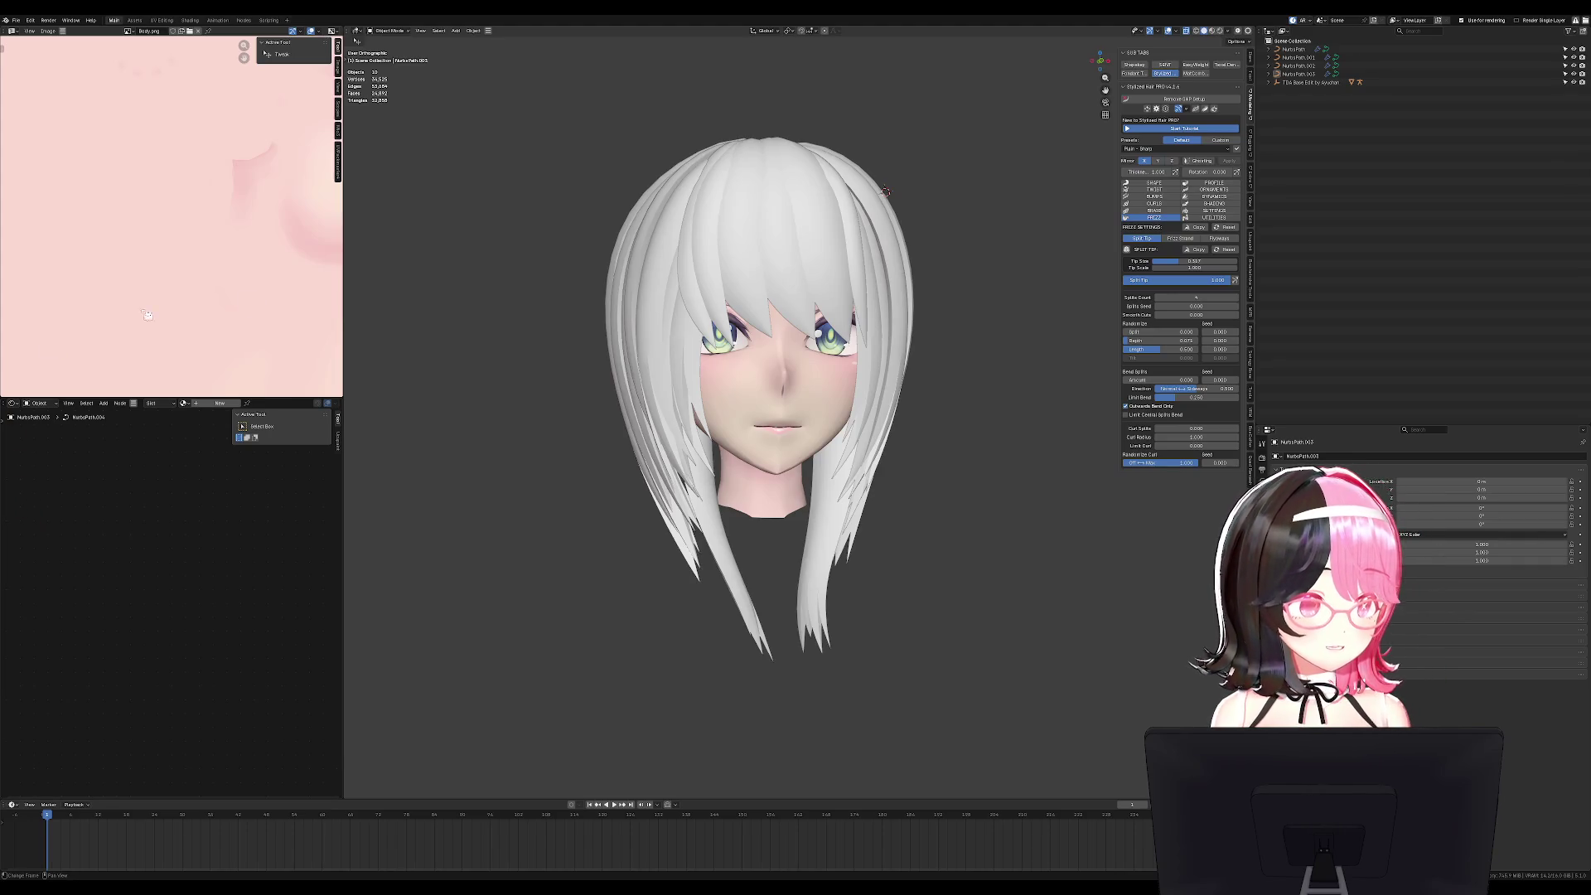
# Select all points of the long front strand and duplicate it in right-side view.
pyautogui.moveTo(902, 383)
pyautogui.mouseDown(button='middle')
pyautogui.moveTo(820, 390)
pyautogui.moveTo(878, 414)
pyautogui.moveTo(830, 426)
pyautogui.mouseUp(button='middle')
pyautogui.moveTo(911, 464)
pyautogui.mouseDown(button='middle')
pyautogui.moveTo(992, 595)
pyautogui.moveTo(1012, 575)
pyautogui.moveTo(942, 559)
pyautogui.mouseUp(button='middle')
pyautogui.press('Tab')
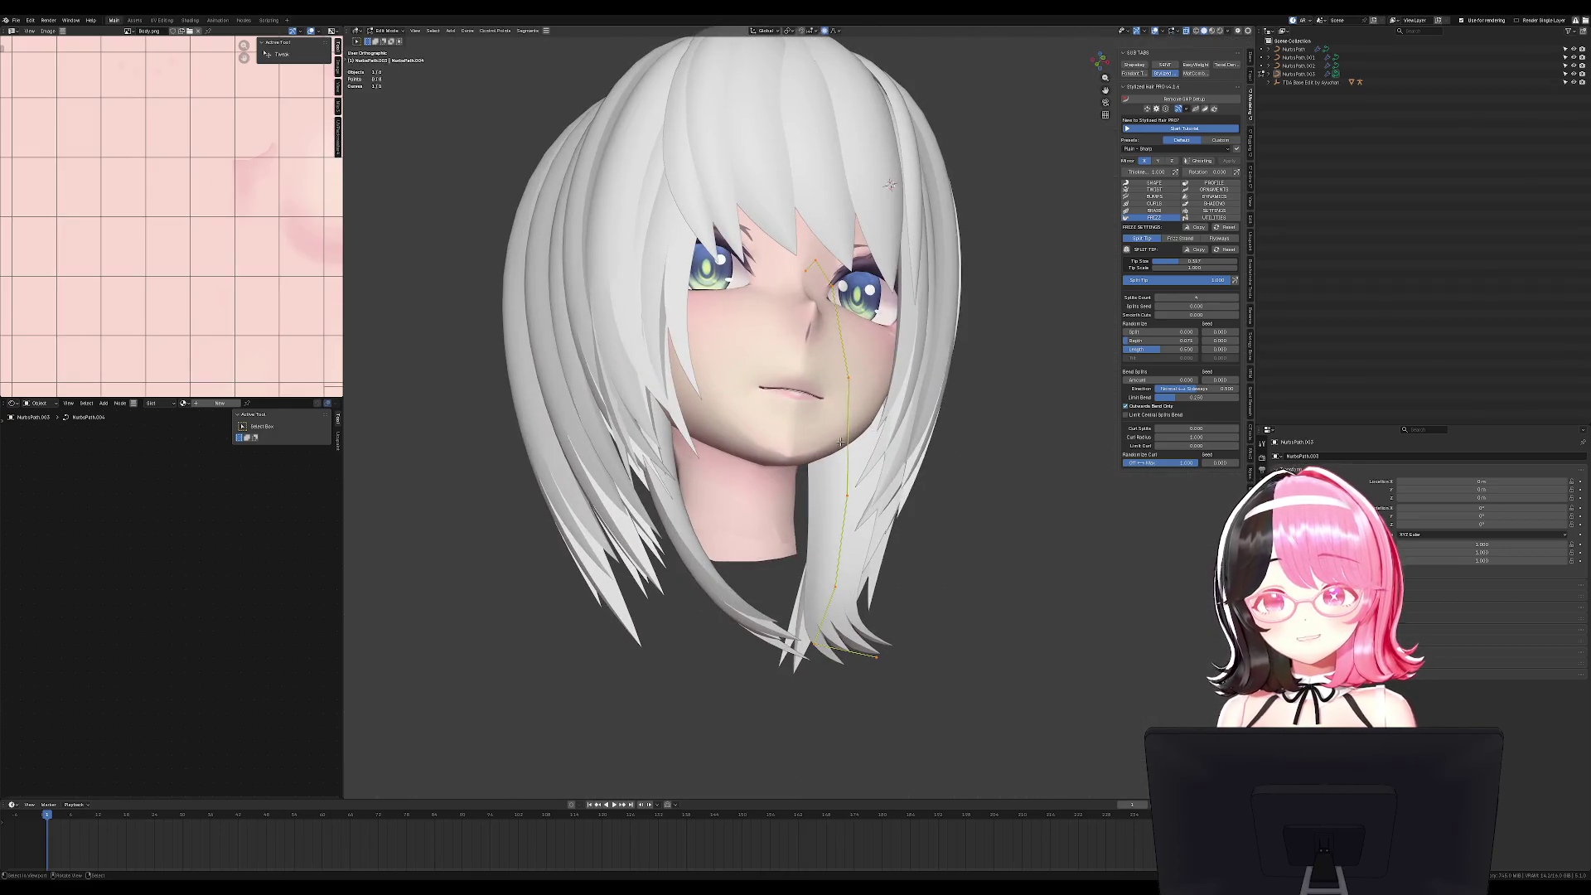
pyautogui.click(808, 245)
pyautogui.hotkey('ctrl', 'l')
pyautogui.moveTo(812, 248); pyautogui.dragTo(994, 415, button='middle')
pyautogui.press('KP_3')
pyautogui.hotkey('shift', 'd')
pyautogui.click(1012, 424)
# Shrink the copy, rotate it about 9 degrees, and stretch it vertically along Z.
pyautogui.press('s')
pyautogui.press('Escape')
pyautogui.press('s')
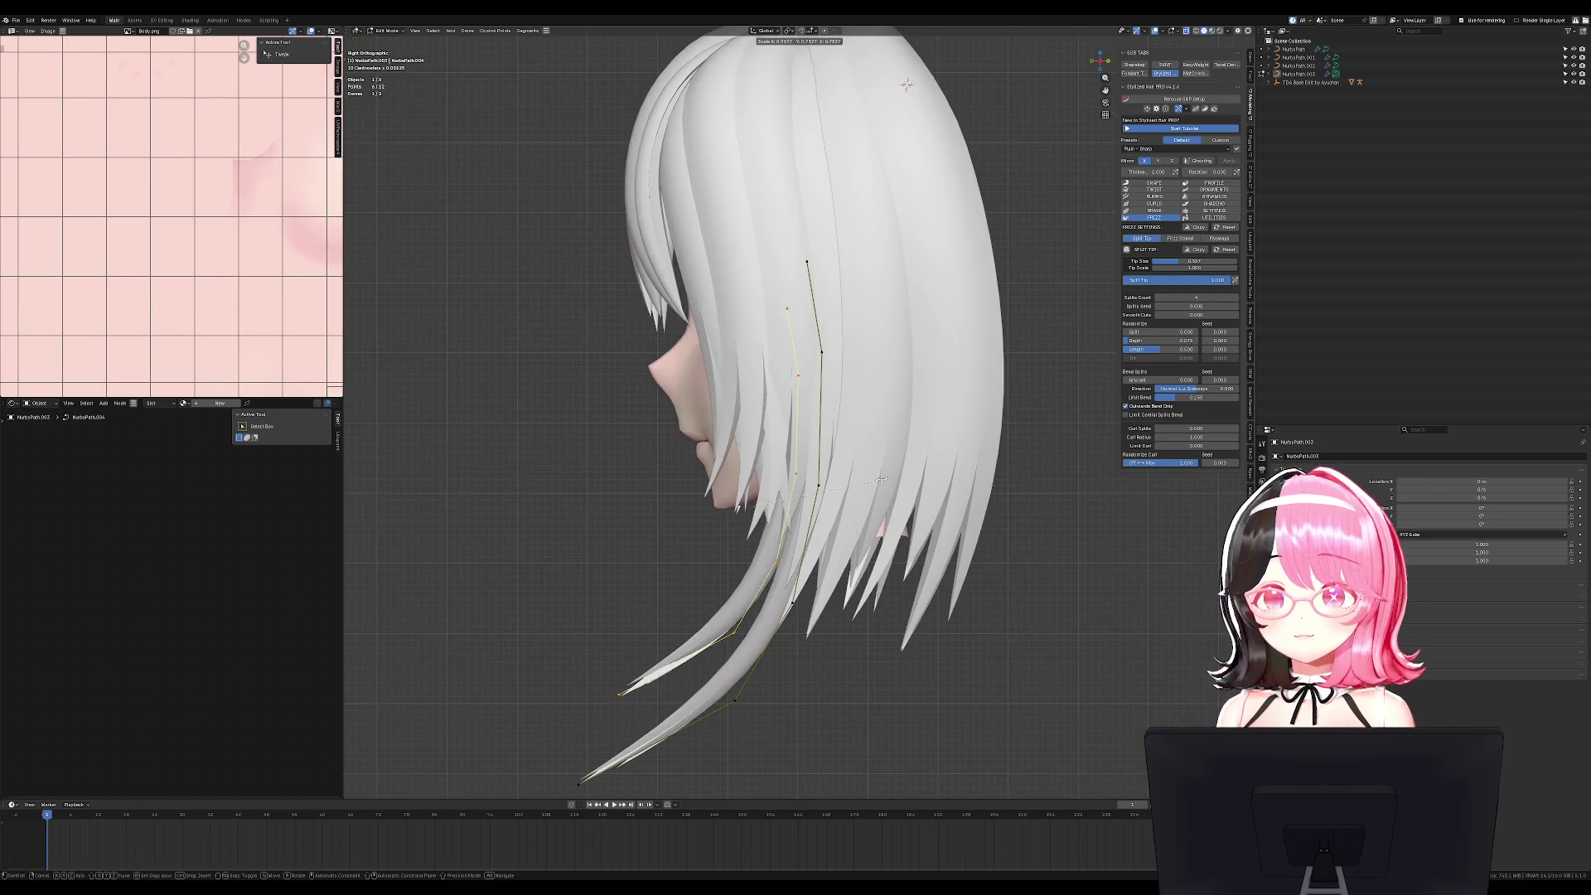
pyautogui.click(883, 479)
pyautogui.press('r')
pyautogui.click(908, 480)
pyautogui.press('r')
pyautogui.click(978, 497)
pyautogui.press('s')
pyautogui.press('z')
pyautogui.click(1024, 520)
# Return to Object Mode and check the new lock from the front and an angle.
pyautogui.press('Tab')
pyautogui.moveTo(1024, 521)
pyautogui.mouseDown(button='middle')
pyautogui.moveTo(986, 559)
pyautogui.moveTo(1058, 533)
pyautogui.moveTo(1012, 569)
pyautogui.mouseUp(button='middle')
pyautogui.press('KP_1')
pyautogui.press('Tab')
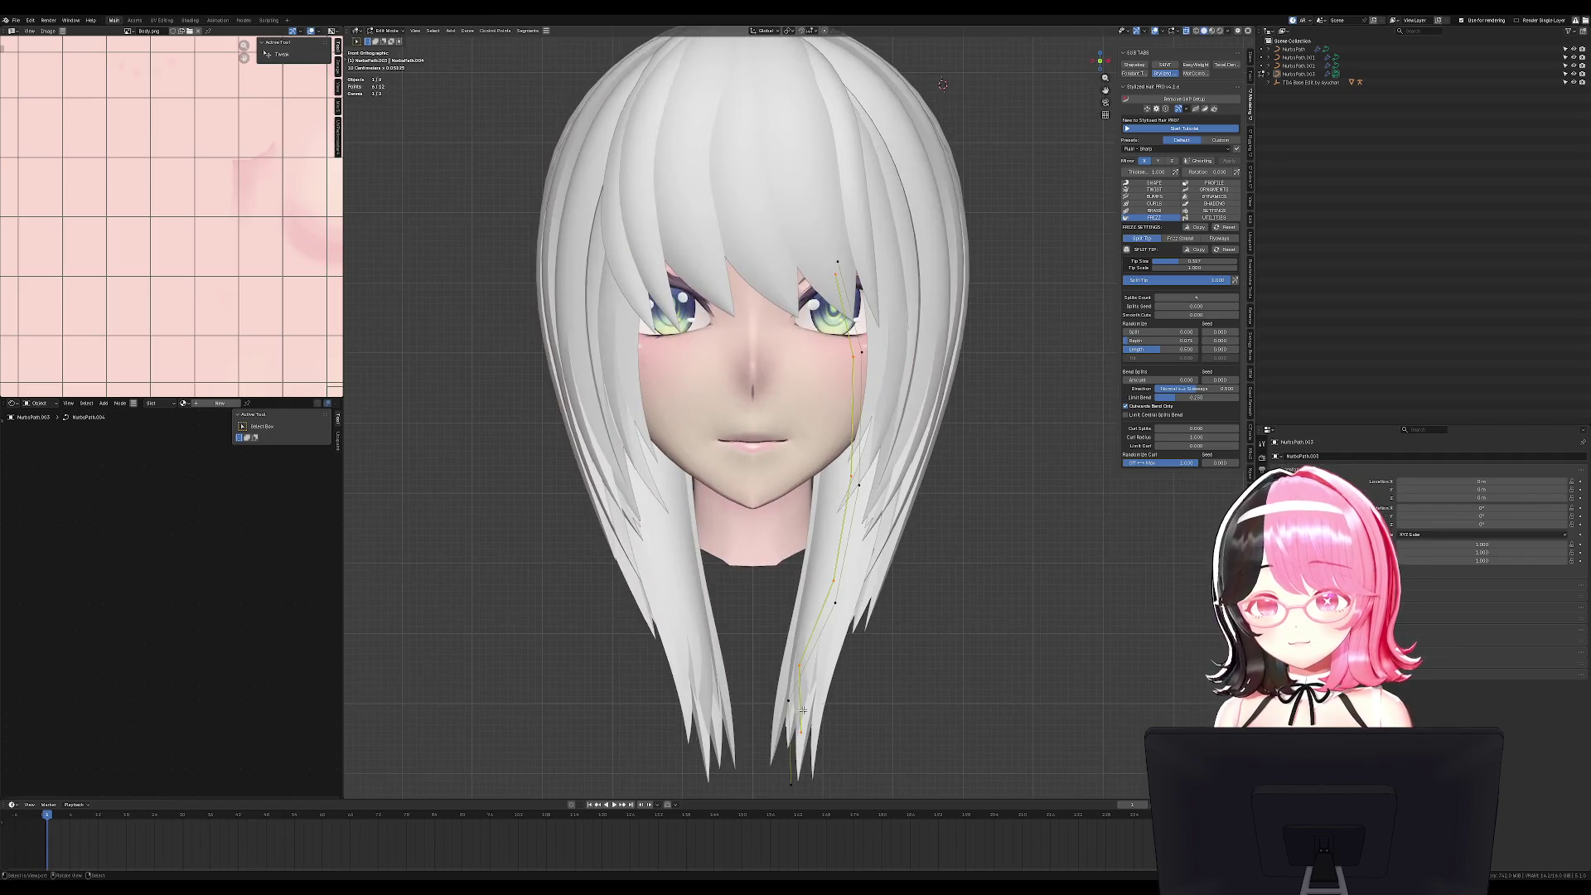
pyautogui.press('Tab')
pyautogui.scroll(-4, 829, 700)
pyautogui.moveTo(852, 693)
pyautogui.mouseDown(button='middle')
pyautogui.moveTo(848, 657)
pyautogui.moveTo(969, 572)
pyautogui.moveTo(1036, 561)
pyautogui.moveTo(851, 544)
pyautogui.mouseUp(button='middle')
pyautogui.scroll(2, 944, 552)
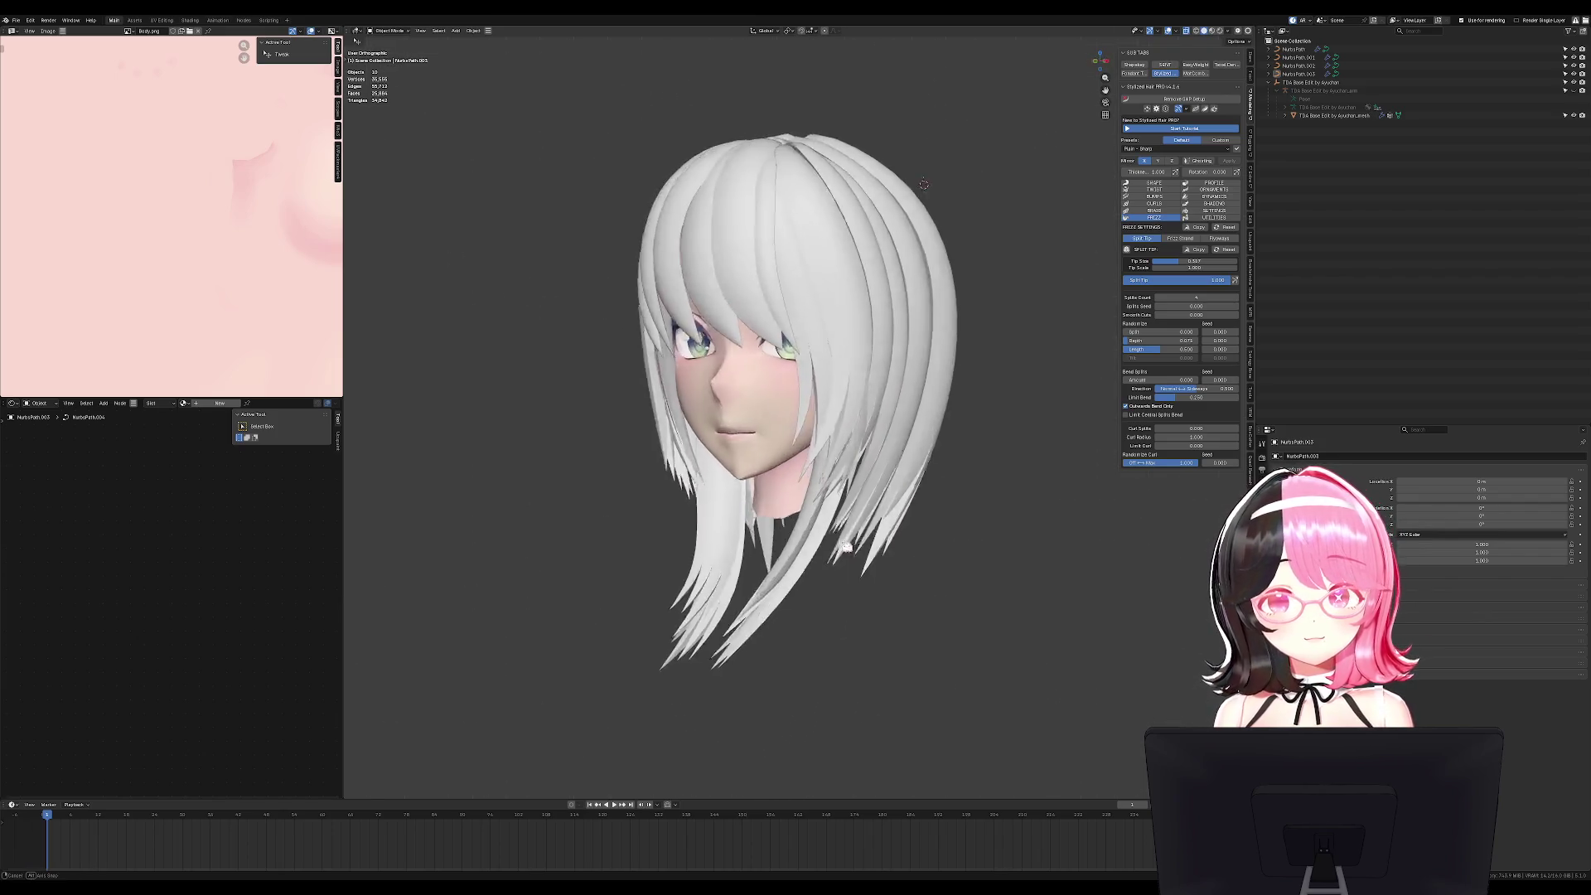
# In right-side view, move NurbsPath.002's two tip points to thin the strand's tips.
pyautogui.press('KP_3')
pyautogui.click(849, 575)
pyautogui.press('Tab')
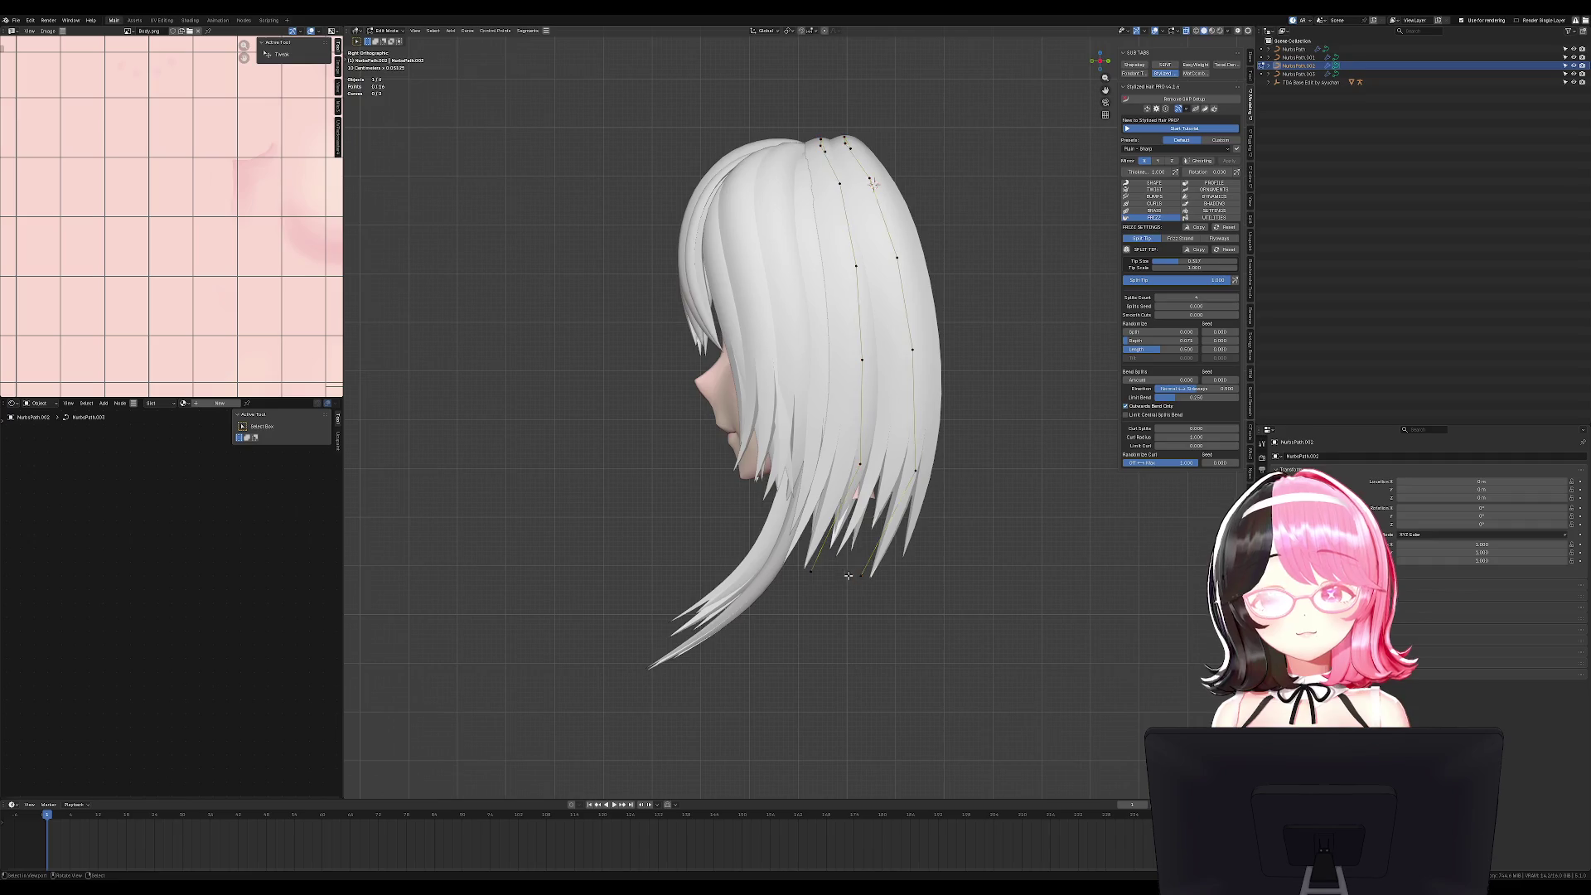
pyautogui.moveTo(850, 579); pyautogui.dragTo(766, 623)
pyautogui.press('g')
pyautogui.click(924, 538)
pyautogui.moveTo(924, 538); pyautogui.dragTo(960, 532, button='middle')
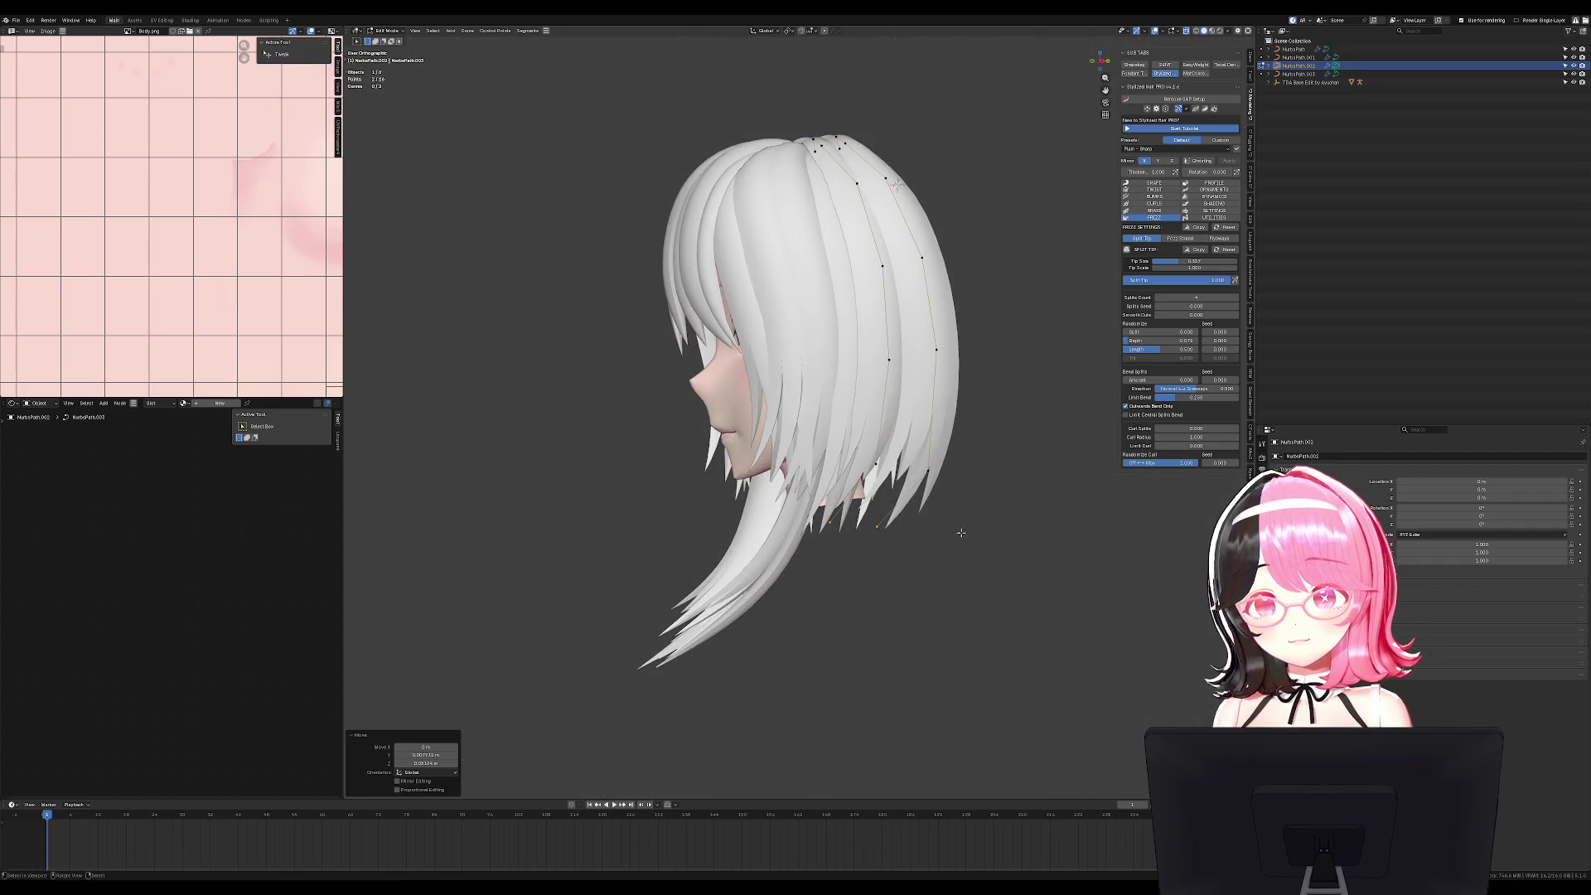
pyautogui.click(876, 540)
pyautogui.click(960, 525)
pyautogui.press('KP_3')
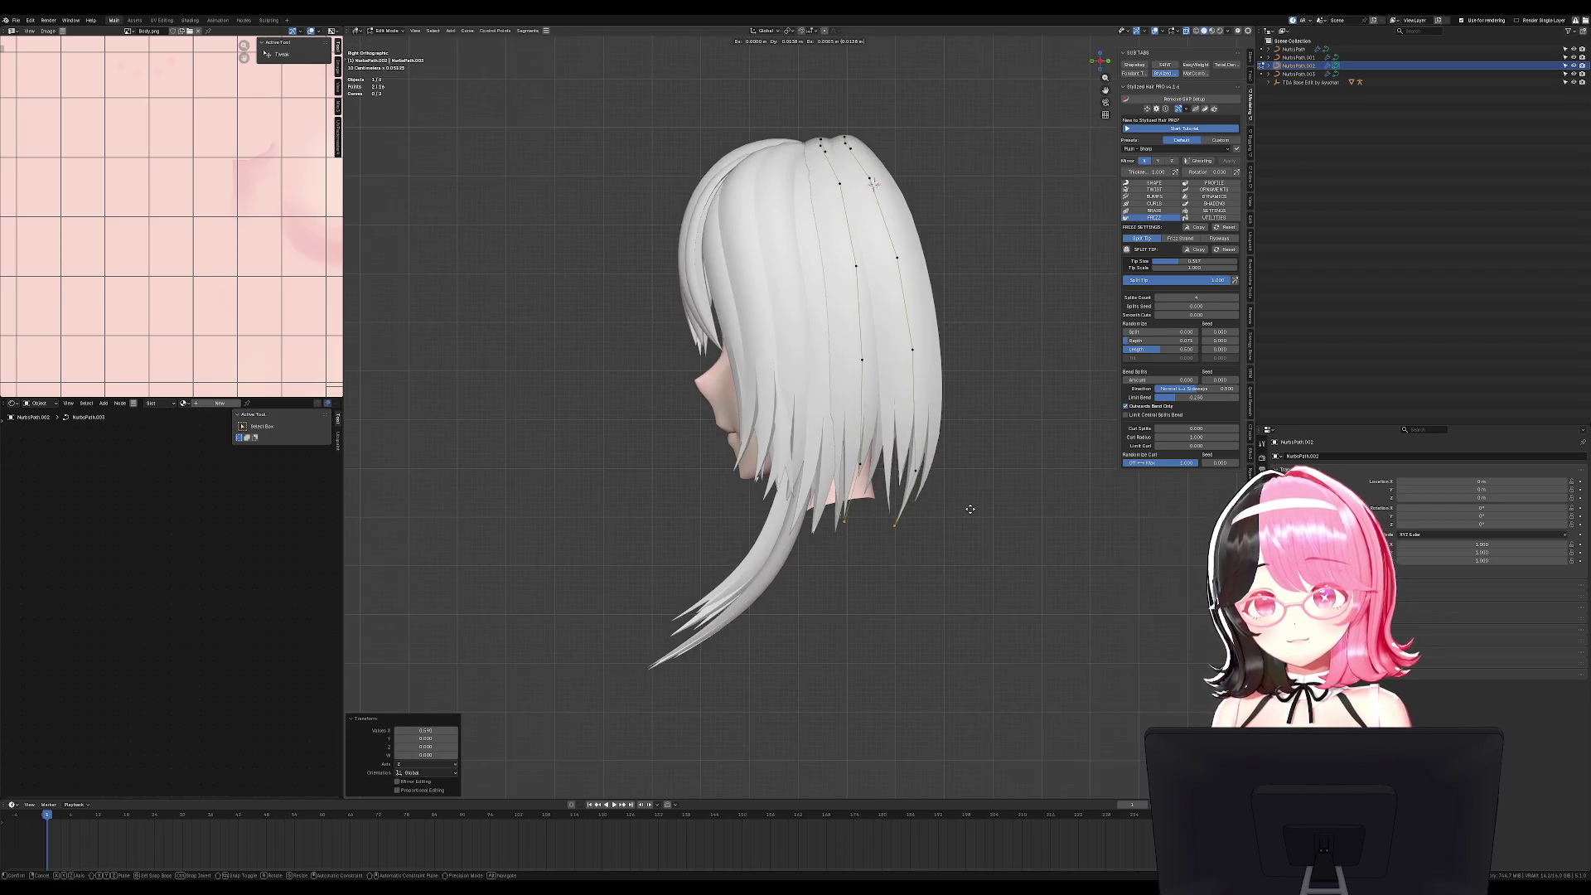
pyautogui.press('Tab')
# Thin the NurbsPath.001 strand, then inspect both side strands from the front.
pyautogui.click(829, 526)
pyautogui.press('Tab')
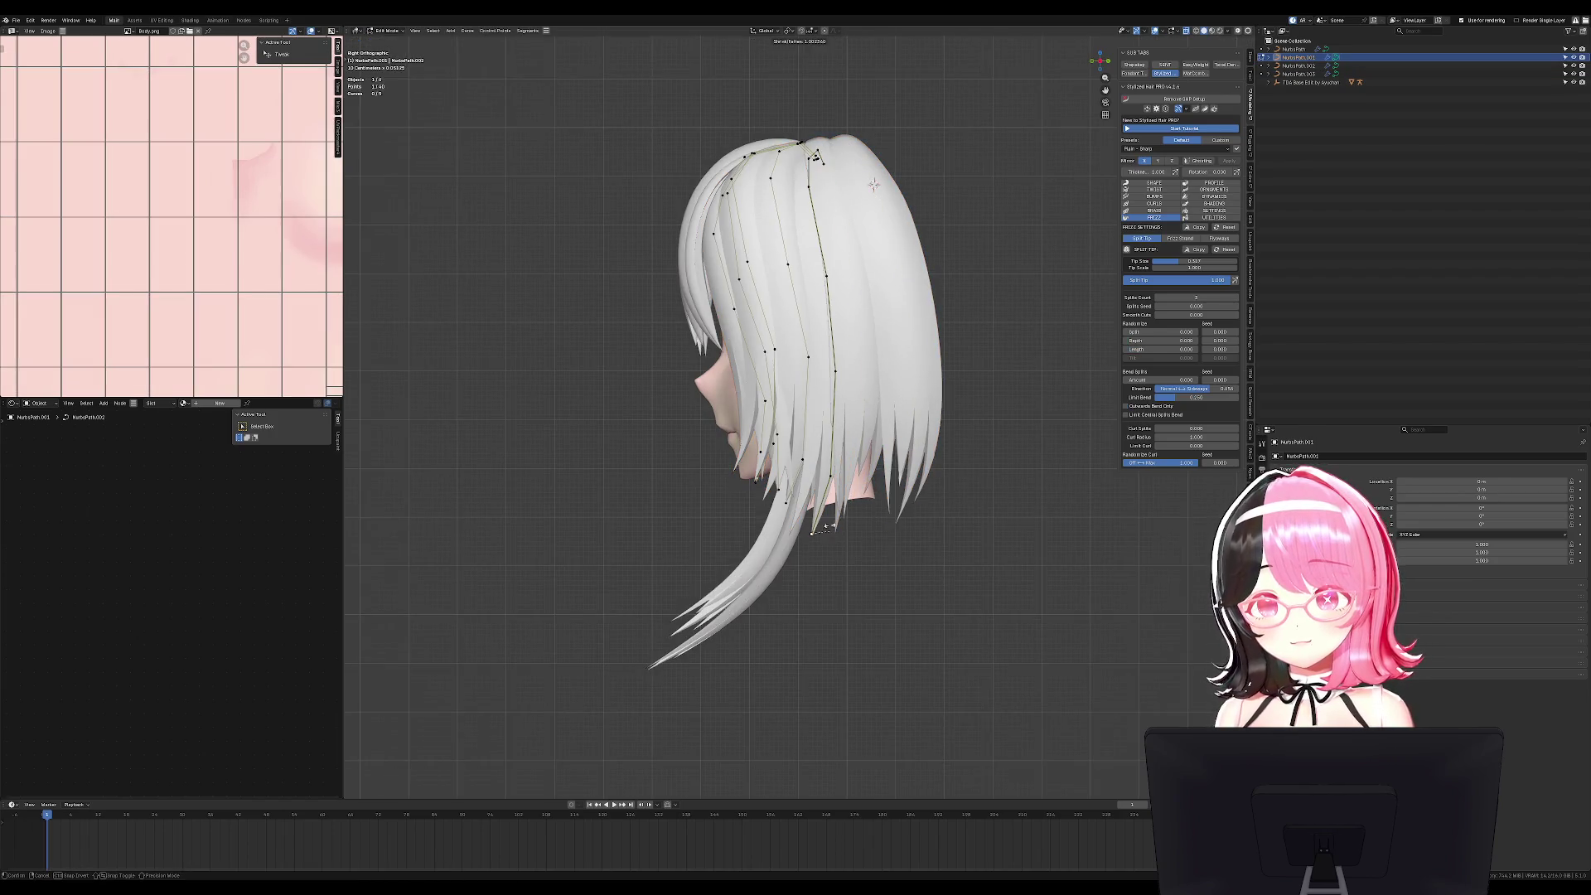
pyautogui.click(851, 544)
pyautogui.press('Tab')
pyautogui.moveTo(850, 543)
pyautogui.mouseDown(button='middle')
pyautogui.moveTo(1095, 545)
pyautogui.moveTo(978, 542)
pyautogui.mouseUp(button='middle')
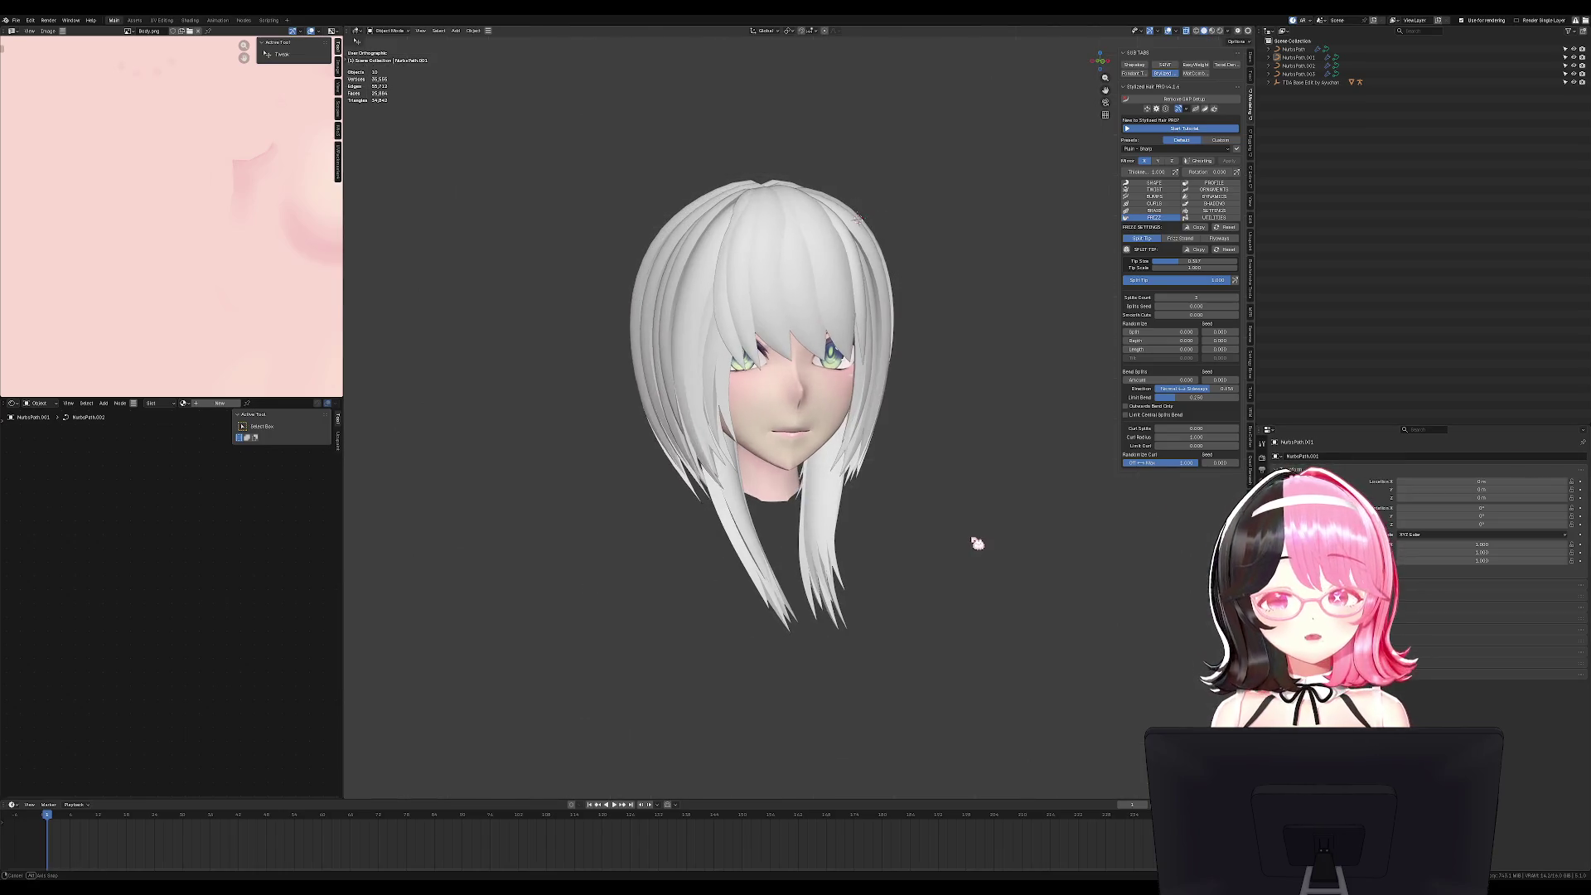
pyautogui.click(872, 487)
pyautogui.press('Tab')
pyautogui.press('KP_1')
pyautogui.press('Tab')
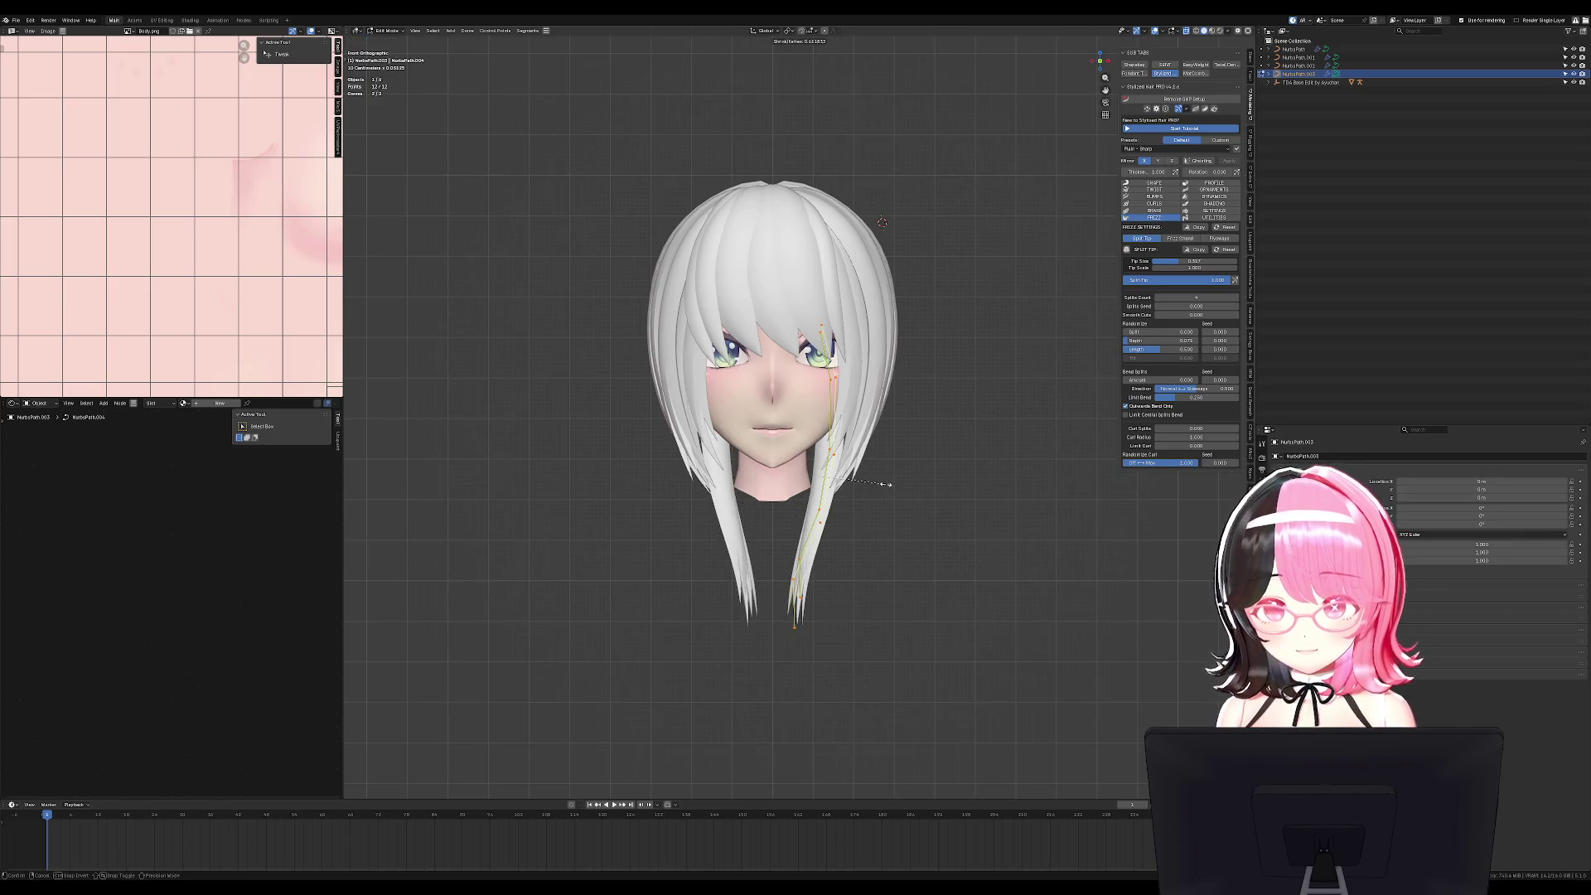
pyautogui.press('Tab')
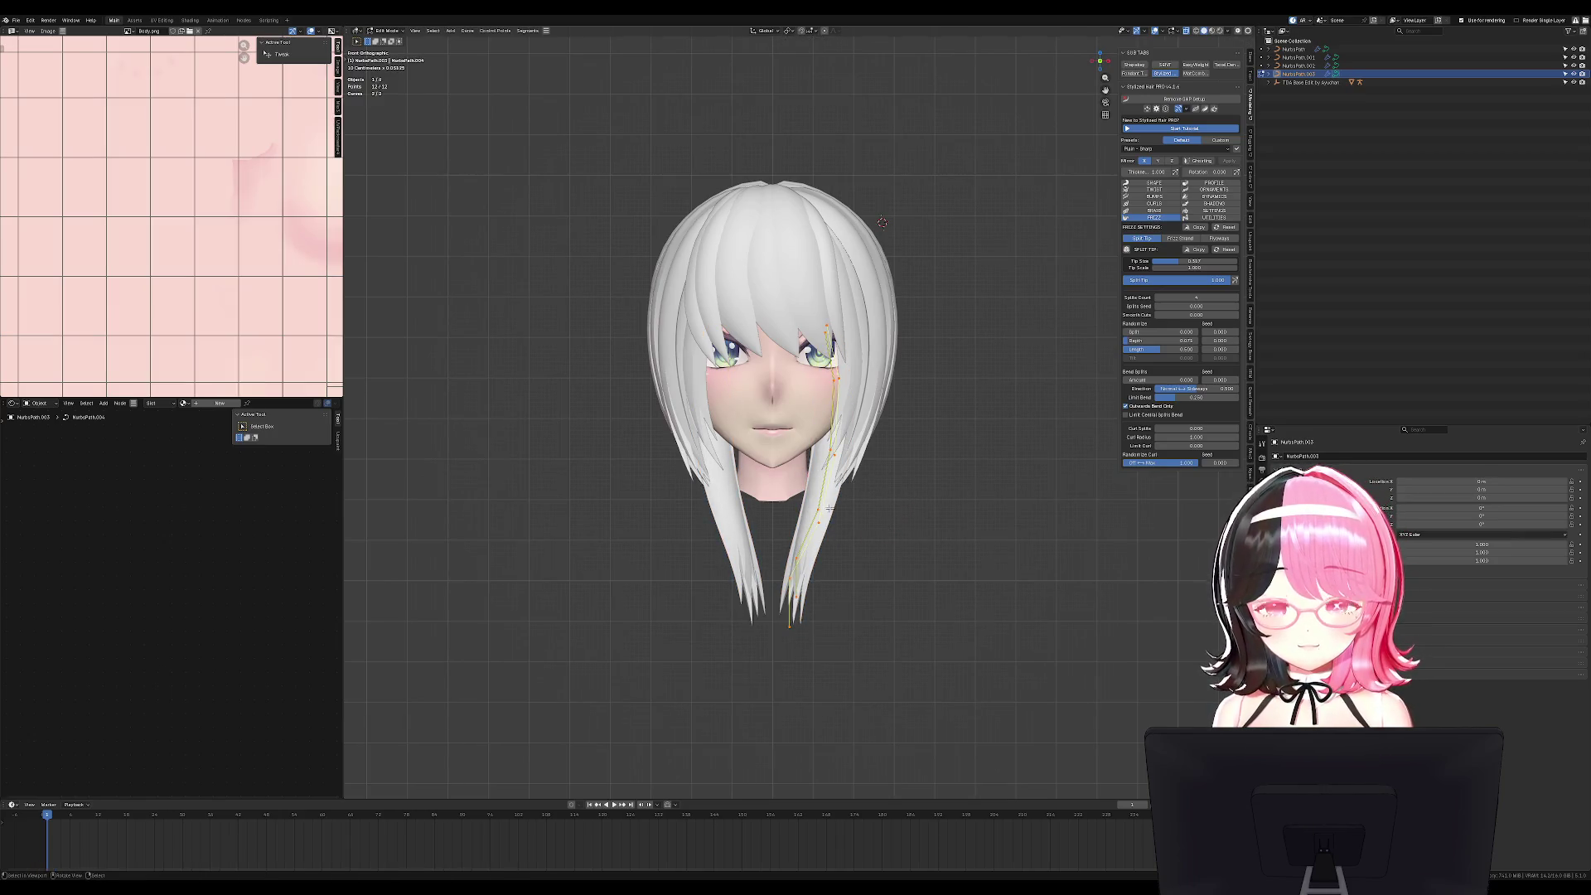
pyautogui.press('Tab')
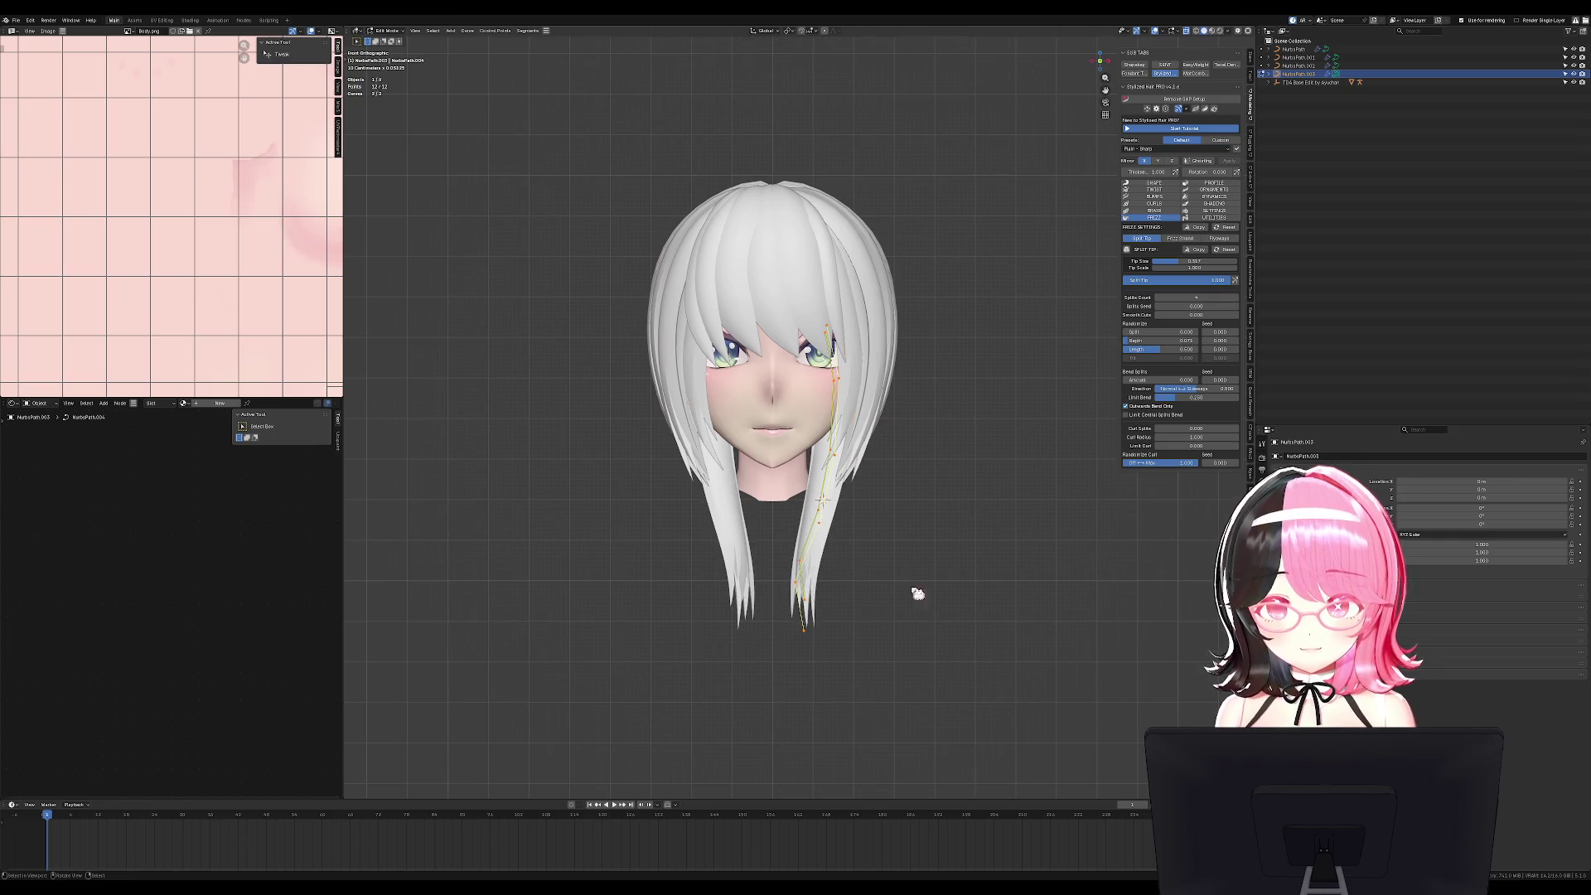
# Unhide the armature with Alt+H and edit the long side strand's points in side view.
pyautogui.hotkey('alt', 'h')
pyautogui.moveTo(934, 569); pyautogui.dragTo(905, 556, button='middle')
pyautogui.click(909, 554)
pyautogui.press('KP_3')
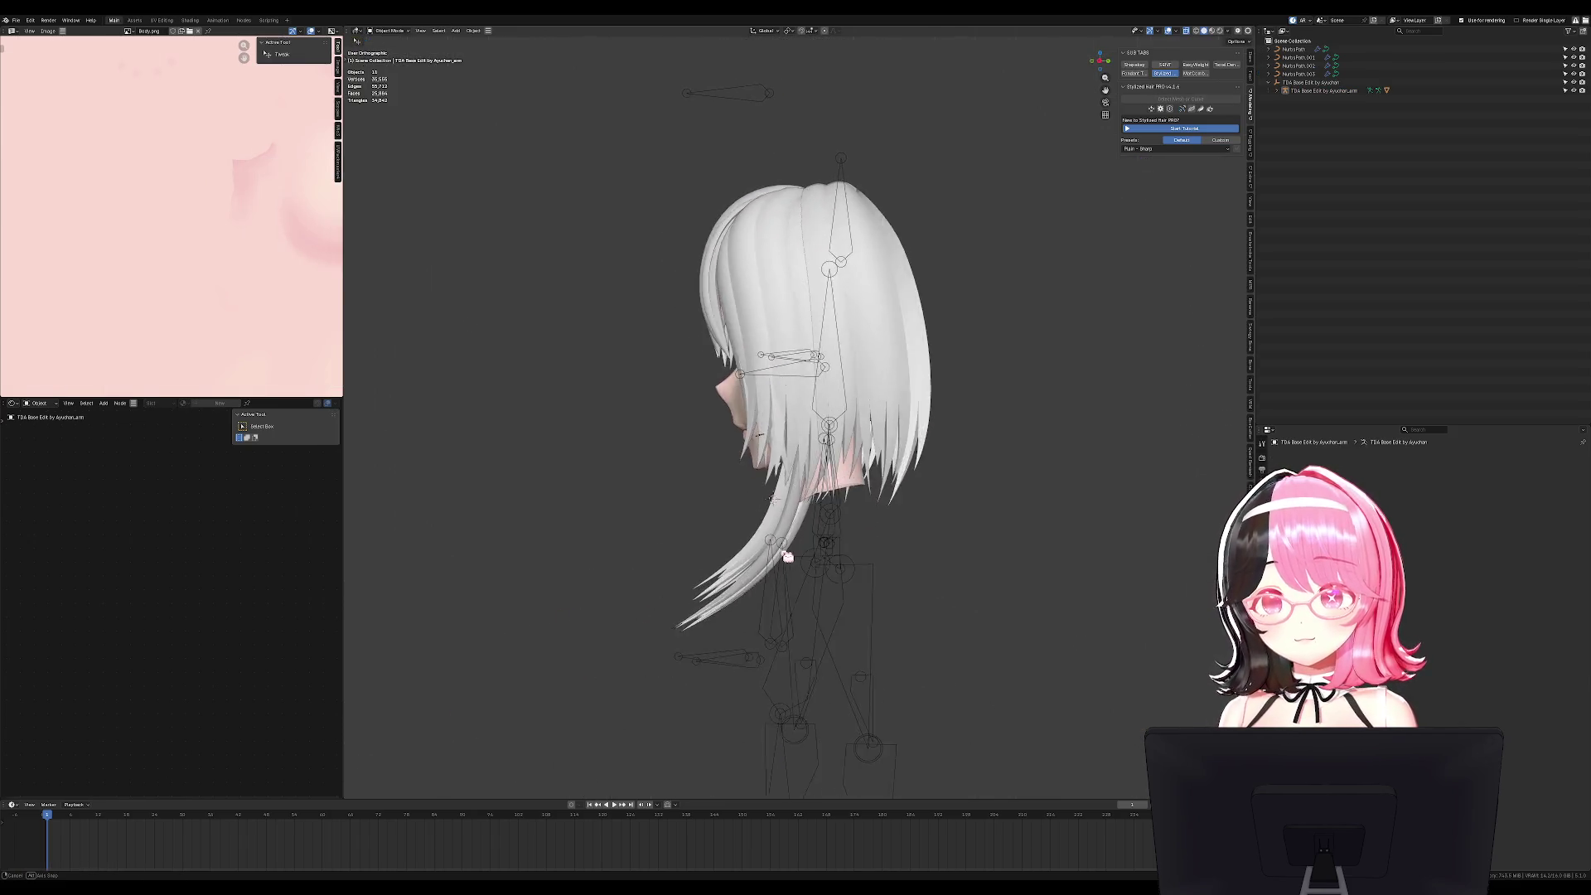
pyautogui.click(774, 525)
pyautogui.press('Tab')
# Nudge the side strand's points into place and check them from a new angle.
pyautogui.press('g')
pyautogui.click(777, 539)
pyautogui.moveTo(777, 540)
pyautogui.mouseDown(button='middle')
pyautogui.moveTo(904, 540)
pyautogui.moveTo(808, 524)
pyautogui.mouseUp(button='middle')
pyautogui.press('g')
pyautogui.rightClick(904, 540)
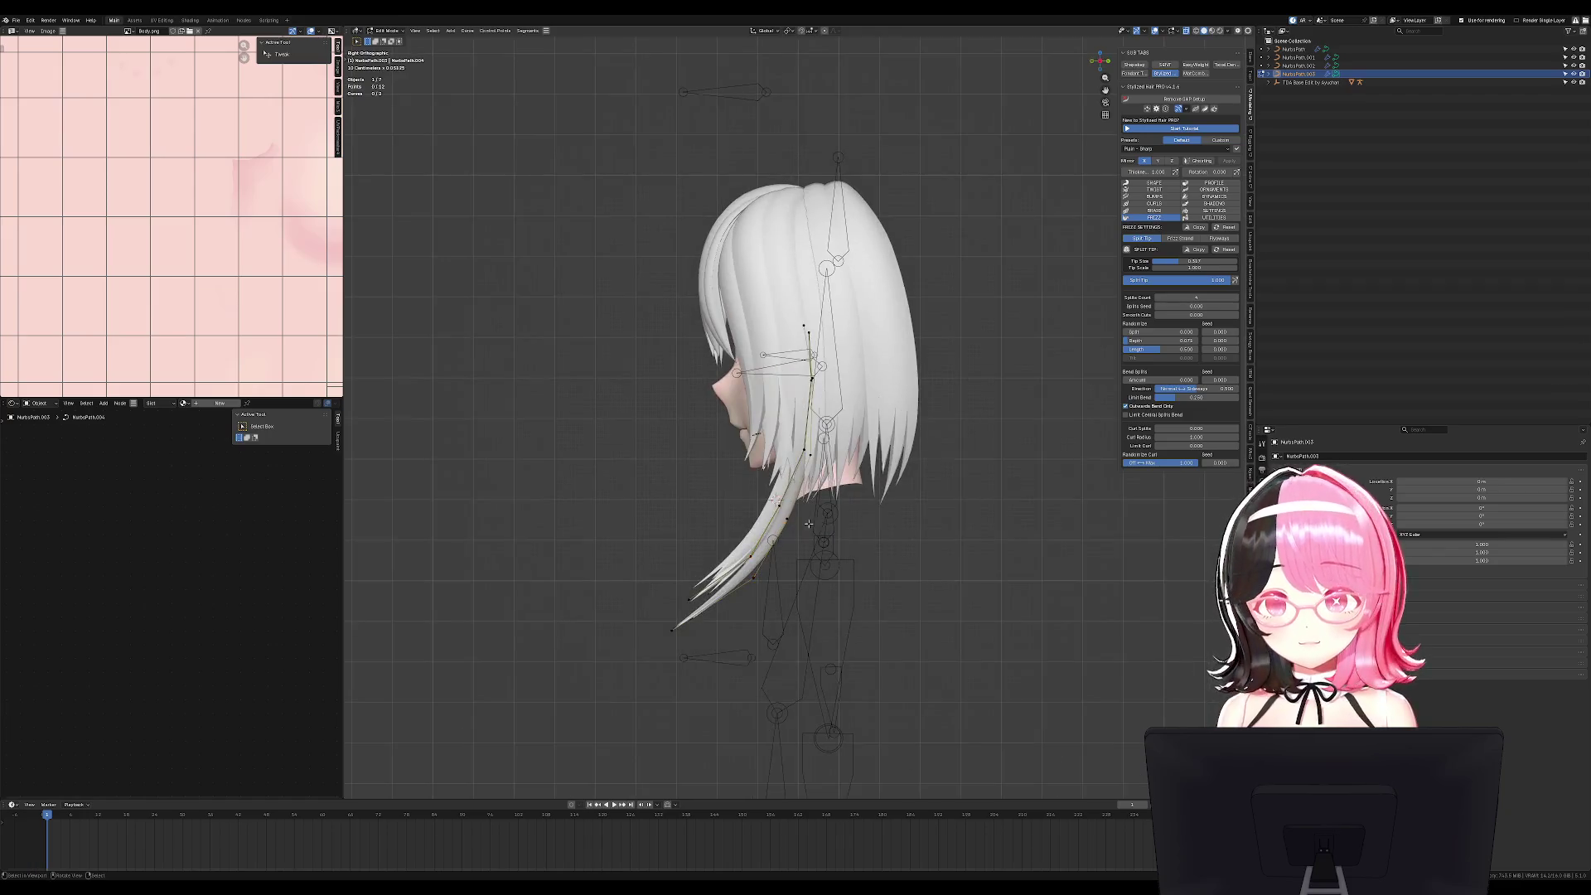
# Duplicate the long side strand and place the copy beside the original.
pyautogui.hotkey('shift', 'd')
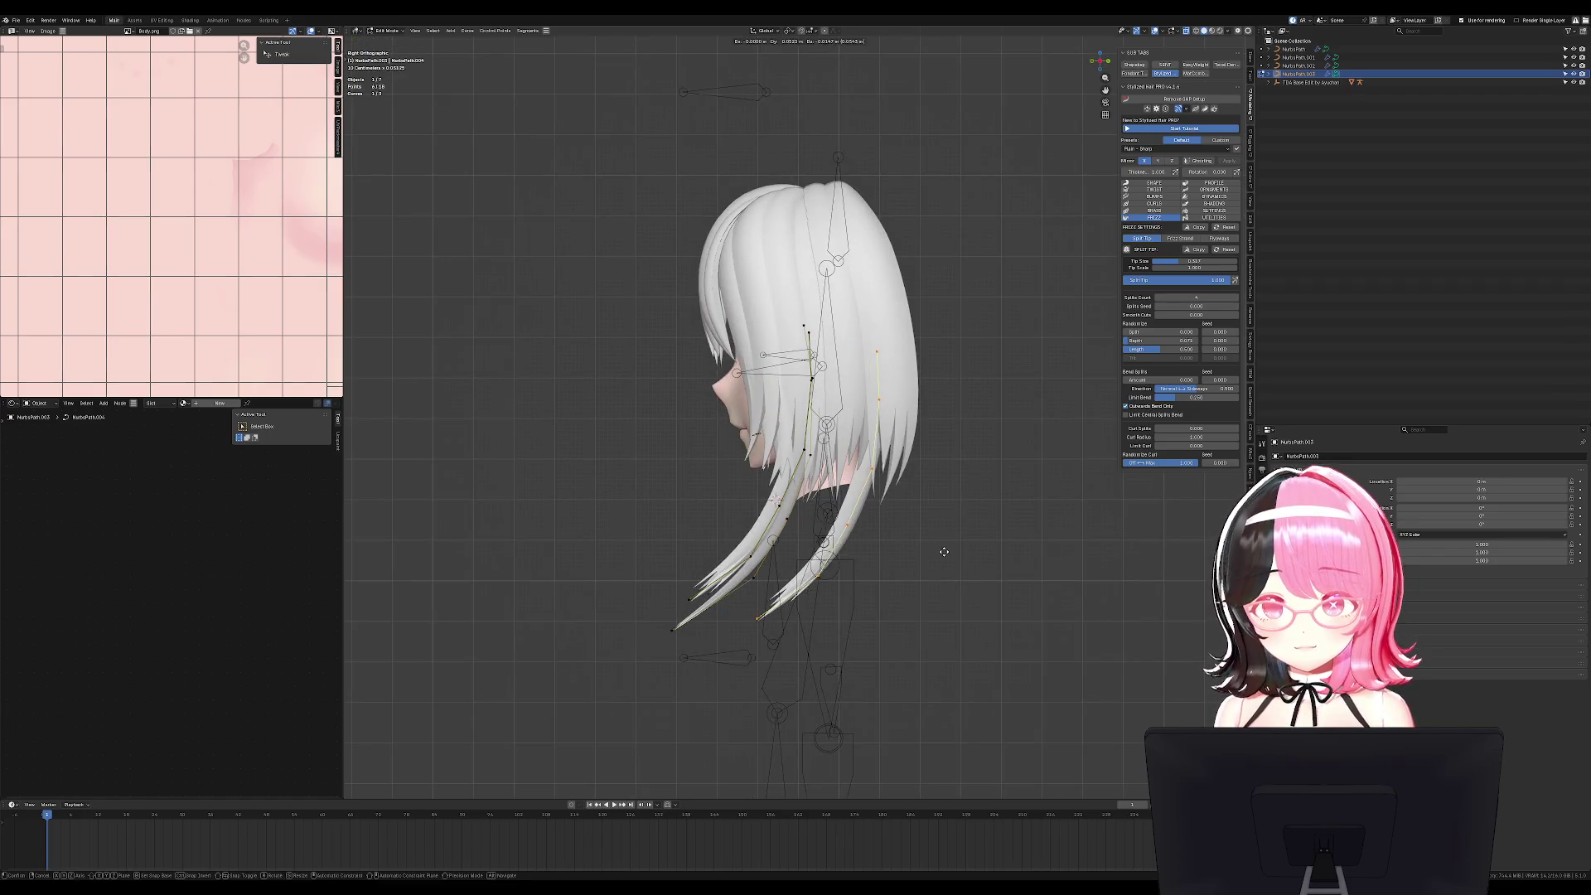
pyautogui.click(948, 528)
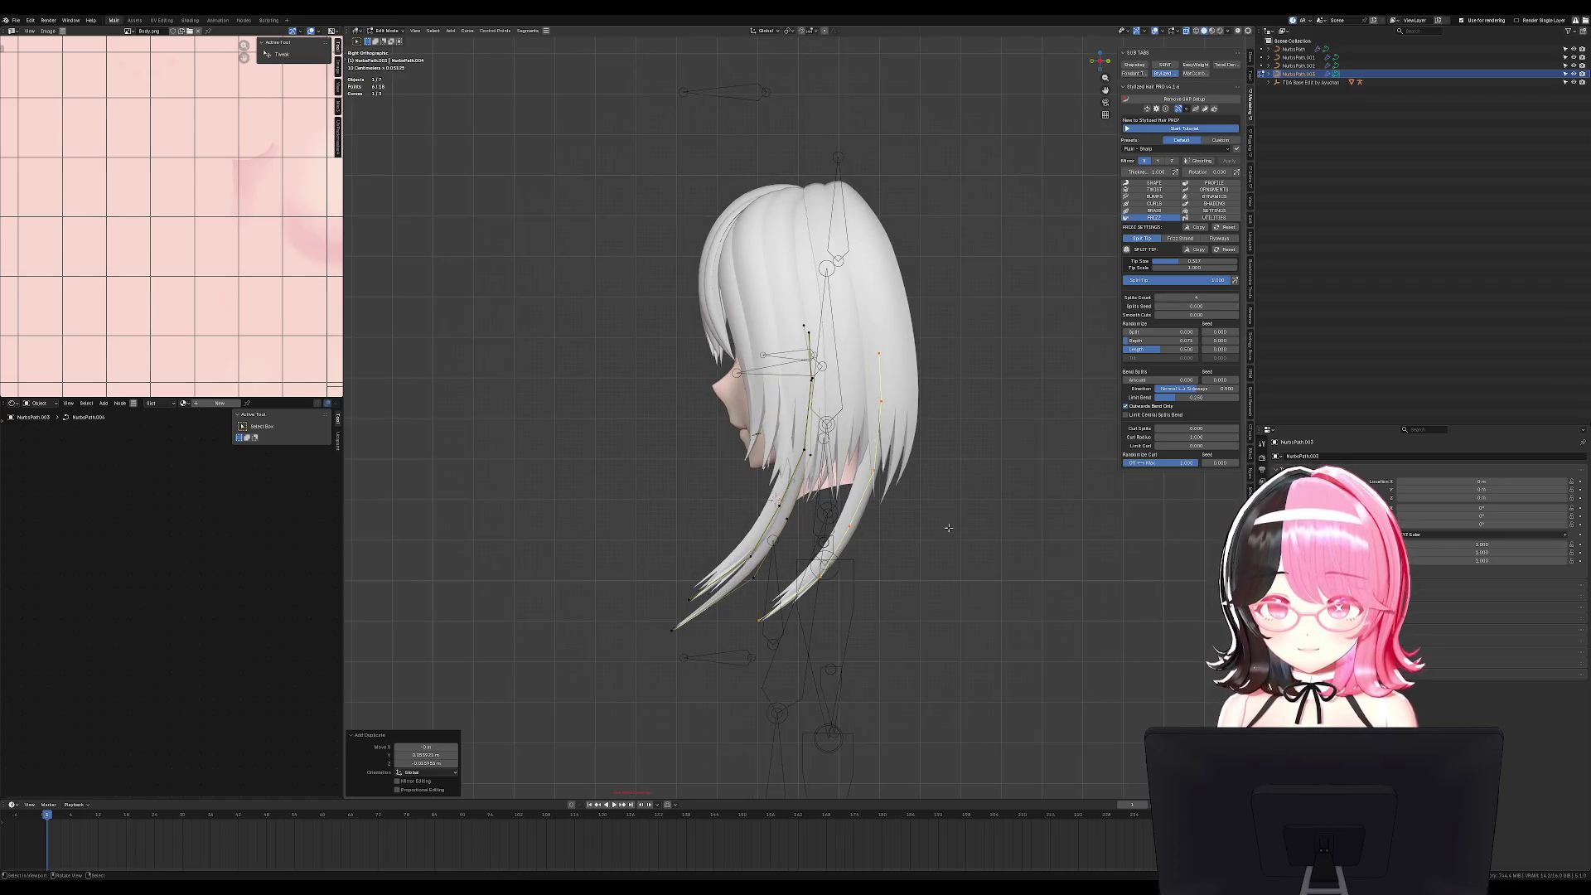
pyautogui.rightClick(727, 424)
pyautogui.click(797, 636)
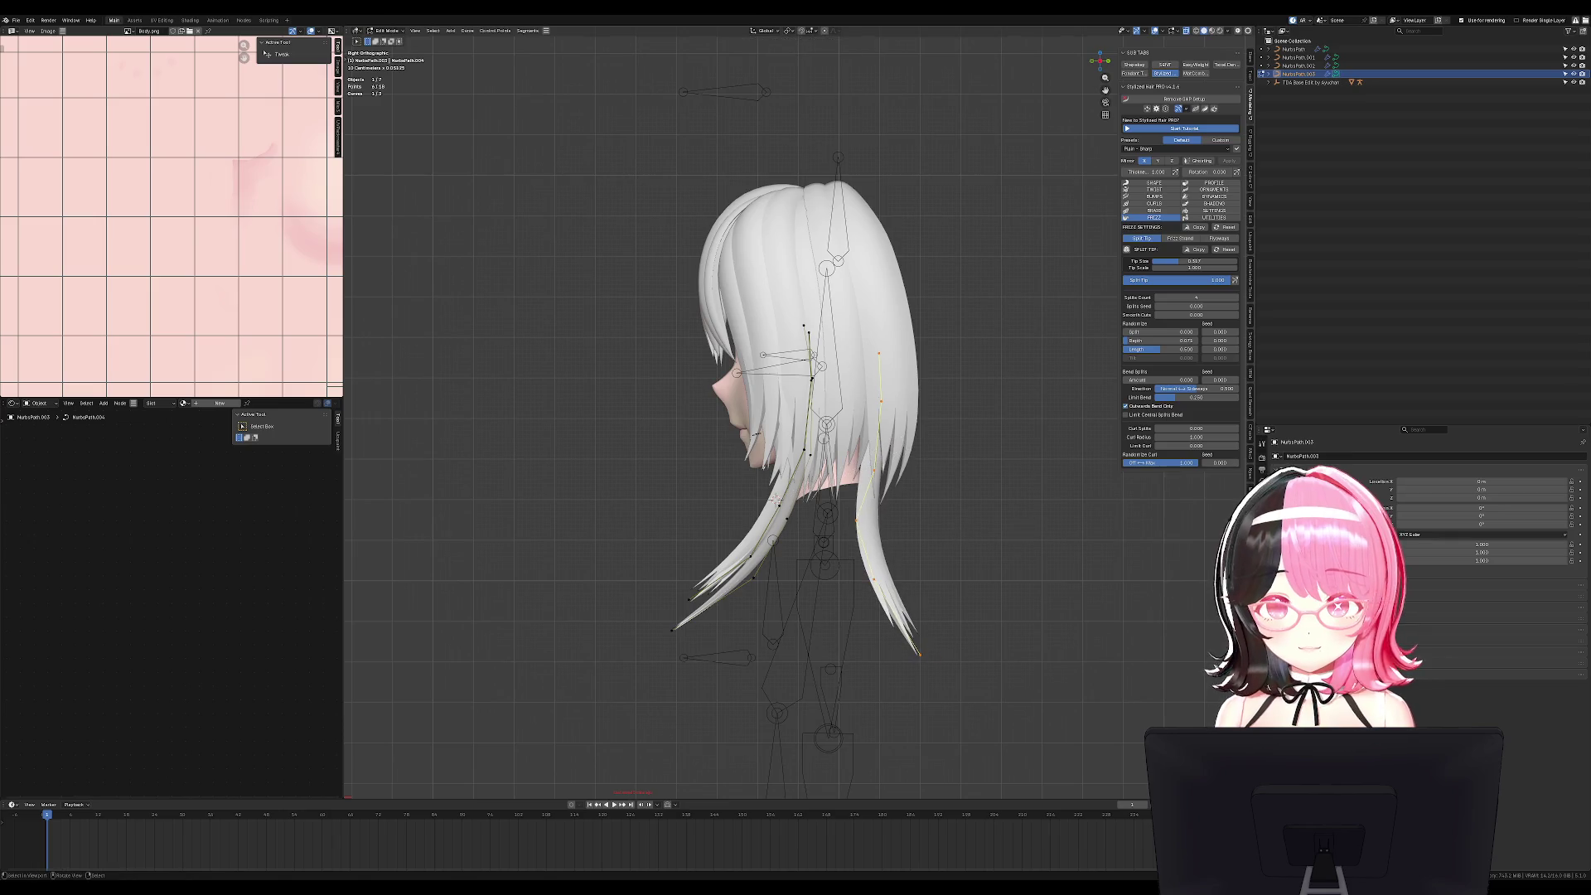
pyautogui.moveTo(776, 499); pyautogui.dragTo(835, 564, button='middle')
# Twist the copied strand's points and reshape it from the quick options menu.
pyautogui.hotkey('ctrl', 't')
pyautogui.click(778, 502)
pyautogui.moveTo(777, 501); pyautogui.dragTo(822, 437, button='middle')
pyautogui.press('x')
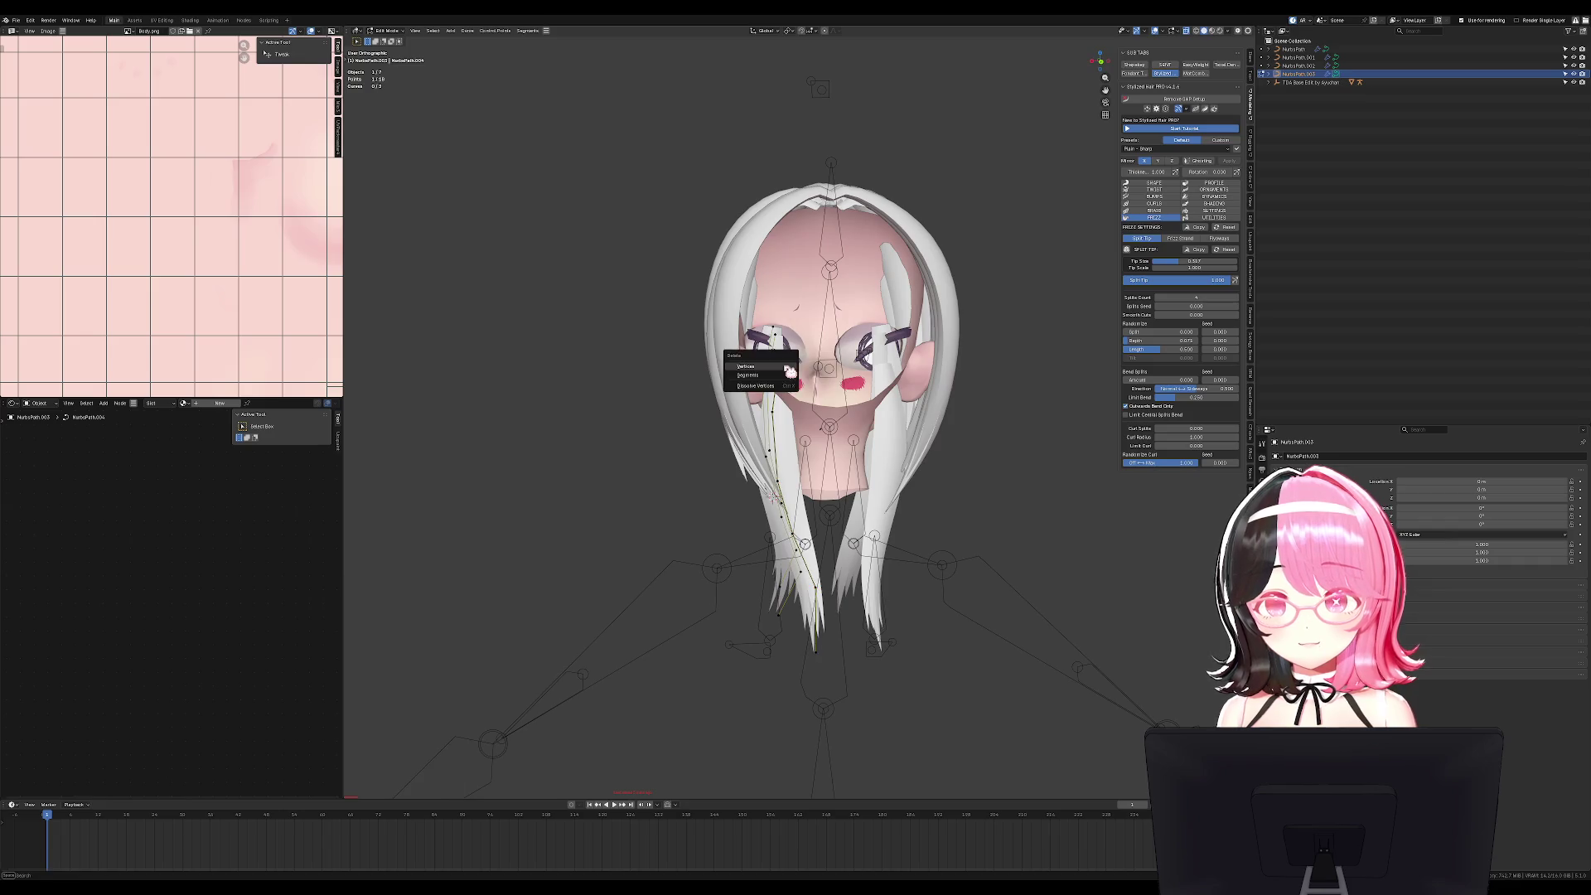
pyautogui.click(758, 365)
pyautogui.moveTo(776, 417); pyautogui.dragTo(969, 434, button='middle')
# In side view, tilt the strand about 108° so it lies along the back.
pyautogui.hotkey('ctrl', 't')
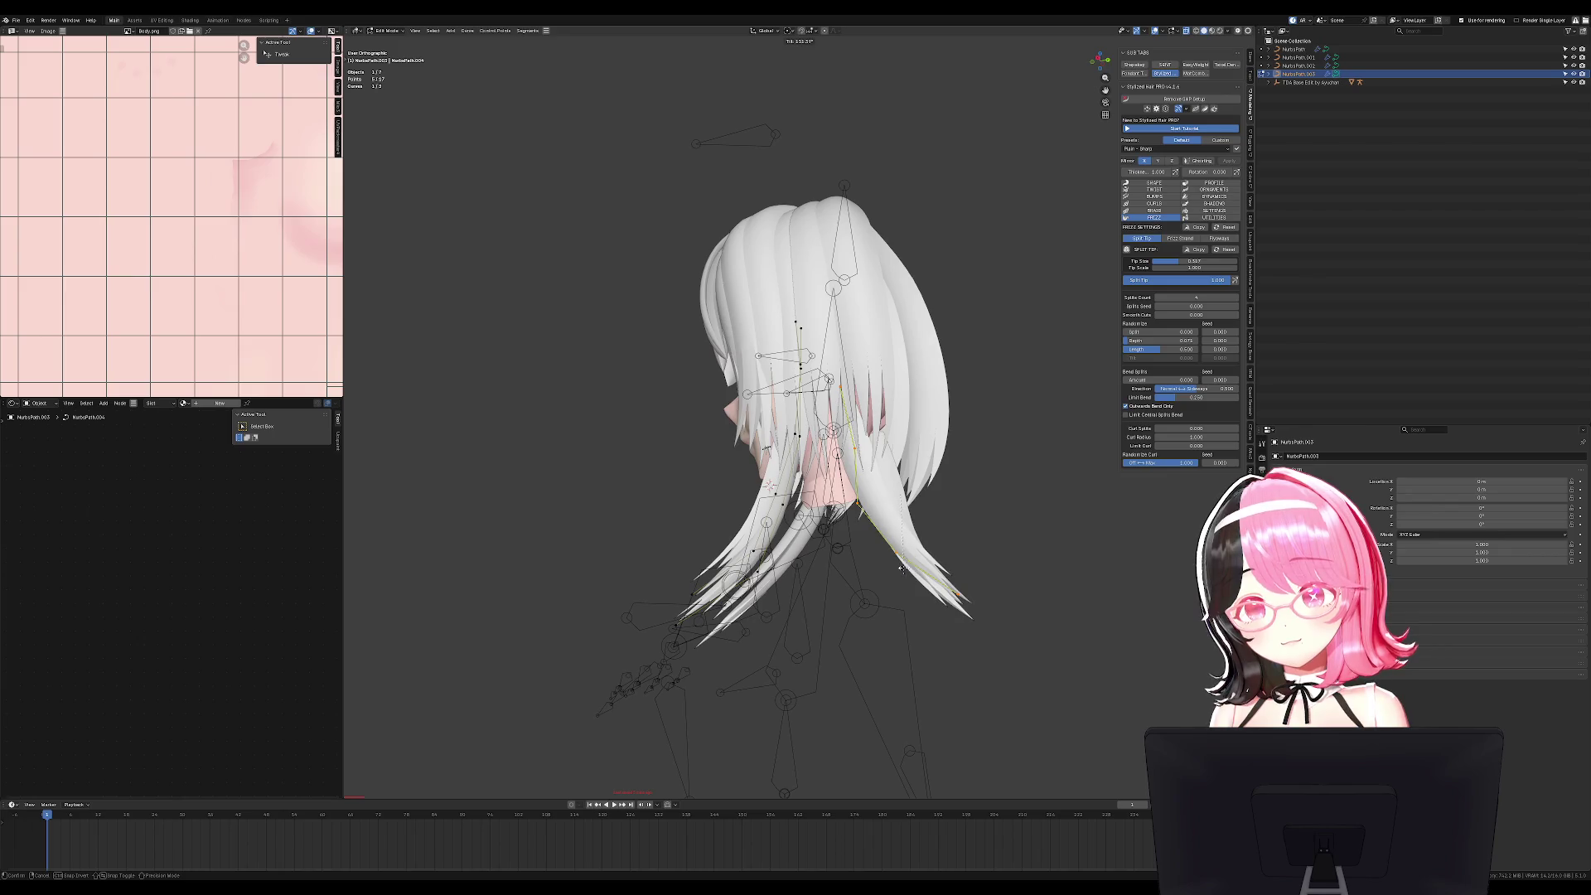
pyautogui.press('Escape')
pyautogui.press('KP_3')
pyautogui.press('g')
pyautogui.click(959, 539)
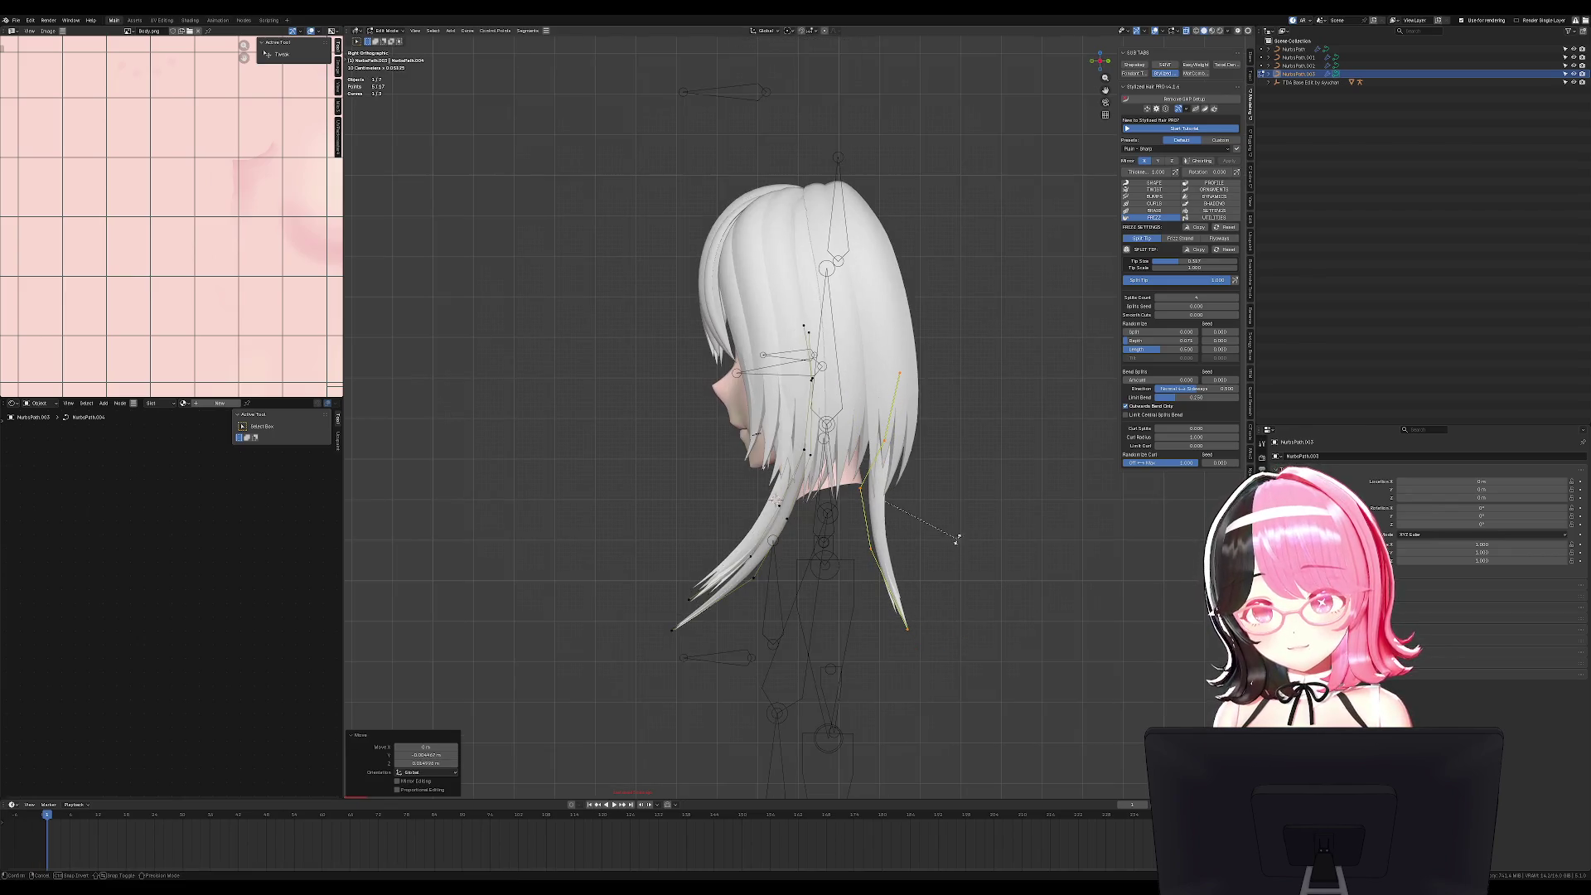
pyautogui.click(680, 700)
# Try repositioning the strand and its tip point, then return to Object Mode.
pyautogui.press('g')
pyautogui.press('Escape')
pyautogui.click(881, 630)
pyautogui.press('g')
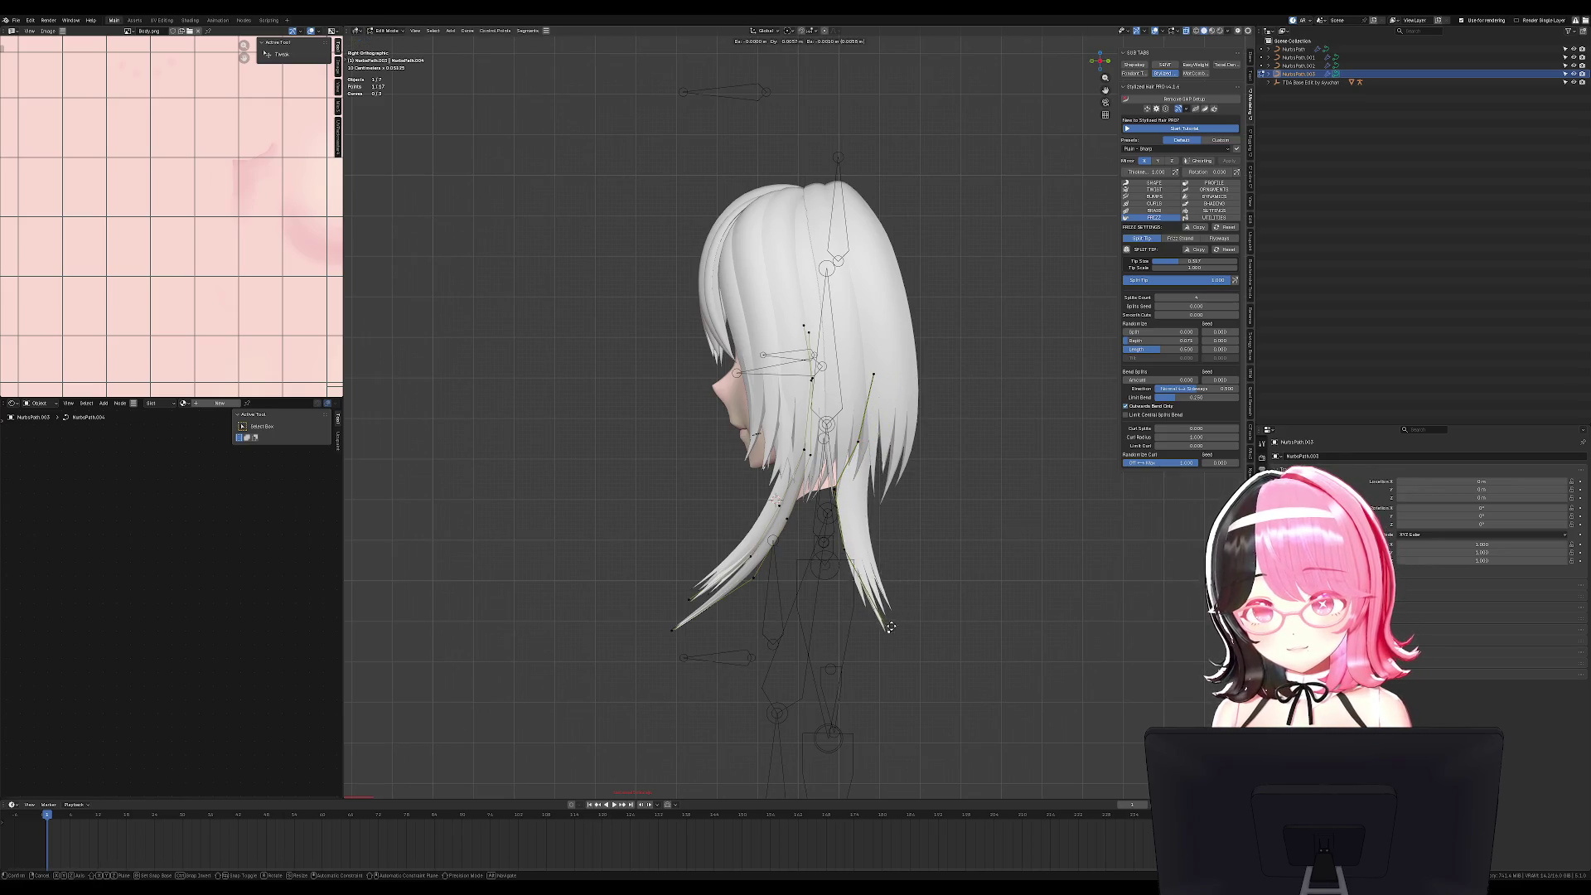
pyautogui.press('Escape')
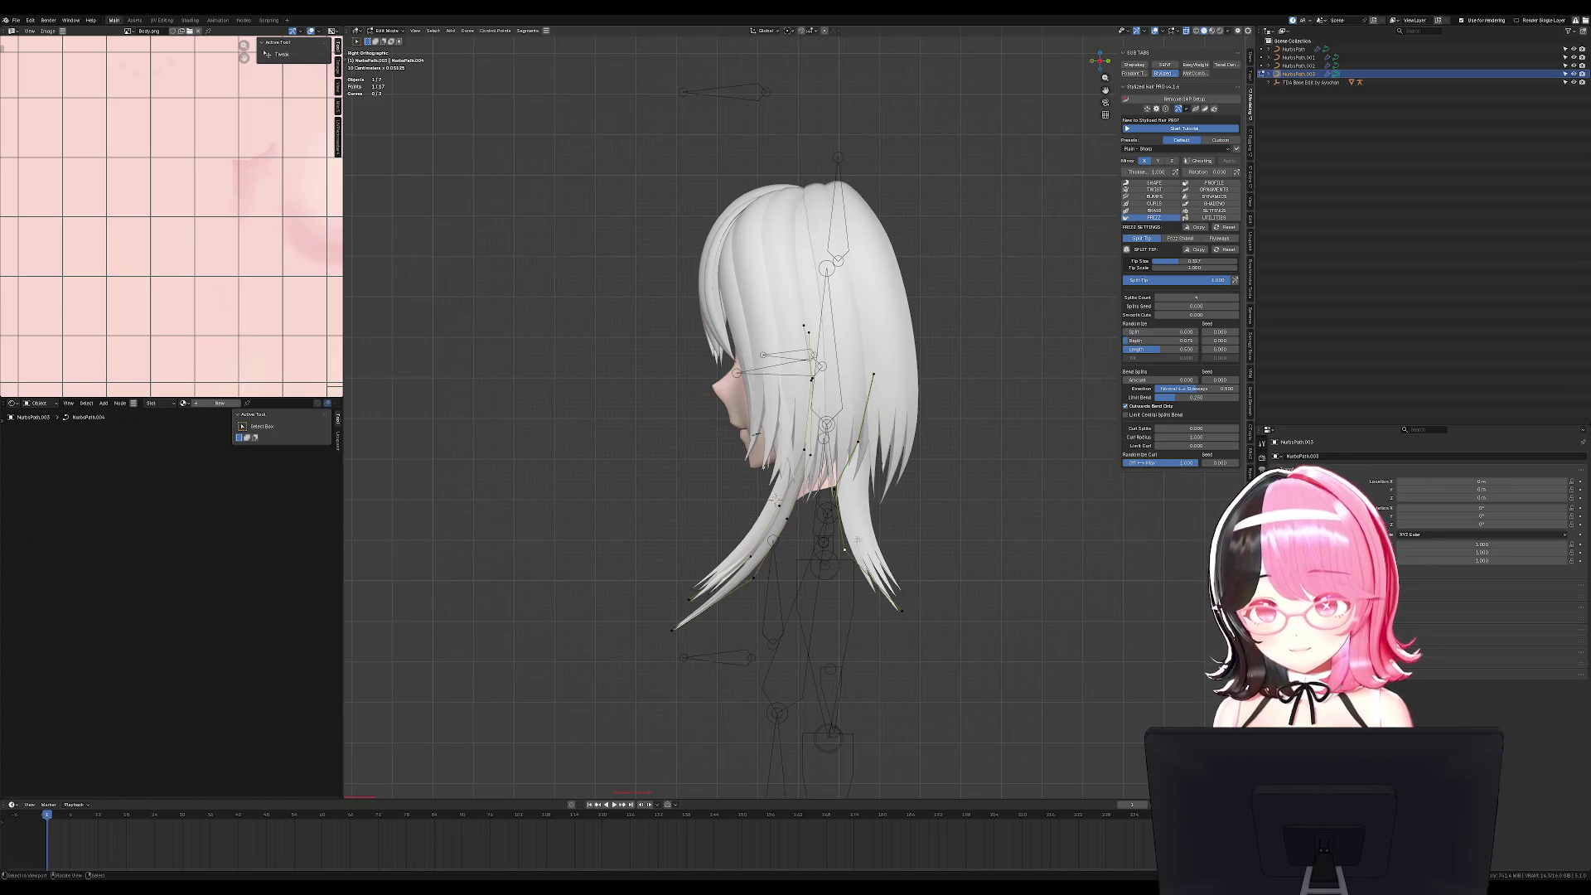
pyautogui.press('Escape')
pyautogui.press('Tab')
pyautogui.moveTo(891, 551)
pyautogui.mouseDown(button='middle')
pyautogui.moveTo(976, 540)
pyautogui.moveTo(909, 557)
pyautogui.moveTo(965, 553)
pyautogui.moveTo(699, 525)
pyautogui.moveTo(922, 374)
pyautogui.moveTo(768, 494)
pyautogui.moveTo(800, 523)
pyautogui.mouseUp(button='middle')
# Select back strand NurbsPath.002 and brush-select its points for rotating.
pyautogui.click(922, 375)
pyautogui.press('Tab')
pyautogui.press('c')
pyautogui.moveTo(799, 523); pyautogui.dragTo(808, 522)
# Rotate the selected back-hair points, then select the hair objects.
pyautogui.press('r')
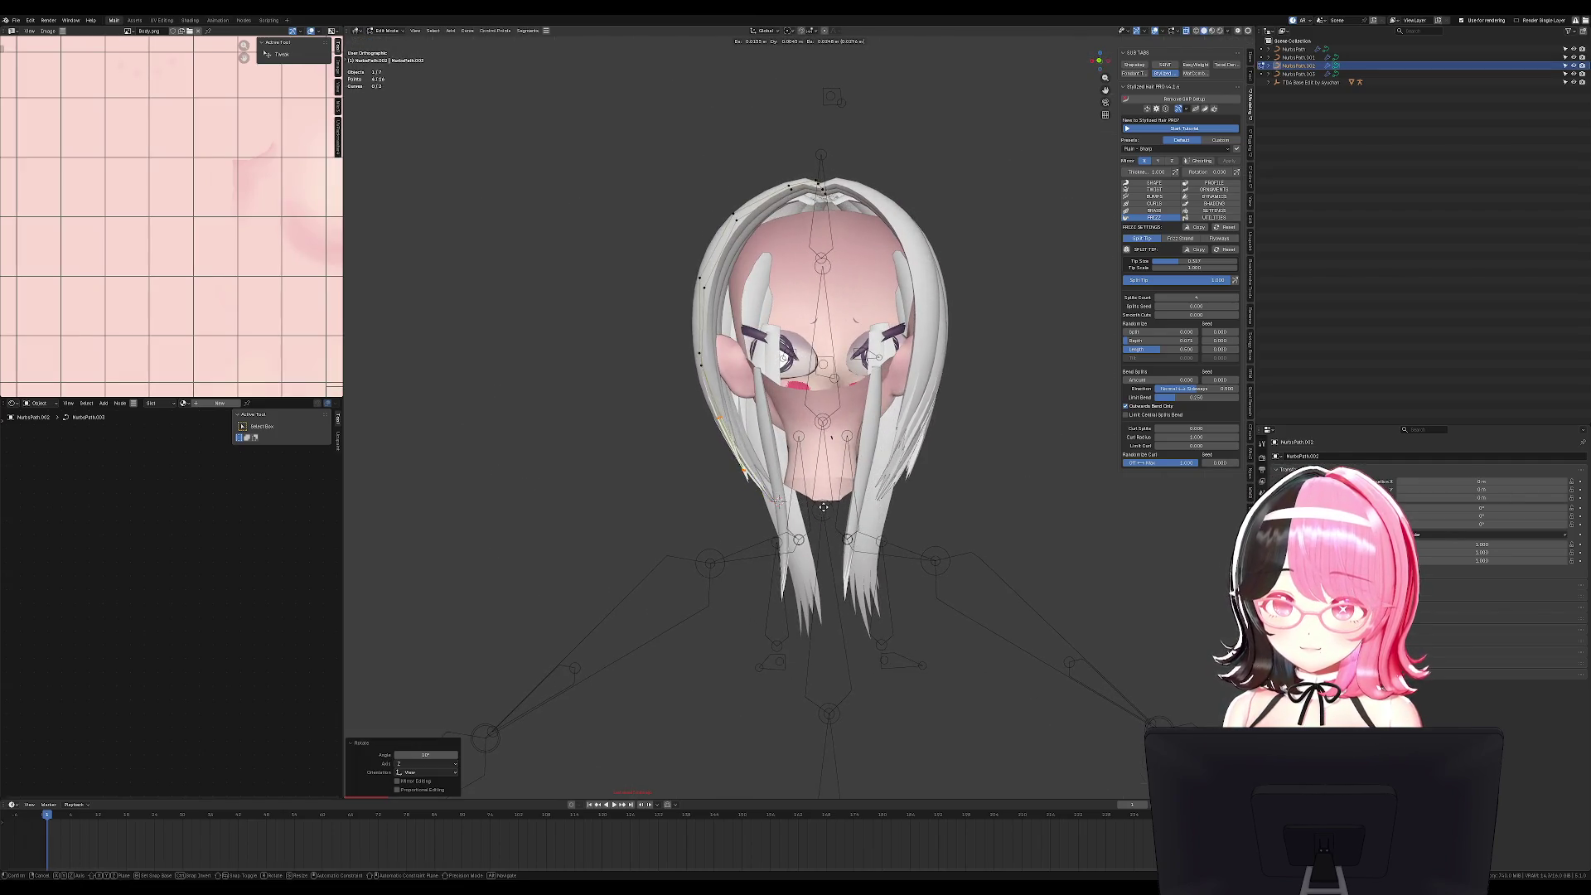
pyautogui.click(799, 539)
pyautogui.press('Tab')
pyautogui.moveTo(825, 523)
pyautogui.mouseDown(button='middle')
pyautogui.moveTo(983, 532)
pyautogui.moveTo(885, 507)
pyautogui.mouseUp(button='middle')
pyautogui.click(825, 461)
pyautogui.moveTo(826, 461)
pyautogui.mouseDown(button='middle')
pyautogui.moveTo(895, 490)
pyautogui.moveTo(928, 398)
pyautogui.mouseUp(button='middle')
pyautogui.press('g')
pyautogui.press('Escape')
# In top view, rotate the back strand tips in two passes.
pyautogui.press('Tab')
pyautogui.press('KP_3')
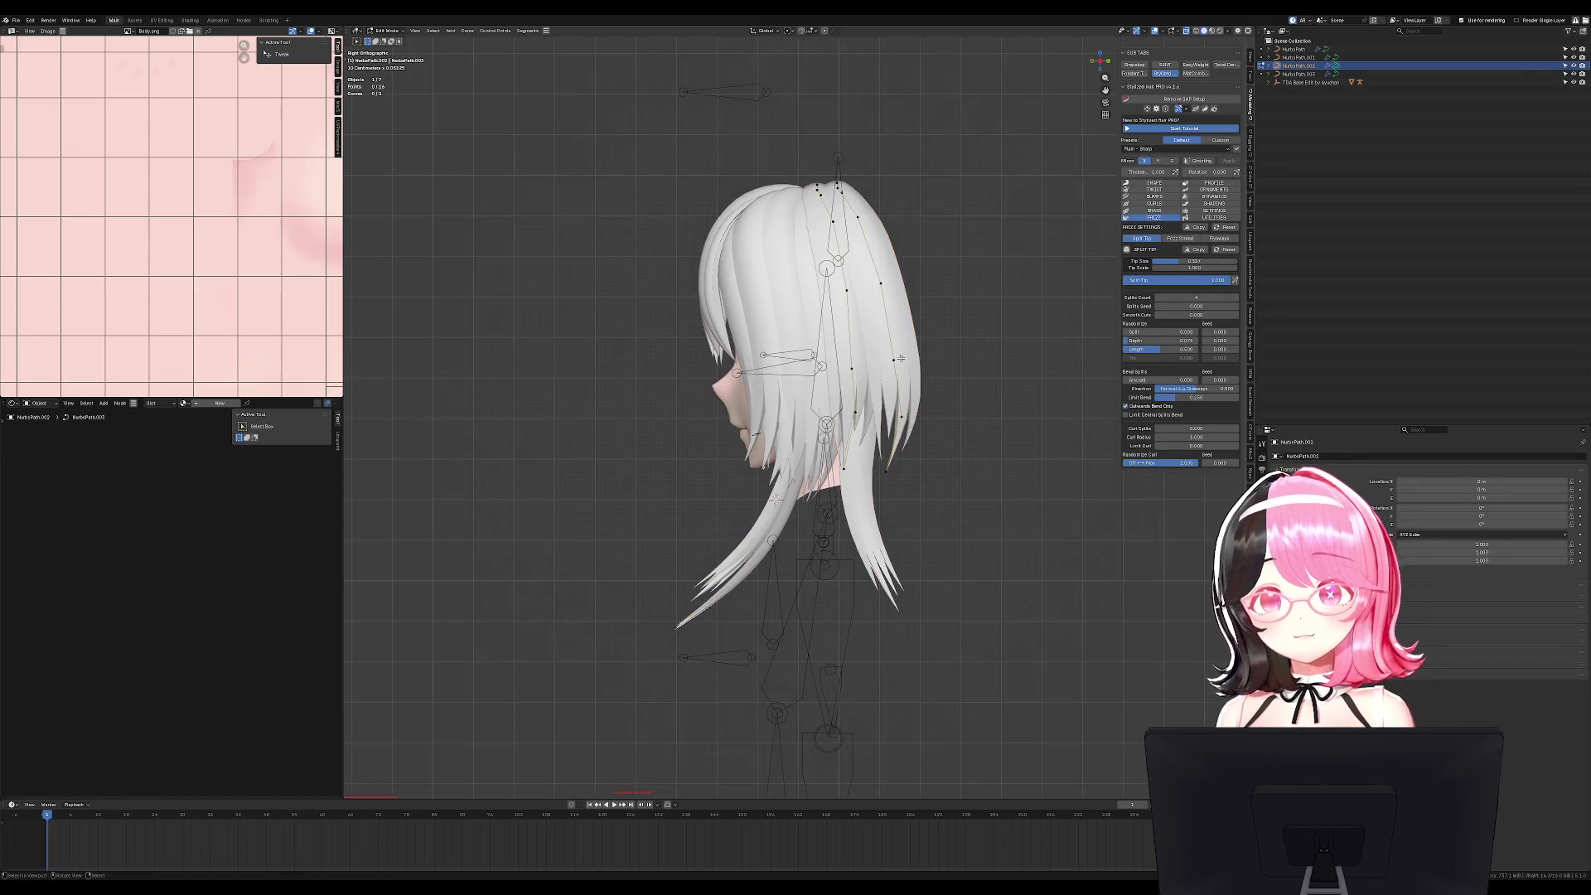
pyautogui.press('KP_7')
pyautogui.press('r')
pyautogui.click(920, 326)
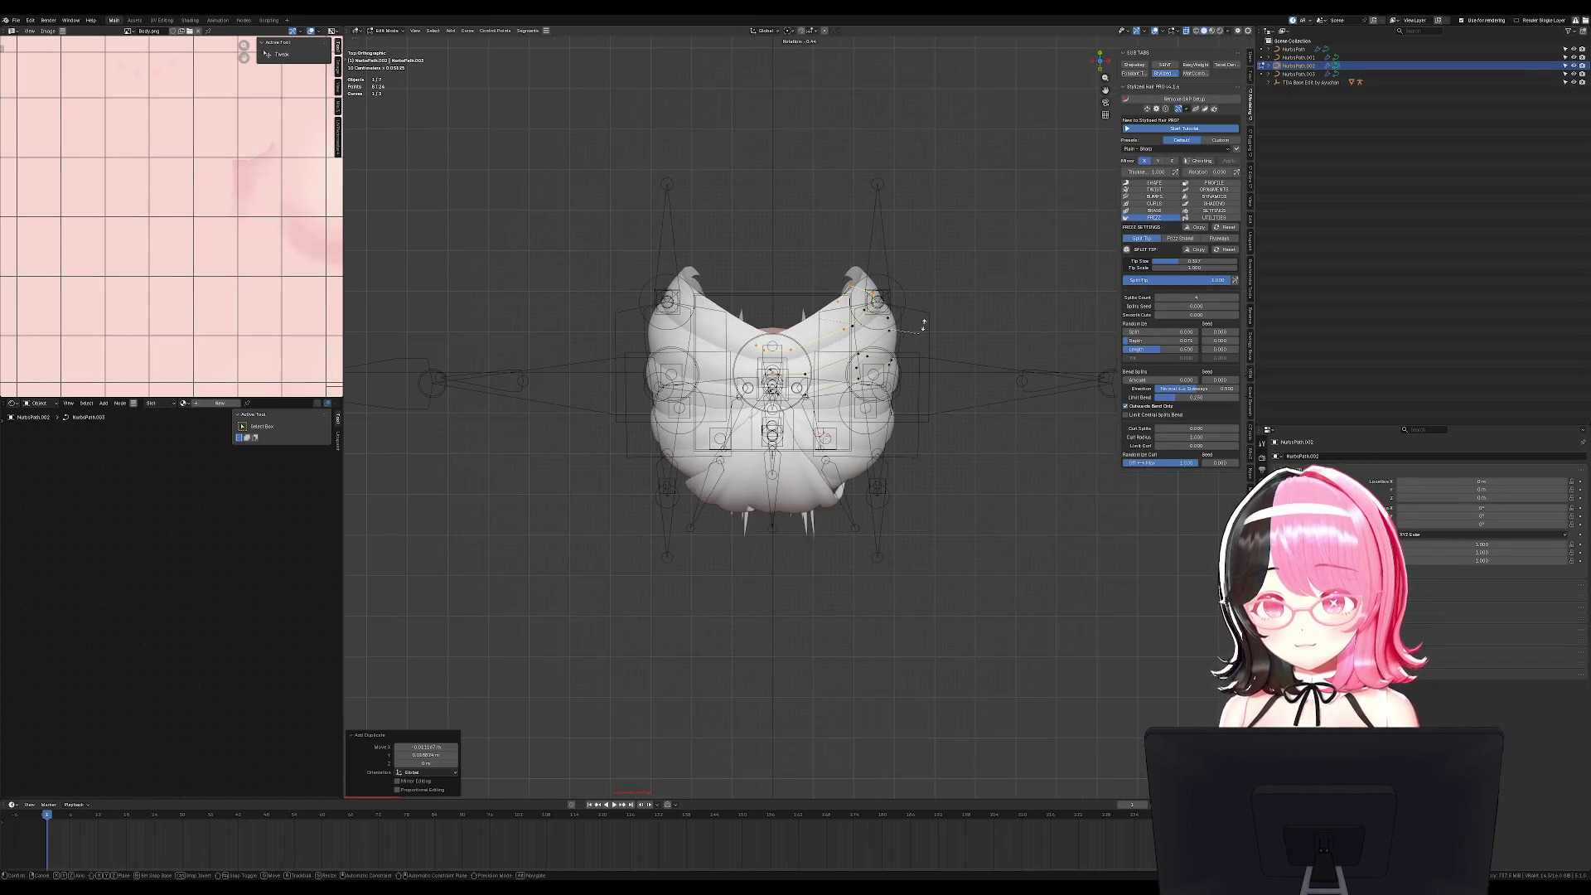
pyautogui.press('r')
pyautogui.click(901, 328)
# Nudge the back strand points slightly and twist the curve with Ctrl+T.
pyautogui.press('s')
pyautogui.press('x')
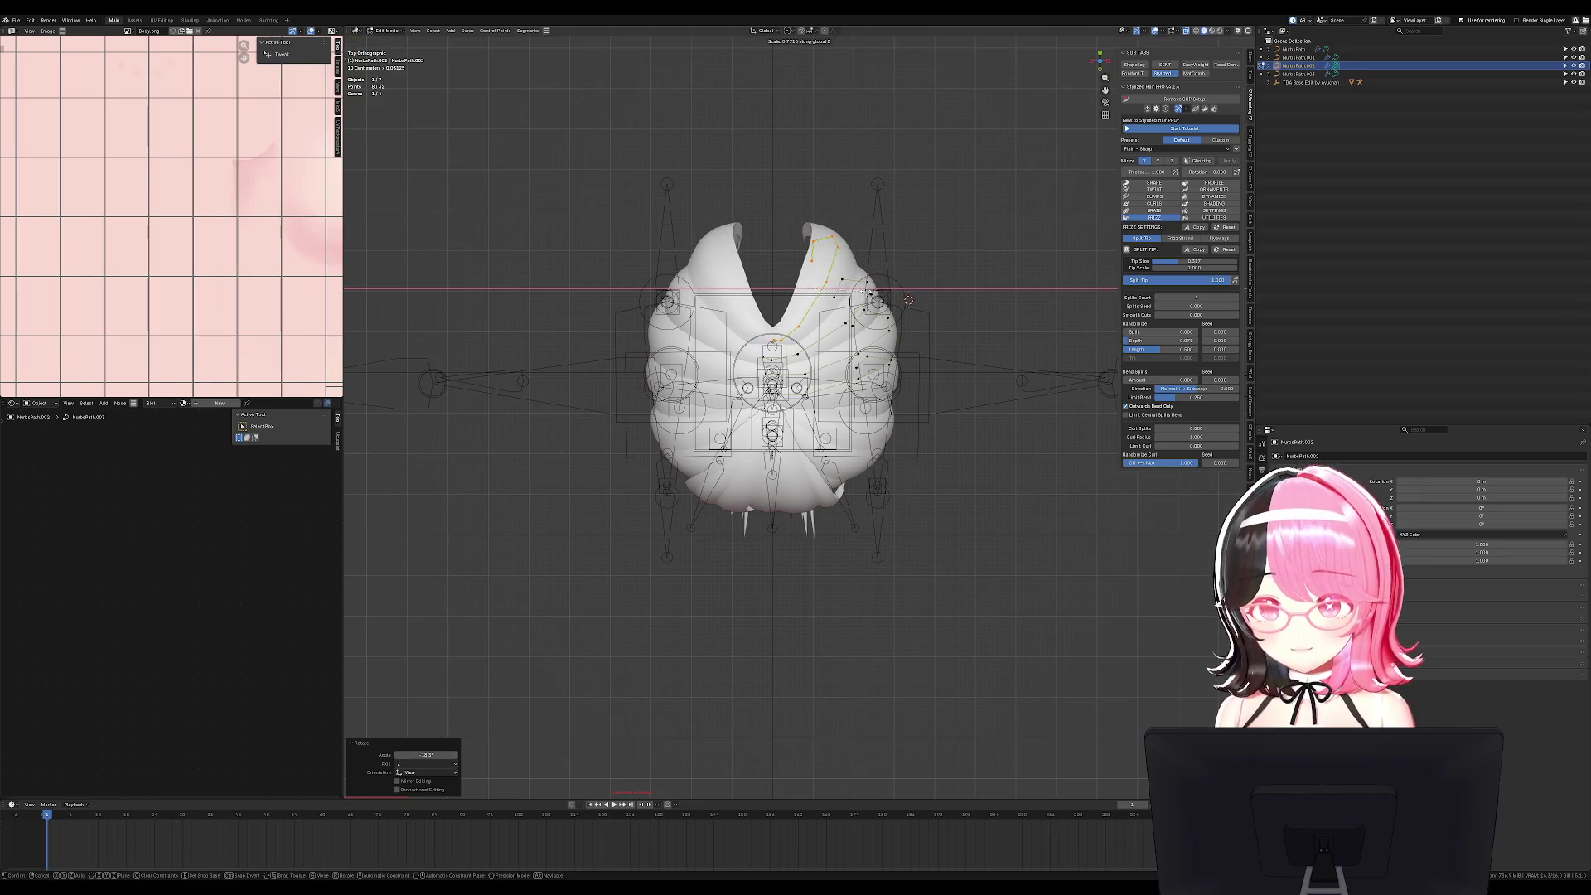
pyautogui.press('Escape')
pyautogui.press('g')
pyautogui.press('Return')
pyautogui.hotkey('ctrl', 't')
pyautogui.click(870, 272)
# Scale the back strand points, flattening and shrinking the curve along Y.
pyautogui.press('g')
pyautogui.click(862, 290)
pyautogui.press('s')
pyautogui.press('z')
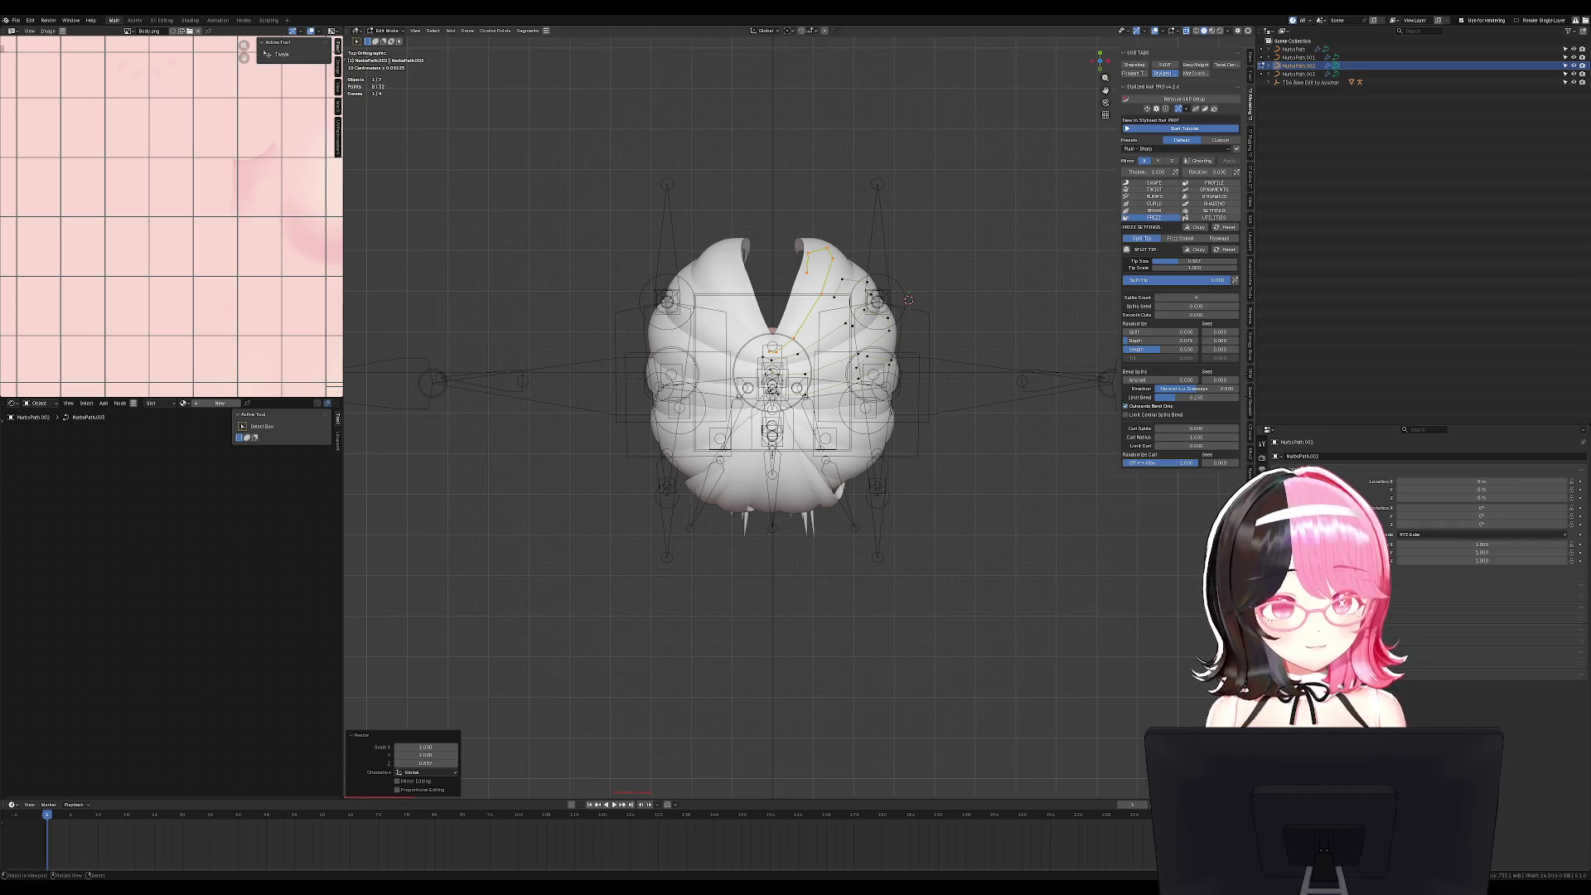
pyautogui.press('KP_3')
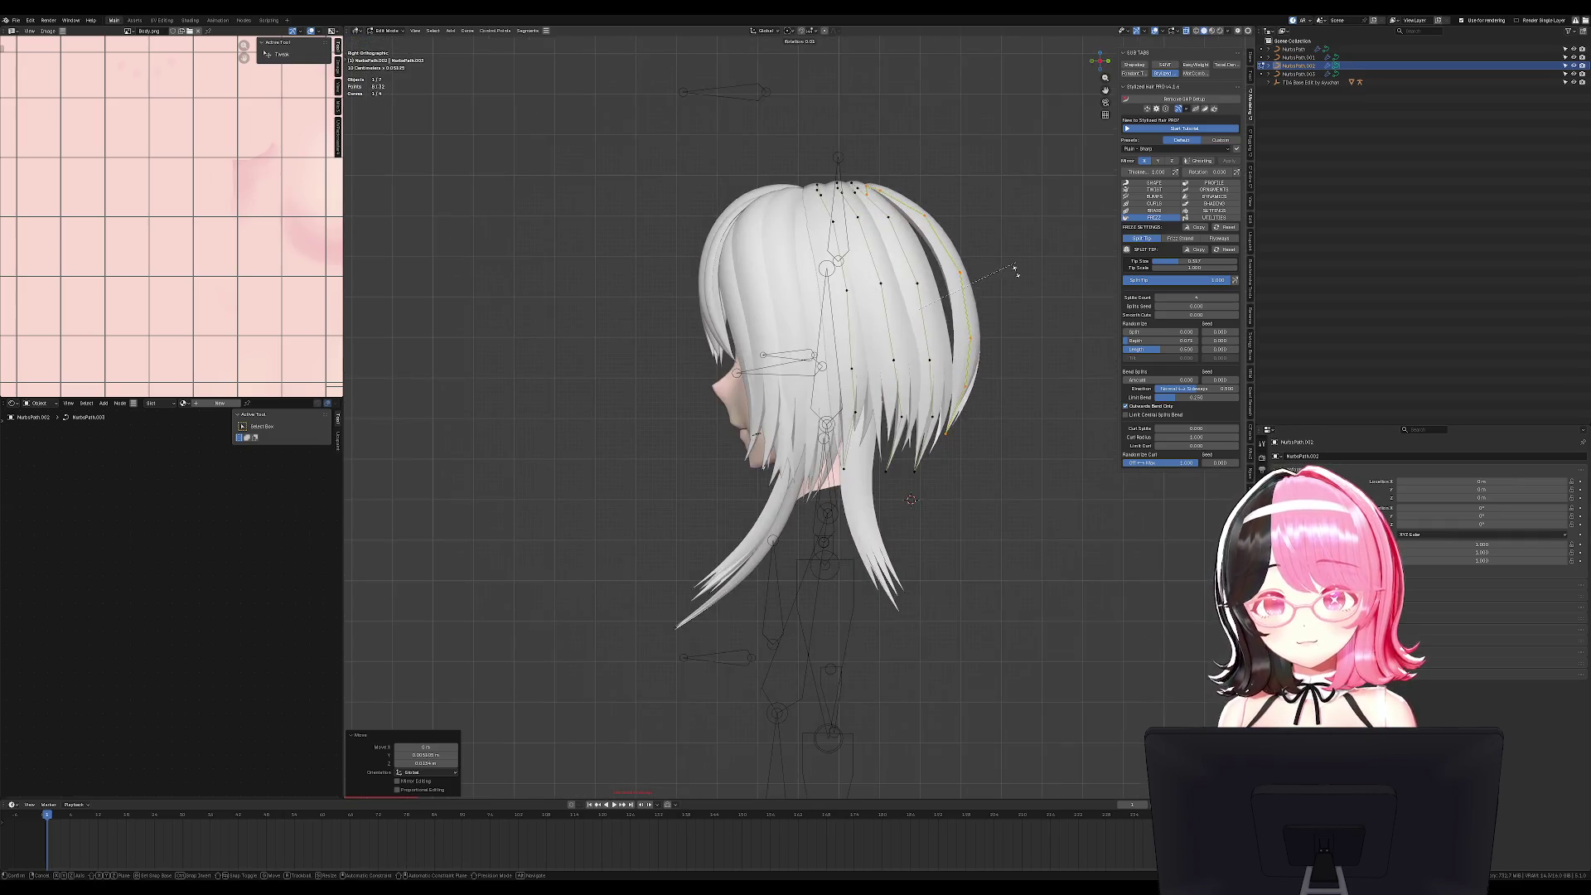
pyautogui.press('y')
pyautogui.click(997, 262)
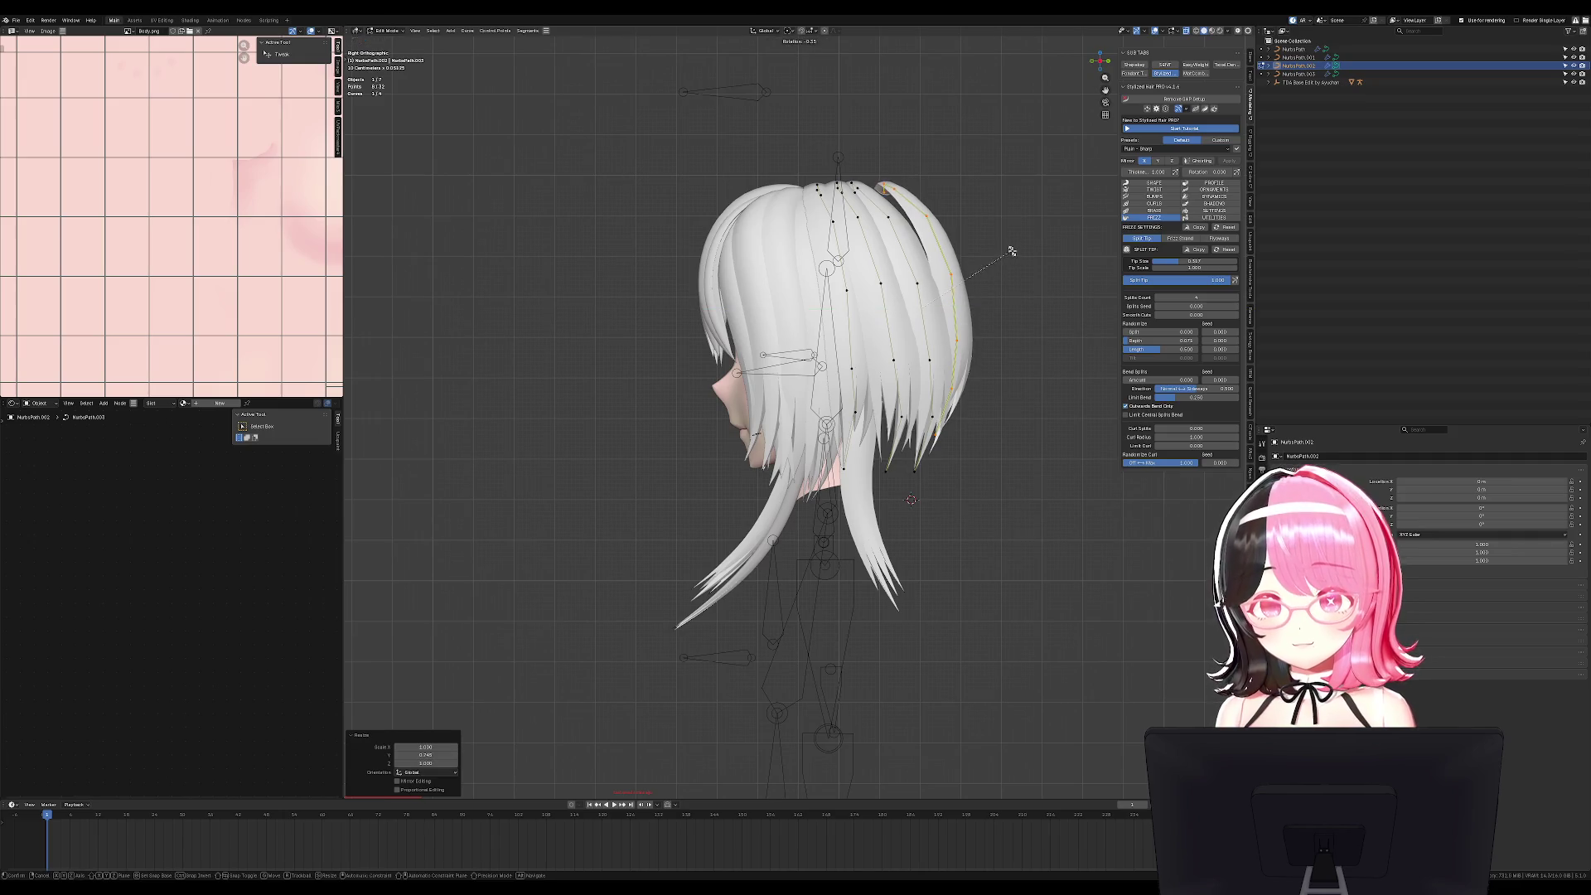
pyautogui.click(1014, 253)
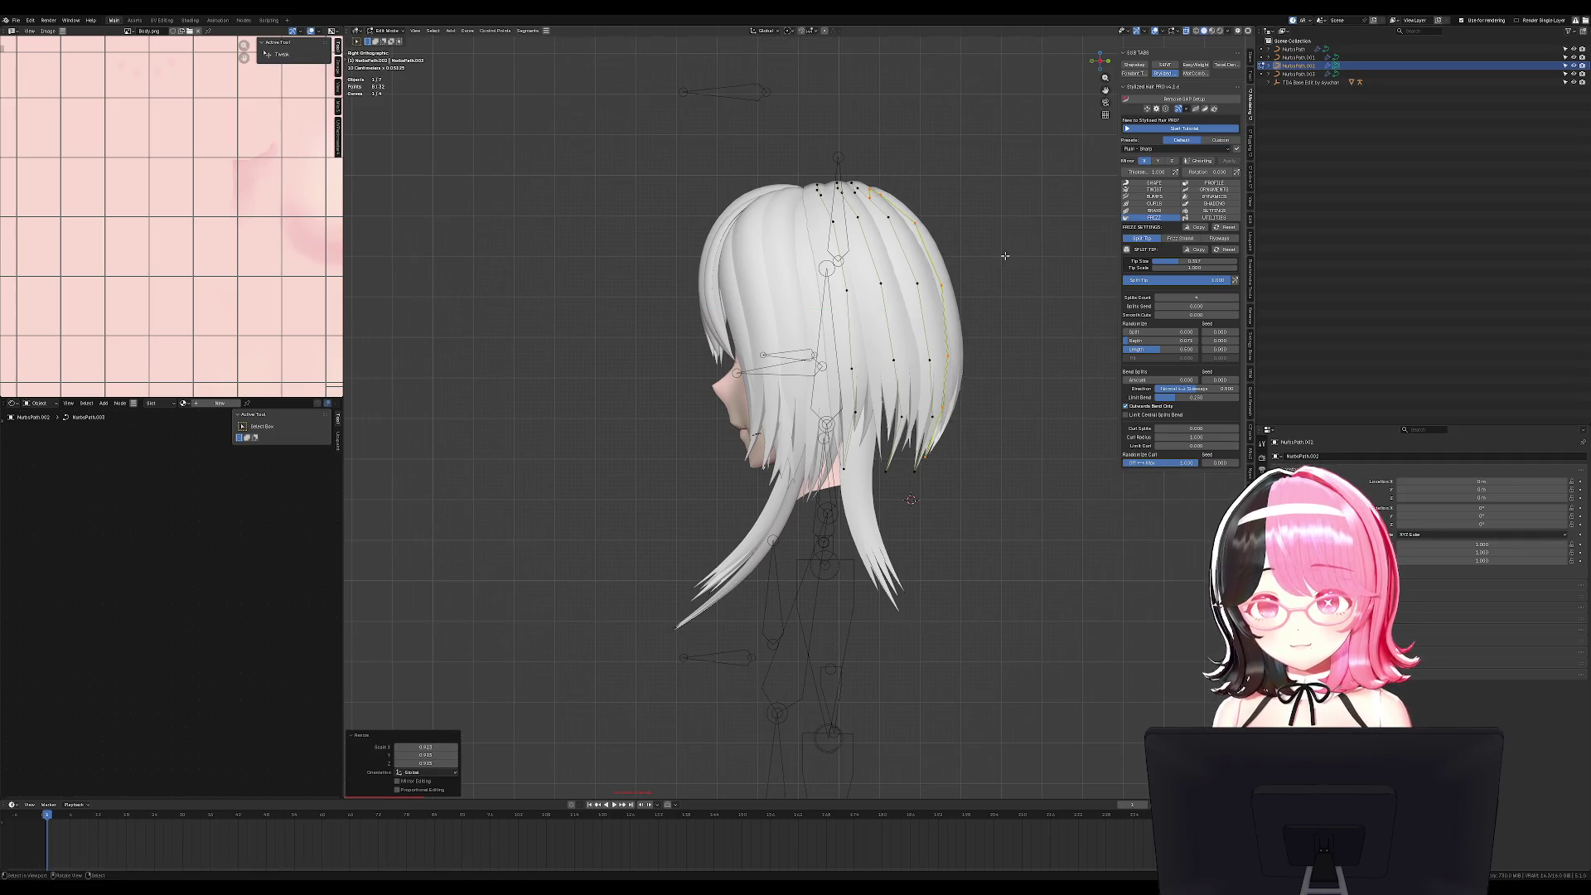
# In top view, shift the curve slightly upward and finish its Y scaling.
pyautogui.press('KP_7')
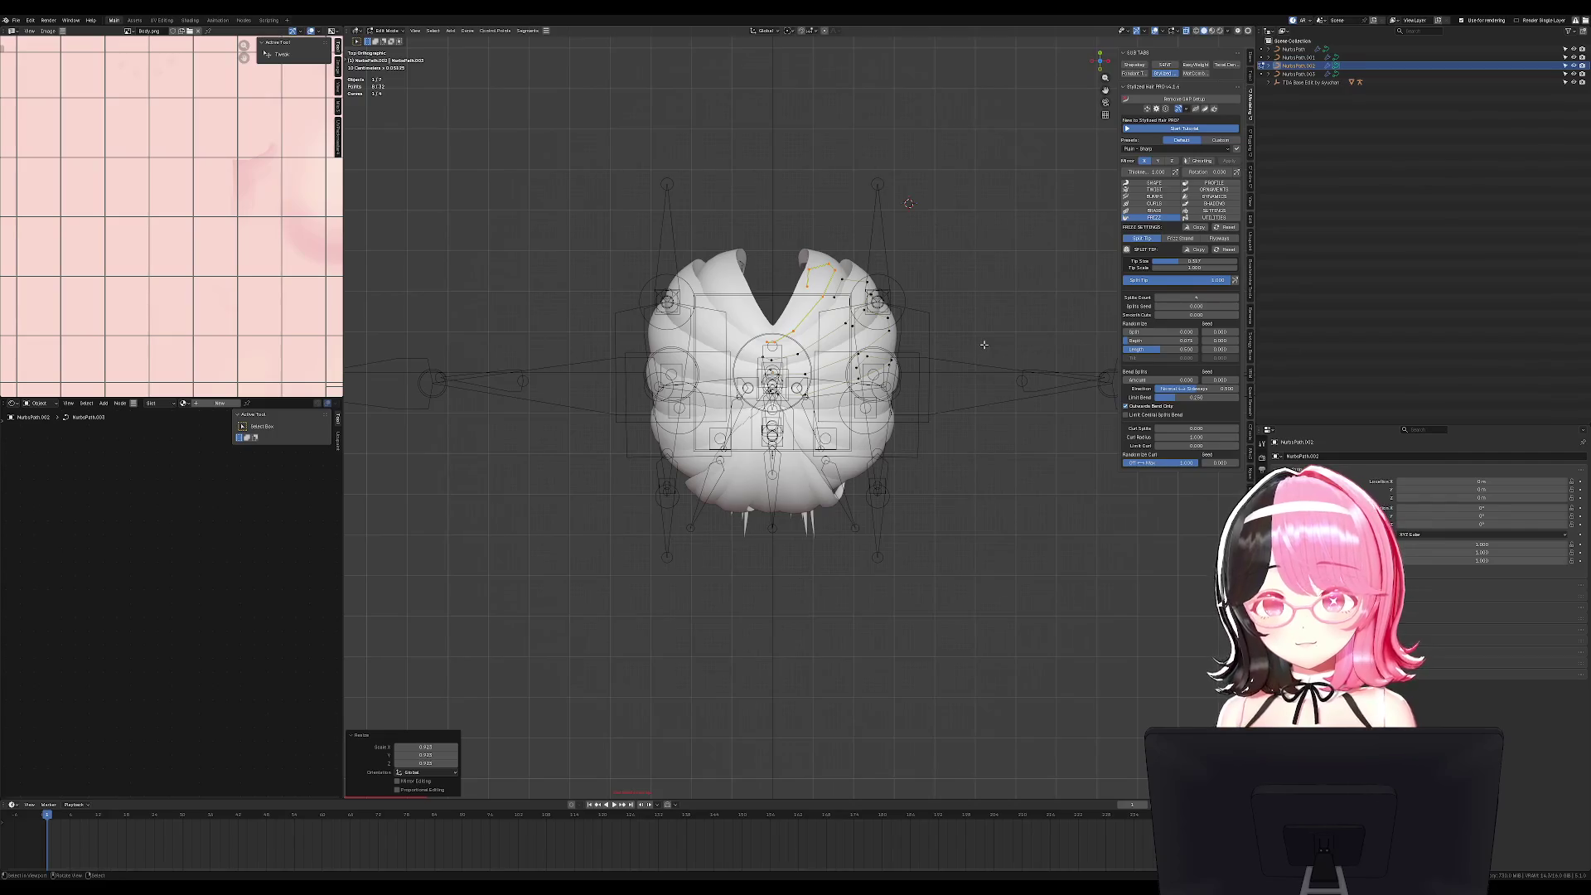
pyautogui.press('g')
pyautogui.click(969, 330)
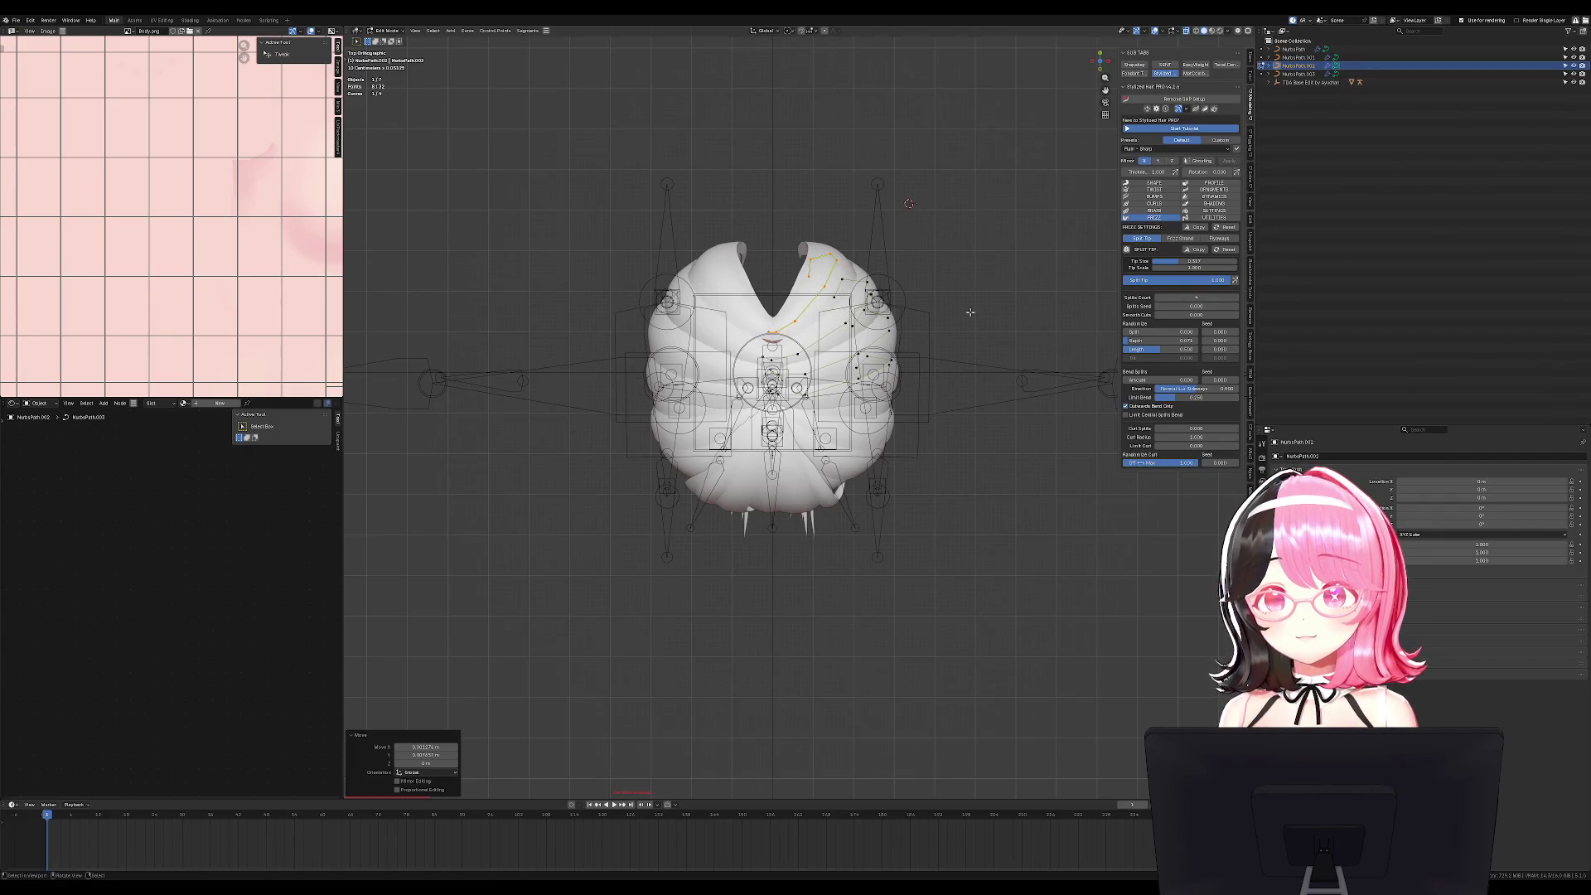
pyautogui.click(1009, 300)
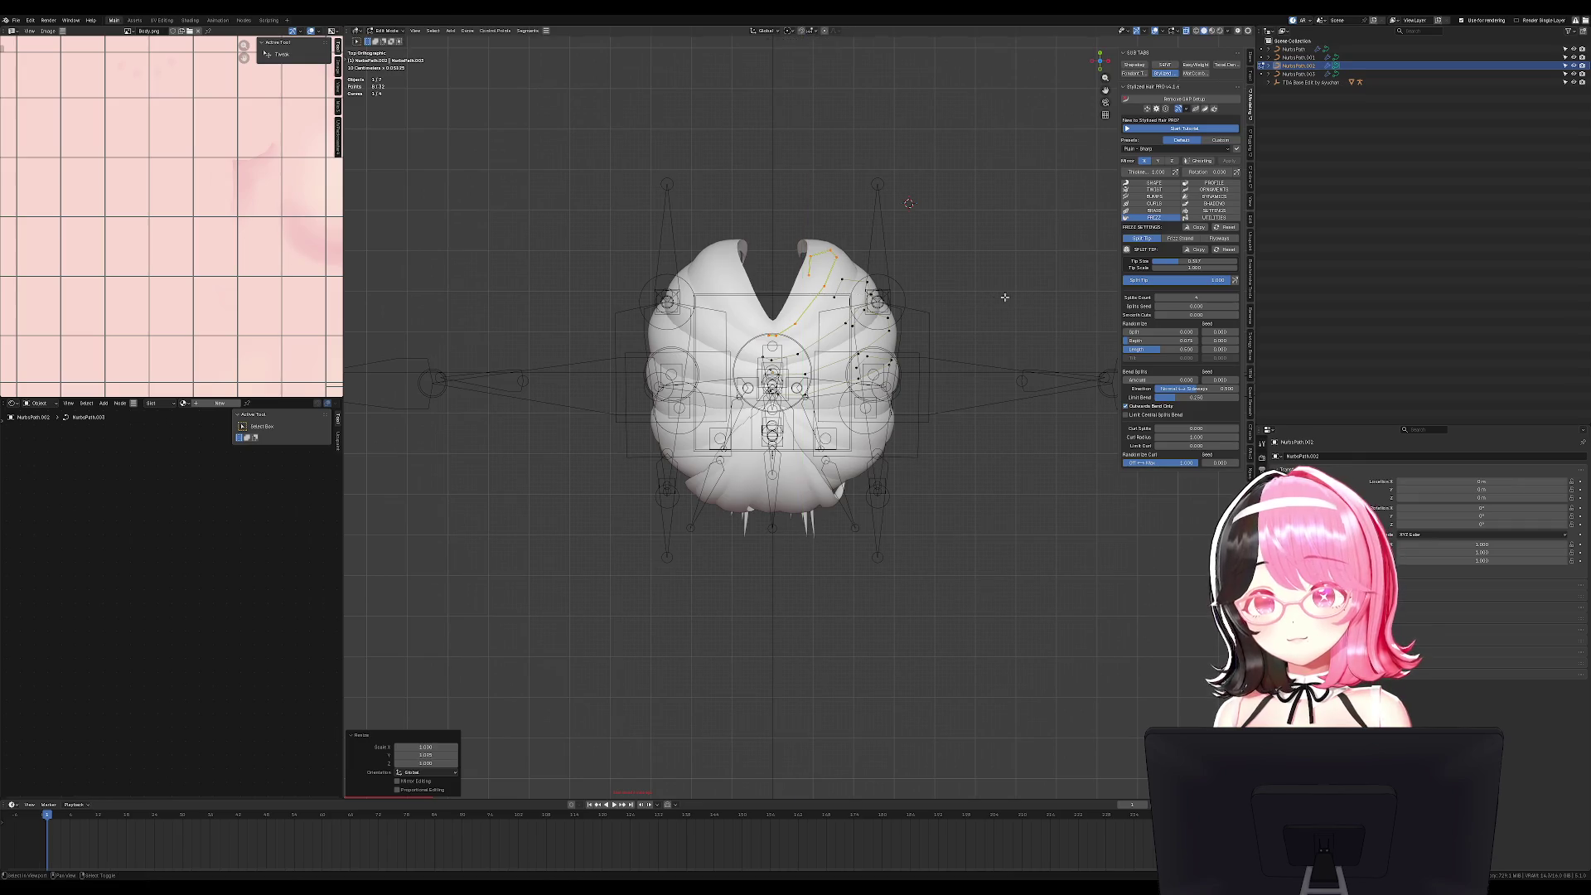
# Duplicate the back hair curve, place the copy, and narrow it along X.
pyautogui.hotkey('shift', 'd')
pyautogui.press('s')
pyautogui.press('g')
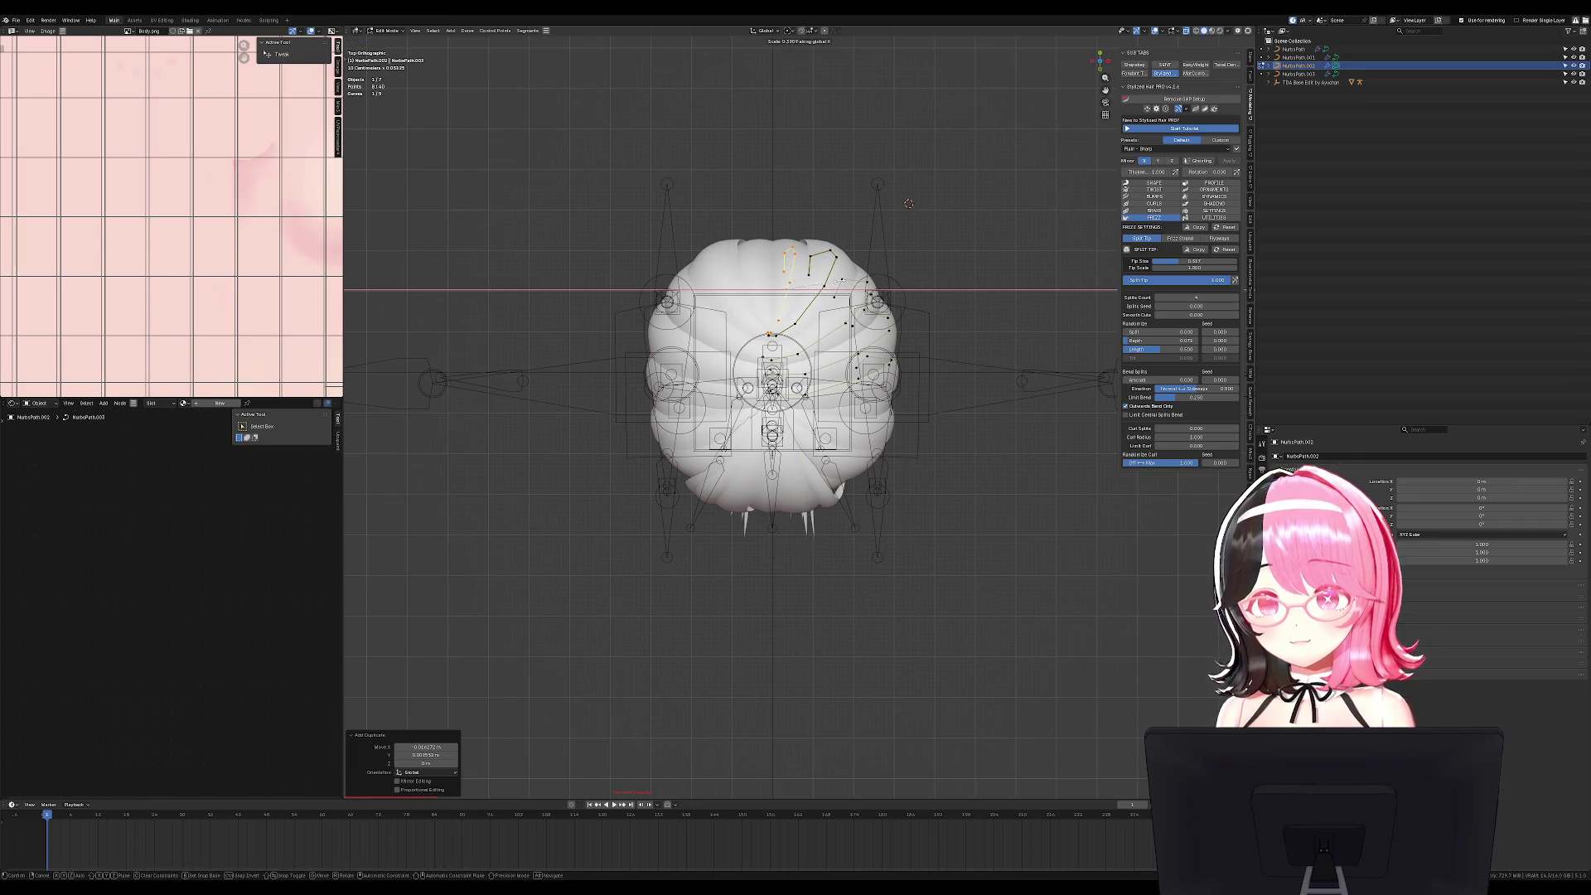
pyautogui.click(915, 299)
pyautogui.press('s')
pyautogui.press('x')
pyautogui.click(908, 203)
pyautogui.press('Tab')
# Inspect the back of the hair and check the NurbsPath.003 strand's points.
pyautogui.moveTo(911, 207)
pyautogui.mouseDown(button='middle')
pyautogui.moveTo(995, 279)
pyautogui.moveTo(1005, 334)
pyautogui.mouseUp(button='middle')
pyautogui.scroll(-3, 930, 469)
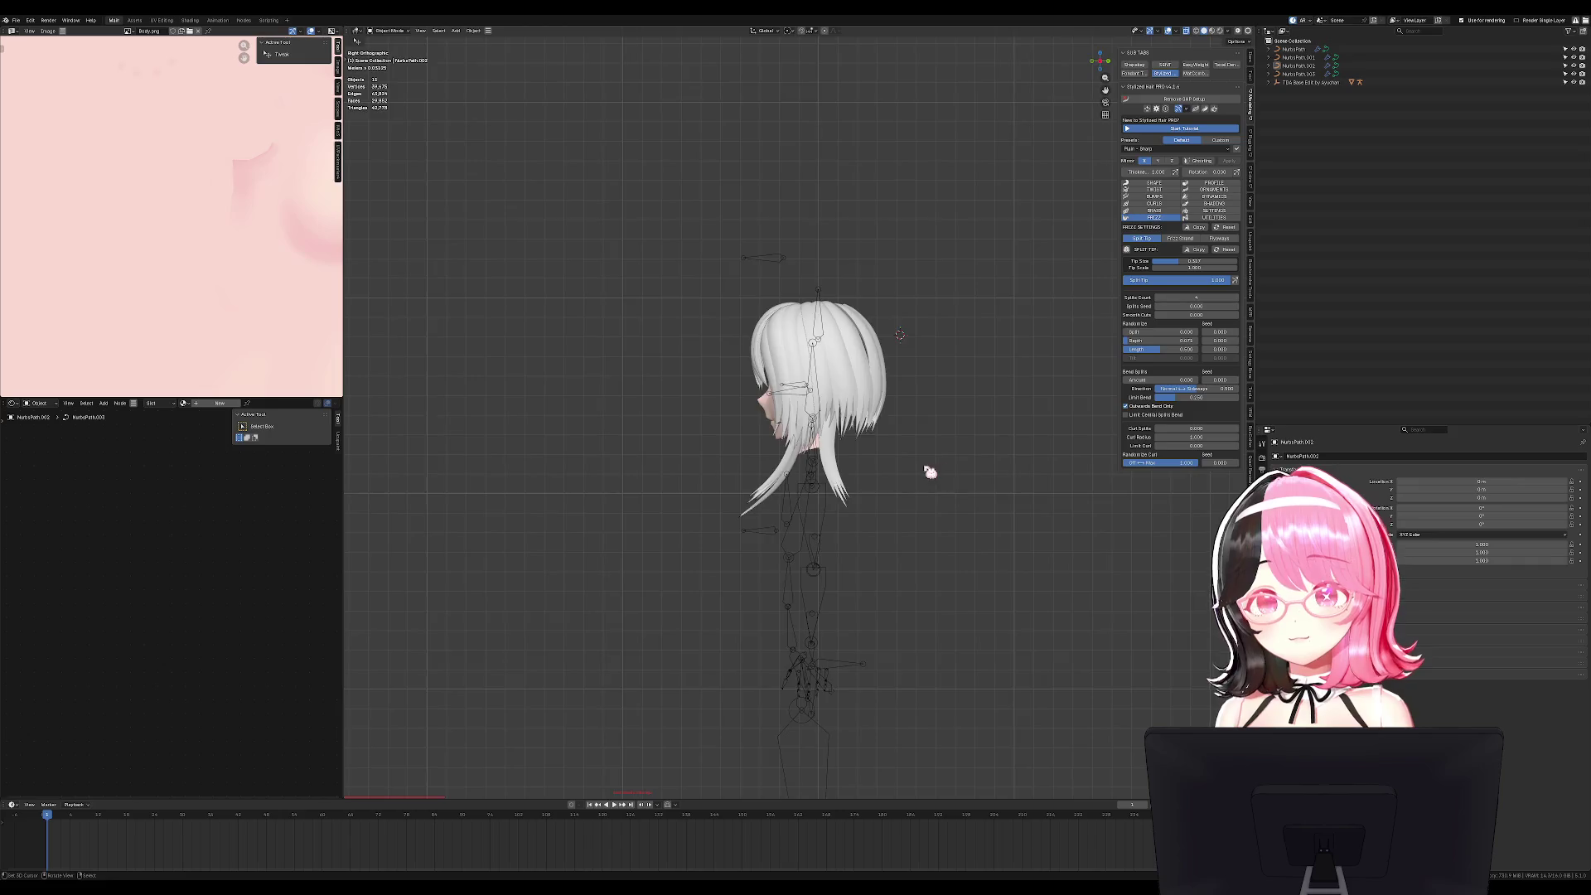
pyautogui.scroll(3, 848, 484)
pyautogui.click(848, 485)
pyautogui.press('Tab')
pyautogui.moveTo(849, 485)
pyautogui.mouseDown(button='middle')
pyautogui.moveTo(816, 383)
pyautogui.moveTo(837, 377)
pyautogui.mouseUp(button='middle')
pyautogui.press('Tab')
# Make NurbsPath.004 the active strand and show its Shape settings.
pyautogui.click(841, 377)
pyautogui.click(868, 355)
pyautogui.press('Tab')
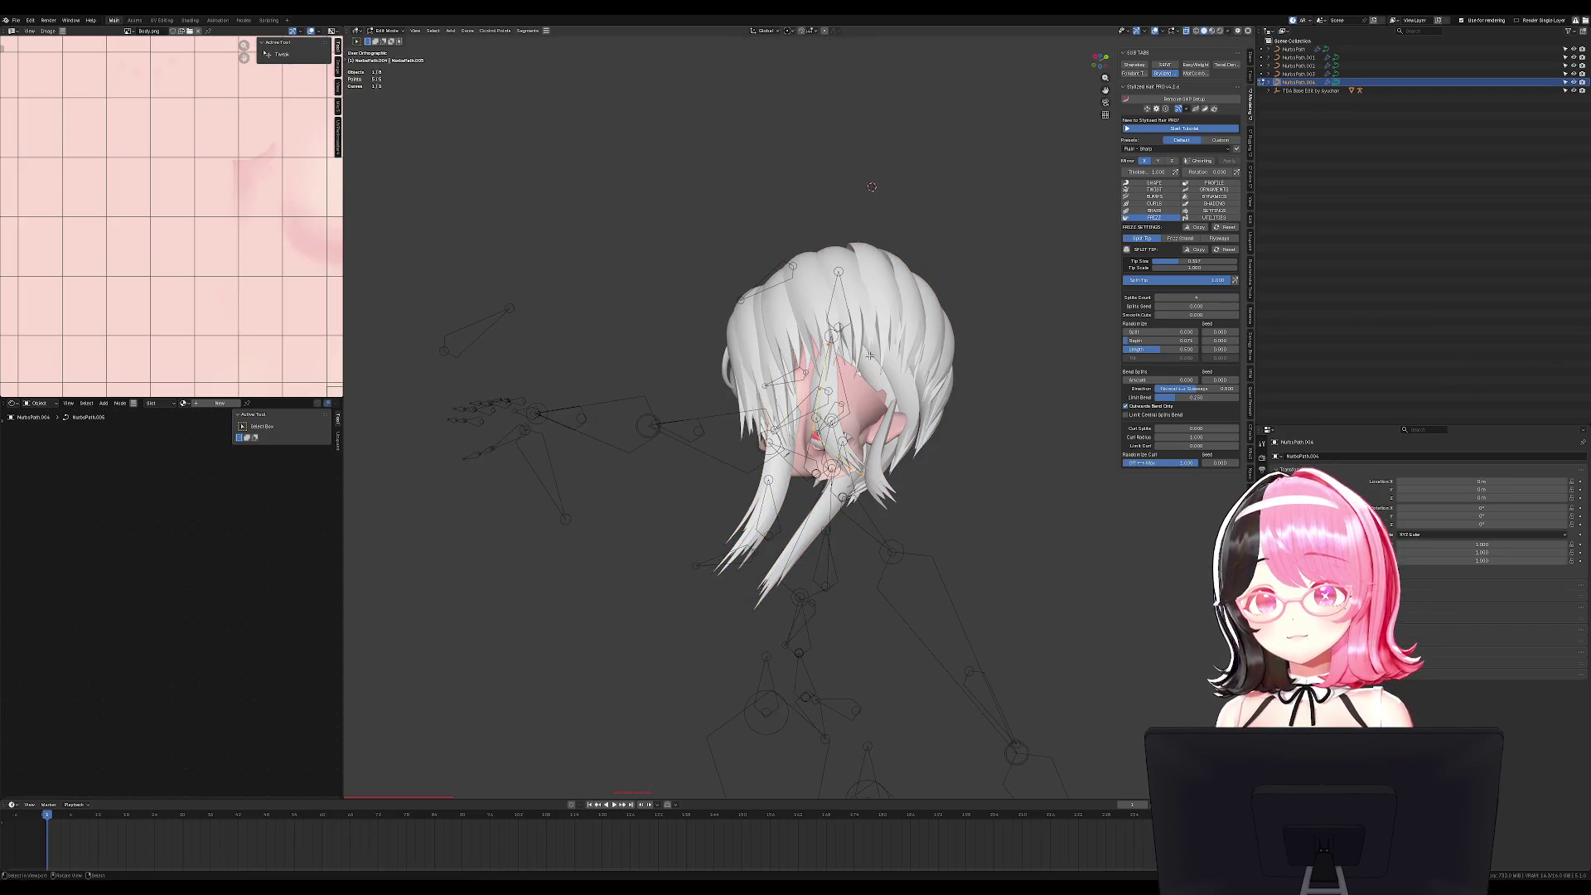
pyautogui.press('Tab')
pyautogui.click(1159, 183)
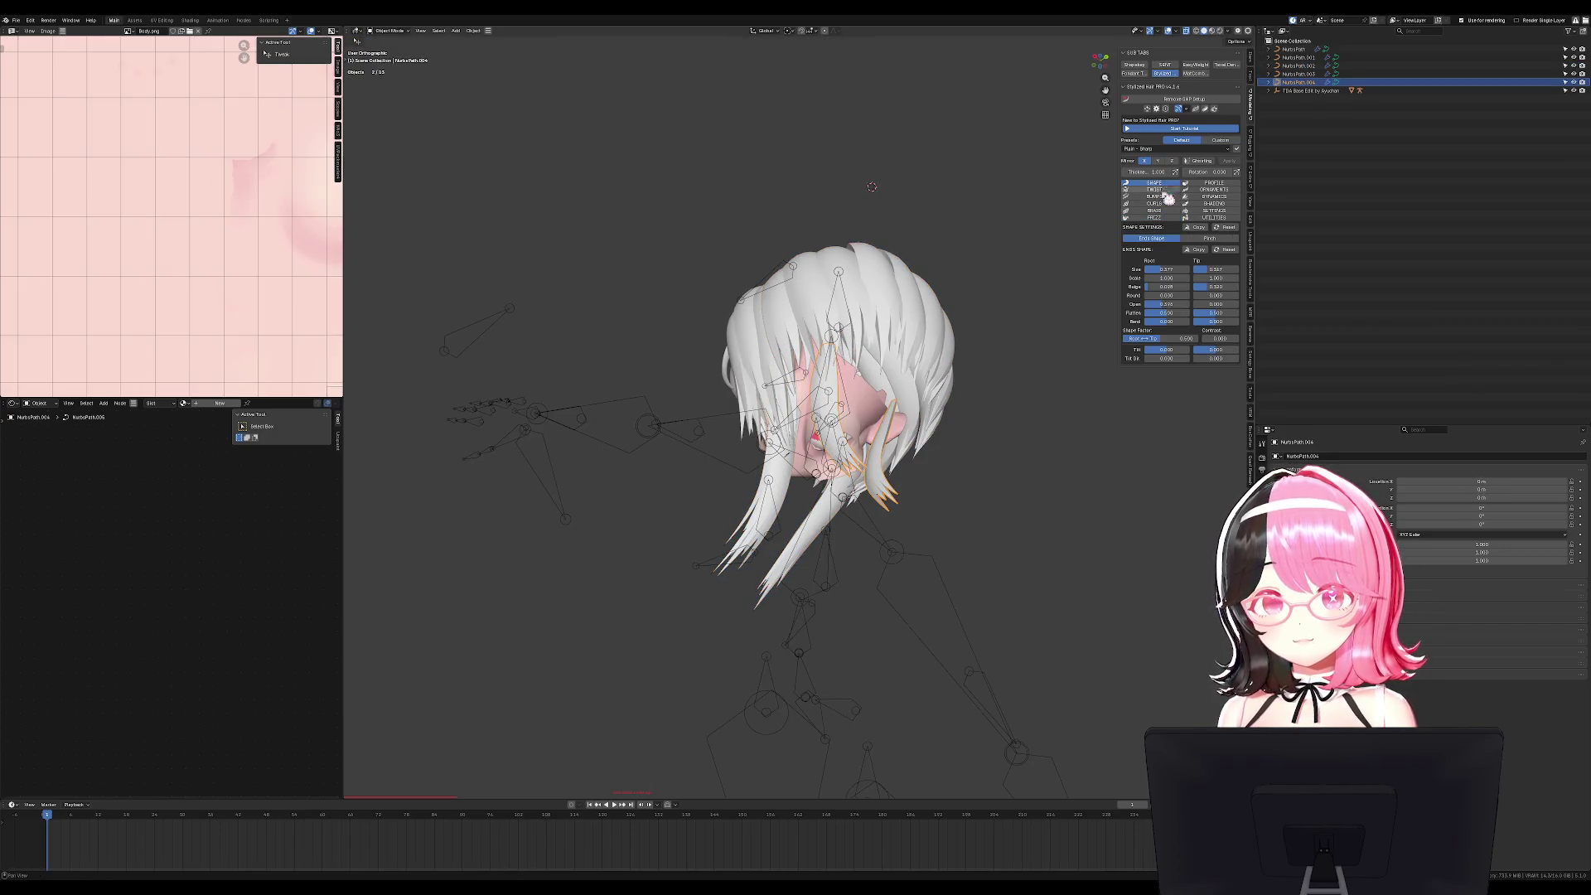
# Duplicate points of the NurbsPath.004 back strand, then twist and place them over the shoulder.
pyautogui.moveTo(828, 464)
pyautogui.mouseDown(button='middle')
pyautogui.moveTo(895, 478)
pyautogui.moveTo(1035, 464)
pyautogui.moveTo(909, 475)
pyautogui.moveTo(878, 332)
pyautogui.mouseUp(button='middle')
pyautogui.press('Tab')
pyautogui.hotkey('shift', 'd')
pyautogui.click(908, 475)
pyautogui.hotkey('ctrl', 't')
pyautogui.click(866, 282)
pyautogui.press('g')
pyautogui.click(858, 266)
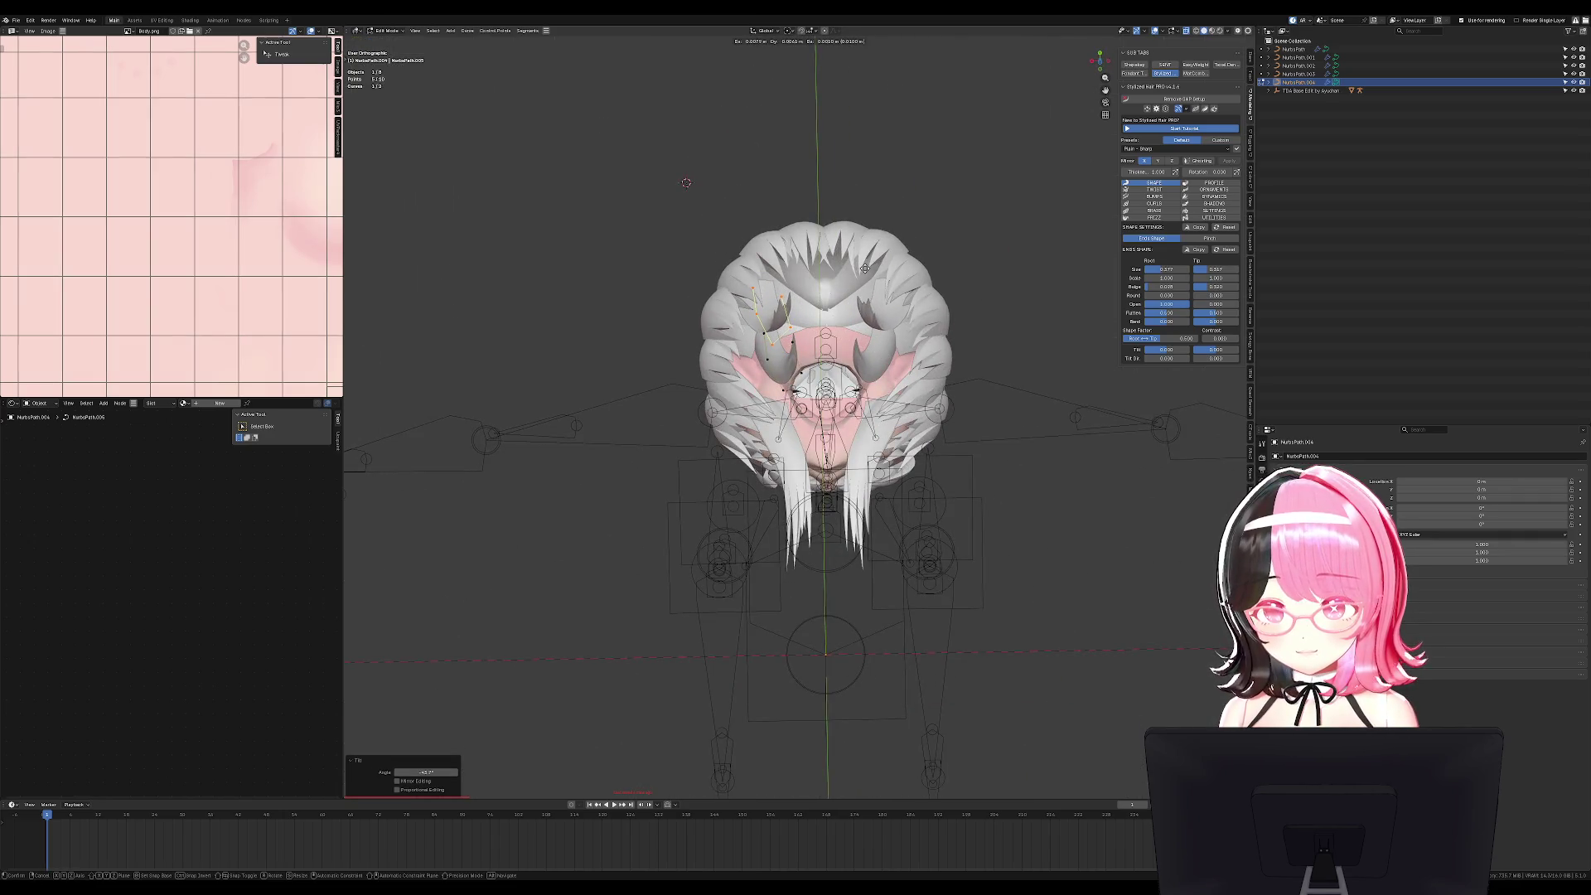
pyautogui.click(787, 341)
# From the right view, reposition the back-strand points and twist them.
pyautogui.press('g')
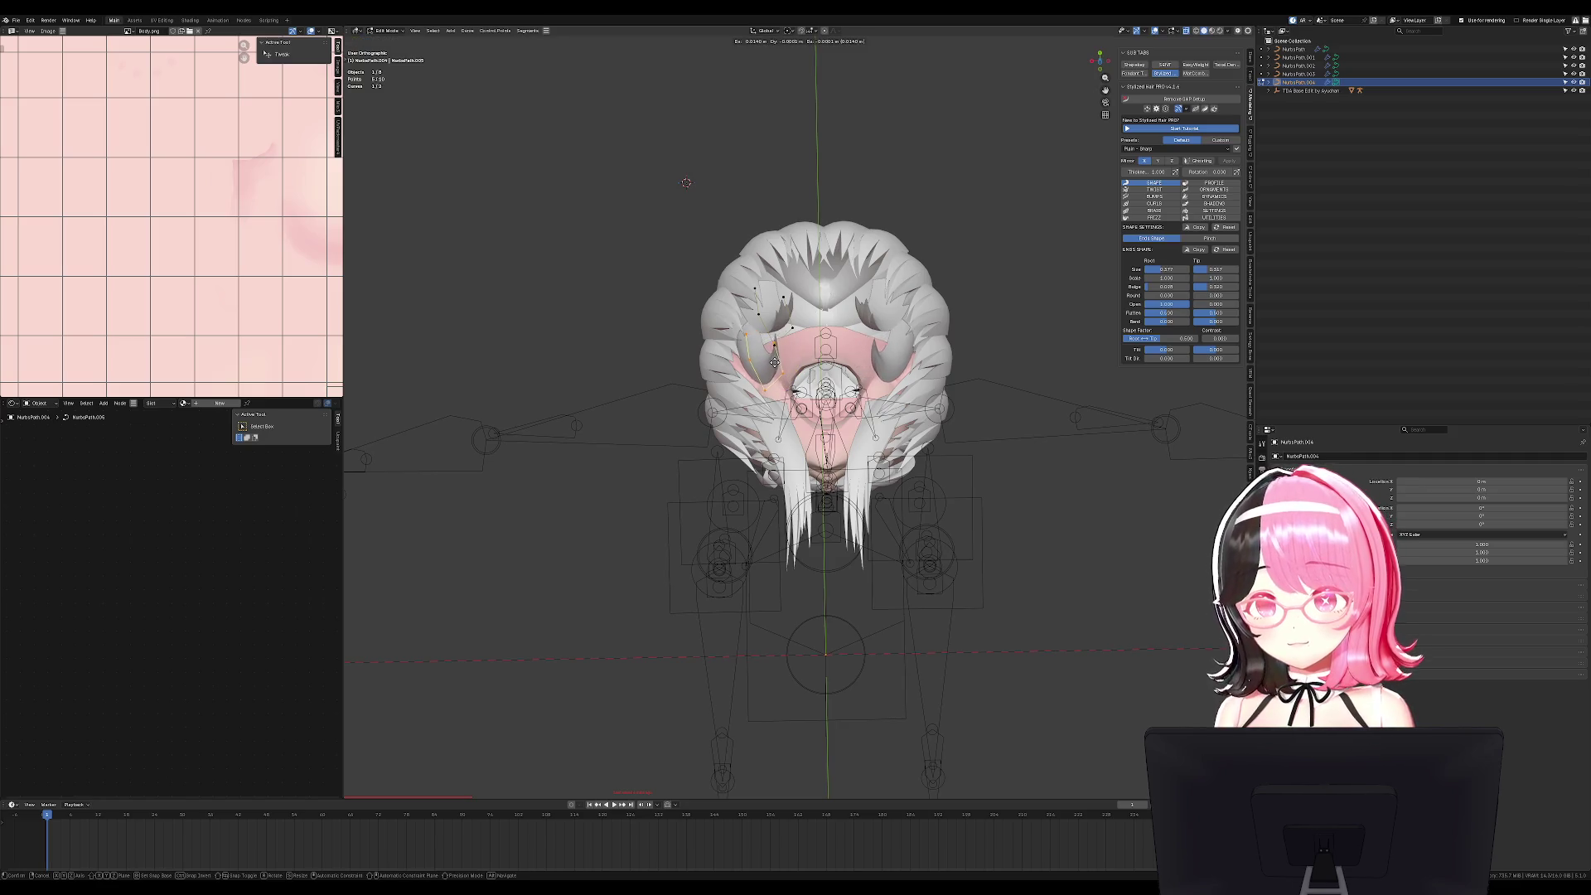
pyautogui.click(793, 363)
pyautogui.press('KP_3')
pyautogui.press('g')
pyautogui.click(977, 401)
pyautogui.hotkey('ctrl', 't')
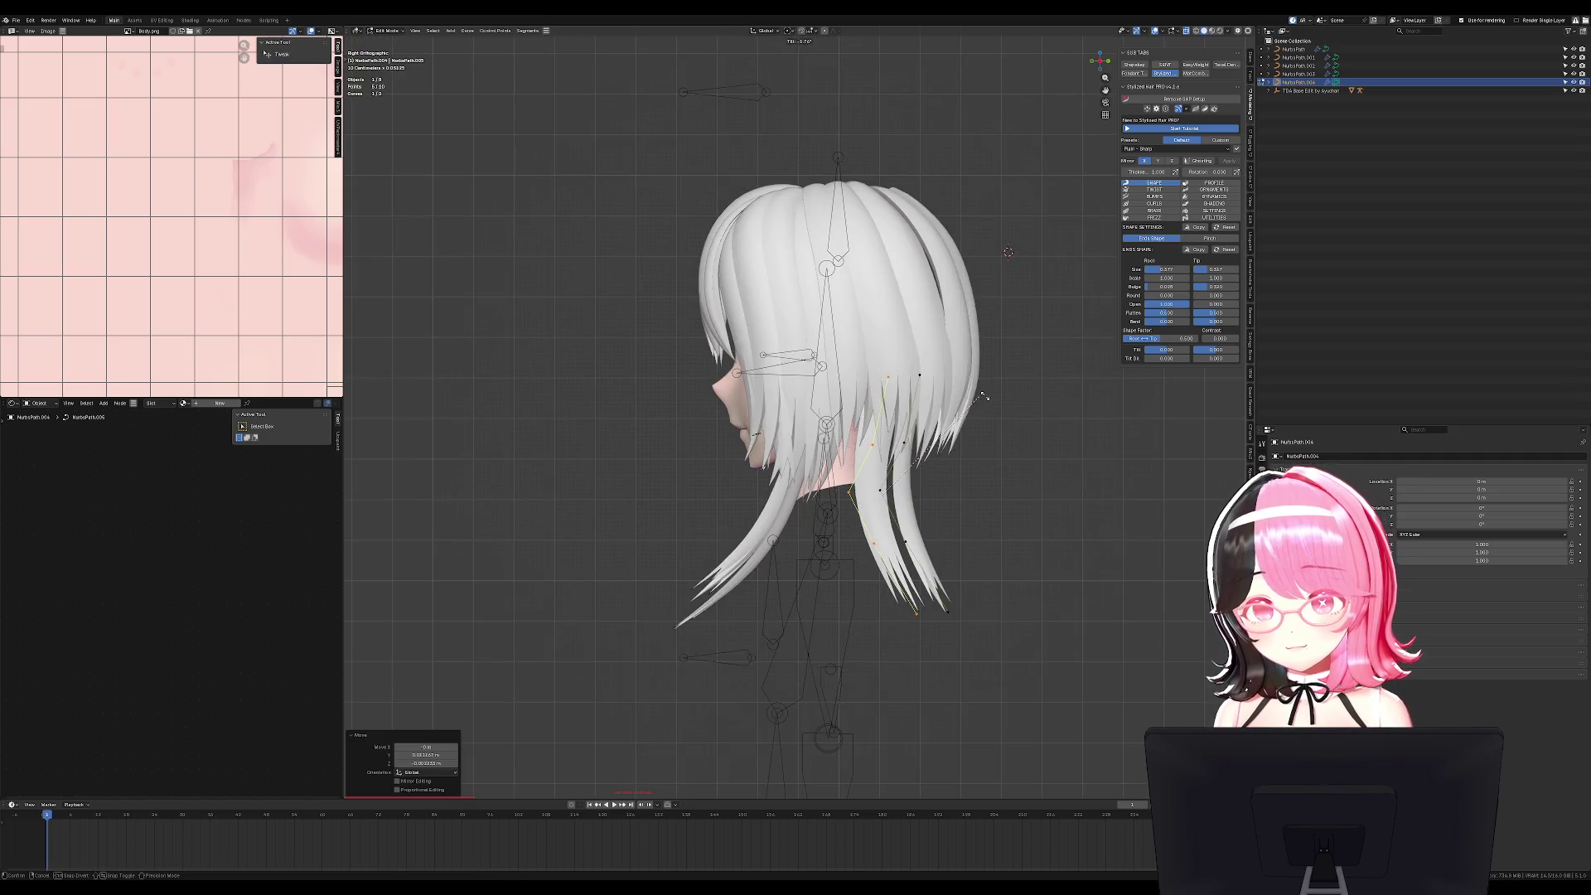
# Thin the back strand toward its tip with Alt+S.
pyautogui.click(916, 613)
pyautogui.press('g')
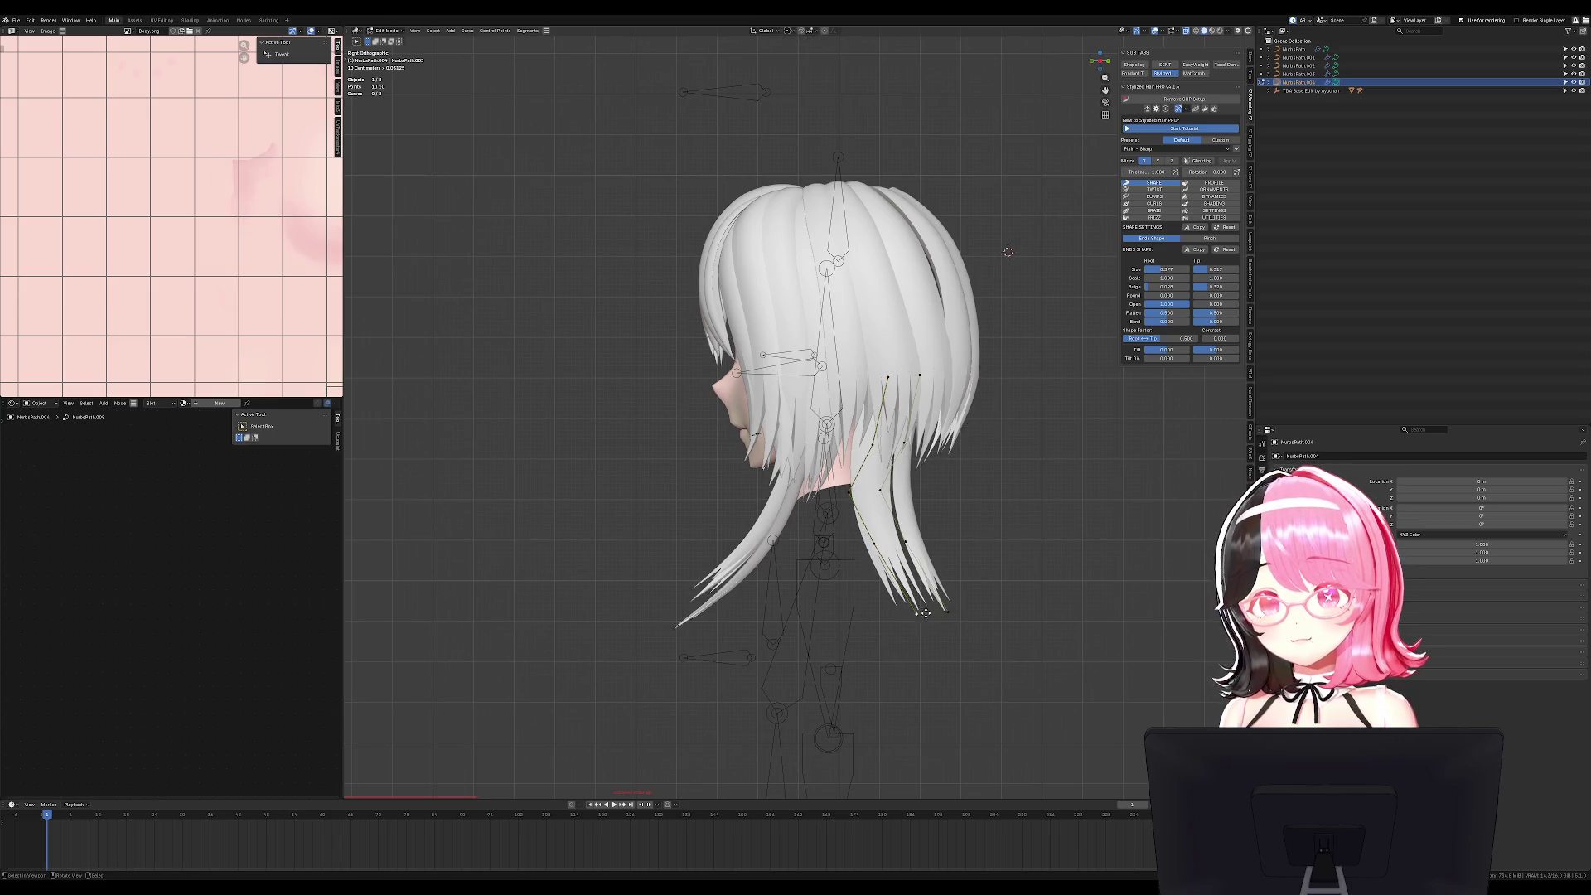
pyautogui.press('Escape')
pyautogui.hotkey('alt', 's')
pyautogui.click(910, 613)
pyautogui.moveTo(910, 613); pyautogui.dragTo(870, 621, button='middle')
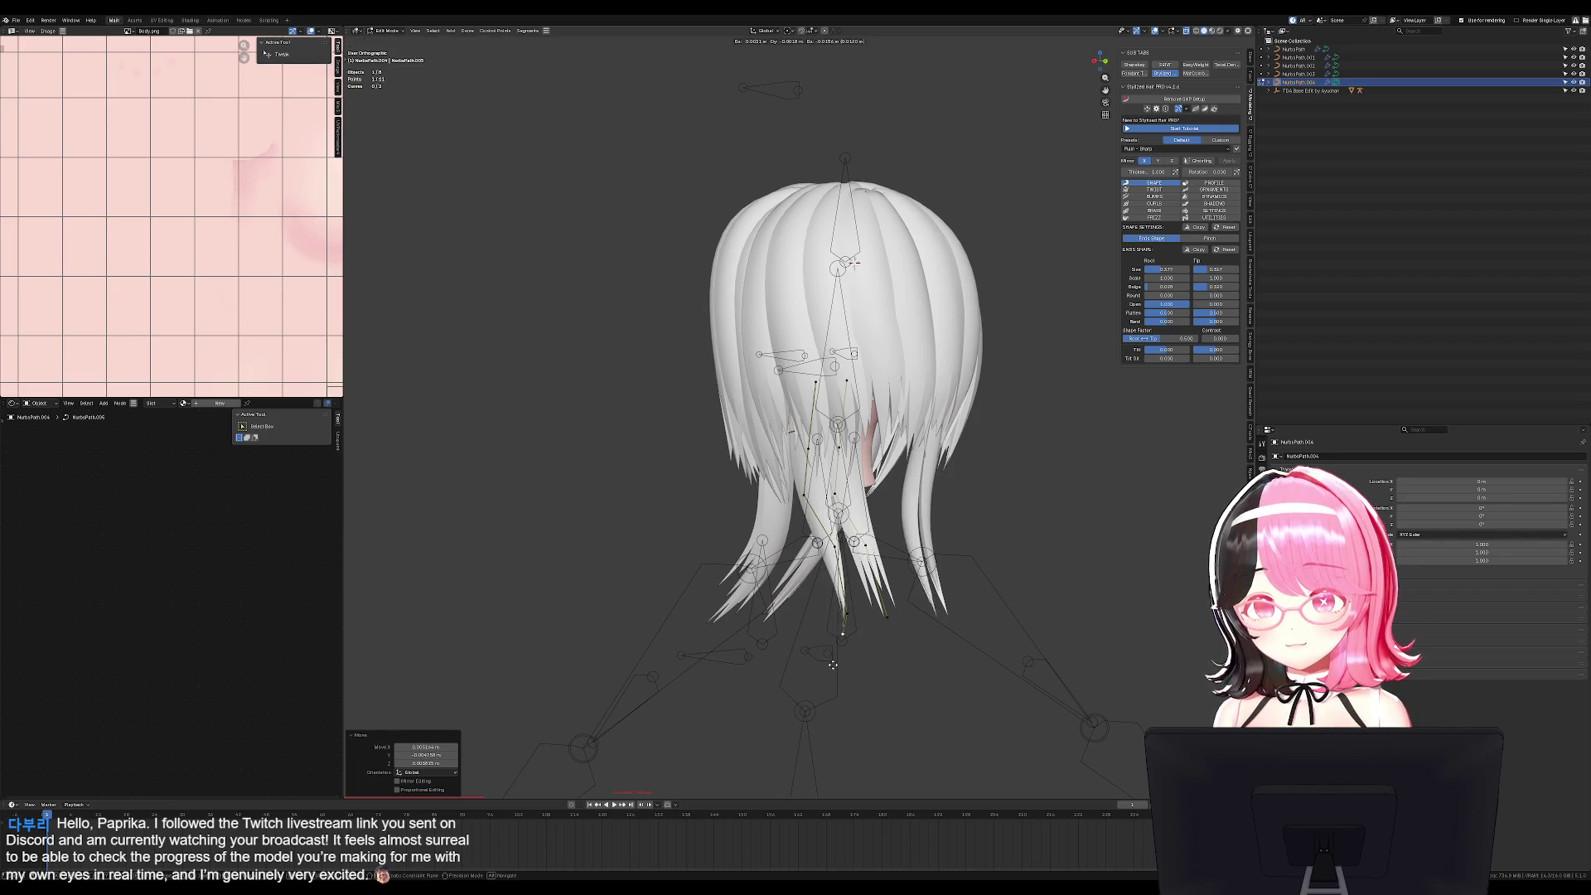
pyautogui.press('Tab')
pyautogui.moveTo(876, 684)
pyautogui.mouseDown(button='middle')
pyautogui.moveTo(952, 686)
pyautogui.moveTo(981, 639)
pyautogui.mouseUp(button='middle')
pyautogui.press('Tab')
pyautogui.hotkey('alt', 's')
pyautogui.hotkey('alt', 's')
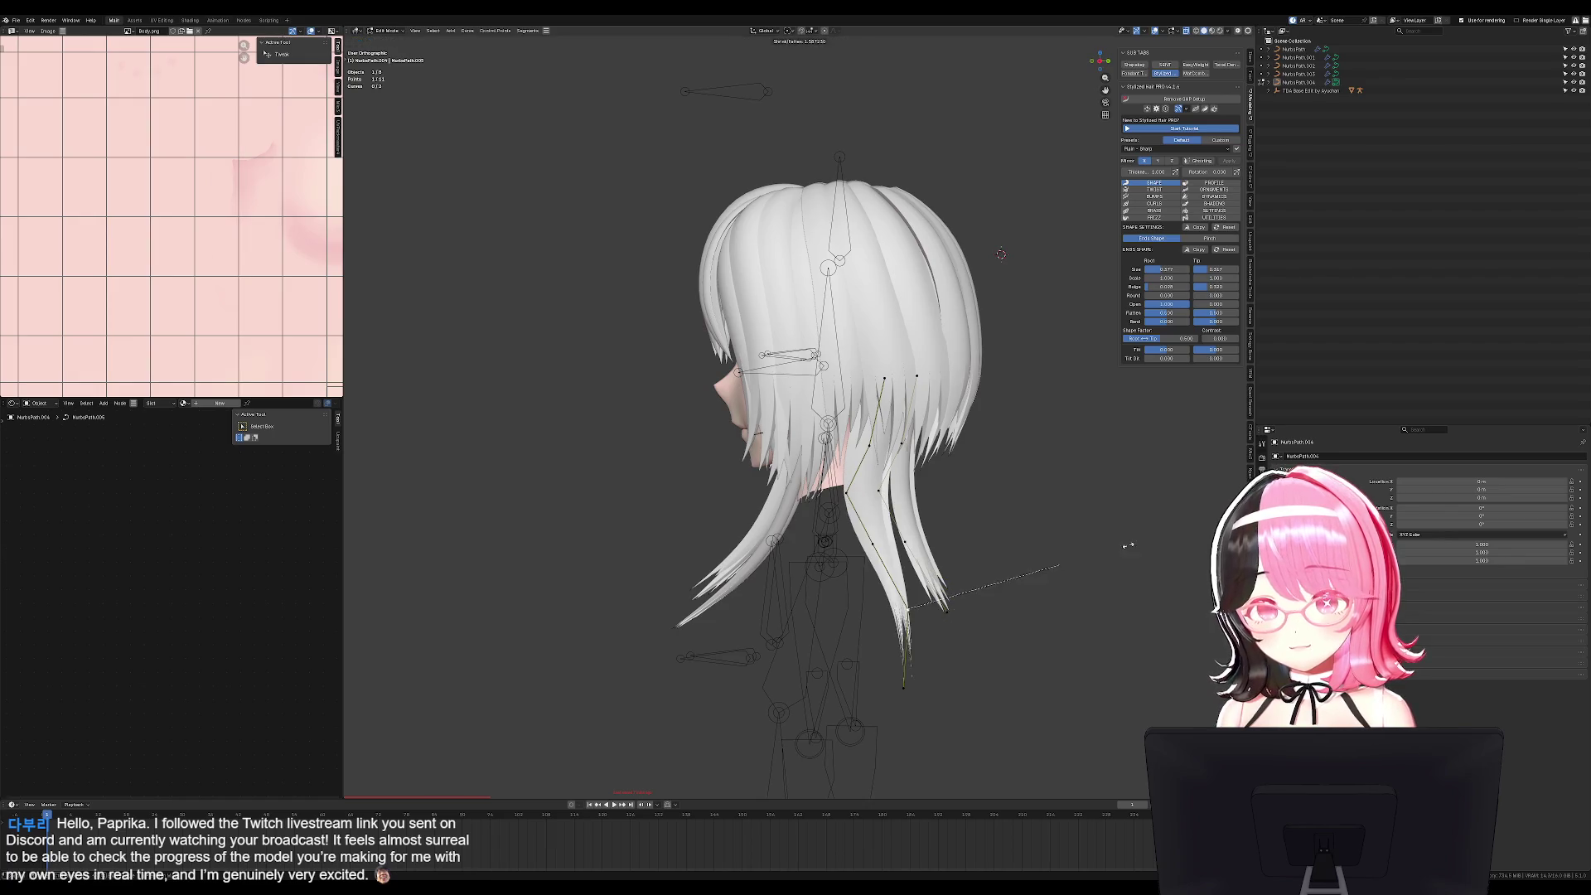
pyautogui.press('Return')
# Extrude the strand's tip downward to lengthen it past the shoulder.
pyautogui.moveTo(865, 614); pyautogui.dragTo(949, 609, button='middle')
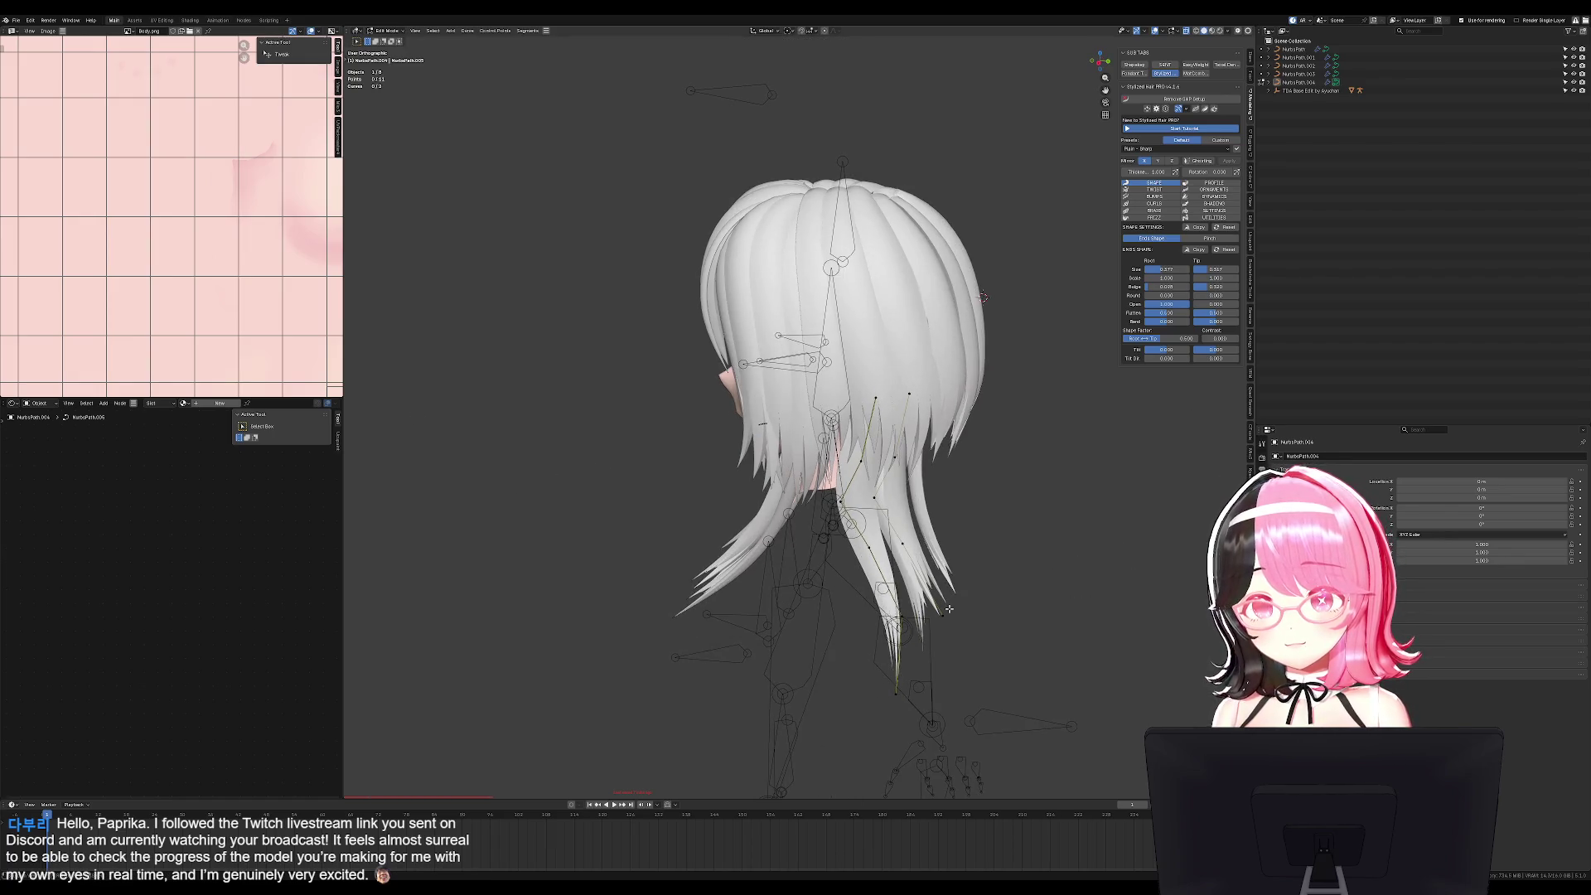
pyautogui.press('e')
pyautogui.click(949, 612)
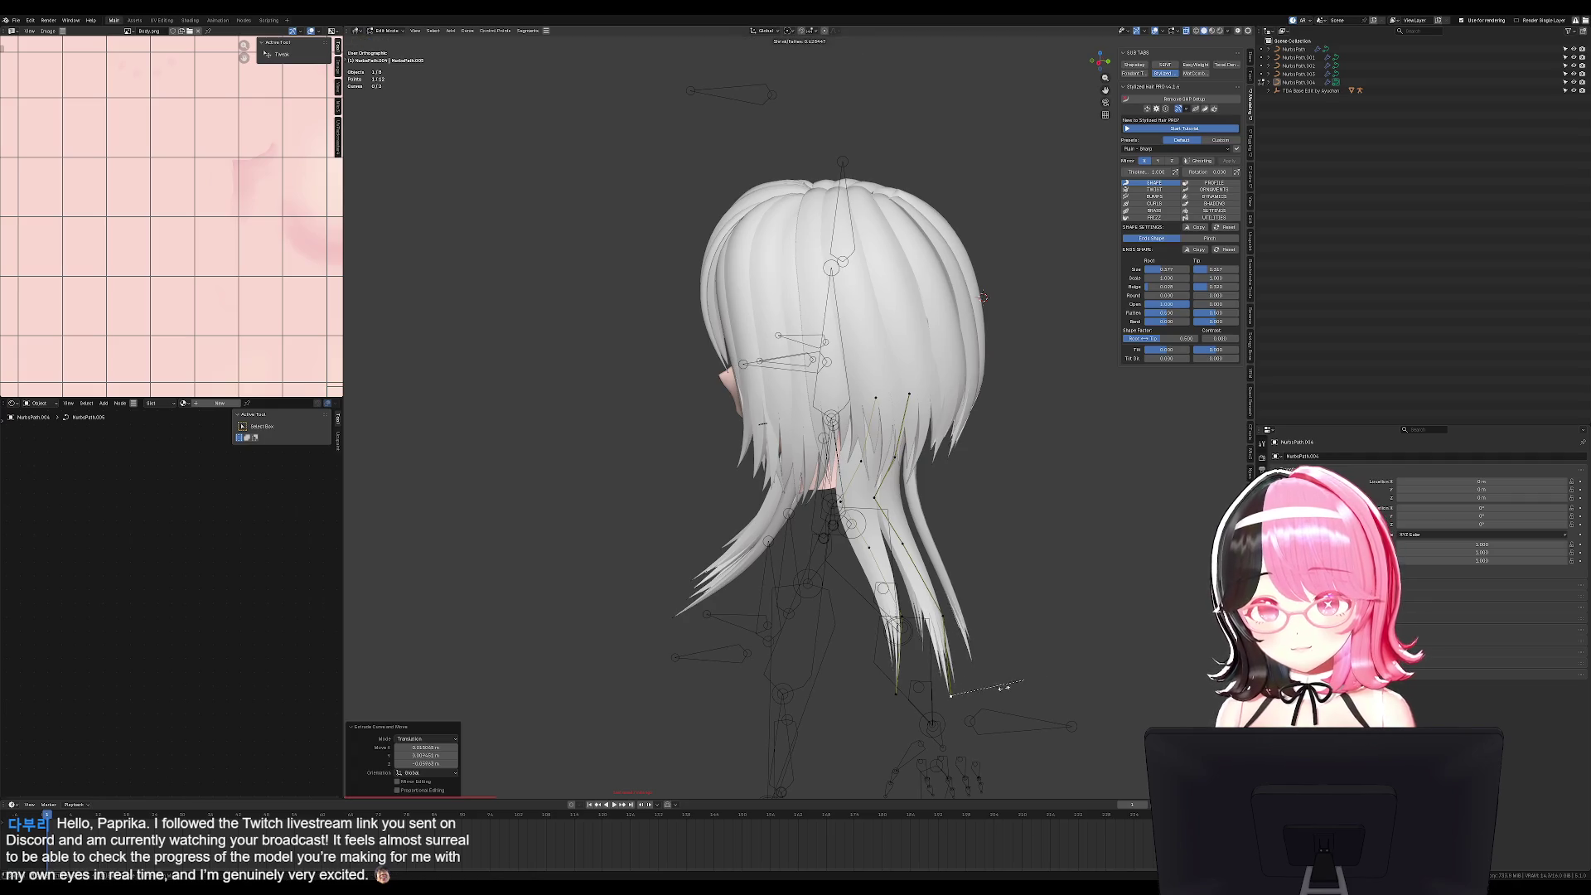
pyautogui.click(1003, 687)
pyautogui.press('KP_1')
pyautogui.press('KP_3')
pyautogui.press('g')
pyautogui.click(988, 642)
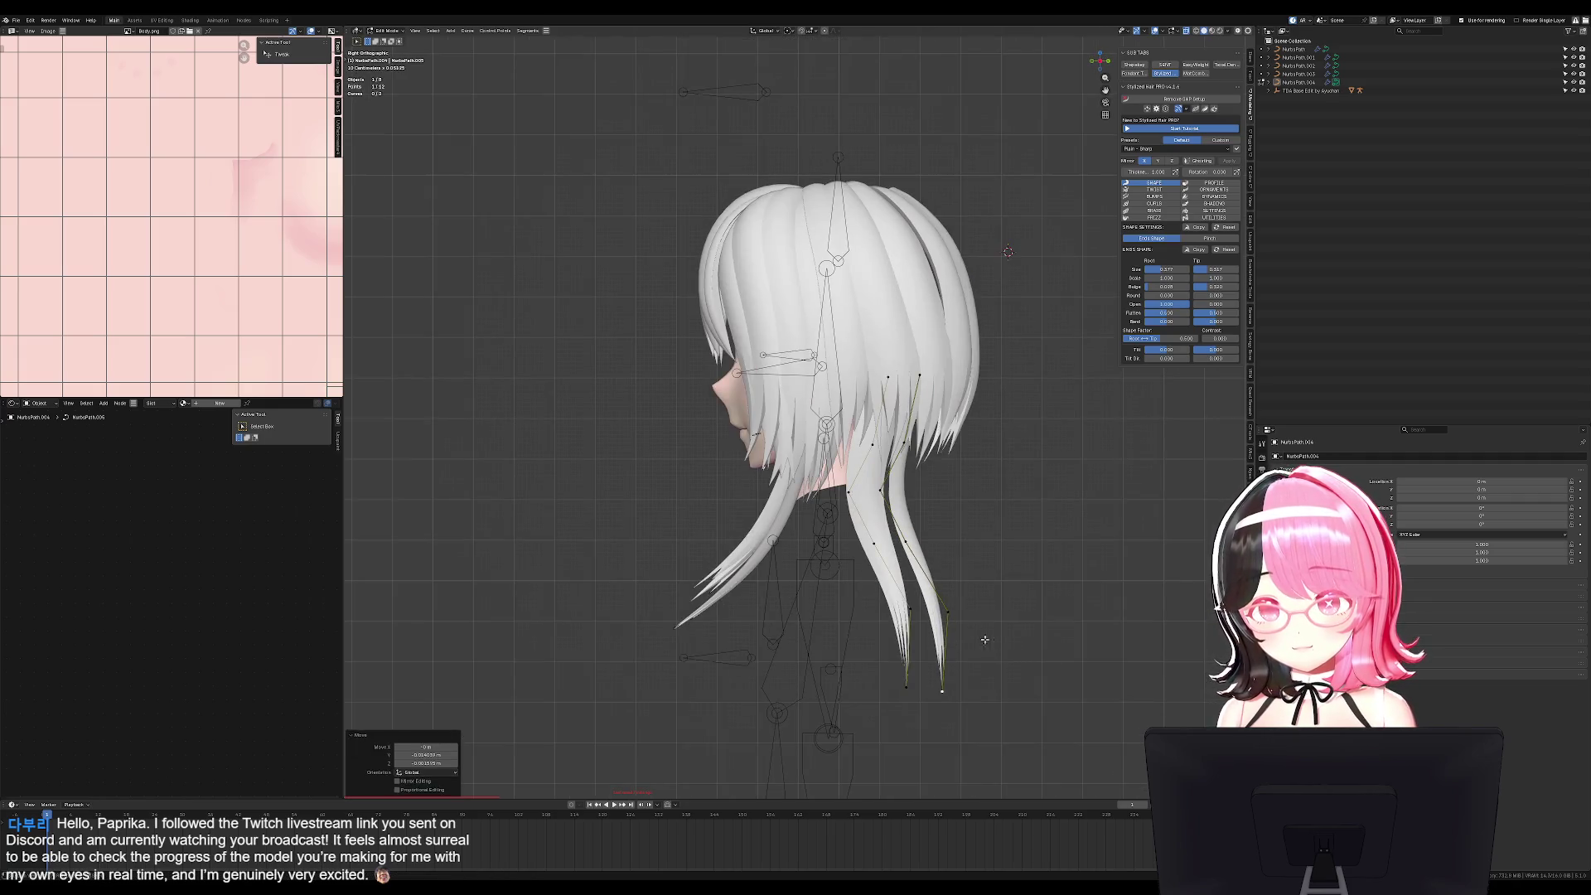
# Duplicate the whole strand and place a slightly tilted copy just beside it.
pyautogui.hotkey('ctrl', 'l')
pyautogui.hotkey('shift', 'd')
pyautogui.moveTo(987, 642); pyautogui.dragTo(936, 473, button='middle')
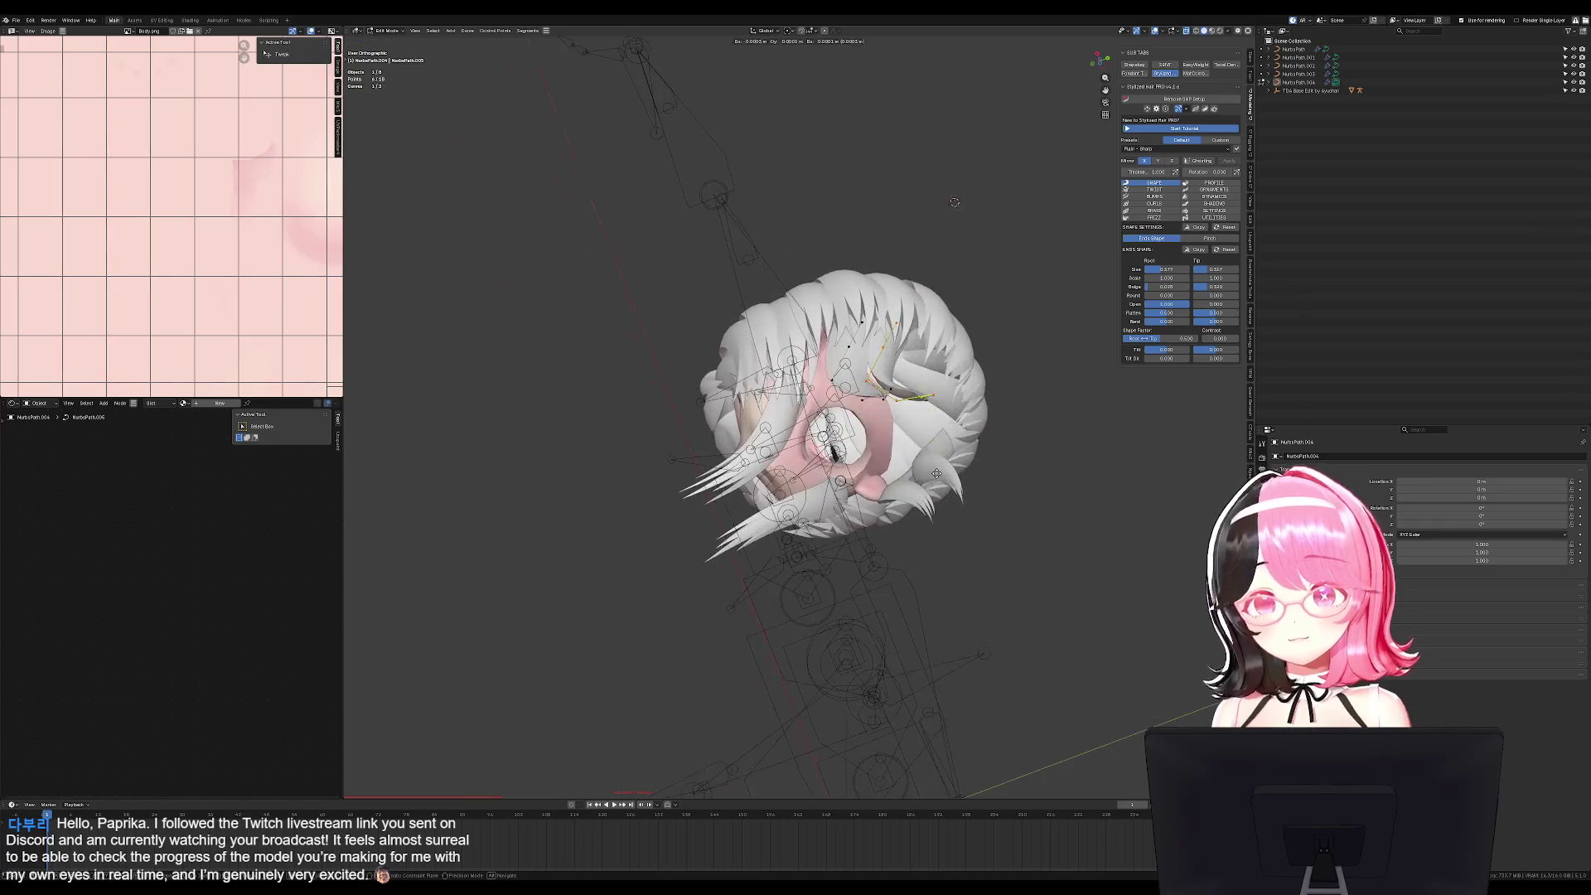
pyautogui.click(937, 489)
pyautogui.hotkey('ctrl', 't')
pyautogui.click(938, 528)
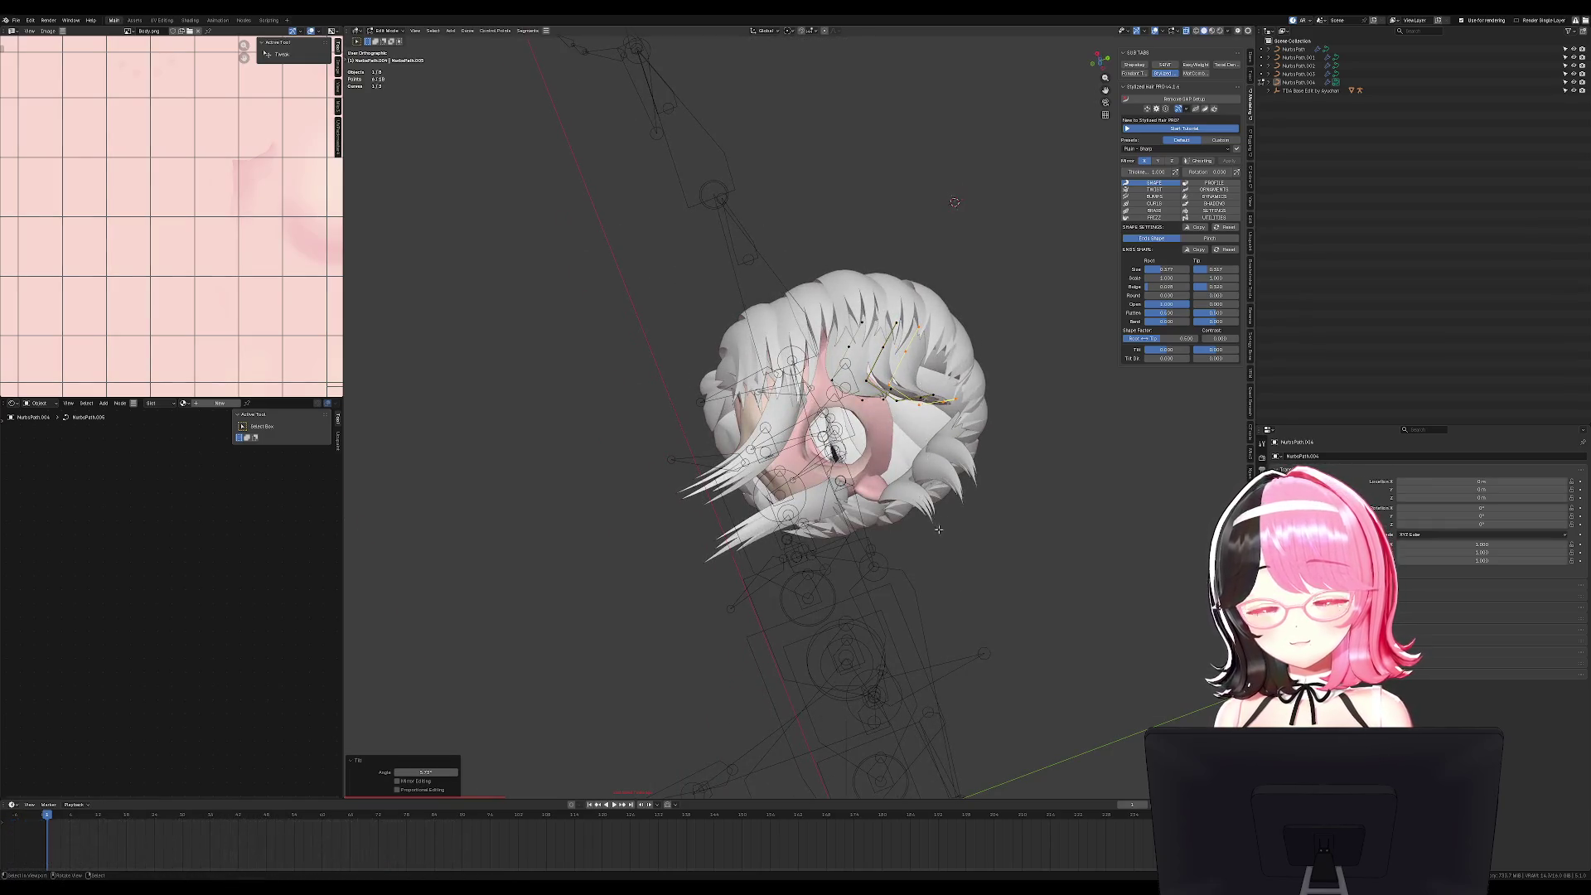
pyautogui.press('KP_3')
pyautogui.press('g')
pyautogui.click(948, 512)
pyautogui.moveTo(949, 512); pyautogui.dragTo(915, 510, button='middle')
pyautogui.press('KP_3')
pyautogui.press('g')
pyautogui.click(862, 495)
pyautogui.click(862, 496)
# Return to Object Mode, select and deselect all, undo, and go back to the right view.
pyautogui.press('Tab')
pyautogui.press('a')
pyautogui.moveTo(935, 379)
pyautogui.mouseDown(button='middle')
pyautogui.moveTo(760, 544)
pyautogui.moveTo(951, 539)
pyautogui.moveTo(737, 530)
pyautogui.mouseUp(button='middle')
pyautogui.hotkey('alt', 'a')
pyautogui.hotkey('ctrl', 'z')
pyautogui.hotkey('ctrl', 'z')
pyautogui.hotkey('ctrl', 'z')
pyautogui.press('KP_3')
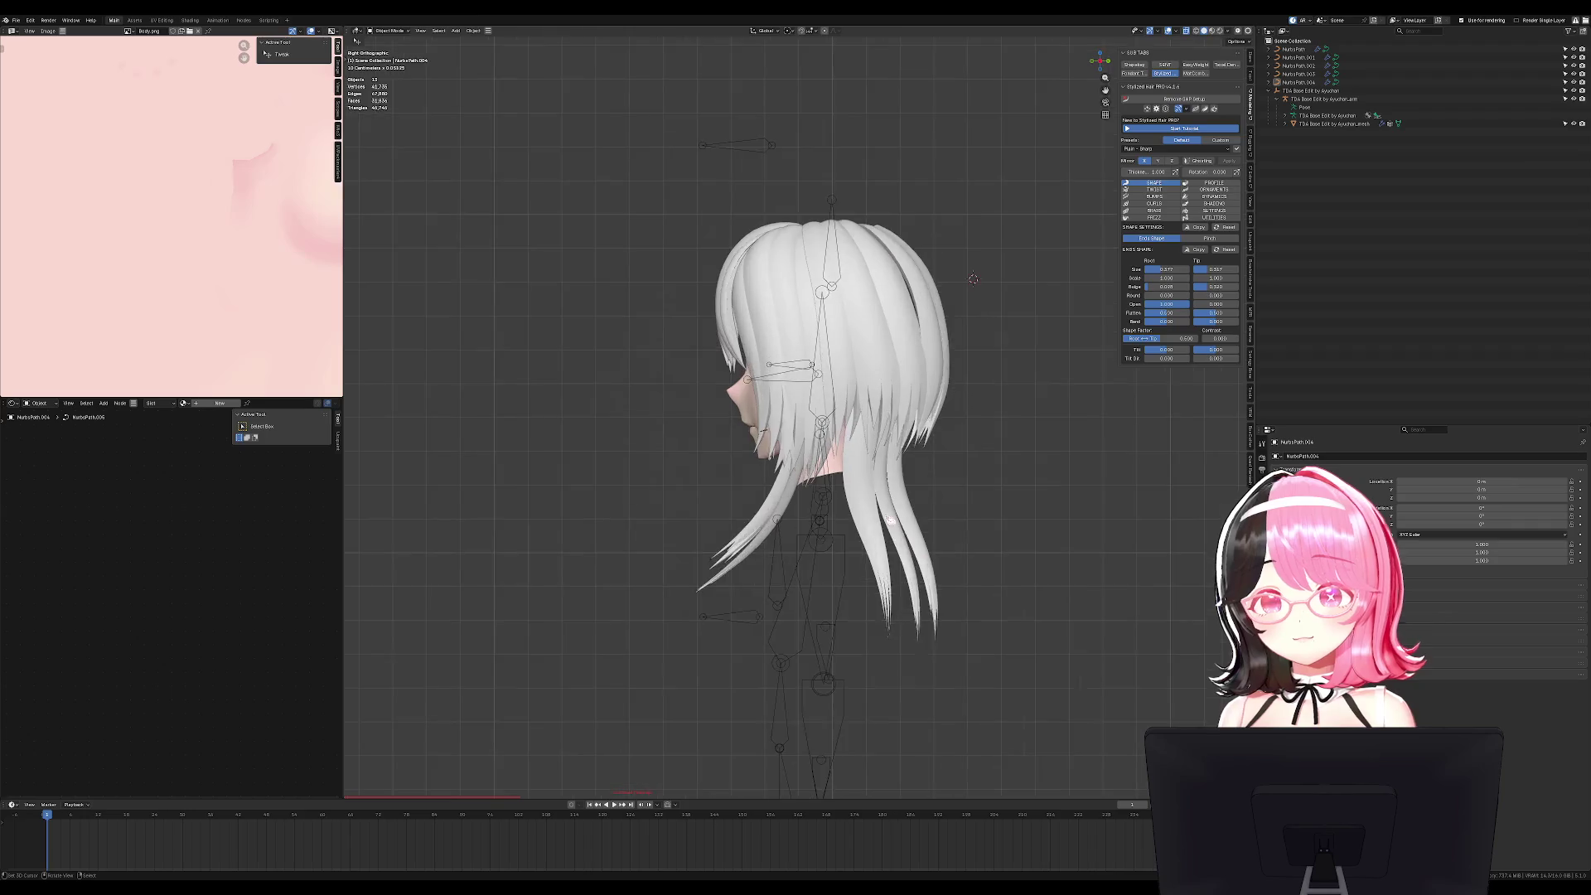
# Duplicate the back strand and move the copy aside.
pyautogui.scroll(3, 935, 520)
pyautogui.moveTo(945, 506); pyautogui.dragTo(873, 344, button='middle')
pyautogui.hotkey('shift', 'd')
pyautogui.click(873, 344)
pyautogui.click(866, 321)
pyautogui.press('g')
pyautogui.click(866, 322)
pyautogui.moveTo(866, 322); pyautogui.dragTo(970, 393, button='middle')
# Narrow the copy along X and reposition one of its points.
pyautogui.press('s')
pyautogui.press('x')
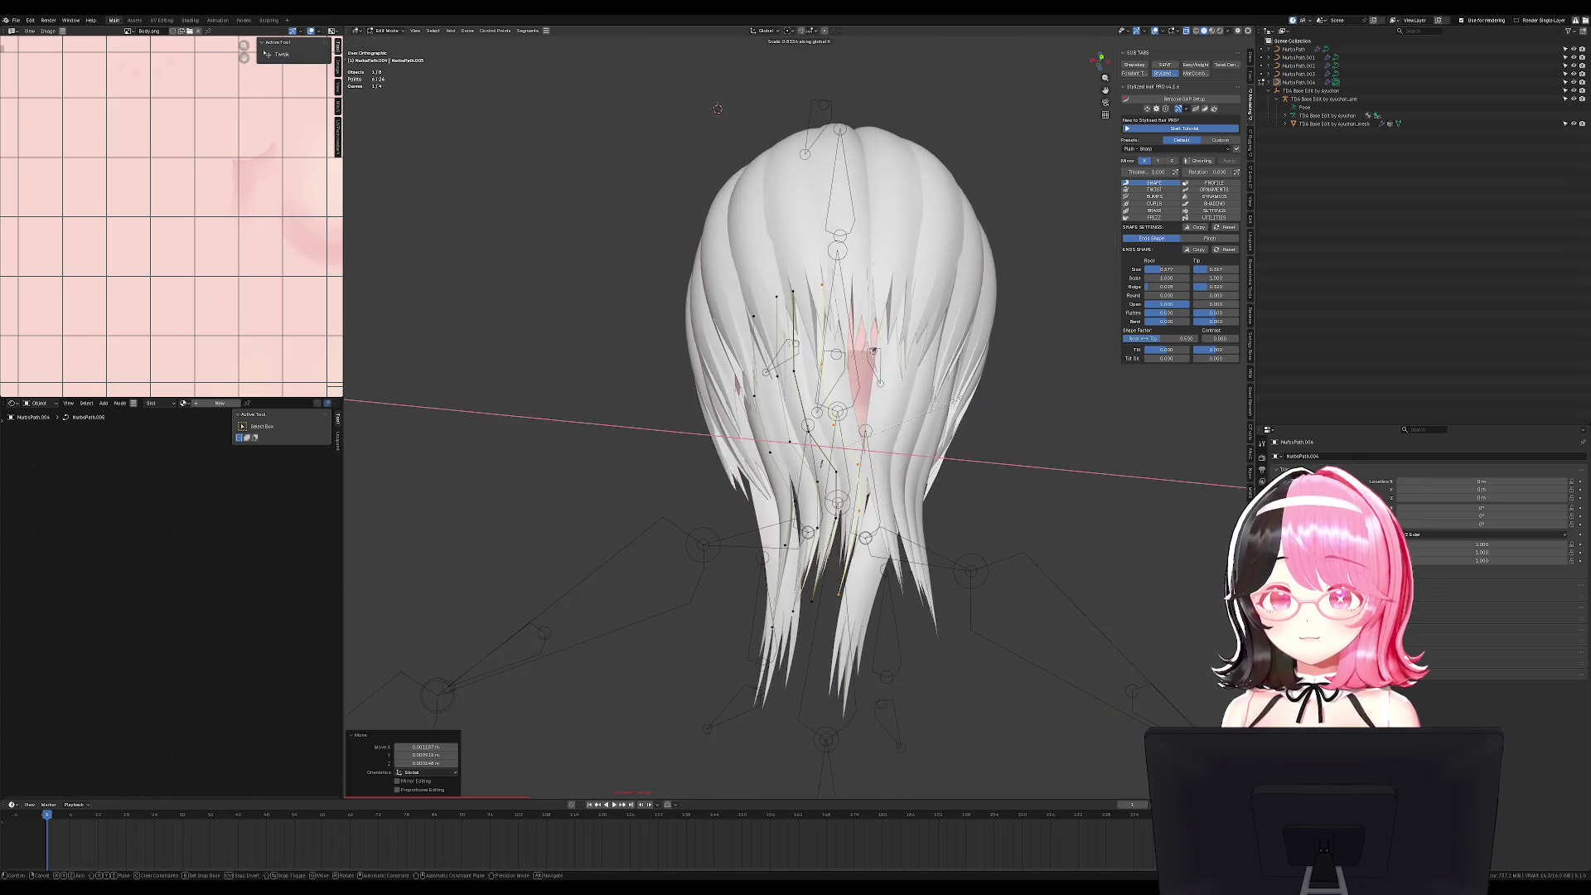
pyautogui.moveTo(718, 109); pyautogui.dragTo(721, 222, button='middle')
pyautogui.click(720, 222)
pyautogui.press('g')
pyautogui.click(816, 572)
pyautogui.press('g')
pyautogui.click(792, 566)
# From the rear view, make another duplicate, narrow it along X, and shift it sideways.
pyautogui.press('ctrl+KP_1')
pyautogui.hotkey('shift', 'd')
pyautogui.press('x')
pyautogui.press('x')
pyautogui.click(858, 518)
pyautogui.press('s')
pyautogui.press('x')
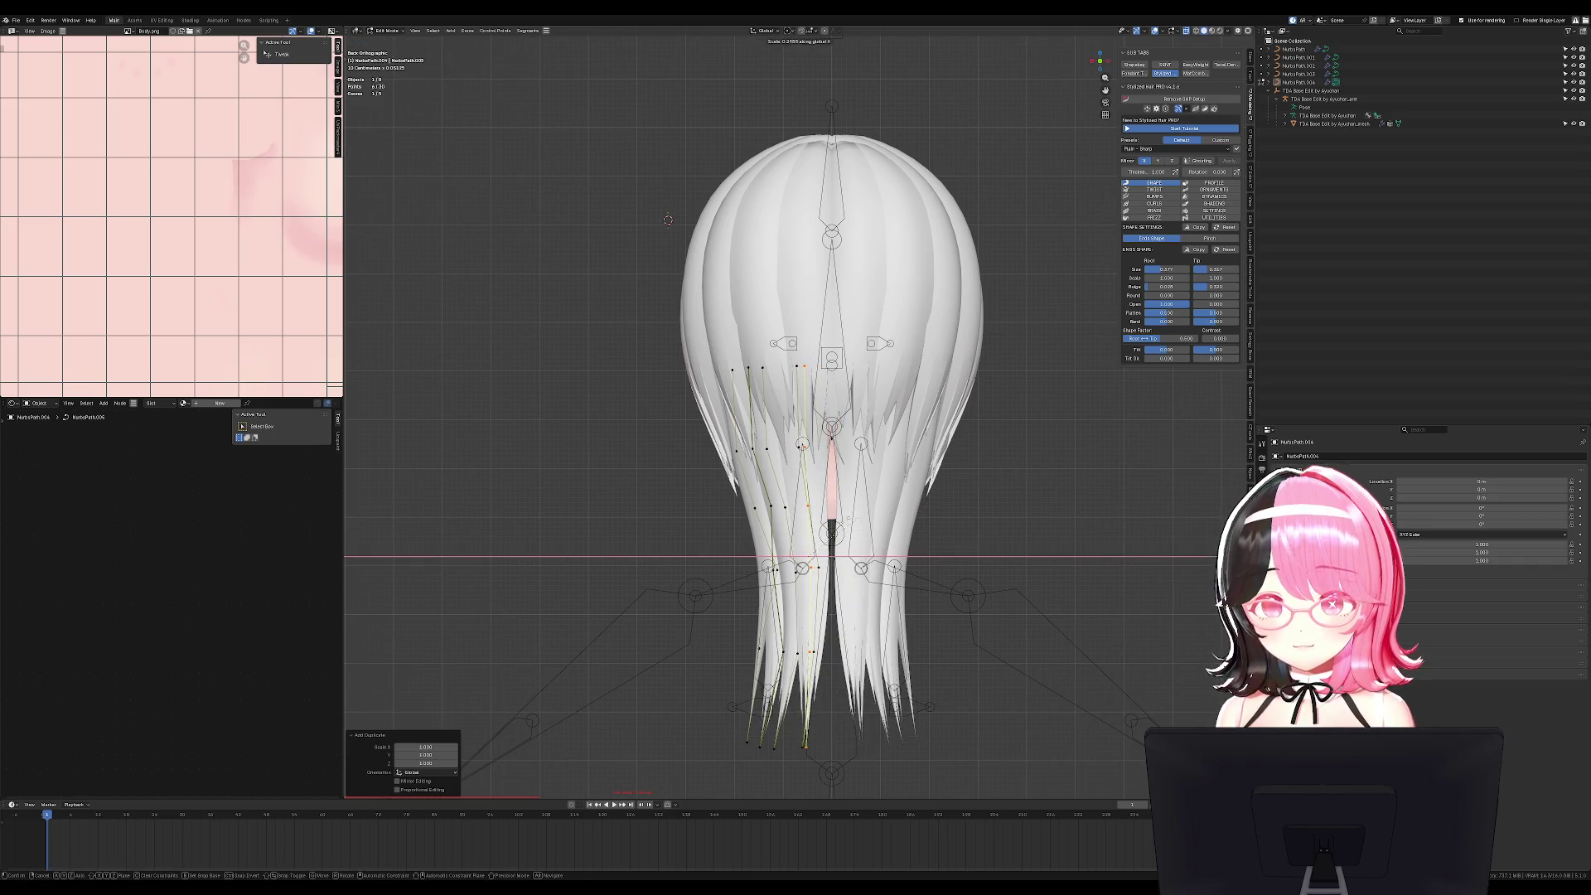
pyautogui.click(860, 519)
pyautogui.press('g')
# Nudge the strand slightly left-right and thicken it with Alt+S.
pyautogui.press('x')
pyautogui.click(862, 518)
pyautogui.moveTo(862, 518); pyautogui.dragTo(899, 390, button='middle')
pyautogui.hotkey('alt', 's')
pyautogui.press('Escape')
pyautogui.press('g')
pyautogui.press('x')
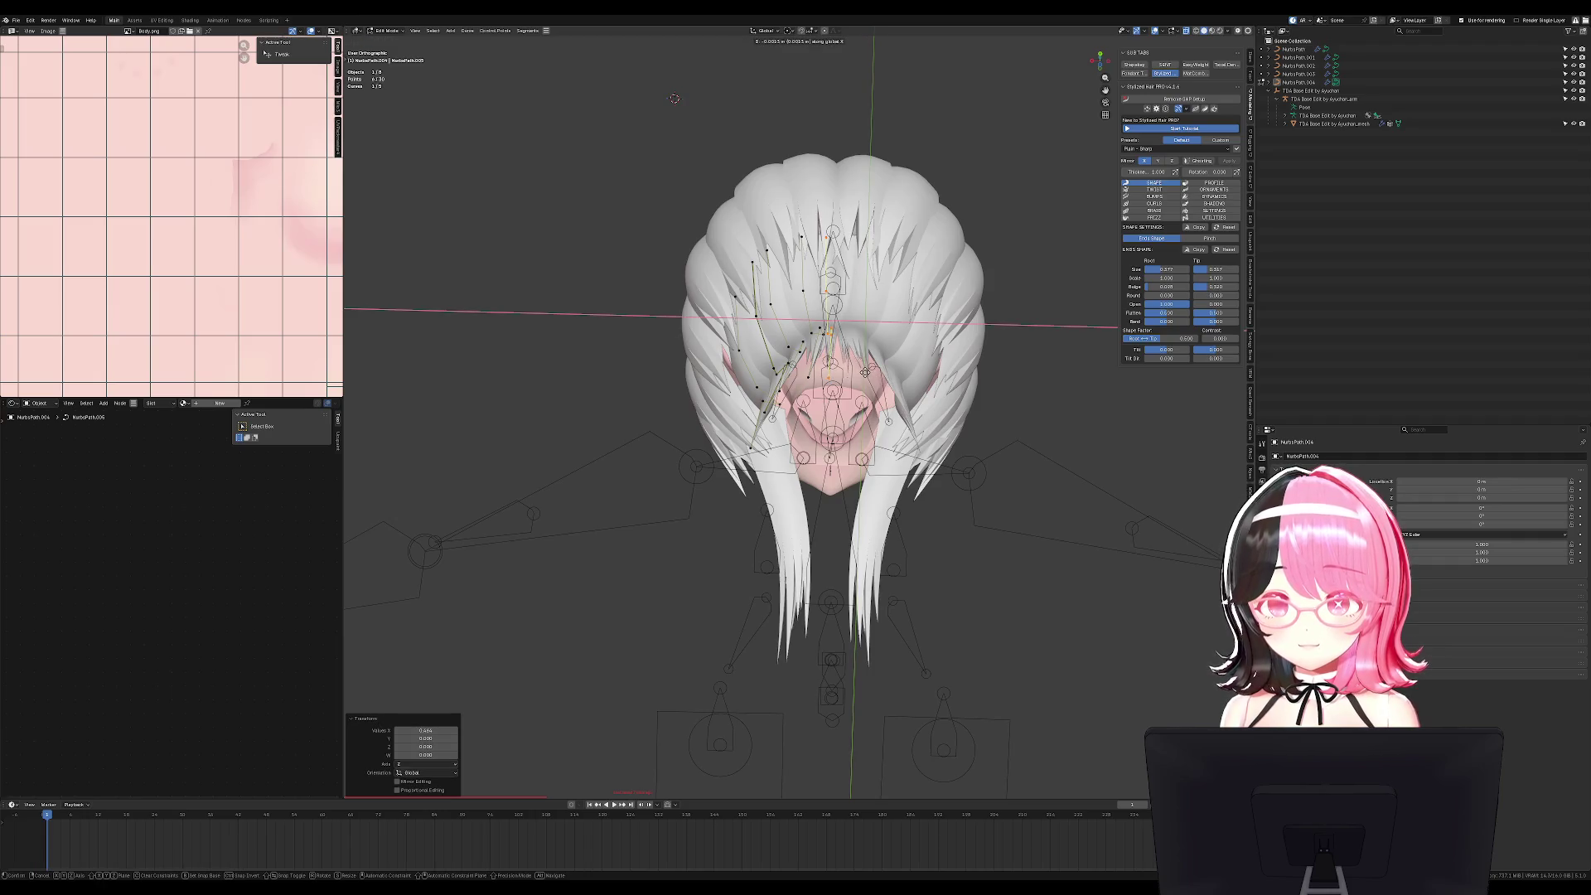
pyautogui.click(911, 489)
pyautogui.moveTo(911, 488); pyautogui.dragTo(955, 532, button='middle')
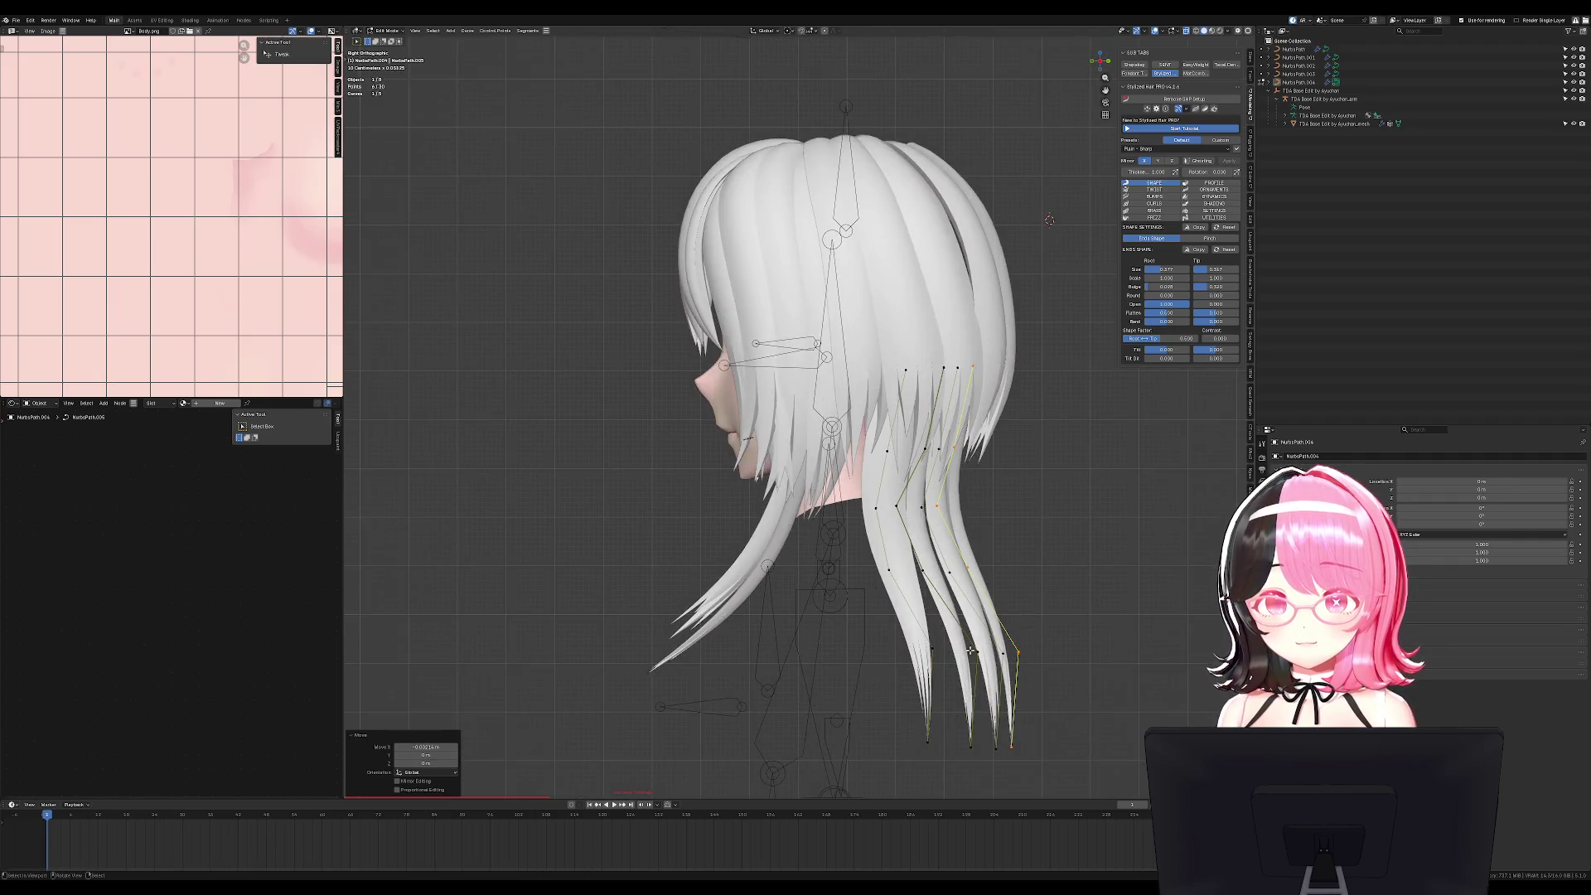
pyautogui.hotkey('alt', 's')
pyautogui.click(1081, 626)
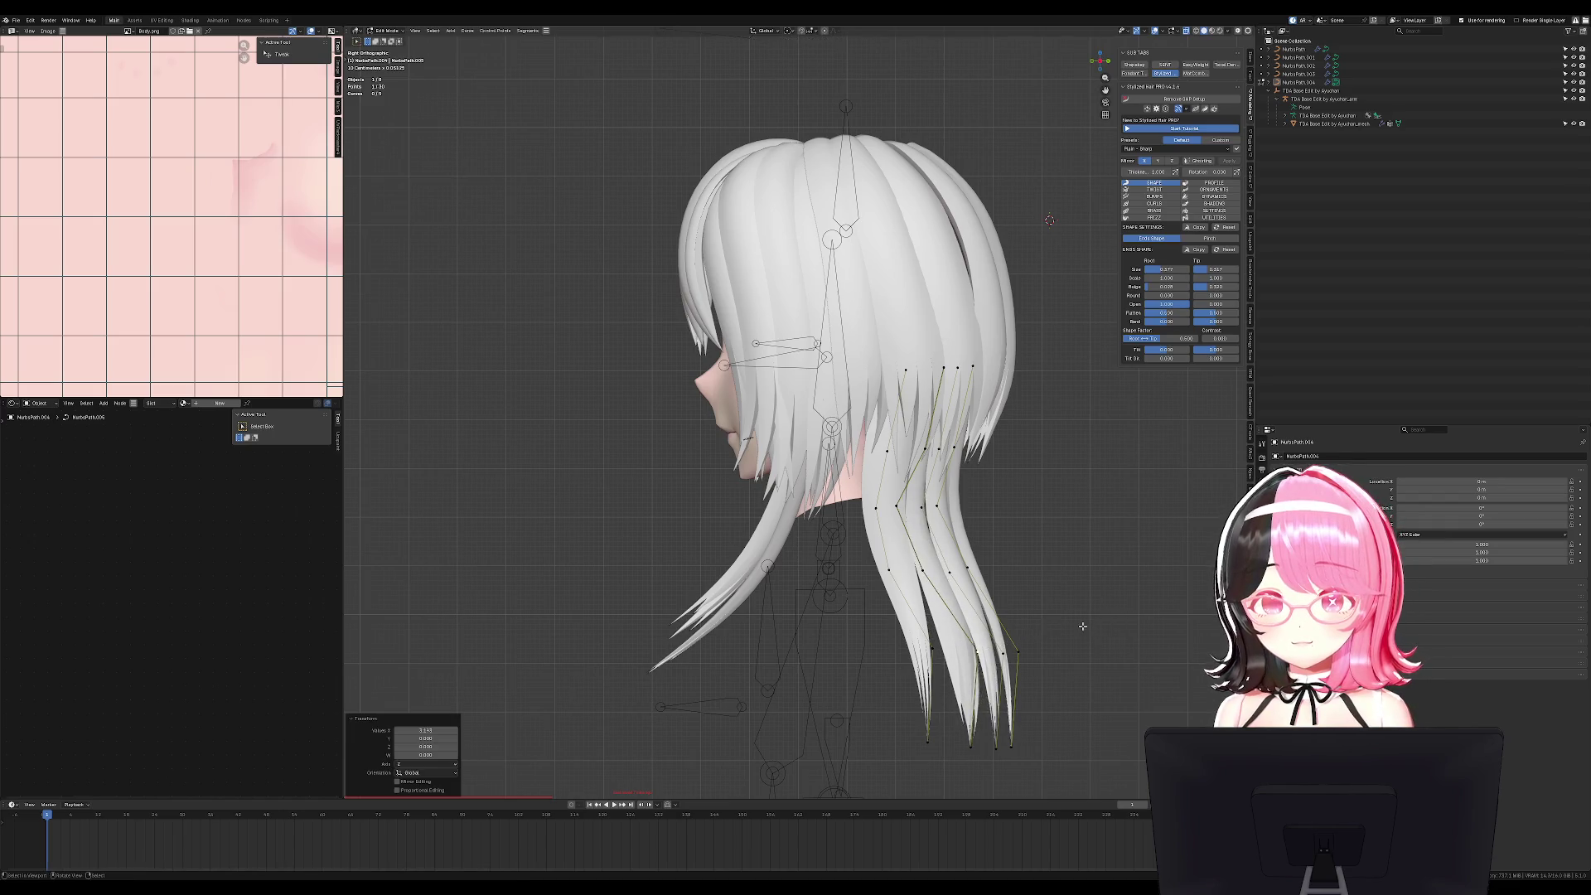
# Lower the four back hair tip points further, then check the hair from the front.
pyautogui.moveTo(878, 717); pyautogui.dragTo(1031, 786)
pyautogui.press('g')
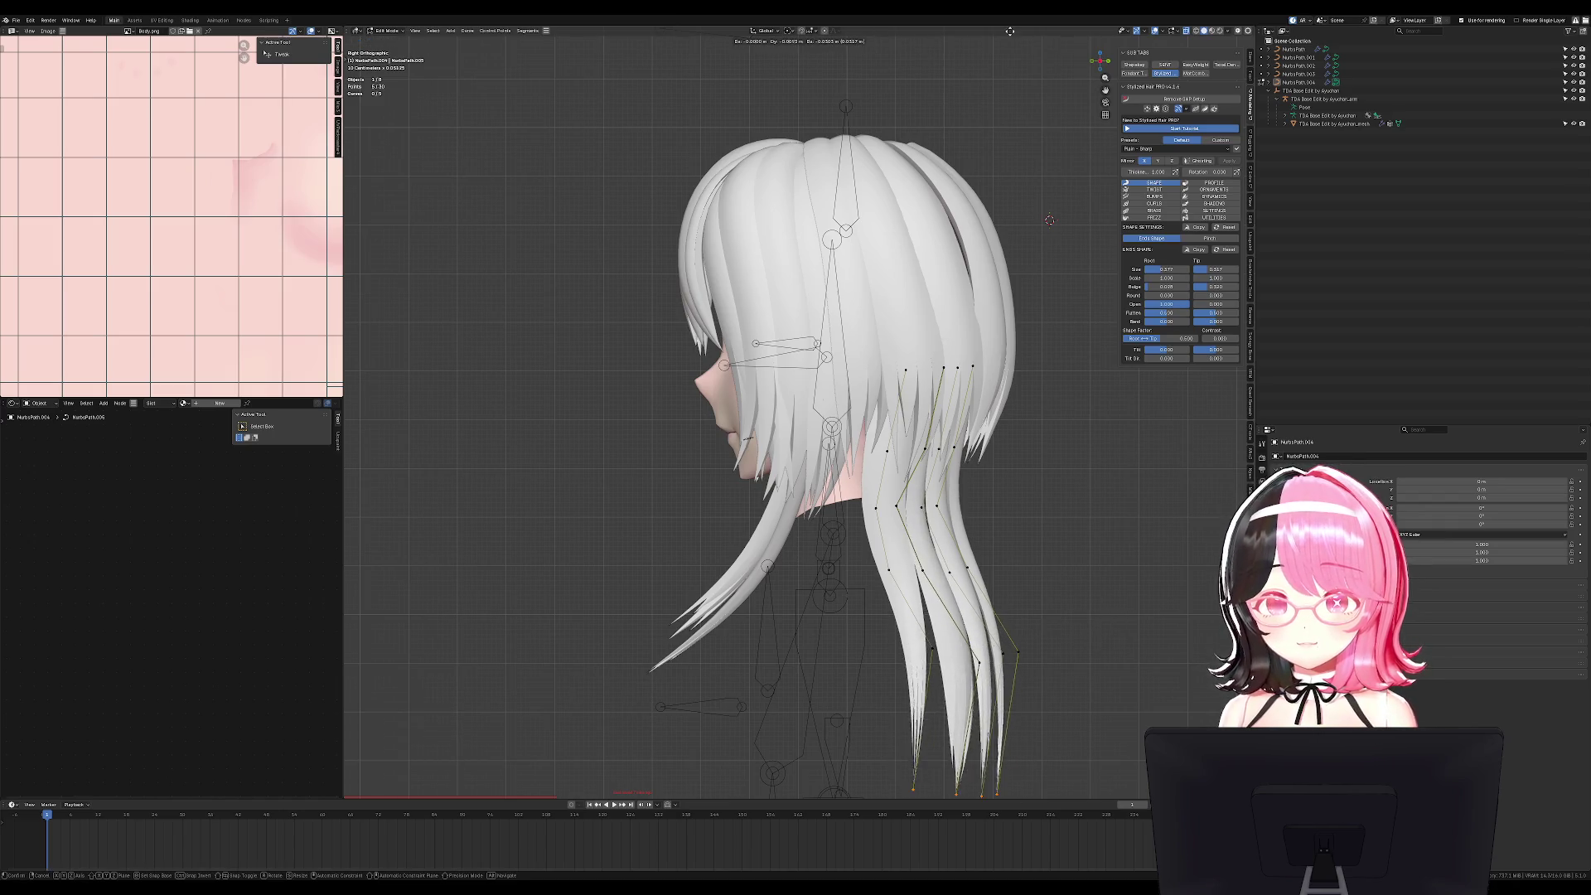
pyautogui.click(1015, 795)
pyautogui.press('Tab')
pyautogui.press('KP_1')
pyautogui.press('Tab')
pyautogui.moveTo(963, 249); pyautogui.dragTo(894, 320, button='middle')
pyautogui.press('KP_1')
pyautogui.scroll(2, 908, 490)
pyautogui.moveTo(907, 489); pyautogui.dragTo(895, 419, button='middle')
pyautogui.press('KP_1')
pyautogui.press('g')
pyautogui.press('Escape')
pyautogui.press('Tab')
pyautogui.moveTo(903, 444); pyautogui.dragTo(876, 383, button='middle')
pyautogui.press('Tab')
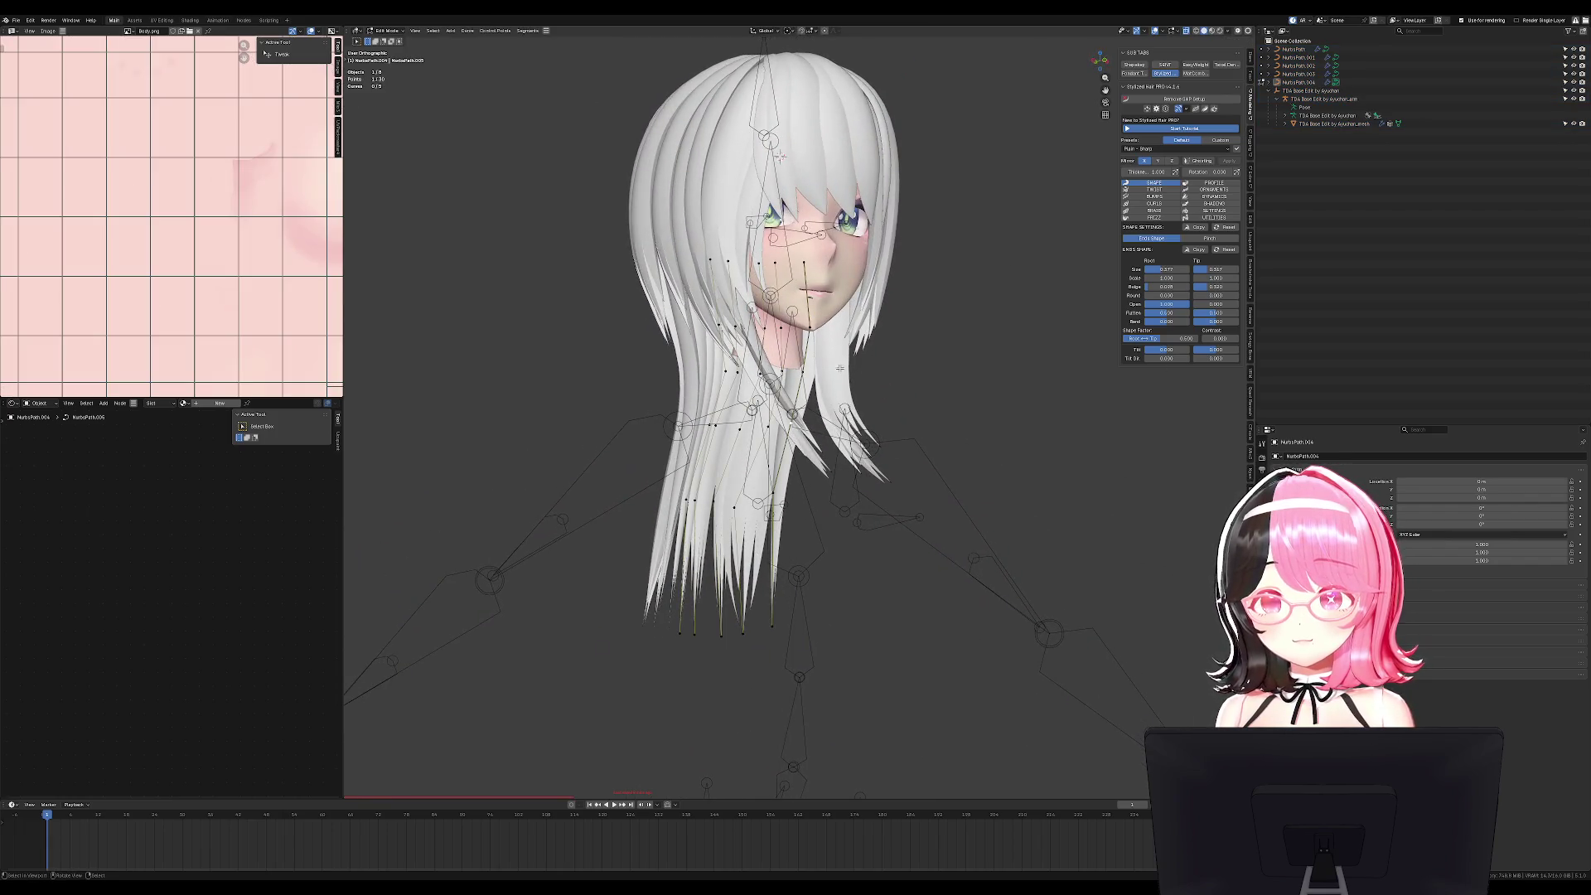
# Duplicate a front strand of NurbsPath.003 and resize the copy.
pyautogui.press('Tab')
pyautogui.click(841, 364)
pyautogui.press('Tab')
pyautogui.moveTo(834, 374); pyautogui.dragTo(834, 374, button='middle')
pyautogui.press('g')
pyautogui.click(830, 377)
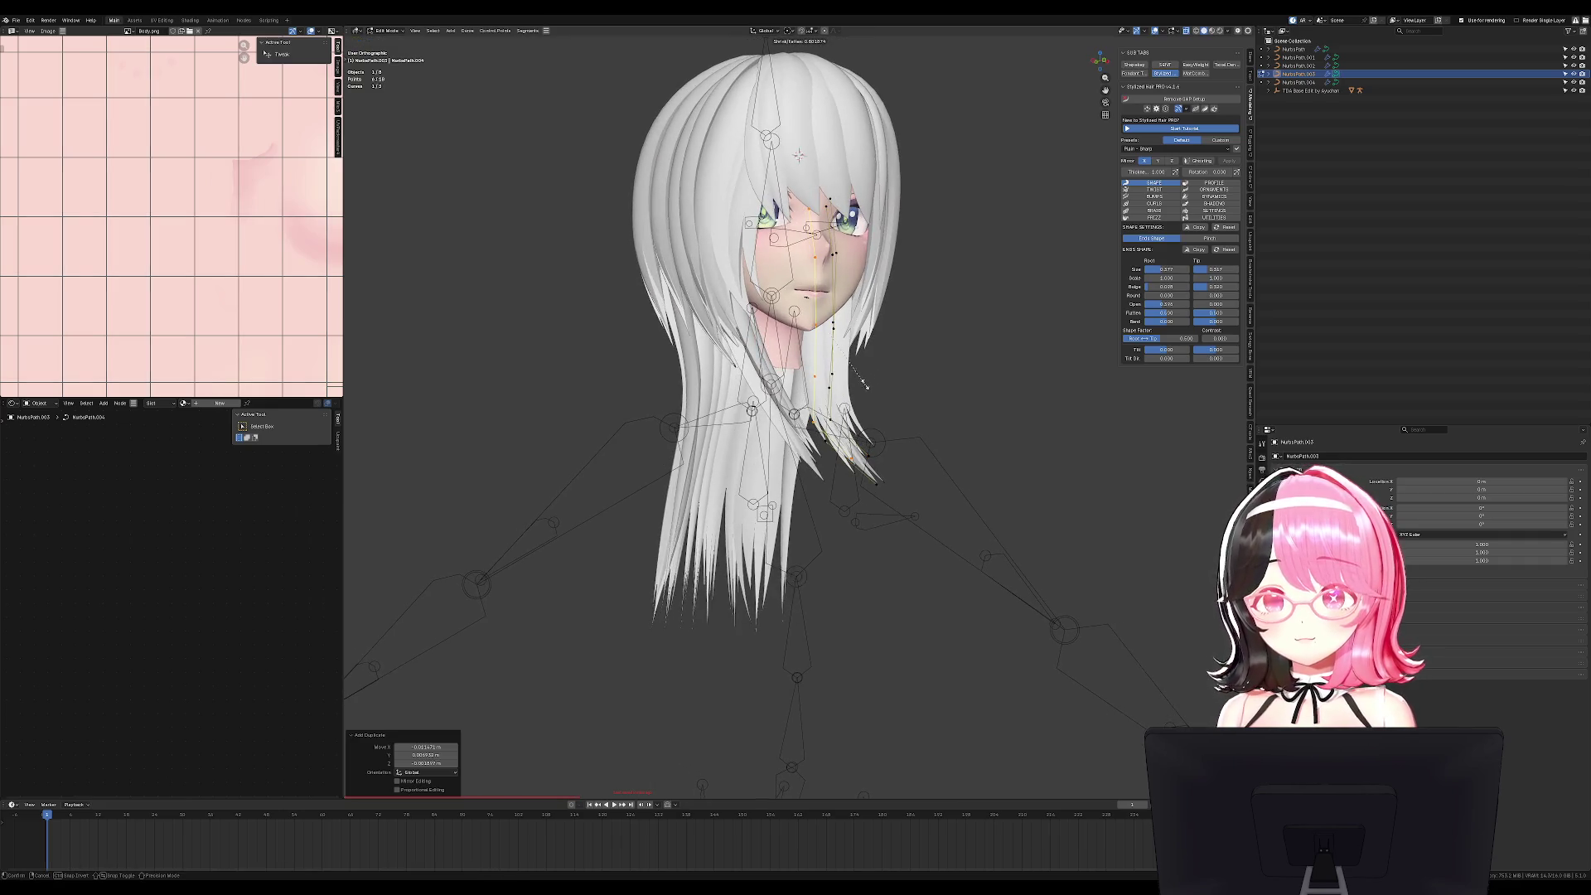
pyautogui.click(847, 373)
# From the front view, move and rotate the copied lock to fall along the face.
pyautogui.press('KP_1')
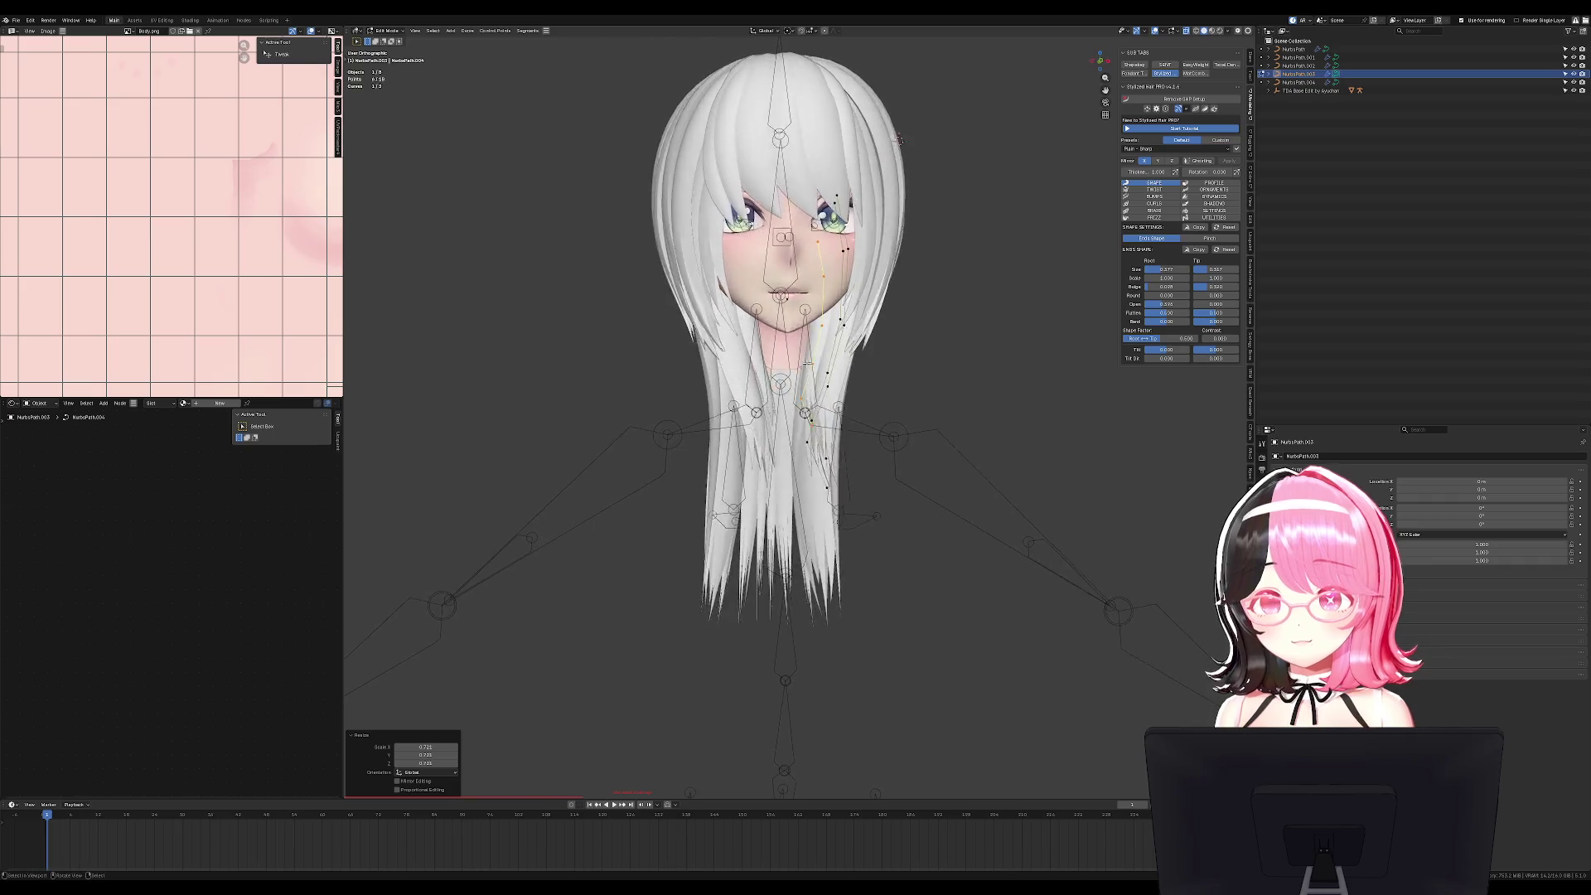
pyautogui.press('g')
pyautogui.press('r')
pyautogui.click(896, 360)
pyautogui.press('r')
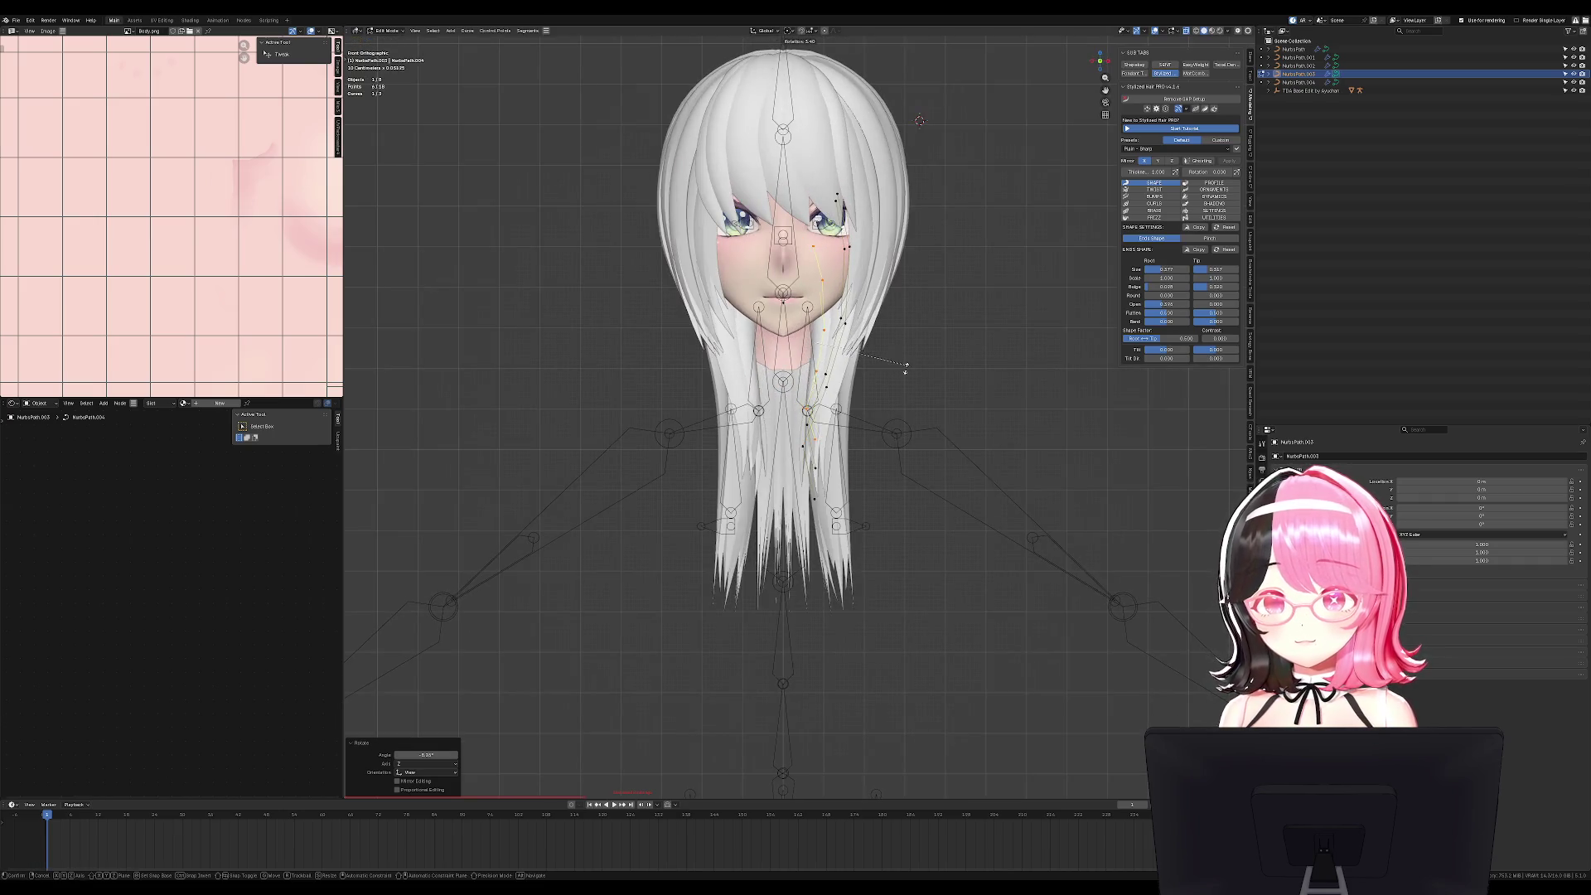
pyautogui.click(902, 387)
pyautogui.press('KP_3')
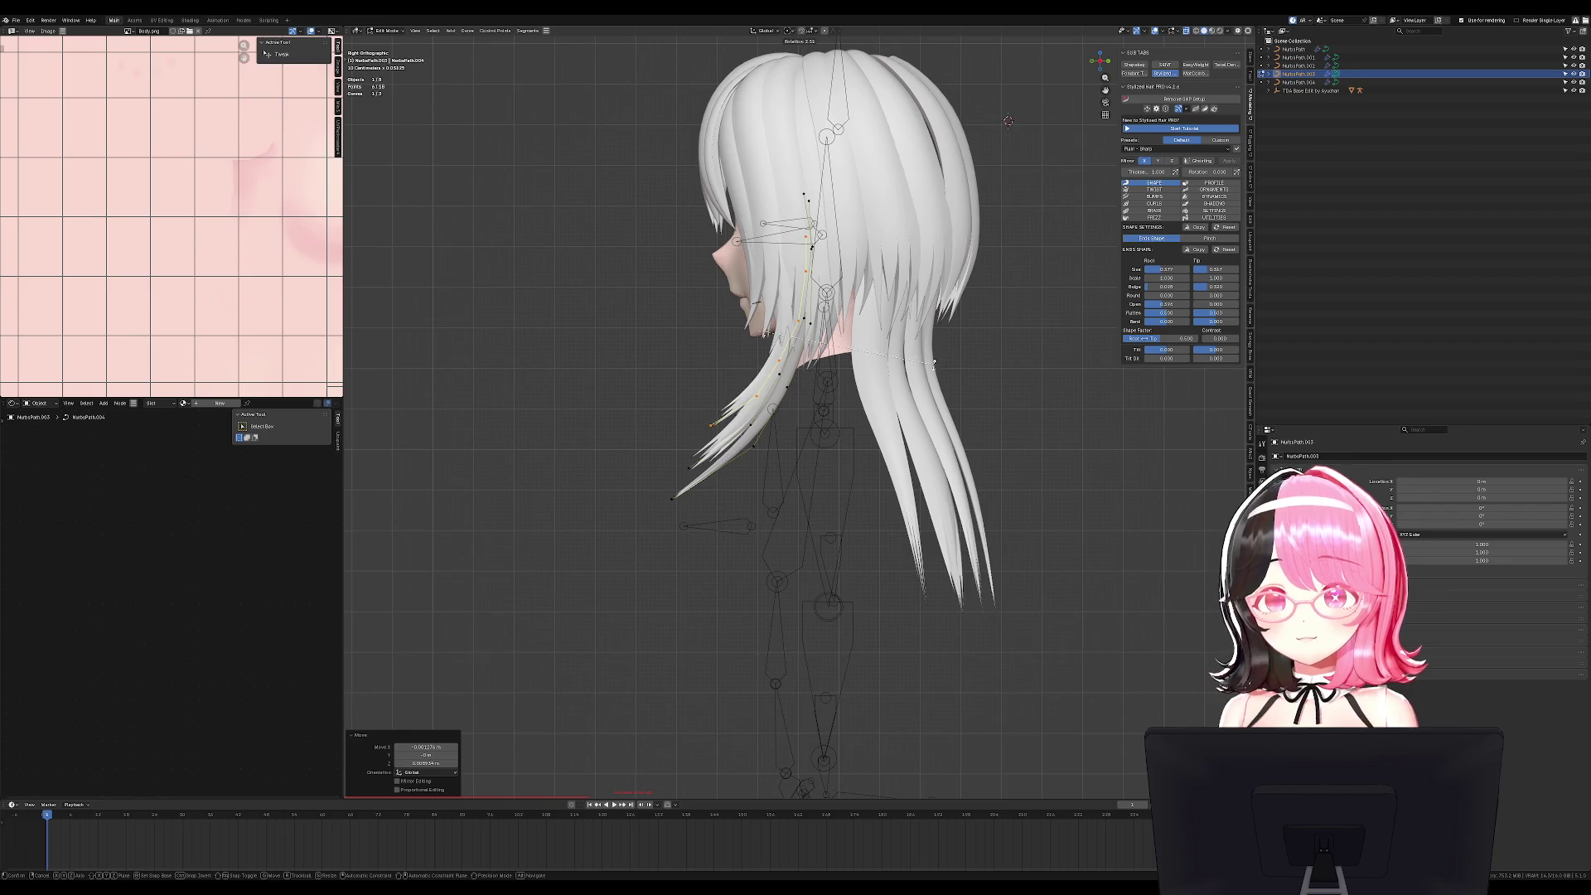
# Back in Object Mode, hide the armature rig with H.
pyautogui.press('Tab')
pyautogui.press('KP_1')
pyautogui.moveTo(1026, 397)
pyautogui.mouseDown(button='middle')
pyautogui.moveTo(1026, 380)
pyautogui.moveTo(947, 461)
pyautogui.mouseUp(button='middle')
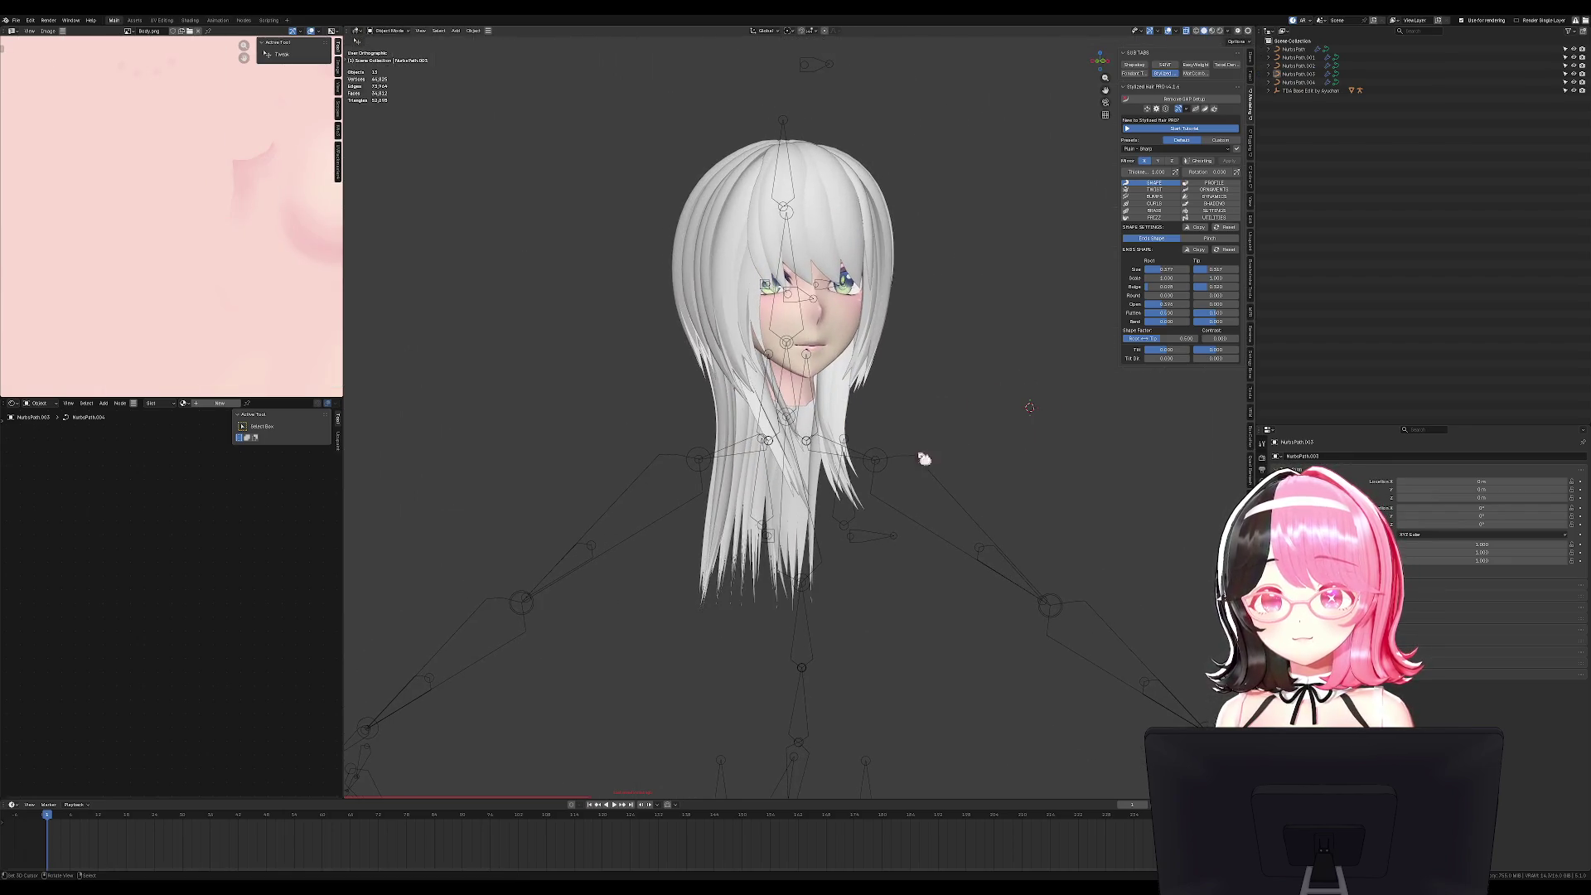
pyautogui.click(907, 462)
pyautogui.press('h')
pyautogui.moveTo(959, 401); pyautogui.dragTo(976, 436, button='middle')
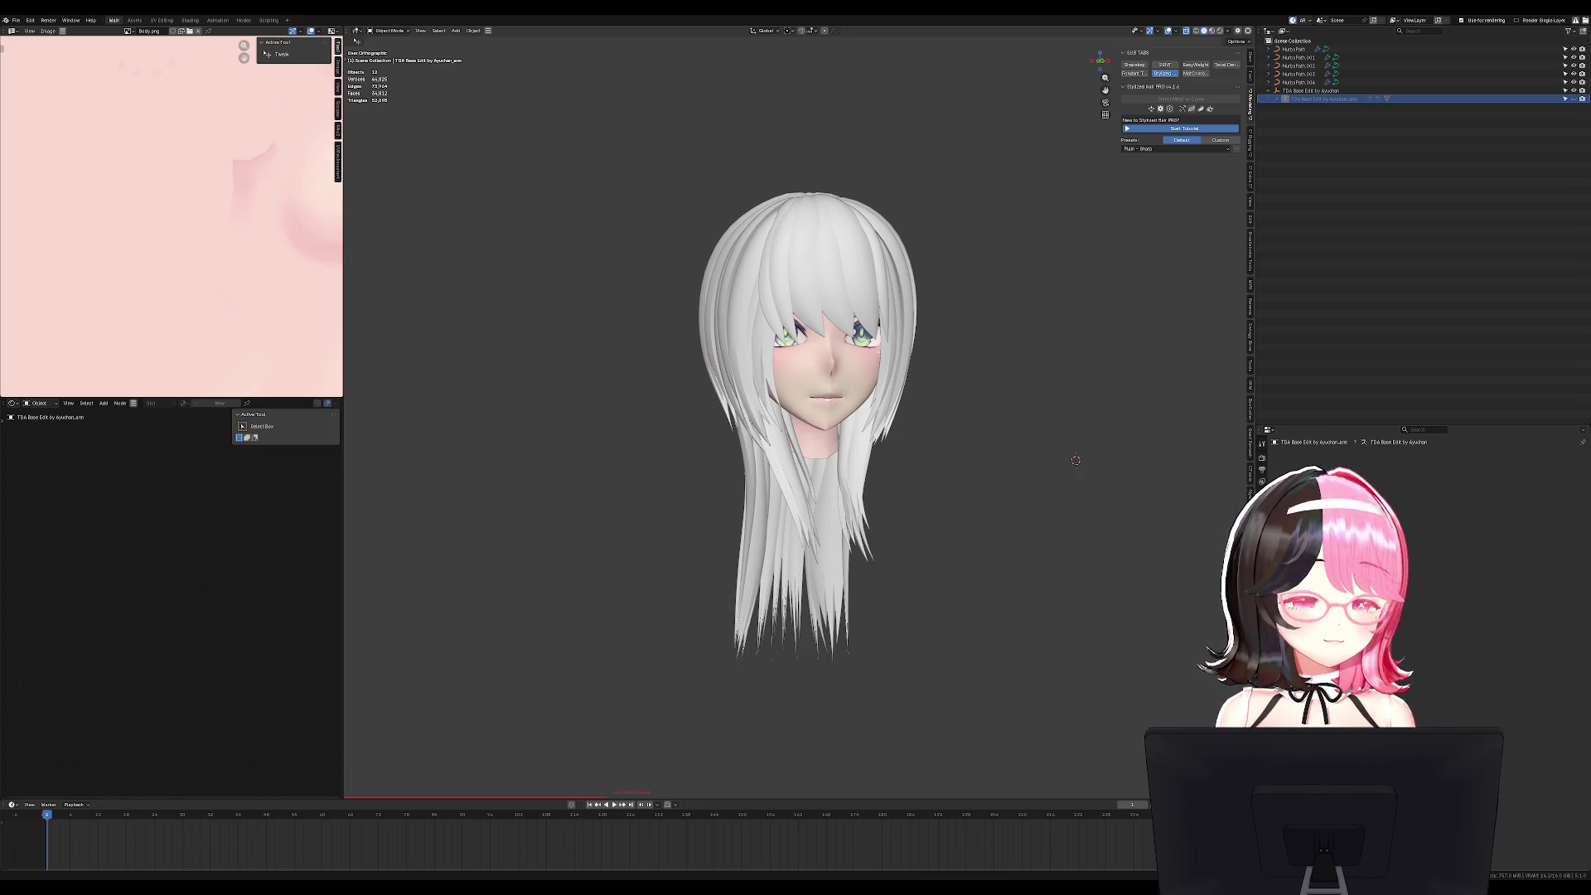
# Save Bodo model 2 Hair.blend, then orbit and zoom to inspect the hair's back.
pyautogui.press('KP_1')
pyautogui.hotkey('ctrl', 's')
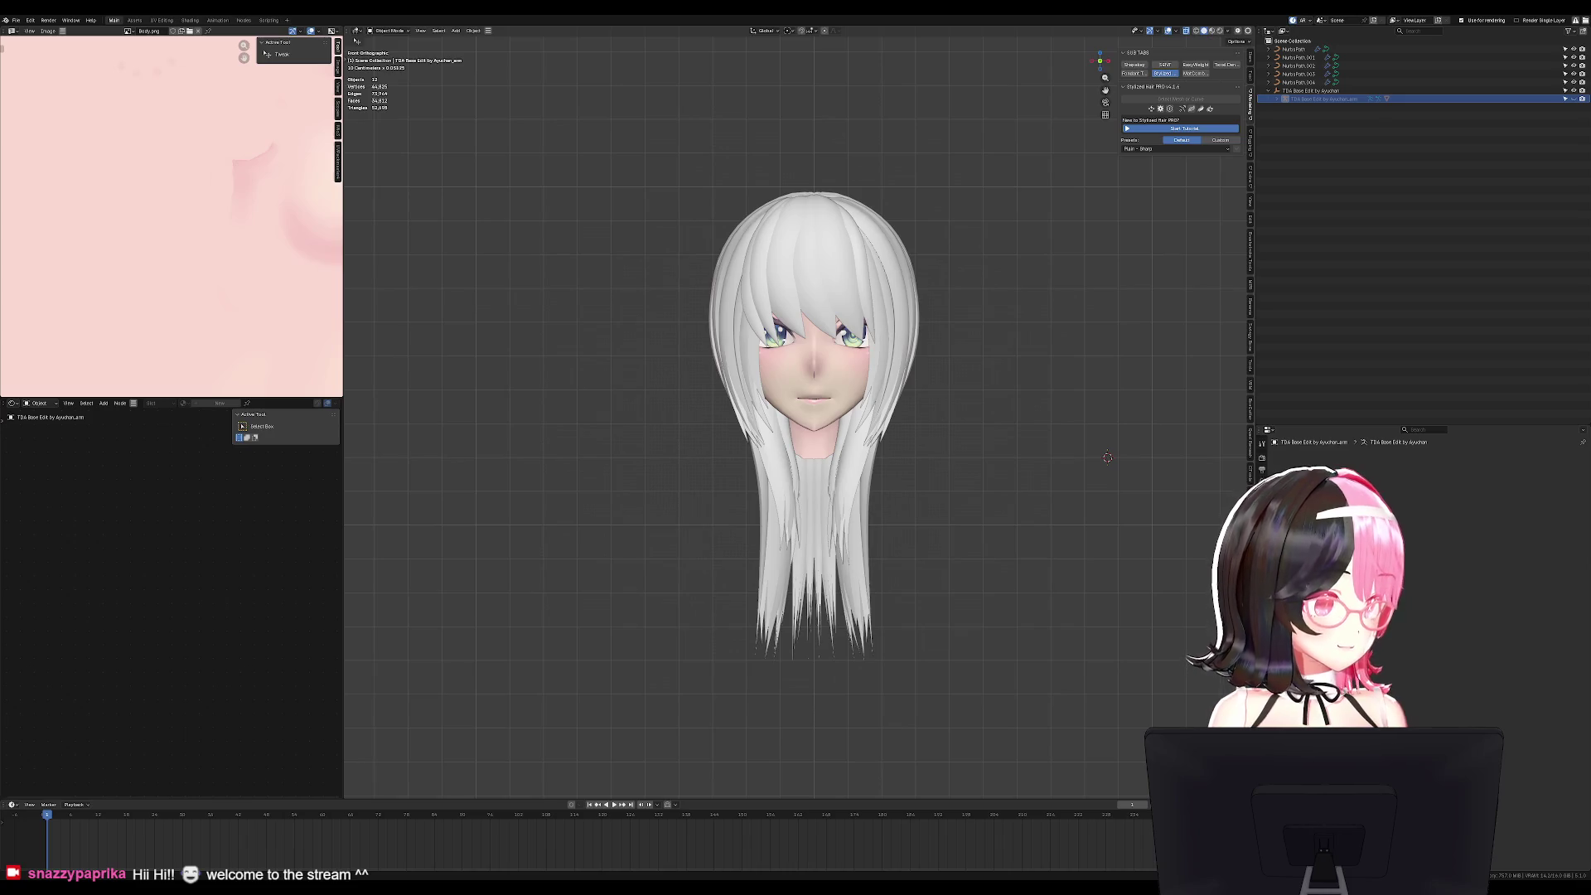
pyautogui.moveTo(870, 398)
pyautogui.mouseDown(button='middle')
pyautogui.moveTo(1200, 398)
pyautogui.moveTo(1229, 326)
pyautogui.mouseUp(button='middle')
pyautogui.scroll(5, 1189, 345)
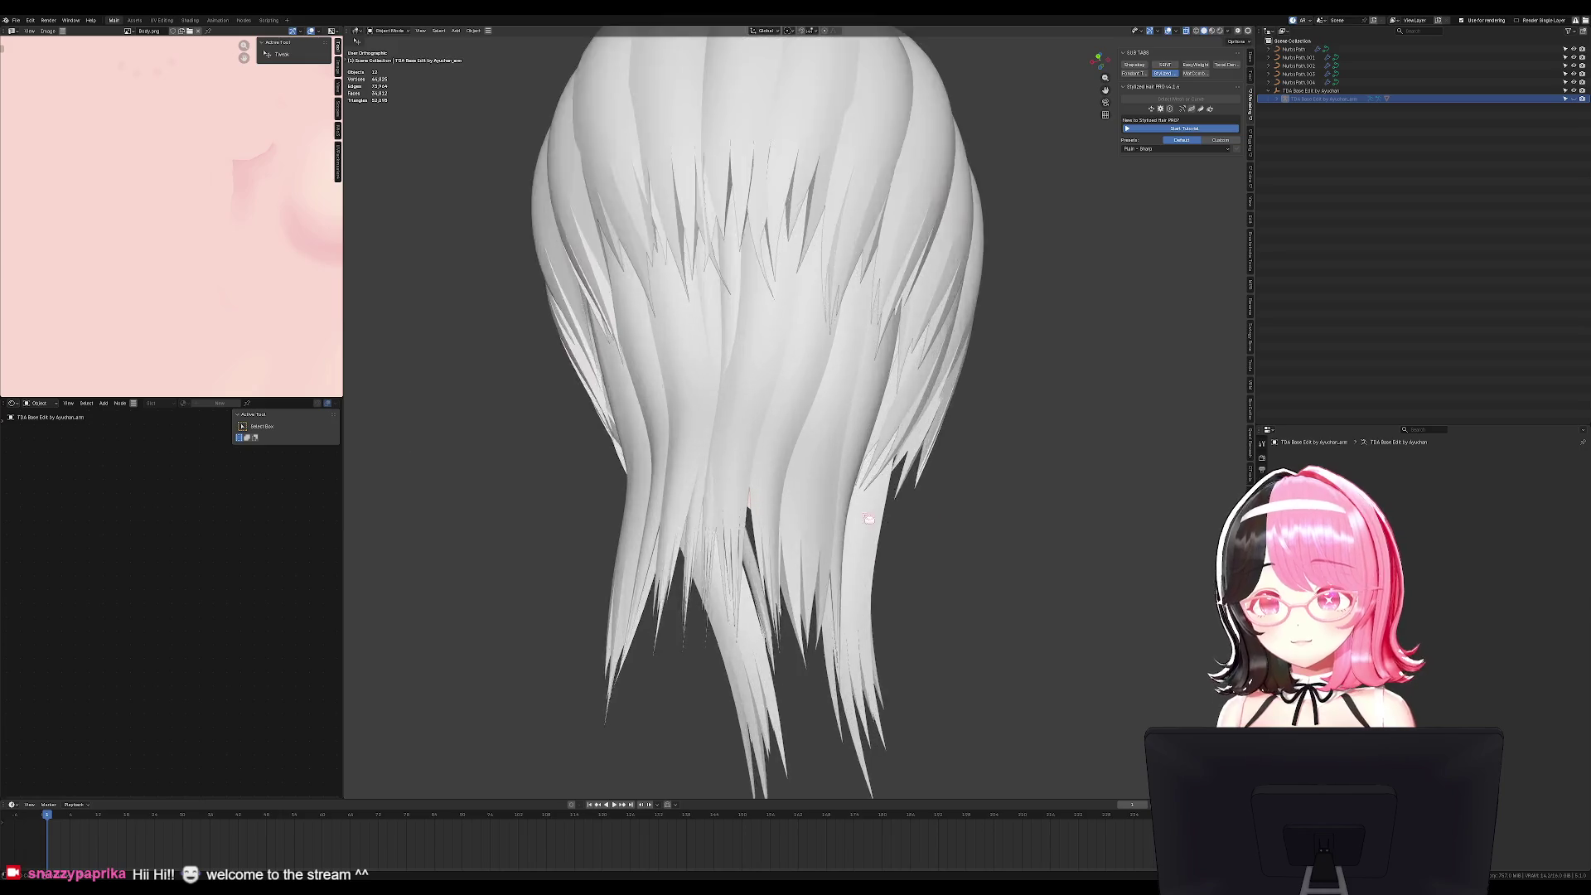
# Pull one NurbsPath.004 control point down and left, then return to Object Mode.
pyautogui.click(800, 397)
pyautogui.press('Tab')
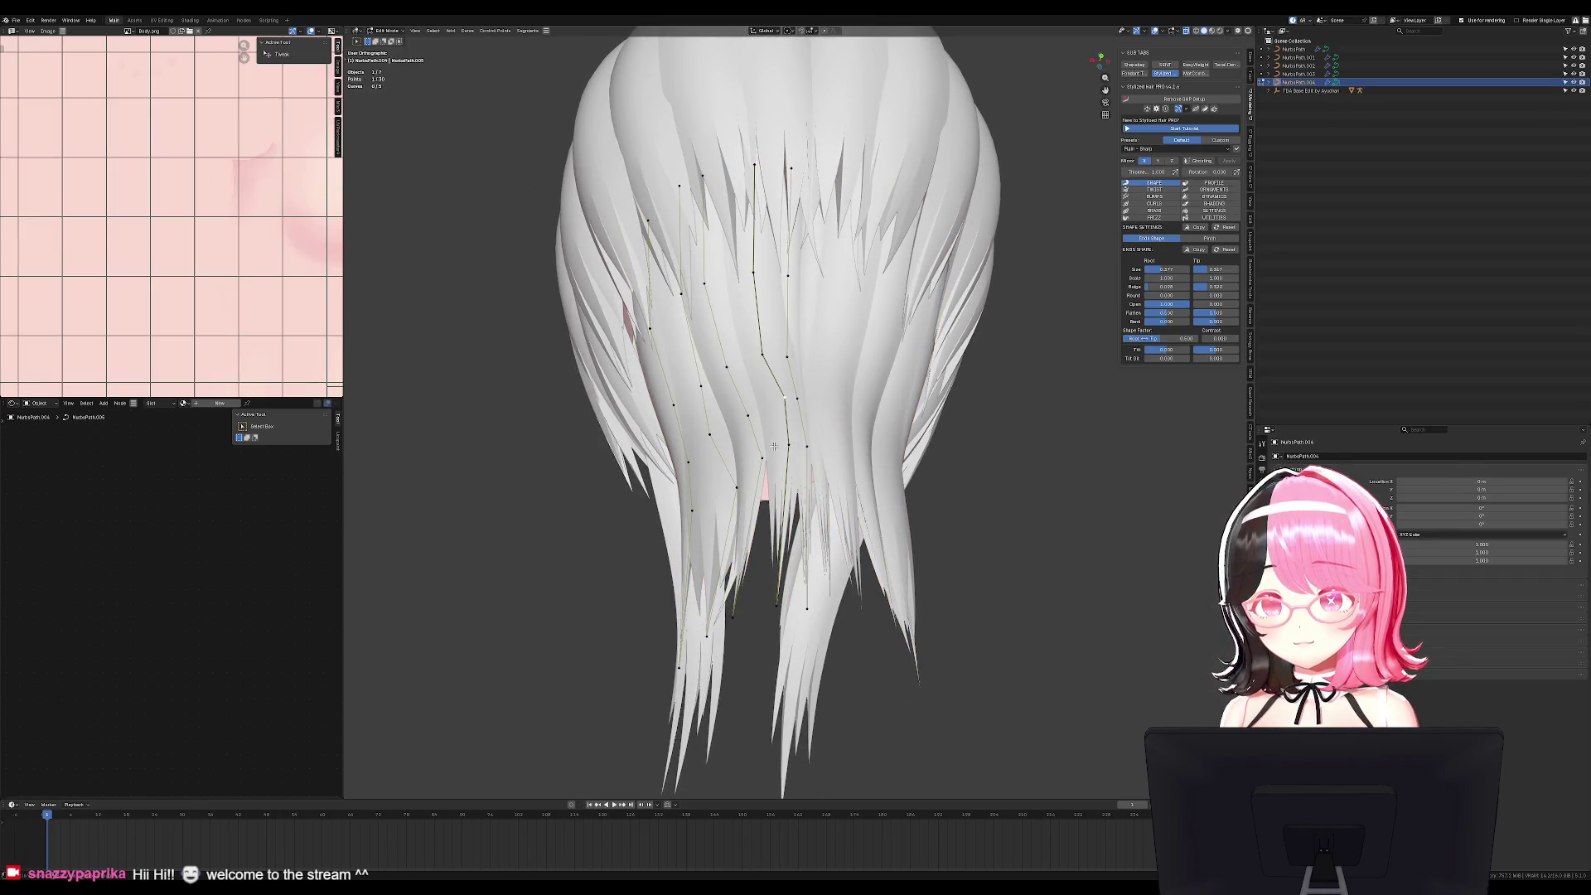
pyautogui.moveTo(856, 427); pyautogui.dragTo(833, 490, button='middle')
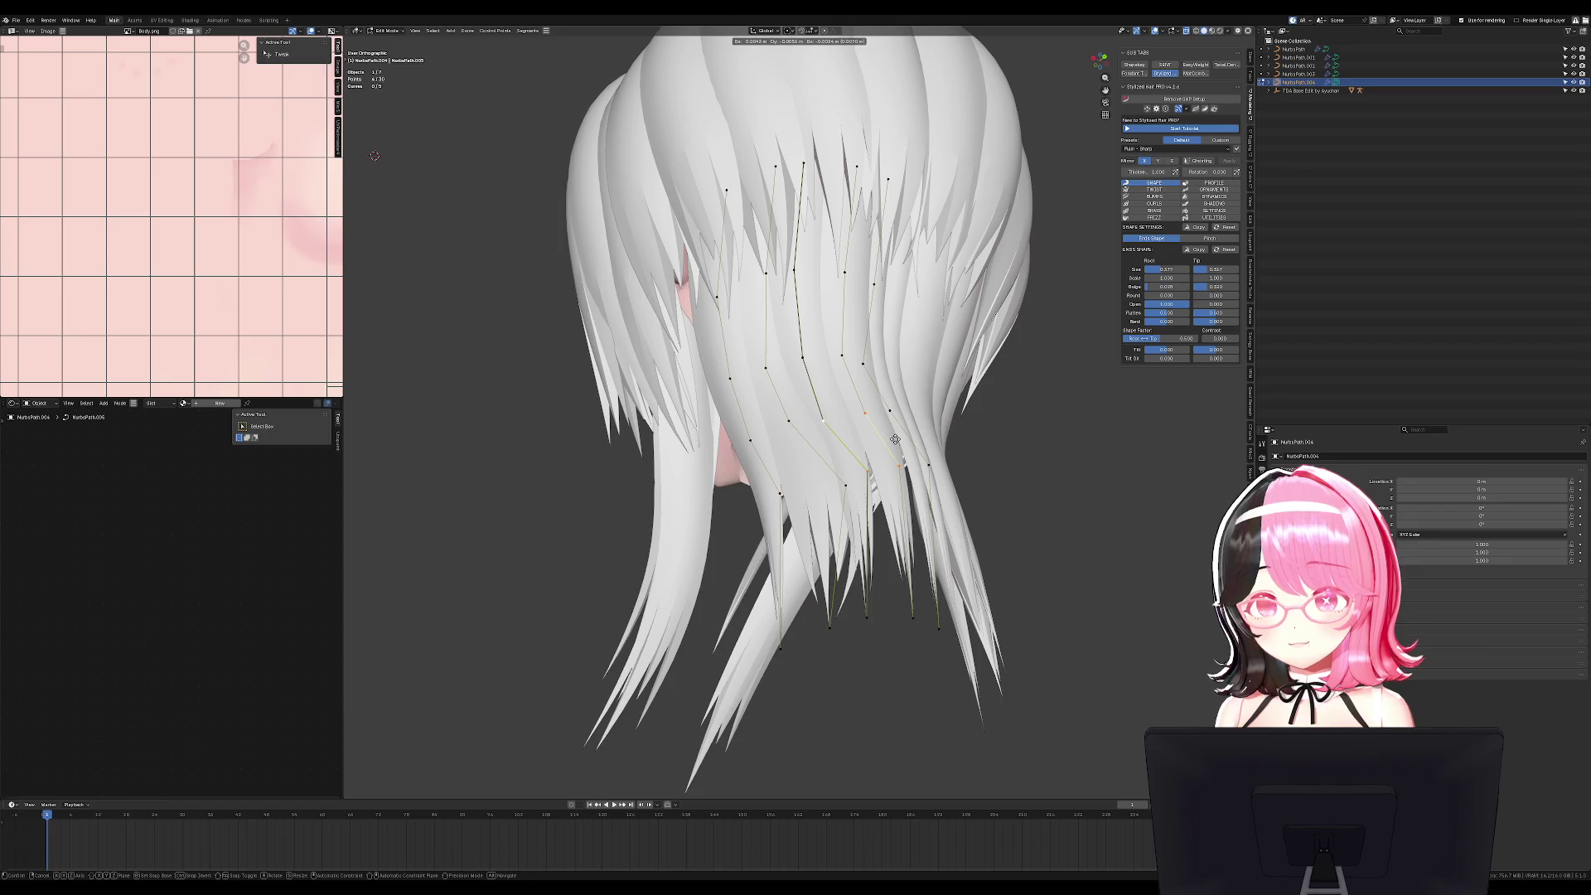
pyautogui.moveTo(833, 489); pyautogui.dragTo(818, 514)
pyautogui.press('Tab')
pyautogui.moveTo(839, 638)
pyautogui.mouseDown(button='middle')
pyautogui.moveTo(934, 614)
pyautogui.moveTo(1111, 611)
pyautogui.moveTo(923, 611)
pyautogui.moveTo(899, 593)
pyautogui.moveTo(951, 461)
pyautogui.moveTo(888, 462)
pyautogui.mouseUp(button='middle')
pyautogui.scroll(-5, 891, 632)
# Back in Blender, select the NurbsPath hair strand, view it from the front and save Bodo model 2 Hair.blend.
pyautogui.hotkey('ctrl', 's')
pyautogui.hotkey('ctrl', 'z')
pyautogui.hotkey('ctrl', 'shift', 'z')
pyautogui.click(750, 264)
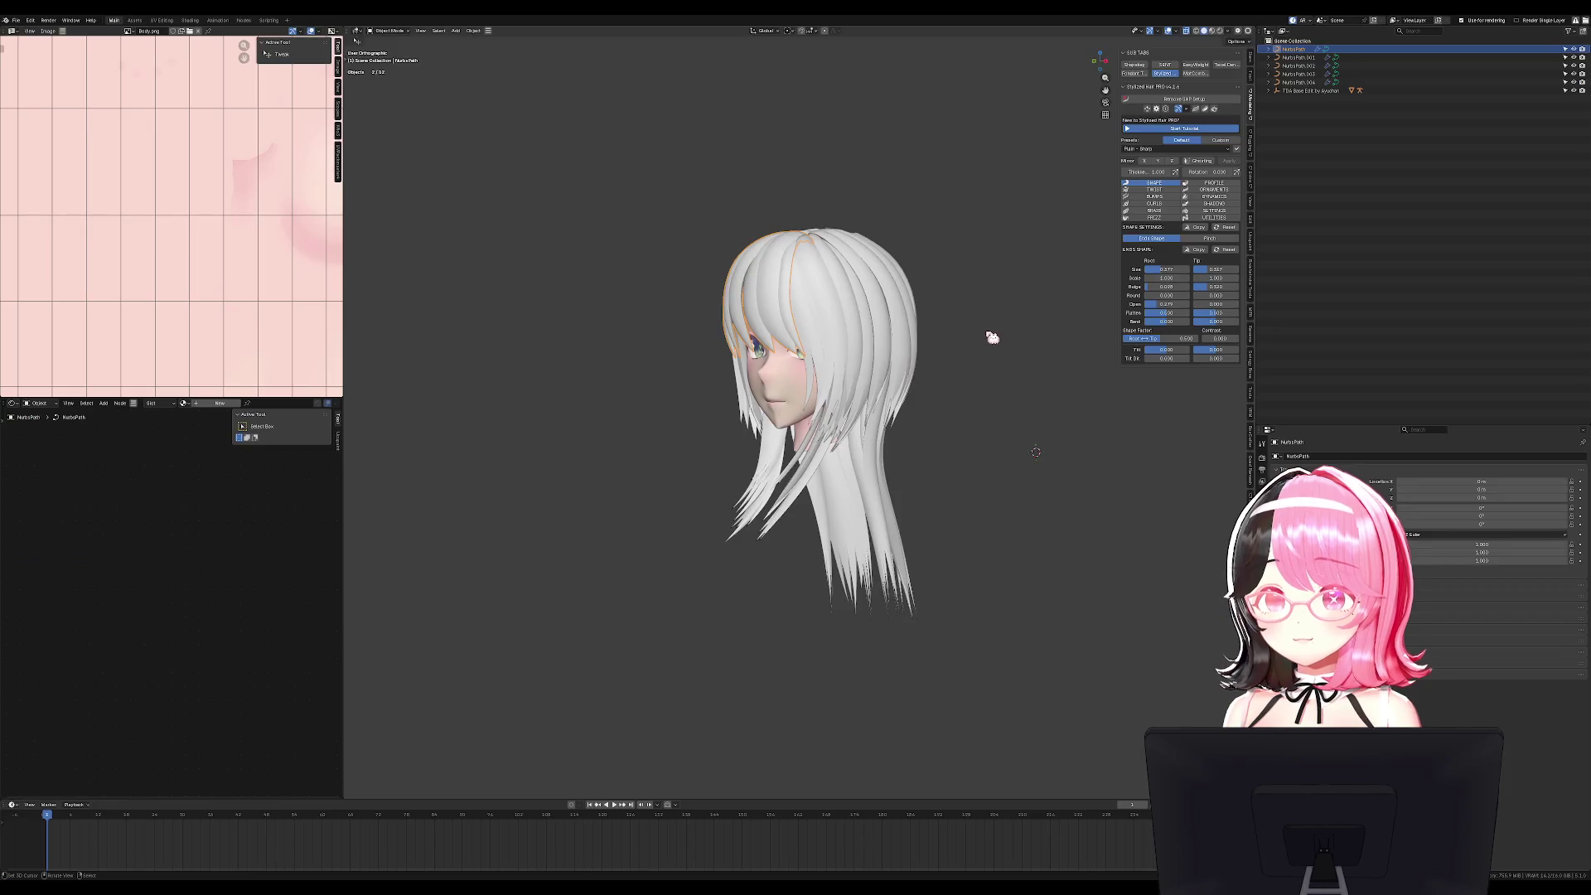
pyautogui.press('KP_1')
pyautogui.hotkey('ctrl', 's')
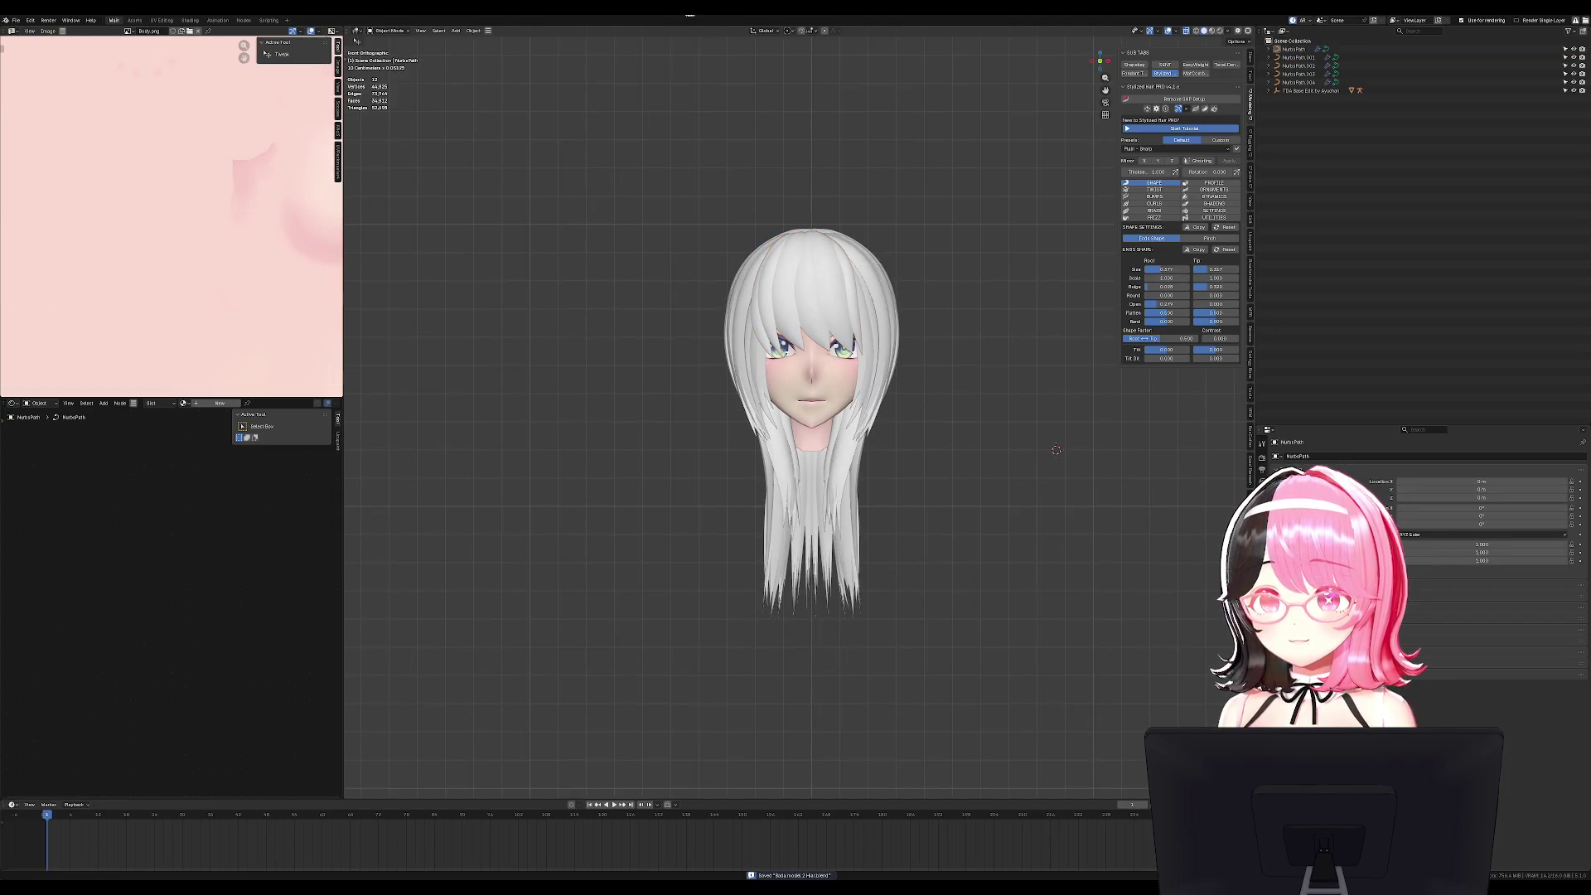
pyautogui.moveTo(919, 176)
pyautogui.mouseDown(button='middle')
pyautogui.moveTo(987, 281)
pyautogui.moveTo(939, 298)
pyautogui.moveTo(497, 284)
pyautogui.moveTo(582, 266)
pyautogui.moveTo(422, 285)
pyautogui.moveTo(886, 338)
pyautogui.moveTo(978, 327)
pyautogui.mouseUp(button='middle')
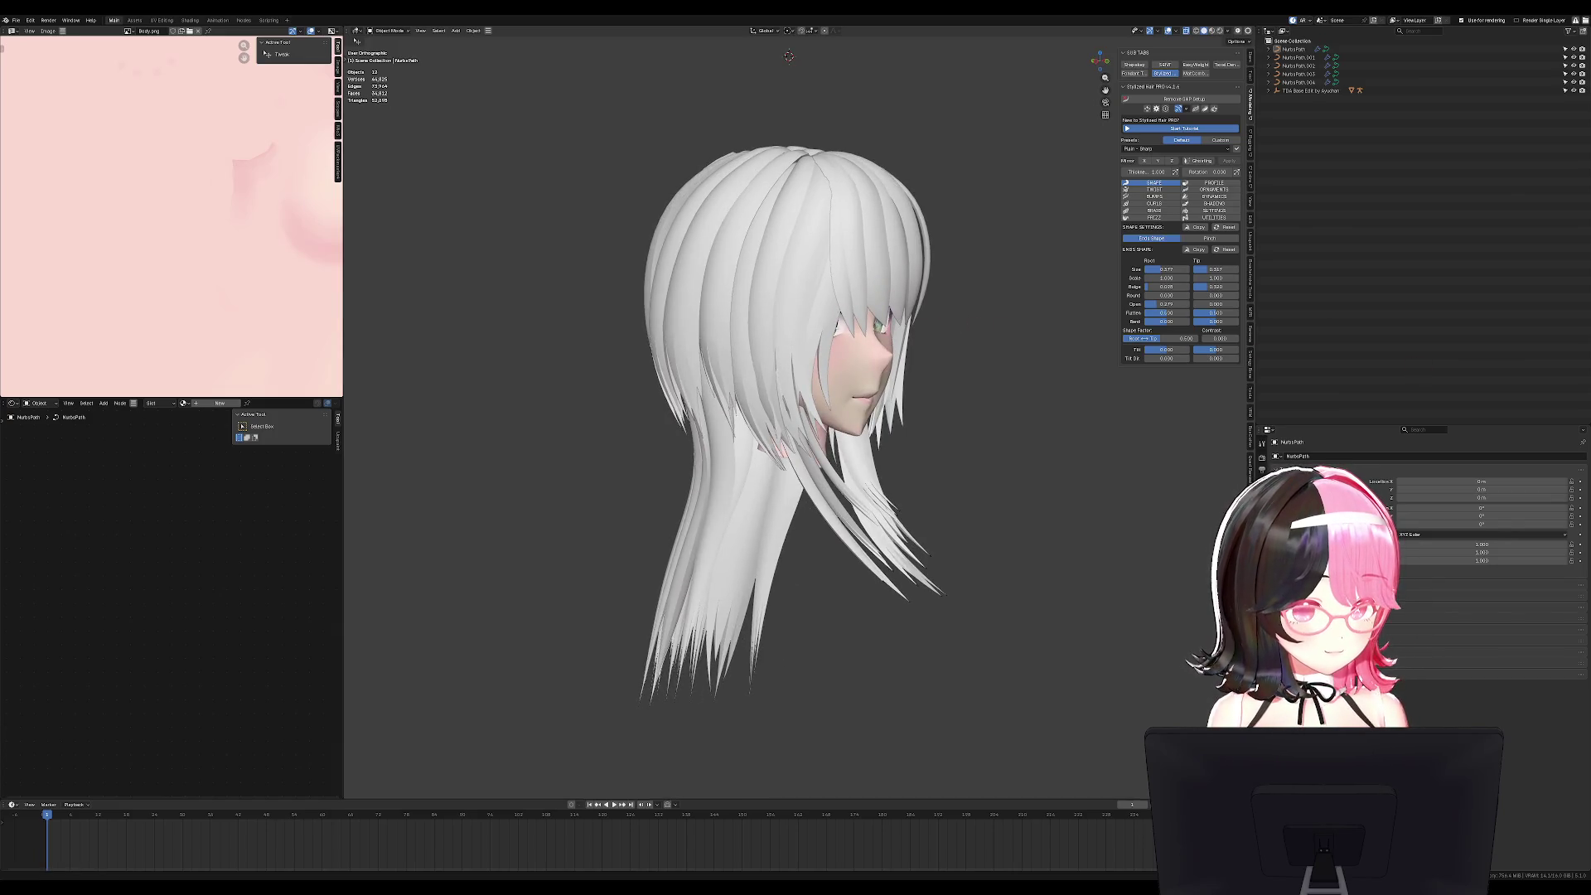
pyautogui.moveTo(977, 327)
pyautogui.mouseDown(button='middle')
pyautogui.moveTo(951, 390)
pyautogui.moveTo(763, 347)
pyautogui.moveTo(800, 338)
pyautogui.mouseUp(button='middle')
pyautogui.press('KP_1')
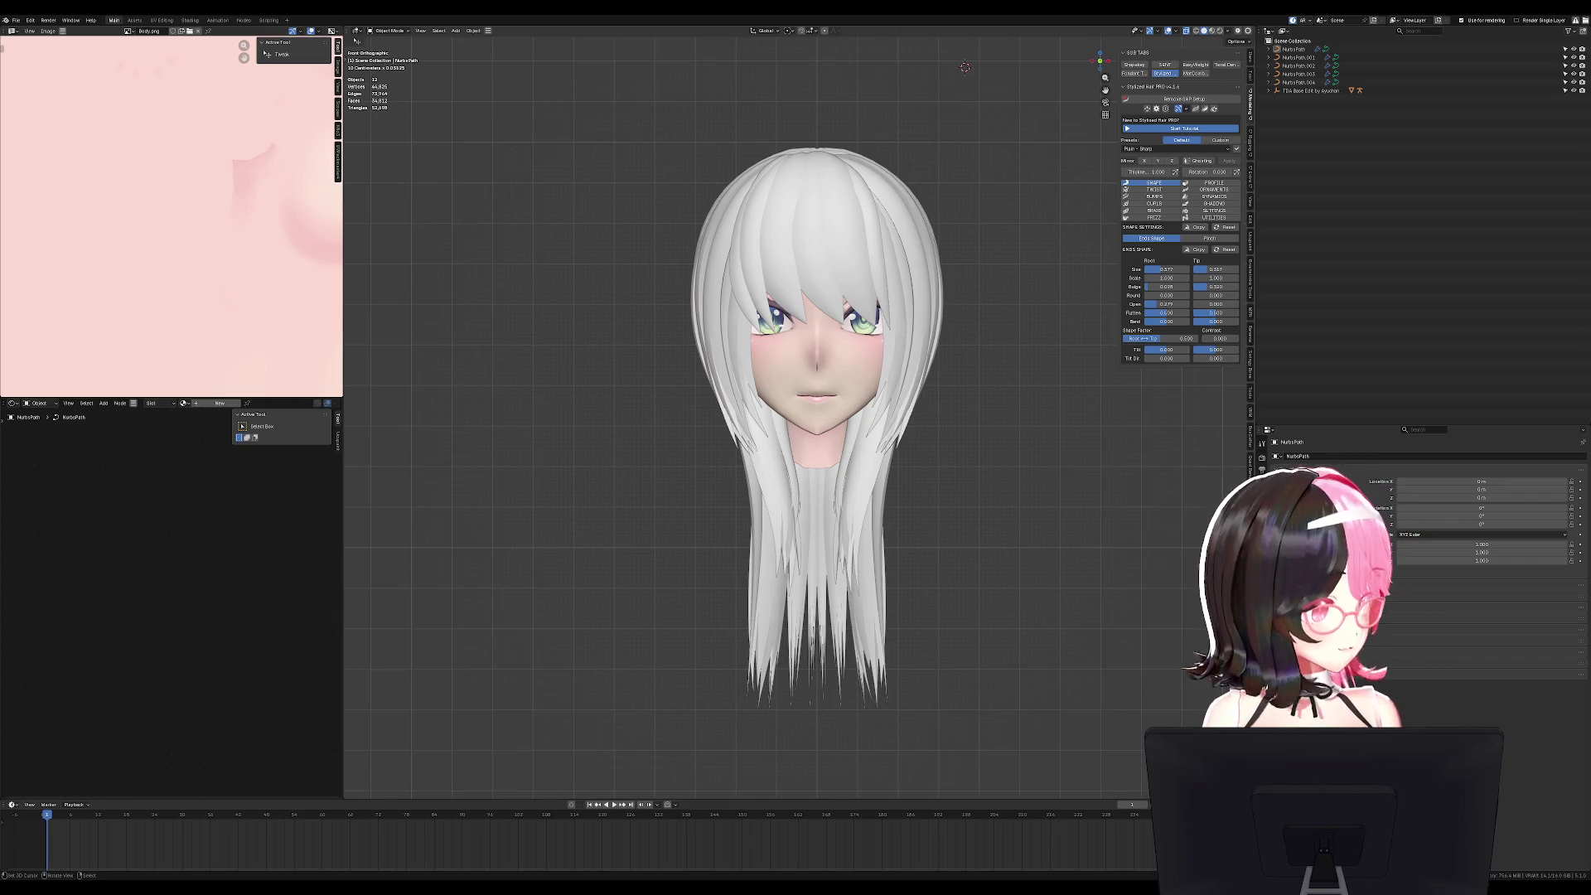
pyautogui.moveTo(701, 365)
pyautogui.mouseDown(button='middle')
pyautogui.moveTo(803, 265)
pyautogui.moveTo(838, 518)
pyautogui.mouseUp(button='middle')
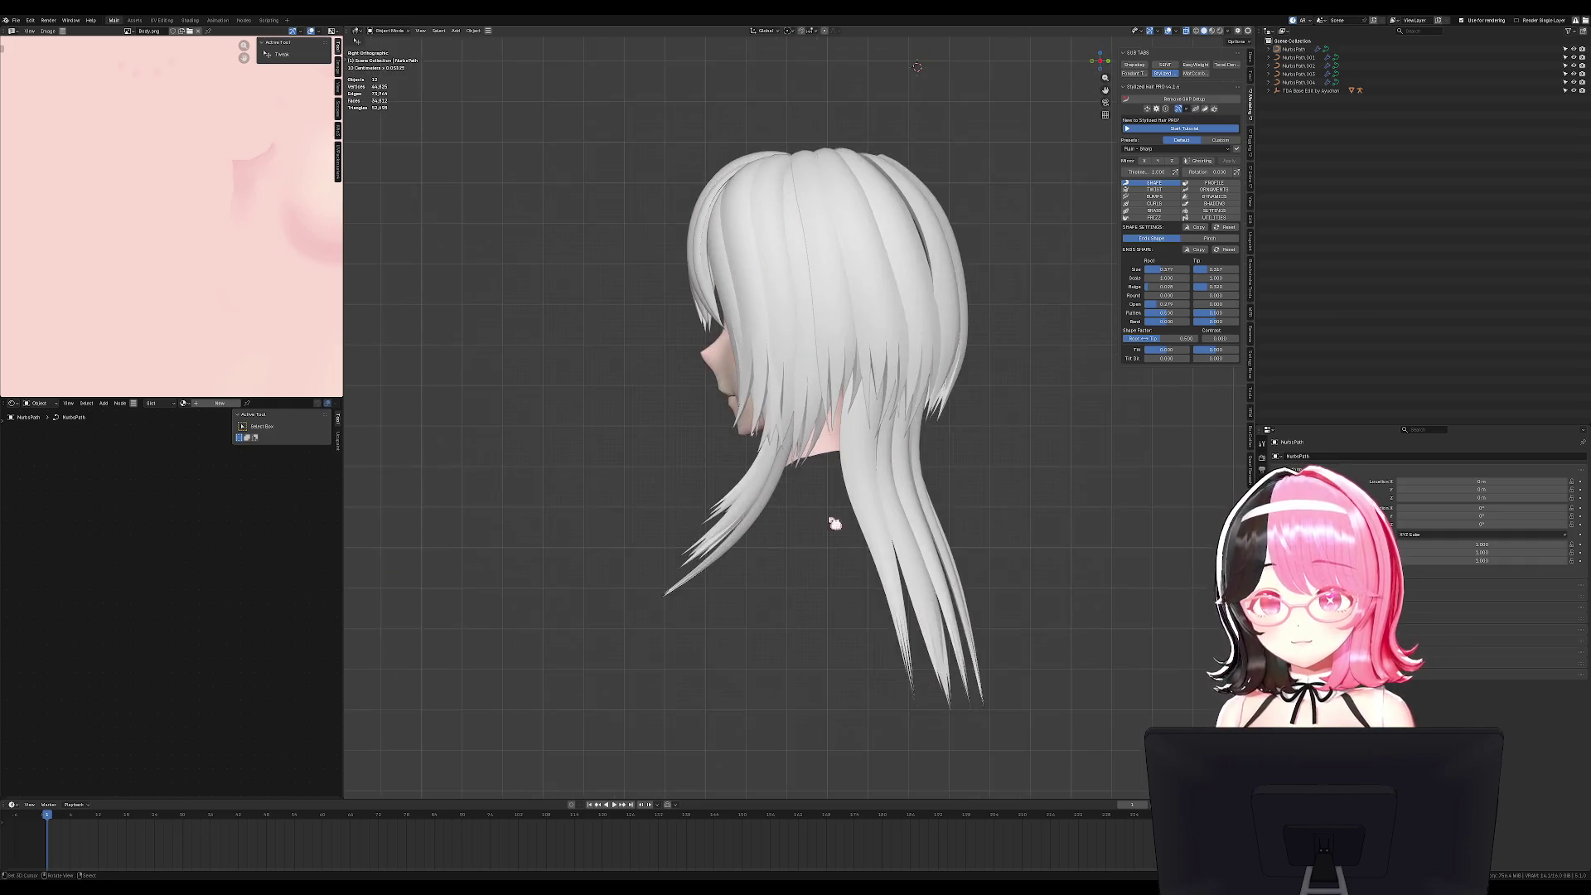
# Duplicate the front-left strand NurbsPath.003's curve, twist it and place it beside the original.
pyautogui.click(727, 498)
pyautogui.press('Tab')
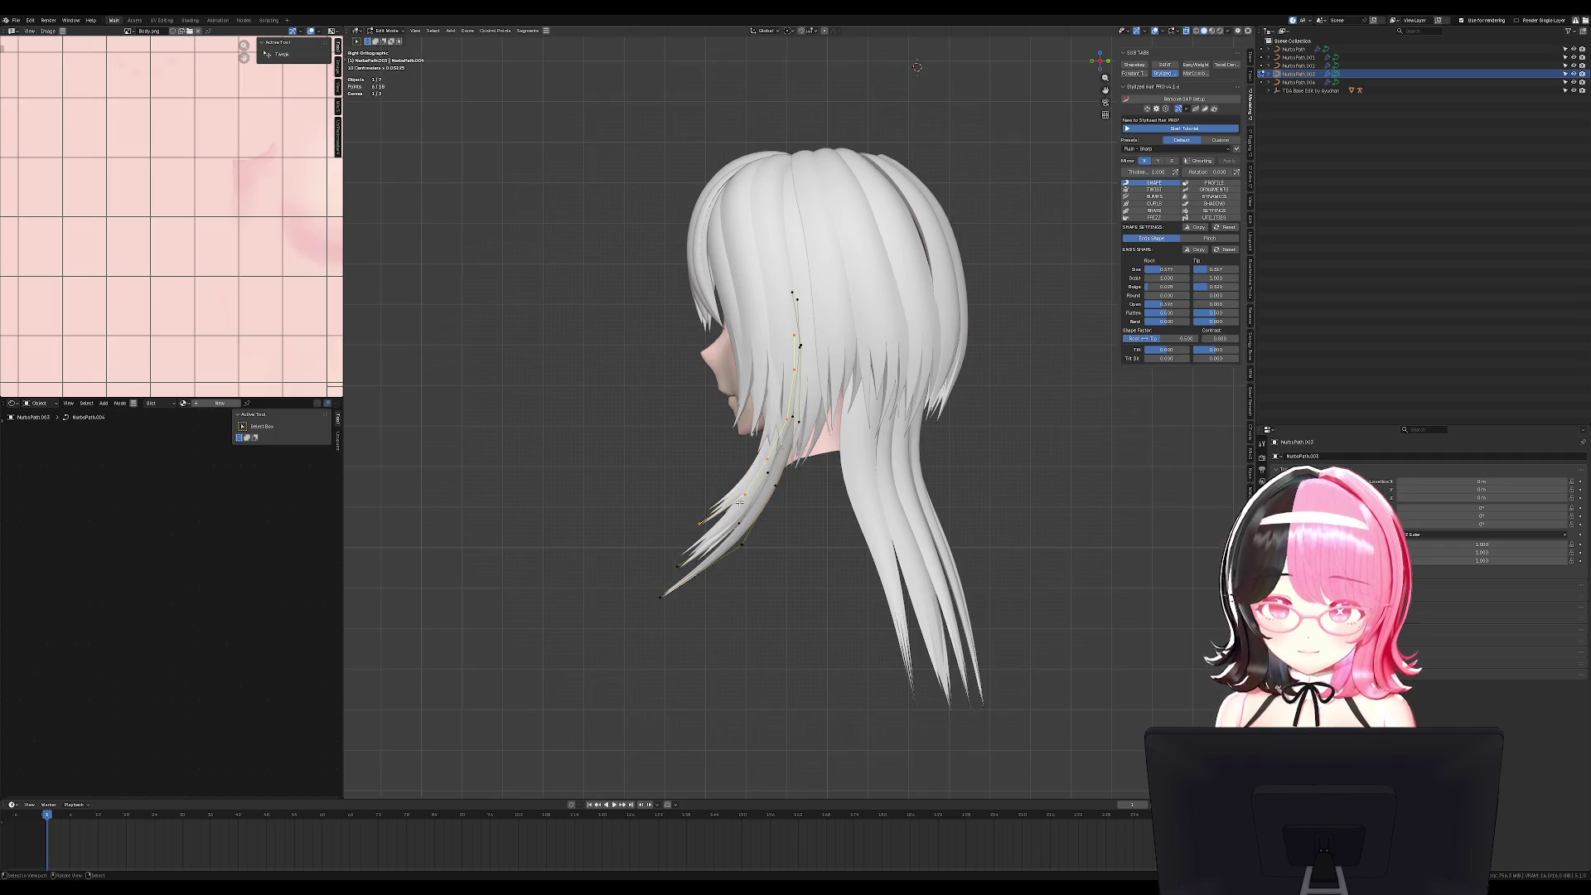
pyautogui.hotkey('shift', 'd')
pyautogui.click(920, 439)
pyautogui.hotkey('ctrl', 't')
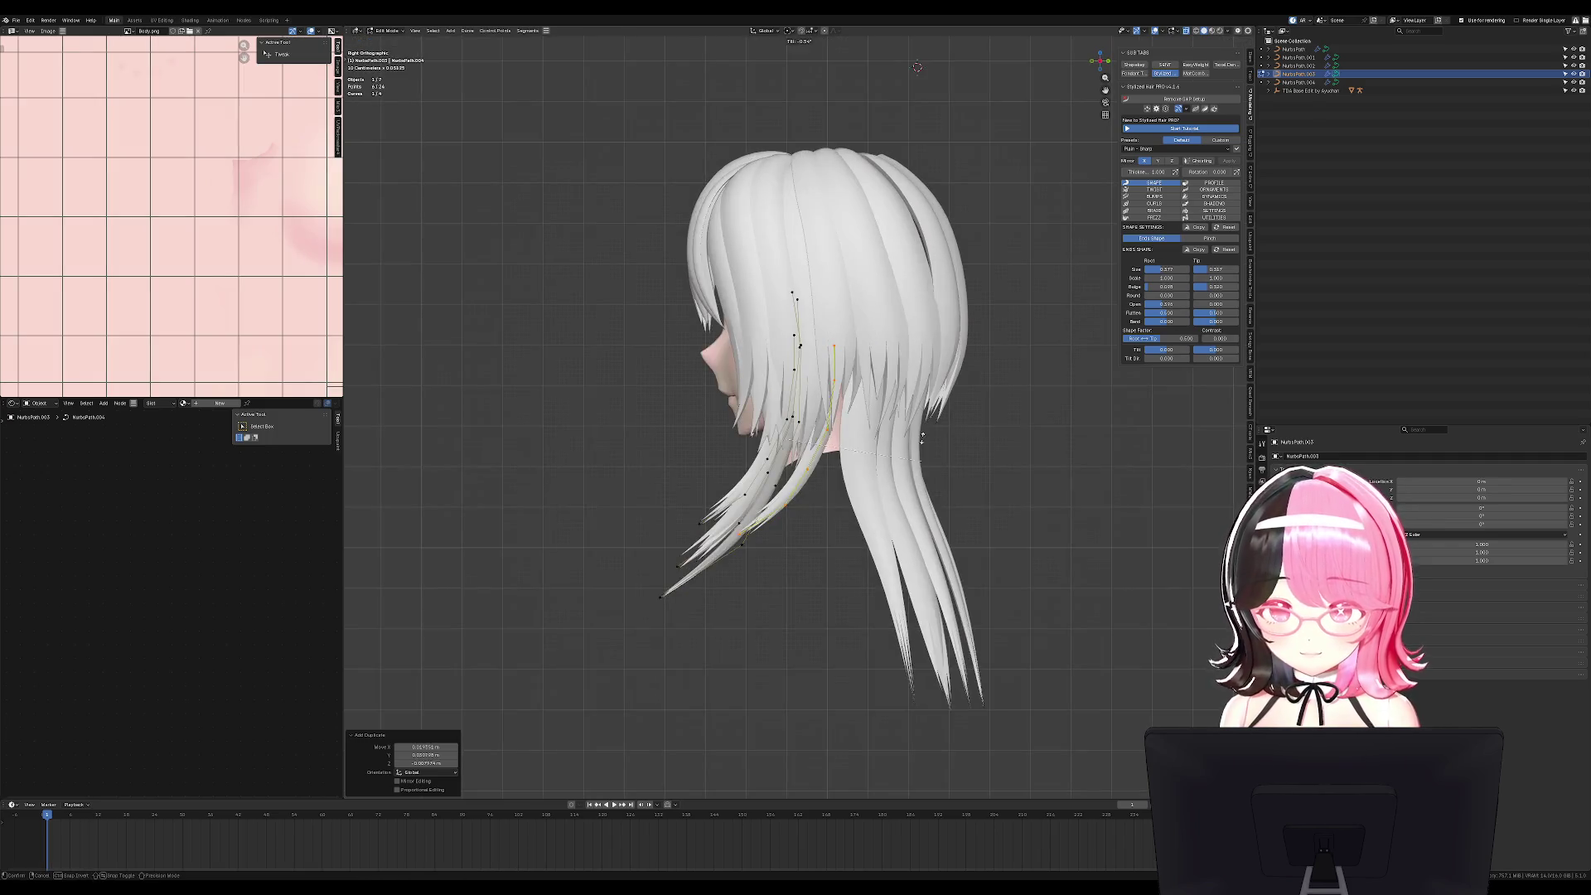
pyautogui.click(697, 282)
pyautogui.press('g')
pyautogui.click(958, 372)
# Twist the strand's points by about -58 degrees and shift them into position.
pyautogui.click(830, 372)
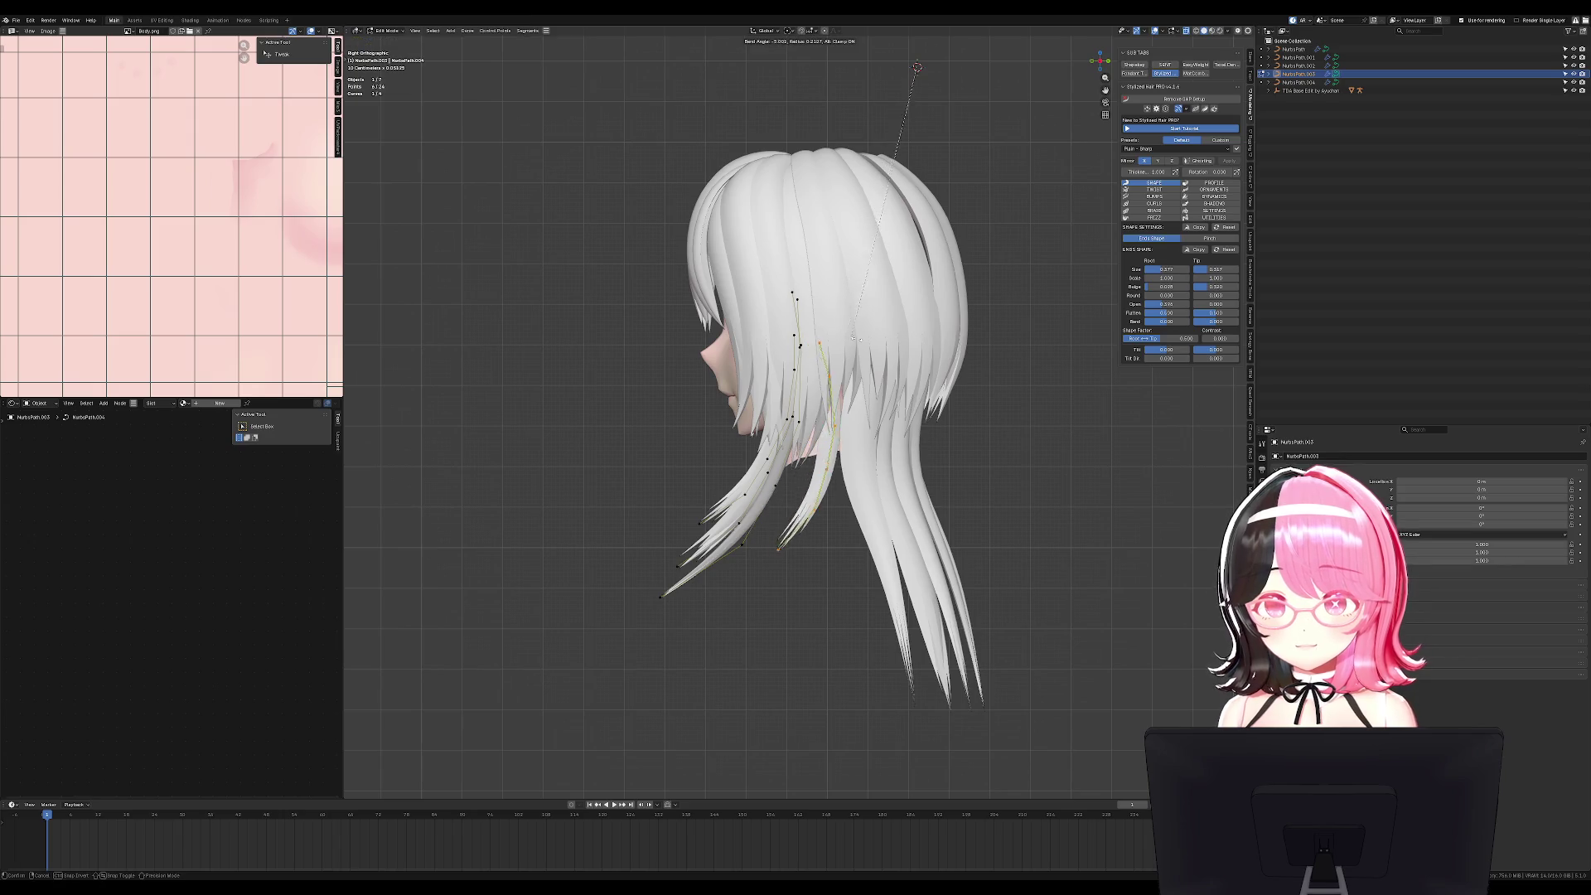
pyautogui.hotkey('ctrl', 't')
pyautogui.moveTo(818, 346)
pyautogui.mouseDown(button='middle')
pyautogui.moveTo(901, 244)
pyautogui.moveTo(997, 274)
pyautogui.moveTo(941, 418)
pyautogui.moveTo(978, 514)
pyautogui.mouseUp(button='middle')
pyautogui.click(902, 244)
pyautogui.press('g')
pyautogui.click(939, 427)
pyautogui.press('Tab')
pyautogui.press('Tab')
# Bend the strand's lower points, swinging the tip about 9.5 degrees toward the shoulder, then save.
pyautogui.press('KP_1')
pyautogui.press('c')
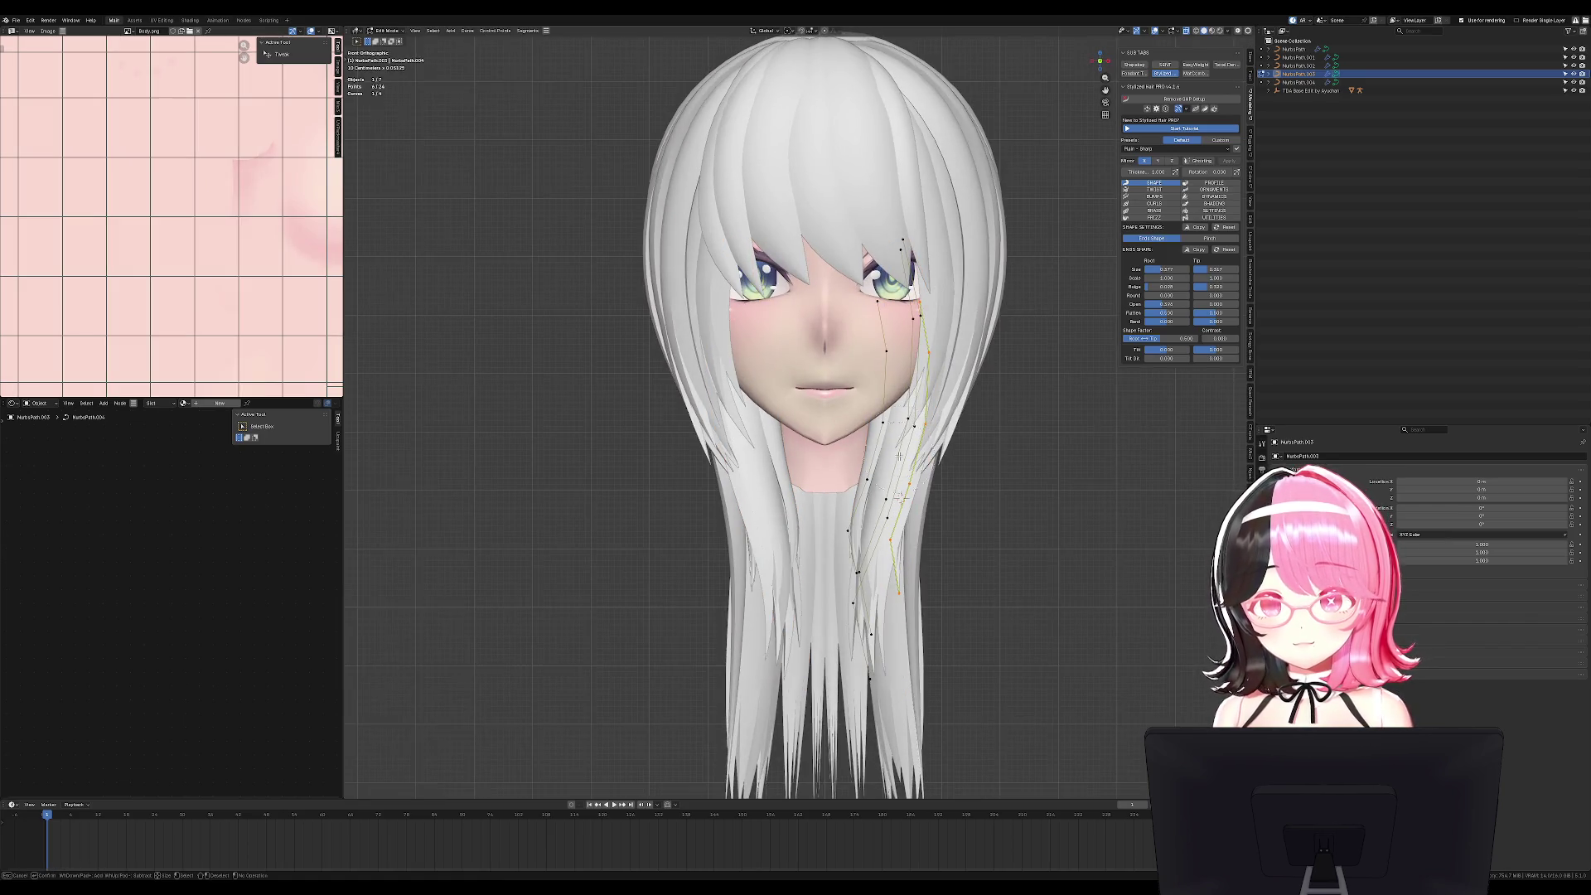
pyautogui.moveTo(912, 333); pyautogui.dragTo(952, 364)
pyautogui.press('Escape')
pyautogui.press('g')
pyautogui.click(958, 346)
pyautogui.press('r')
pyautogui.moveTo(957, 346); pyautogui.dragTo(866, 485, button='middle')
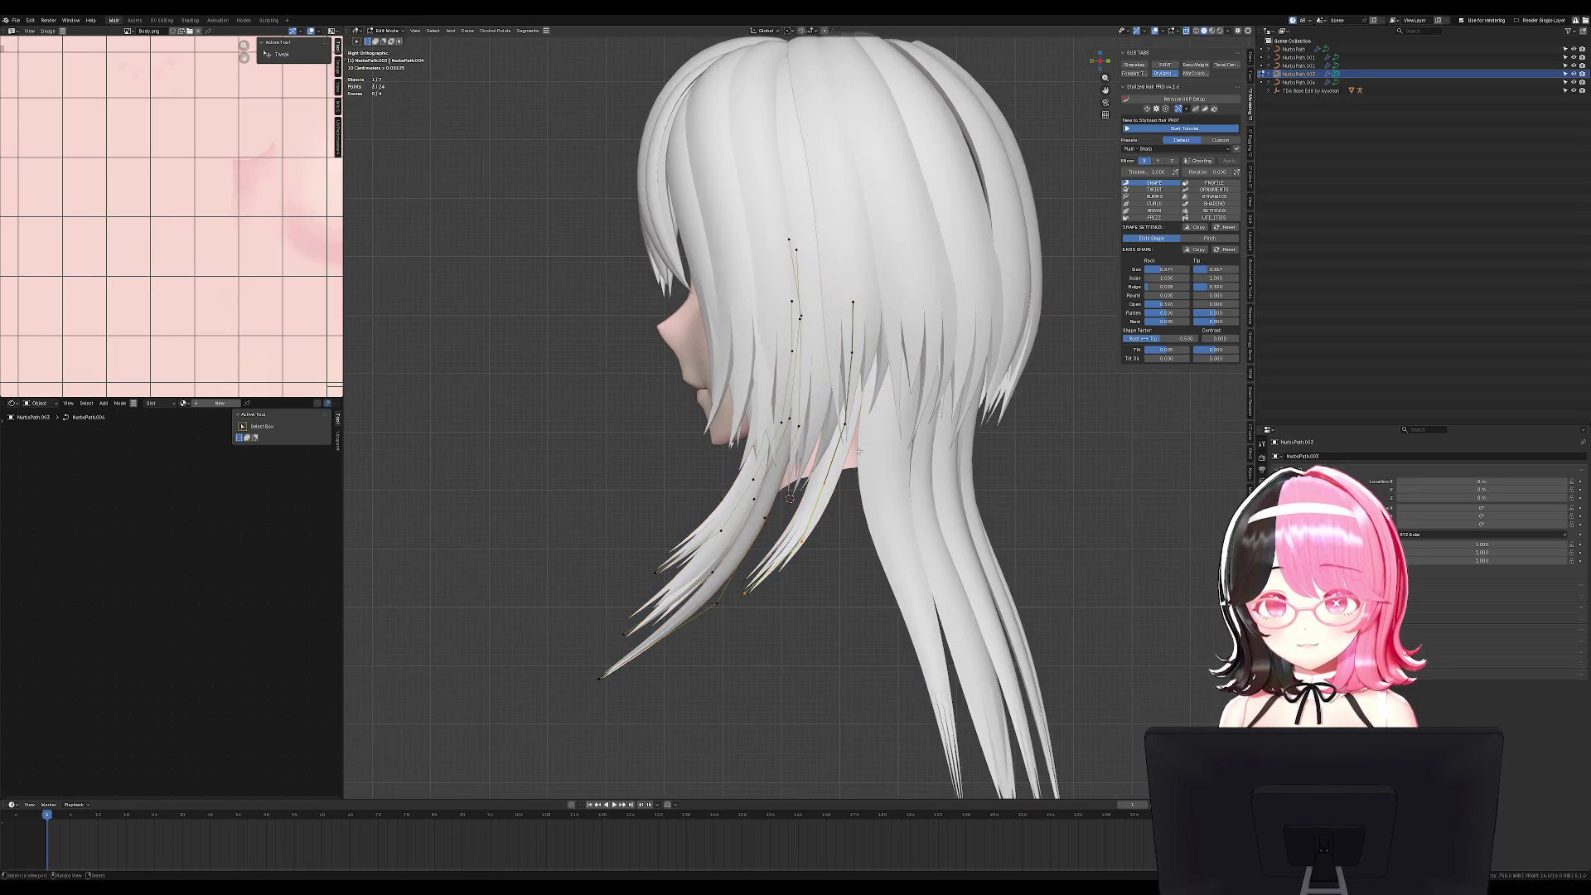
pyautogui.click(866, 485)
pyautogui.press('g')
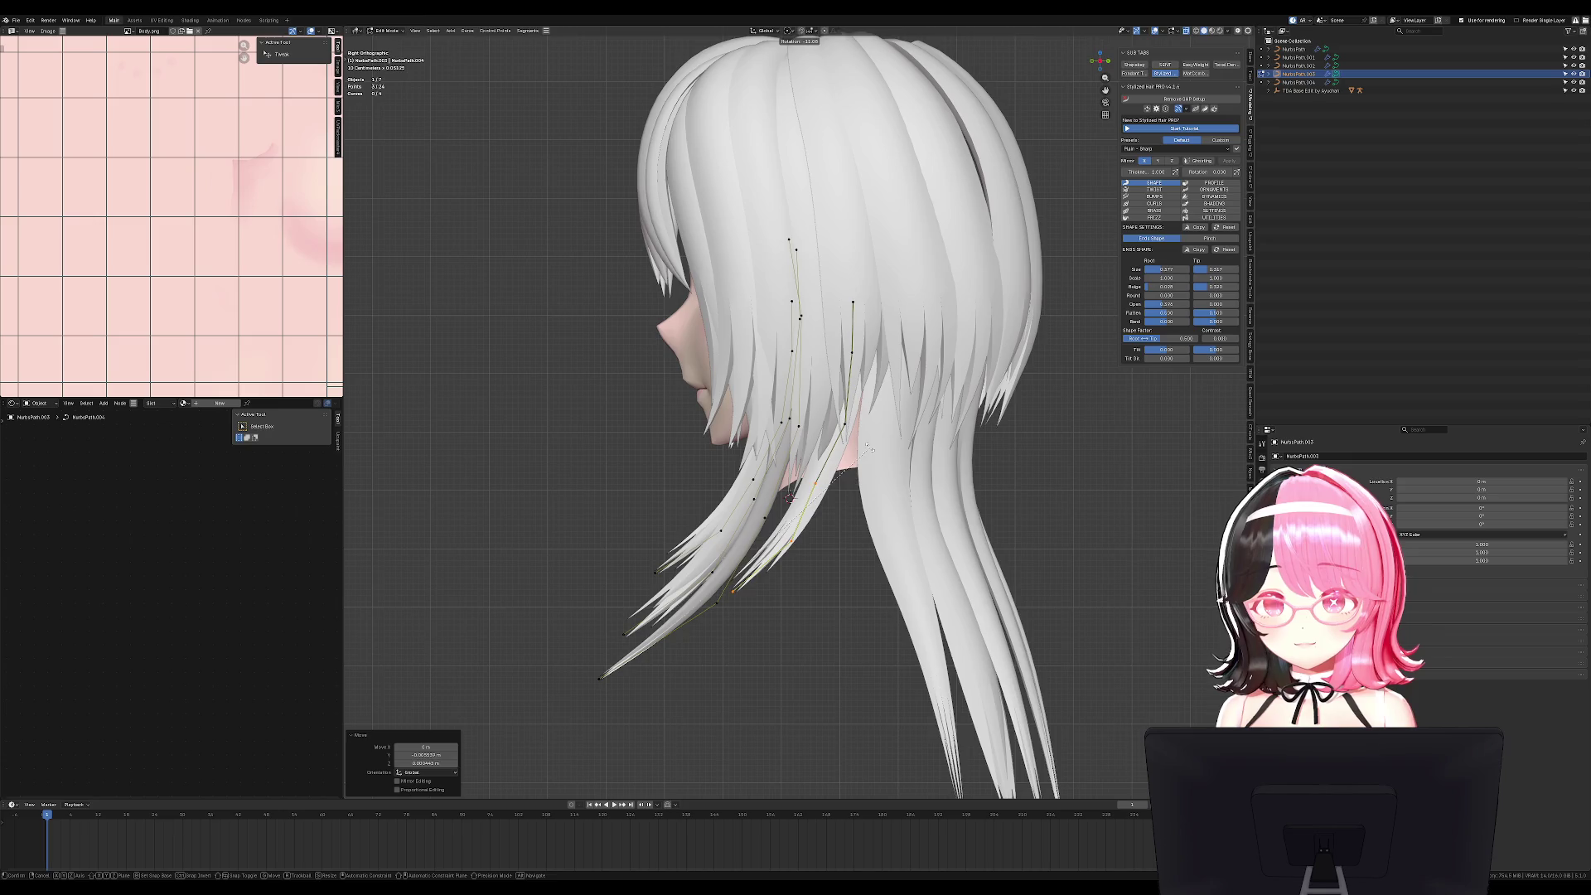
pyautogui.click(873, 455)
pyautogui.press('Tab')
pyautogui.moveTo(875, 456); pyautogui.dragTo(1011, 467, button='middle')
pyautogui.hotkey('ctrl', 's')
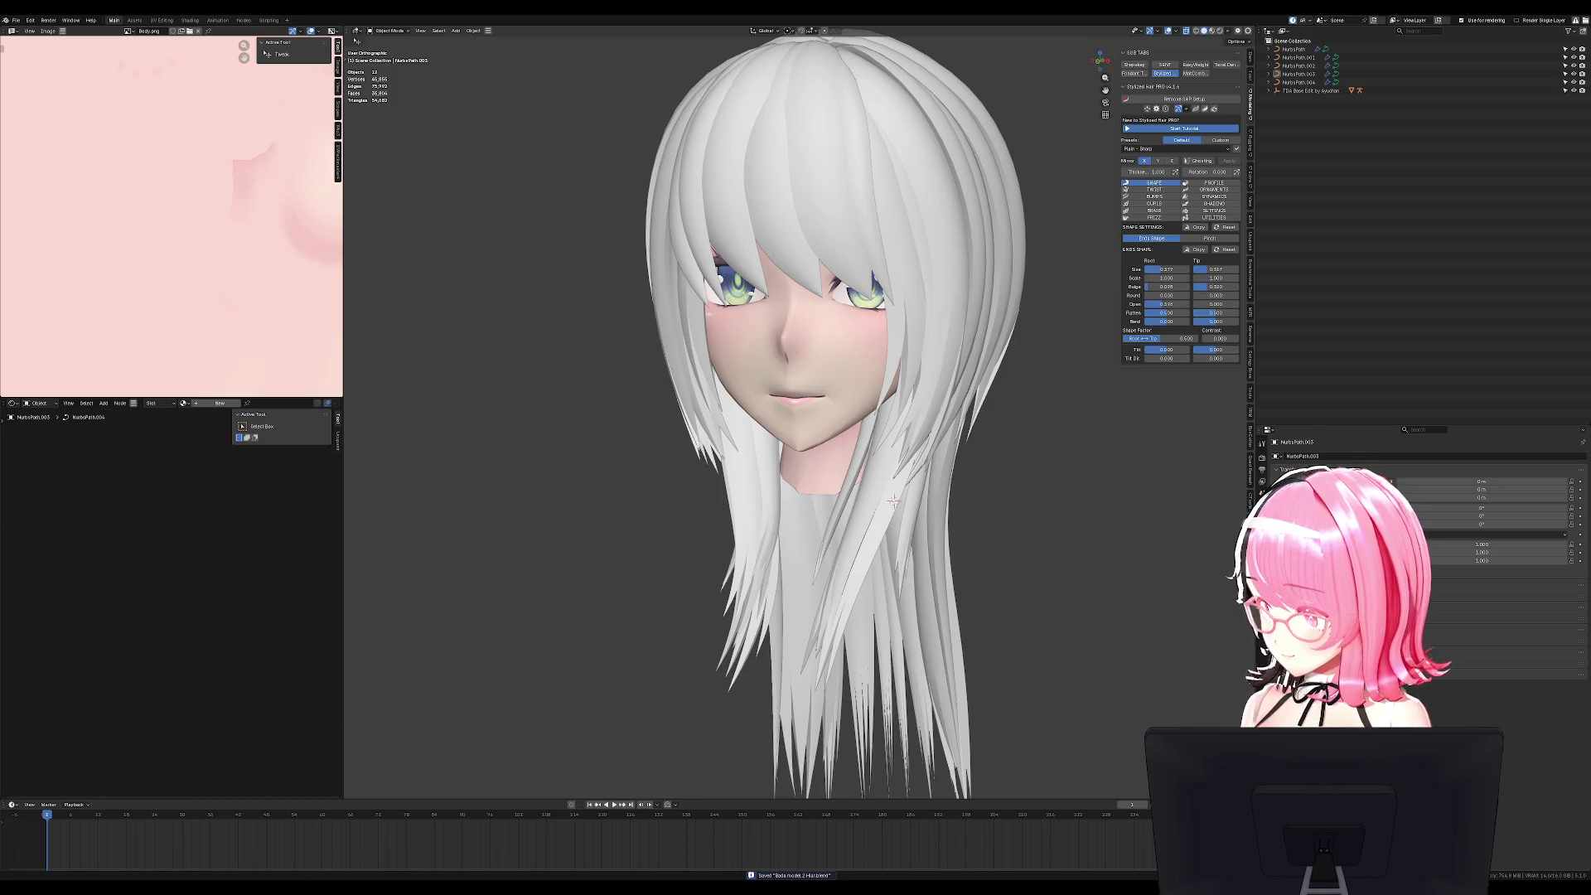
pyautogui.moveTo(893, 500)
pyautogui.mouseDown(button='middle')
pyautogui.moveTo(483, 497)
pyautogui.moveTo(744, 532)
pyautogui.mouseUp(button='middle')
pyautogui.moveTo(762, 381); pyautogui.dragTo(825, 298, button='middle')
pyautogui.hotkey('ctrl', 's')
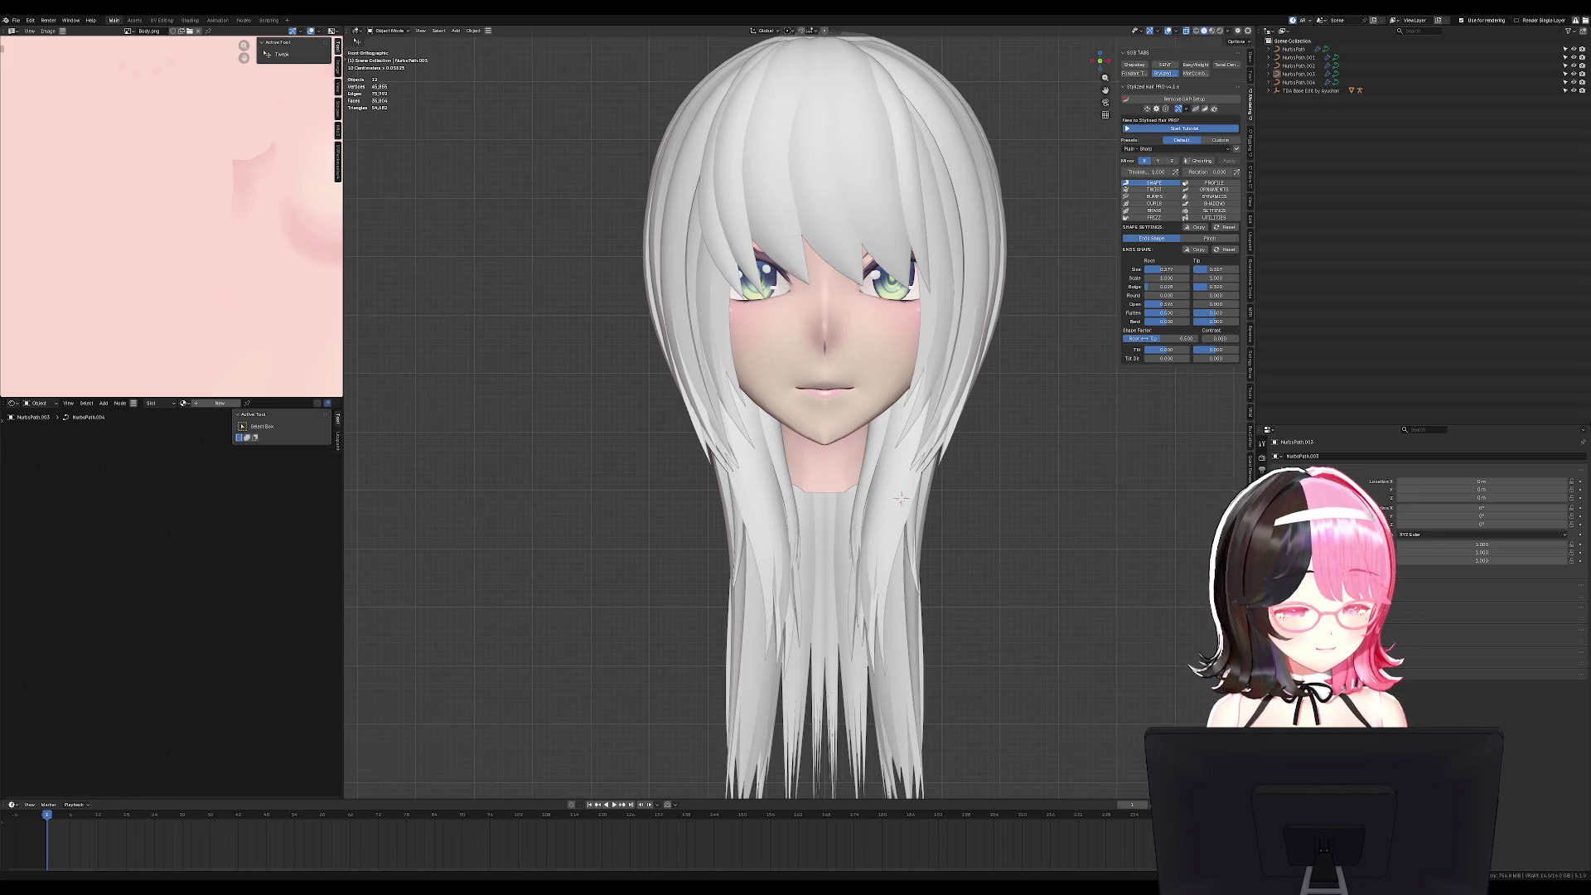
pyautogui.moveTo(900, 497)
pyautogui.mouseDown(button='middle')
pyautogui.moveTo(1019, 391)
pyautogui.moveTo(756, 502)
pyautogui.mouseUp(button='middle')
pyautogui.moveTo(633, 382)
pyautogui.mouseDown(button='middle')
pyautogui.moveTo(507, 294)
pyautogui.moveTo(867, 220)
pyautogui.mouseUp(button='middle')
pyautogui.click(867, 220)
pyautogui.press('KP_1')
# Select the top hair NurbsPath and expand its Stylized Hair frizz and split tip settings.
pyautogui.hotkey('ctrl', 's')
pyautogui.click(950, 192)
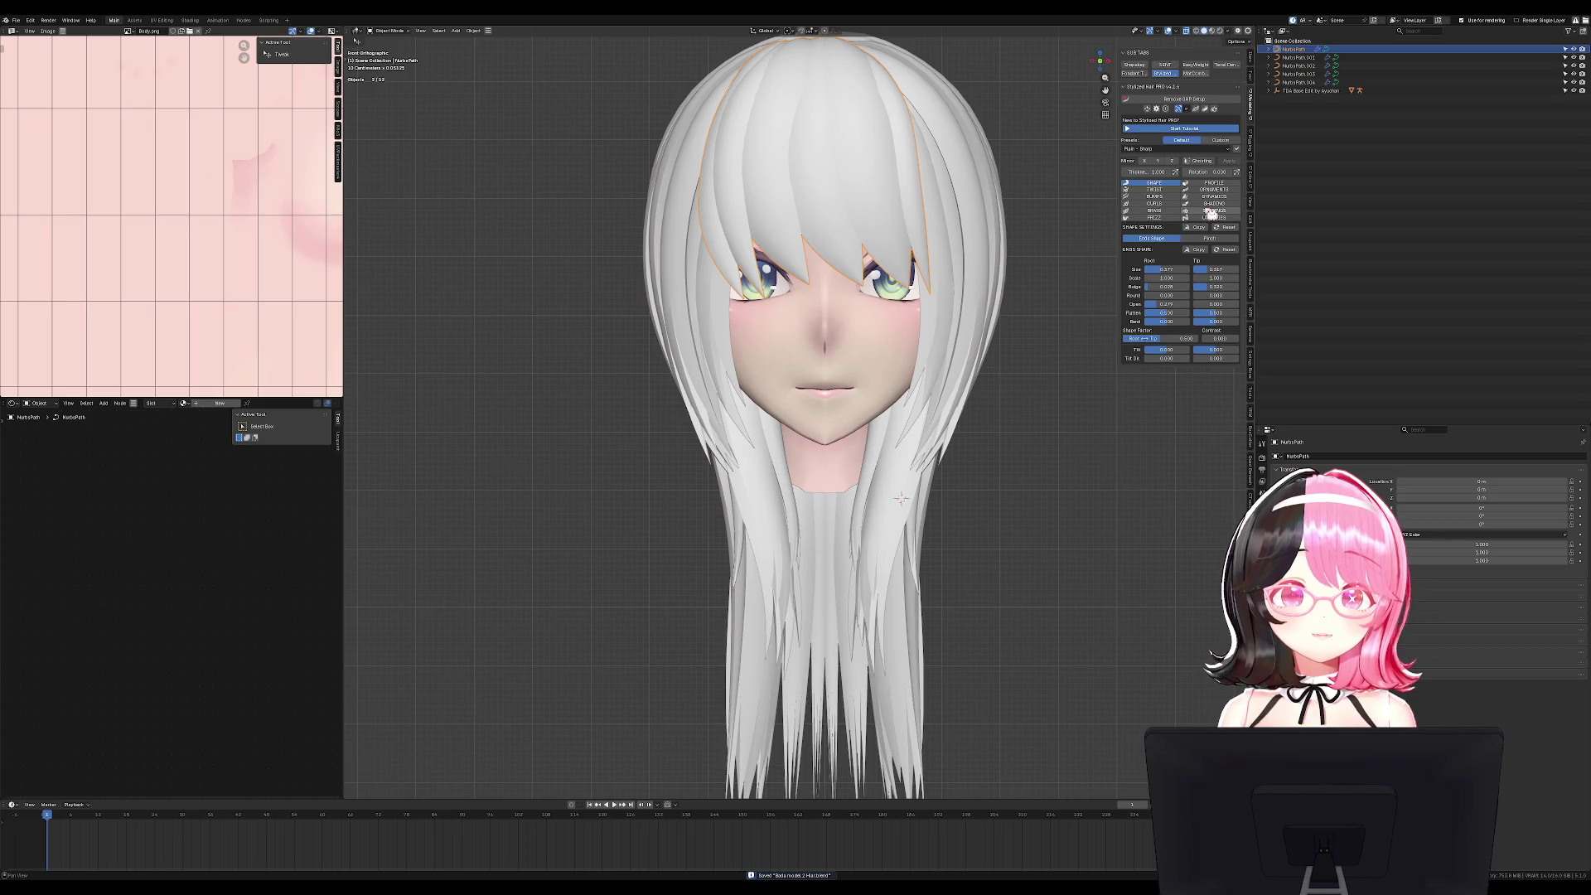
pyautogui.click(1211, 212)
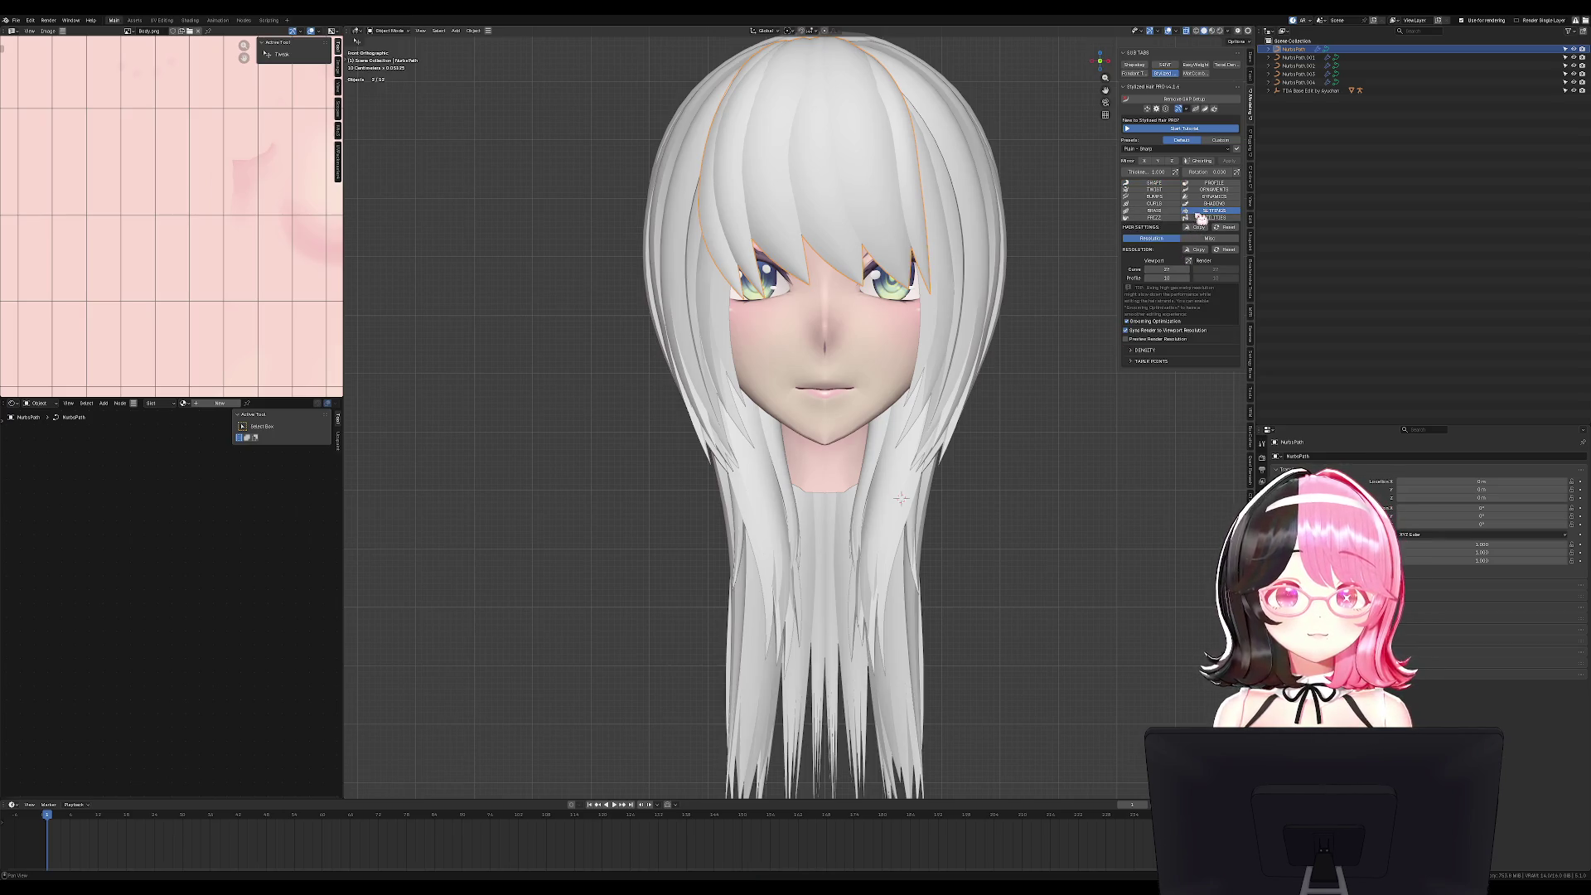
pyautogui.click(1206, 203)
pyautogui.click(1159, 218)
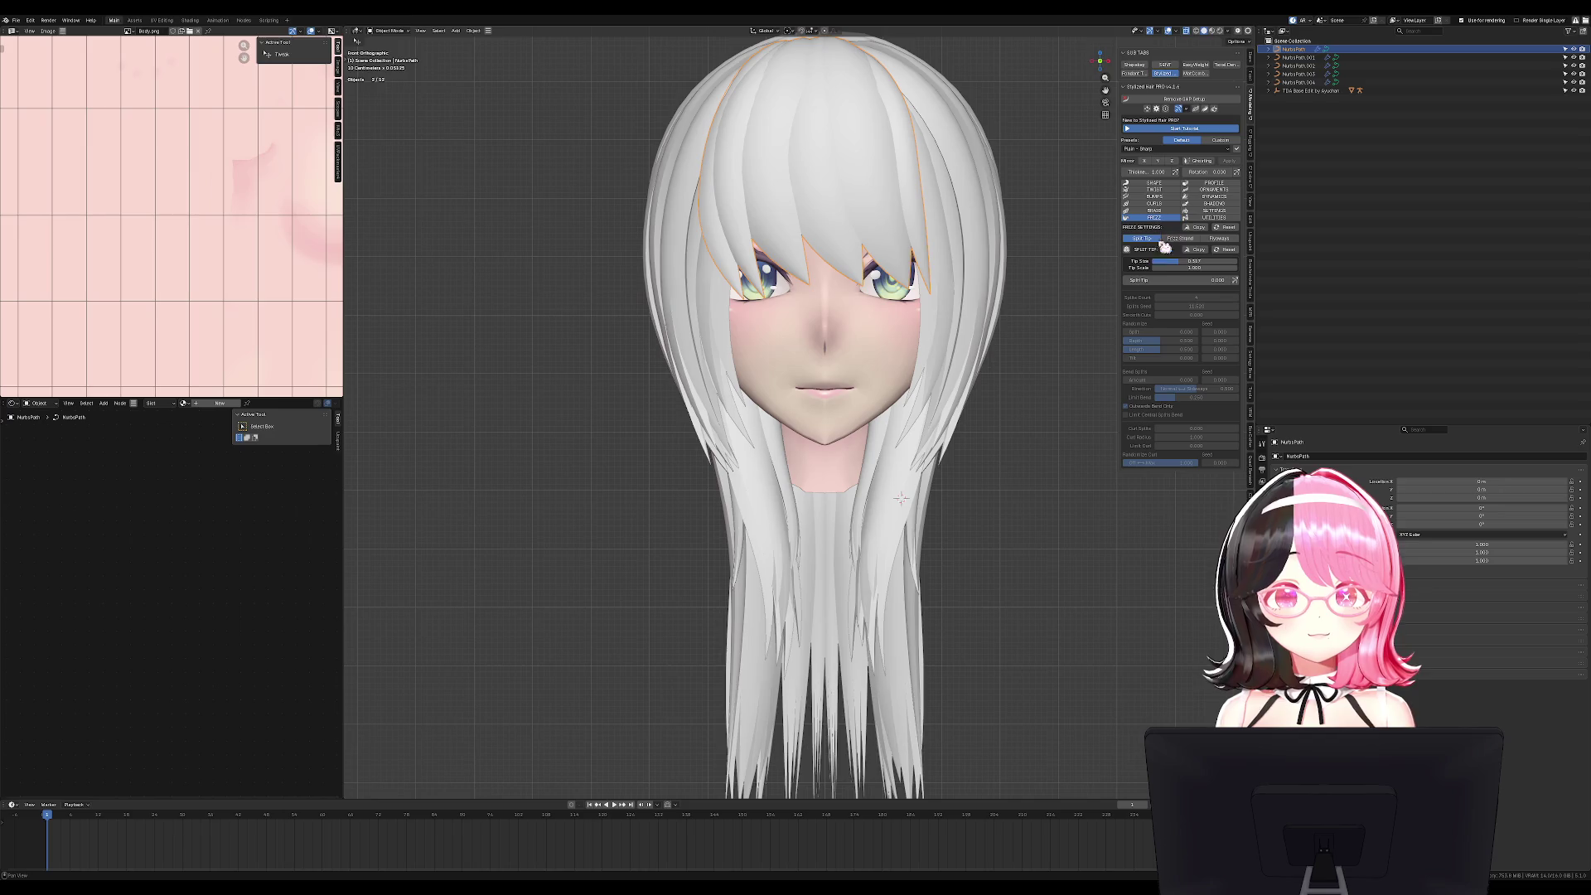
# Set Tip Size 0.507, Split Tip 0.515, Depth 0, and change the Splits Seed to 11.62.
pyautogui.moveTo(1185, 261); pyautogui.dragTo(1175, 260)
pyautogui.moveTo(1176, 280)
pyautogui.mouseDown()
pyautogui.moveTo(1234, 280)
pyautogui.moveTo(1176, 280)
pyautogui.mouseUp()
pyautogui.moveTo(1160, 341)
pyautogui.mouseDown()
pyautogui.moveTo(1127, 341)
pyautogui.moveTo(1151, 358)
pyautogui.mouseUp()
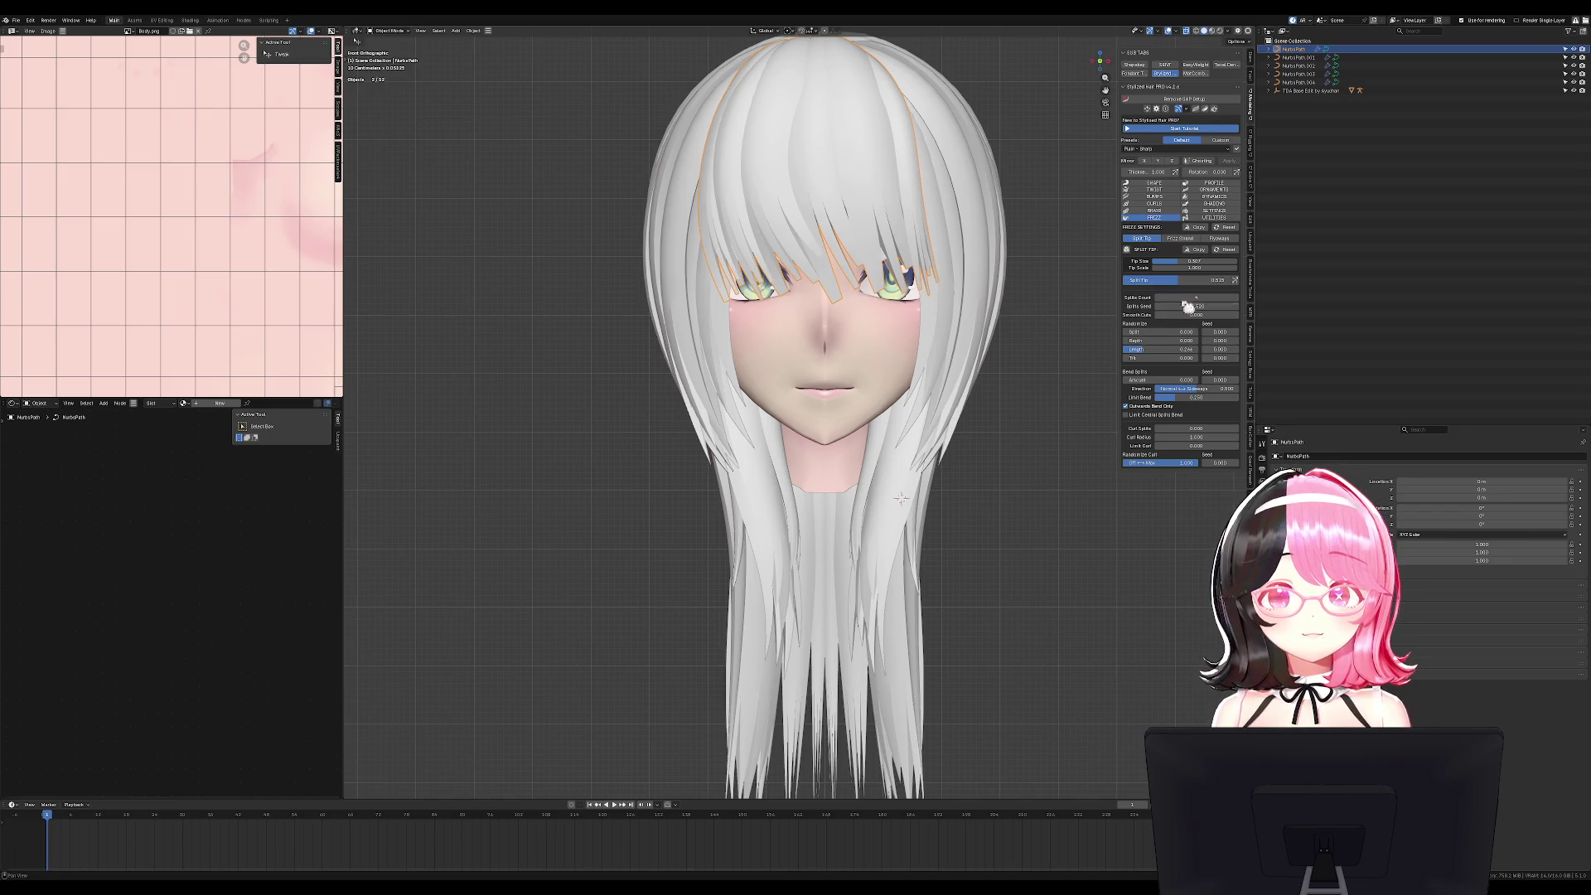
pyautogui.moveTo(1185, 307)
pyautogui.mouseDown()
pyautogui.moveTo(1225, 306)
pyautogui.moveTo(1193, 305)
pyautogui.moveTo(1198, 280)
pyautogui.moveTo(1234, 280)
pyautogui.mouseUp()
pyautogui.moveTo(994, 315)
pyautogui.mouseDown(button='middle')
pyautogui.moveTo(948, 299)
pyautogui.moveTo(1011, 299)
pyautogui.moveTo(994, 300)
pyautogui.mouseUp(button='middle')
# Nudge two of the top hair's control points slightly to the left.
pyautogui.scroll(-3, 984, 312)
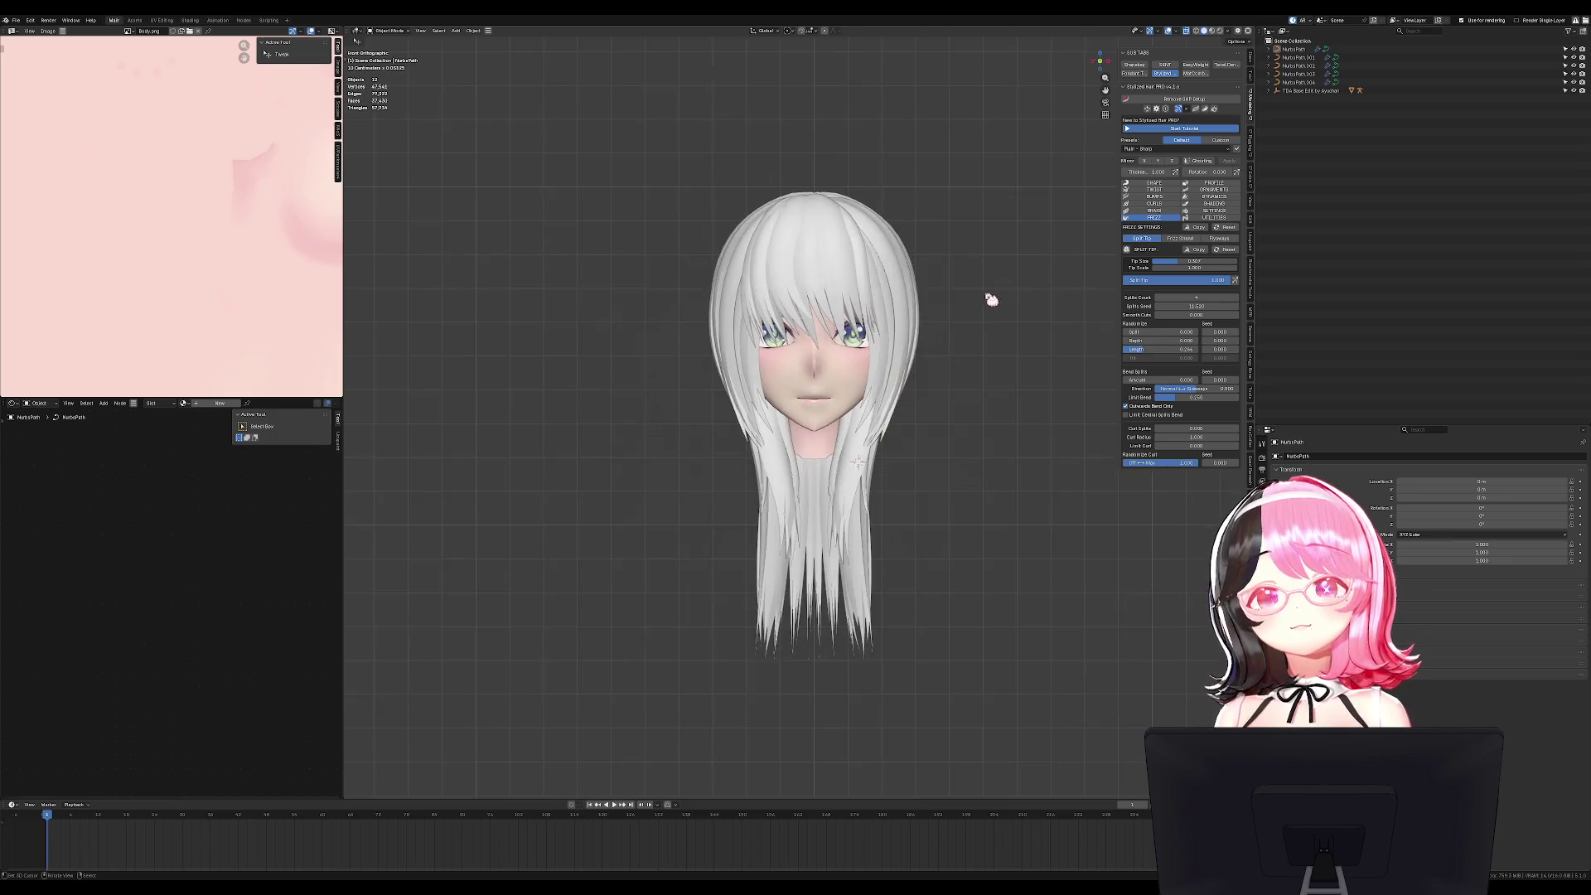
pyautogui.press('Tab')
pyautogui.scroll(2, 763, 357)
pyautogui.keyDown('shift'); pyautogui.click(737, 300); pyautogui.keyUp('shift')
pyautogui.press('g')
pyautogui.click(723, 301)
pyautogui.press('Tab')
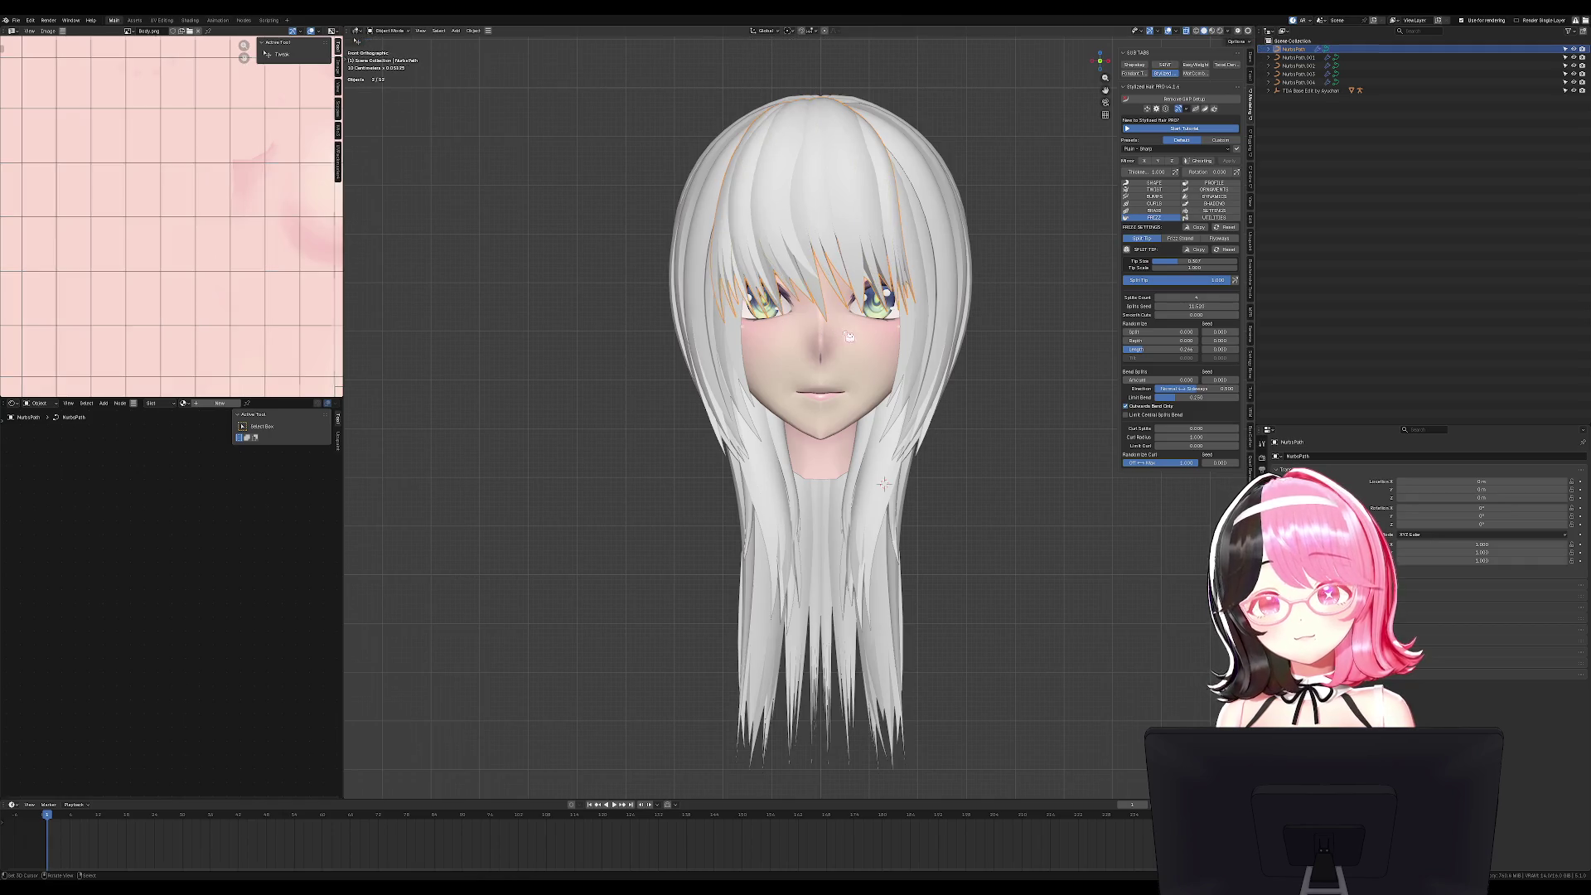
# Orbit around the head to inspect the split bang tips and save the hair file.
pyautogui.scroll(-2, 944, 299)
pyautogui.scroll(-2, 945, 298)
pyautogui.moveTo(944, 298); pyautogui.dragTo(1005, 291, button='middle')
pyautogui.hotkey('ctrl', 's')
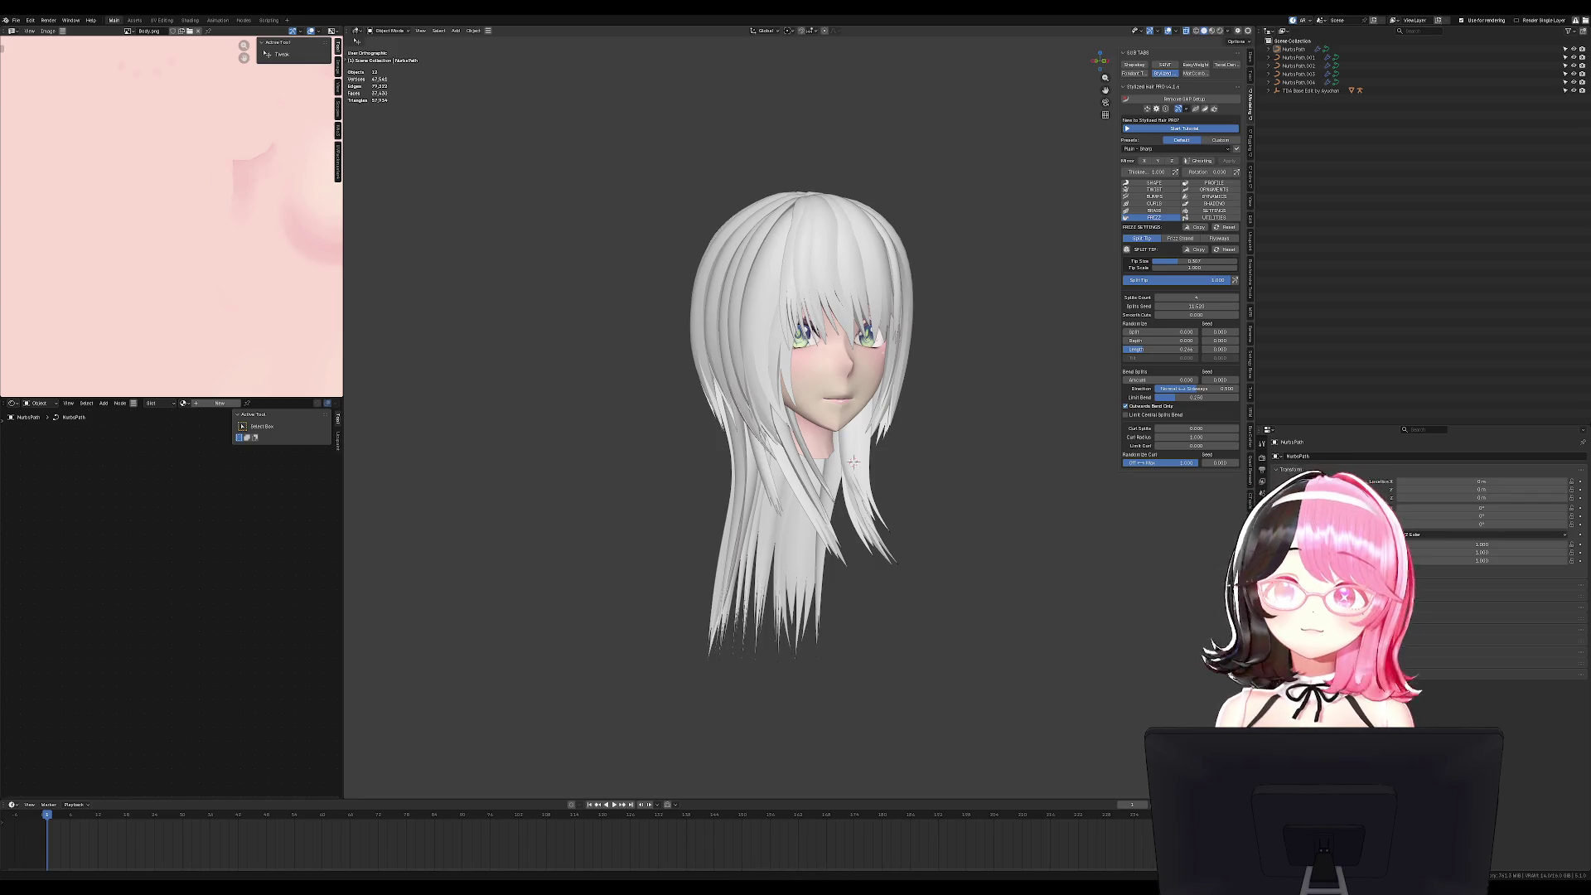
pyautogui.moveTo(854, 462)
pyautogui.mouseDown(button='middle')
pyautogui.moveTo(725, 643)
pyautogui.moveTo(770, 580)
pyautogui.moveTo(729, 417)
pyautogui.moveTo(762, 430)
pyautogui.moveTo(953, 414)
pyautogui.moveTo(987, 497)
pyautogui.mouseUp(button='middle')
pyautogui.scroll(-3, 987, 497)
pyautogui.hotkey('ctrl', 's')
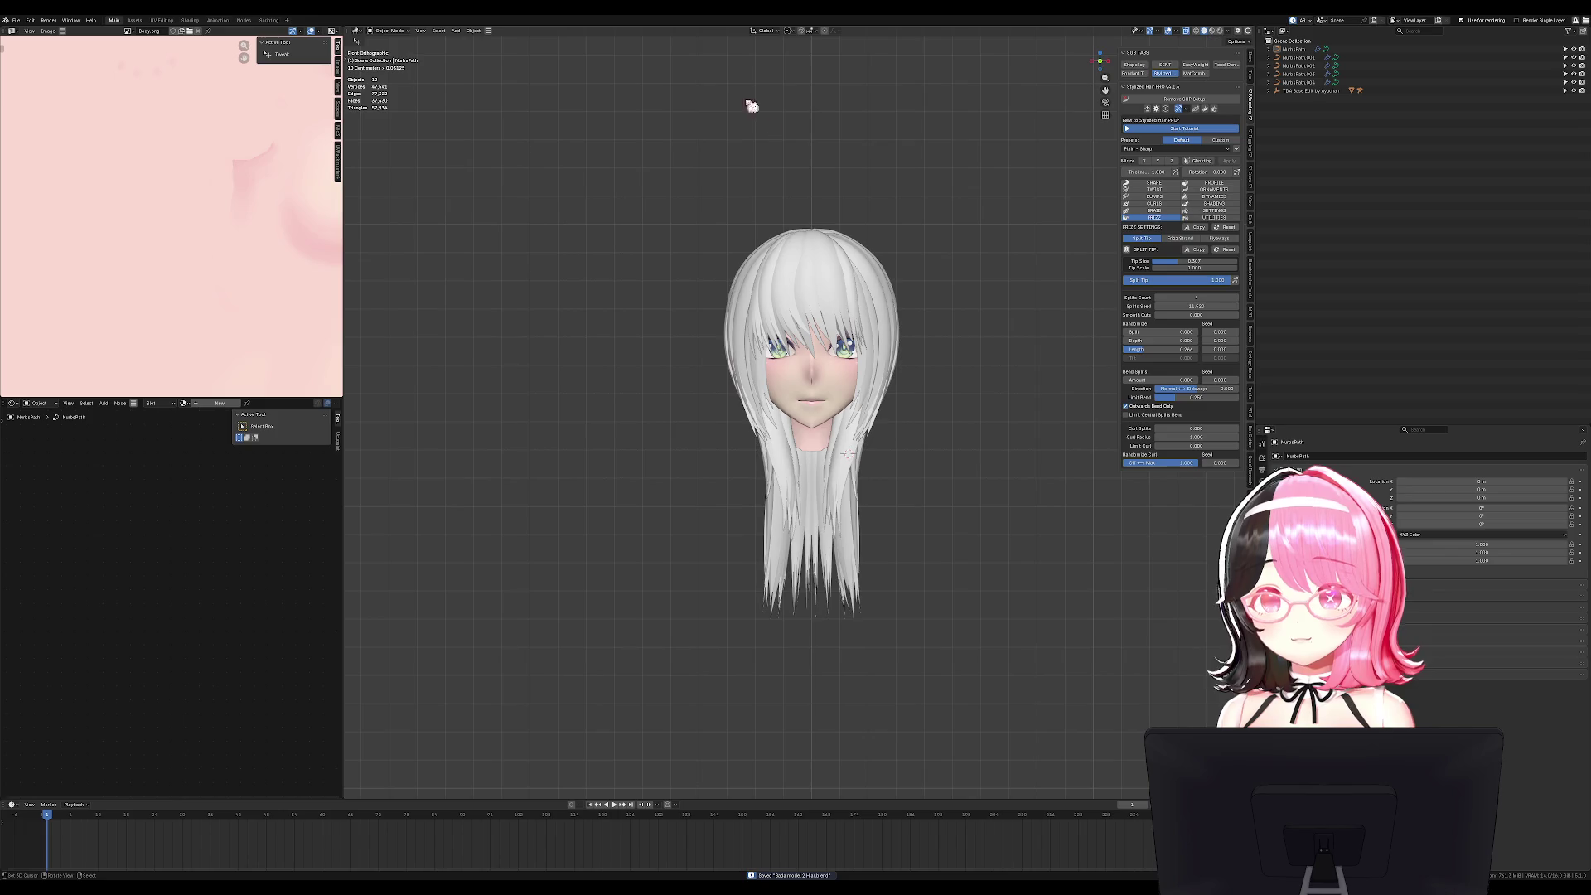
# Check the hair strand groups from the side, clear the selection, save and return to Front view.
pyautogui.click(863, 277)
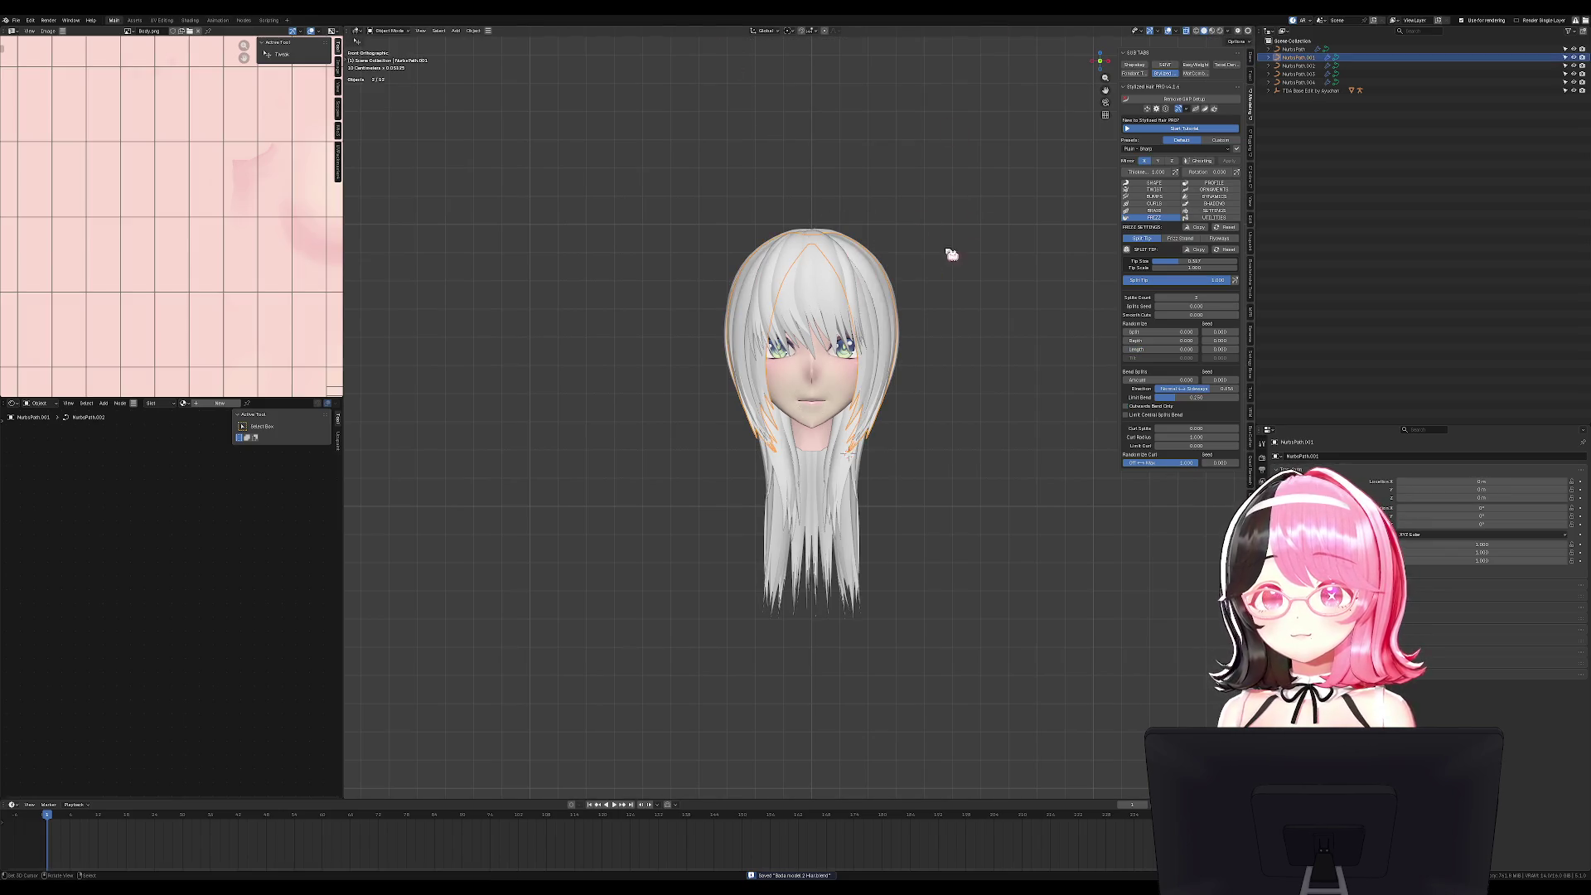
pyautogui.moveTo(826, 296)
pyautogui.mouseDown(button='middle')
pyautogui.moveTo(919, 311)
pyautogui.moveTo(872, 315)
pyautogui.mouseUp(button='middle')
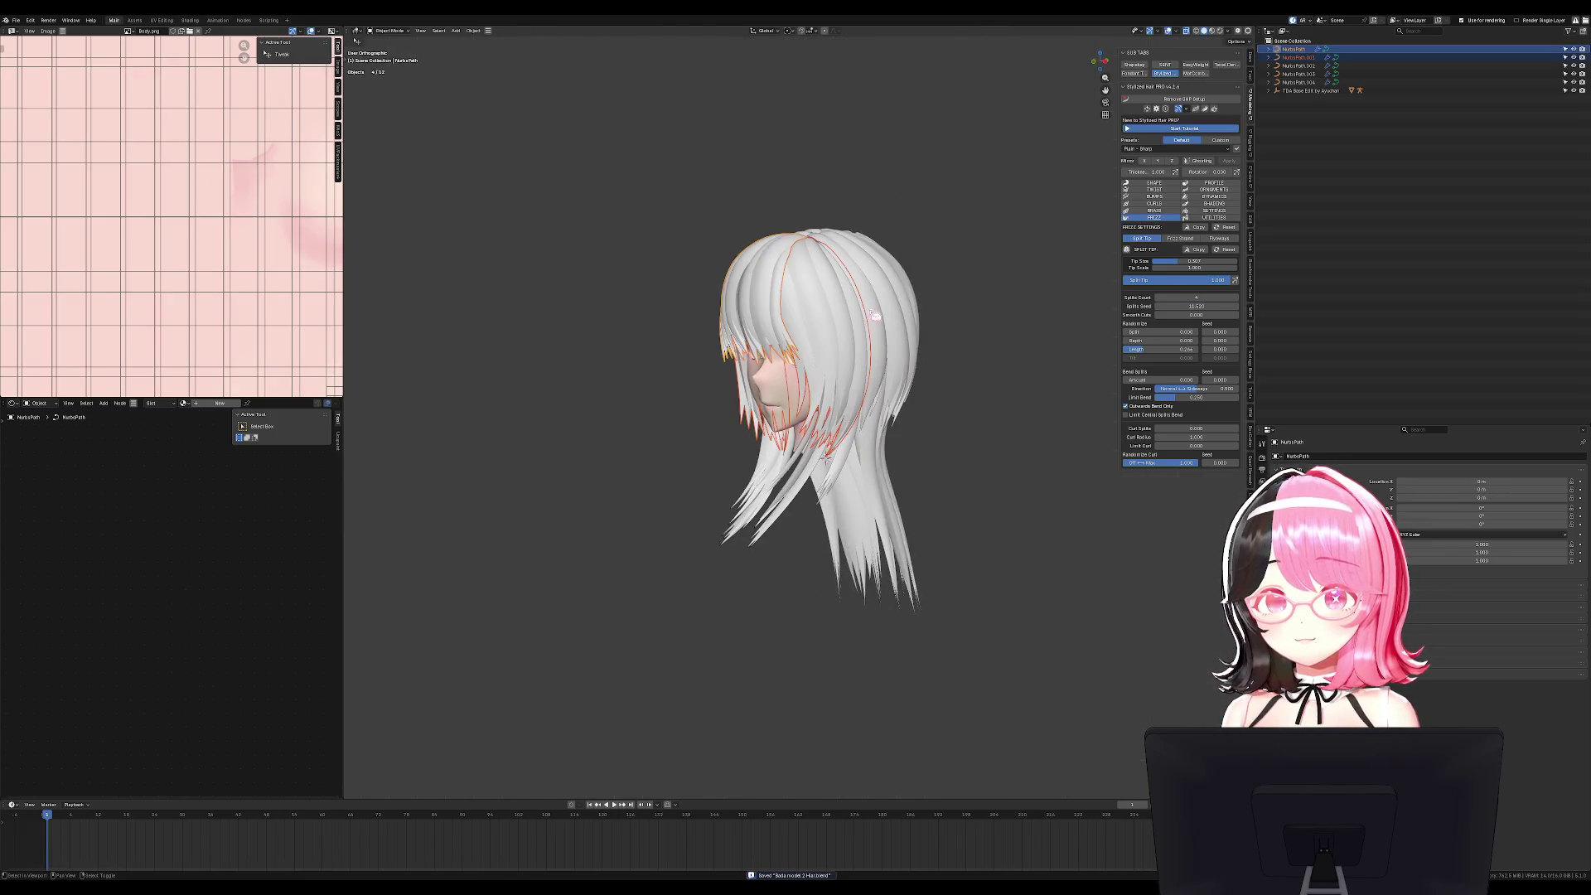
pyautogui.keyDown('shift'); pyautogui.click(847, 329); pyautogui.keyUp('shift')
pyautogui.keyDown('shift'); pyautogui.click(806, 489); pyautogui.keyUp('shift')
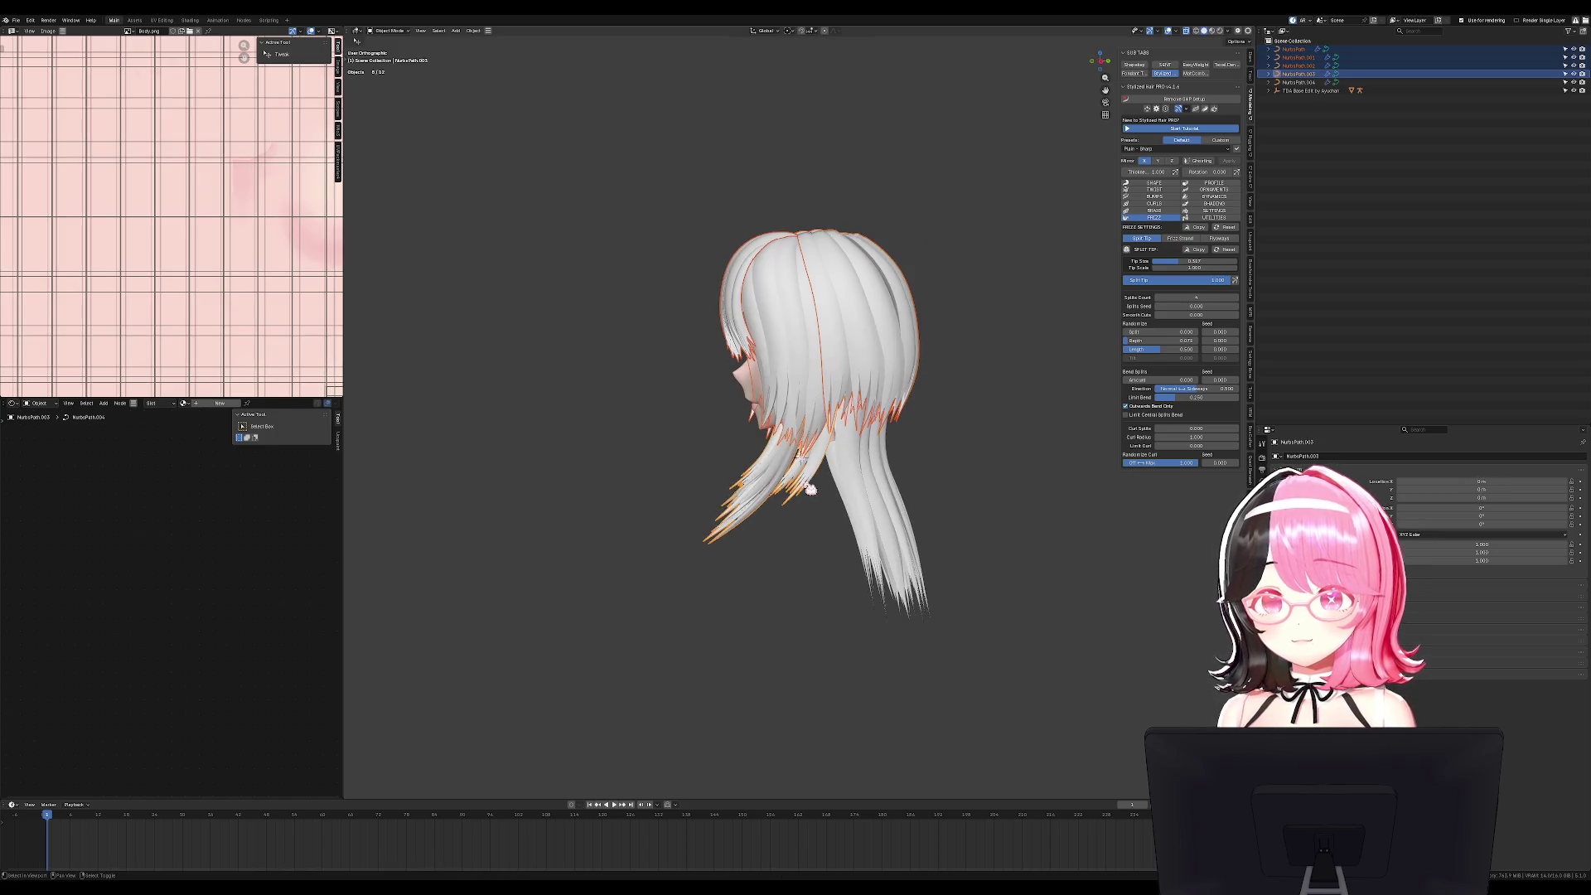
pyautogui.click(915, 472)
pyautogui.hotkey('ctrl', 's')
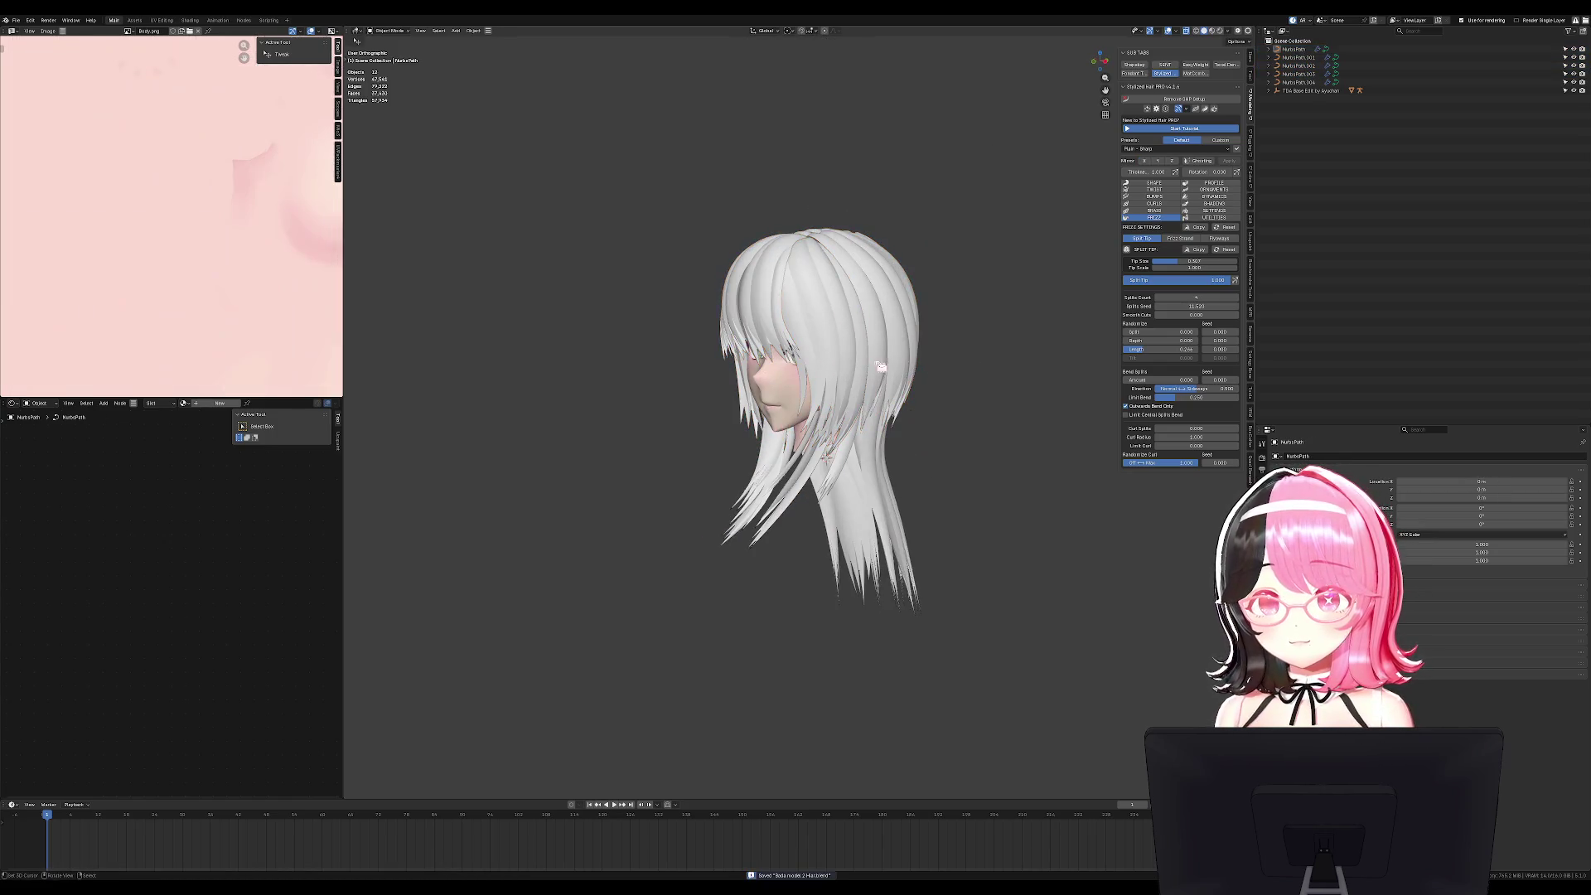
pyautogui.moveTo(933, 367); pyautogui.dragTo(961, 365, button='middle')
pyautogui.press('KP_1')
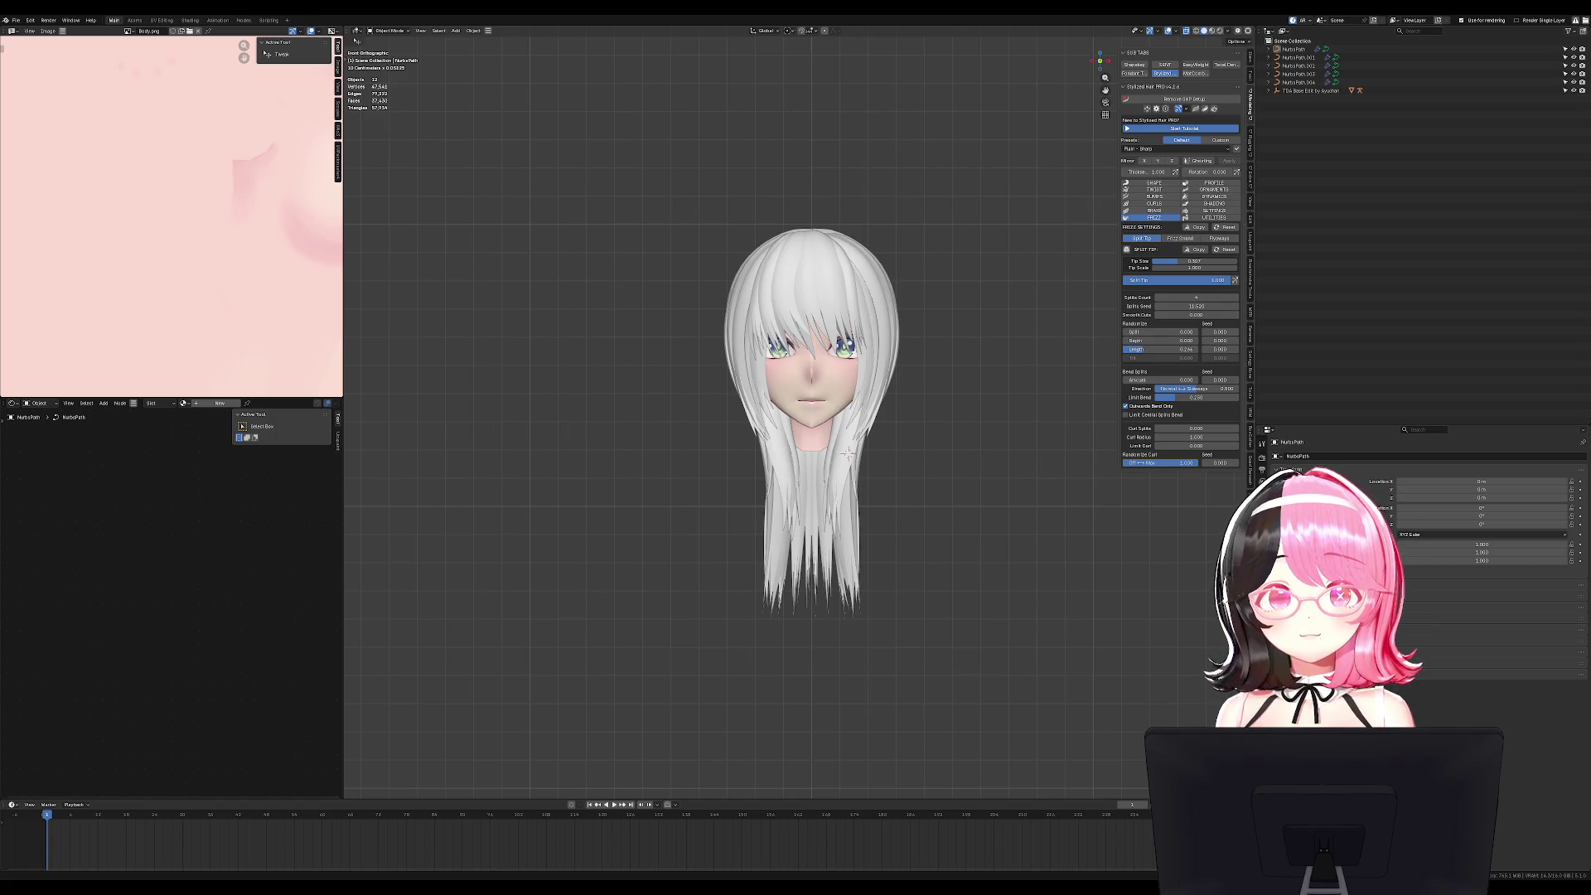
pyautogui.press('g')
pyautogui.click(992, 434)
# Paste in the full clothed character and delete its glasses.
pyautogui.hotkey('ctrl', 'v')
pyautogui.scroll(-3, 991, 433)
pyautogui.moveTo(991, 434); pyautogui.dragTo(934, 440, button='middle')
pyautogui.scroll(5, 911, 447)
pyautogui.press('x')
pyautogui.press('Return')
pyautogui.moveTo(1001, 330)
pyautogui.mouseDown(button='middle')
pyautogui.moveTo(991, 366)
pyautogui.moveTo(823, 370)
pyautogui.mouseUp(button='middle')
# Paste the duplicate rig and body meshes, then delete the pasted copy.
pyautogui.hotkey('ctrl', 'v')
pyautogui.press('g')
pyautogui.press('Escape')
pyautogui.press('x')
pyautogui.press('Return')
# Select the body mesh, then select and hide the duplicate armature.
pyautogui.click(810, 388)
pyautogui.moveTo(829, 439); pyautogui.dragTo(994, 439, button='middle')
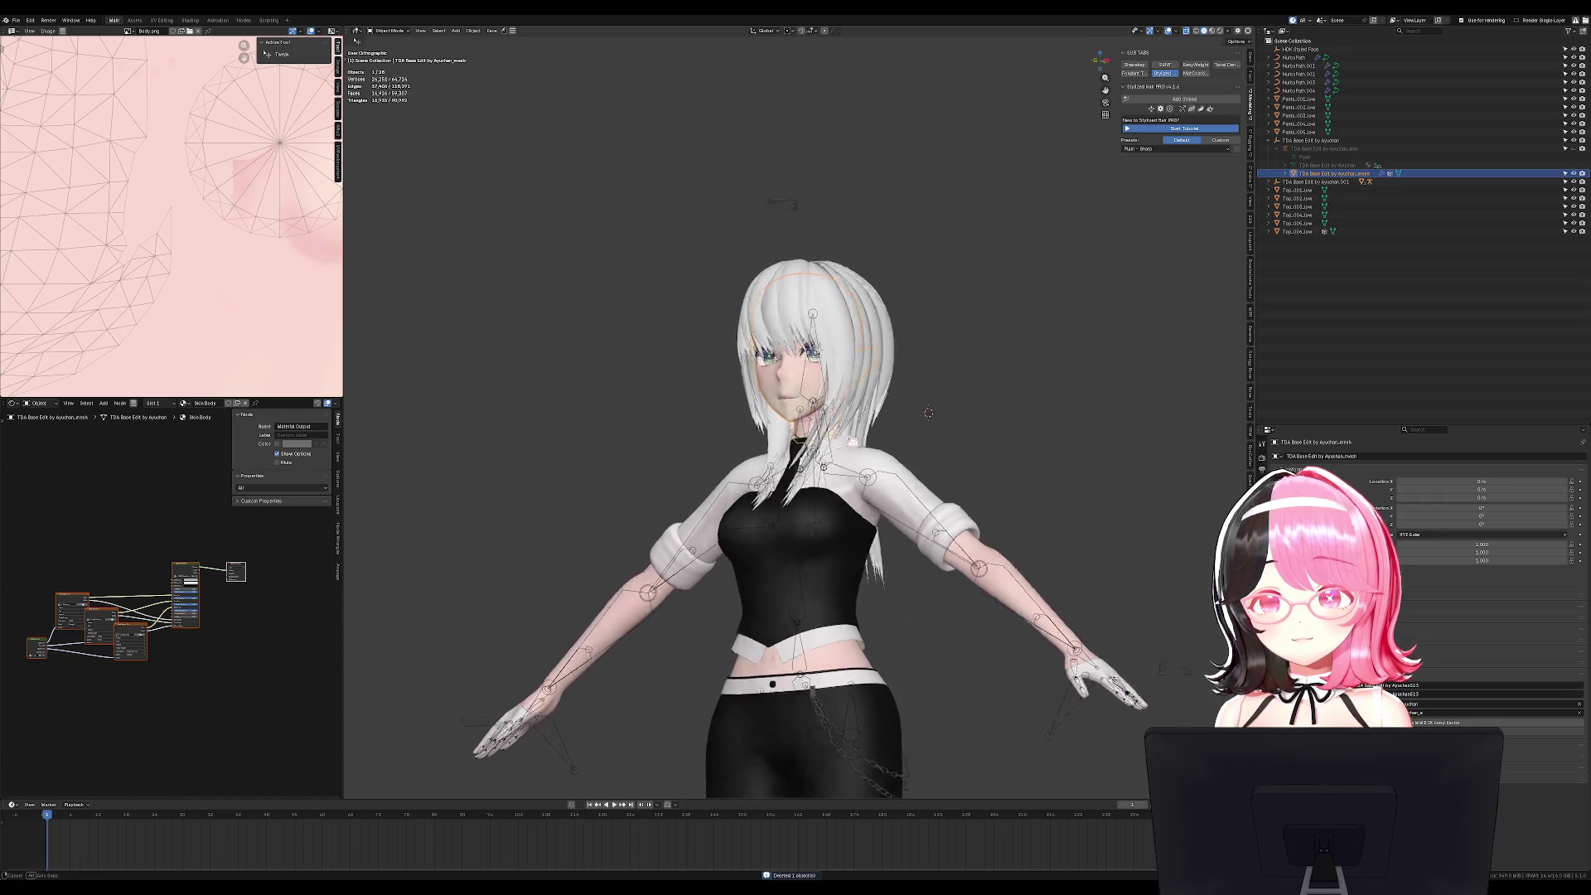
pyautogui.scroll(2, 994, 439)
pyautogui.click(1045, 587)
pyautogui.press('h')
pyautogui.moveTo(964, 496)
pyautogui.mouseDown(button='middle')
pyautogui.moveTo(1040, 480)
pyautogui.moveTo(952, 485)
pyautogui.mouseUp(button='middle')
pyautogui.scroll(5, 952, 485)
# Put the side strand NurbsPath.003 into Edit Mode and try moving its points from the front view.
pyautogui.click(832, 487)
pyautogui.press('Tab')
pyautogui.moveTo(832, 487)
pyautogui.mouseDown(button='middle')
pyautogui.moveTo(927, 514)
pyautogui.moveTo(804, 566)
pyautogui.mouseUp(button='middle')
pyautogui.press('g')
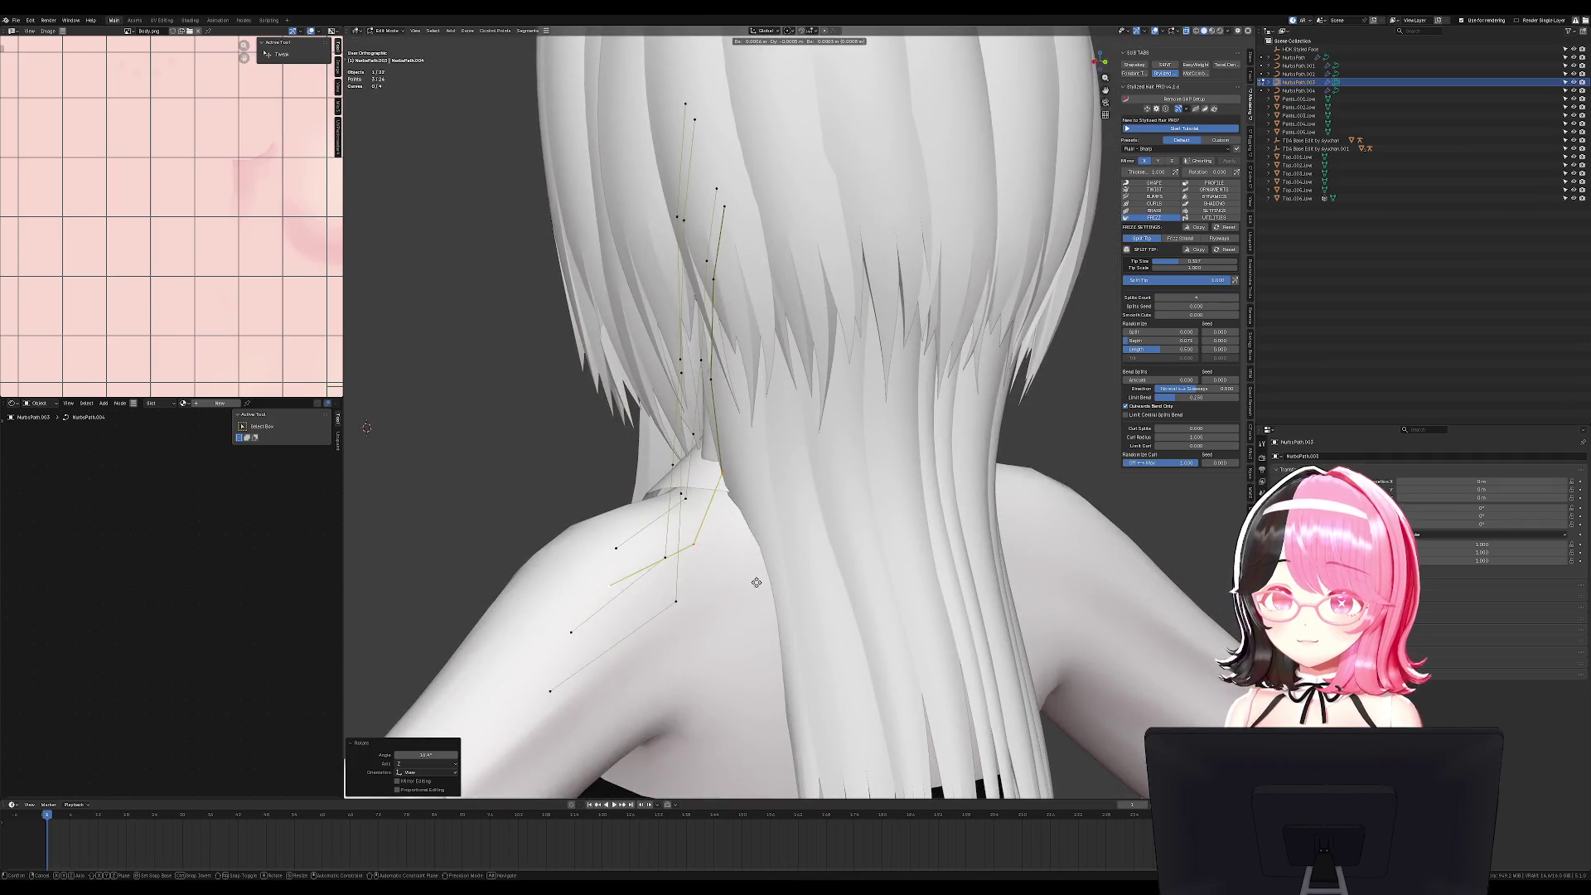
pyautogui.press('KP_1')
pyautogui.press('Escape')
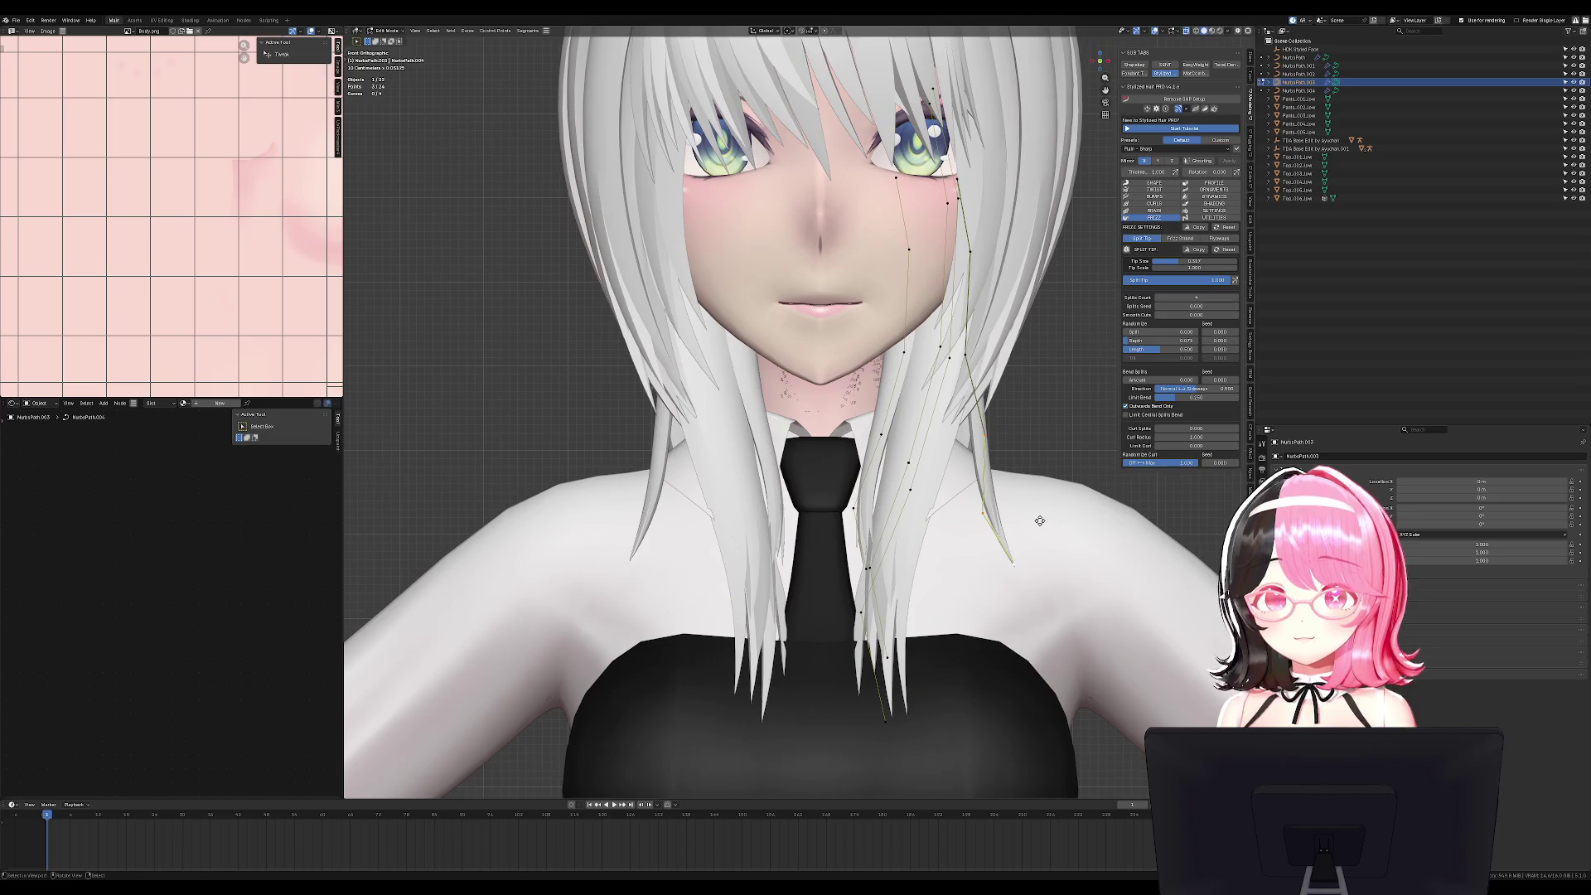
# Rotate the NurbsPath.003 strand points about 24.5 degrees, checking front and side views.
pyautogui.press('r')
pyautogui.press('Return')
pyautogui.press('g')
pyautogui.press('KP_3')
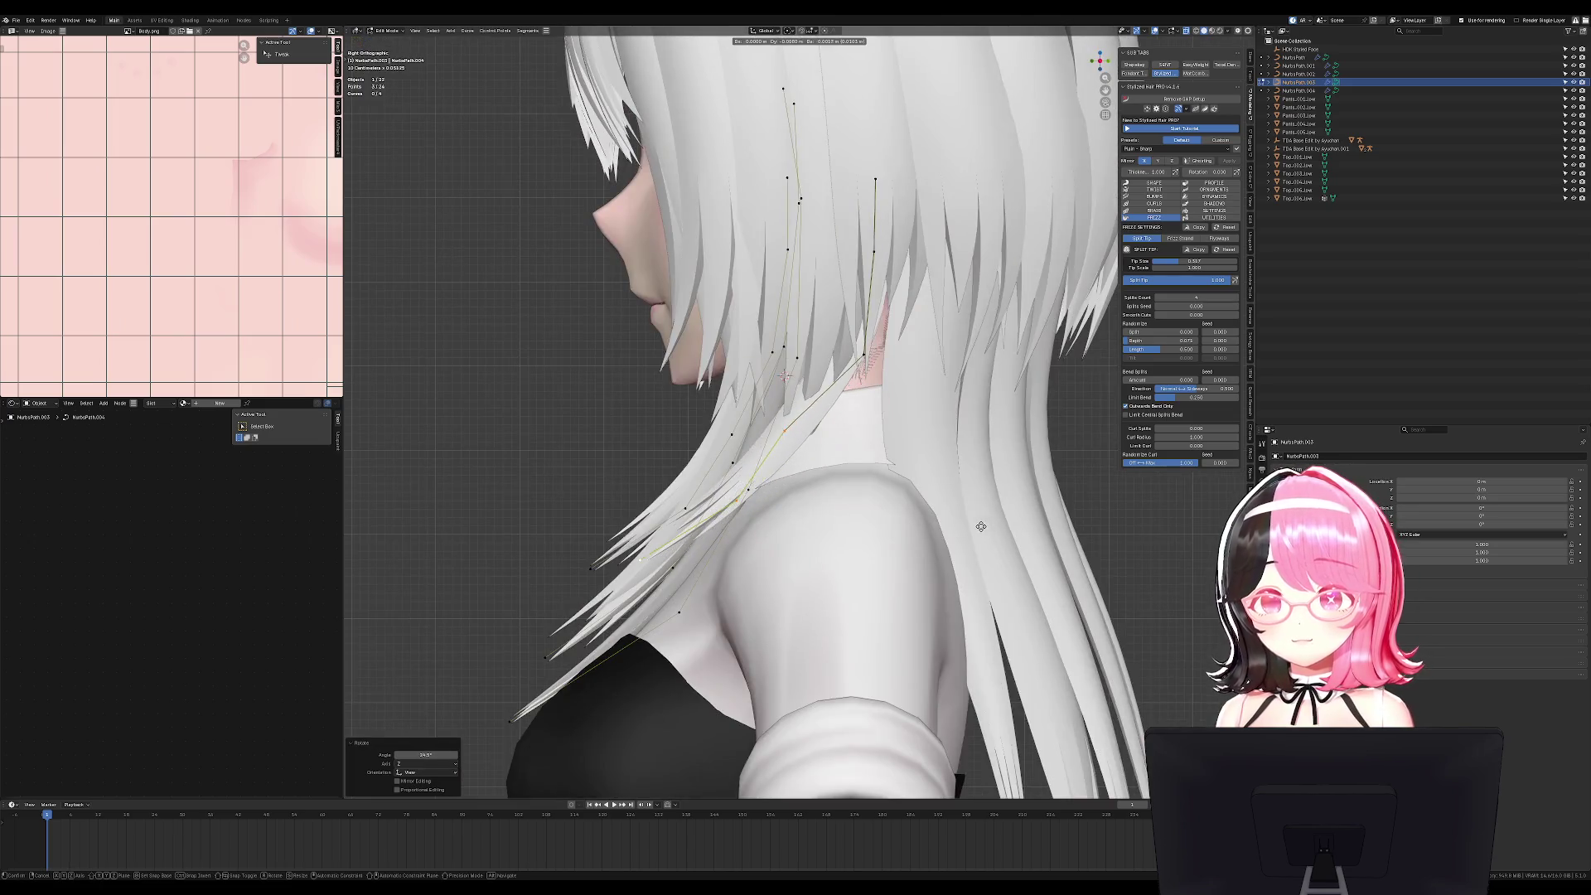
pyautogui.press('KP_1')
pyautogui.press('Escape')
pyautogui.moveTo(980, 526); pyautogui.dragTo(1043, 446, button='middle')
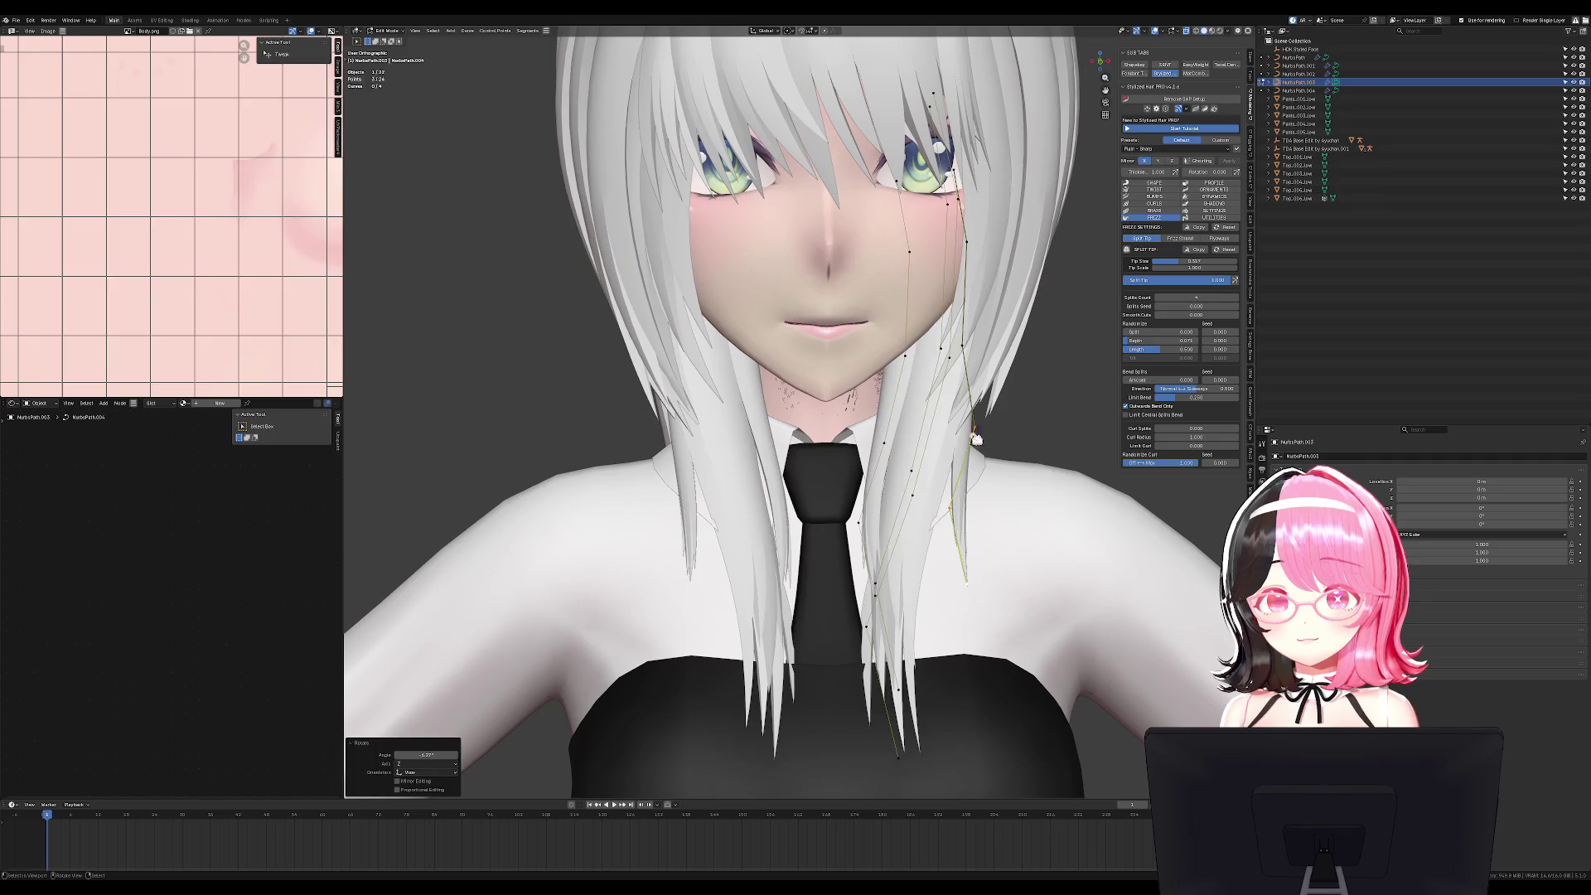
# Select the neck area of the body mesh and duplicate the body mesh in place.
pyautogui.hotkey('alt', 'q')
pyautogui.press('KP_3')
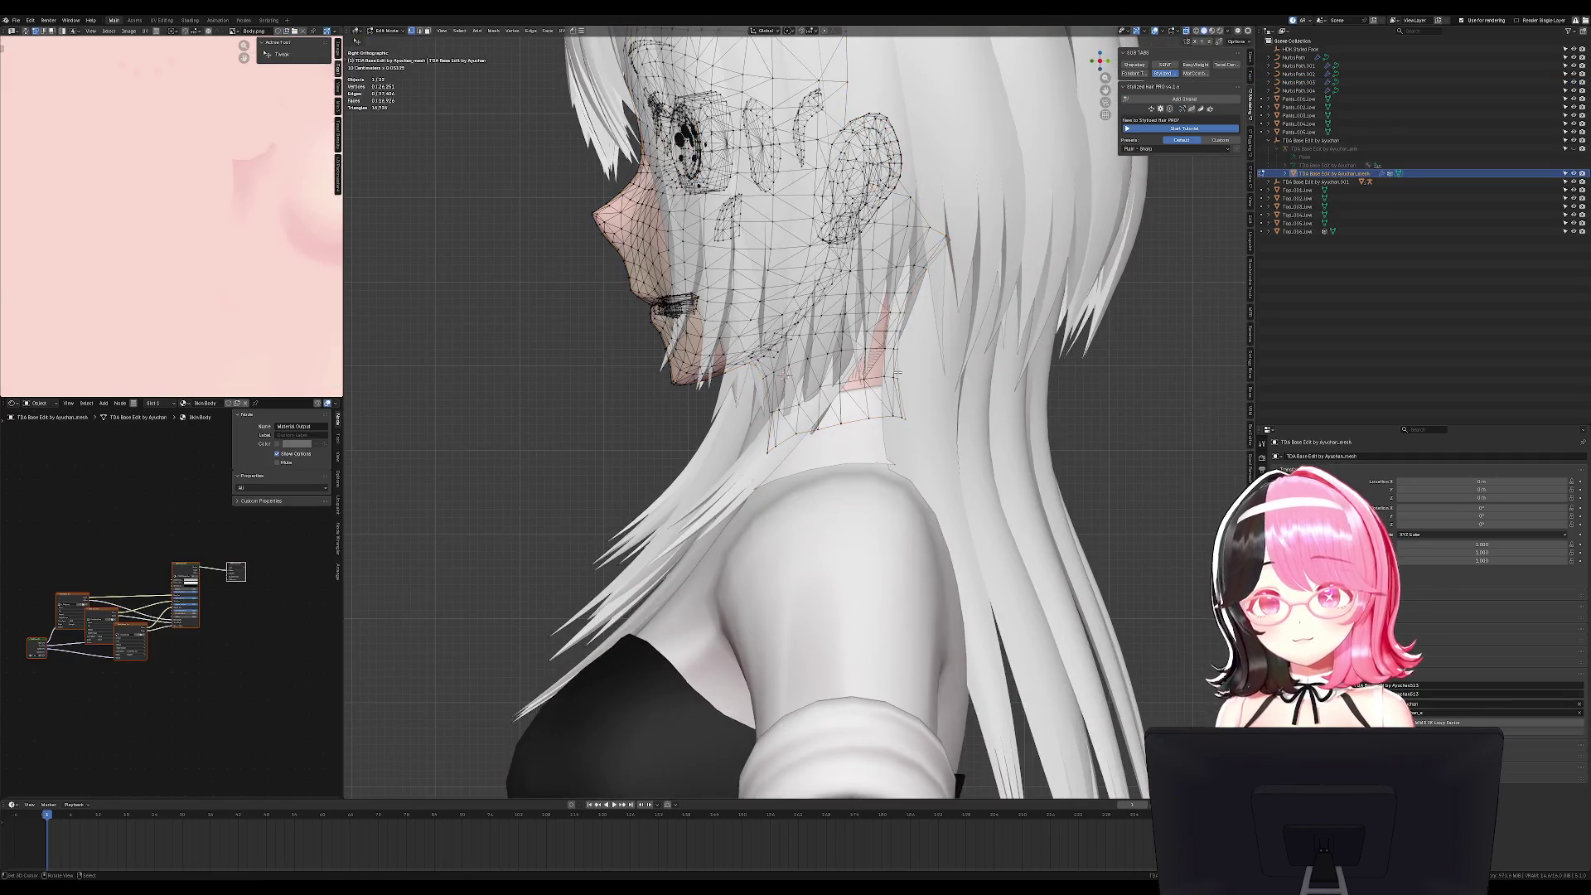
pyautogui.press('l')
pyautogui.press('Tab')
pyautogui.scroll(-4, 899, 369)
pyautogui.hotkey('shift', 'd')
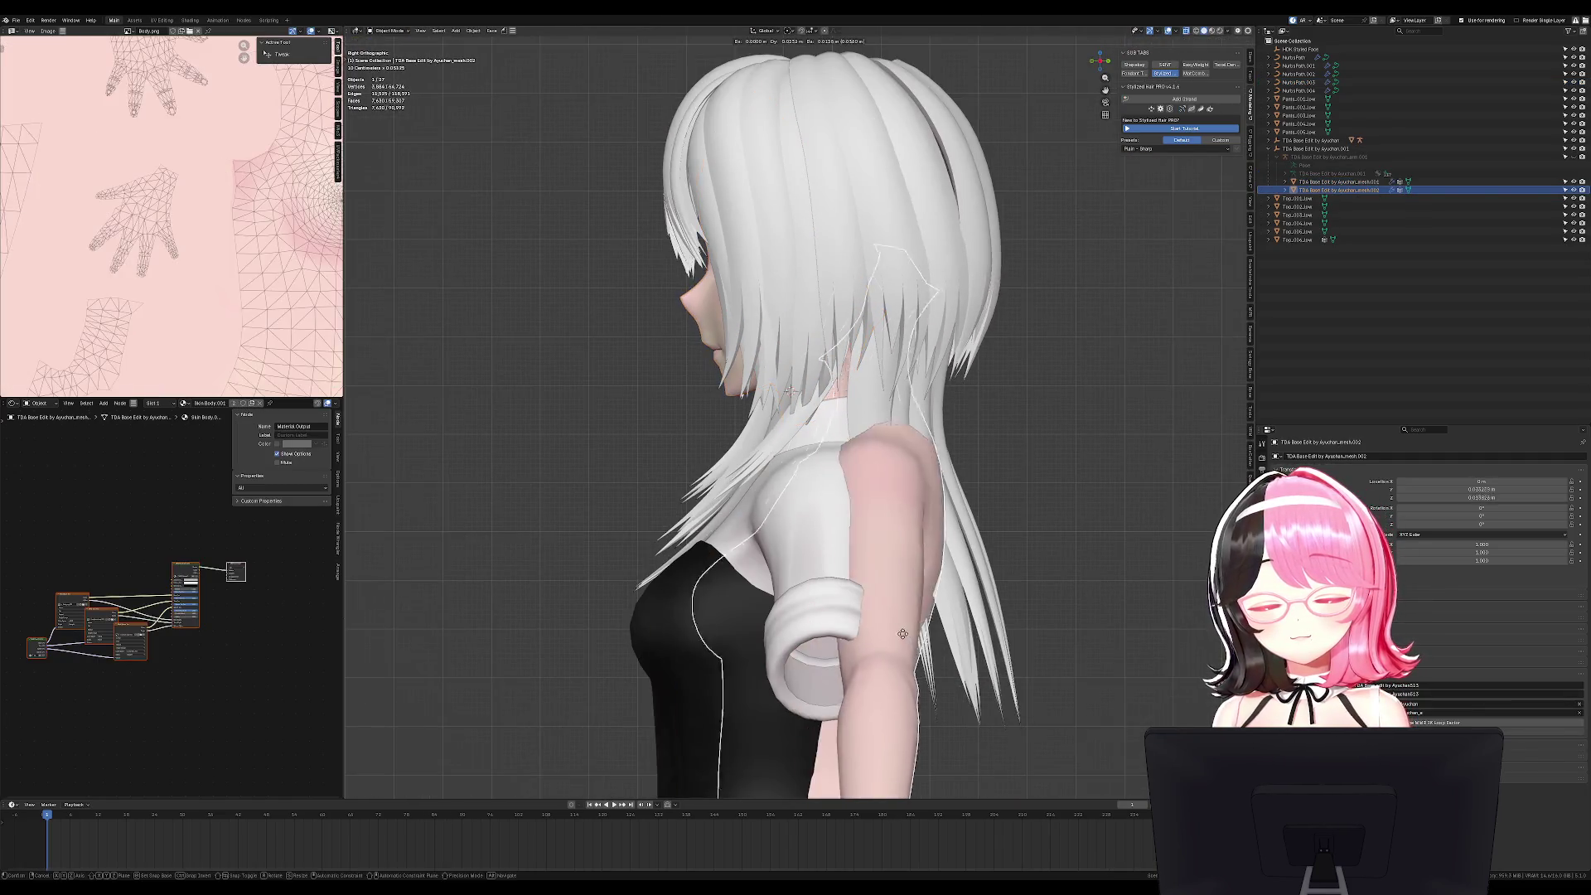
pyautogui.press('Escape')
# Paint-select the neck vertices on the duplicated mesh, then exit Edit Mode without deleting.
pyautogui.press('Tab')
pyautogui.press('c')
pyautogui.moveTo(797, 396)
pyautogui.mouseDown()
pyautogui.moveTo(838, 346)
pyautogui.moveTo(831, 277)
pyautogui.mouseUp()
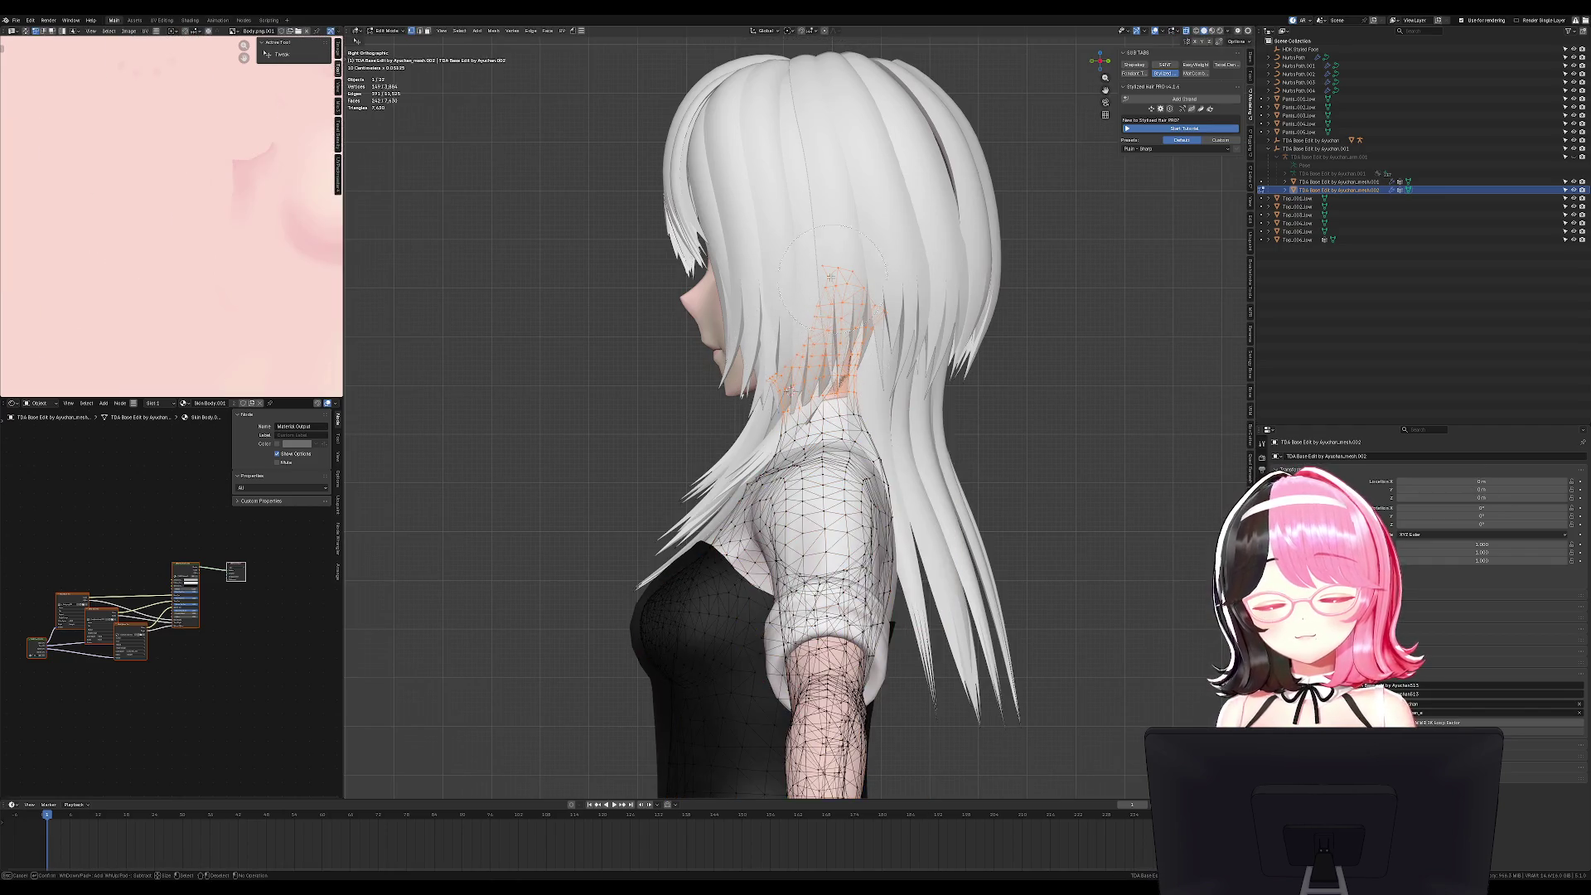
pyautogui.press('Escape')
pyautogui.press('x')
pyautogui.click(820, 303)
pyautogui.press('Tab')
# Select the NurbsPath.003 hair curve from a straight front view.
pyautogui.moveTo(820, 303); pyautogui.dragTo(957, 327, button='middle')
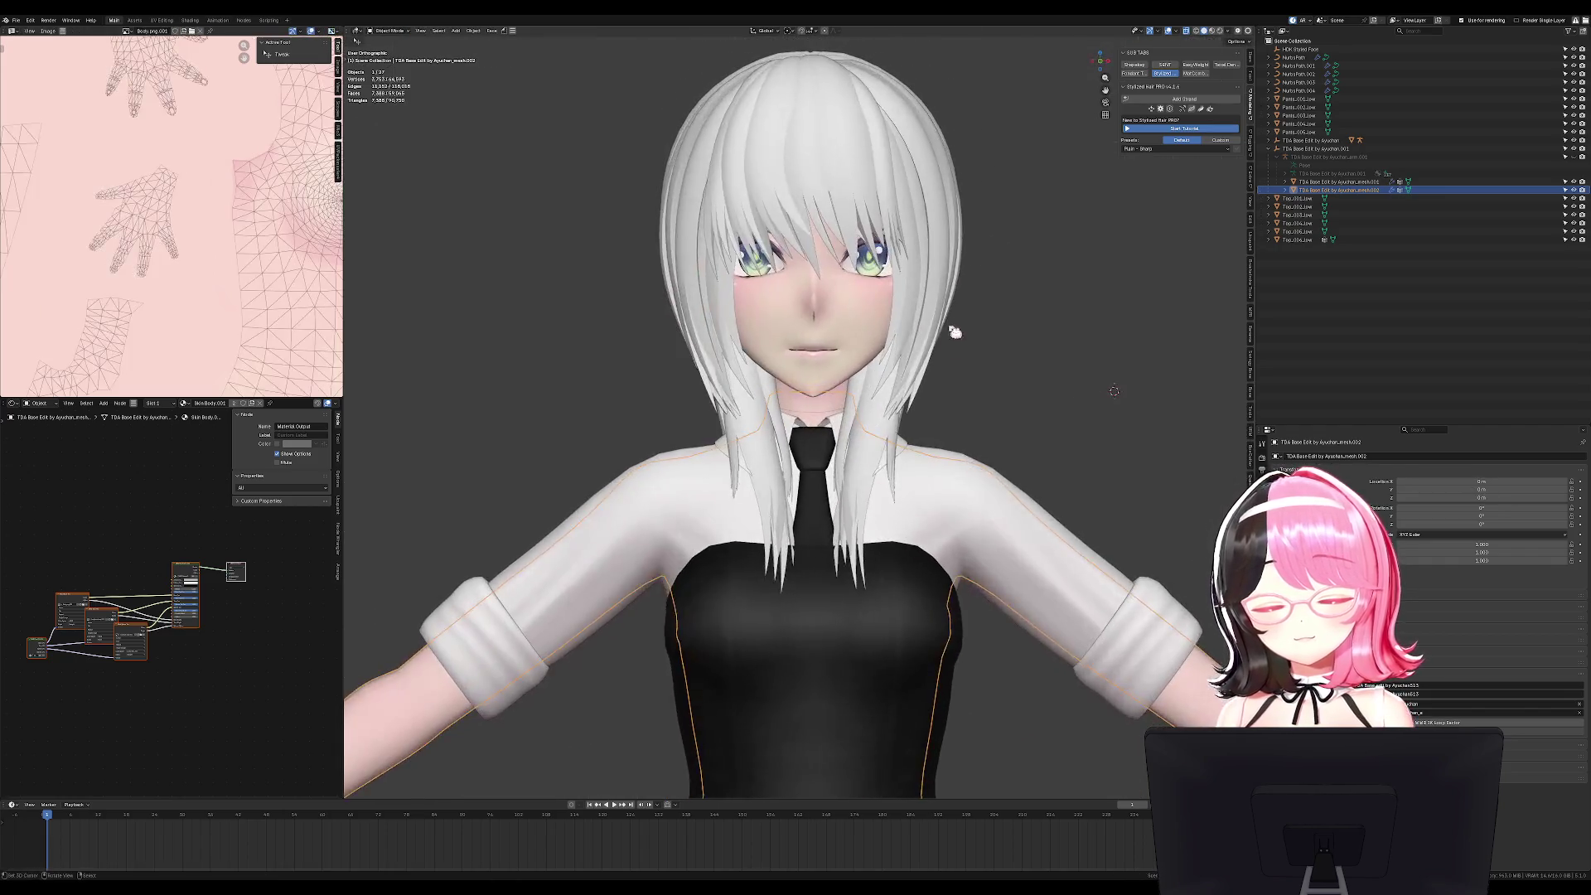
pyautogui.scroll(4, 957, 327)
pyautogui.press('KP_1')
pyautogui.click(947, 454)
pyautogui.press('g')
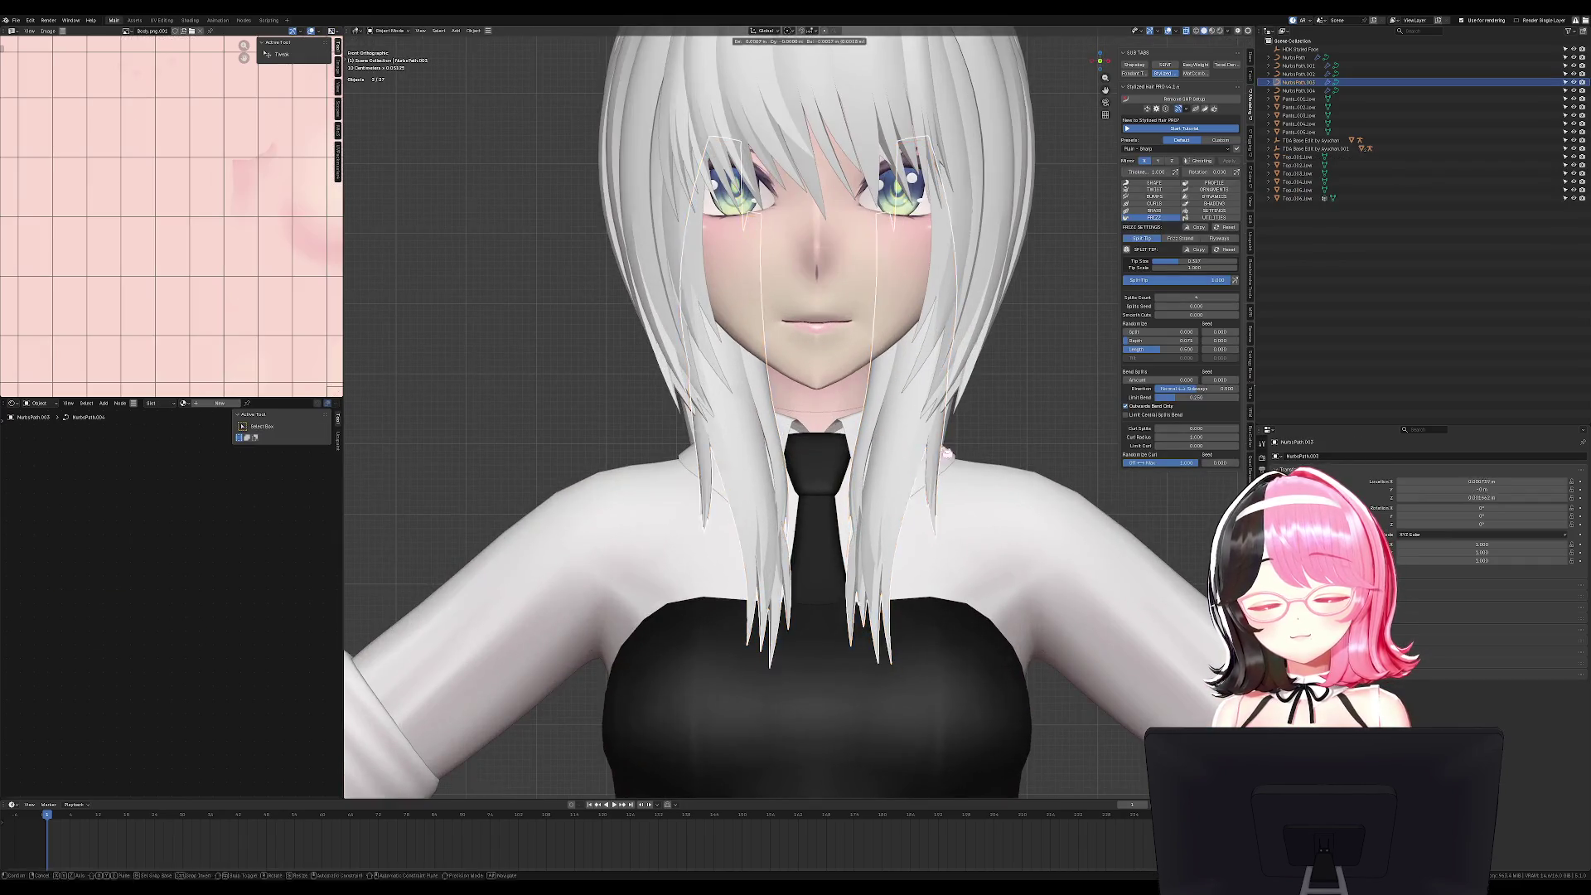
pyautogui.press('Escape')
pyautogui.moveTo(946, 454)
pyautogui.mouseDown(button='middle')
pyautogui.moveTo(983, 513)
pyautogui.moveTo(931, 508)
pyautogui.mouseUp(button='middle')
# Move the strand's points down over the shoulder in front and side views.
pyautogui.press('Tab')
pyautogui.press('g')
pyautogui.click(983, 514)
pyautogui.press('g')
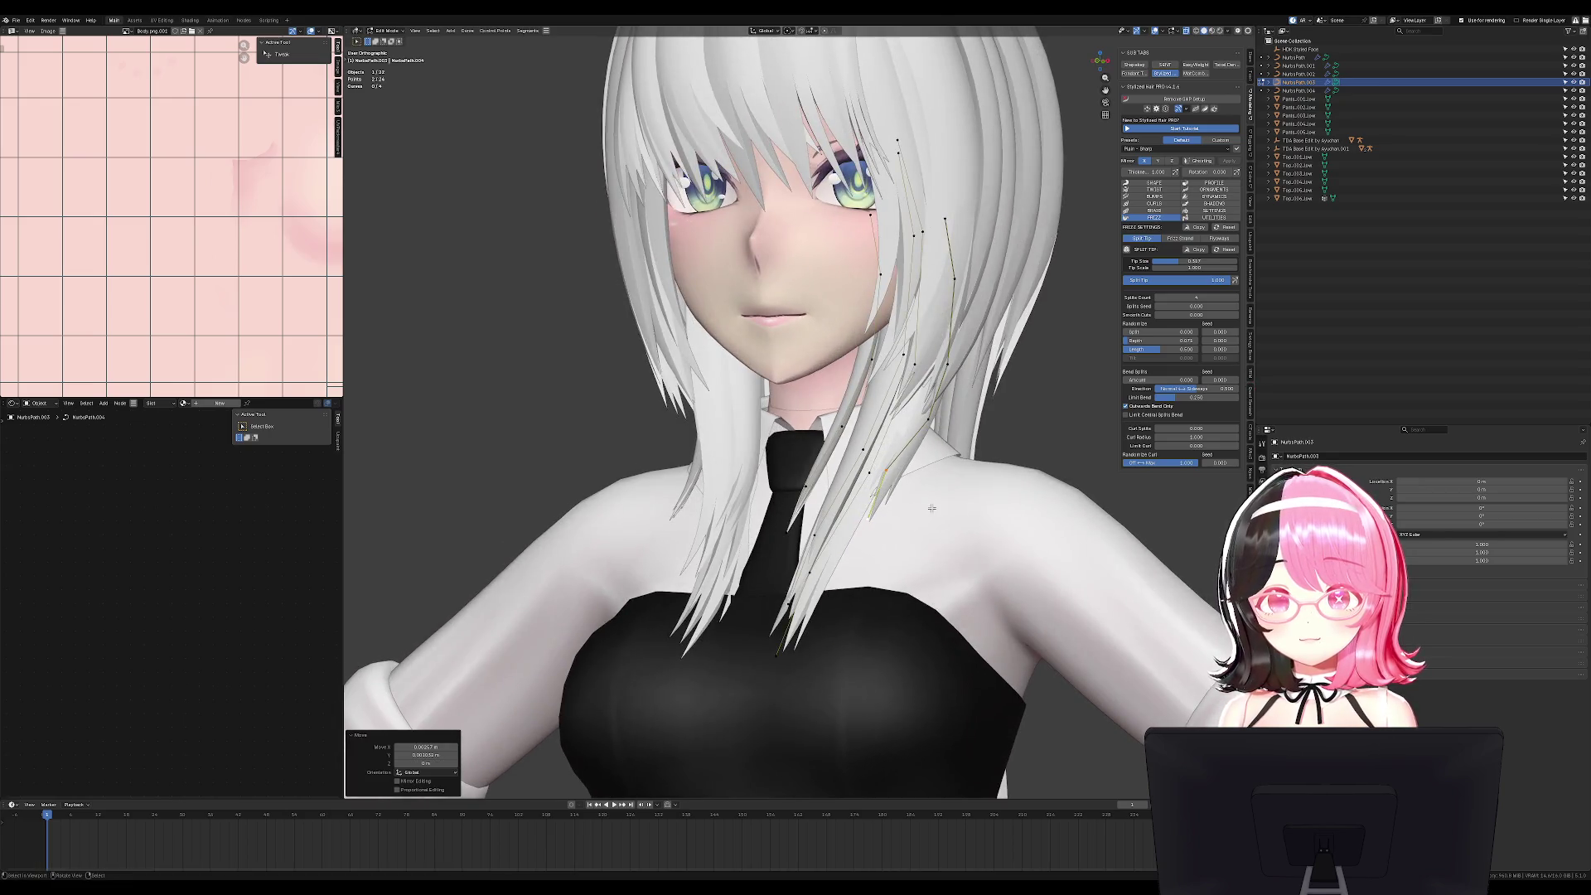
pyautogui.click(966, 473)
pyautogui.press('KP_3')
pyautogui.press('g')
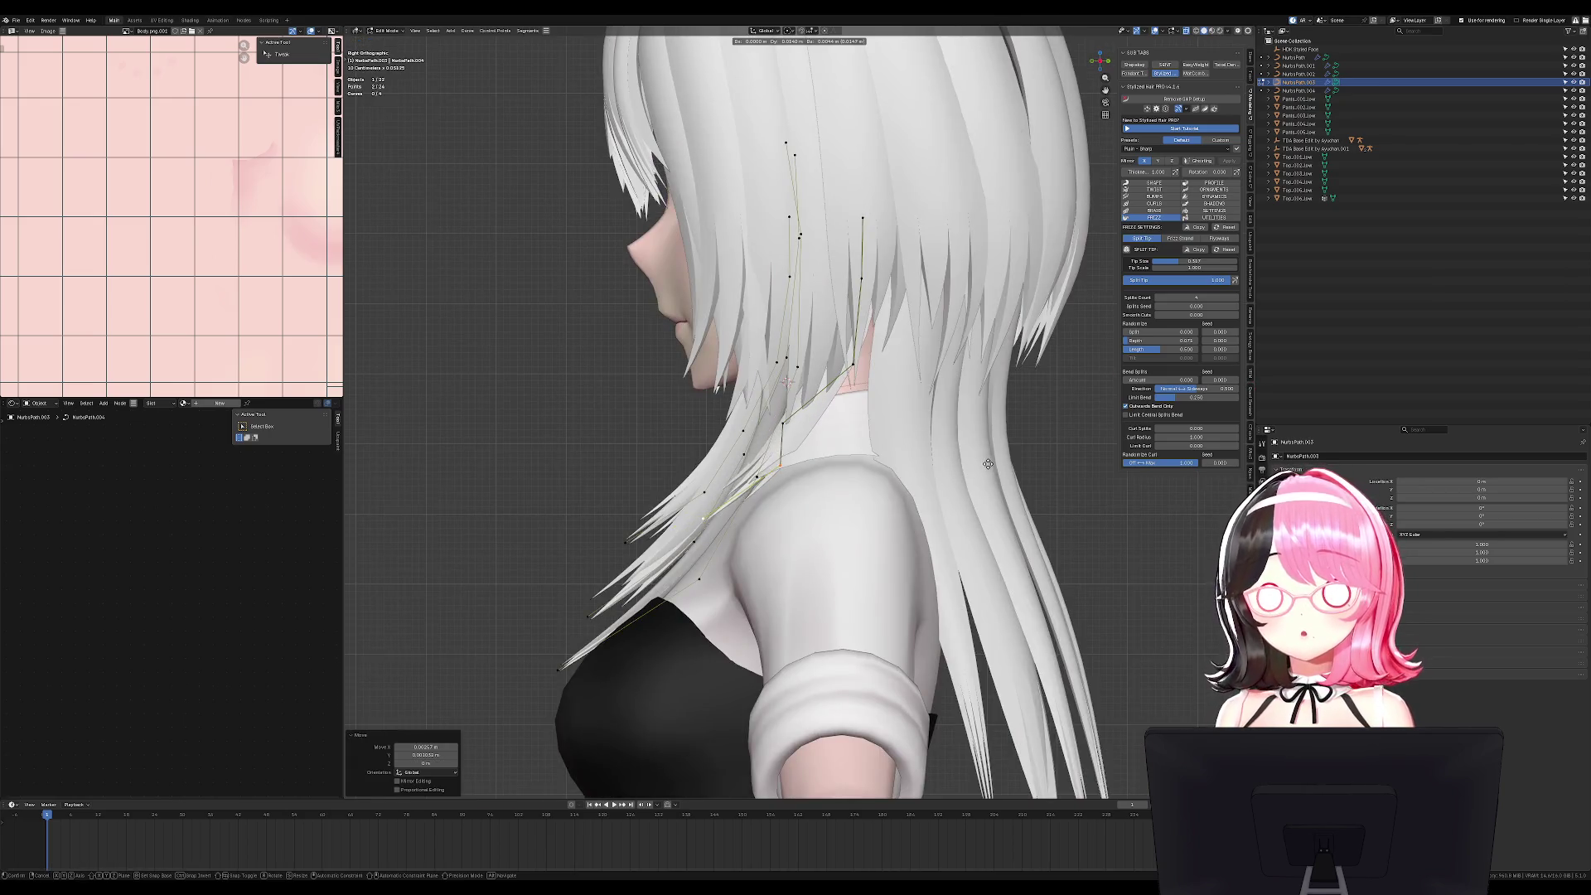
pyautogui.click(987, 460)
pyautogui.moveTo(988, 459)
pyautogui.mouseDown(button='middle')
pyautogui.moveTo(901, 440)
pyautogui.moveTo(957, 439)
pyautogui.mouseUp(button='middle')
# Bend the strand further down by moving its points along the Y axis.
pyautogui.press('g')
pyautogui.moveTo(948, 439); pyautogui.dragTo(951, 362, button='middle')
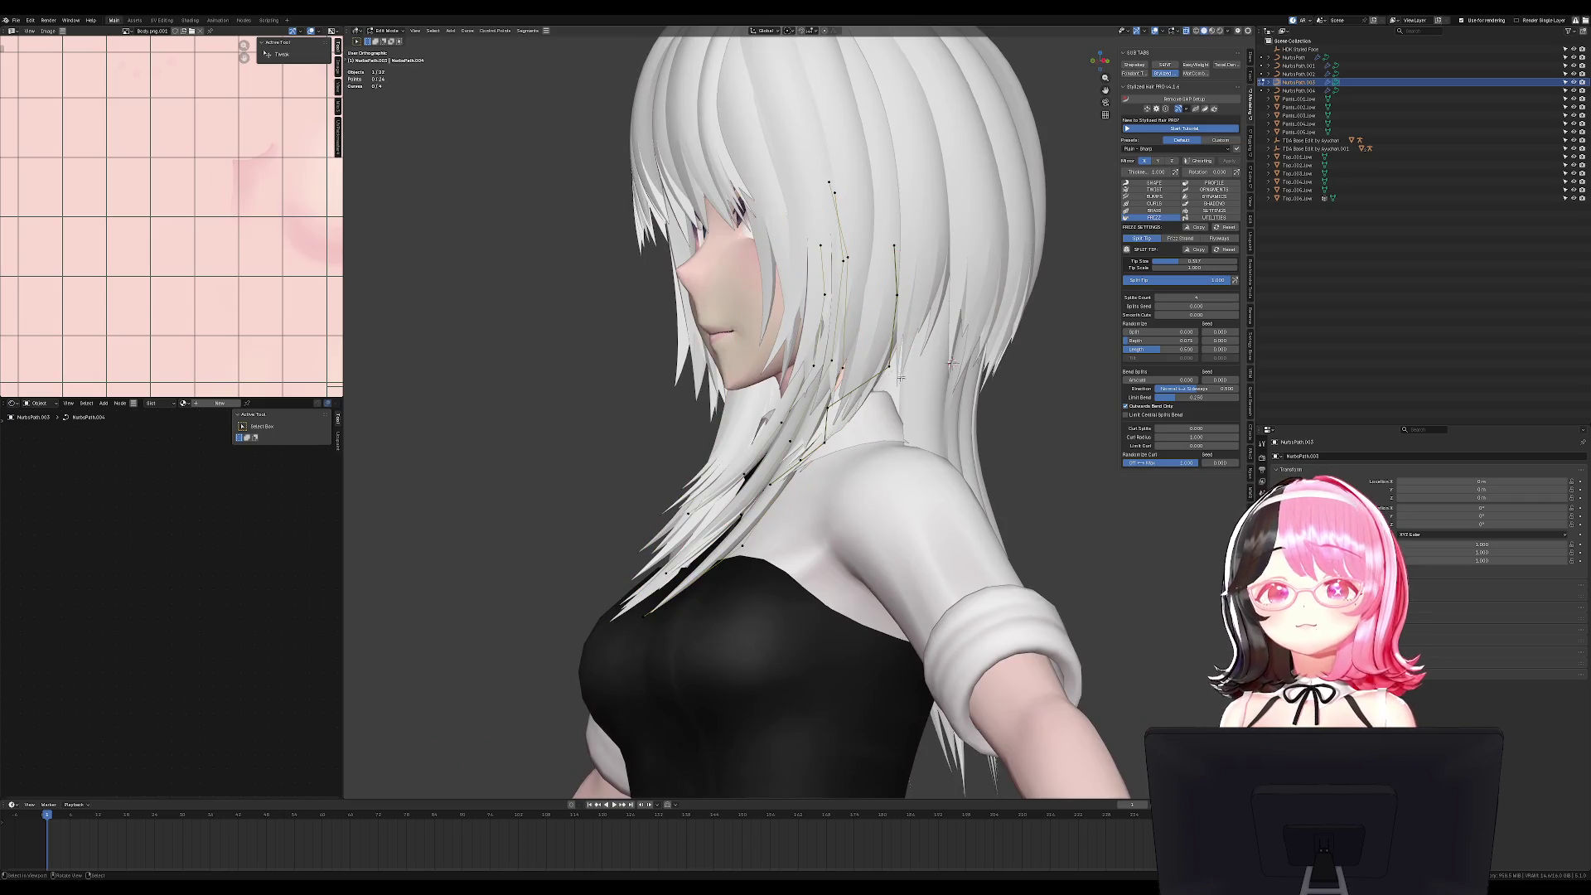
pyautogui.press('KP_3')
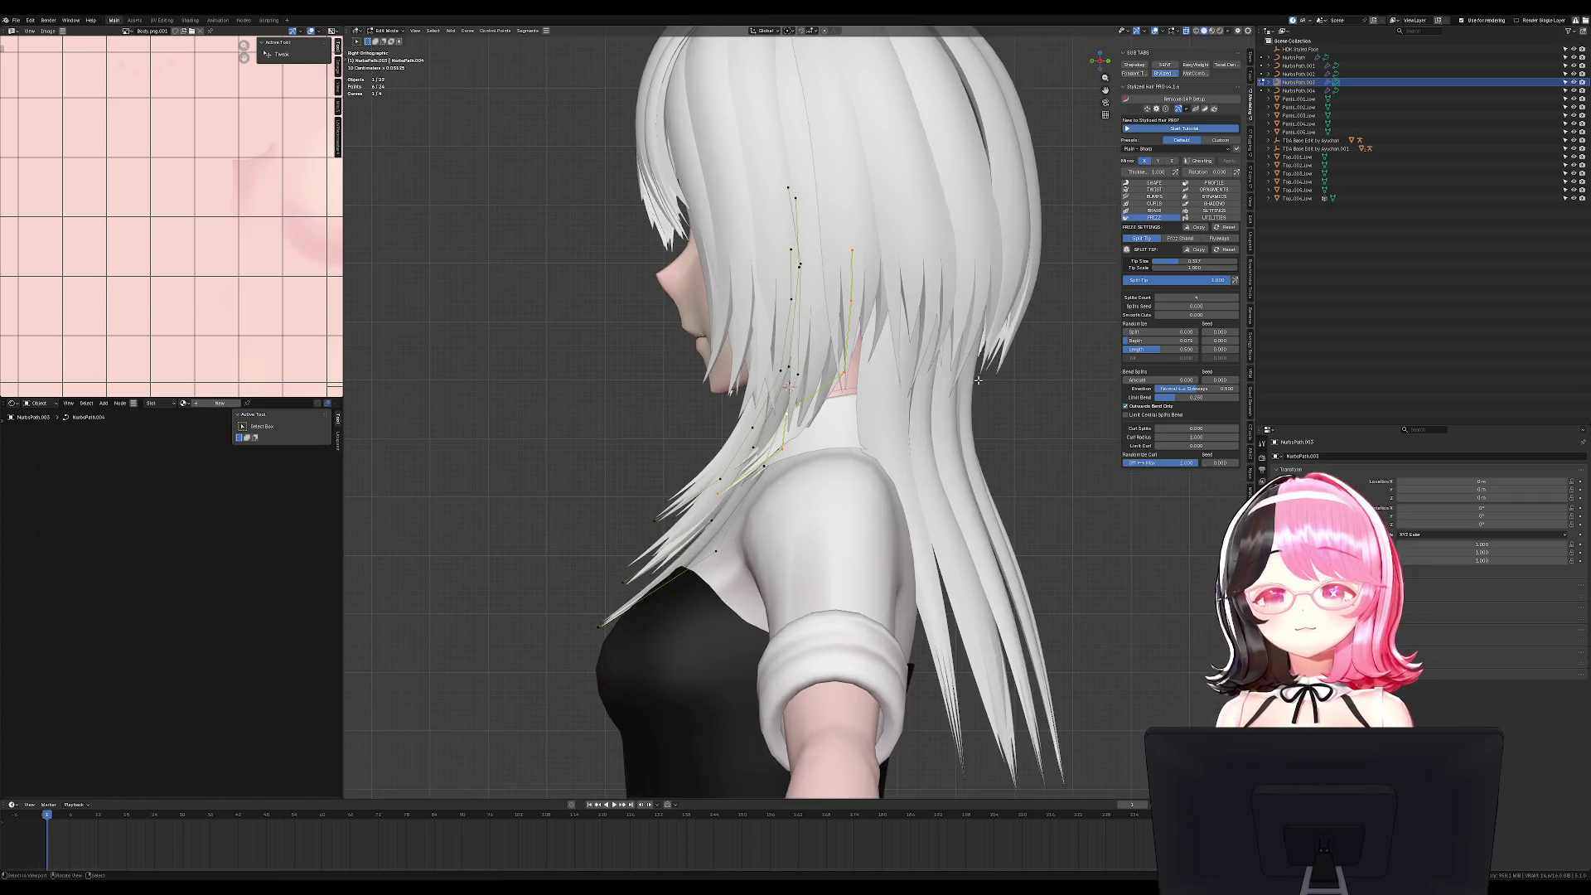
pyautogui.press('g')
pyautogui.press('y')
pyautogui.click(851, 405)
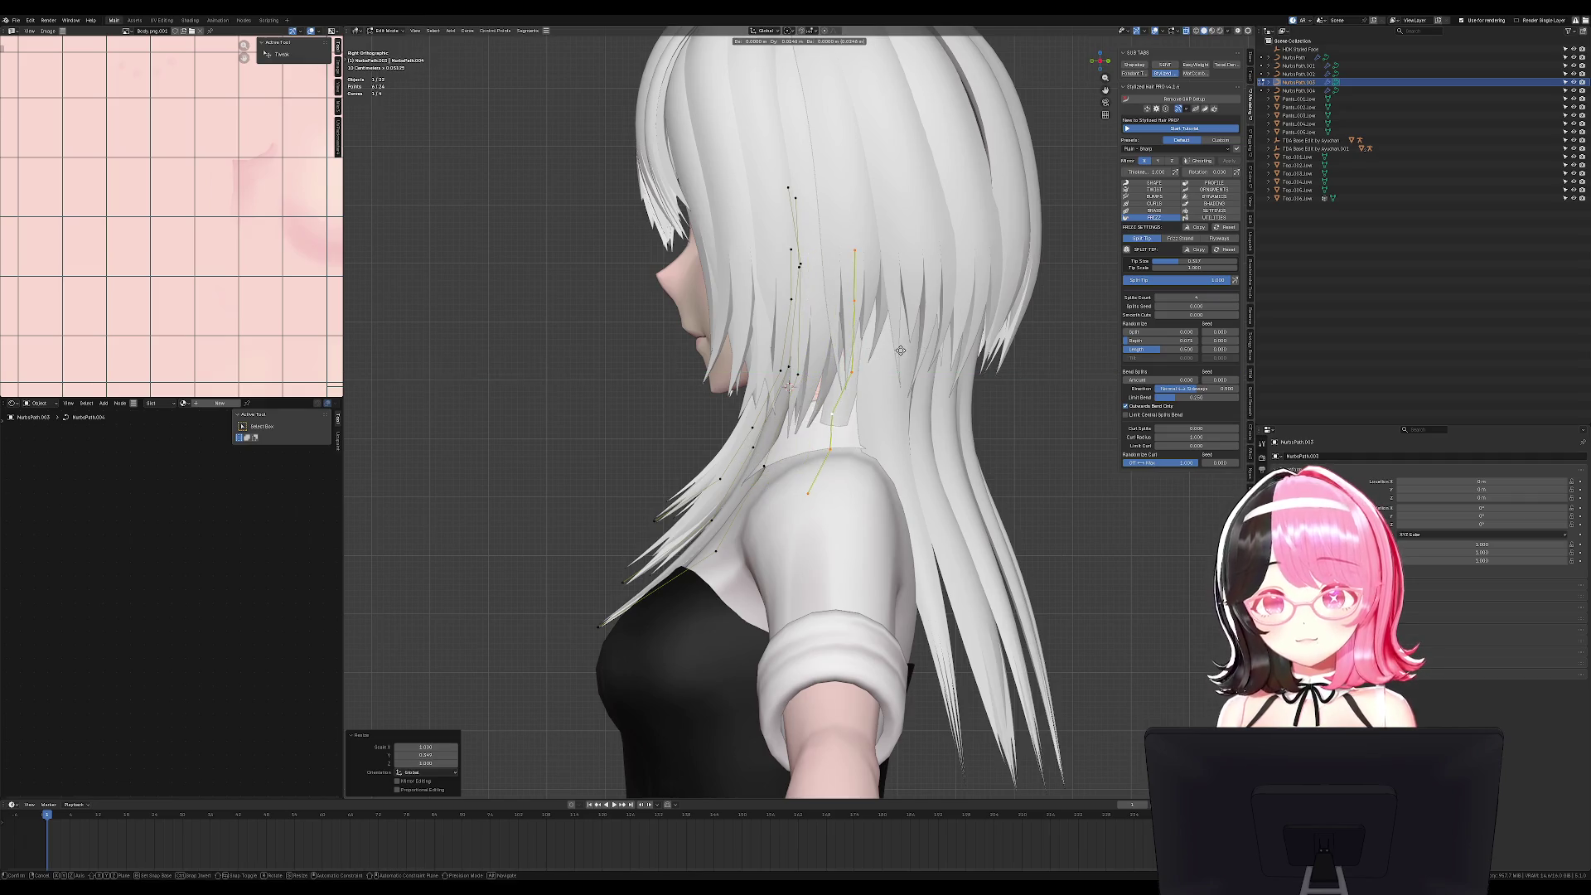
# Paint-select more strand points, cancel the delete, and leave Edit Mode.
pyautogui.hotkey('alt', 'a')
pyautogui.press('c')
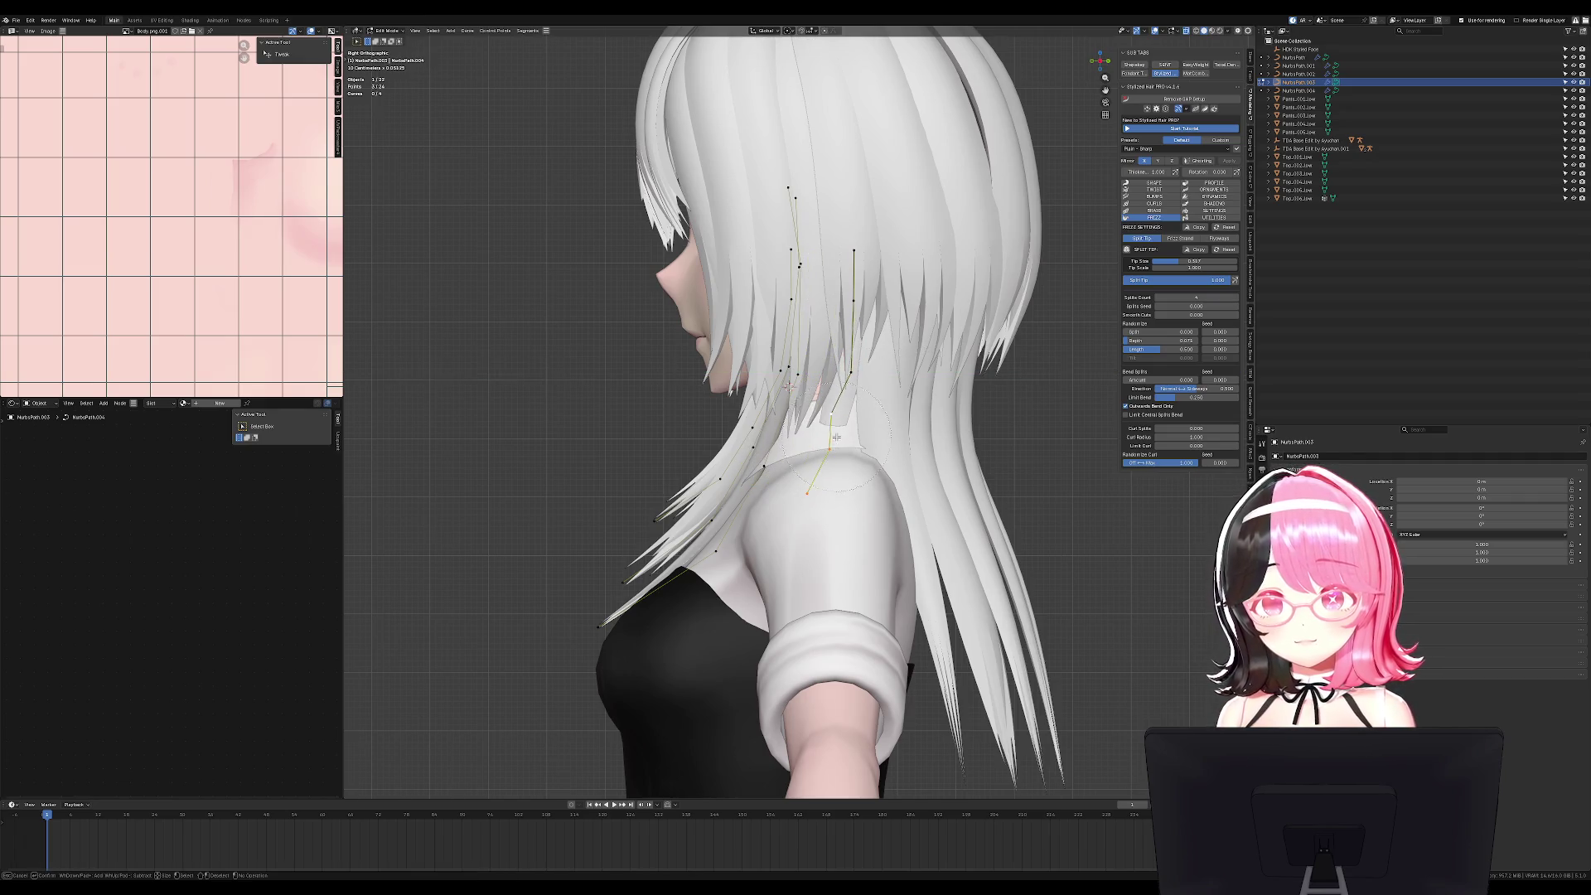
pyautogui.moveTo(886, 246); pyautogui.dragTo(756, 437, button='middle')
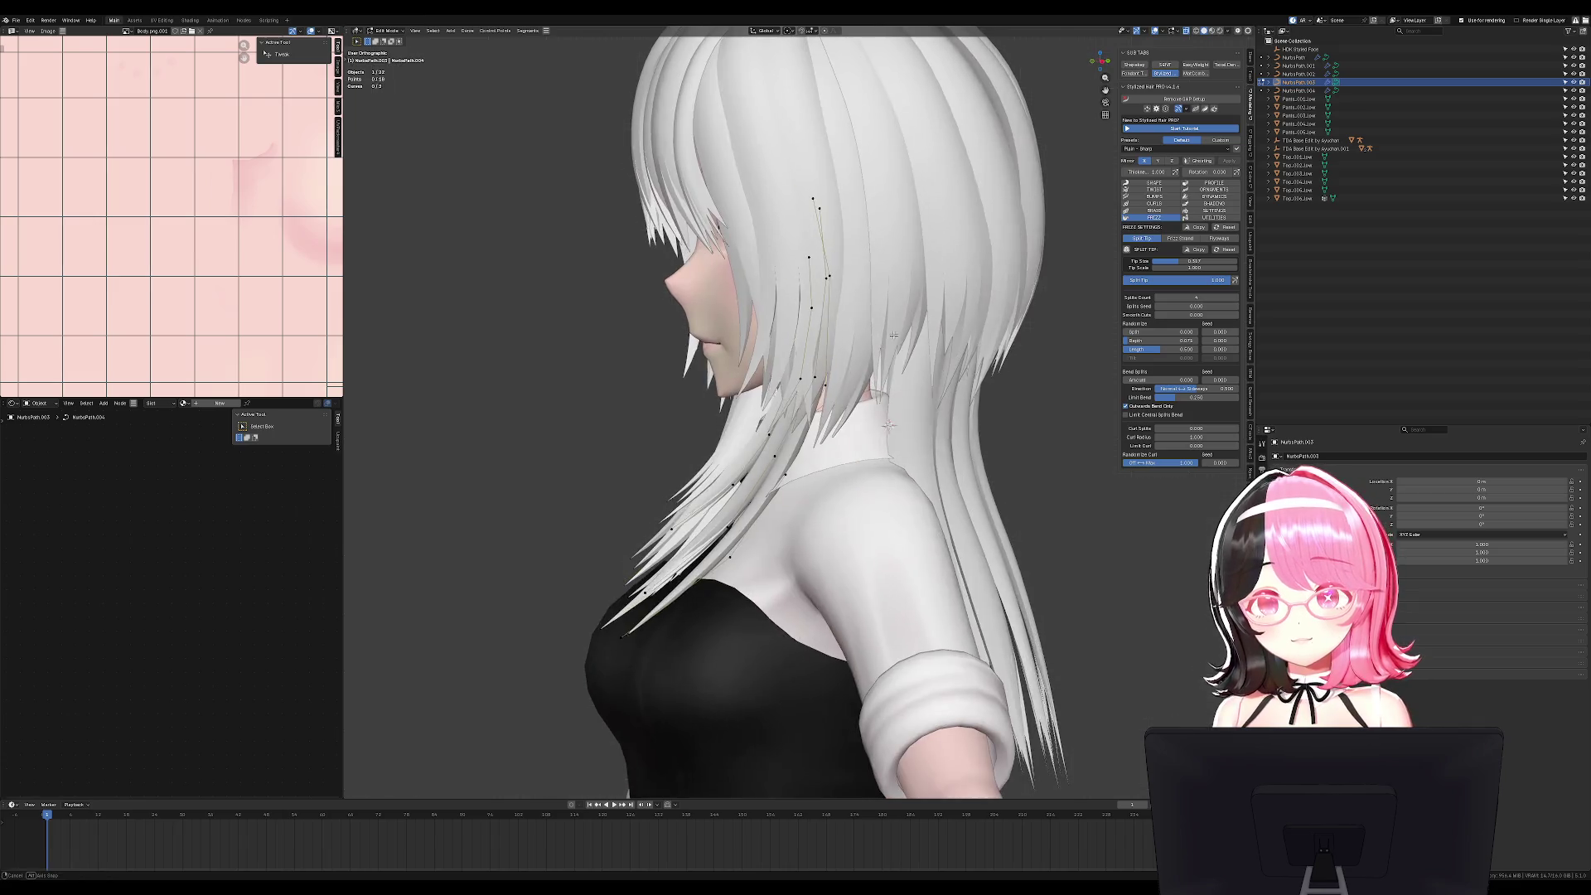
pyautogui.press('Escape')
pyautogui.press('x')
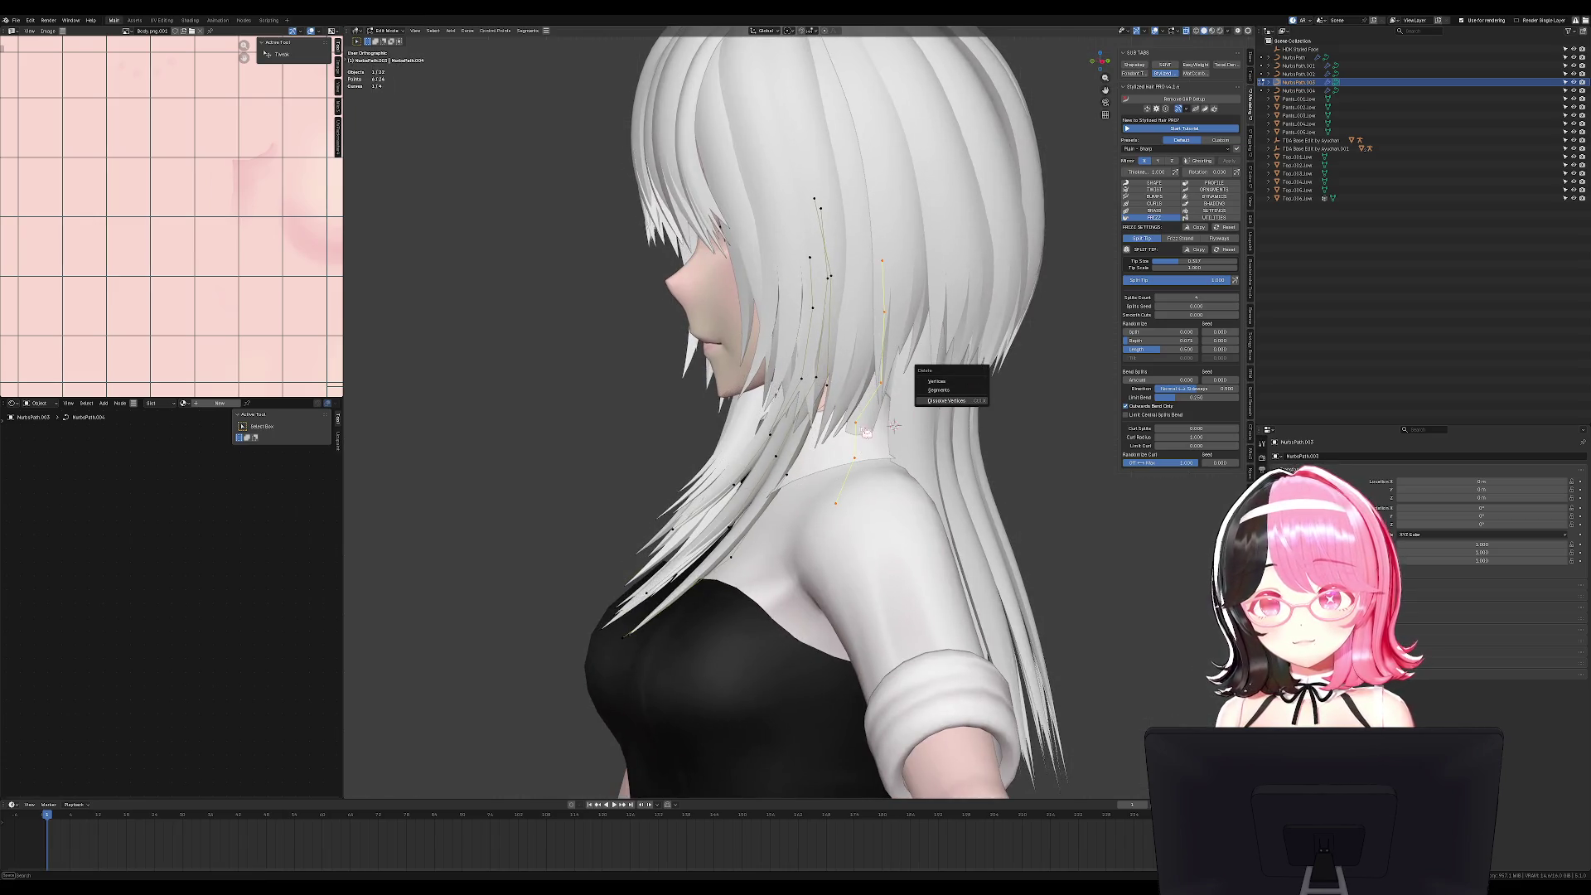
pyautogui.press('Escape')
pyautogui.press('Tab')
pyautogui.moveTo(893, 418)
pyautogui.mouseDown(button='middle')
pyautogui.moveTo(992, 414)
pyautogui.moveTo(1011, 476)
pyautogui.moveTo(1077, 473)
pyautogui.moveTo(1069, 398)
pyautogui.moveTo(1026, 458)
pyautogui.moveTo(879, 442)
pyautogui.mouseUp(button='middle')
pyautogui.scroll(-5, 985, 431)
pyautogui.scroll(3, 880, 442)
# Select the tip point of back strand NurbsPath.002 in side view, cancelling an accidental extrude.
pyautogui.click(880, 442)
pyautogui.press('Tab')
pyautogui.press('KP_3')
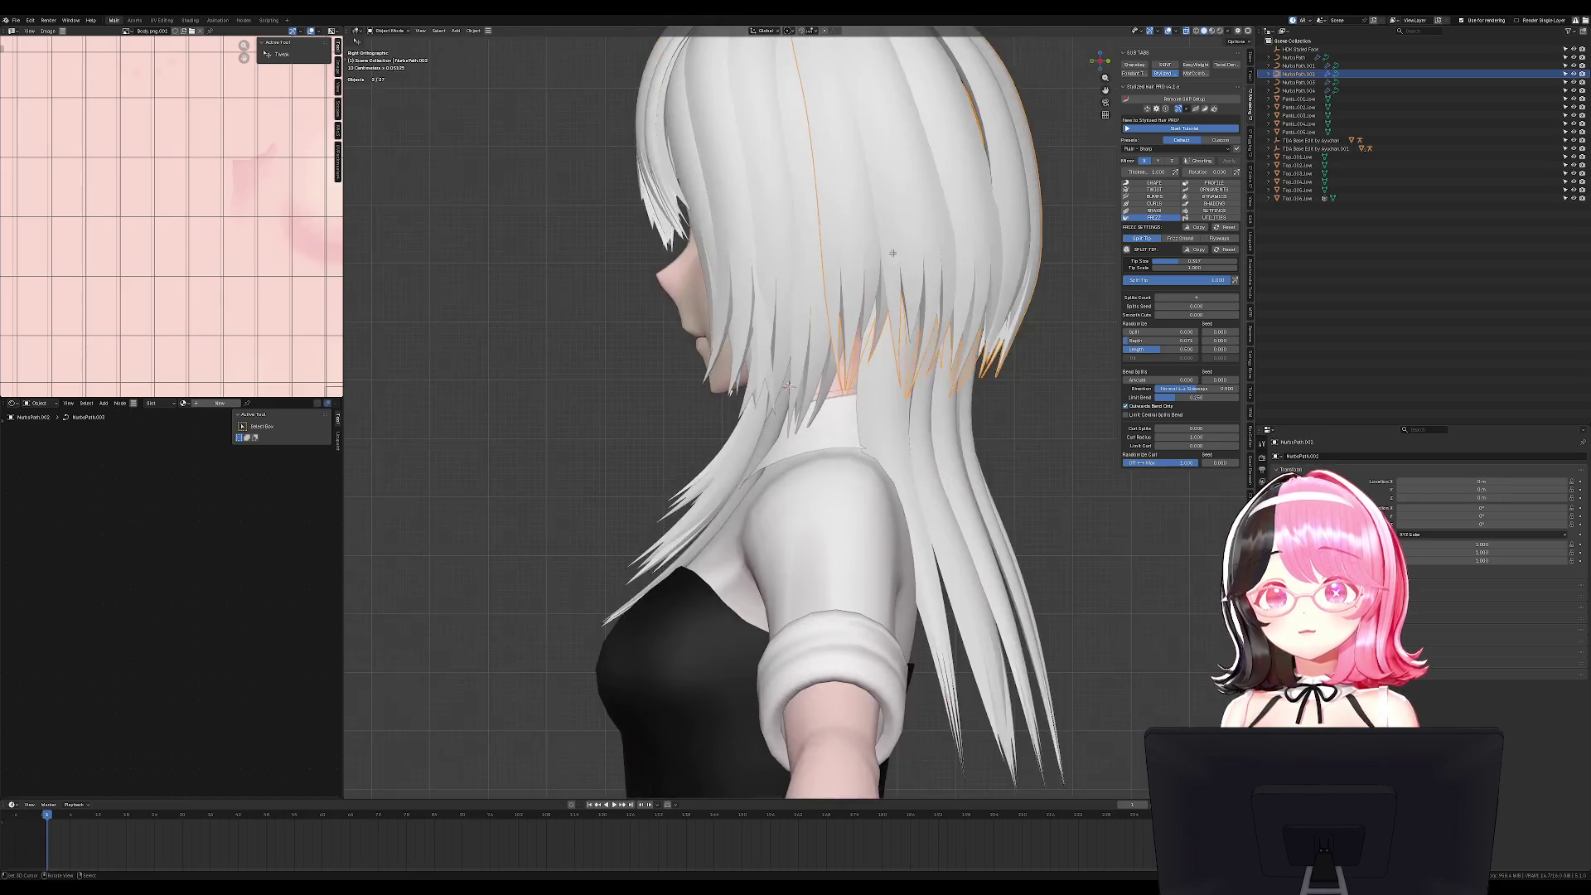
pyautogui.scroll(2, 947, 343)
pyautogui.click(861, 313)
pyautogui.press('e')
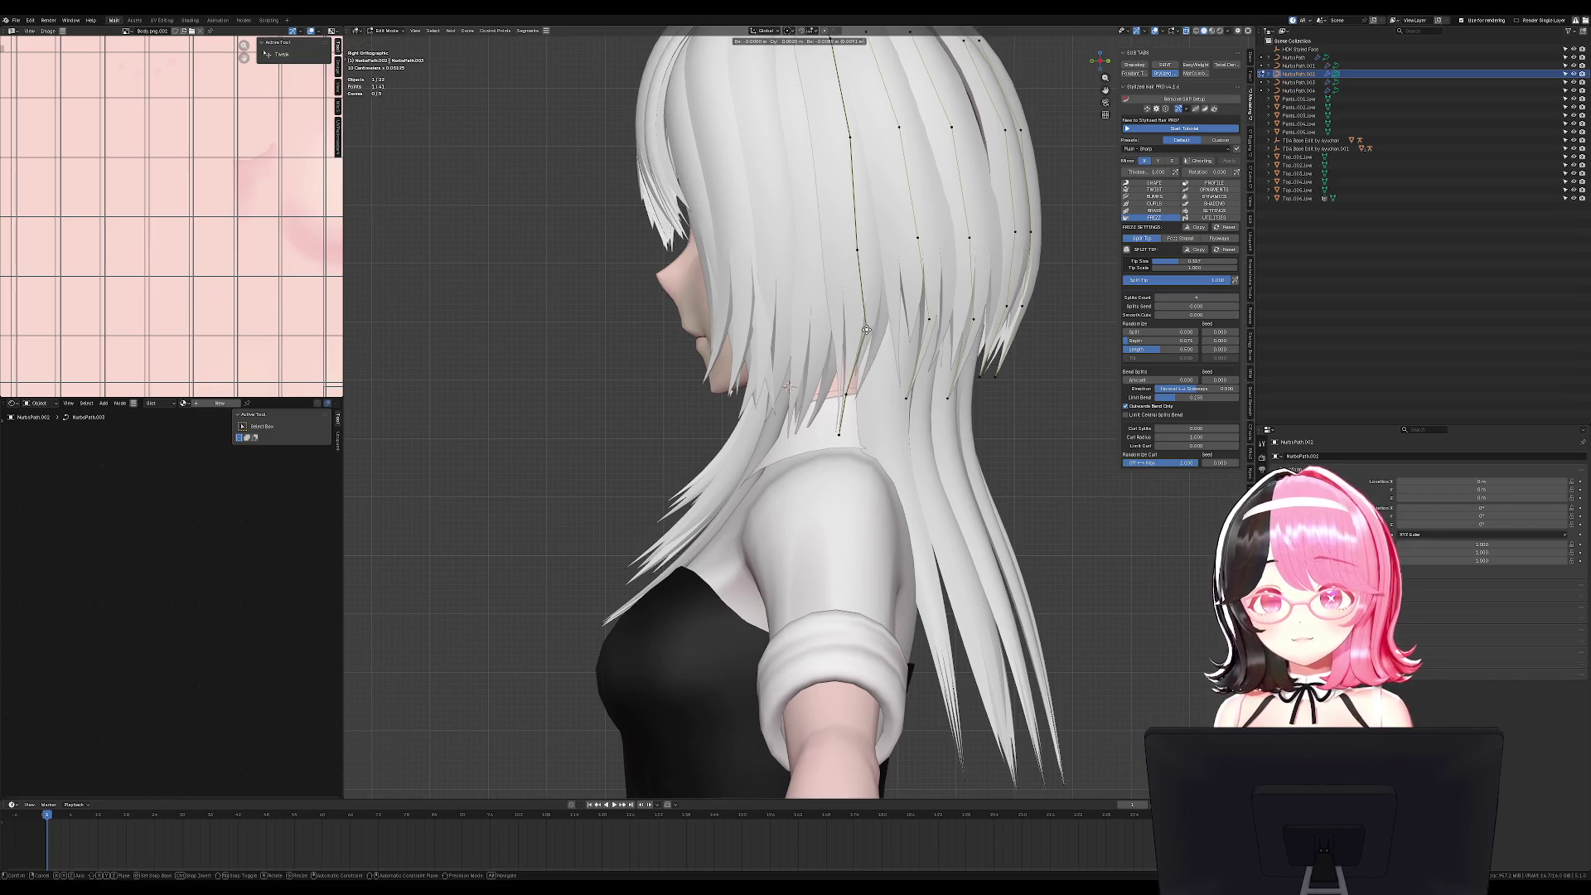
pyautogui.press('Escape')
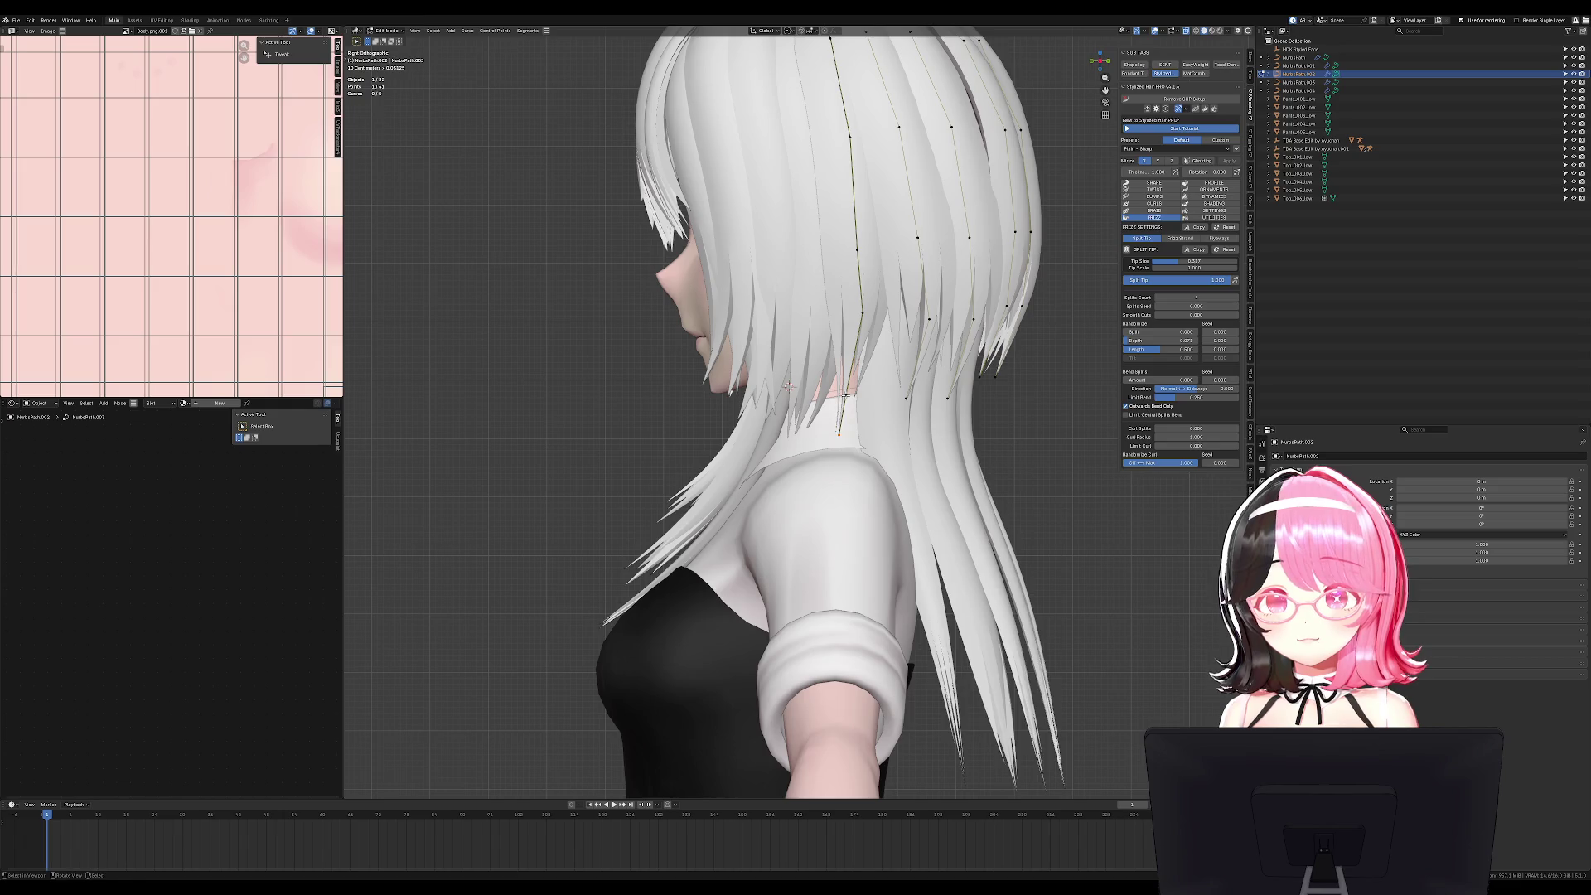
# Thin the strand tip with Alt+S and move it into place over the shoulder.
pyautogui.hotkey('alt', 's')
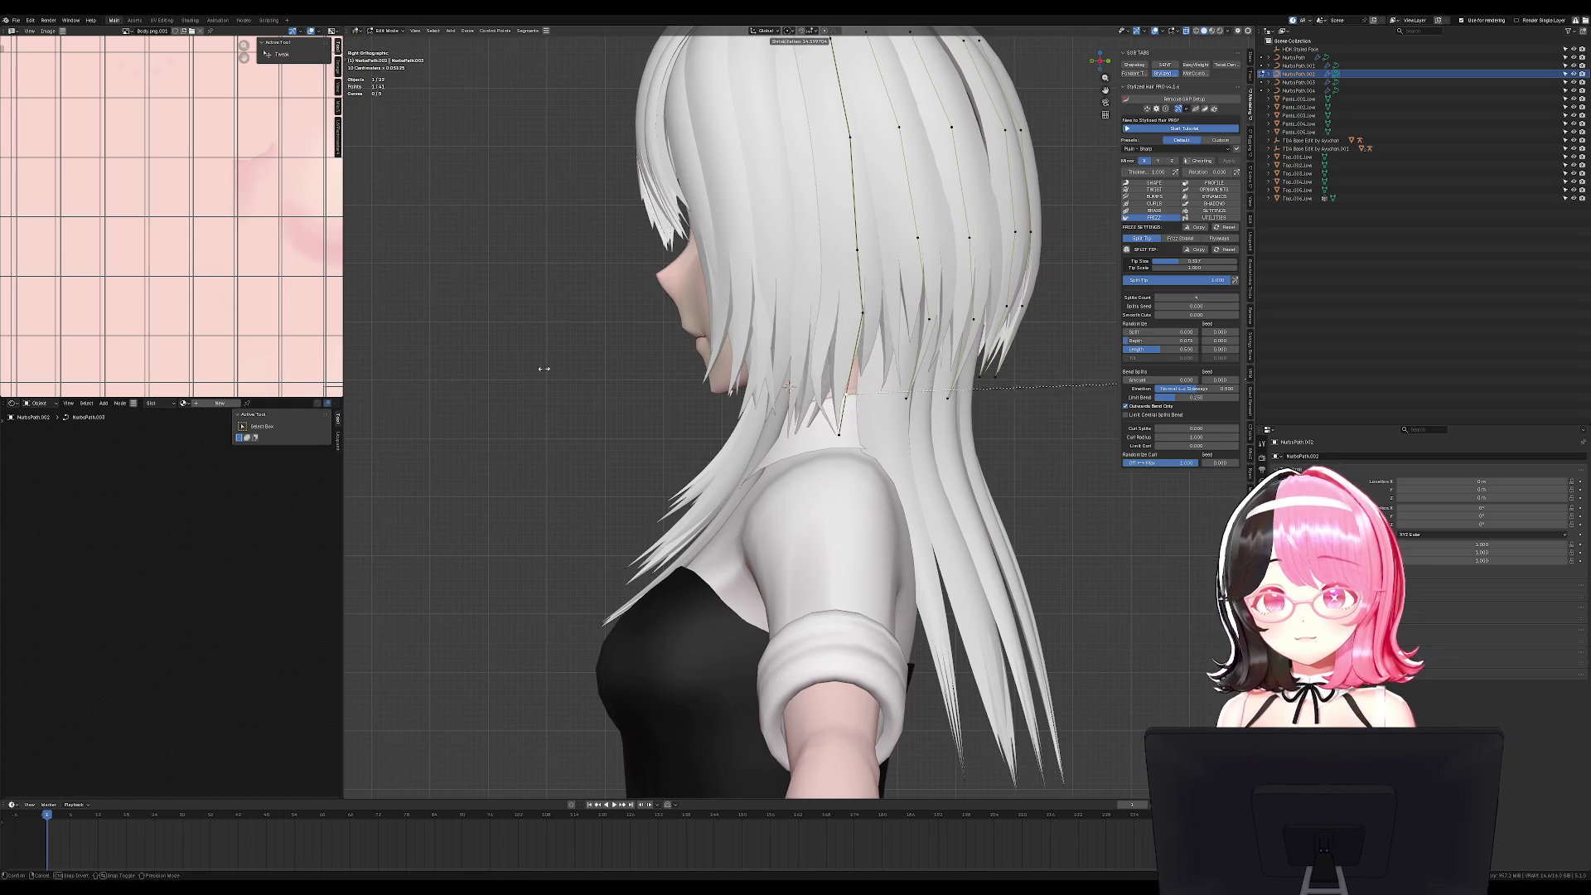
pyautogui.press('Return')
pyautogui.press('g')
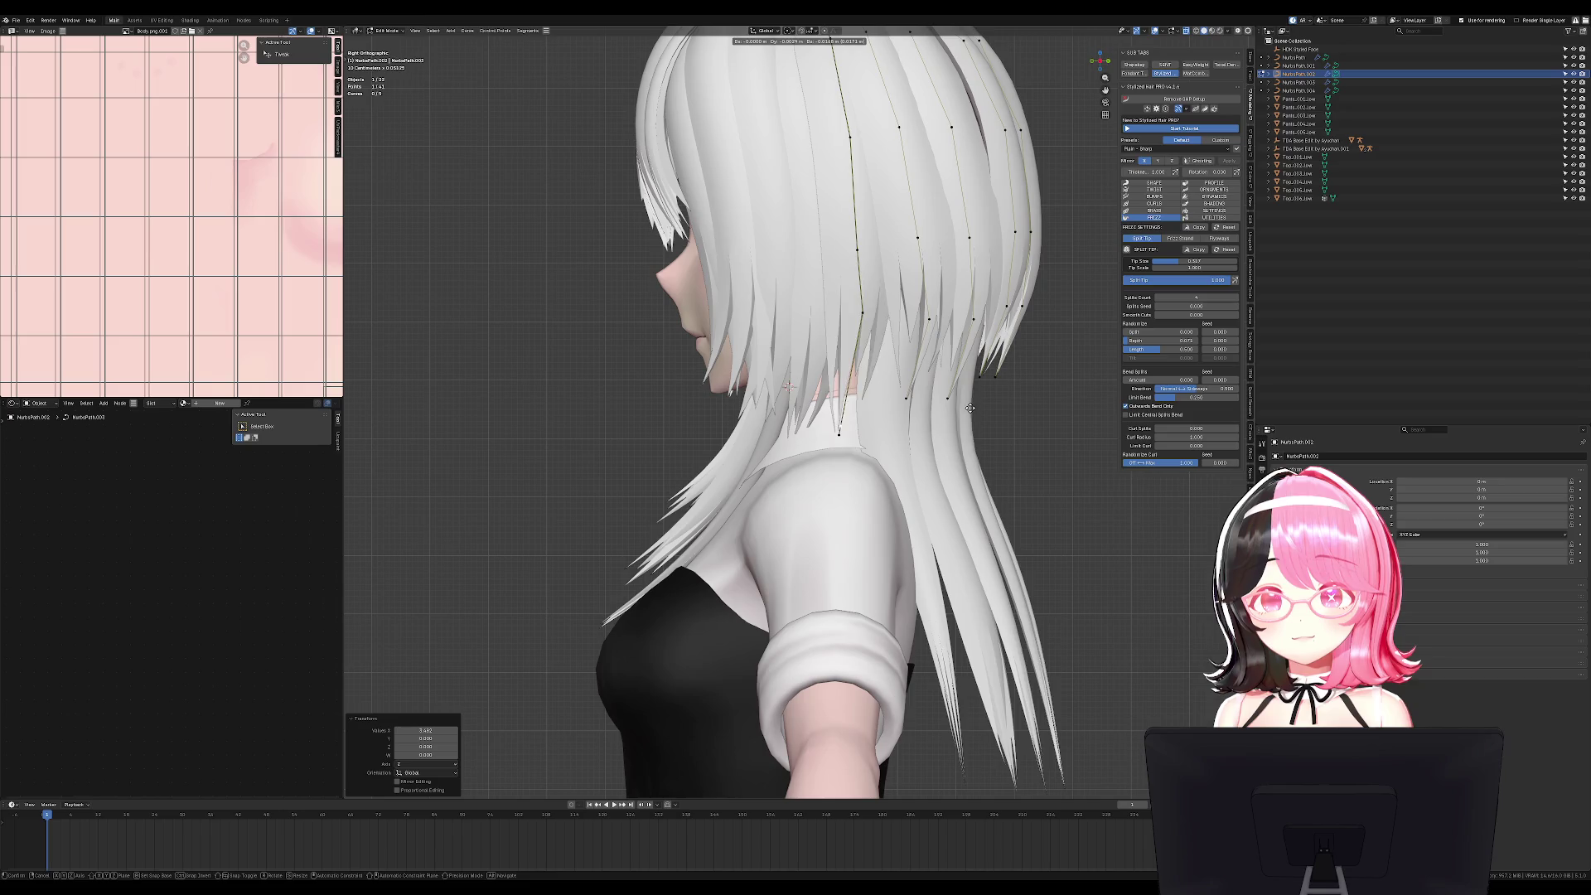
pyautogui.click(965, 397)
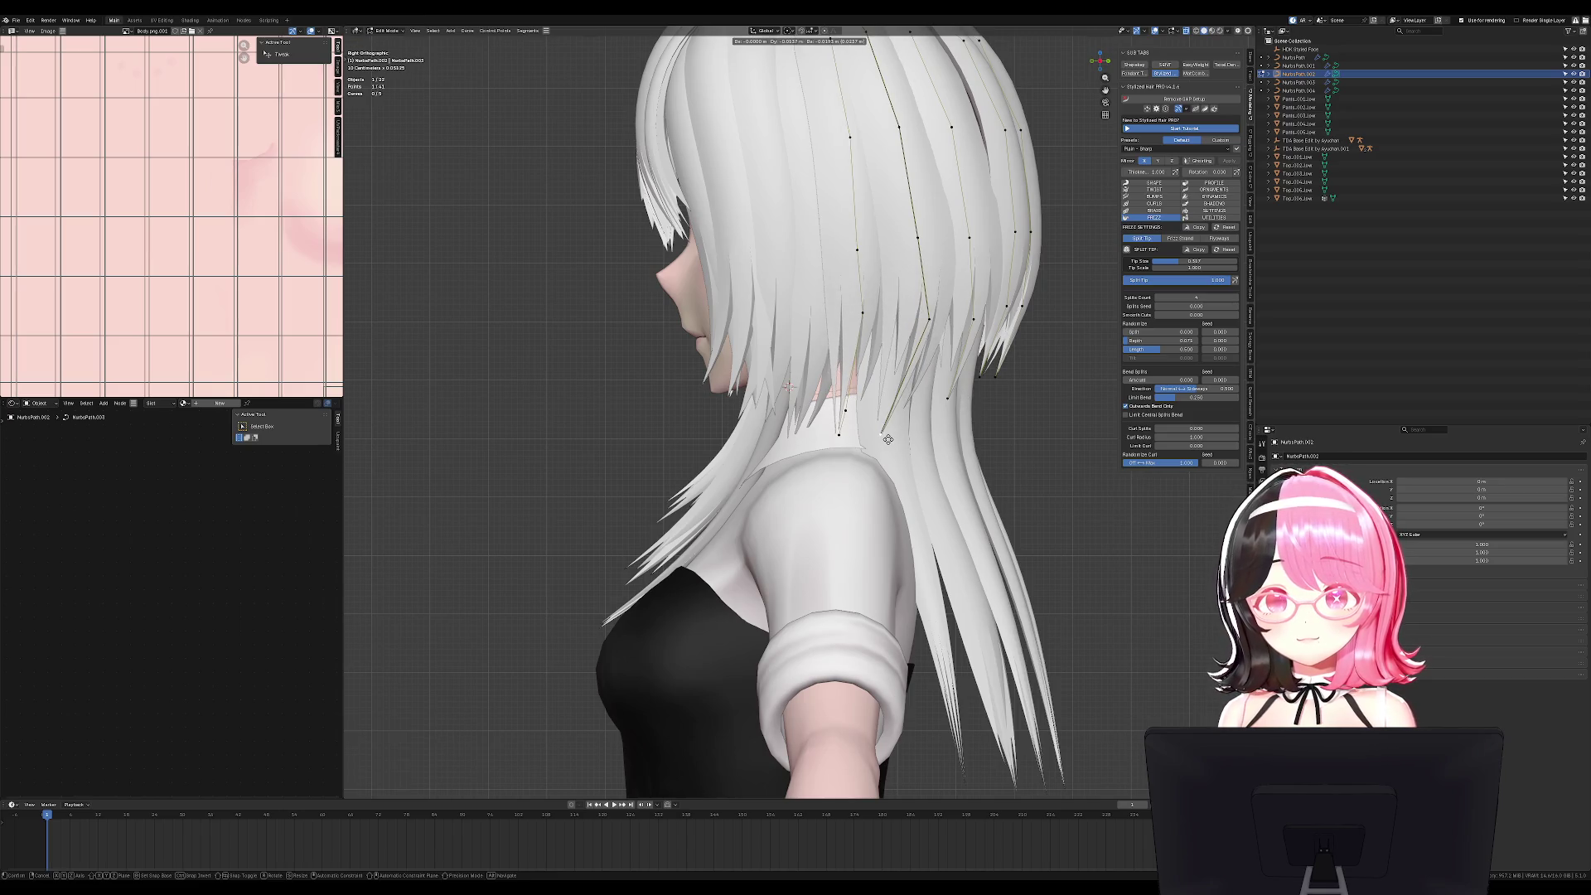
pyautogui.press('Tab')
# Clear the selection, check the hair from the front, and save the blend file.
pyautogui.moveTo(879, 430); pyautogui.dragTo(445, 332, button='middle')
pyautogui.hotkey('alt', 'a')
pyautogui.moveTo(801, 398)
pyautogui.mouseDown(button='middle')
pyautogui.moveTo(966, 320)
pyautogui.moveTo(930, 420)
pyautogui.mouseUp(button='middle')
pyautogui.press('KP_1')
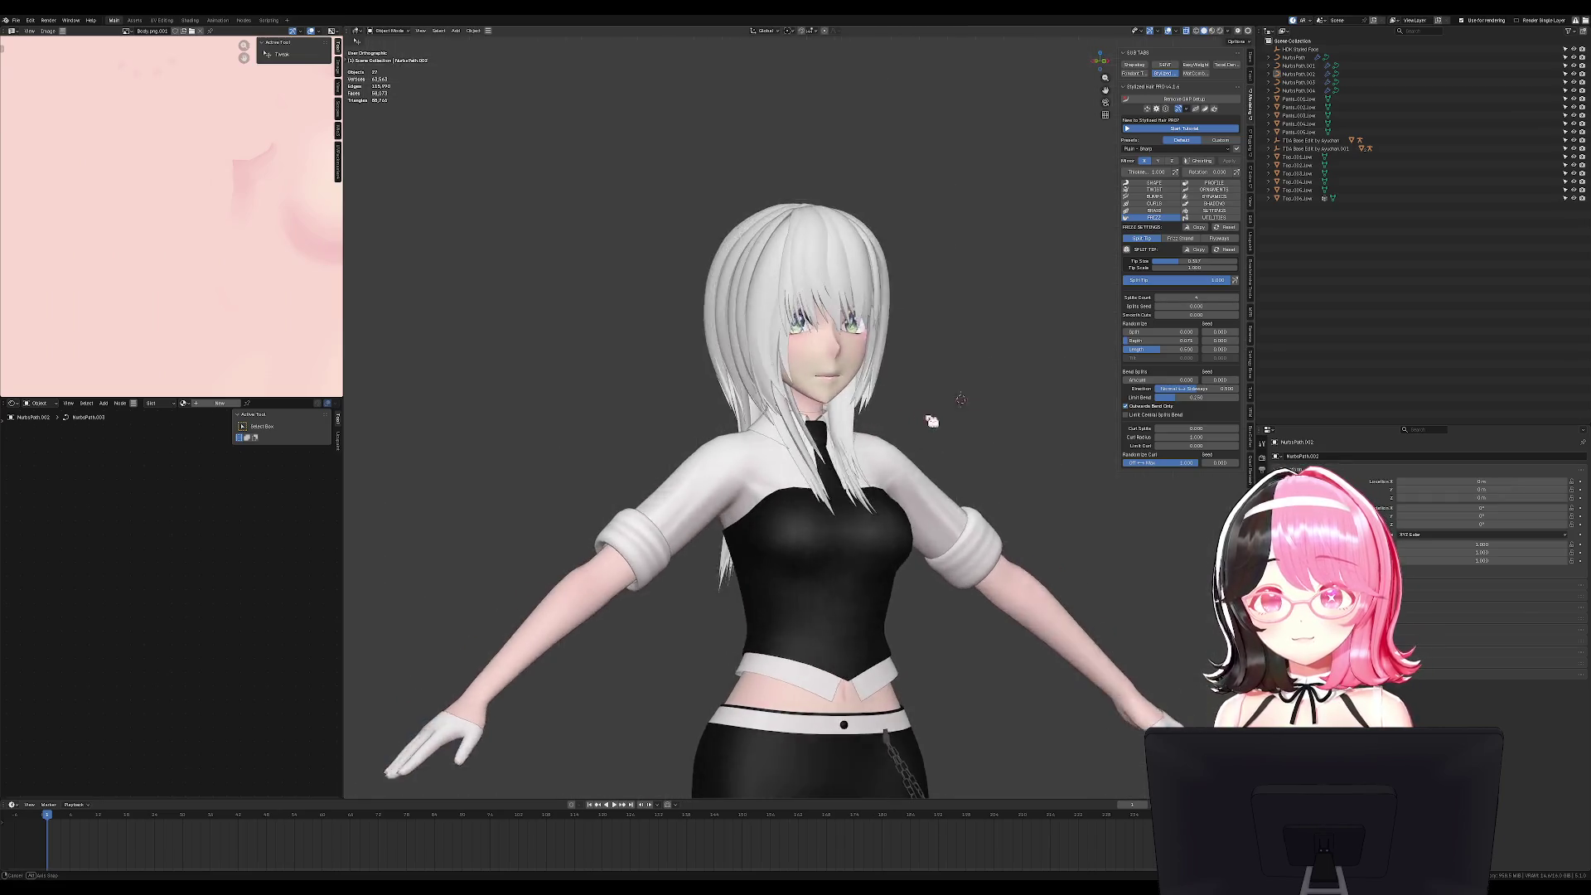
pyautogui.press('KP_1')
pyautogui.hotkey('ctrl', 's')
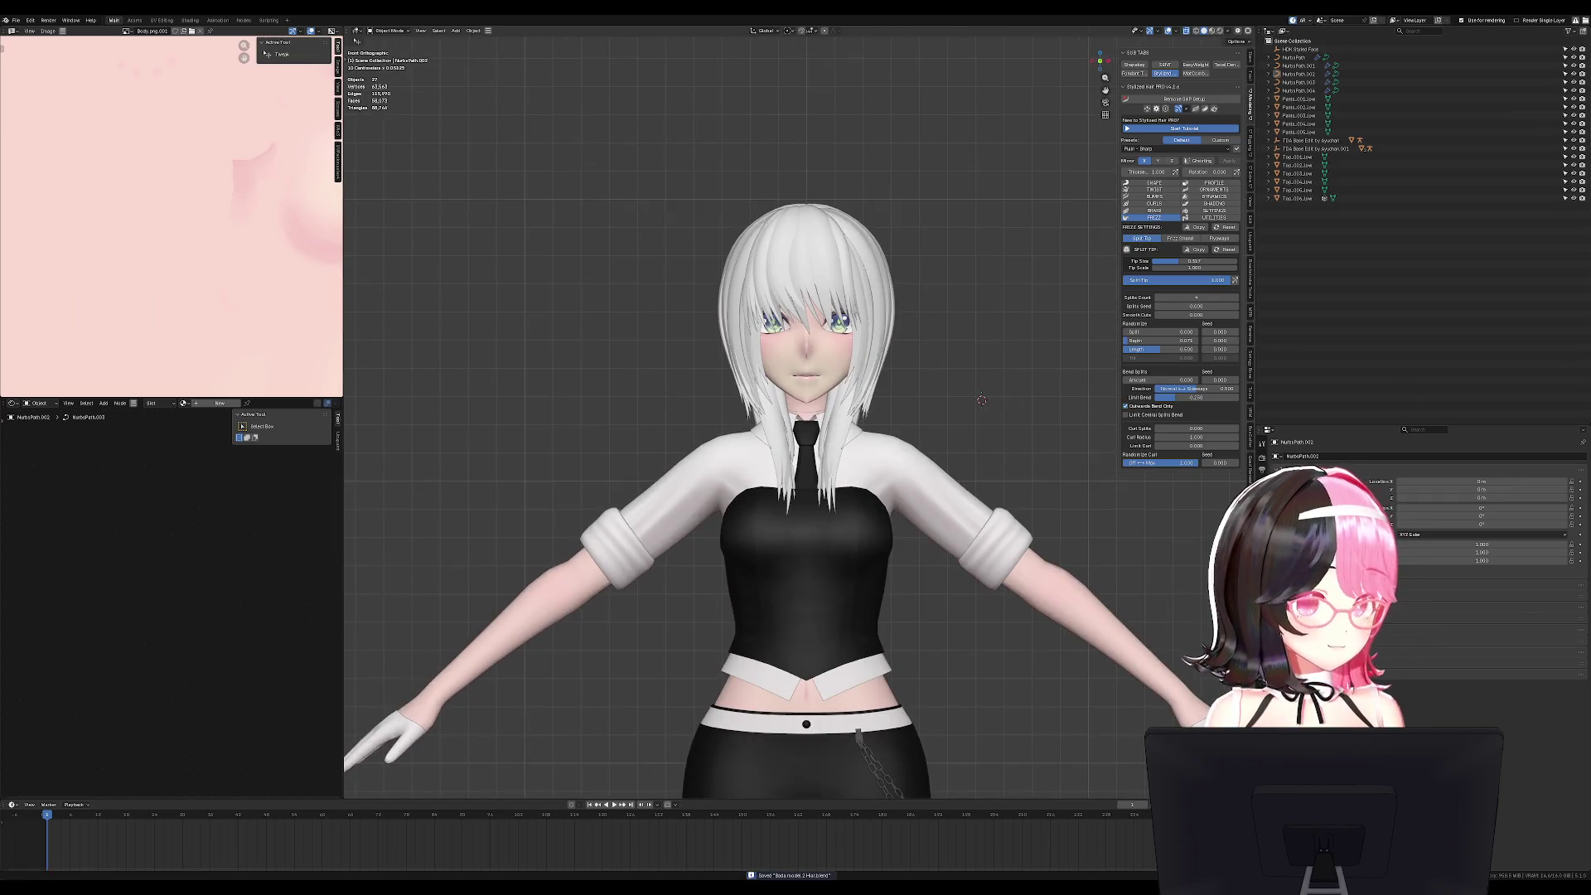
pyautogui.moveTo(828, 414); pyautogui.dragTo(750, 418, button='middle')
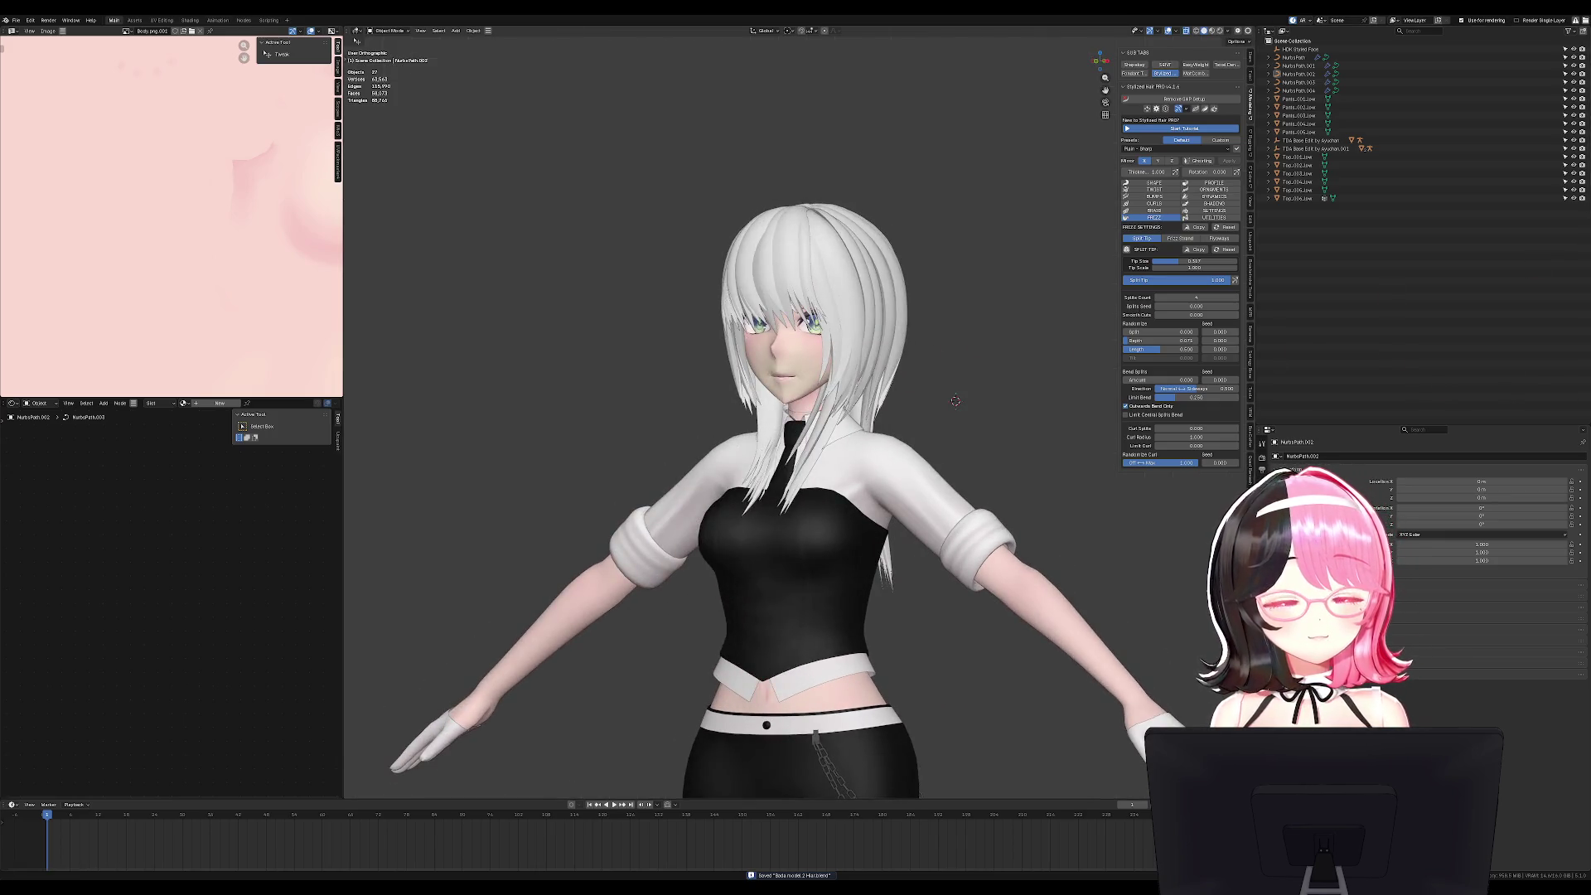